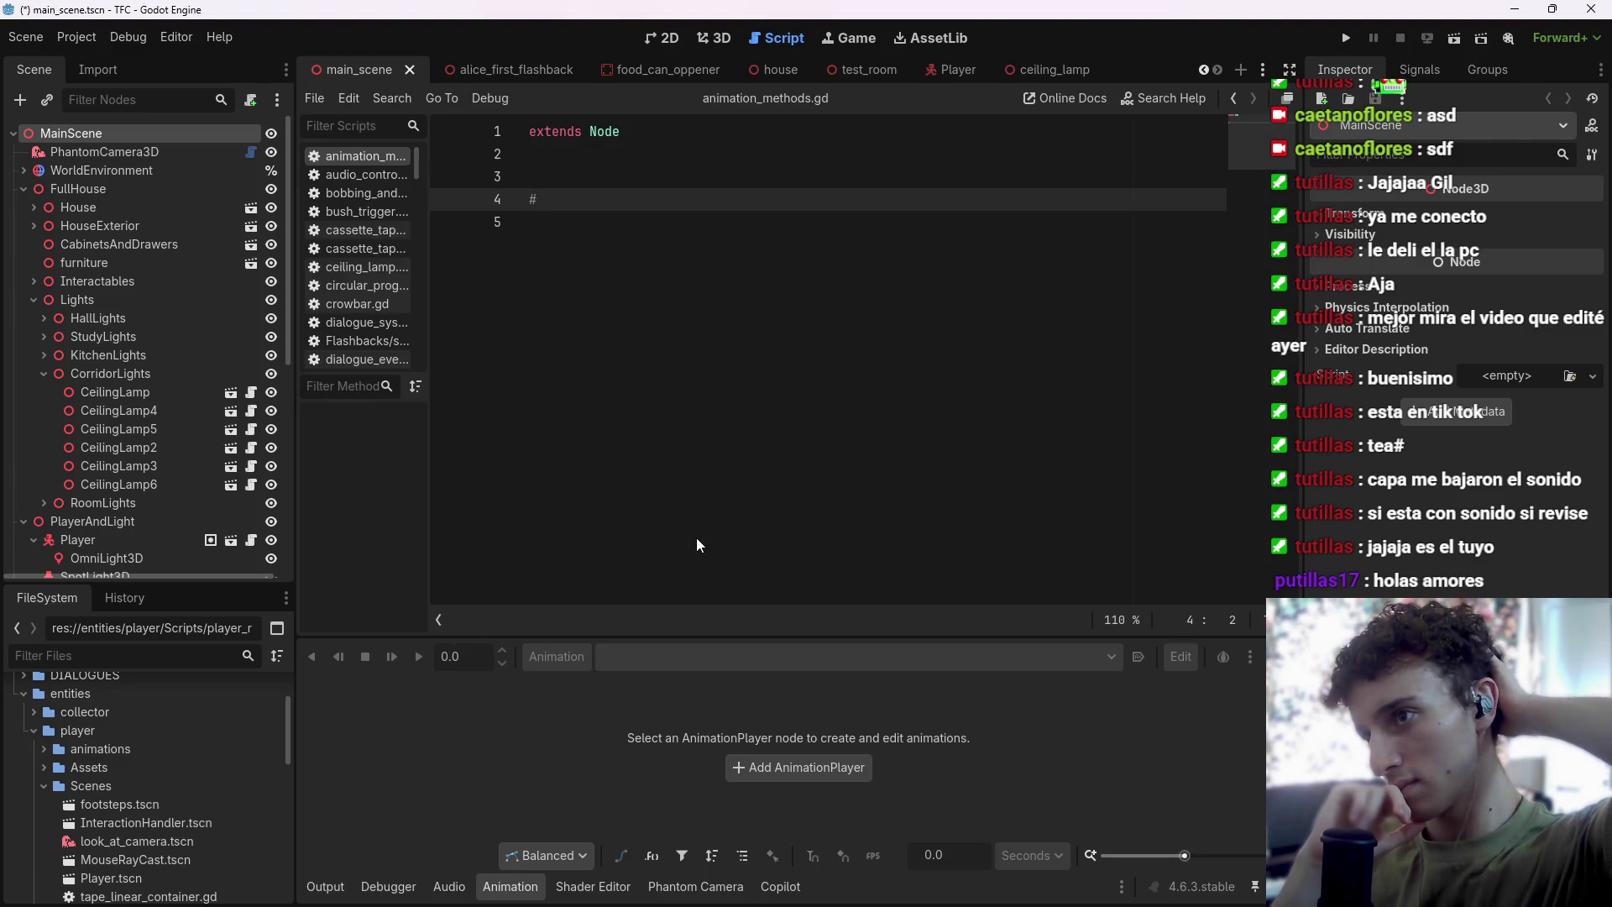
# Open the Manage Animations dialog for the collector's AnimationPlayer.
pyautogui.scroll(-5, 150, 433)
pyautogui.click(164, 482)
pyautogui.click(1187, 662)
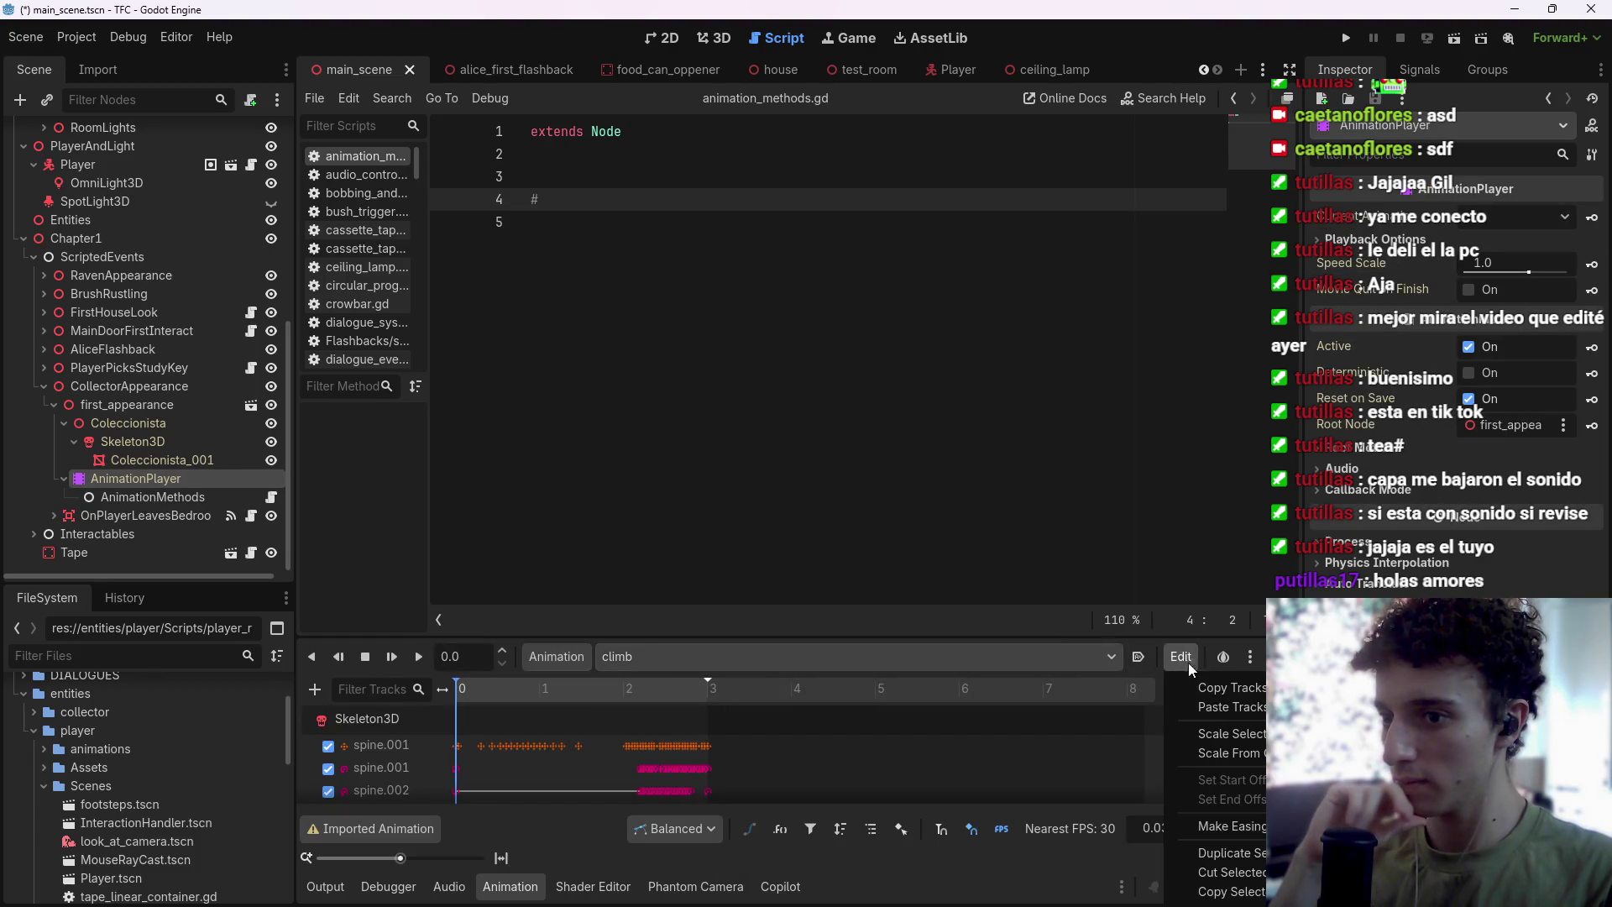
pyautogui.click(578, 669)
pyautogui.click(573, 665)
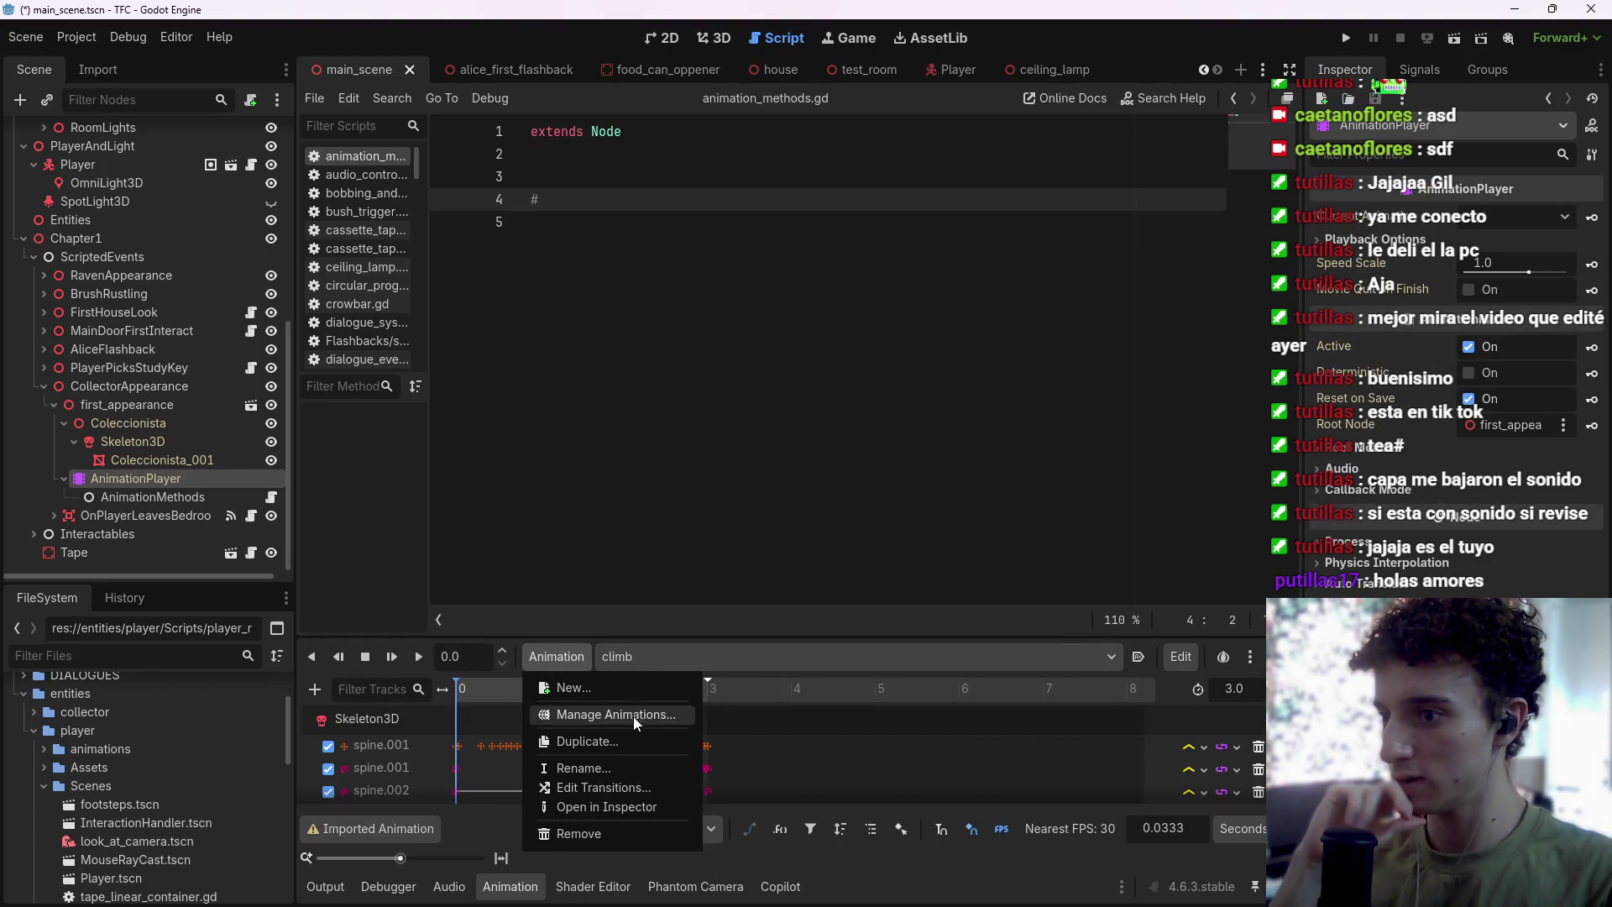
pyautogui.click(633, 717)
# Save the [Global] library as coll_anim_climb.res in Chapter1/collector_first_appearance/assets, overwriting it.
pyautogui.click(1164, 322)
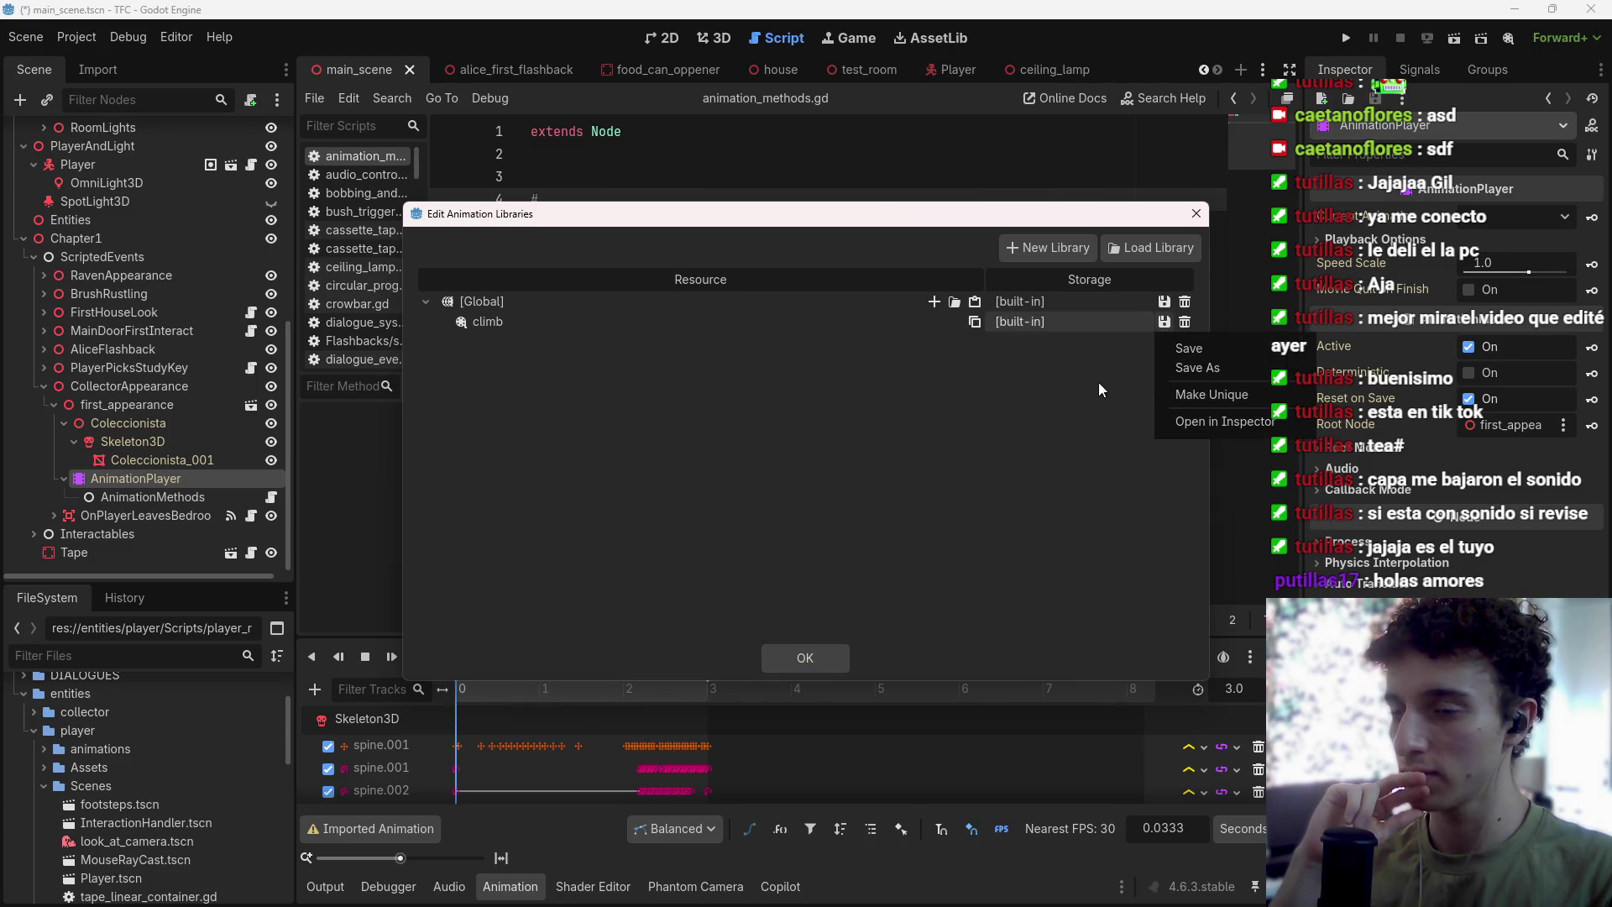
pyautogui.click(1164, 302)
pyautogui.click(1164, 302)
pyautogui.click(1226, 349)
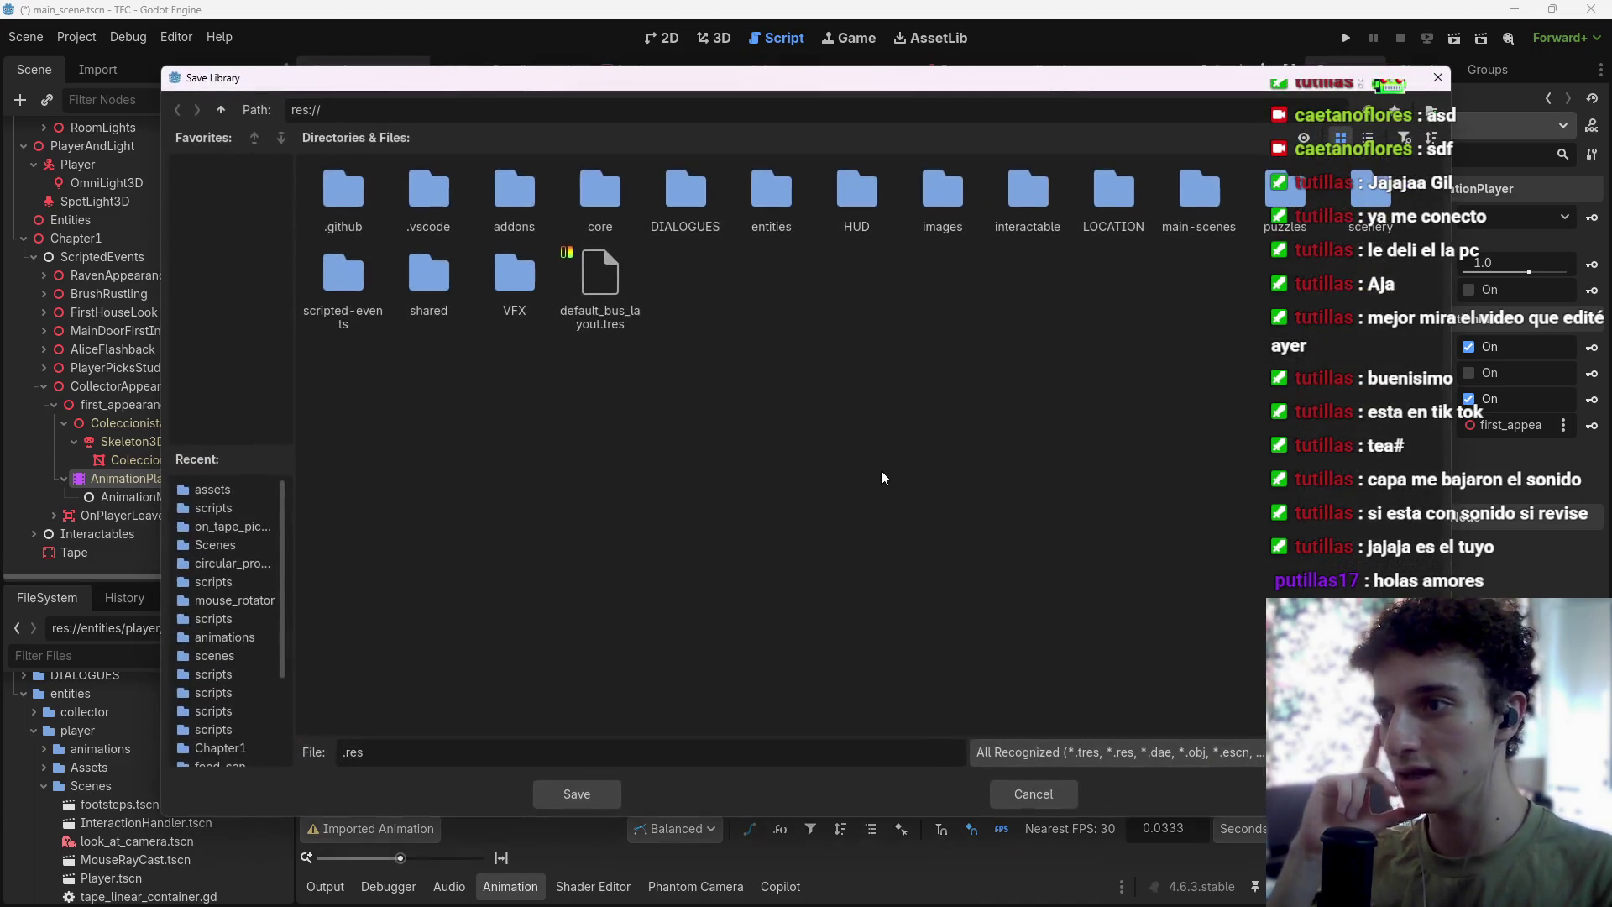
pyautogui.doubleClick(343, 277)
pyautogui.doubleClick(343, 193)
pyautogui.doubleClick(684, 195)
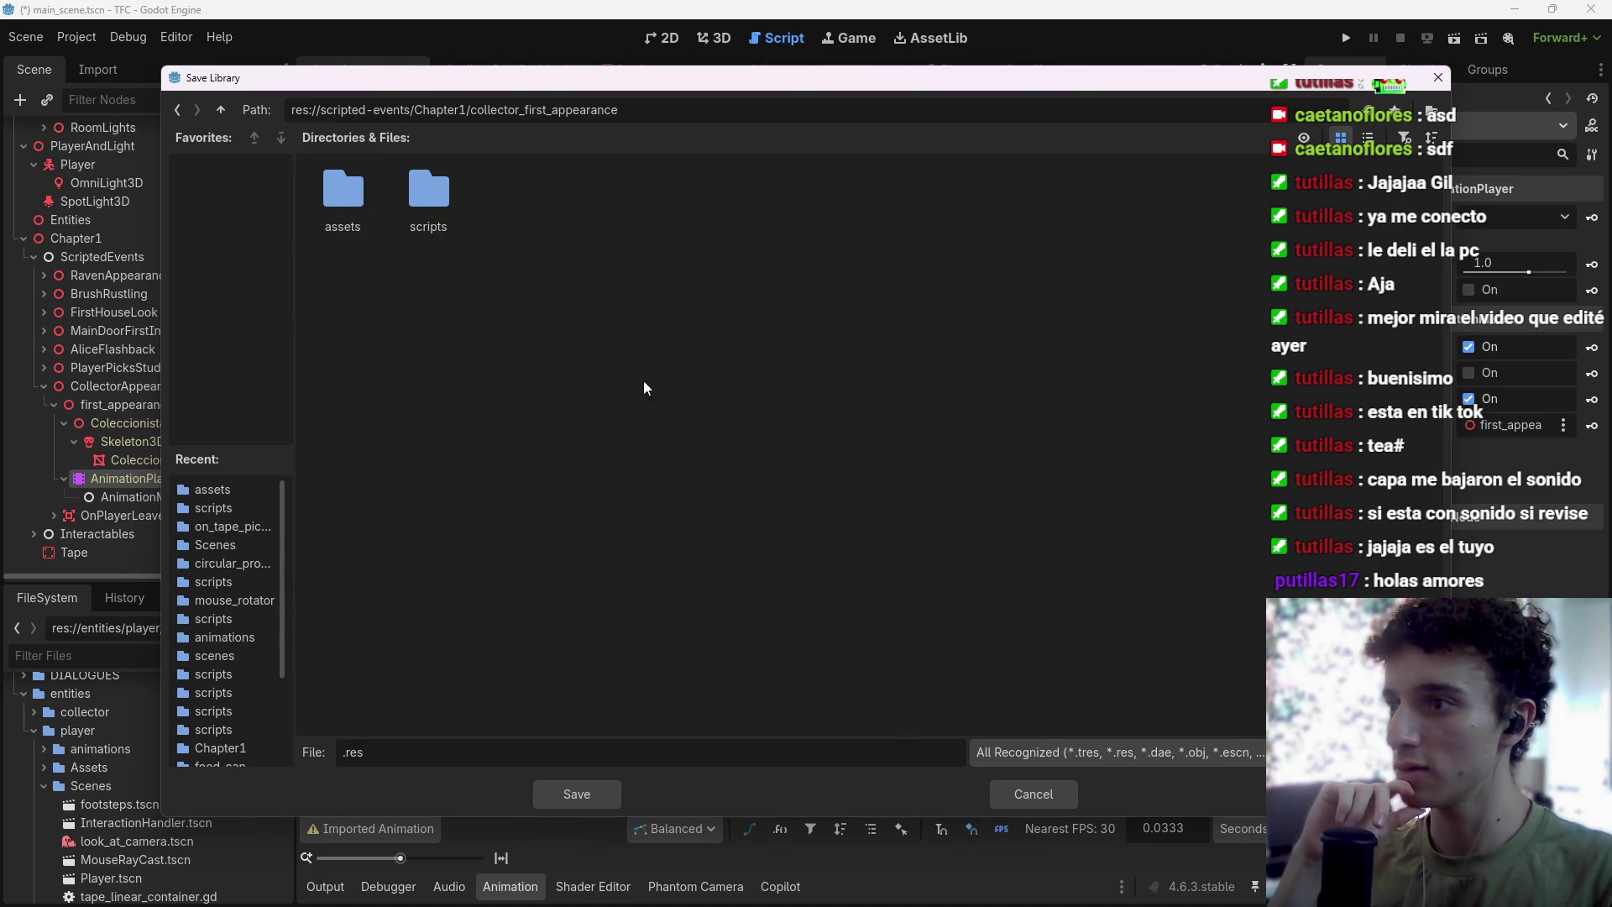
pyautogui.doubleClick(350, 190)
pyautogui.click(334, 192)
pyautogui.click(571, 793)
pyautogui.click(686, 487)
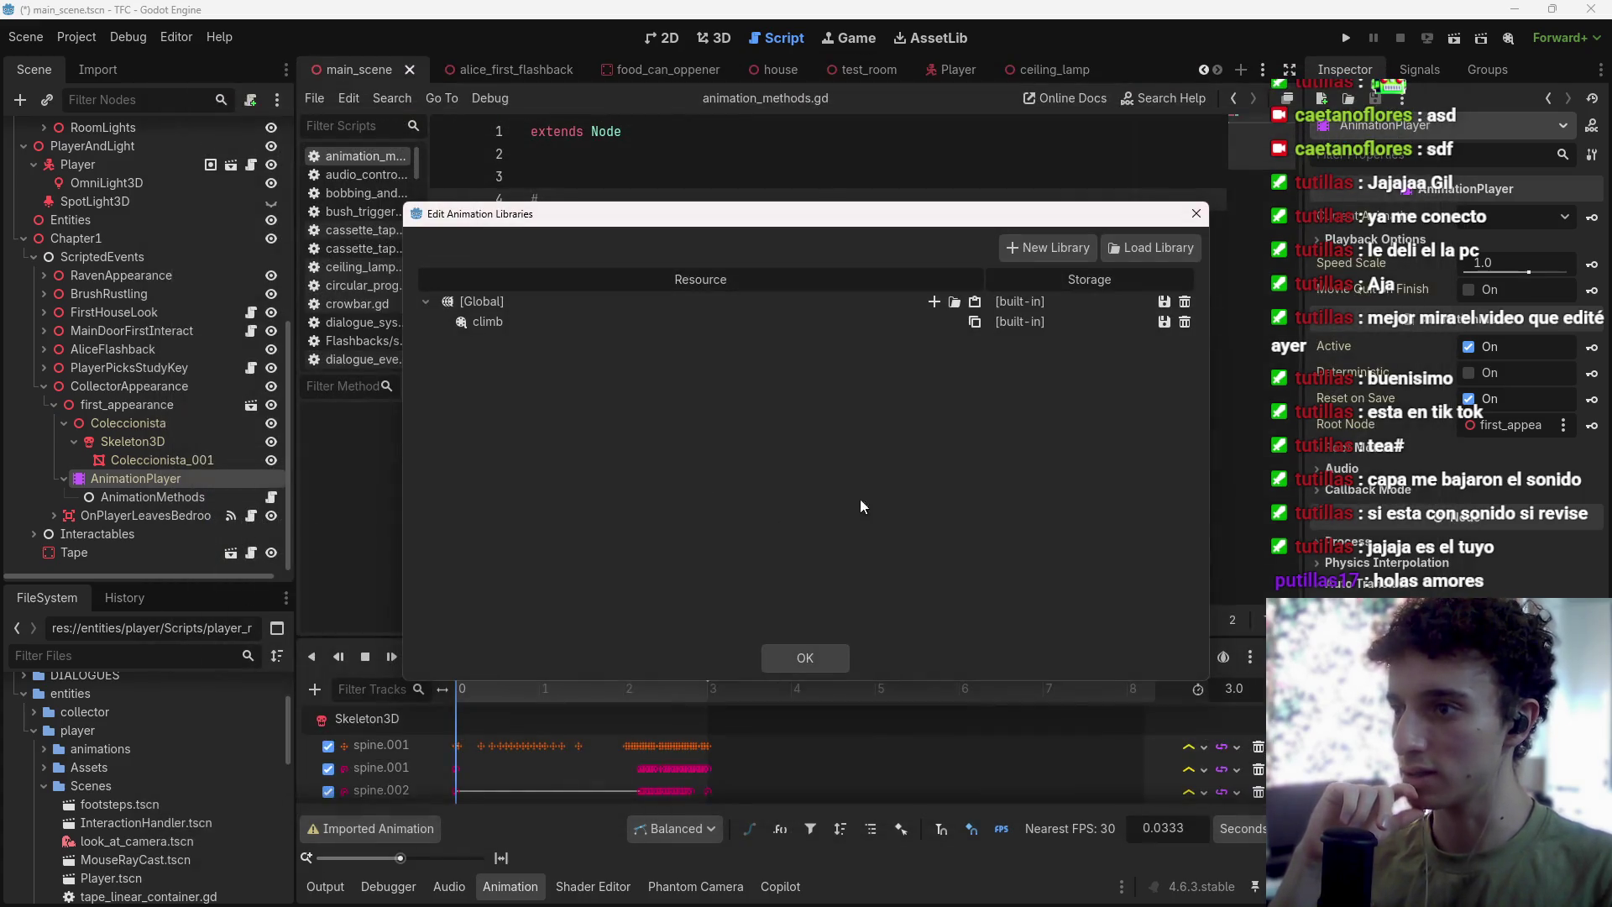
# Save the climb animation as its own resource file and close the manager.
pyautogui.click(1164, 322)
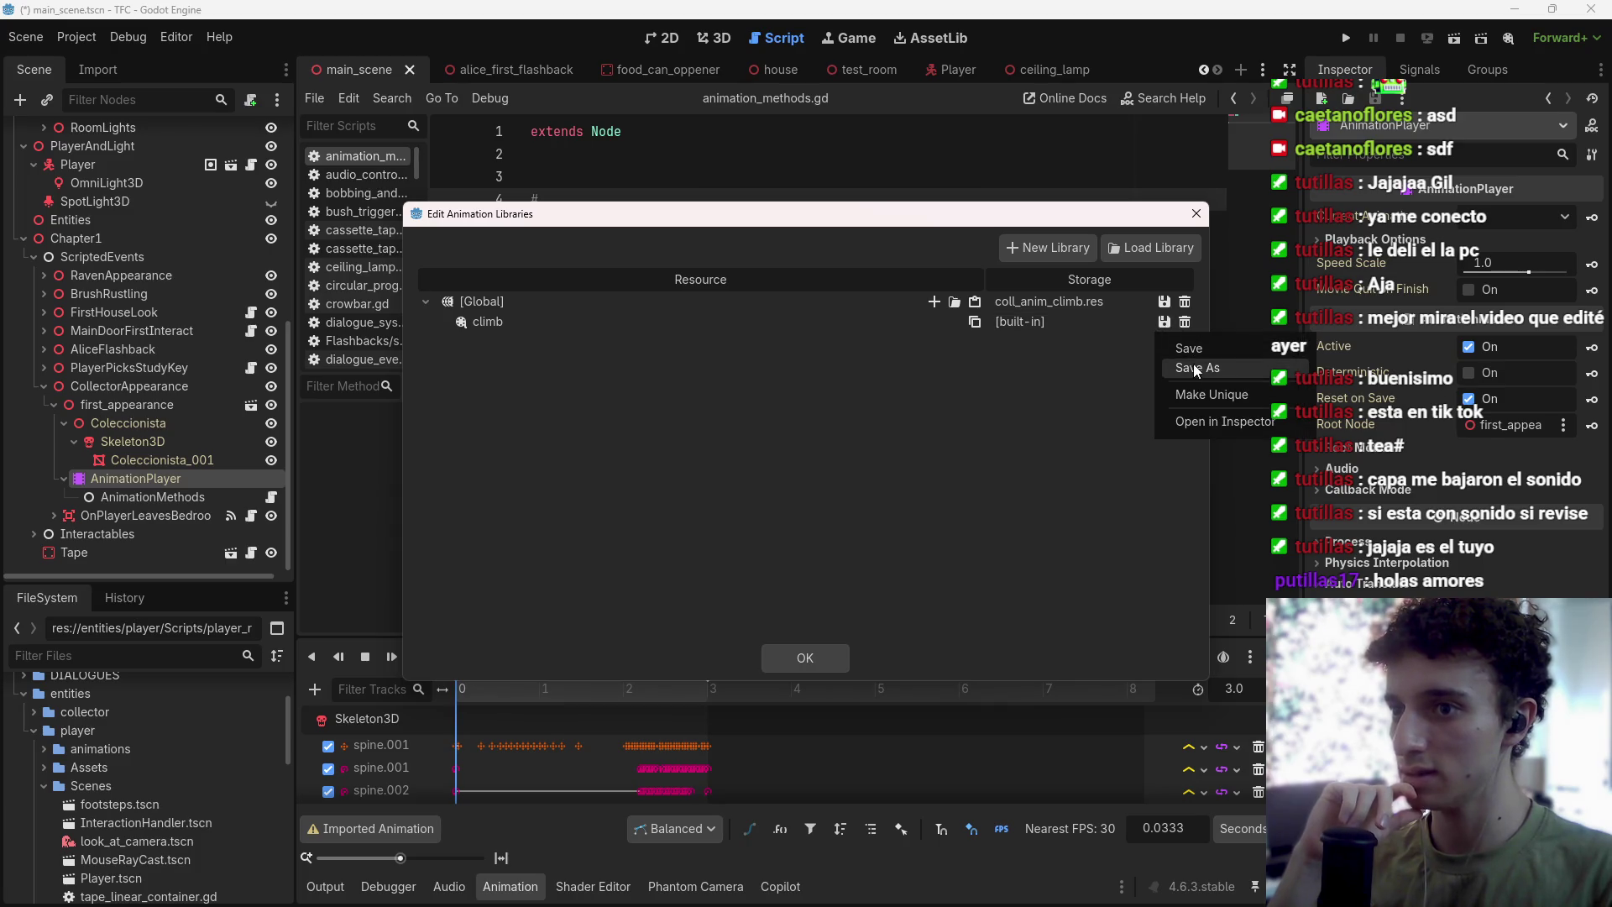
pyautogui.click(1272, 367)
pyautogui.click(371, 245)
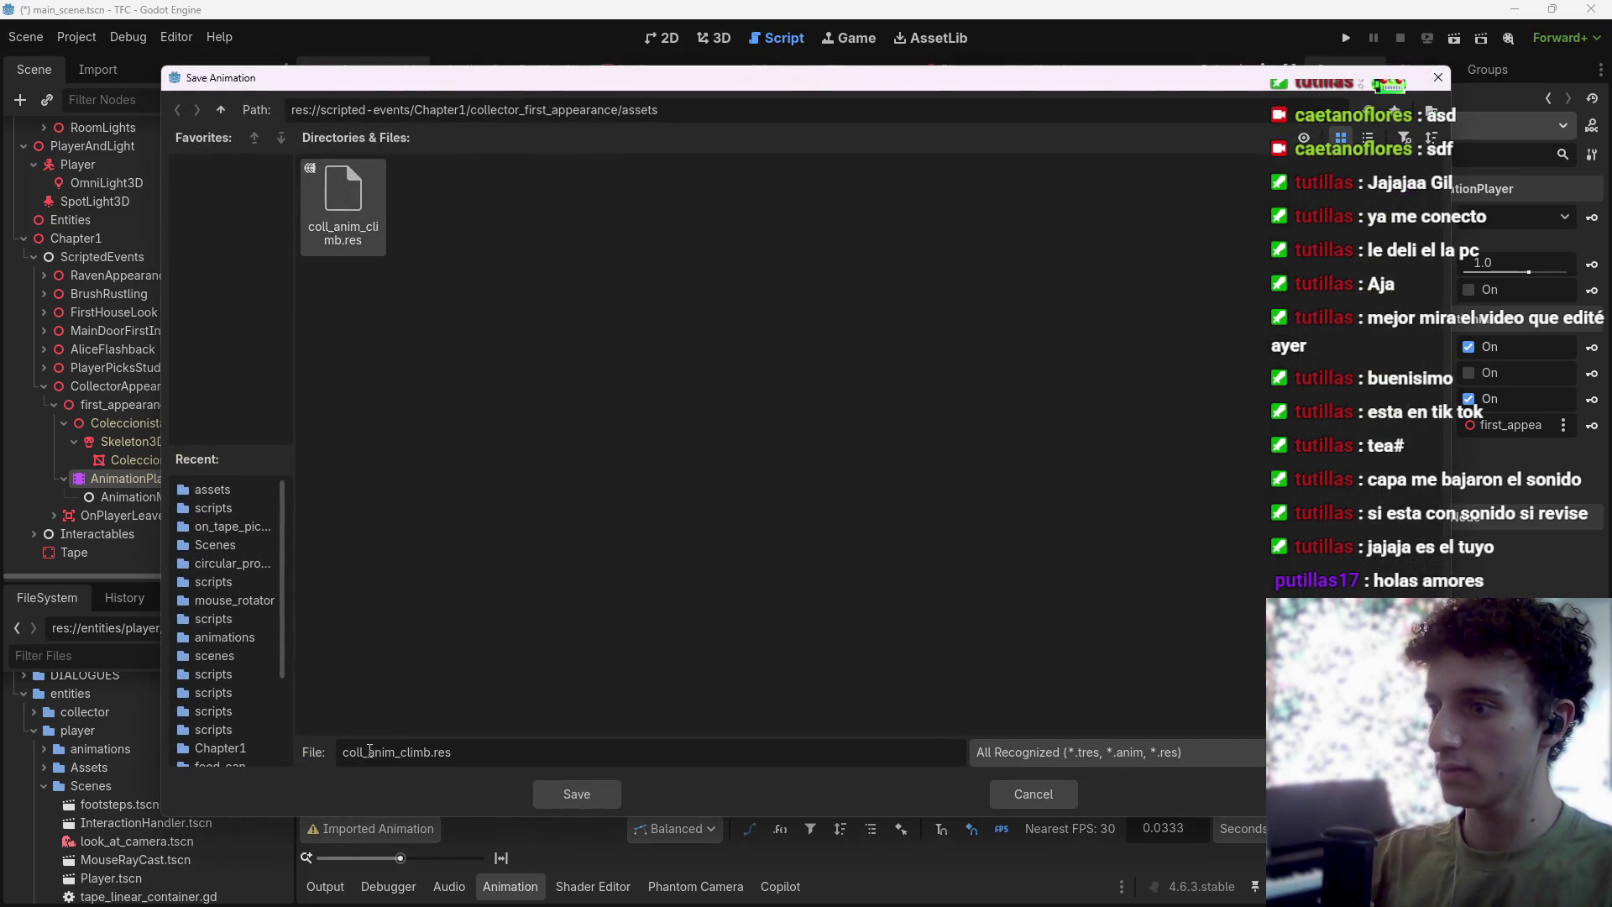
pyautogui.click(575, 794)
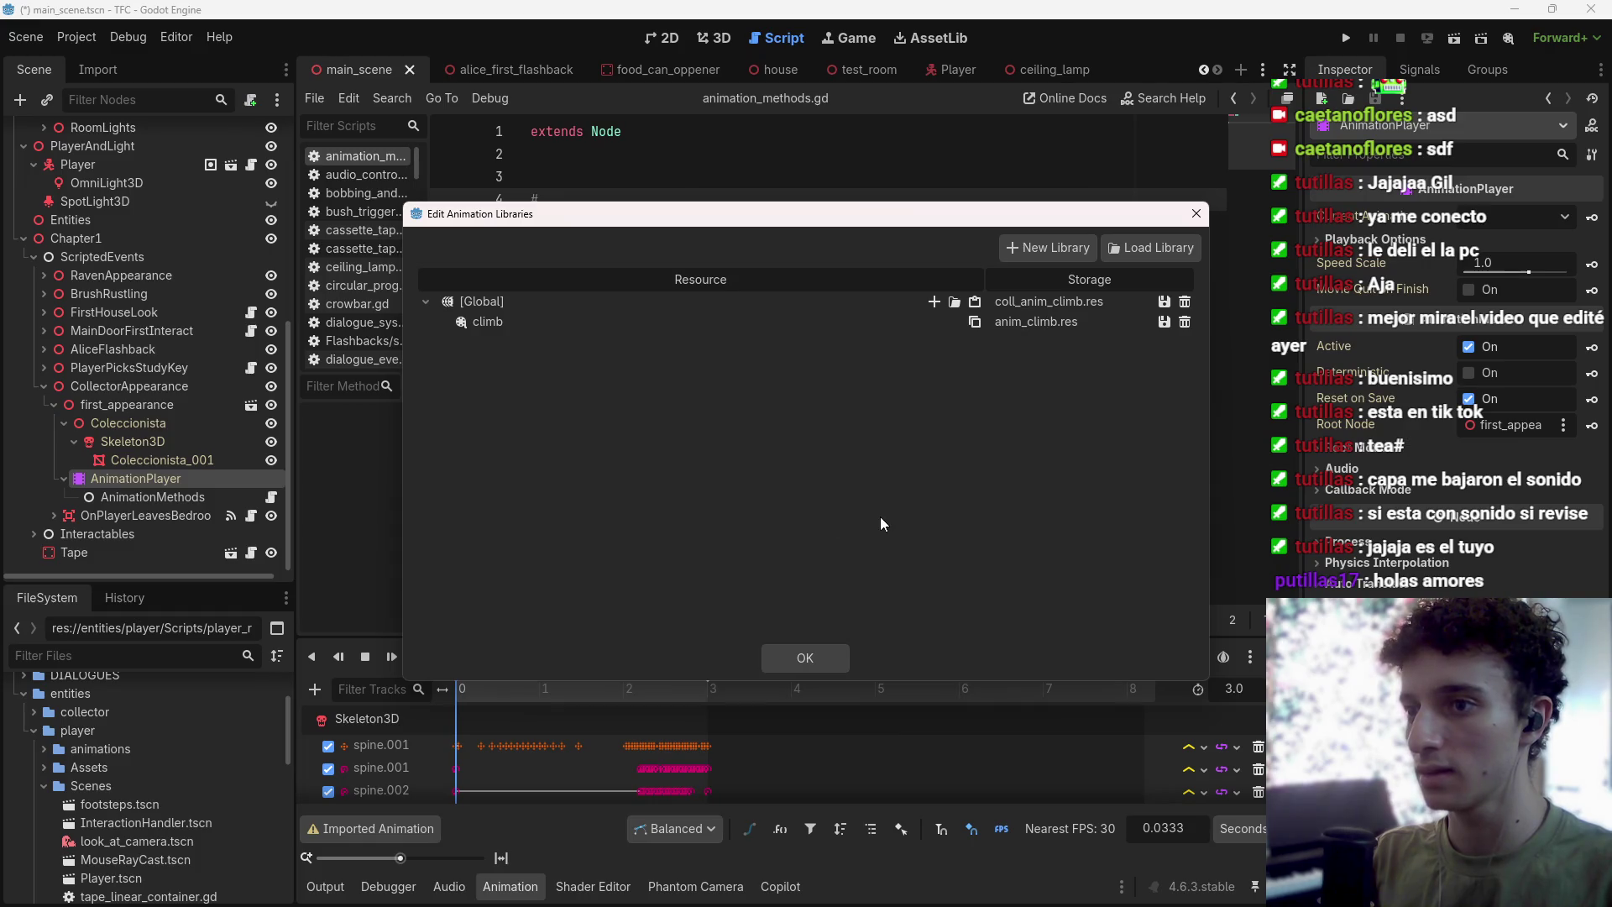
pyautogui.click(802, 658)
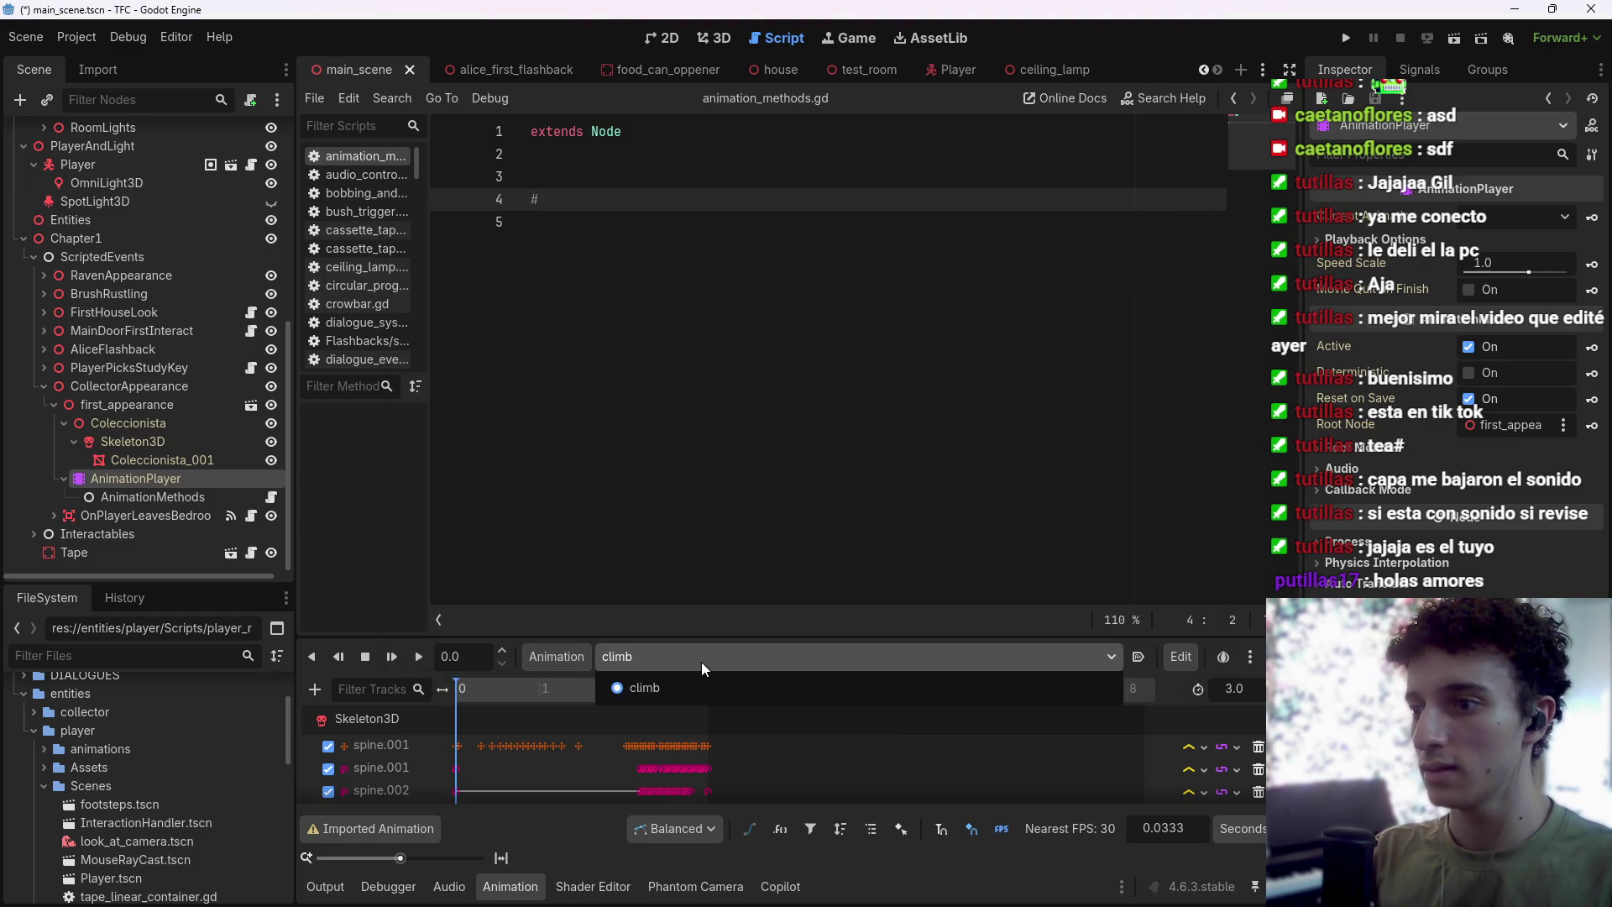
# Save the scene and fly the 3D view up to the collector, collapsing the Animation panel.
pyautogui.hotkey('ctrl', 's')
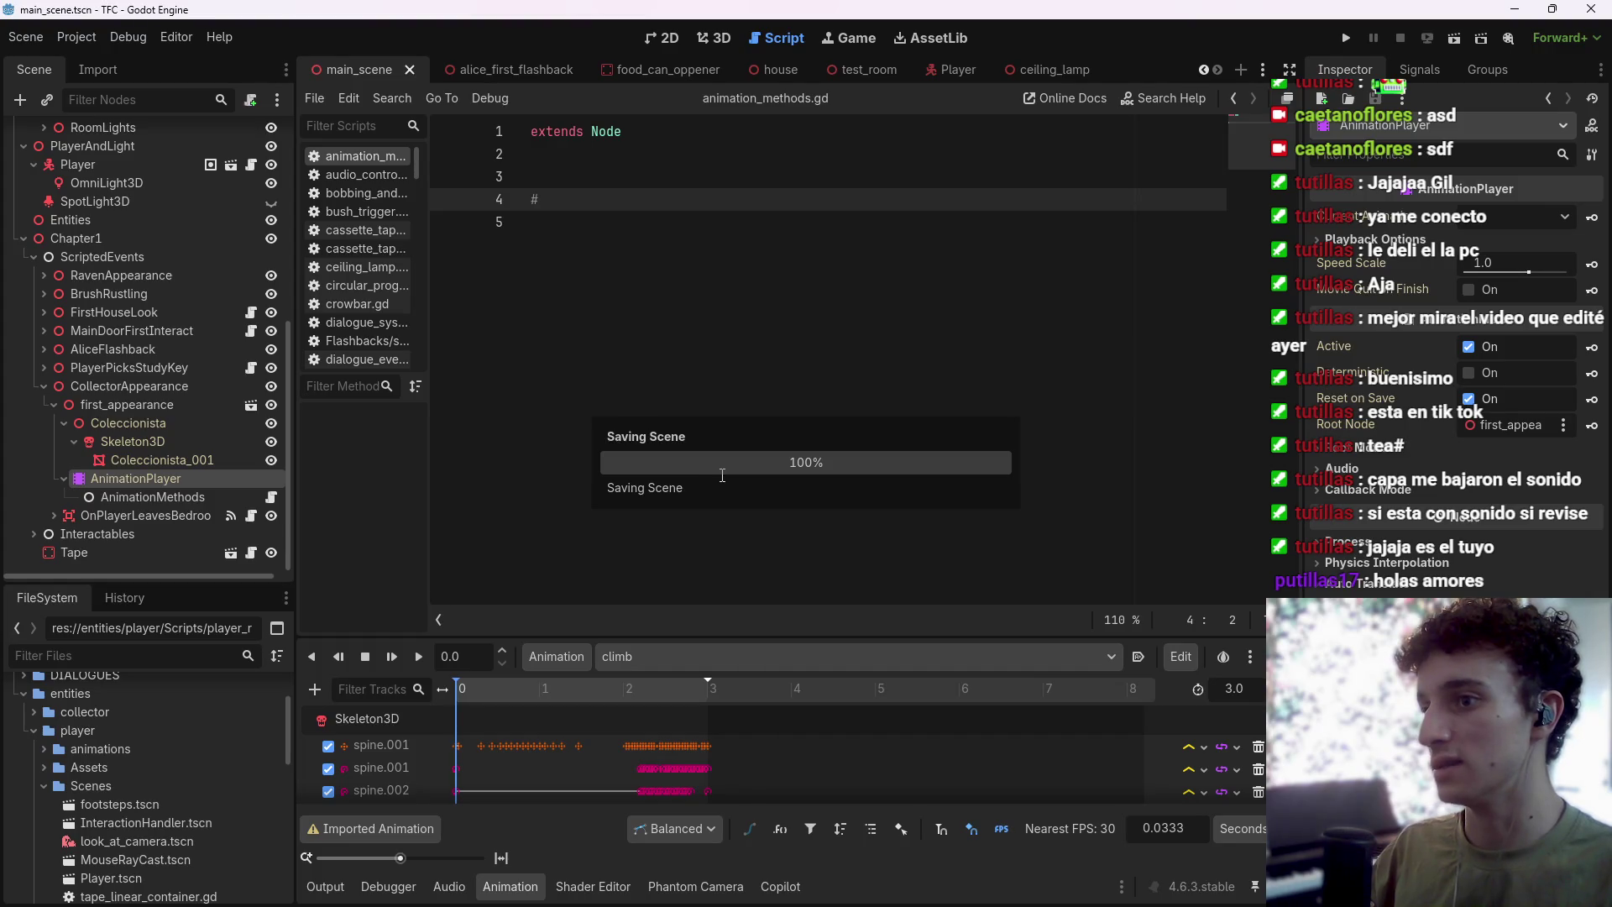
pyautogui.click(710, 38)
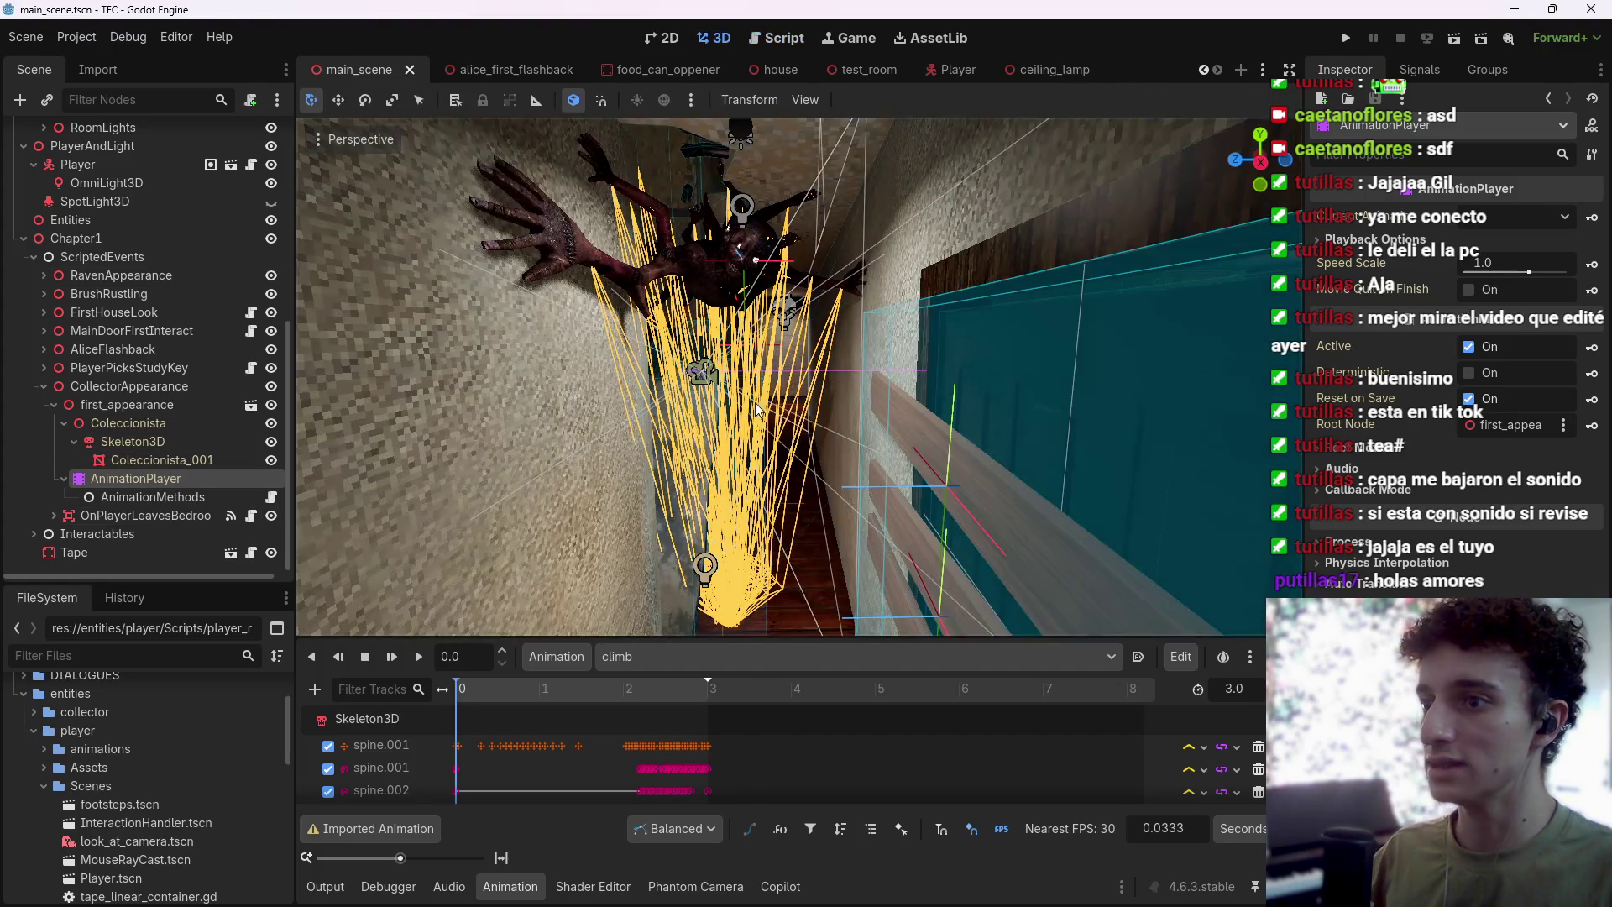
pyautogui.press('w')
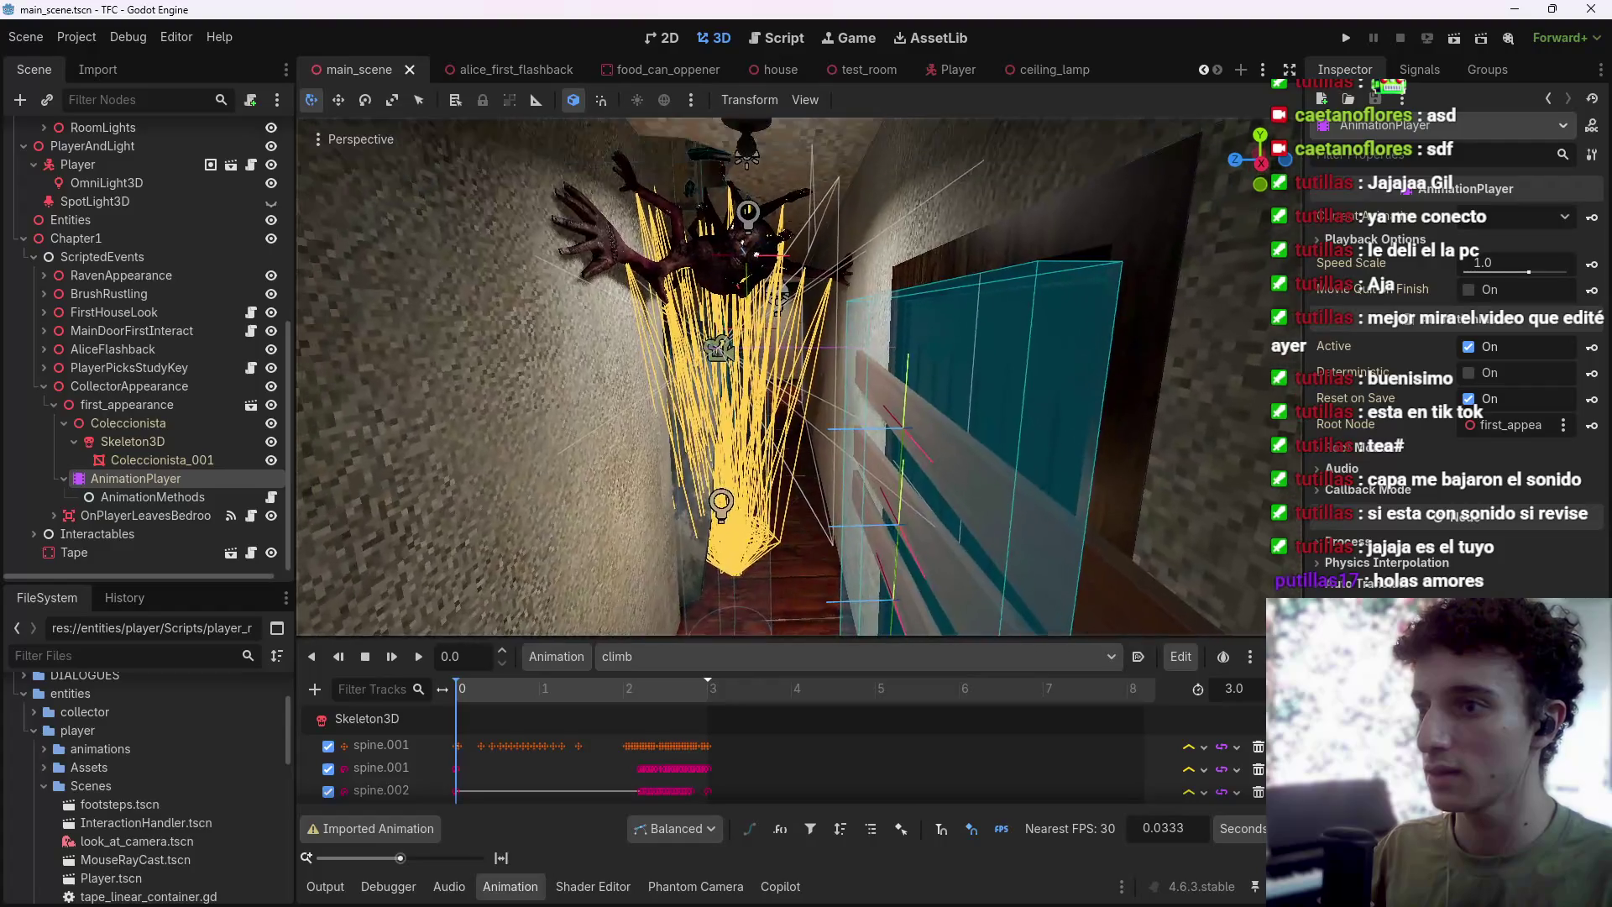
pyautogui.press('w')
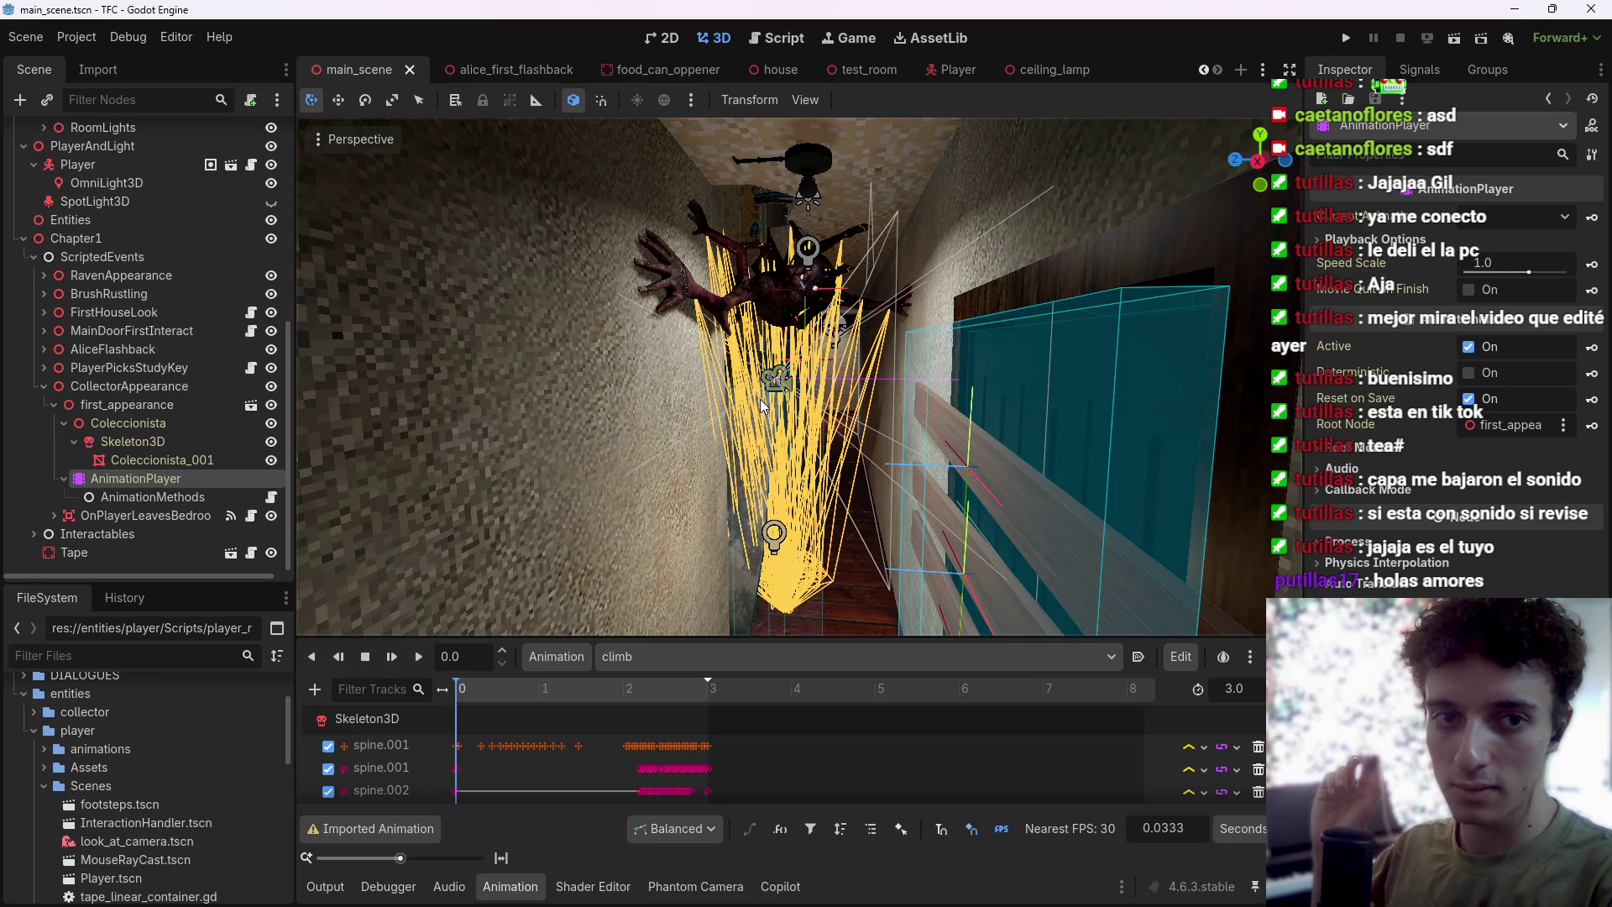
pyautogui.click(499, 883)
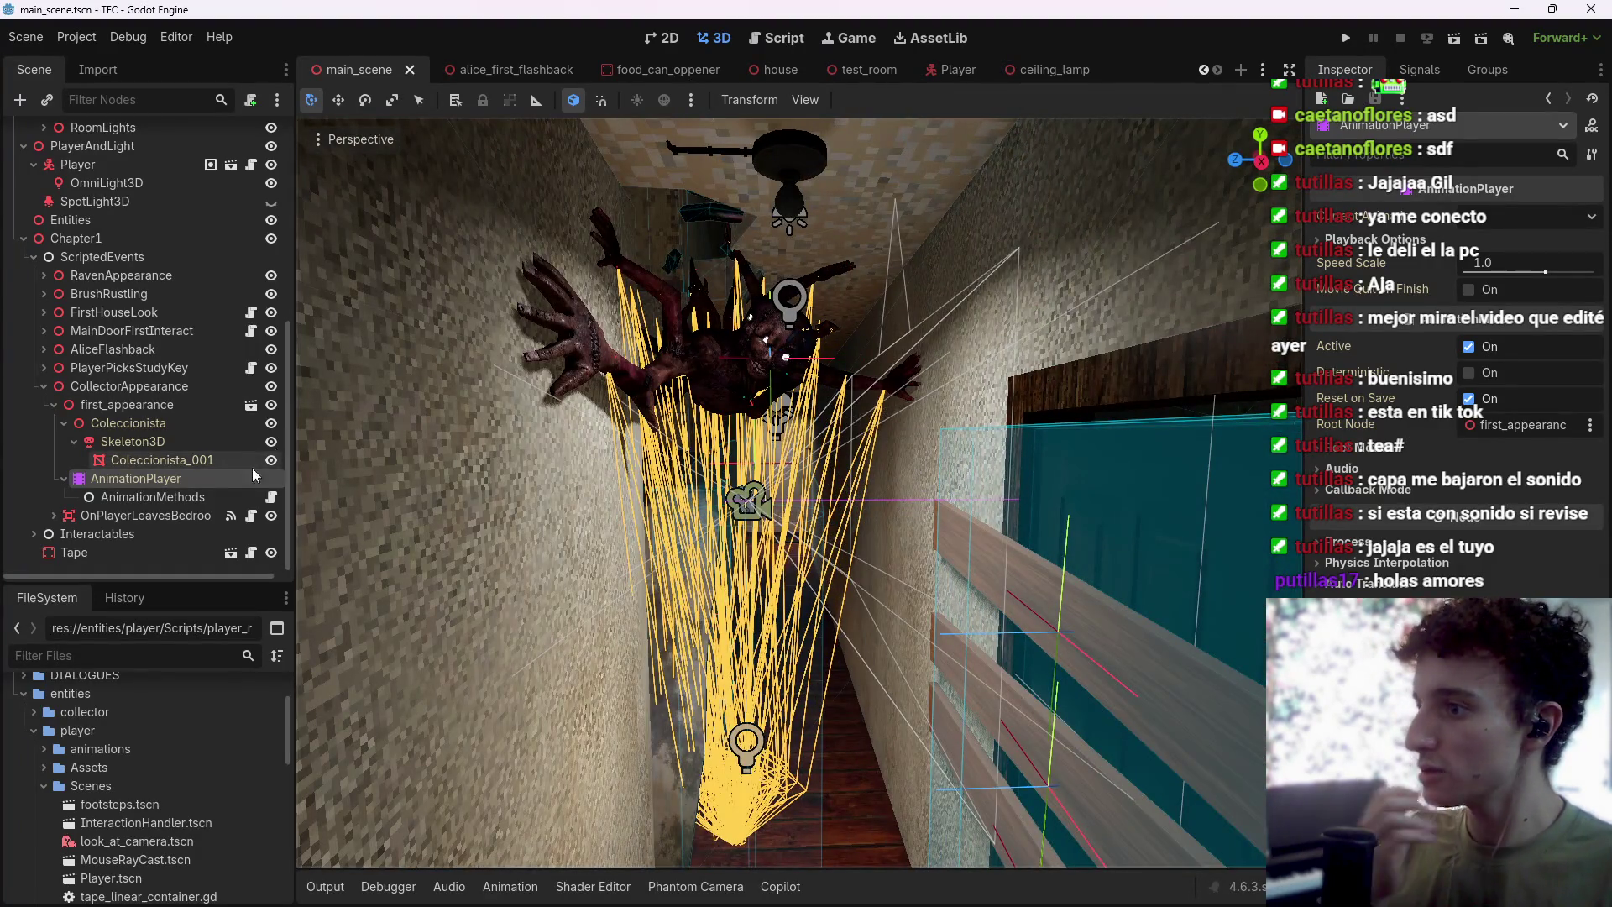
pyautogui.click(809, 99)
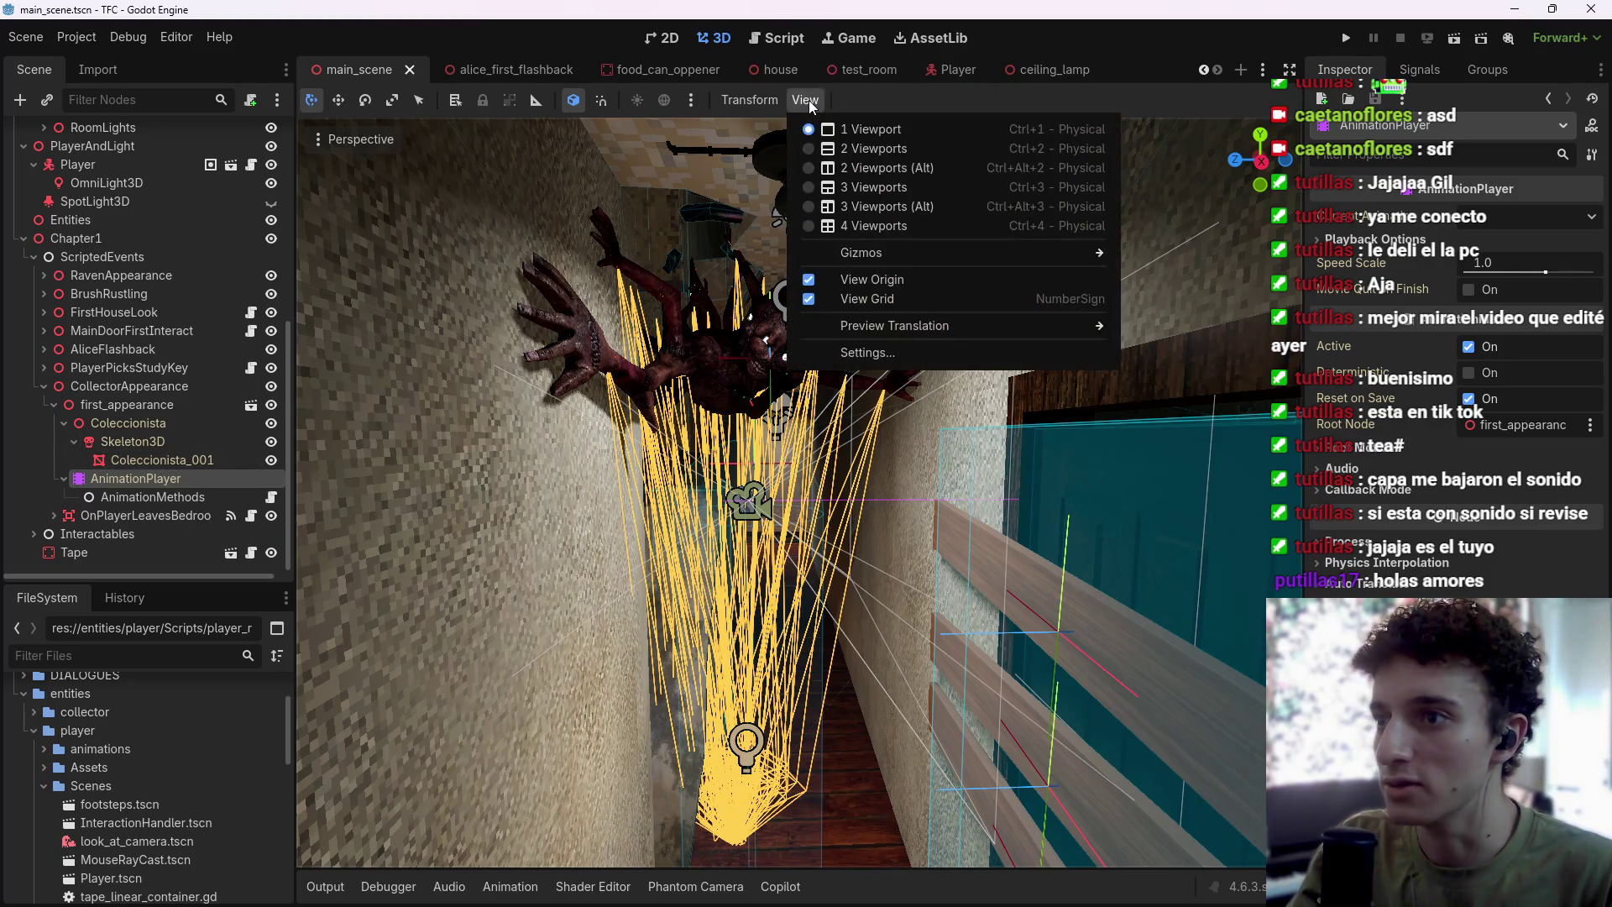
# Turn off the Skeleton3D gizmos so the yellow bones disappear from the viewport.
pyautogui.moveTo(1018, 255)
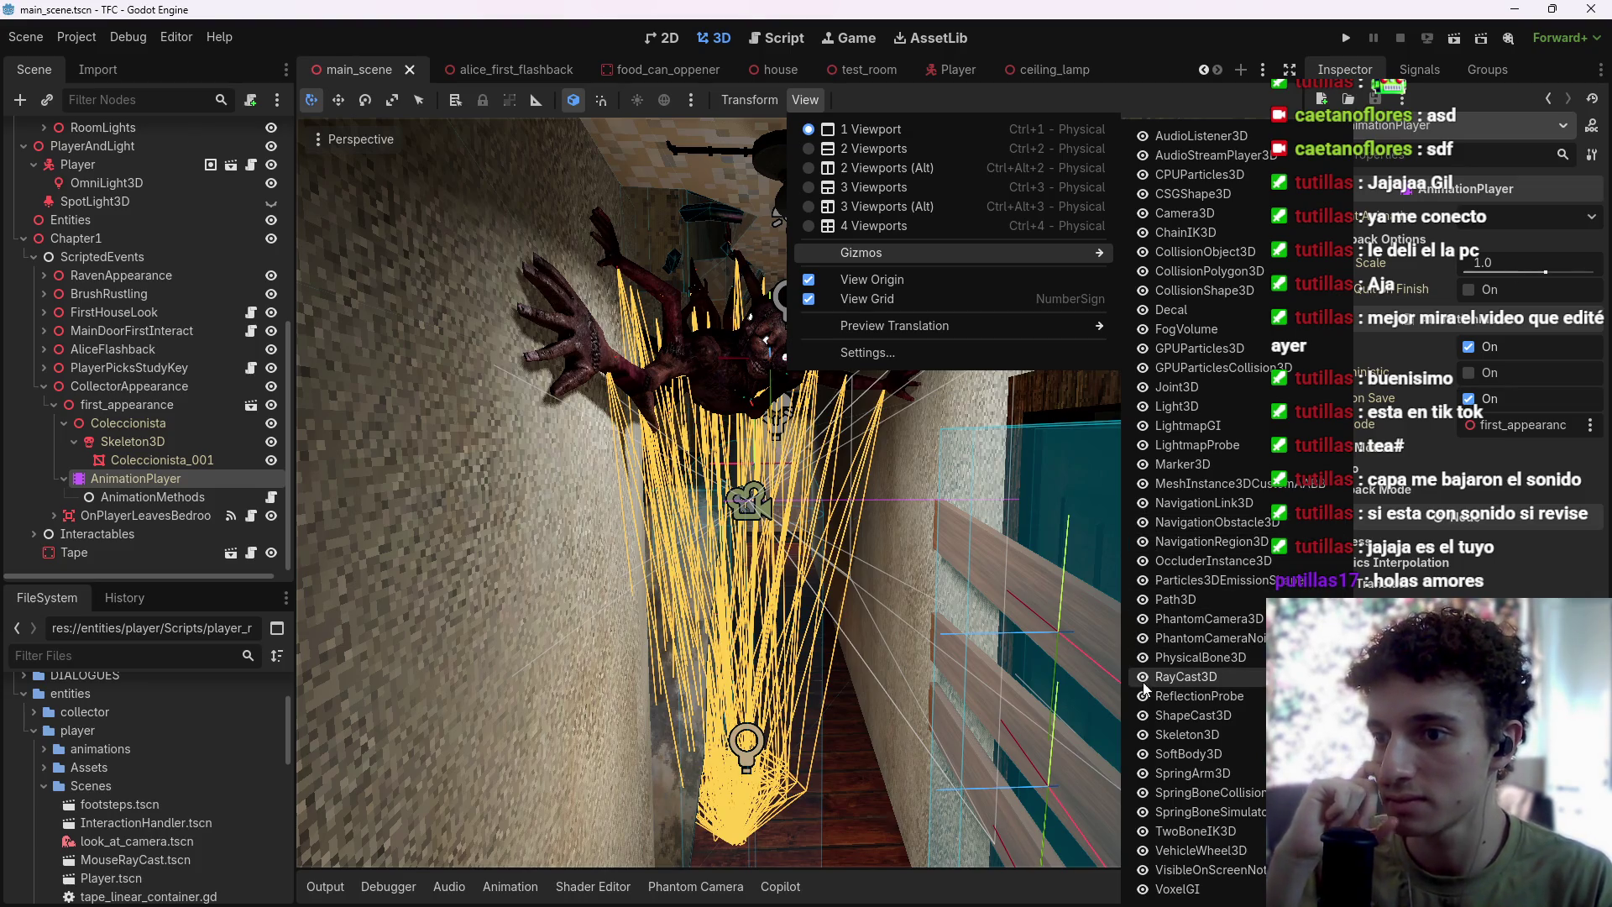
pyautogui.click(1146, 737)
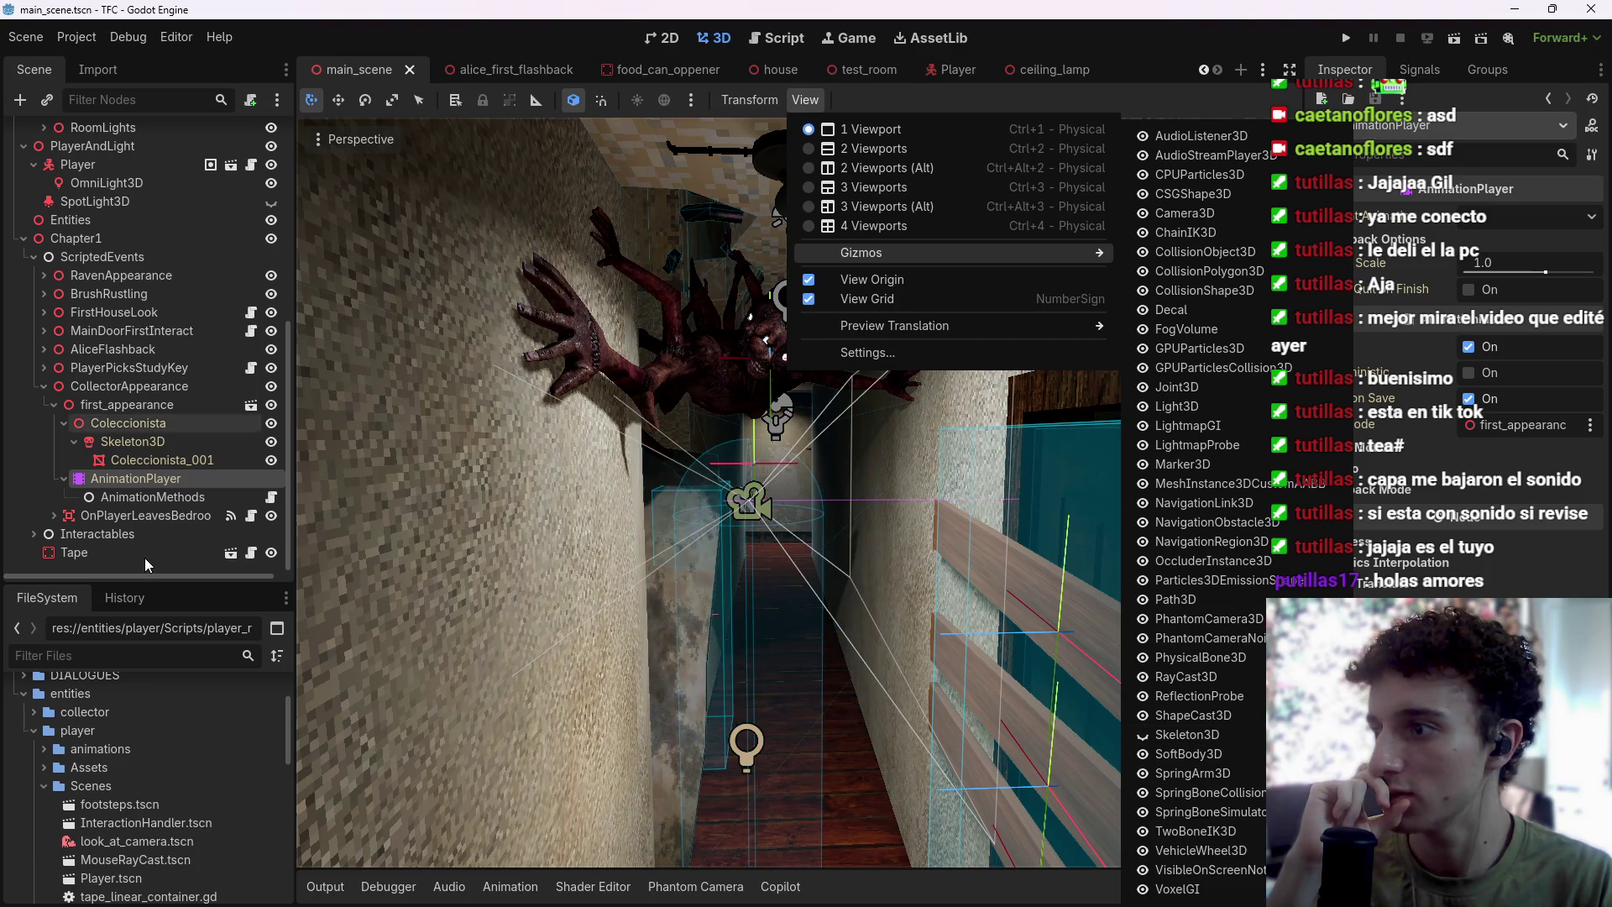
pyautogui.click(144, 569)
pyautogui.moveTo(789, 529); pyautogui.dragTo(834, 549)
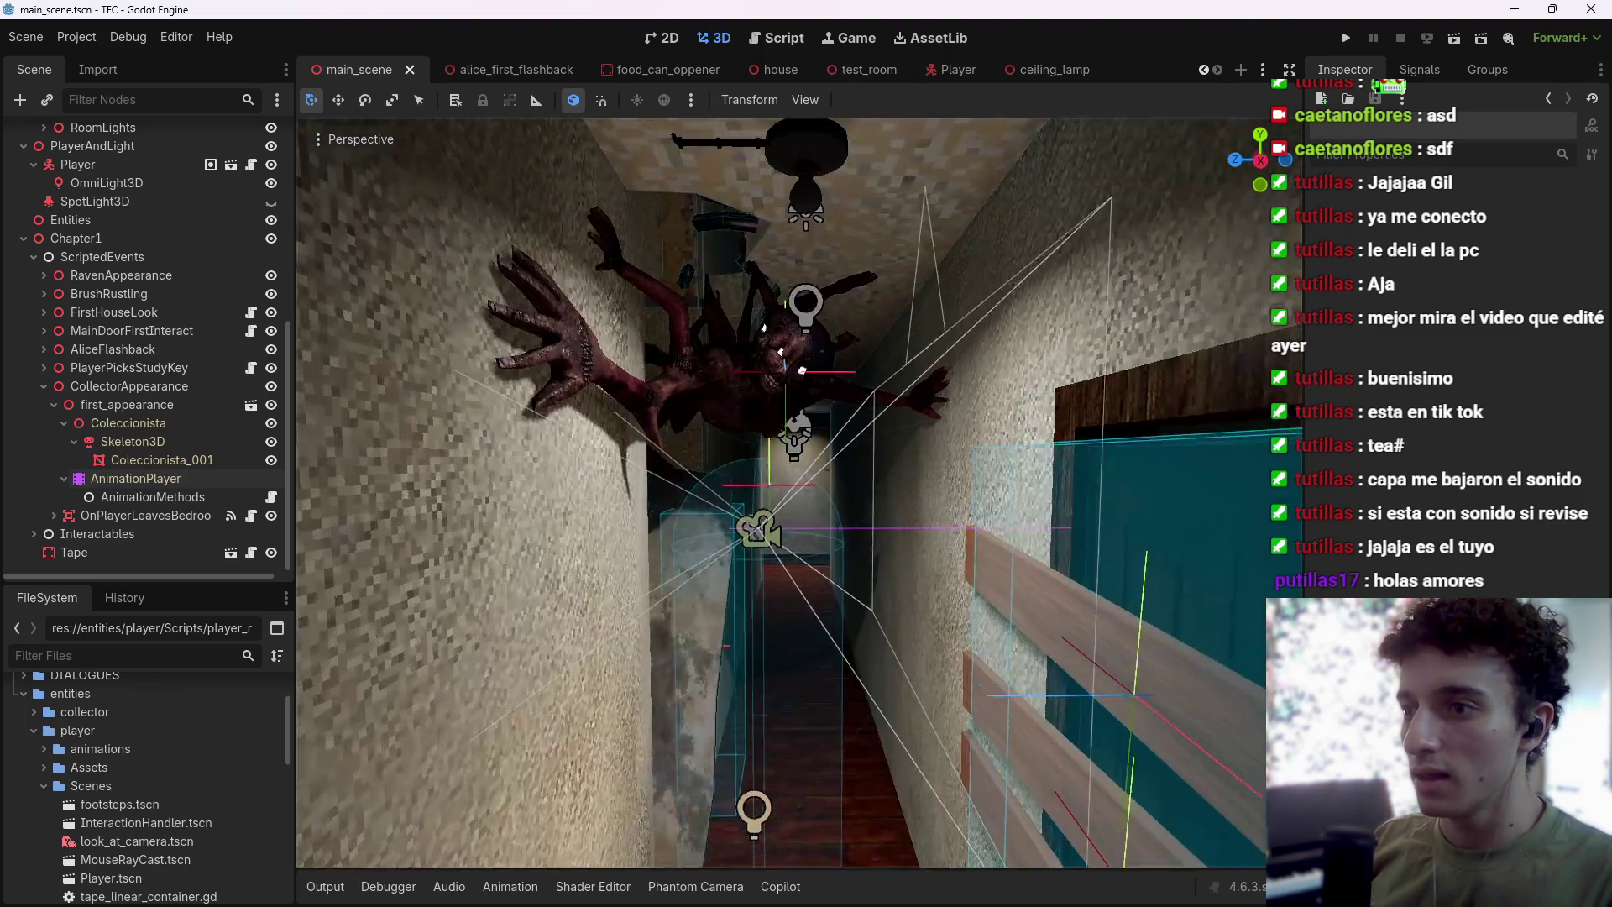
# Save the scene and open the AnimationMethods node's script.
pyautogui.hotkey('ctrl', 's')
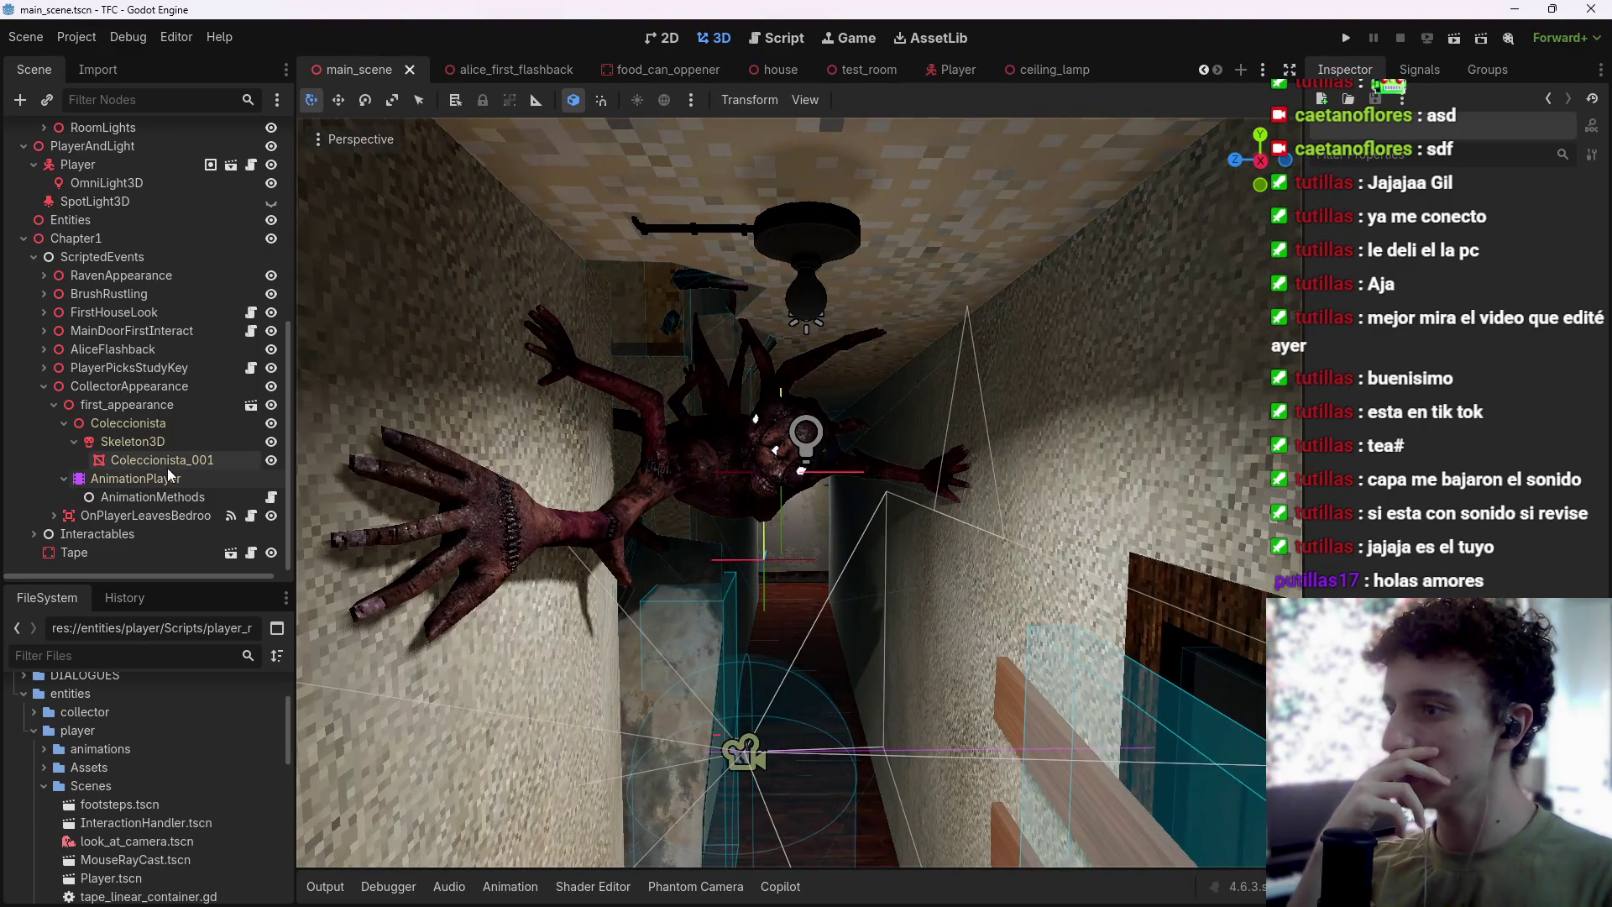
pyautogui.click(168, 496)
pyautogui.click(270, 496)
# Clear the leftover '#' comment and blank line, then backspace the mistyped 'fubnc' keyword.
pyautogui.press('BackSpace')
pyautogui.press('BackSpace')
pyautogui.press('BackSpace')
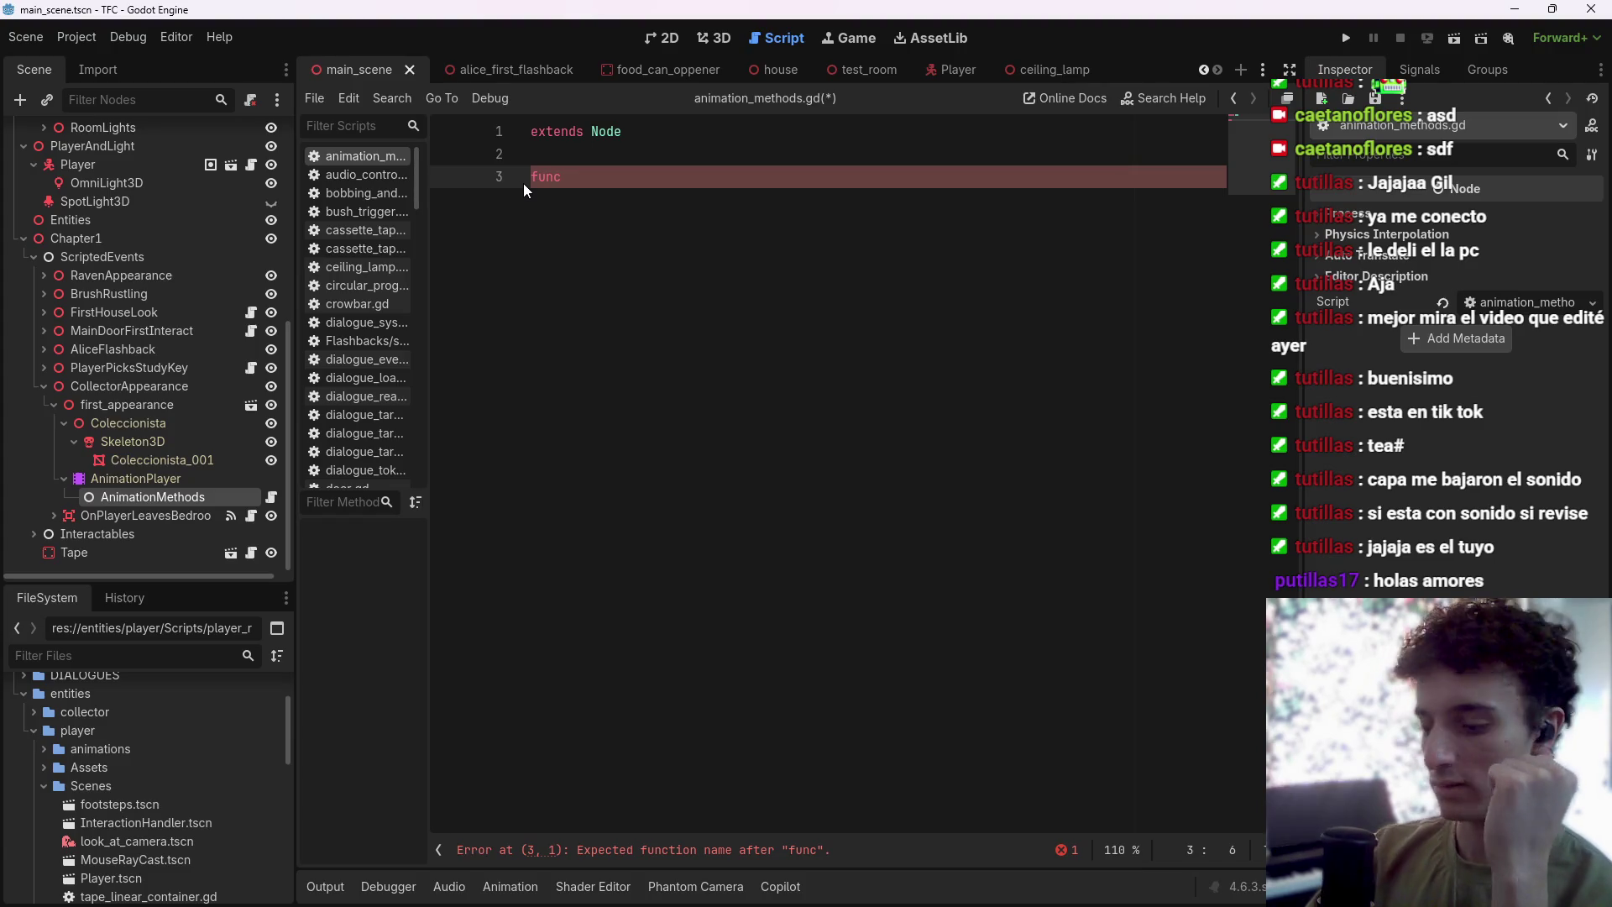
pyautogui.press('BackSpace')
pyautogui.press('BackSpace')
pyautogui.press('BackSpace')
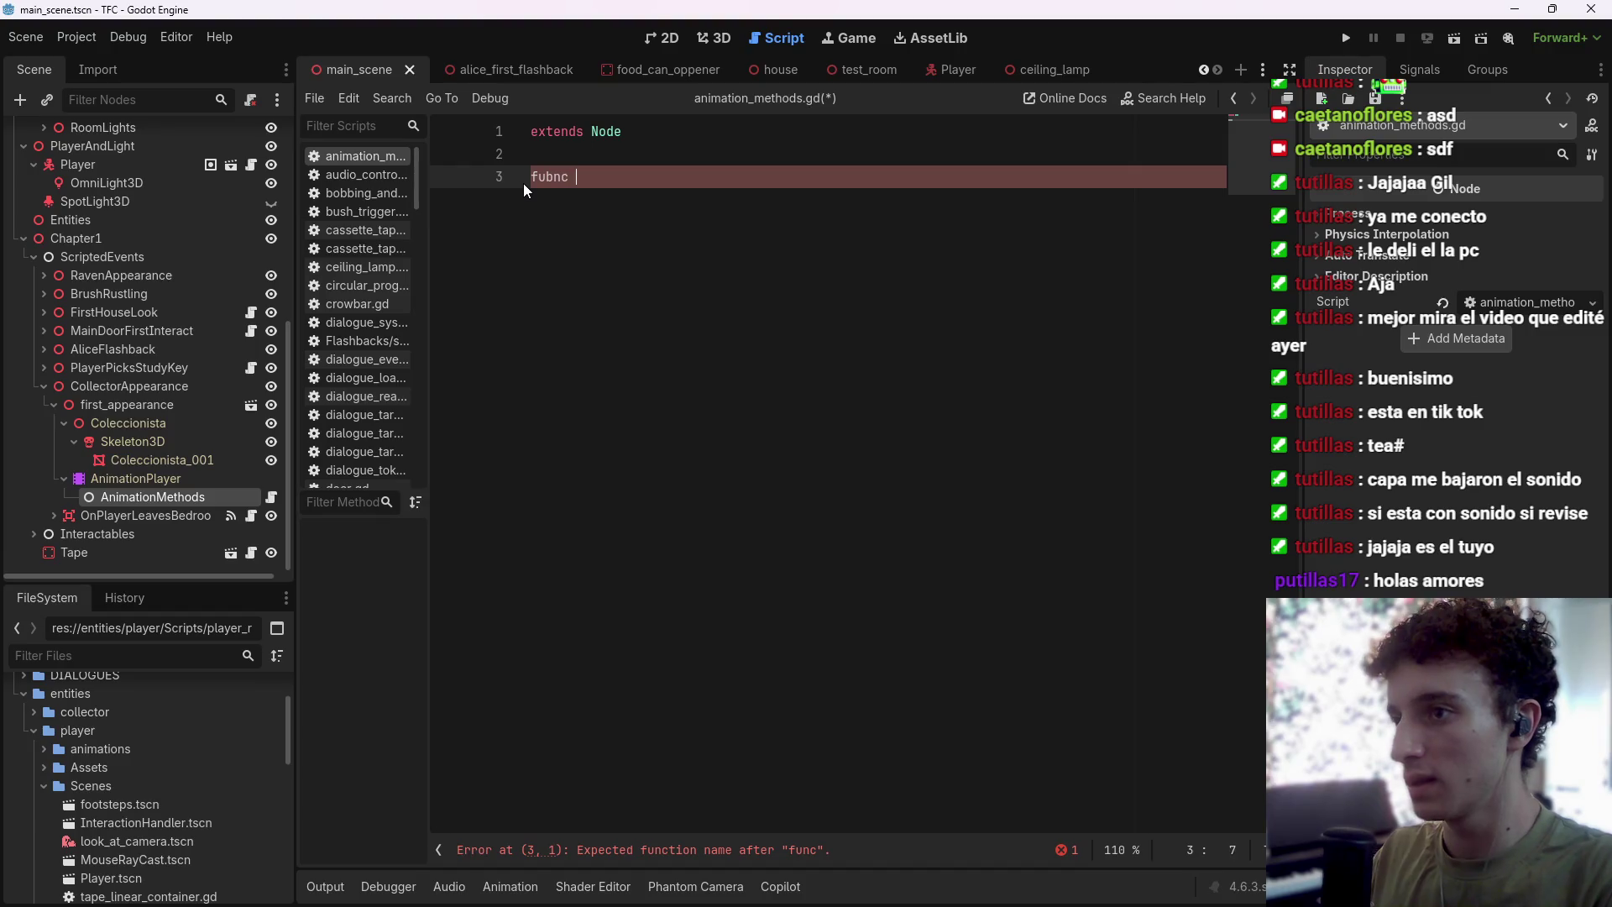
# Retype 'unc' after the 'f' so line 3 reads 'func'.
pyautogui.write('unc')
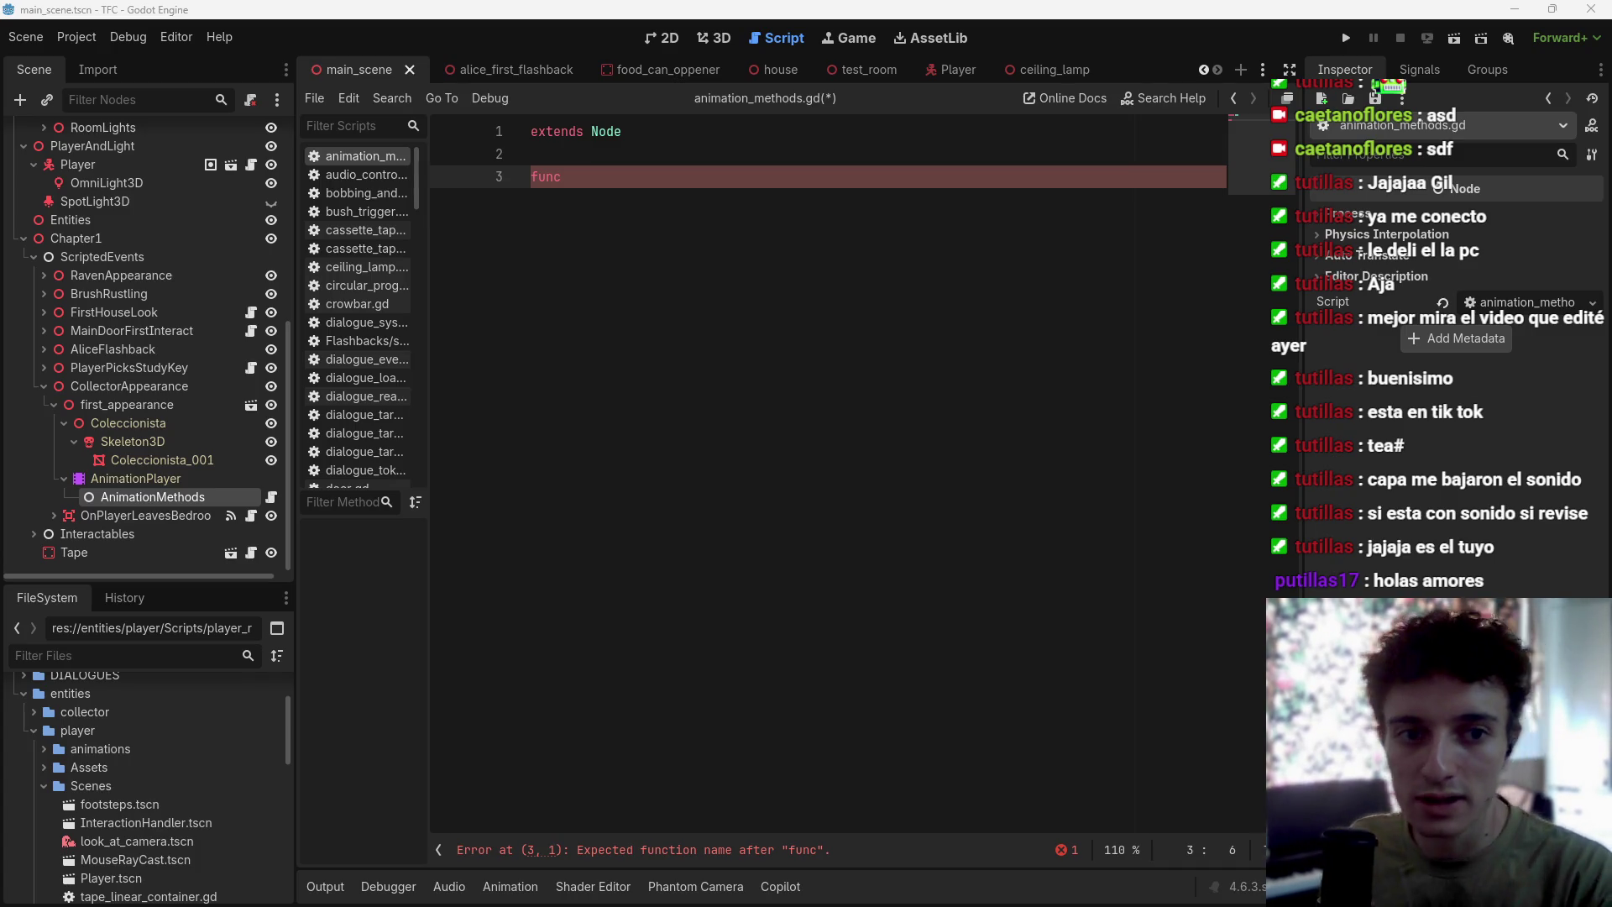
# Overwrite animation_methods.gd with the copied Light3D FastNoiseLite flicker script and save it.
pyautogui.hotkey('alt', 'Tab')
pyautogui.hotkey('alt', 'Tab')
pyautogui.press('Tab')
pyautogui.press('Tab')
pyautogui.press('Tab')
pyautogui.press('Escape')
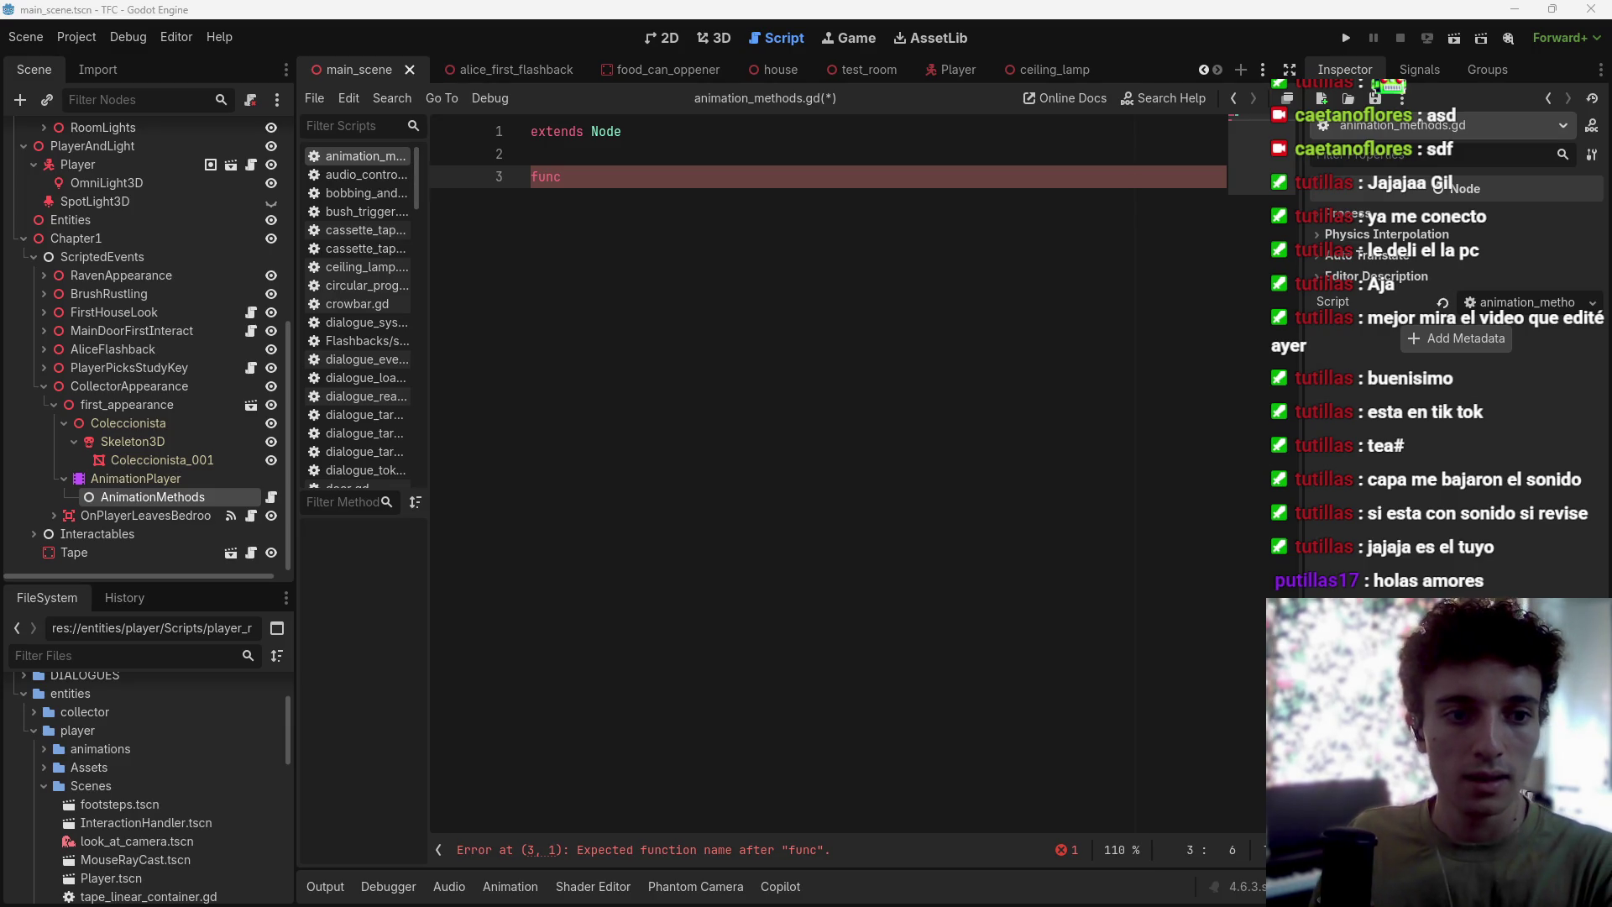
pyautogui.hotkey('alt', 'Tab')
pyautogui.press('Escape')
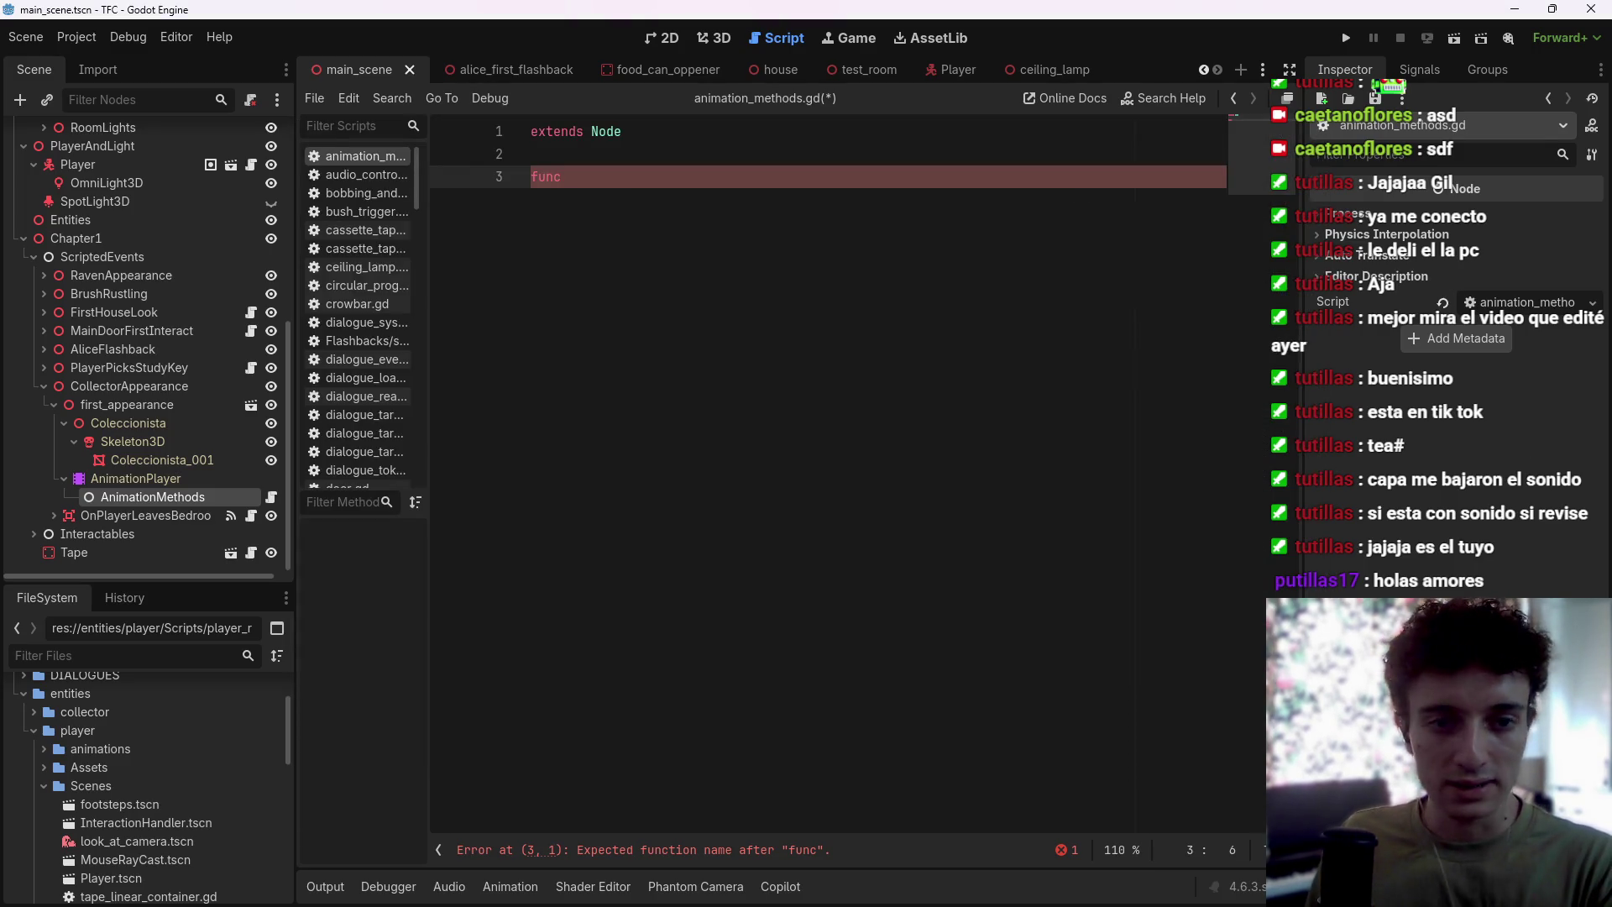
pyautogui.hotkey('alt', 'Tab')
pyautogui.press('Escape')
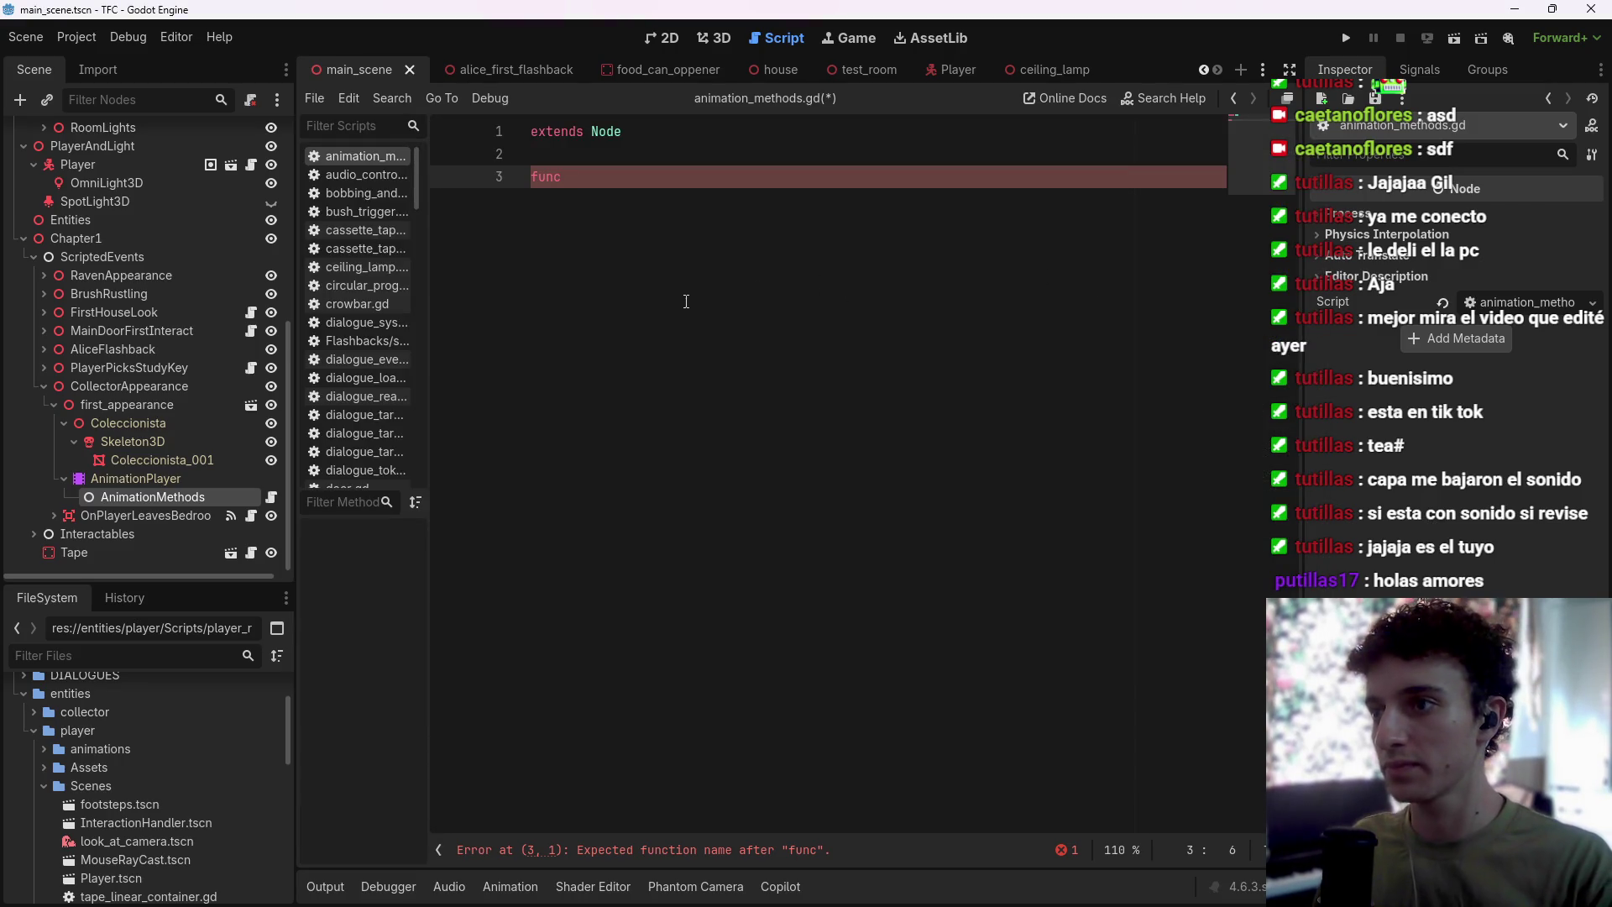
pyautogui.hotkey('ctrl', 'a')
pyautogui.hotkey('ctrl', 'v')
pyautogui.hotkey('ctrl', 's')
pyautogui.scroll(1, 772, 436)
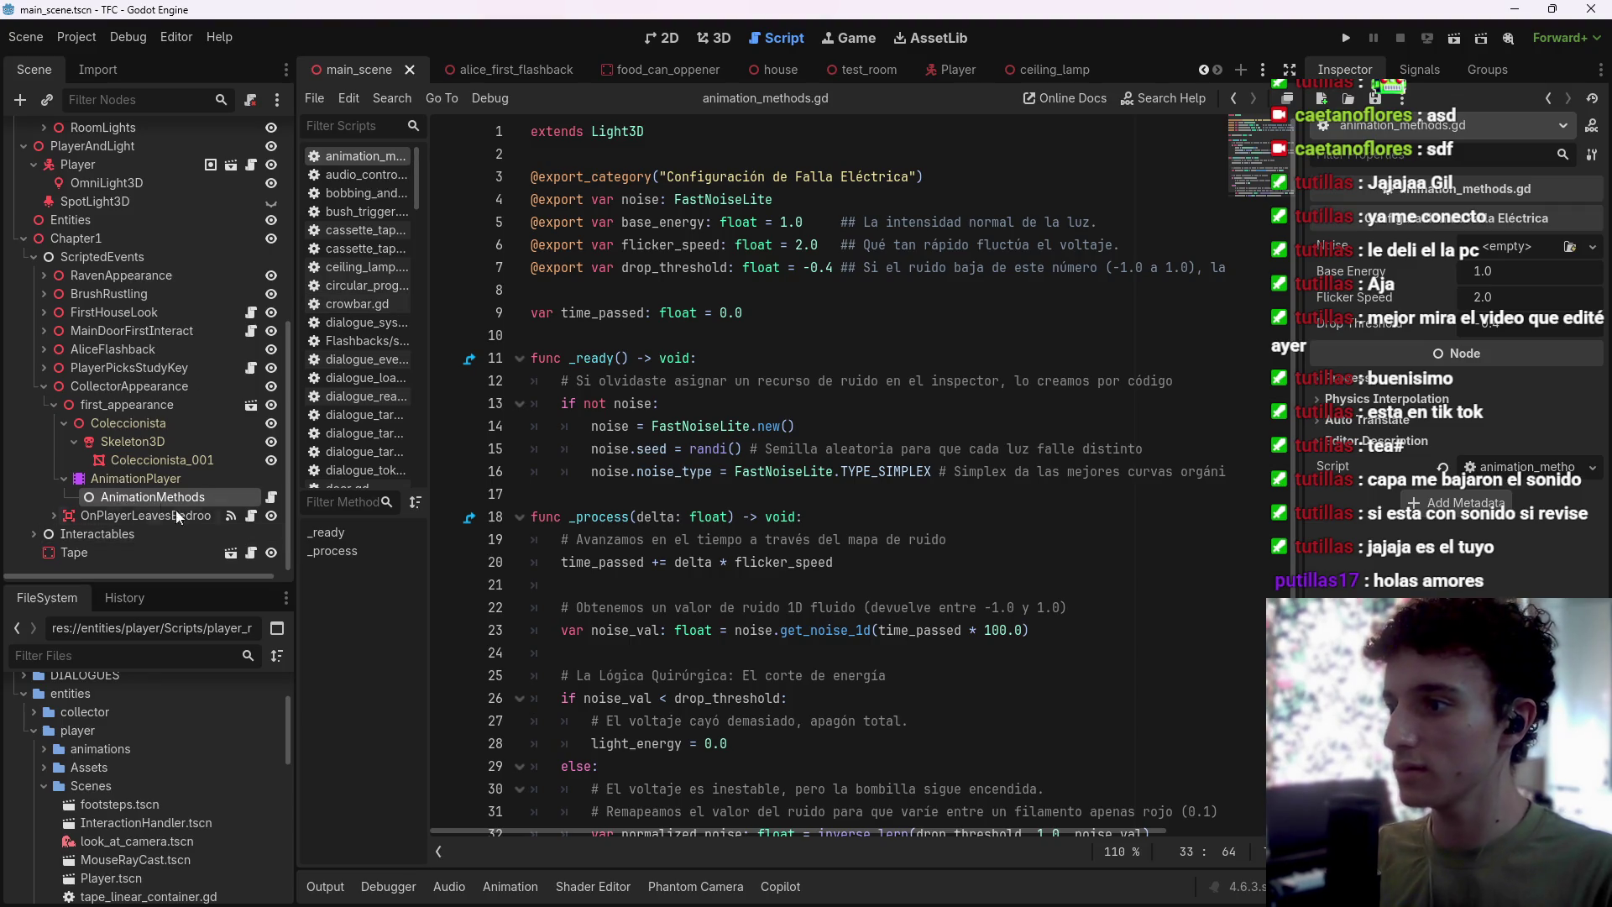
# Add a ColorRect child under AnimationMethods and check its colour.
pyautogui.hotkey('ctrl', 'a')
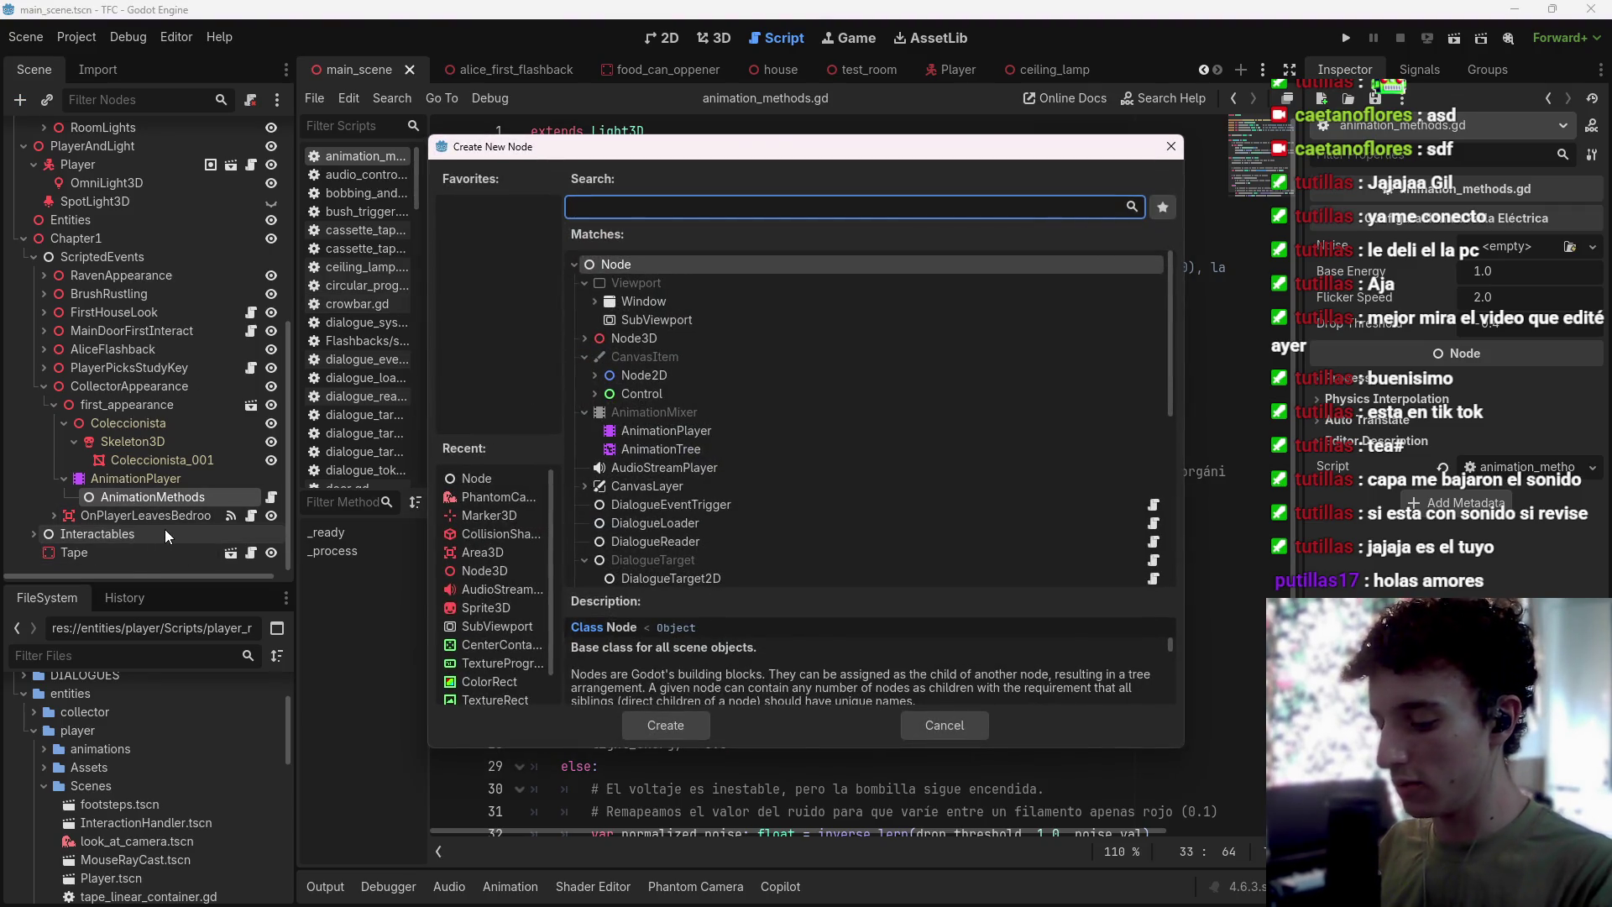
pyautogui.write('color')
pyautogui.press('Return')
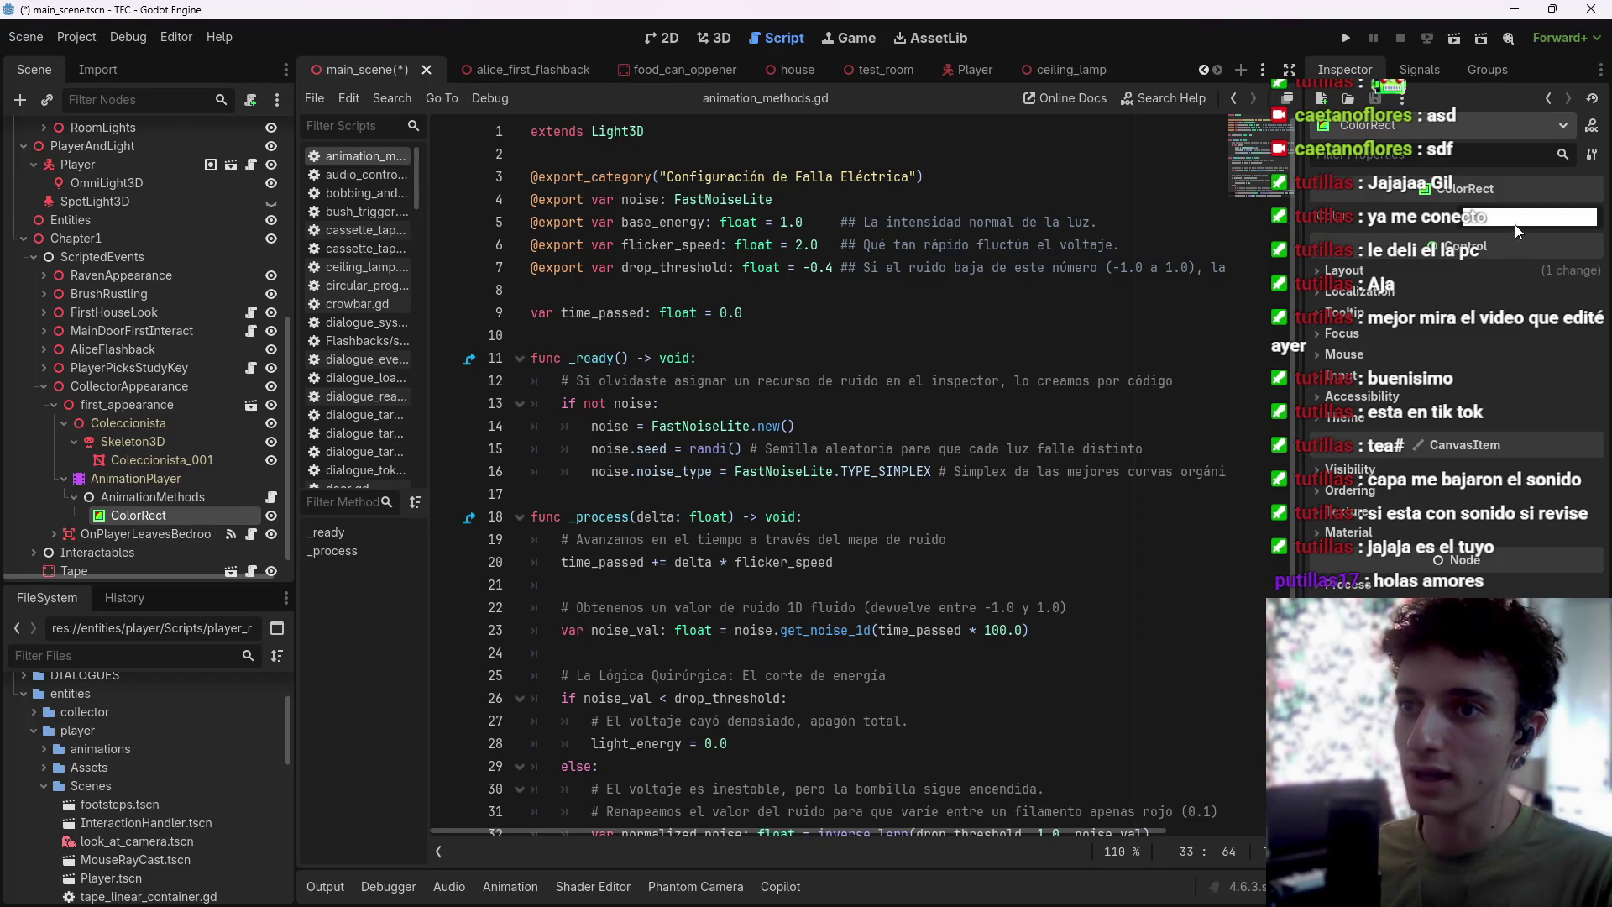
pyautogui.click(1511, 225)
pyautogui.click(457, 602)
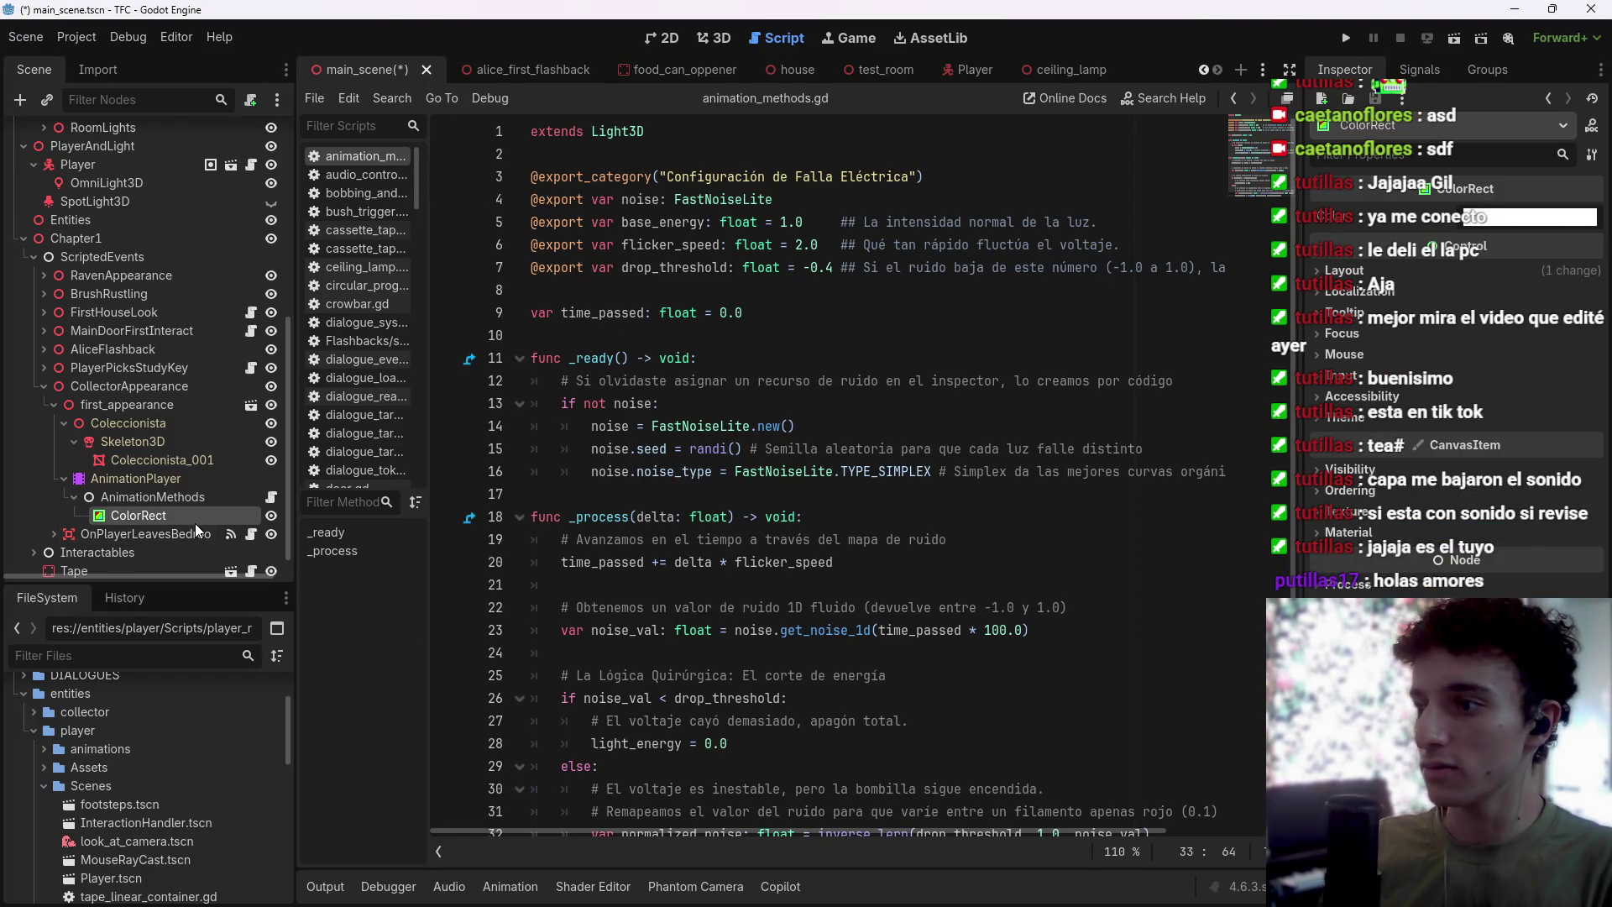
# Delete the ColorRect and start adding a new child under AnimationPlayer.
pyautogui.press('Delete')
pyautogui.press('Return')
pyautogui.click(160, 477)
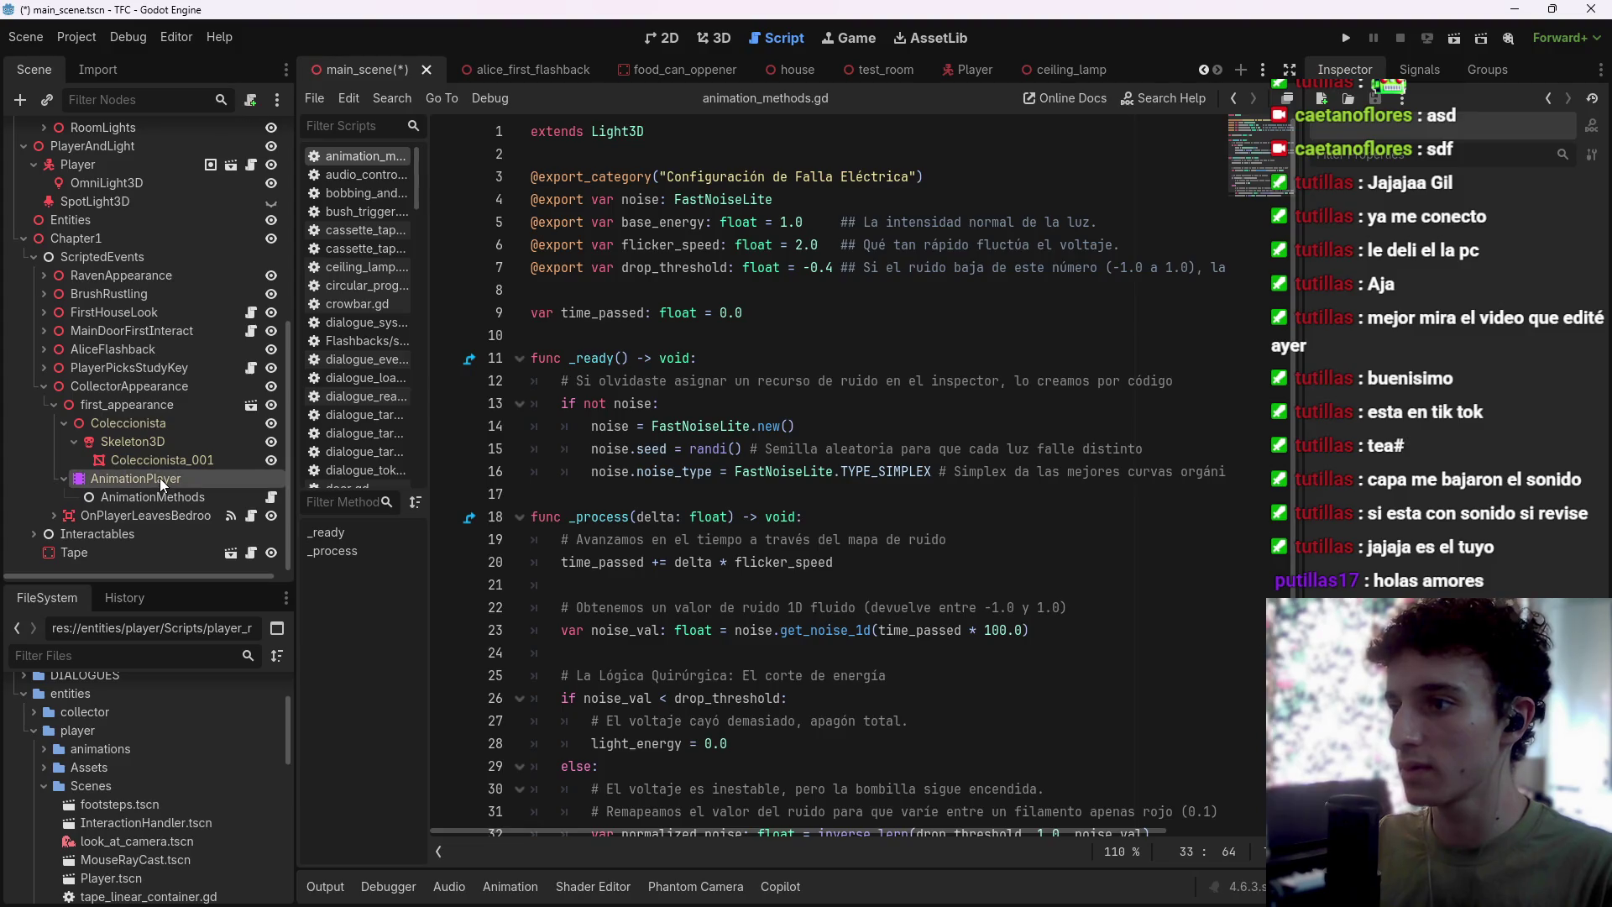
pyautogui.hotkey('ctrl', 'a')
# Create a TextureRect under the AnimationPlayer and show its Texture property choices.
pyautogui.write('textu')
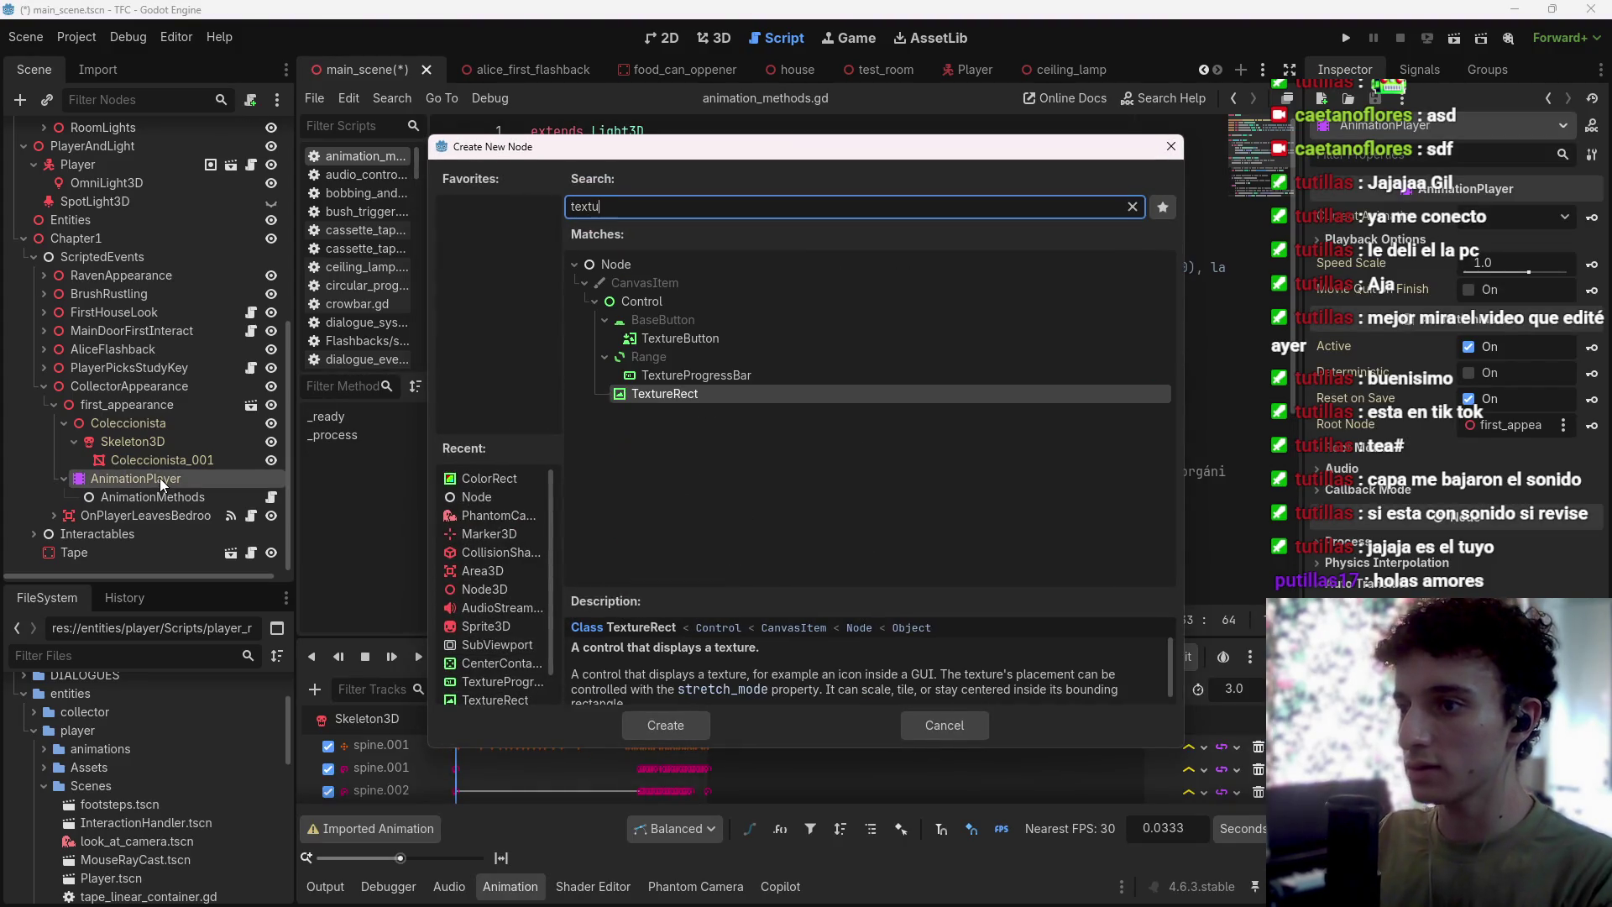
pyautogui.press('Return')
pyautogui.click(1566, 217)
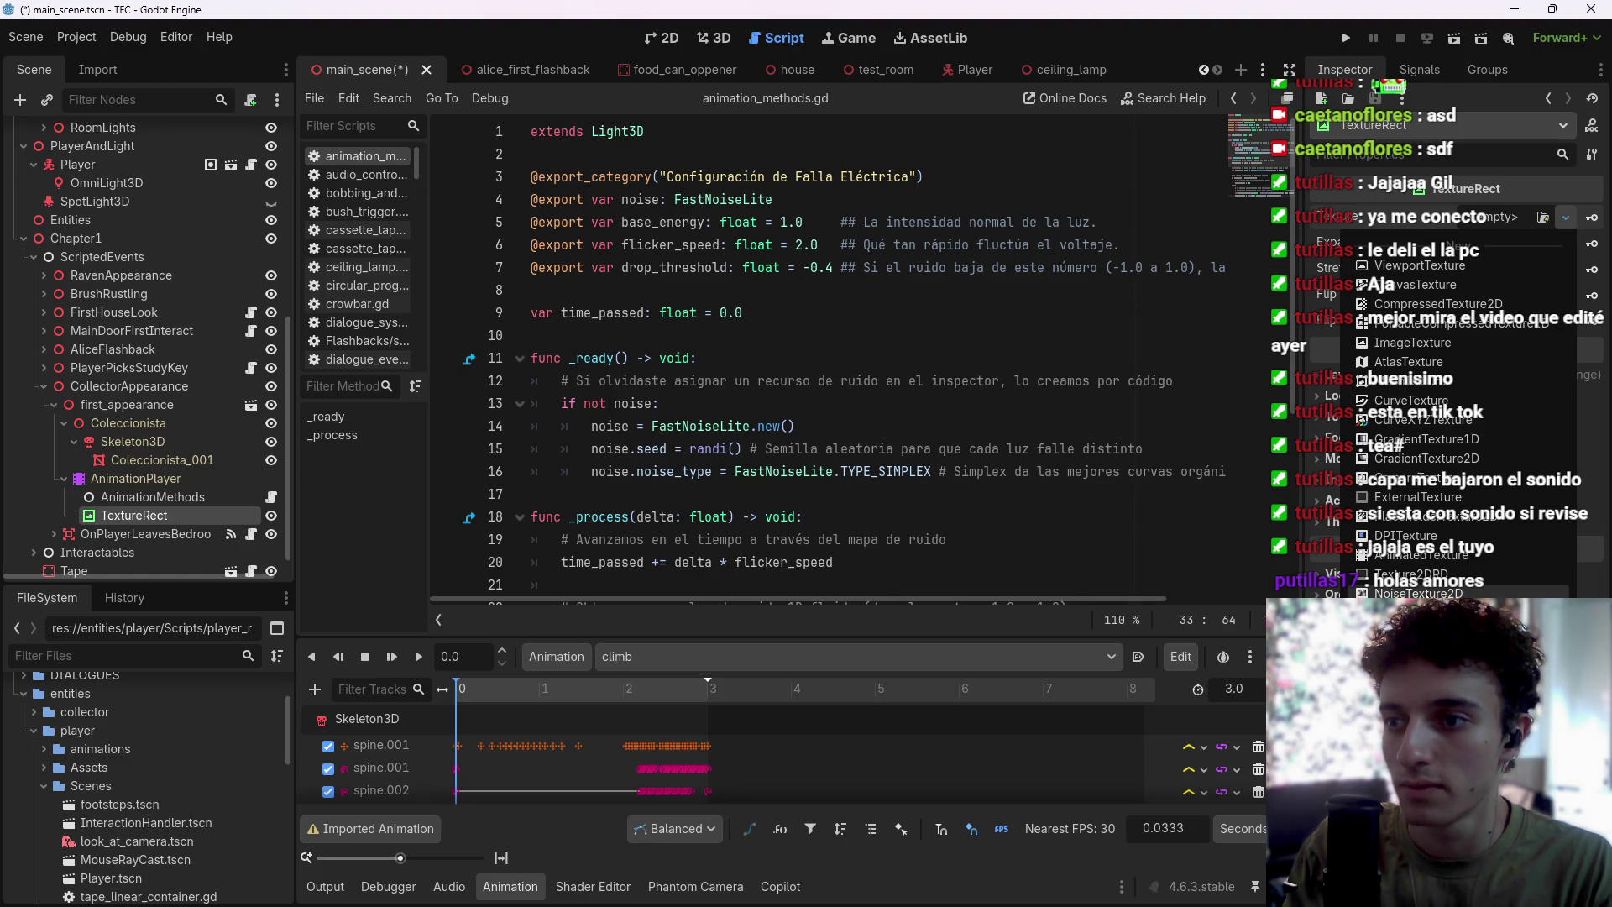
# Assign a new NoiseTexture2D to the TextureRect and give it a new FastNoiseLite noise.
pyautogui.click(1428, 594)
pyautogui.click(1506, 225)
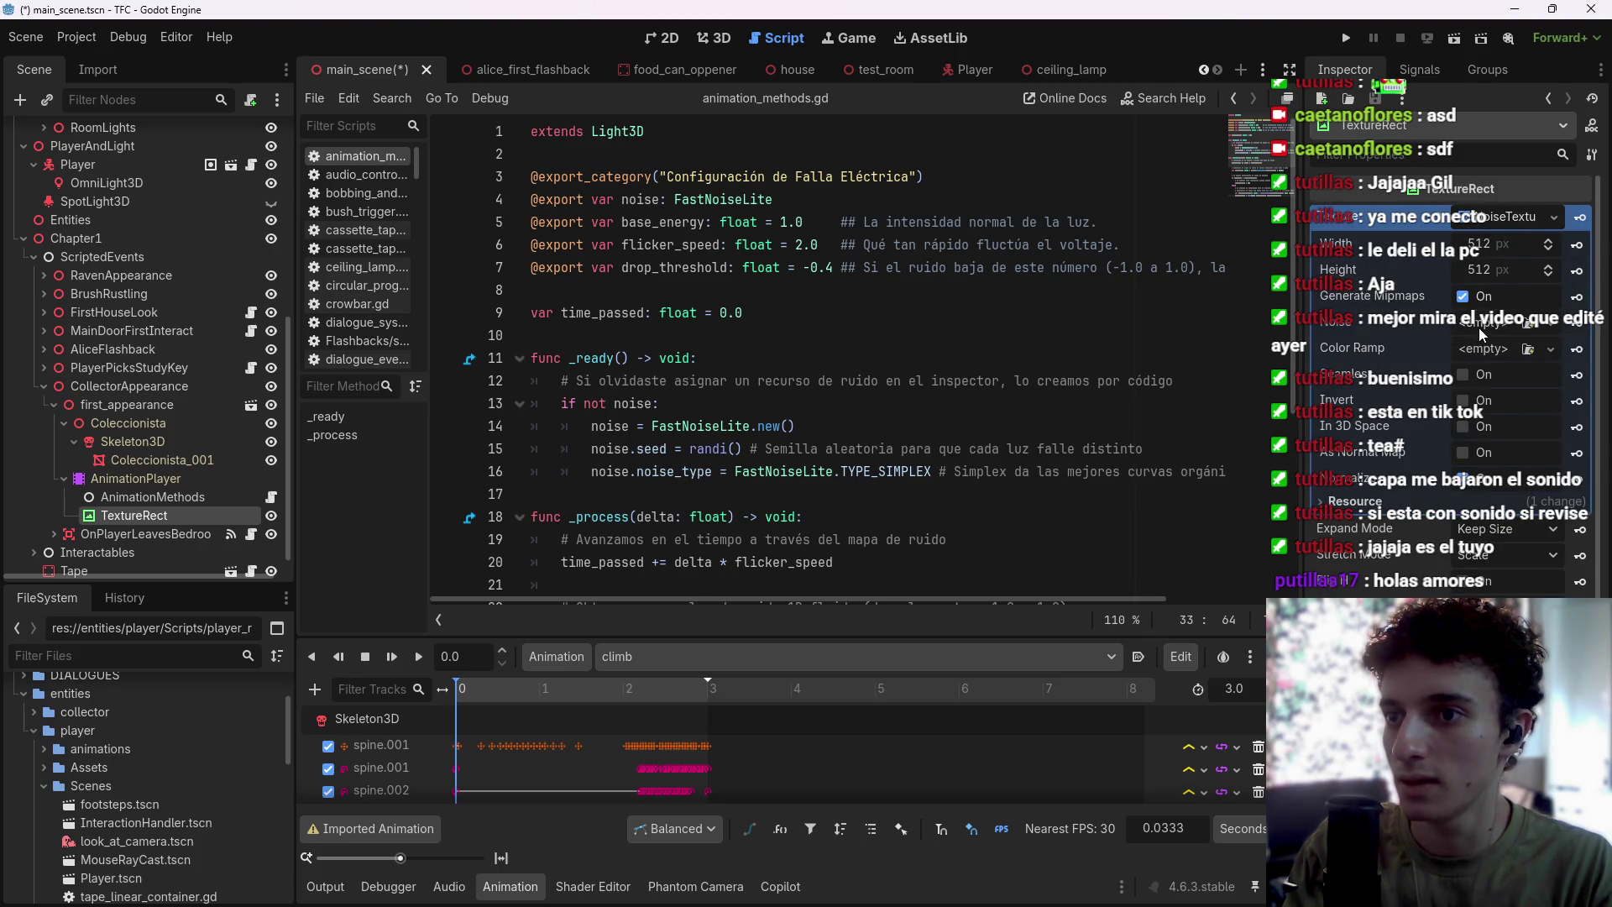
pyautogui.click(1467, 327)
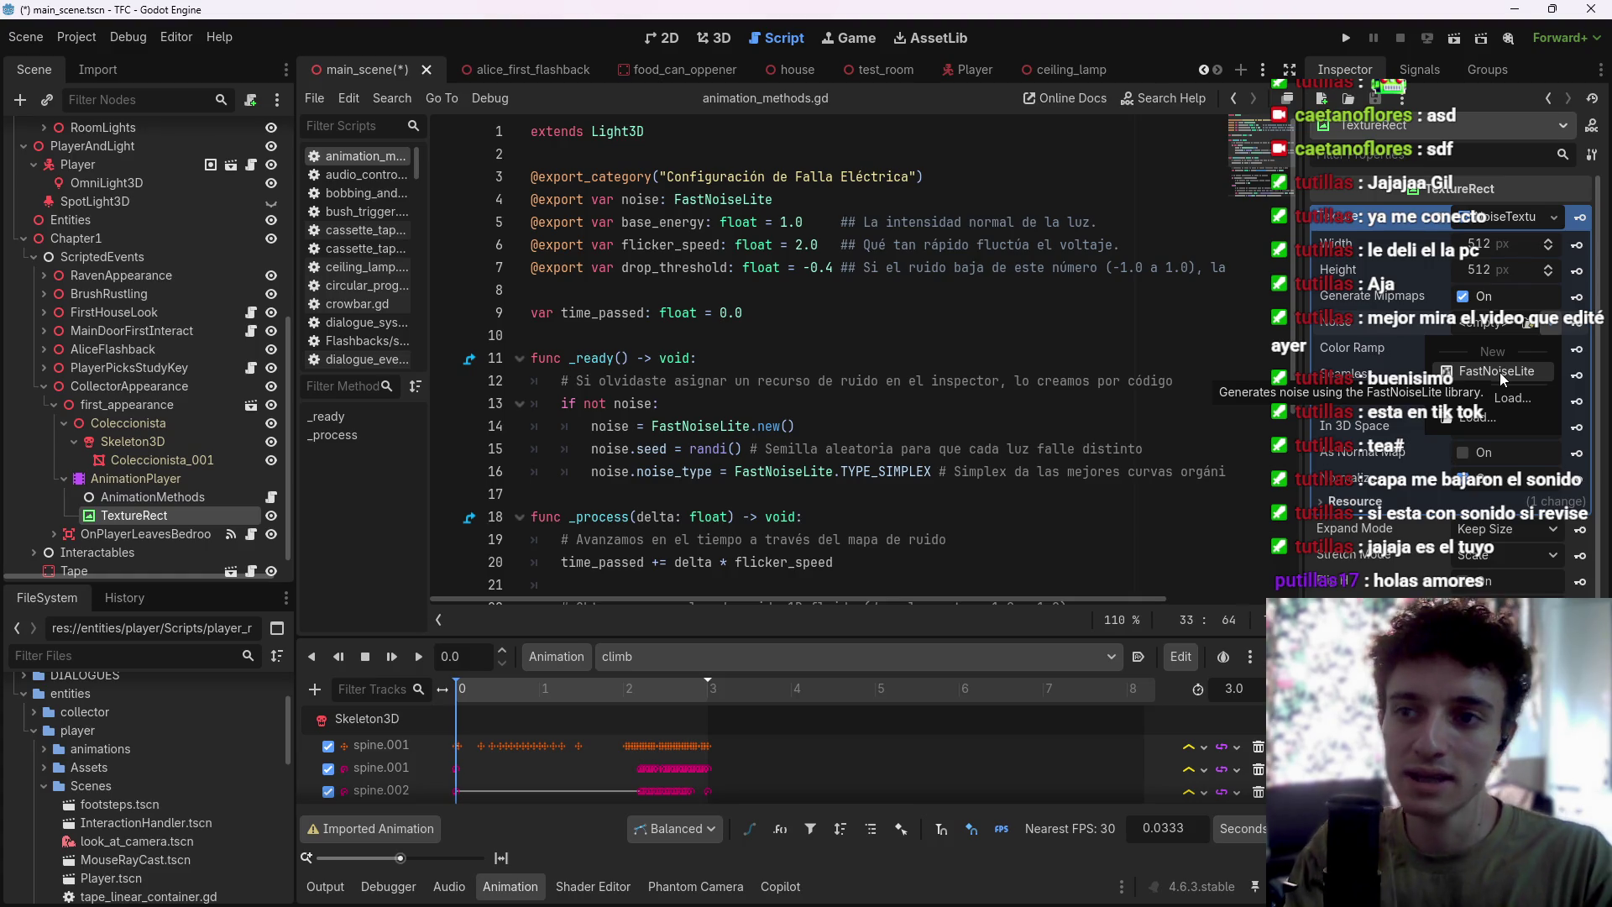
pyautogui.click(1499, 371)
pyautogui.click(1487, 325)
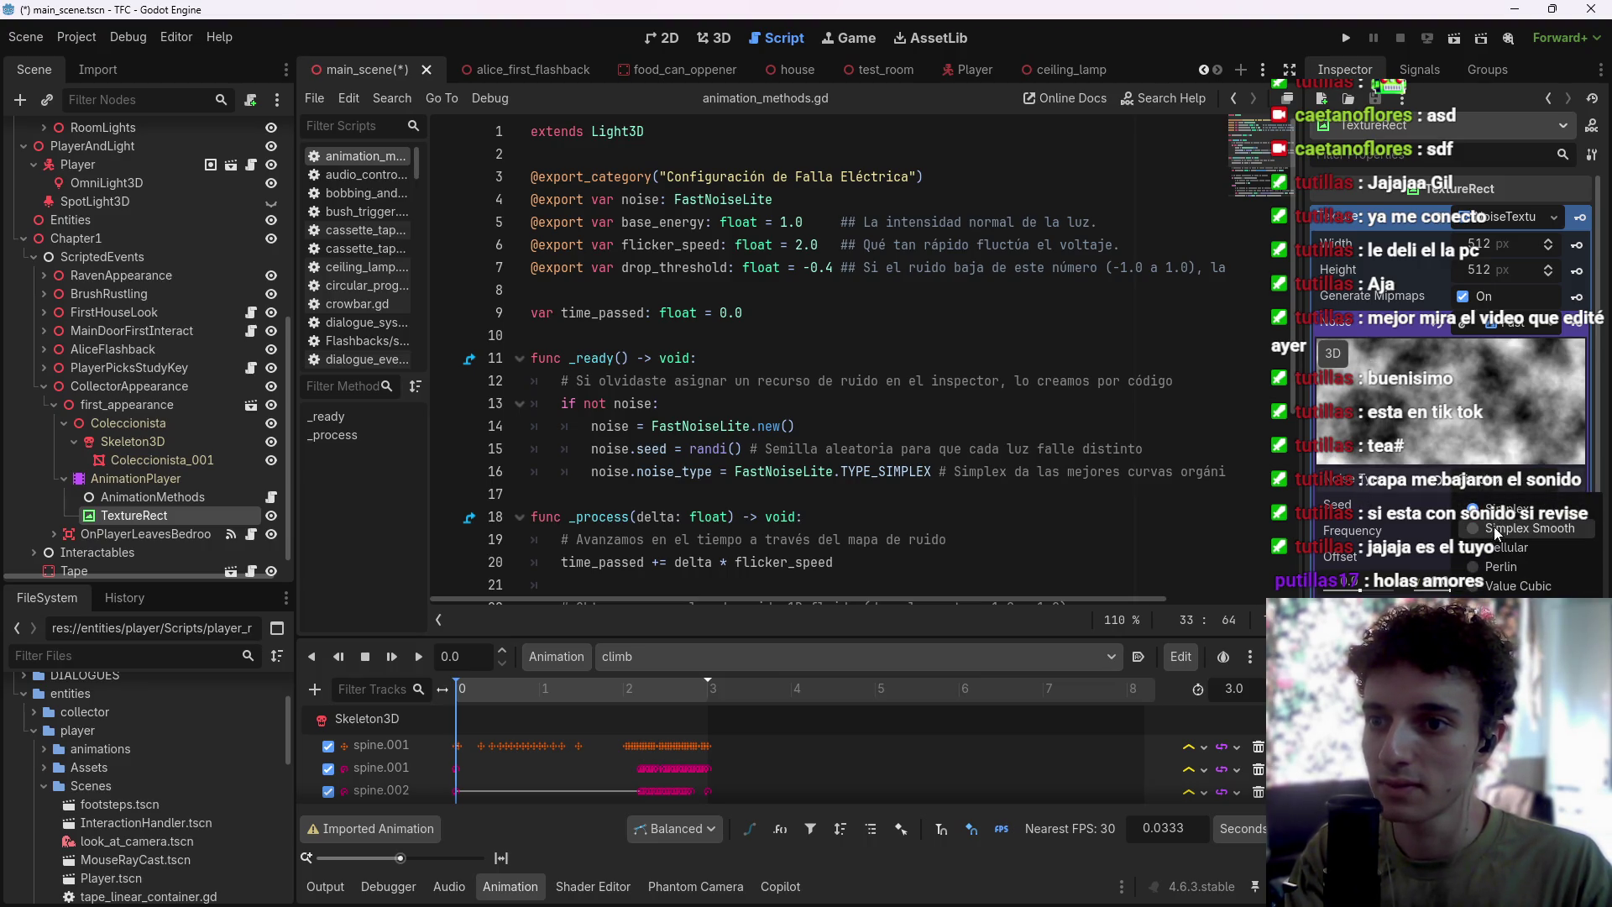
# Clear the noise resource and replace it with a fresh FastNoiseLite.
pyautogui.click(1494, 542)
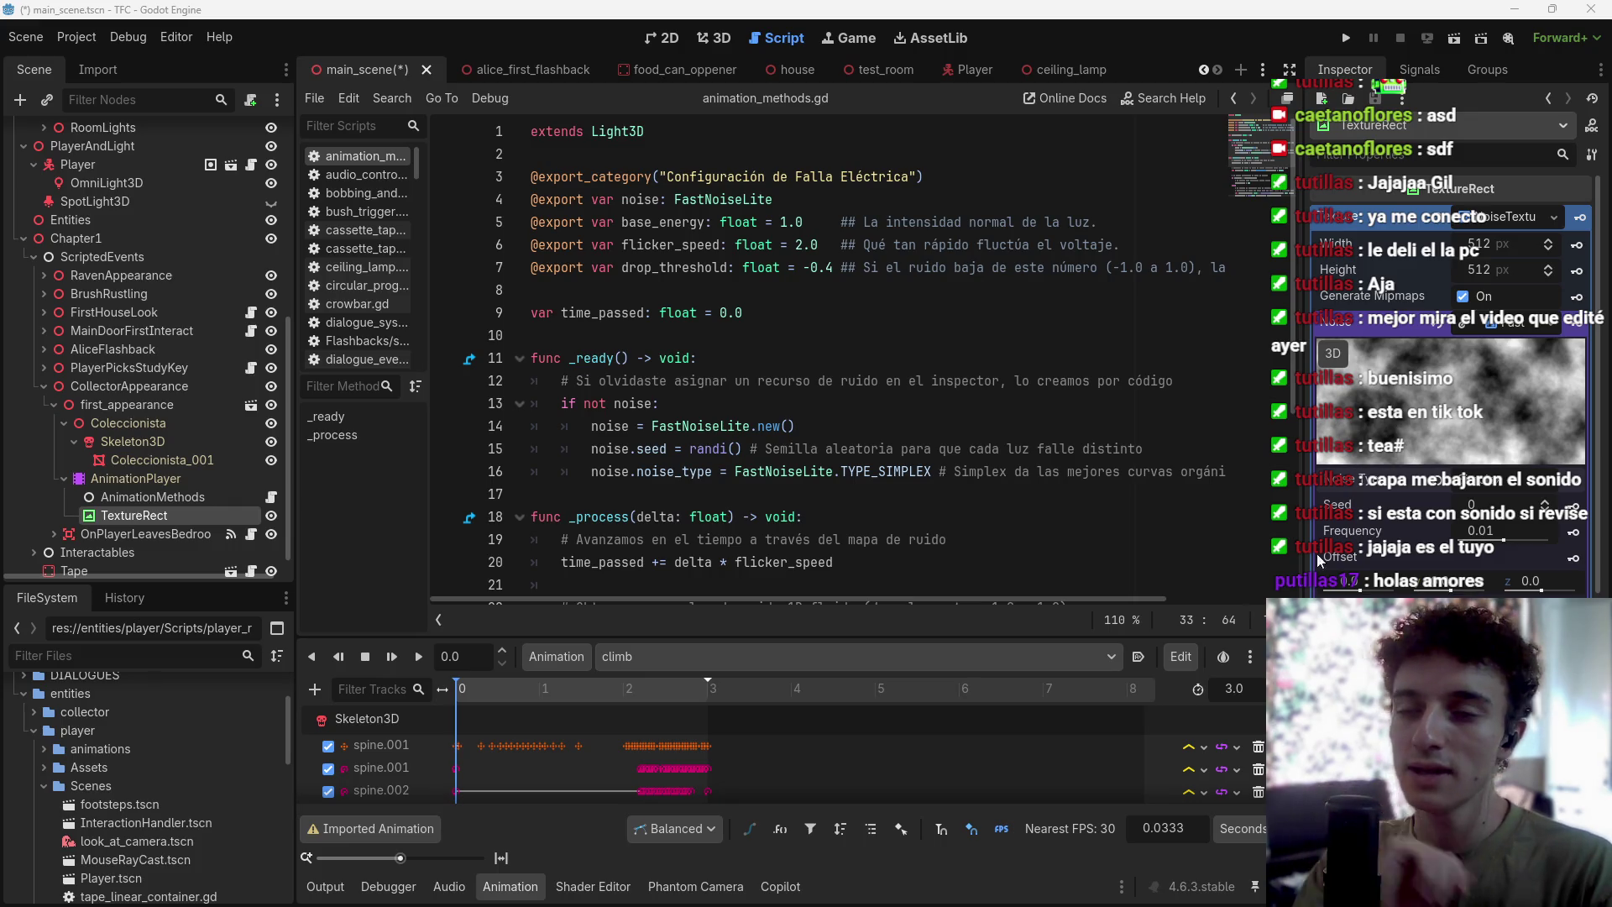
pyautogui.click(1500, 485)
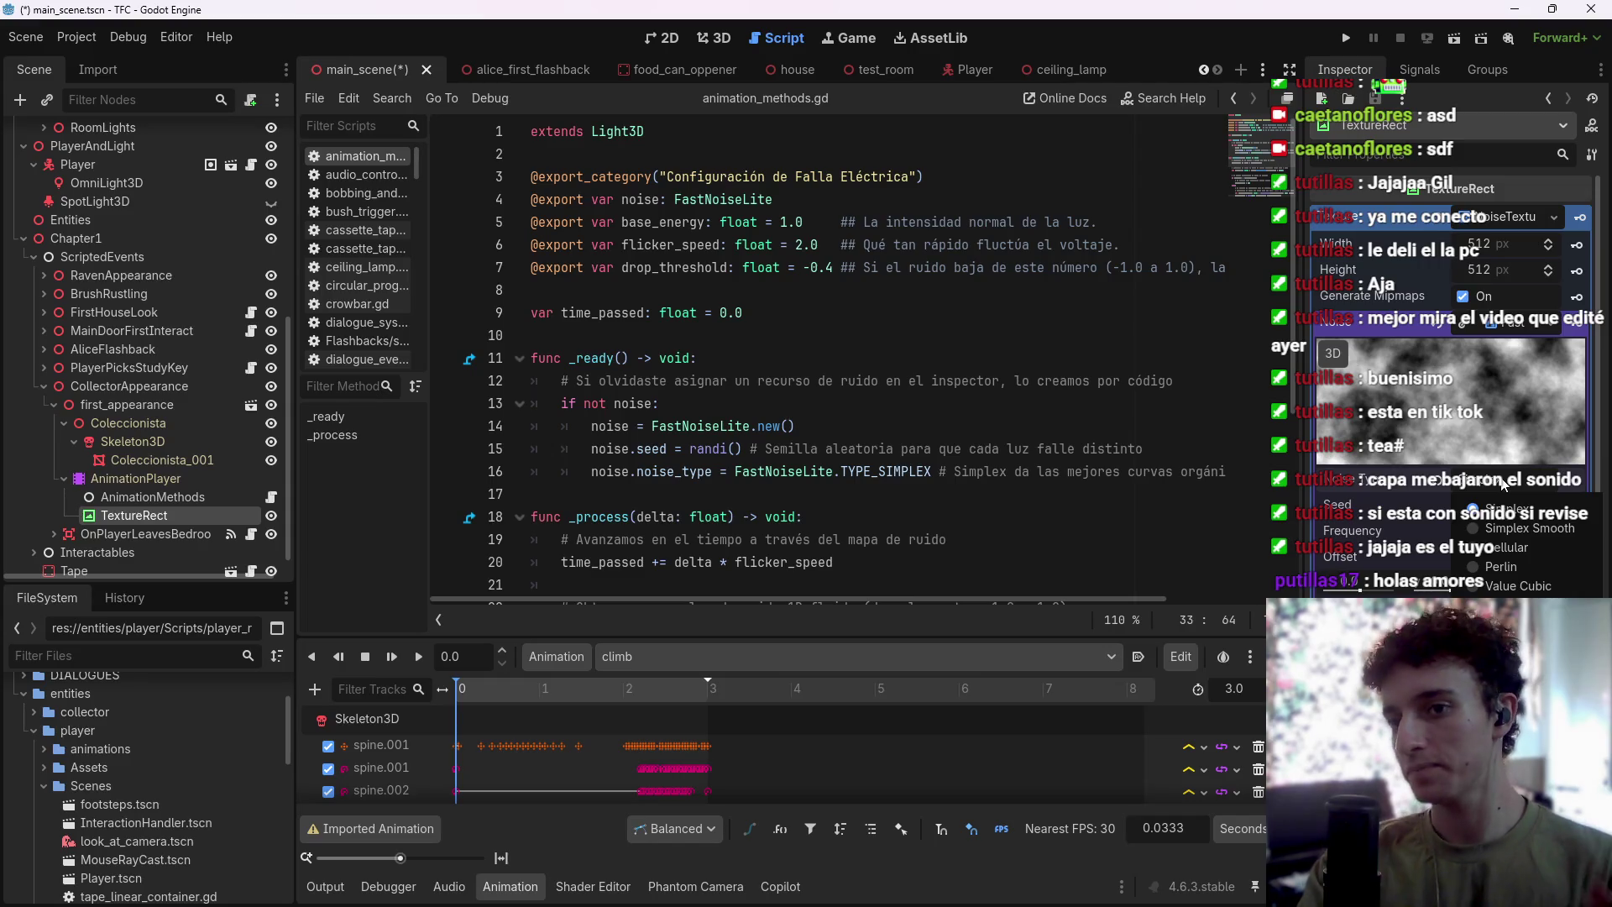
pyautogui.click(1503, 485)
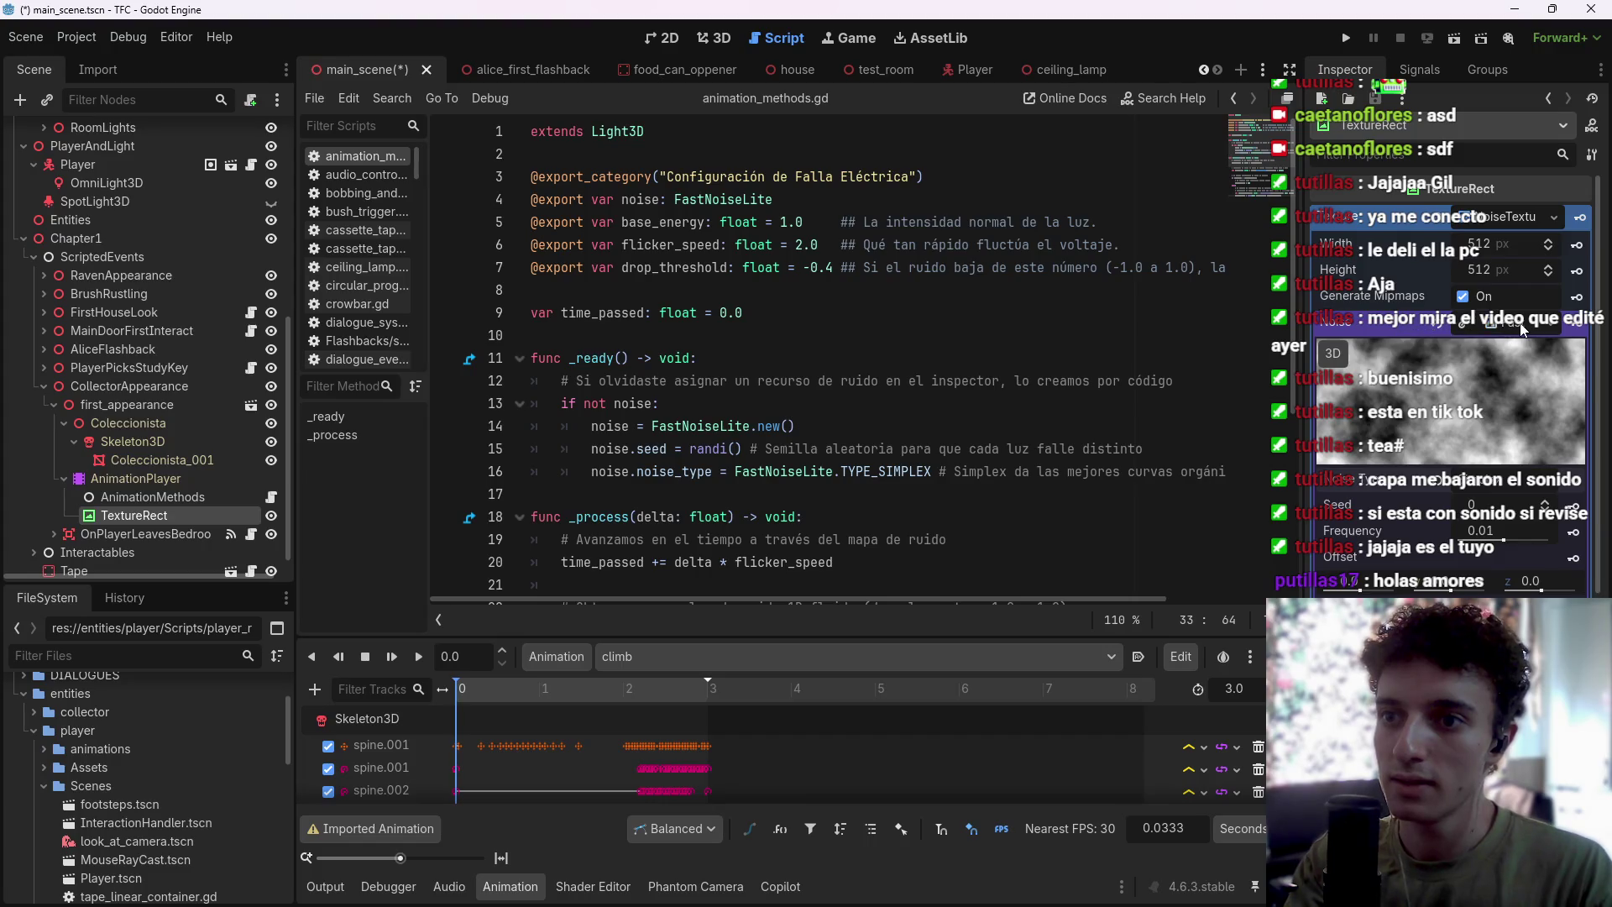
pyautogui.click(1486, 326)
pyautogui.click(1474, 344)
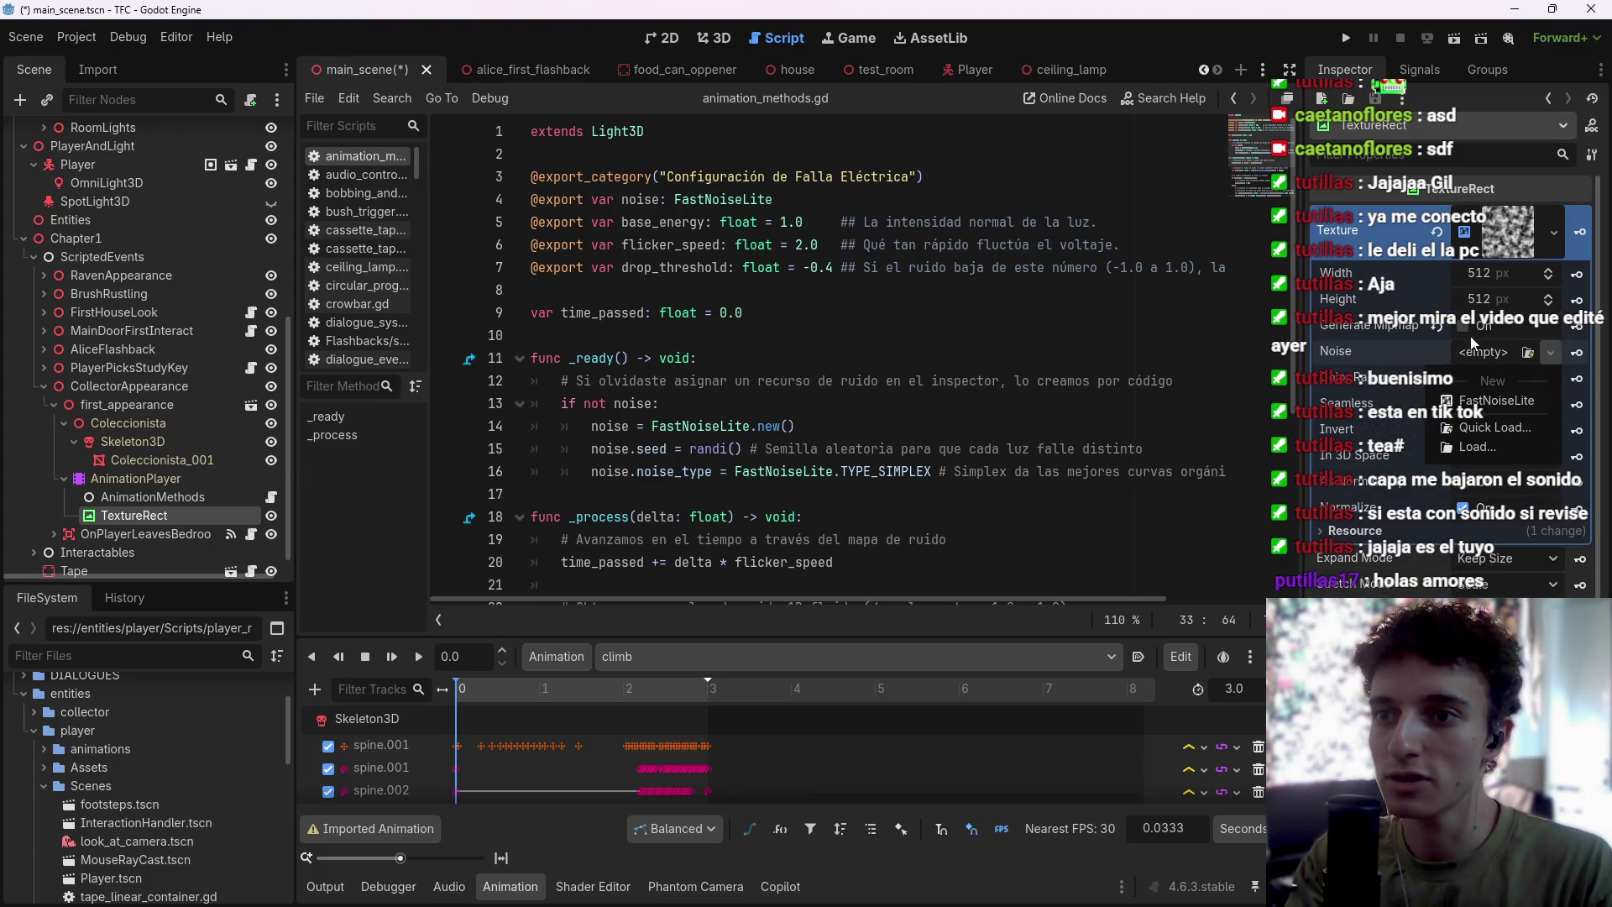
pyautogui.click(1493, 404)
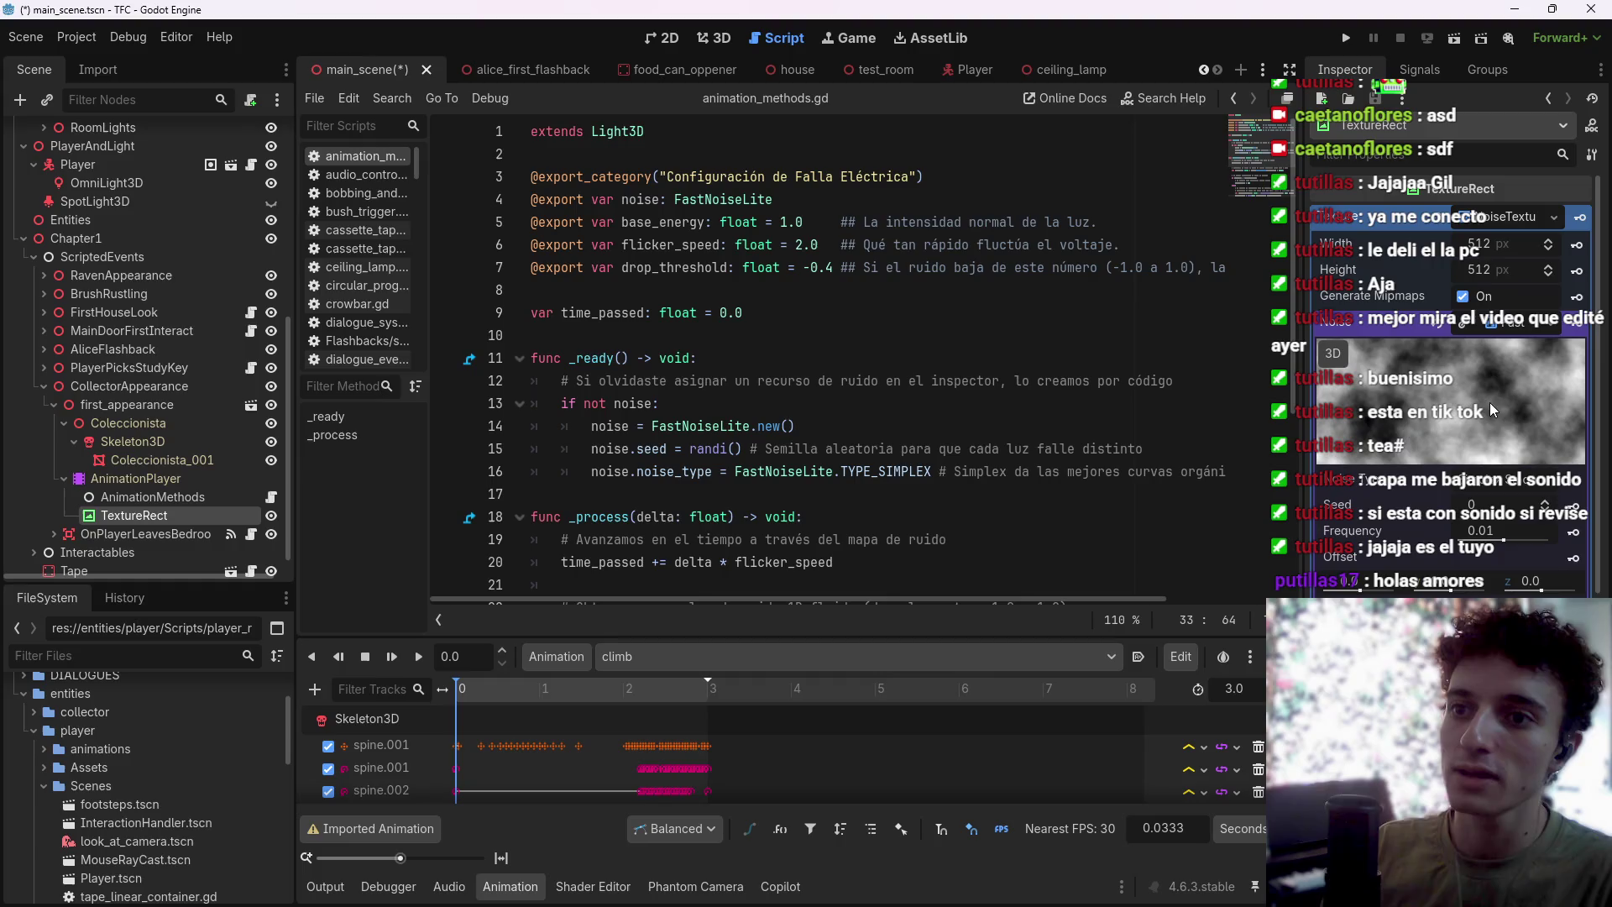
# Try the Simplex Smooth noise type, then switch to Perlin.
pyautogui.click(1511, 481)
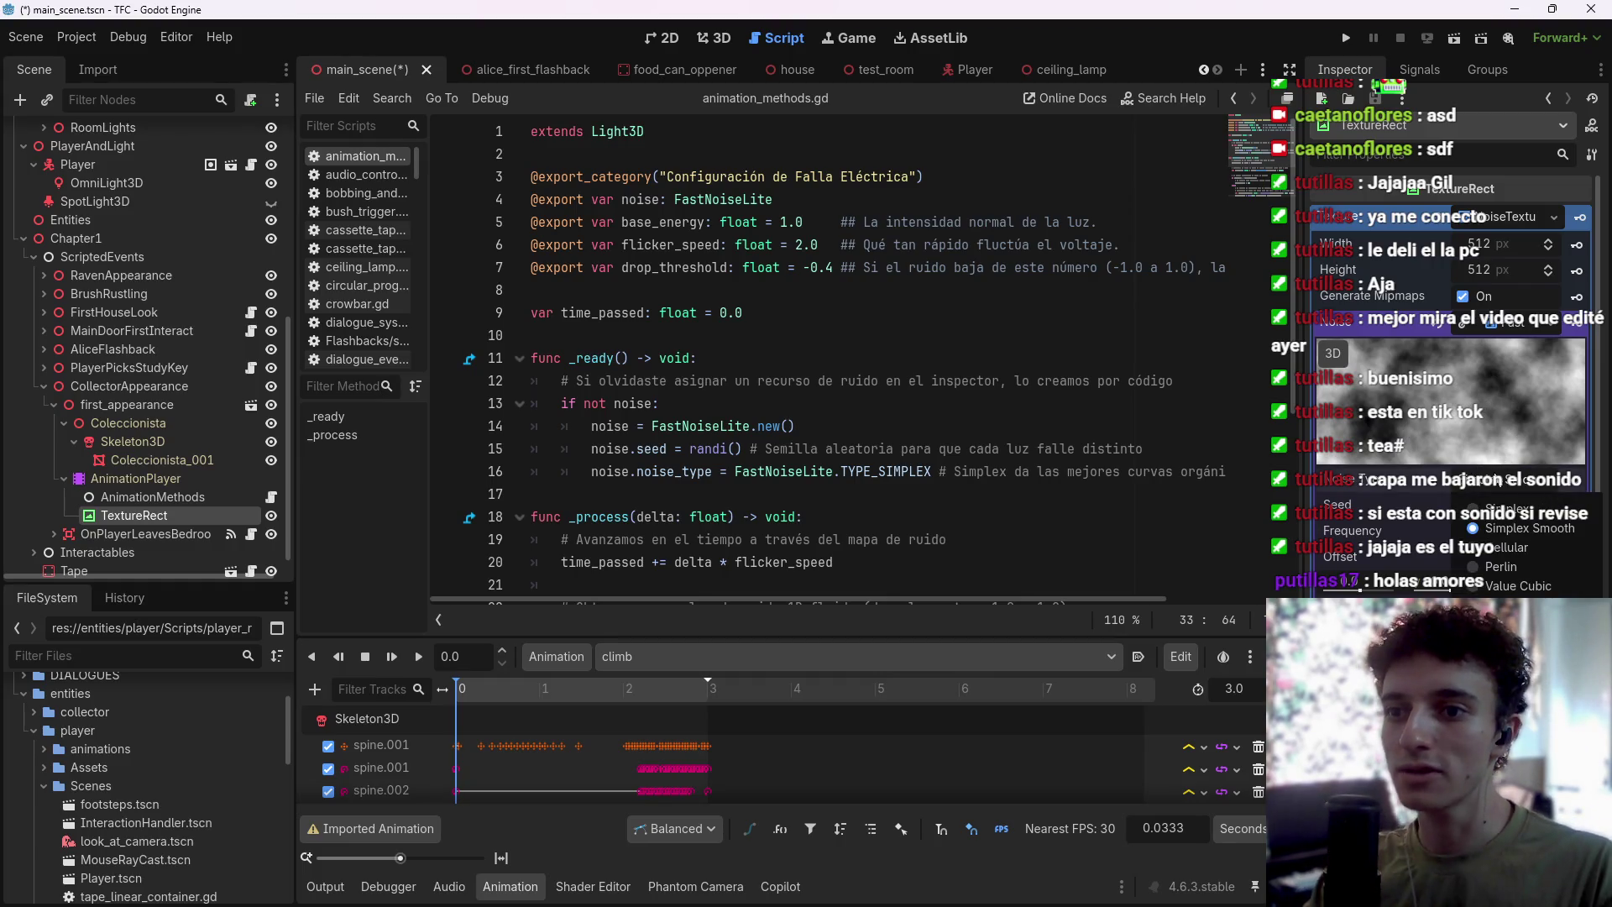
pyautogui.click(1503, 529)
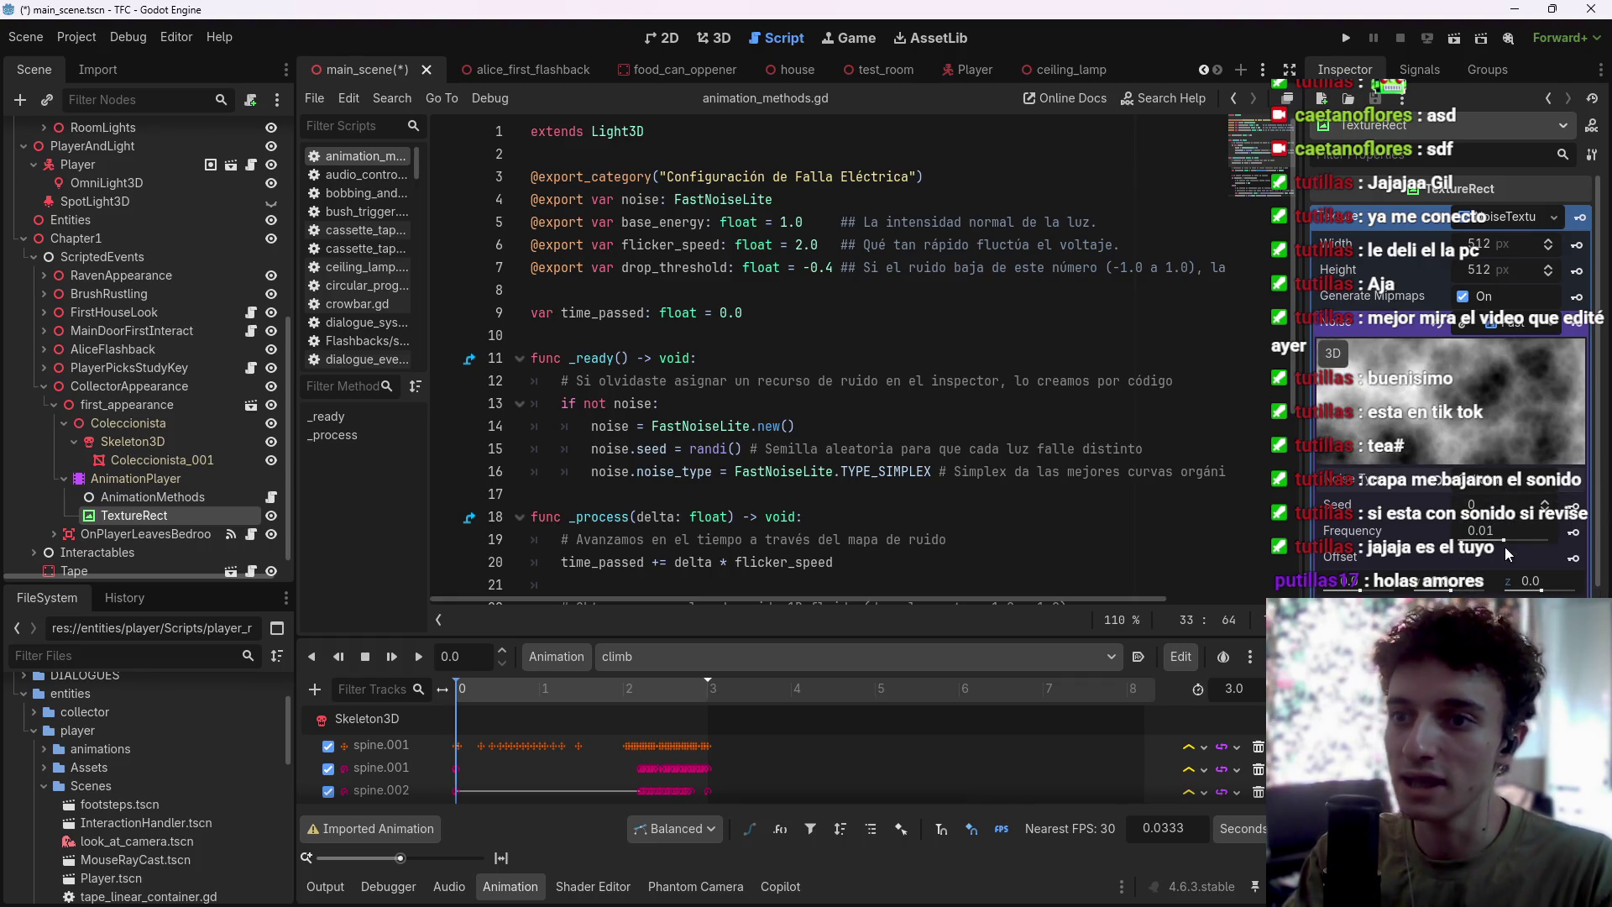
pyautogui.click(1515, 481)
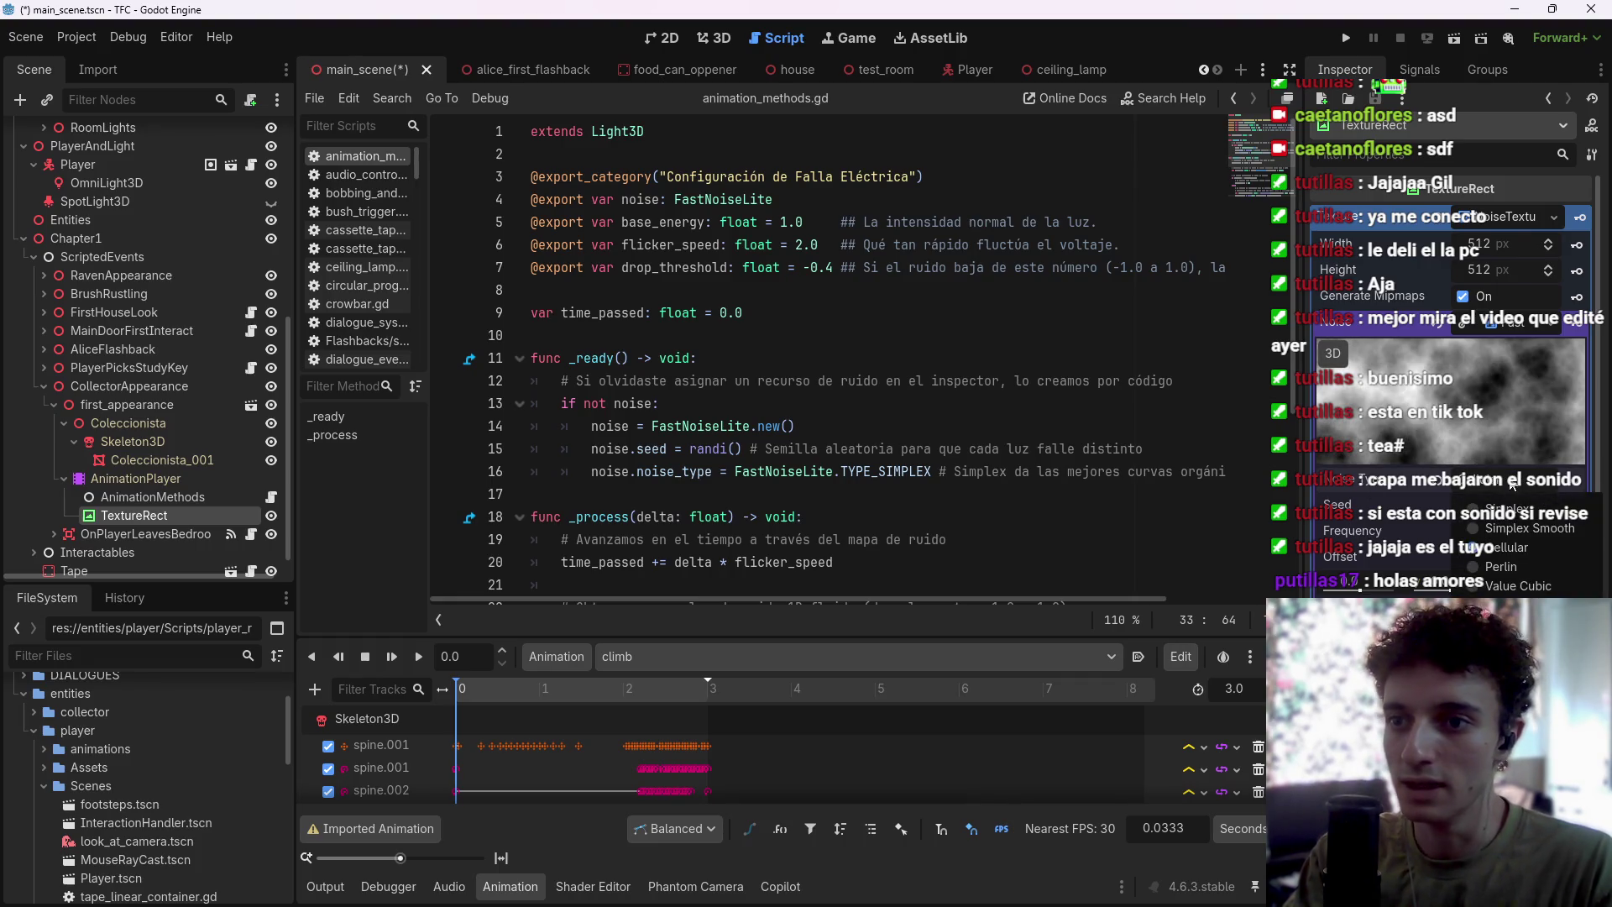
pyautogui.click(1529, 572)
pyautogui.click(1524, 486)
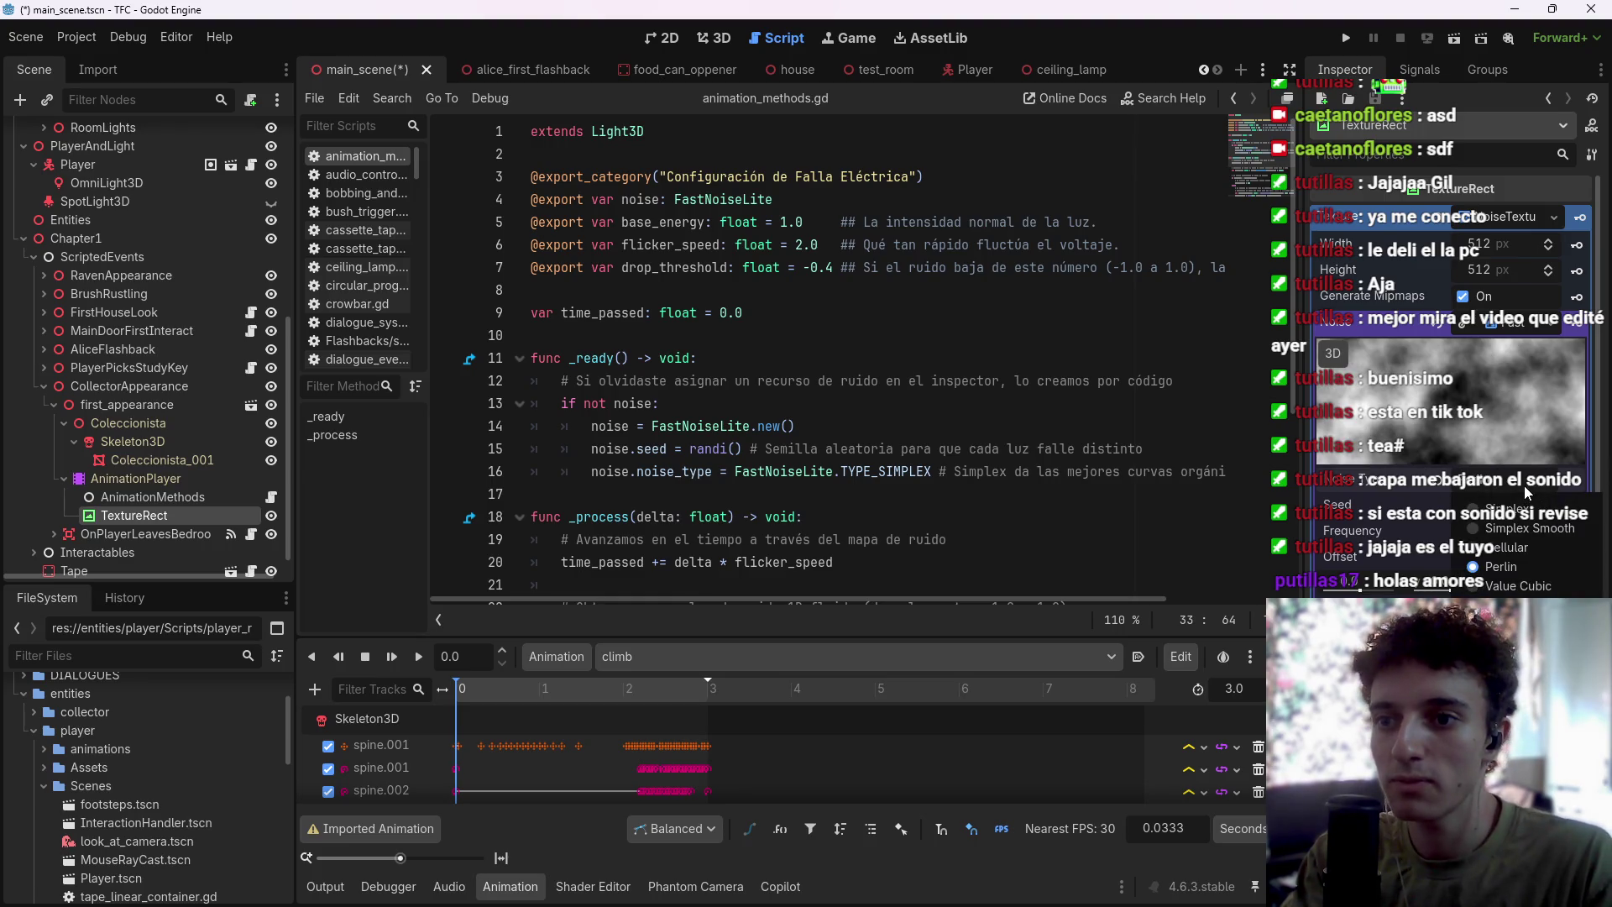
pyautogui.click(1503, 566)
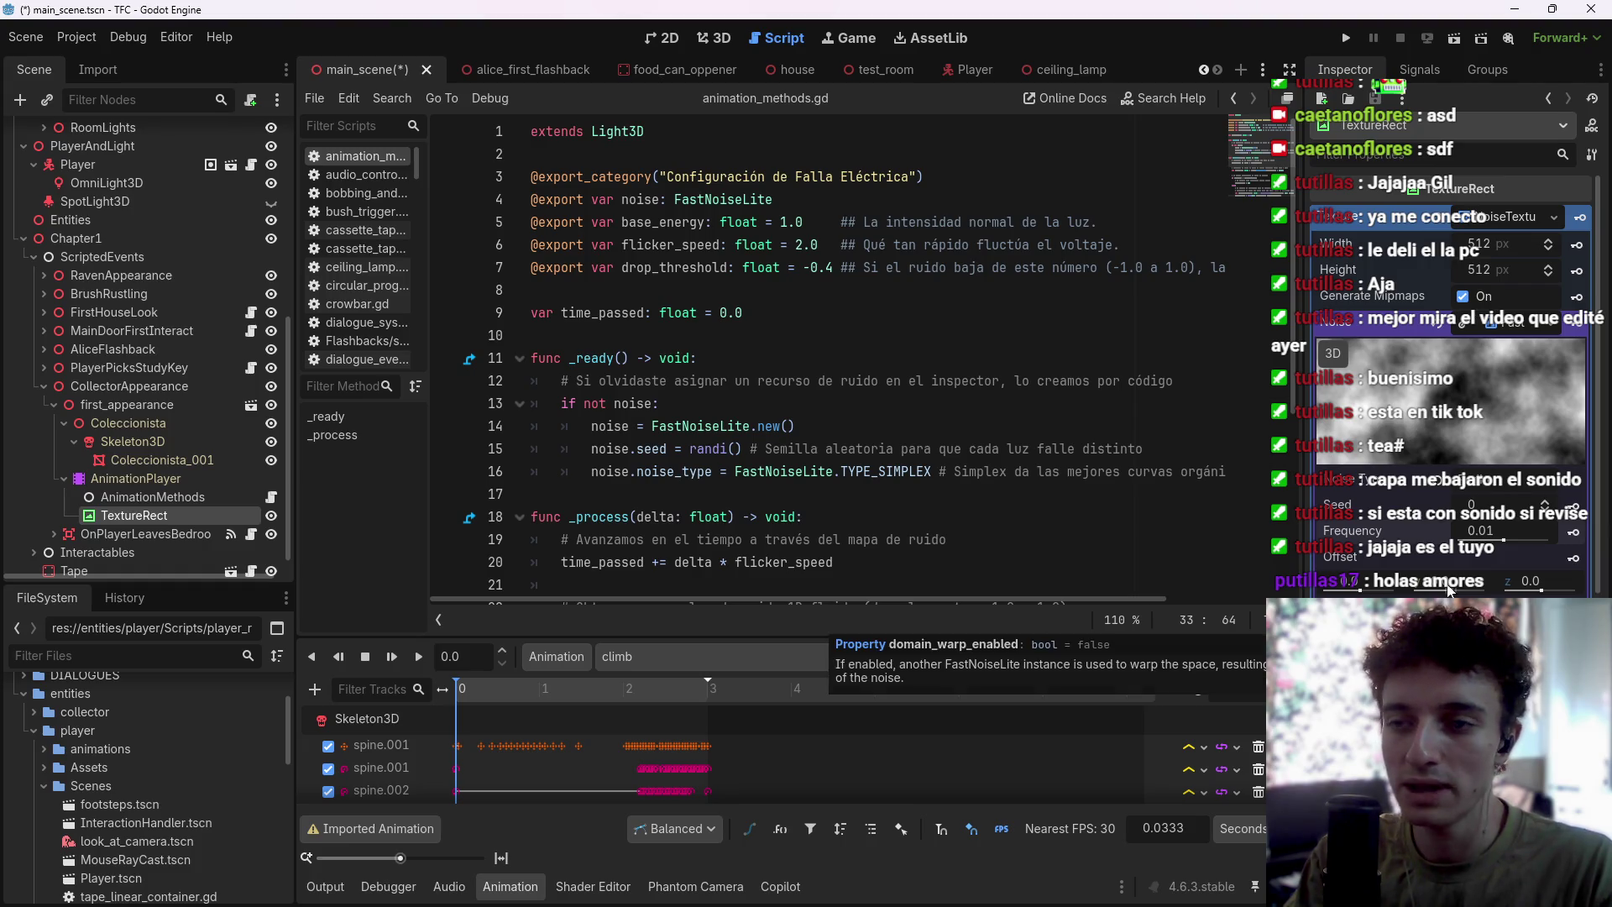
# Switch to Simplex, drag the frequency down to about 0.0119, then choose Simplex Smooth.
pyautogui.click(1516, 488)
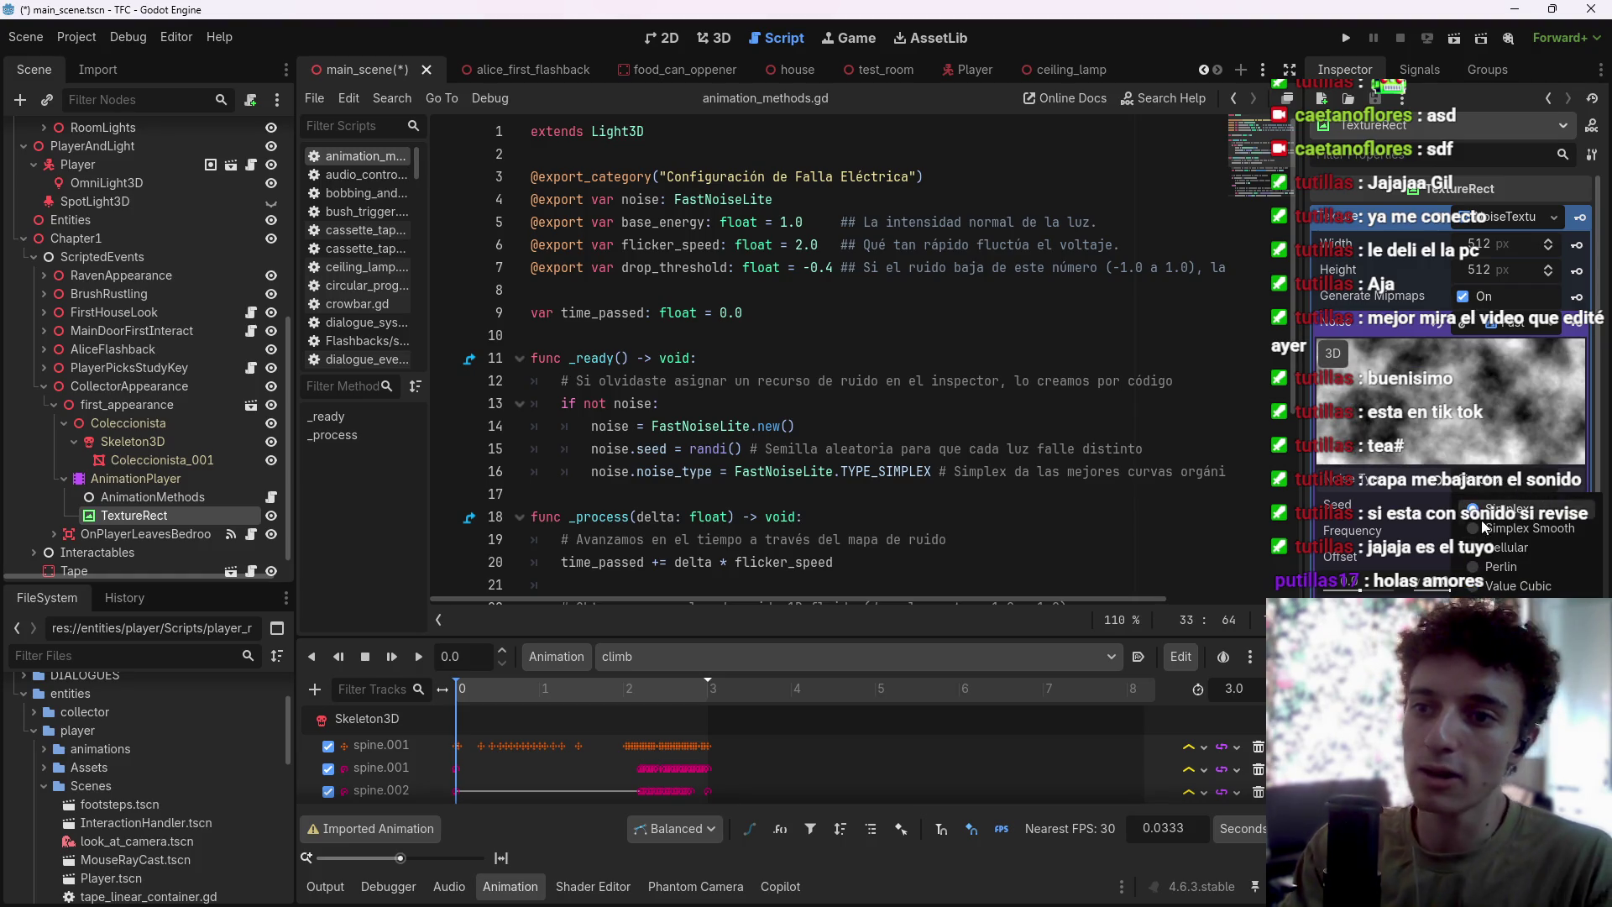
pyautogui.click(1481, 520)
pyautogui.moveTo(1507, 543); pyautogui.dragTo(1498, 546)
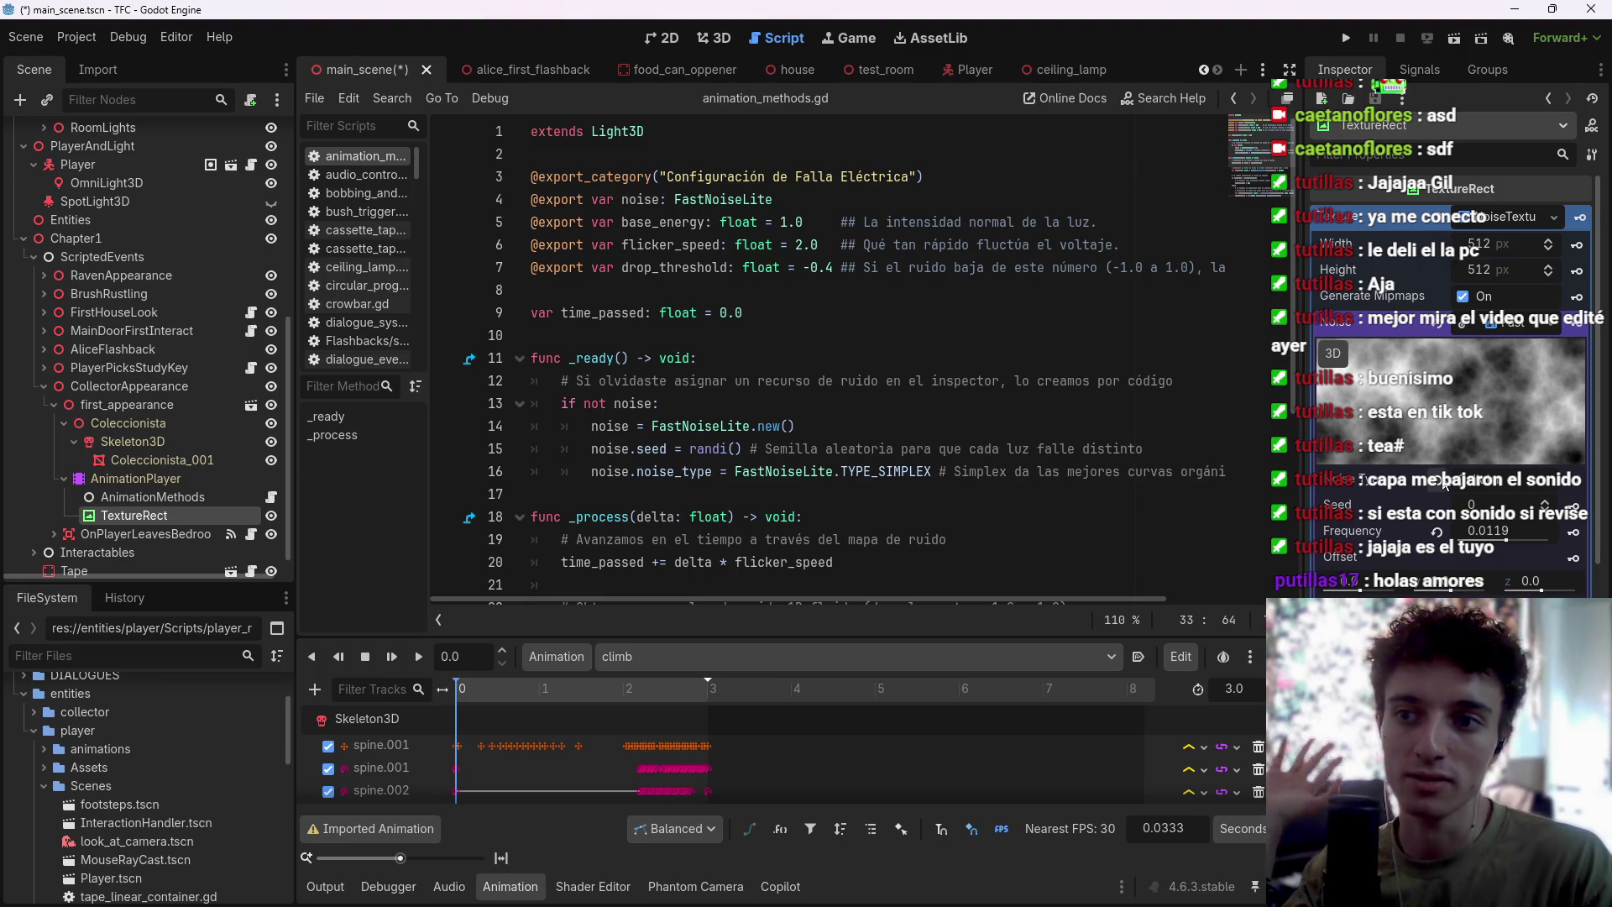
pyautogui.click(1497, 485)
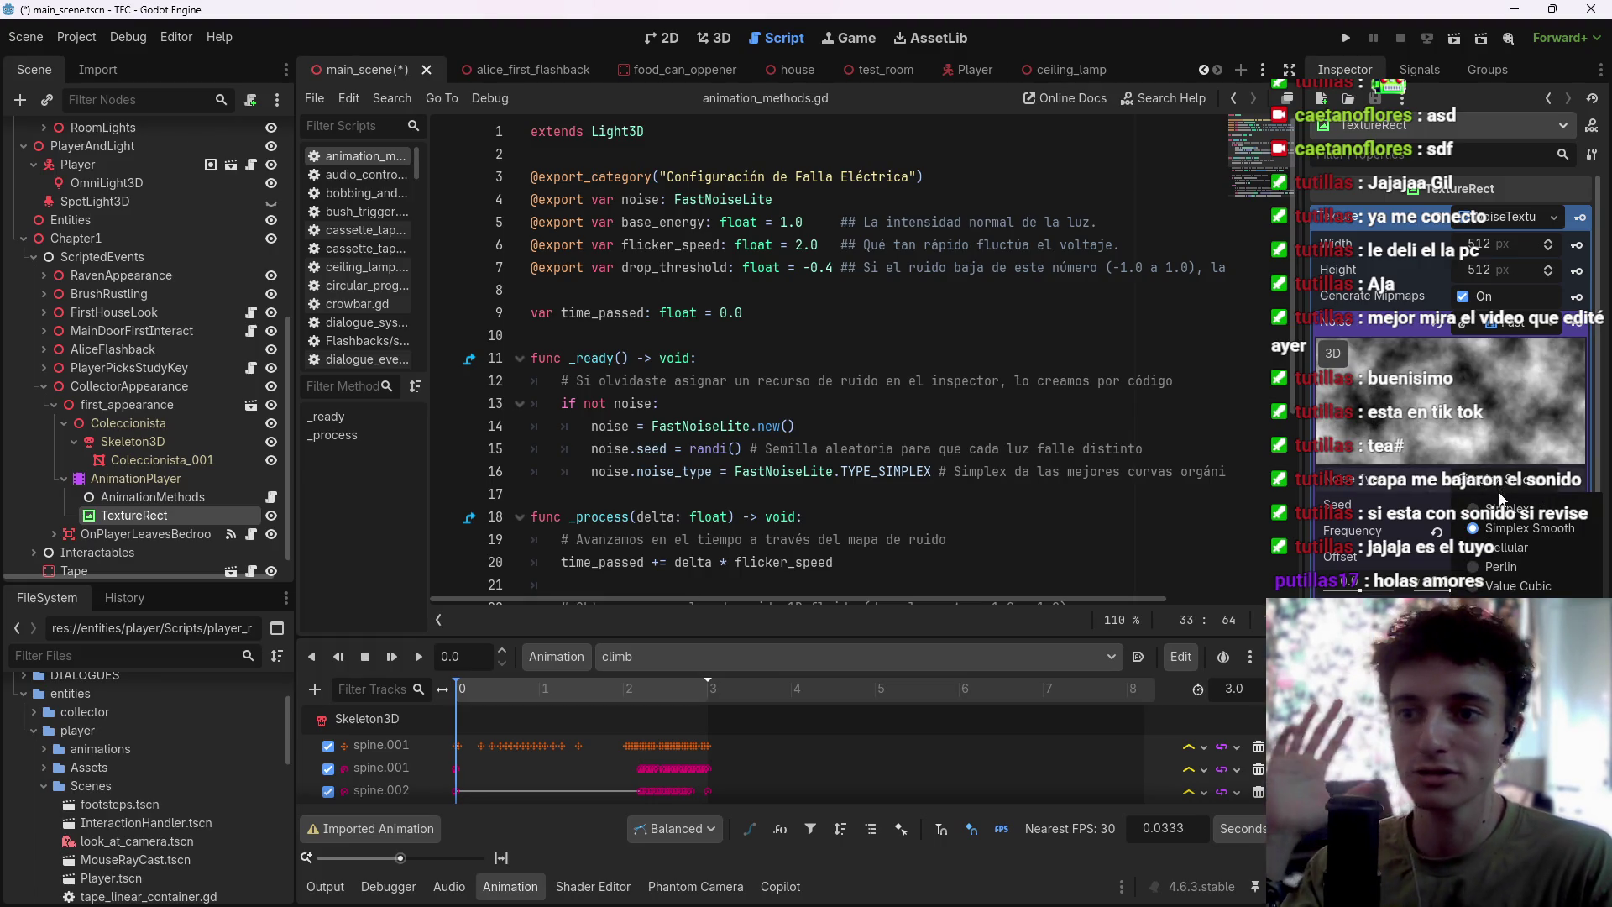
pyautogui.click(1496, 531)
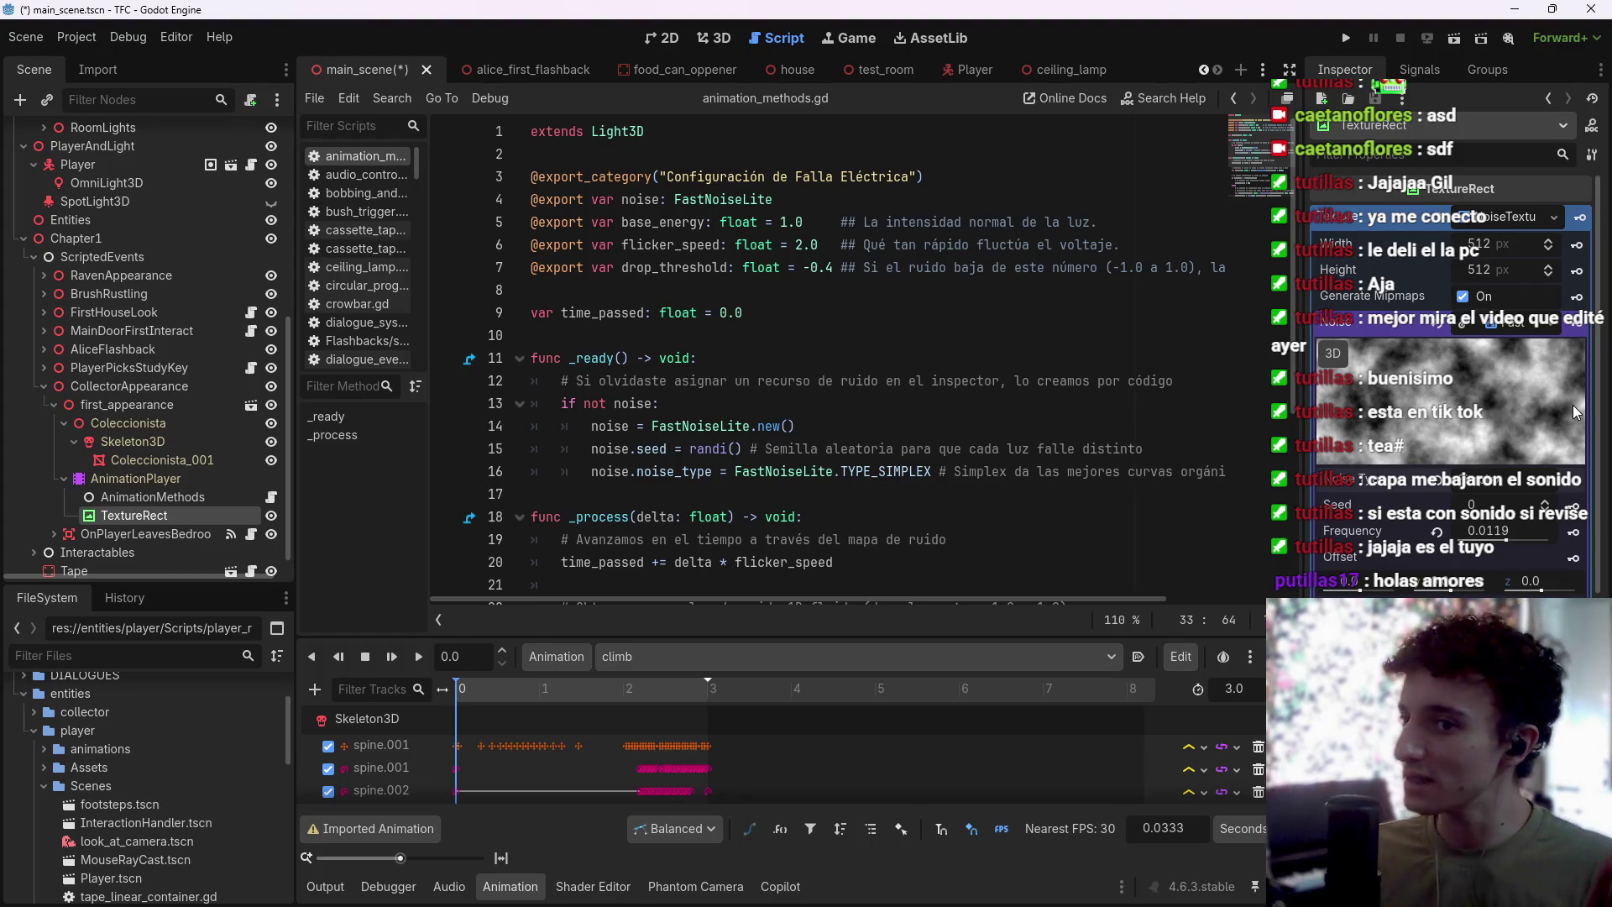
# Scroll the Inspector to review the Simplex Smooth noise at frequency 0.0119.
pyautogui.scroll(-3, 1066, 292)
pyautogui.scroll(3, 1044, 393)
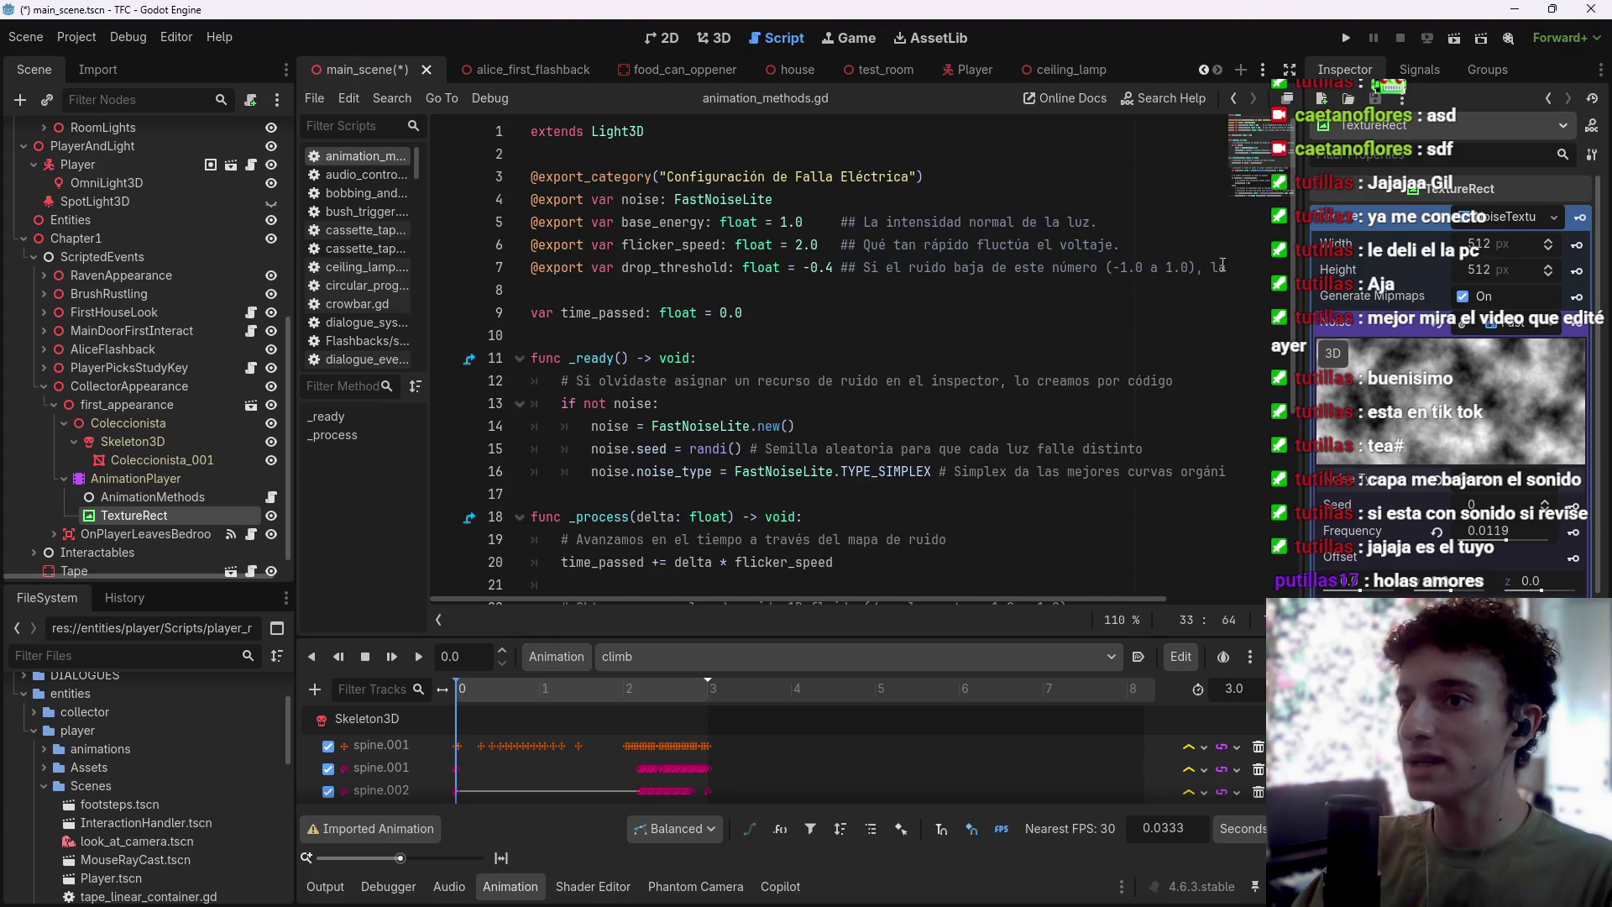
pyautogui.moveTo(845, 223); pyautogui.dragTo(1155, 224)
pyautogui.press('BackSpace')
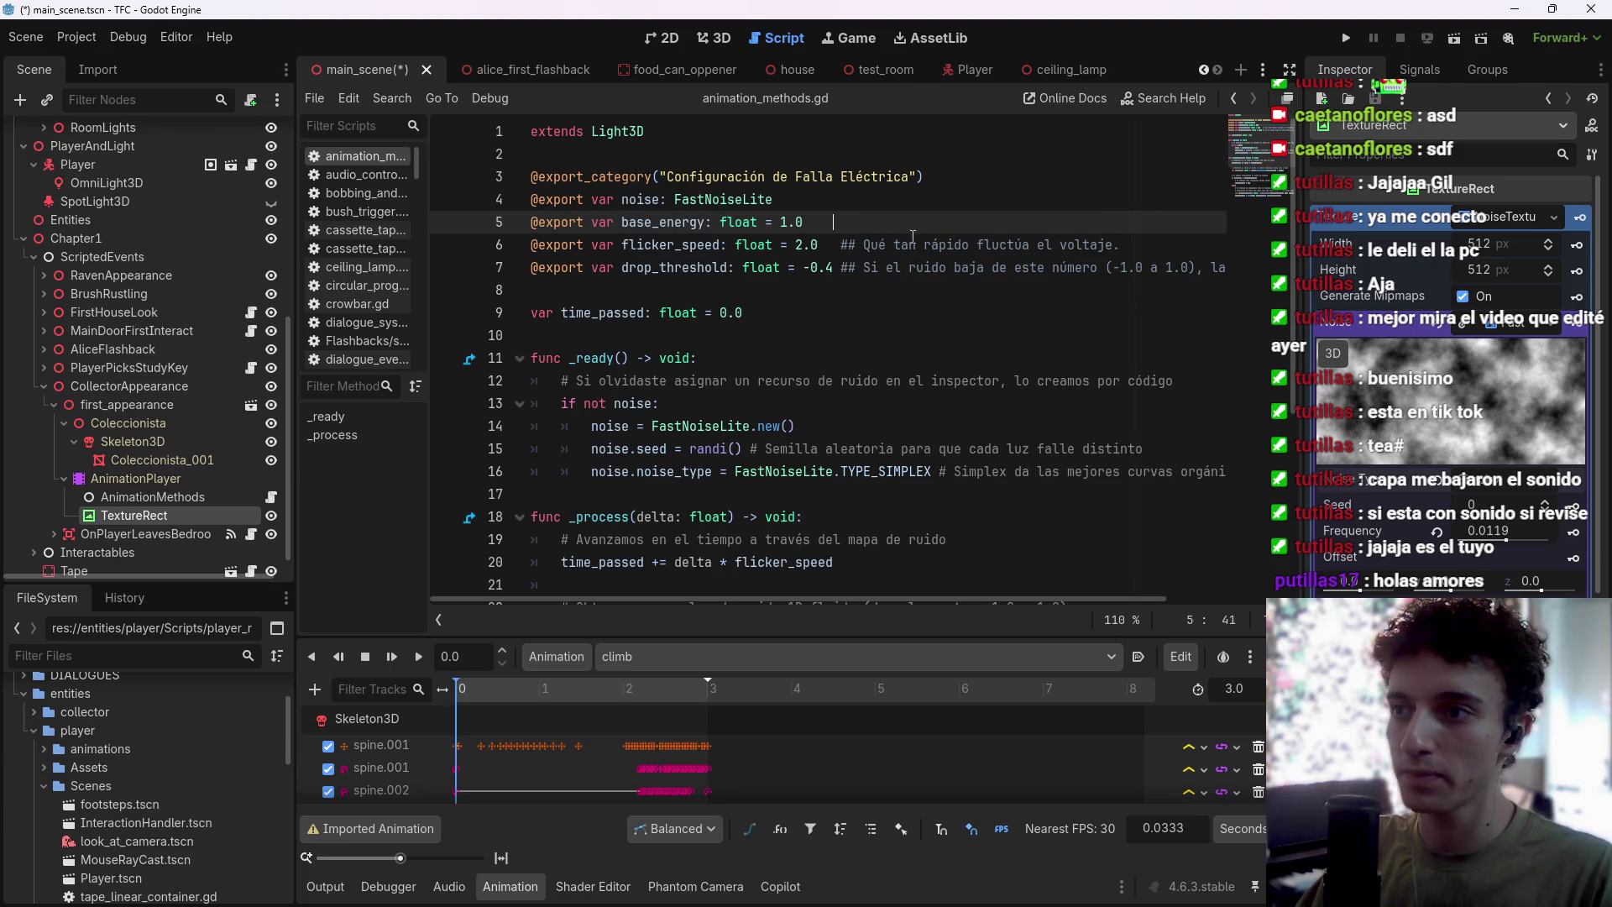
pyautogui.moveTo(841, 244); pyautogui.dragTo(1125, 243)
pyautogui.press('BackSpace')
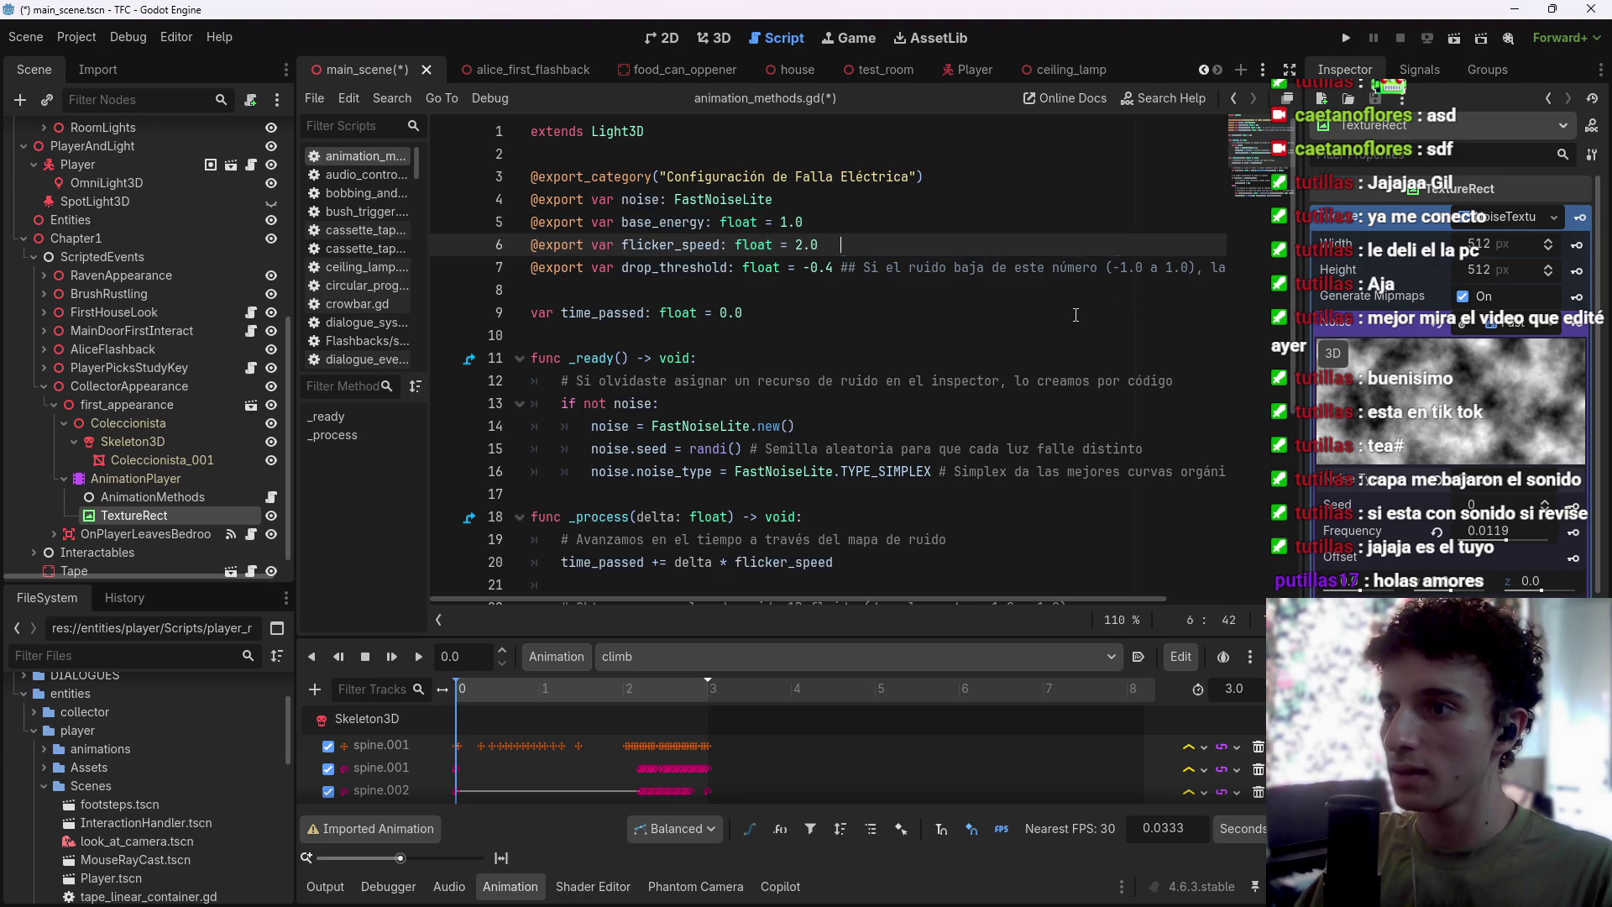
pyautogui.hotkey('ctrl', 'z')
pyautogui.hotkey('ctrl', 'z')
pyautogui.hotkey('ctrl', 'z')
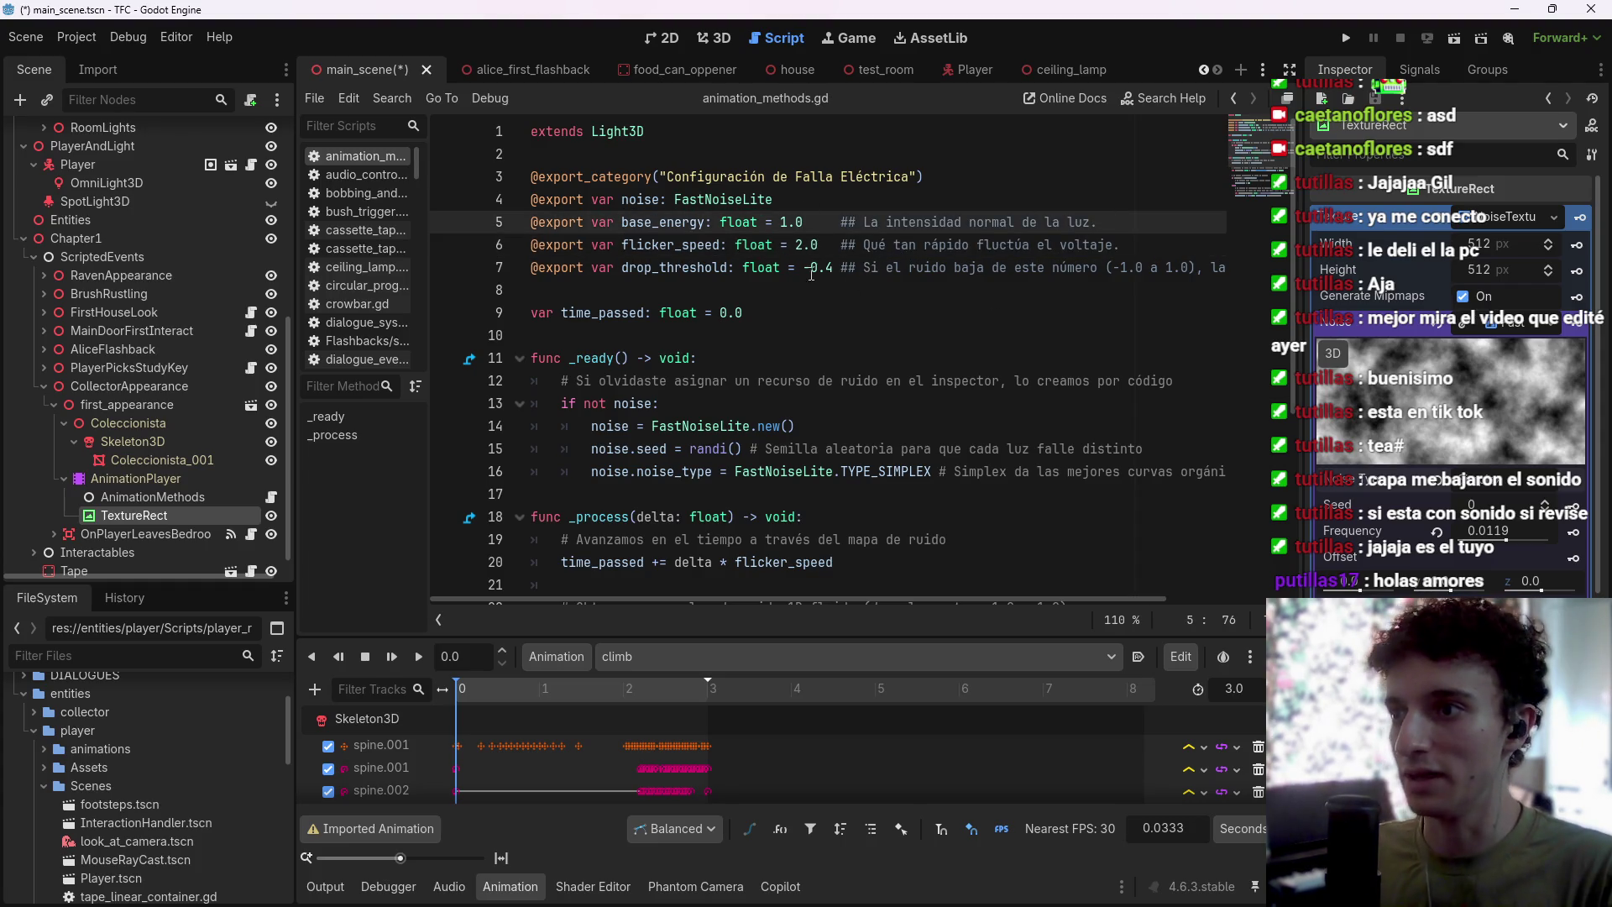
pyautogui.moveTo(706, 224); pyautogui.dragTo(621, 223)
pyautogui.moveTo(819, 223)
pyautogui.mouseDown()
pyautogui.moveTo(530, 244)
pyautogui.moveTo(516, 229)
pyautogui.mouseUp()
pyautogui.click(781, 241)
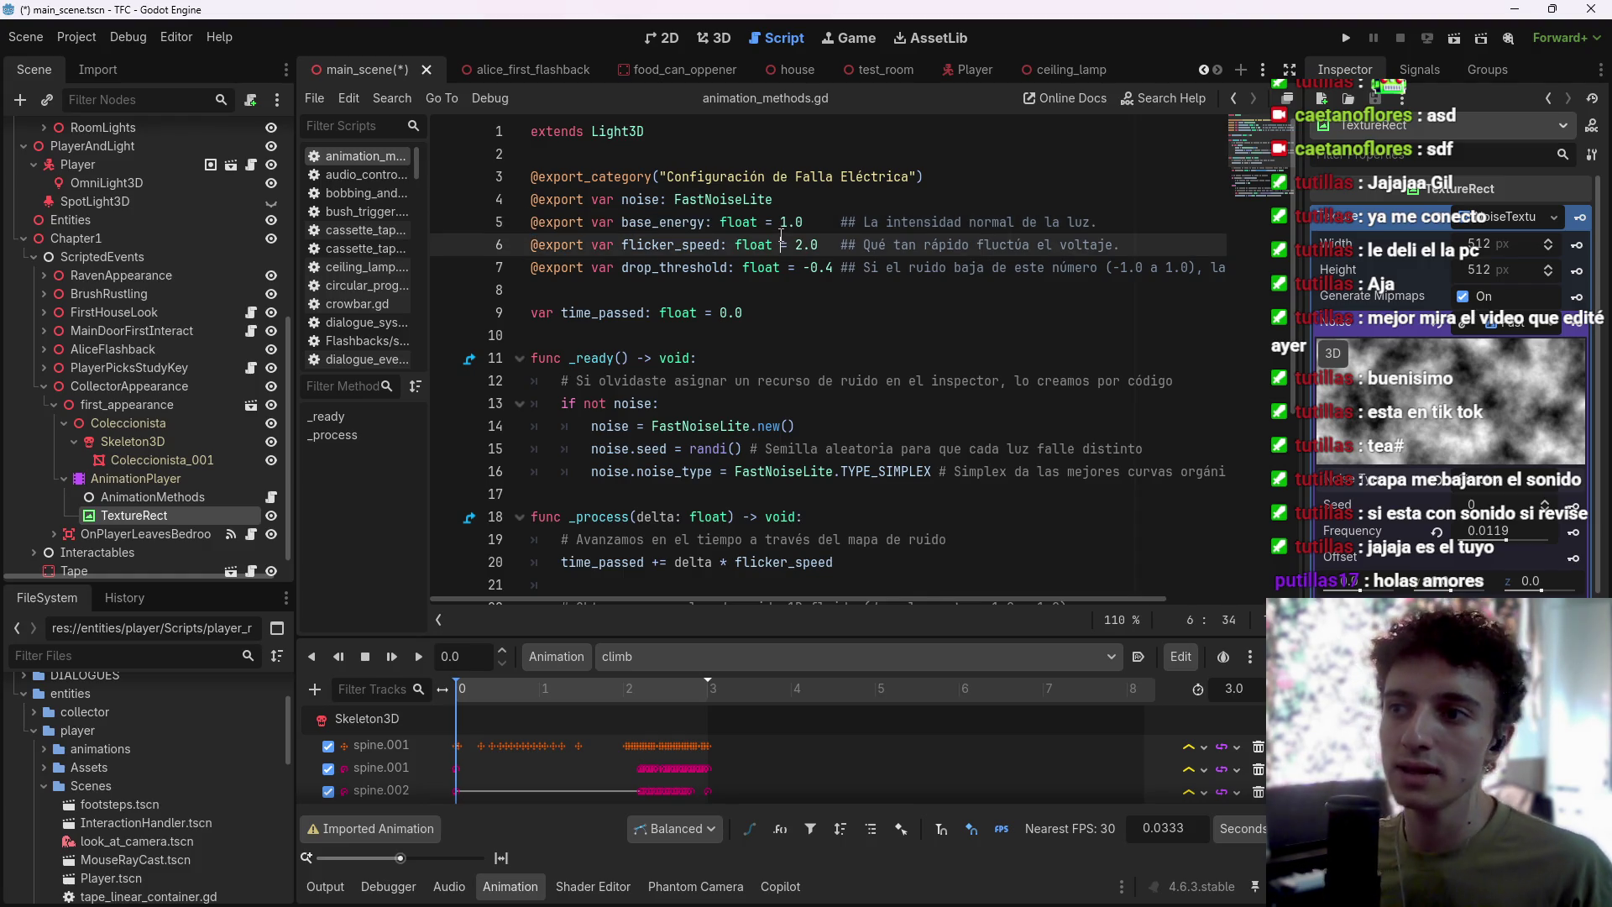
pyautogui.click(824, 222)
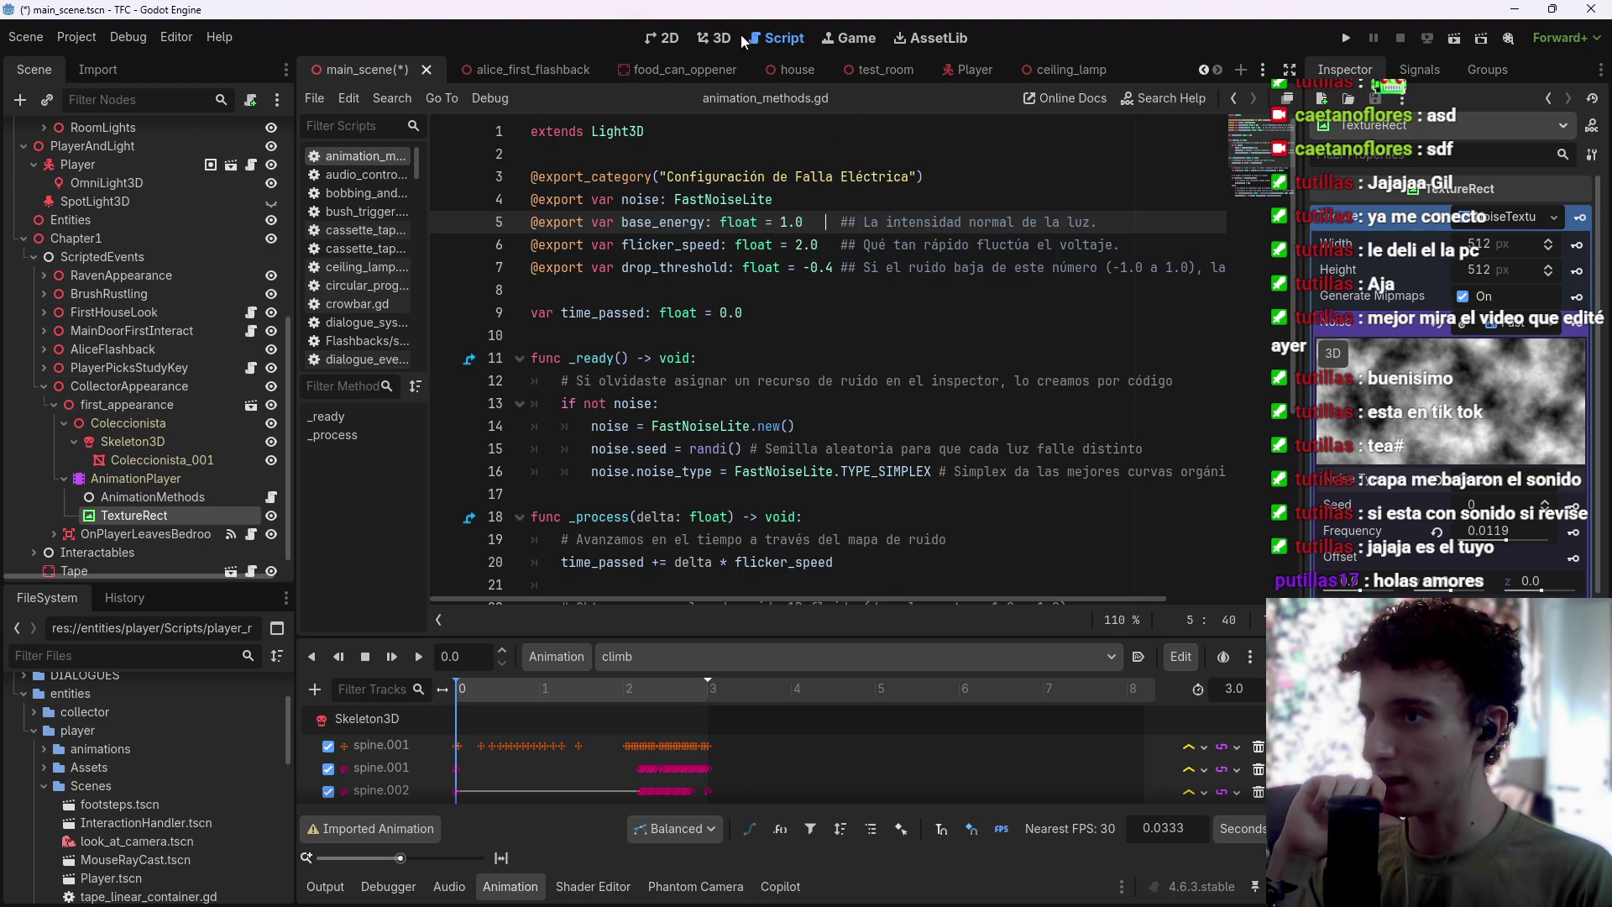
# Make CeilingLamp5's children editable, then select OmniLight3D3 under Lights and expand its Light properties.
pyautogui.click(716, 38)
pyautogui.click(803, 243)
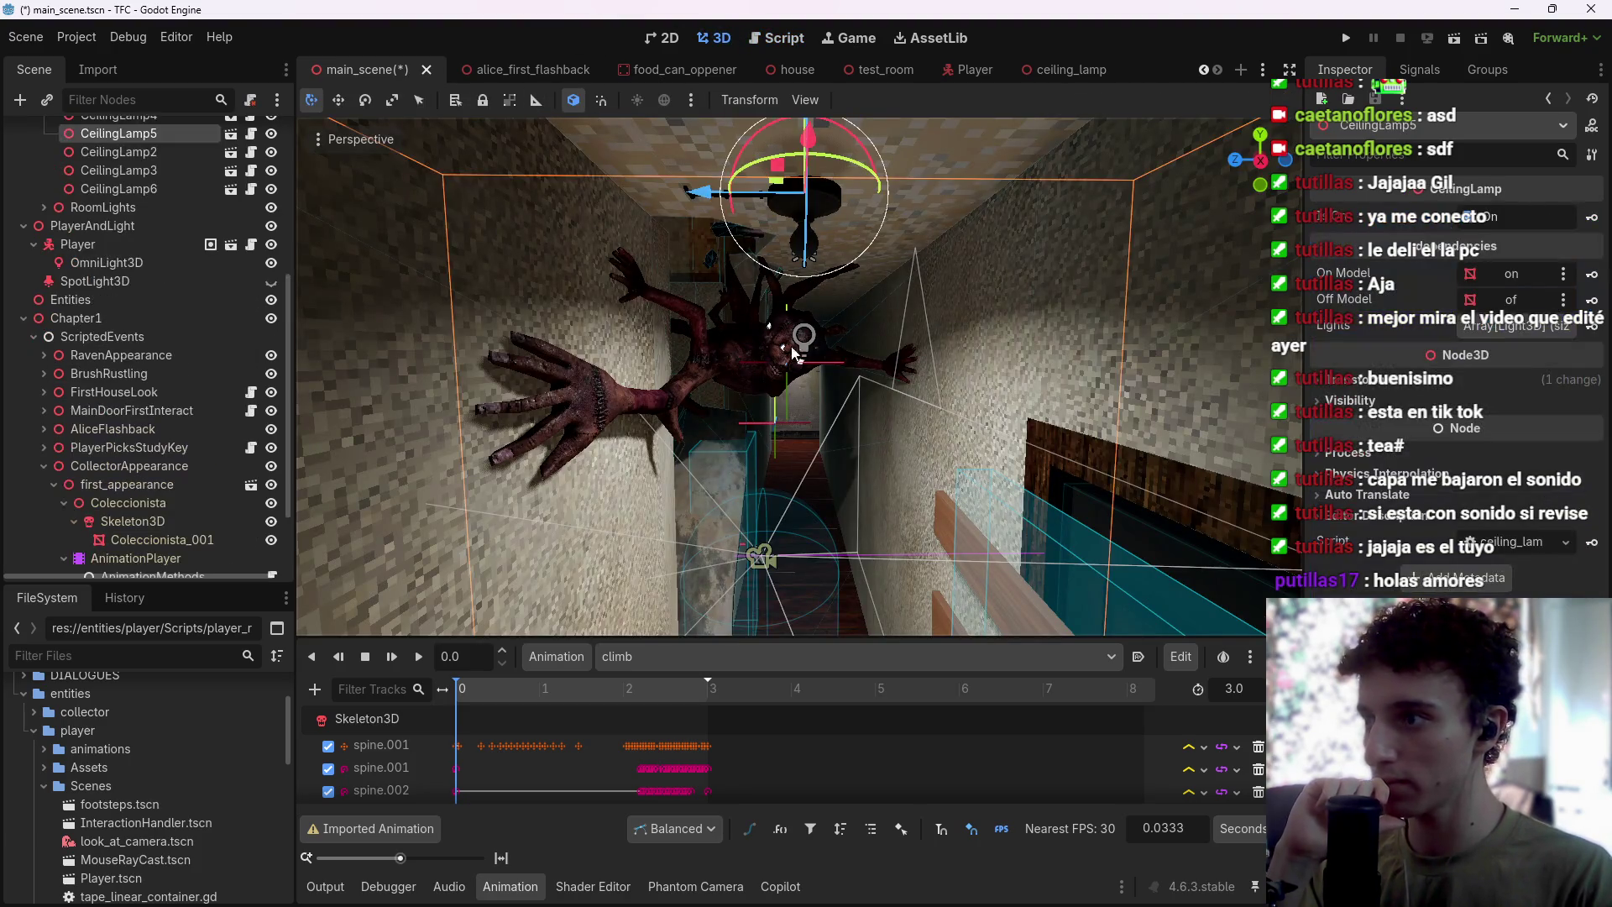
pyautogui.rightClick(135, 243)
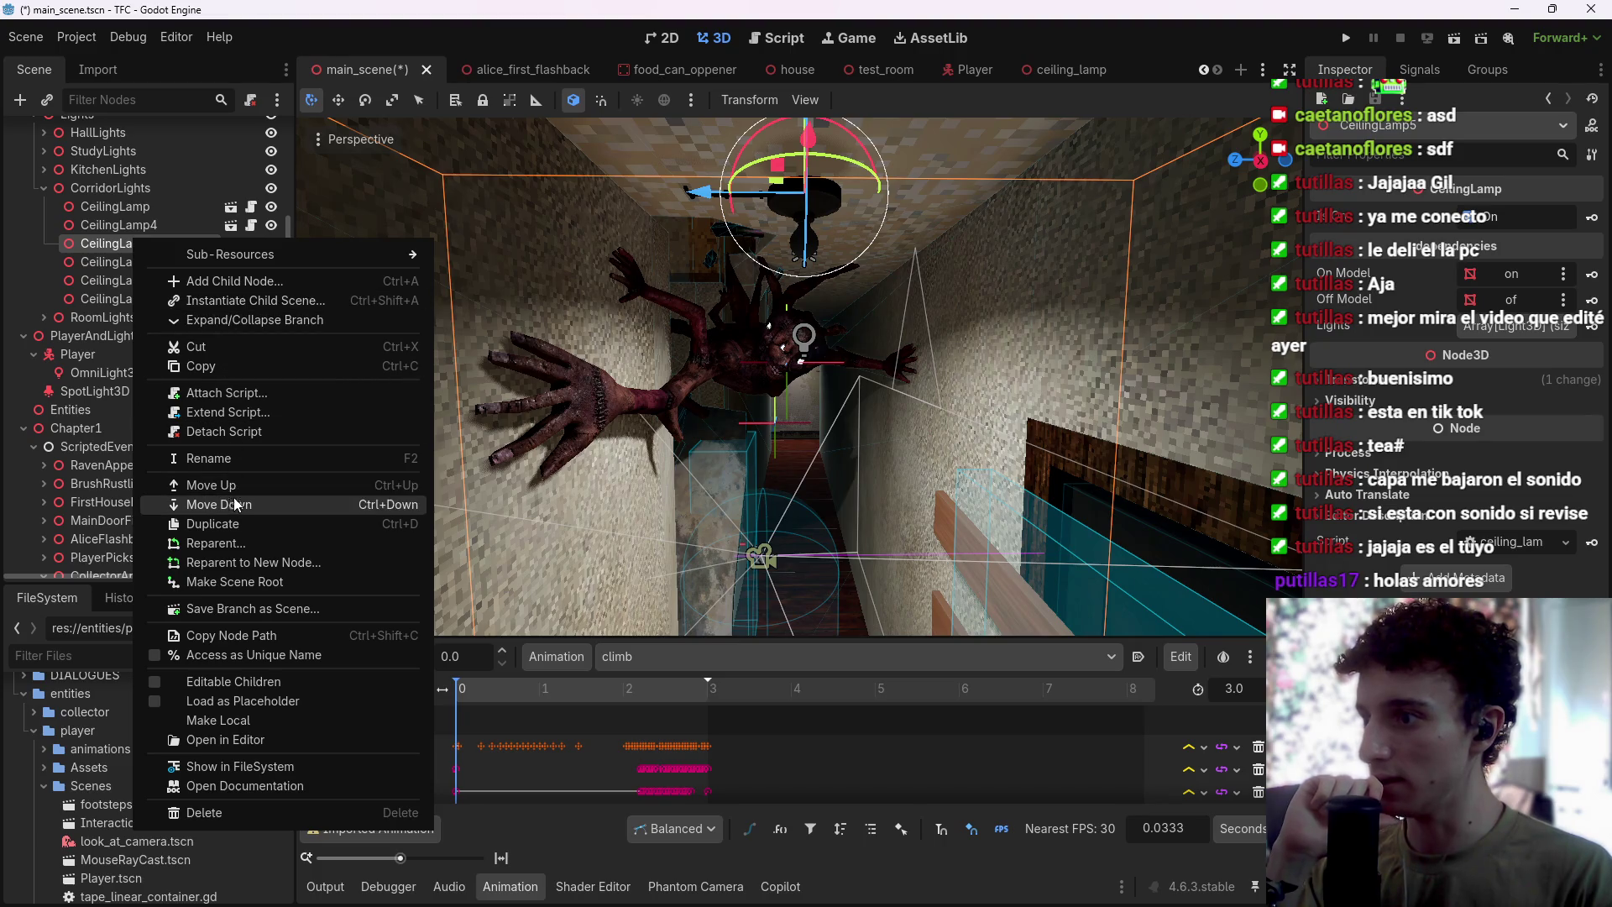
pyautogui.click(240, 682)
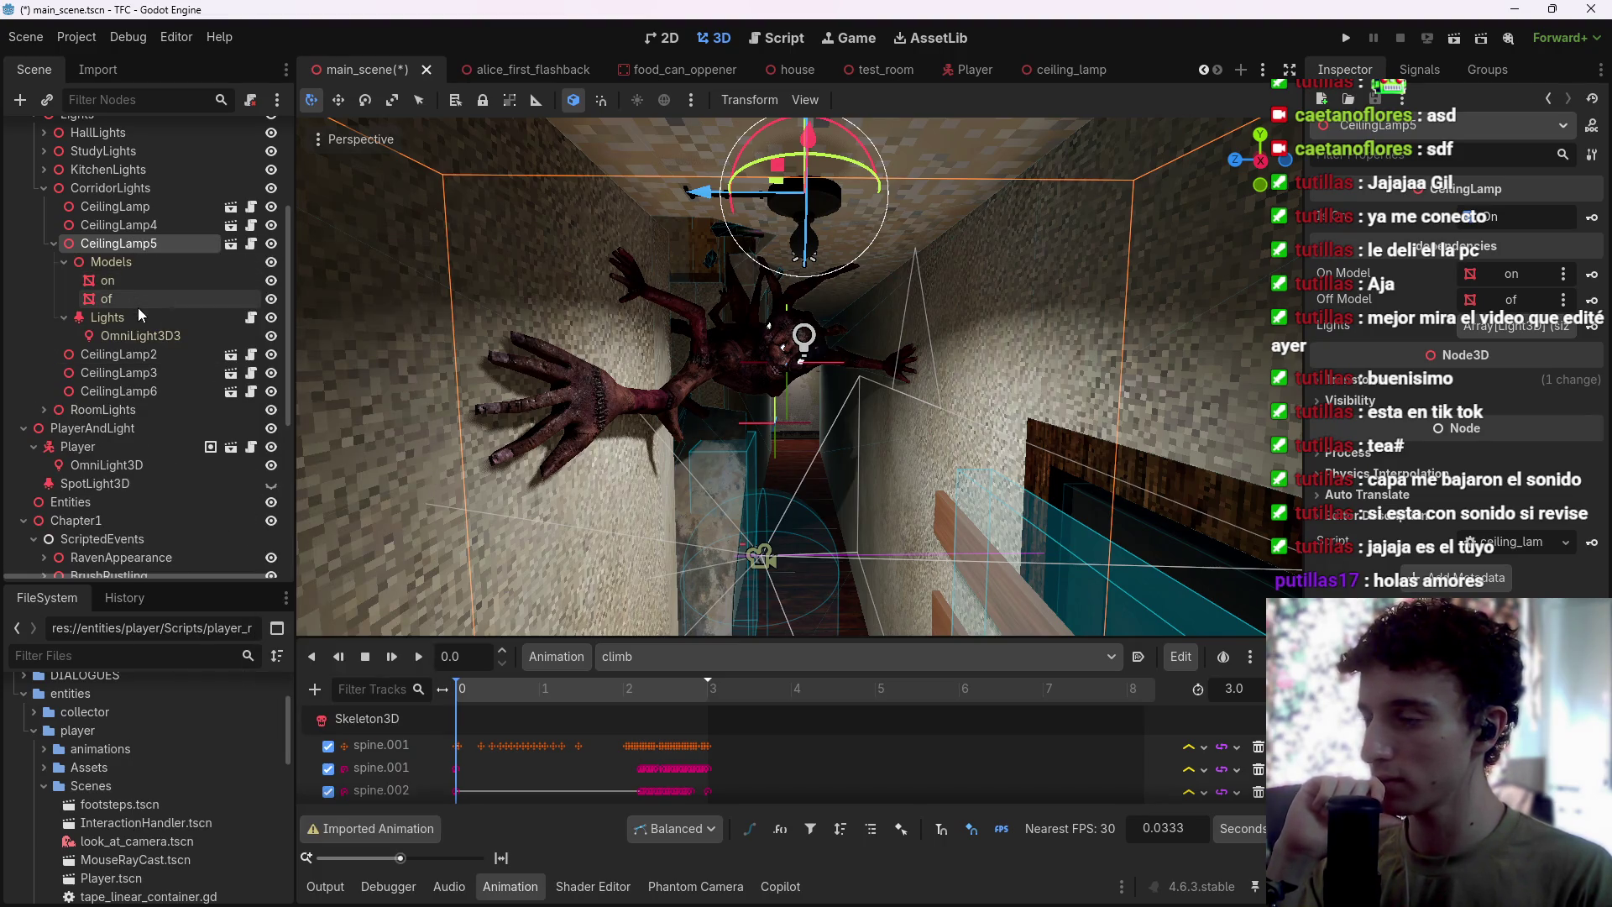
pyautogui.click(139, 312)
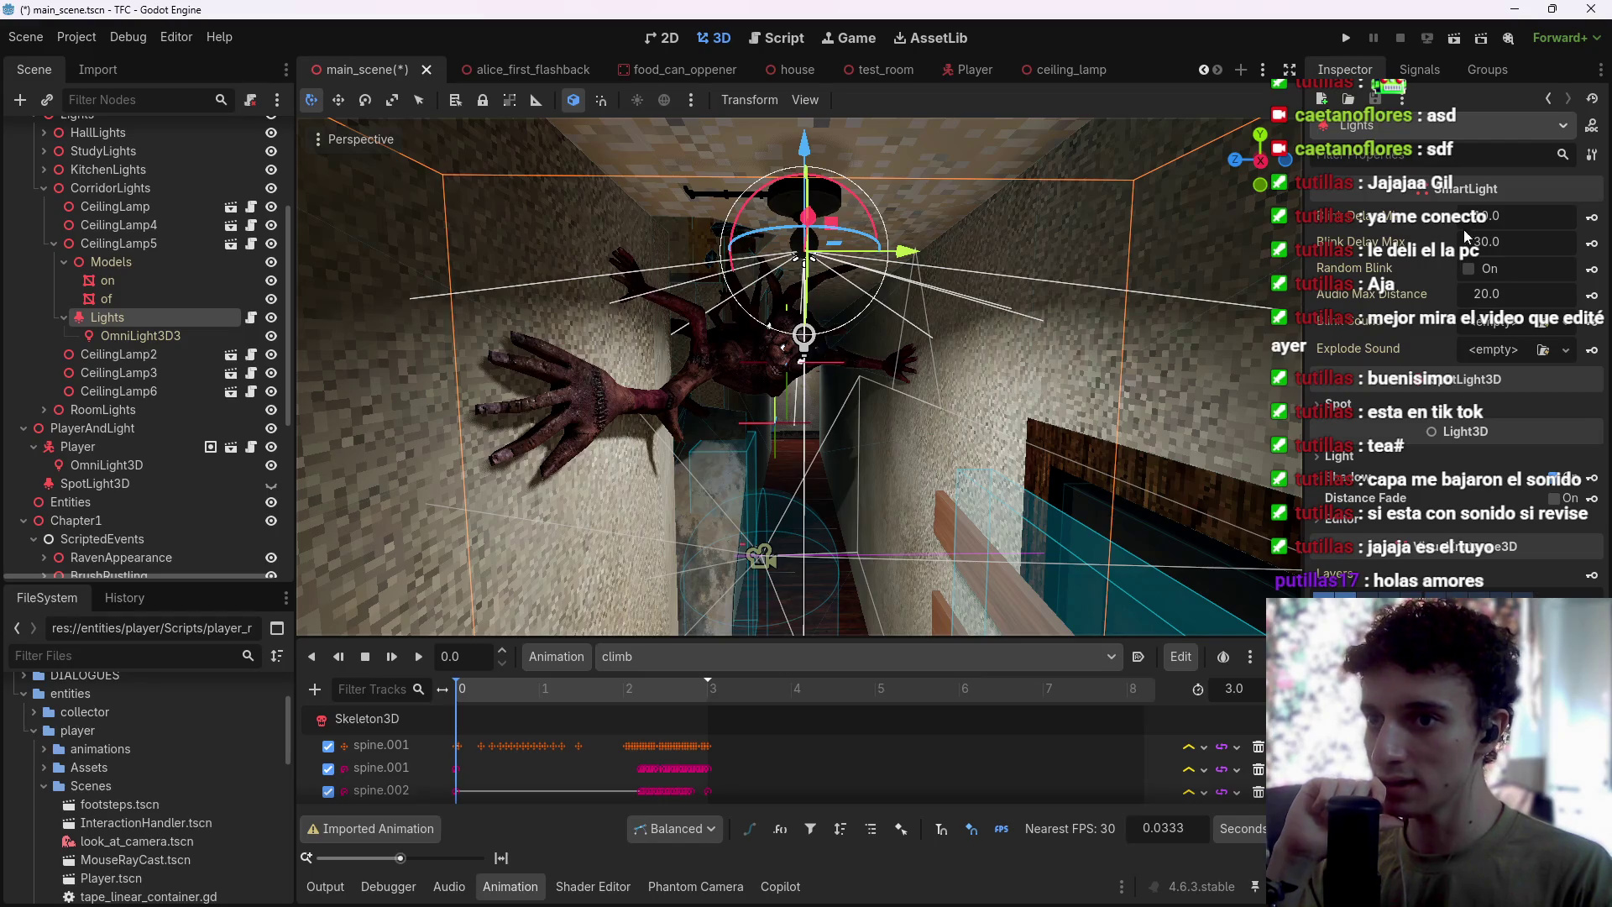
pyautogui.click(1341, 457)
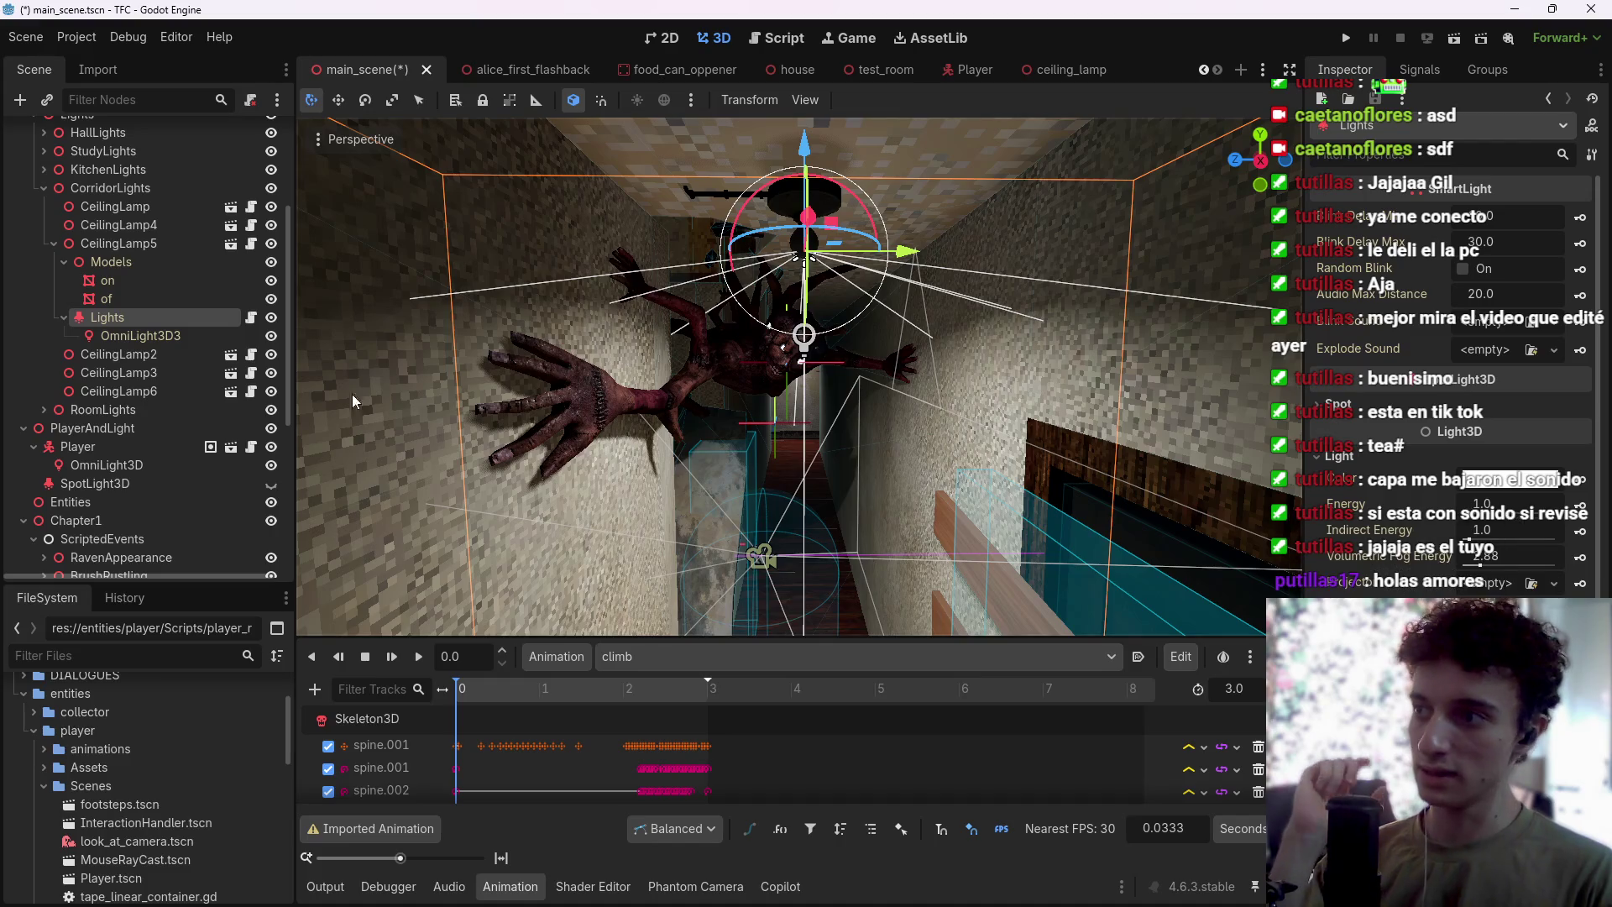
pyautogui.click(141, 335)
pyautogui.click(1339, 264)
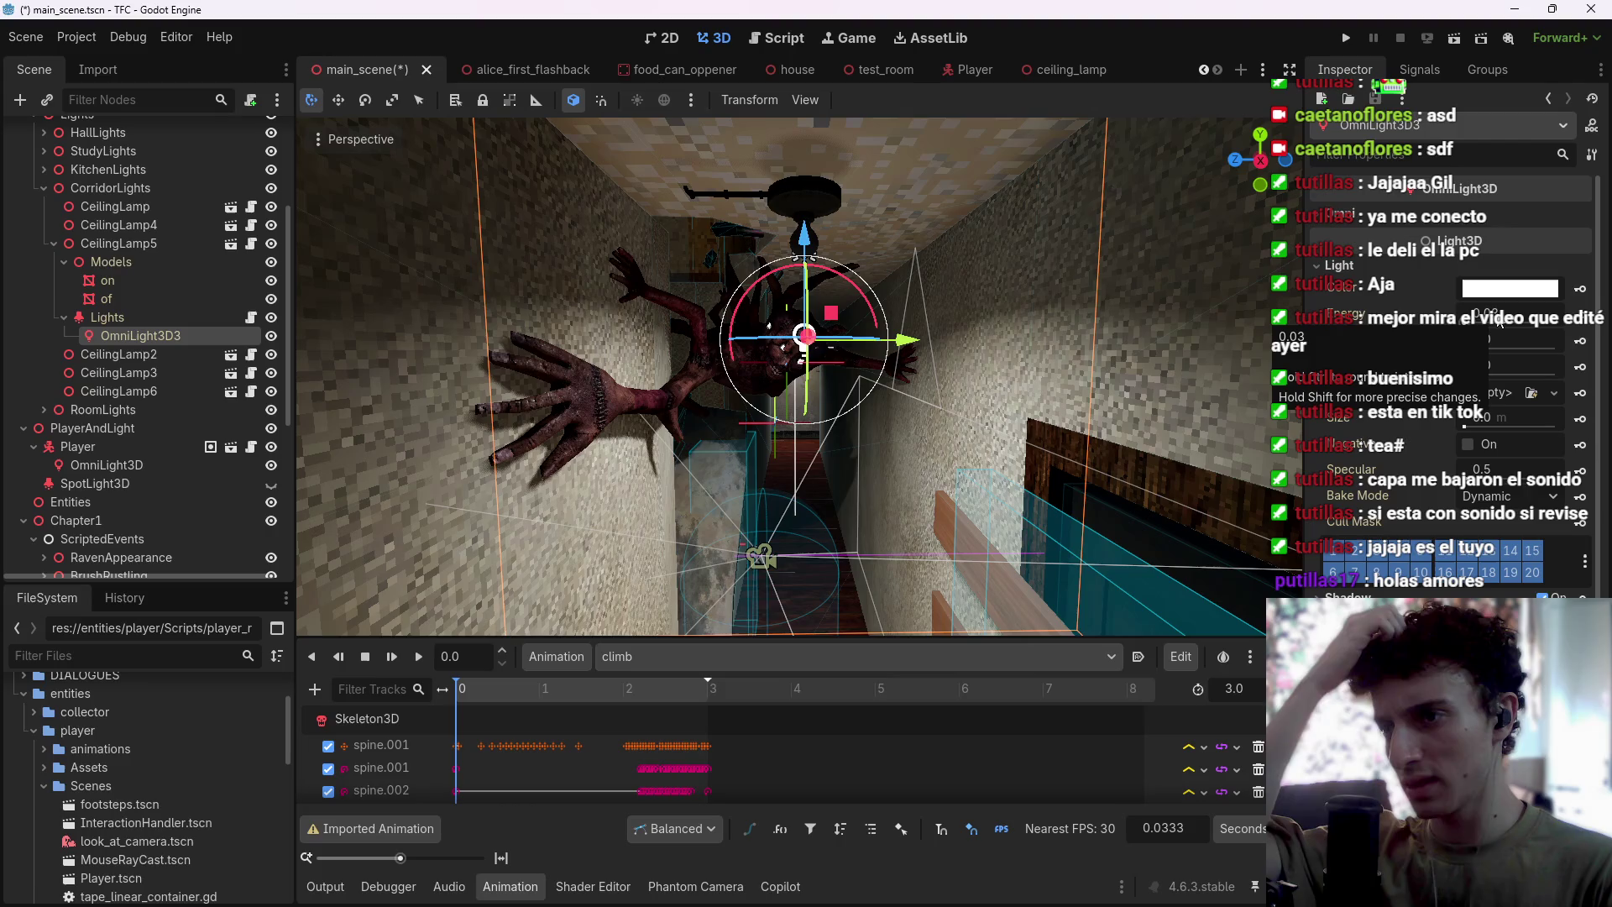
# Toggle OmniLight3D3's visibility on and off to compare lighting, leaving it hidden.
pyautogui.click(270, 336)
pyautogui.click(271, 340)
pyautogui.click(270, 340)
pyautogui.click(271, 340)
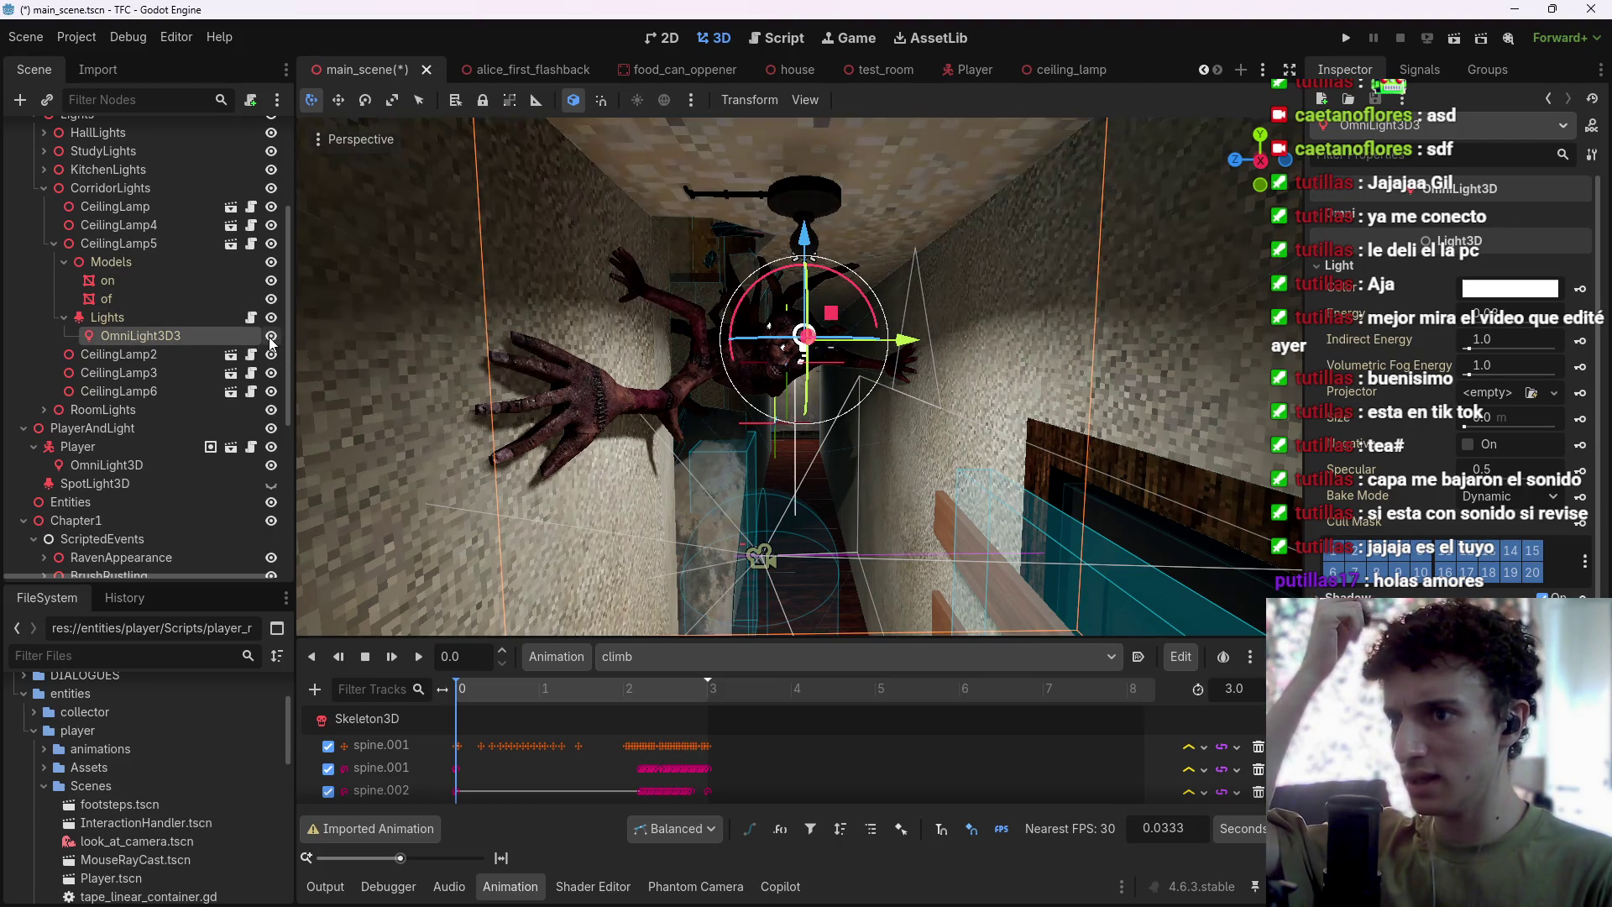
pyautogui.click(271, 341)
pyautogui.click(270, 340)
pyautogui.click(270, 340)
pyautogui.click(271, 340)
pyautogui.click(270, 340)
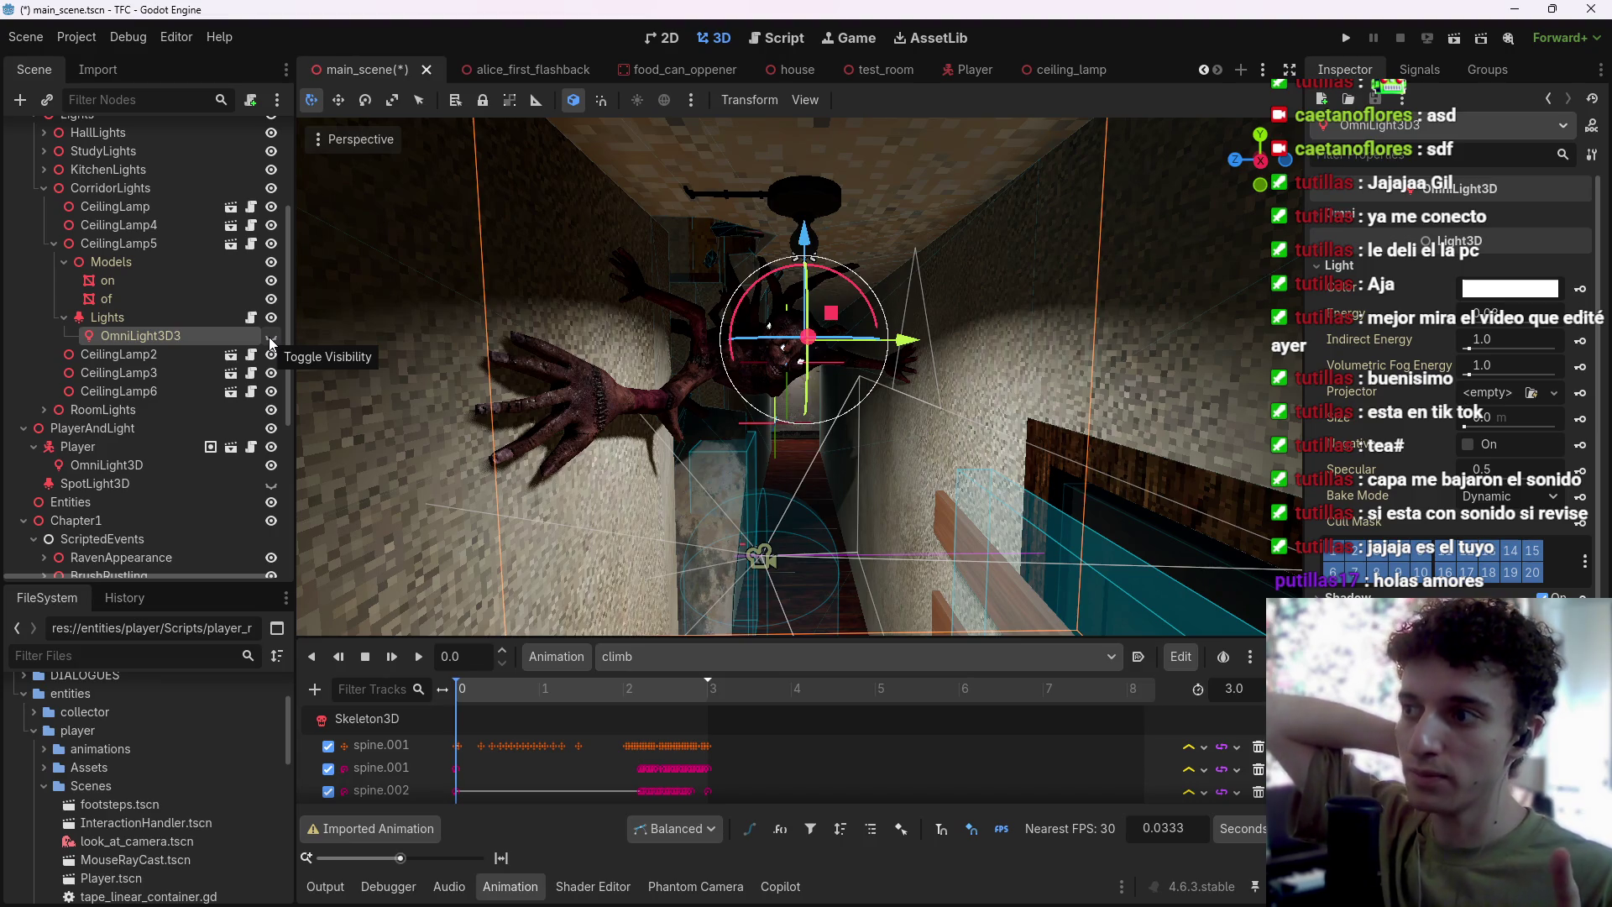
pyautogui.click(216, 317)
pyautogui.click(214, 333)
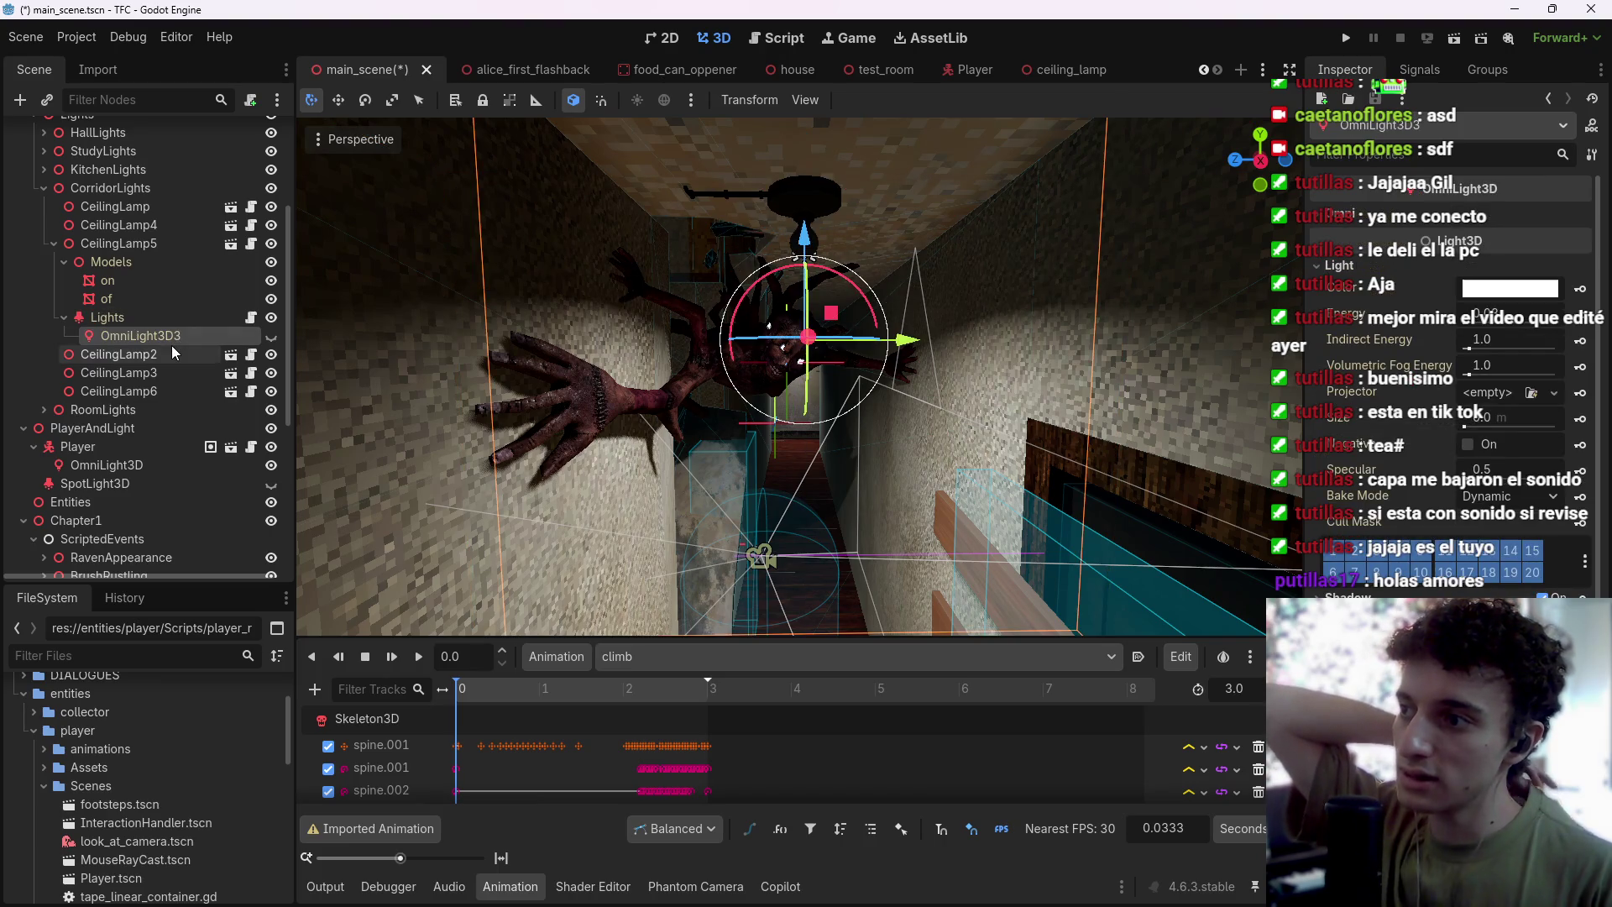
pyautogui.scroll(-3, 160, 420)
pyautogui.scroll(-2, 155, 465)
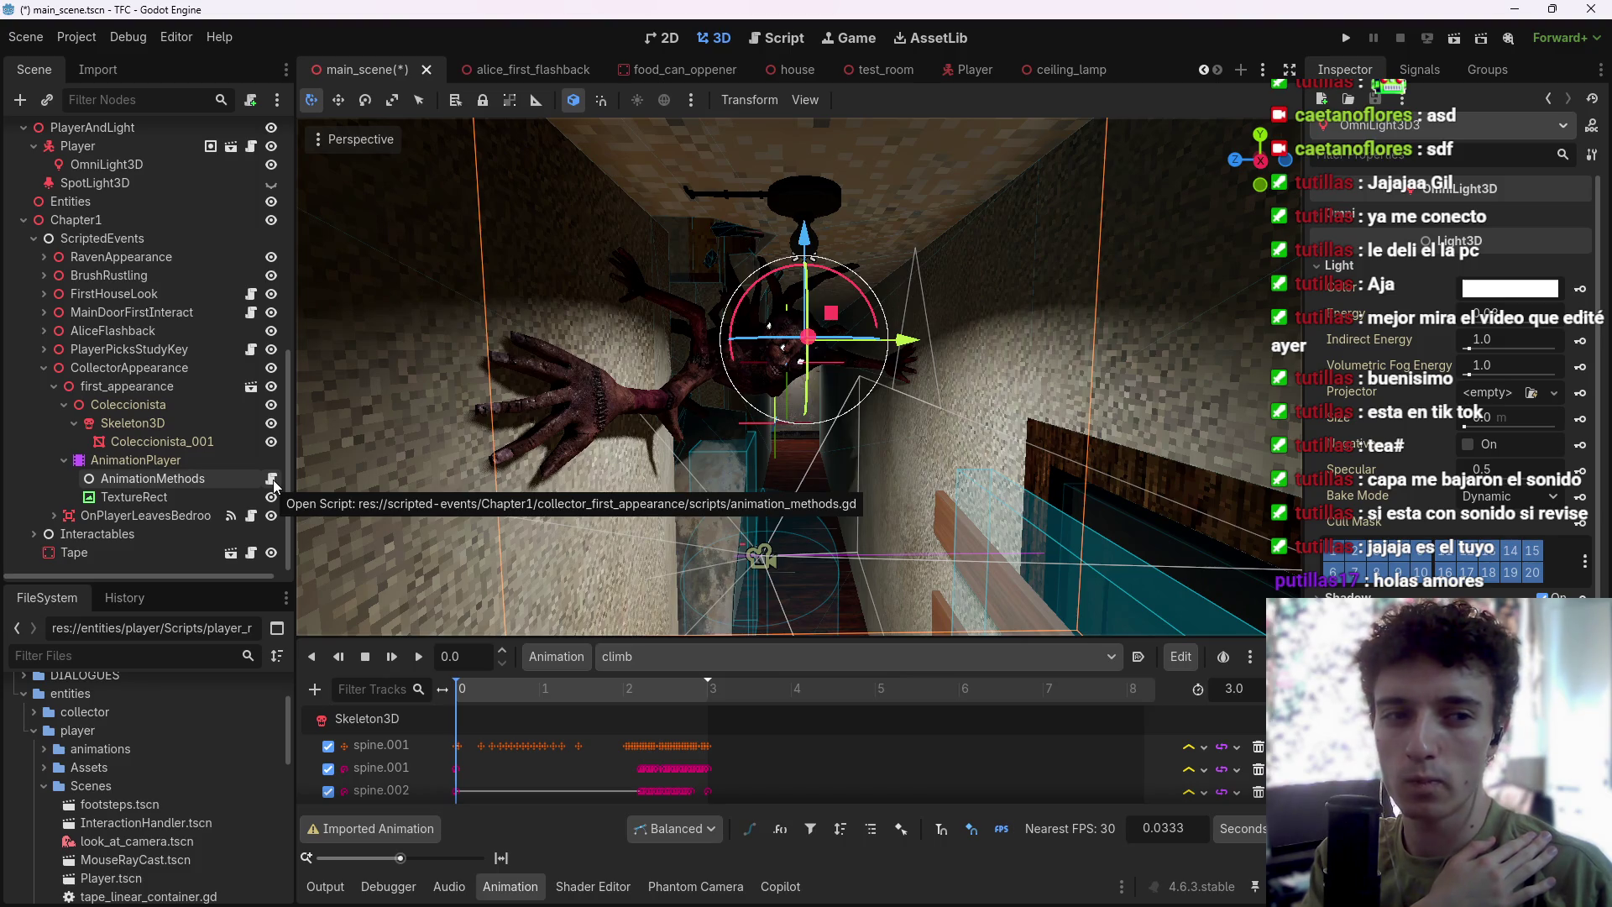
# Open animation_methods.gd and delete the trailing comment on the base_energy line, saving.
pyautogui.hotkey('ctrl', 's')
pyautogui.click(768, 38)
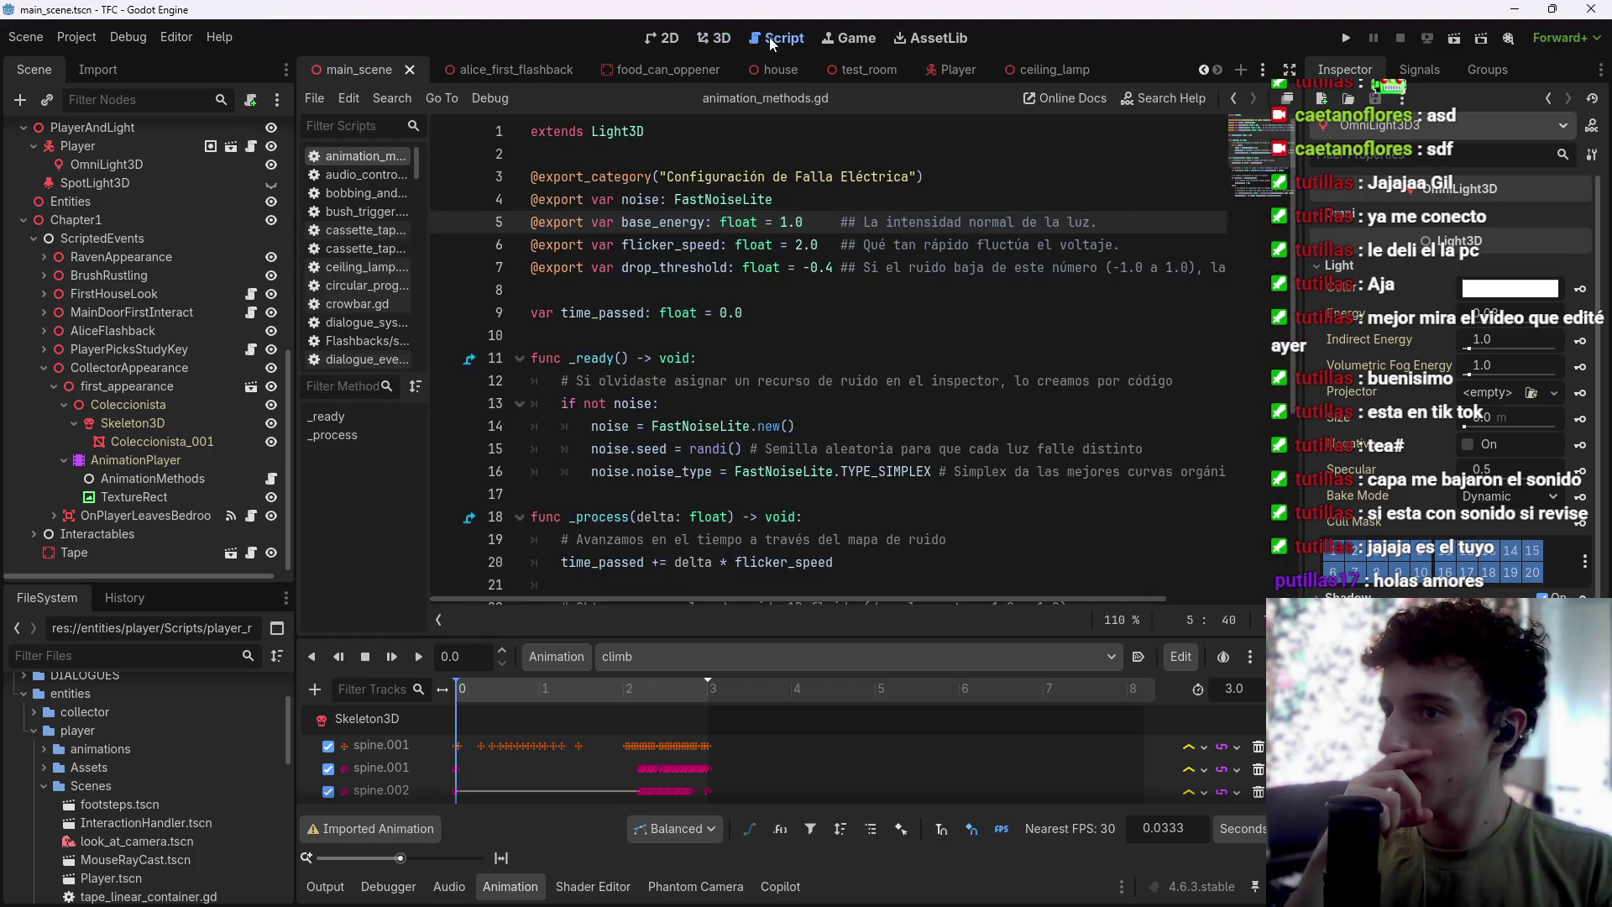
pyautogui.moveTo(1094, 217); pyautogui.dragTo(817, 217)
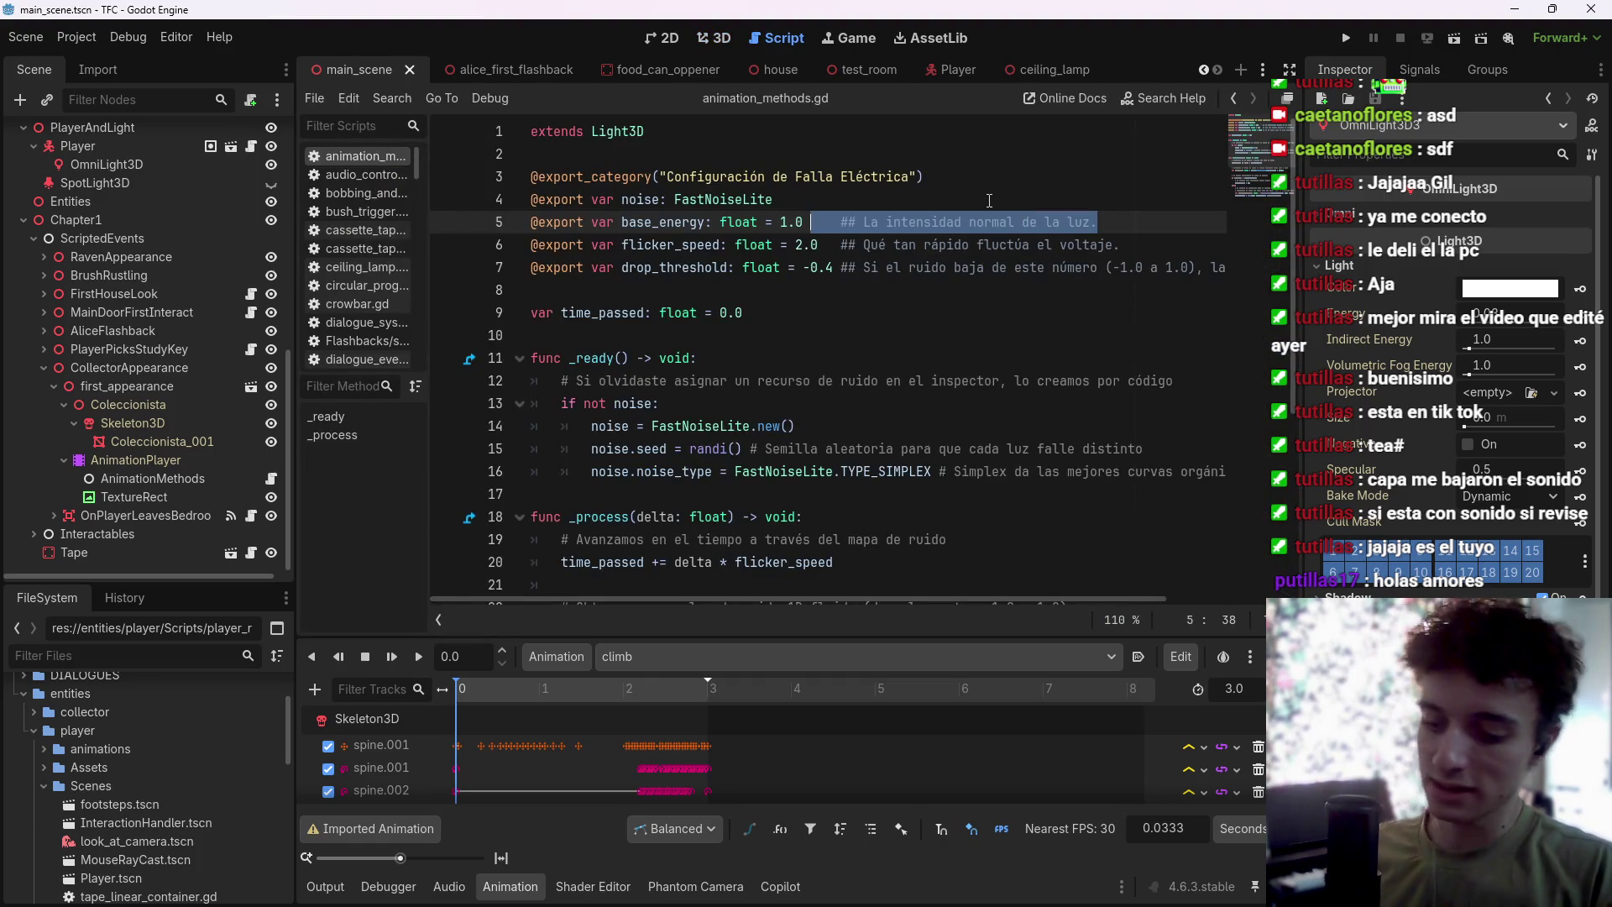
pyautogui.press('BackSpace')
pyautogui.press('BackSpace')
pyautogui.hotkey('ctrl', 's')
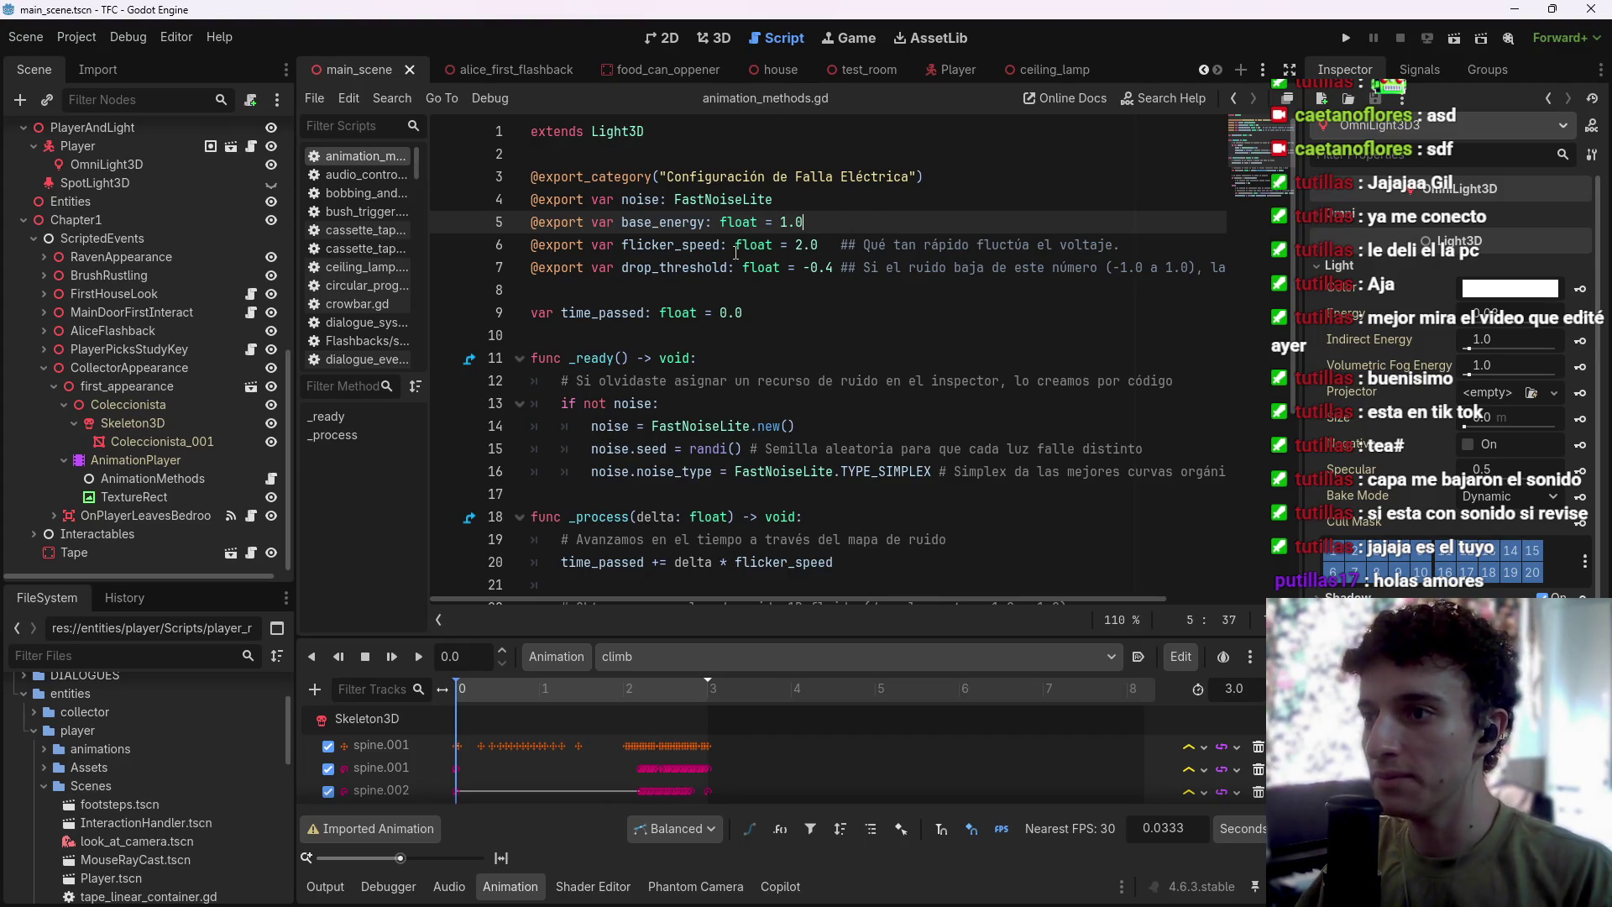
# Delete the trailing comment after flicker_speed = 2.0 and save the script.
pyautogui.click(647, 244)
pyautogui.moveTo(842, 244); pyautogui.dragTo(1125, 246)
pyautogui.press('BackSpace')
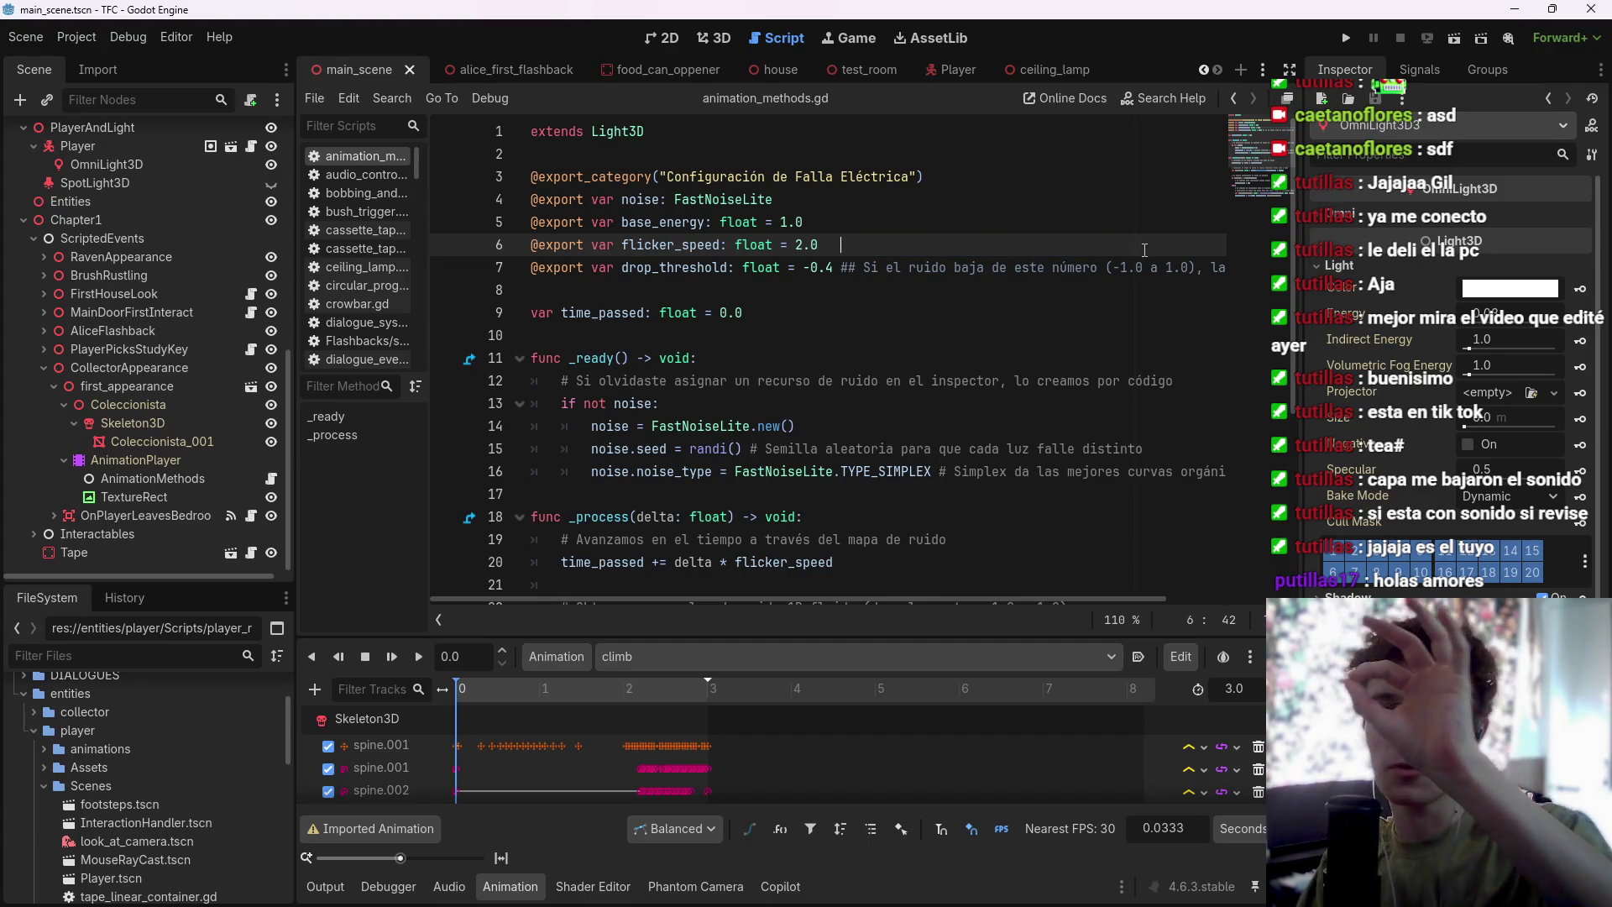
pyautogui.press('BackSpace')
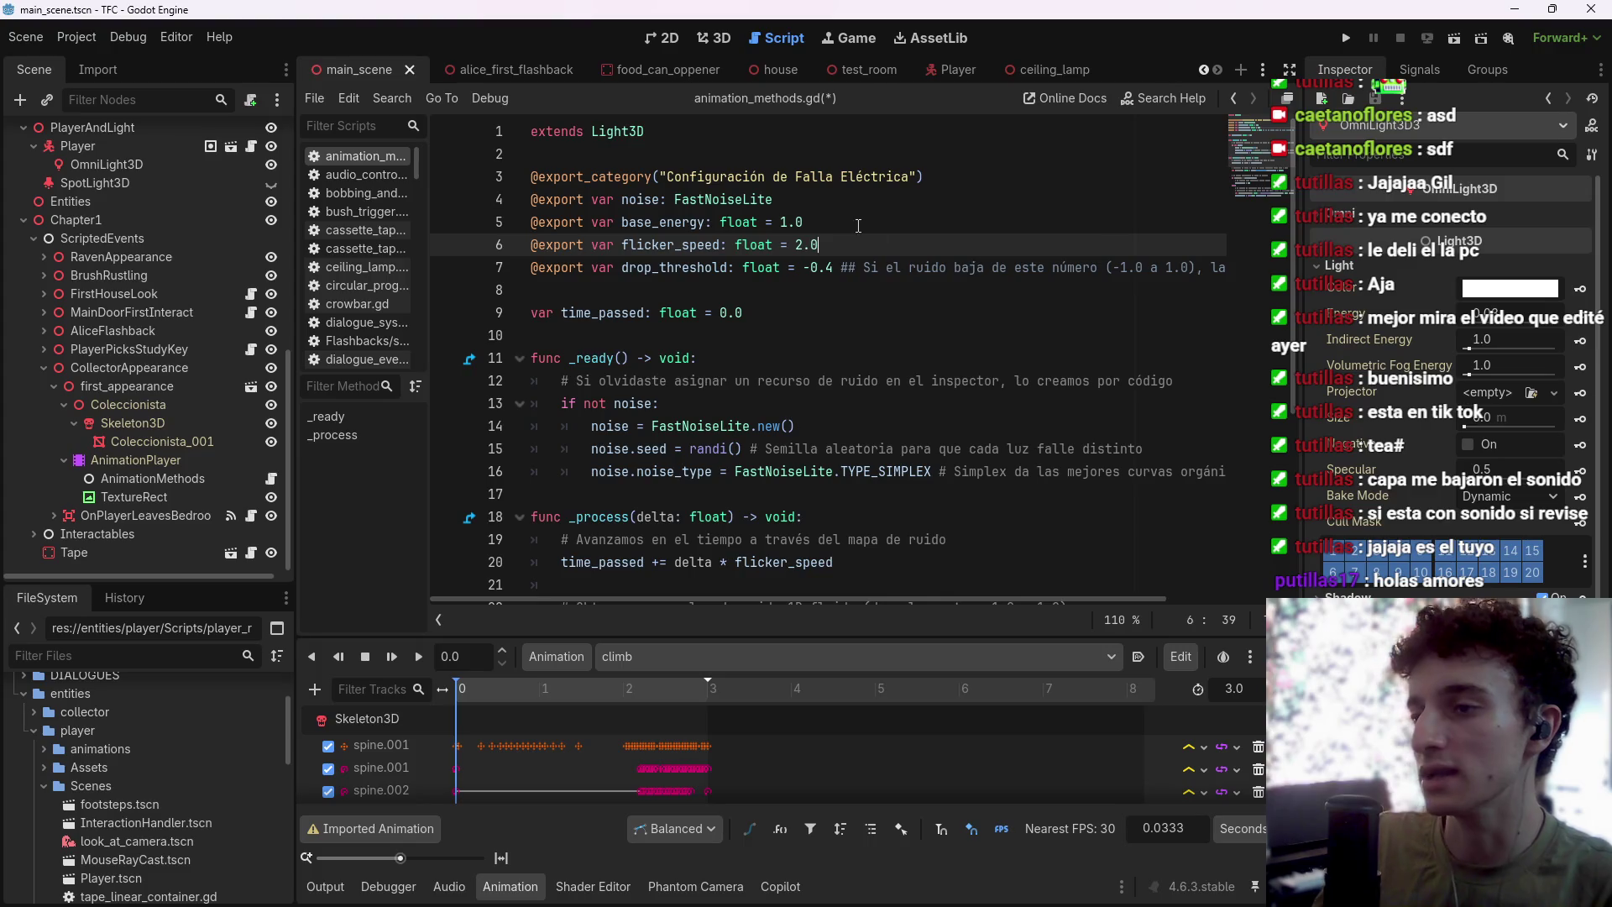
pyautogui.hotkey('ctrl', 's')
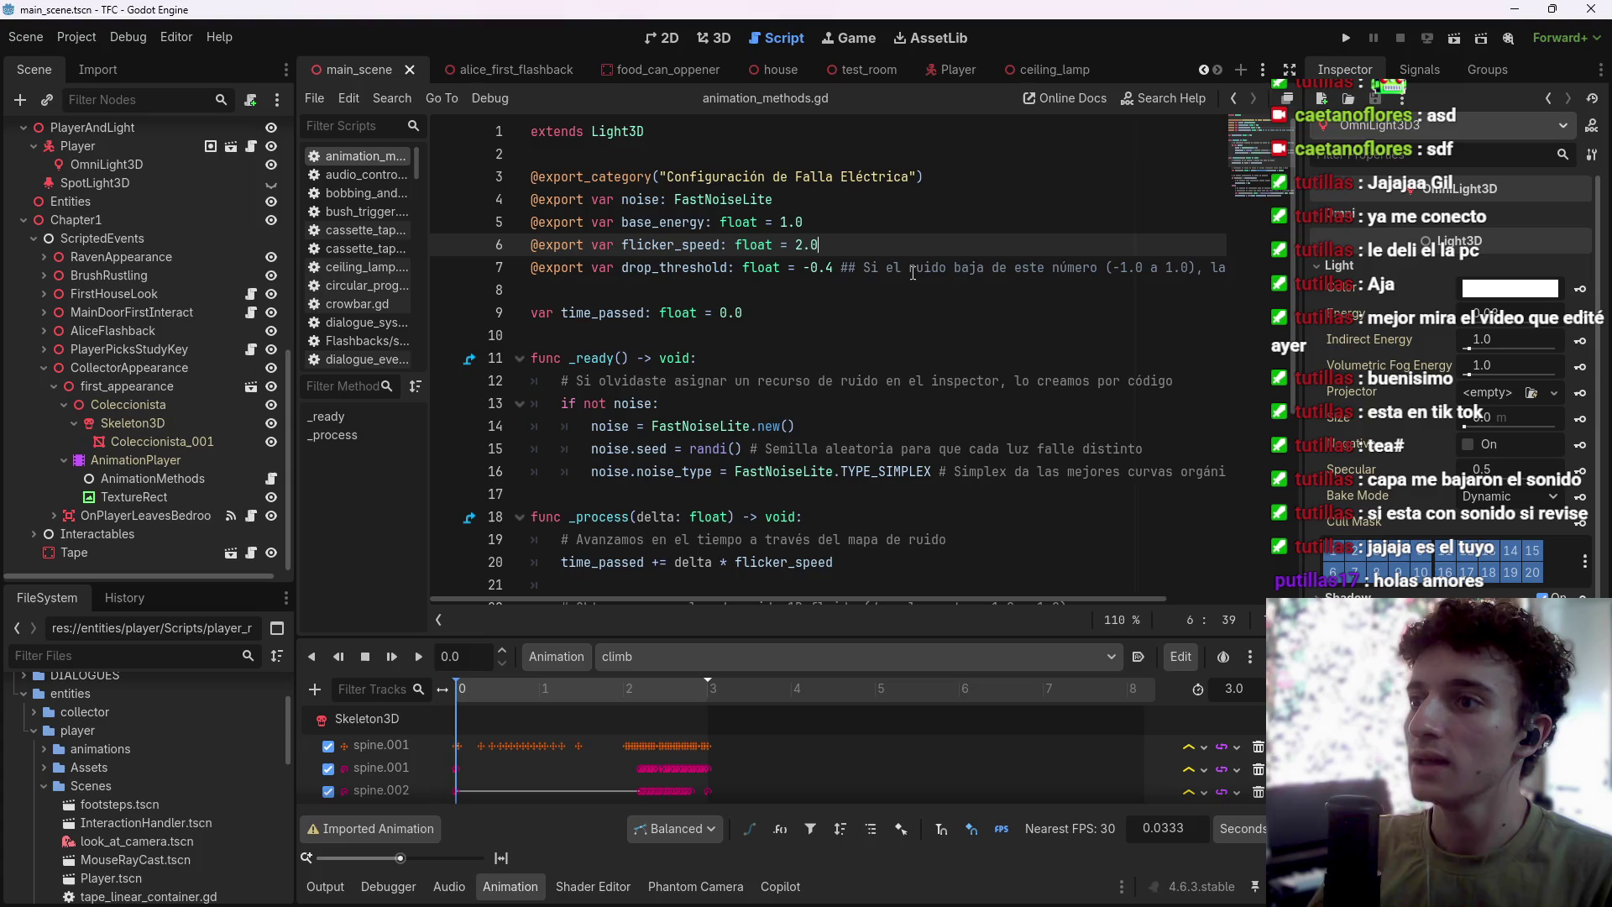
pyautogui.moveTo(965, 269)
pyautogui.mouseDown()
pyautogui.moveTo(1230, 269)
pyautogui.moveTo(531, 267)
pyautogui.mouseUp()
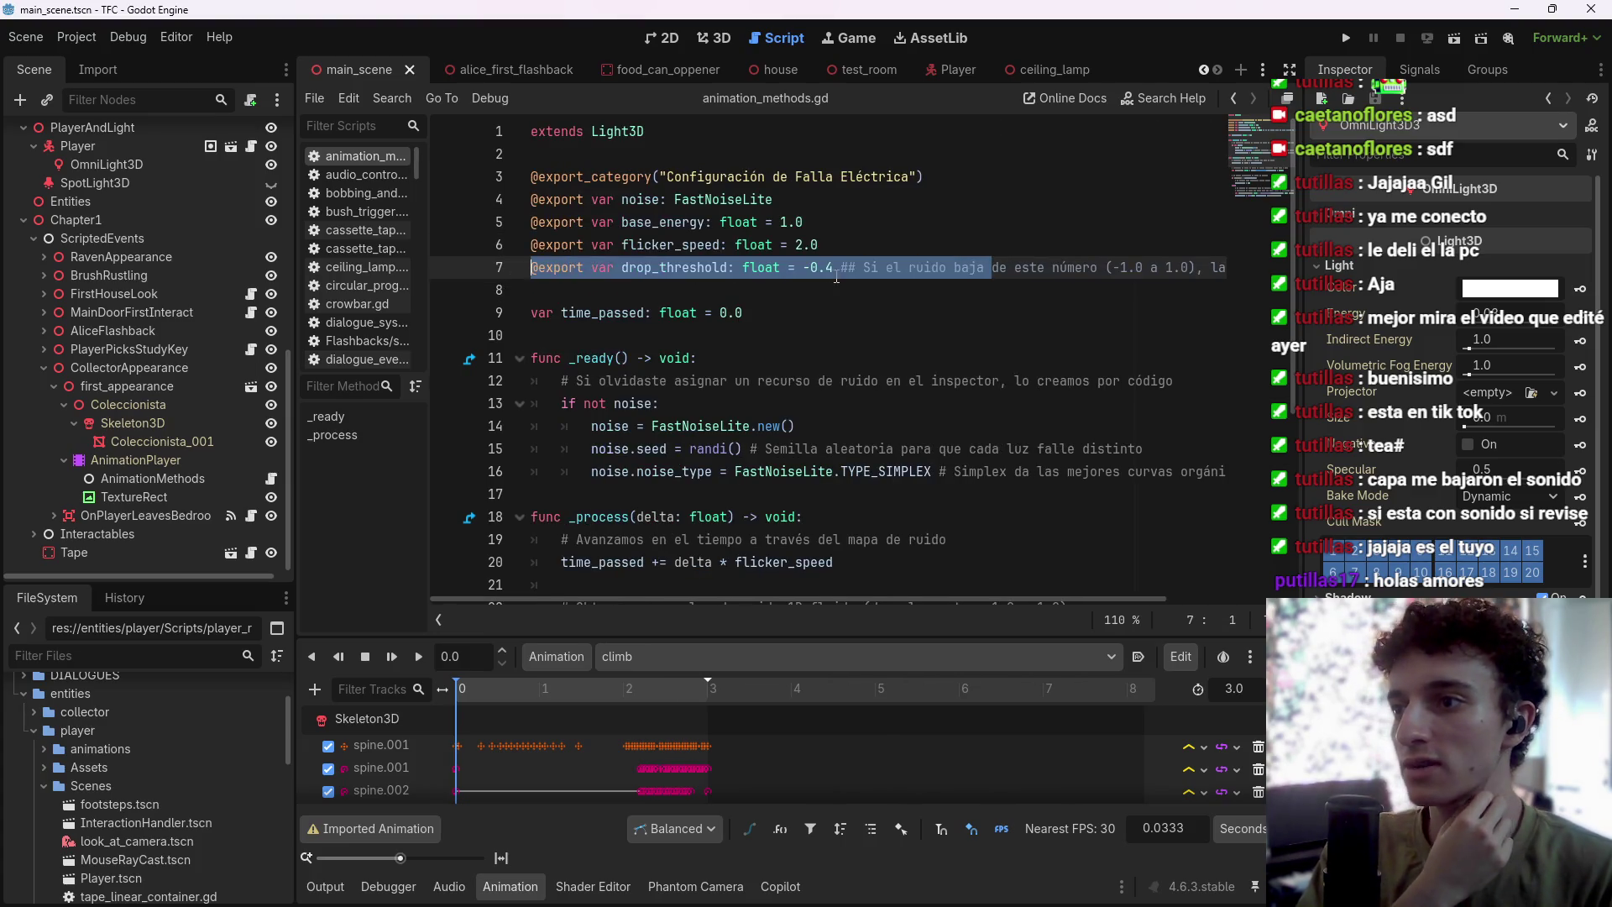
pyautogui.click(836, 275)
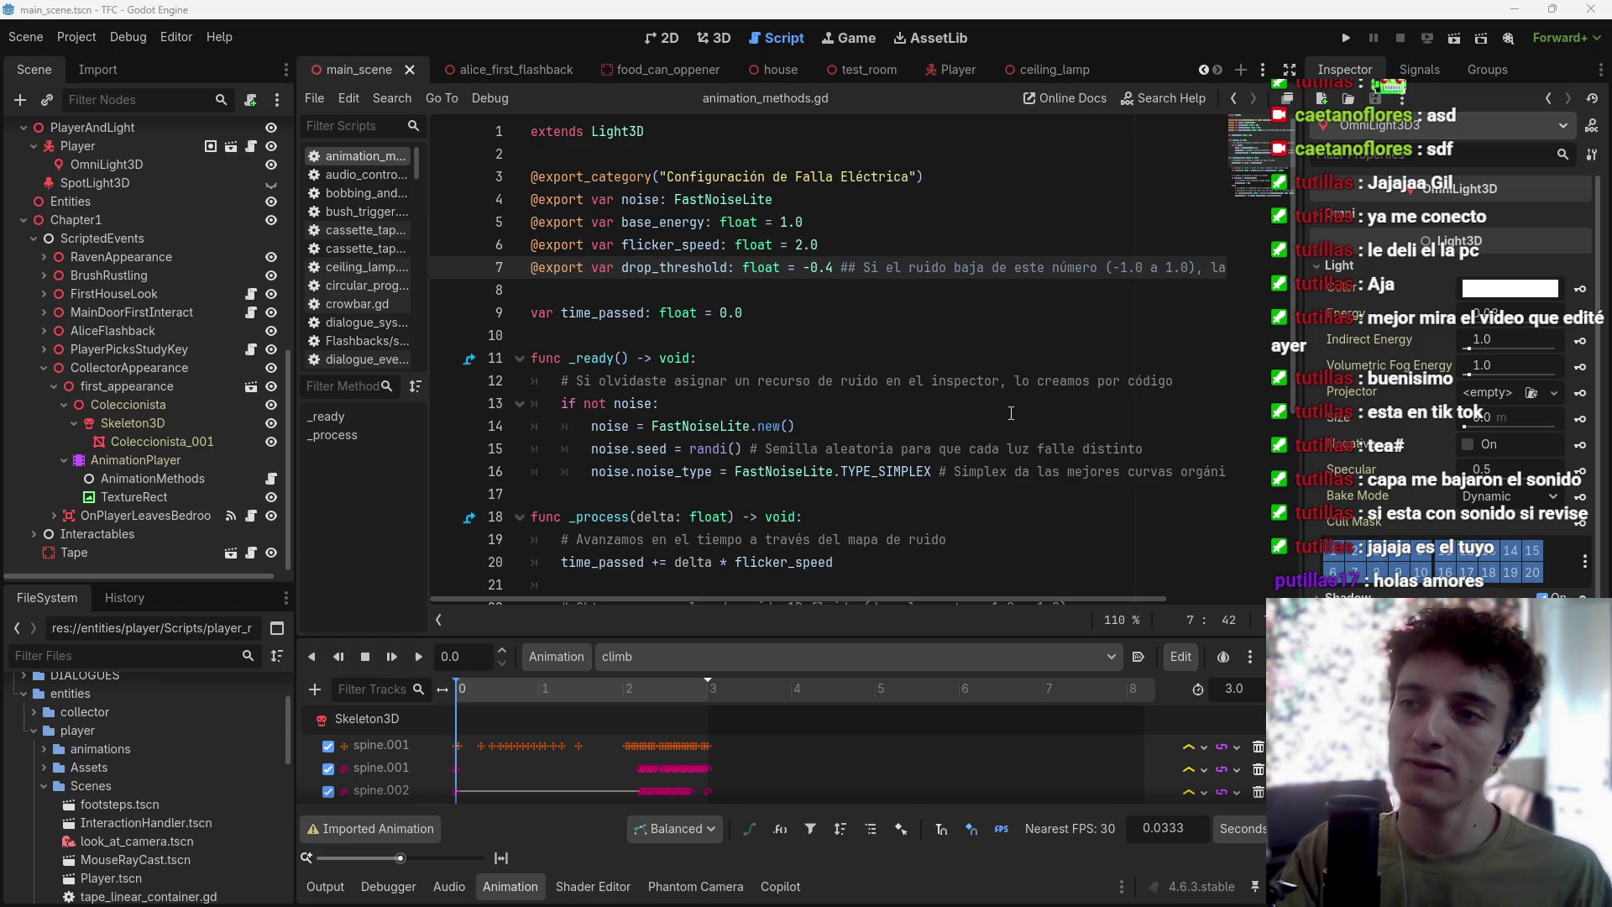
pyautogui.moveTo(869, 269); pyautogui.dragTo(1125, 269)
# Remove the trailing comment after drop_threshold's -0.4 value and save.
pyautogui.click(1128, 270)
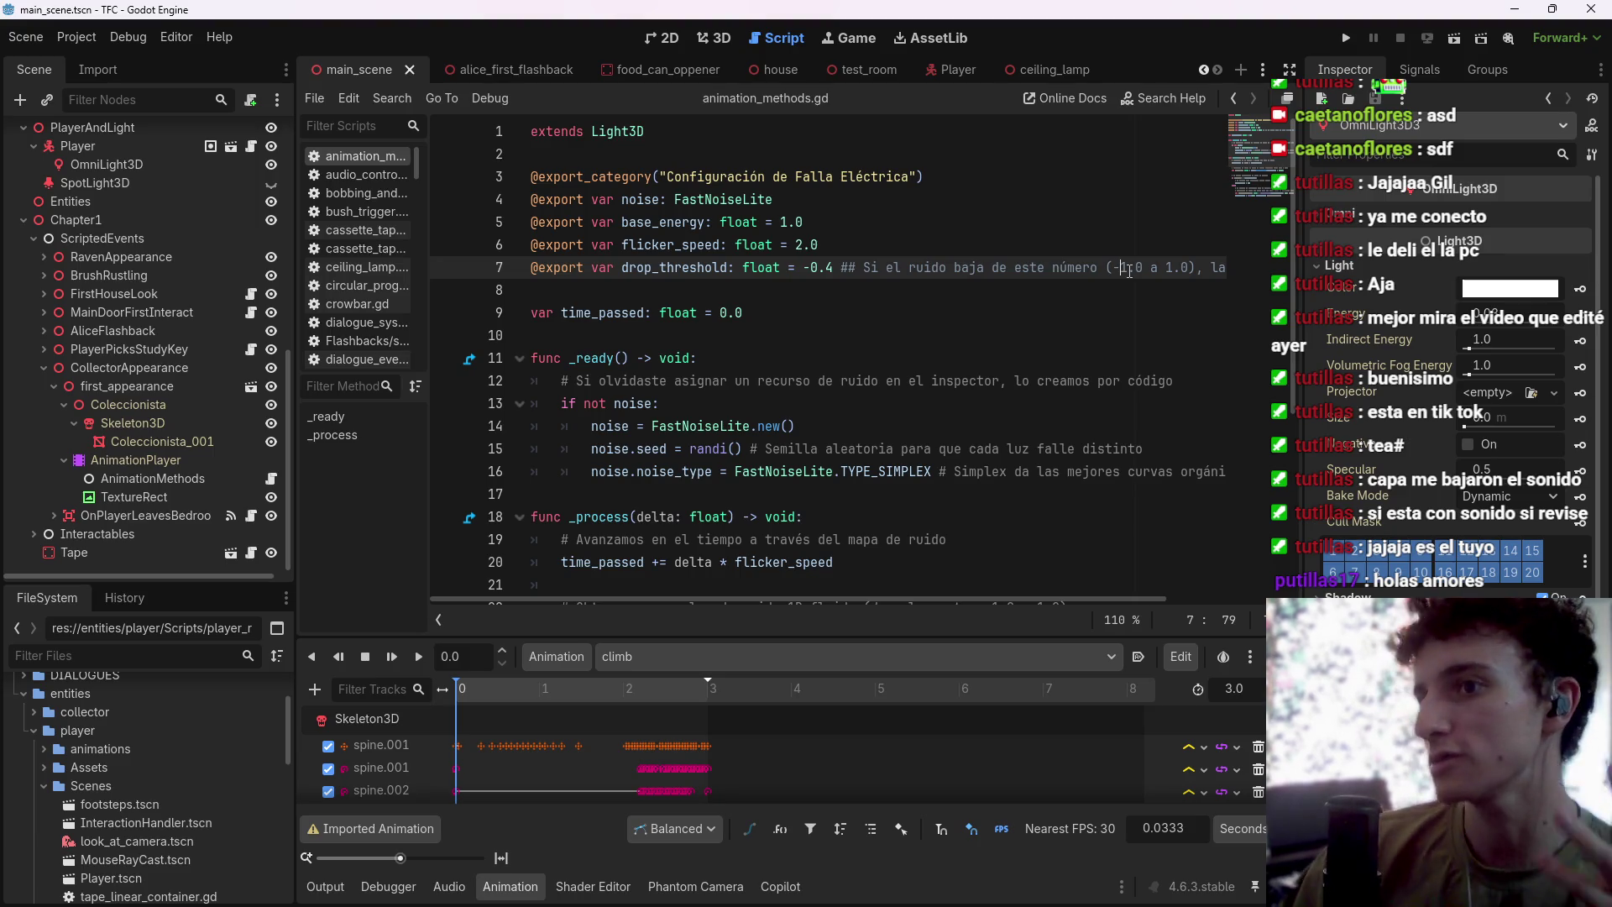
pyautogui.moveTo(621, 267); pyautogui.dragTo(836, 274)
pyautogui.click(734, 271)
pyautogui.click(836, 275)
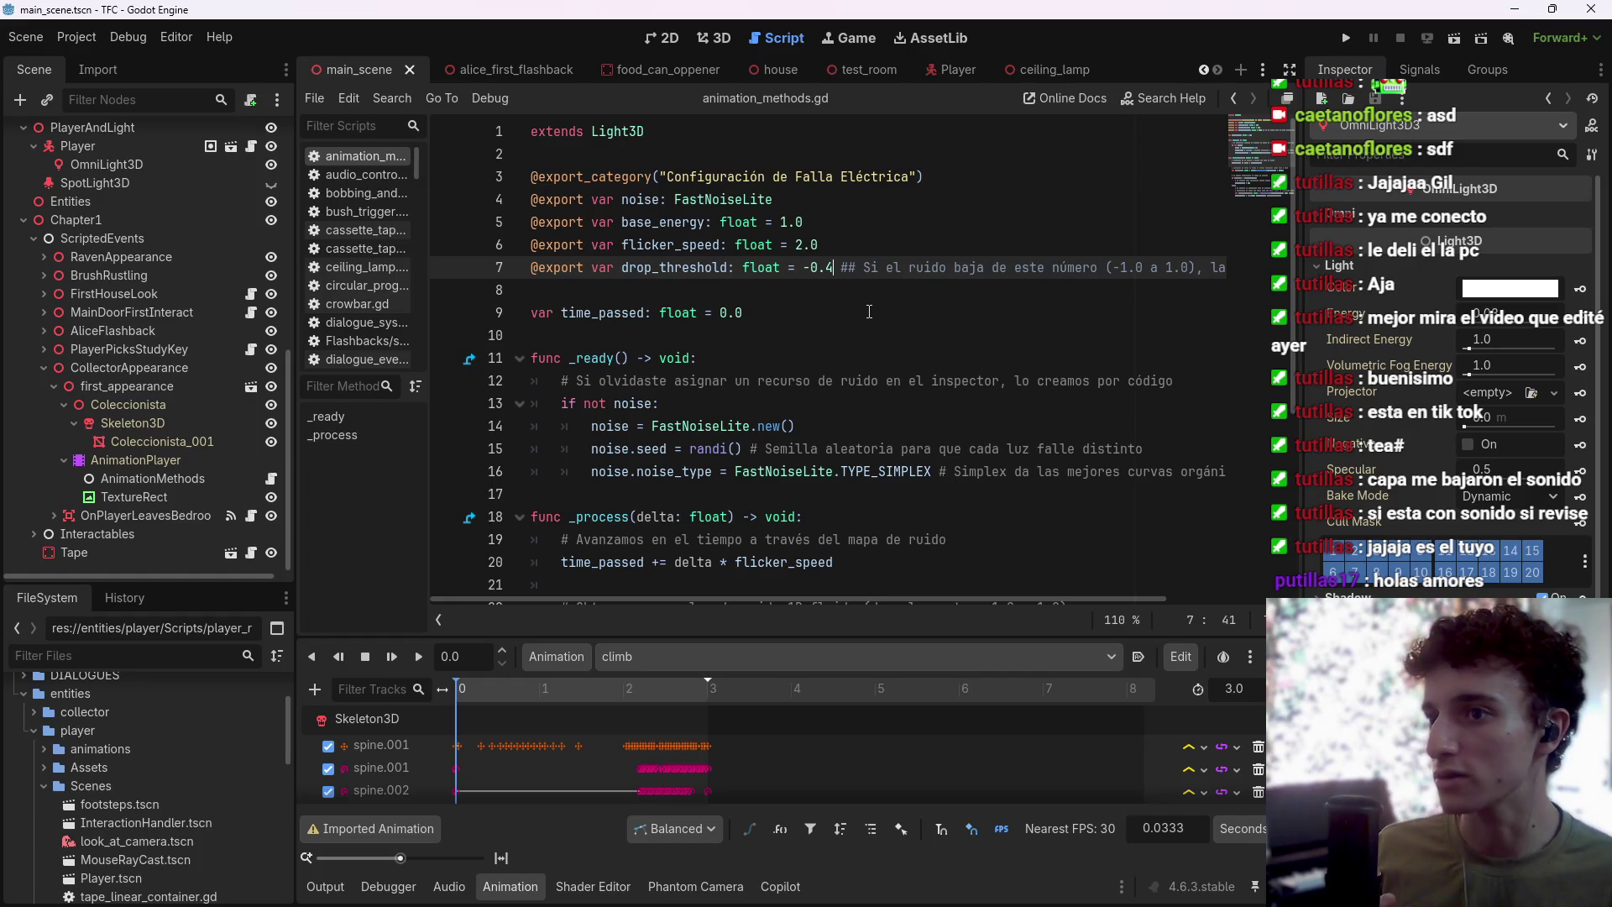
pyautogui.moveTo(842, 267); pyautogui.dragTo(1242, 268)
pyautogui.press('BackSpace')
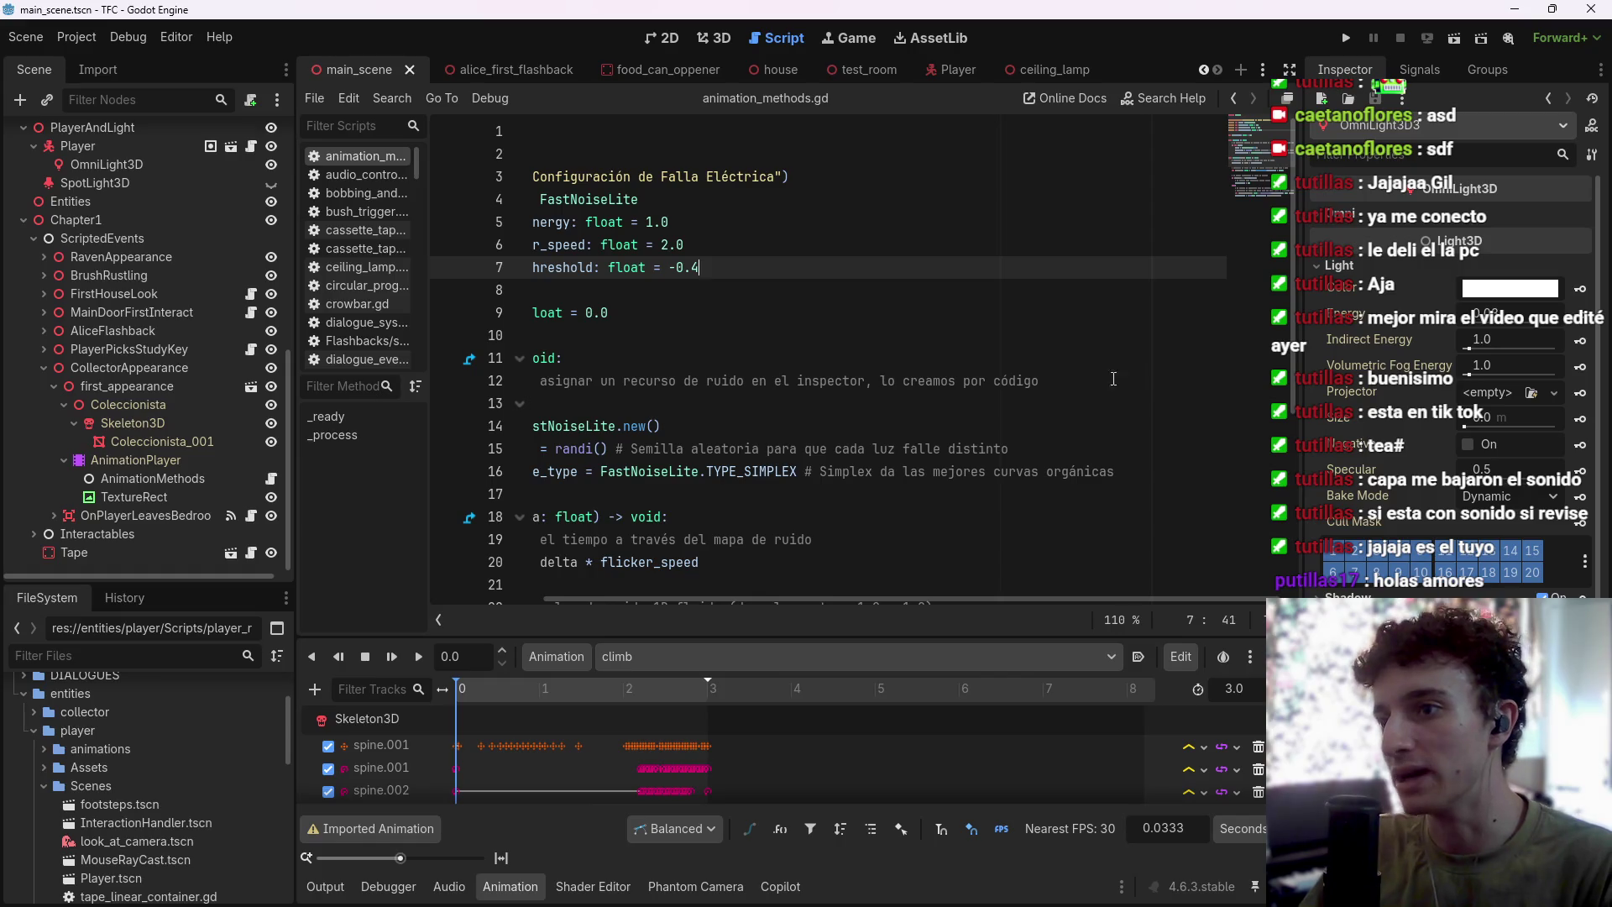
pyautogui.press('BackSpace')
pyautogui.hotkey('ctrl', 's')
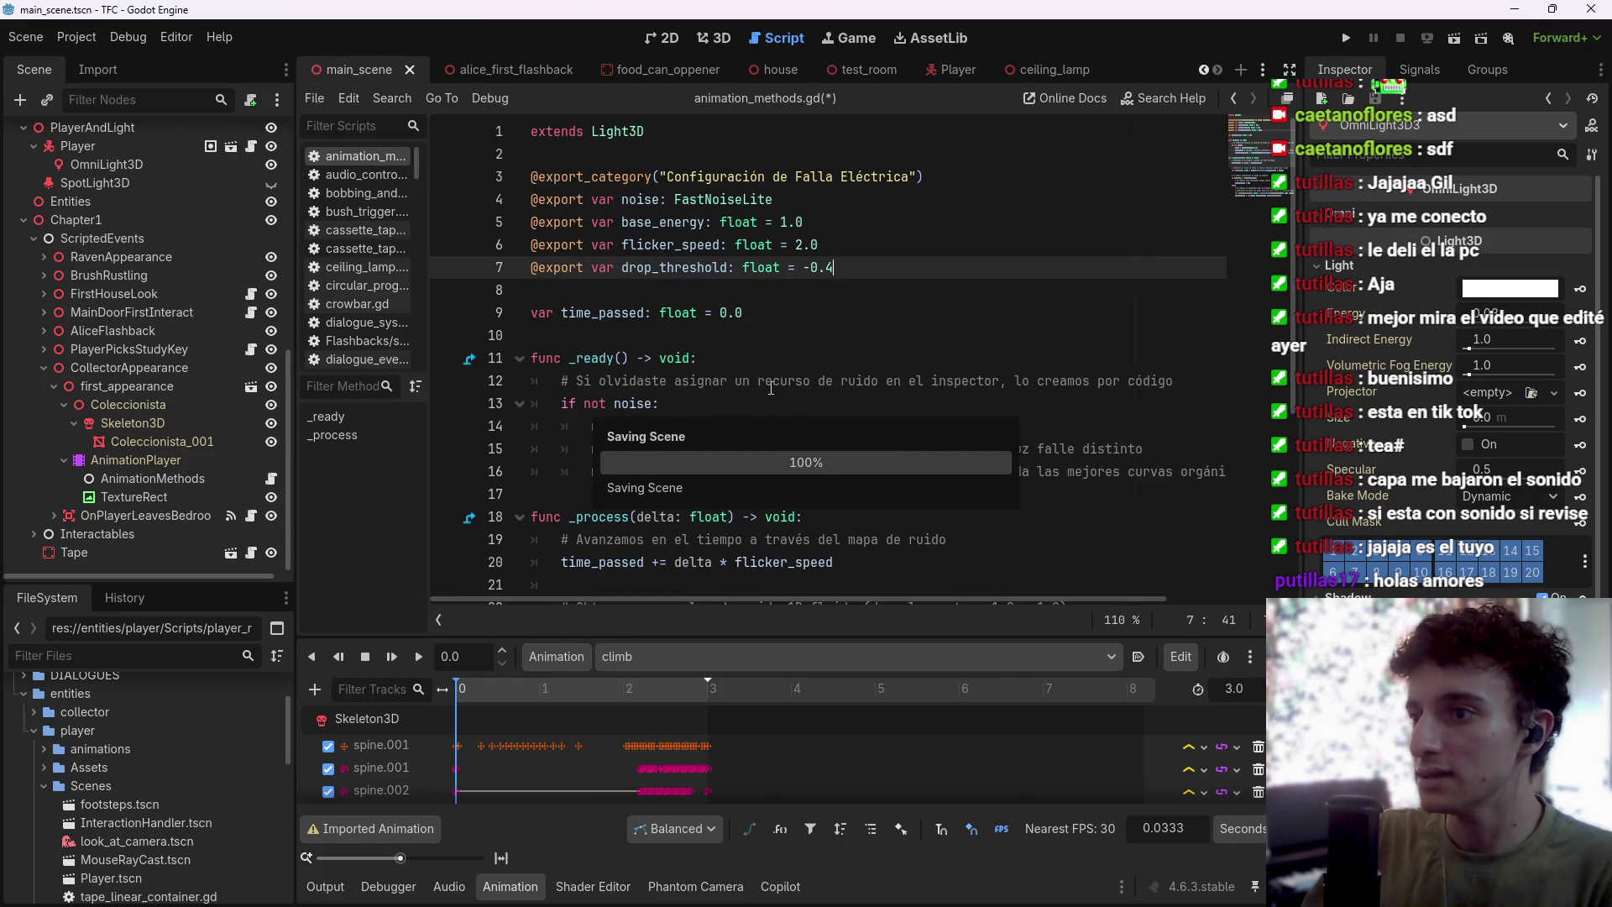
# Delete the comment line at the start of _ready and save the script.
pyautogui.scroll(-2, 771, 388)
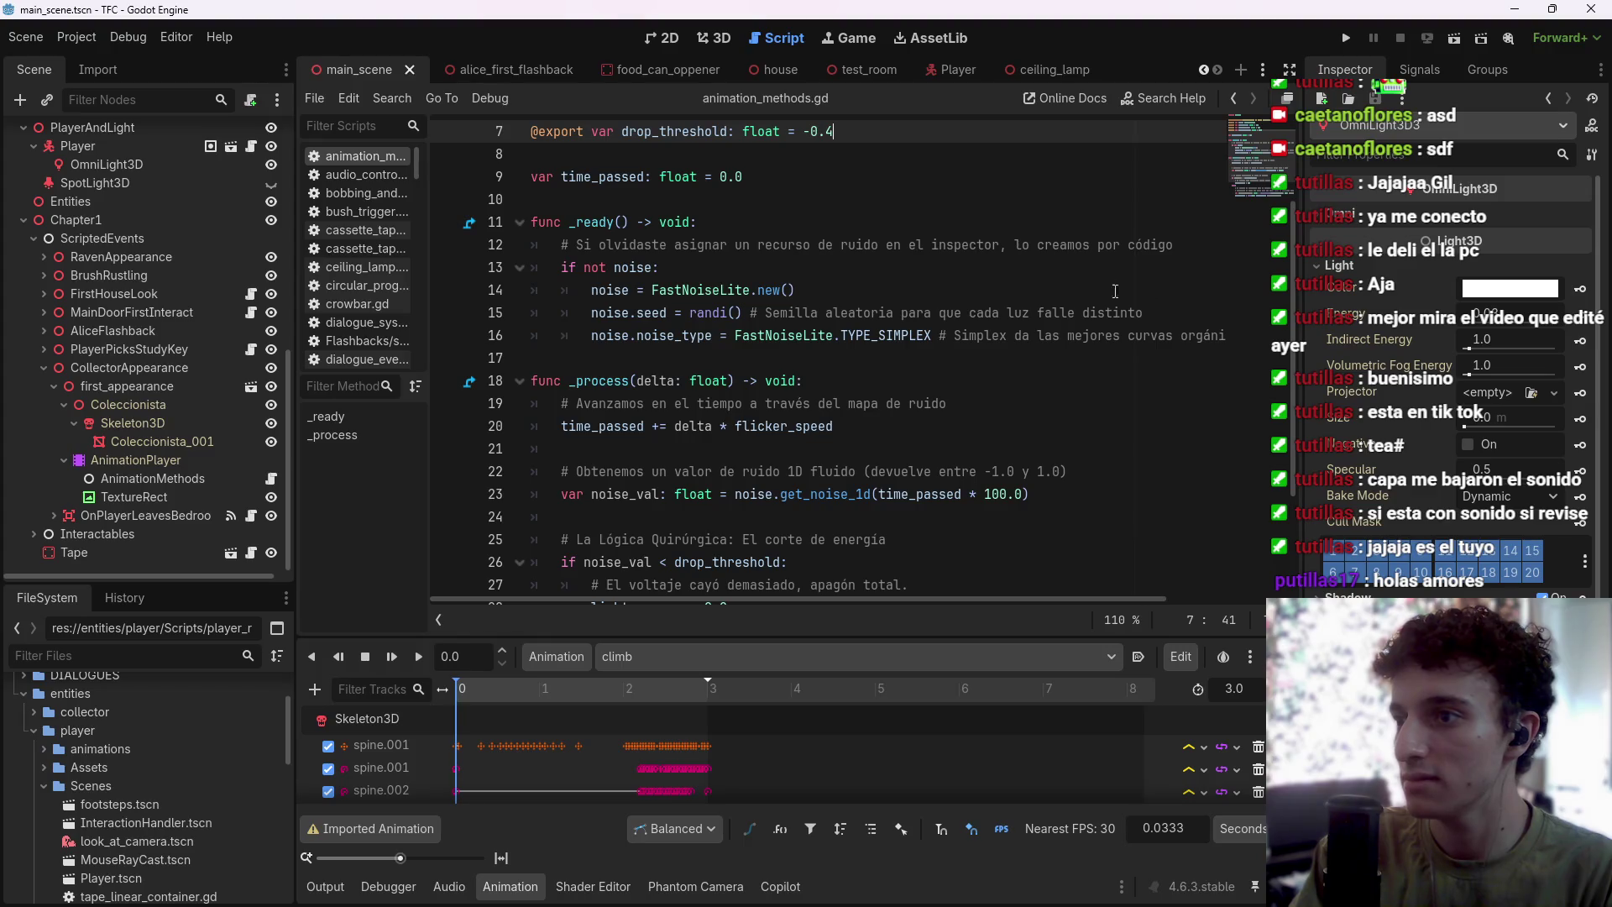
pyautogui.moveTo(1173, 244); pyautogui.dragTo(510, 250)
pyautogui.scroll(2, 704, 306)
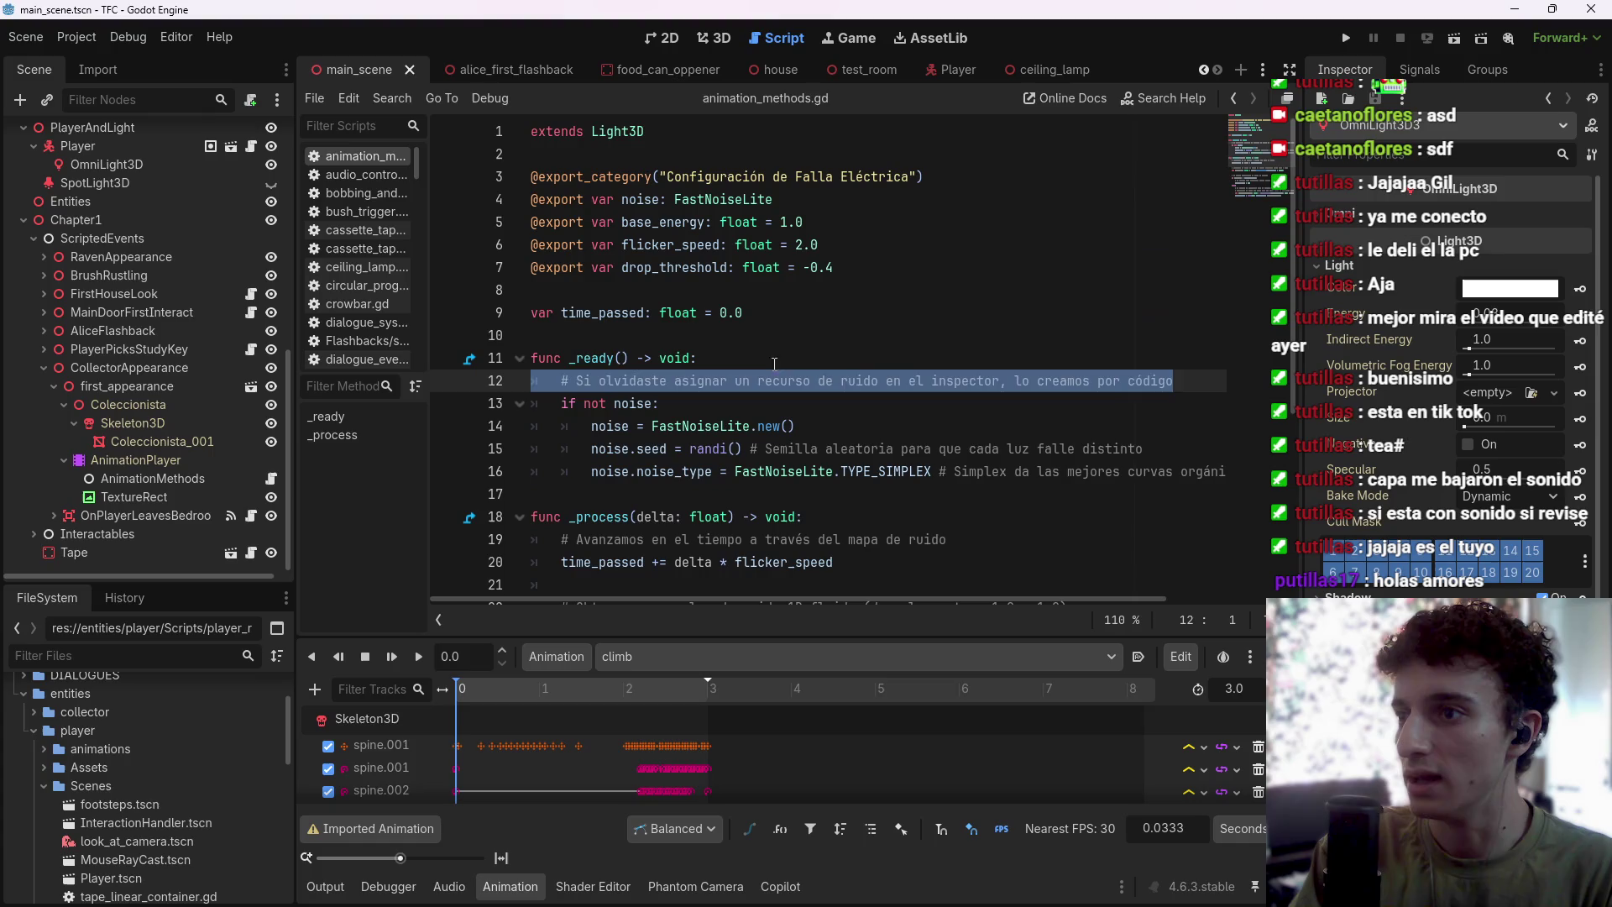
pyautogui.click(841, 189)
pyautogui.moveTo(1175, 381); pyautogui.dragTo(509, 385)
pyautogui.press('BackSpace')
pyautogui.press('BackSpace')
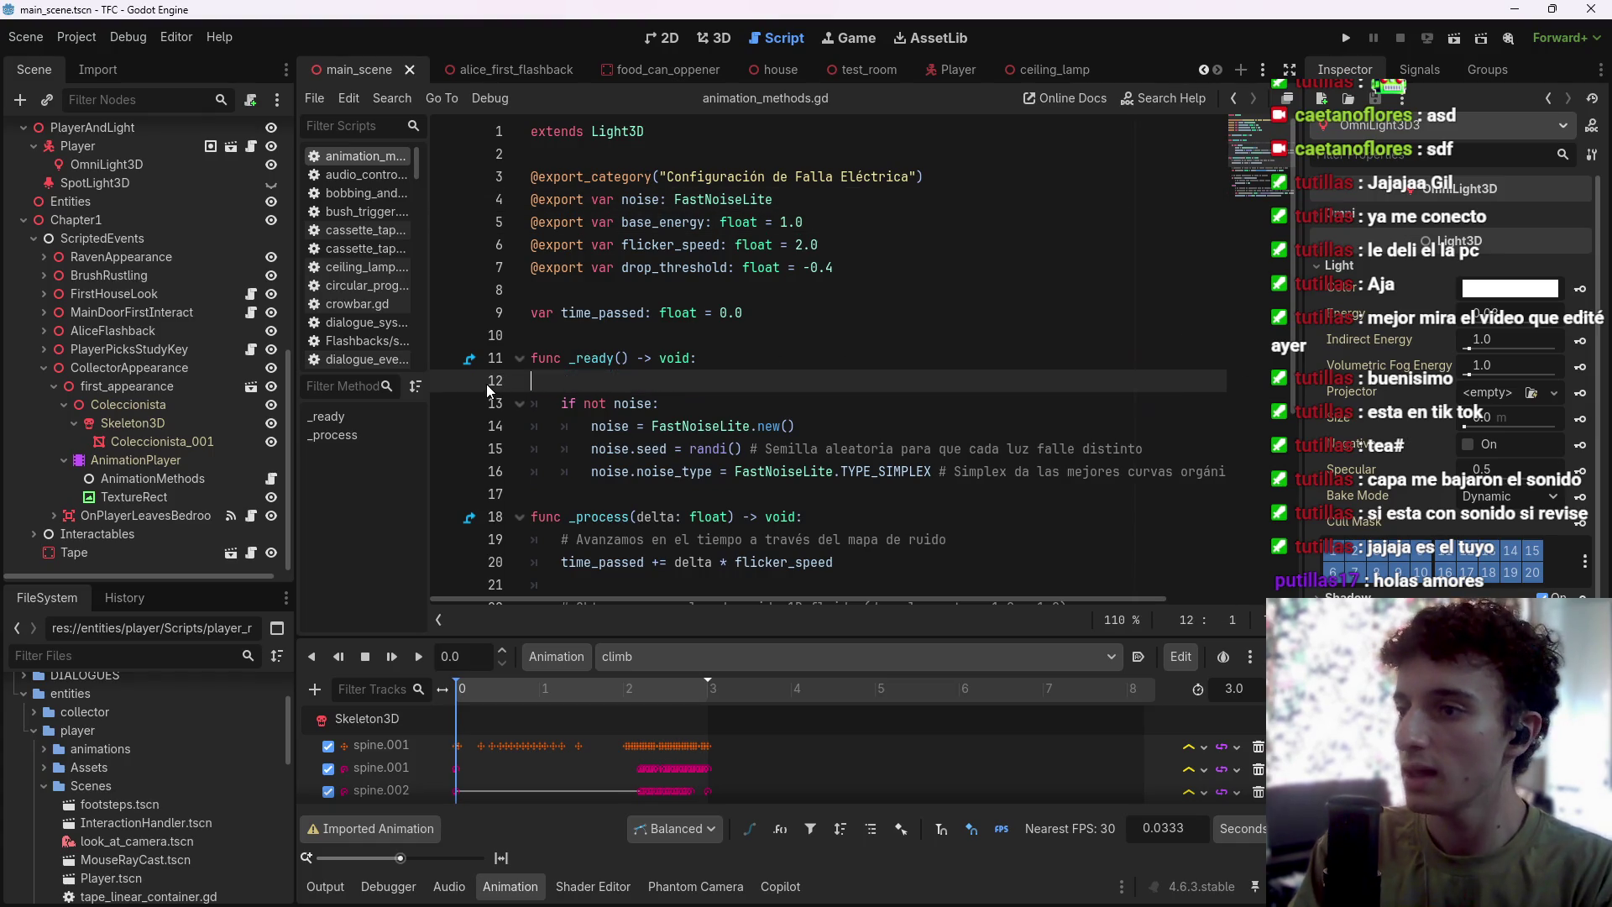
pyautogui.hotkey('ctrl', 's')
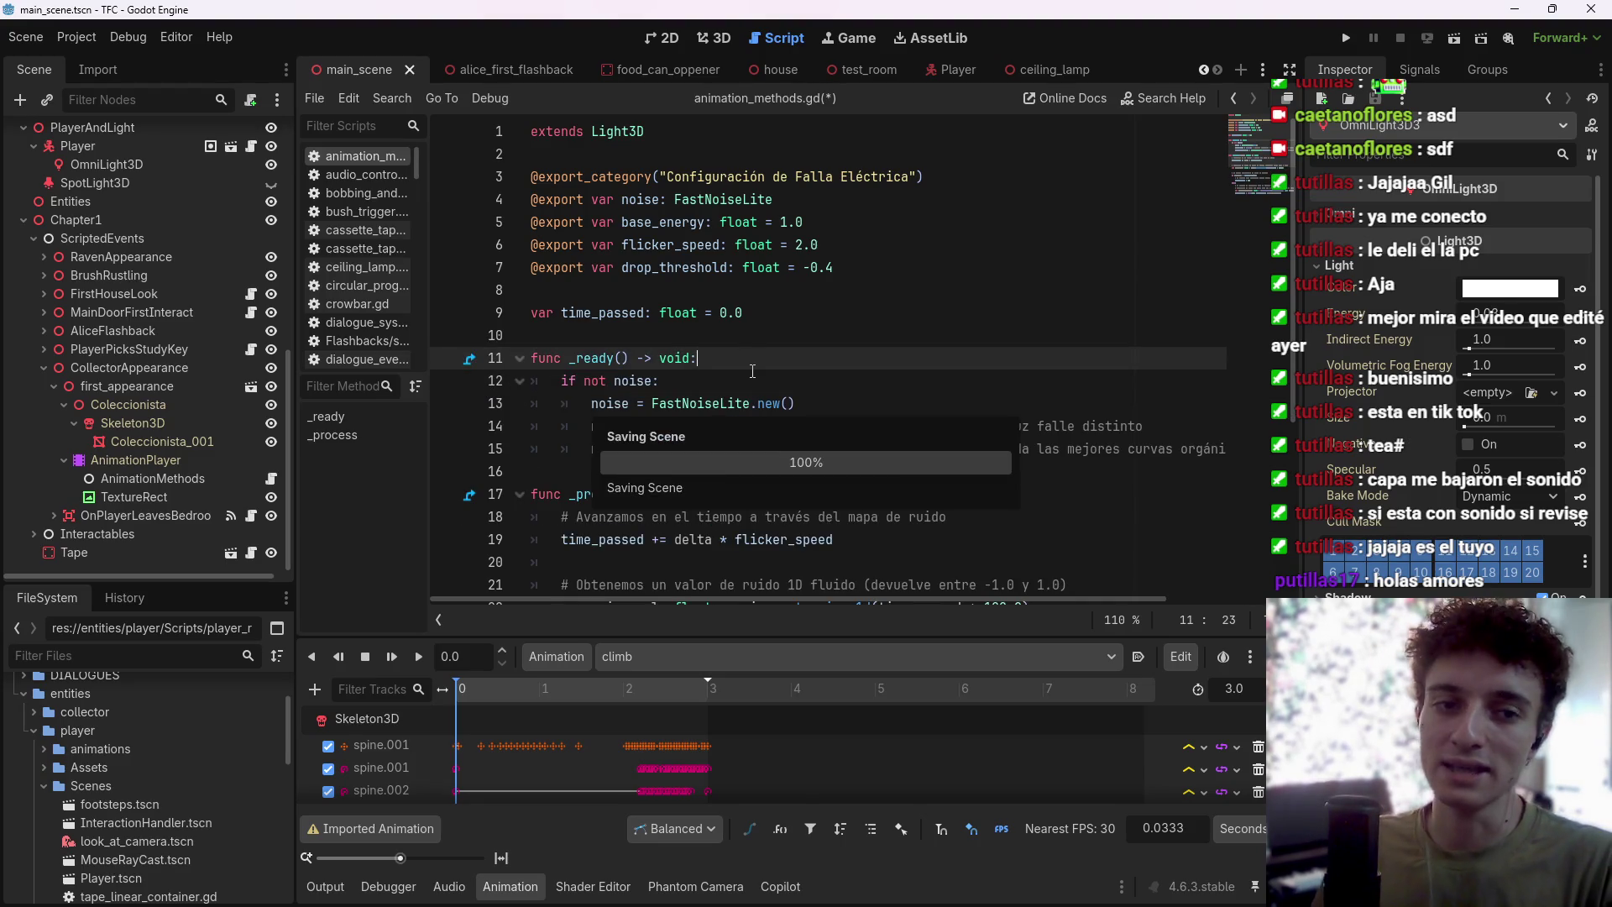
pyautogui.click(203, 479)
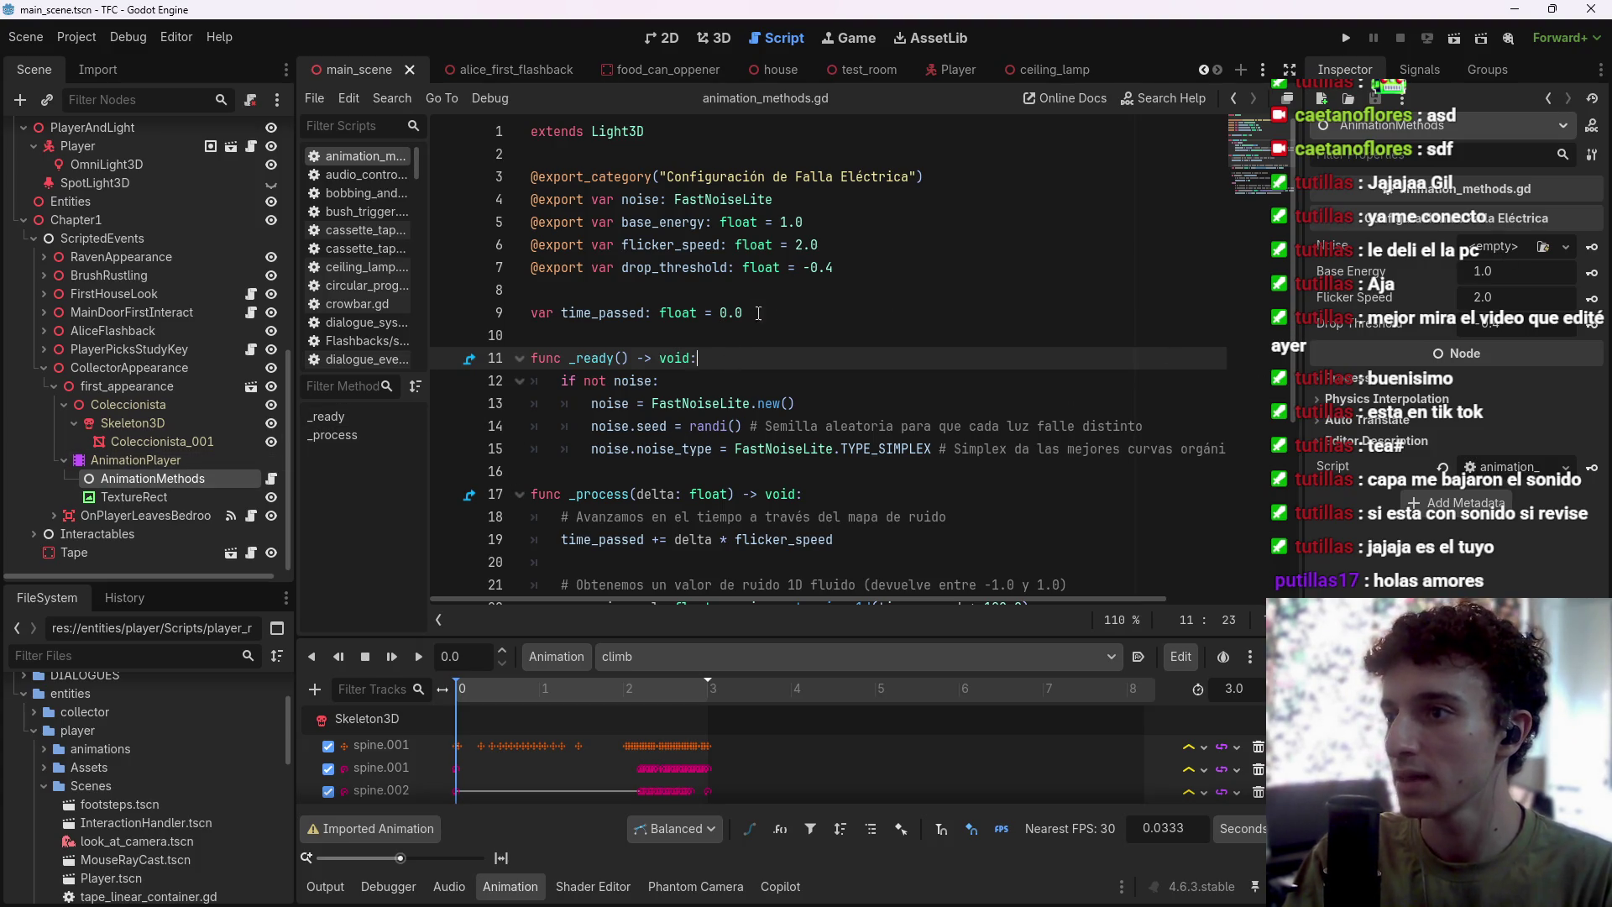
pyautogui.click(882, 175)
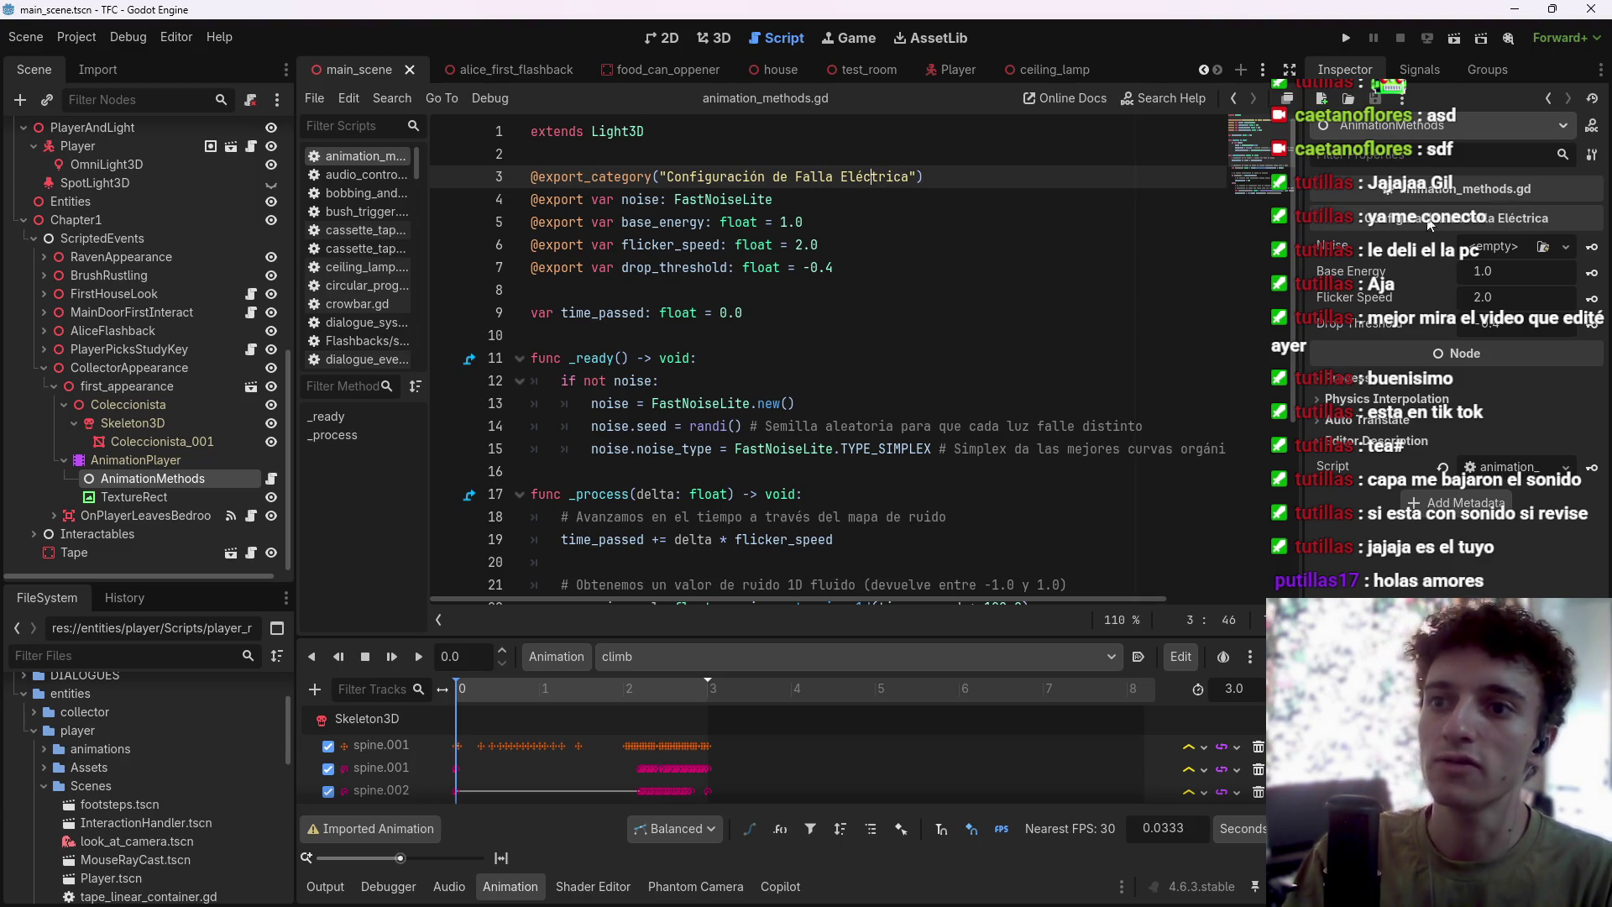
pyautogui.moveTo(908, 176); pyautogui.dragTo(674, 176)
pyautogui.write('Elect')
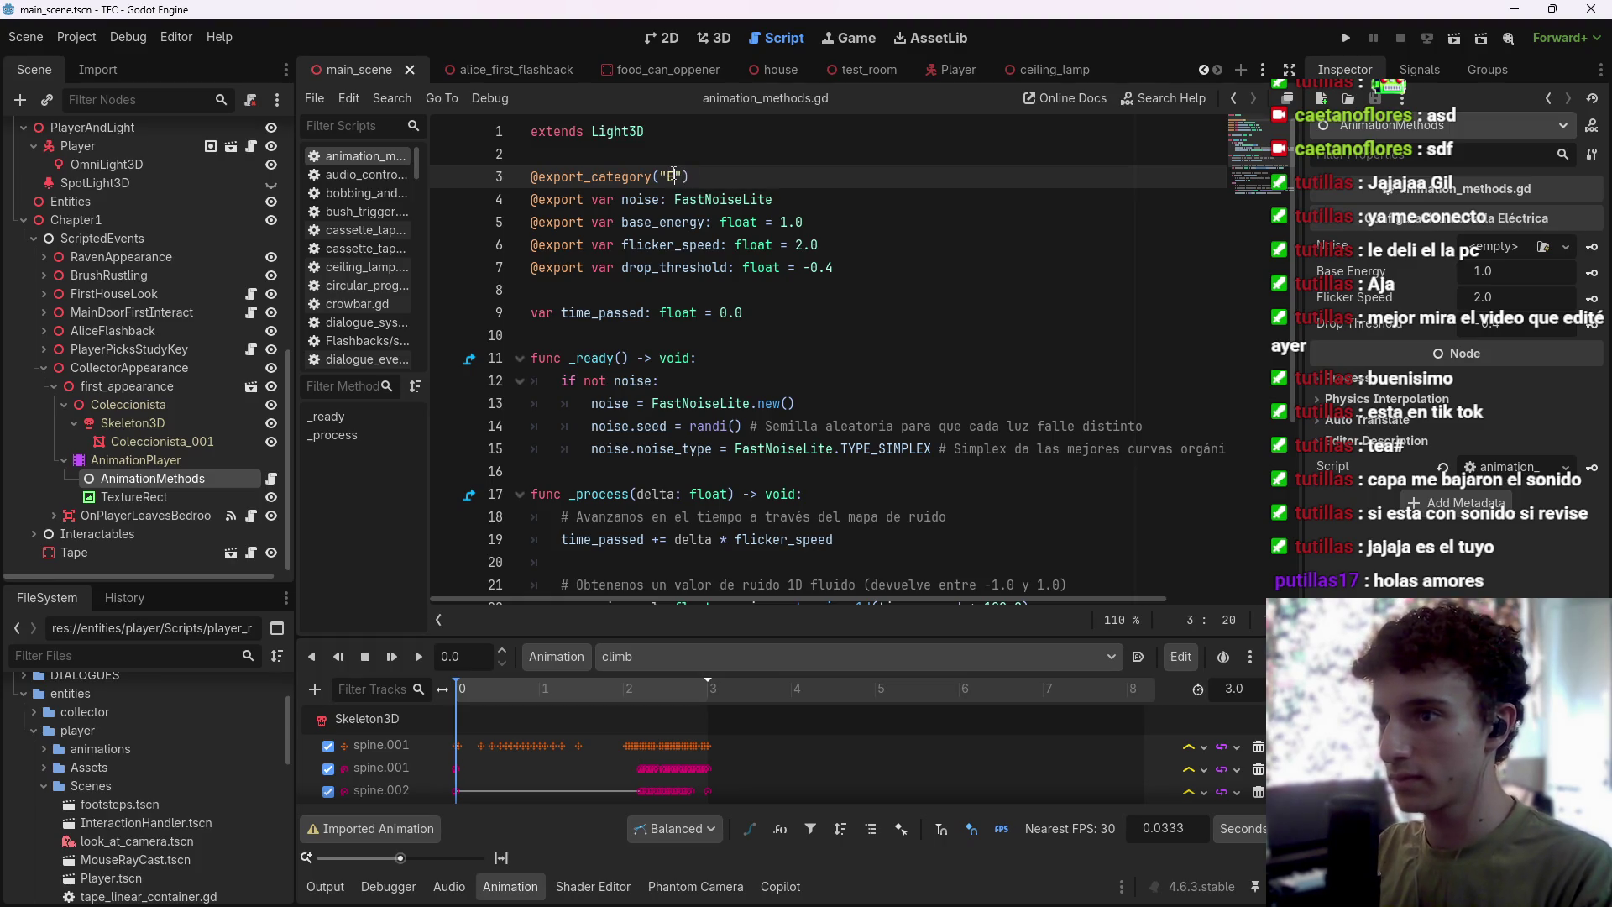
pyautogui.write('ric L')
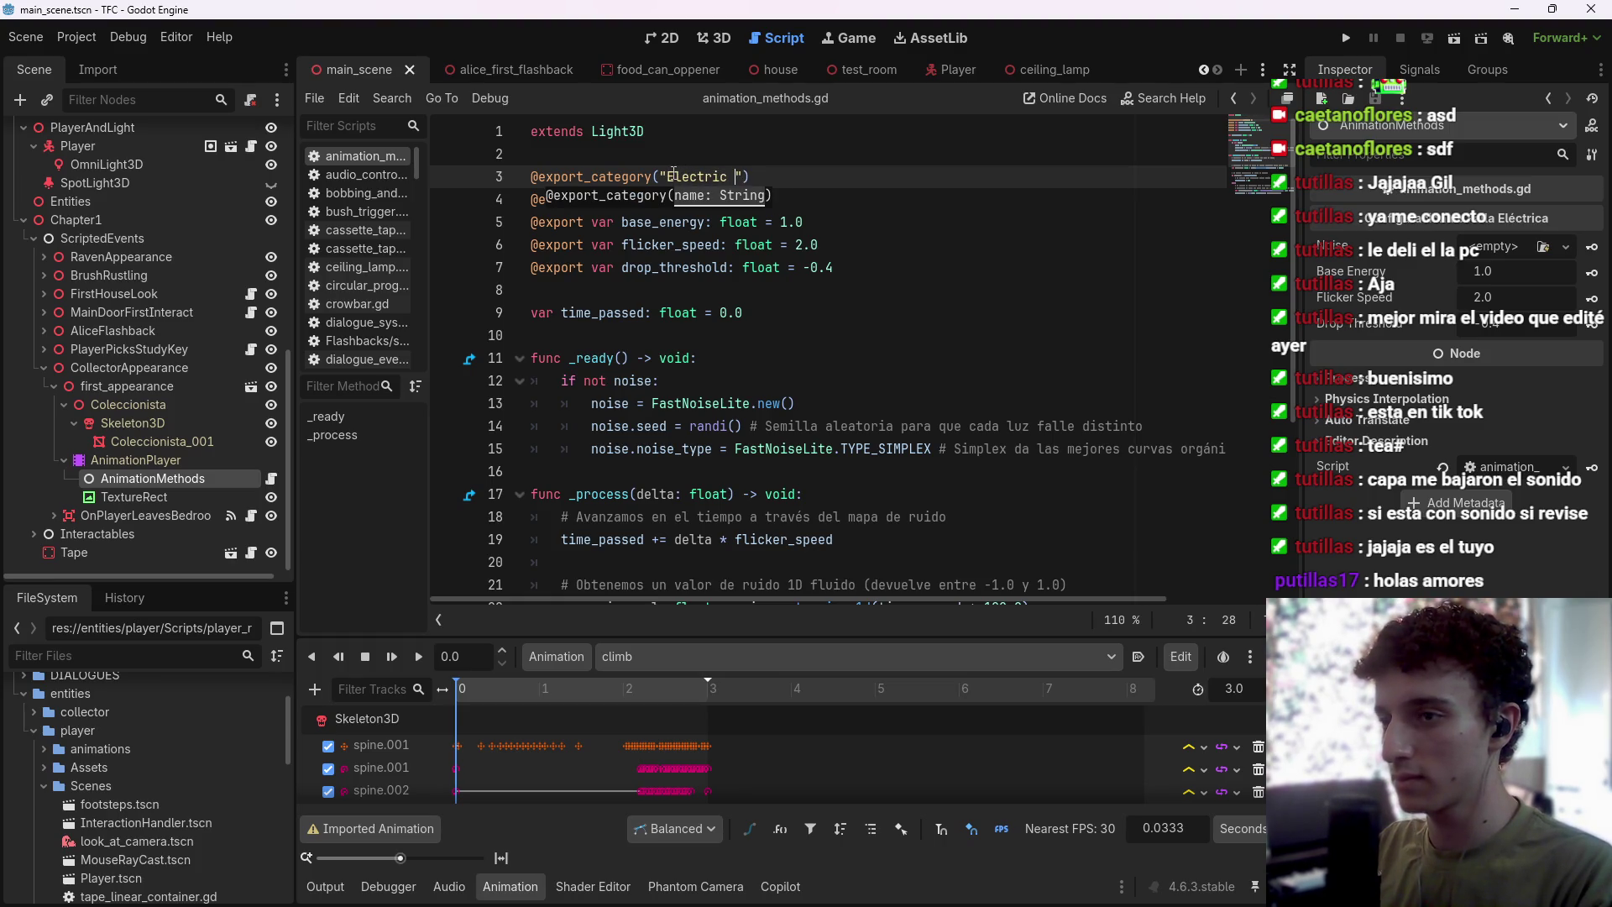
pyautogui.write('ight E')
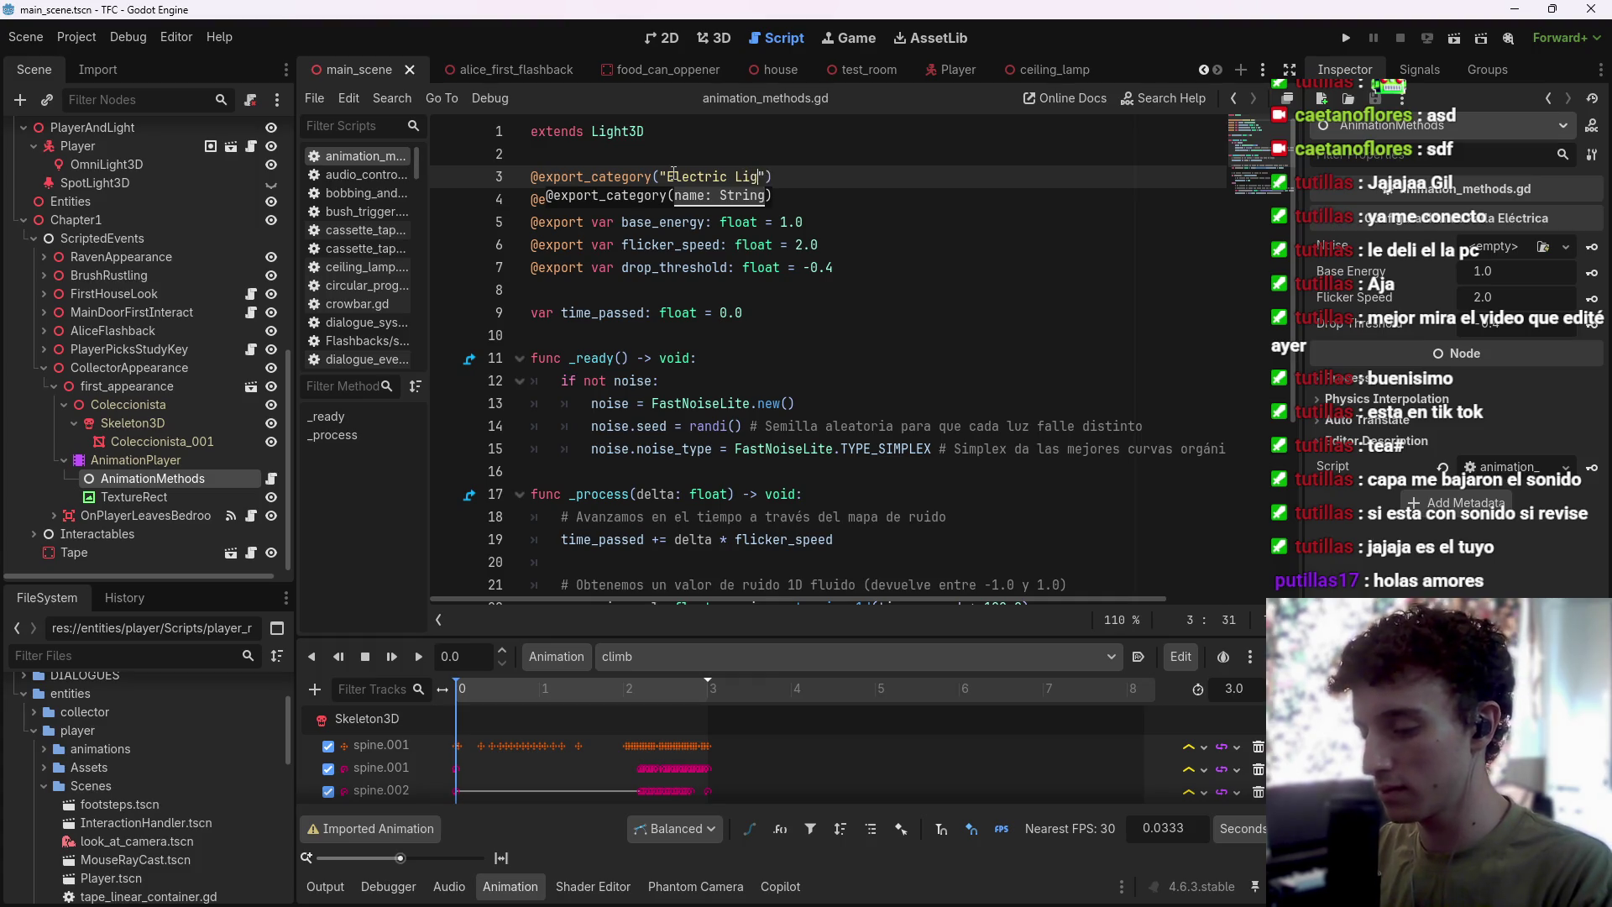
pyautogui.write('rror ')
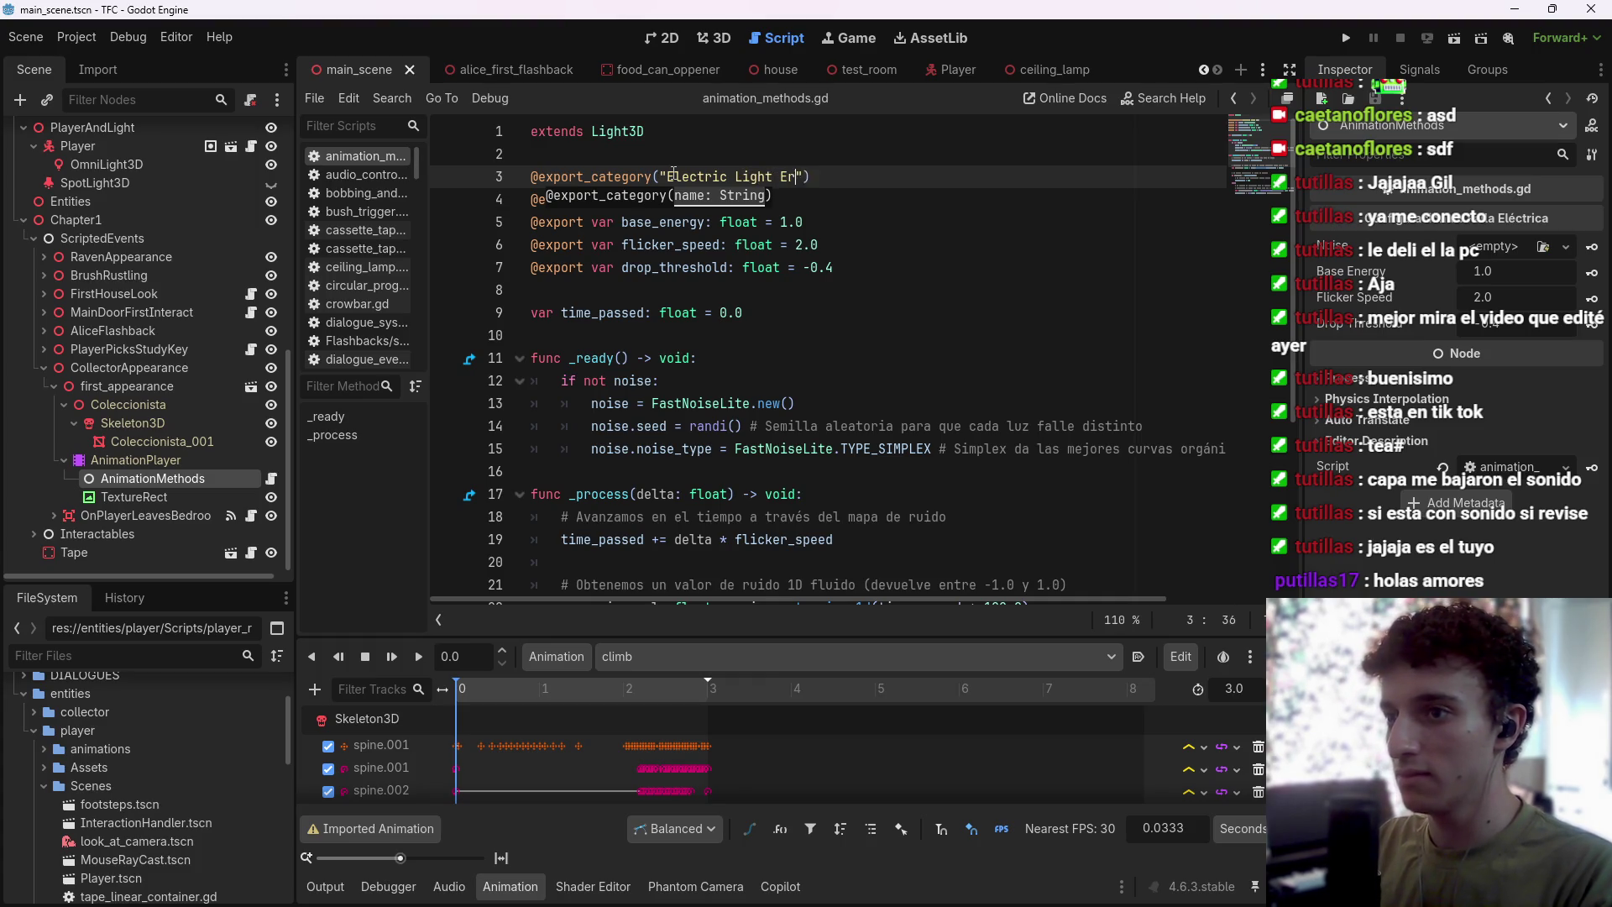
pyautogui.write('C')
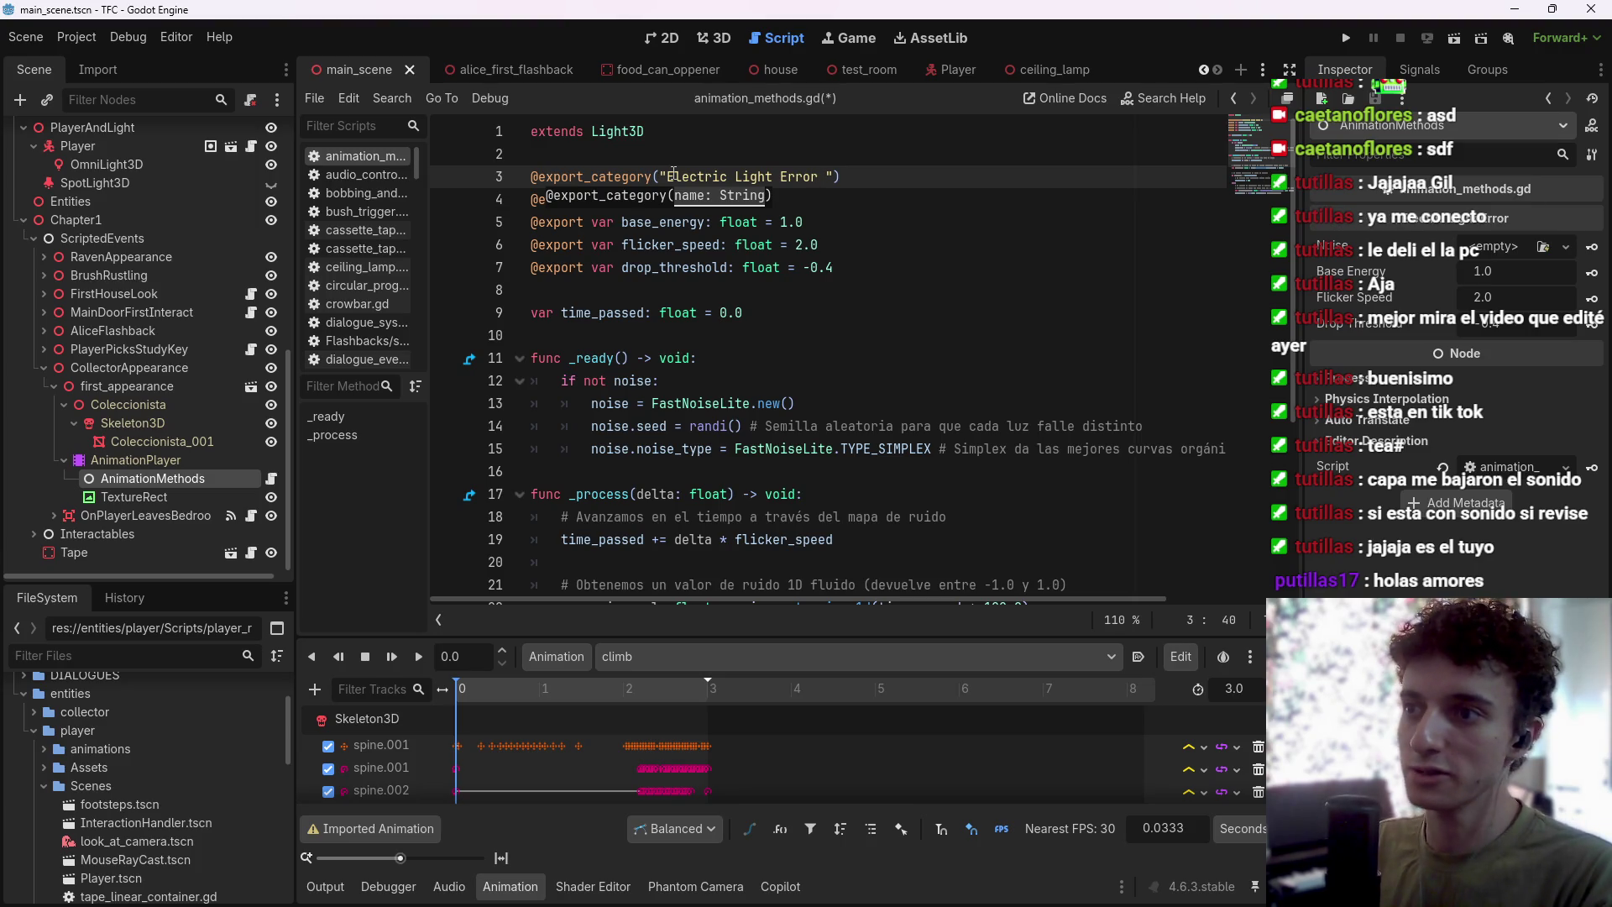
pyautogui.write('onfigs')
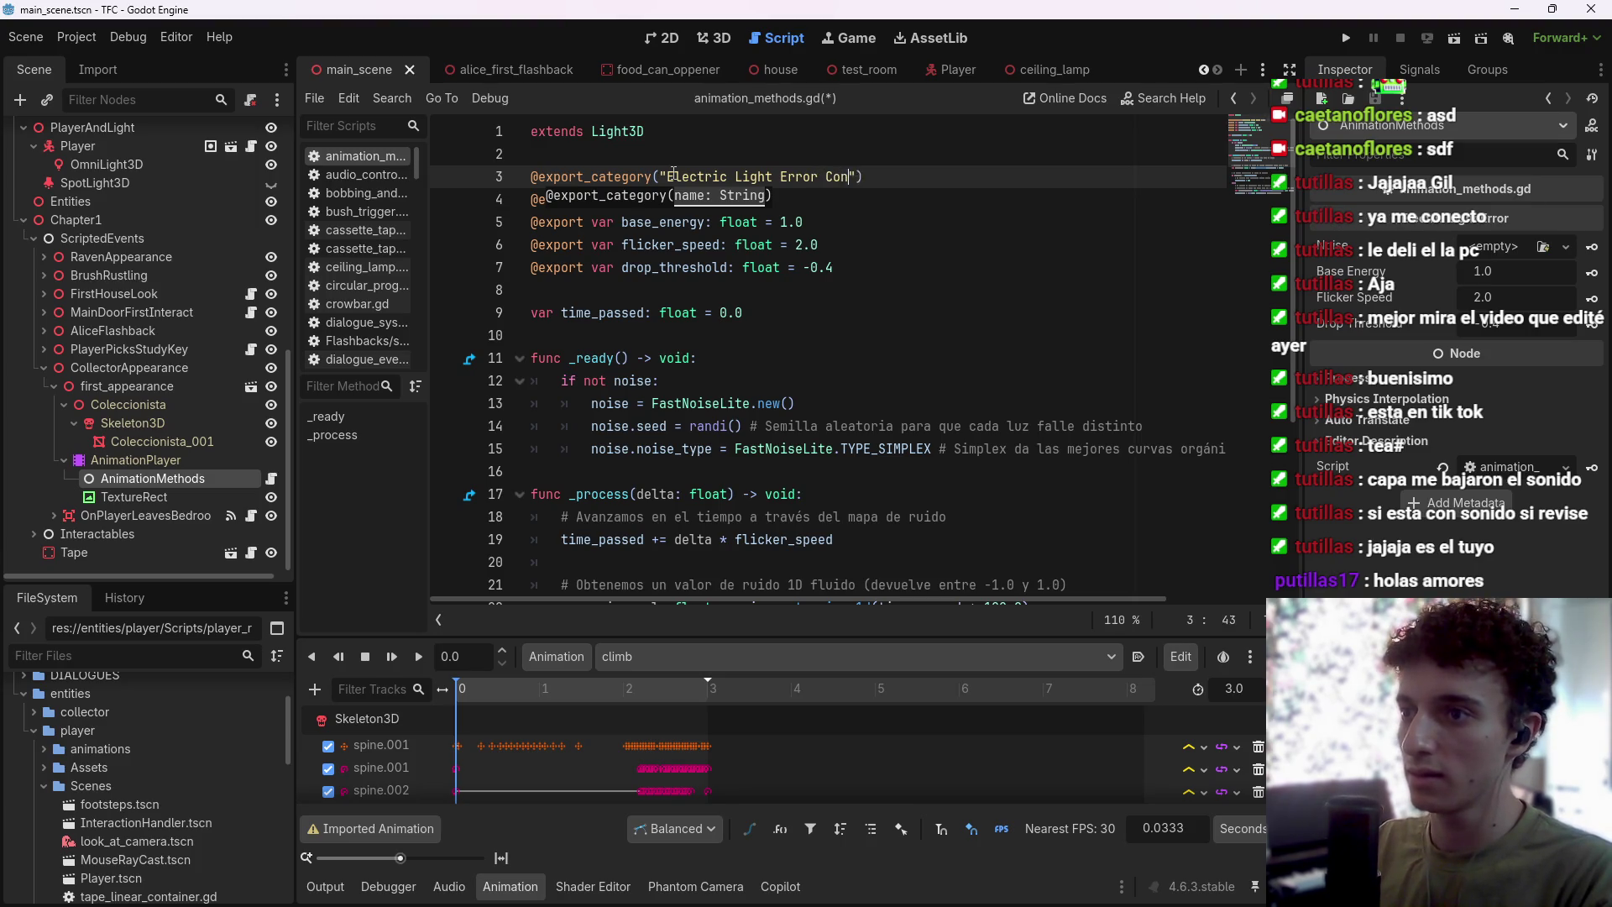
pyautogui.hotkey('ctrl', 's')
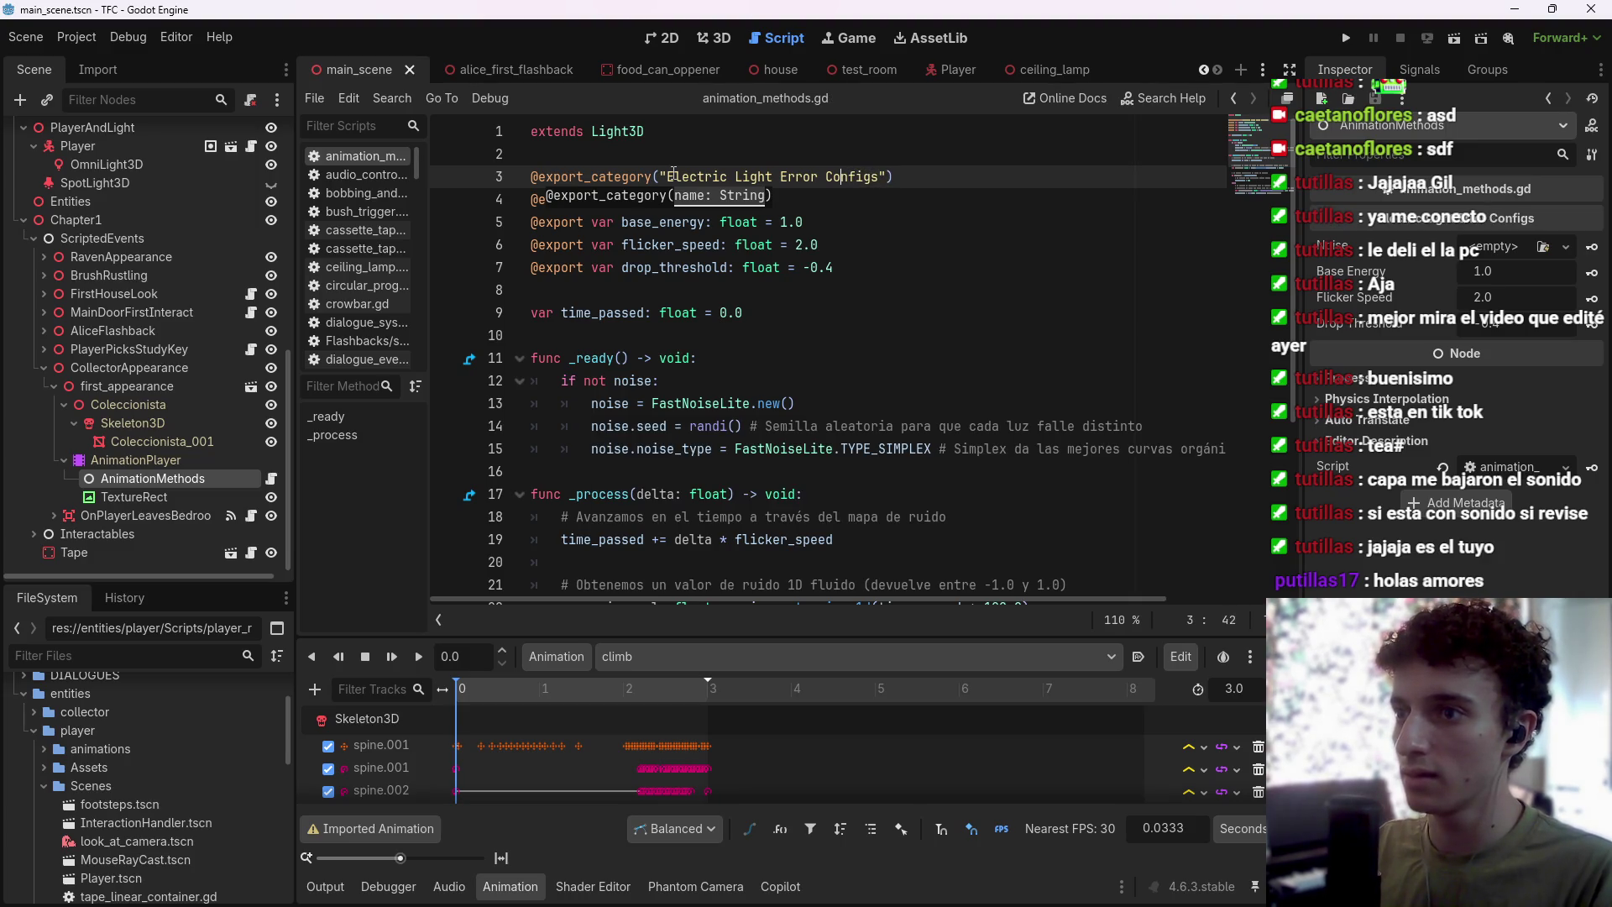
pyautogui.hotkey('ctrl', 's')
pyautogui.click(974, 270)
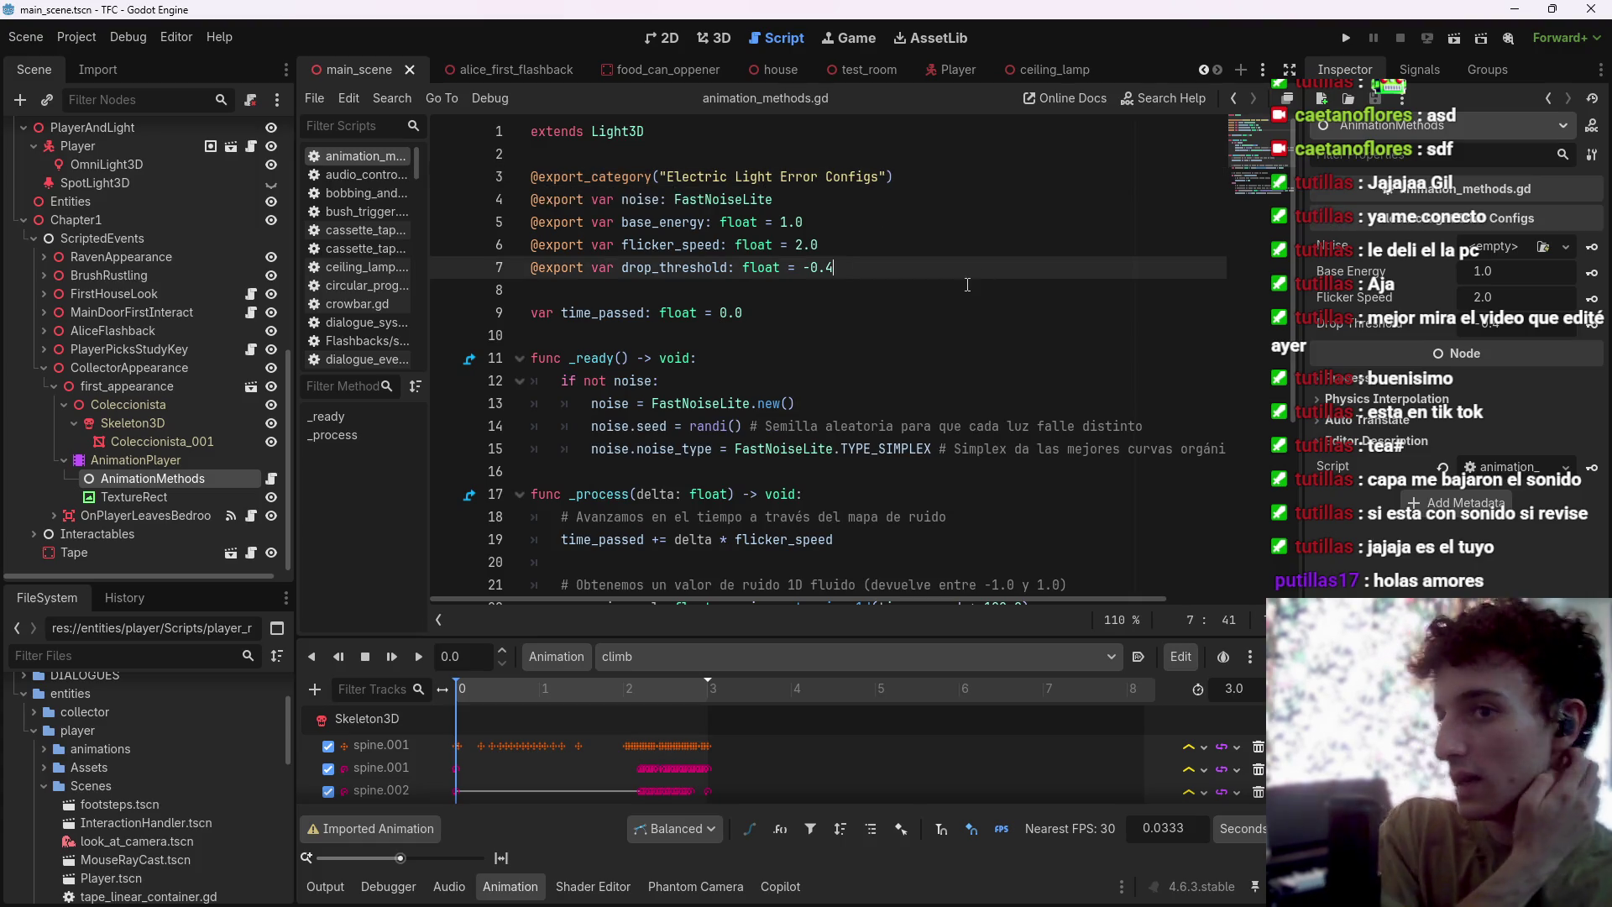
# Give AnimationMethods' Noise property a new FastNoiseLite resource and expand its settings.
pyautogui.click(1486, 245)
pyautogui.click(1503, 301)
pyautogui.click(1508, 248)
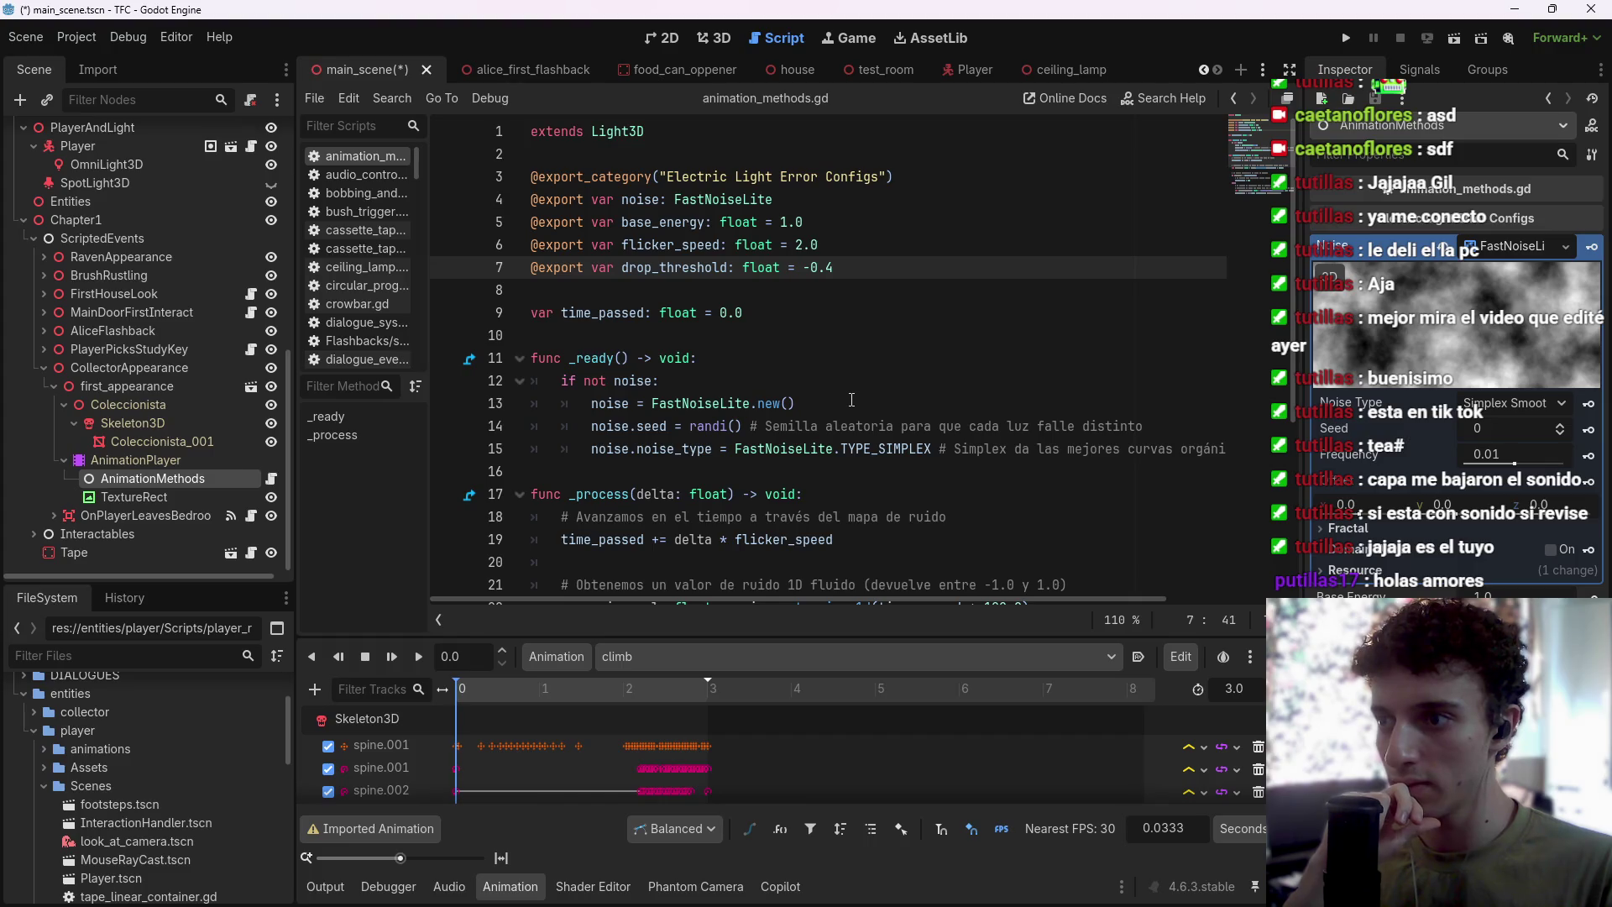
pyautogui.scroll(-1, 848, 401)
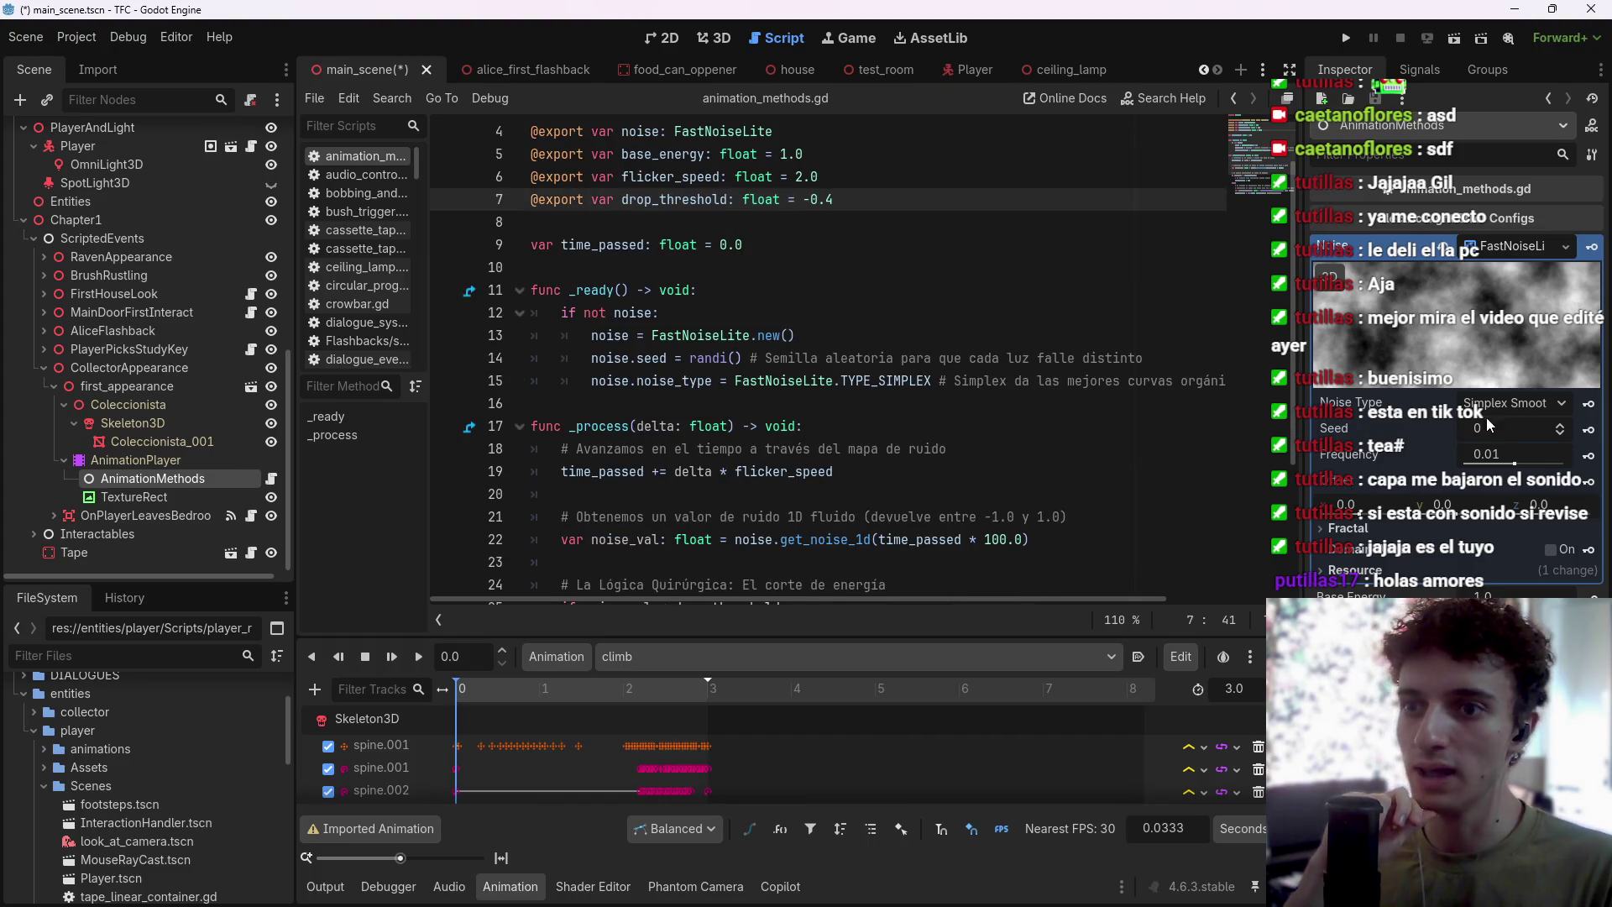
pyautogui.click(1538, 403)
# Set the Noise Type to Simplex and delete the comment on the noise.seed line, then save.
pyautogui.click(1508, 425)
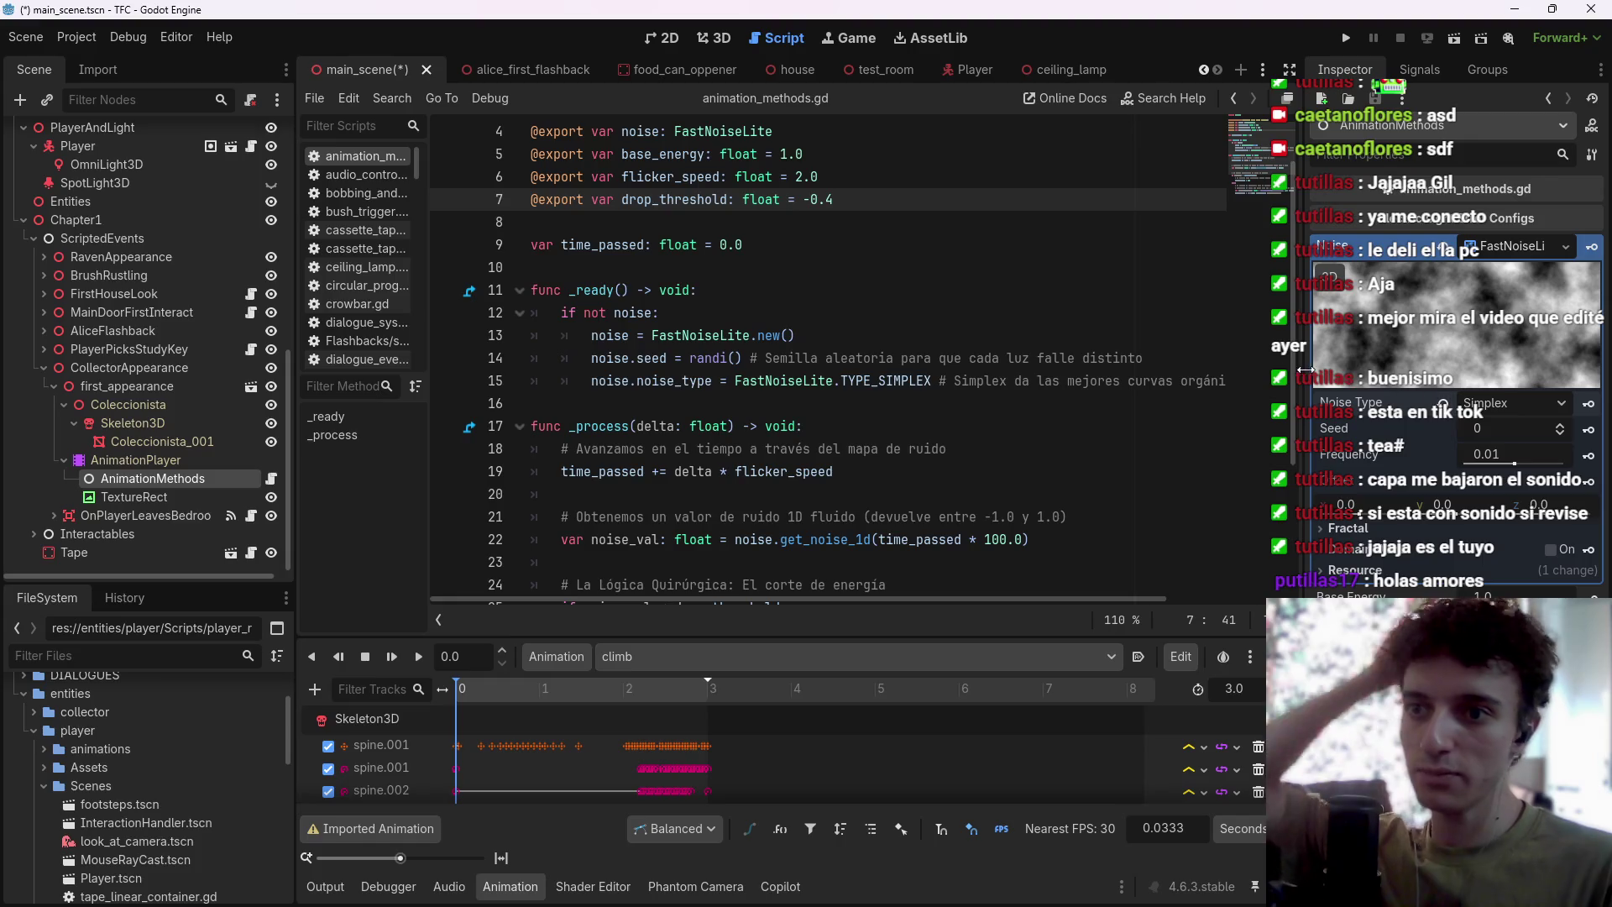
pyautogui.click(553, 312)
pyautogui.moveTo(660, 312); pyautogui.dragTo(576, 324)
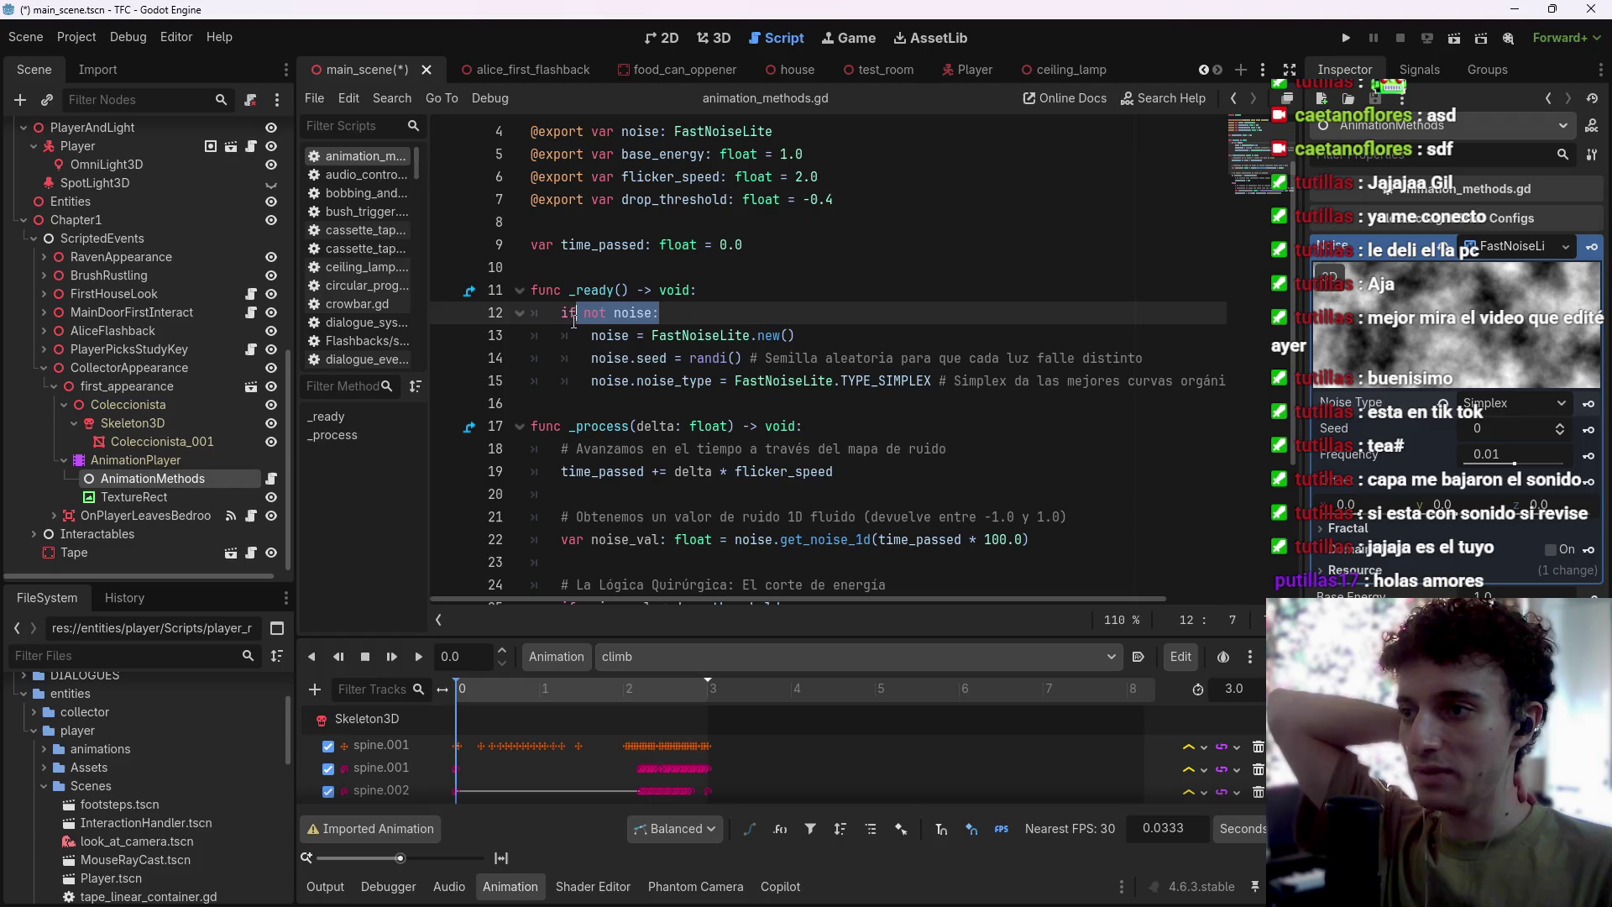
pyautogui.click(815, 337)
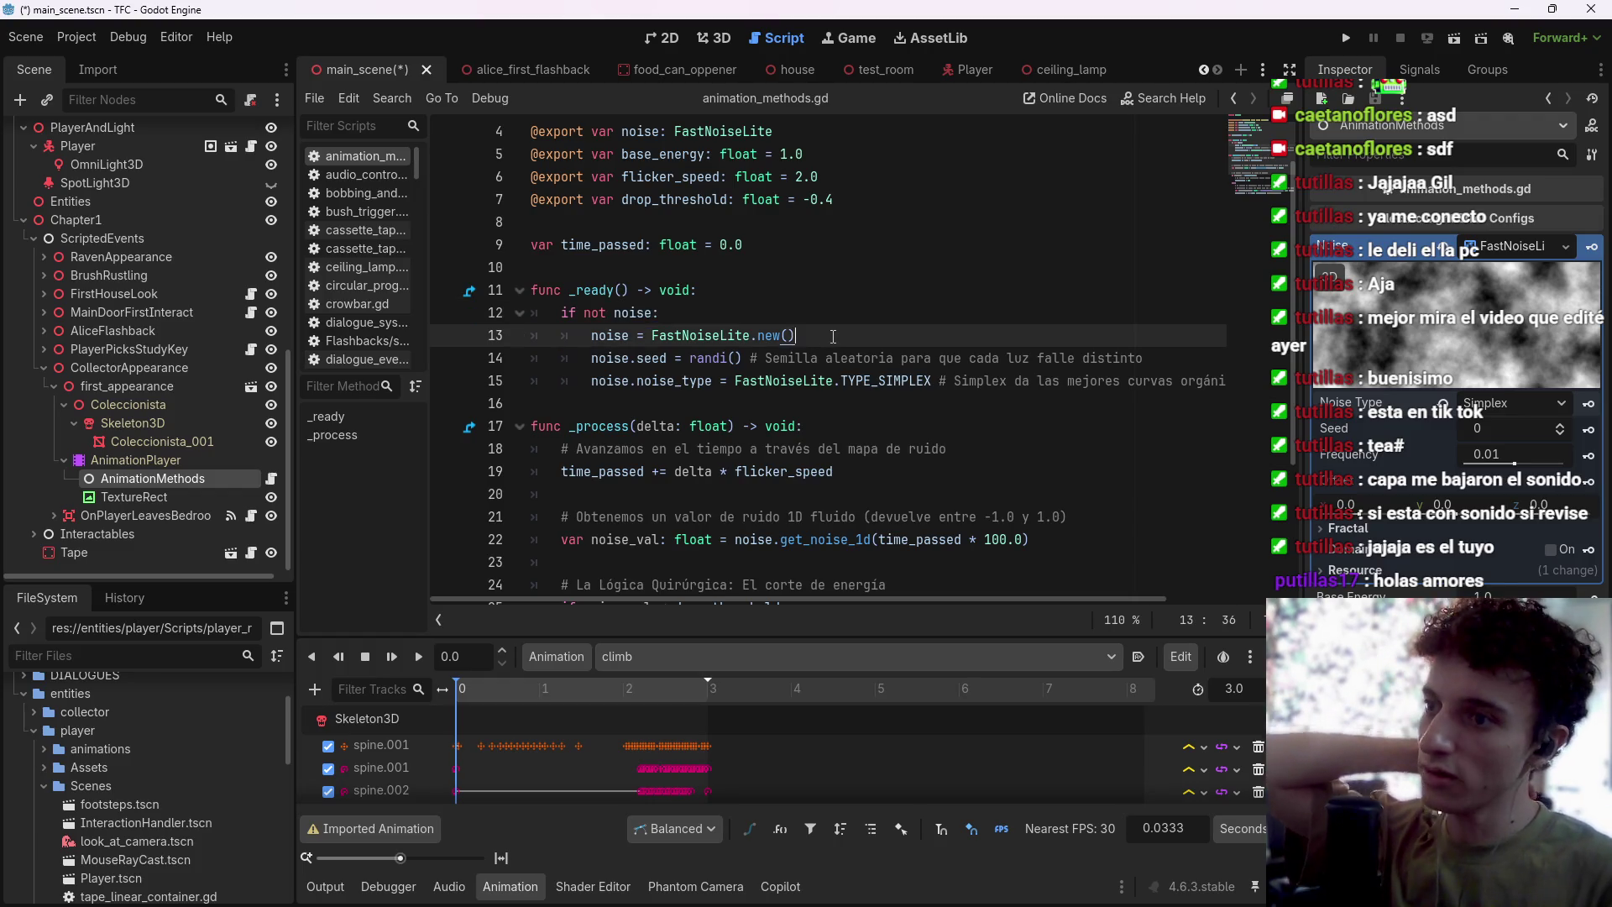
pyautogui.moveTo(834, 336); pyautogui.dragTo(592, 337)
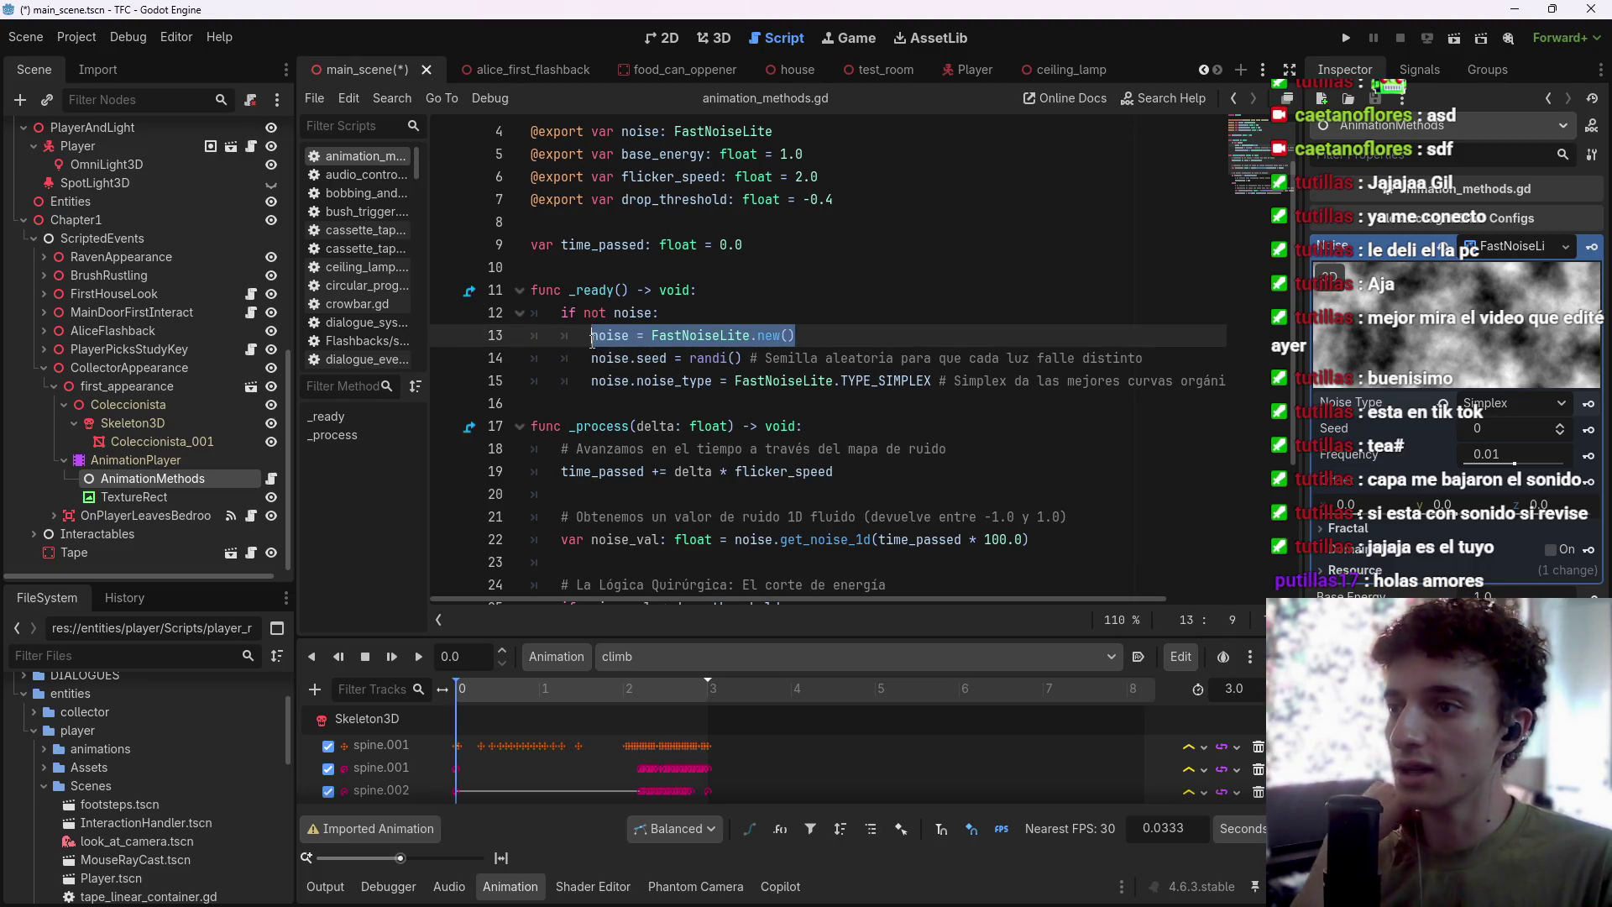
pyautogui.click(591, 337)
pyautogui.moveTo(582, 357)
pyautogui.mouseDown()
pyautogui.moveTo(949, 359)
pyautogui.moveTo(592, 359)
pyautogui.mouseUp()
pyautogui.moveTo(1144, 359); pyautogui.dragTo(745, 367)
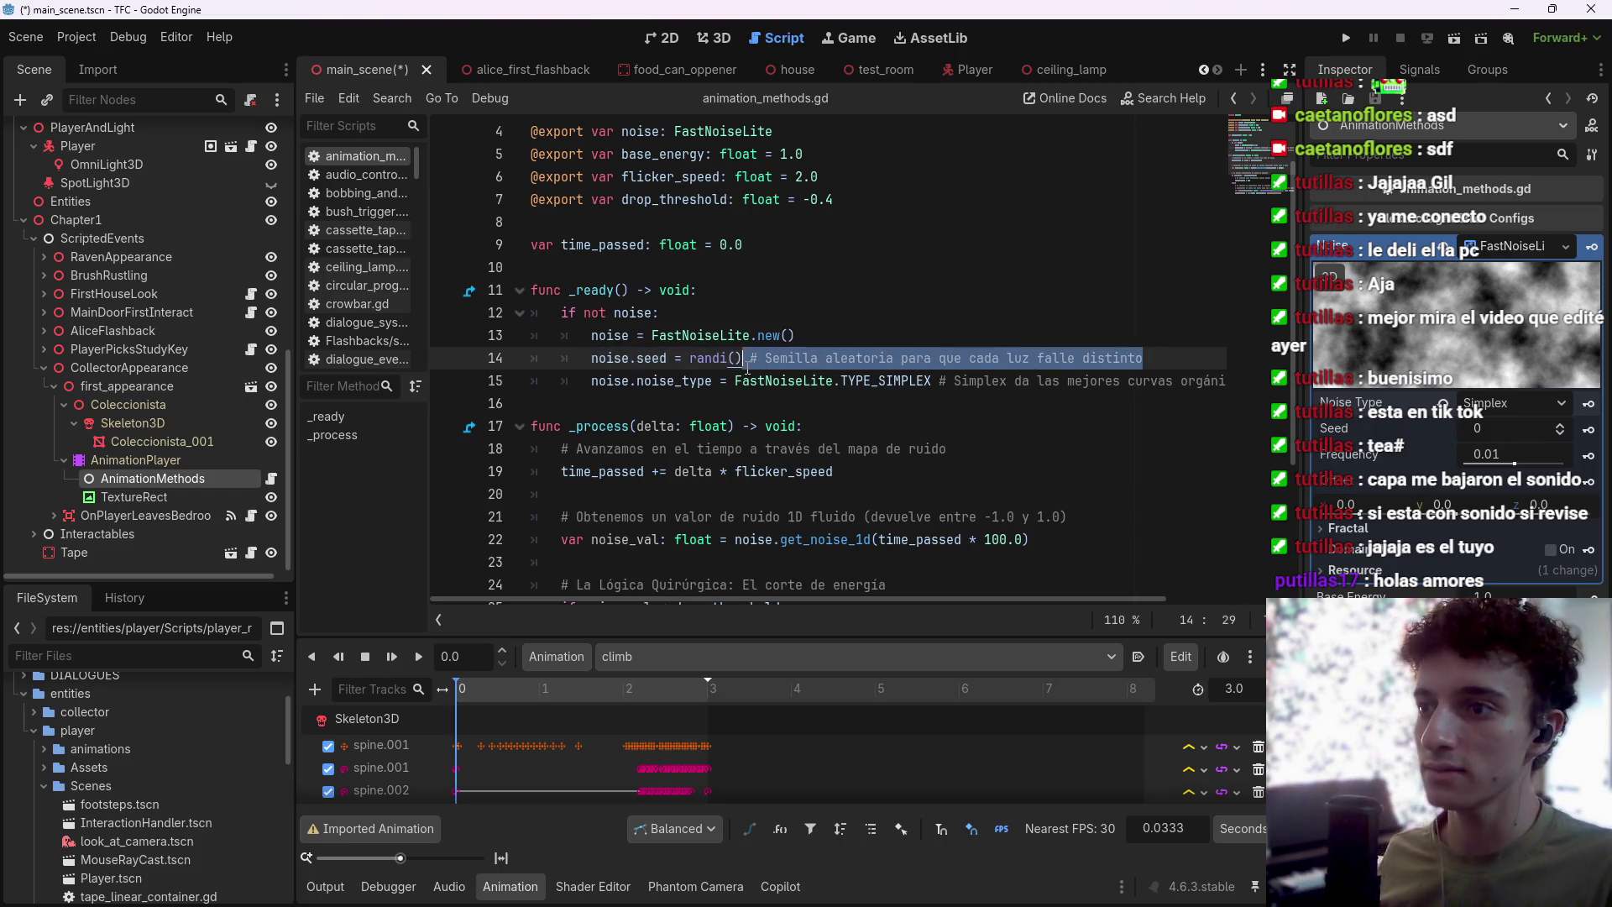
pyautogui.press('Delete')
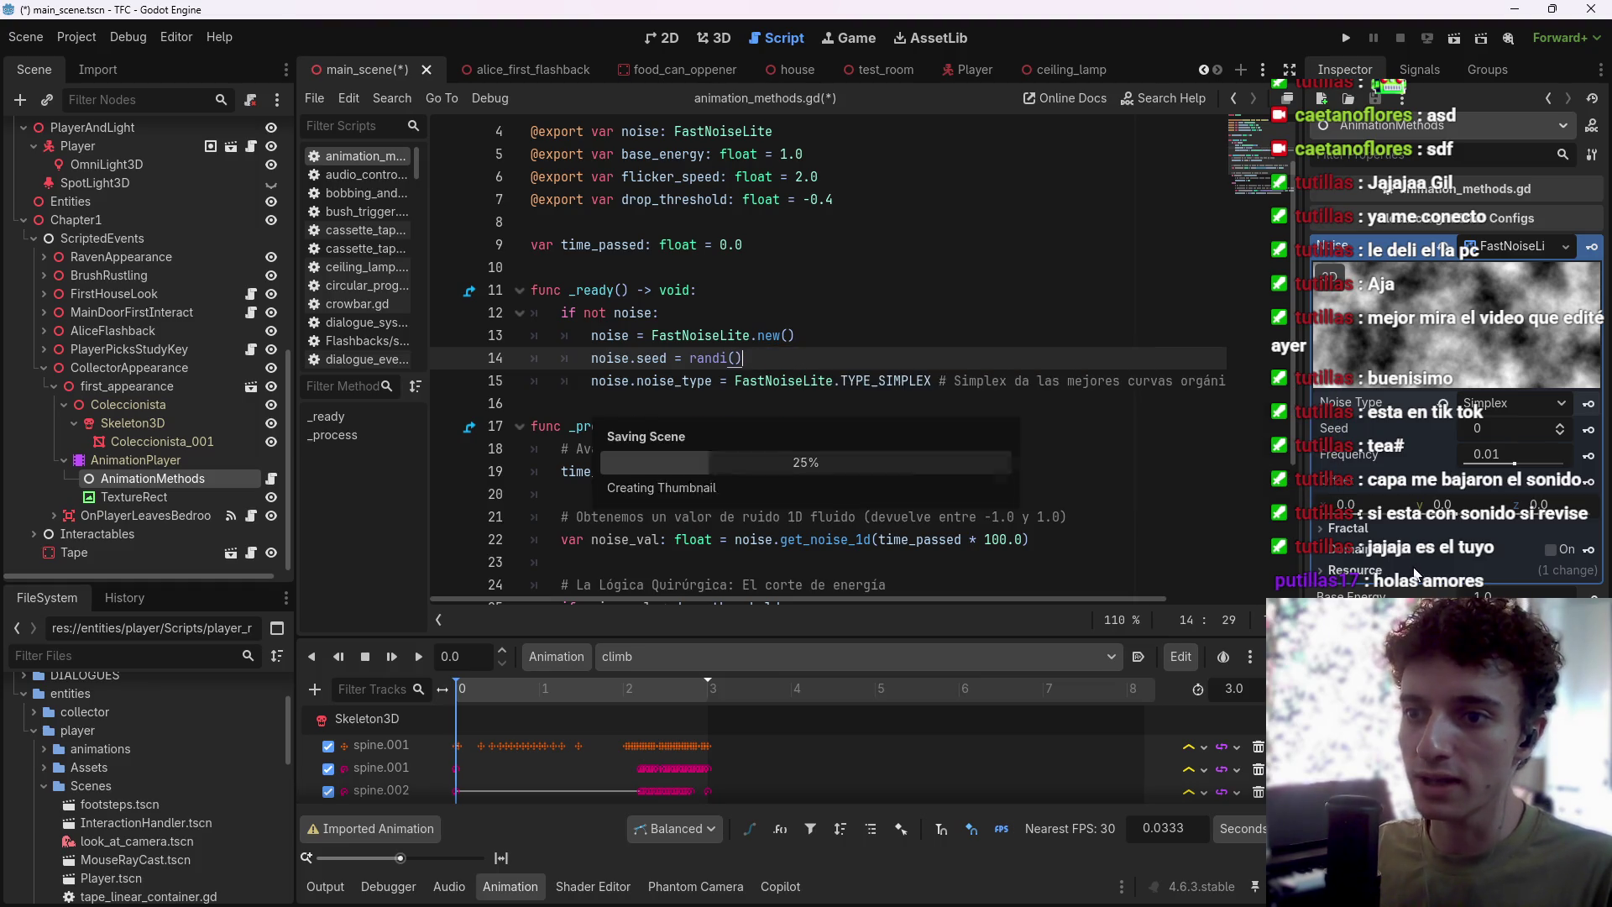
pyautogui.hotkey('ctrl', 's')
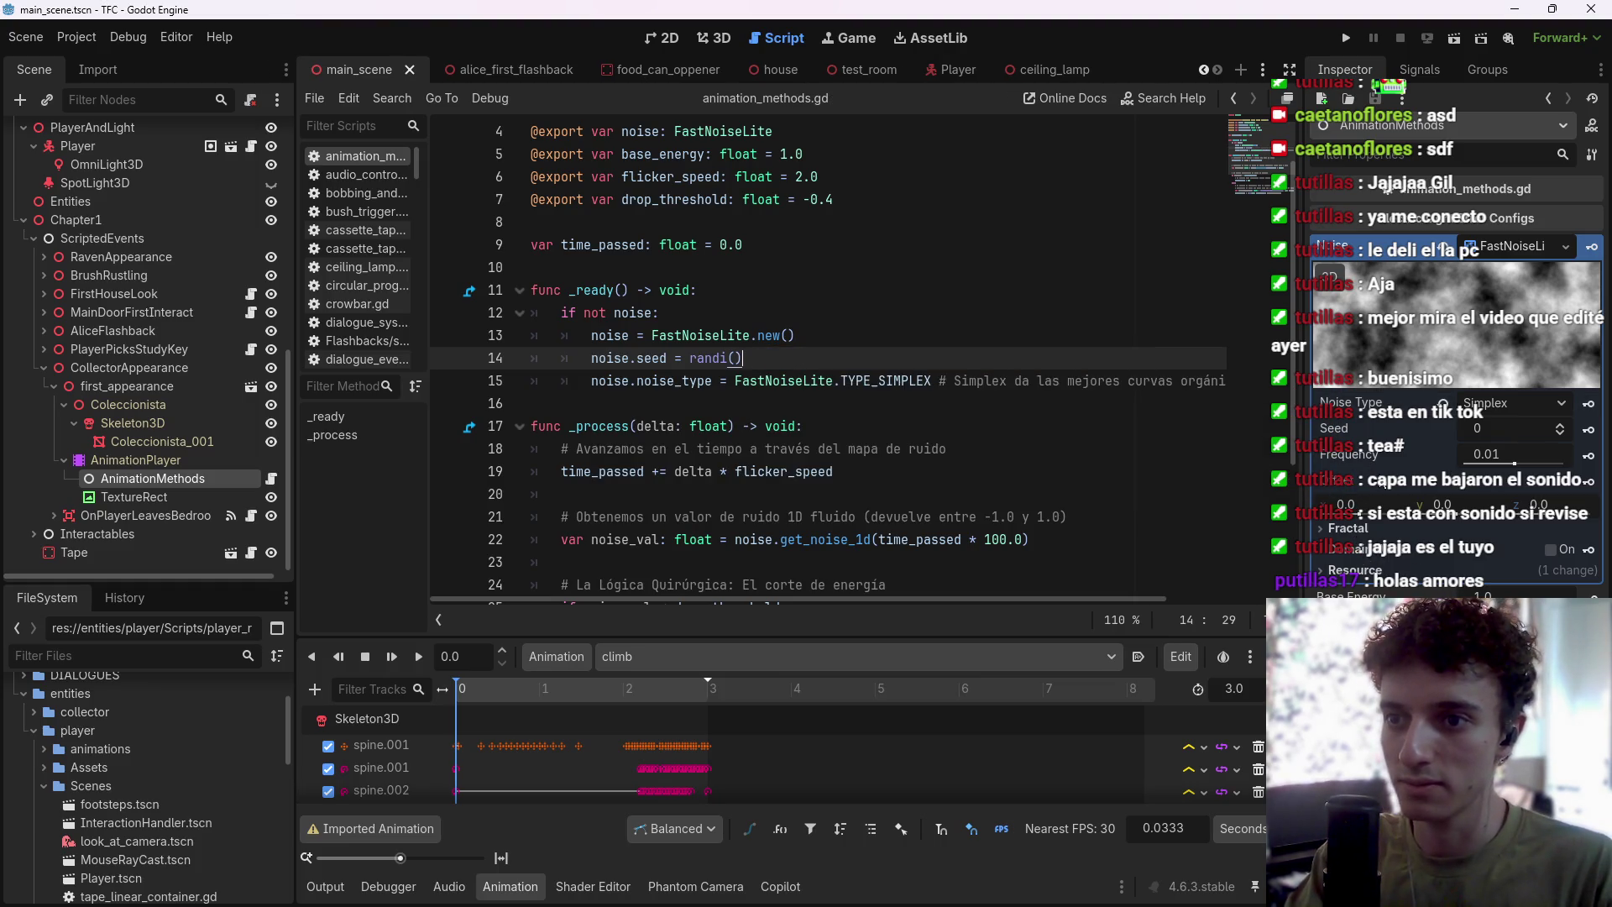
# Raise the FastNoiseLite seed to 14 and save the scene.
pyautogui.click(1561, 427)
pyautogui.click(1561, 427)
pyautogui.click(1561, 426)
pyautogui.click(1561, 426)
pyautogui.click(1560, 426)
pyautogui.click(1561, 427)
pyautogui.click(1561, 426)
pyautogui.click(1561, 426)
pyautogui.click(1560, 427)
pyautogui.click(1560, 426)
pyautogui.click(1561, 426)
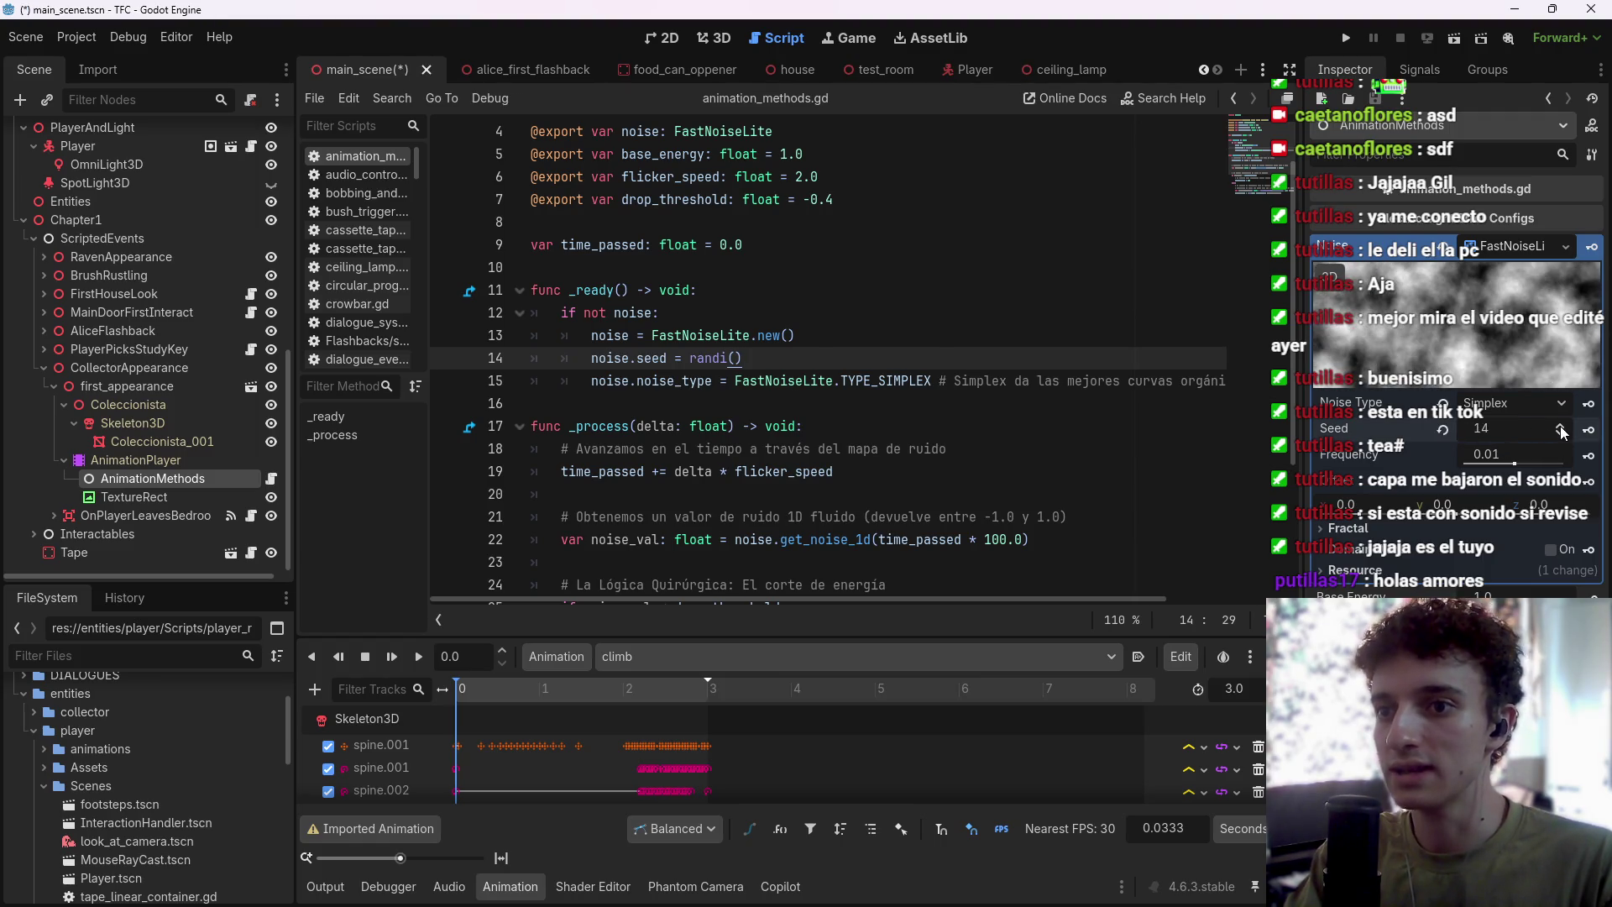
pyautogui.hotkey('ctrl', 's')
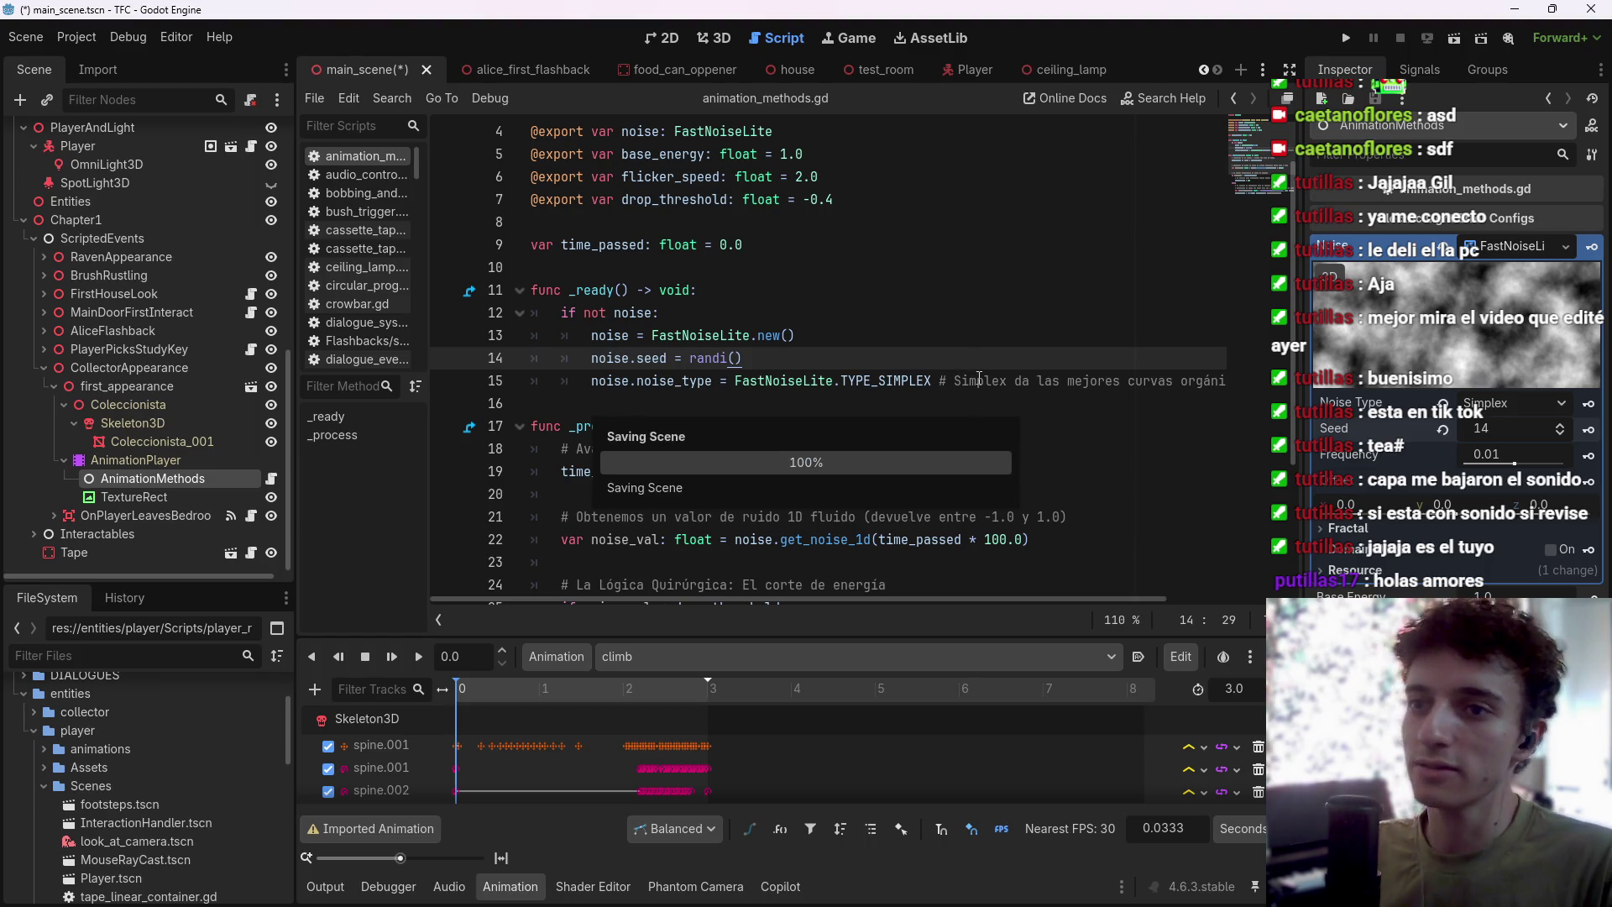
pyautogui.moveTo(939, 381); pyautogui.dragTo(1256, 378)
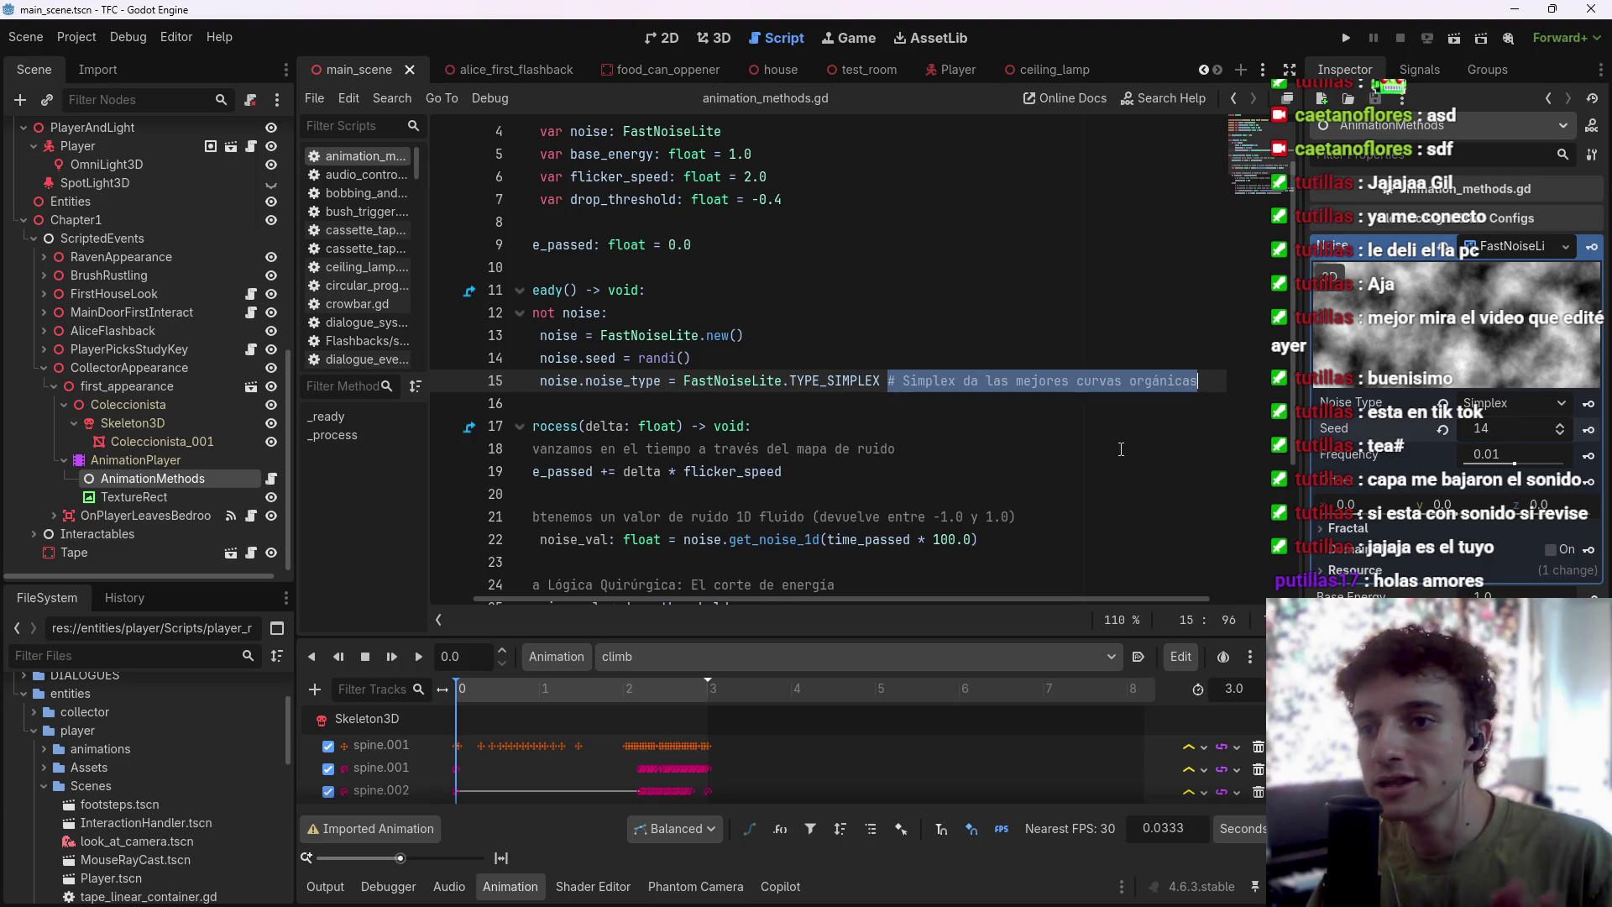
# Delete the noise-type line's comment and the time-advance comment opening _process, saving.
pyautogui.press('BackSpace')
pyautogui.hotkey('ctrl', 's')
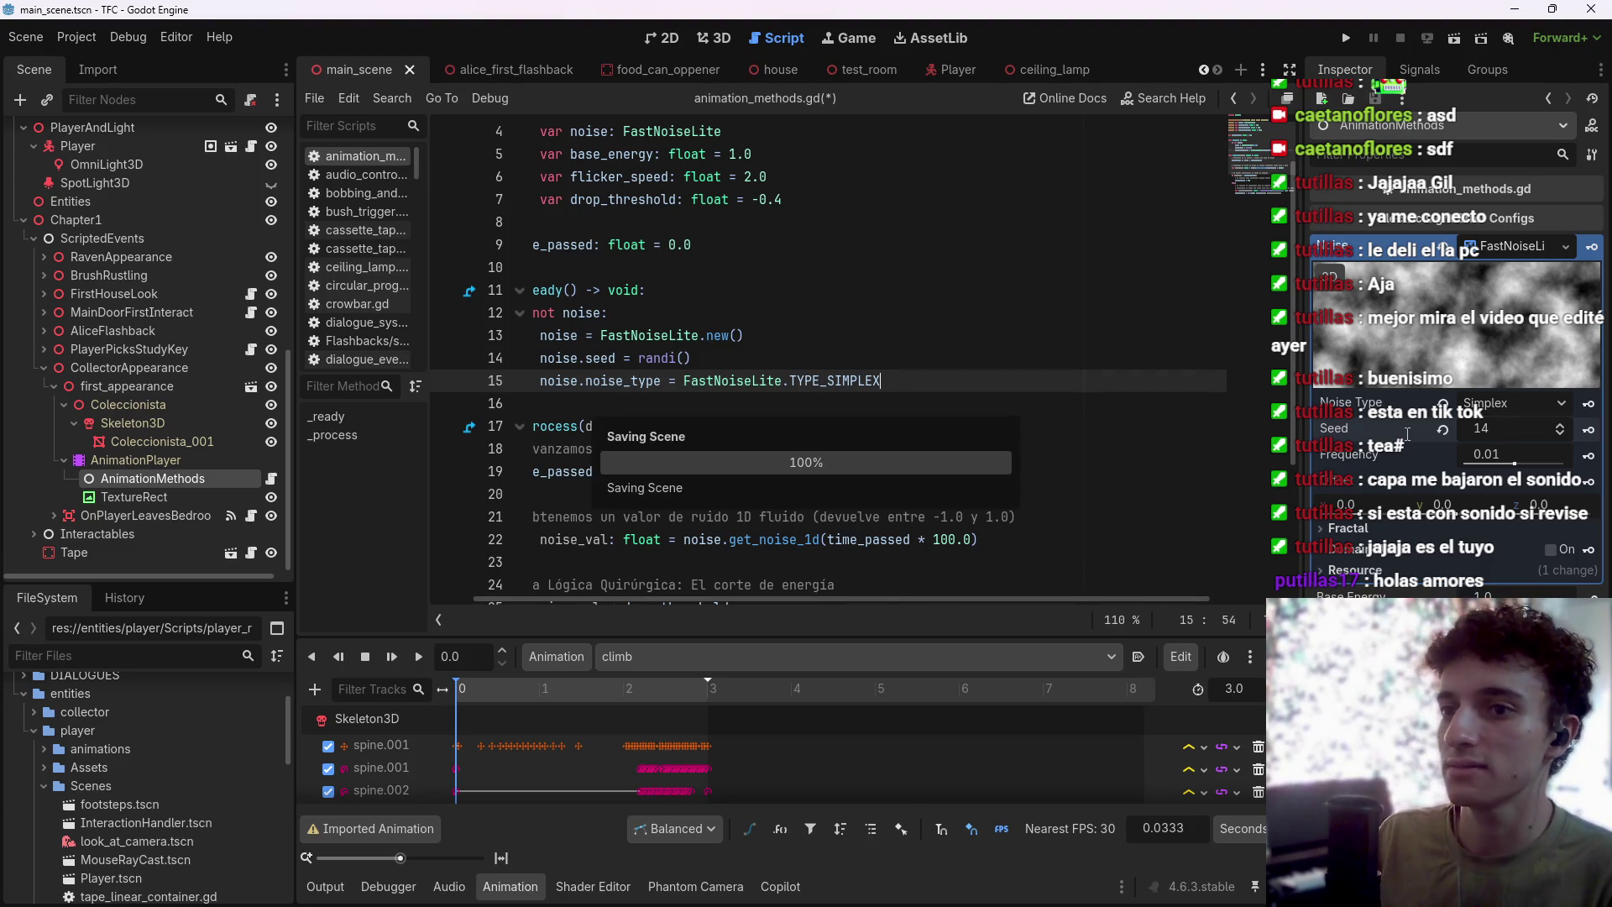
pyautogui.moveTo(949, 597); pyautogui.dragTo(905, 597)
pyautogui.scroll(-3, 694, 397)
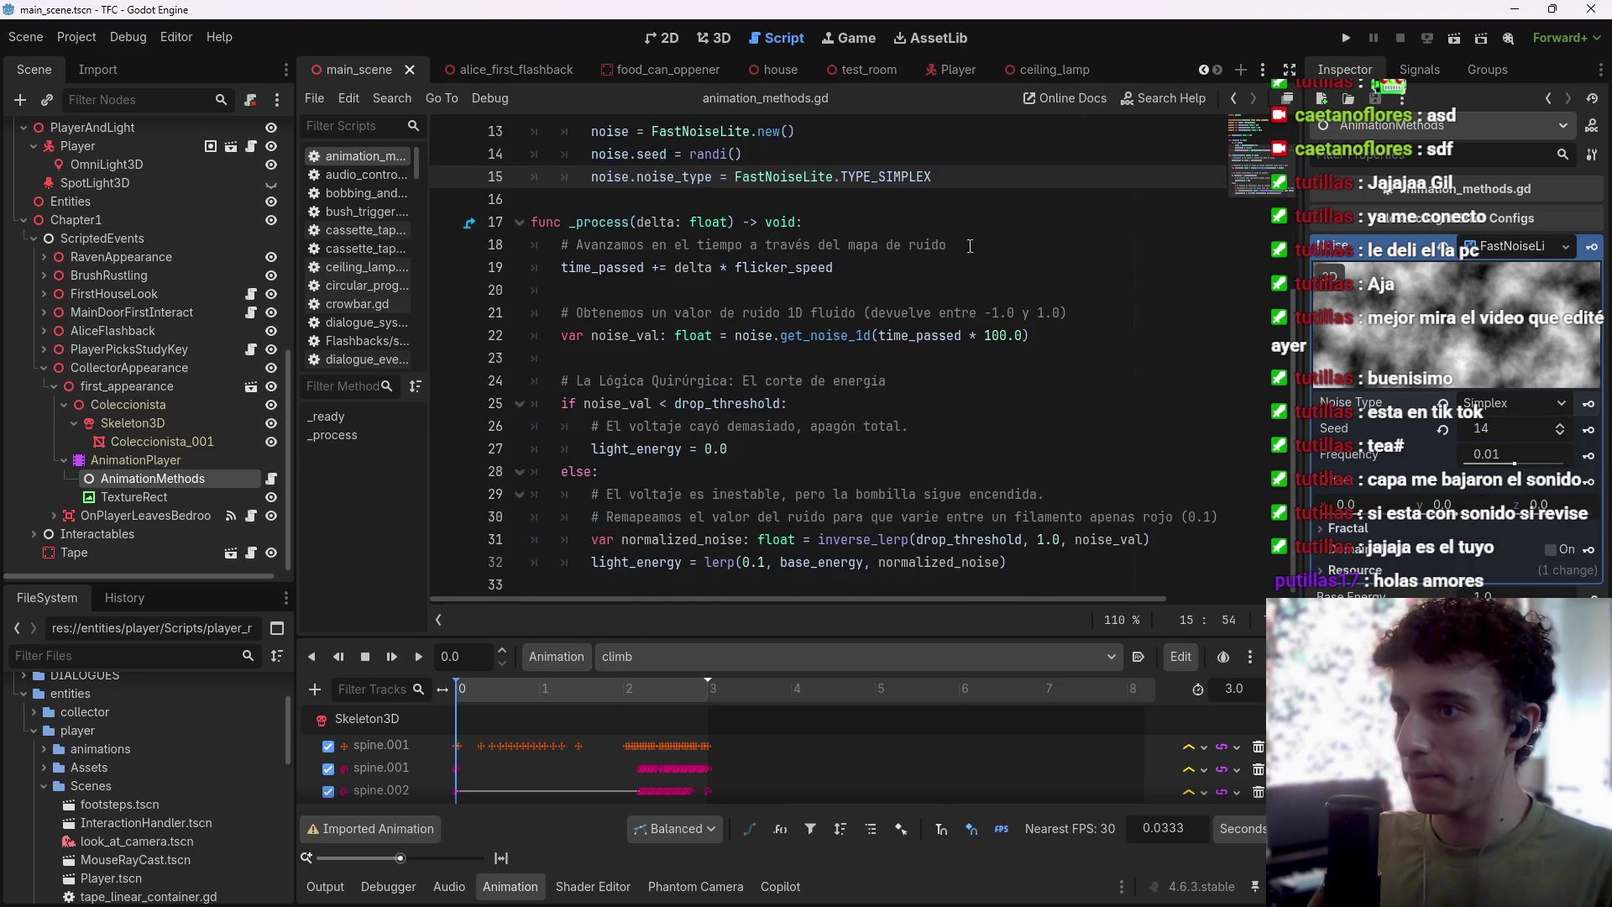
pyautogui.moveTo(970, 246); pyautogui.dragTo(489, 250)
pyautogui.press('BackSpace')
pyautogui.press('BackSpace')
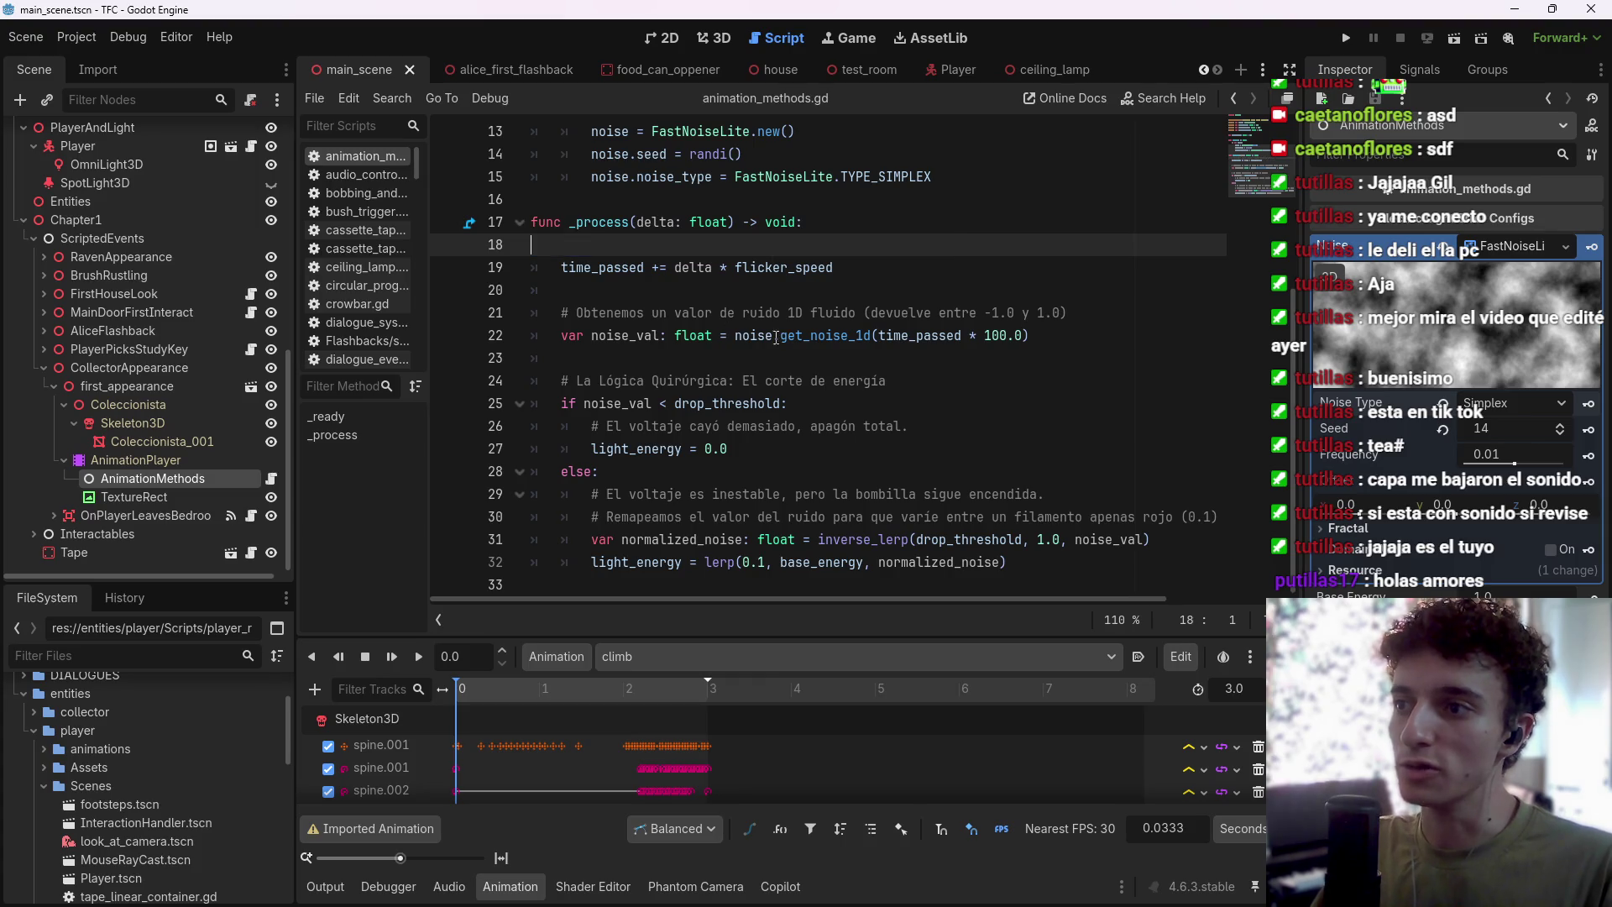
pyautogui.scroll(4, 596, 394)
pyautogui.hotkey('ctrl', 's')
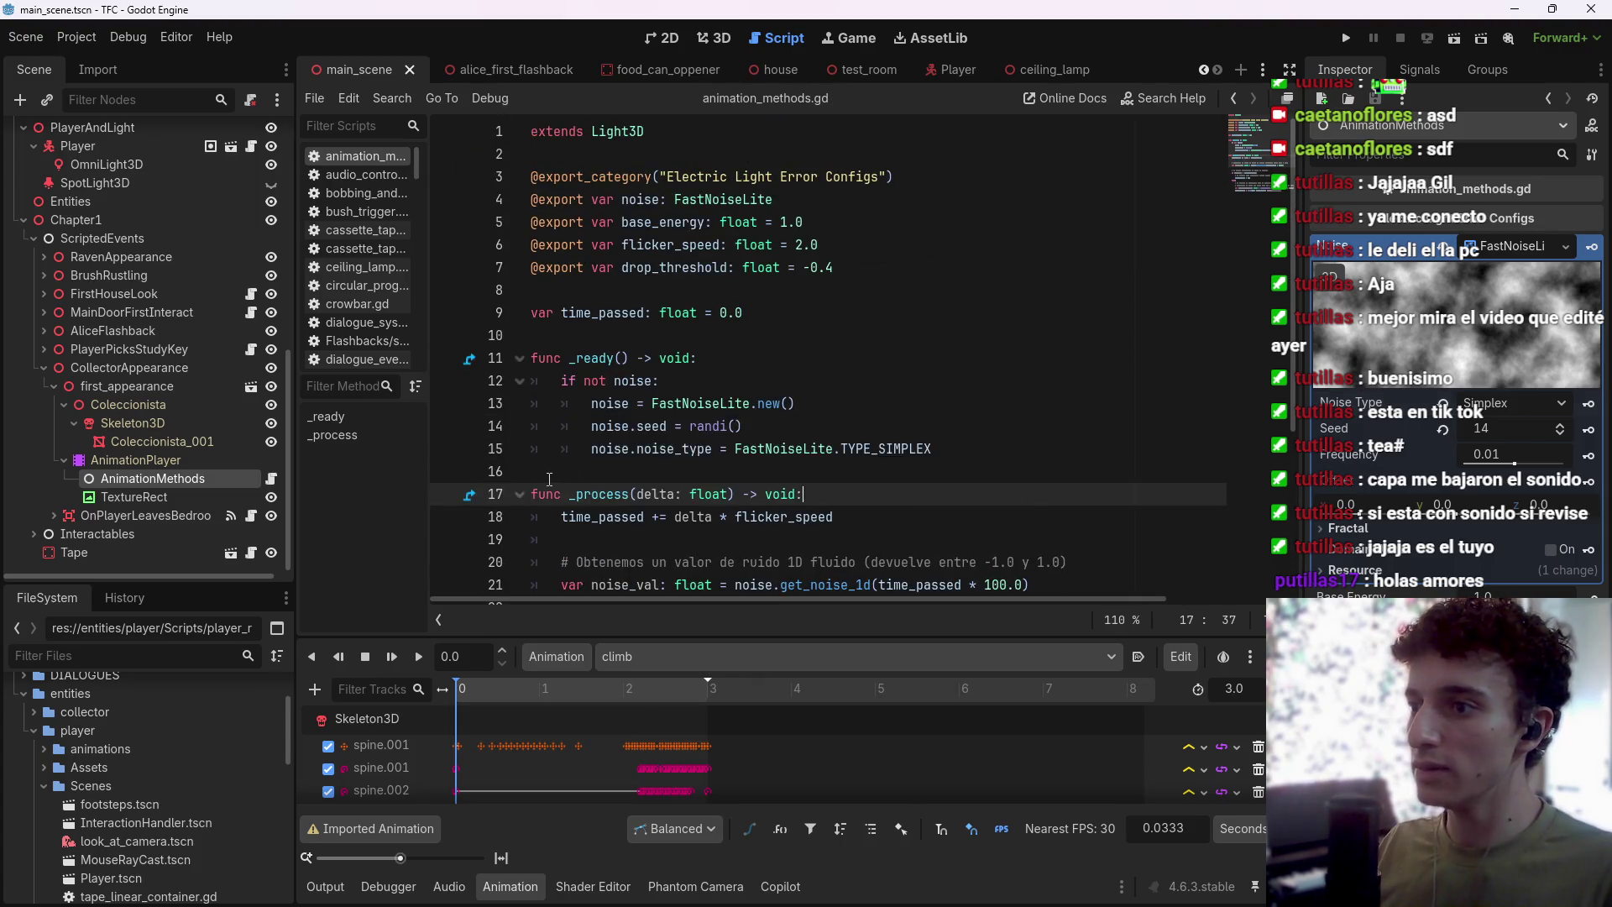
# Add blank lines and a 'func' line above _process, then remove it and save.
pyautogui.scroll(-4, 571, 539)
pyautogui.click(568, 363)
pyautogui.press('Return')
pyautogui.press('Up')
pyautogui.press('Return')
pyautogui.write('func')
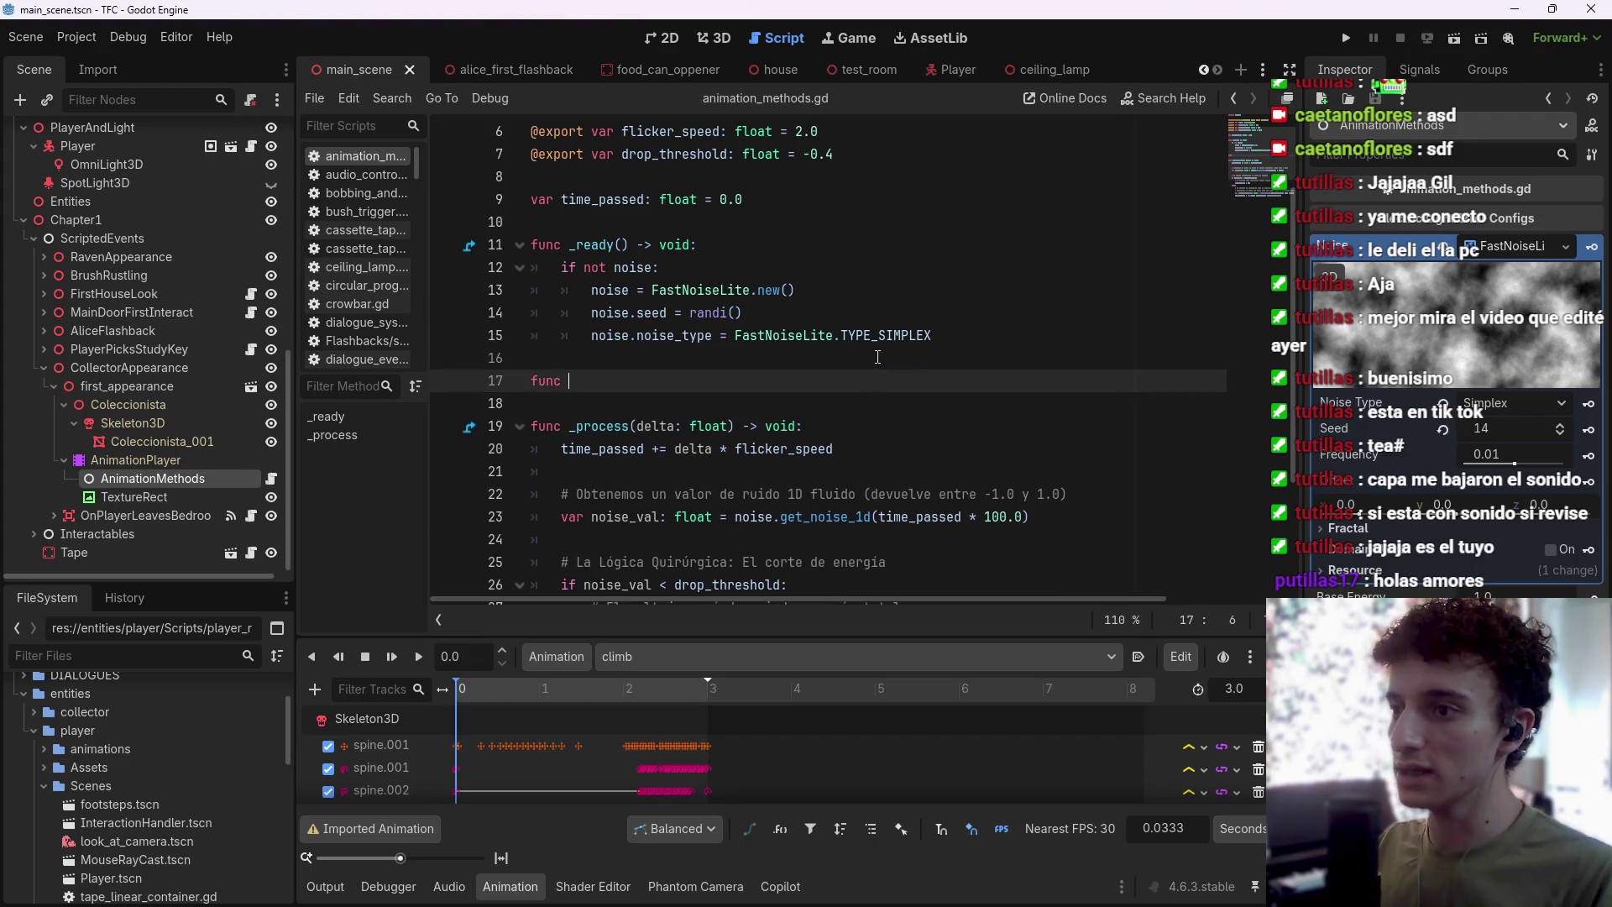
pyautogui.scroll(-3, 736, 428)
pyautogui.scroll(3, 604, 404)
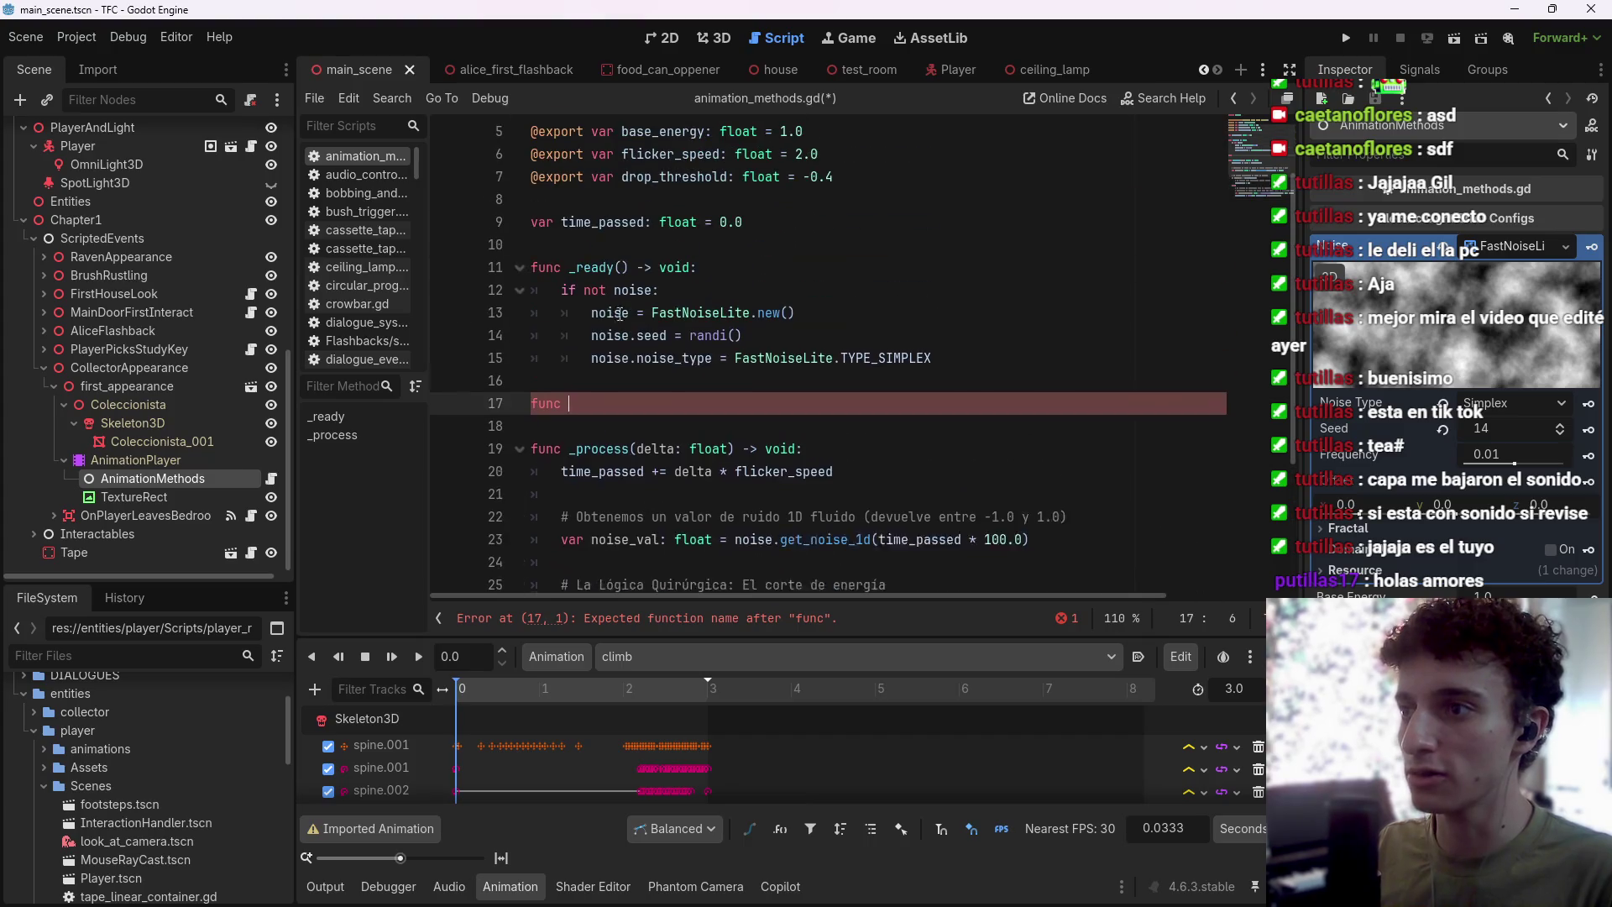
pyautogui.press('BackSpace')
pyautogui.press('BackSpace')
pyautogui.press('BackSpace')
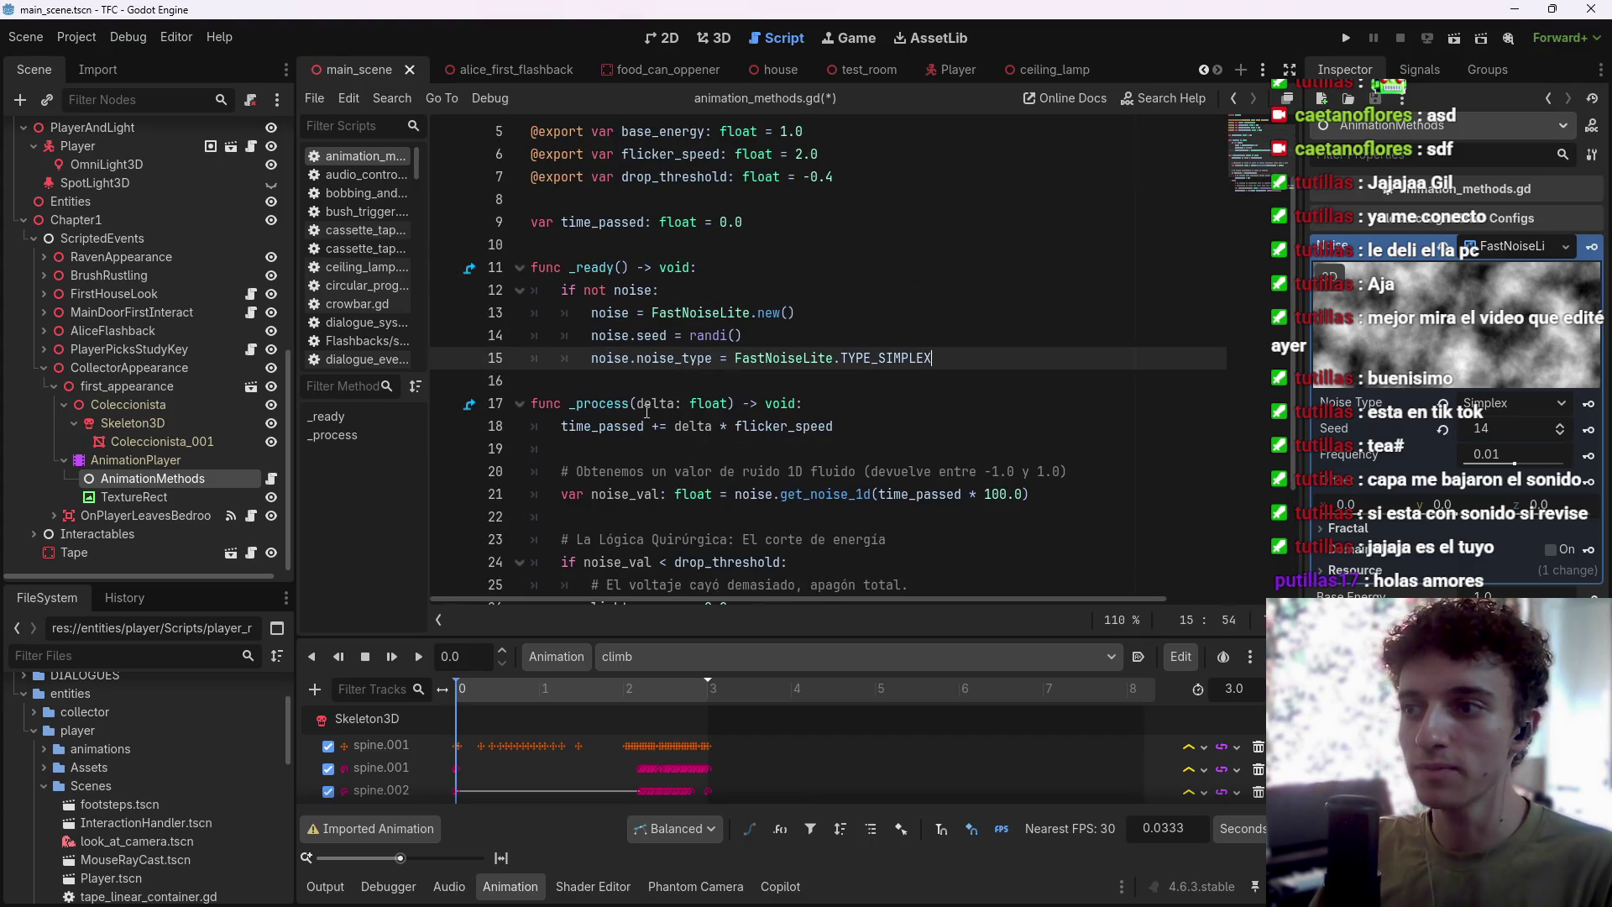
pyautogui.hotkey('ctrl', 's')
pyautogui.scroll(-3, 902, 395)
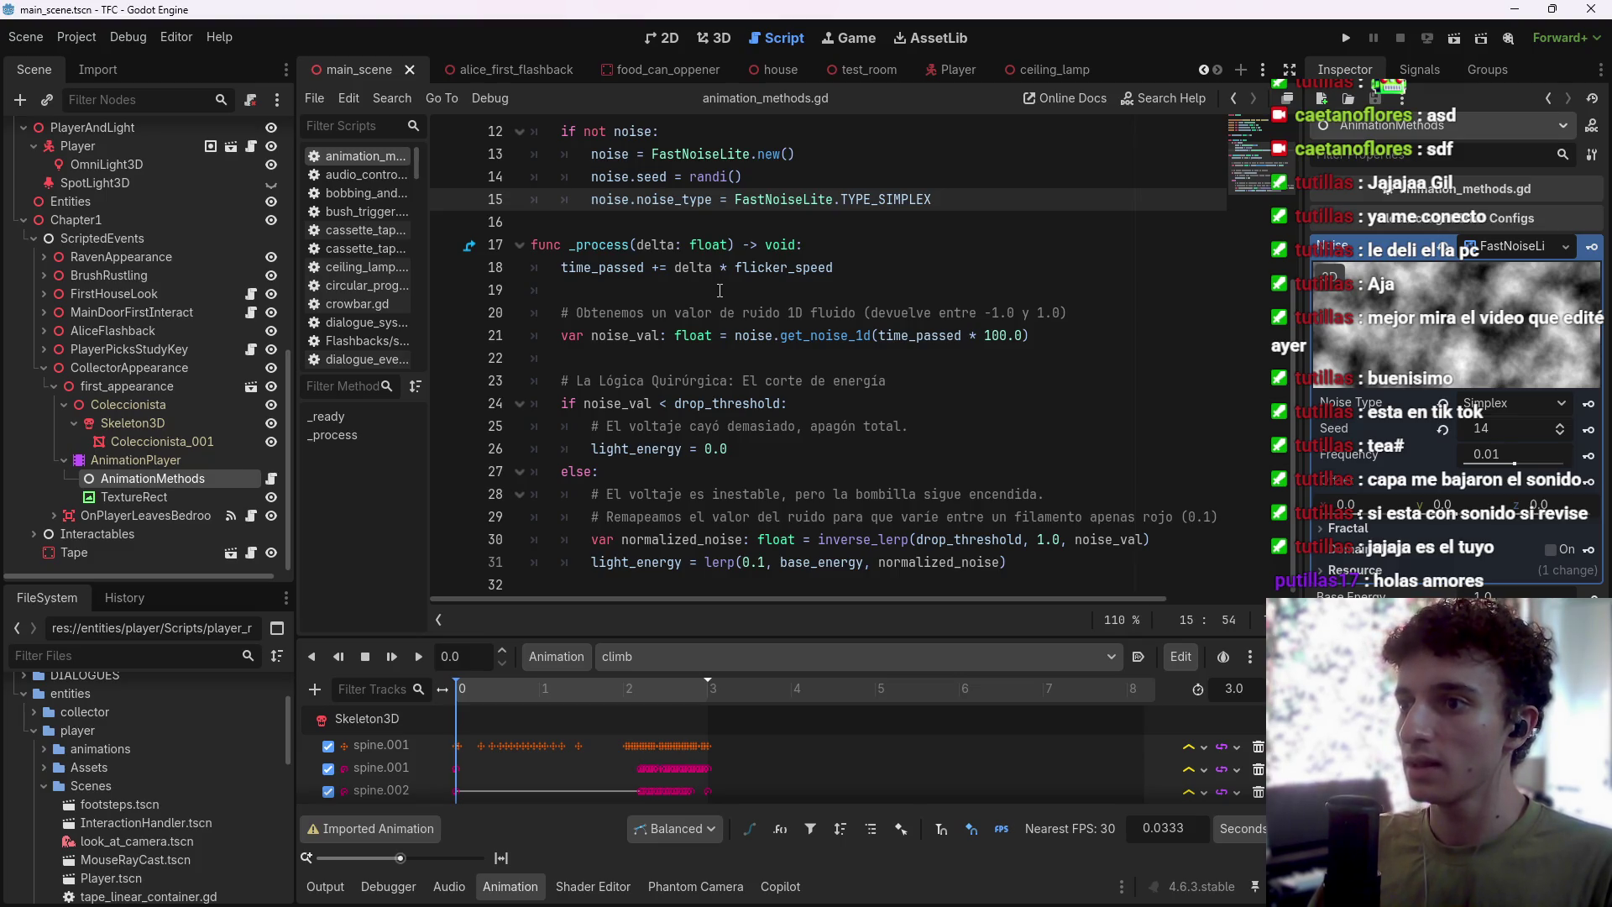
pyautogui.click(684, 267)
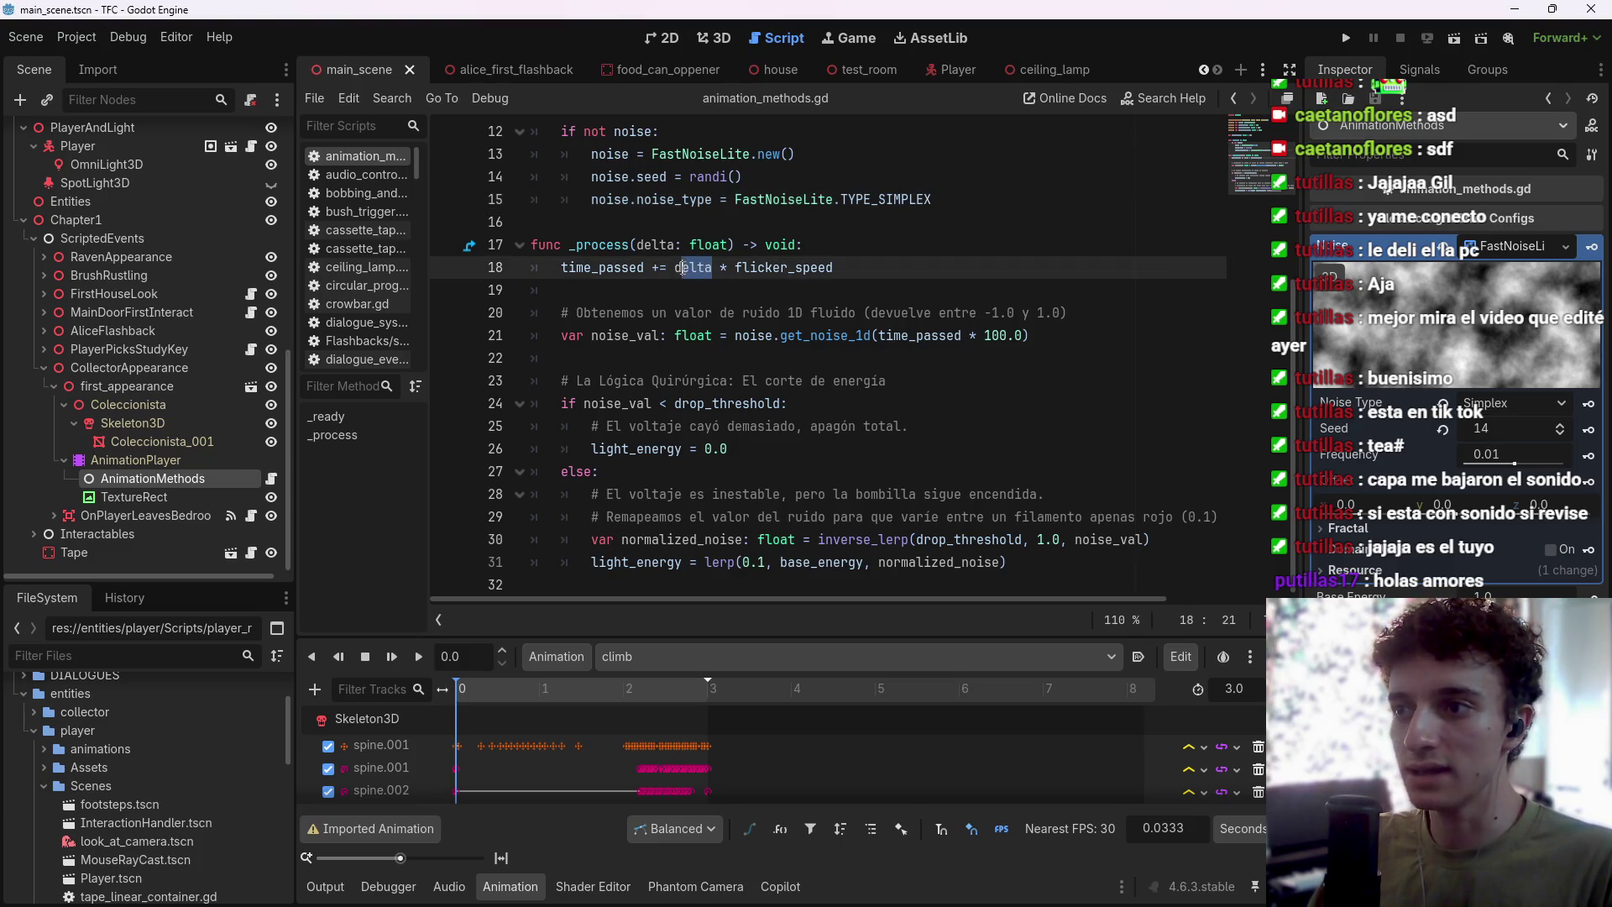
pyautogui.moveTo(683, 267)
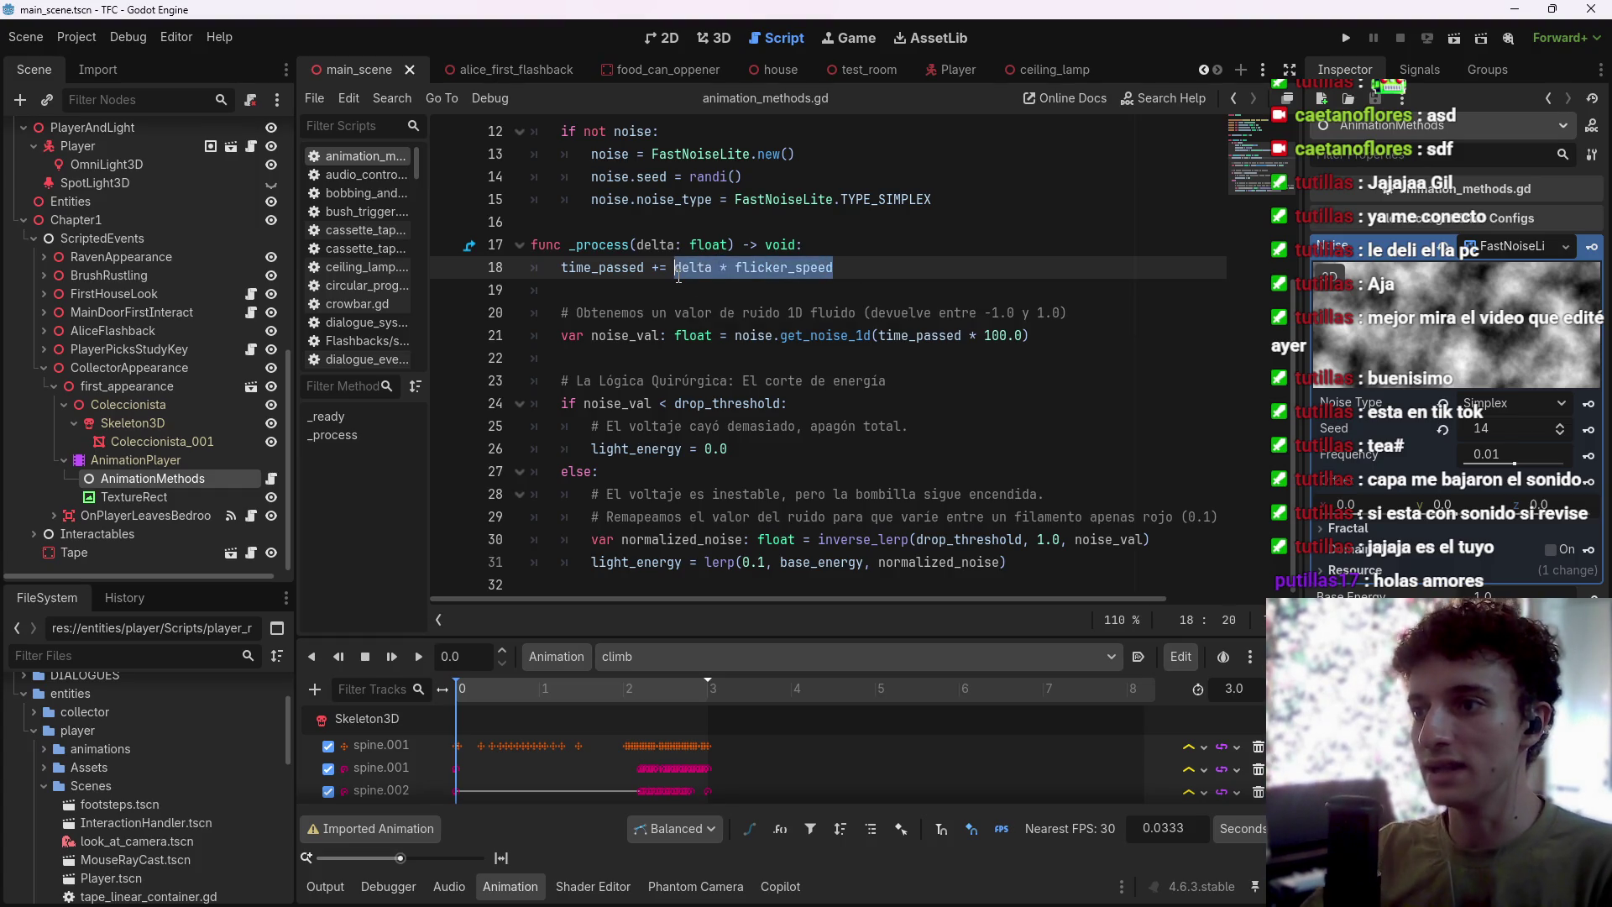
pyautogui.click(864, 271)
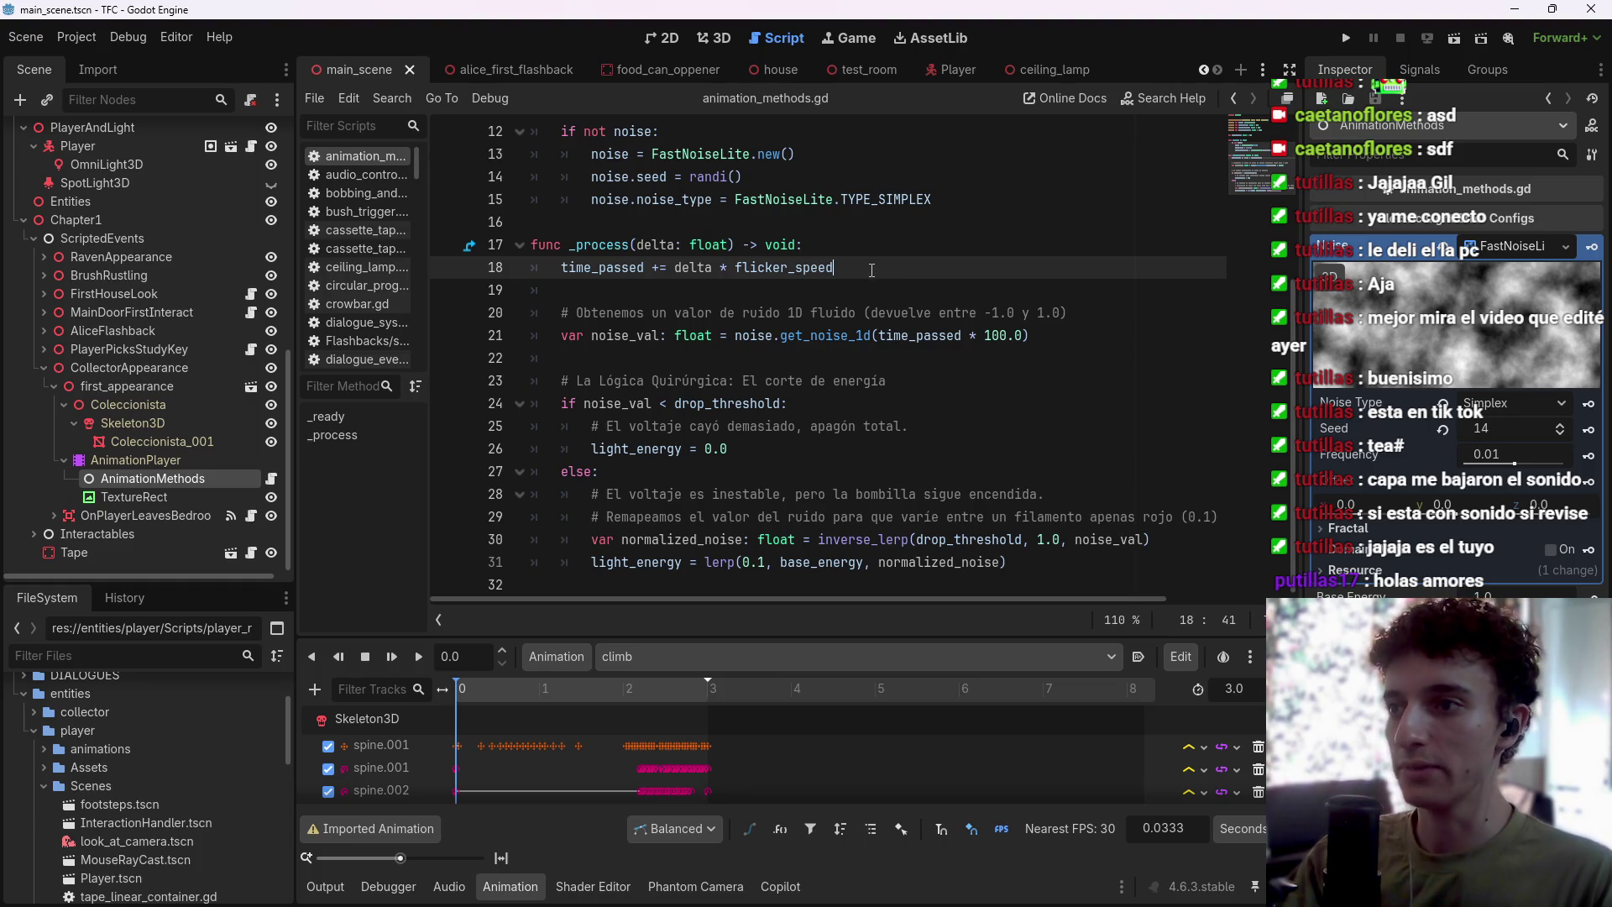
pyautogui.hotkey('ctrl', 'shift', 'Left')
pyautogui.hotkey('ctrl', 'shift', 'Left')
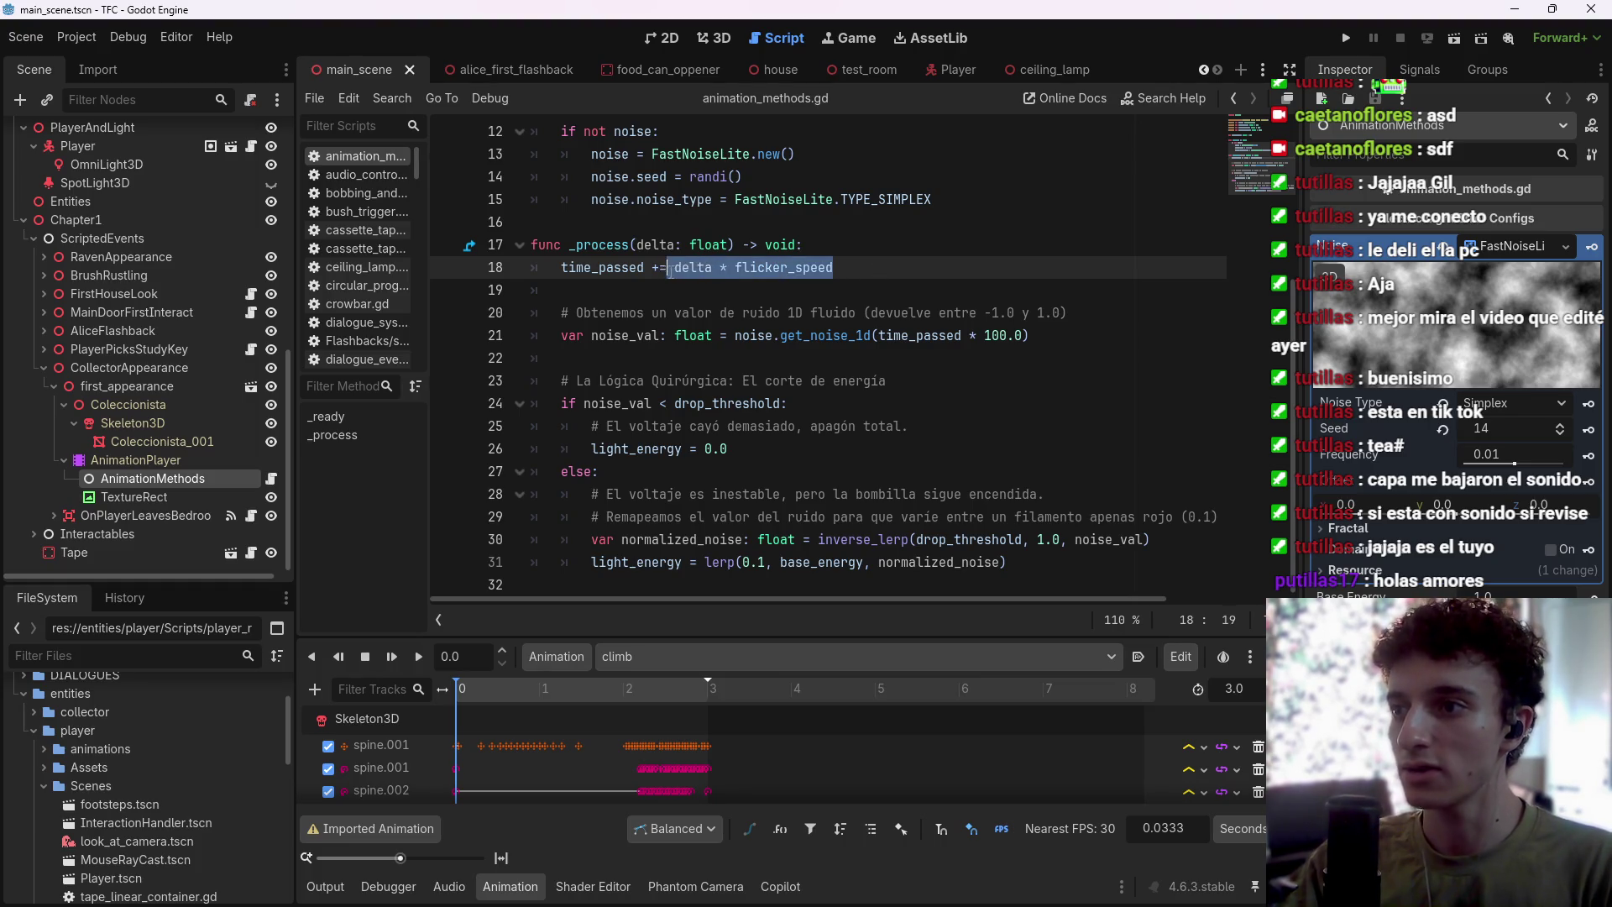
pyautogui.press('Left')
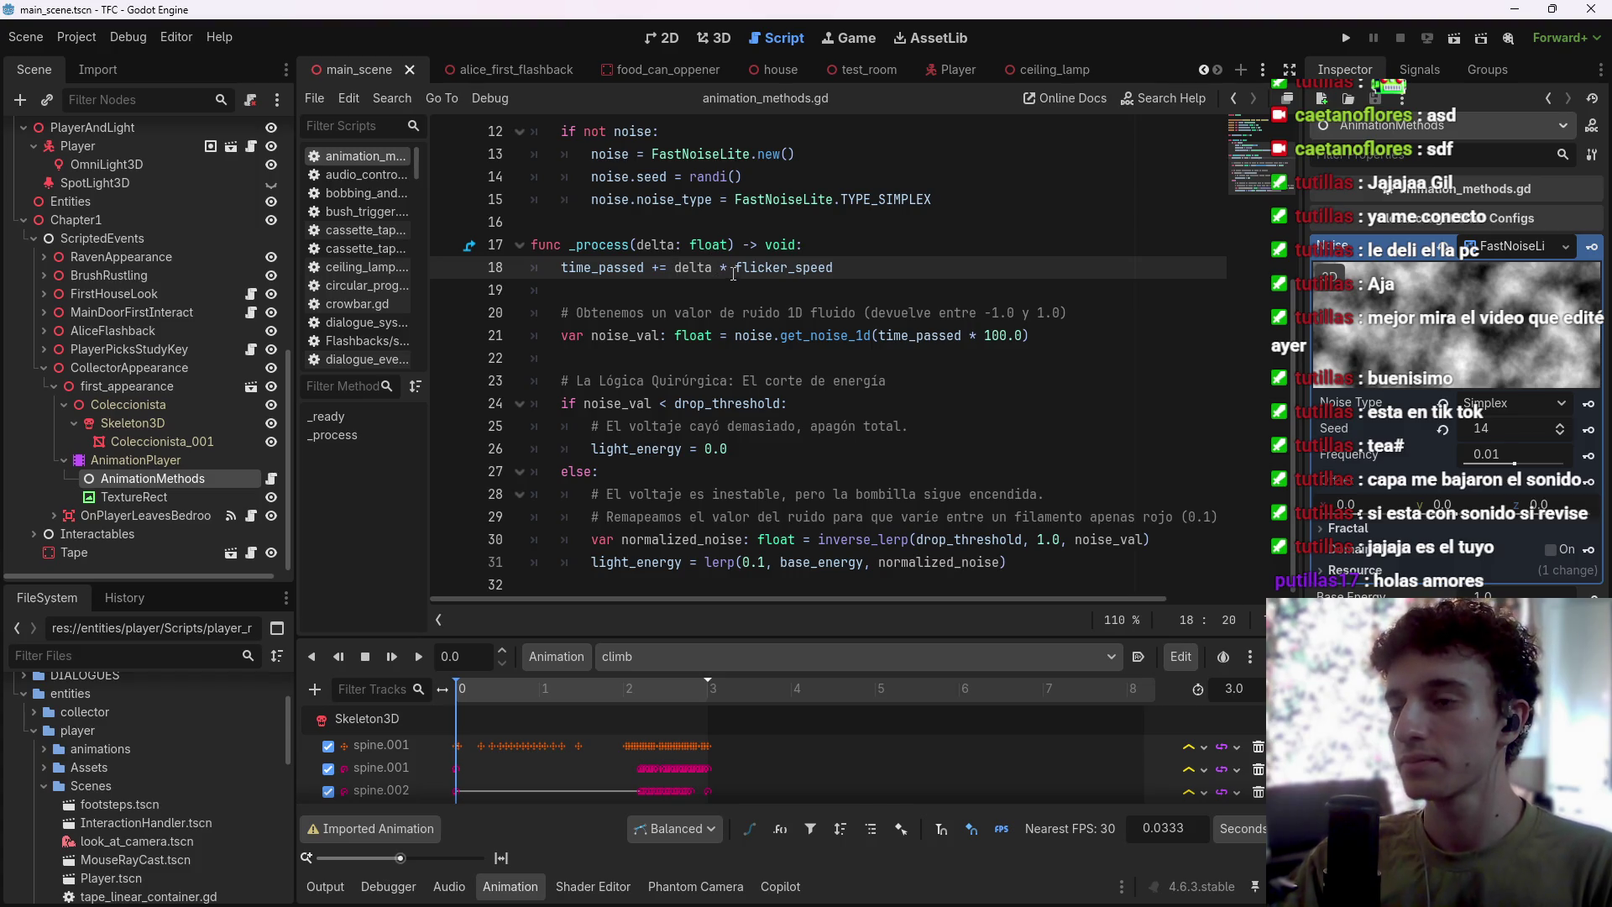
pyautogui.hotkey('shift', 'End')
pyautogui.press('Right')
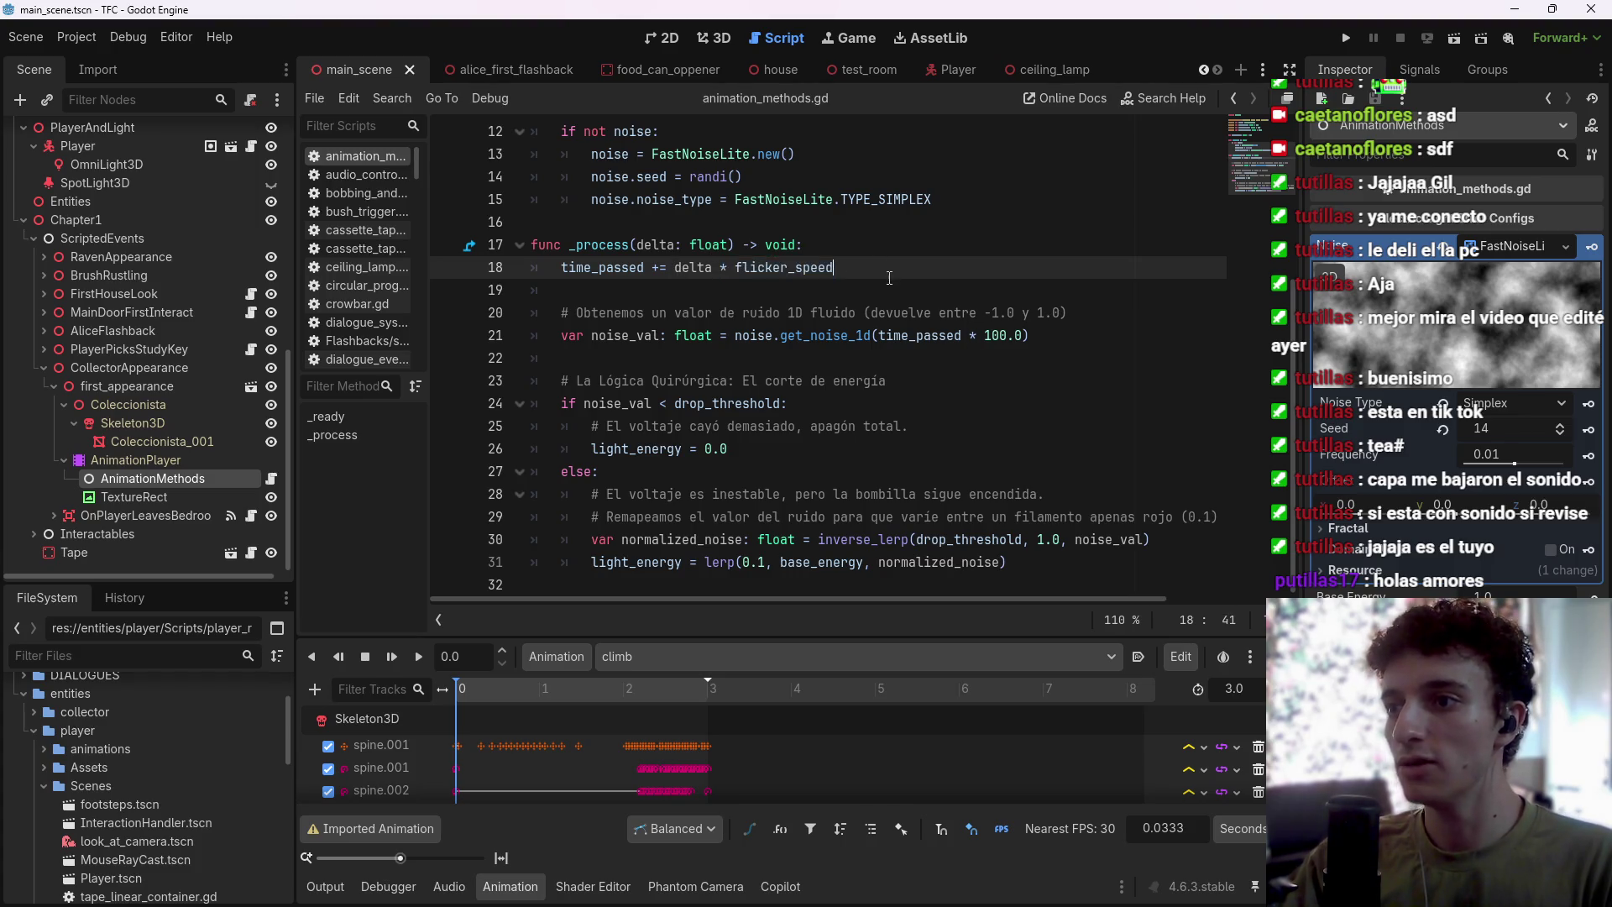
pyautogui.hotkey('ctrl', 'shift', 'Left')
pyautogui.press('Right')
pyautogui.scroll(3, 924, 336)
pyautogui.scroll(-3, 944, 367)
pyautogui.hotkey('ctrl', 'shift', 'Left')
pyautogui.hotkey('ctrl', 'shift', 'Left')
pyautogui.hotkey('ctrl', 'shift', 'Left')
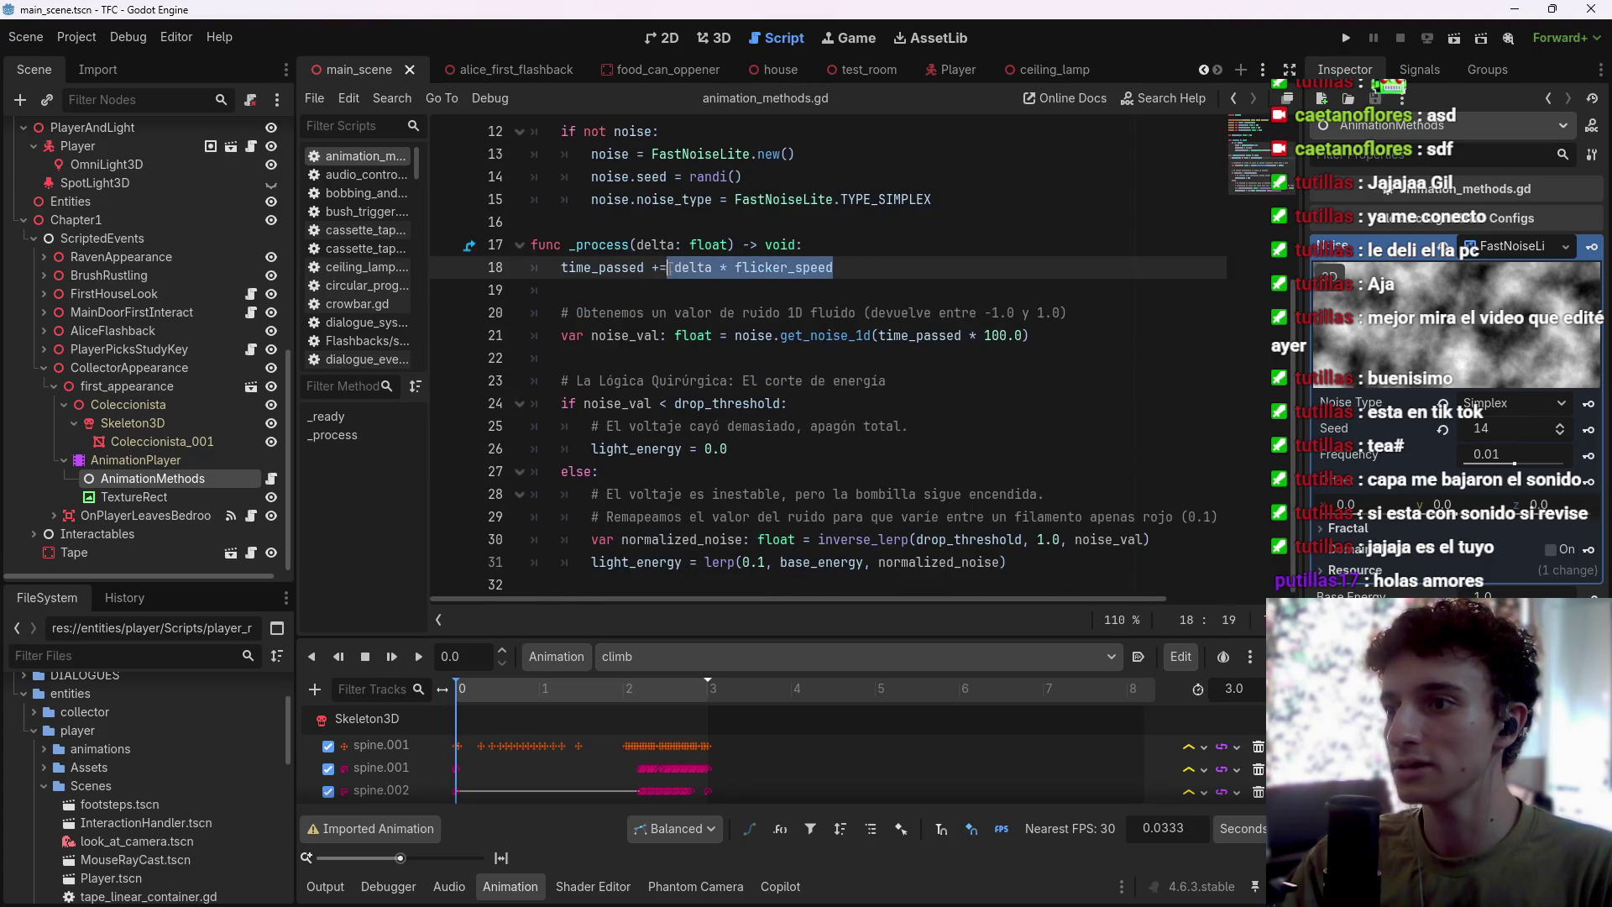
pyautogui.press('Left')
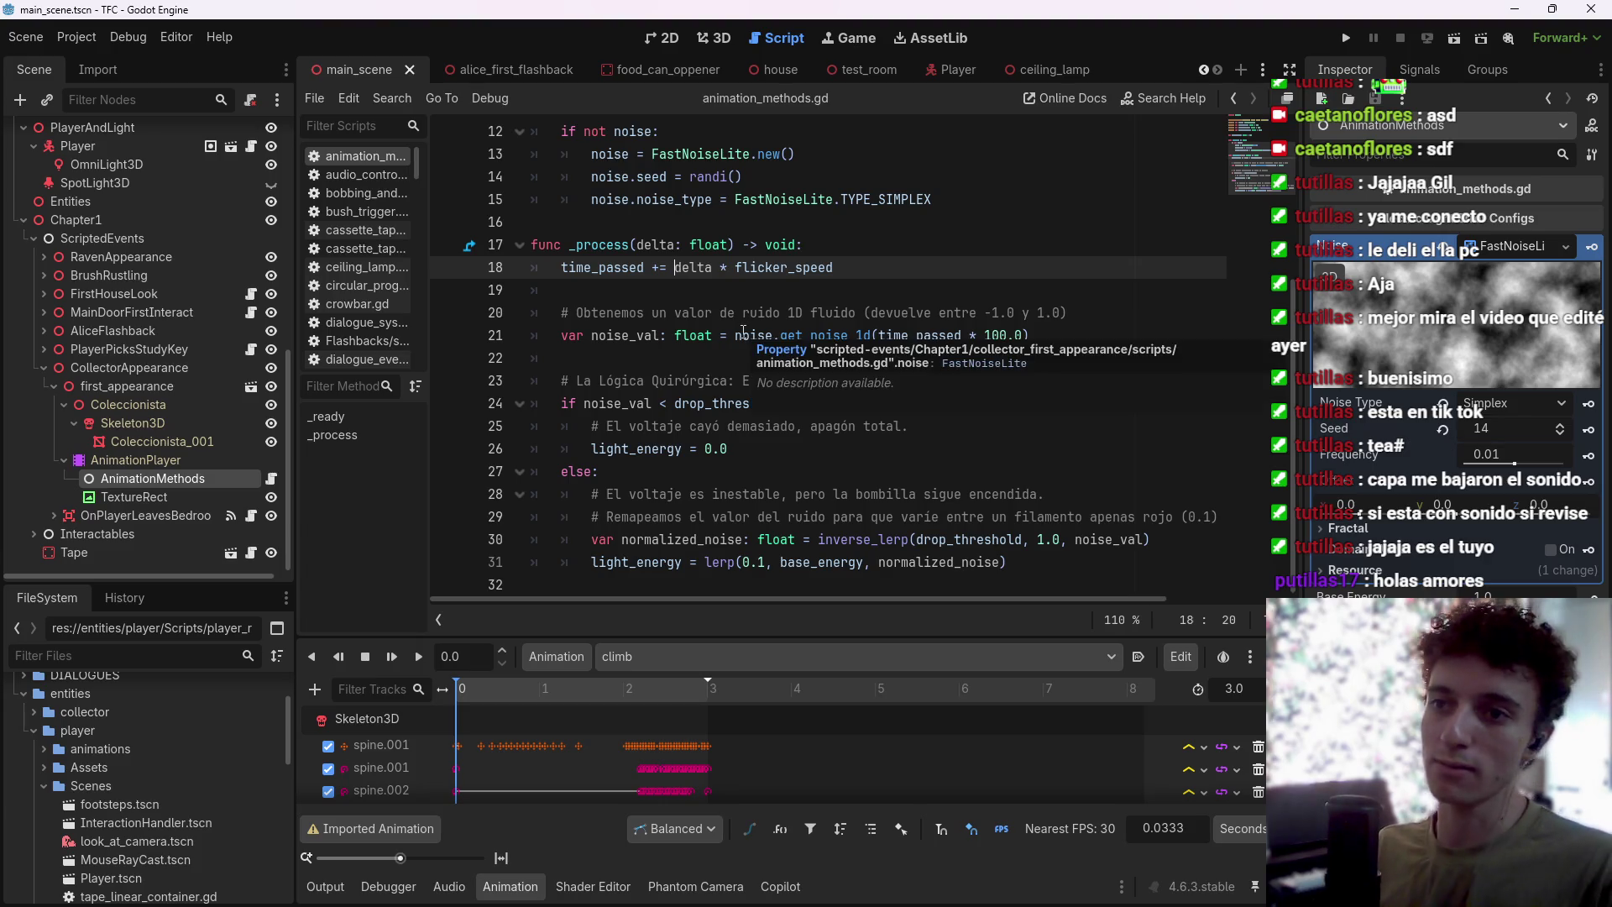
pyautogui.click(745, 336)
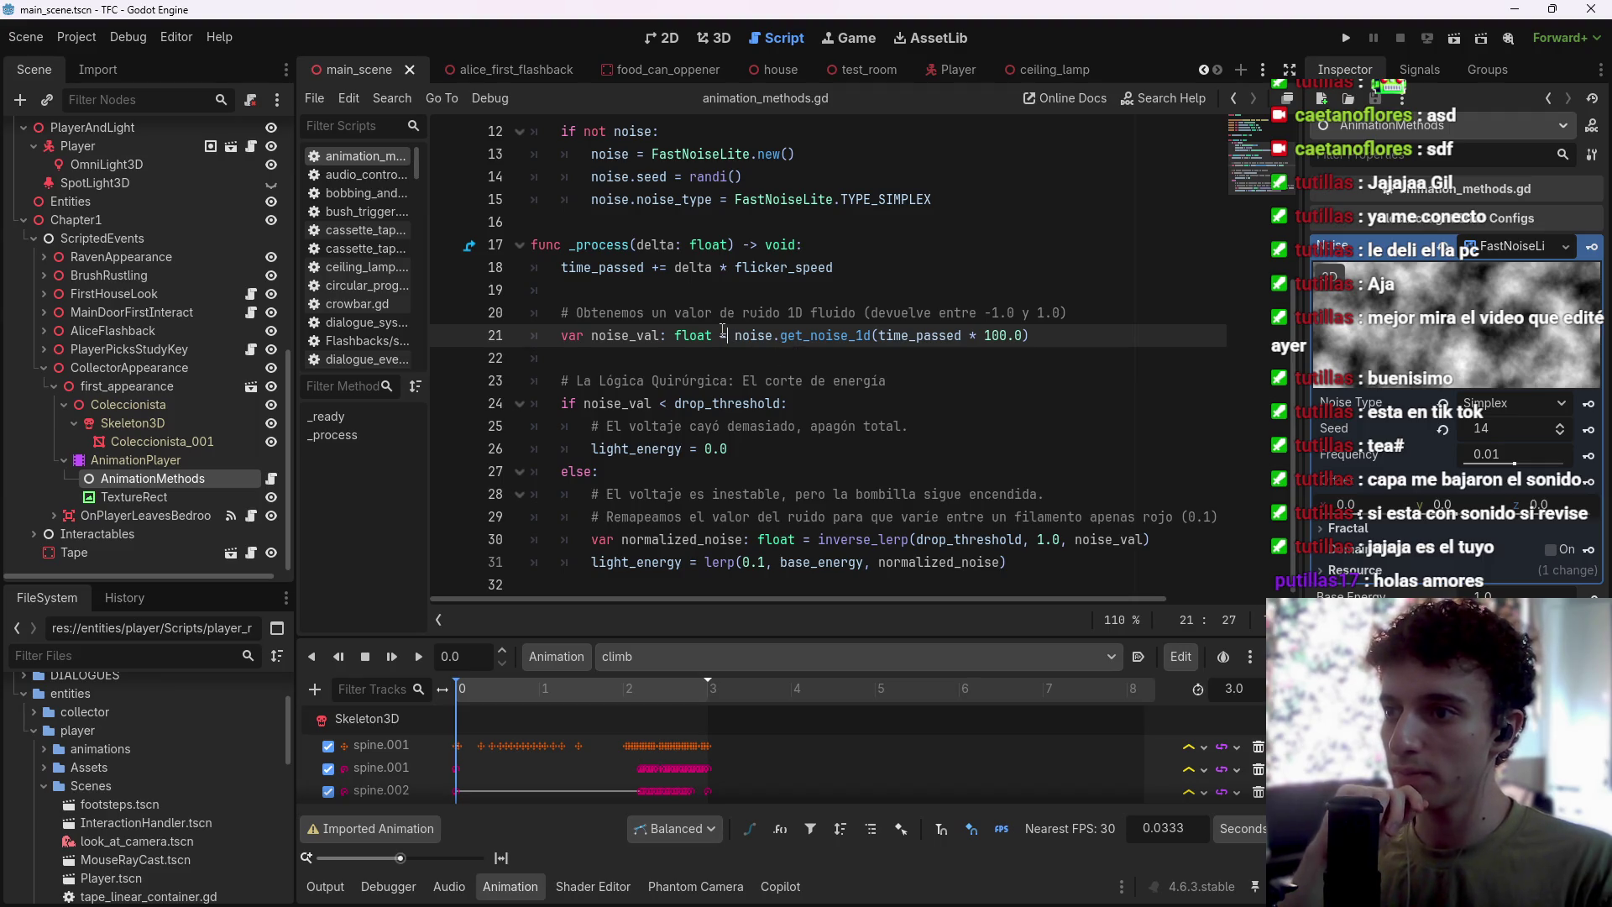
pyautogui.moveTo(1066, 313); pyautogui.dragTo(525, 320)
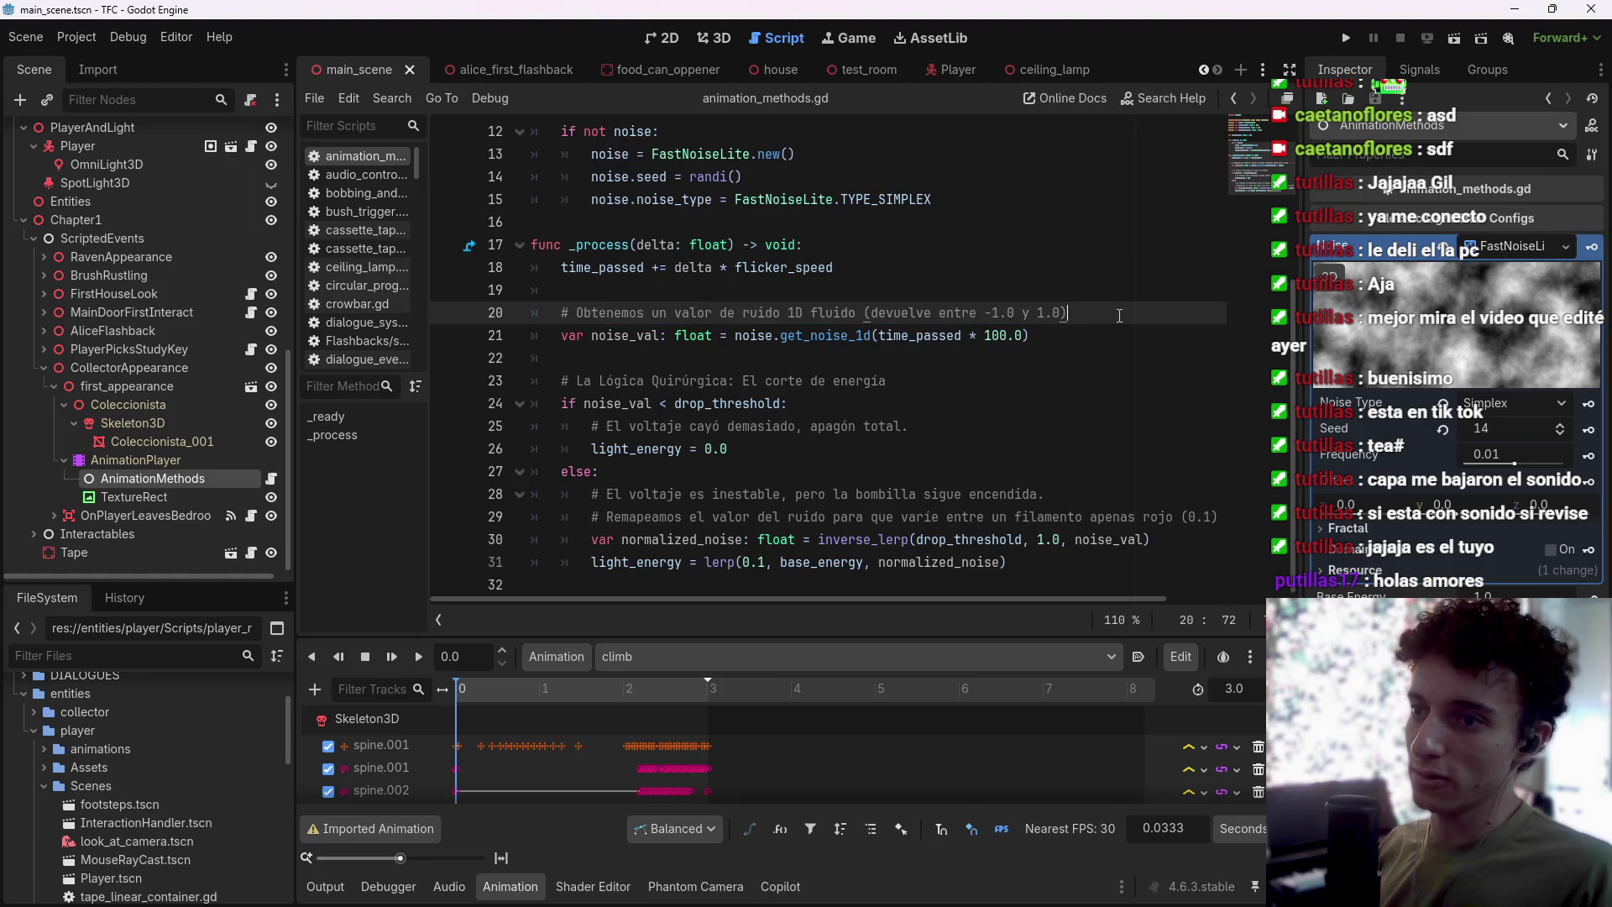
# Delete the 1D noise range comment above the noise_val line and save.
pyautogui.press('BackSpace')
pyautogui.press('BackSpace')
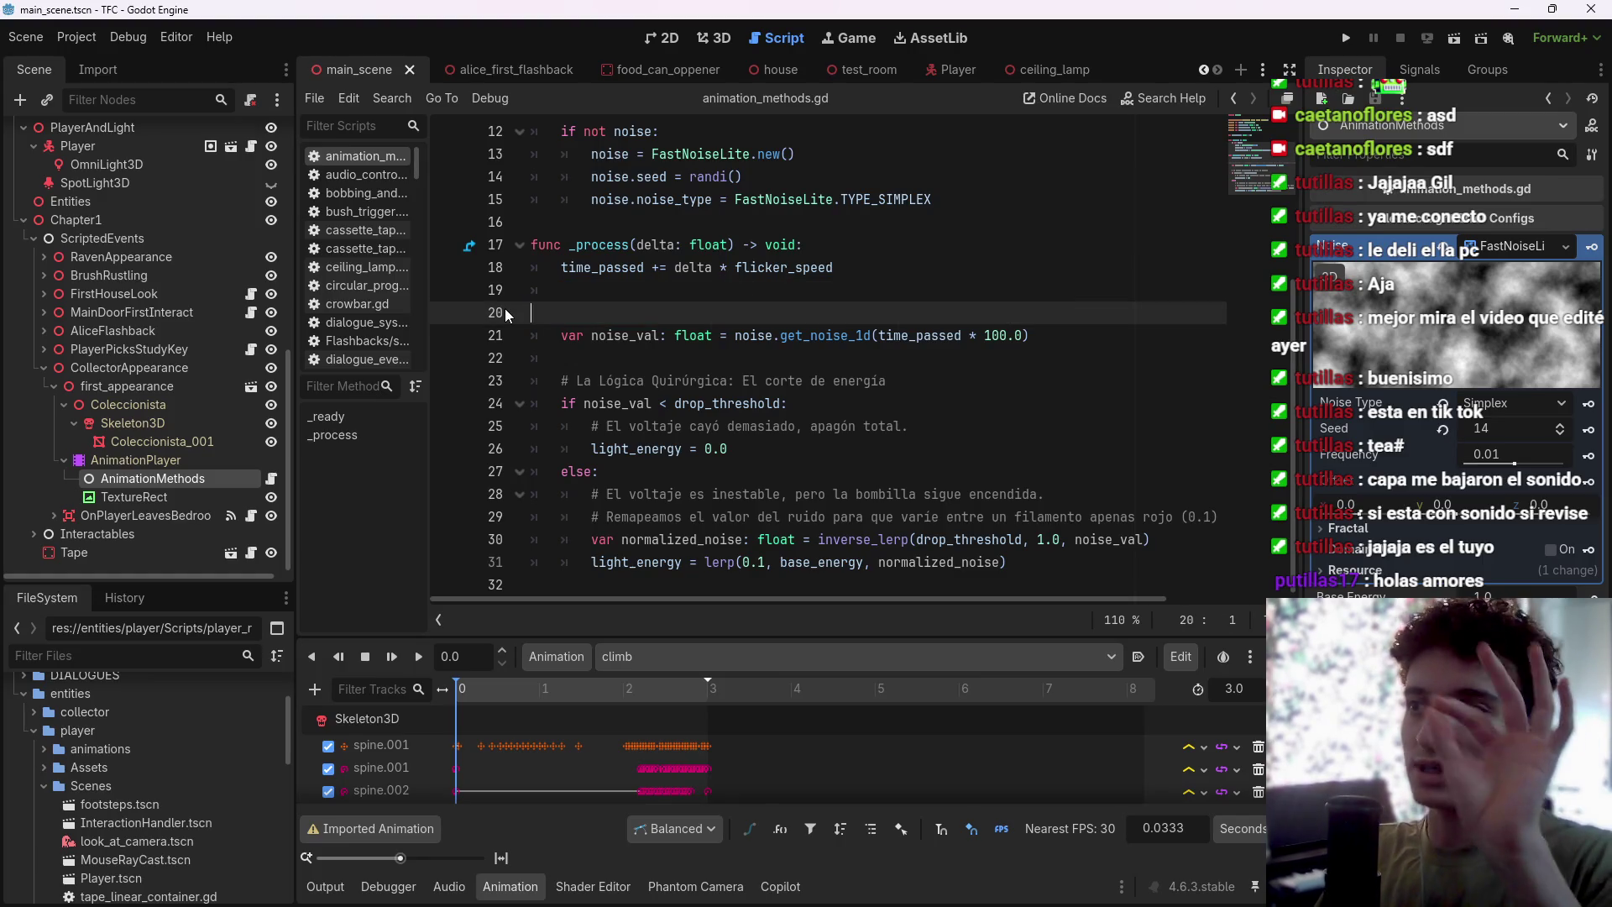
pyautogui.hotkey('ctrl', 's')
pyautogui.click(1054, 302)
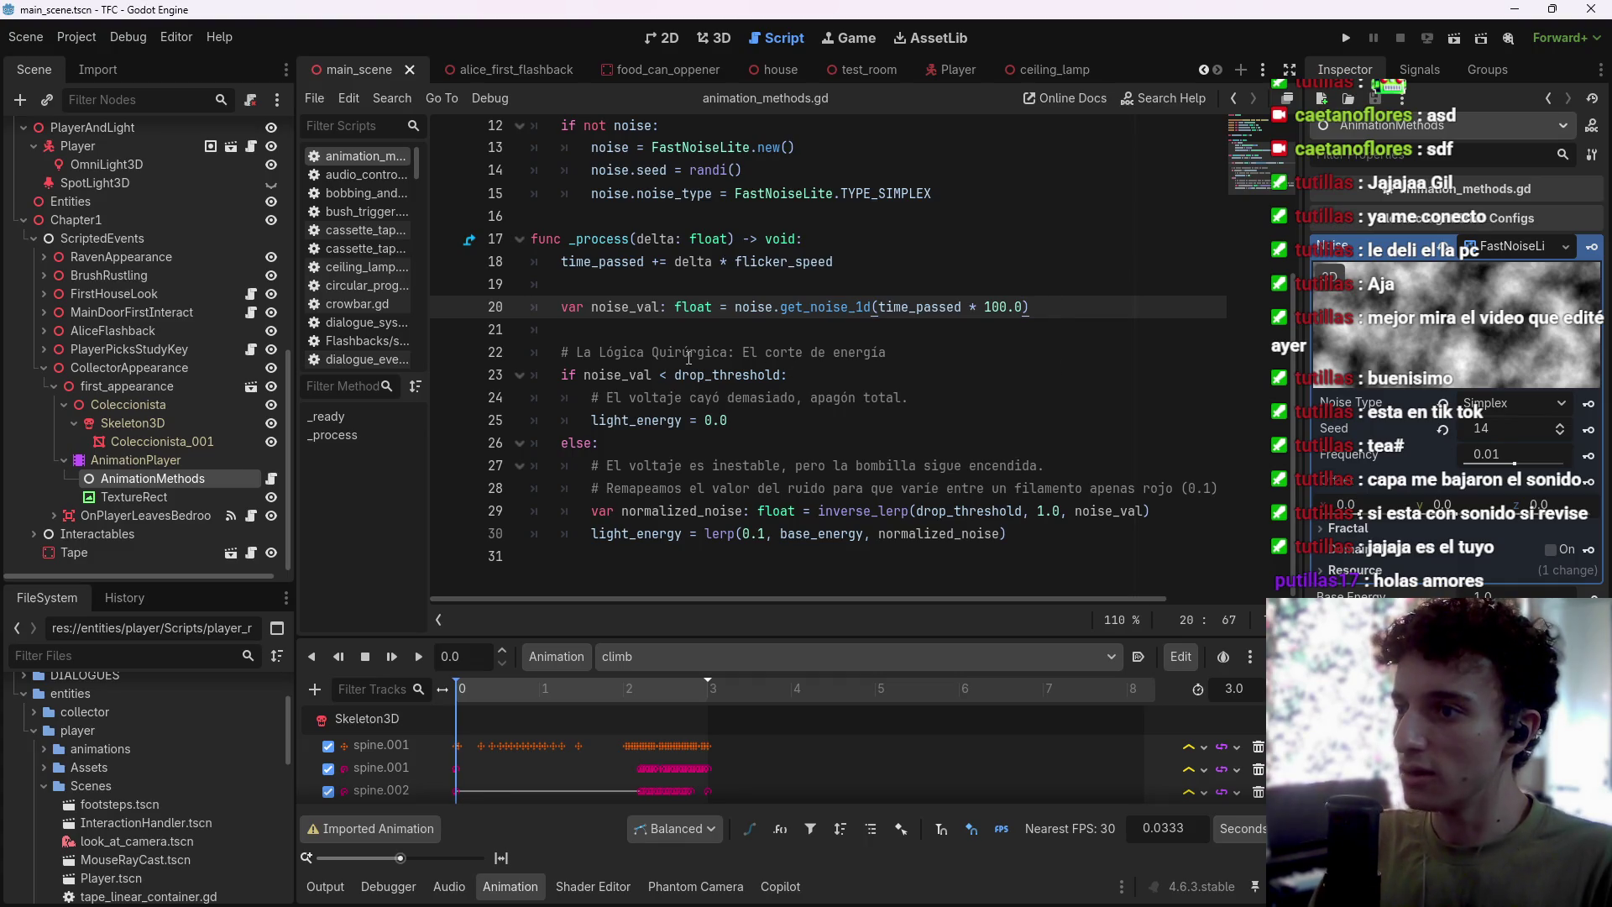
# Test-delete the get_noise_1d argument time_passed * 100.0, undo it, and save.
pyautogui.moveTo(779, 309); pyautogui.dragTo(871, 313)
pyautogui.moveTo(1025, 306); pyautogui.dragTo(879, 309)
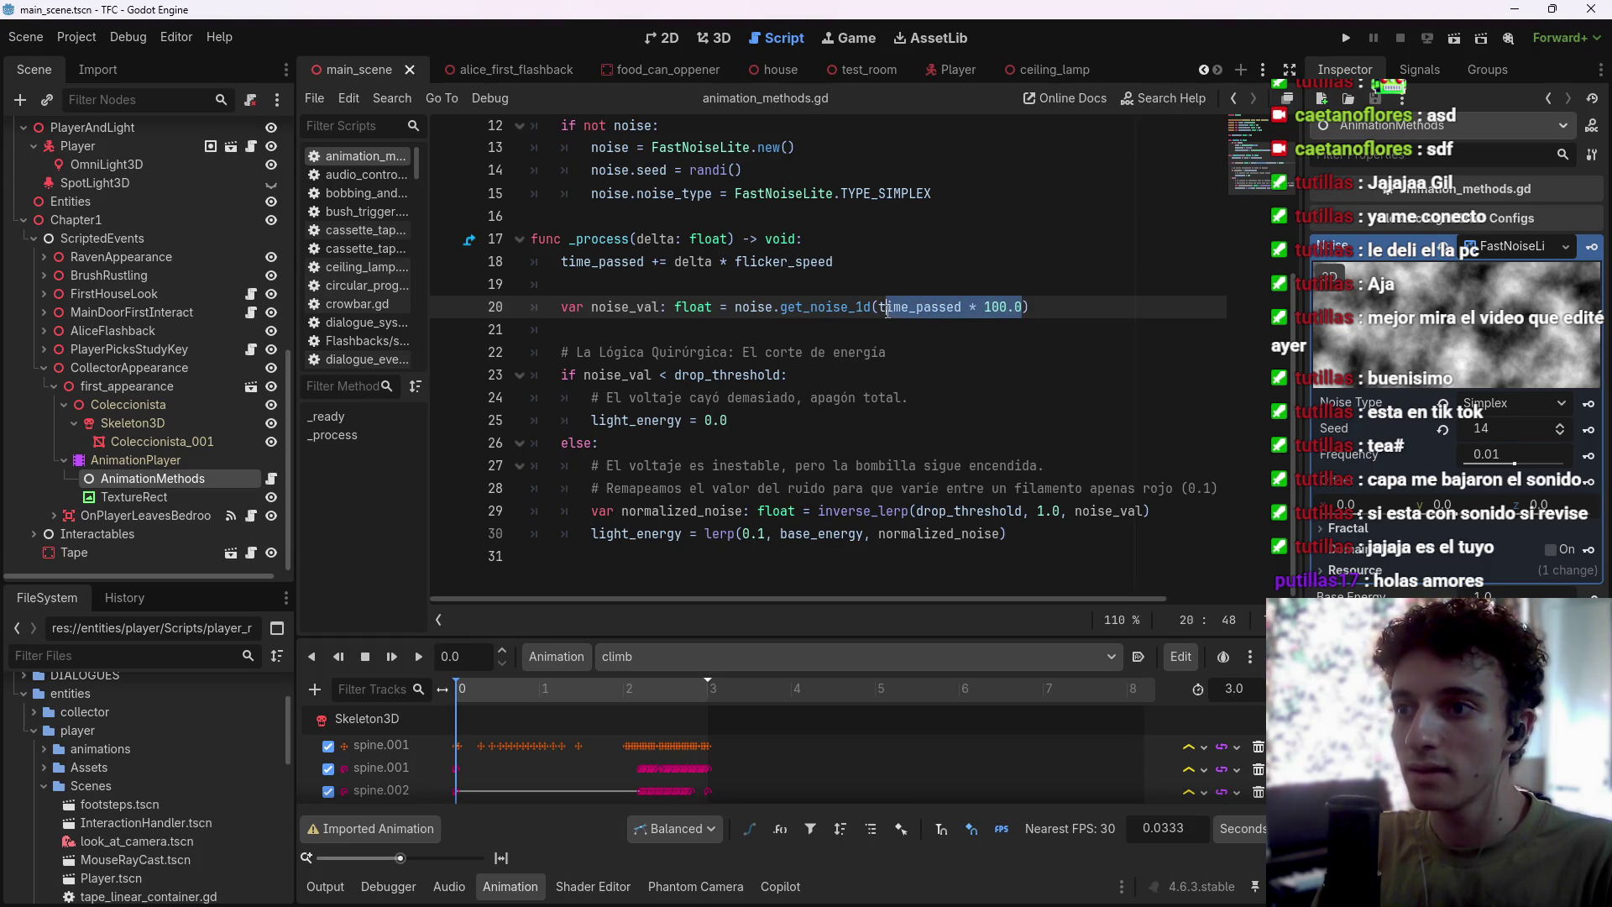
pyautogui.moveTo(561, 261); pyautogui.dragTo(833, 261)
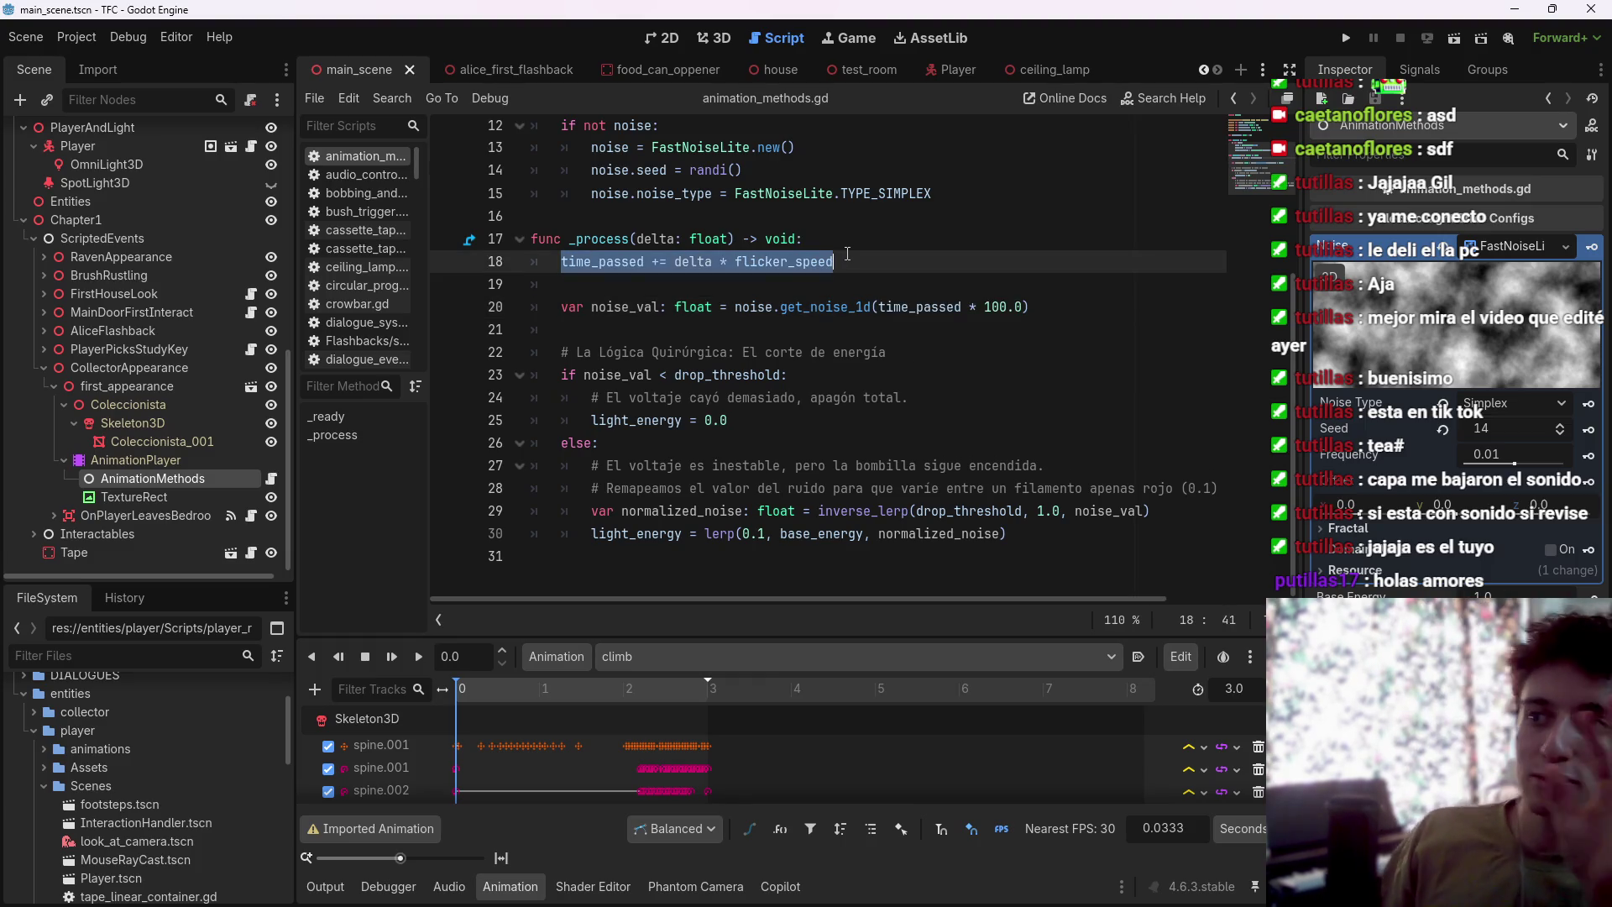
pyautogui.click(1018, 327)
pyautogui.moveTo(1021, 307); pyautogui.dragTo(877, 308)
pyautogui.press('BackSpace')
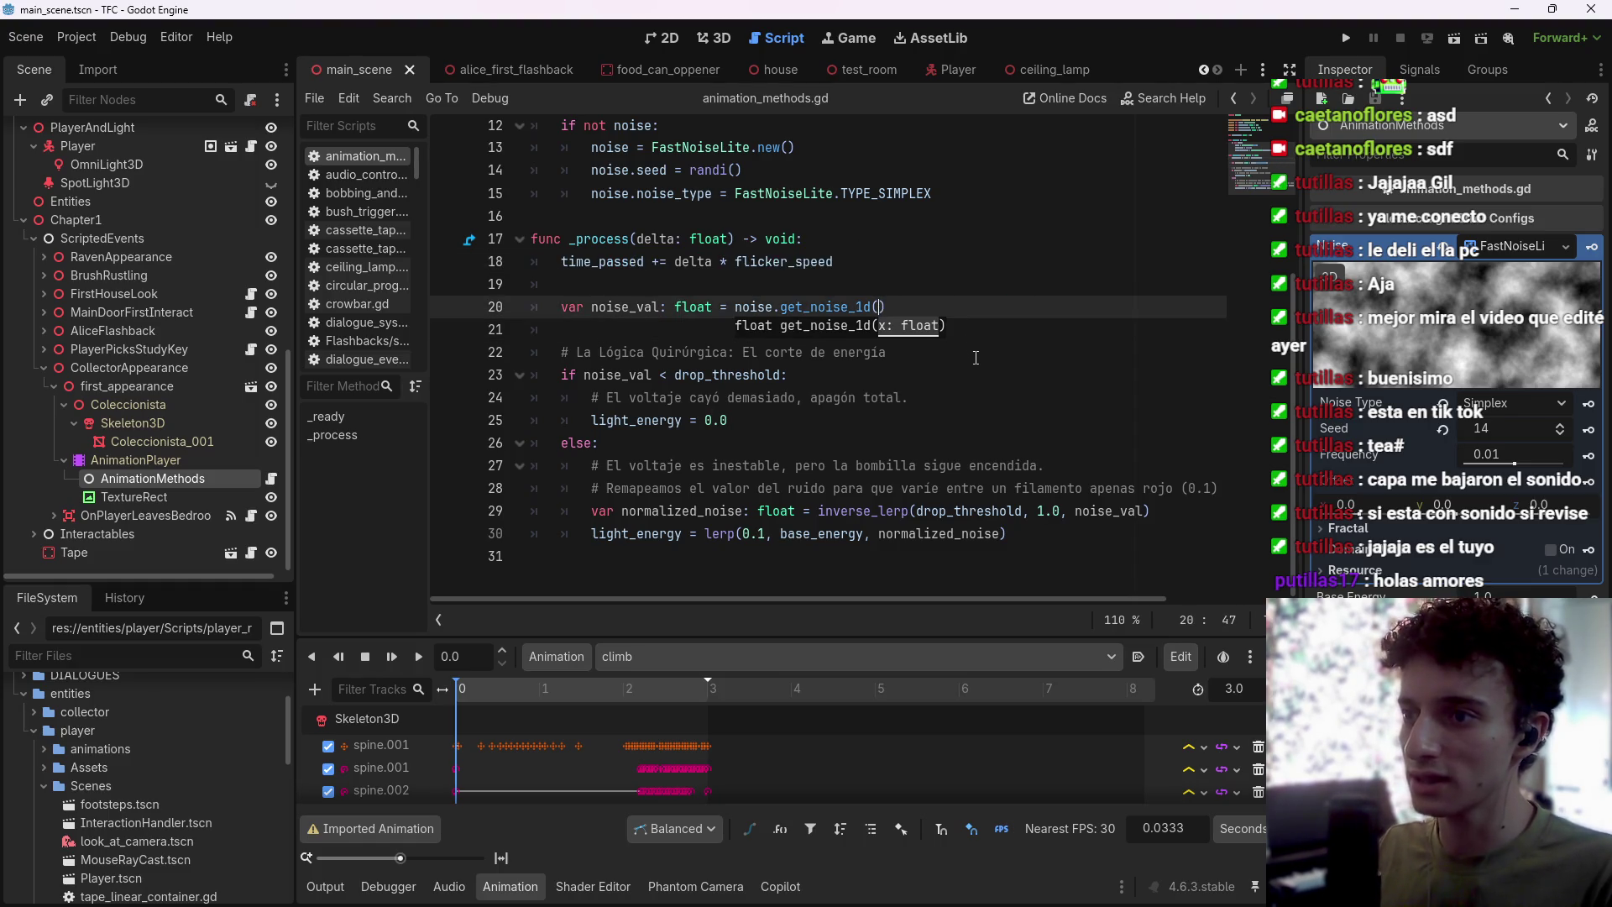
pyautogui.hotkey('ctrl', 'z')
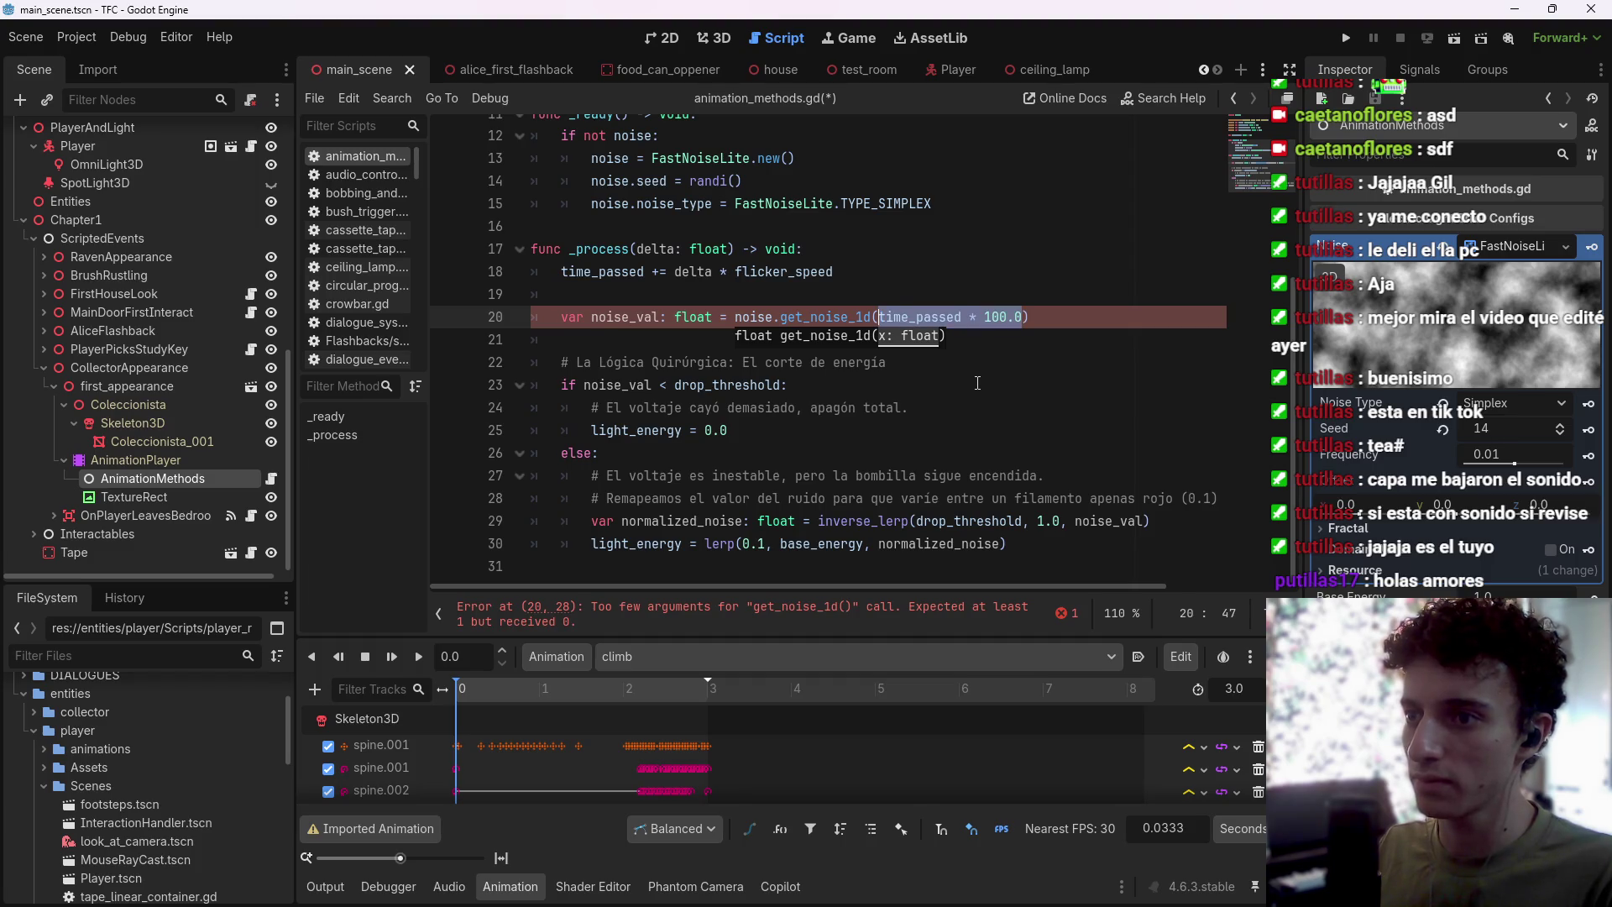
pyautogui.hotkey('ctrl', 's')
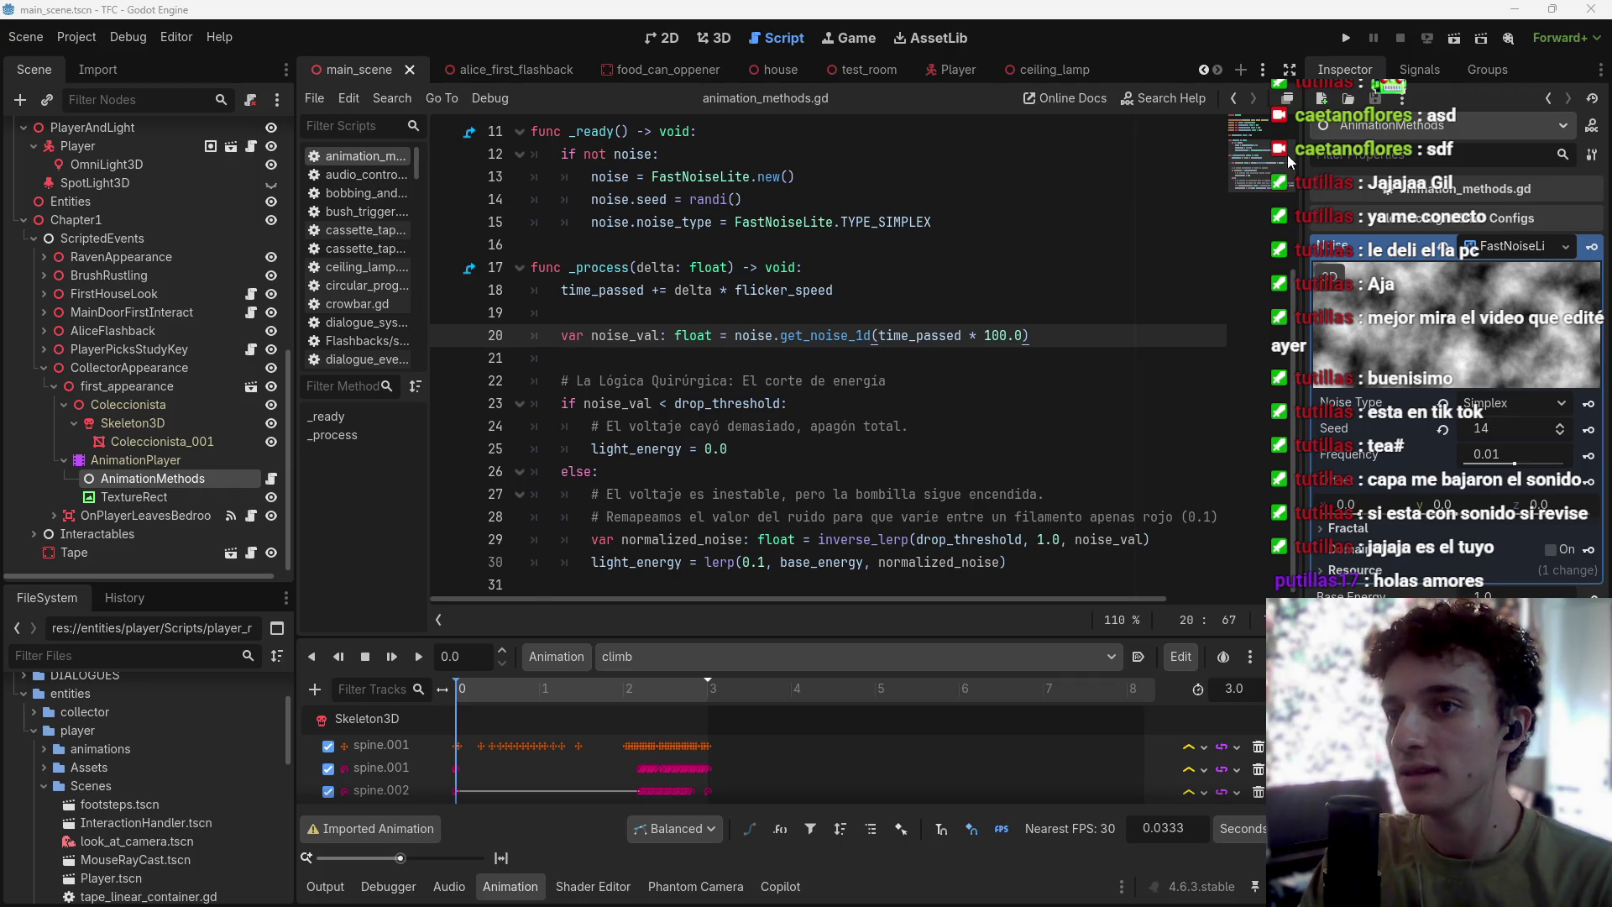
pyautogui.click(1250, 129)
pyautogui.click(874, 221)
pyautogui.click(875, 246)
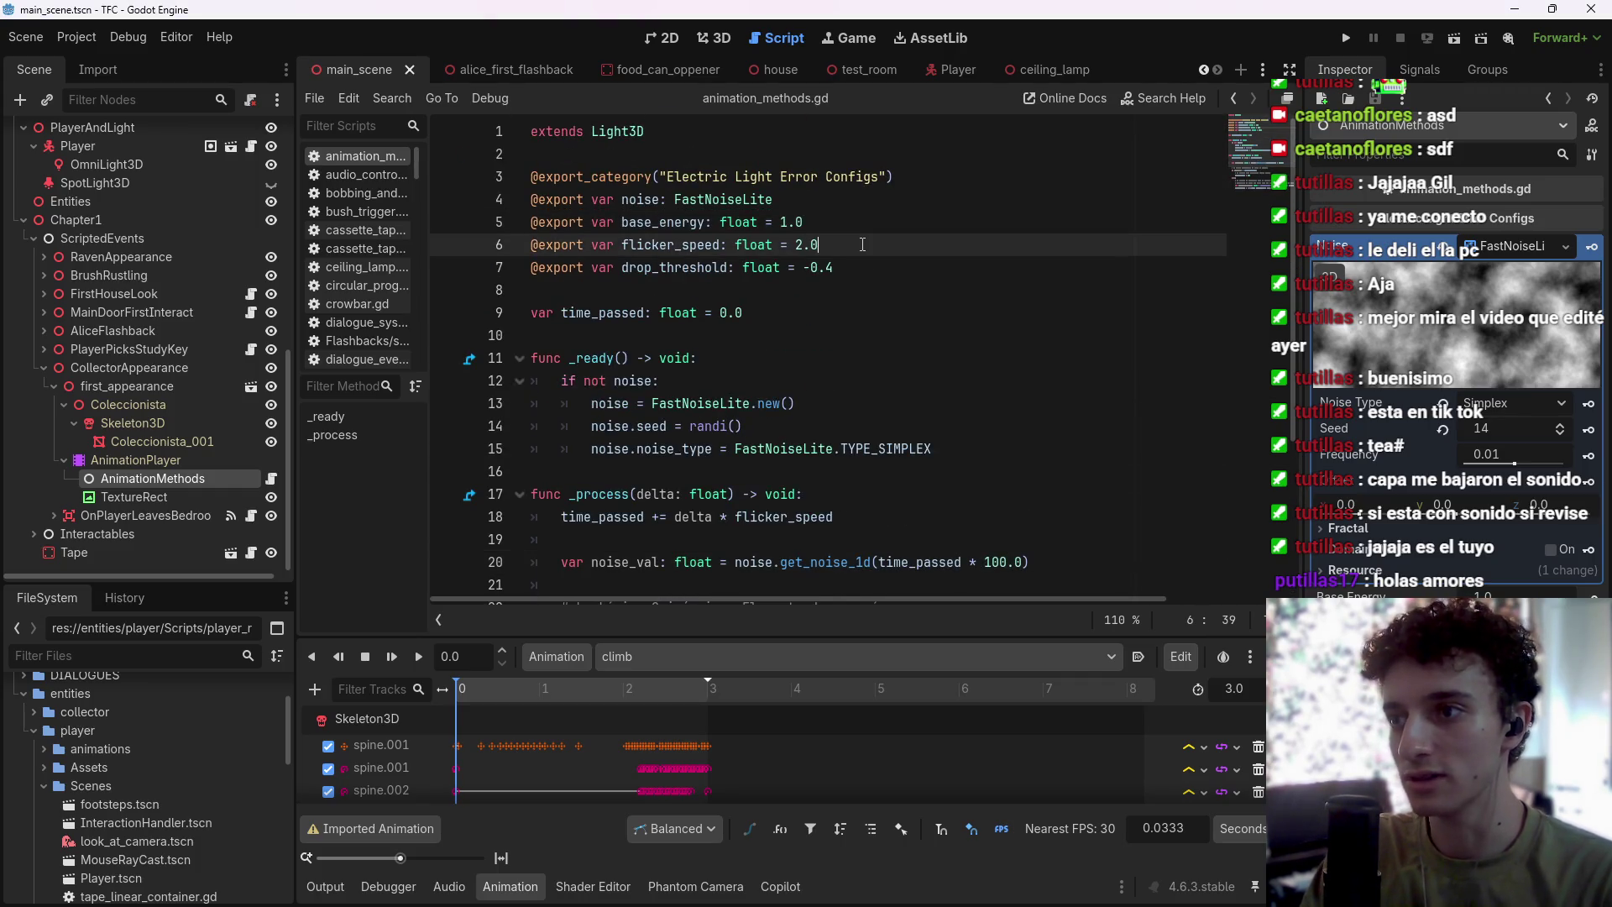
pyautogui.scroll(-4, 850, 362)
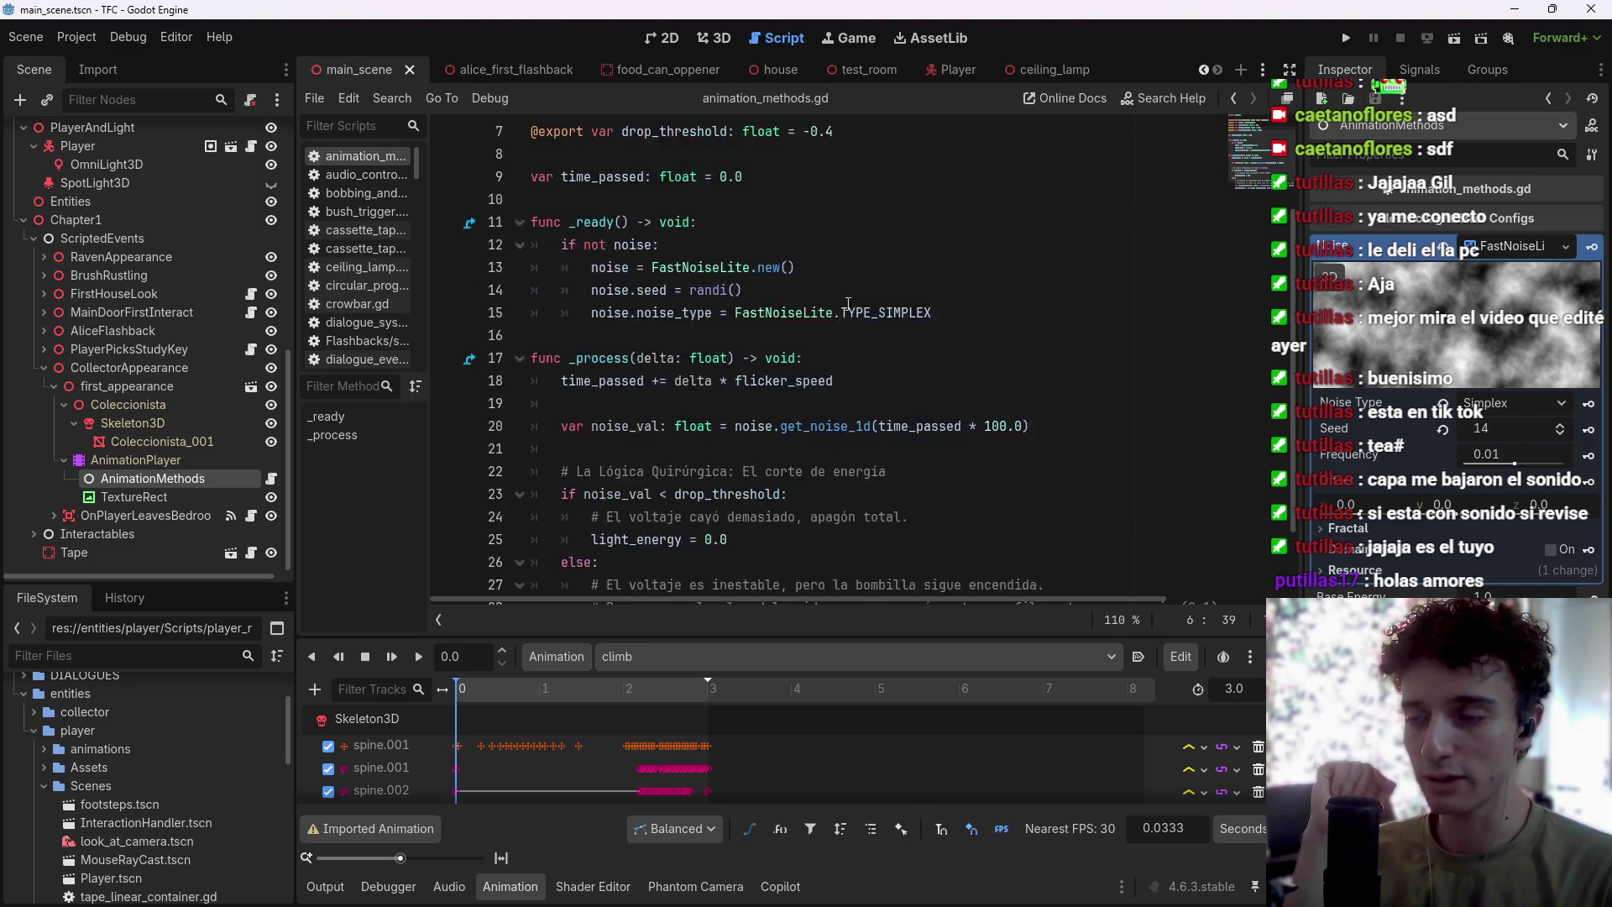
pyautogui.click(1050, 336)
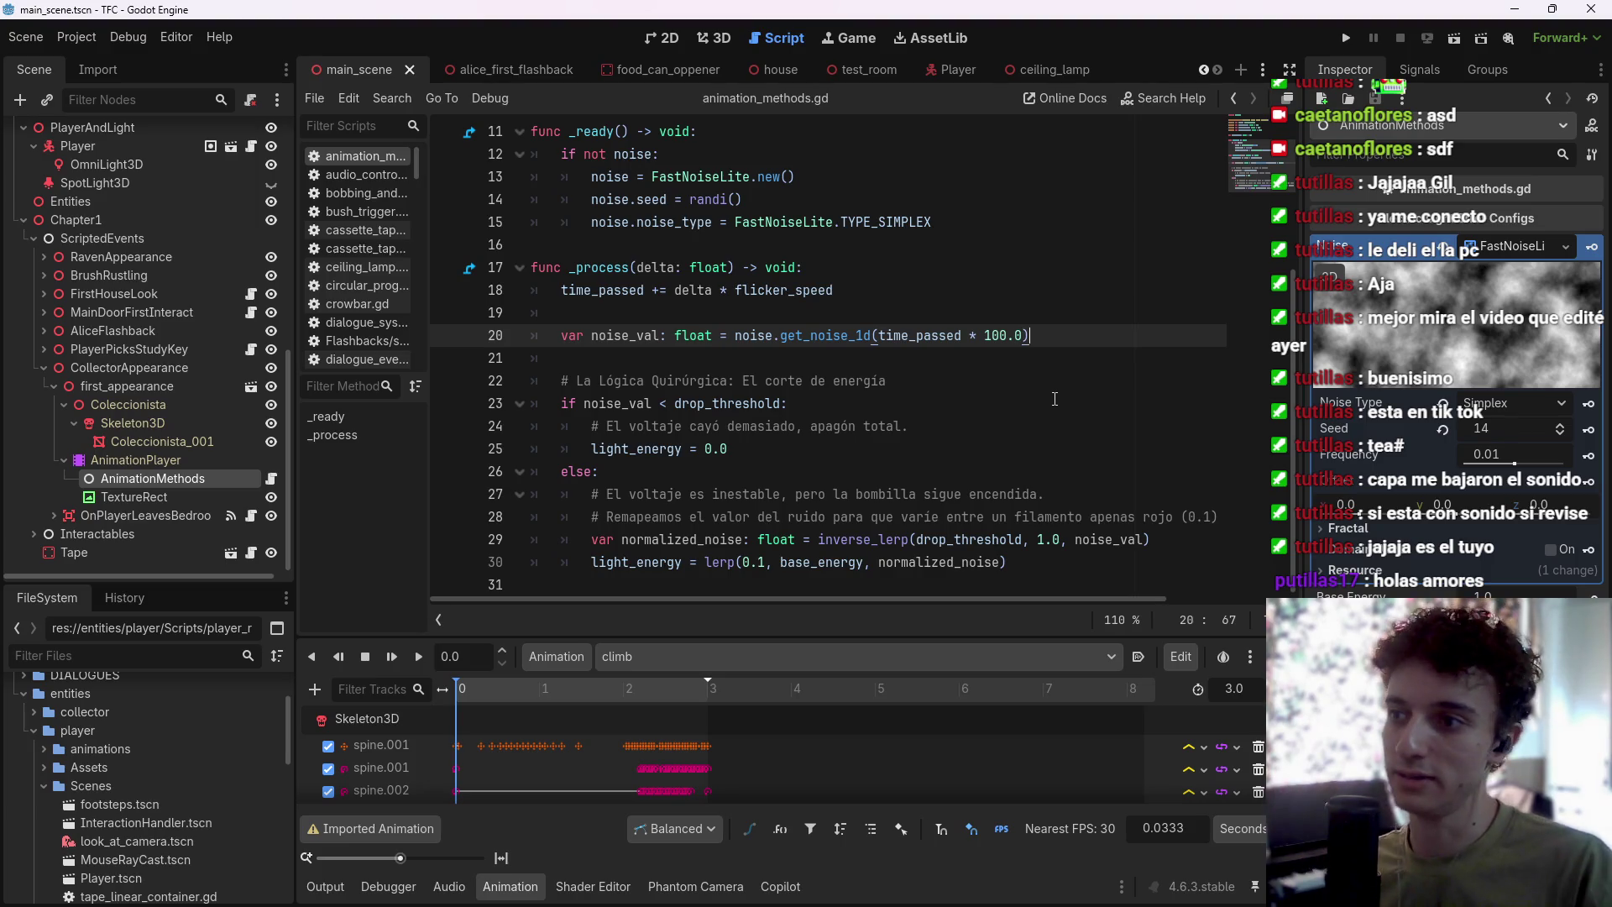
# Delete the La Lógica Quirúrgica and voltage-drop comments around the drop_threshold check, saving.
pyautogui.click(894, 366)
pyautogui.moveTo(888, 380); pyautogui.dragTo(531, 380)
pyautogui.press('BackSpace')
pyautogui.press('BackSpace')
pyautogui.click(703, 403)
pyautogui.press('End')
pyautogui.hotkey('shift', 'Up')
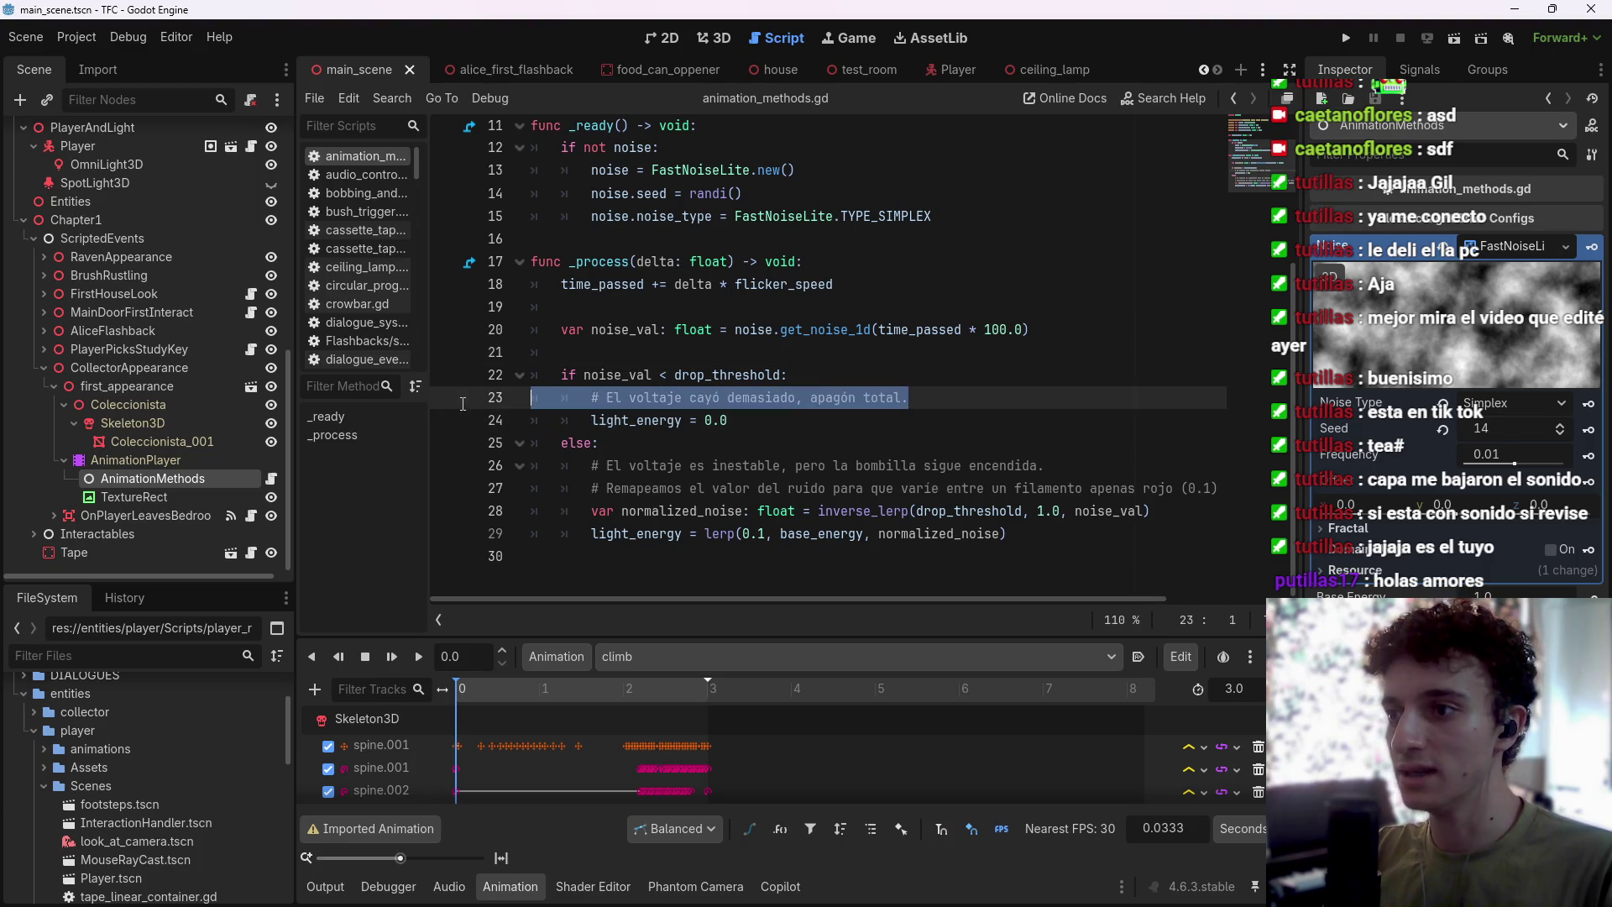
pyautogui.press('BackSpace')
pyautogui.doubleClick(658, 323)
pyautogui.moveTo(785, 375); pyautogui.dragTo(648, 379)
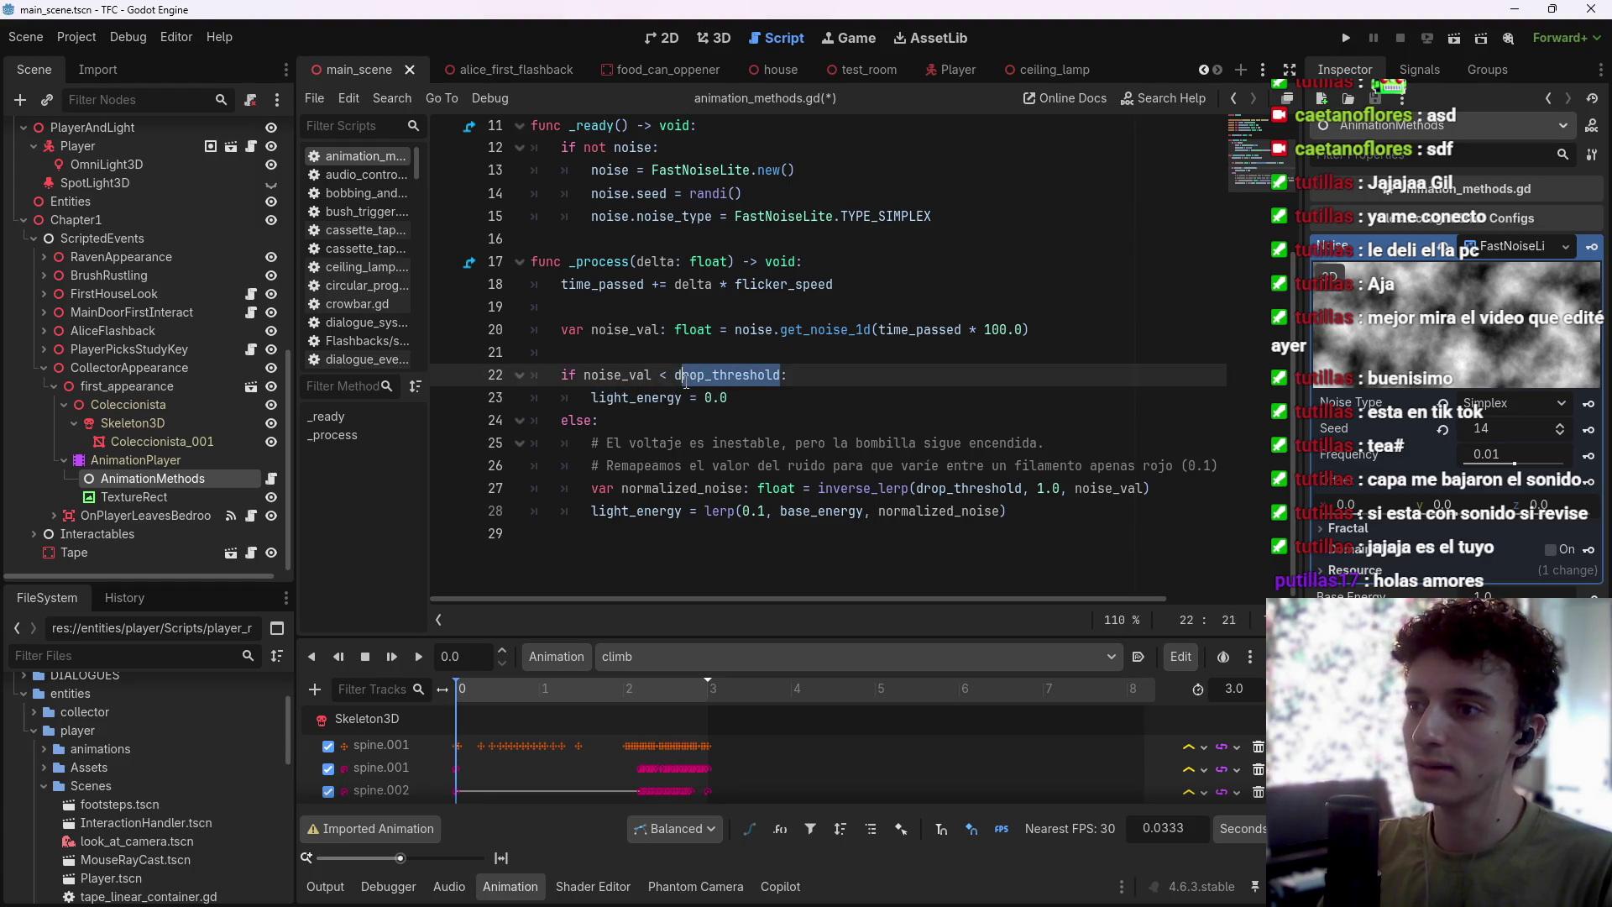
pyautogui.click(766, 400)
pyautogui.hotkey('ctrl', 's')
# Read the light_energy documentation, then return to animation_methods.gd.
pyautogui.moveTo(731, 400); pyautogui.dragTo(586, 404)
pyautogui.click(777, 394)
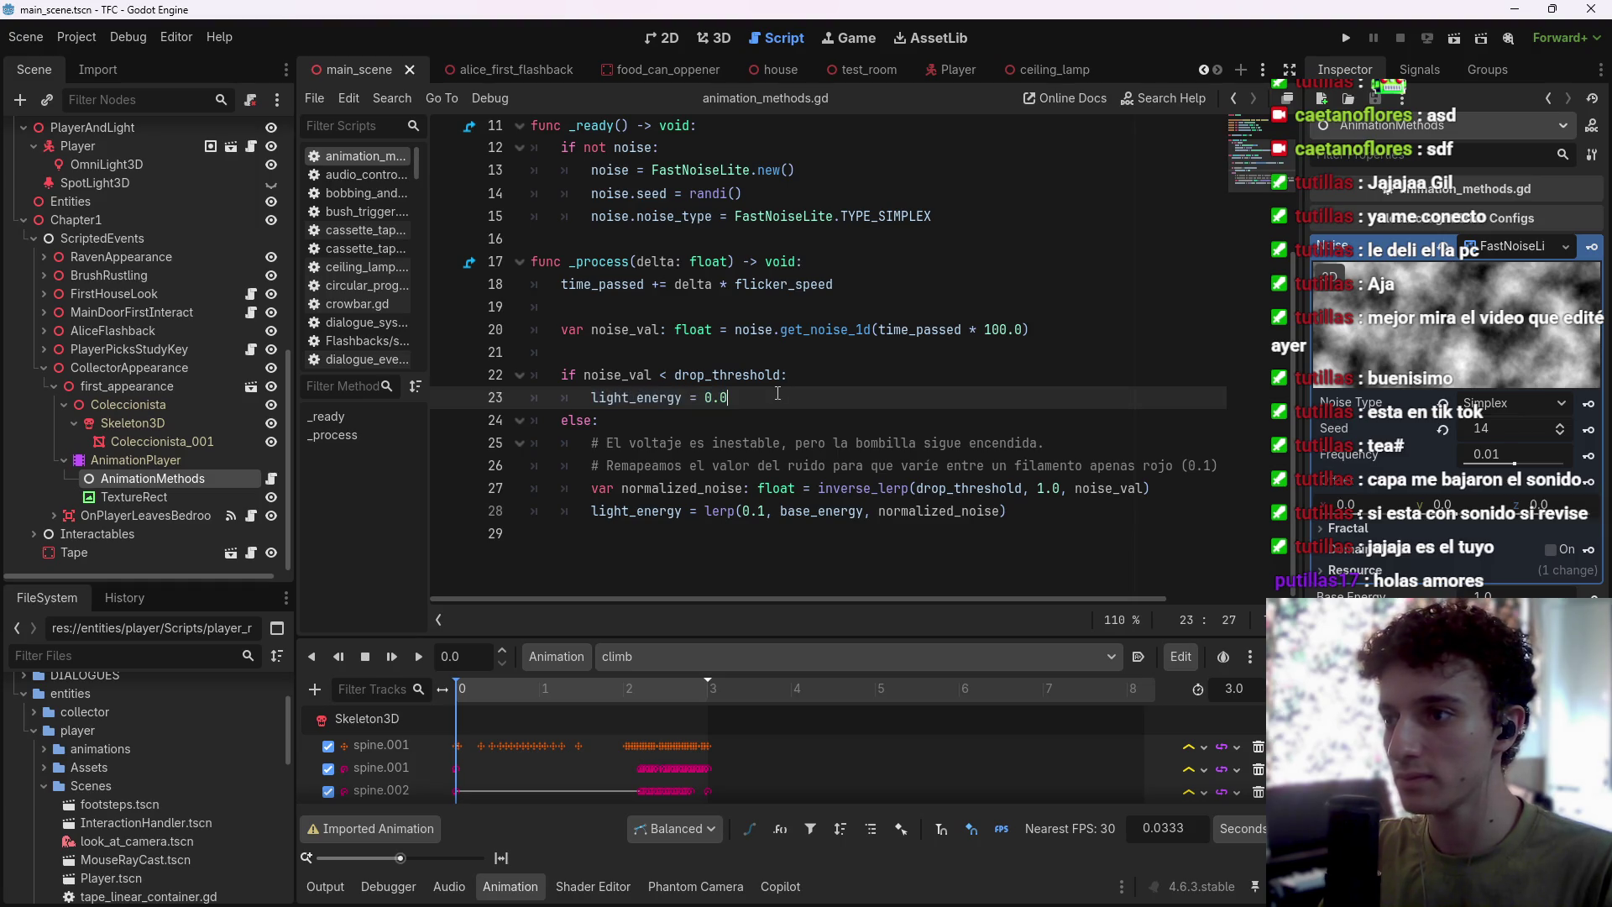
pyautogui.keyDown('ctrl'); pyautogui.click(637, 400); pyautogui.keyUp('ctrl')
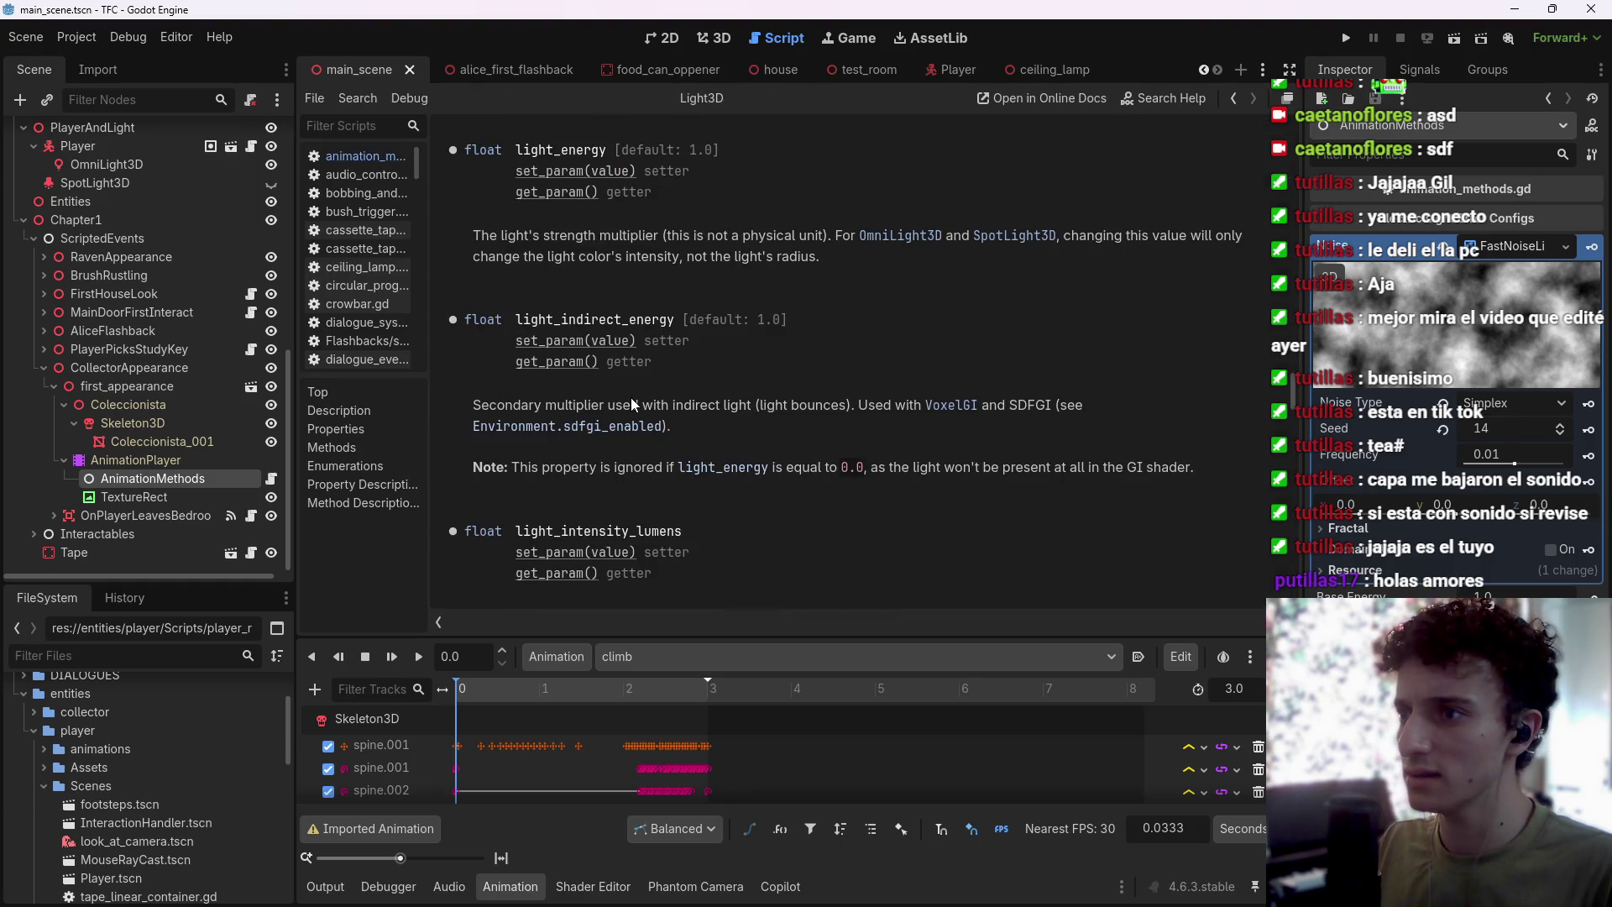
pyautogui.scroll(3, 655, 416)
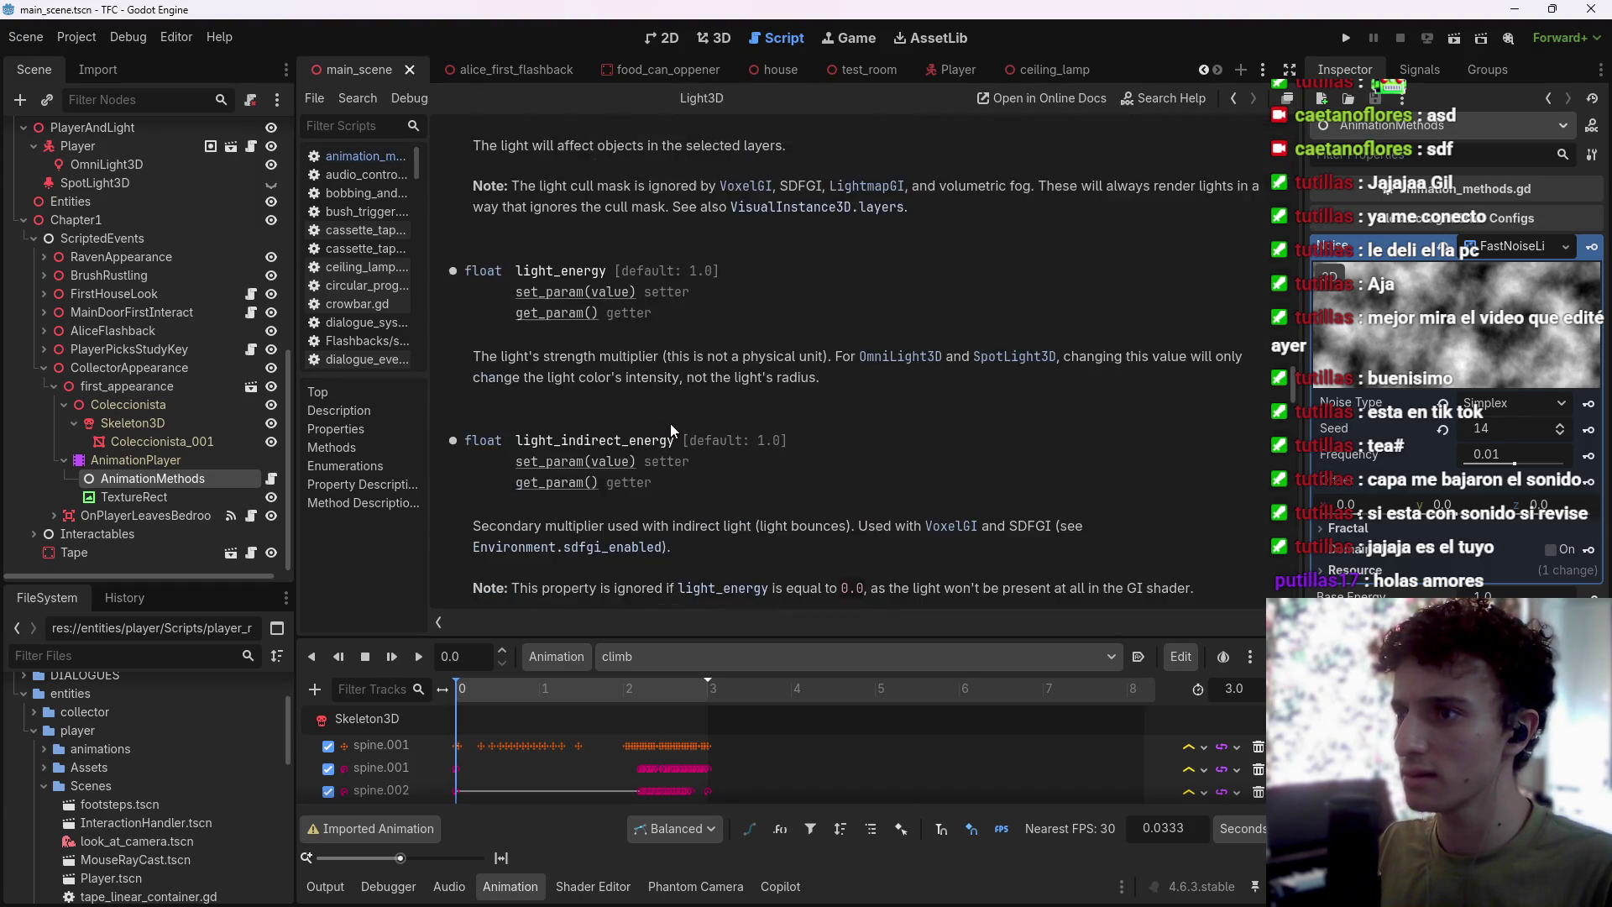
pyautogui.click(1228, 103)
pyautogui.scroll(3, 887, 371)
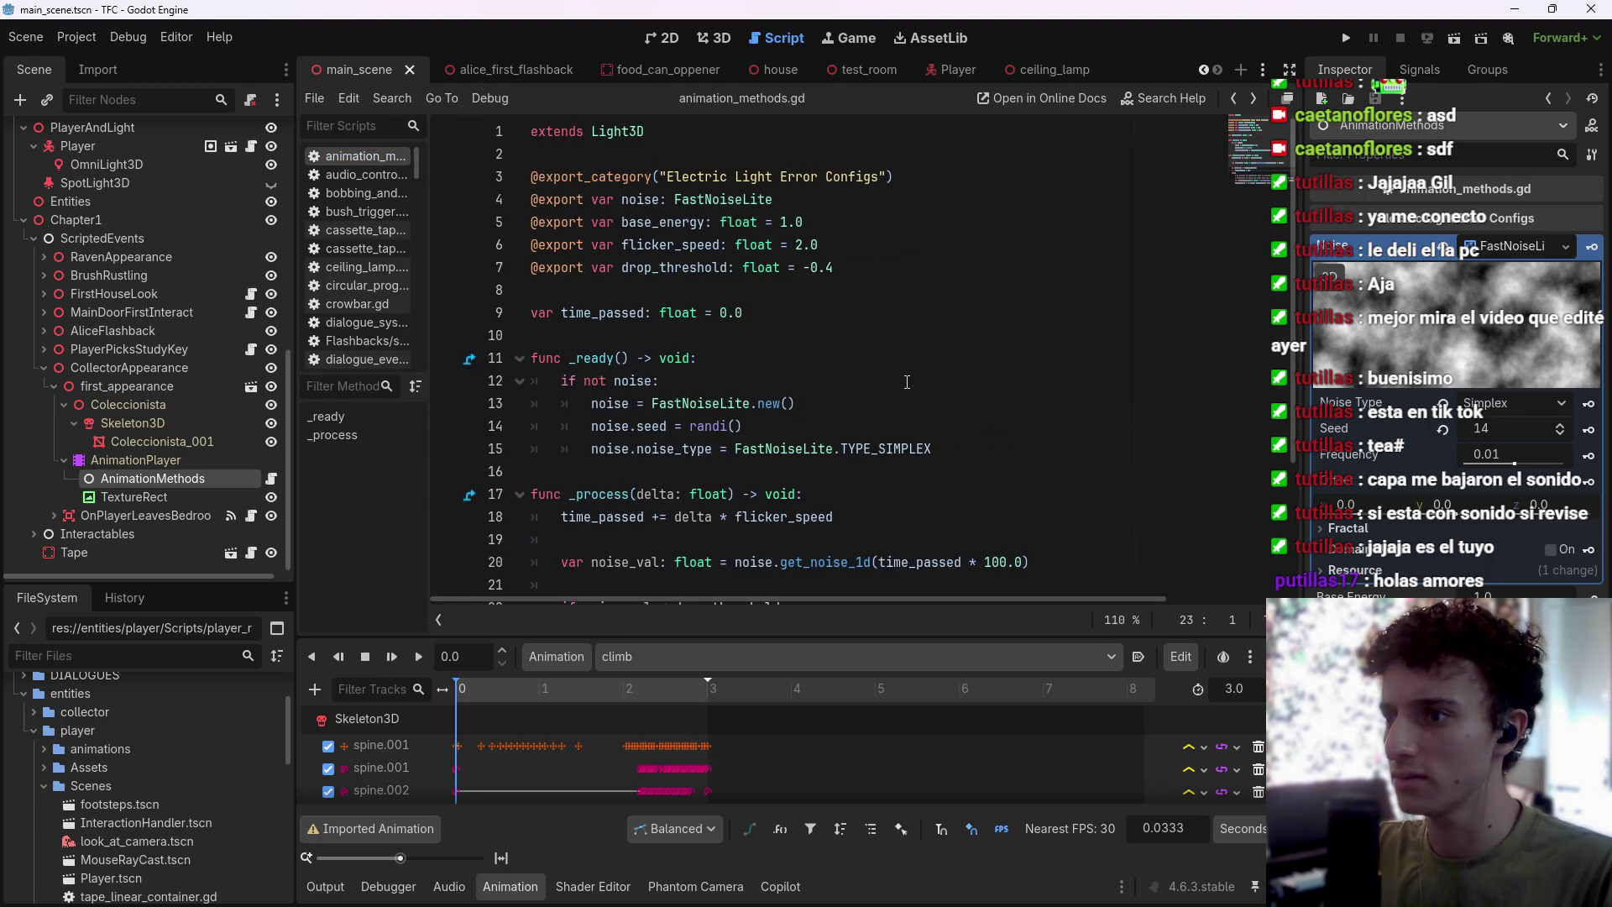
pyautogui.scroll(-3, 898, 395)
# Insert a blank line after the drop_threshold export on line 7.
pyautogui.moveTo(755, 453); pyautogui.dragTo(590, 449)
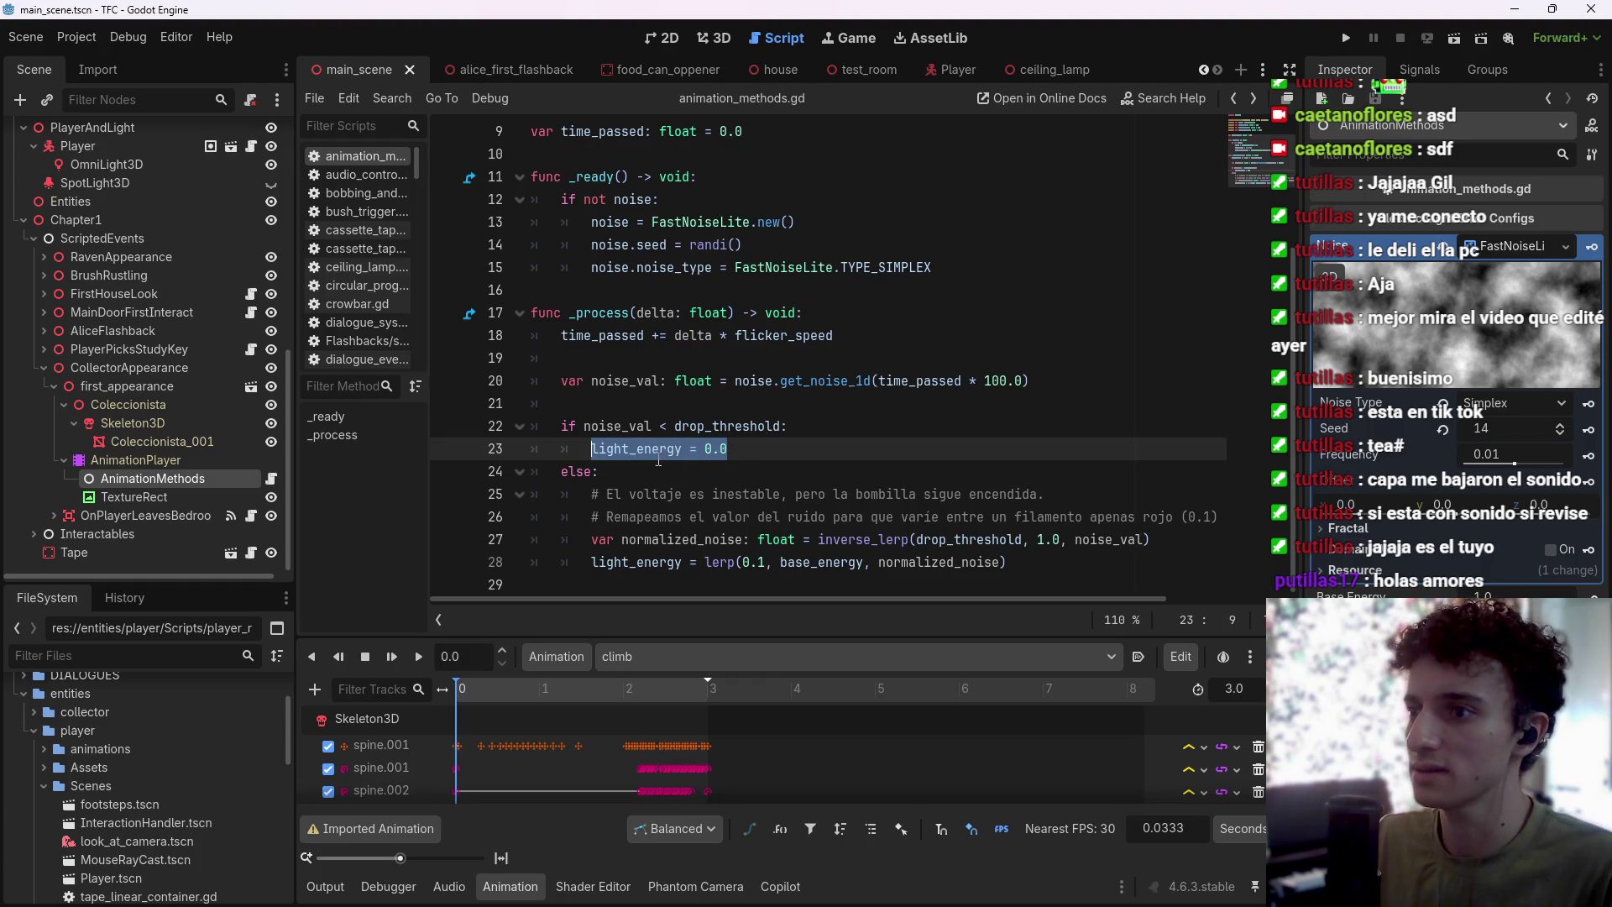
pyautogui.scroll(3, 841, 464)
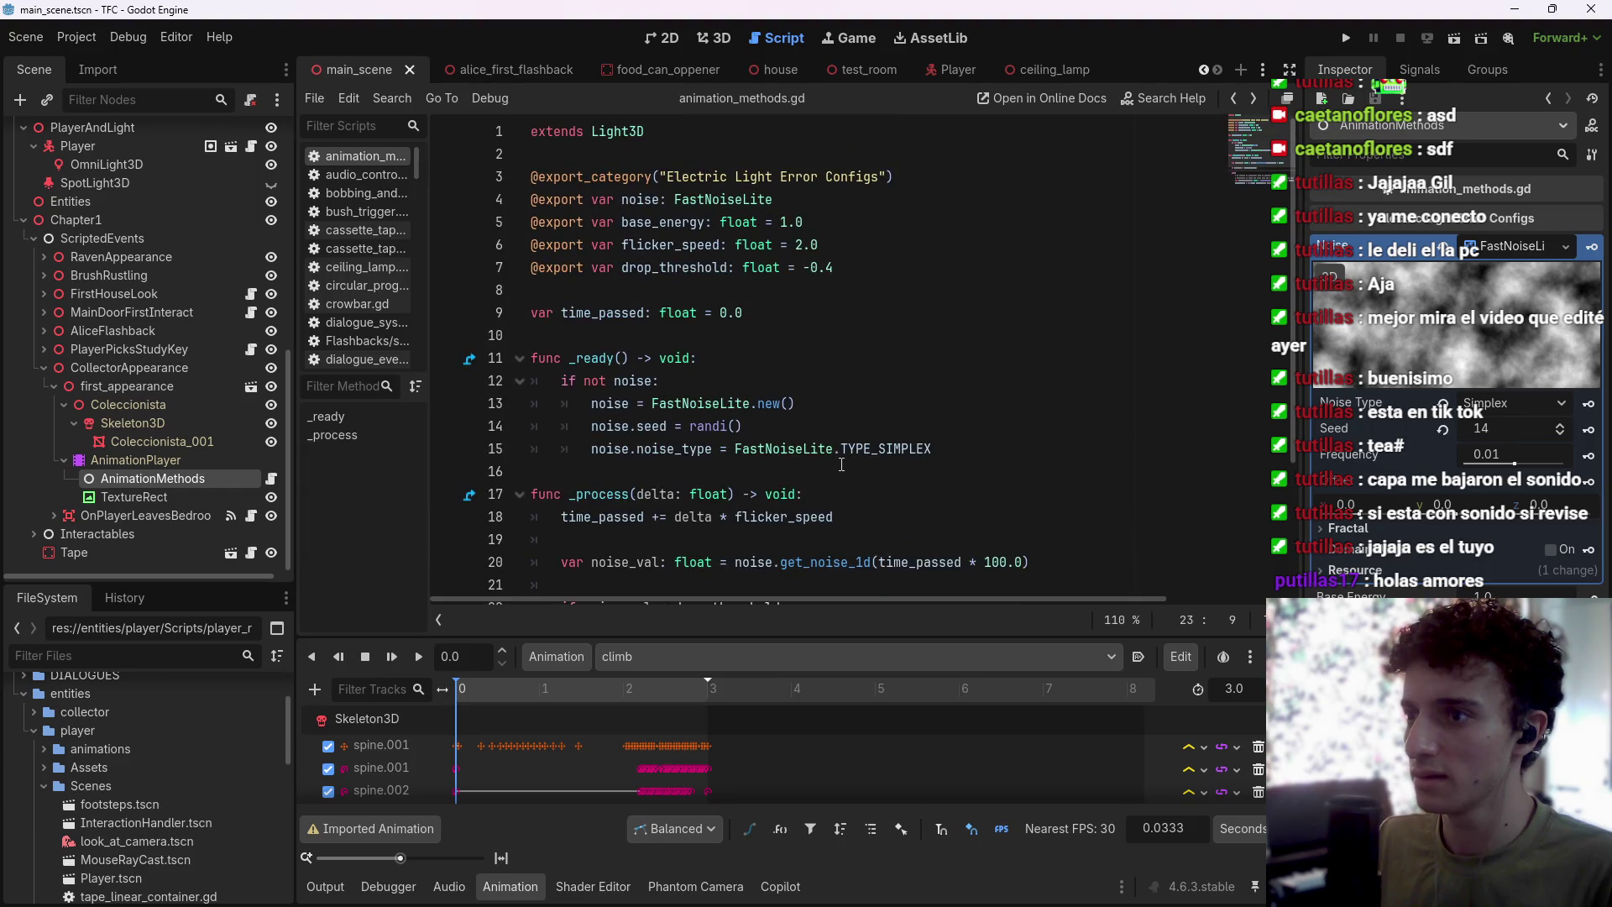
pyautogui.press('BackSpace')
pyautogui.hotkey('ctrl', 'z')
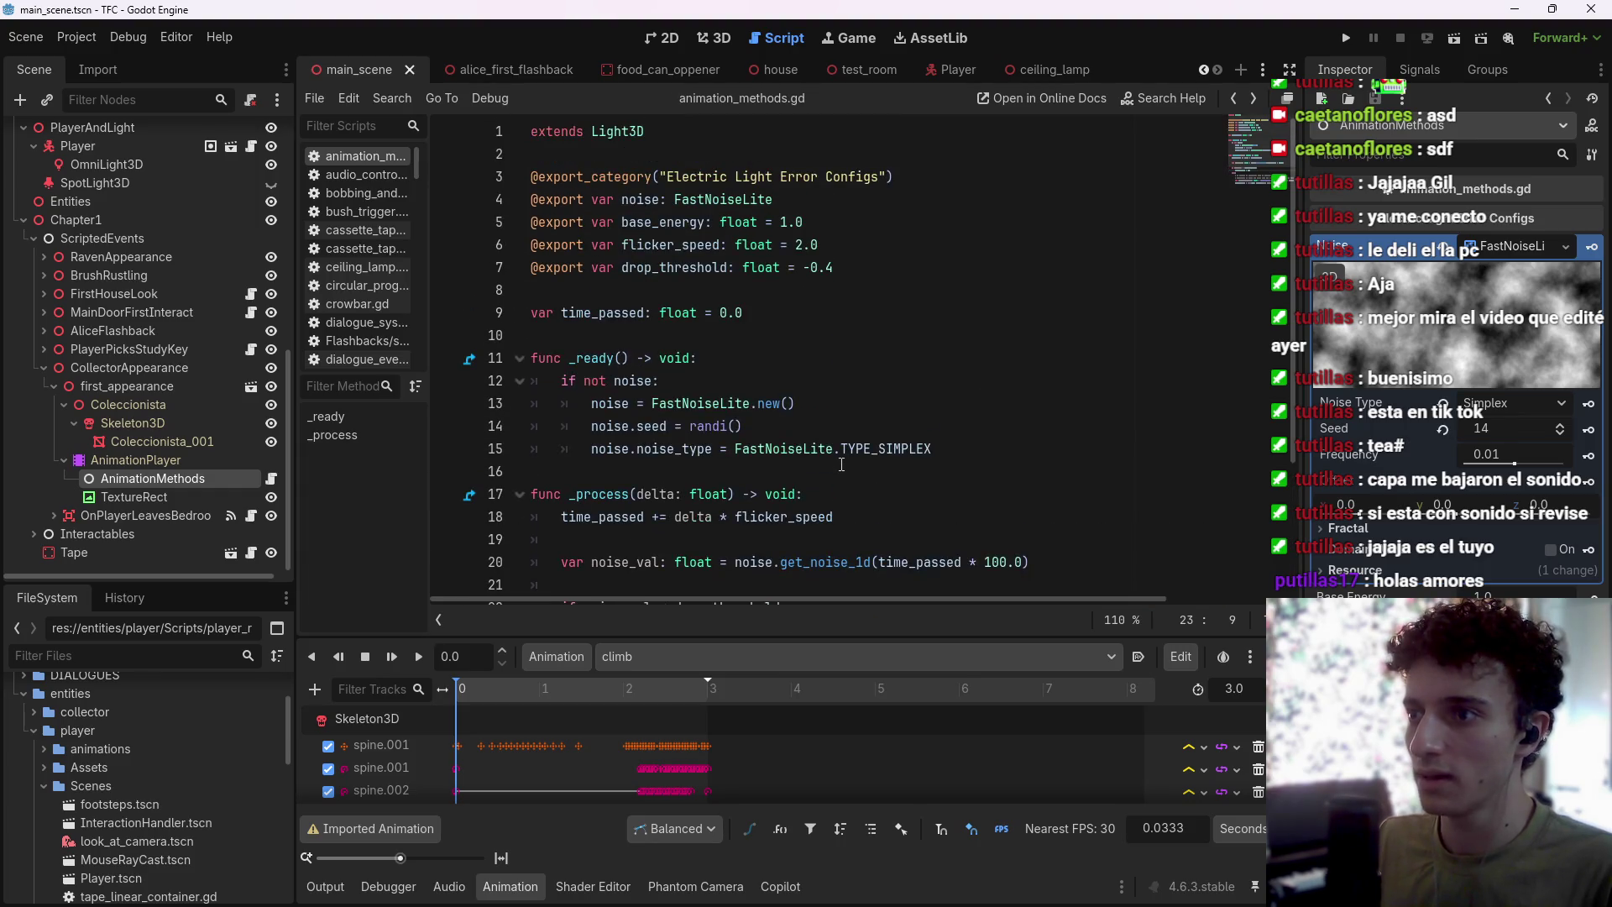
pyautogui.click(882, 261)
pyautogui.press('Return')
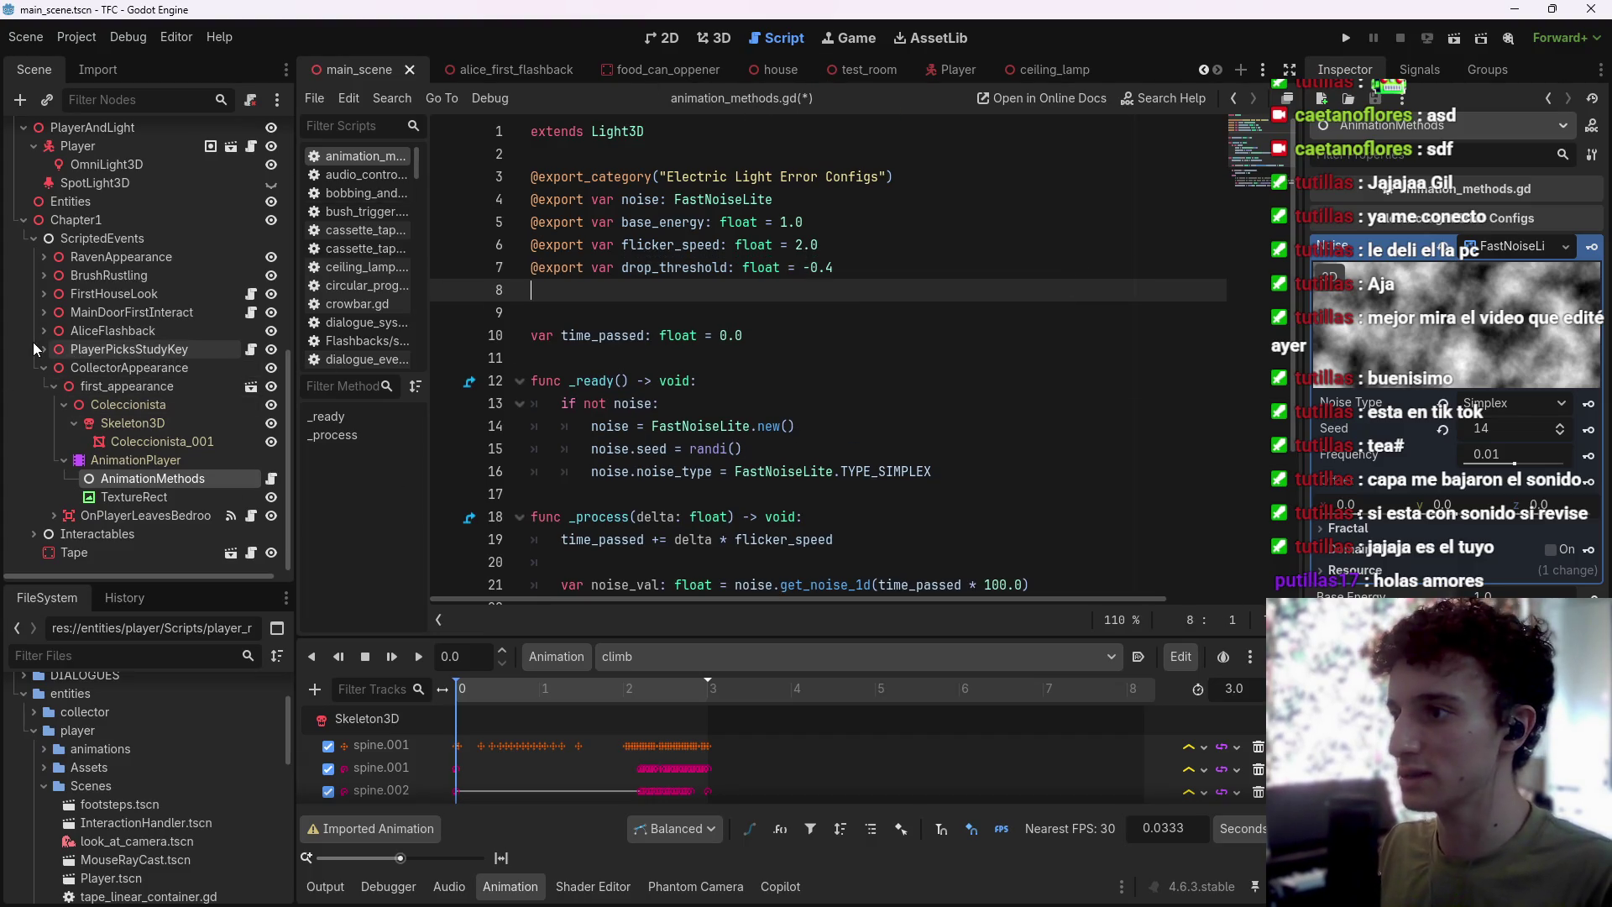
# Drag the ceiling lamp's Lights node into animation_methods.gd as an exported variable on line 8.
pyautogui.click(716, 40)
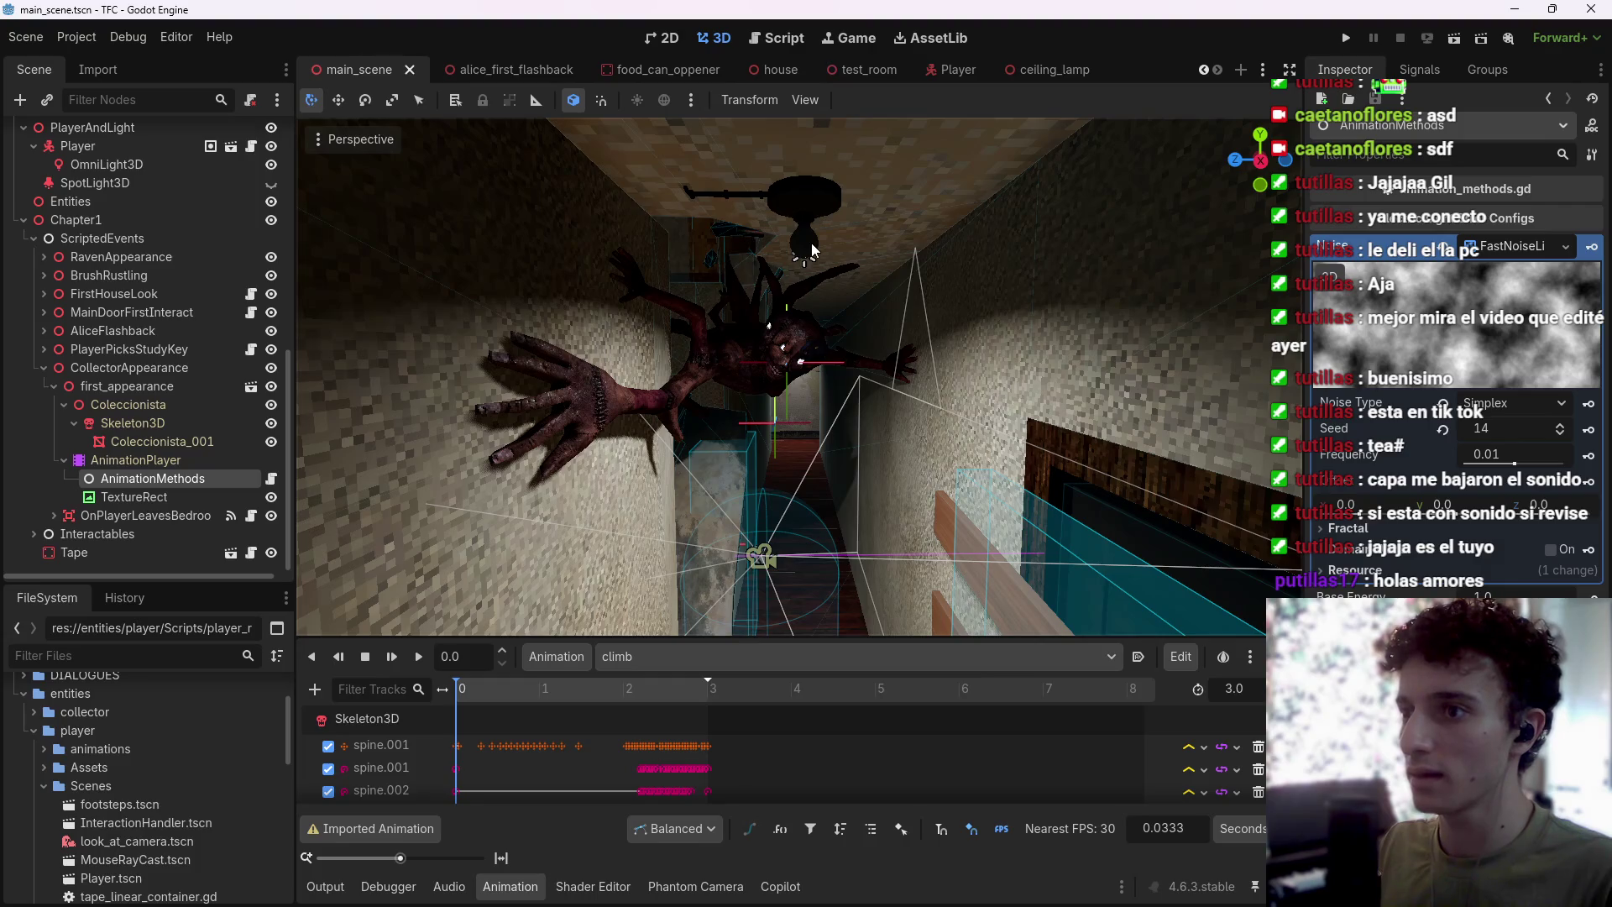
pyautogui.click(805, 252)
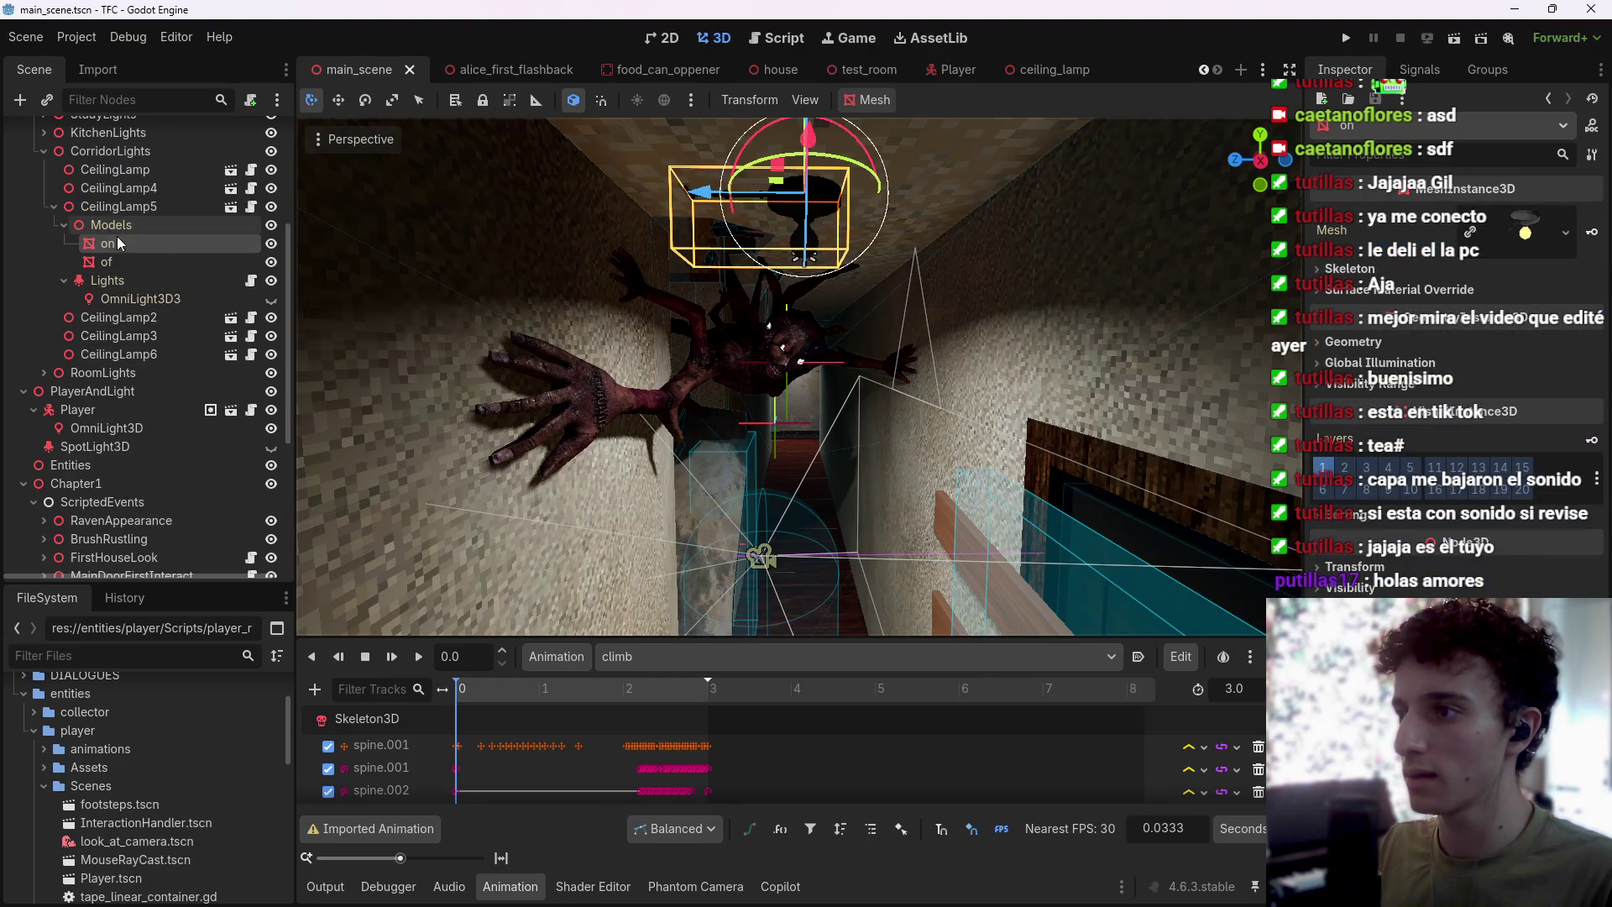
pyautogui.click(116, 280)
pyautogui.scroll(-5, 117, 285)
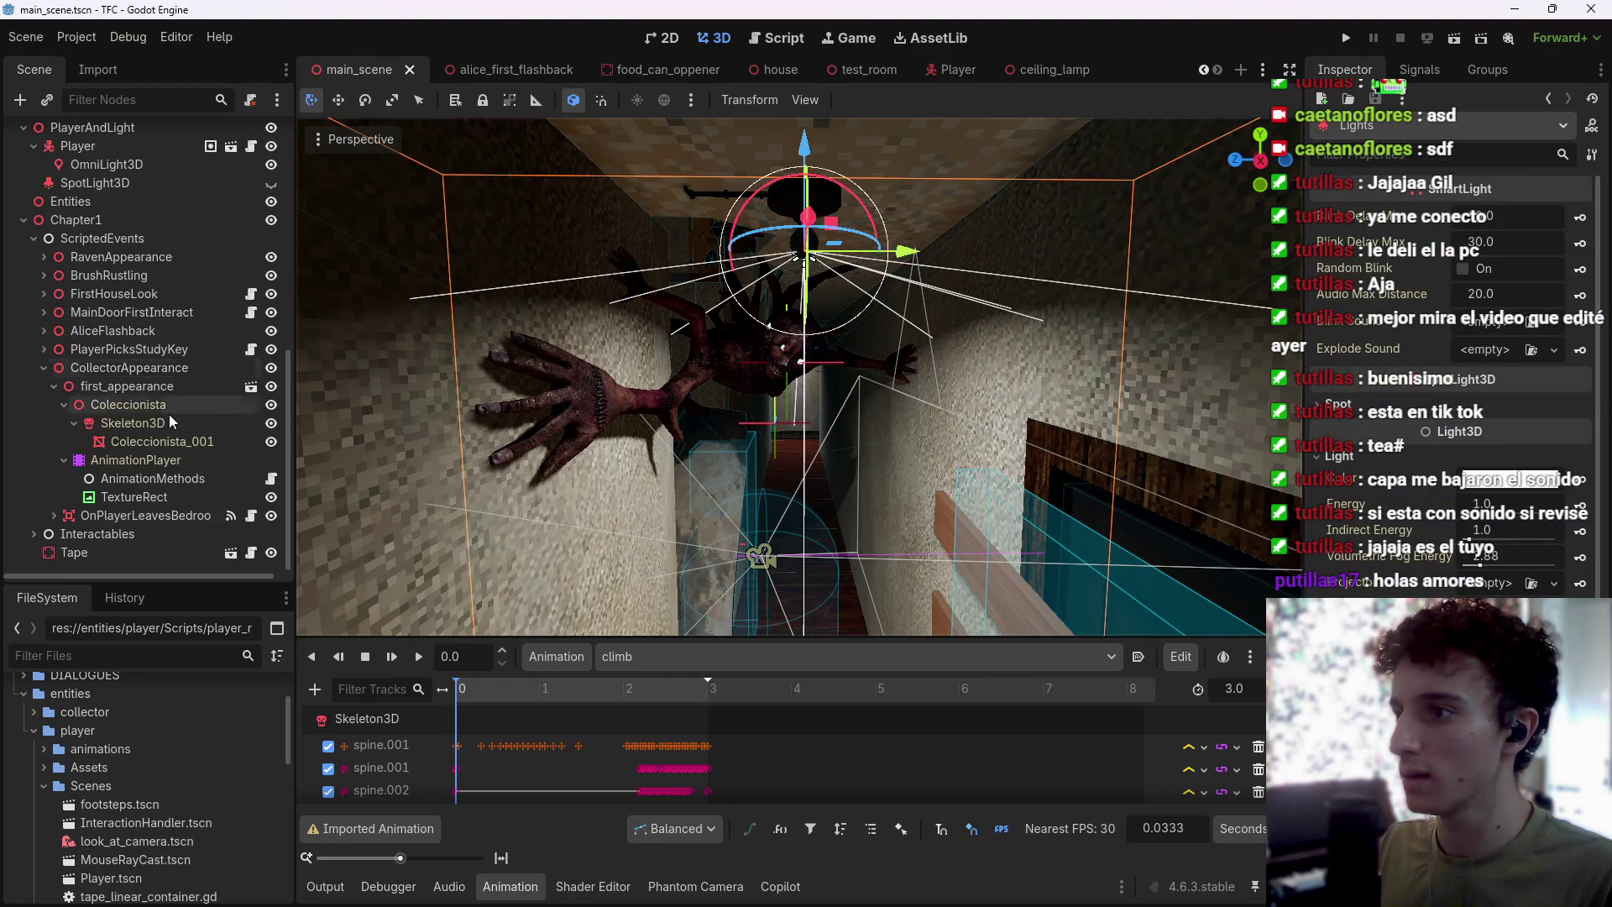
pyautogui.click(153, 478)
pyautogui.click(271, 478)
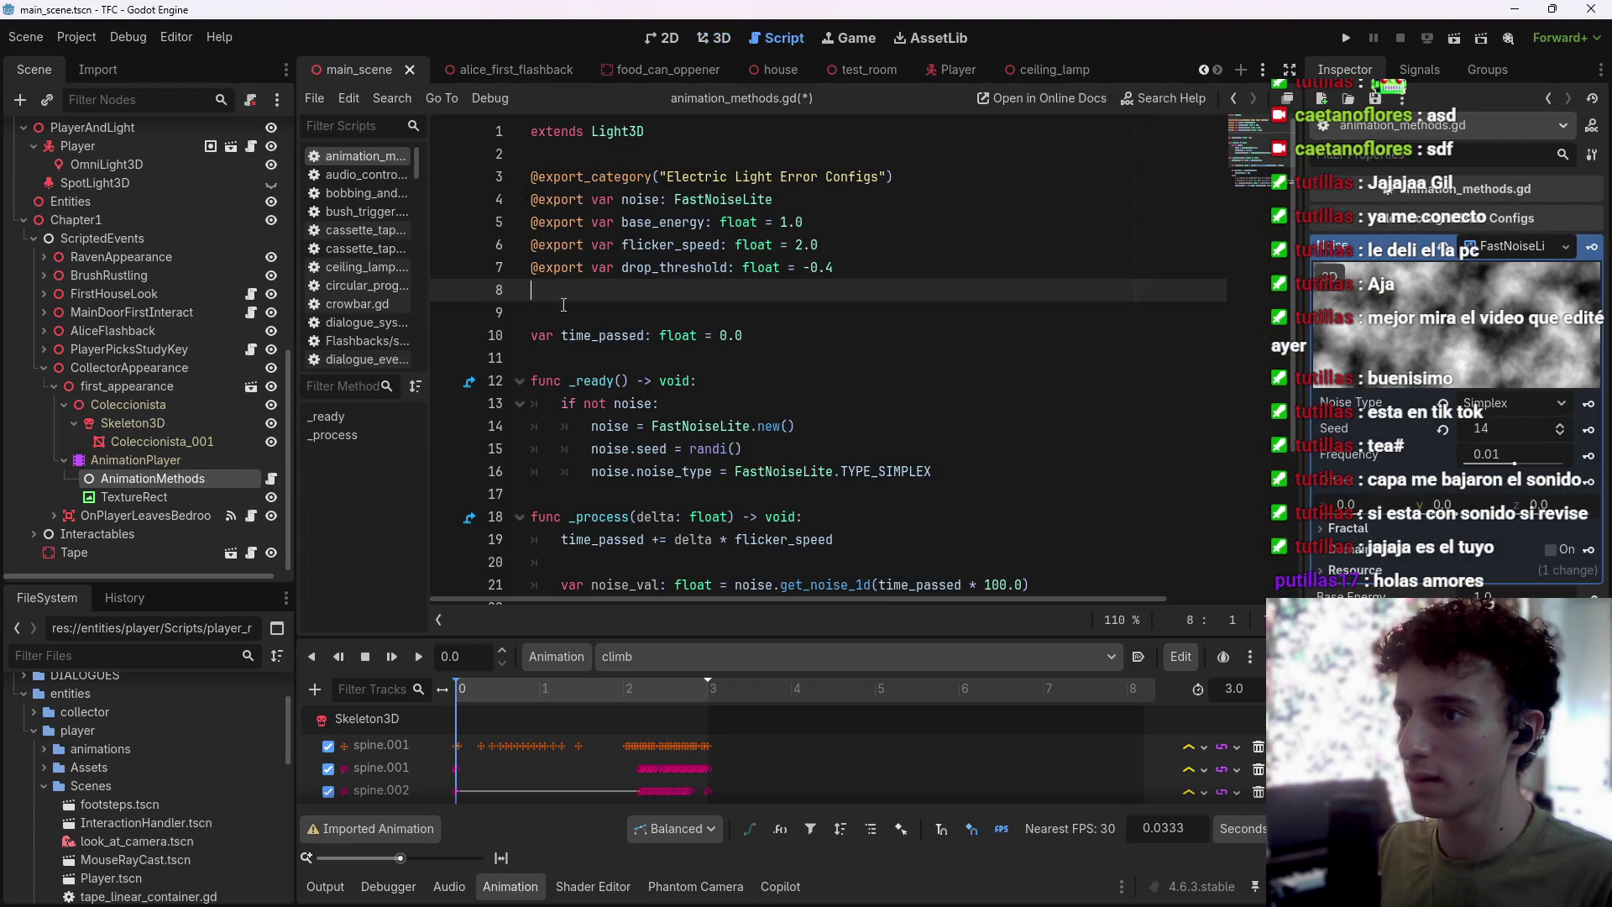
pyautogui.scroll(7, 152, 365)
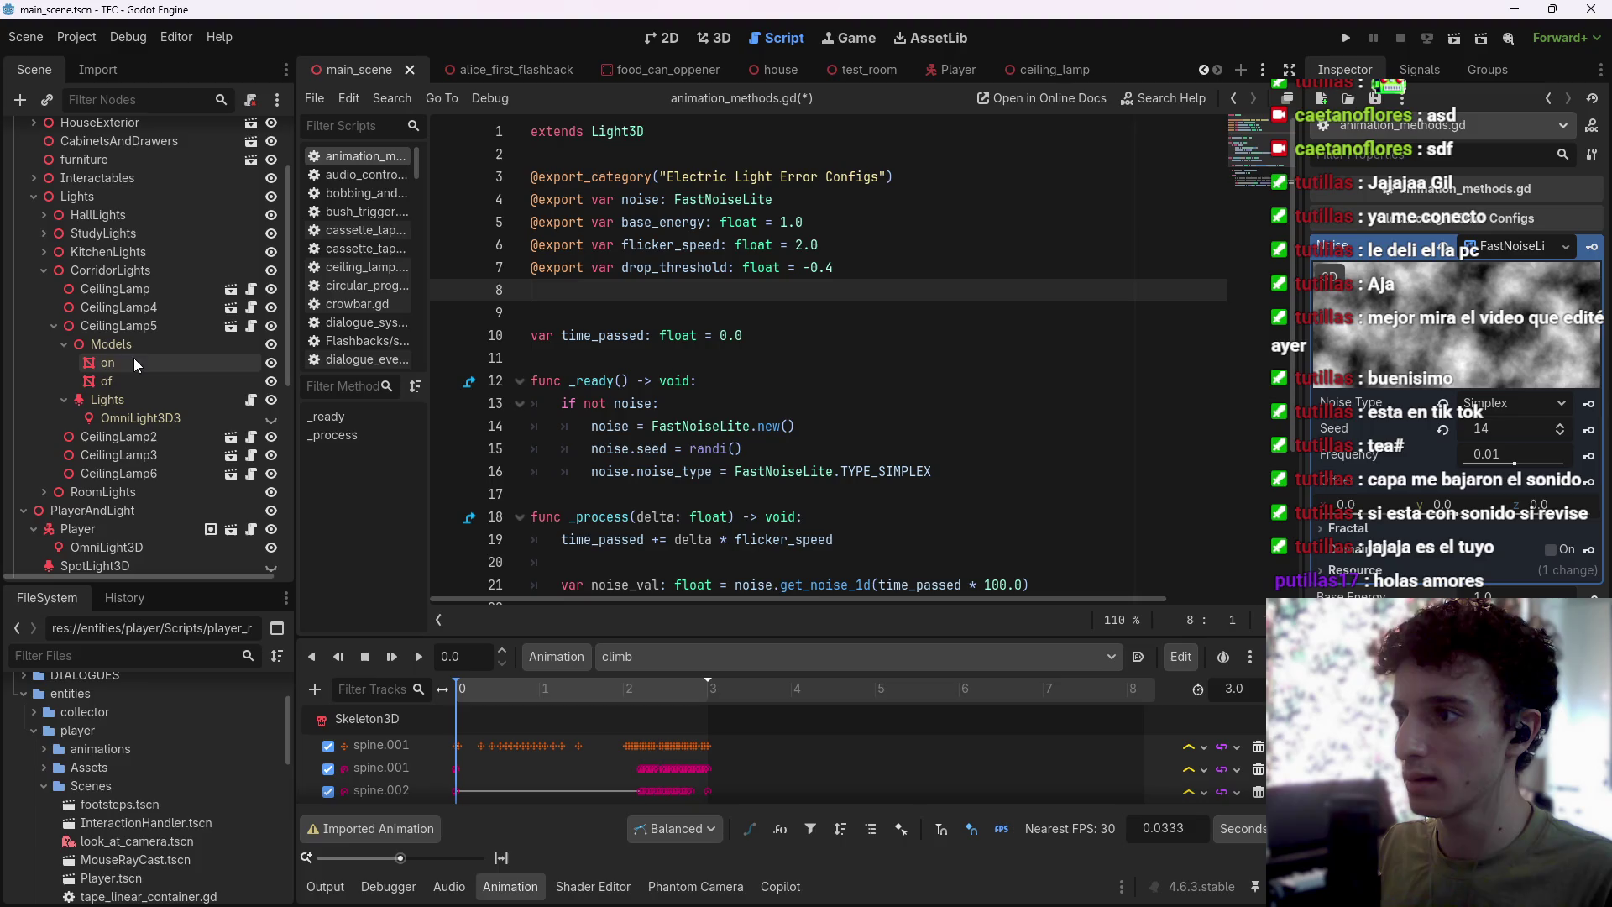
pyautogui.moveTo(118, 403)
pyautogui.mouseDown()
pyautogui.moveTo(641, 304)
pyautogui.moveTo(676, 313)
pyautogui.mouseUp()
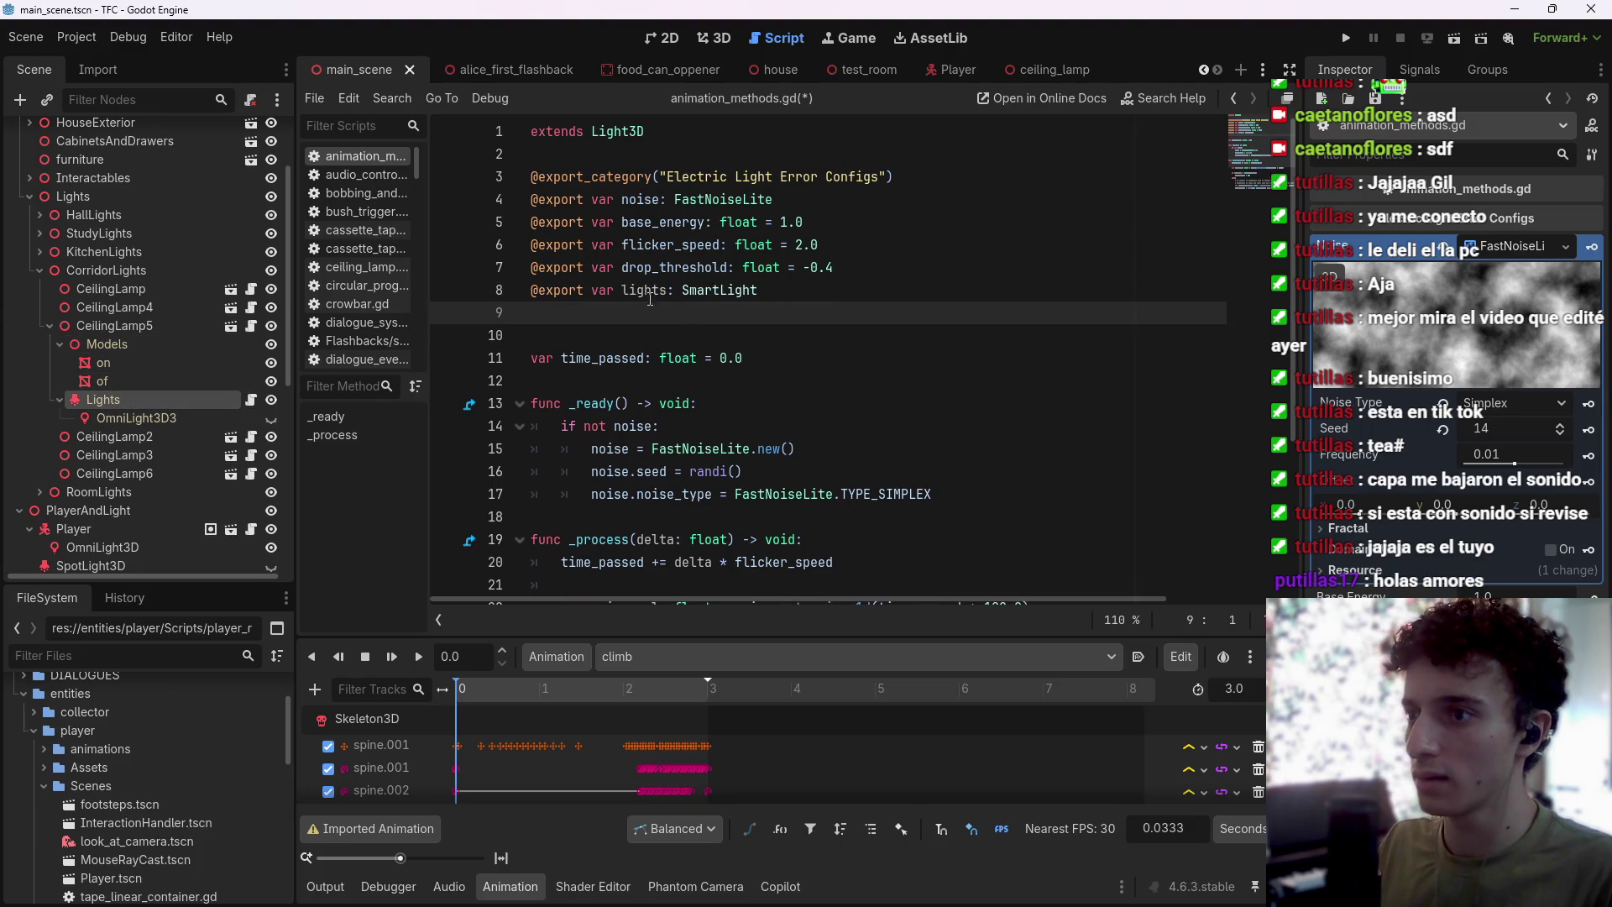
# Rename the exported variable to light and save.
pyautogui.click(663, 290)
pyautogui.press('BackSpace')
pyautogui.hotkey('ctrl', 's')
pyautogui.scroll(-7, 140, 462)
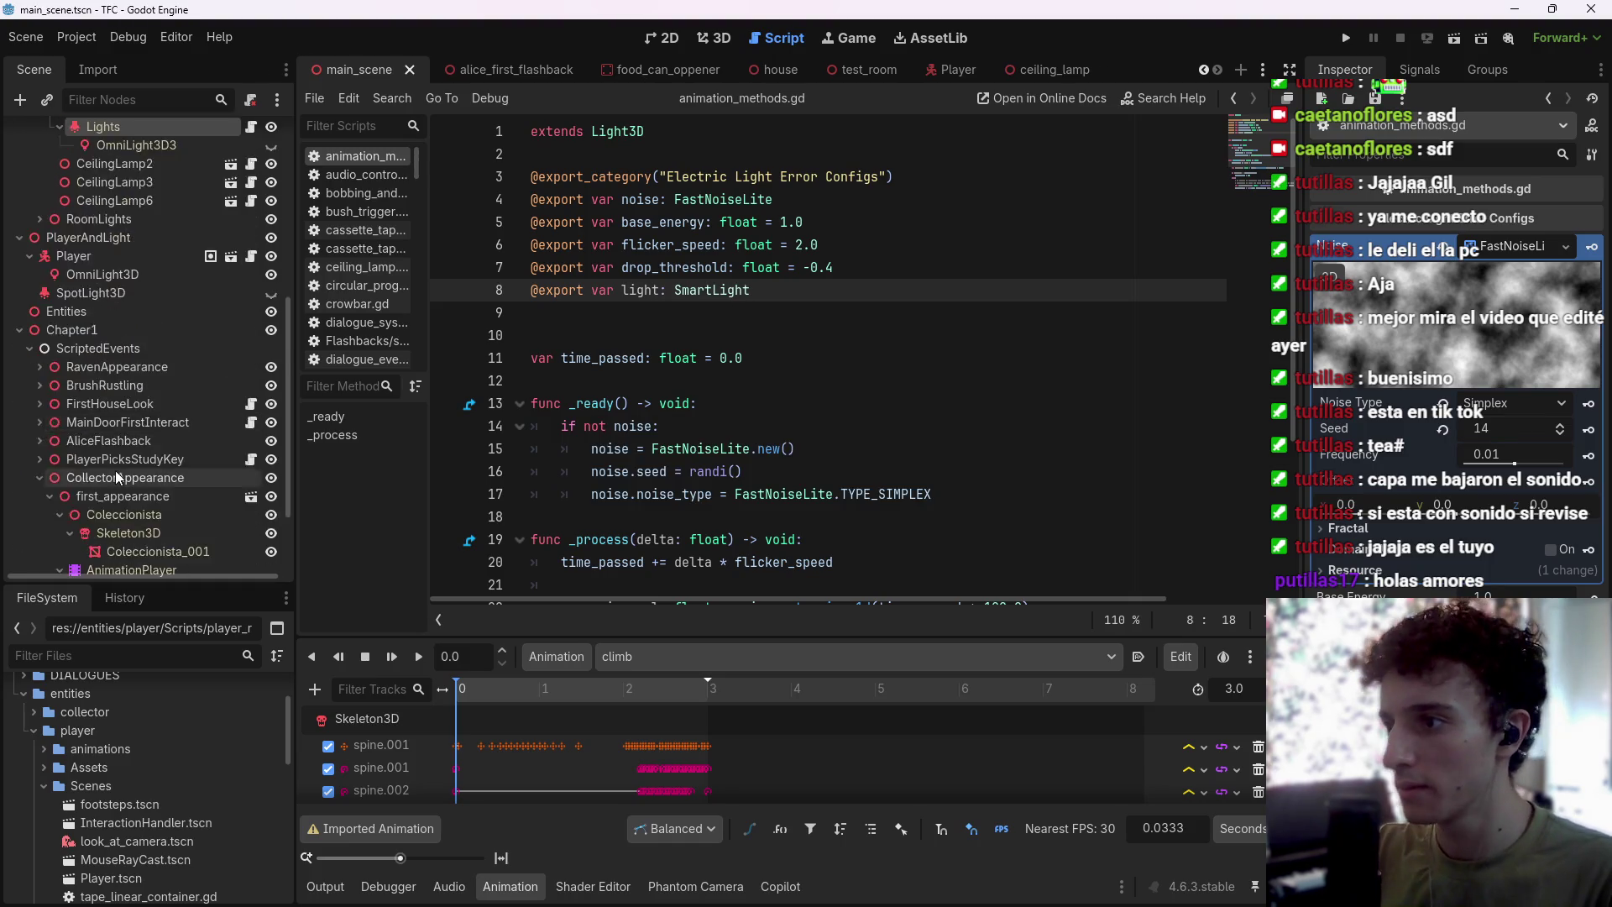
pyautogui.click(248, 478)
pyautogui.scroll(-3, 809, 458)
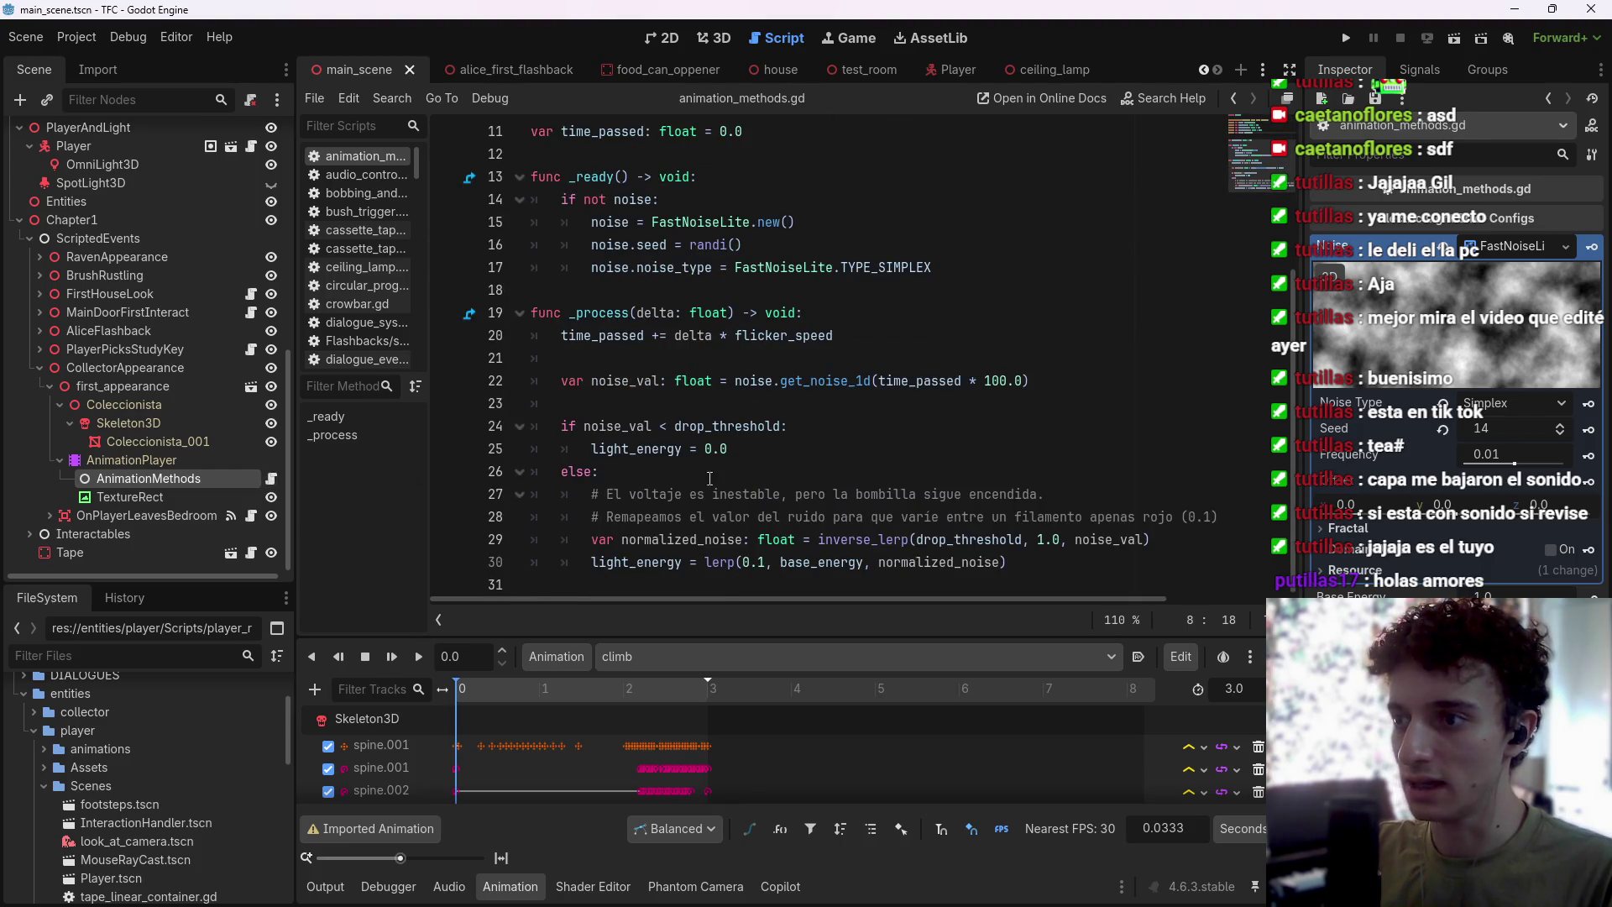
# Replace line 25's light-off assignment with light.light_energy = 0.0 and save.
pyautogui.moveTo(748, 454); pyautogui.dragTo(583, 450)
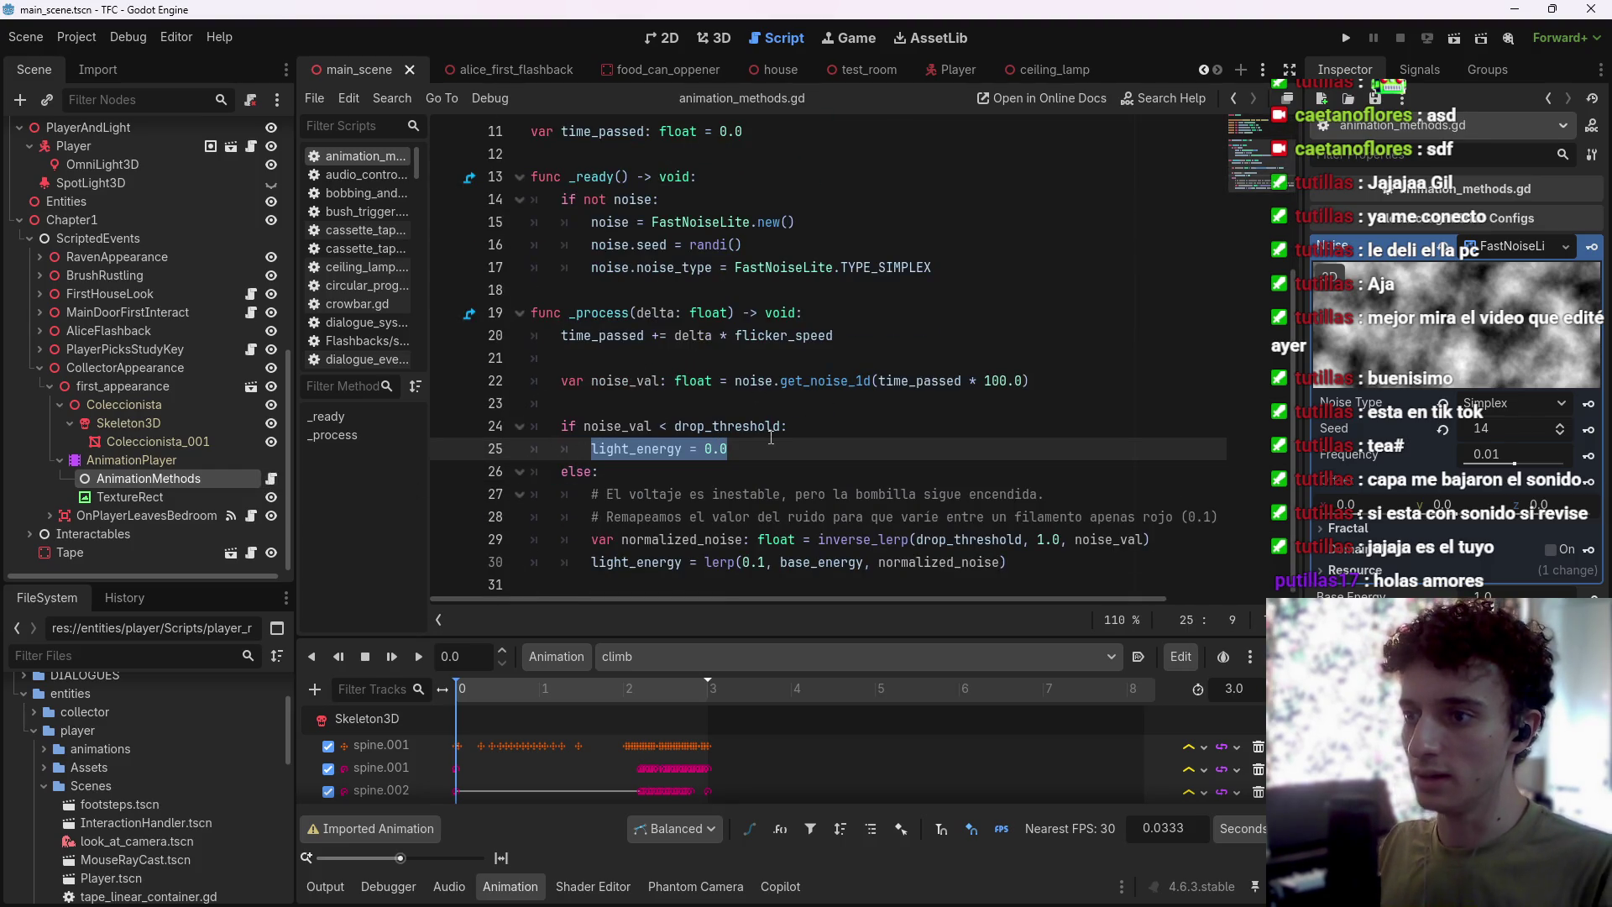
pyautogui.press('BackSpace')
pyautogui.write('sm')
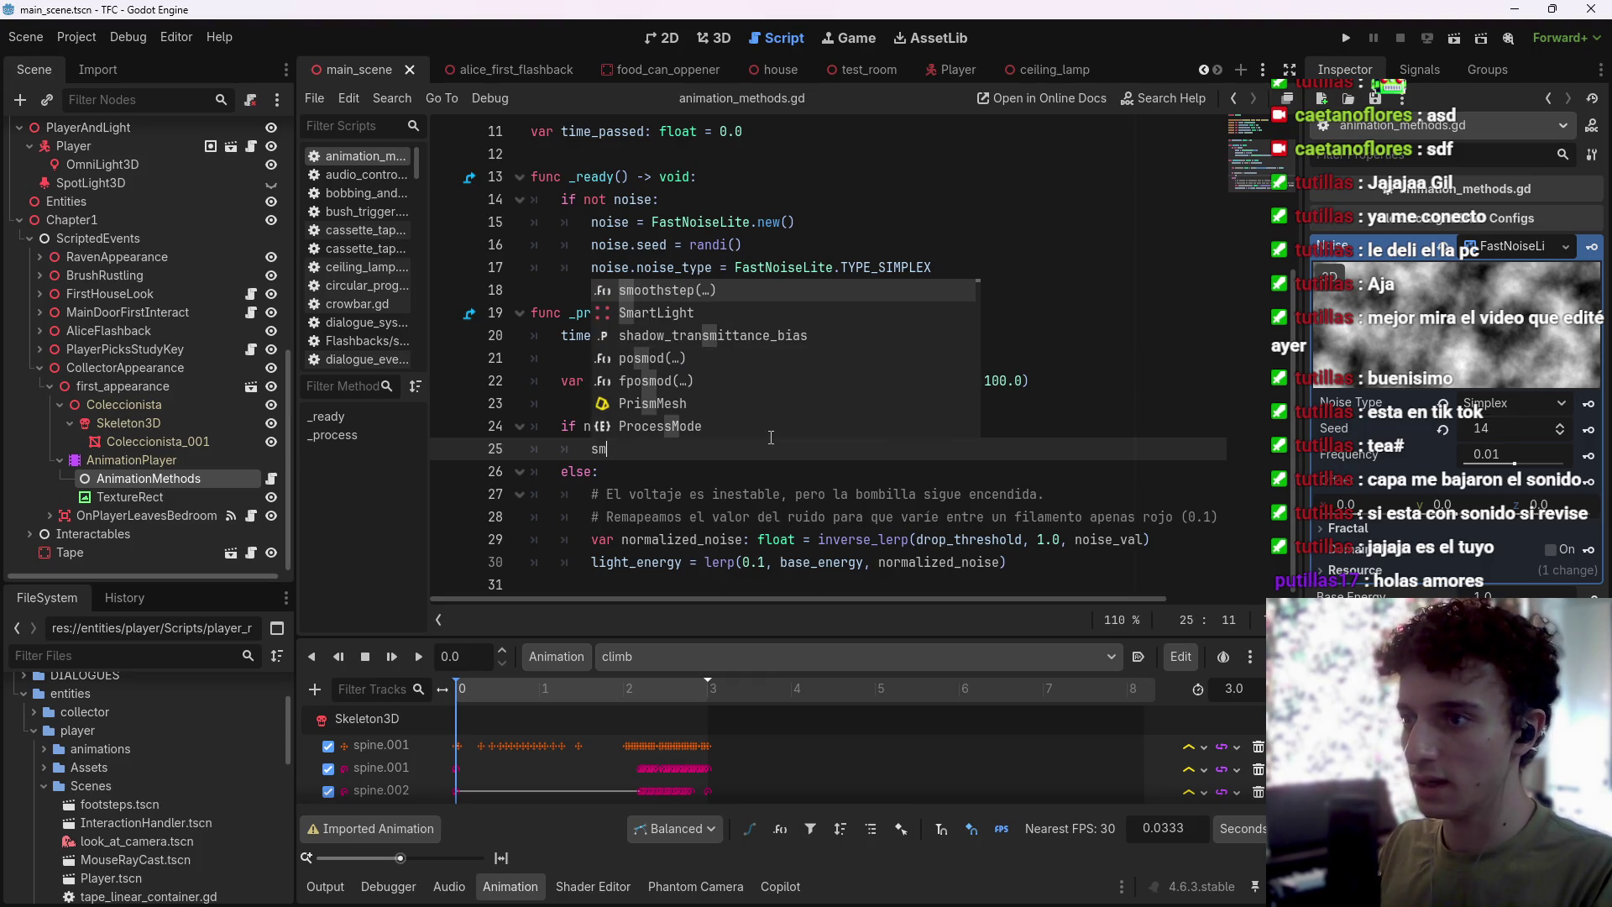
pyautogui.press('BackSpace')
pyautogui.press('BackSpace')
pyautogui.write('light.ene')
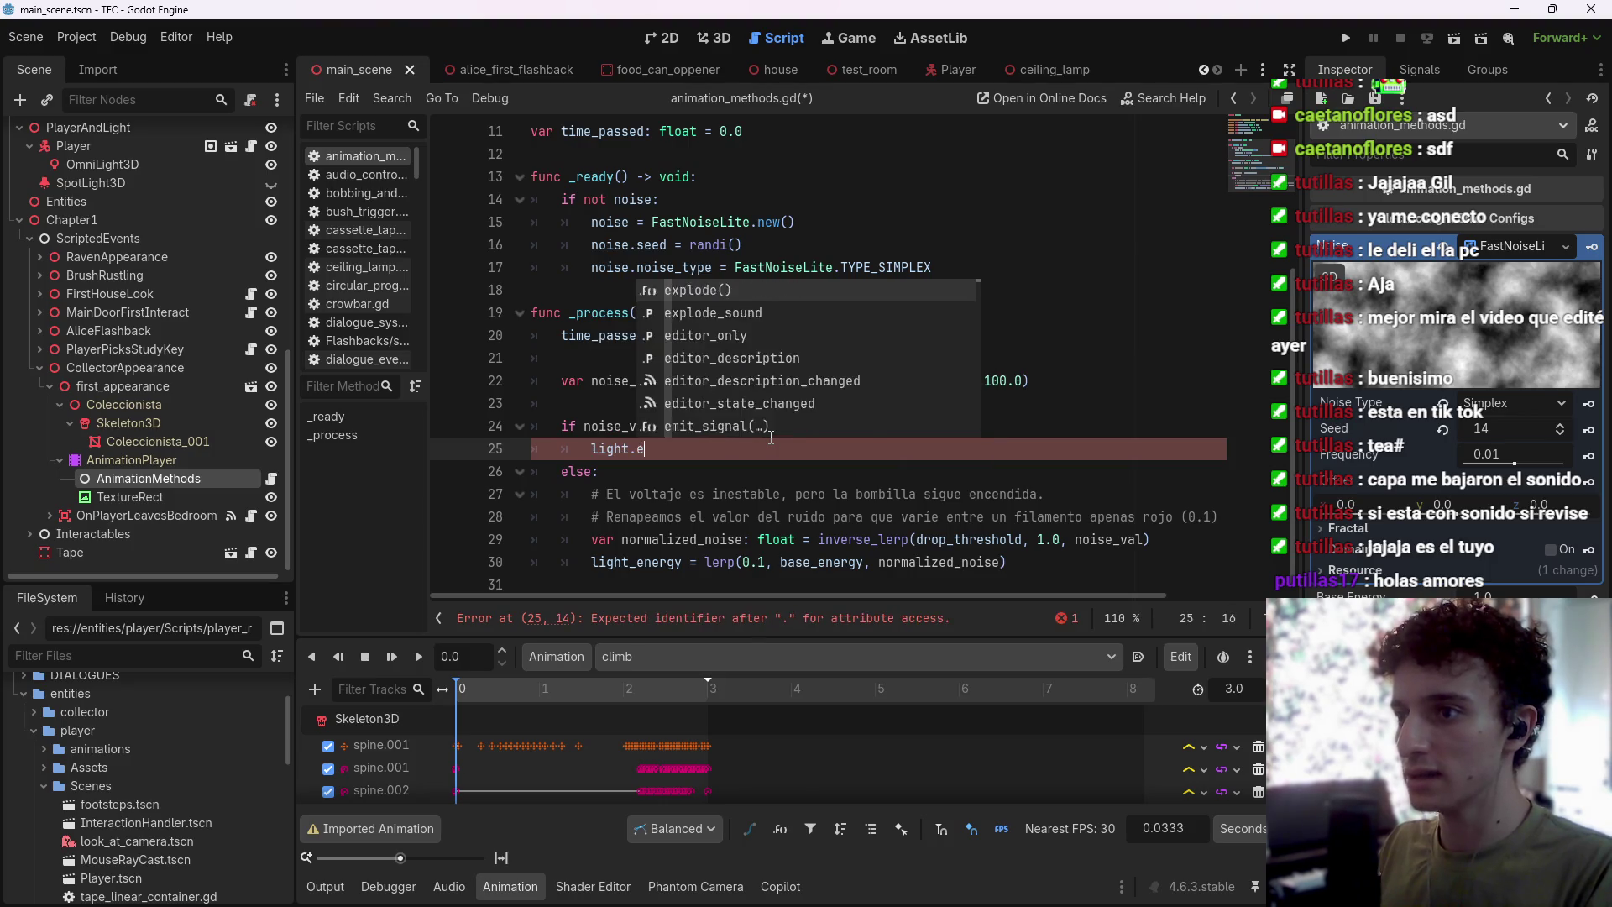
pyautogui.press('Down')
pyautogui.press('Return')
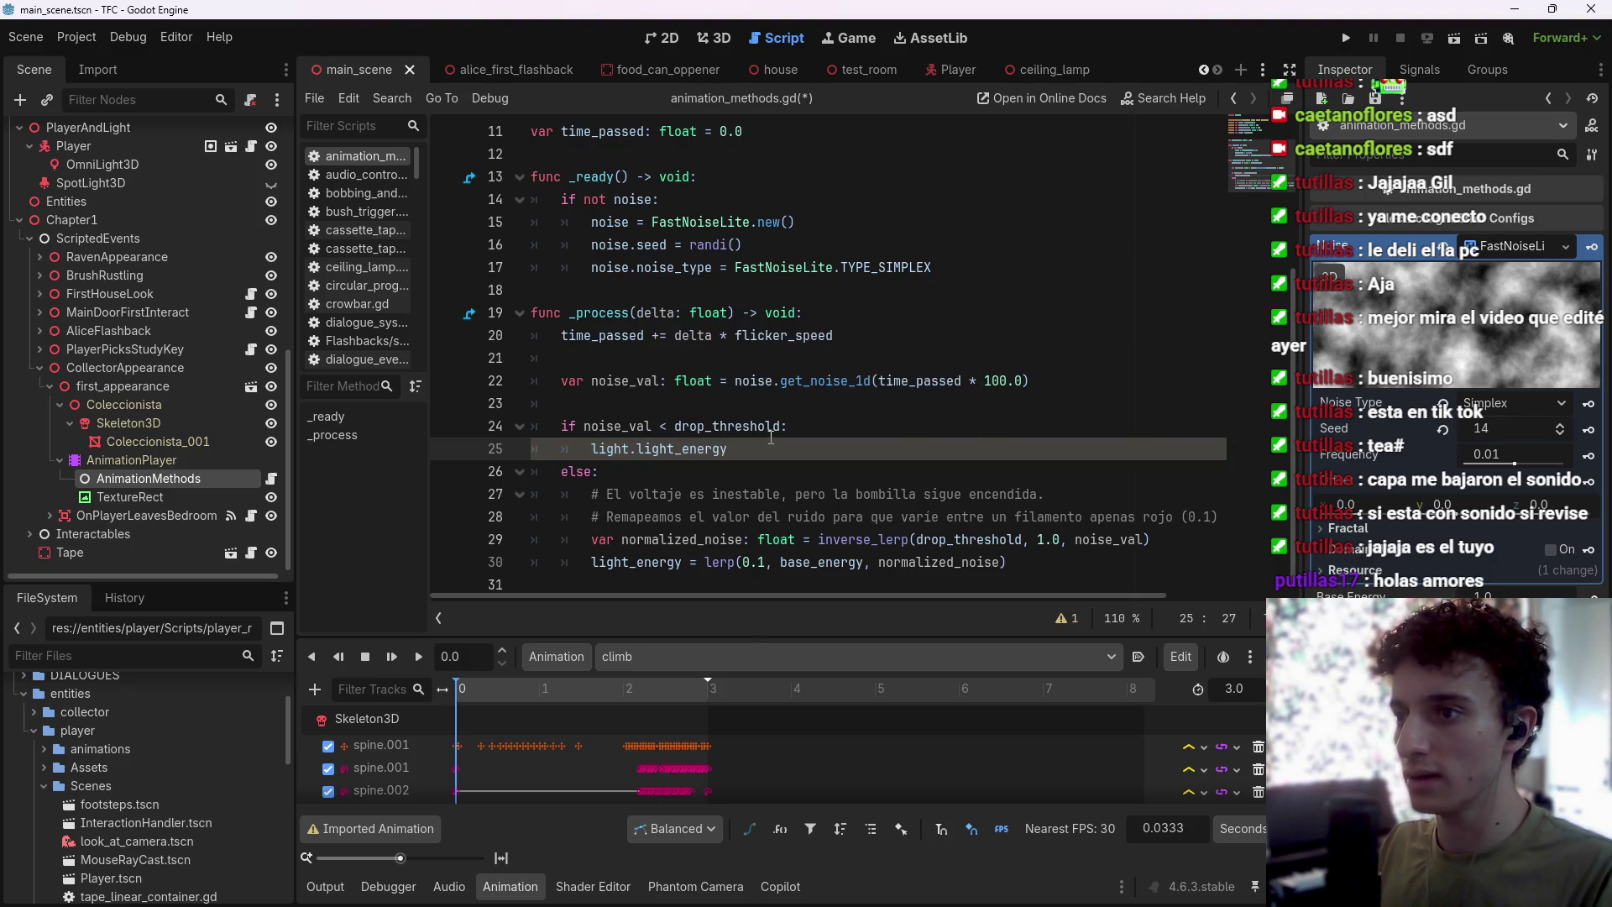
pyautogui.write('= .05')
pyautogui.hotkey('ctrl', 's')
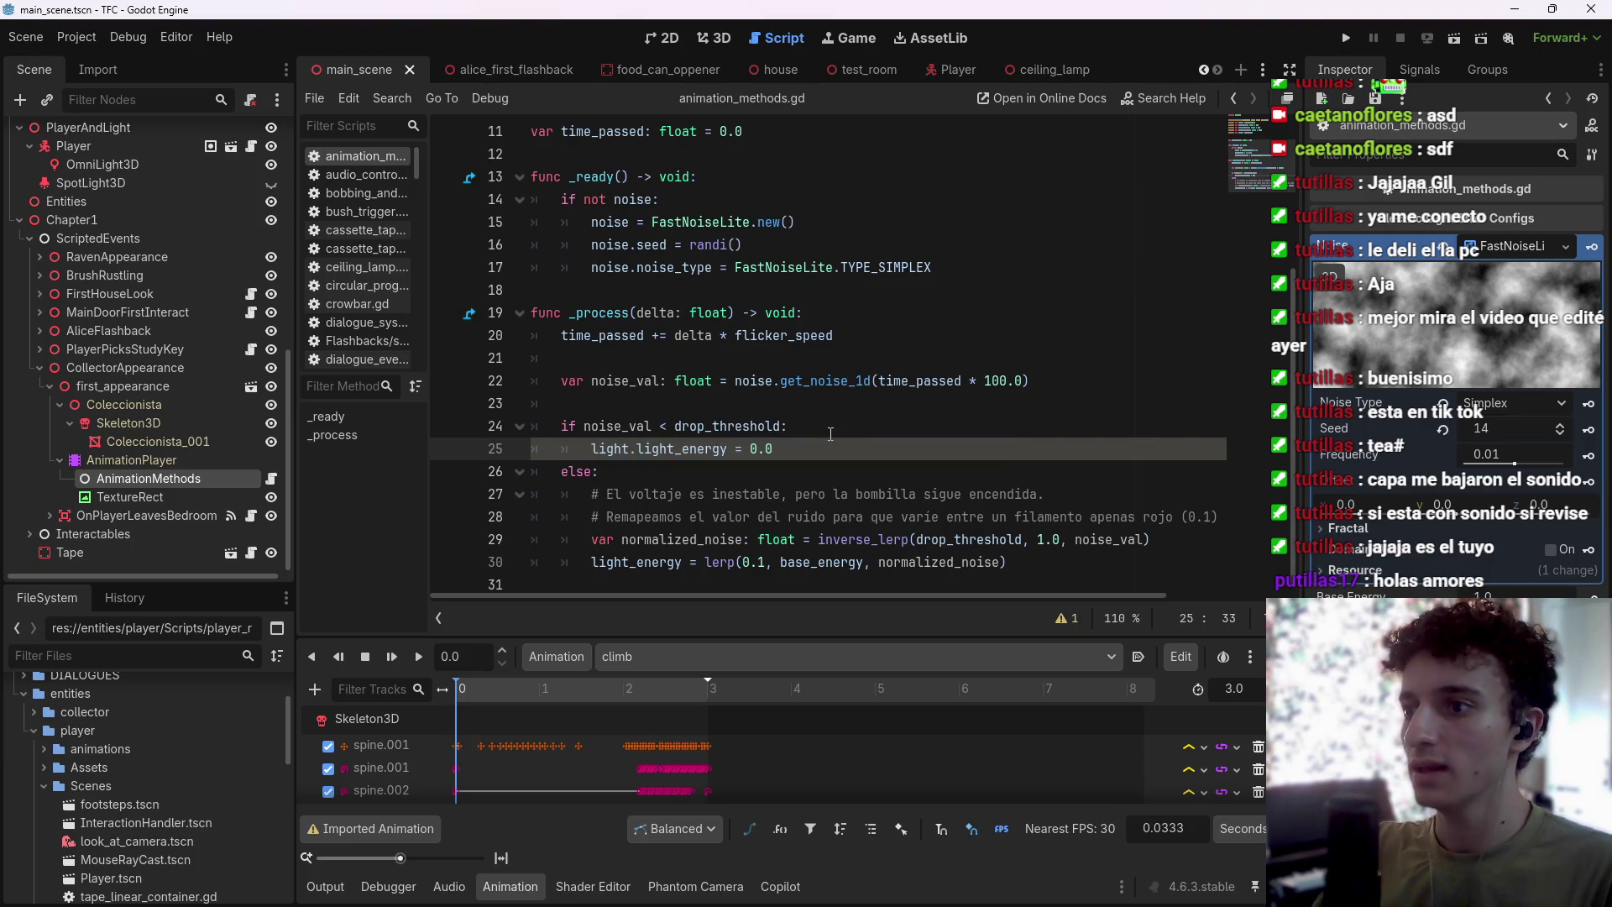
# Delete the unstable-voltage comment on line 27, then select the remapping comment.
pyautogui.click(793, 427)
pyautogui.moveTo(1063, 497); pyautogui.dragTo(468, 501)
pyautogui.press('BackSpace')
pyautogui.press('BackSpace')
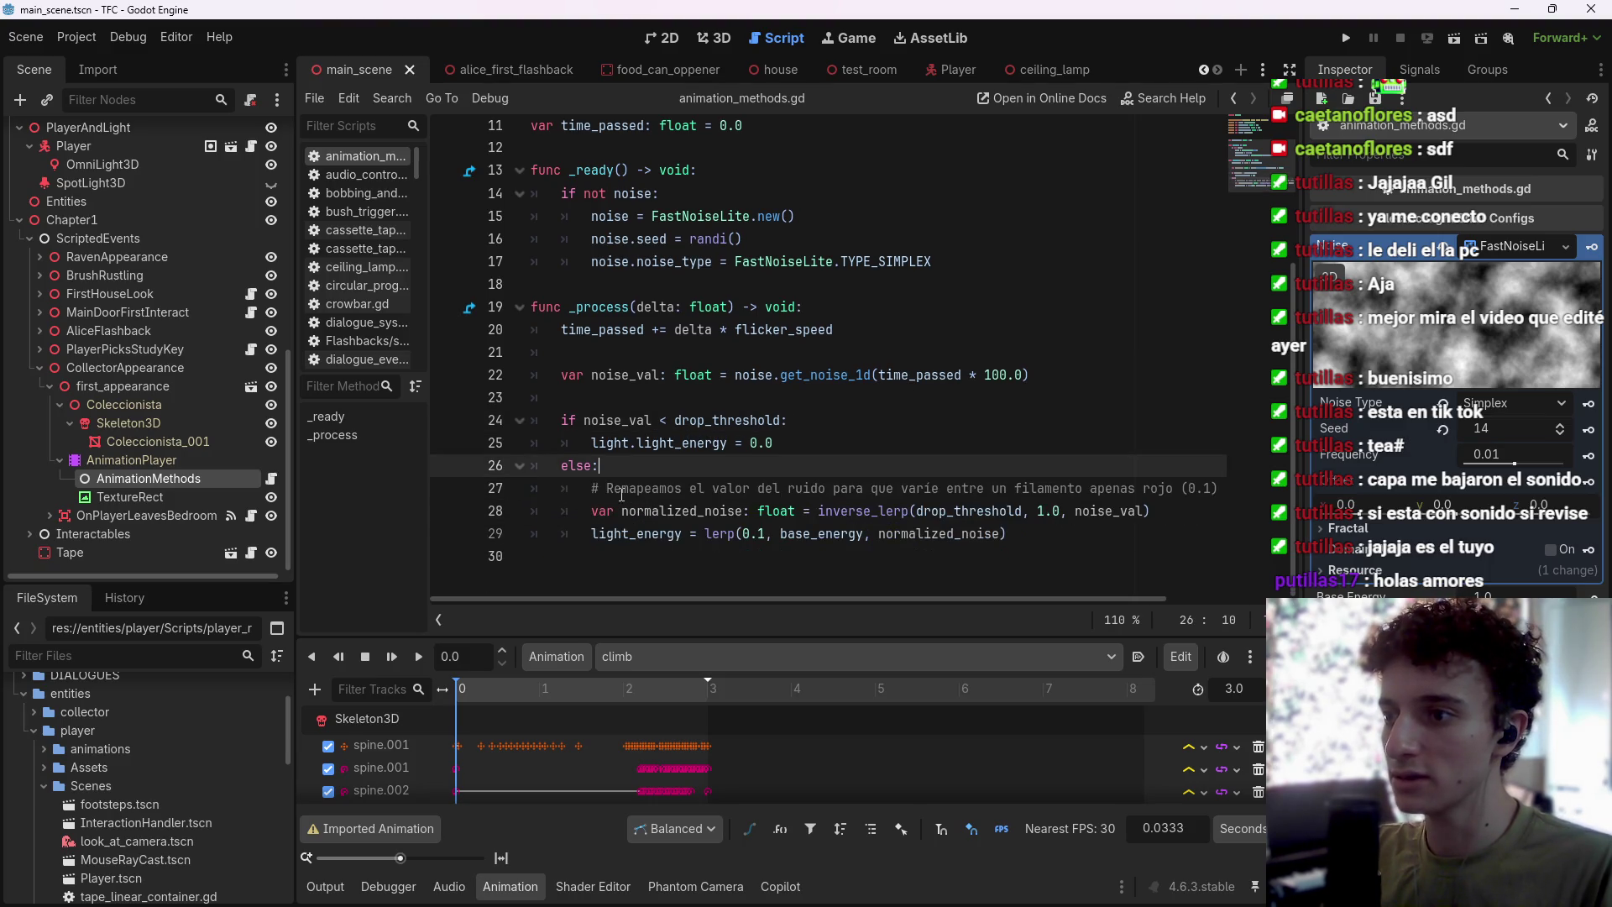
pyautogui.moveTo(591, 488)
pyautogui.mouseDown()
pyautogui.moveTo(1230, 503)
pyautogui.moveTo(651, 510)
pyautogui.moveTo(882, 512)
pyautogui.moveTo(942, 533)
pyautogui.moveTo(1068, 512)
pyautogui.mouseUp()
pyautogui.moveTo(906, 596); pyautogui.dragTo(754, 619)
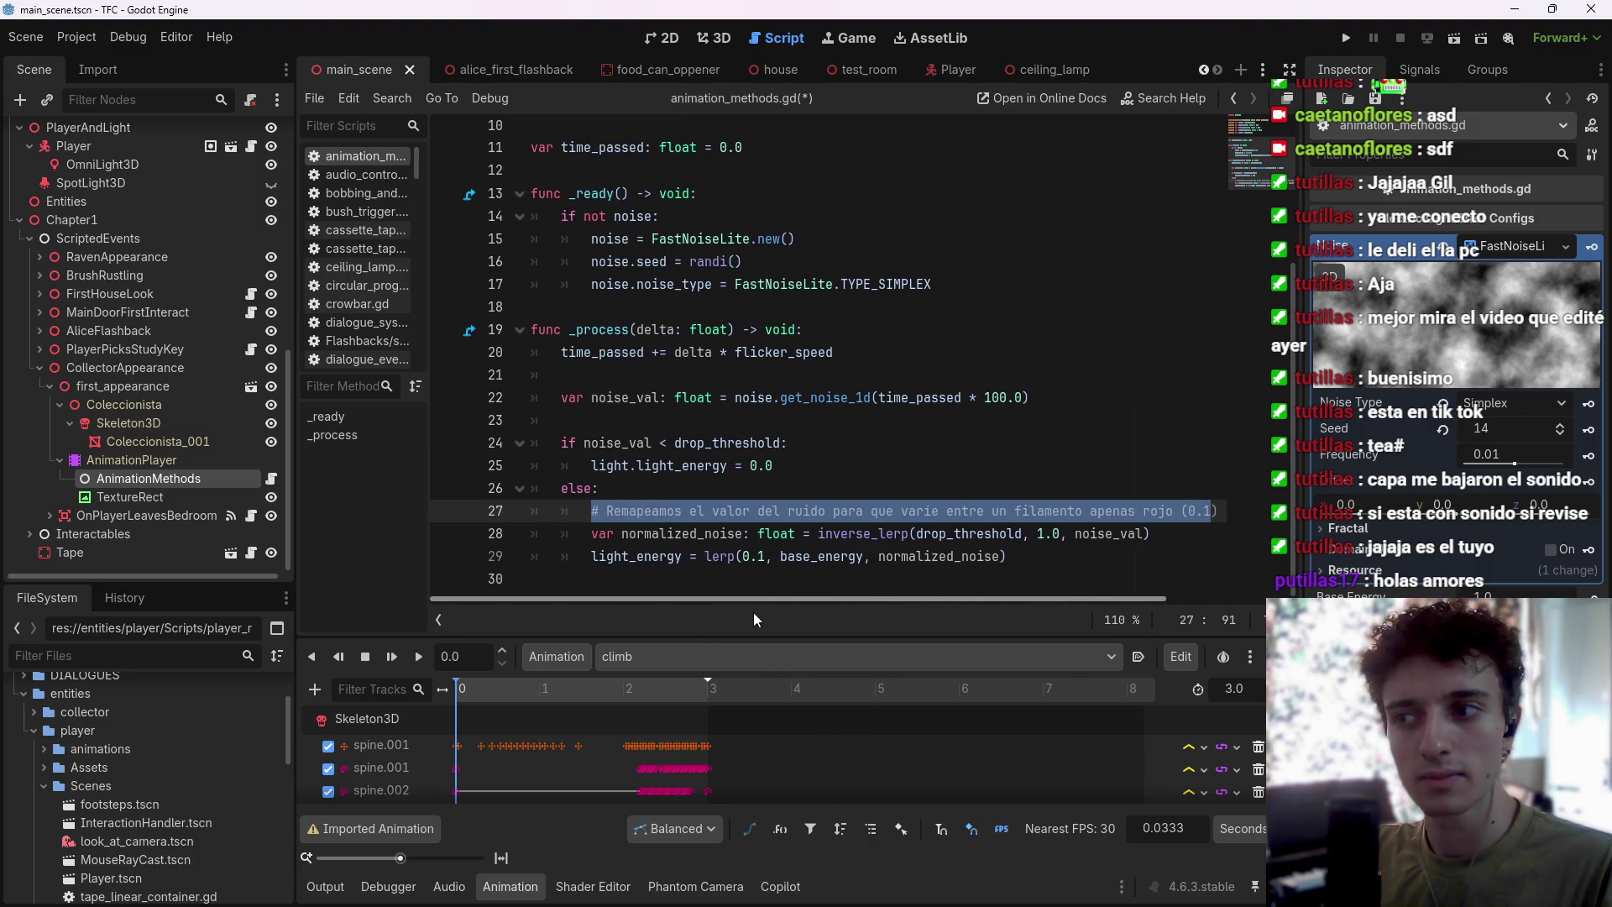
pyautogui.moveTo(757, 613)
pyautogui.mouseDown()
pyautogui.moveTo(907, 615)
pyautogui.moveTo(752, 627)
pyautogui.mouseUp()
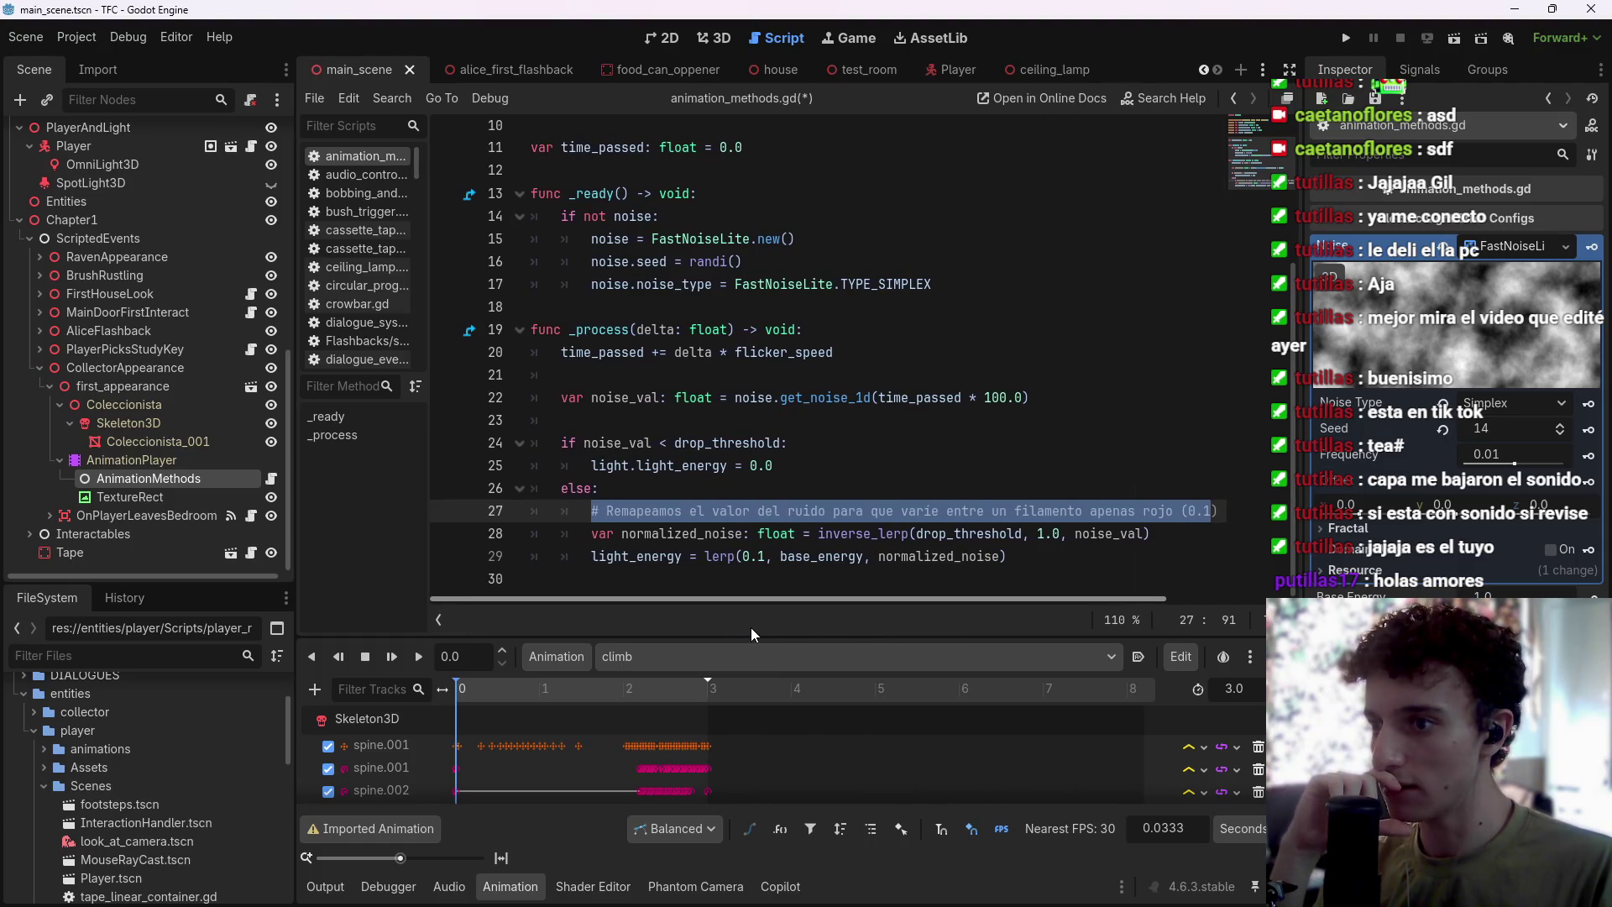
pyautogui.click(744, 556)
pyautogui.click(744, 533)
pyautogui.moveTo(855, 598); pyautogui.dragTo(947, 603)
pyautogui.hscroll(-5, 955, 606)
pyautogui.moveTo(1006, 556)
pyautogui.mouseDown()
pyautogui.moveTo(686, 539)
pyautogui.moveTo(593, 512)
pyautogui.mouseUp()
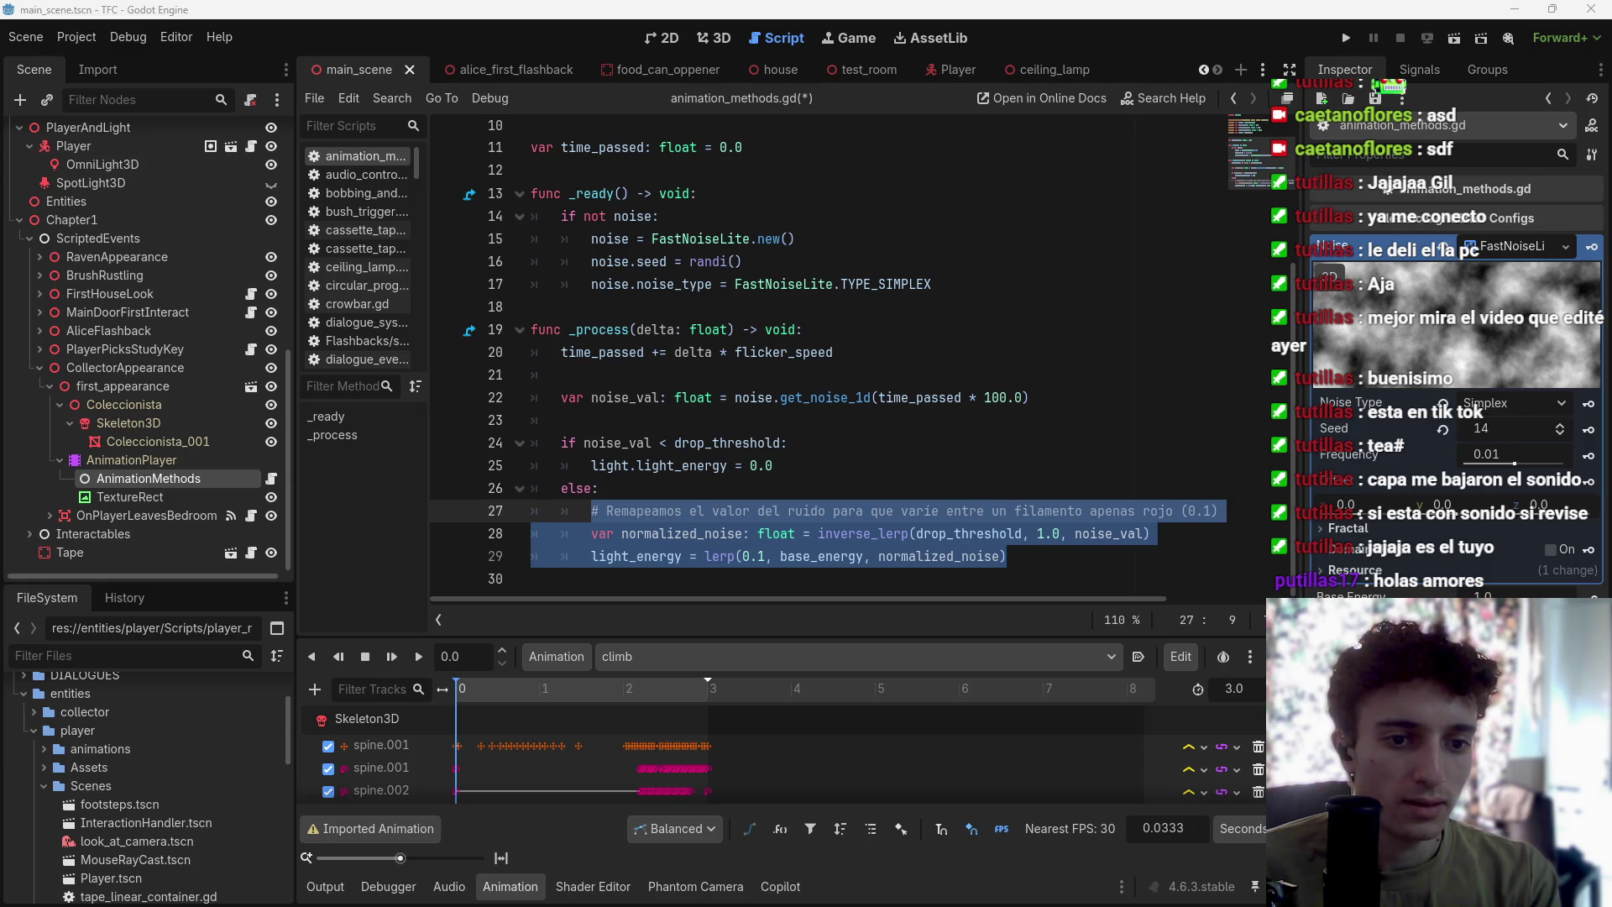
pyautogui.click(1173, 534)
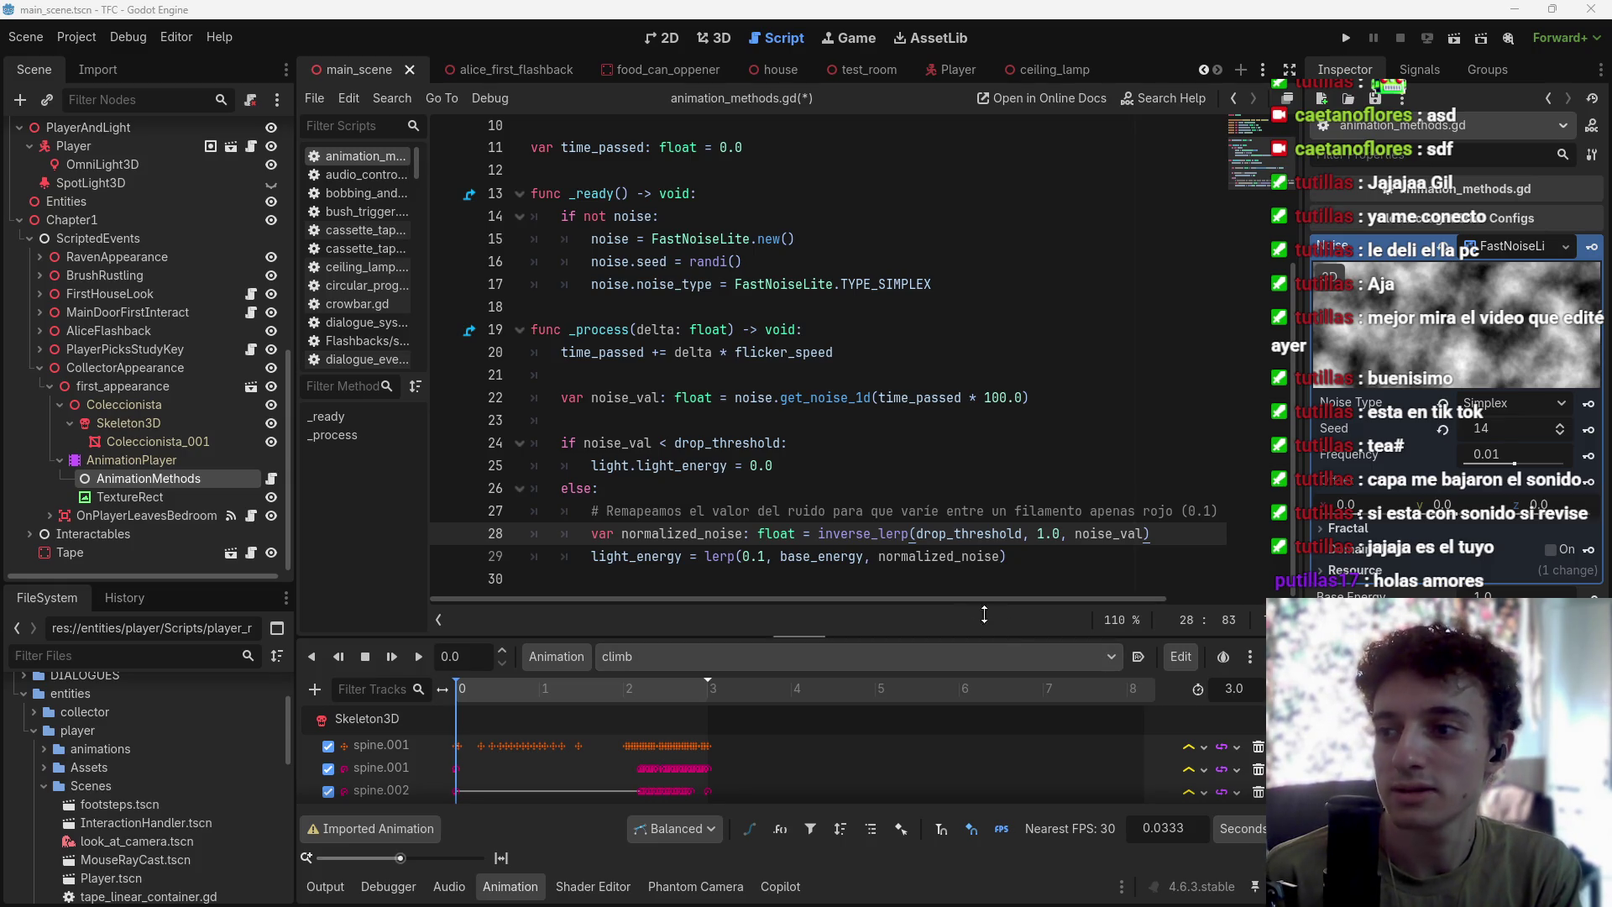
pyautogui.click(729, 556)
pyautogui.moveTo(780, 556); pyautogui.dragTo(1008, 557)
pyautogui.click(1019, 558)
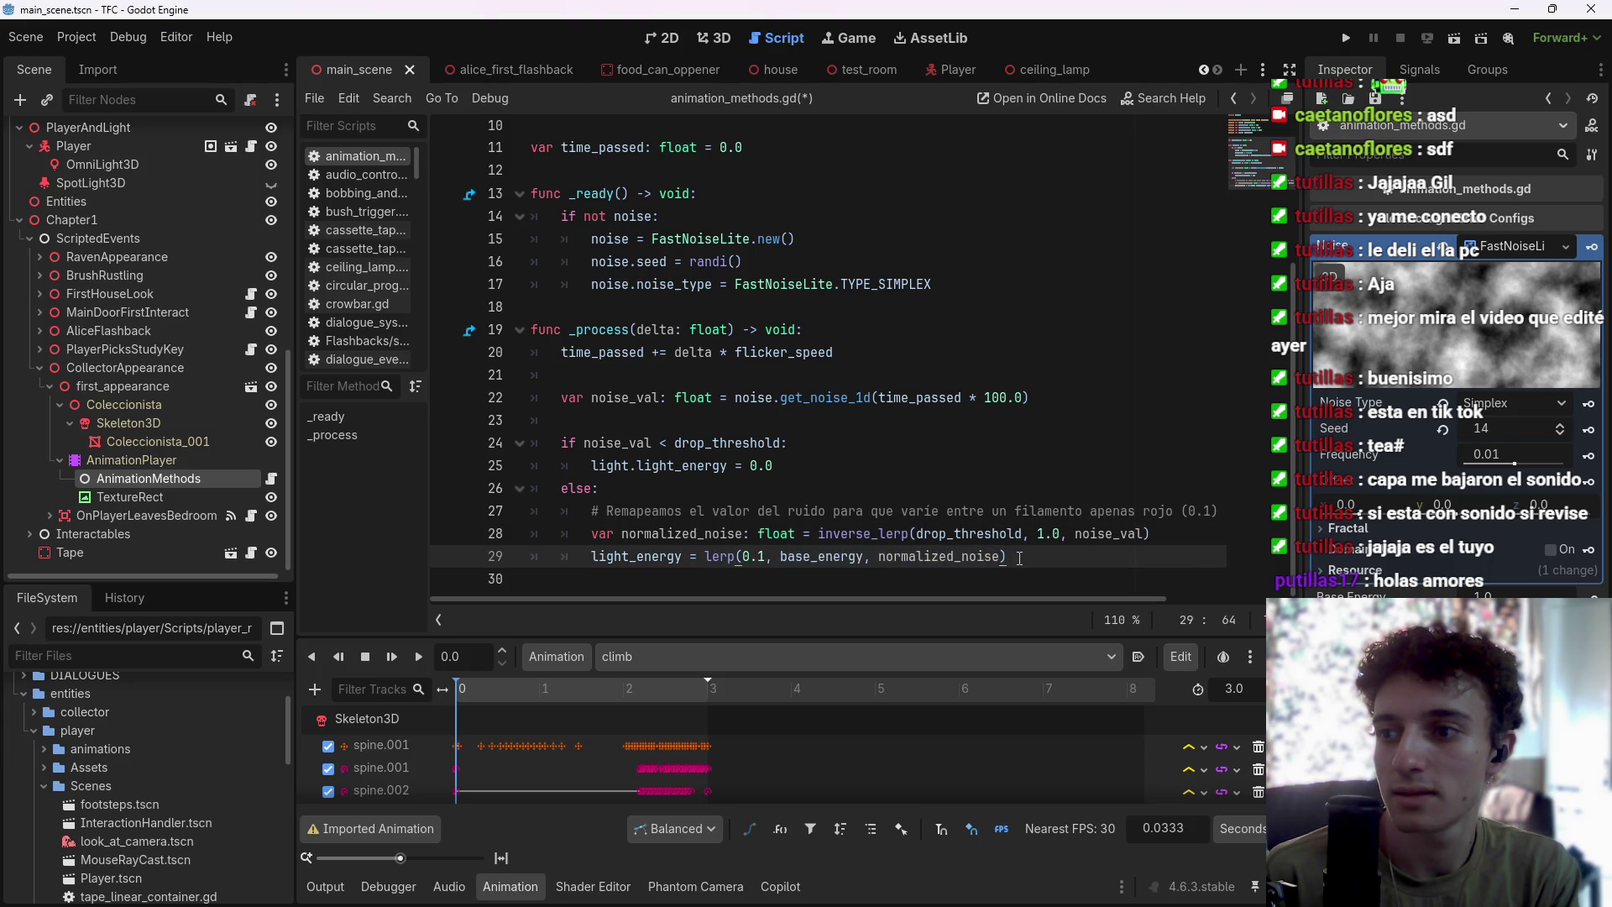
pyautogui.click(765, 555)
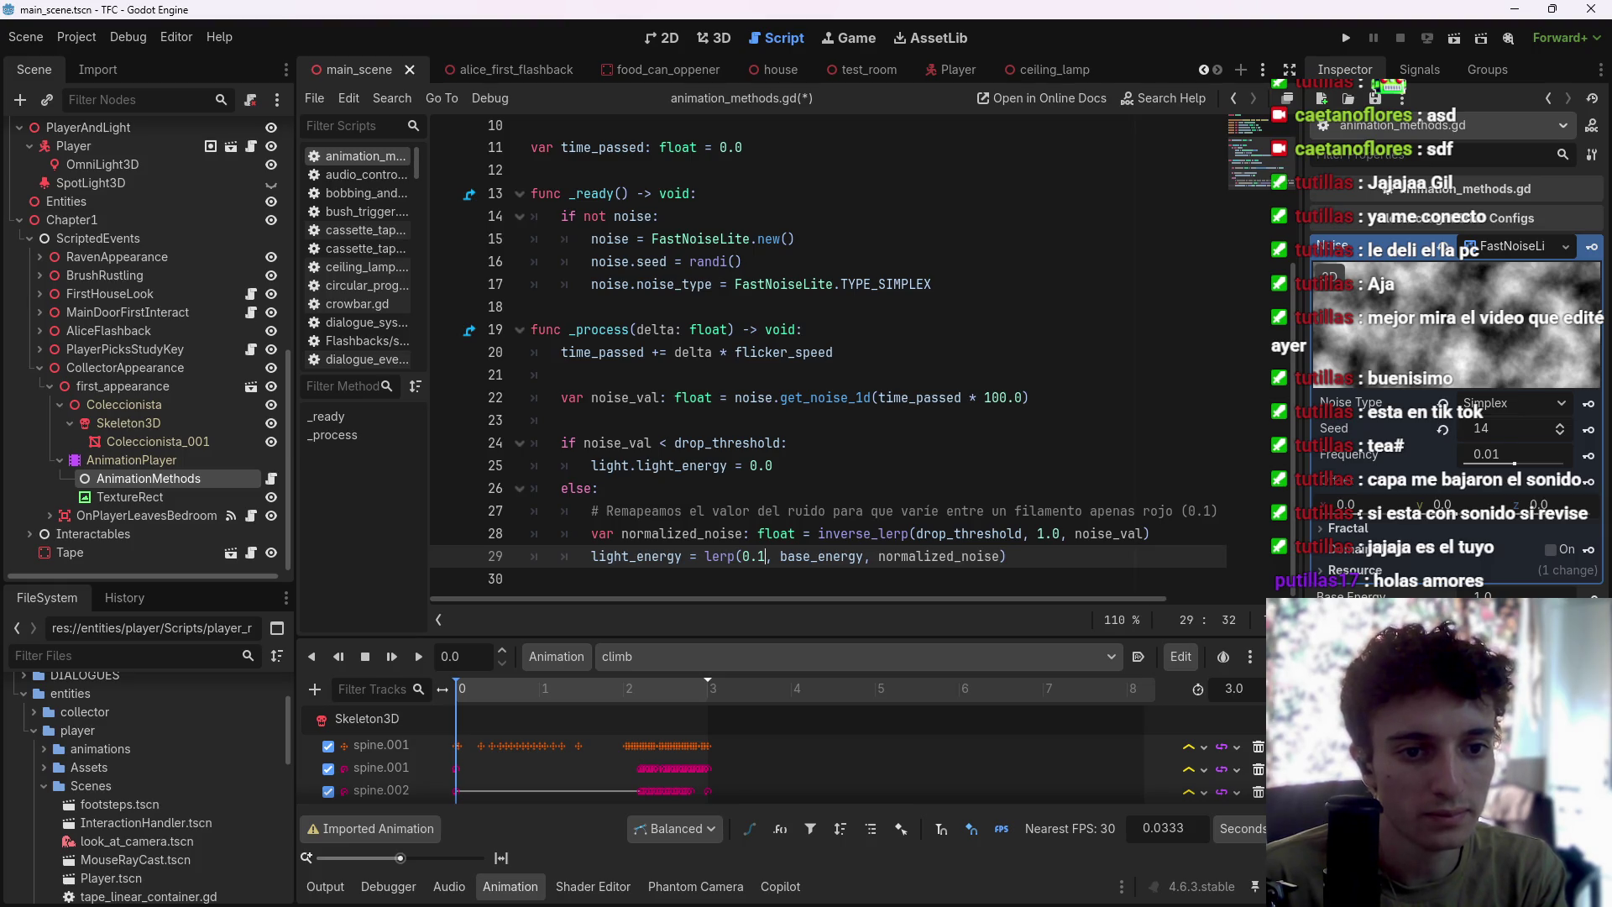
pyautogui.click(1191, 533)
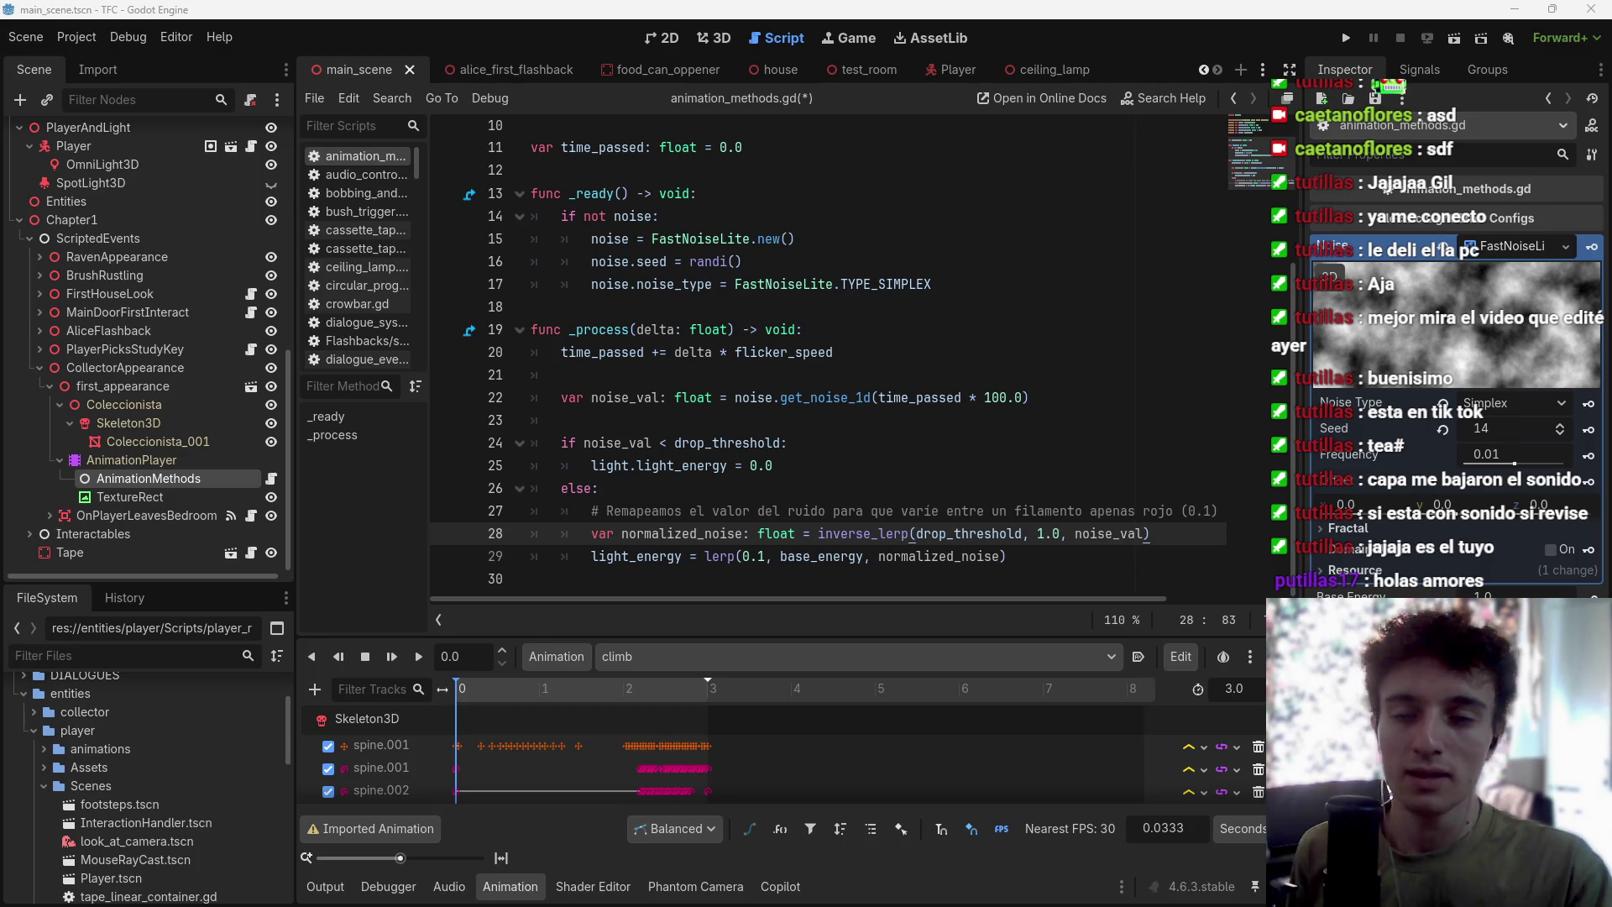
pyautogui.moveTo(902, 533)
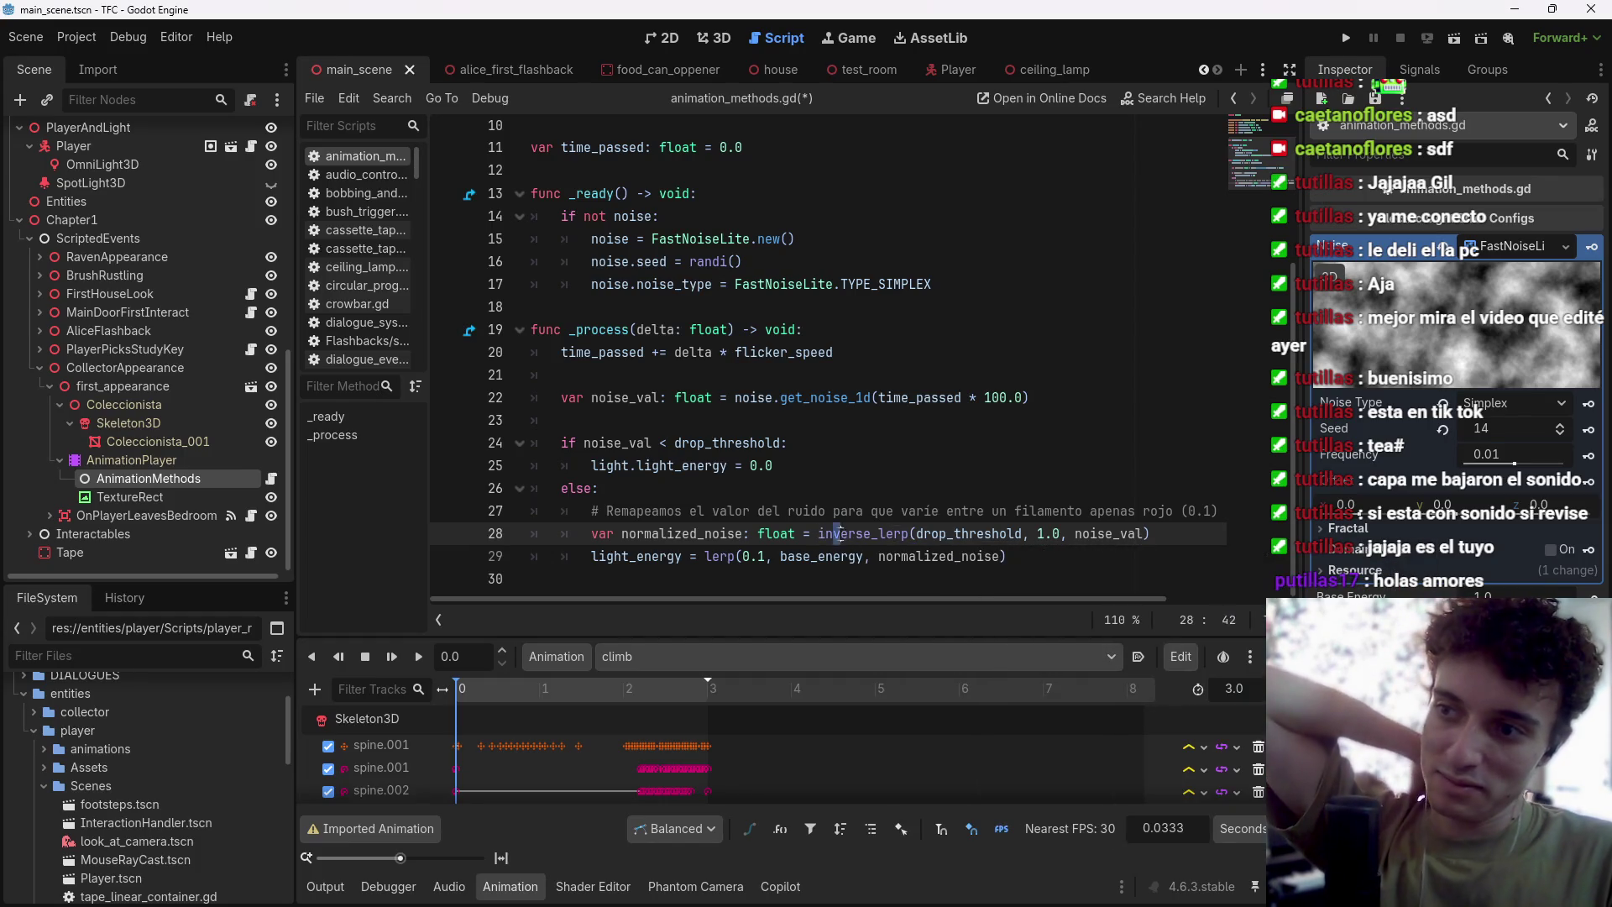
pyautogui.moveTo(912, 538)
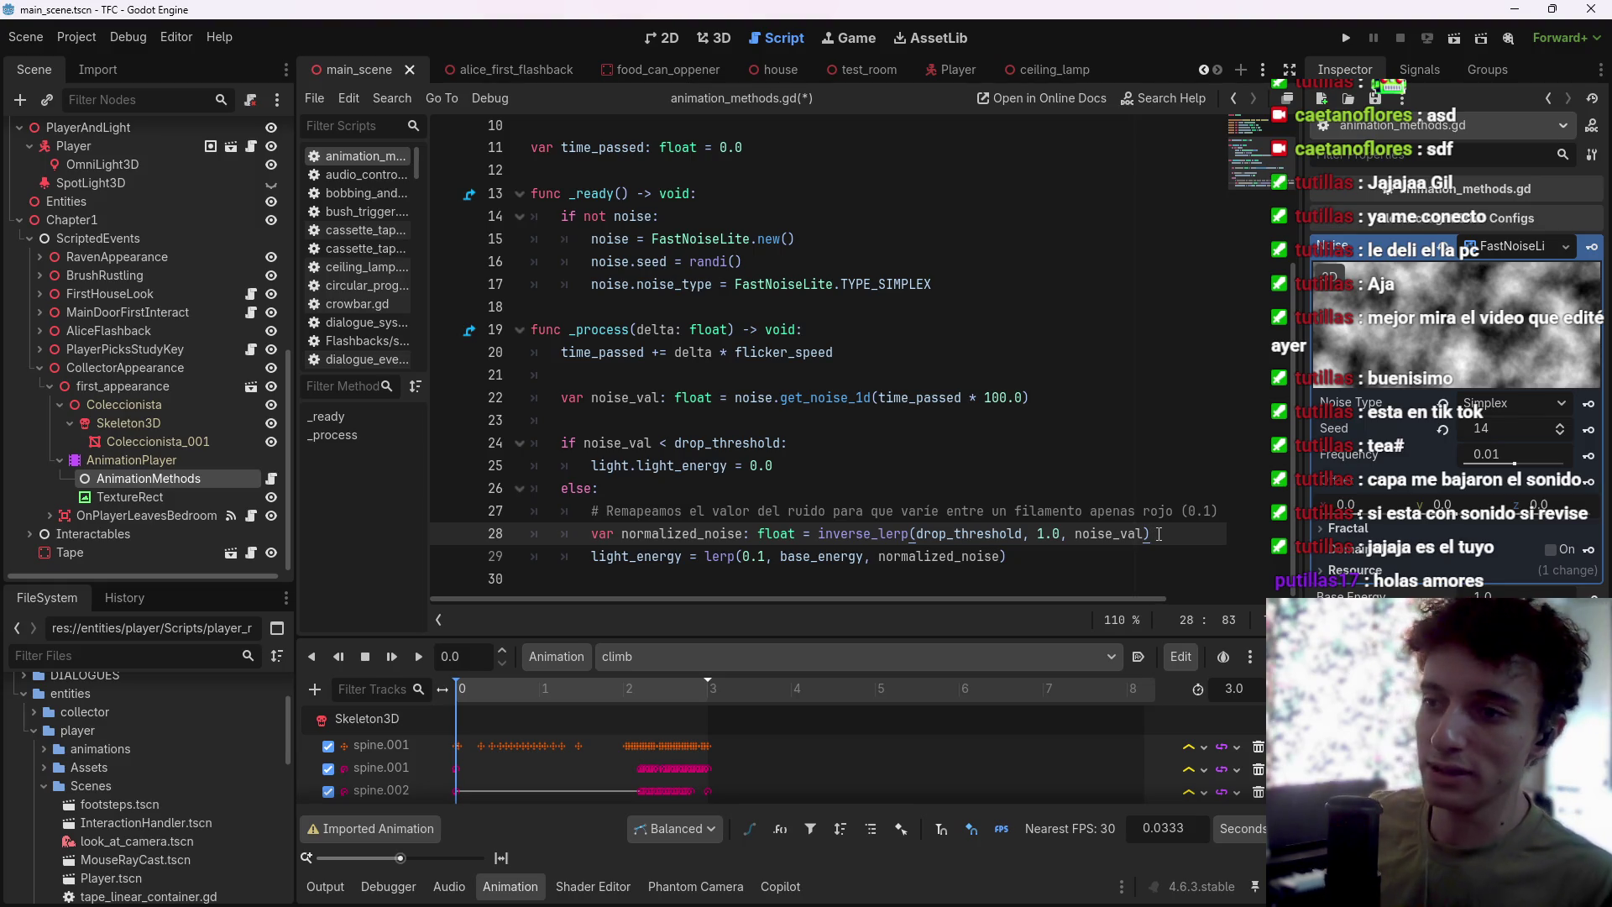
# Retype the 0.1 minimum value in the lerp call on line 29.
pyautogui.moveTo(855, 527); pyautogui.dragTo(1158, 537)
pyautogui.click(1173, 546)
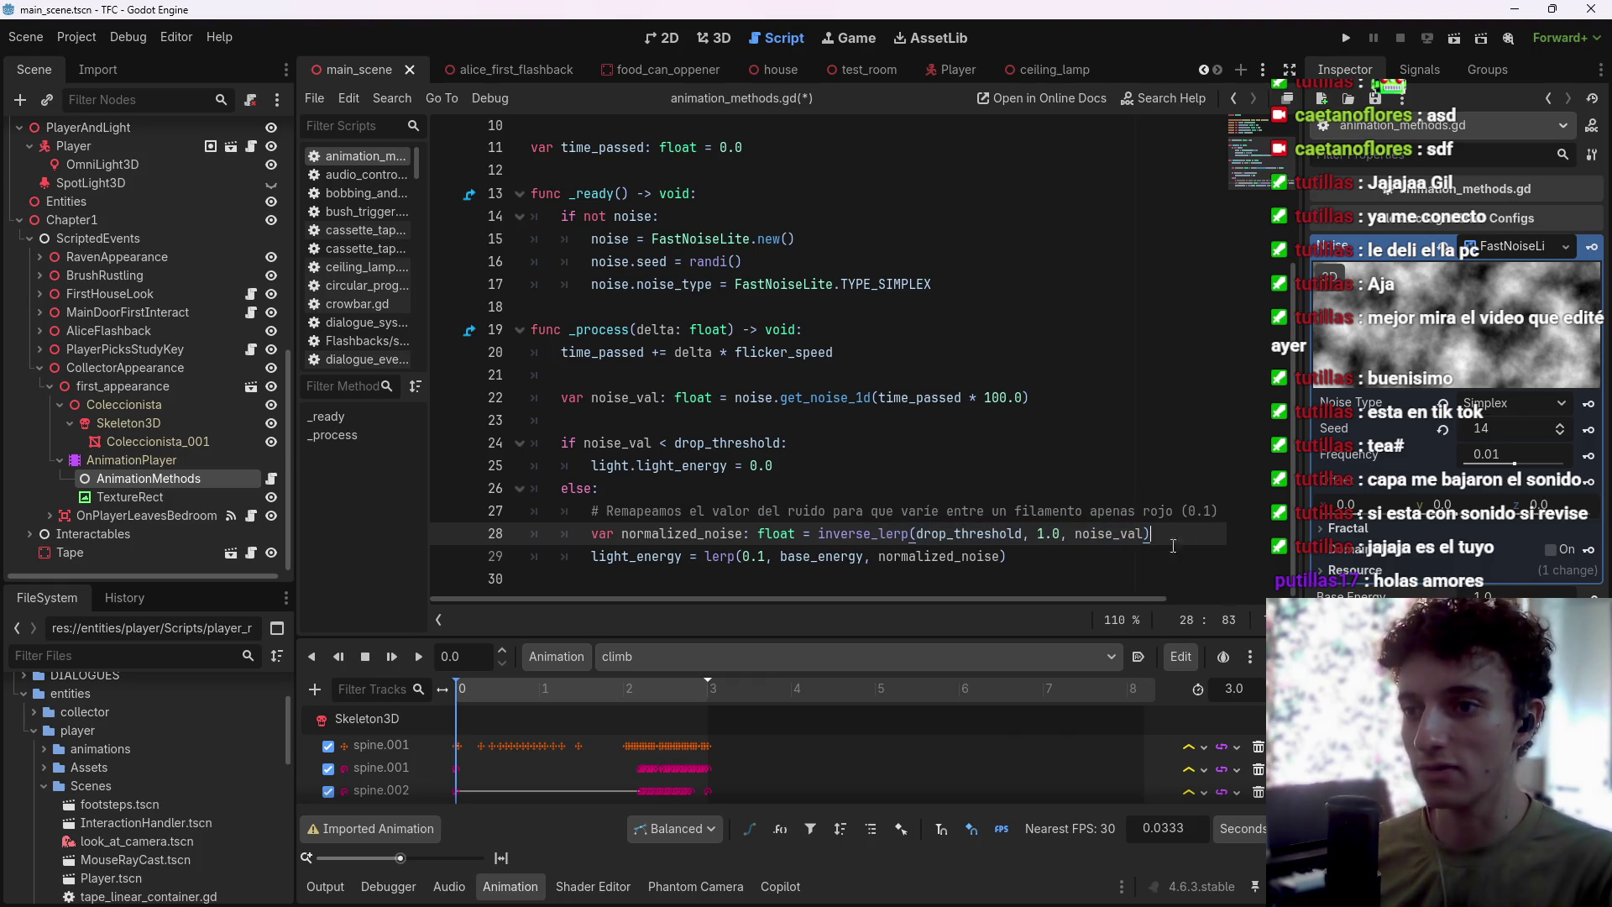
pyautogui.click(1100, 558)
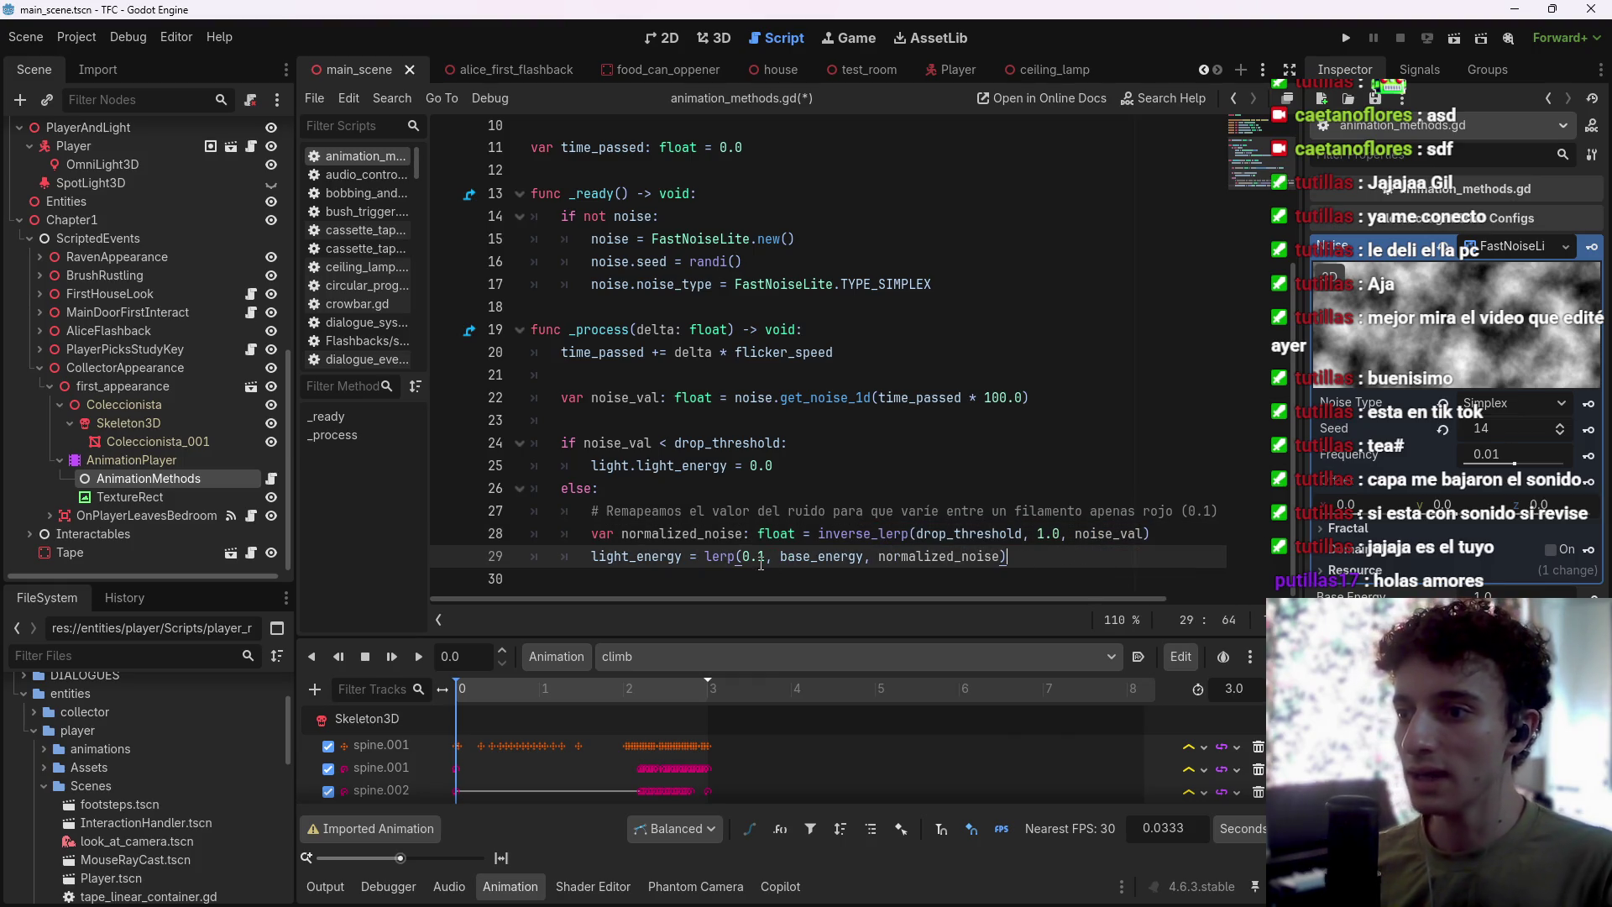
pyautogui.keyDown('shift'); pyautogui.click(595, 559); pyautogui.keyUp('shift')
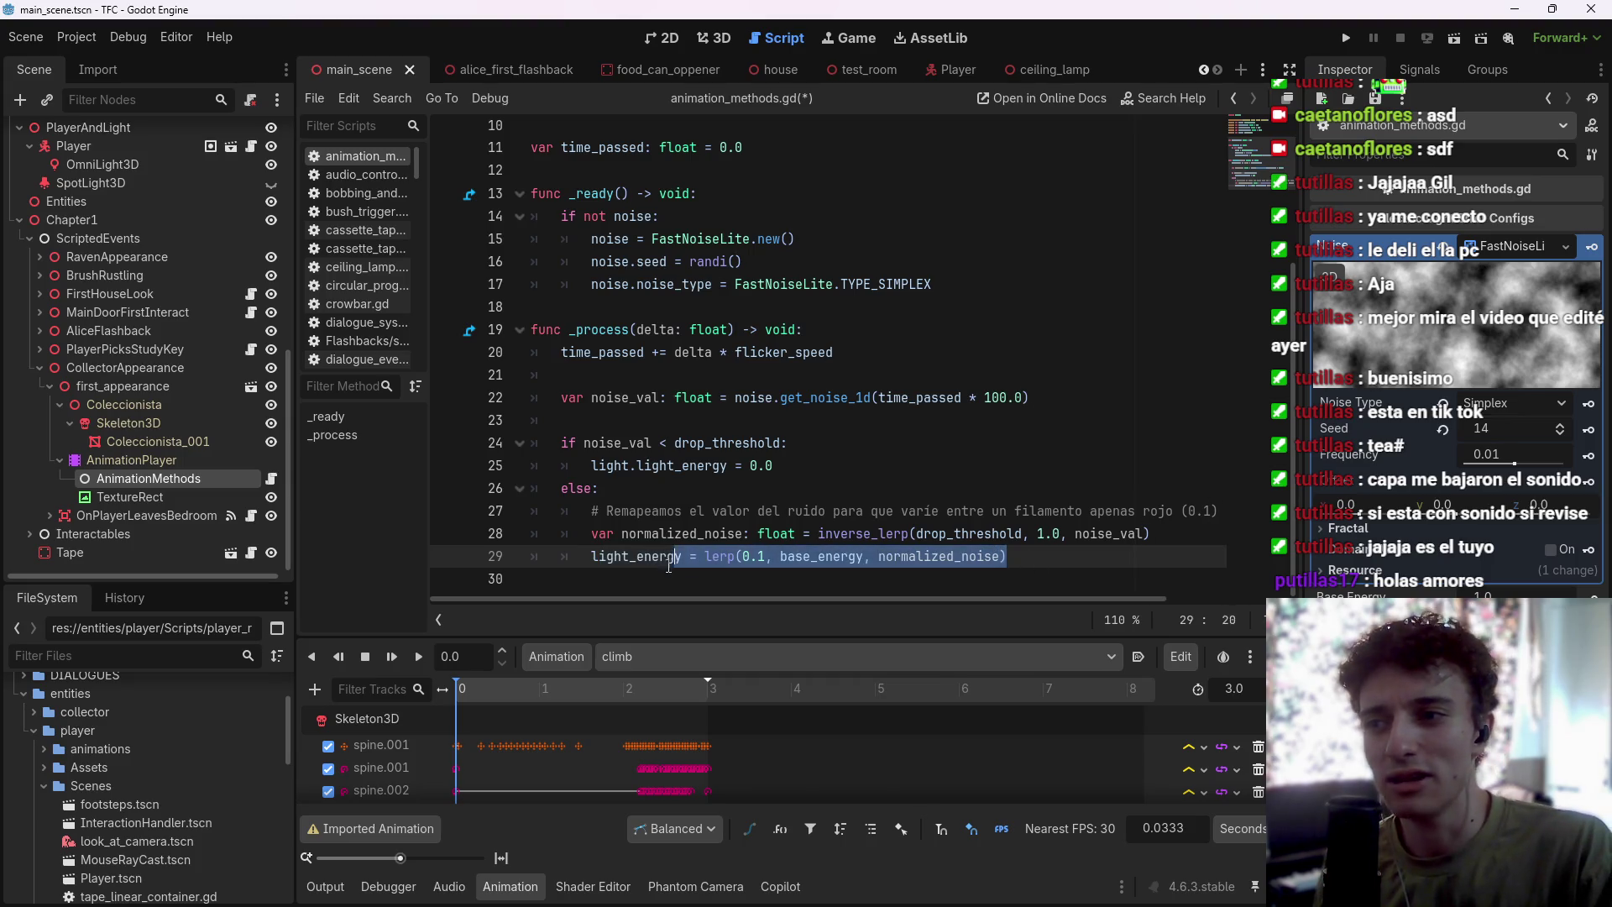
pyautogui.moveTo(706, 559); pyautogui.dragTo(738, 558)
pyautogui.click(962, 558)
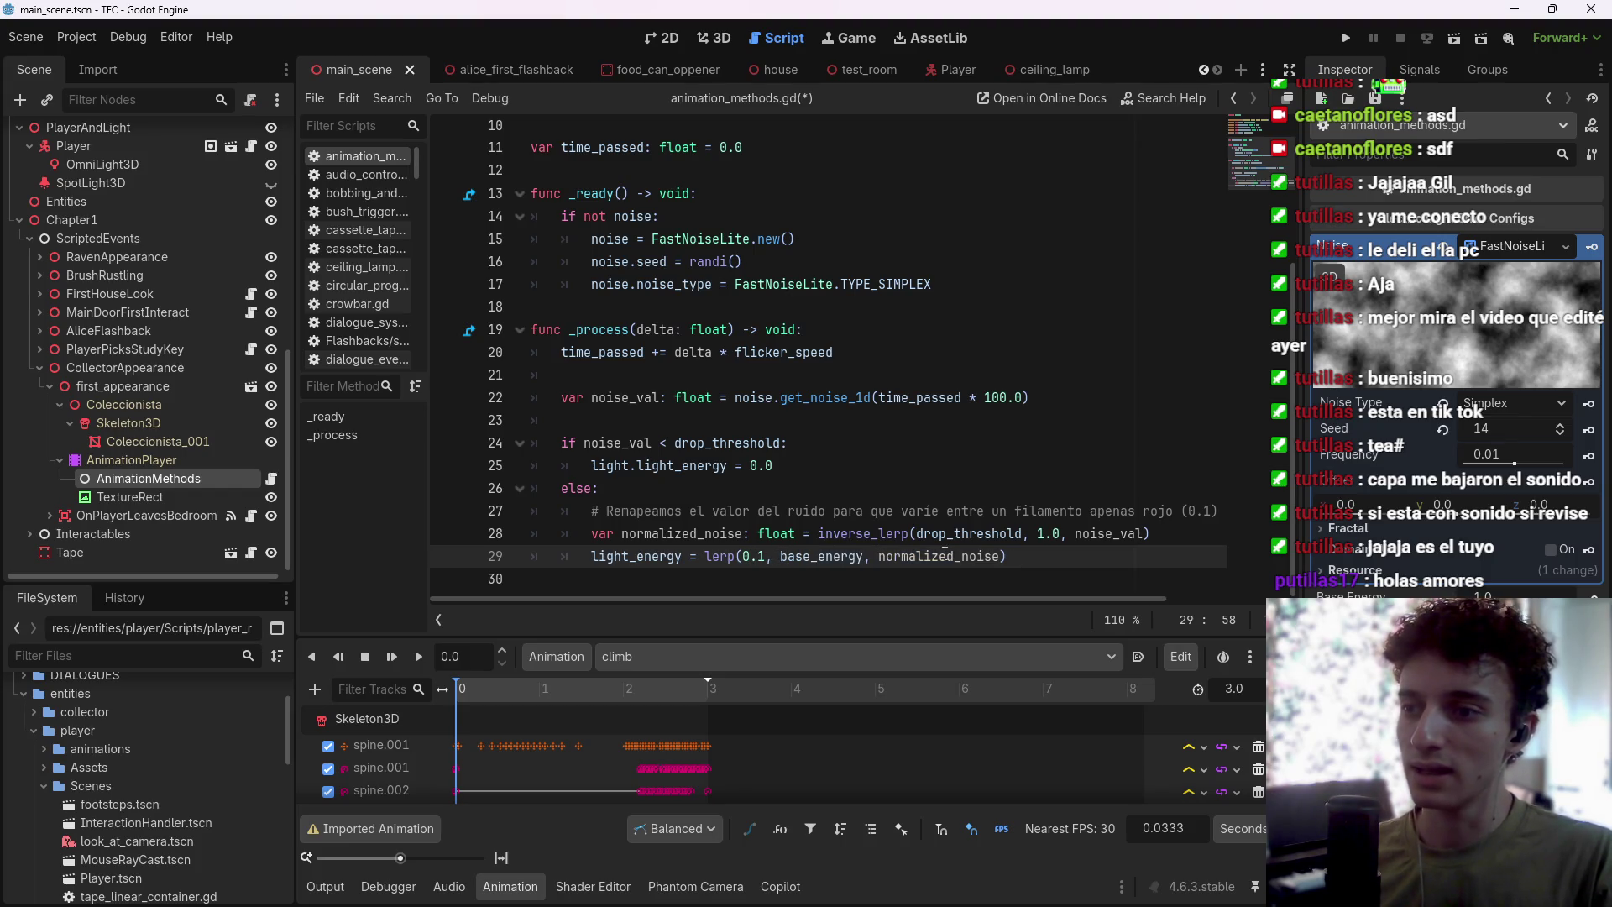
pyautogui.click(767, 556)
pyautogui.press('BackSpace')
pyautogui.press('BackSpace')
pyautogui.press('BackSpace')
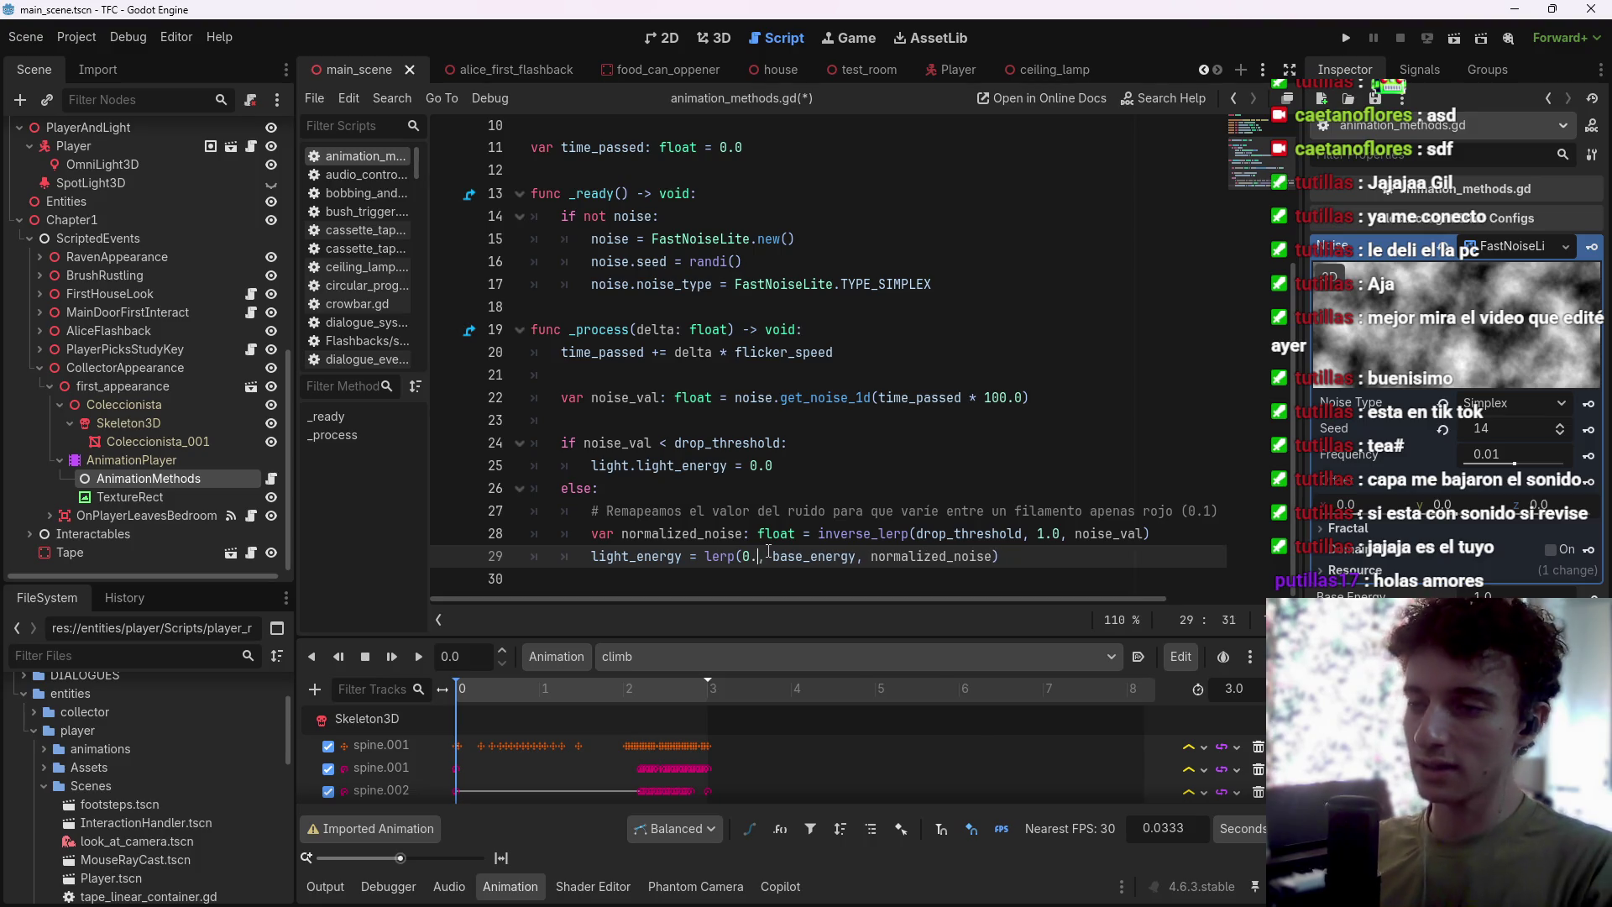
pyautogui.write('0.1')
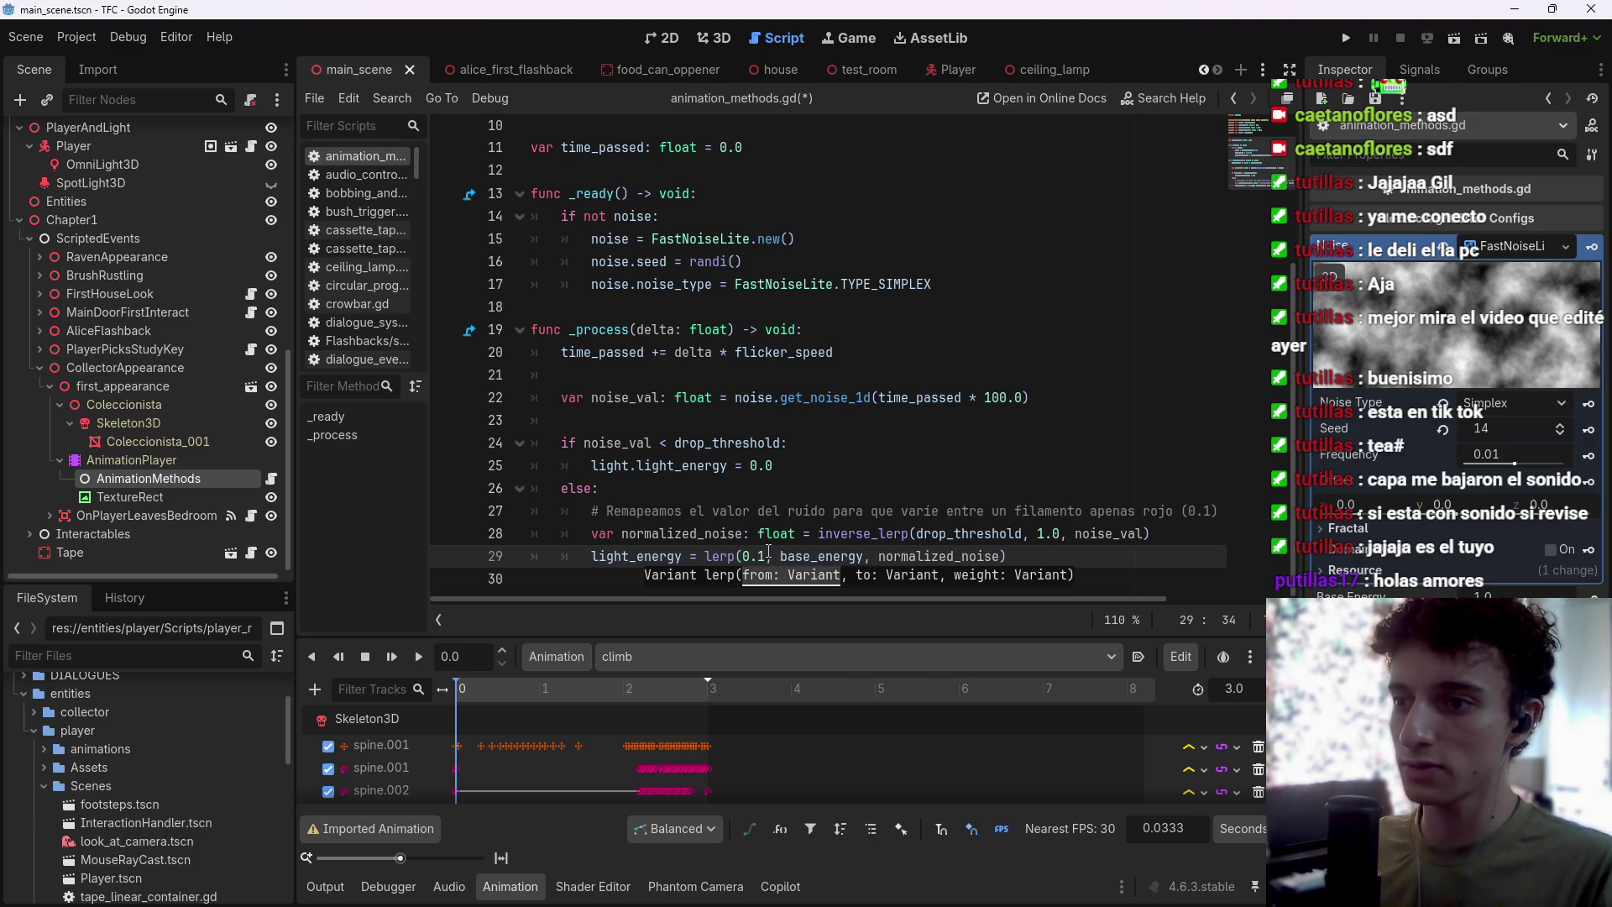
# Review the lerp arguments and normalized_noise uses on line 29, then save.
pyautogui.hotkey('shift', 'Right')
pyautogui.hotkey('shift', 'Right')
pyautogui.hotkey('shift', 'Right')
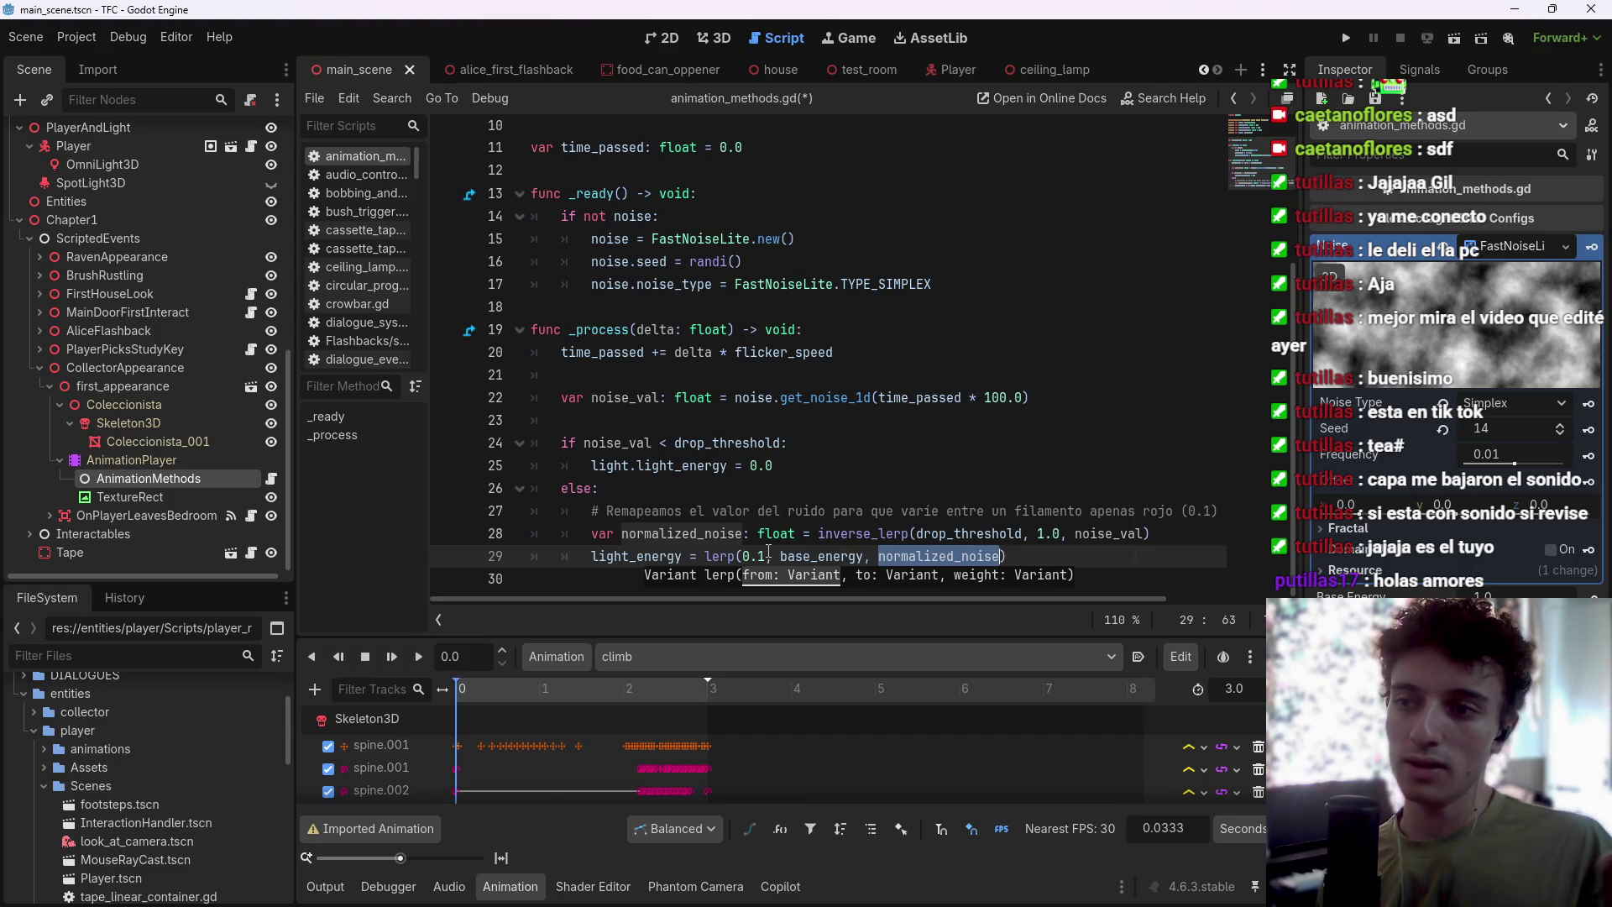
pyautogui.moveTo(743, 556); pyautogui.dragTo(863, 556)
pyautogui.doubleClick(932, 556)
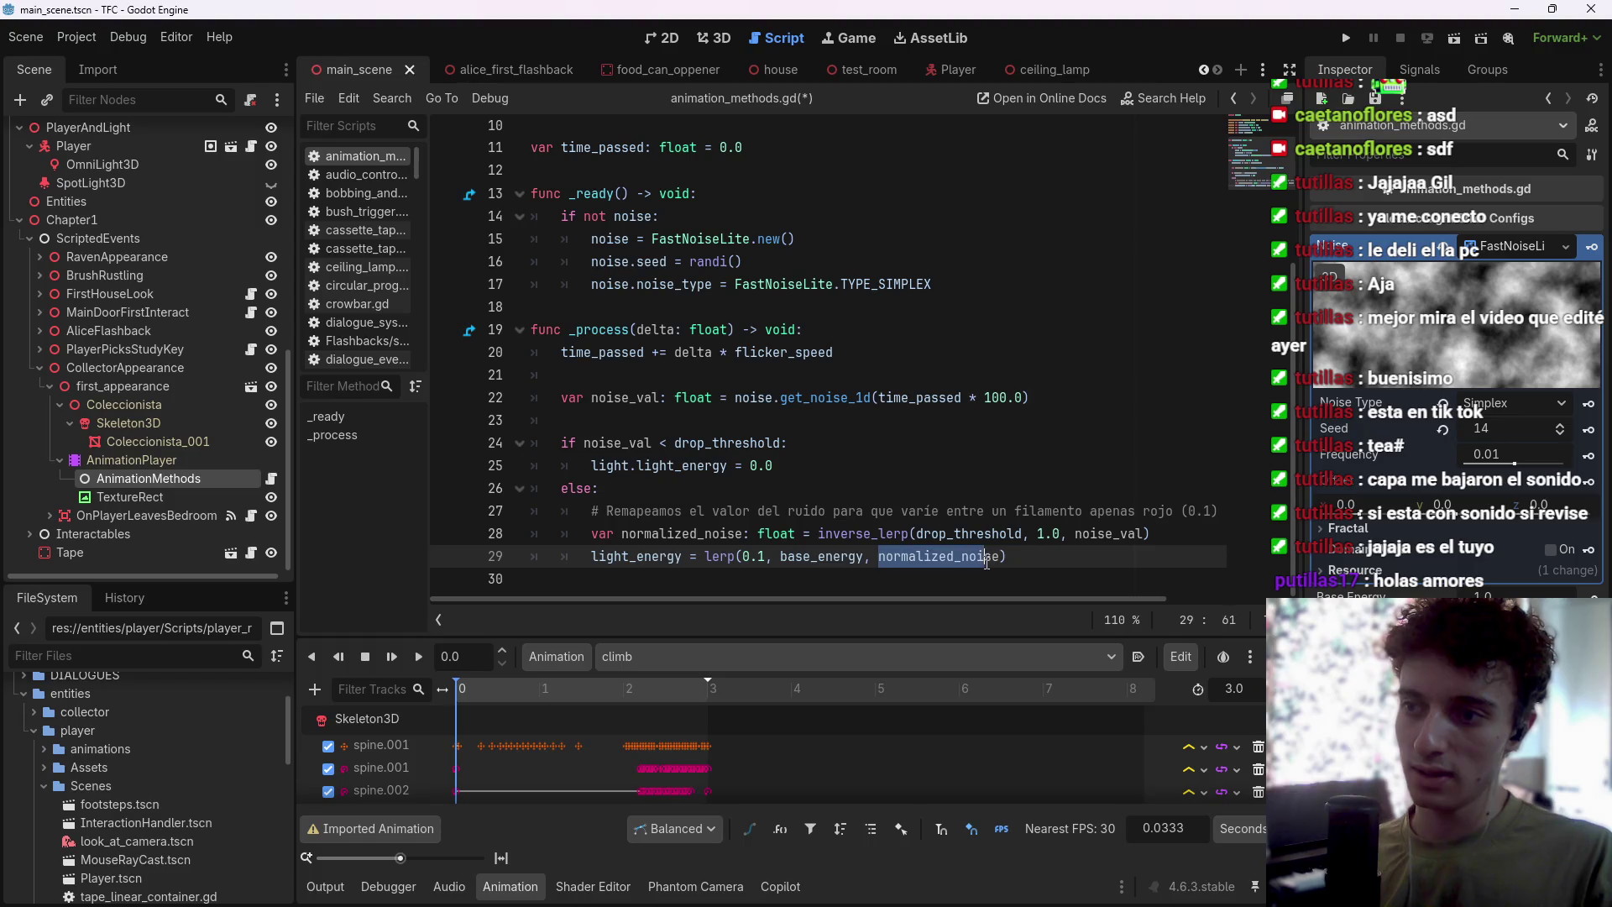
pyautogui.moveTo(765, 556); pyautogui.dragTo(701, 556)
pyautogui.click(727, 556)
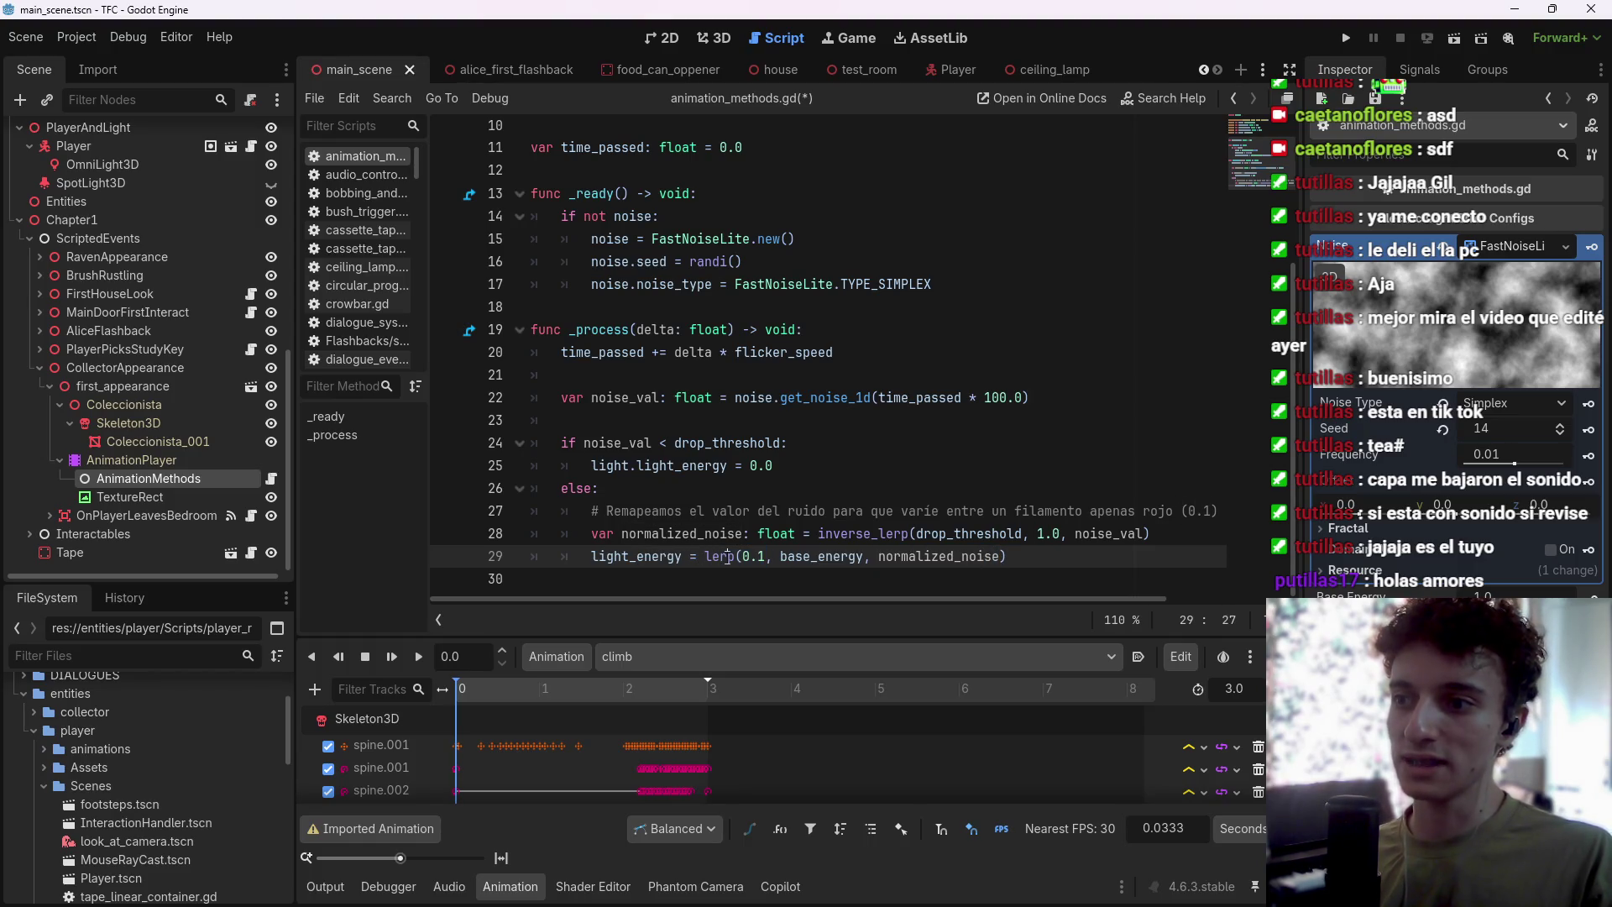
pyautogui.moveTo(1031, 563)
pyautogui.mouseDown()
pyautogui.moveTo(617, 533)
pyautogui.moveTo(705, 556)
pyautogui.moveTo(947, 550)
pyautogui.mouseUp()
pyautogui.click(1036, 563)
pyautogui.hotkey('ctrl', 's')
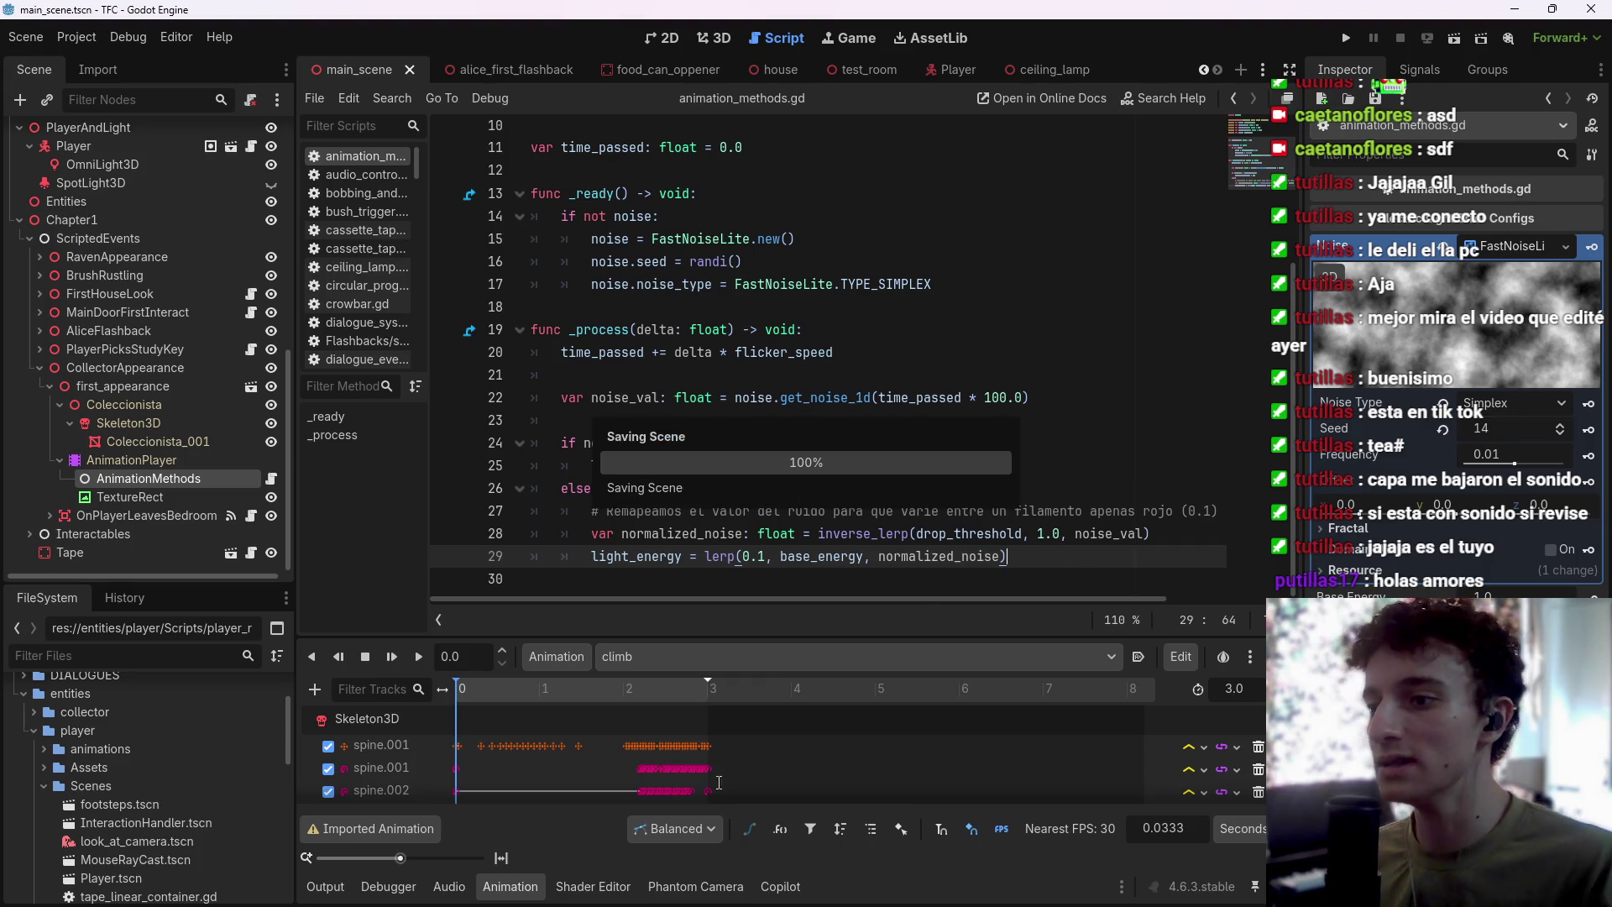
# Hide the animation timeline, delete the remapping comment and its empty line 27, and save.
pyautogui.click(537, 887)
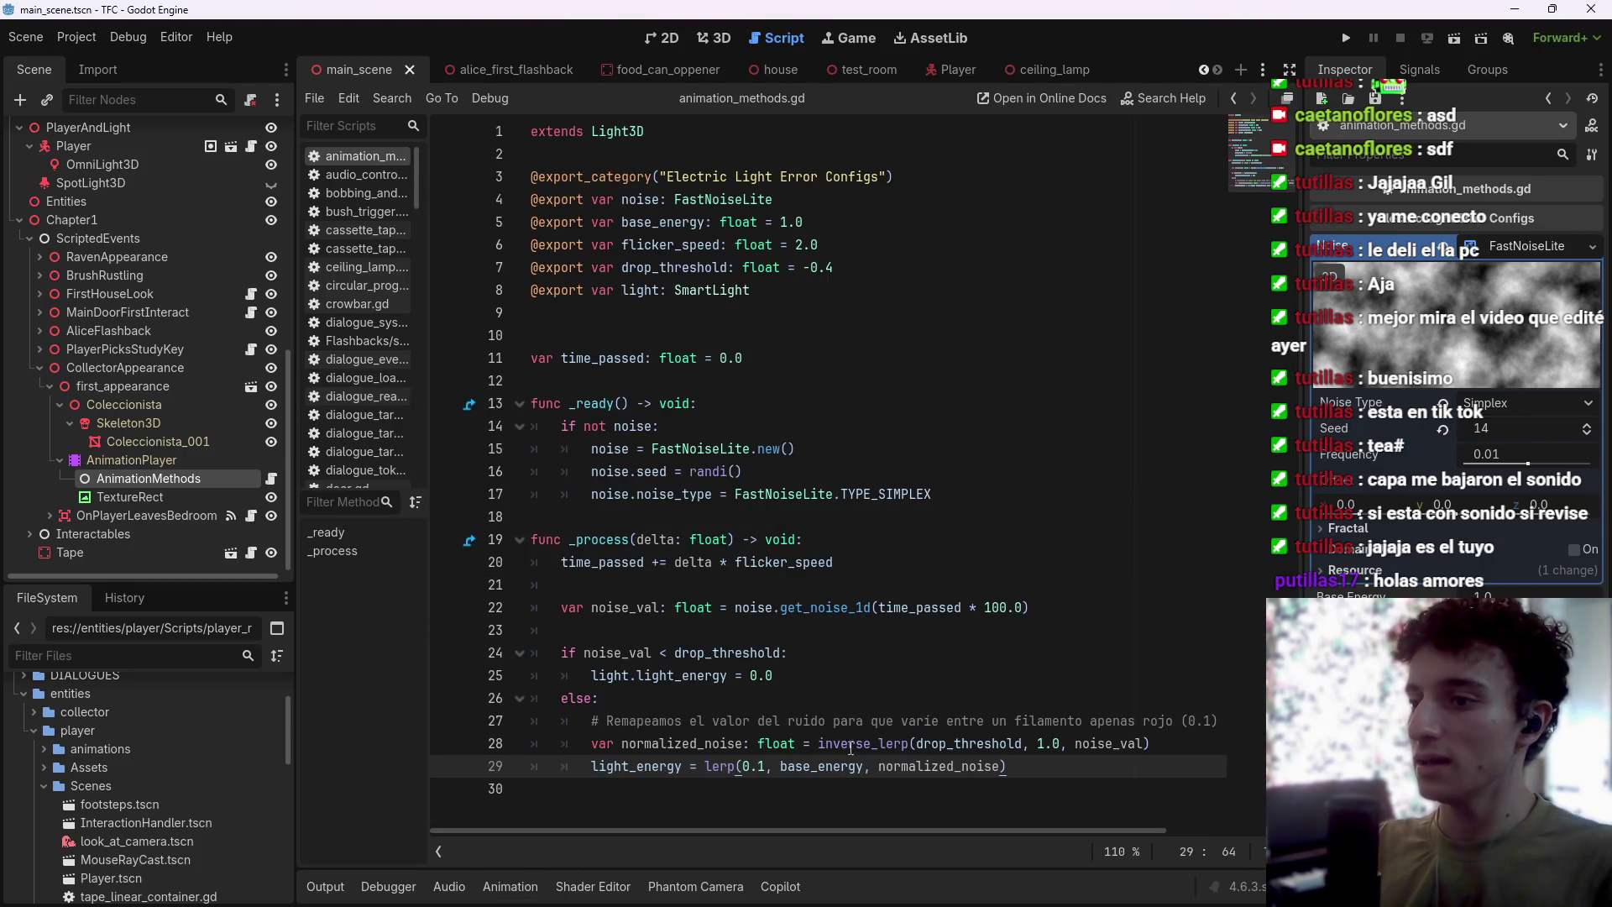
pyautogui.moveTo(591, 721); pyautogui.dragTo(1226, 721)
pyautogui.press('BackSpace')
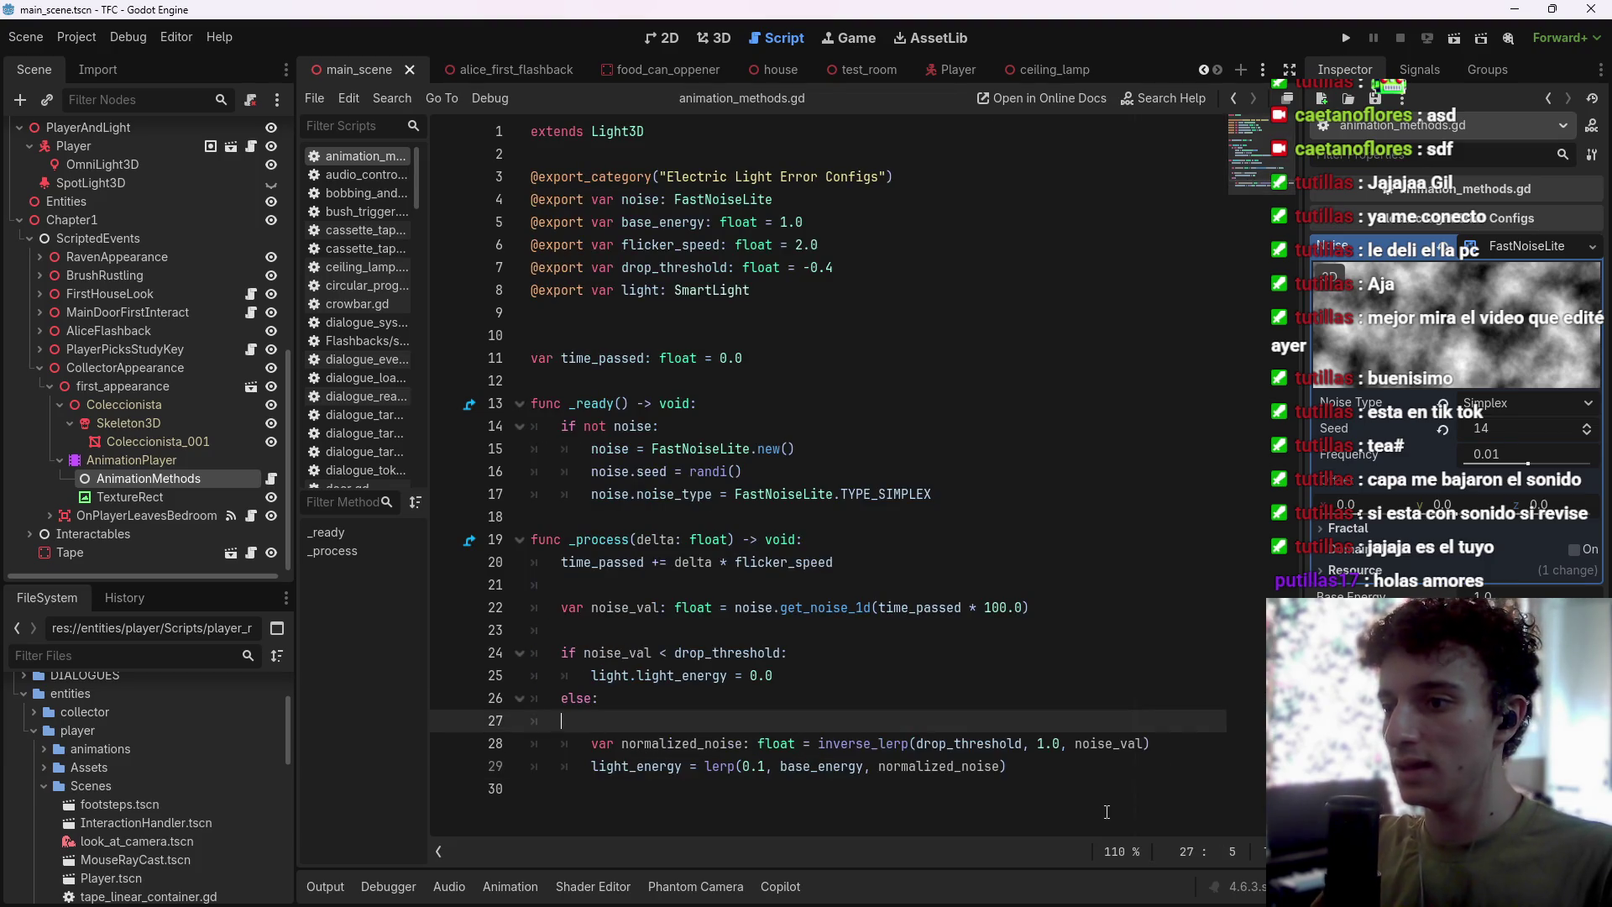
pyautogui.press('BackSpace')
pyautogui.hotkey('ctrl', 's')
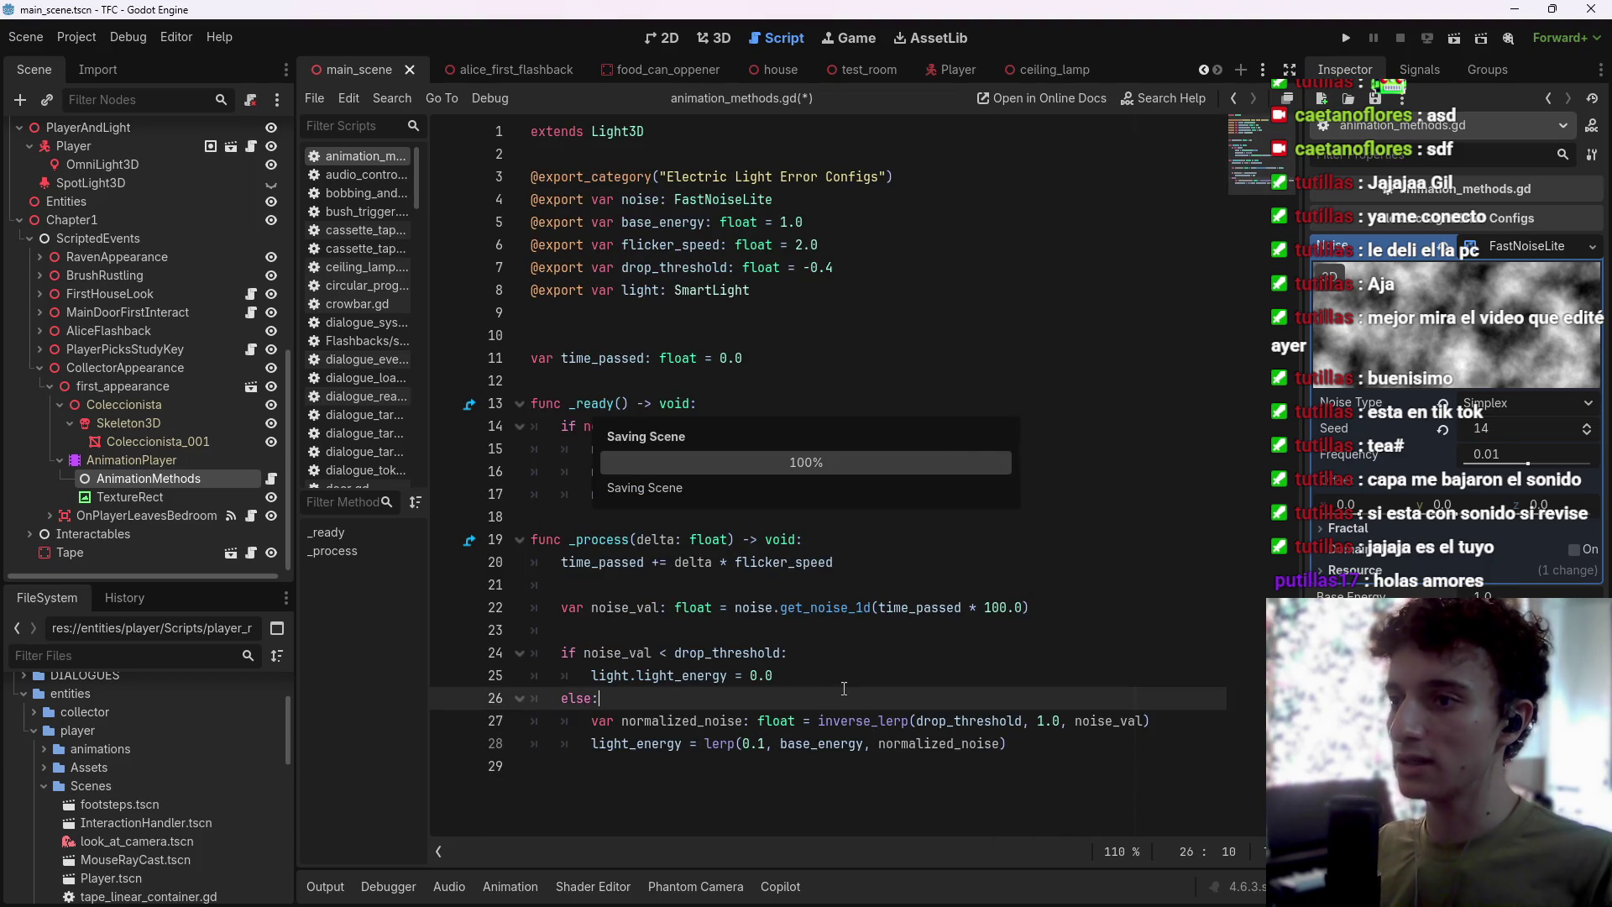
pyautogui.hotkey('ctrl', 's')
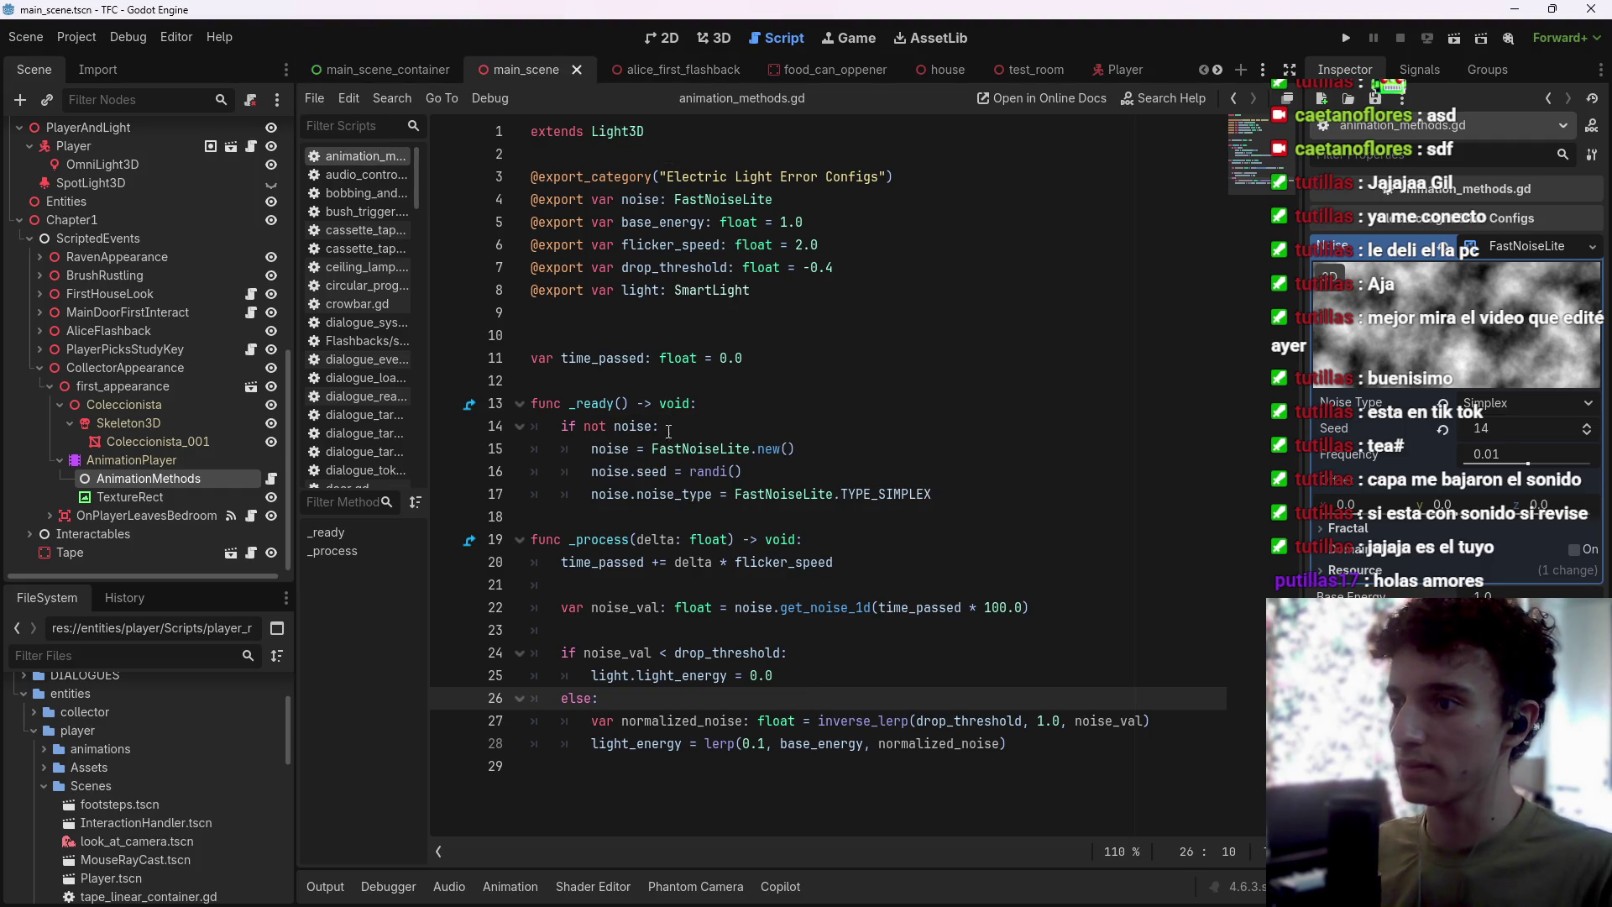
# Save the scene and run the game to test the flicker.
pyautogui.click(715, 38)
pyautogui.moveTo(932, 263); pyautogui.dragTo(920, 231)
pyautogui.hotkey('ctrl', 's')
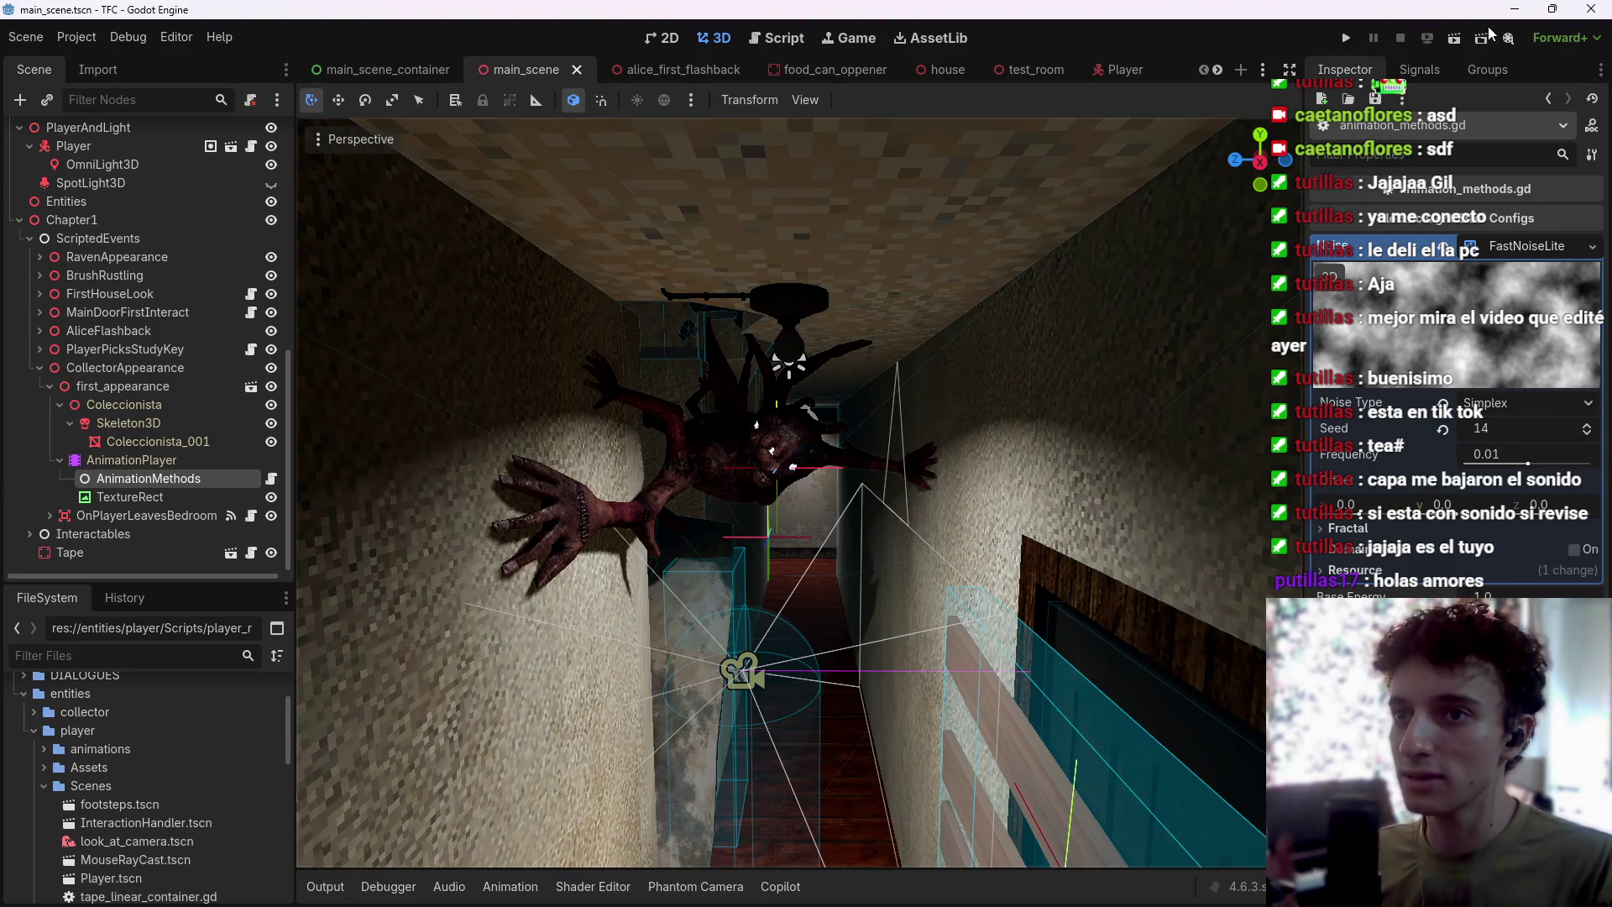
pyautogui.click(1461, 38)
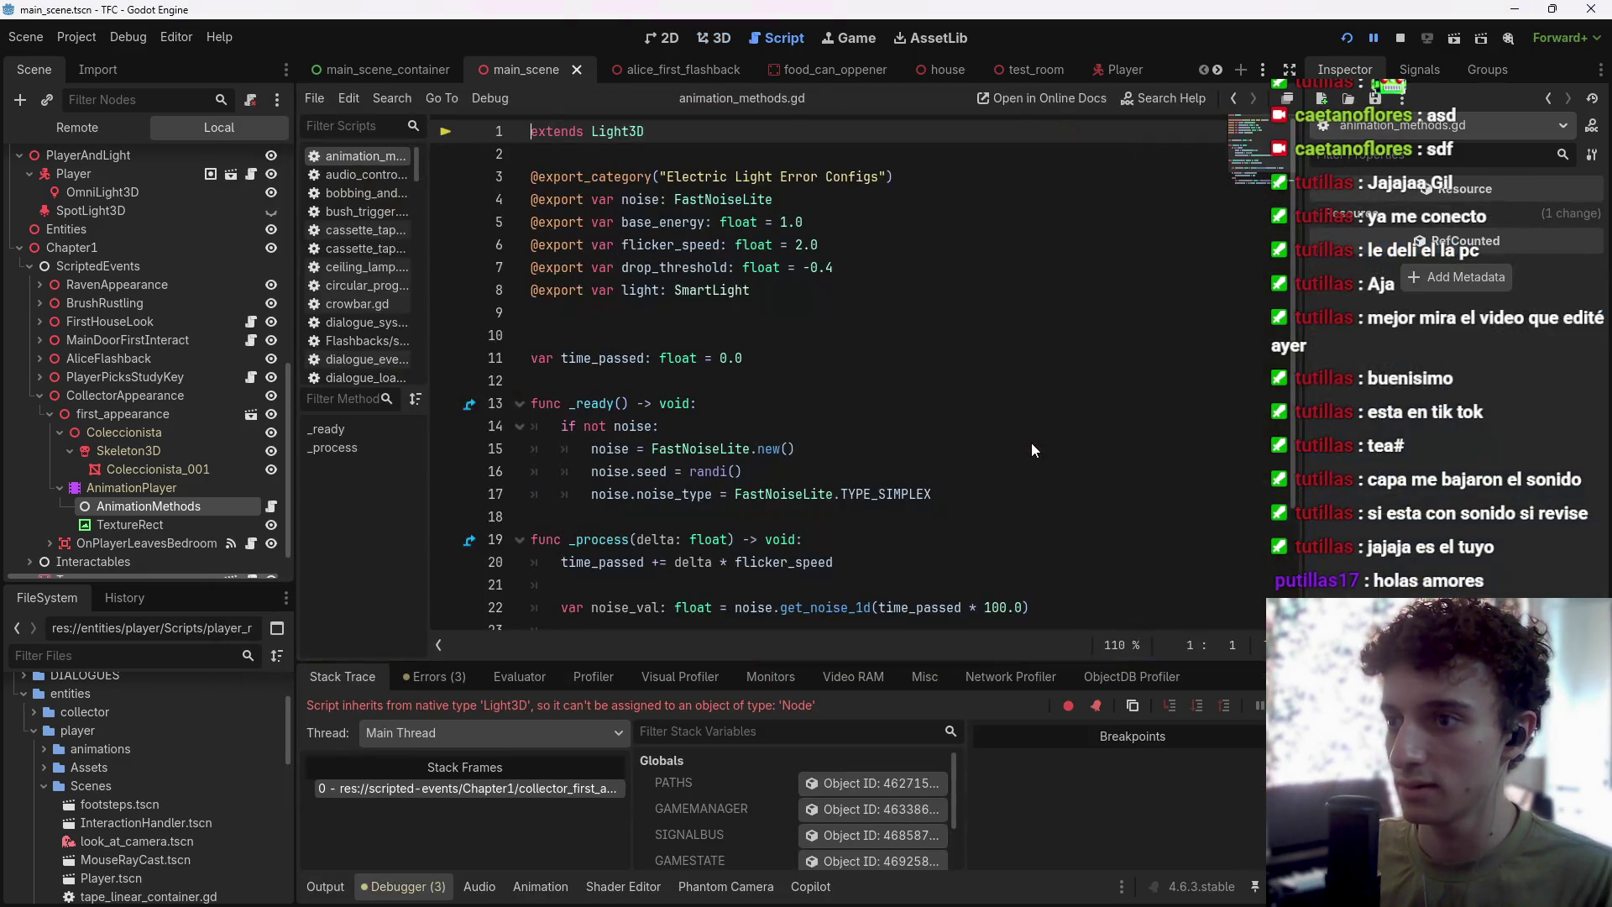
# Change the script's base type from Light3D to Node and rerun the game.
pyautogui.moveTo(695, 146); pyautogui.dragTo(596, 135)
pyautogui.write('No')
pyautogui.press('Return')
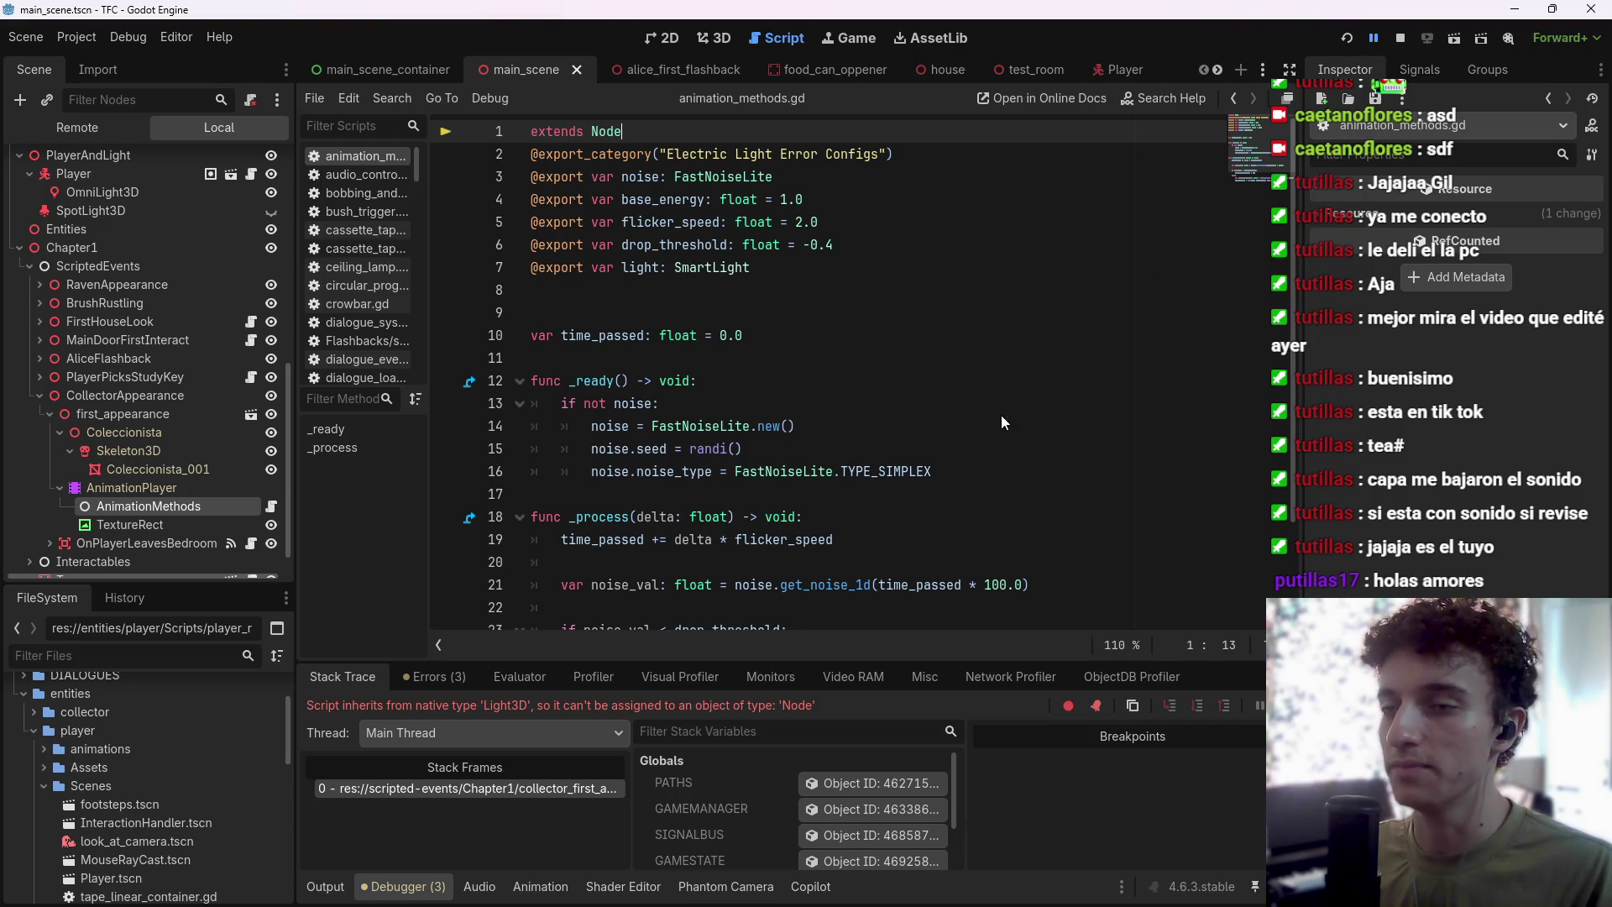
pyautogui.press('F5')
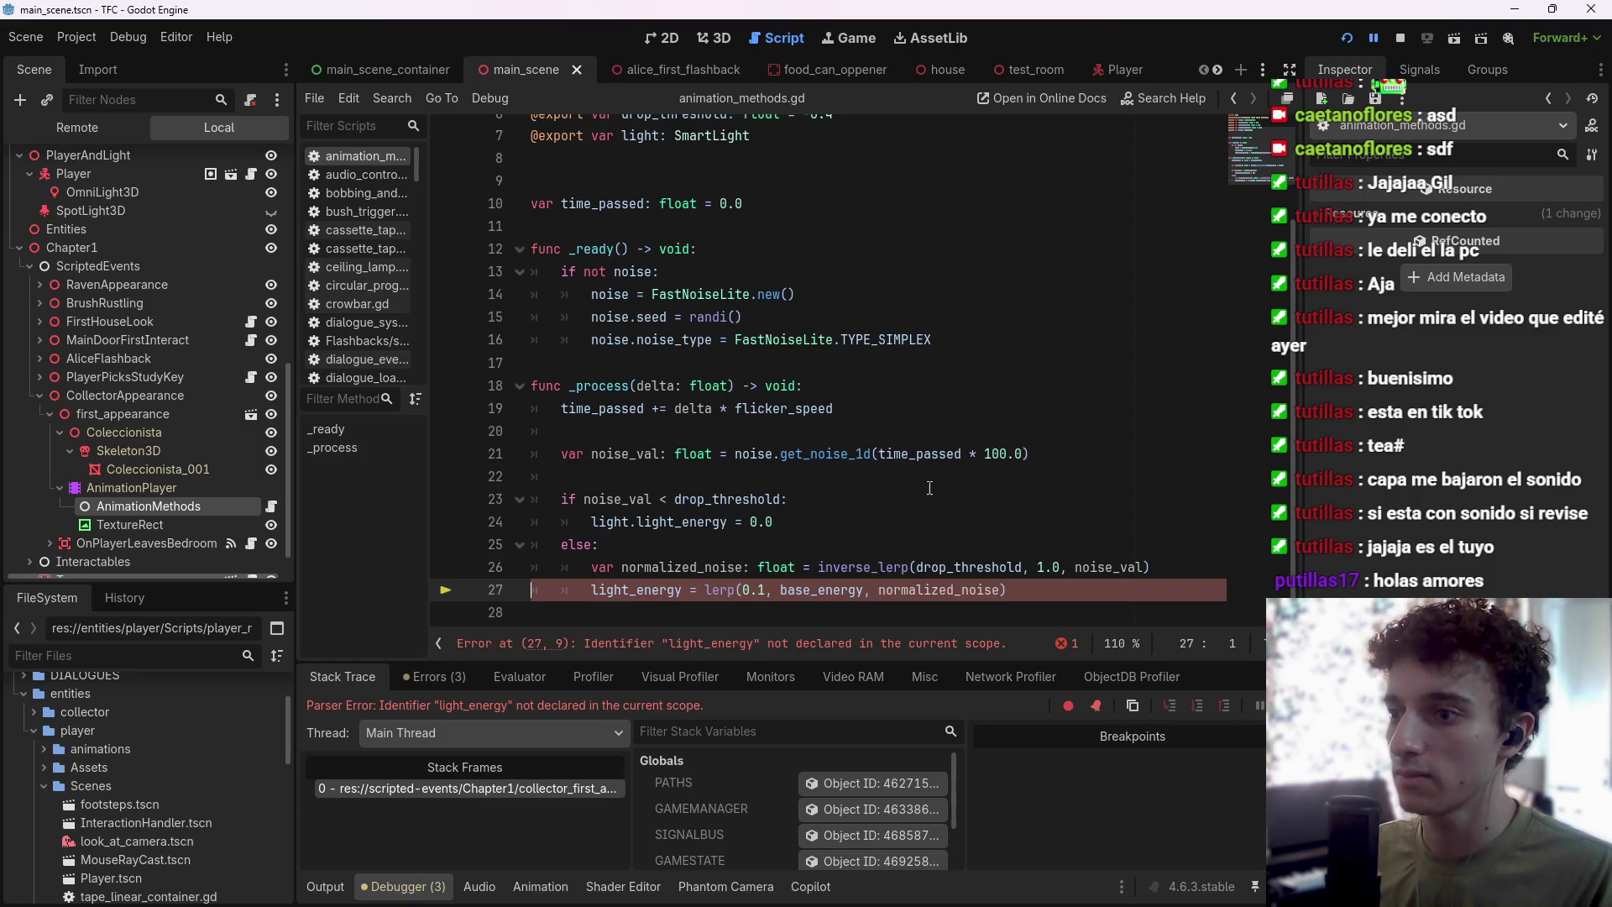
# Prefix line 27's light_energy with light. copied from line 24, then rerun.
pyautogui.click(590, 524)
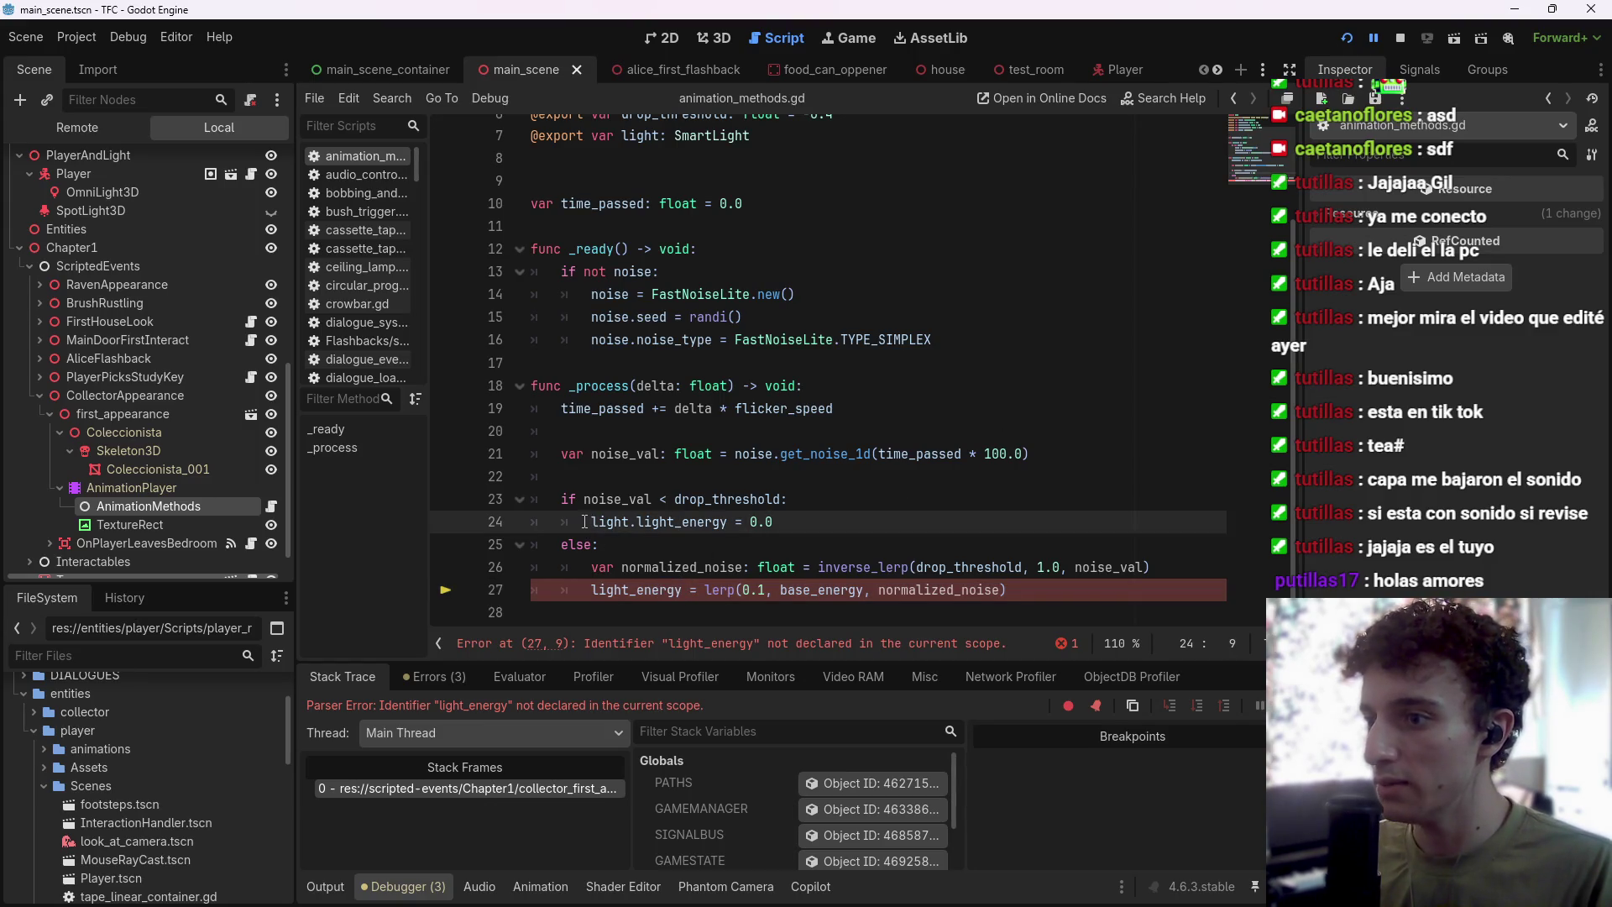
pyautogui.moveTo(585, 522); pyautogui.dragTo(638, 522)
pyautogui.hotkey('ctrl', 'c')
pyautogui.click(592, 591)
pyautogui.hotkey('ctrl', 'v')
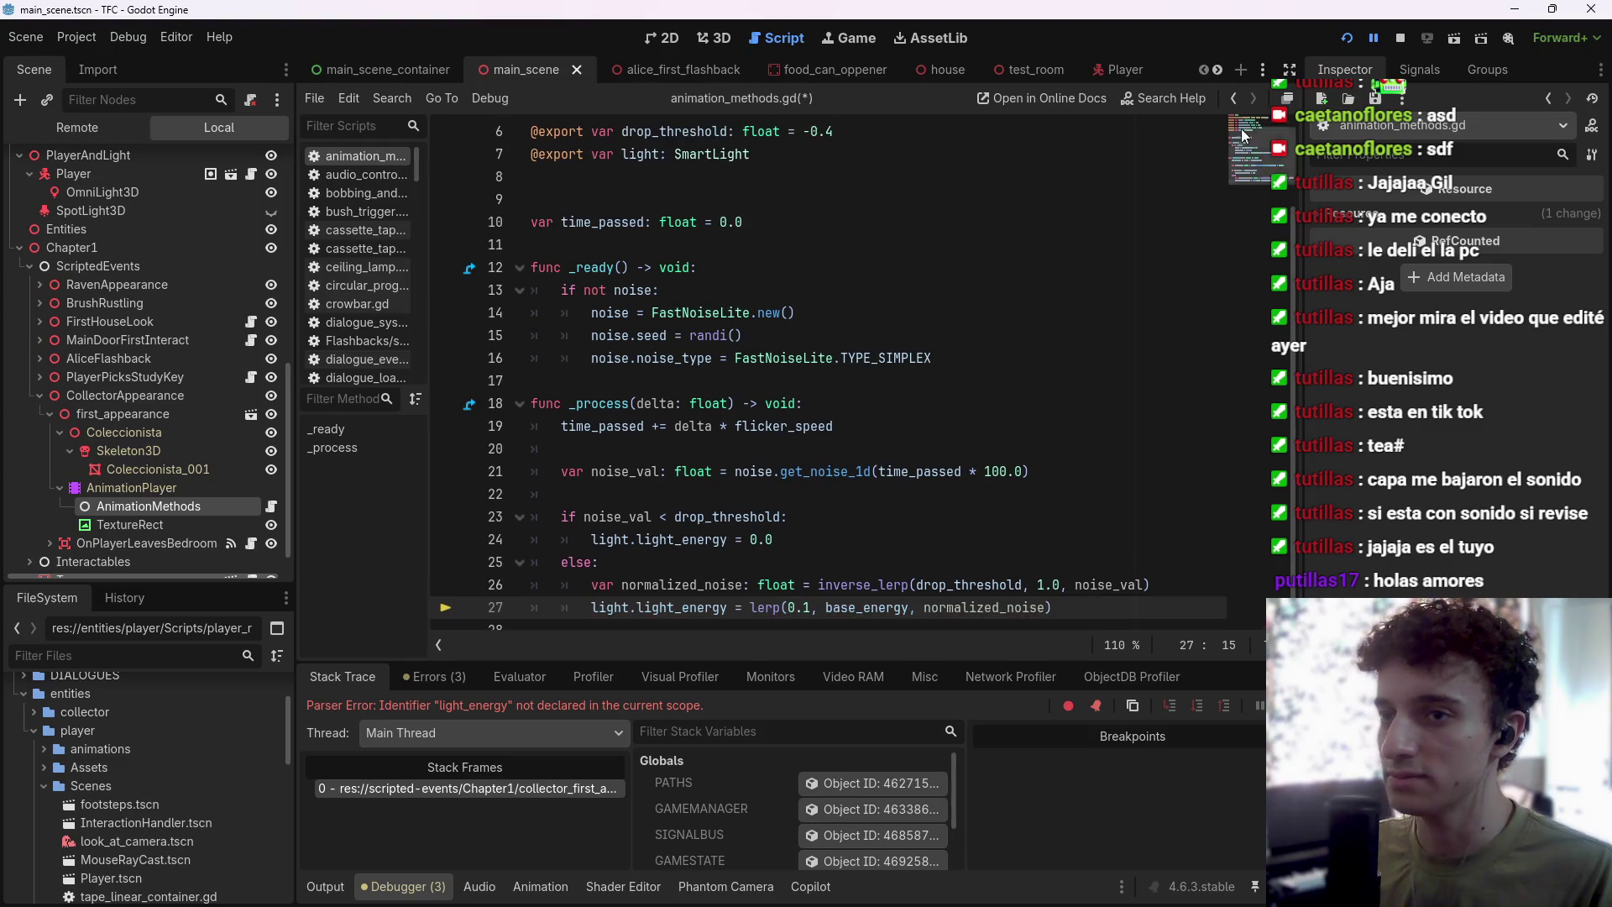
pyautogui.press('F5')
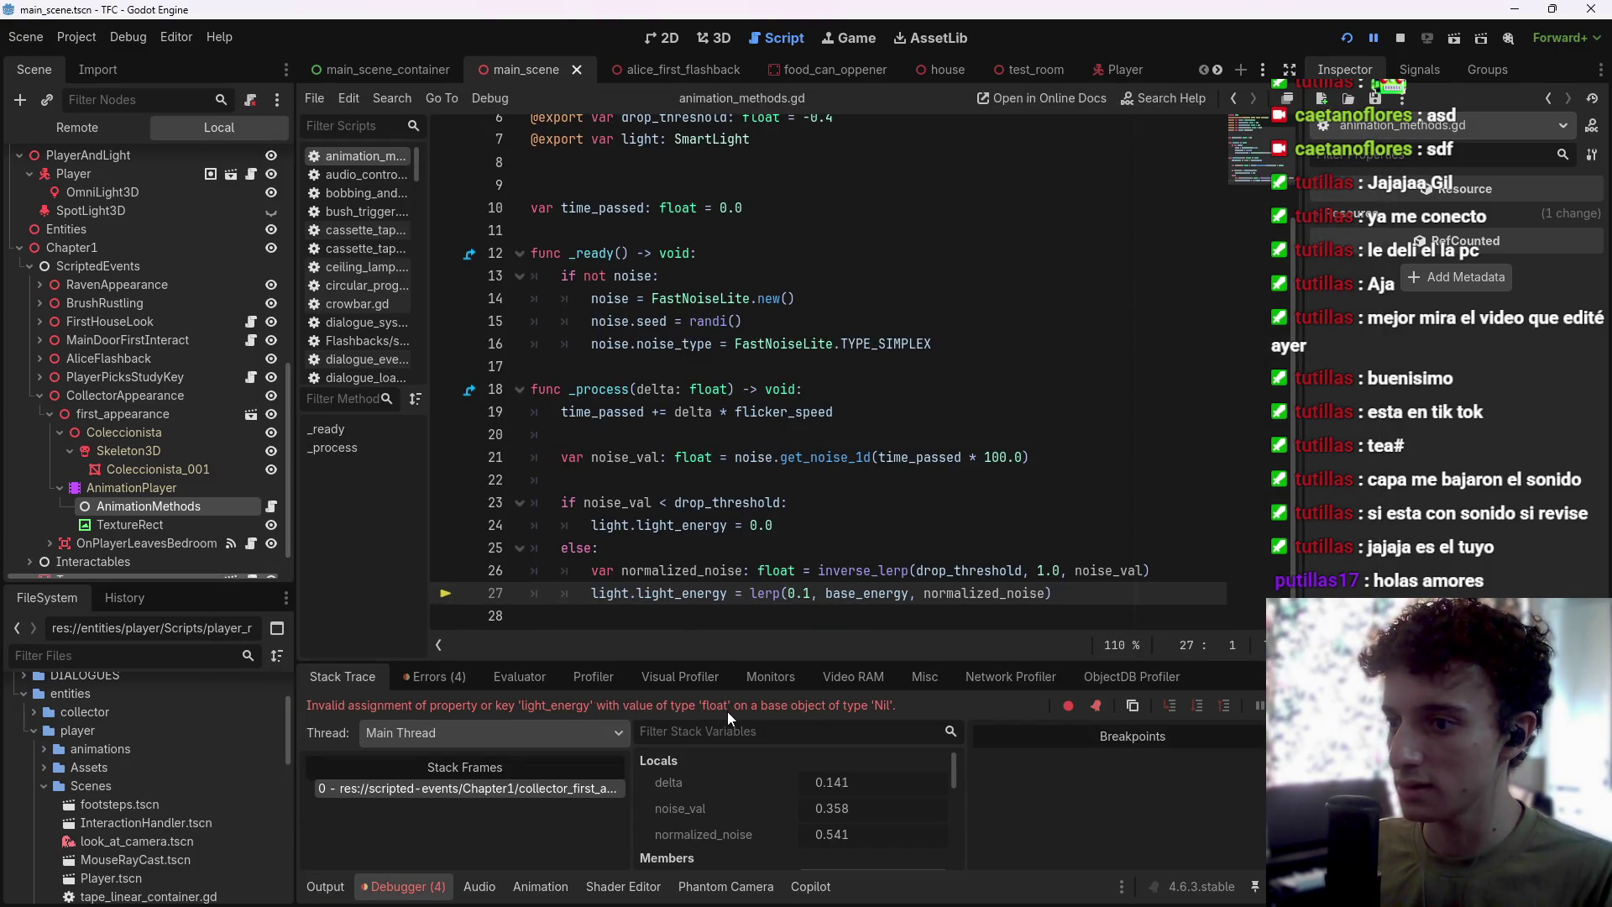
# Review the light declaration on line 7 and the light_energy assignment on line 27.
pyautogui.scroll(2, 728, 375)
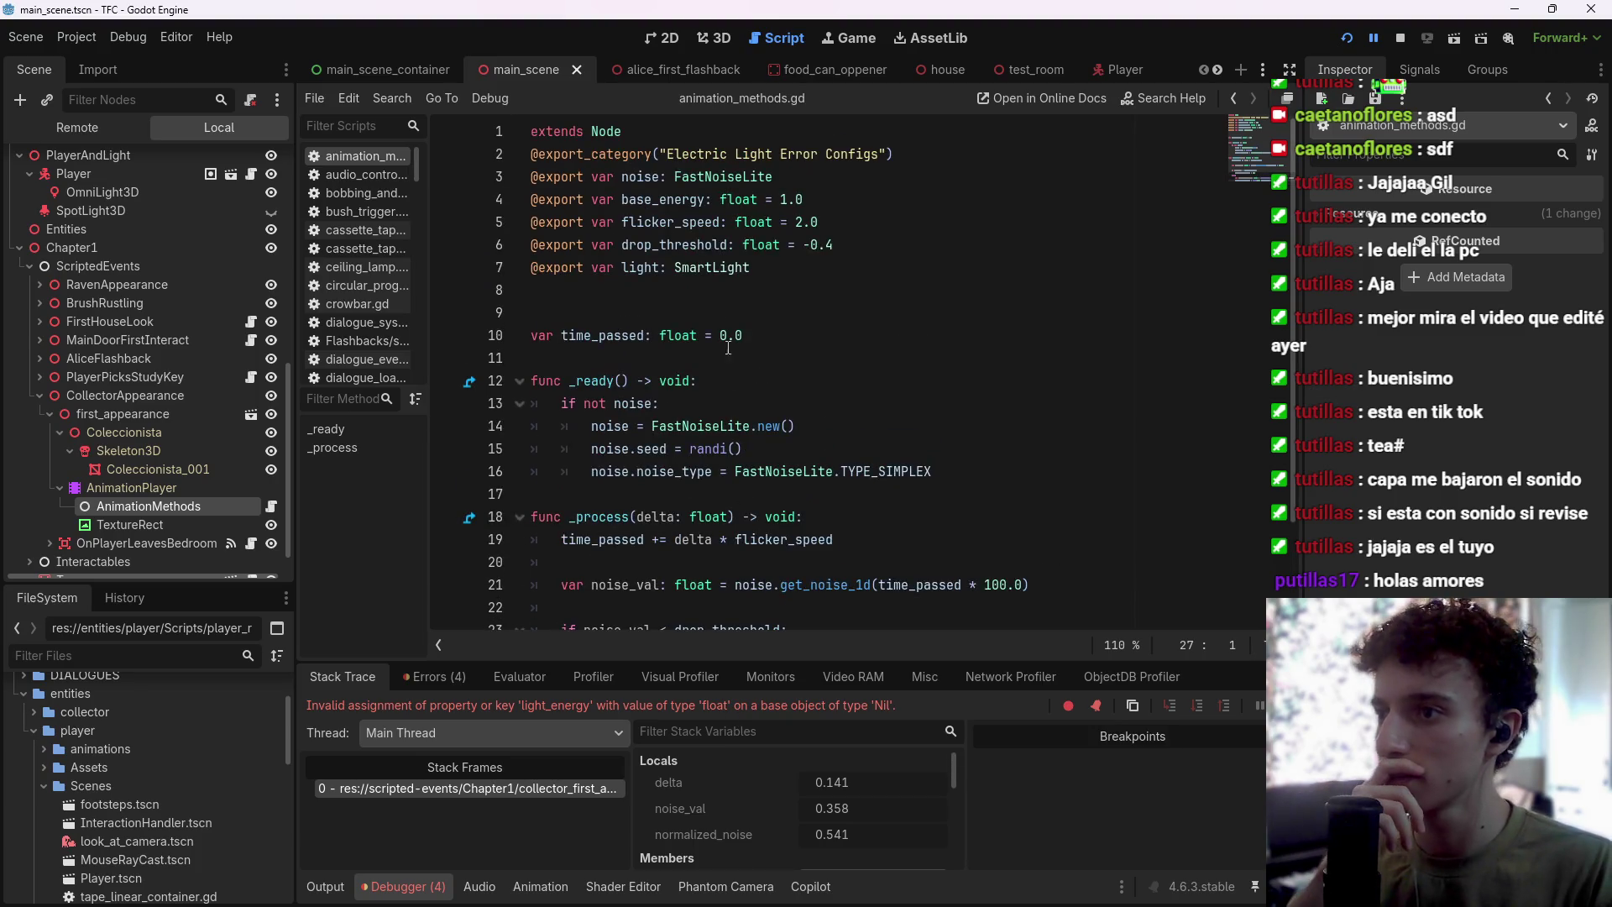
pyautogui.click(789, 267)
pyautogui.scroll(-2, 789, 391)
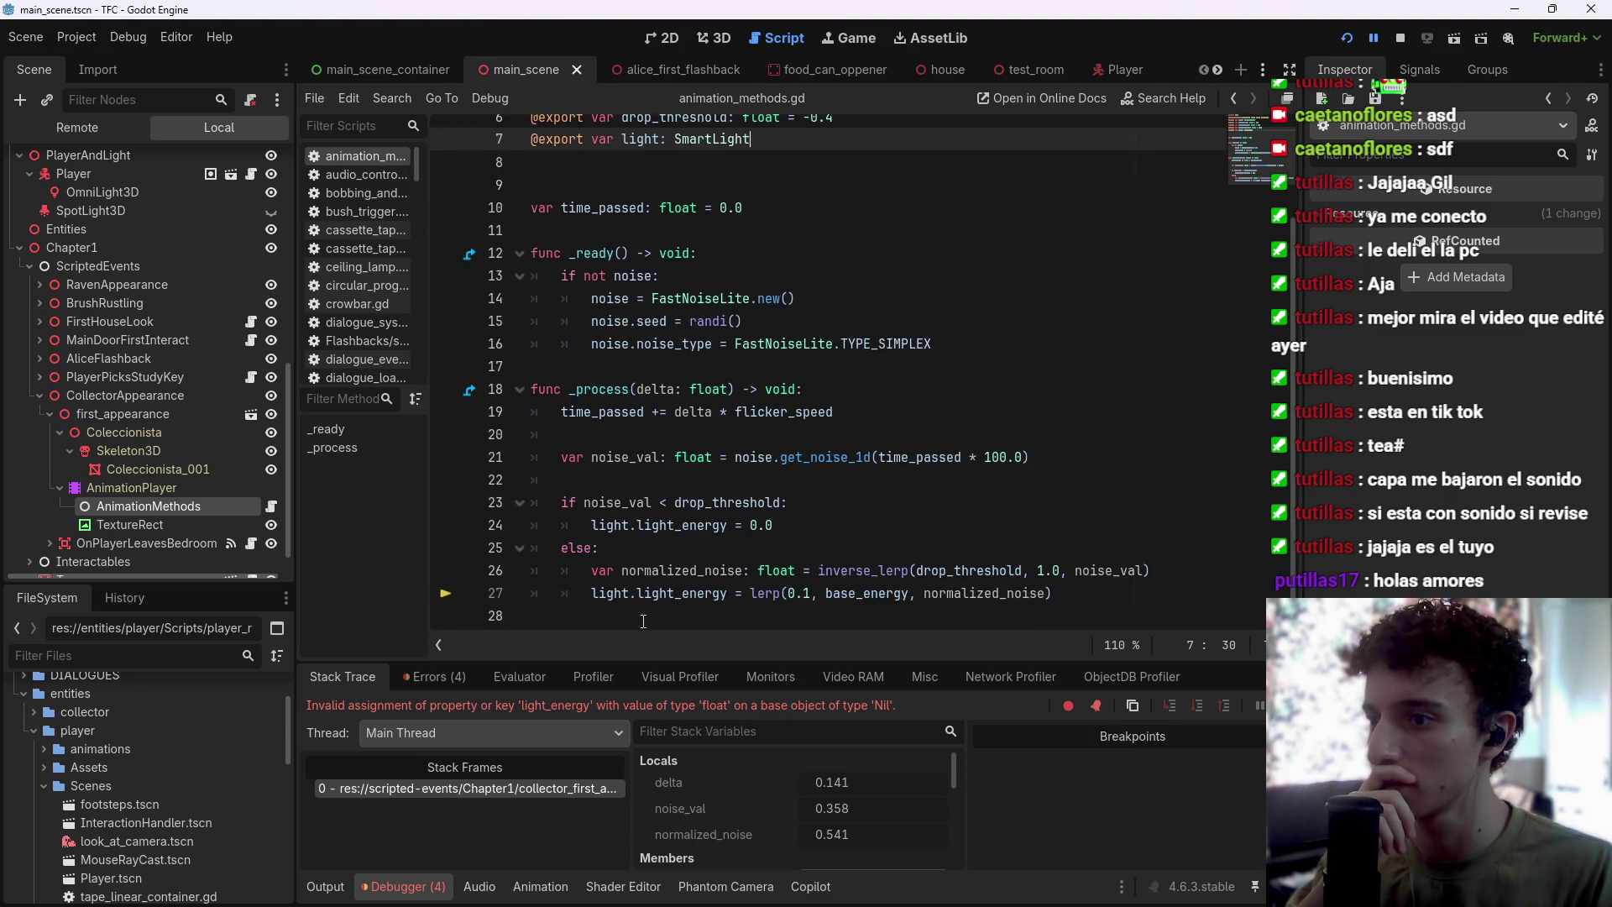
pyautogui.click(1117, 594)
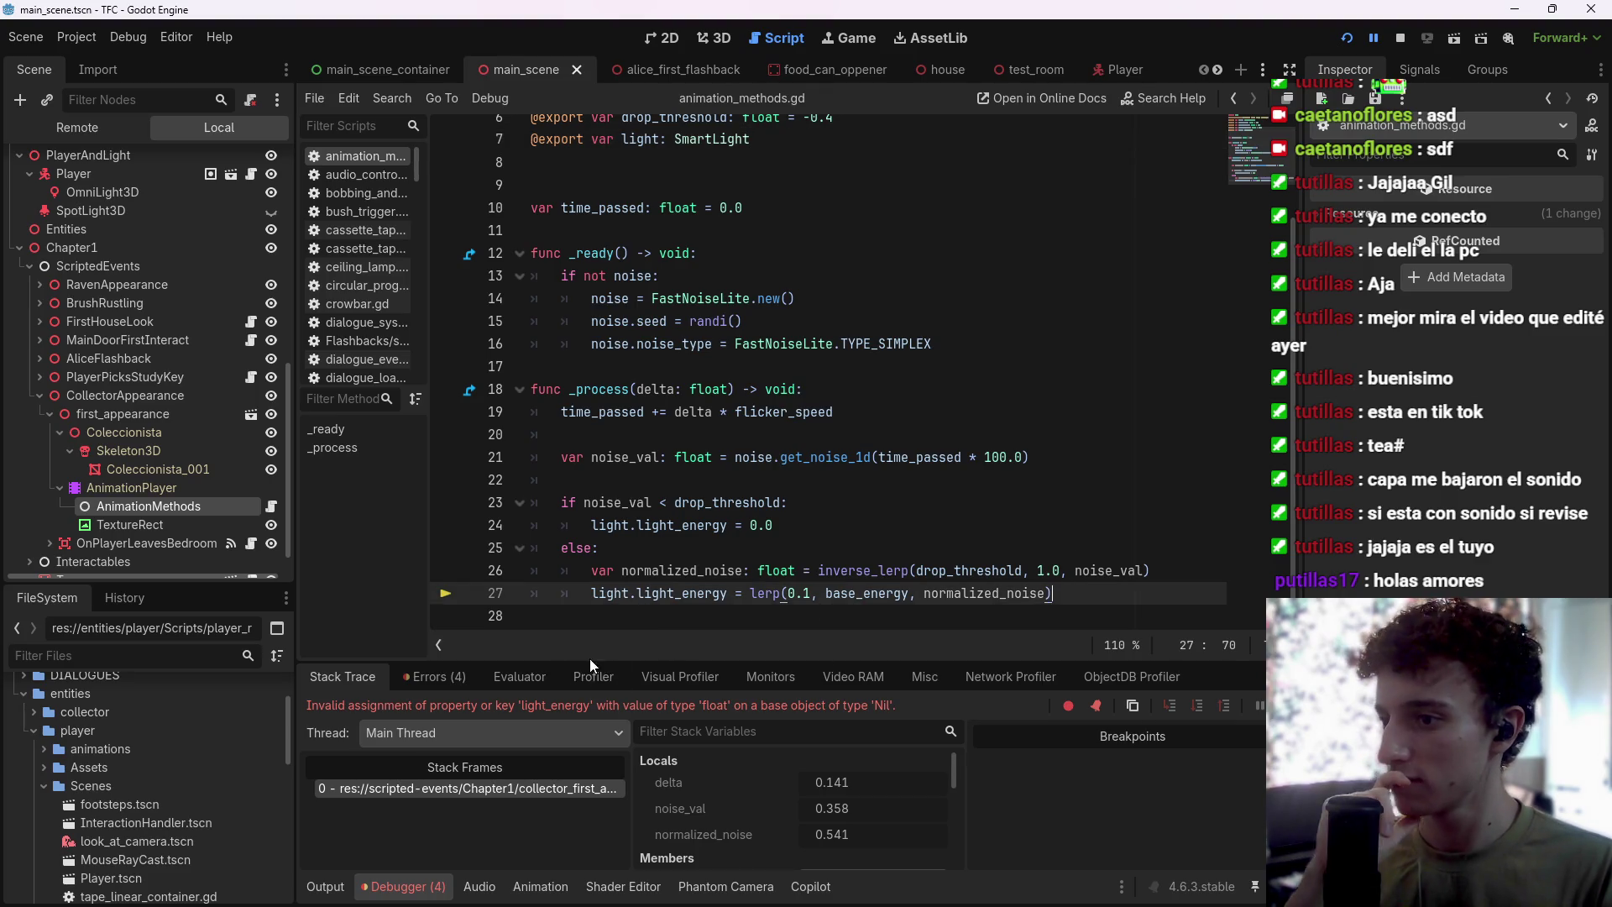
# Assign the CeilingLamp5 Lights node to AnimationMethods' Light property, test-run, stop, and save.
pyautogui.click(184, 507)
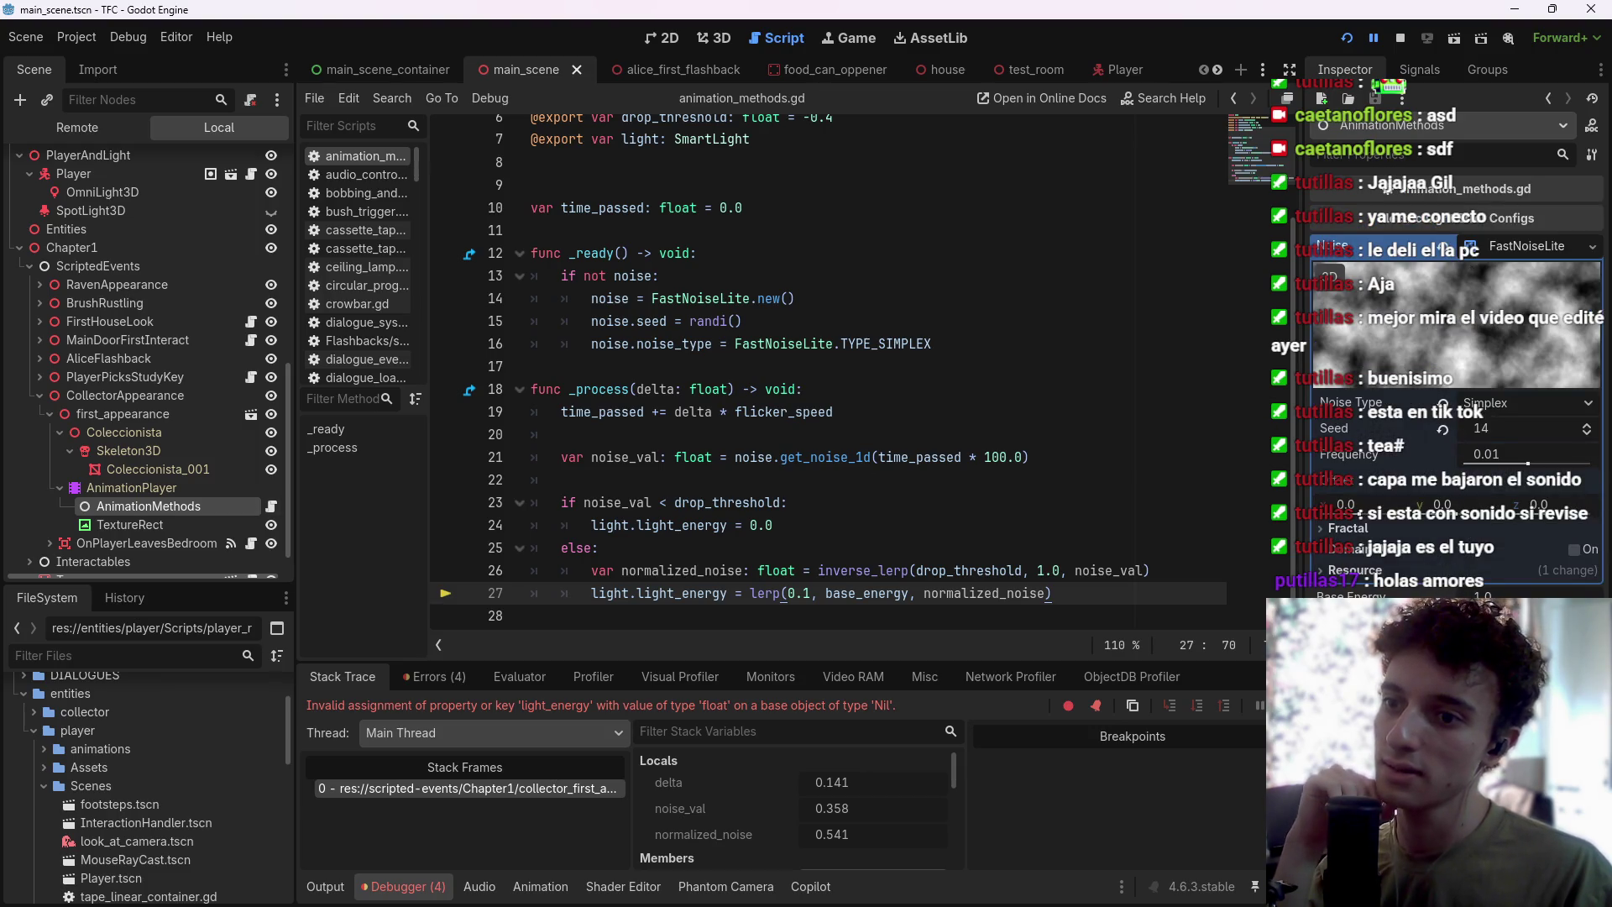
pyautogui.scroll(5, 215, 419)
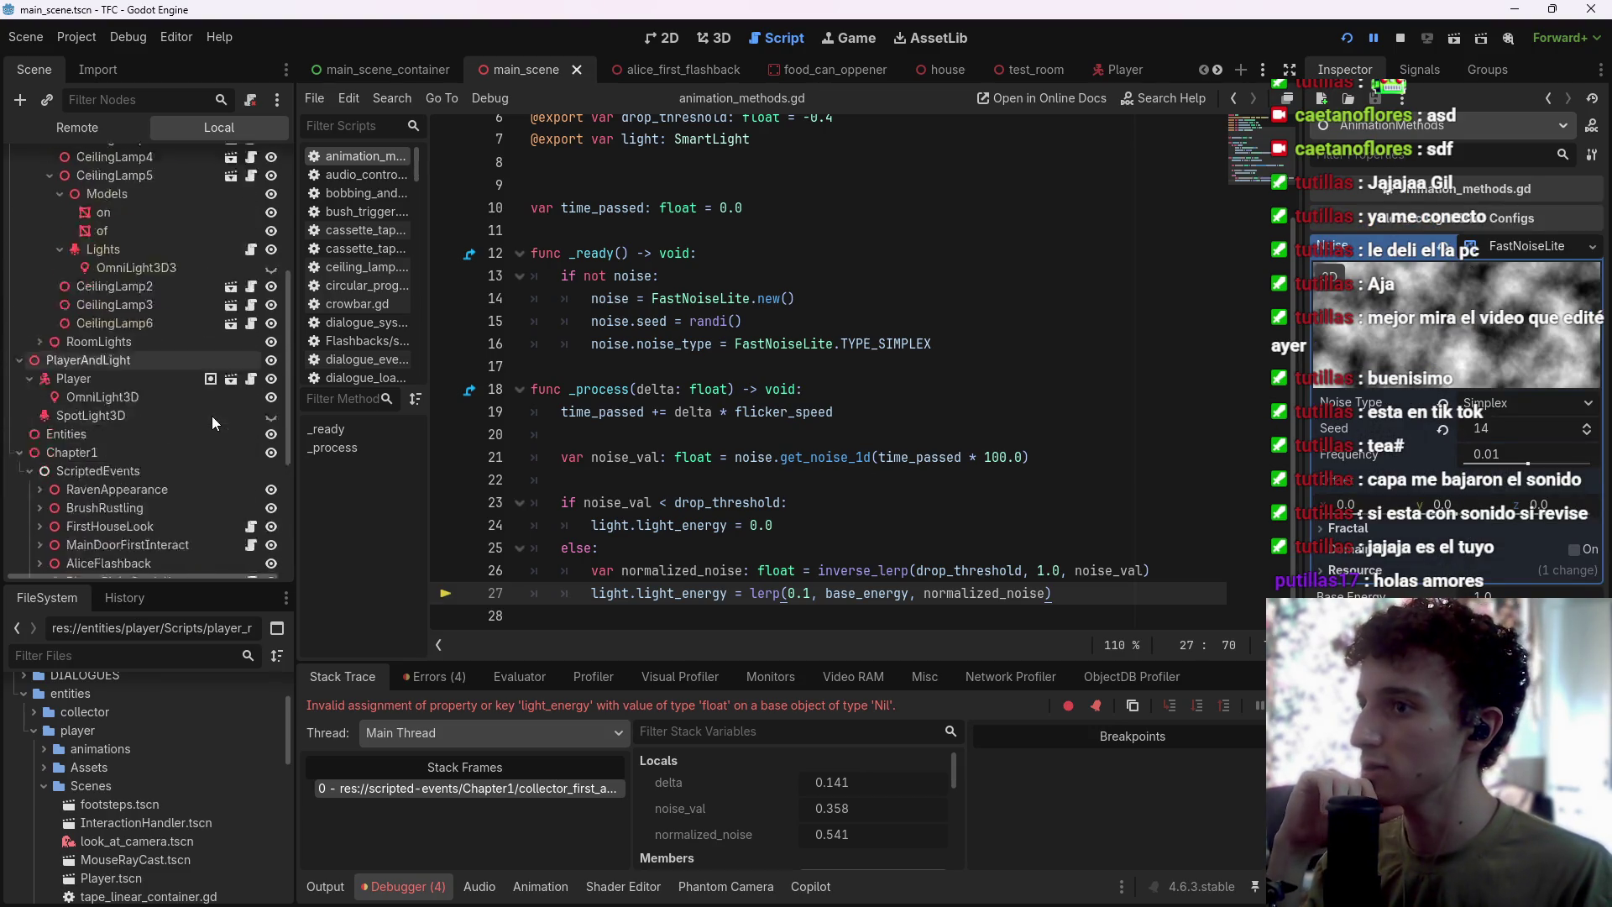
pyautogui.scroll(3, 139, 376)
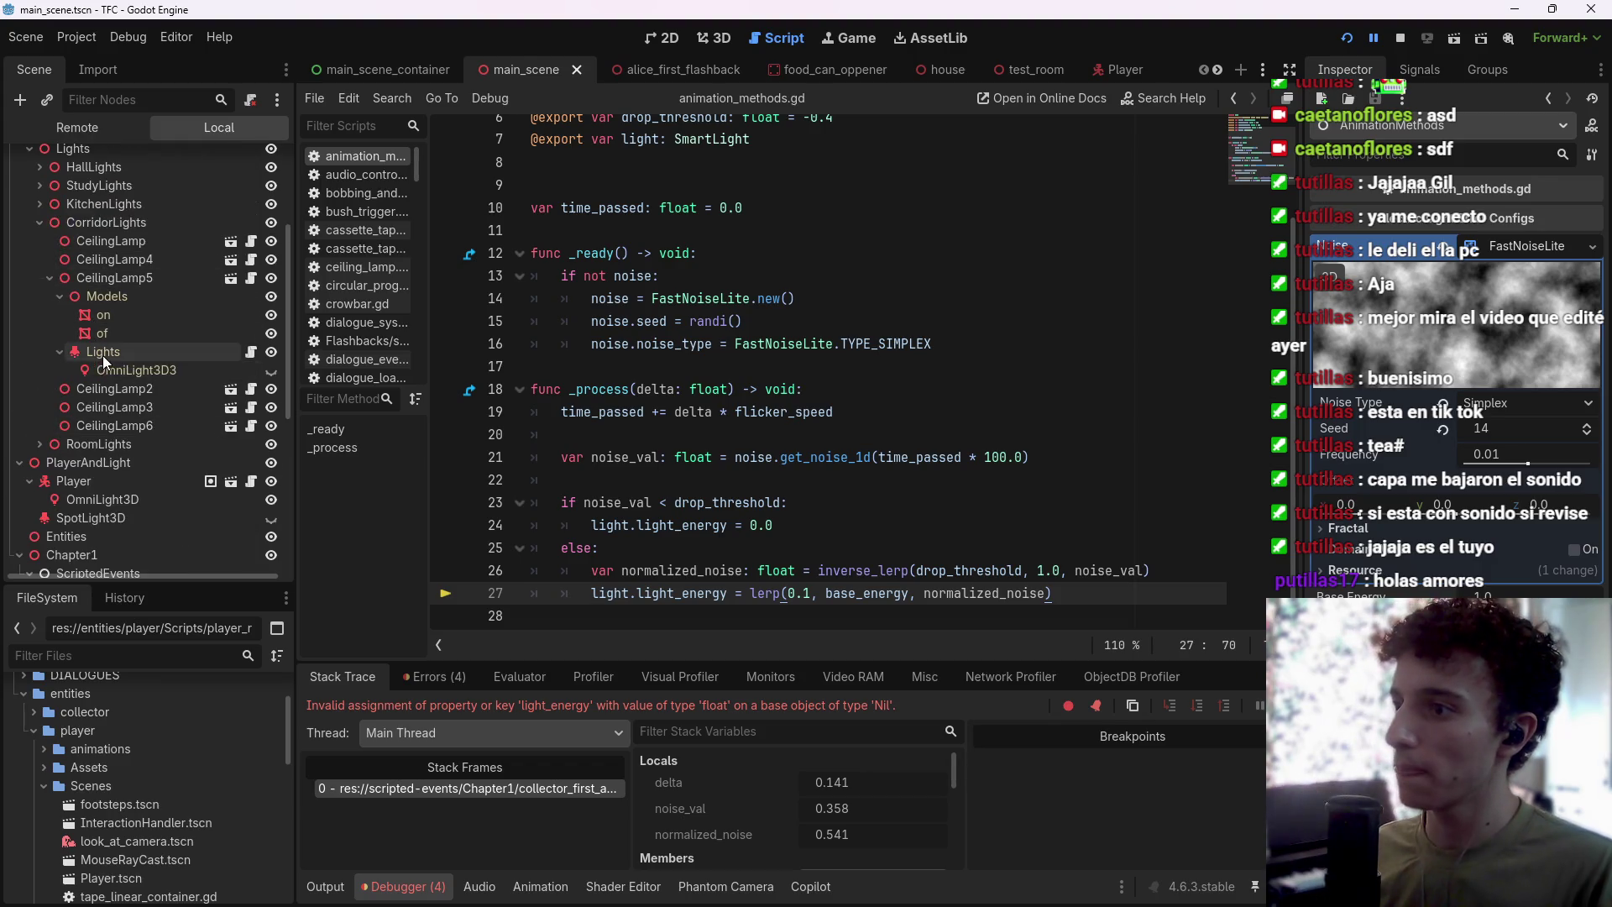
pyautogui.moveTo(103, 356); pyautogui.dragTo(1352, 556)
pyautogui.press('F5')
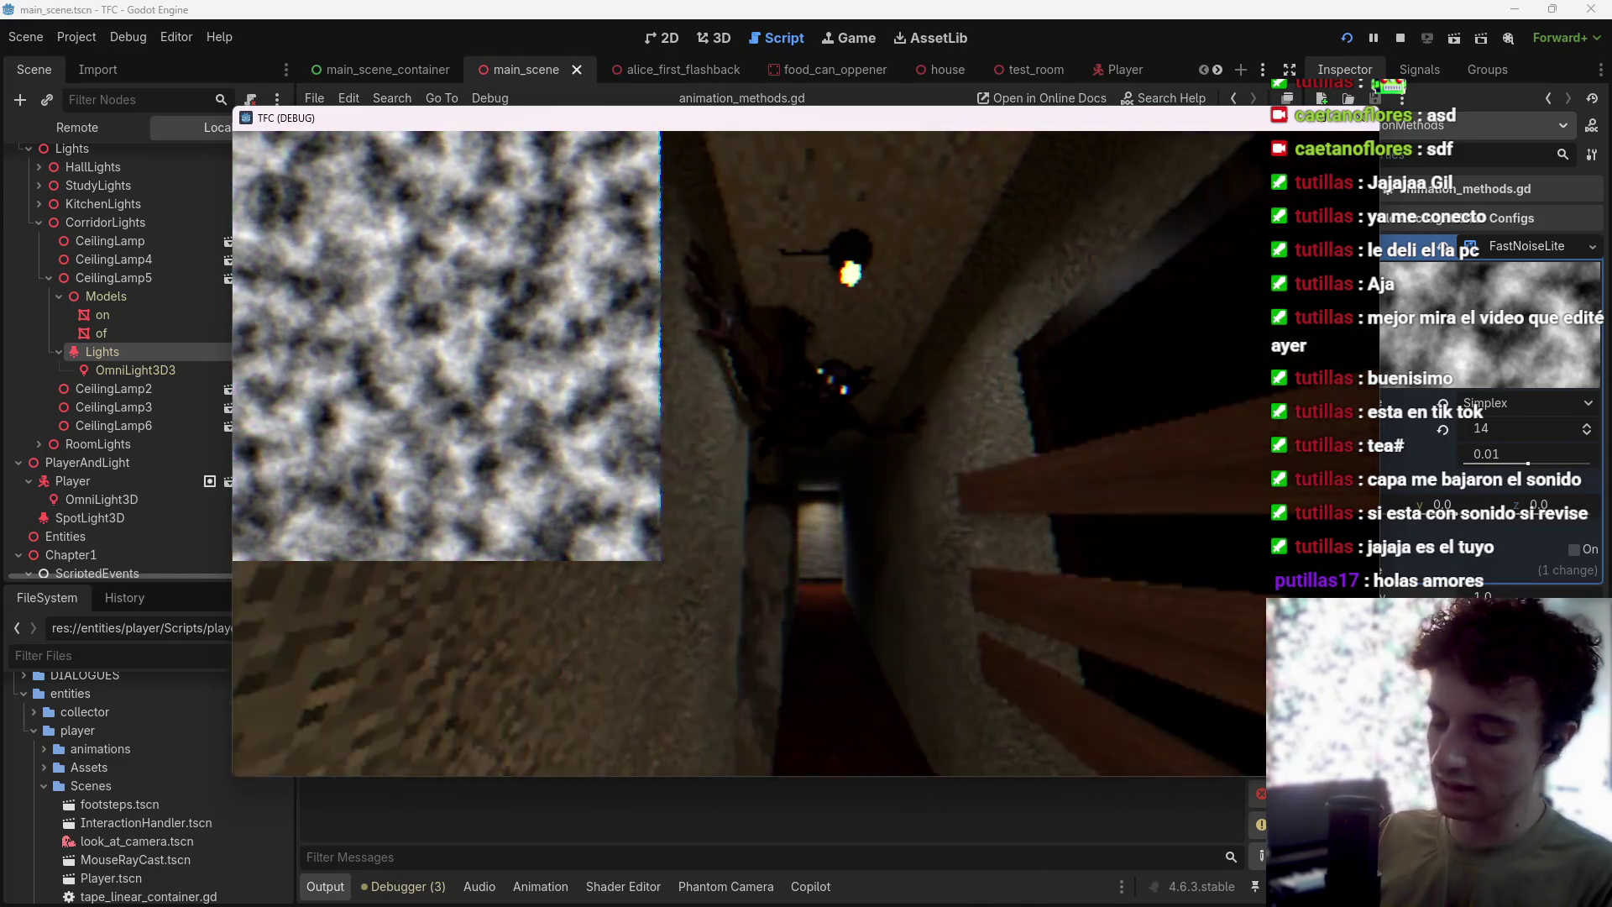
pyautogui.press('F8')
pyautogui.hotkey('ctrl', 's')
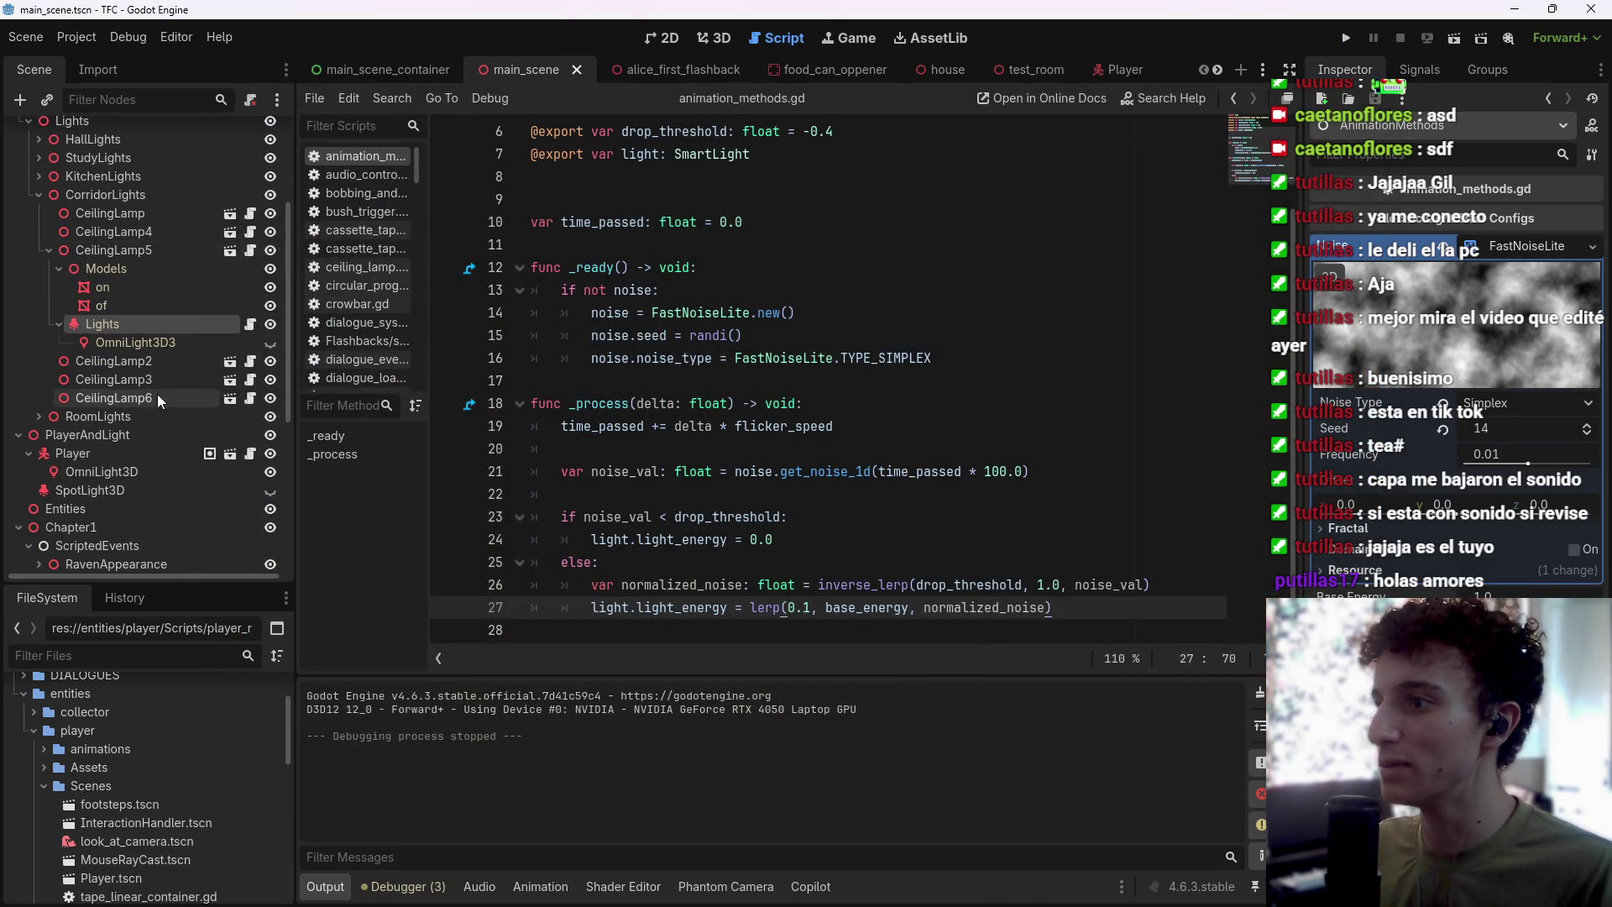
# Delete the TextureRect preview node, save, then run and stop a corridor test.
pyautogui.scroll(-5, 158, 395)
pyautogui.click(150, 497)
pyautogui.press('Delete')
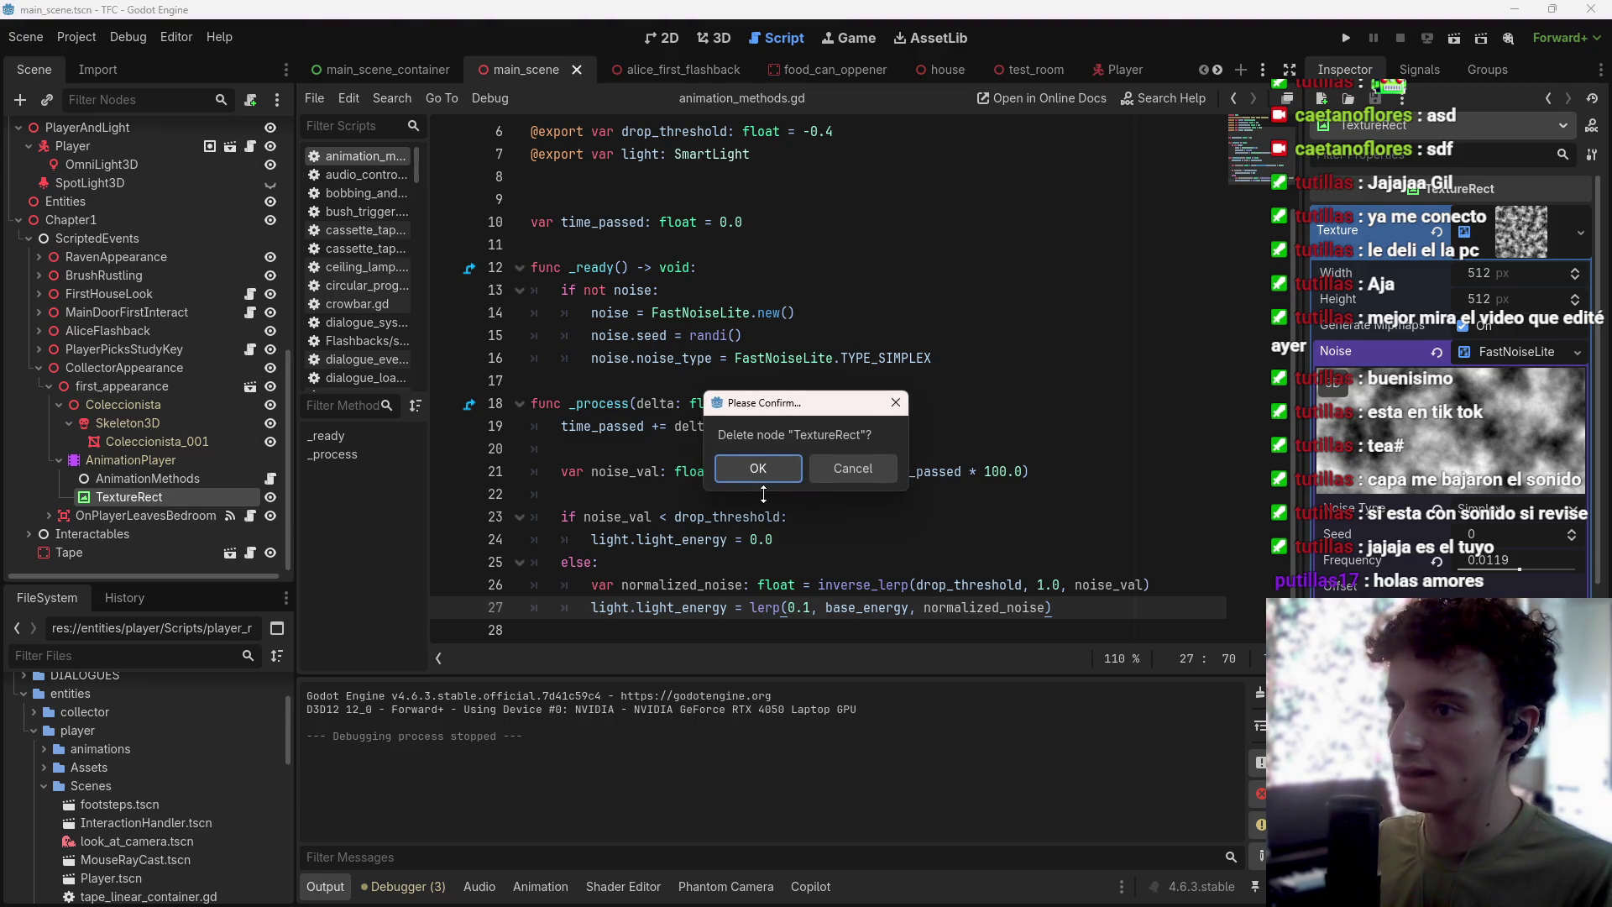
pyautogui.click(759, 469)
pyautogui.hotkey('ctrl', 's')
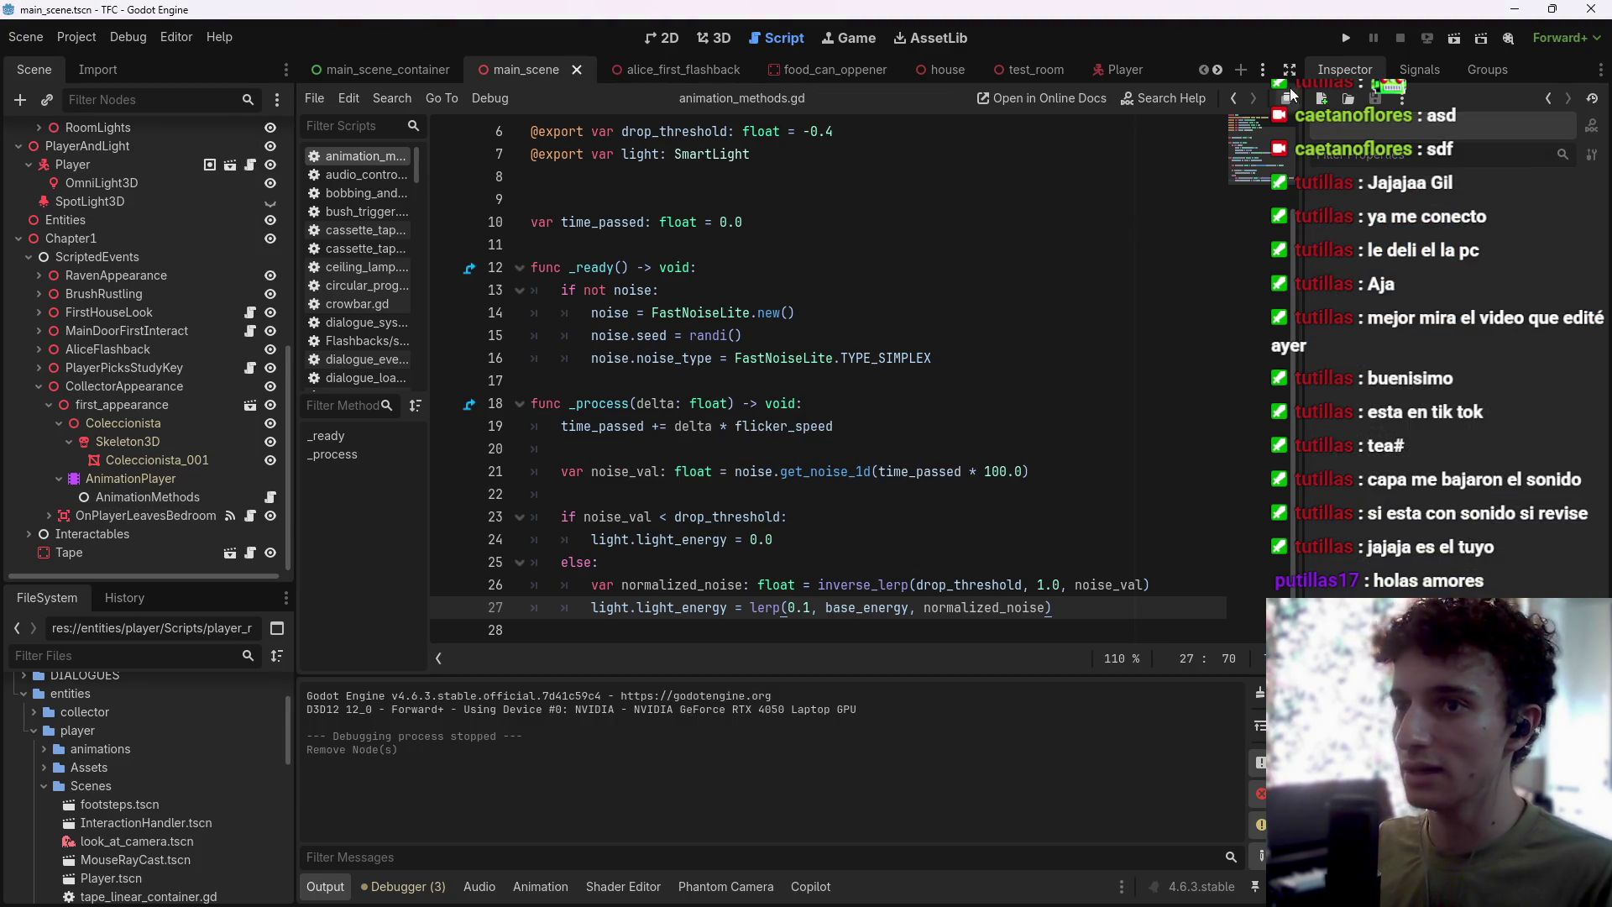
pyautogui.click(1347, 38)
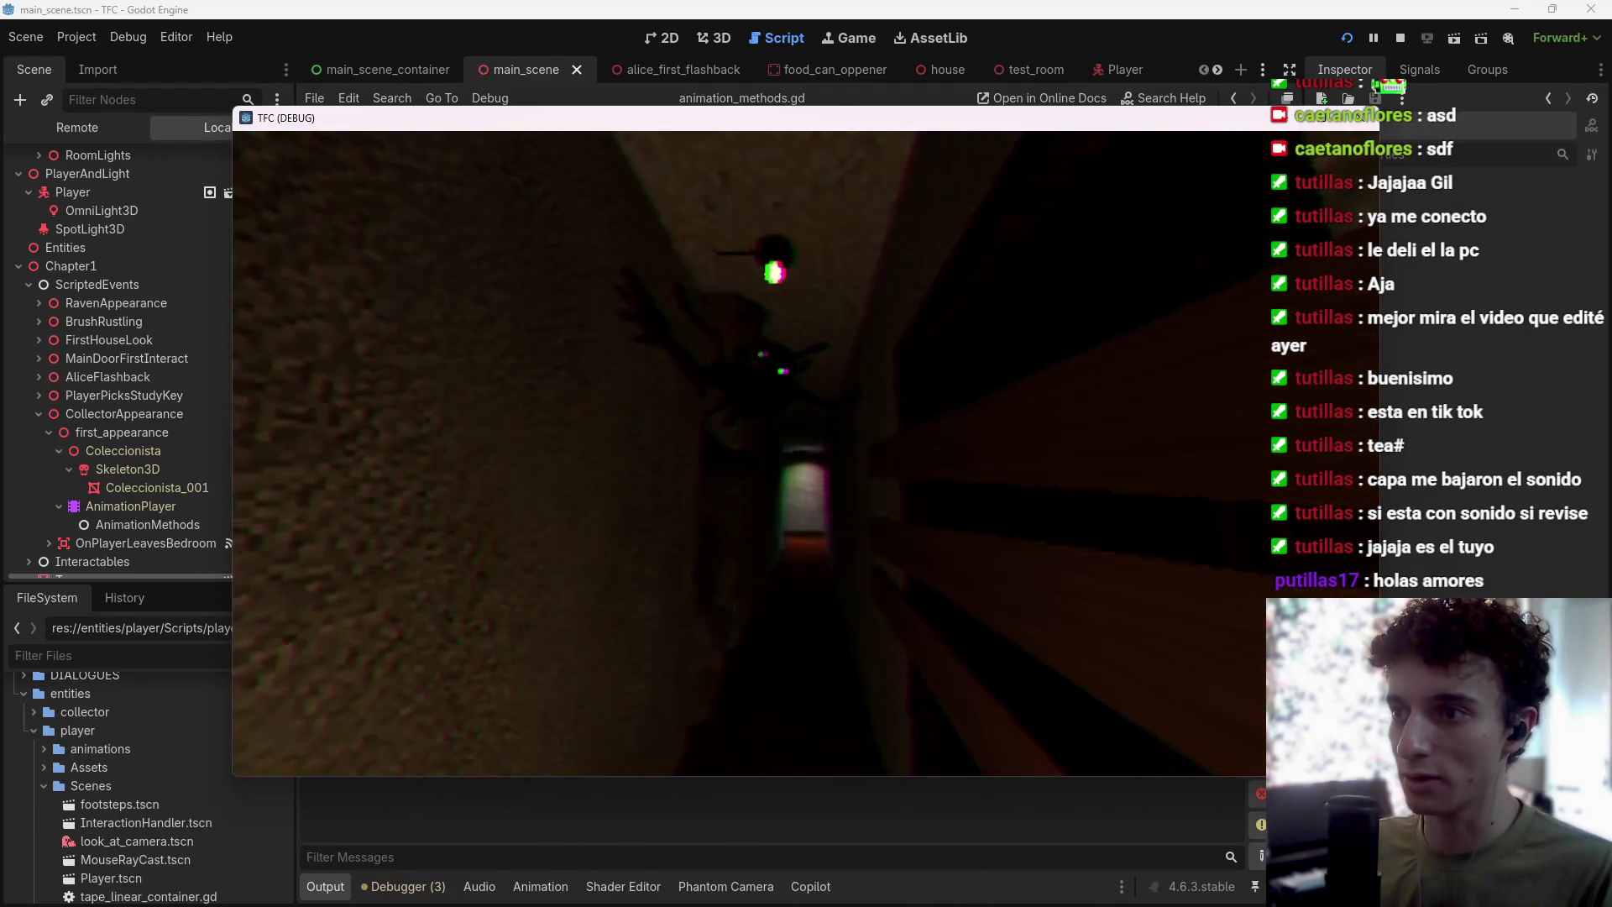
pyautogui.press('F8')
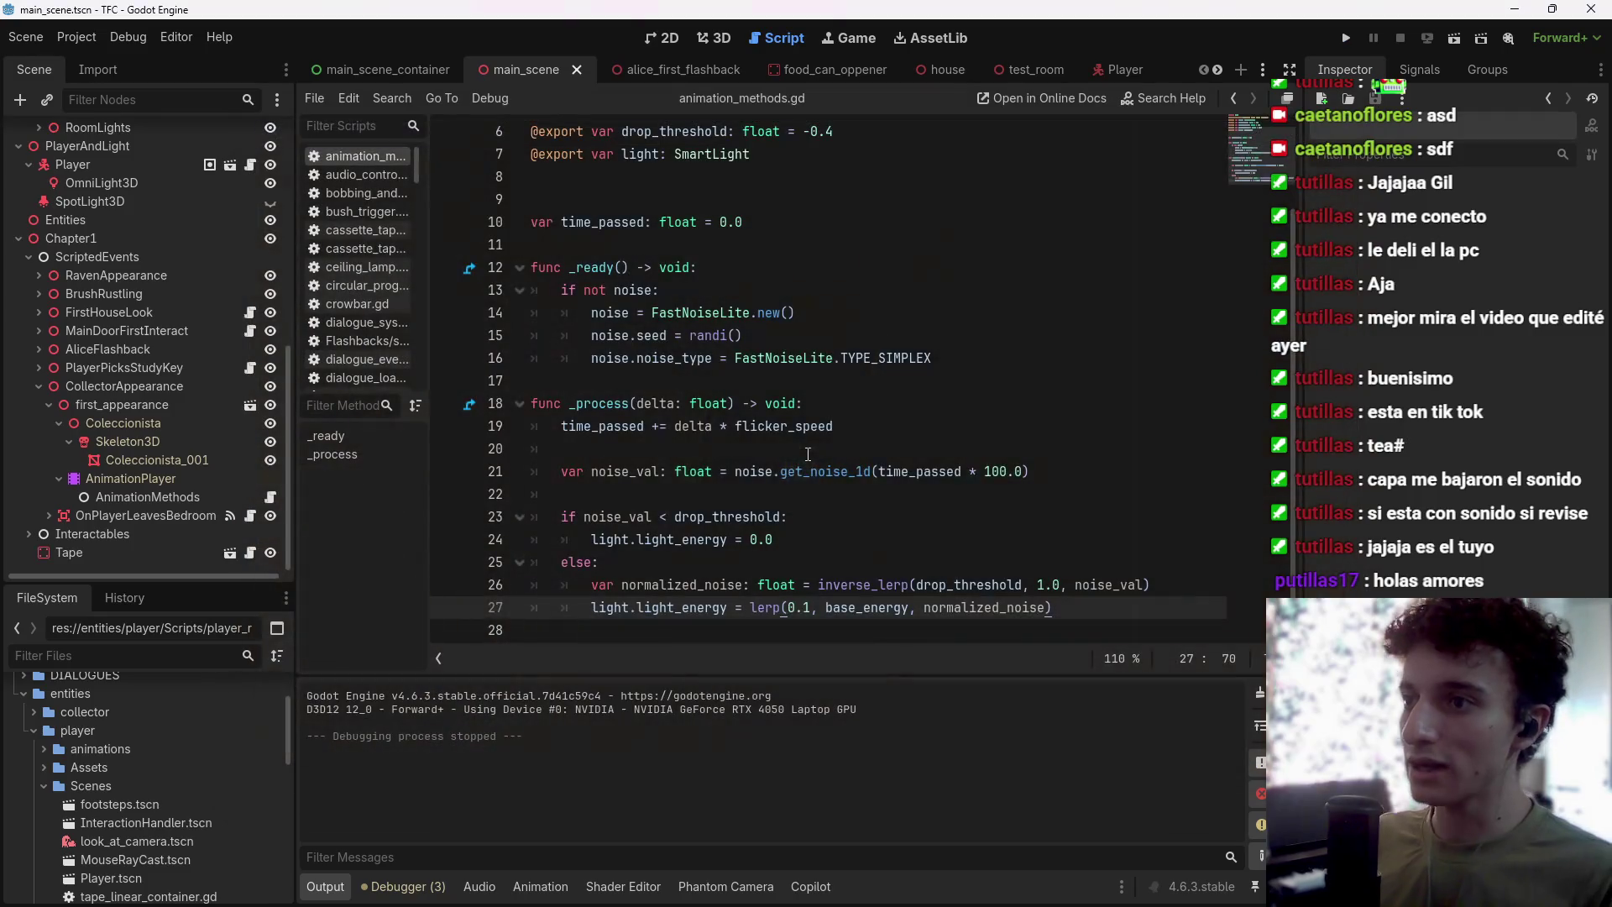
pyautogui.scroll(2, 872, 270)
pyautogui.moveTo(850, 253); pyautogui.dragTo(812, 250)
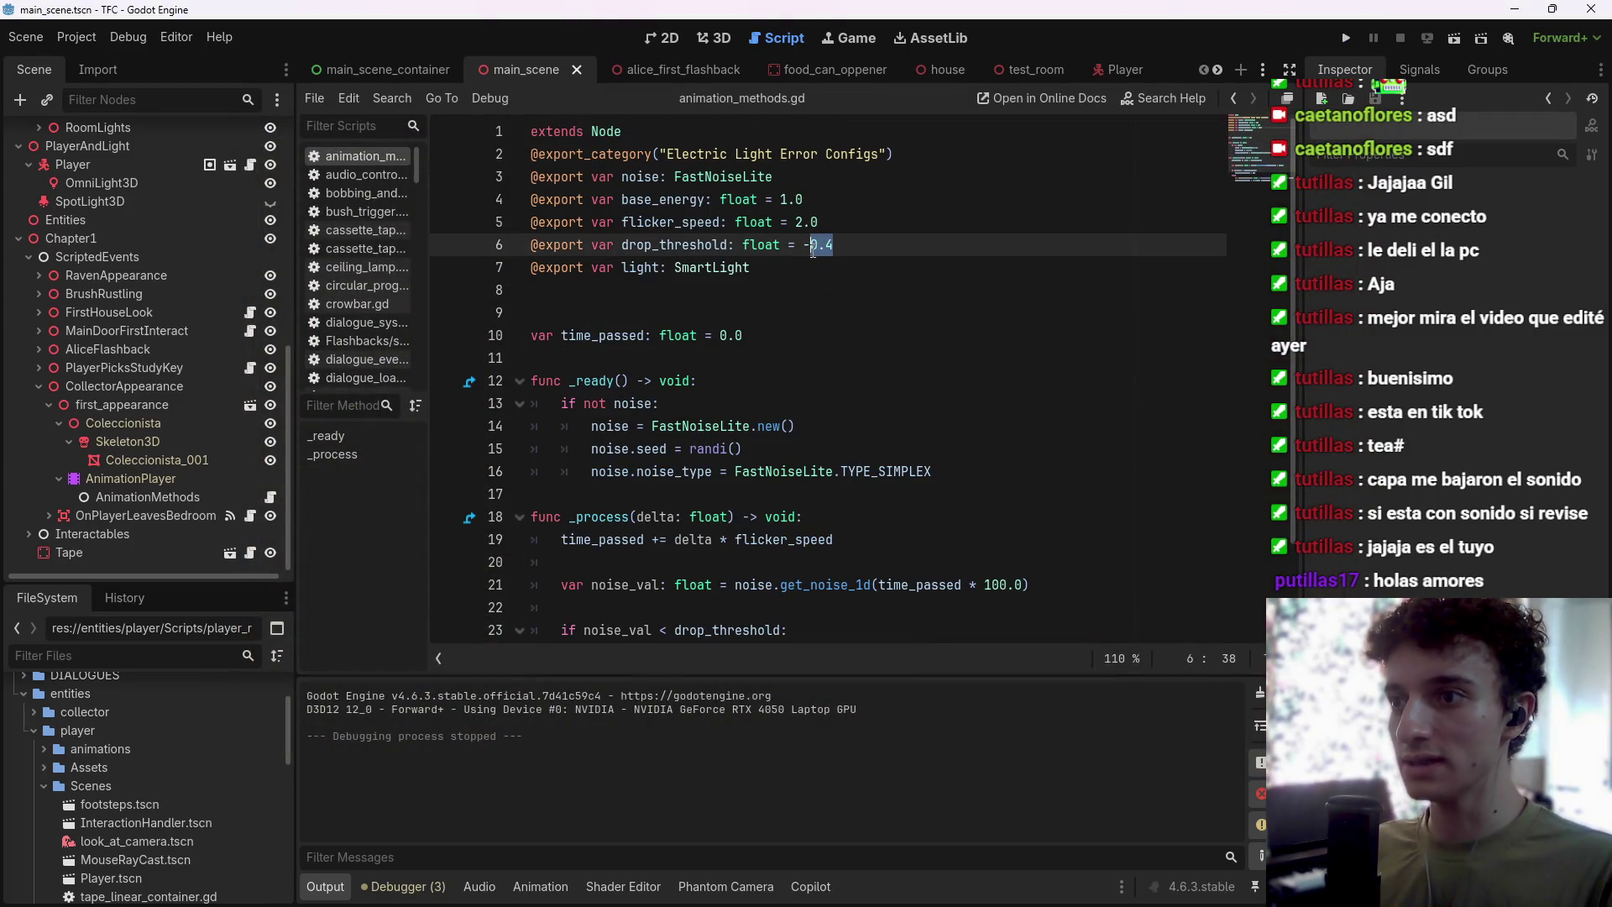
pyautogui.click(847, 245)
pyautogui.click(854, 221)
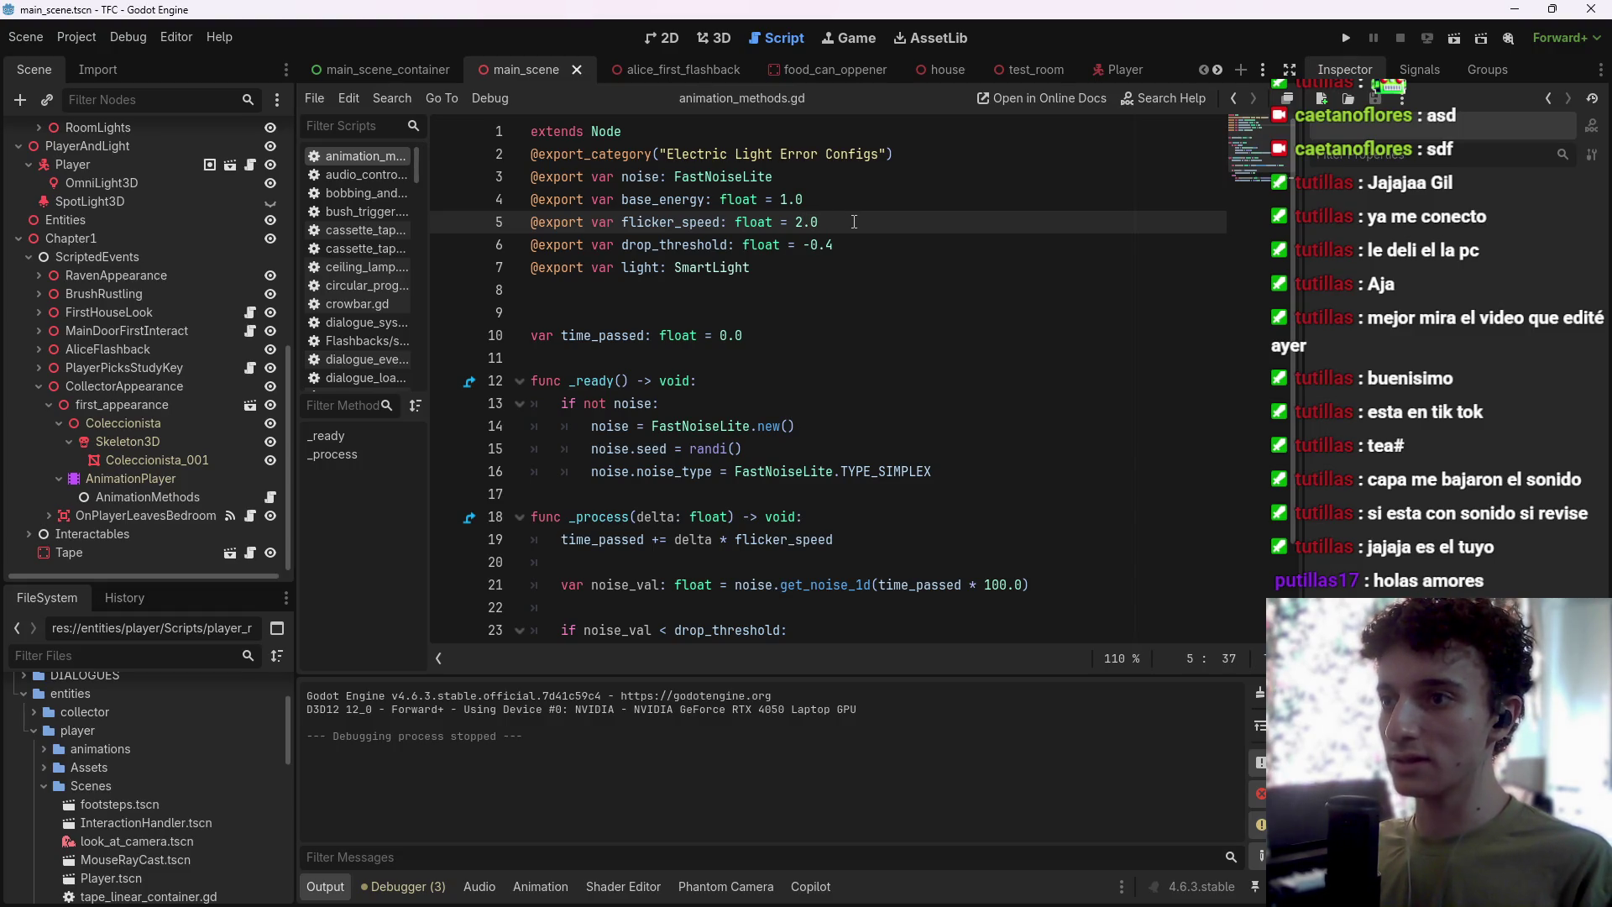
pyautogui.press('Down')
pyautogui.press('Up')
pyautogui.press('End')
pyautogui.press('BackSpace')
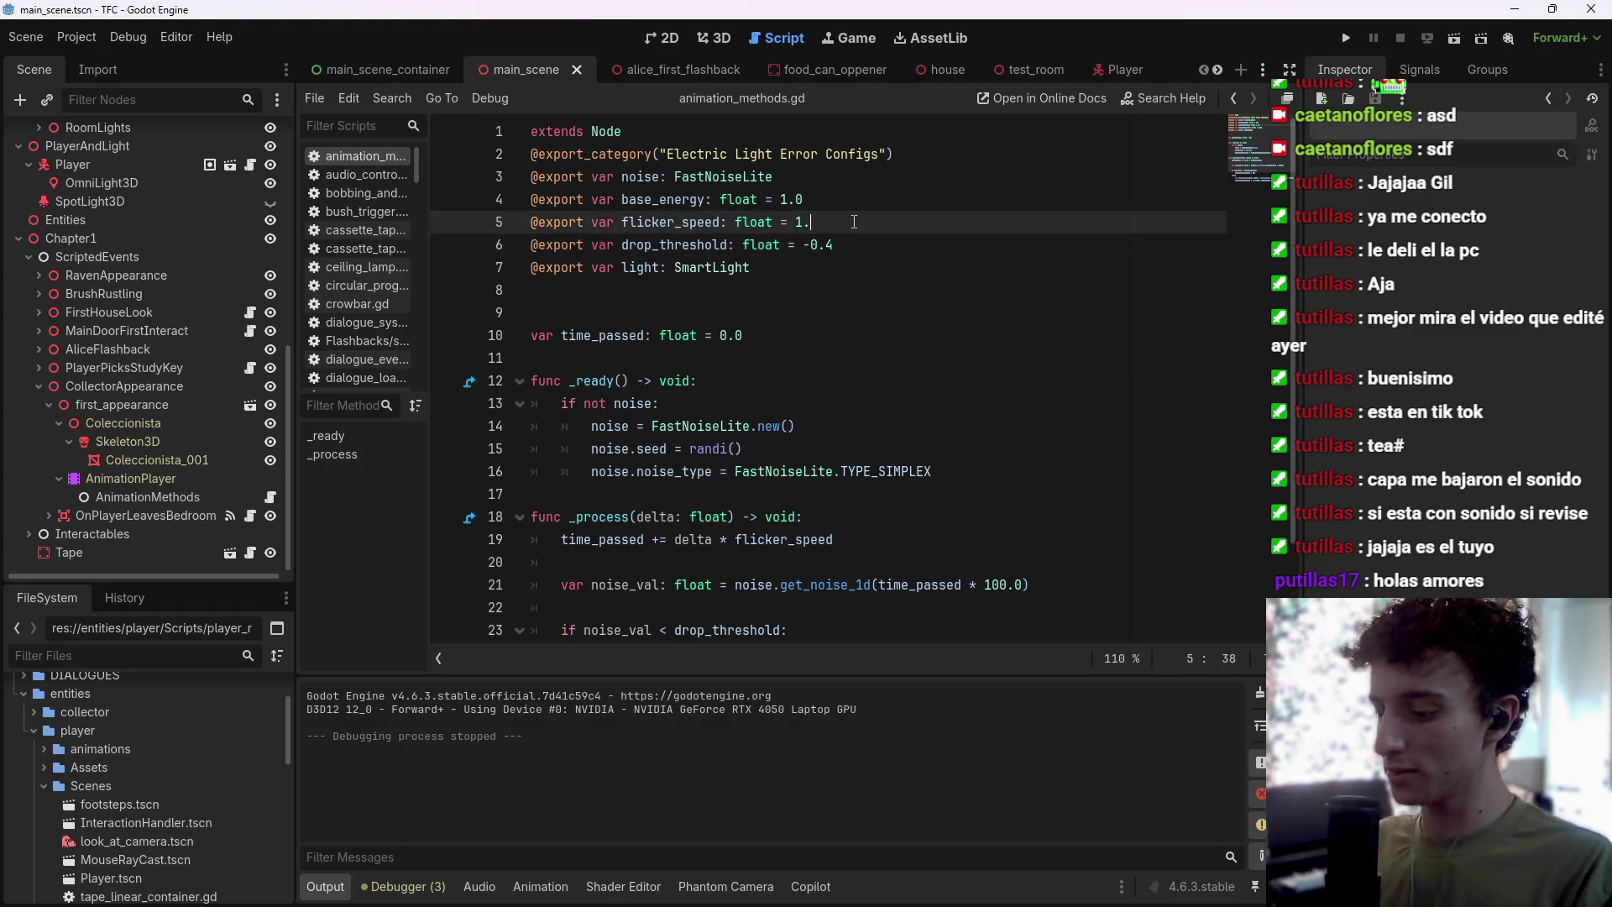
pyautogui.press('BackSpace')
pyautogui.write('0')
pyautogui.press('Left')
pyautogui.press('Left')
pyautogui.press('BackSpace')
pyautogui.write('2')
pyautogui.hotkey('ctrl', 's')
pyautogui.moveTo(864, 235); pyautogui.dragTo(496, 215)
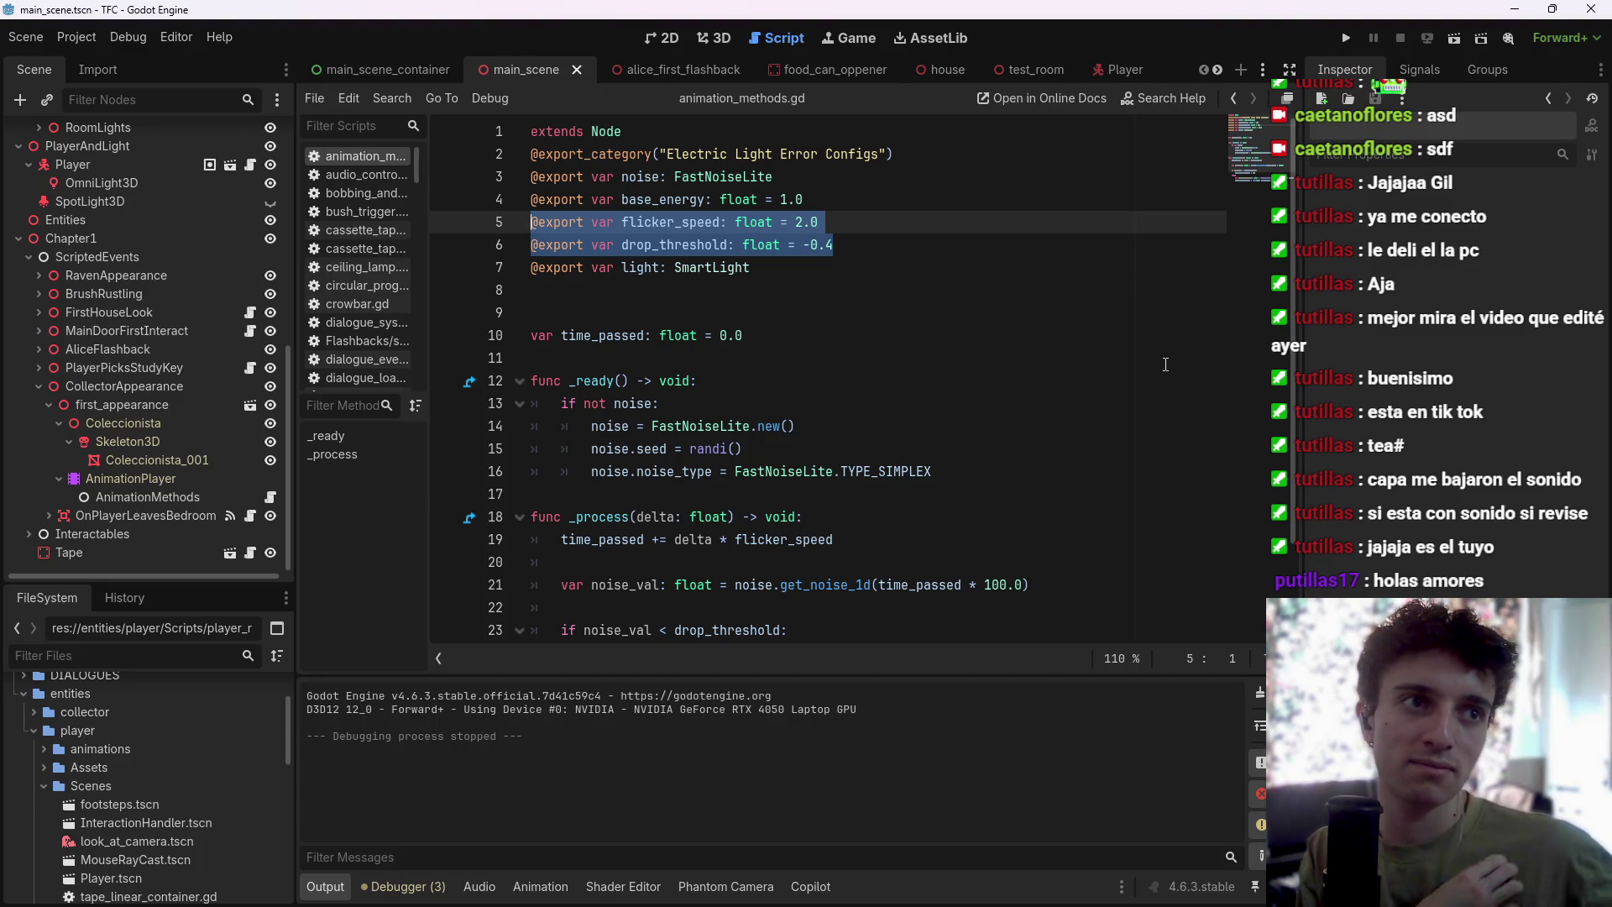
pyautogui.click(1080, 343)
pyautogui.hotkey('ctrl', 's')
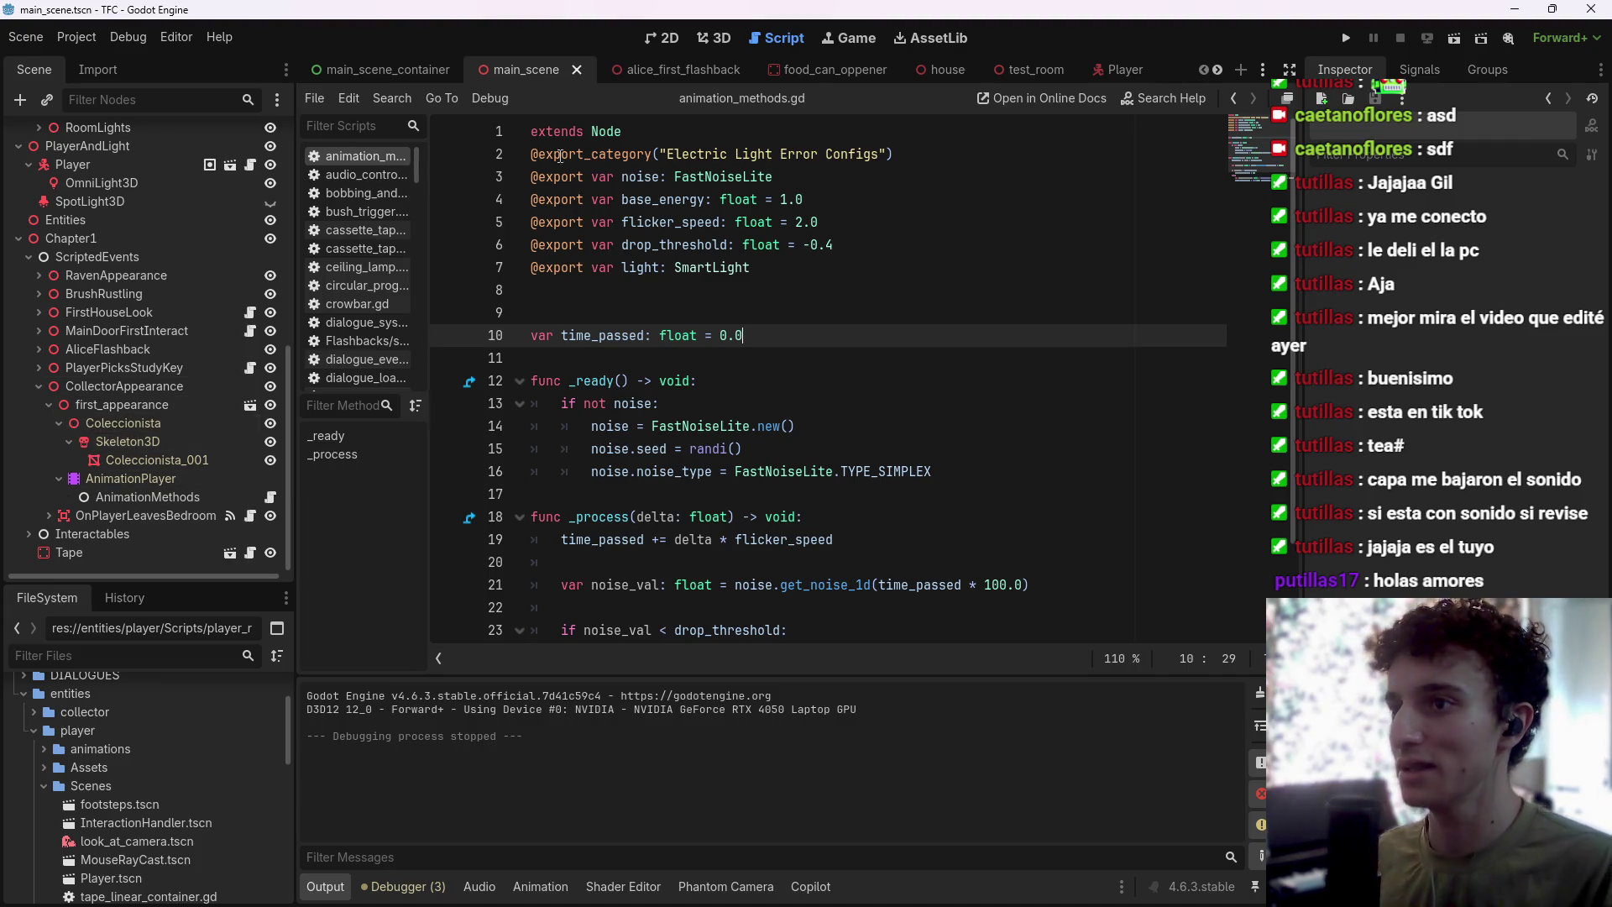
pyautogui.click(726, 43)
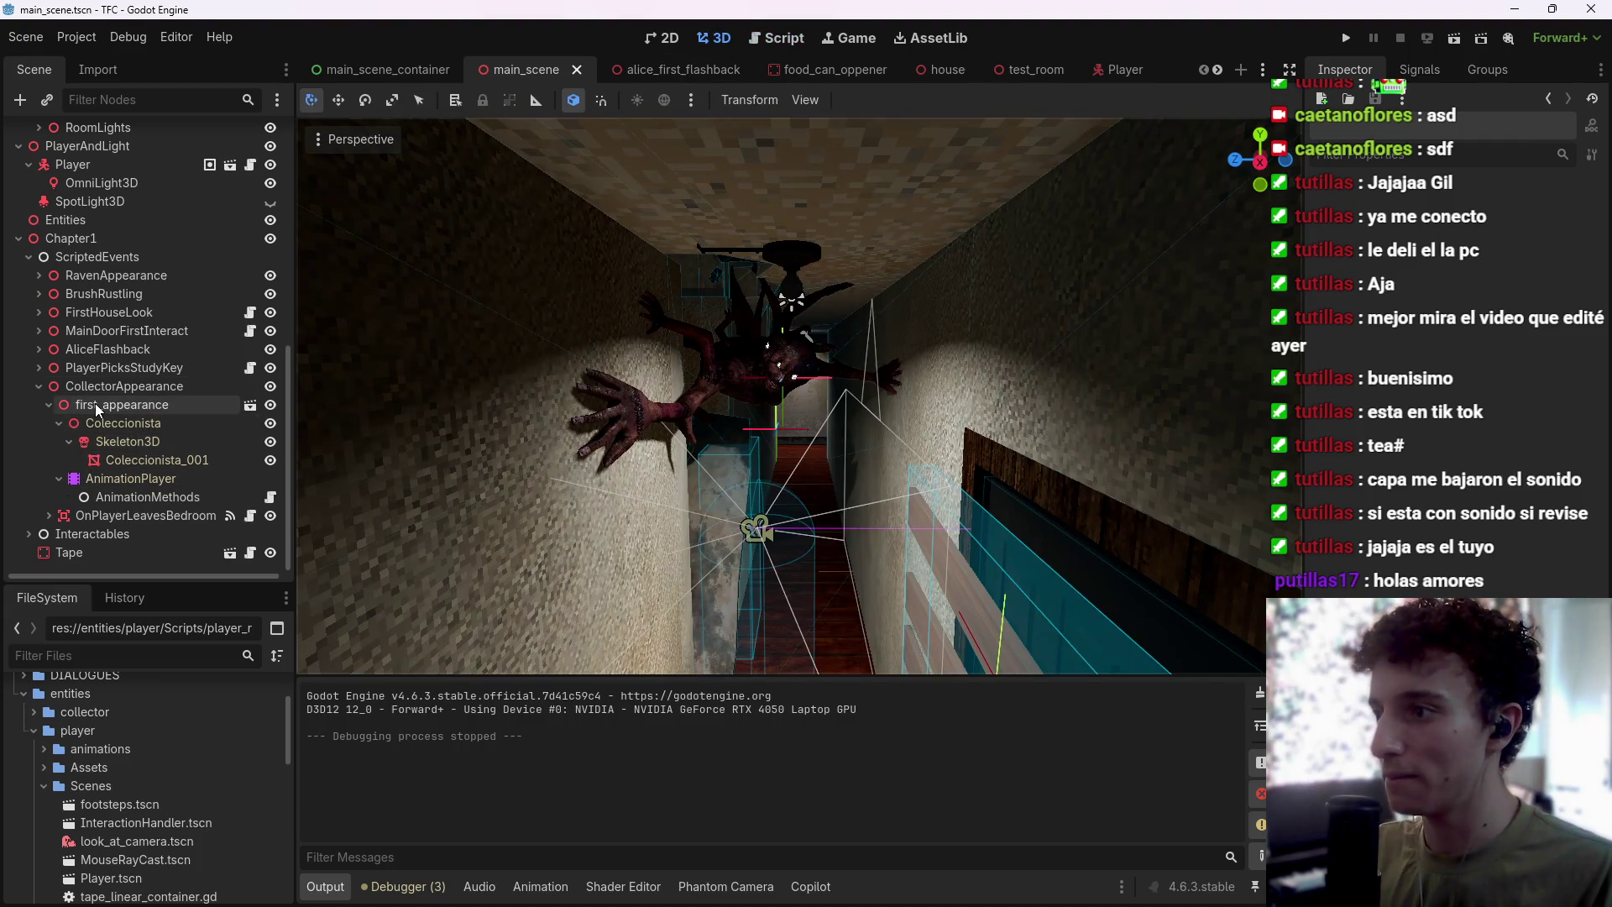
# Set AnimationMethods' Flicker Speed to 1.5, save, and run then stop a flicker test.
pyautogui.click(147, 498)
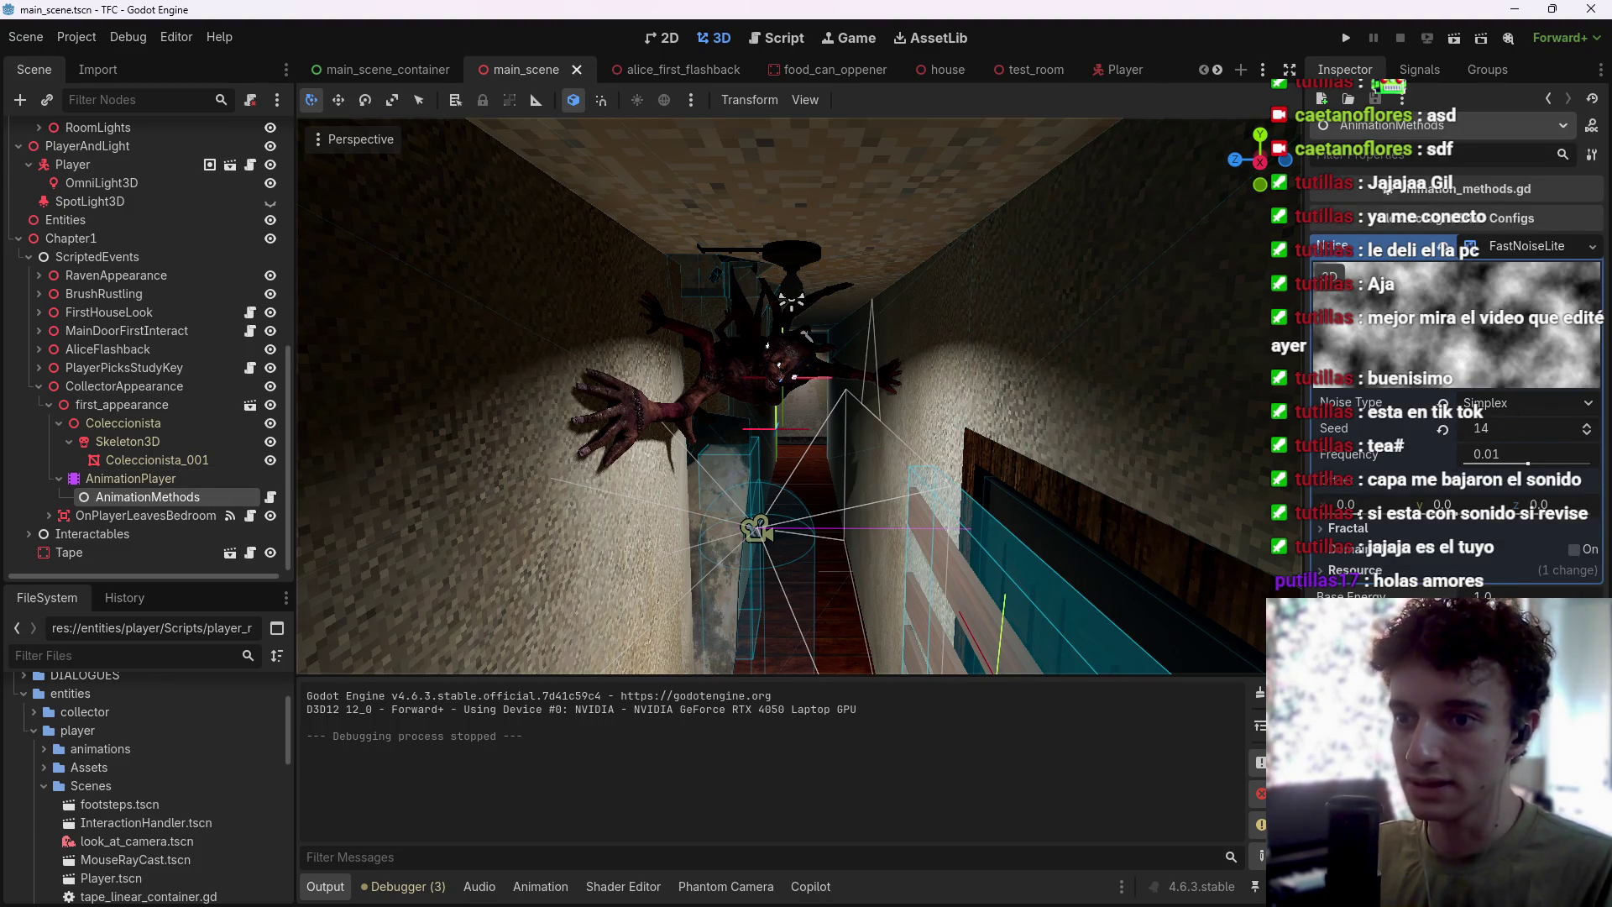
pyautogui.click(1526, 246)
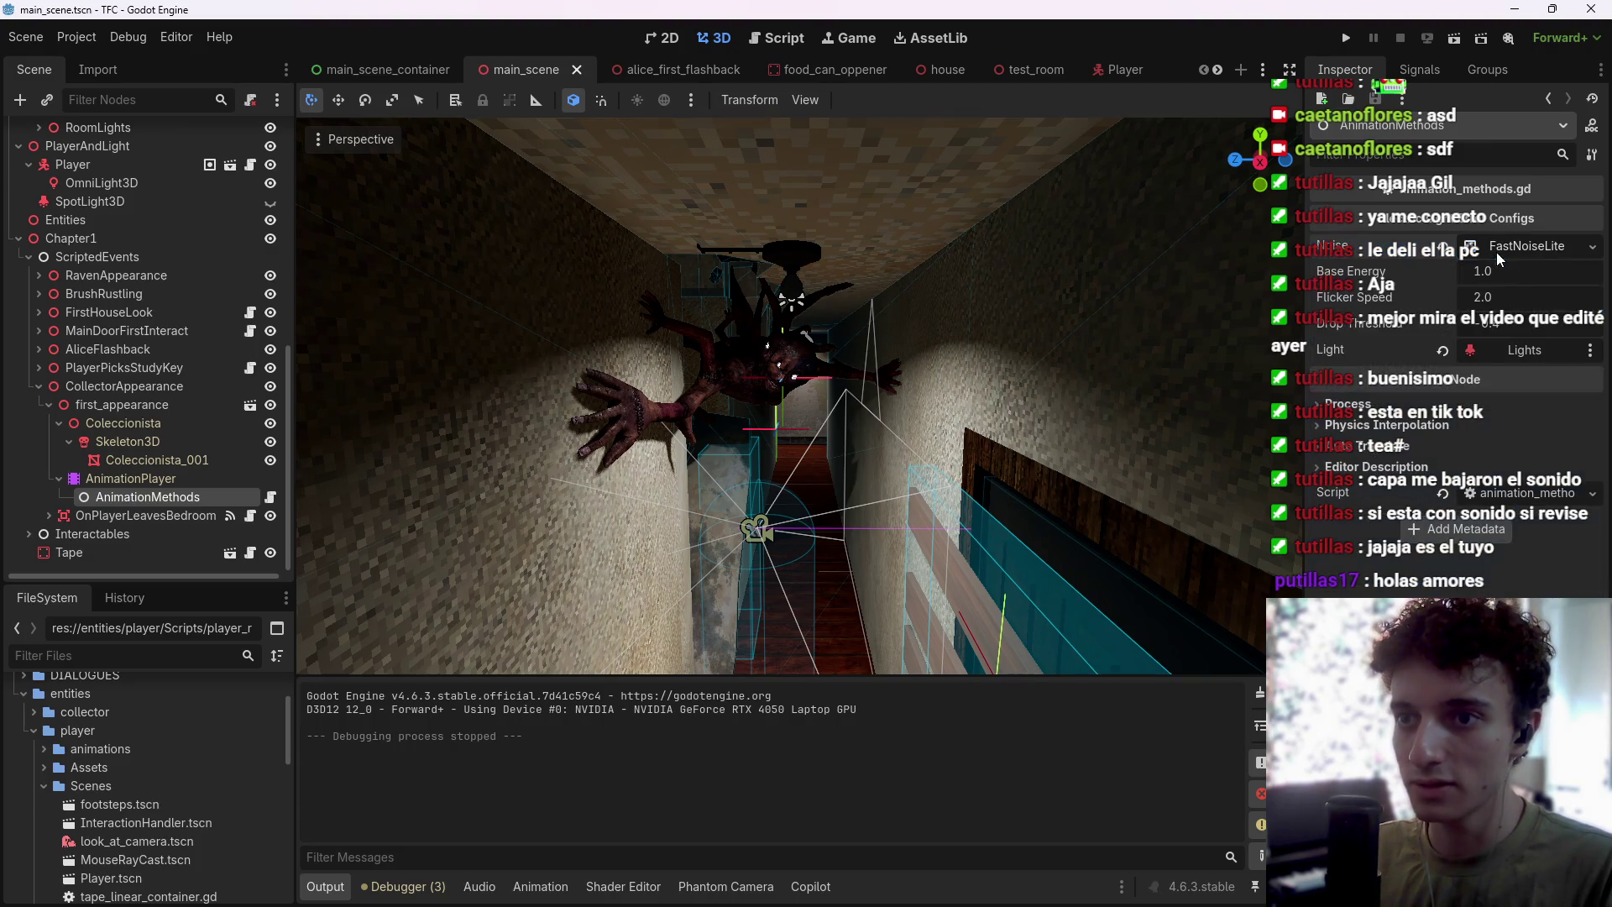
pyautogui.click(1522, 299)
pyautogui.write('1.5')
pyautogui.press('Return')
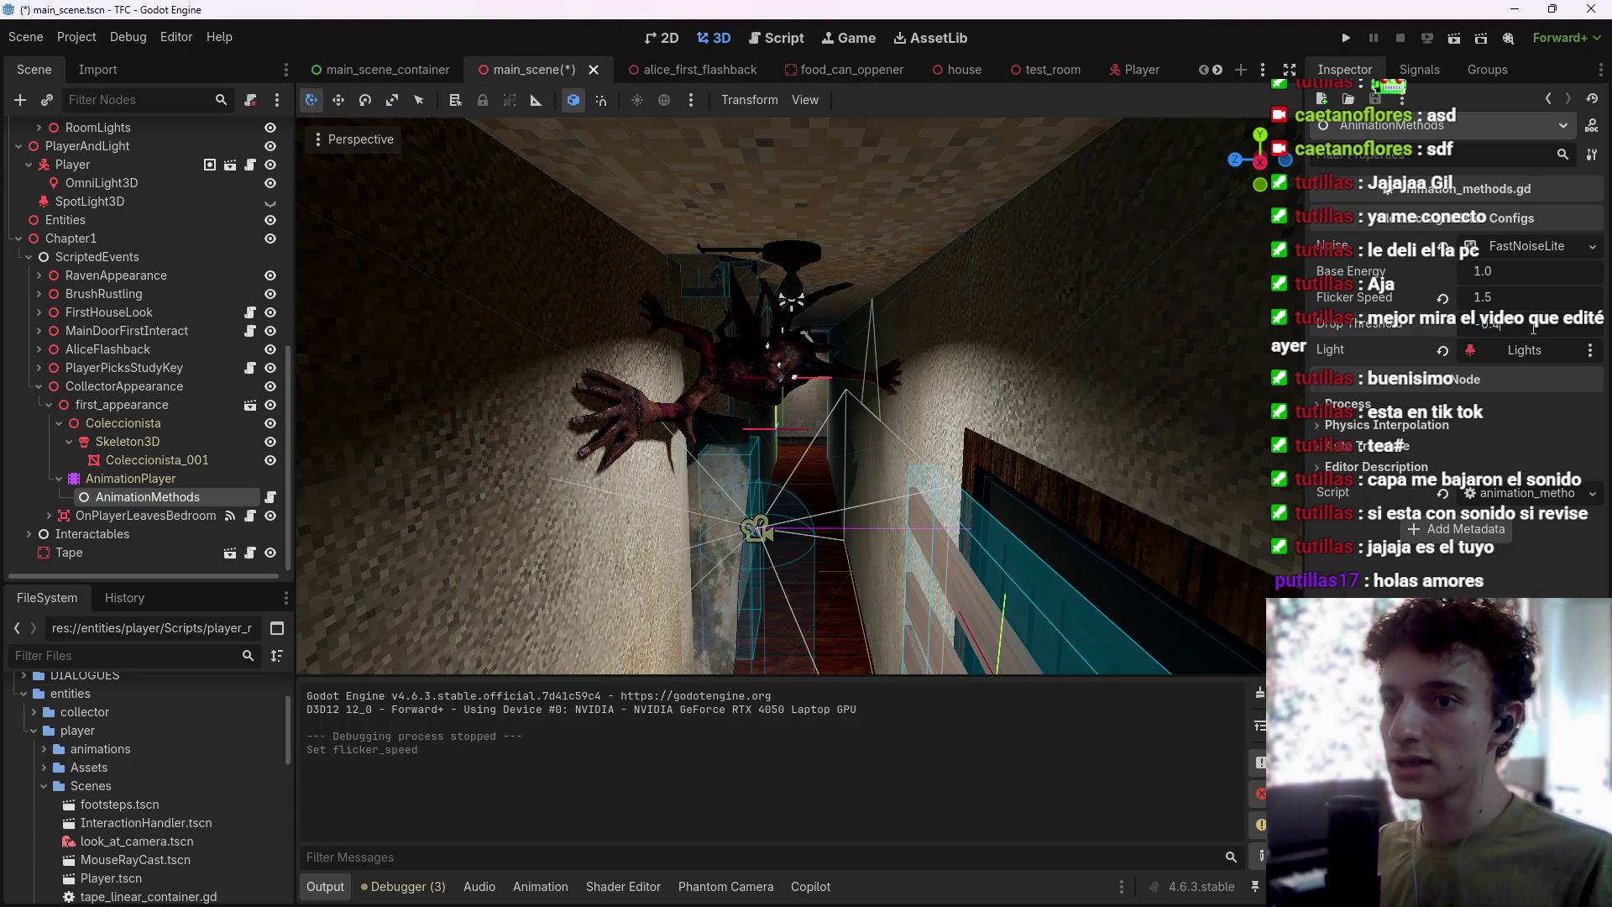
pyautogui.press('Return')
pyautogui.hotkey('ctrl', 's')
pyautogui.click(1346, 38)
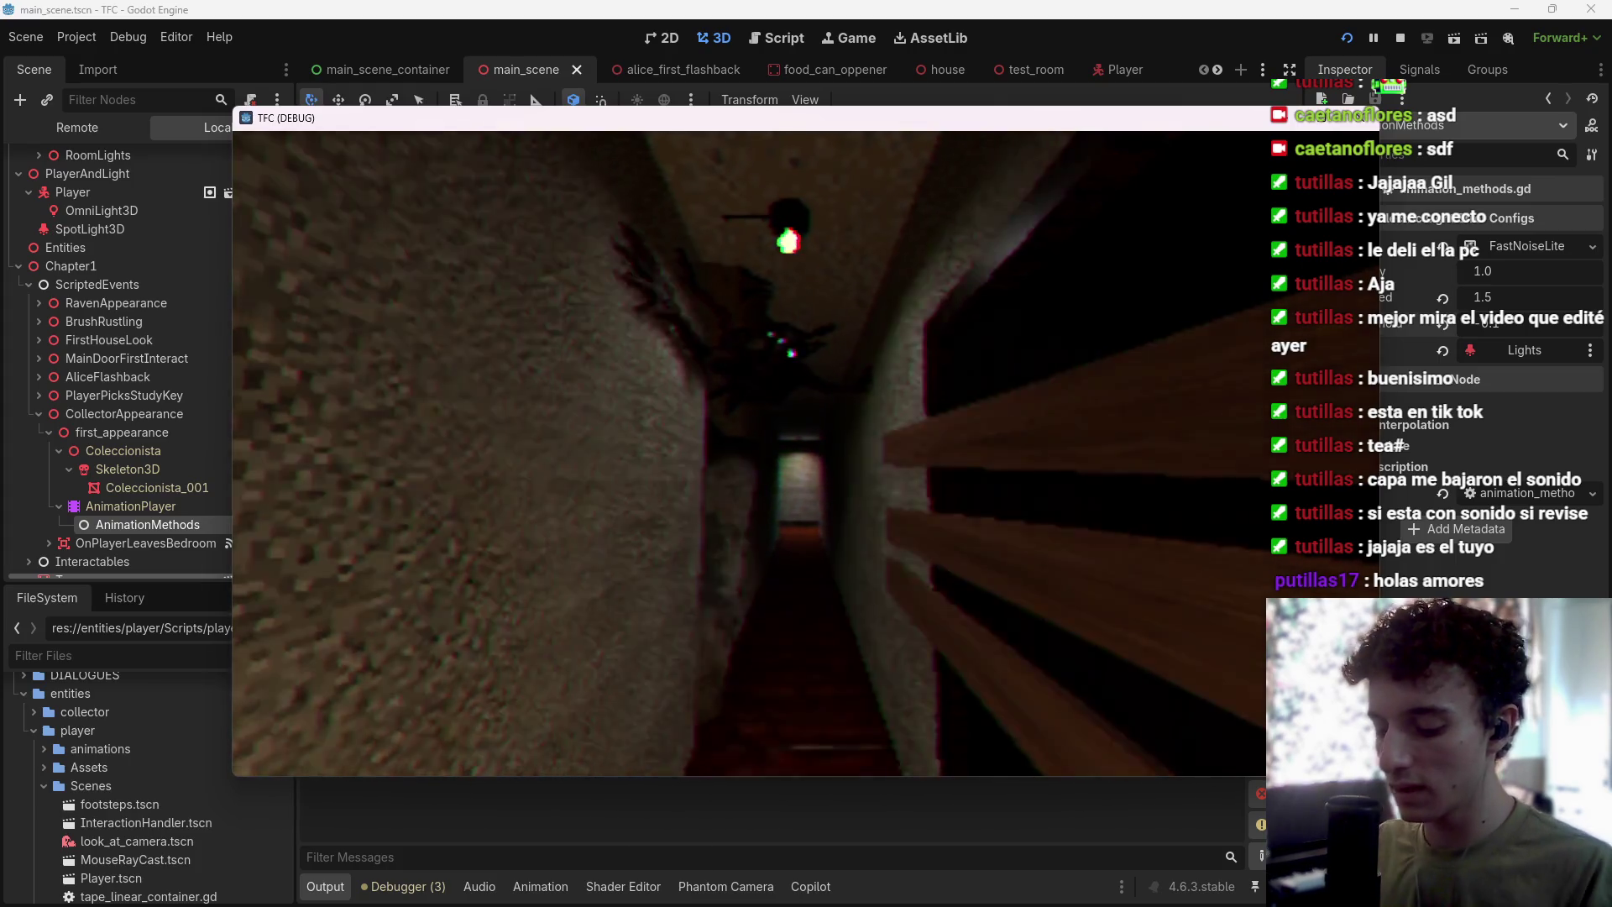
pyautogui.press('F8')
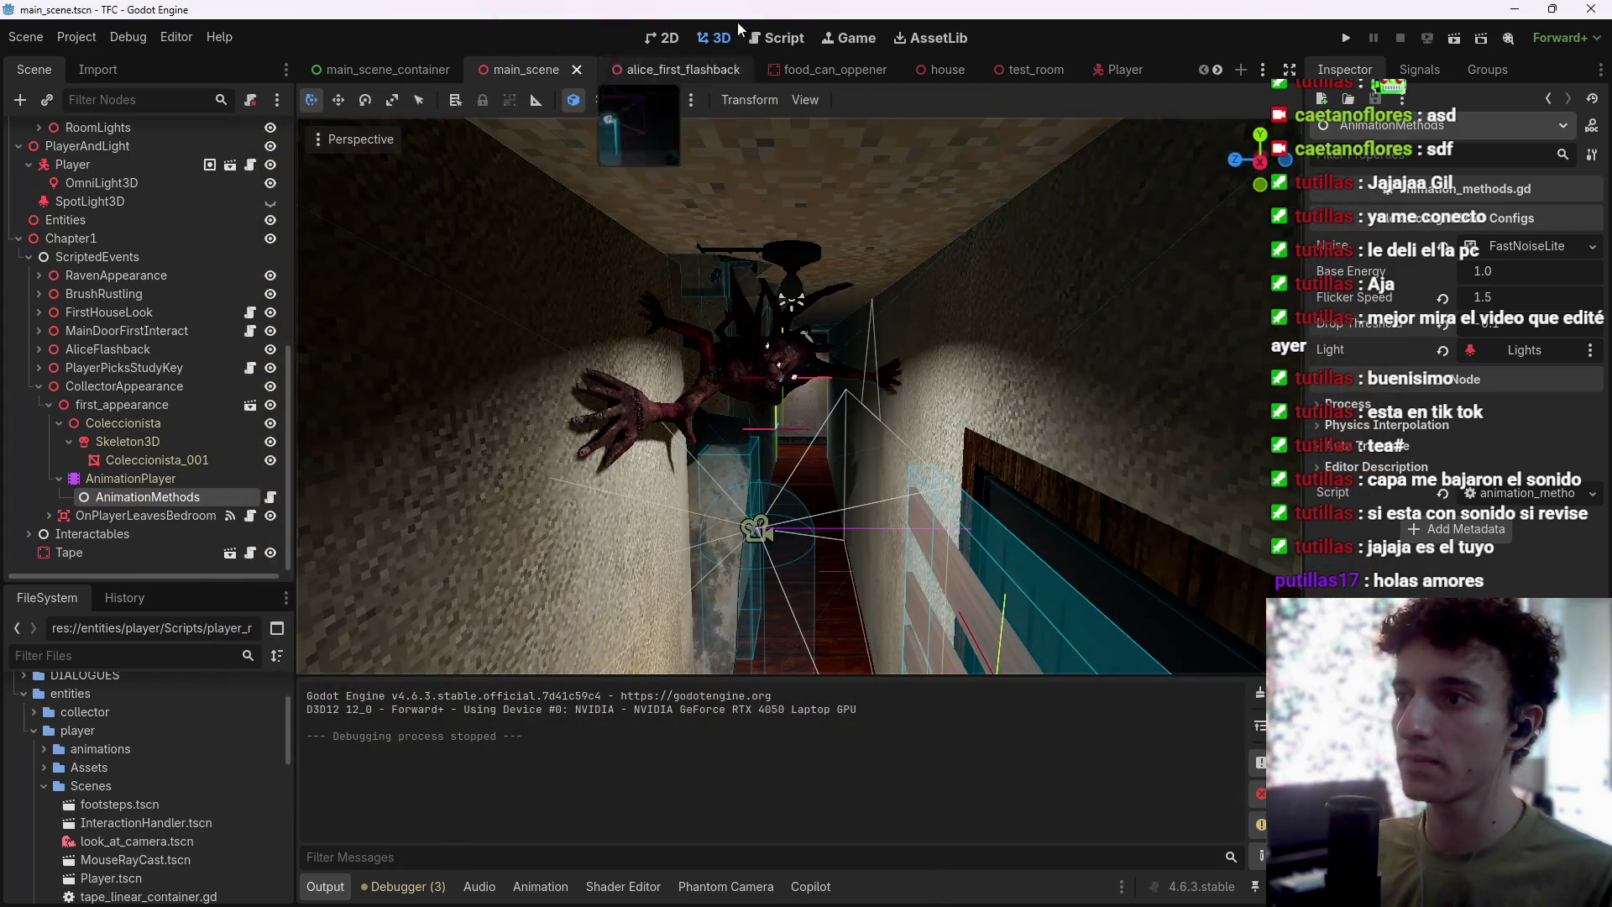
# Check the flicker script's exports, then select the Drop Threshold value and save.
pyautogui.click(793, 35)
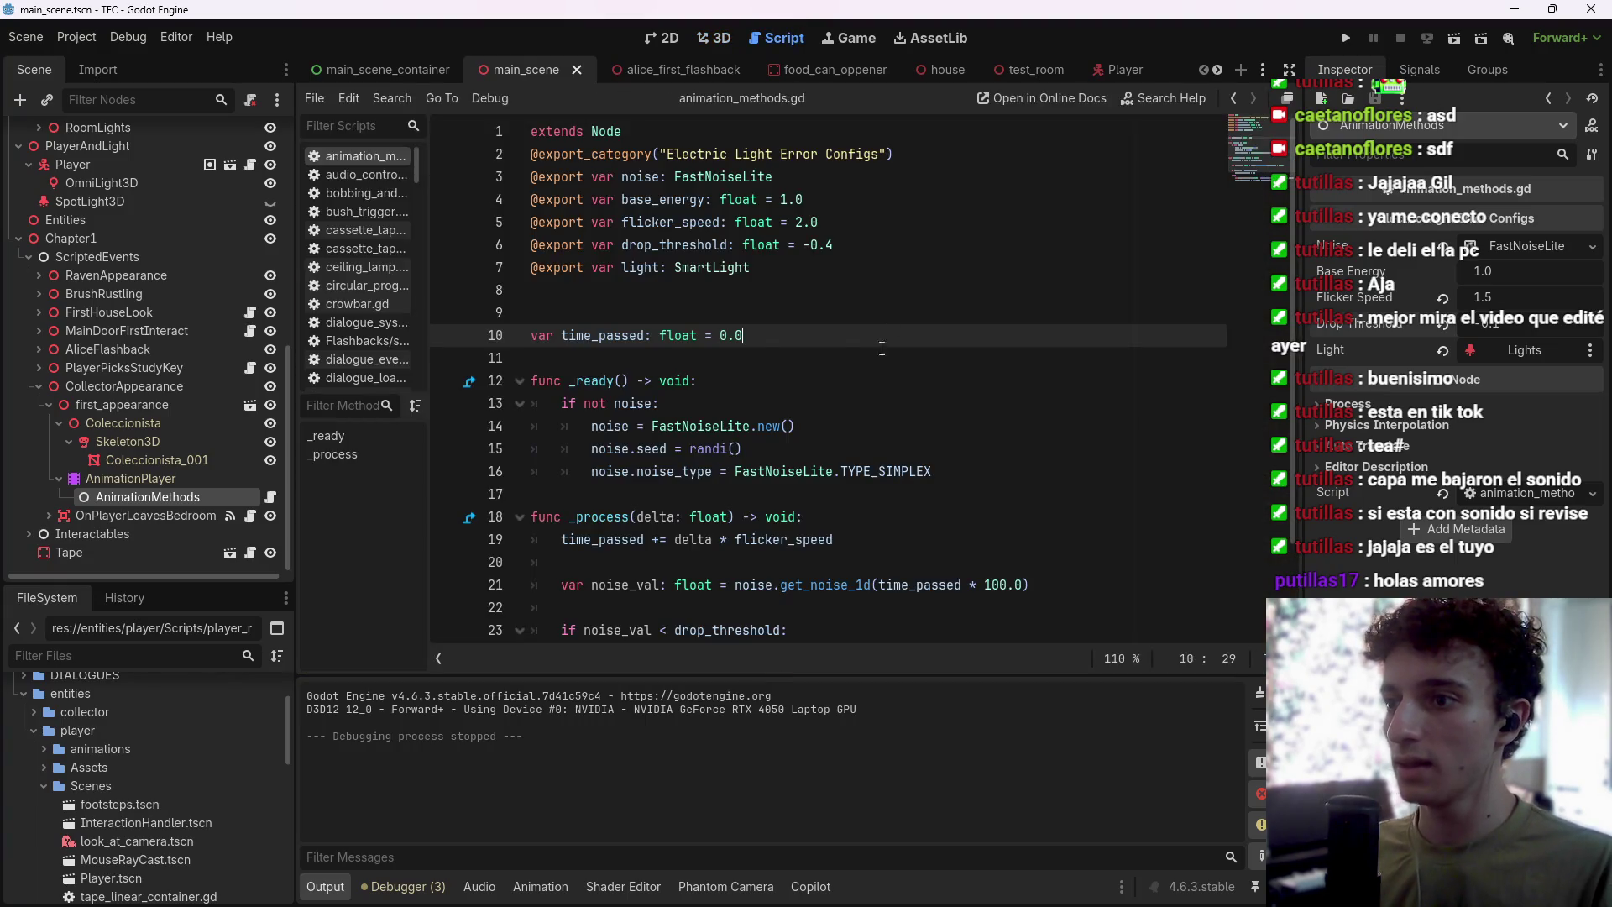
pyautogui.click(829, 222)
pyautogui.click(712, 38)
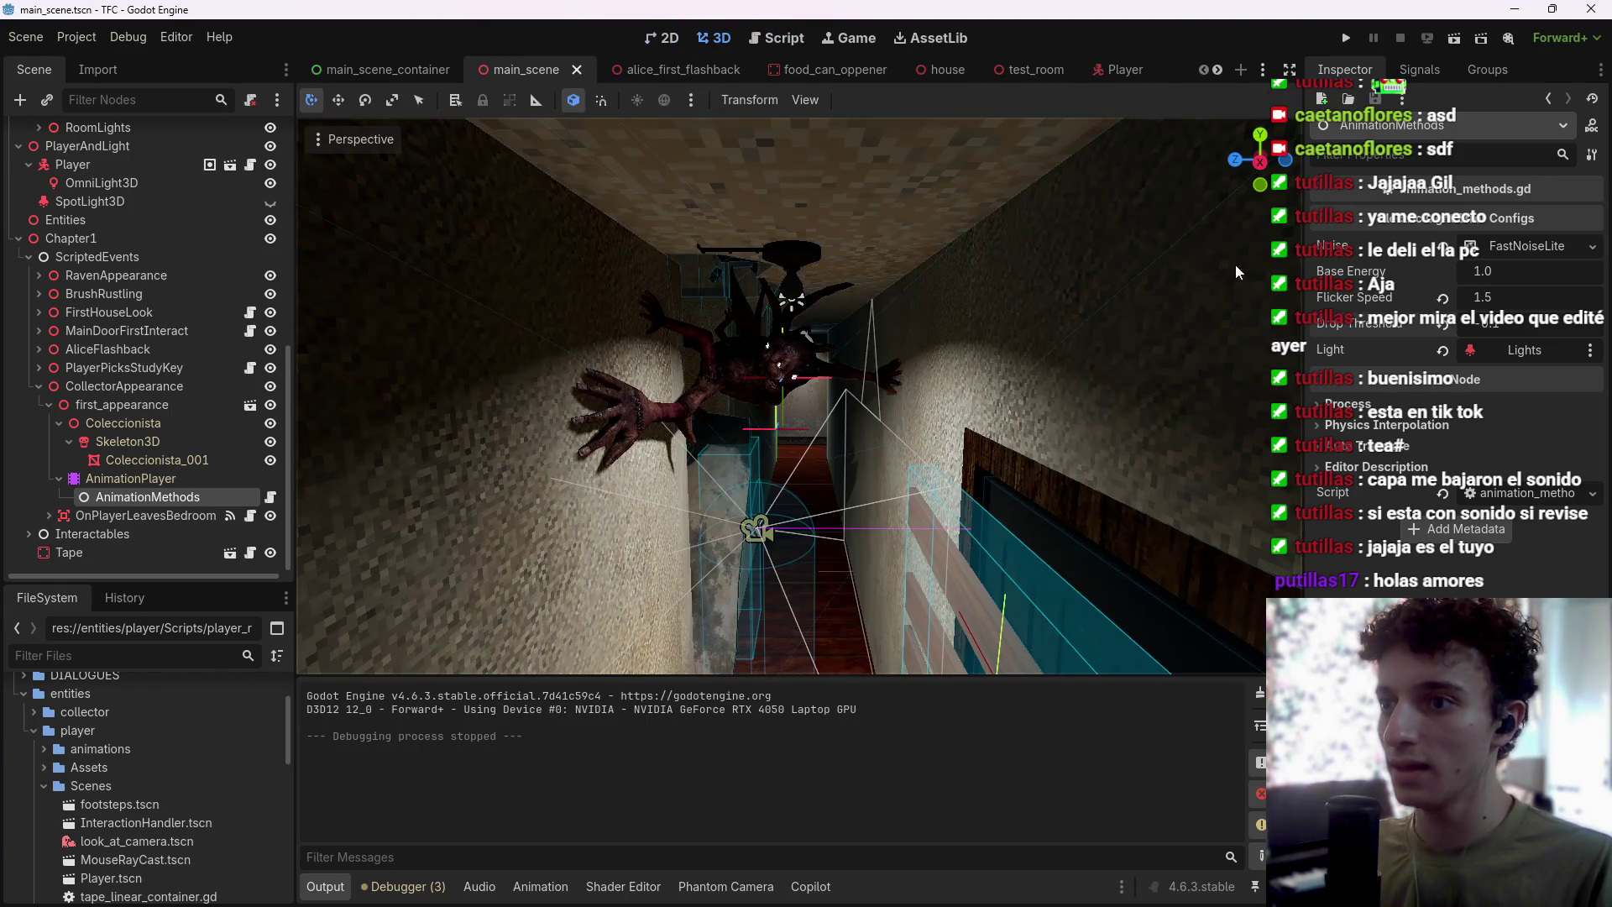
pyautogui.click(1442, 324)
pyautogui.hotkey('ctrl', 's')
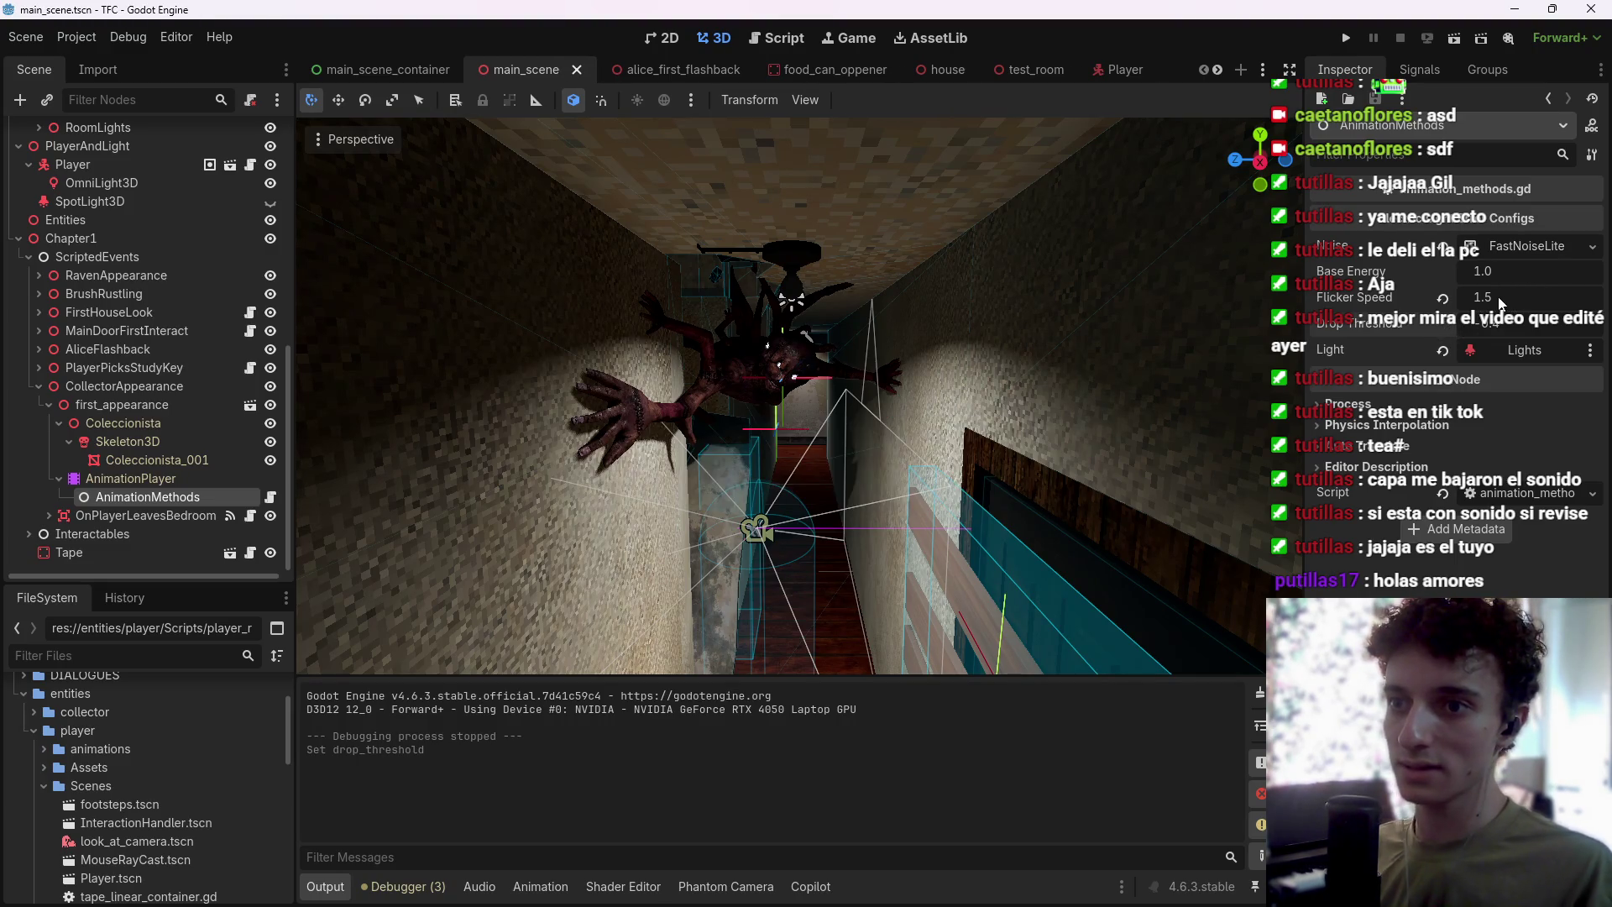
# Change Flicker Speed from 1.5 to 1.0 and save the scene.
pyautogui.click(1506, 296)
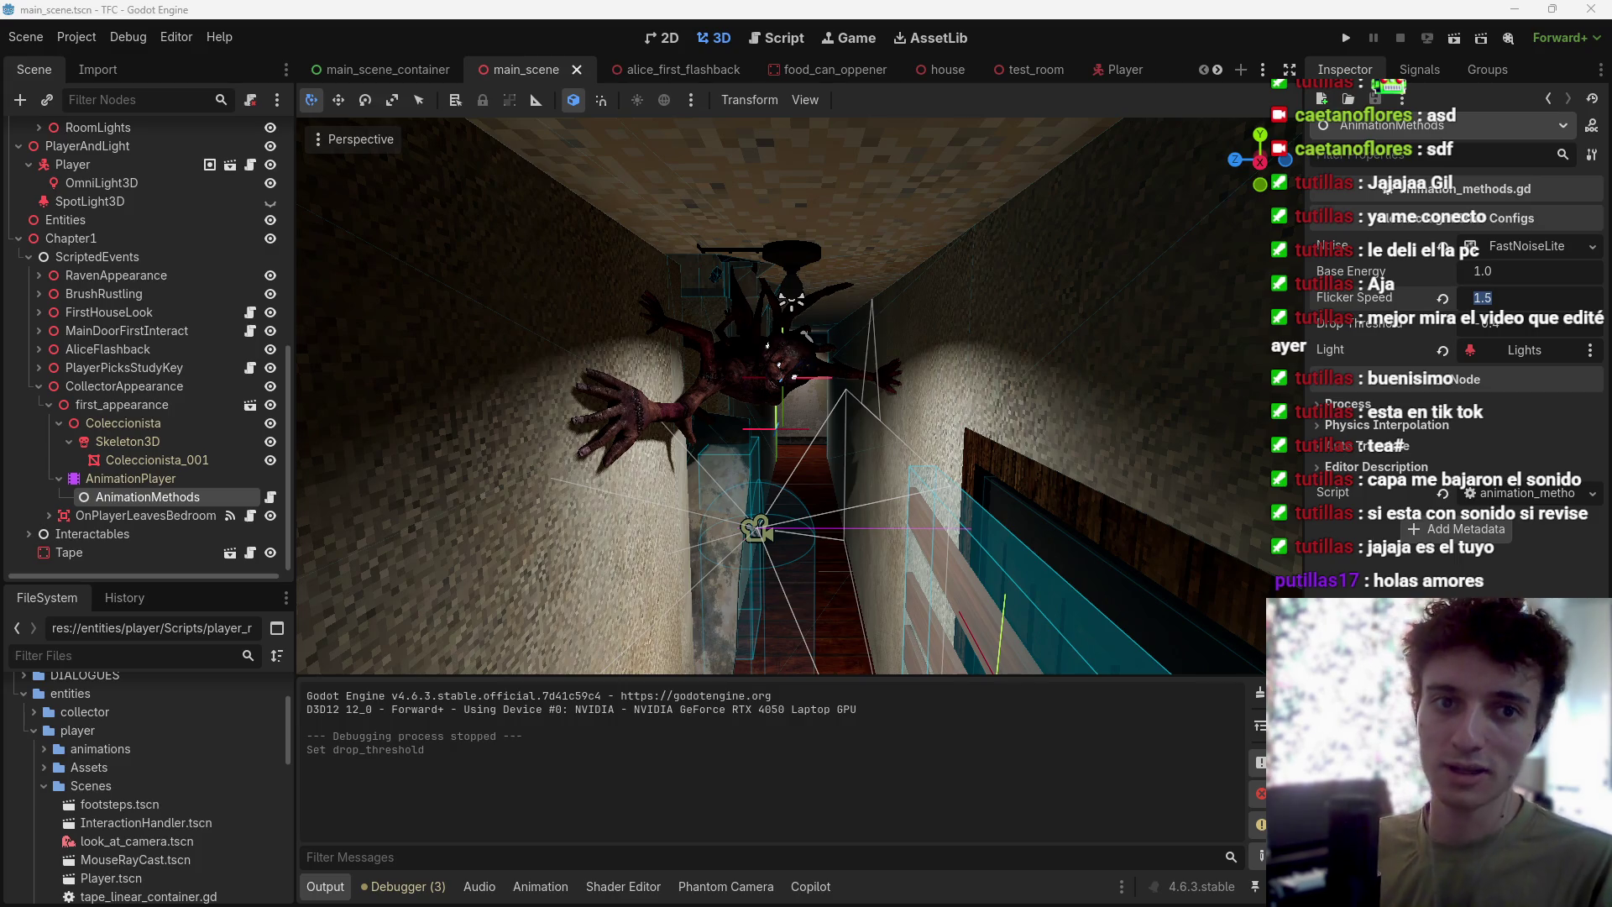
pyautogui.click(1512, 266)
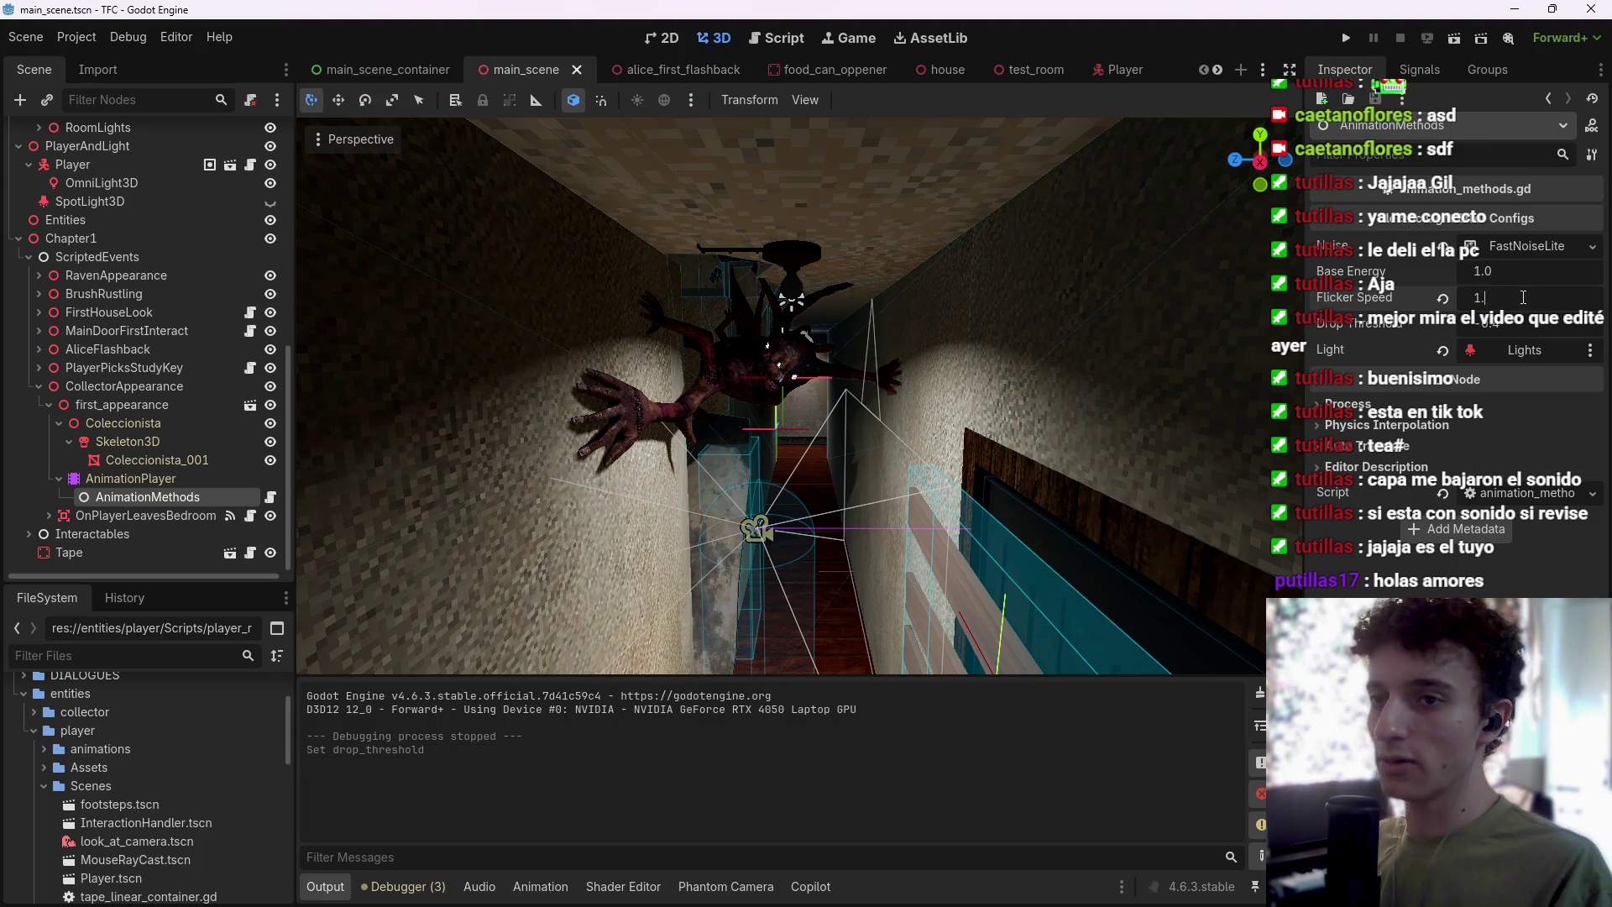
pyautogui.press('Return')
pyautogui.hotkey('ctrl', 's')
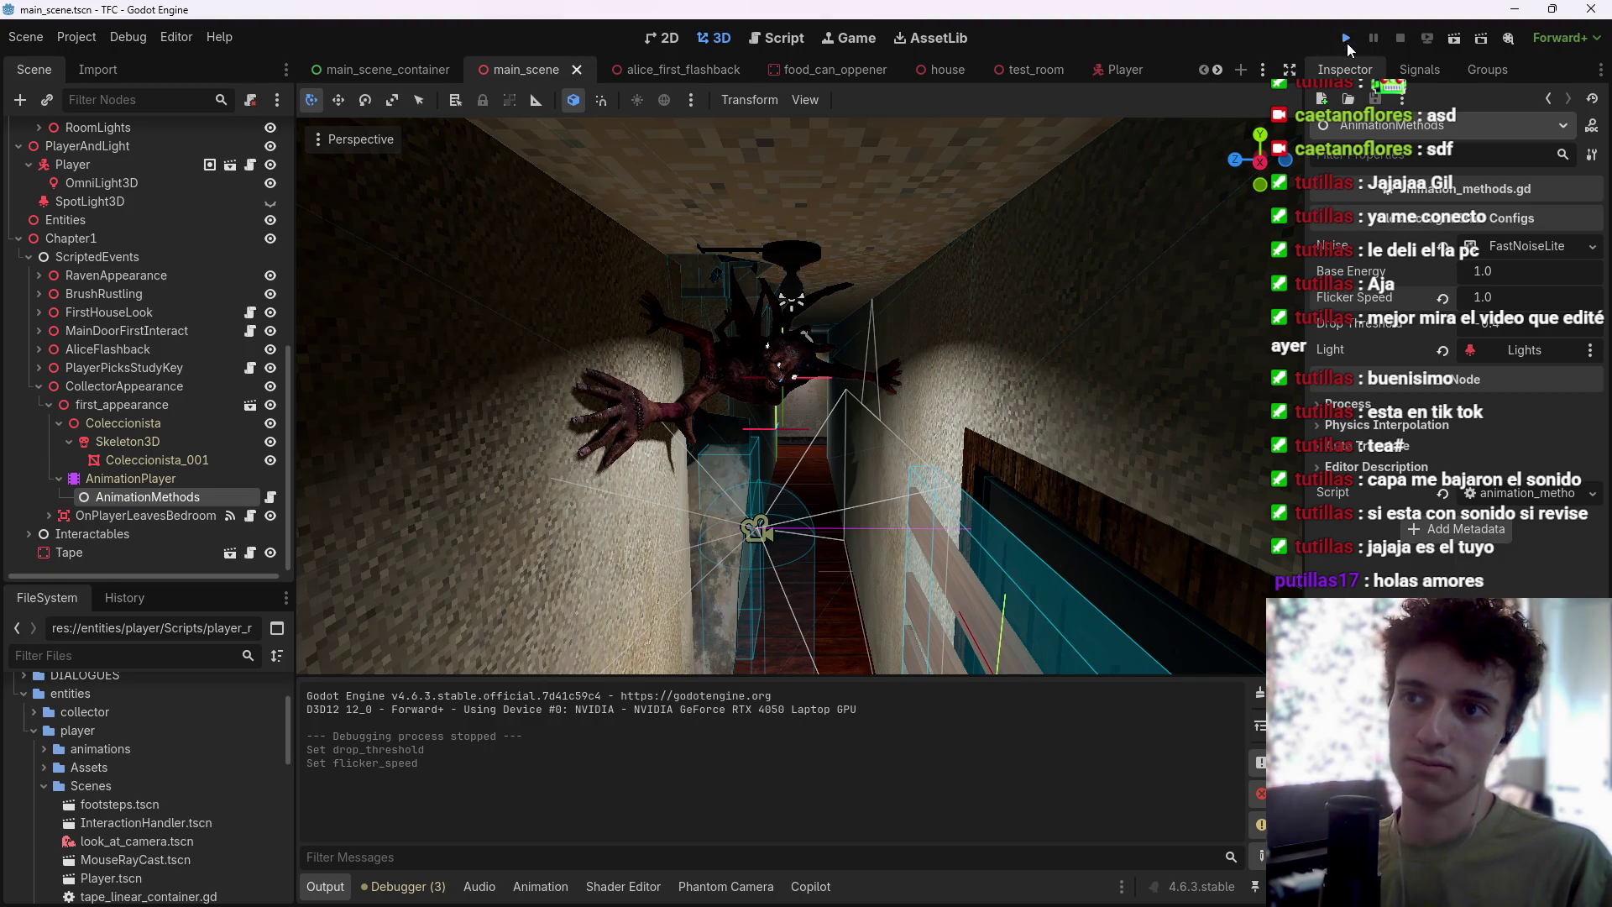
# Playtest the flicker, then set Drop Threshold to 0.1 and save.
pyautogui.click(1347, 39)
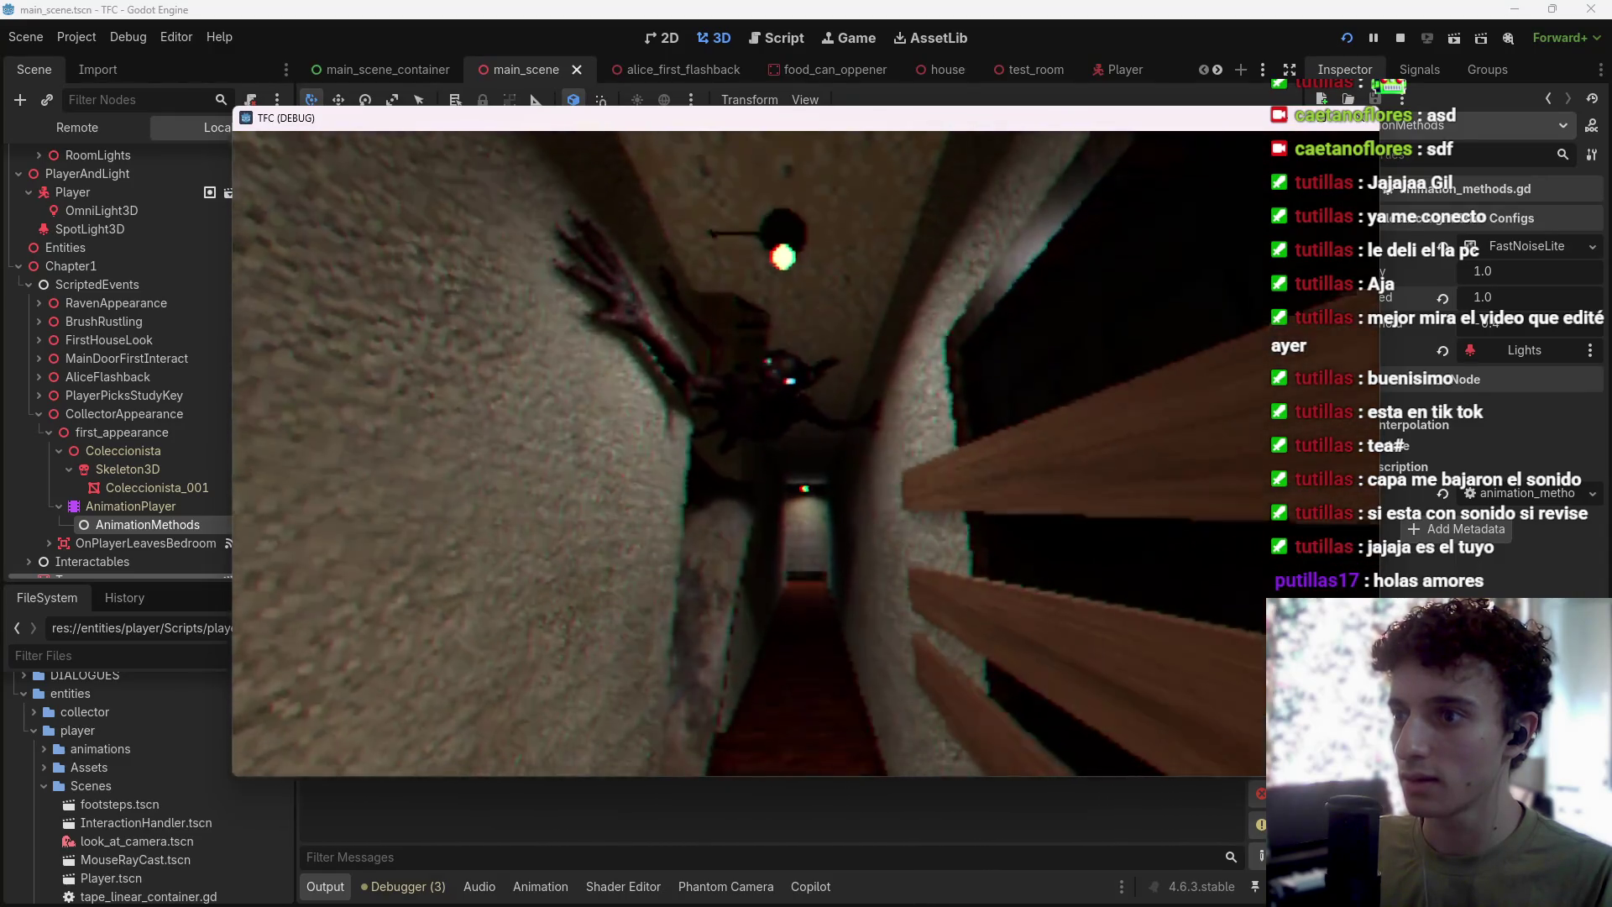
pyautogui.press('F8')
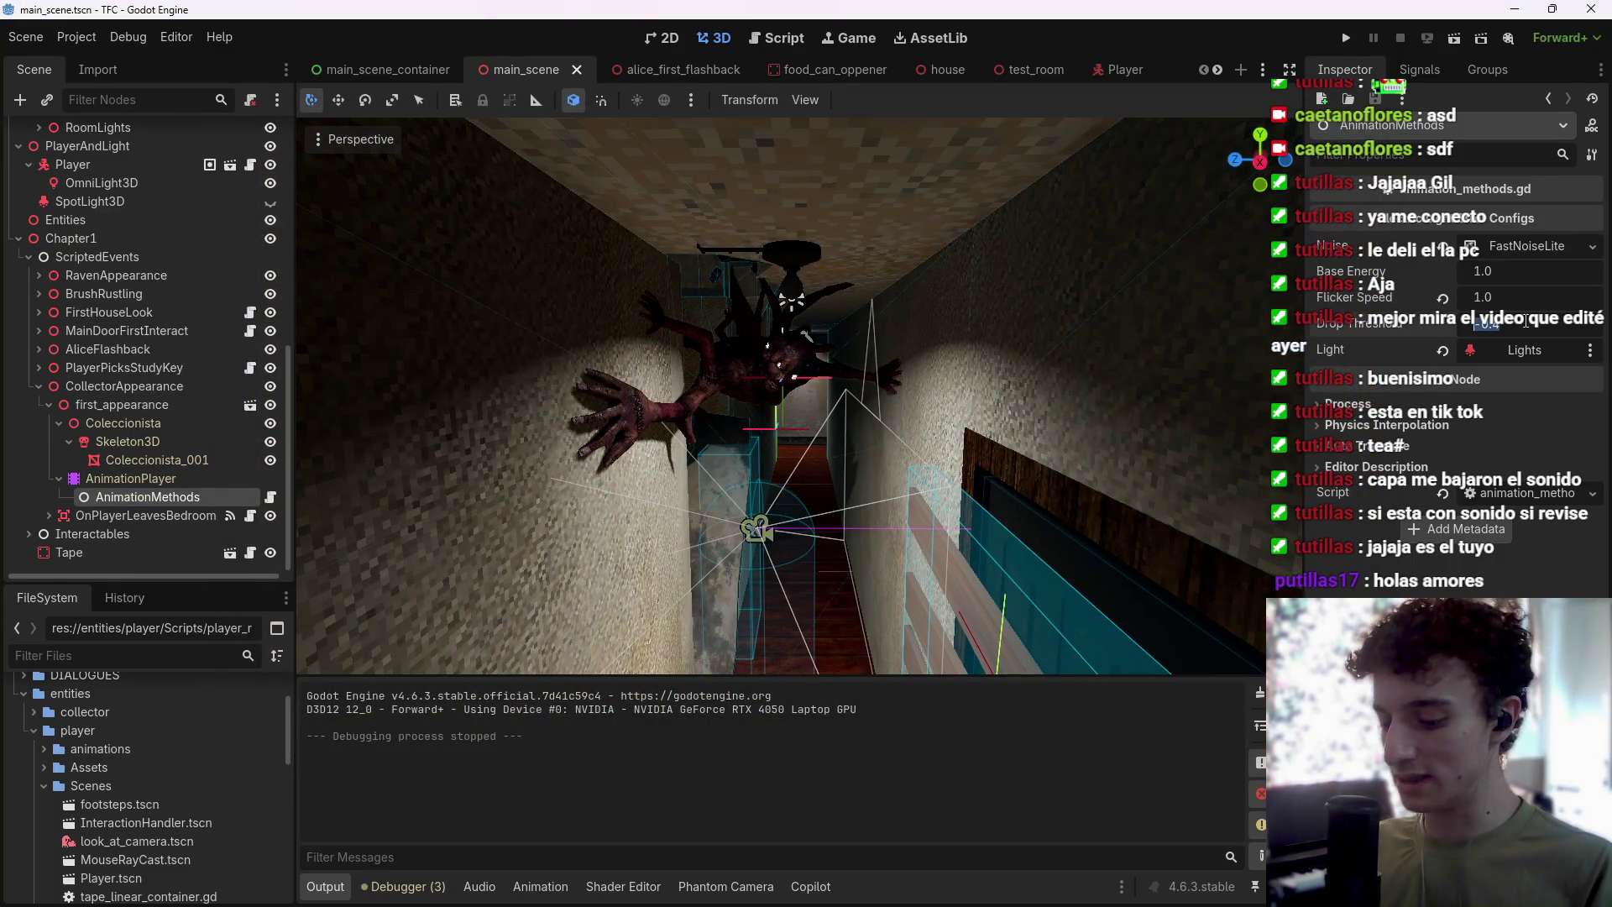
pyautogui.write('0.1')
pyautogui.press('Return')
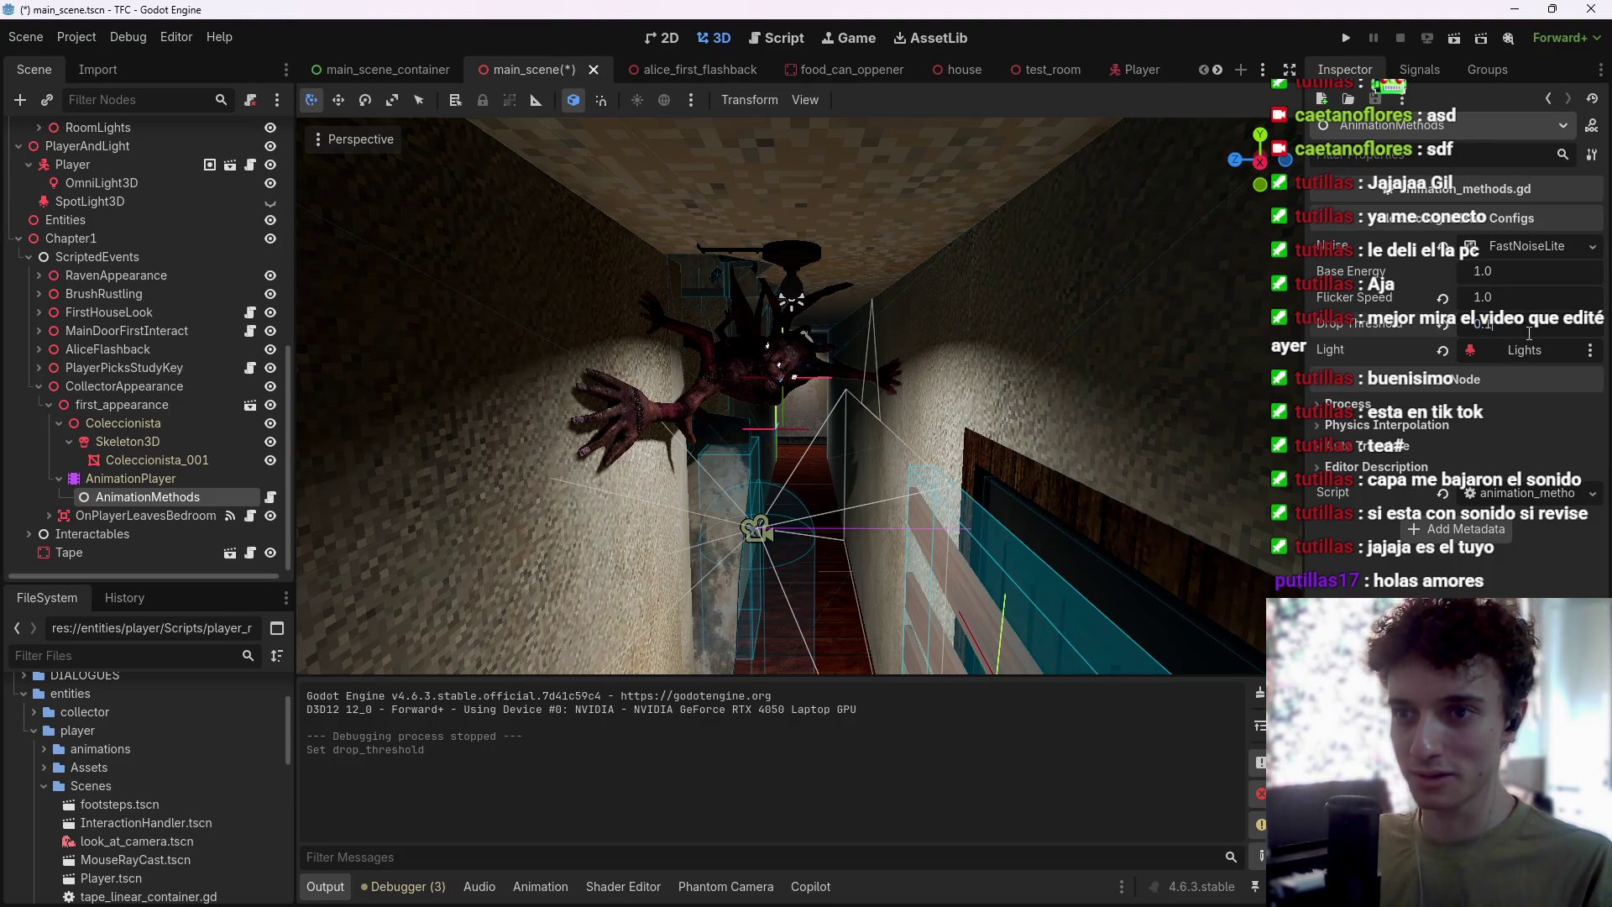
pyautogui.hotkey('ctrl', 's')
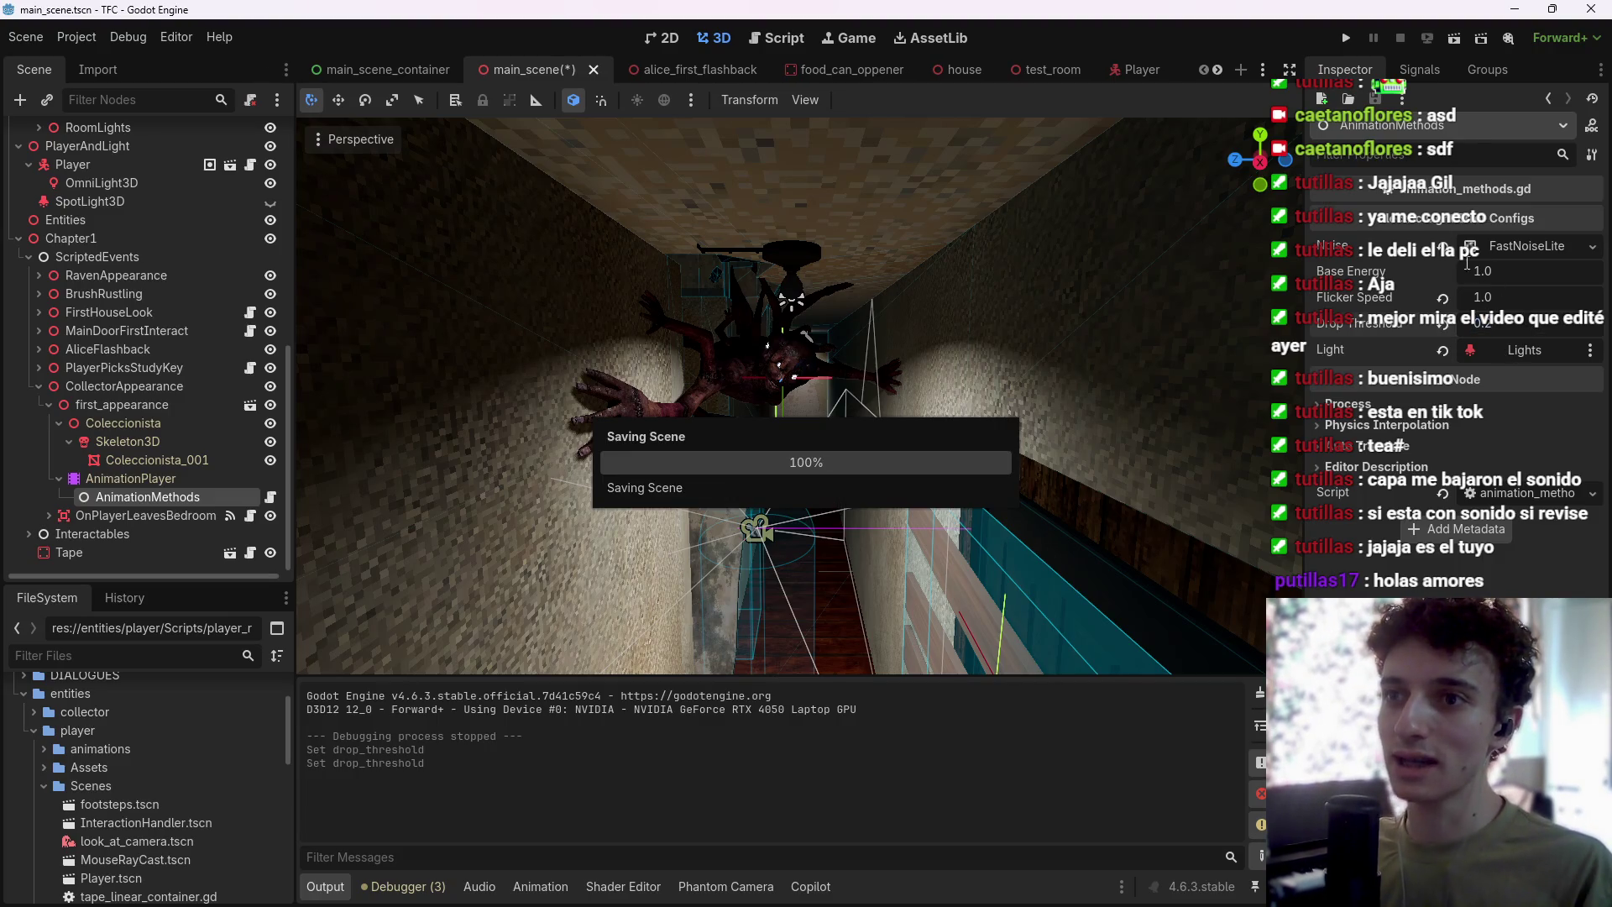
# Run the game again with the 0.1 threshold and stop it.
pyautogui.click(1347, 40)
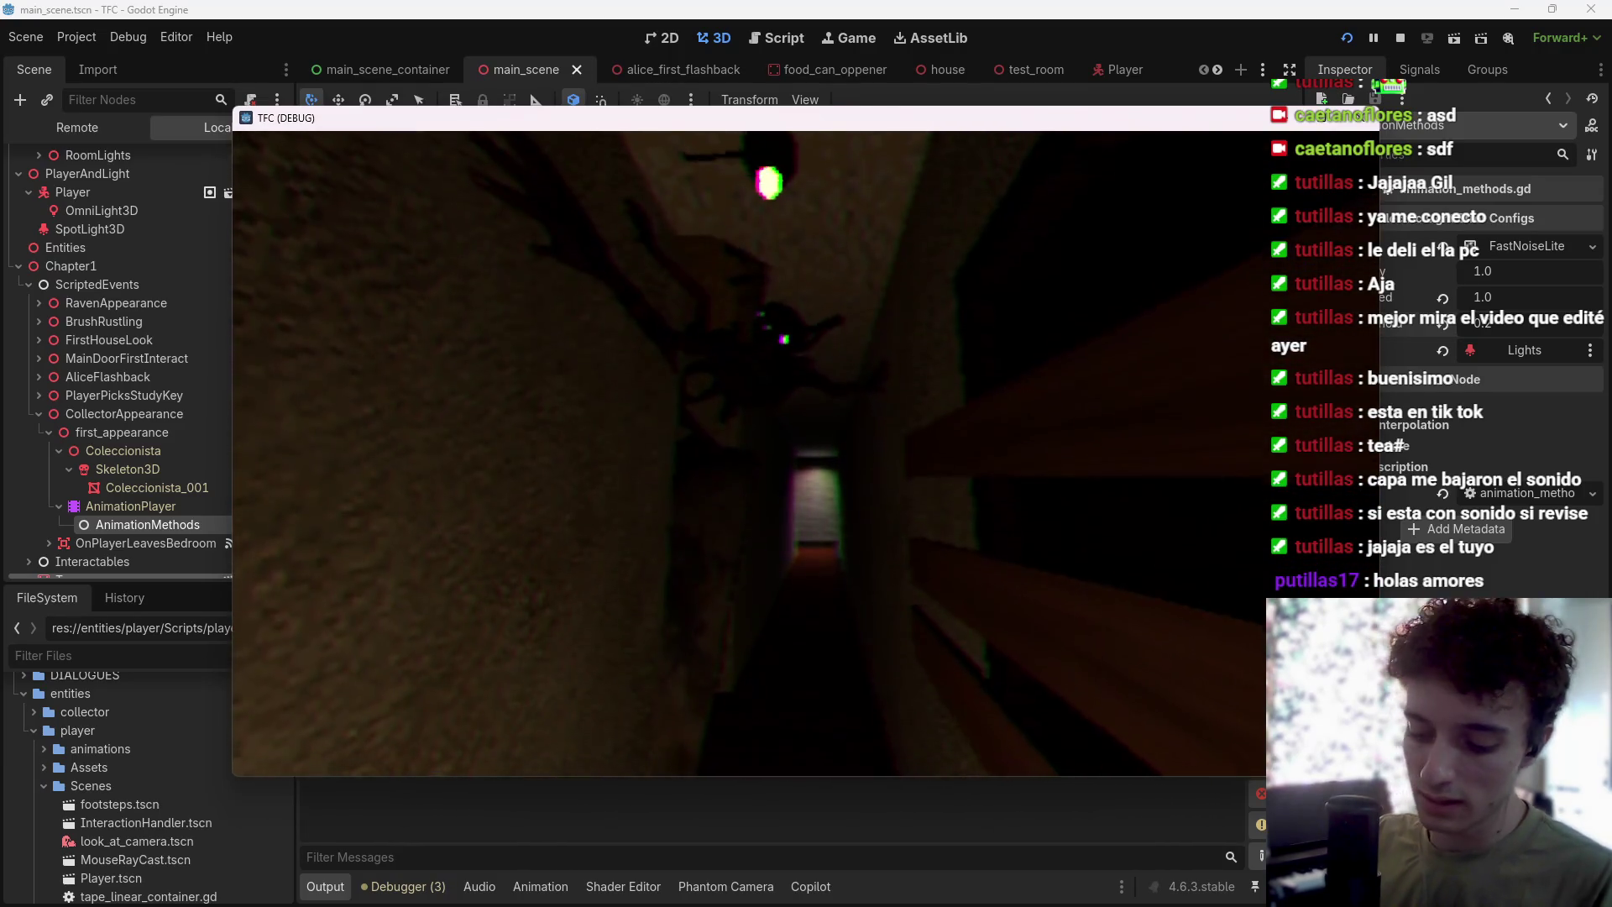
pyautogui.press('F8')
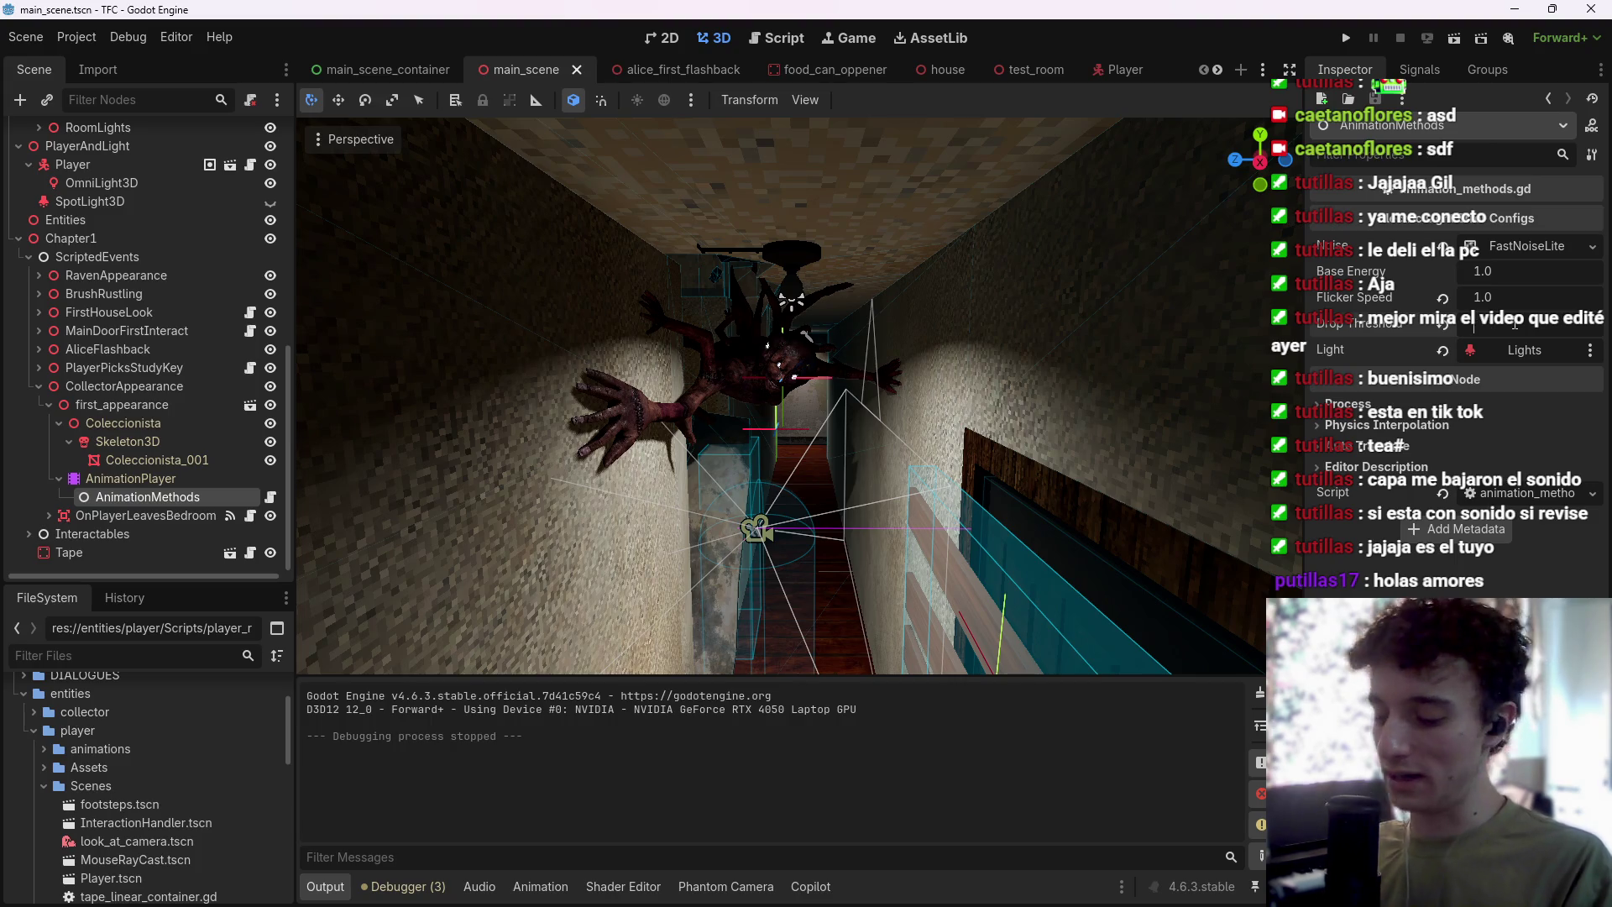
pyautogui.press('Return')
# Try Cellular and Perlin, then set the FastNoiseLite noise type to Value Cubic.
pyautogui.hotkey('ctrl', 's')
pyautogui.click(1509, 299)
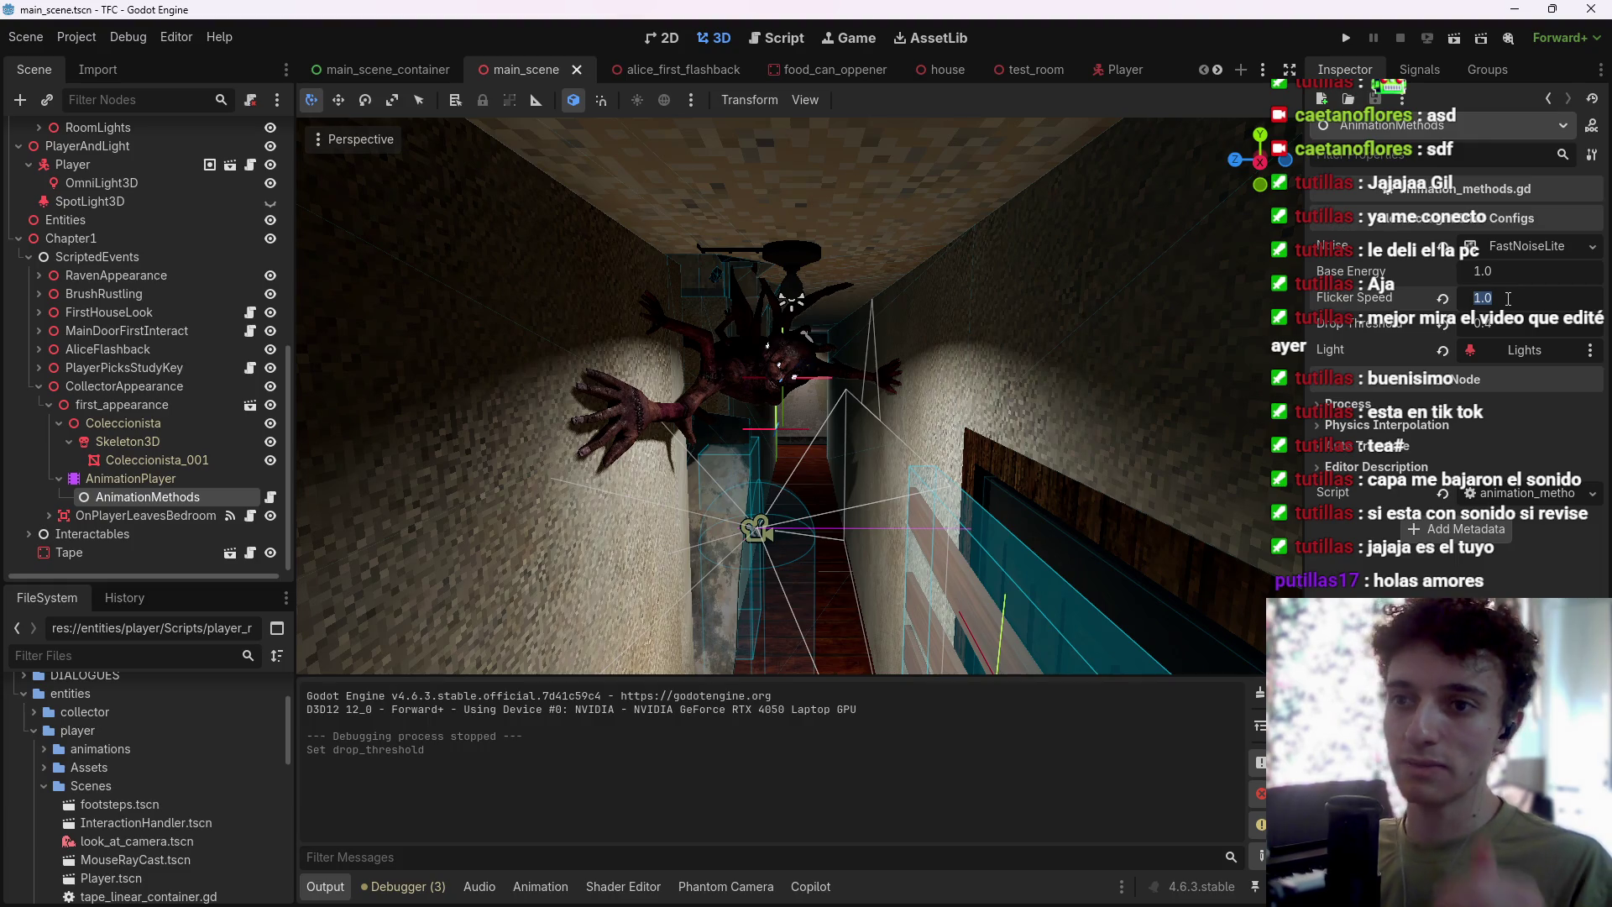
pyautogui.click(1558, 249)
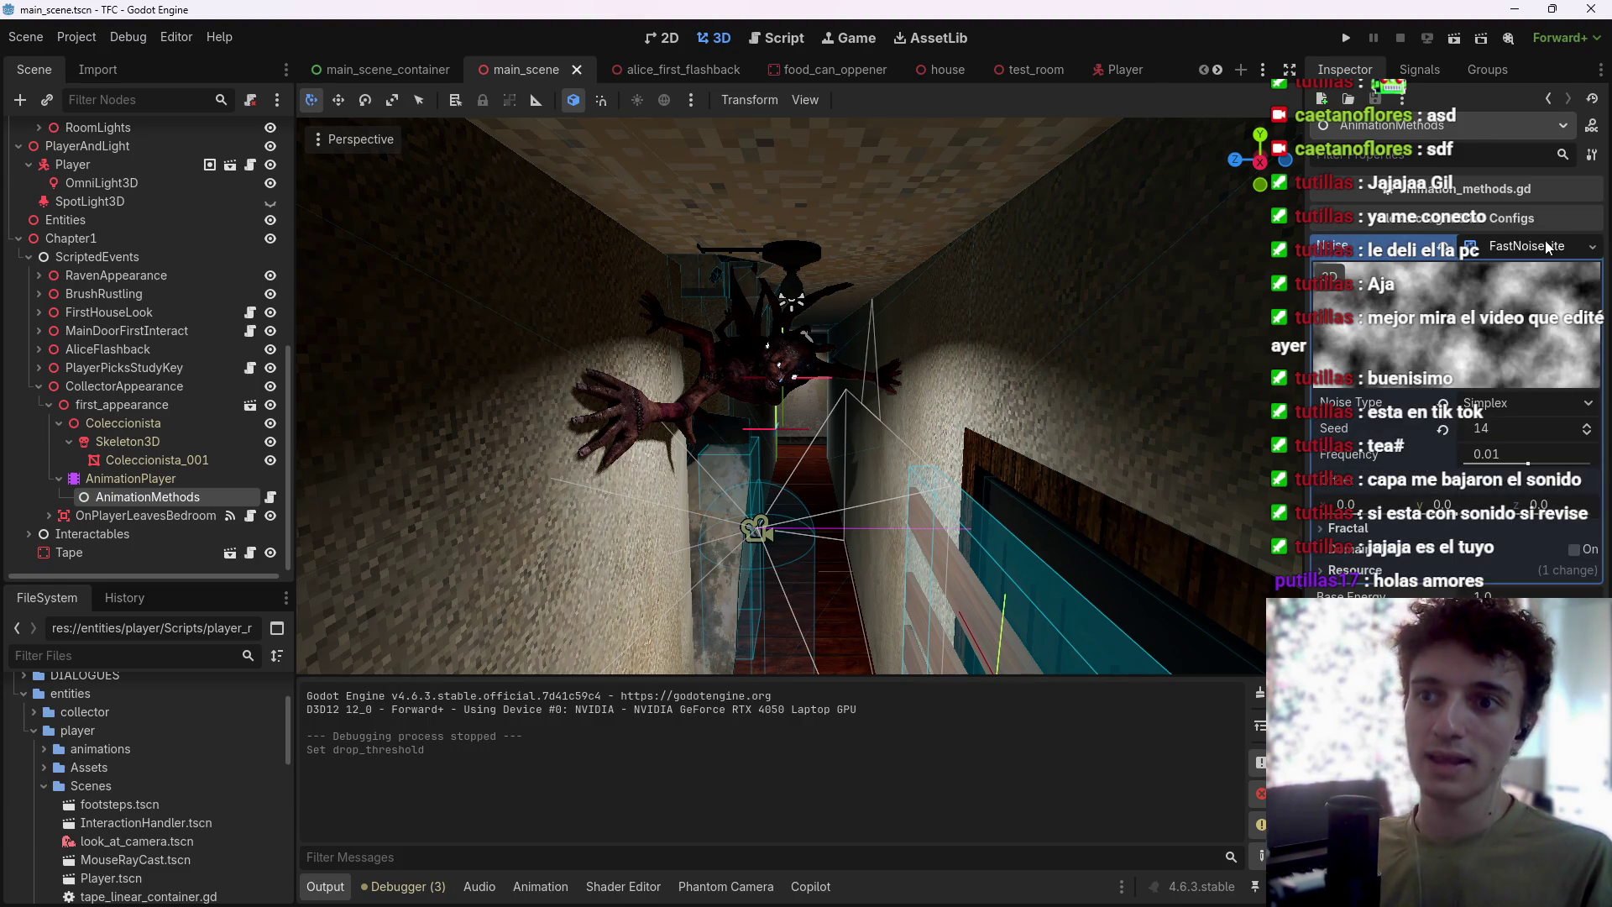
pyautogui.click(1533, 406)
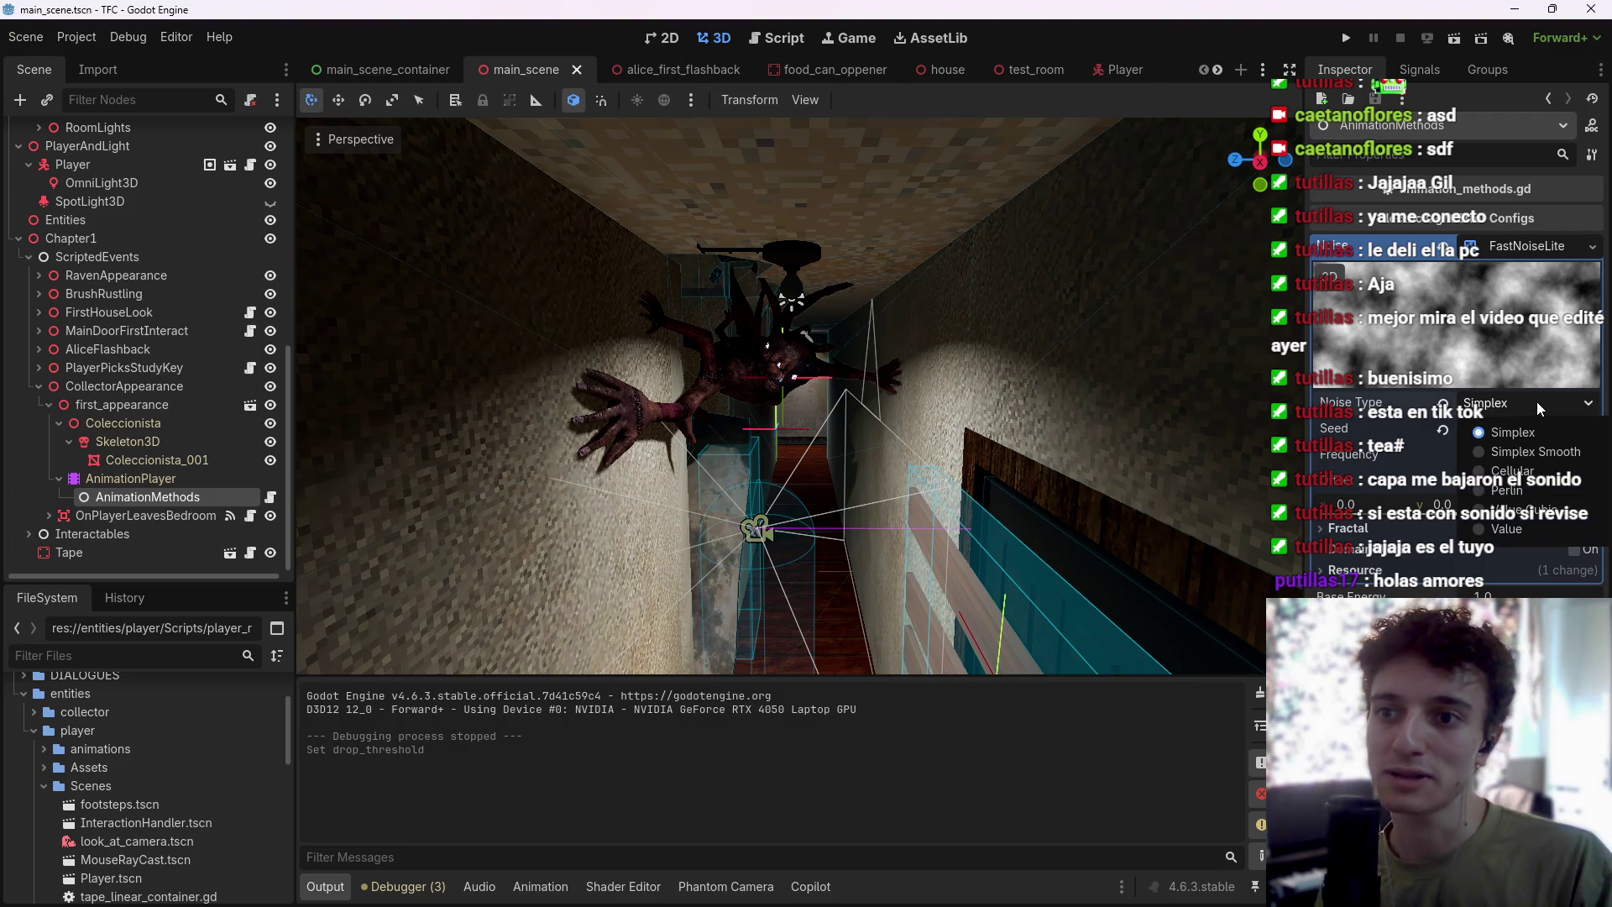
pyautogui.click(1522, 473)
pyautogui.click(1532, 409)
pyautogui.click(1507, 490)
pyautogui.click(1523, 410)
pyautogui.click(1511, 510)
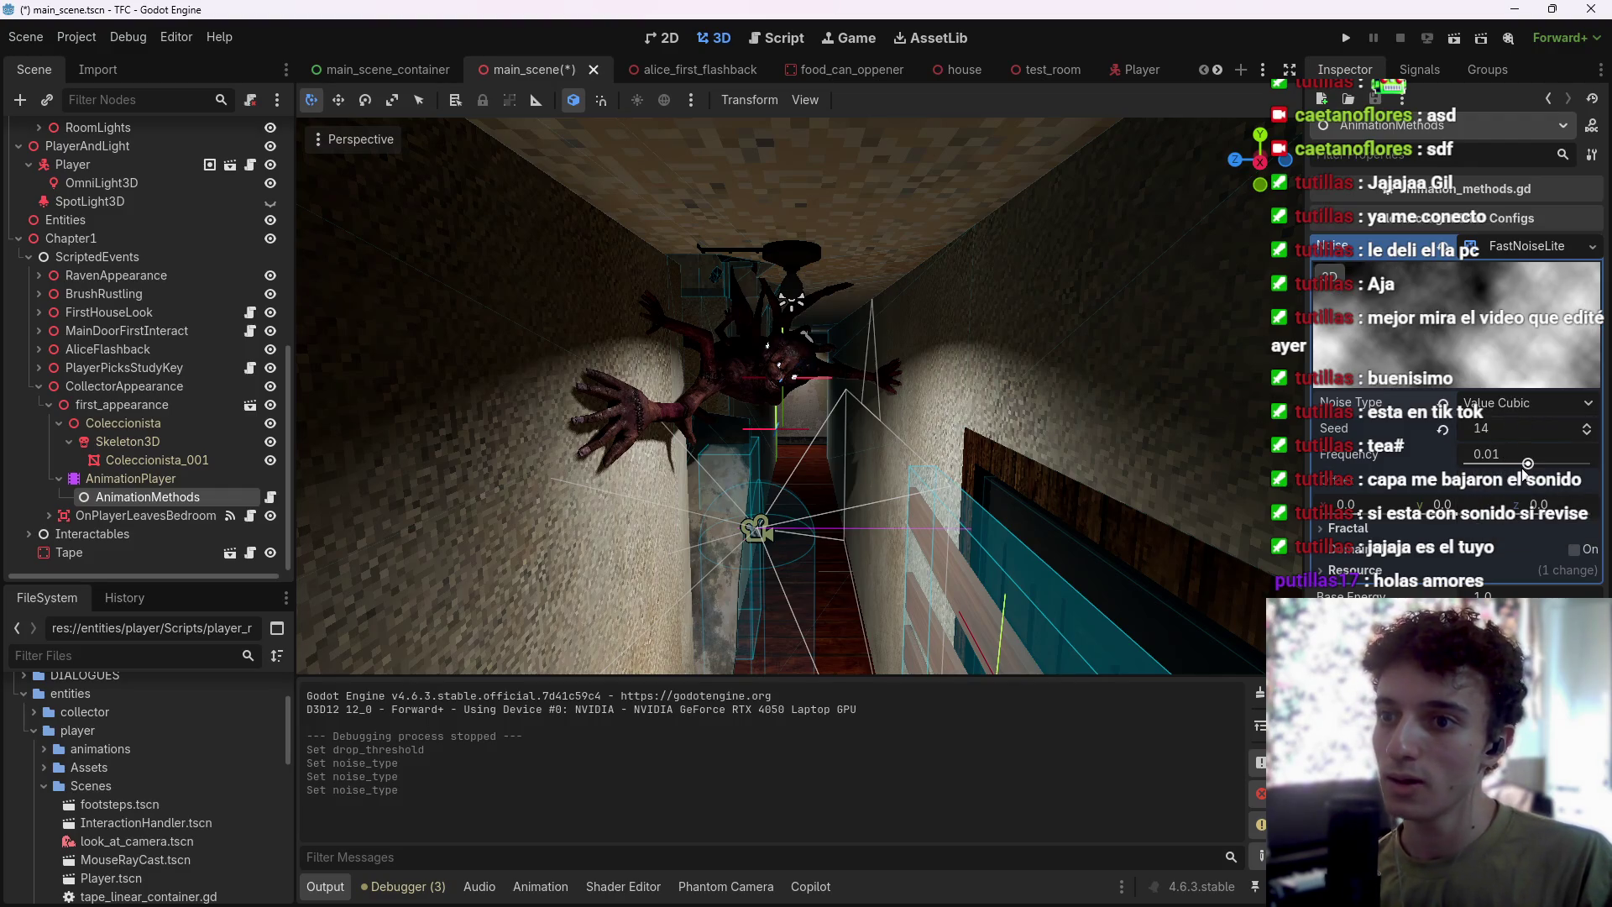
# Reset frequency to 0.01, set the fractal type to Ping Pong, and run the game.
pyautogui.moveTo(1529, 463); pyautogui.dragTo(1545, 464)
pyautogui.click(1442, 456)
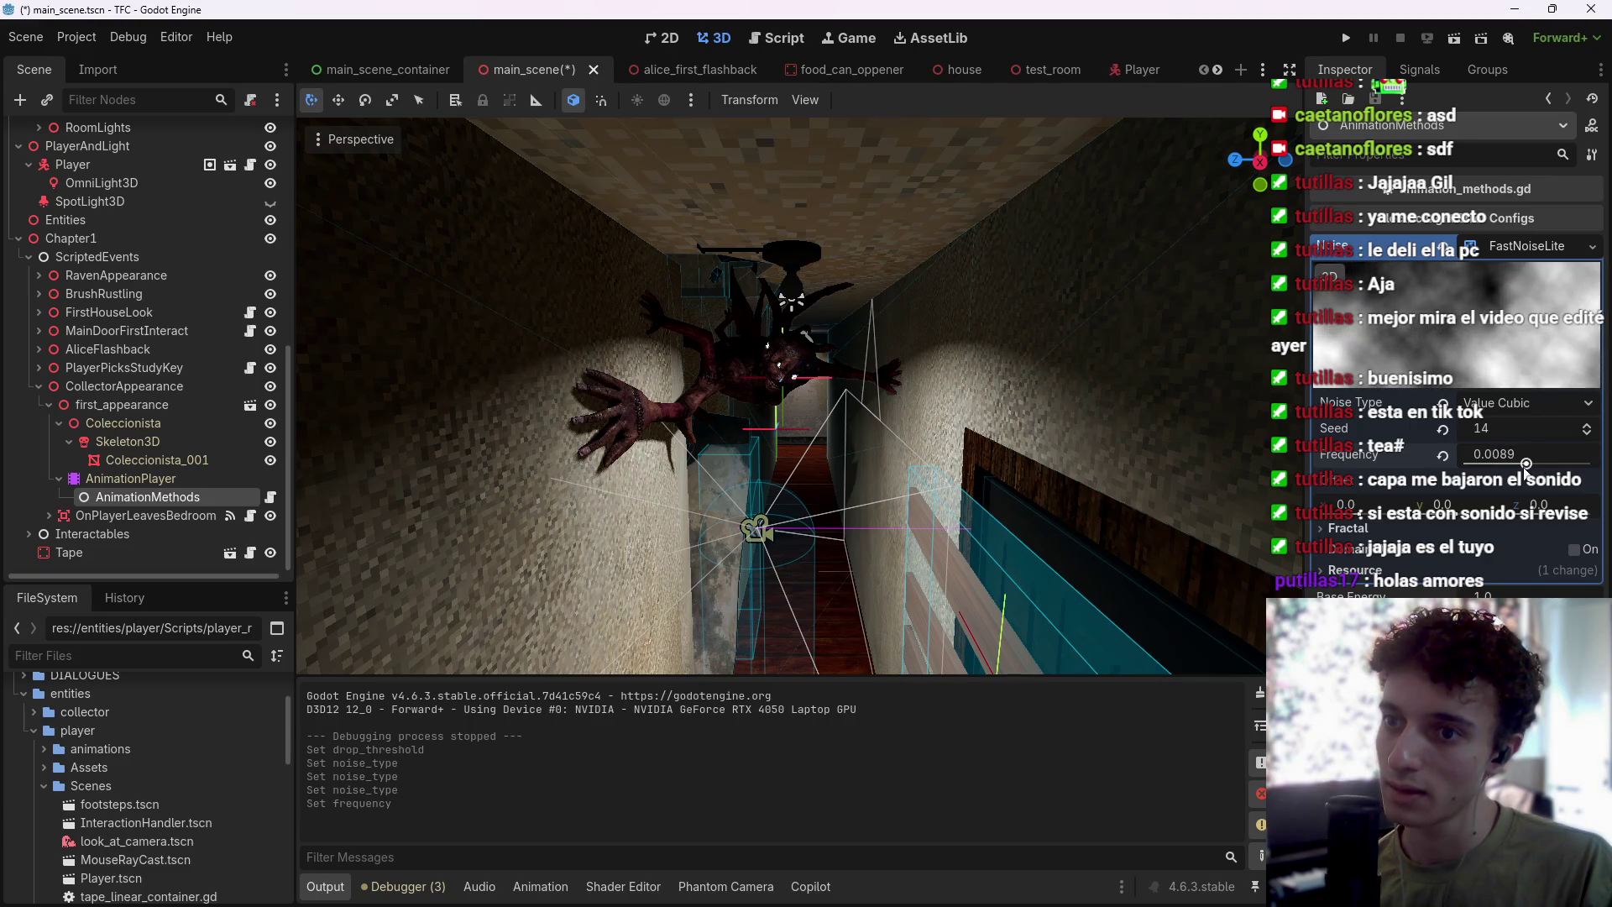
pyautogui.click(1349, 528)
pyautogui.click(1509, 550)
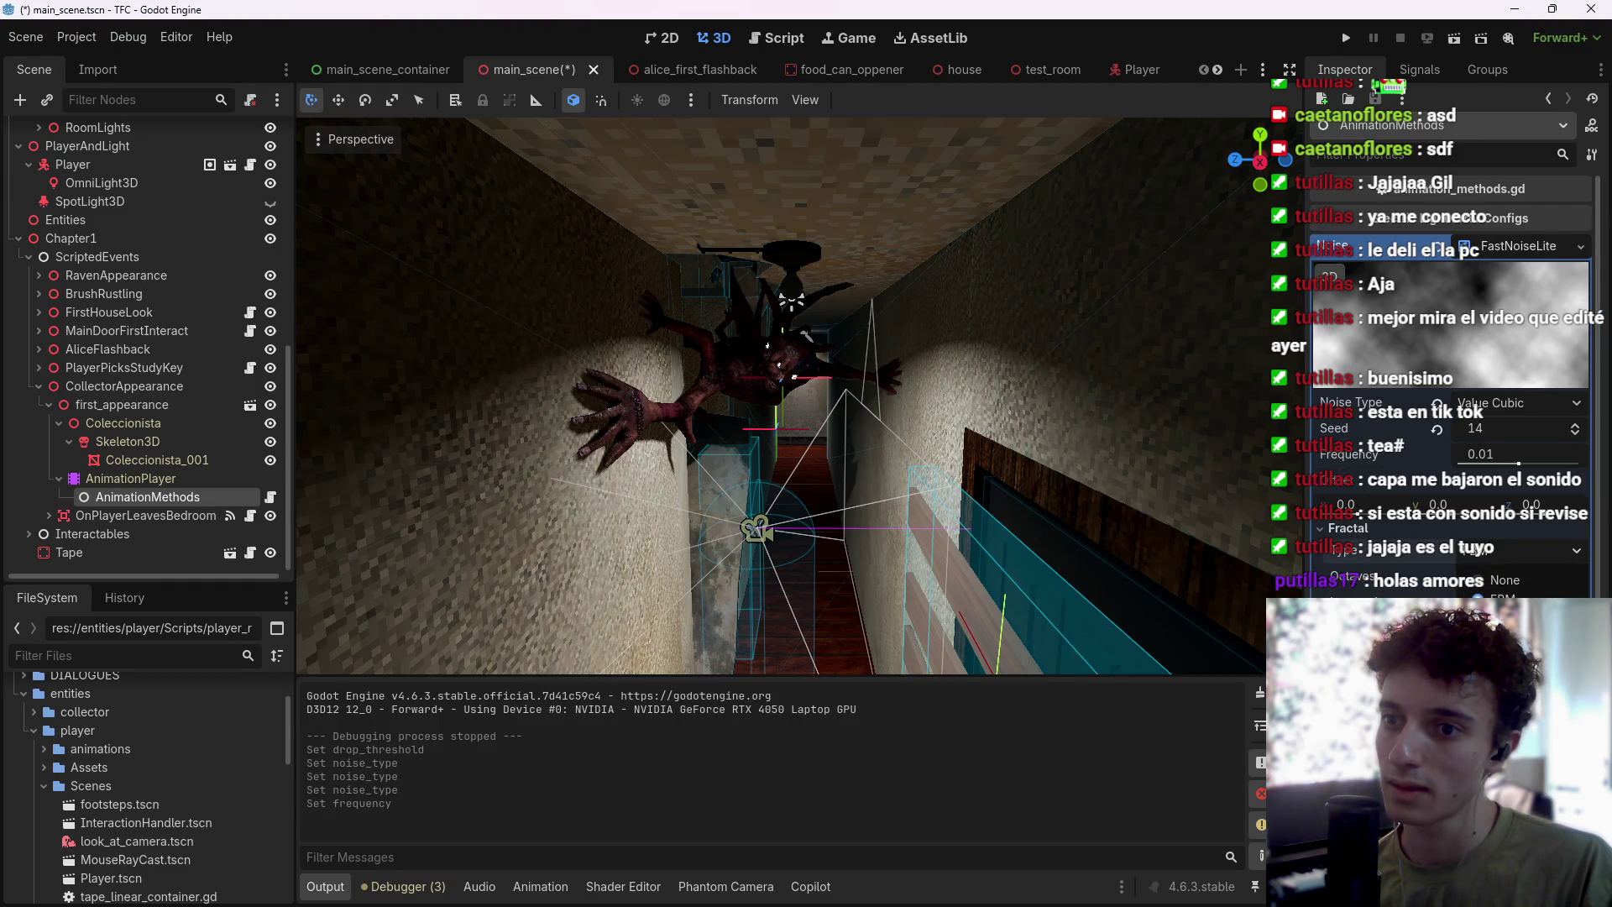
pyautogui.click(1508, 625)
pyautogui.click(1509, 553)
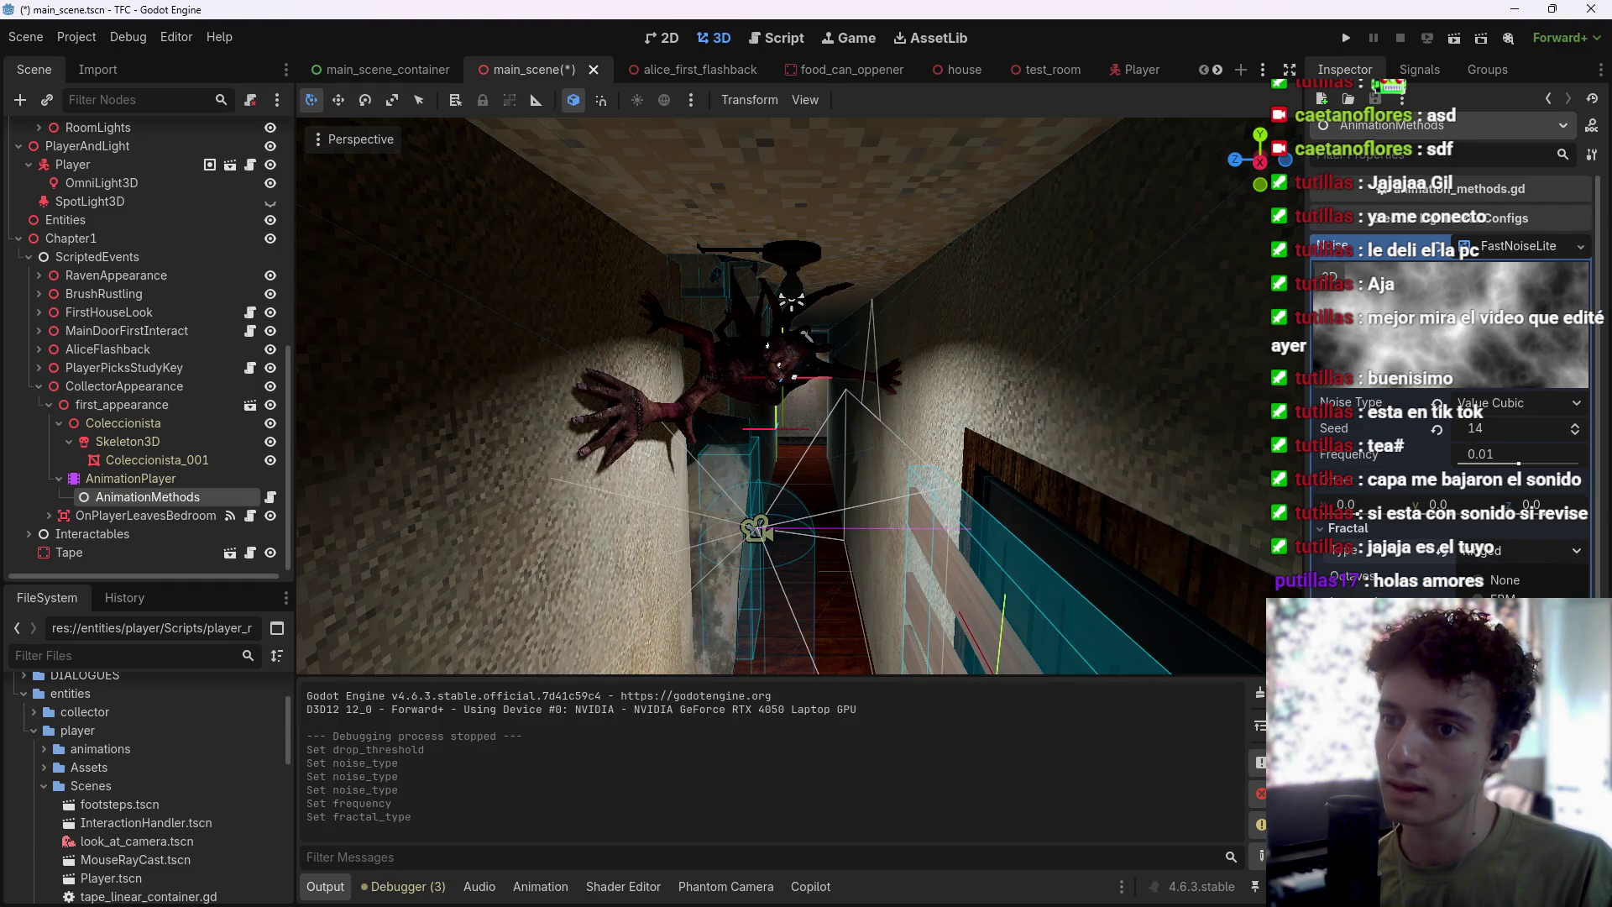
pyautogui.click(1502, 651)
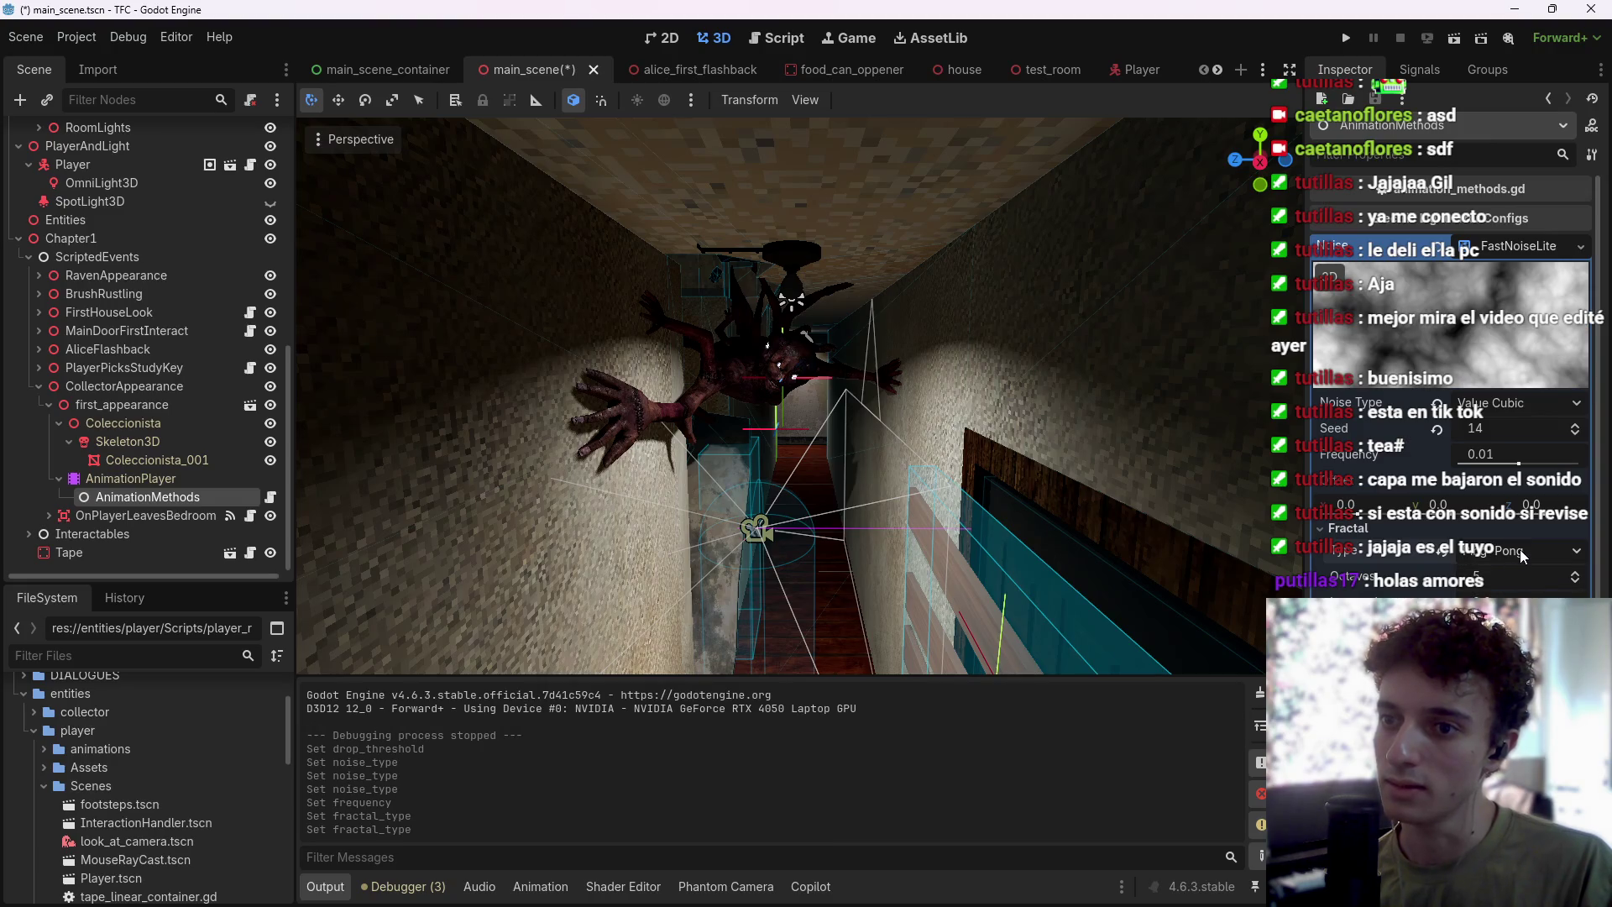
pyautogui.click(1343, 42)
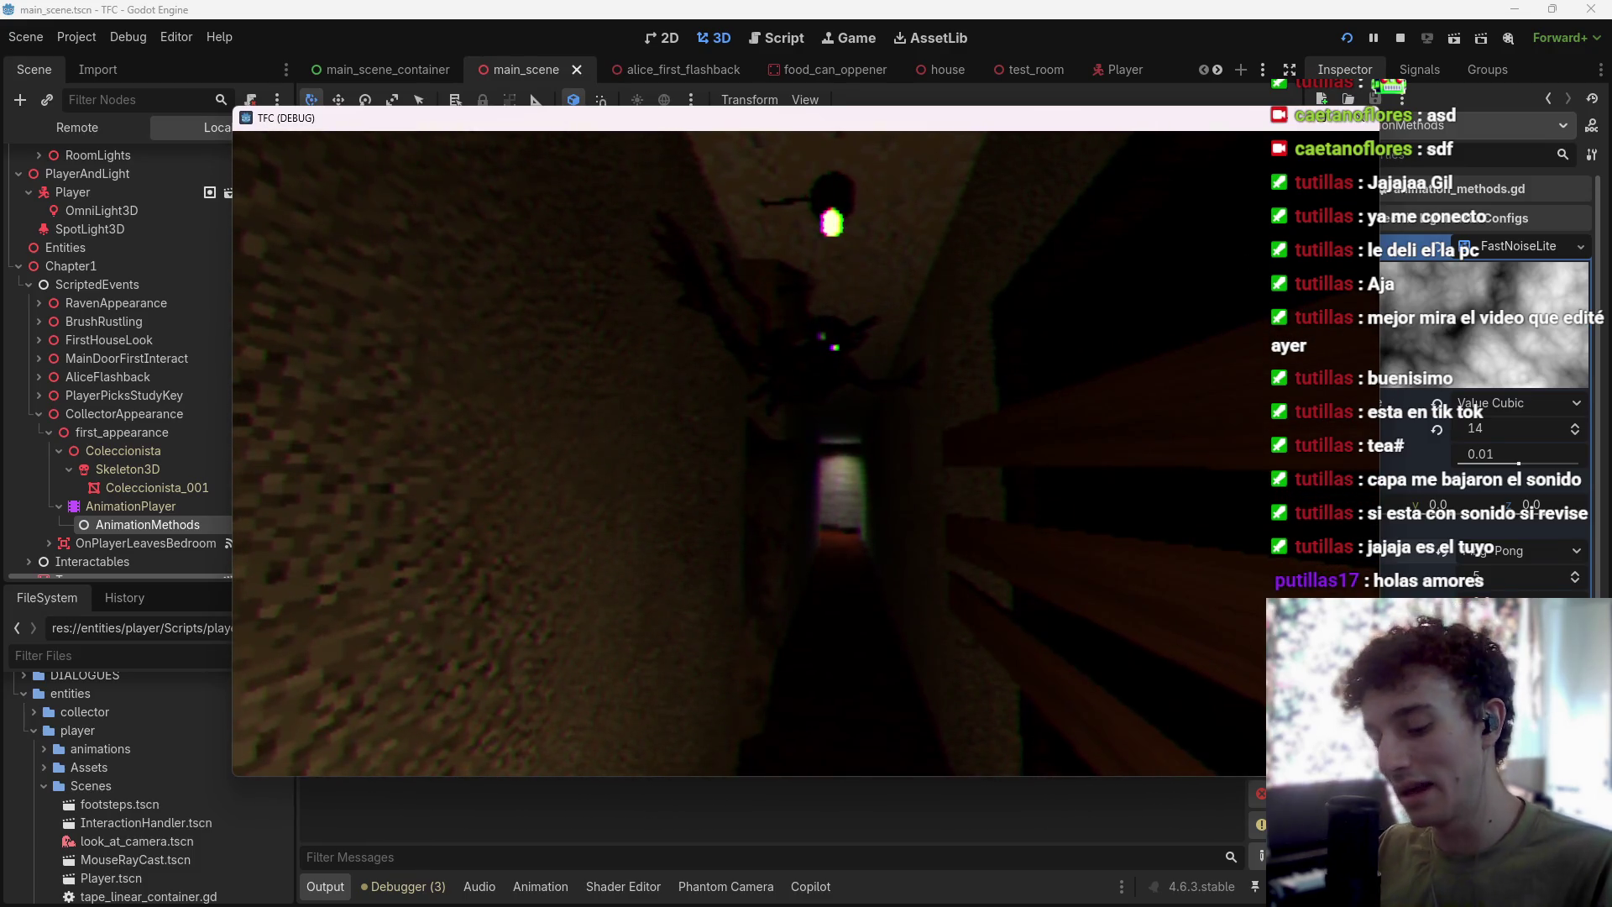
# Stop the running game and save the scene.
pyautogui.press('F8')
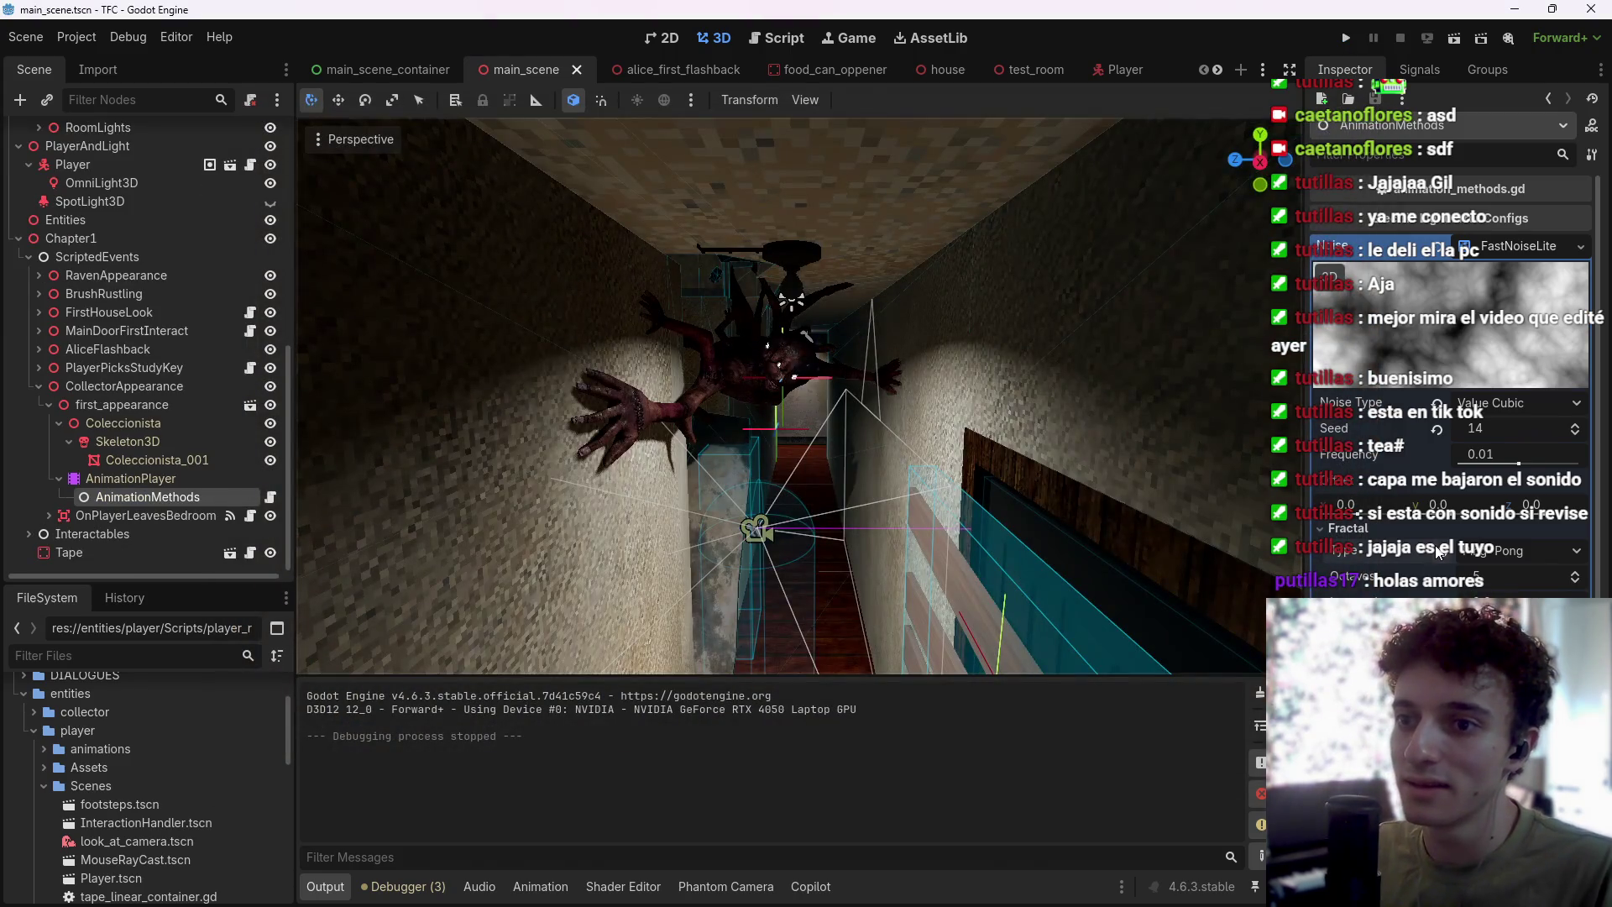
pyautogui.scroll(-1, 1437, 554)
pyautogui.hotkey('ctrl', 's')
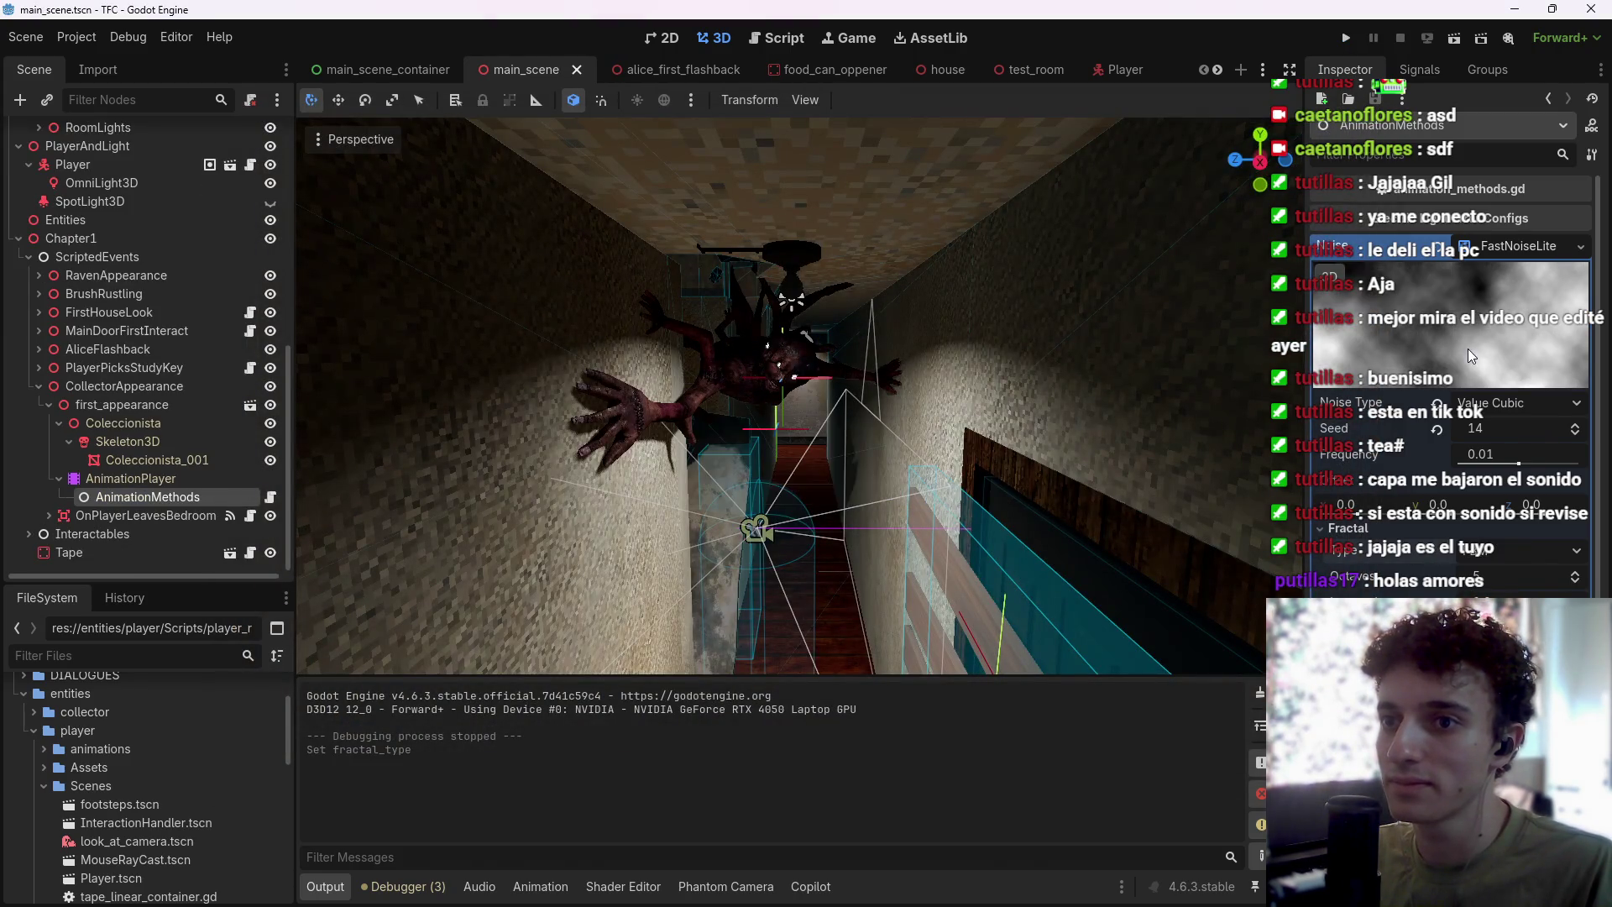
# Run the game to test the flicker, then return to the editor and save again.
pyautogui.press('F5')
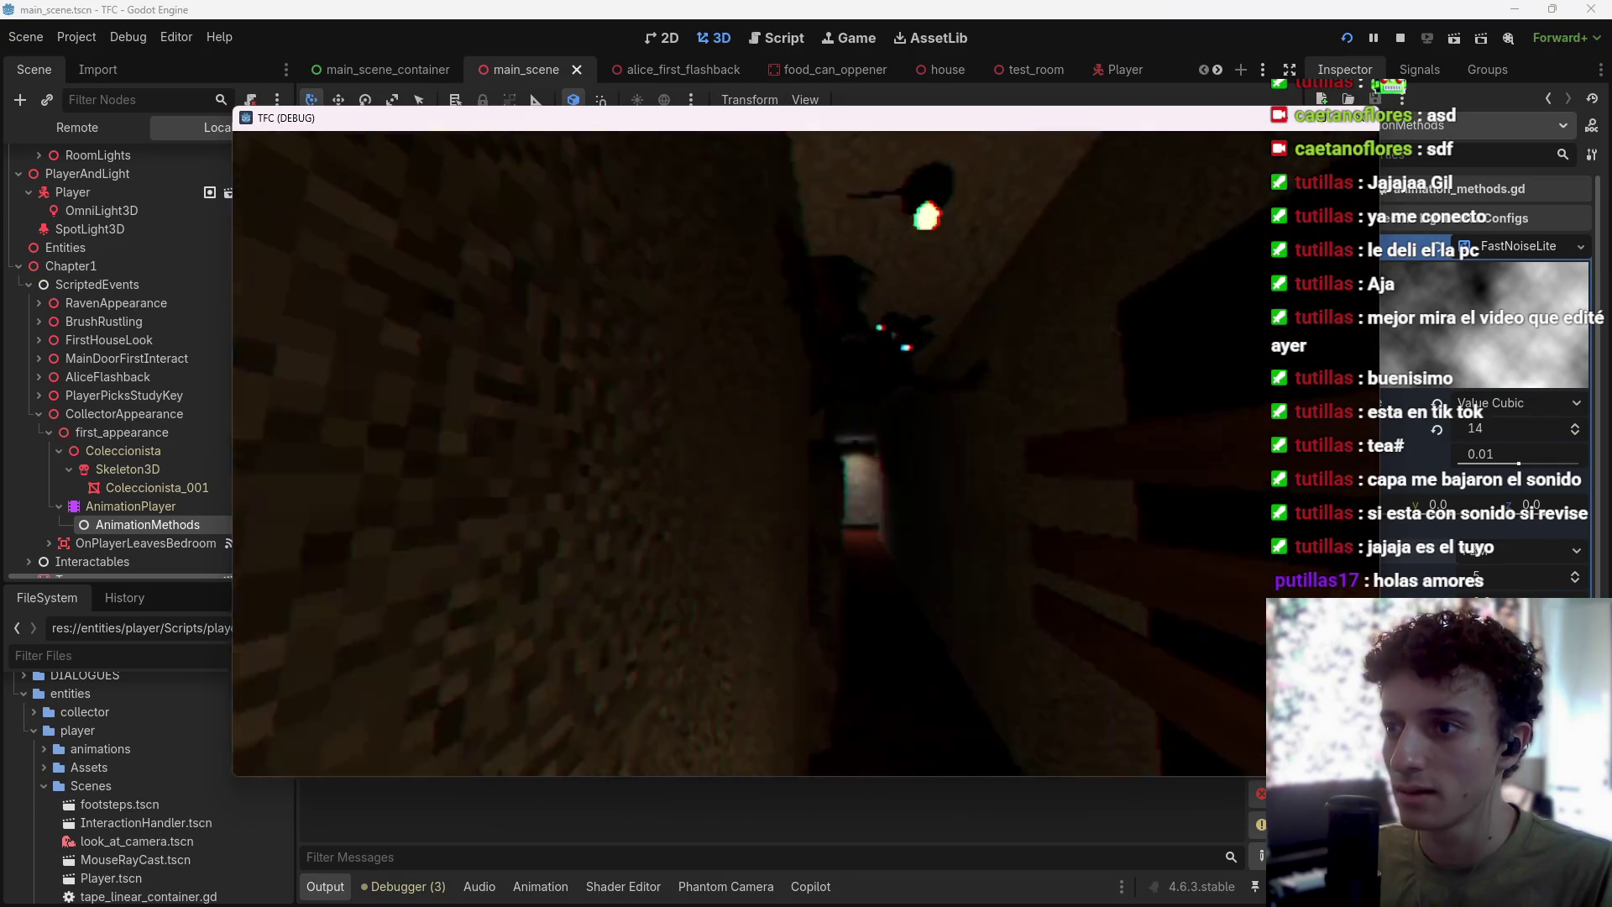
pyautogui.hotkey('alt', 'Tab')
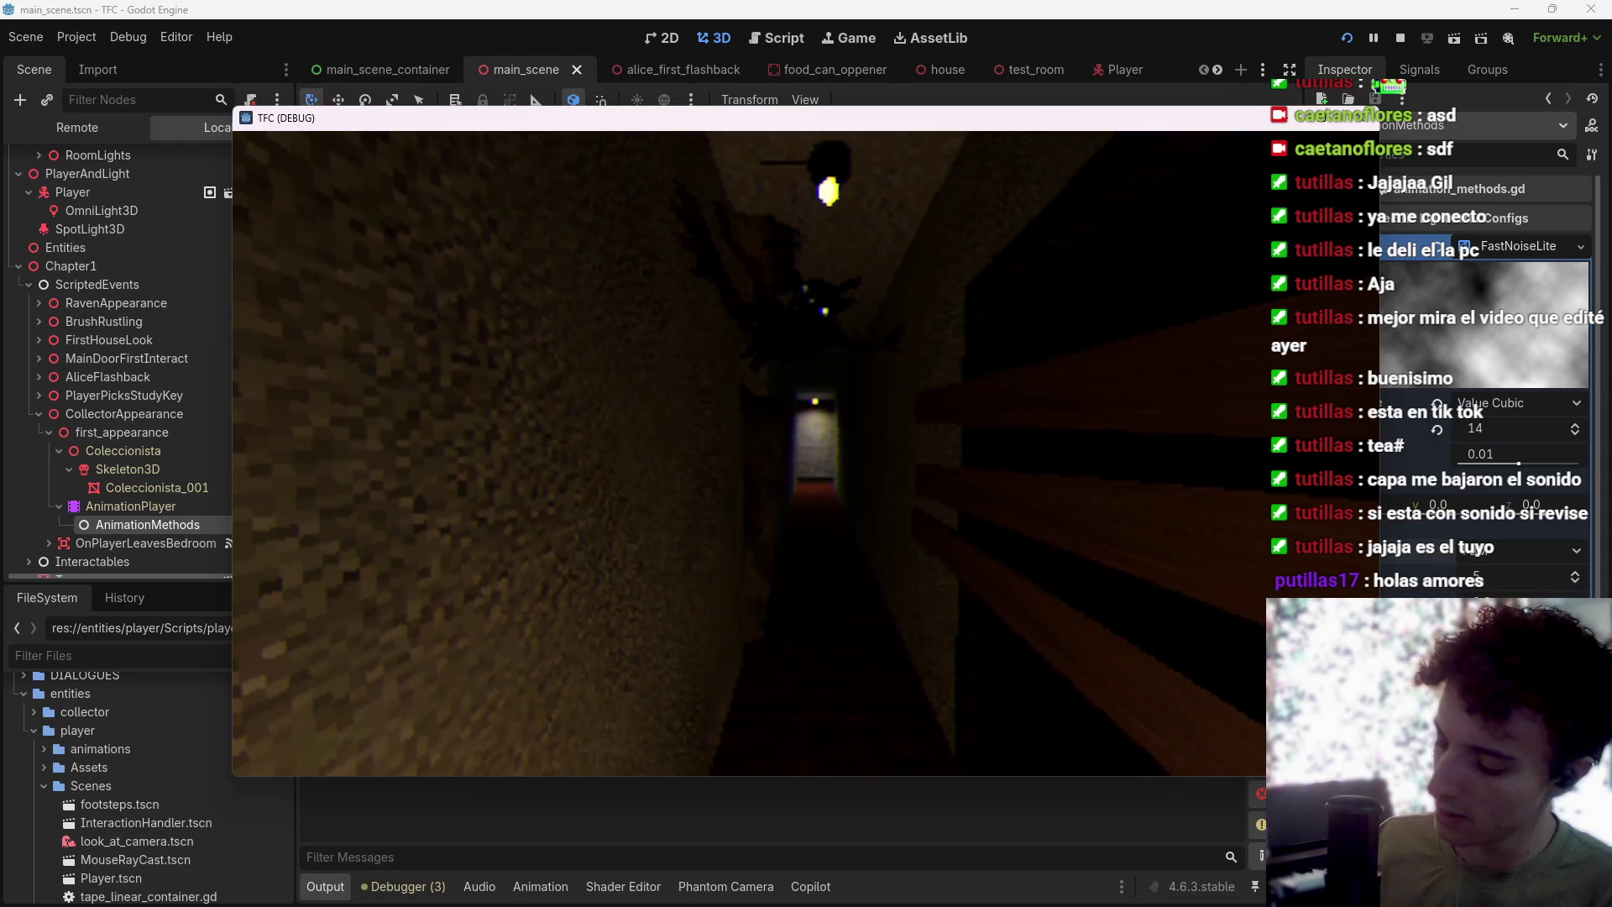
pyautogui.hotkey('ctrl', 's')
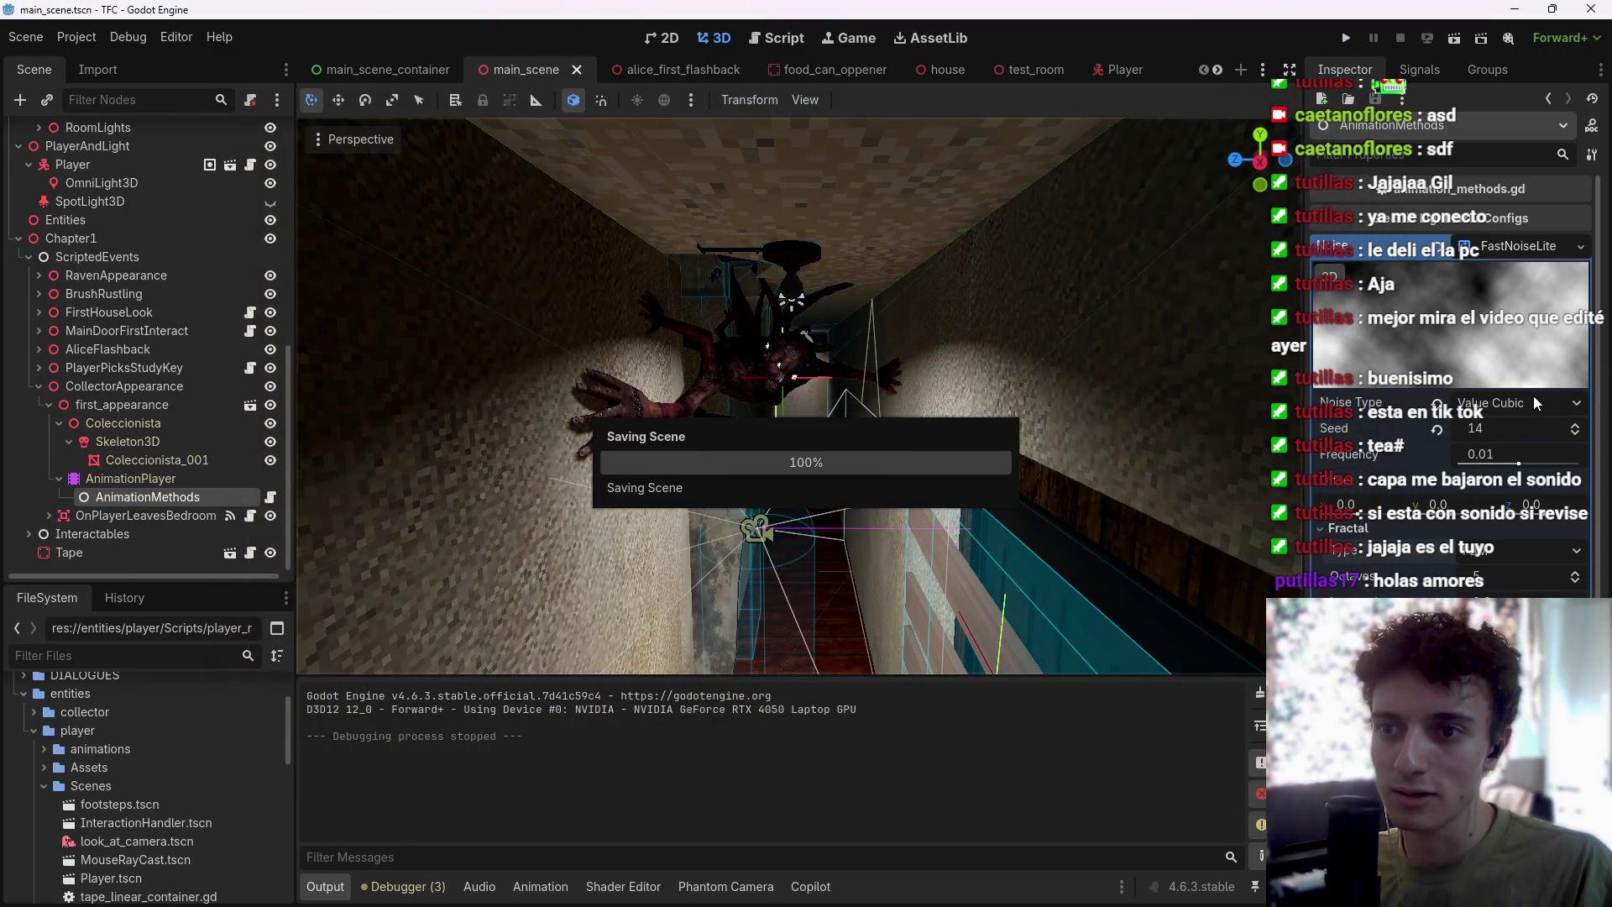
# Switch the noise type back to Simplex and save the scene.
pyautogui.click(1533, 402)
pyautogui.click(1531, 432)
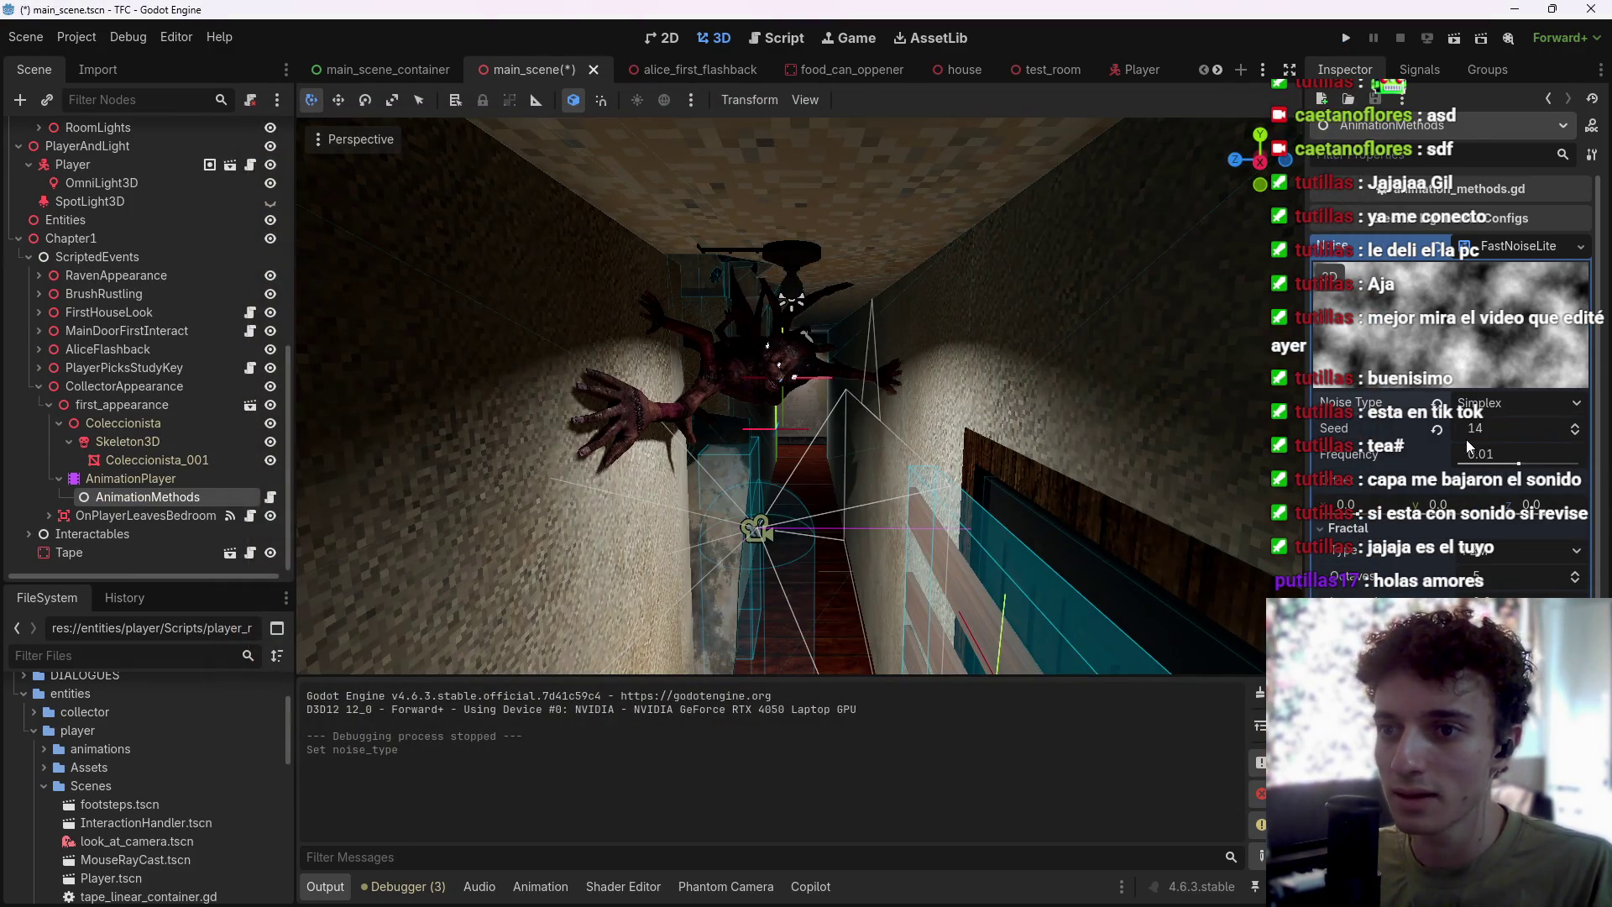
pyautogui.hotkey('ctrl', 's')
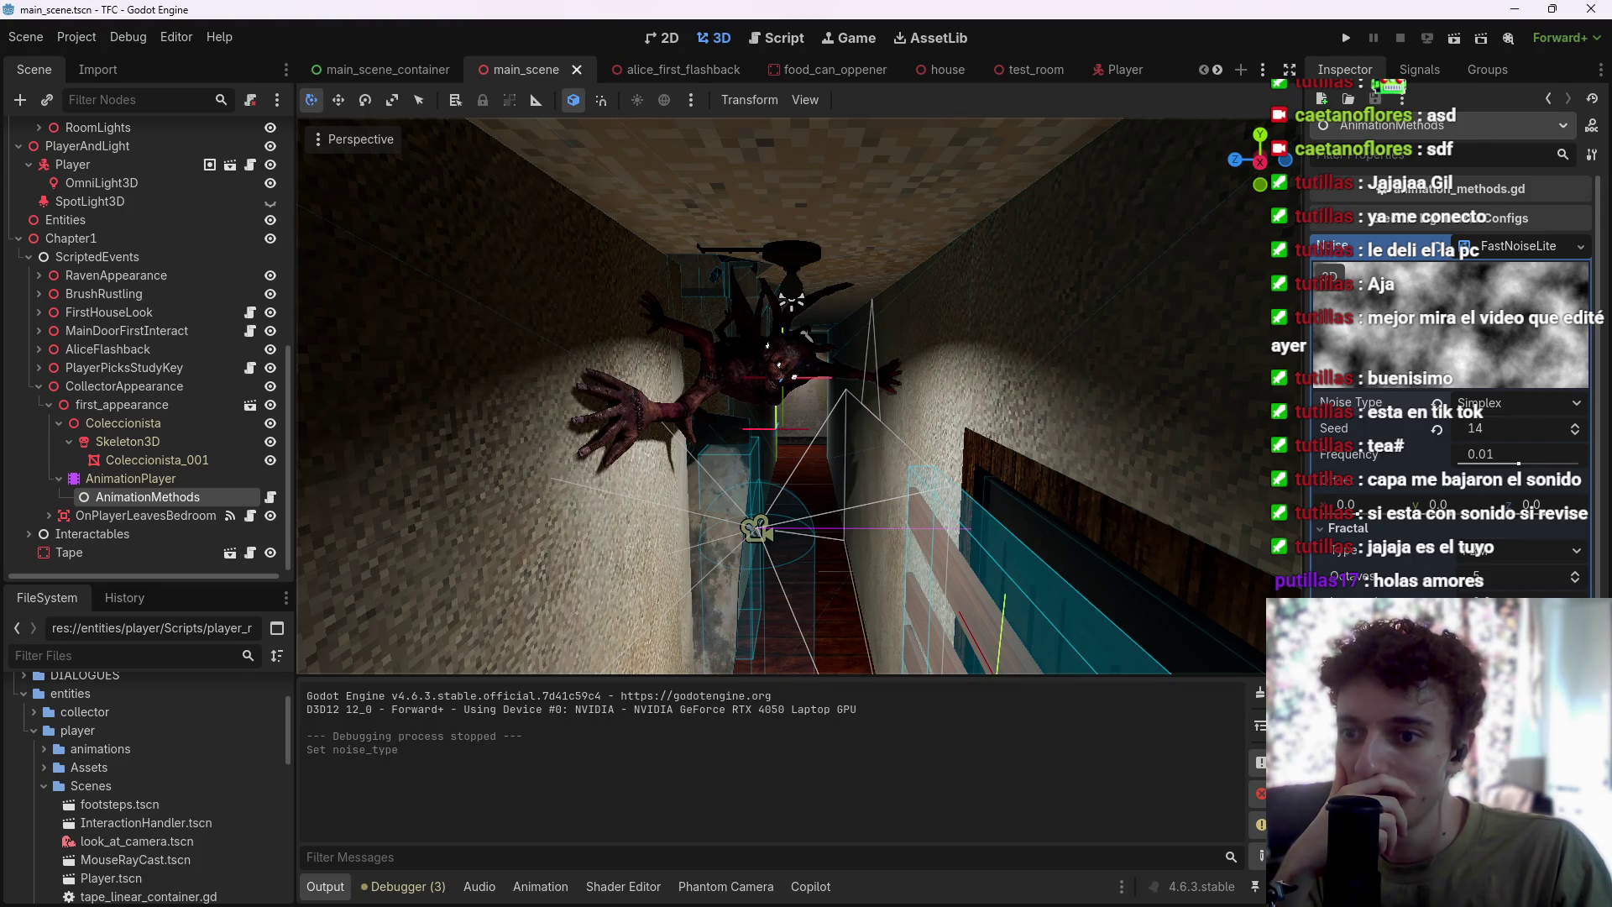
# Try the Ridged and Ping Pong fractal types, then pick a cloudier fractal type.
pyautogui.click(1490, 557)
pyautogui.click(1501, 542)
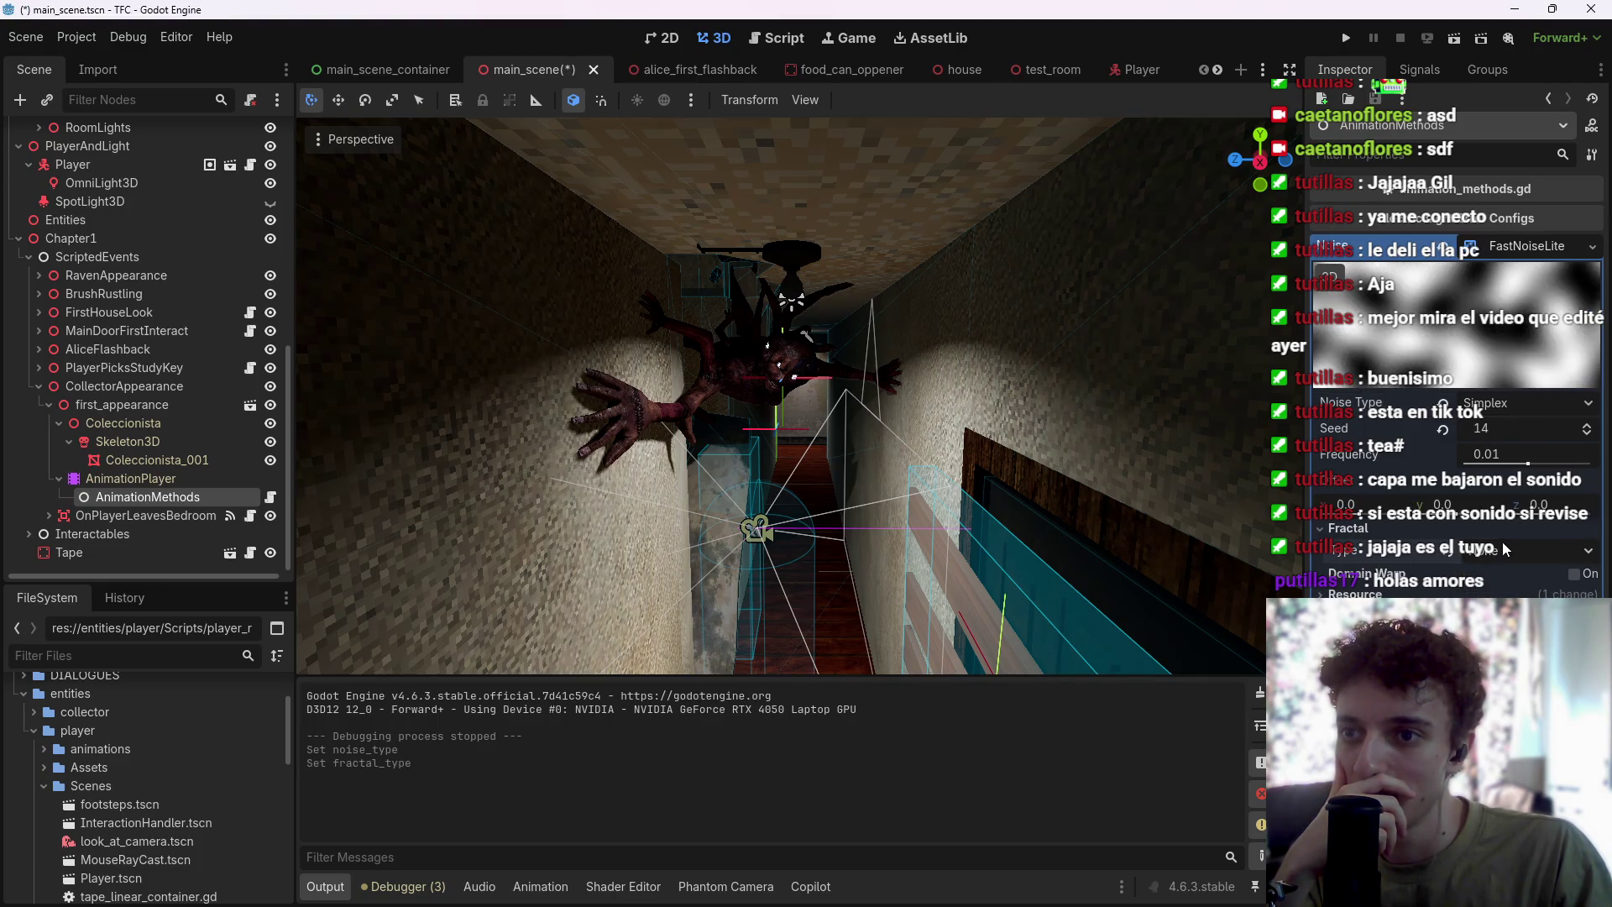
pyautogui.click(1508, 546)
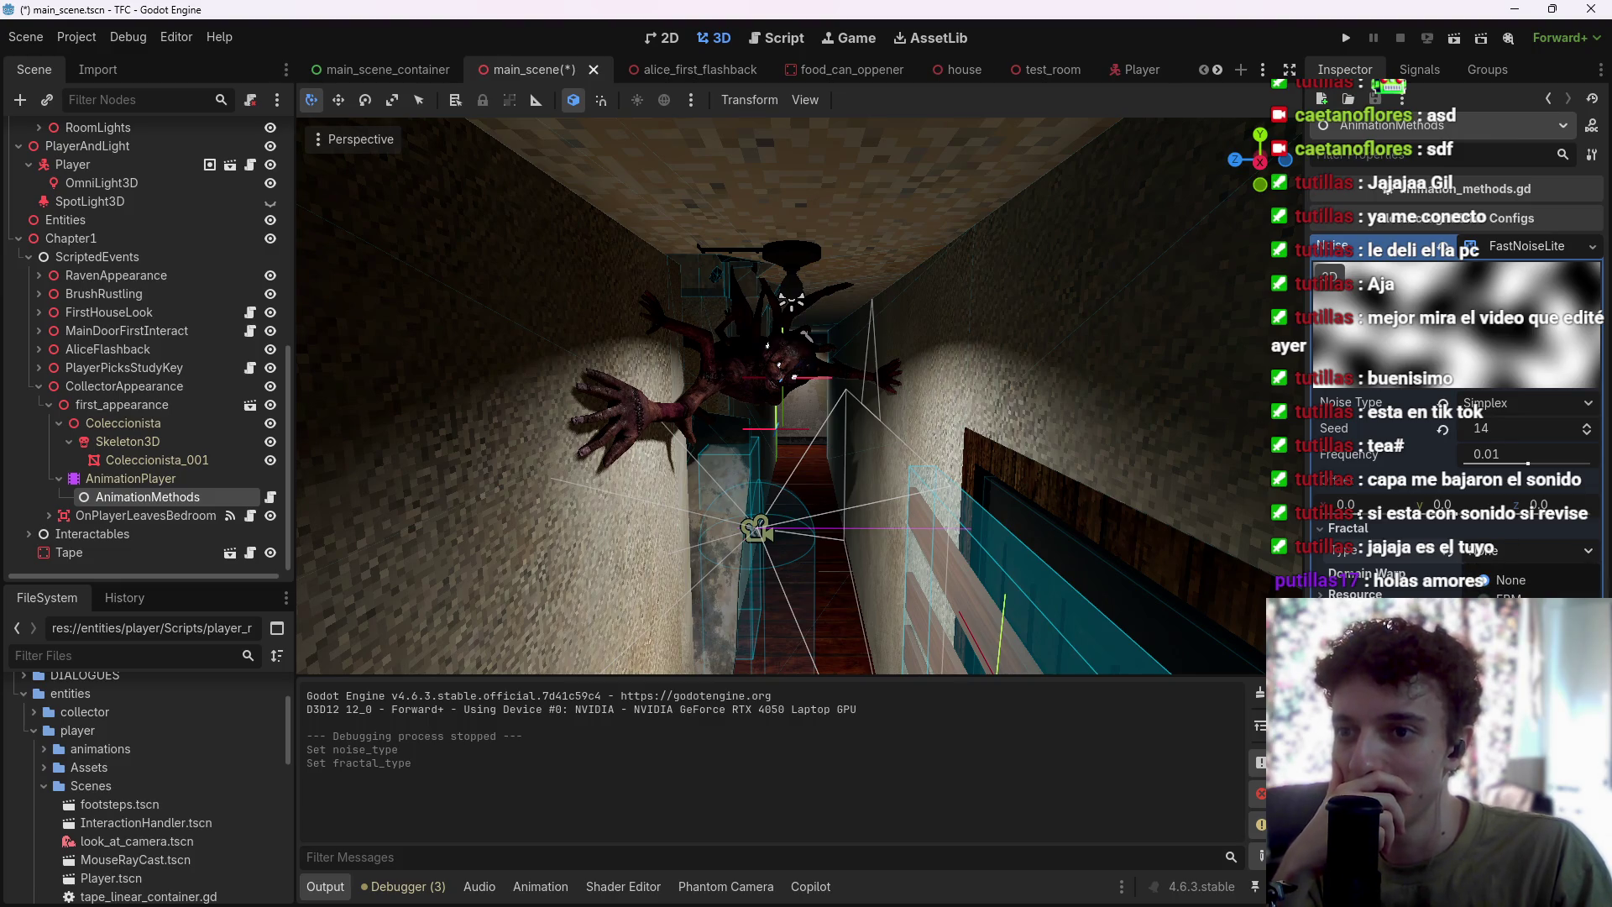
pyautogui.click(1525, 598)
pyautogui.click(1519, 546)
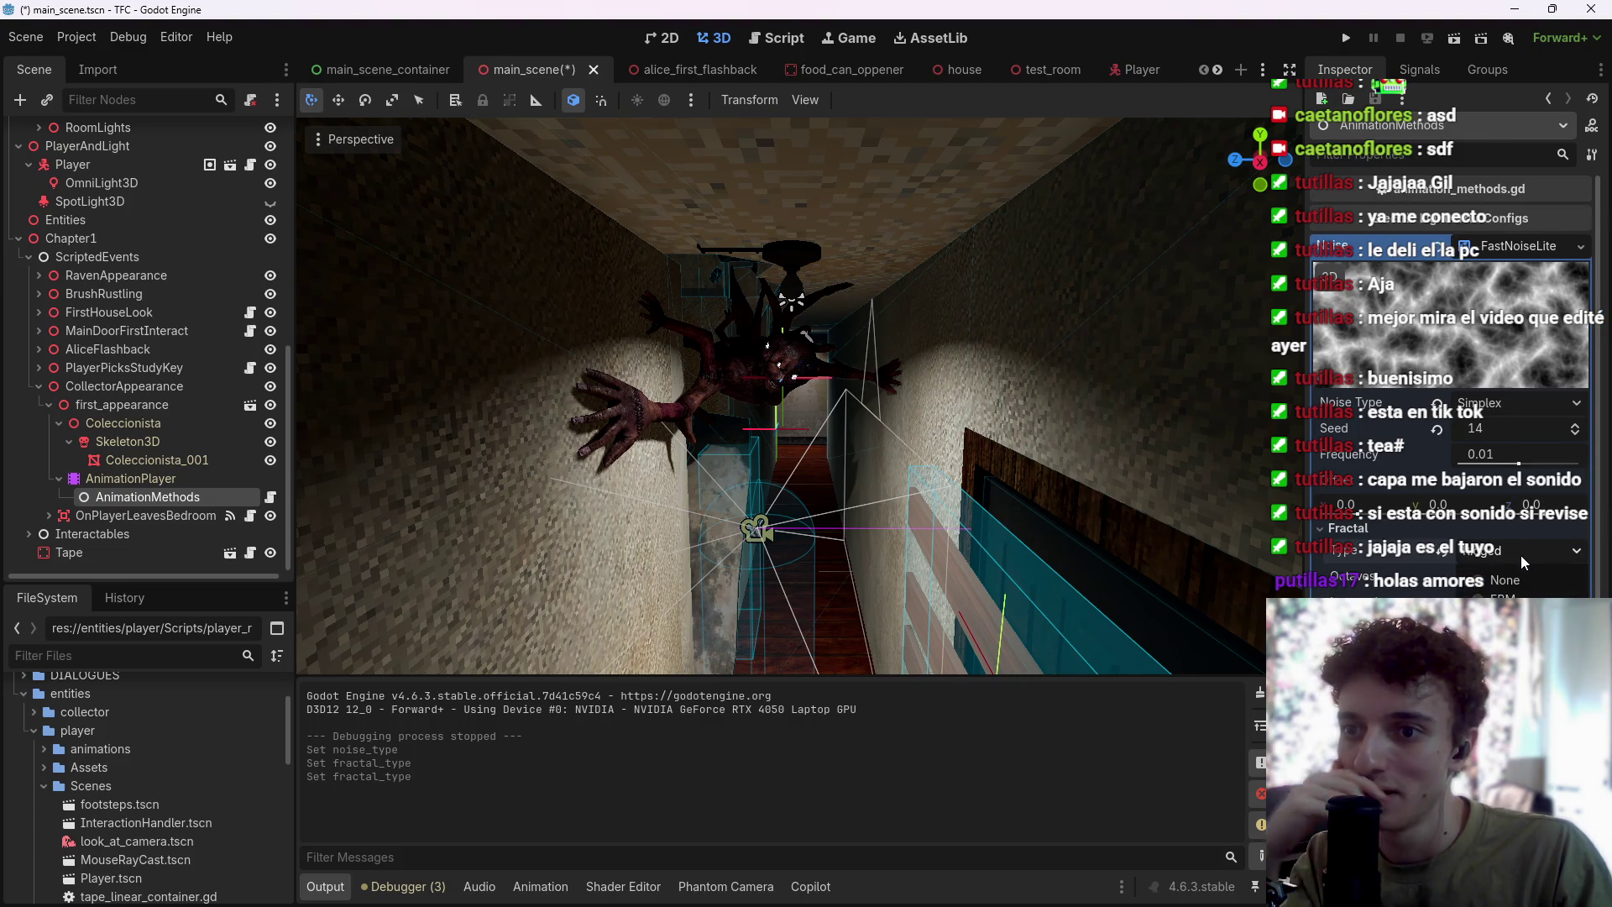
pyautogui.click(1522, 616)
pyautogui.click(1523, 550)
pyautogui.click(1523, 580)
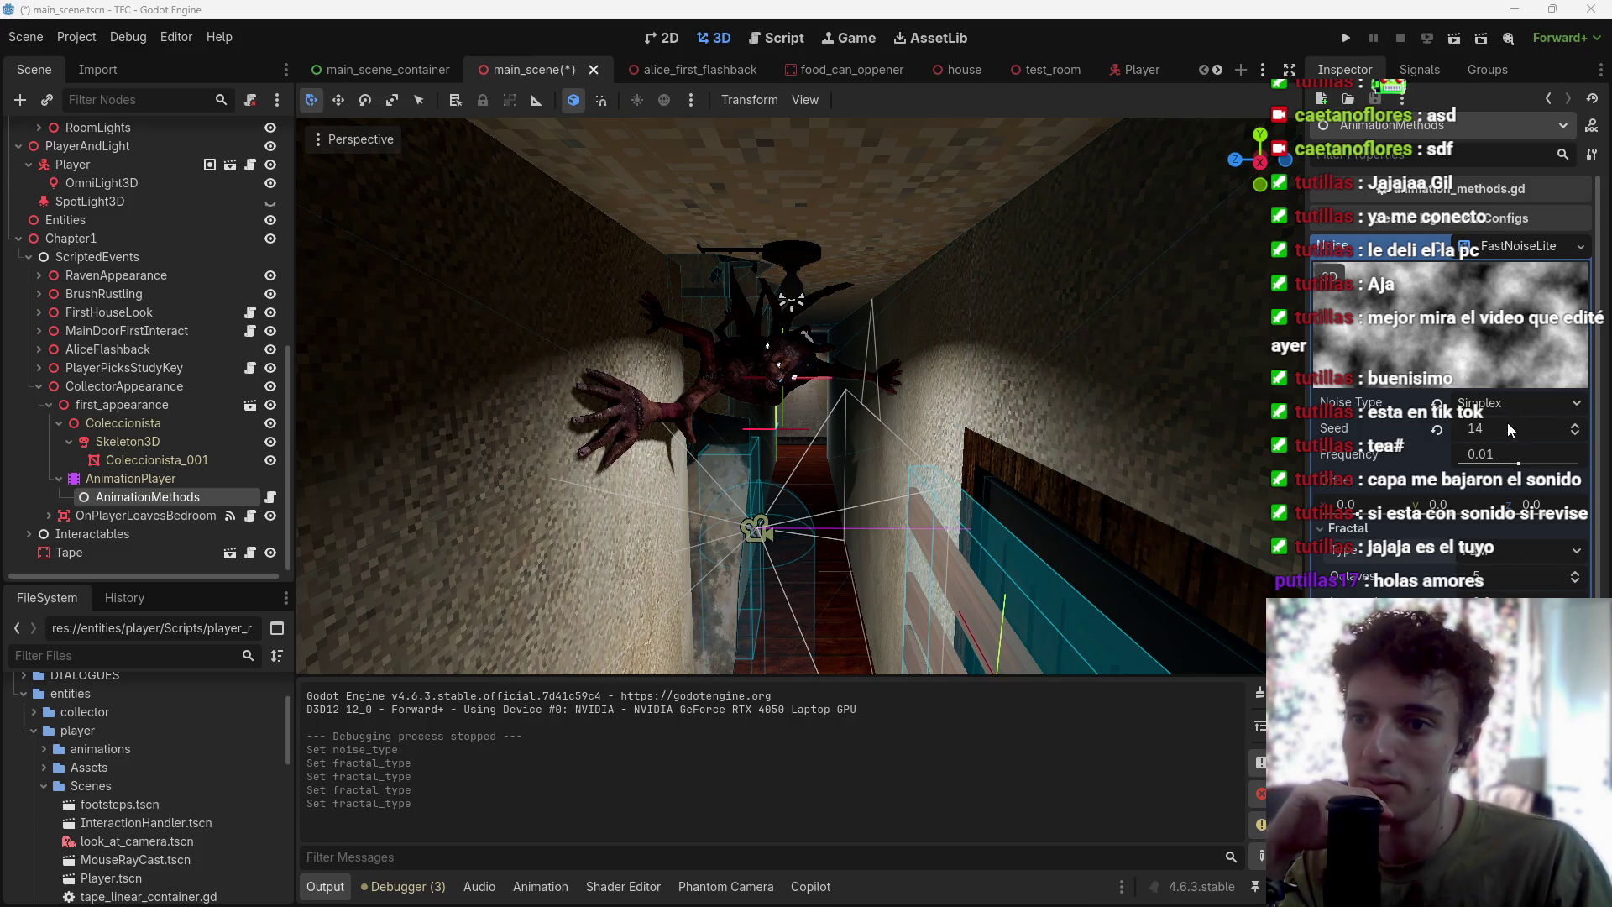
# Raise the fractal octaves from 5 to 10 and save the scene.
pyautogui.moveTo(1504, 574)
pyautogui.mouseDown()
pyautogui.moveTo(1545, 575)
pyautogui.moveTo(1437, 584)
pyautogui.moveTo(1583, 600)
pyautogui.moveTo(1520, 603)
pyautogui.moveTo(1519, 628)
pyautogui.moveTo(1537, 628)
pyautogui.mouseUp()
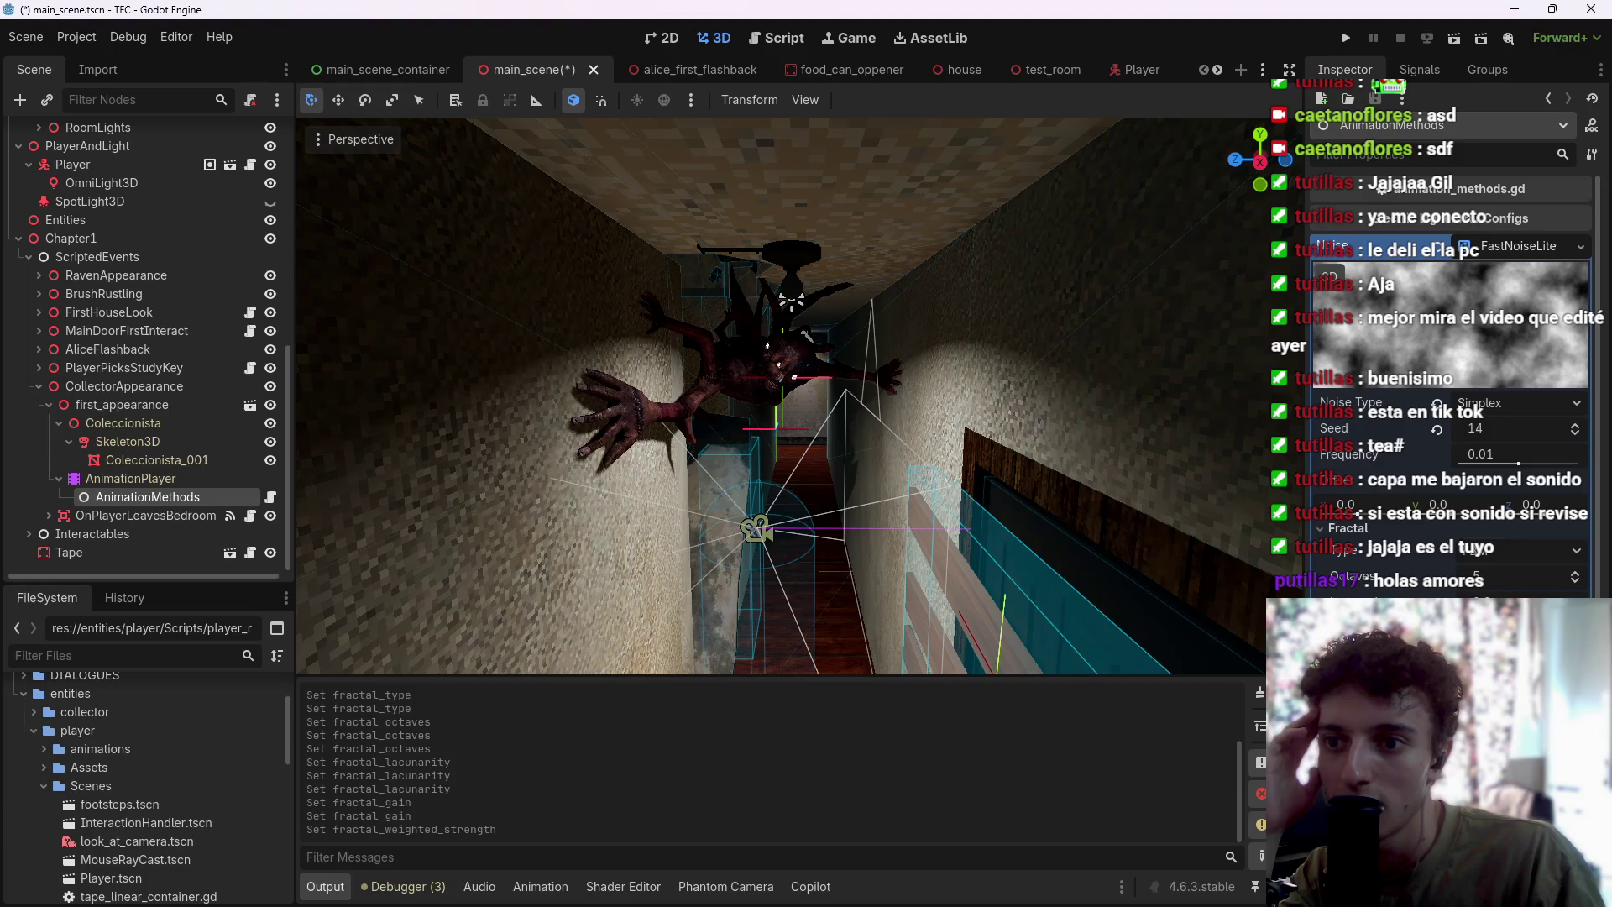
pyautogui.hotkey('ctrl', 's')
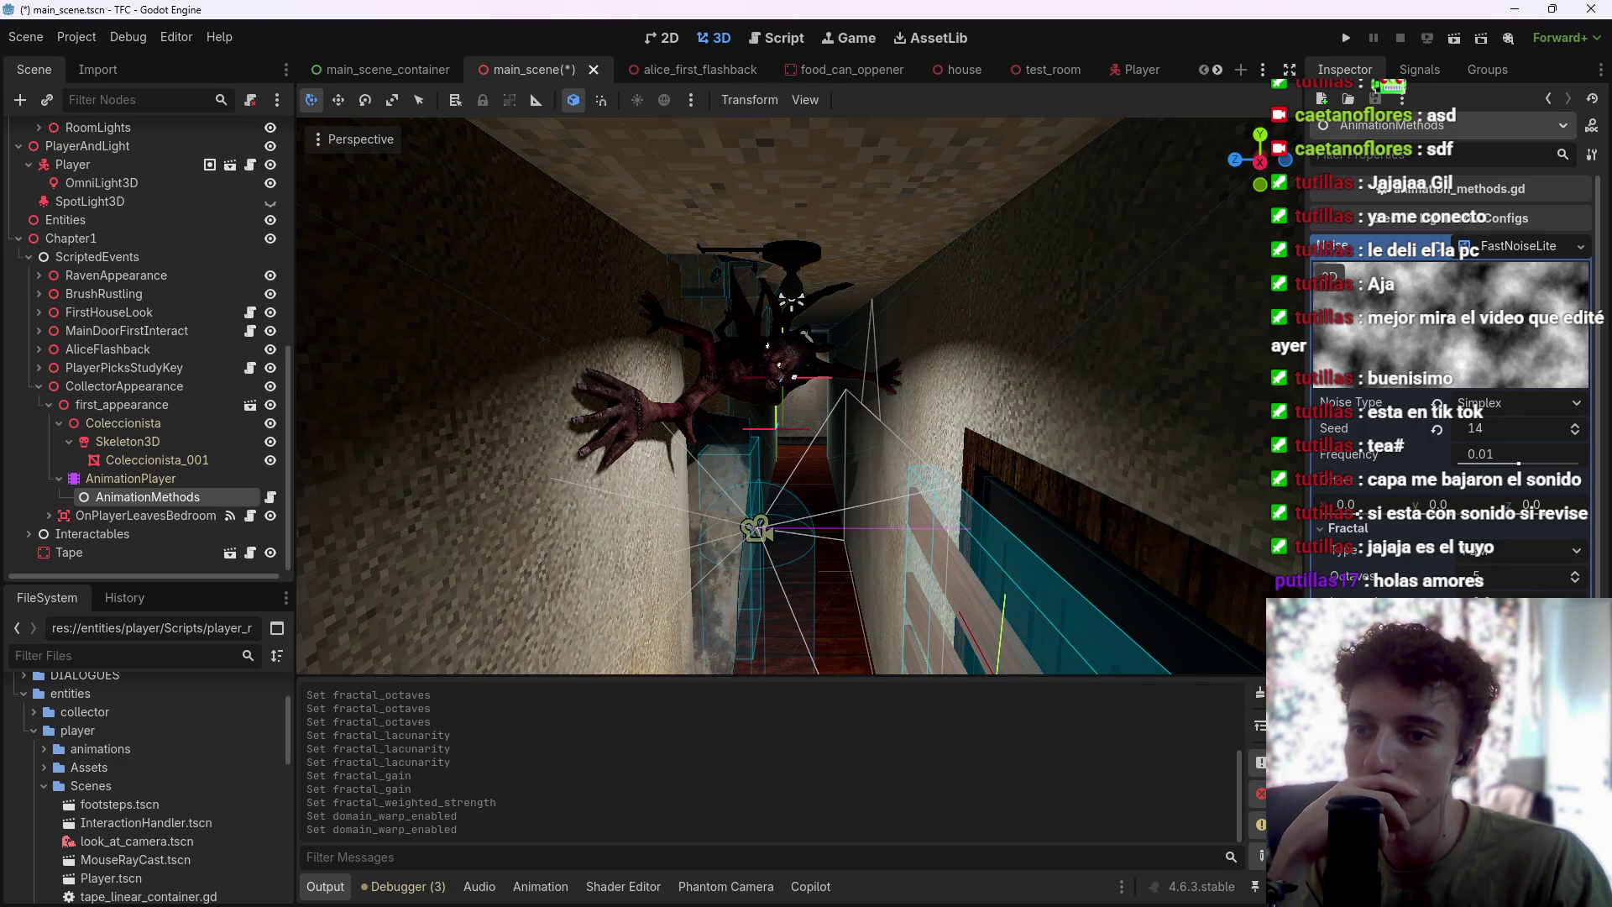
pyautogui.click(1508, 550)
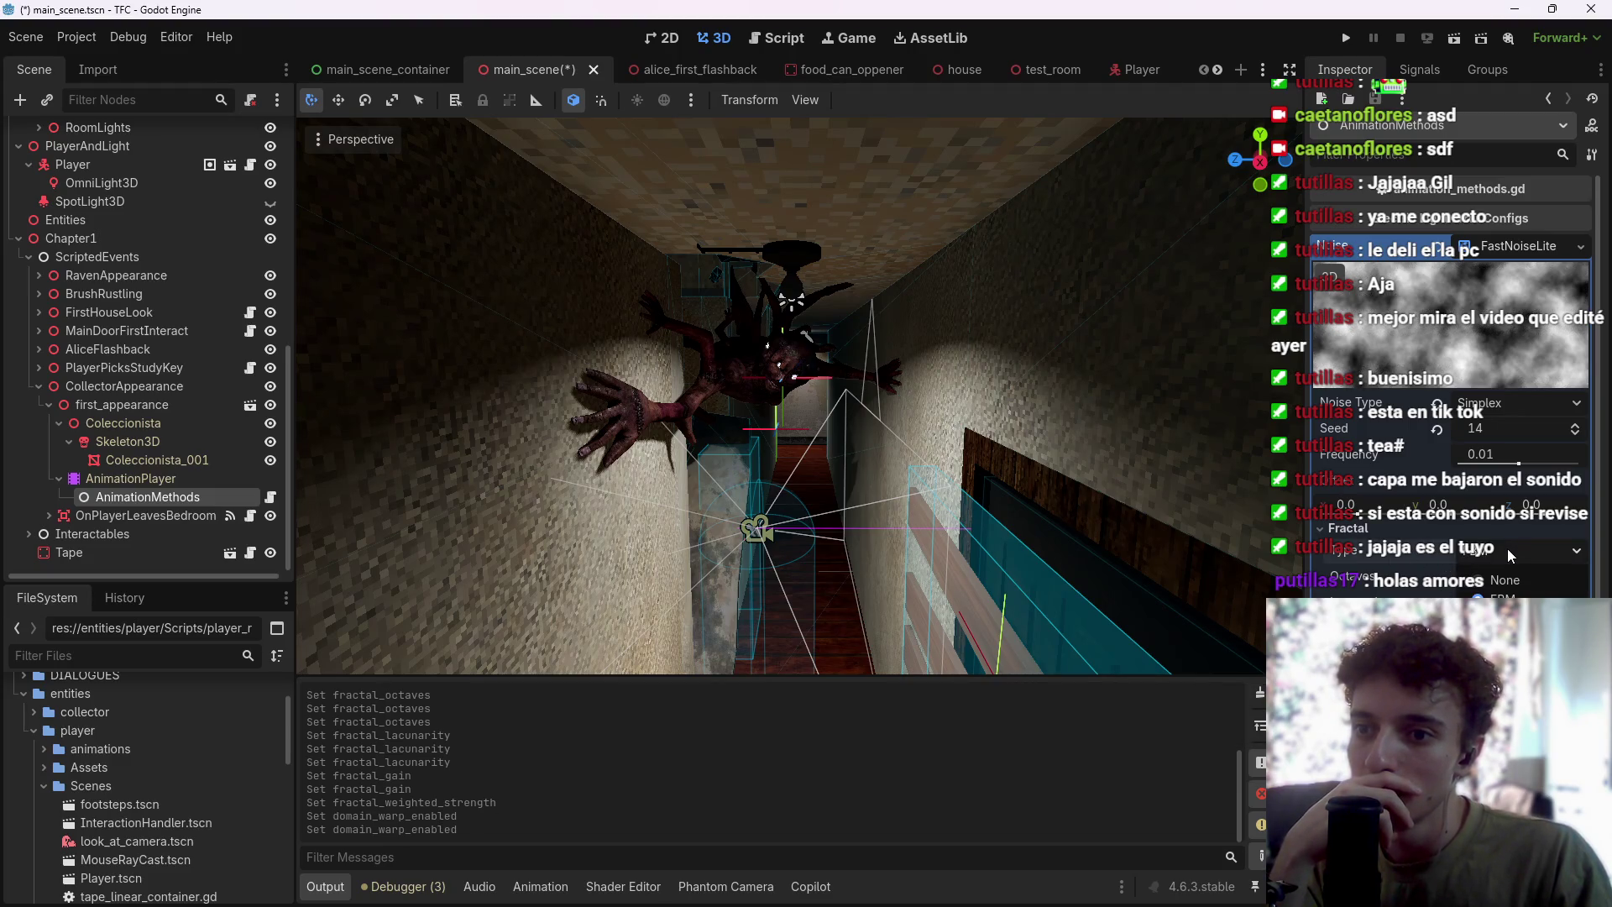
pyautogui.click(1508, 555)
pyautogui.hotkey('ctrl', 's')
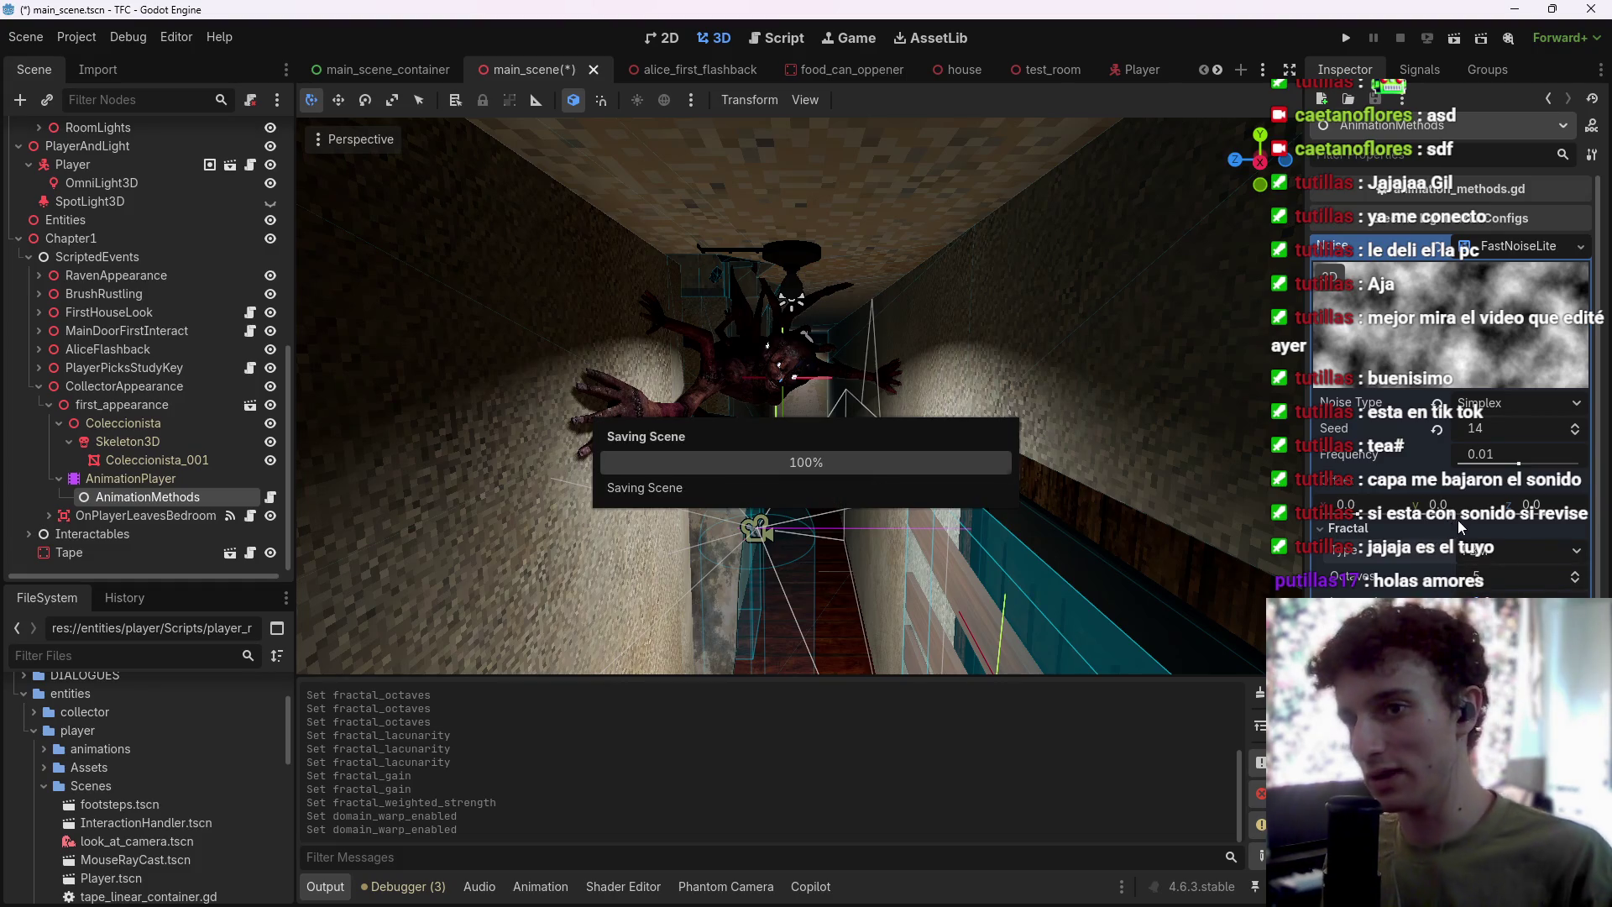
# Try the Perlin, Value Cubic and Value noise types, then return to Simplex.
pyautogui.click(1519, 398)
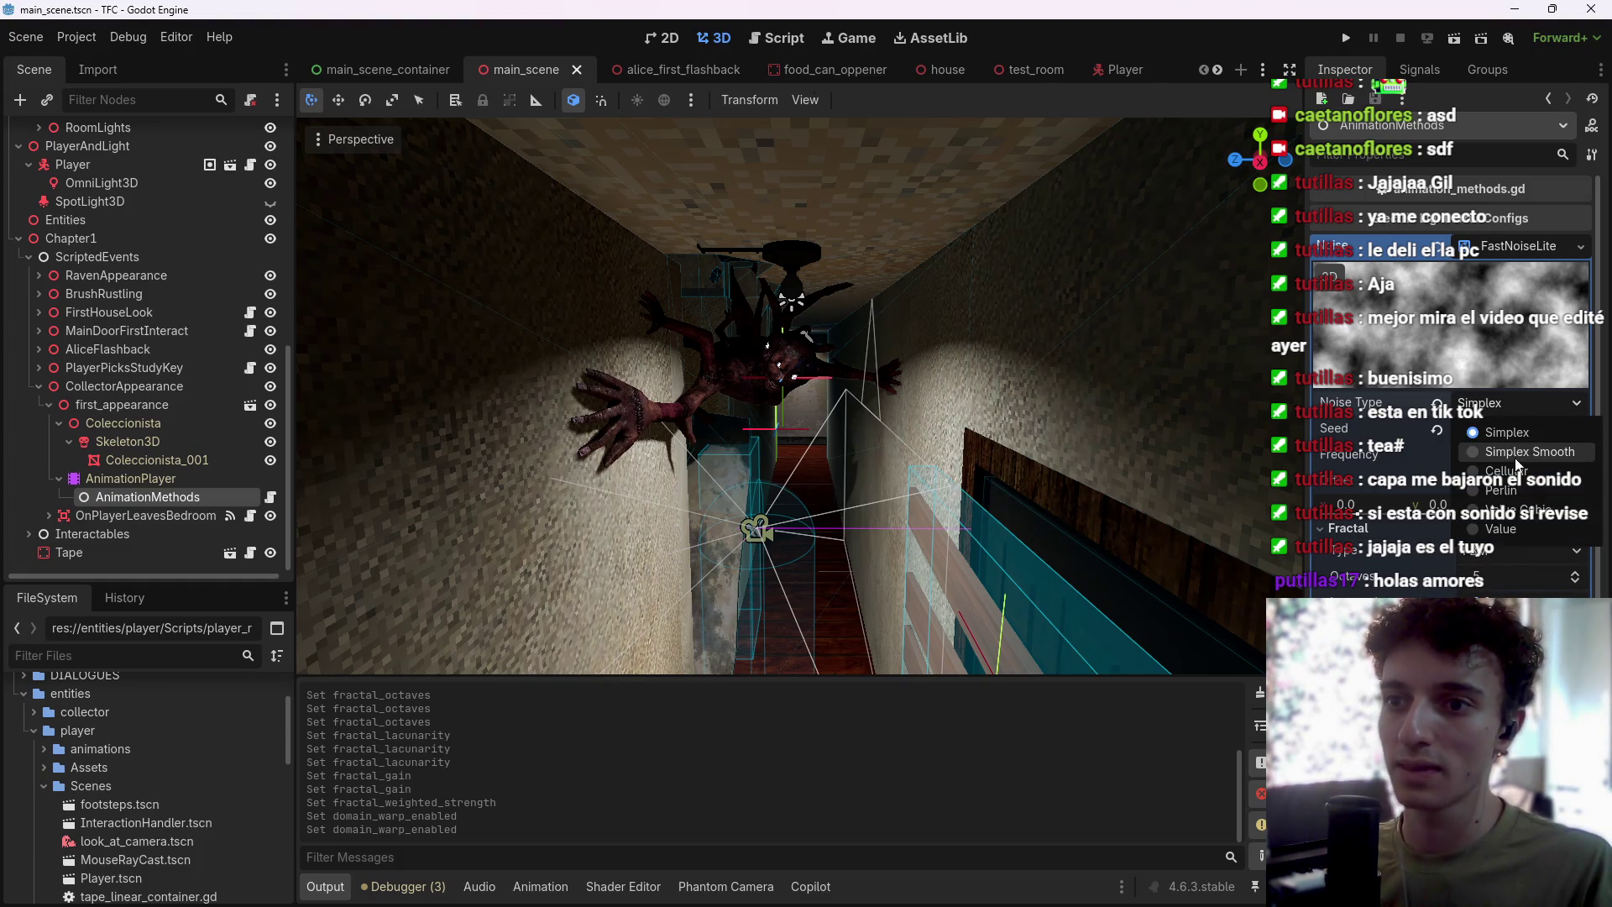
pyautogui.click(1516, 460)
pyautogui.click(1514, 410)
pyautogui.click(1522, 487)
pyautogui.click(1534, 412)
pyautogui.click(1511, 510)
pyautogui.click(1514, 410)
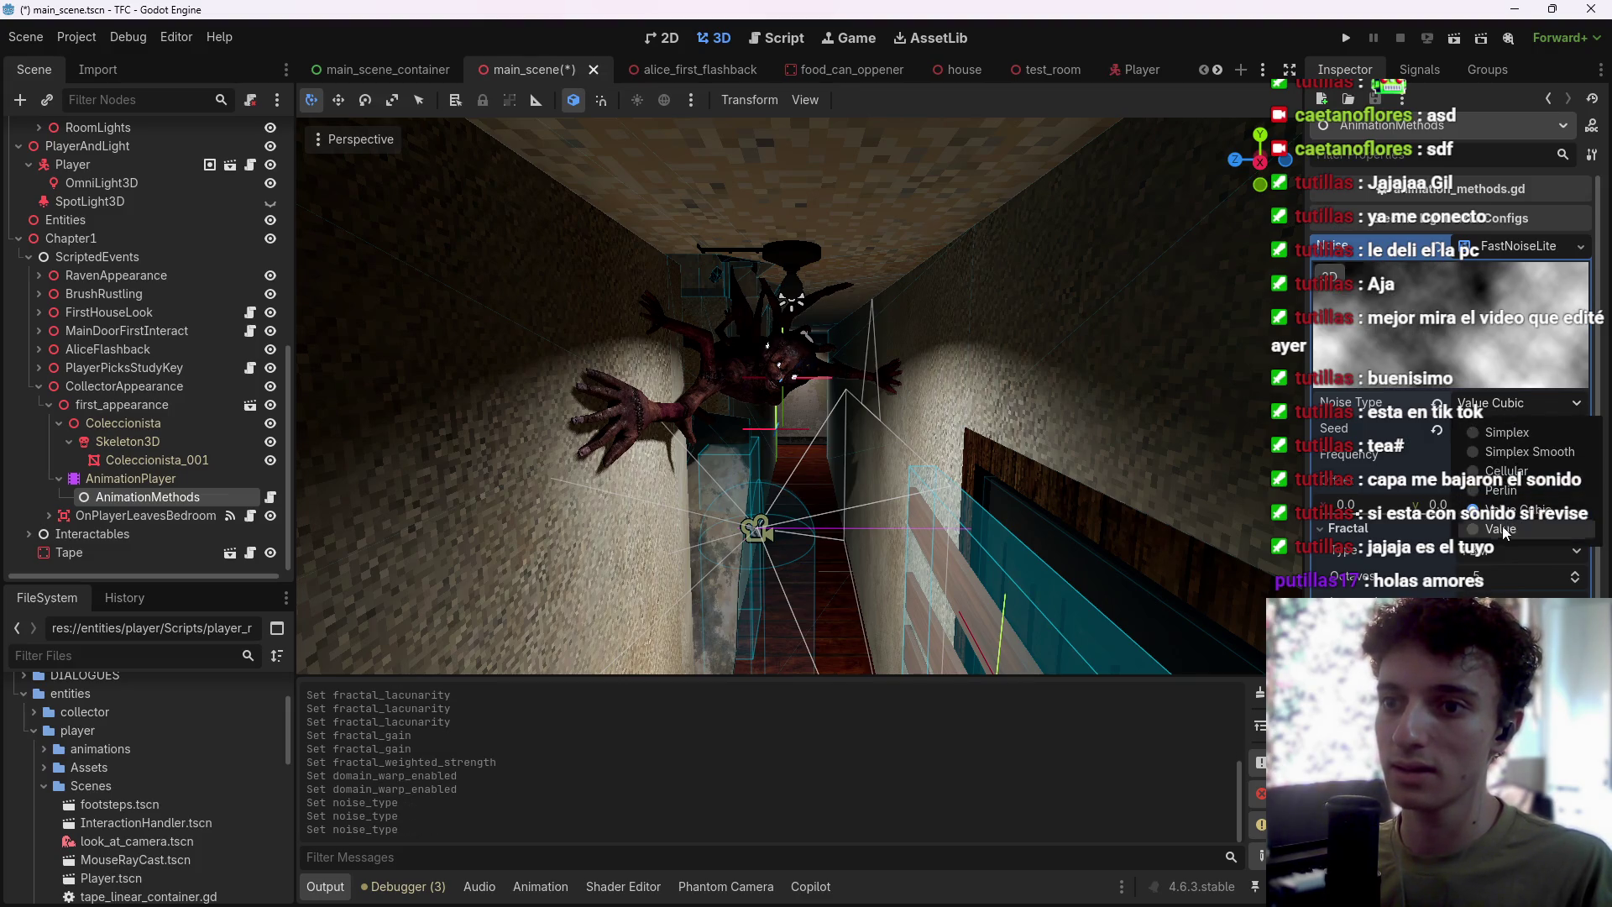
pyautogui.click(1506, 529)
pyautogui.click(1519, 403)
pyautogui.click(1508, 432)
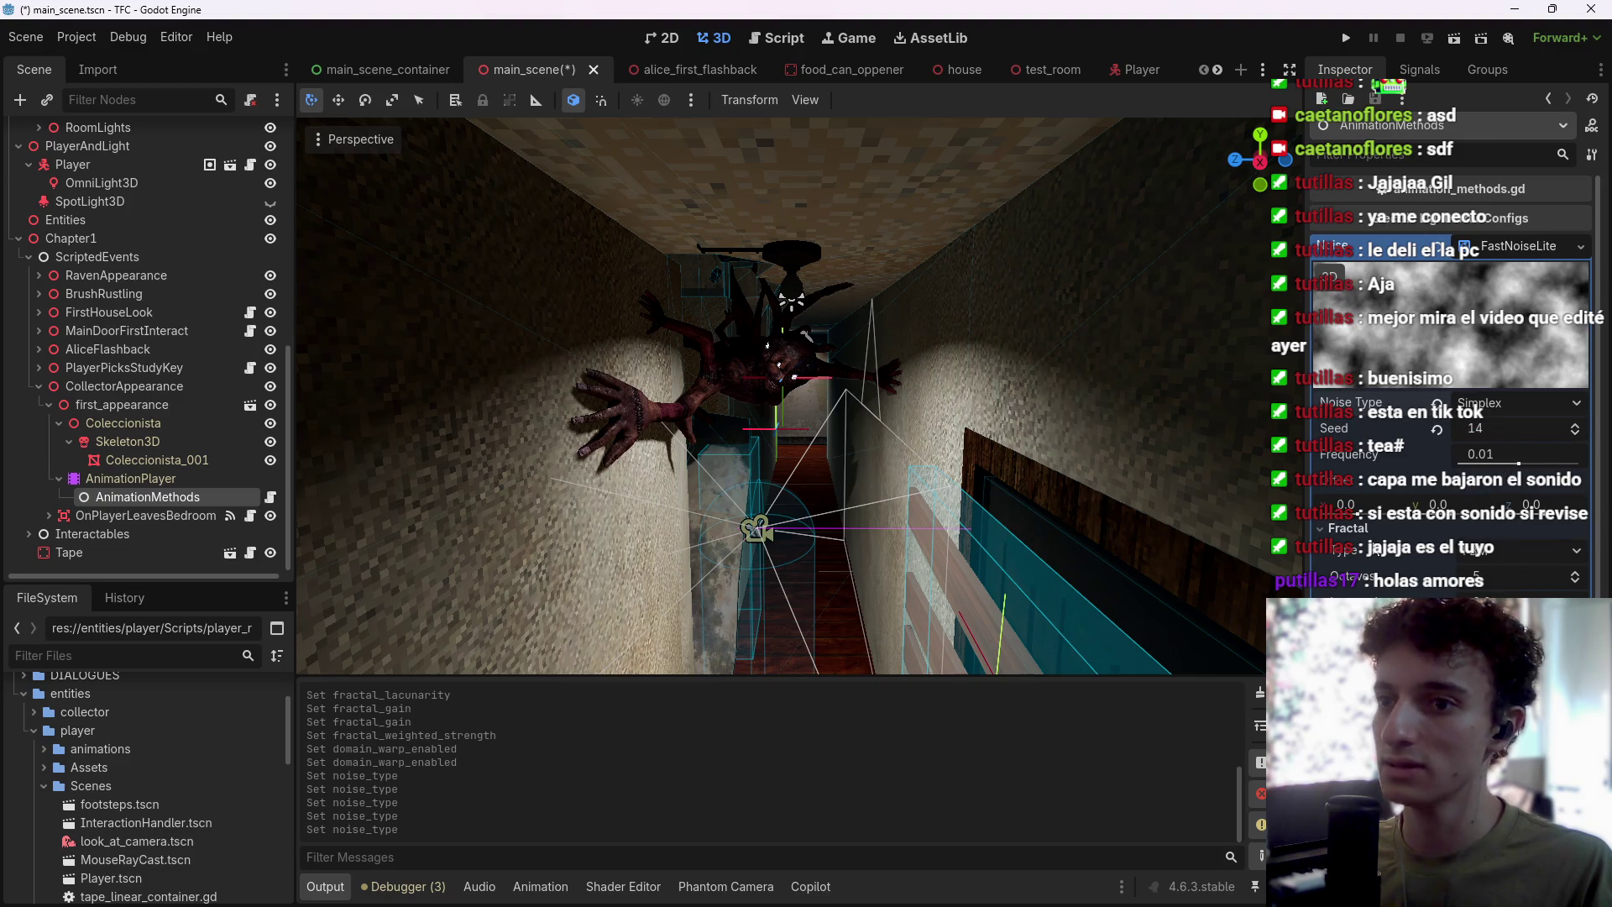
# Save the scene and run the game to test the flicker.
pyautogui.hotkey('ctrl', 's')
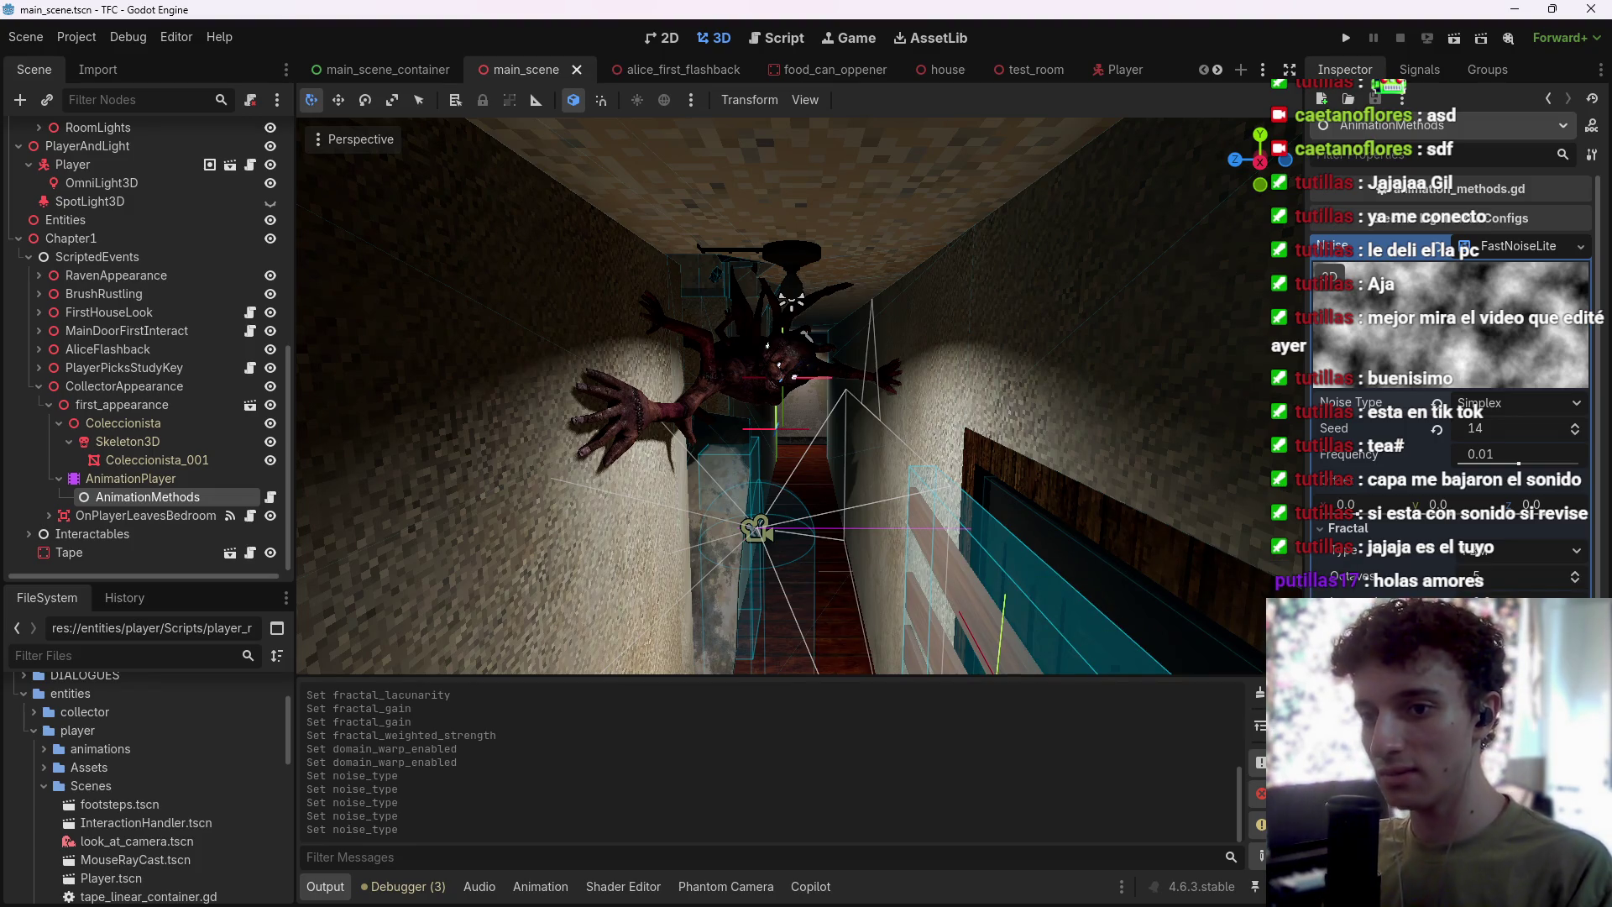
pyautogui.hotkey('ctrl', 's')
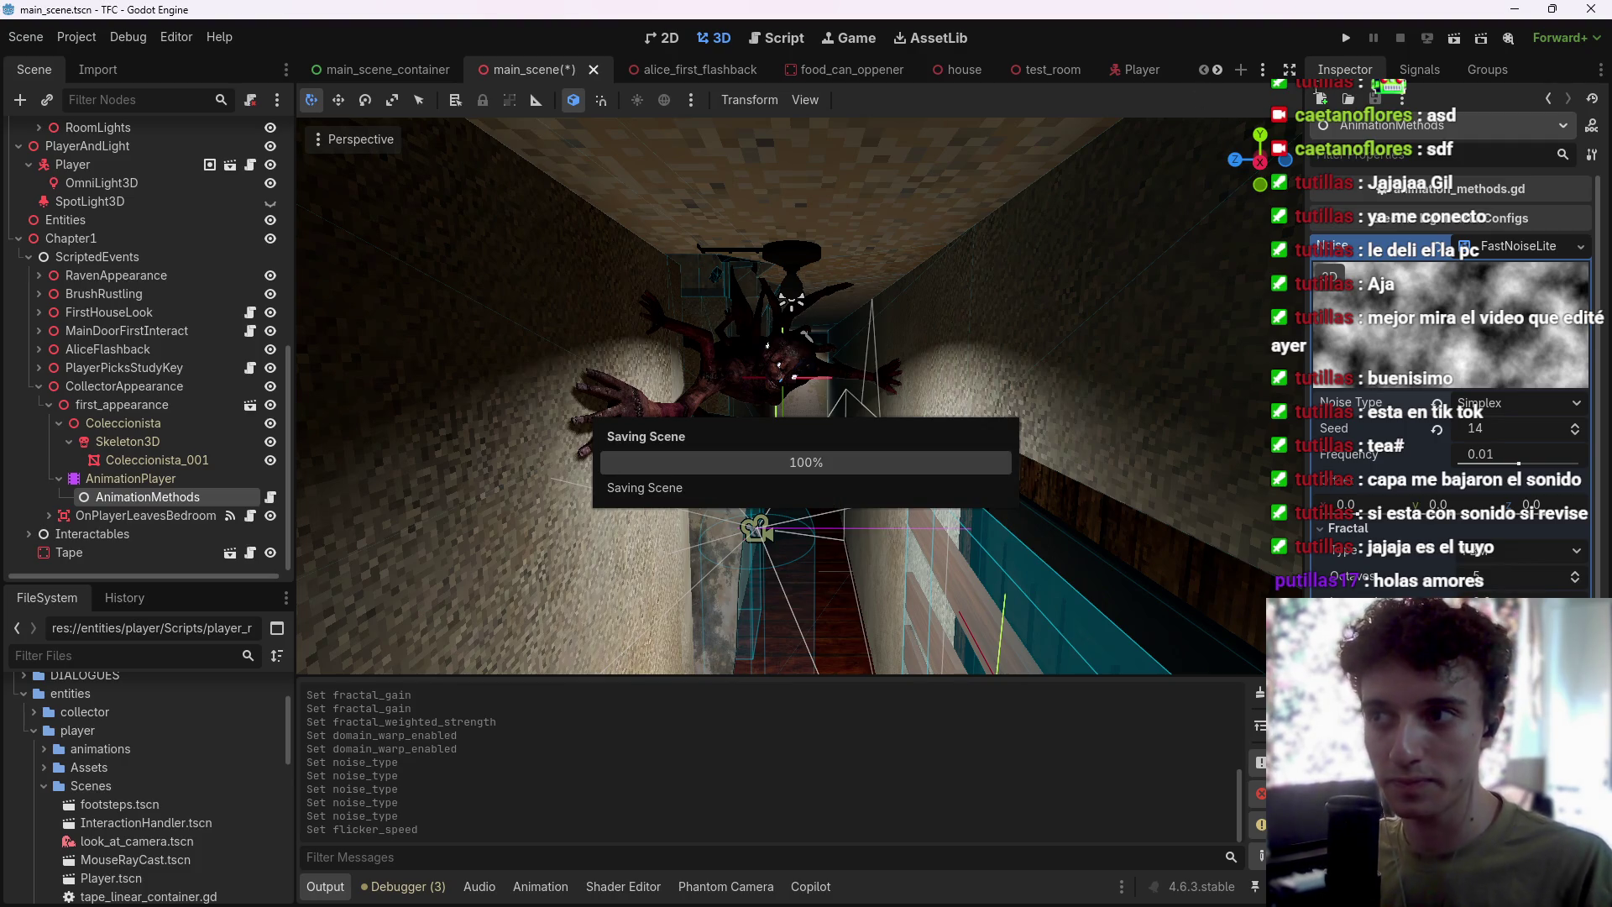
pyautogui.press('F5')
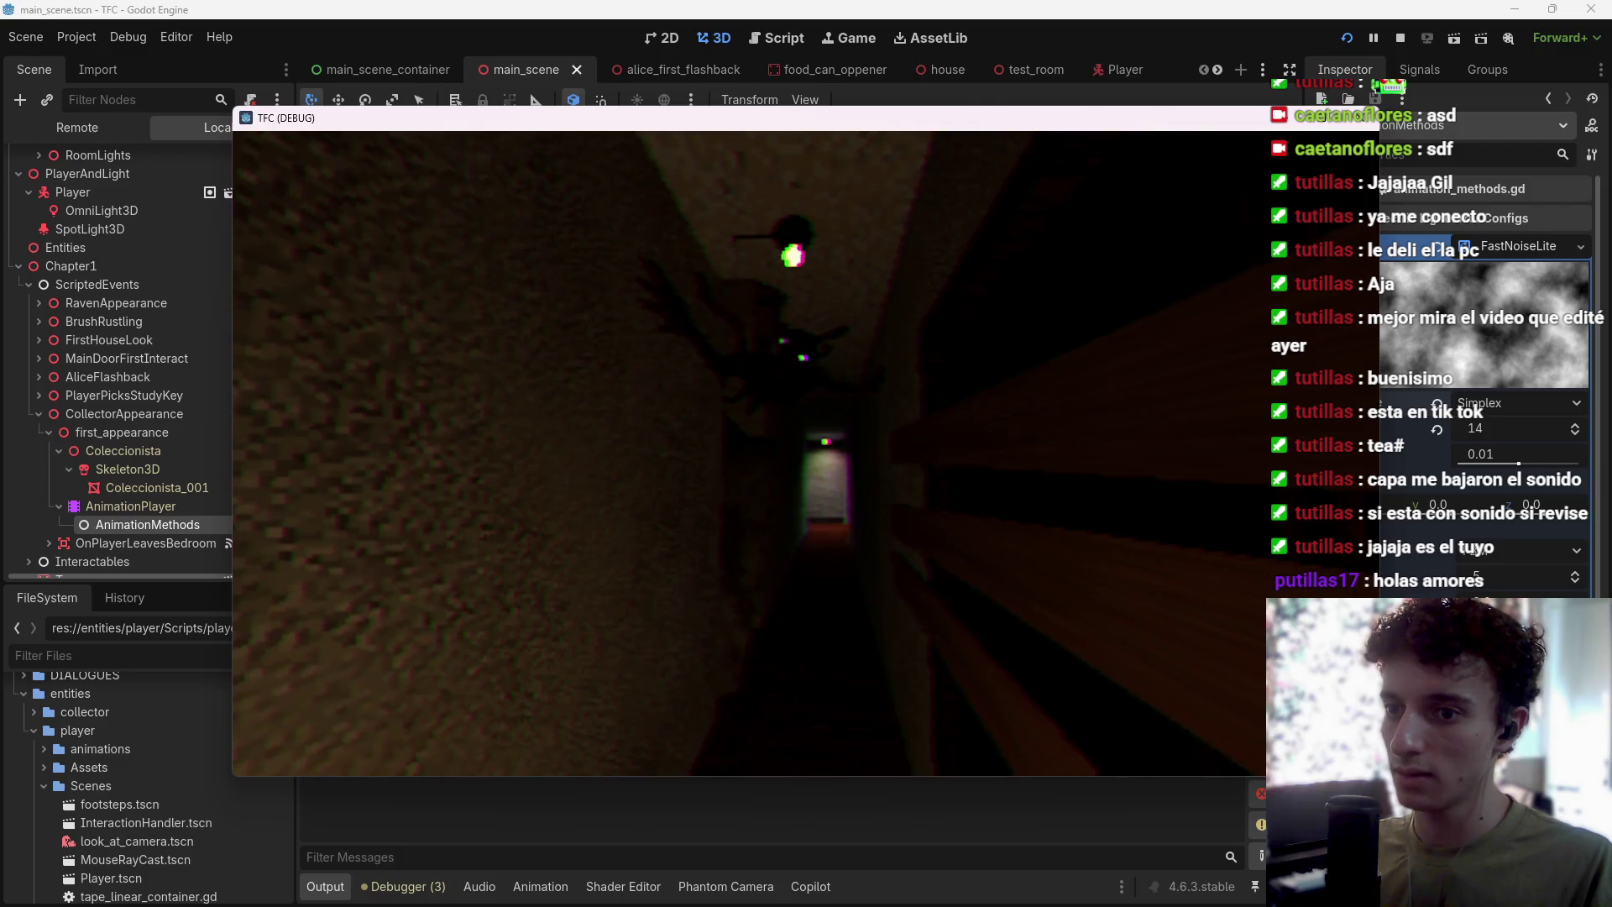
pyautogui.press('F8')
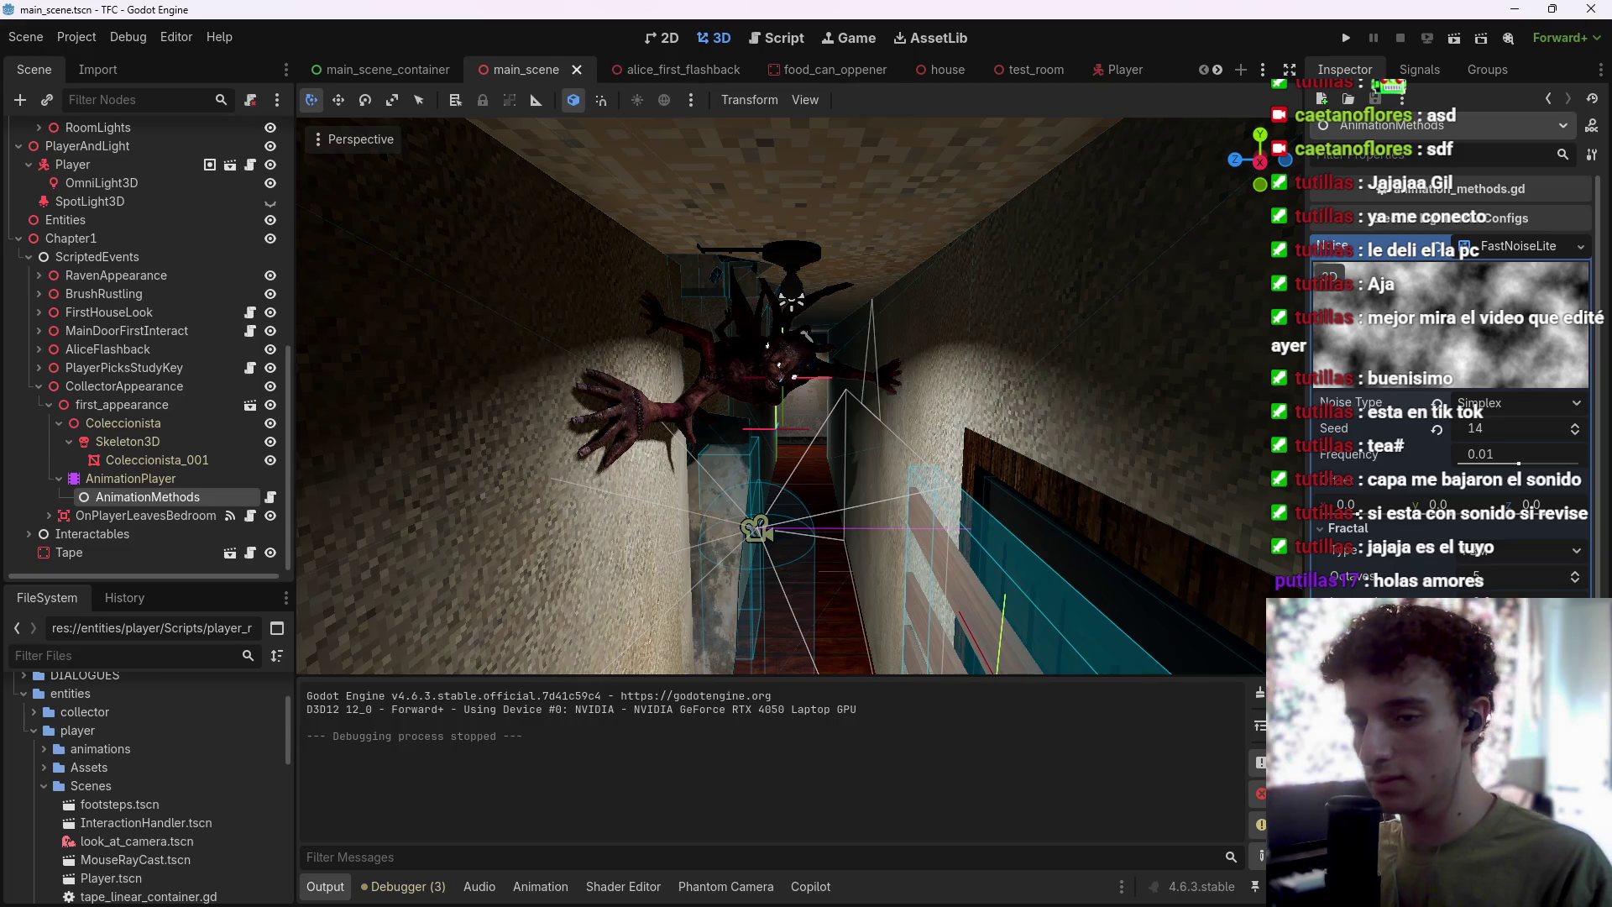
pyautogui.click(1346, 38)
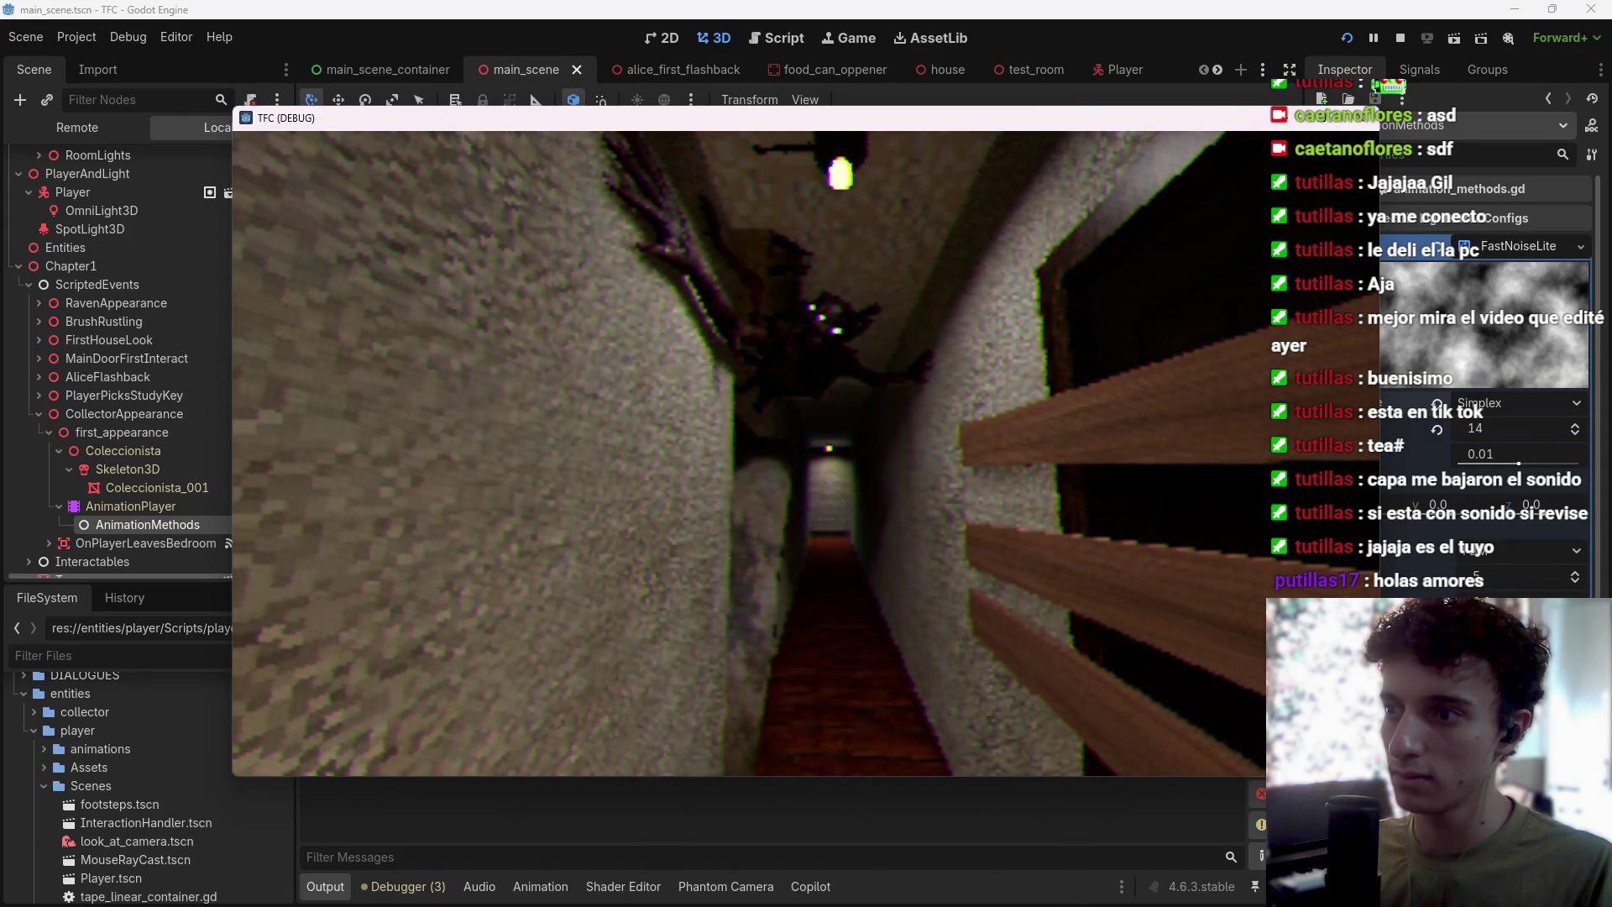
pyautogui.press('F8')
pyautogui.hotkey('ctrl', 's')
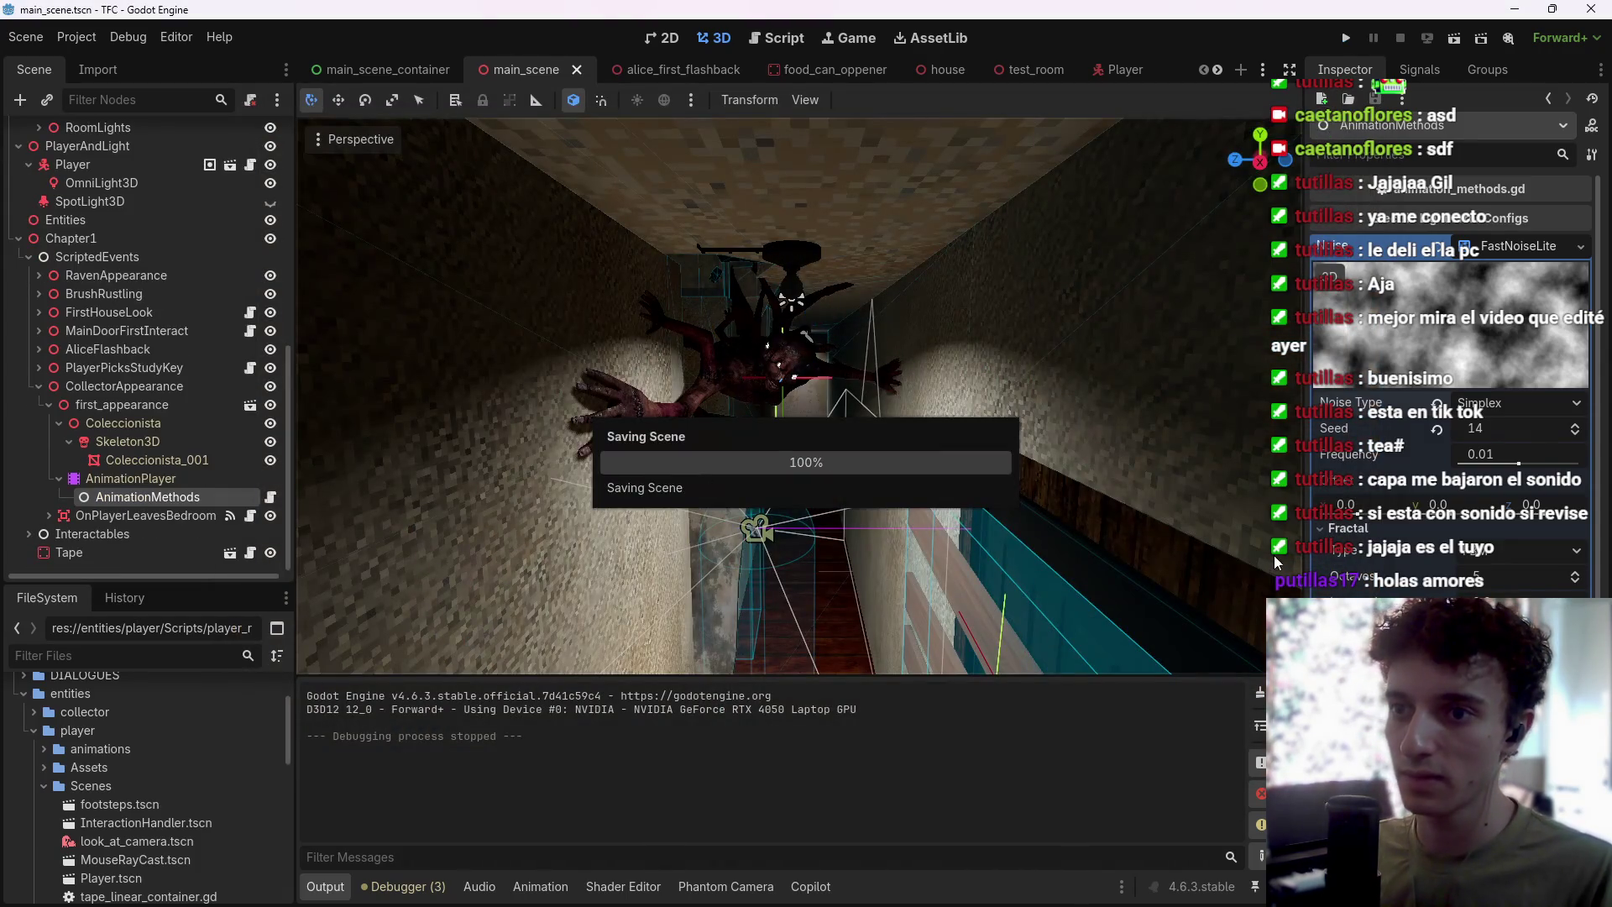
# Keep Simplex as the noise type and save the scene.
pyautogui.click(1503, 409)
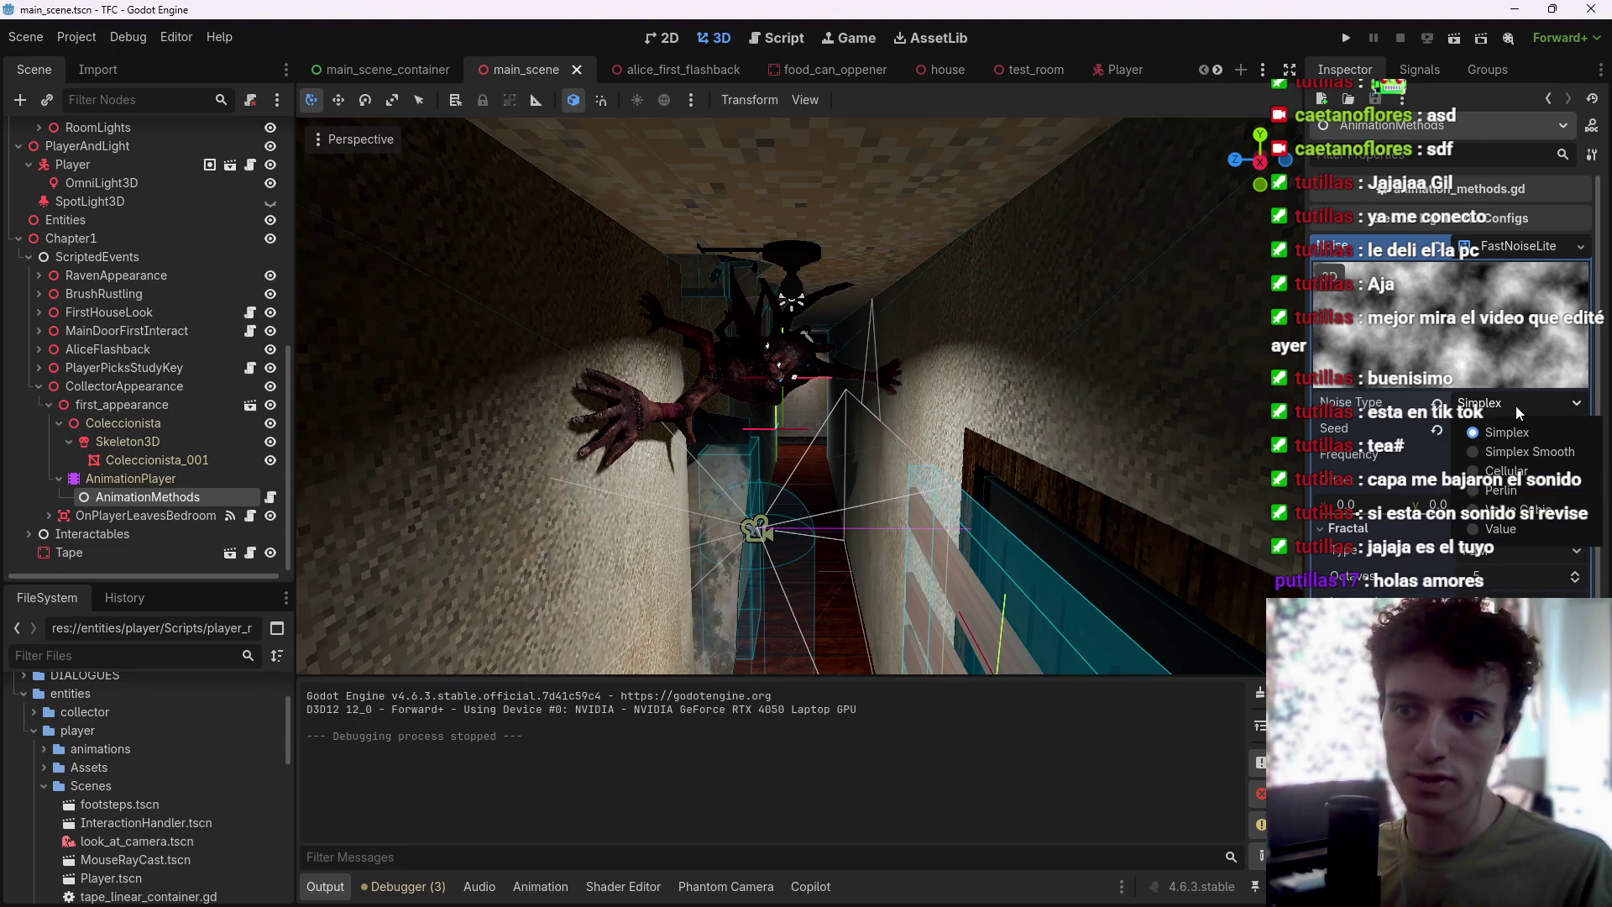
pyautogui.click(1503, 470)
pyautogui.click(1503, 403)
pyautogui.click(1503, 431)
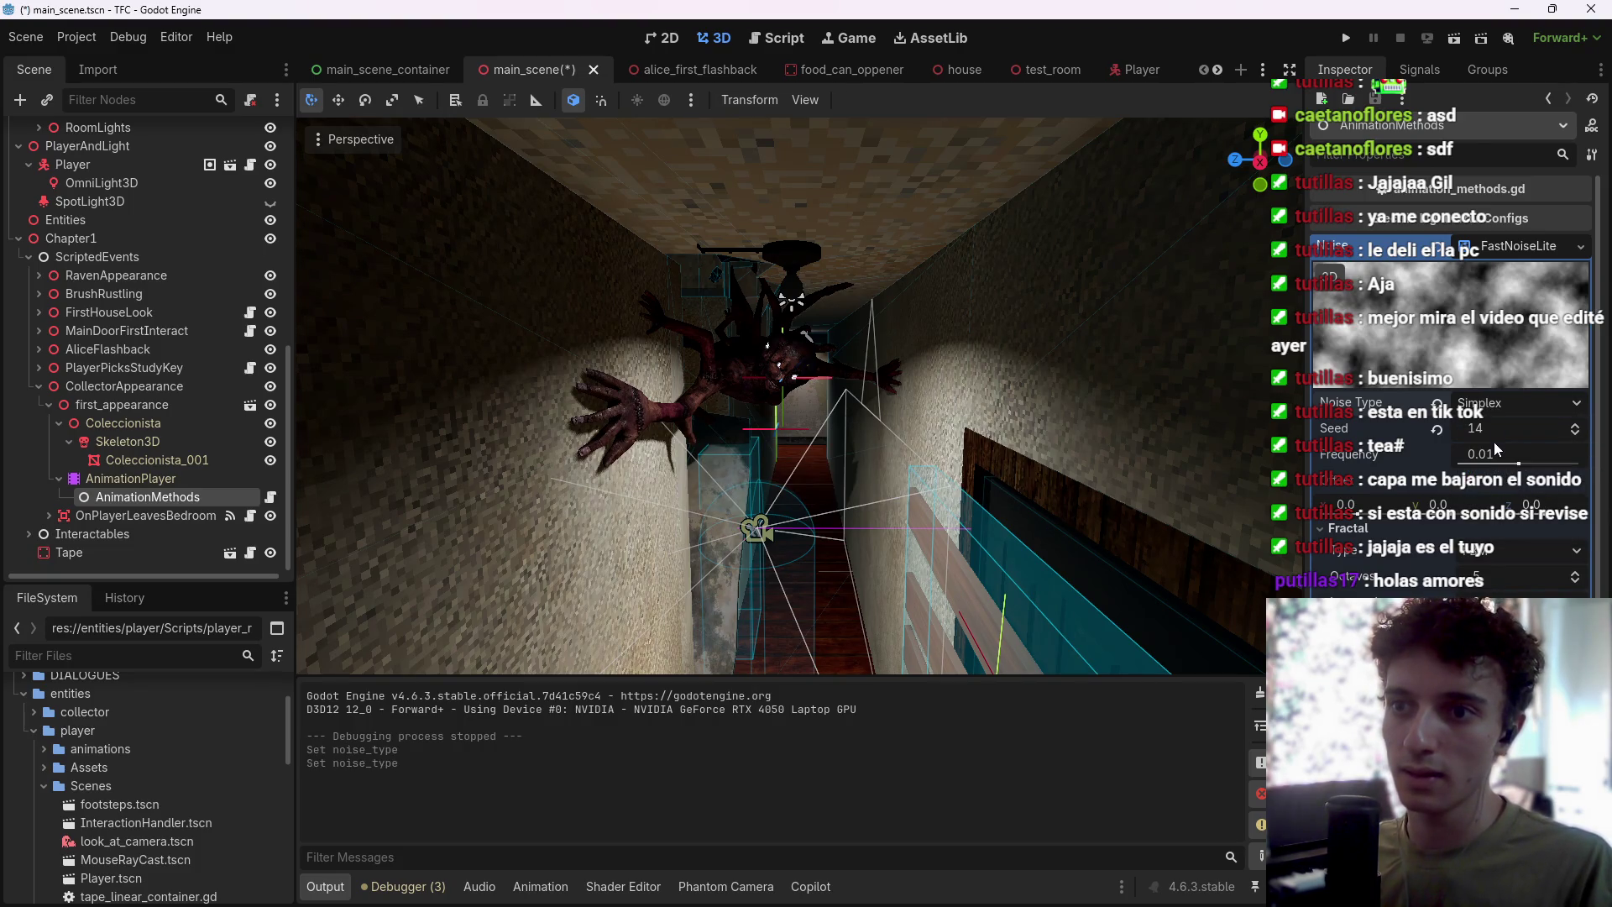
pyautogui.hotkey('ctrl', 's')
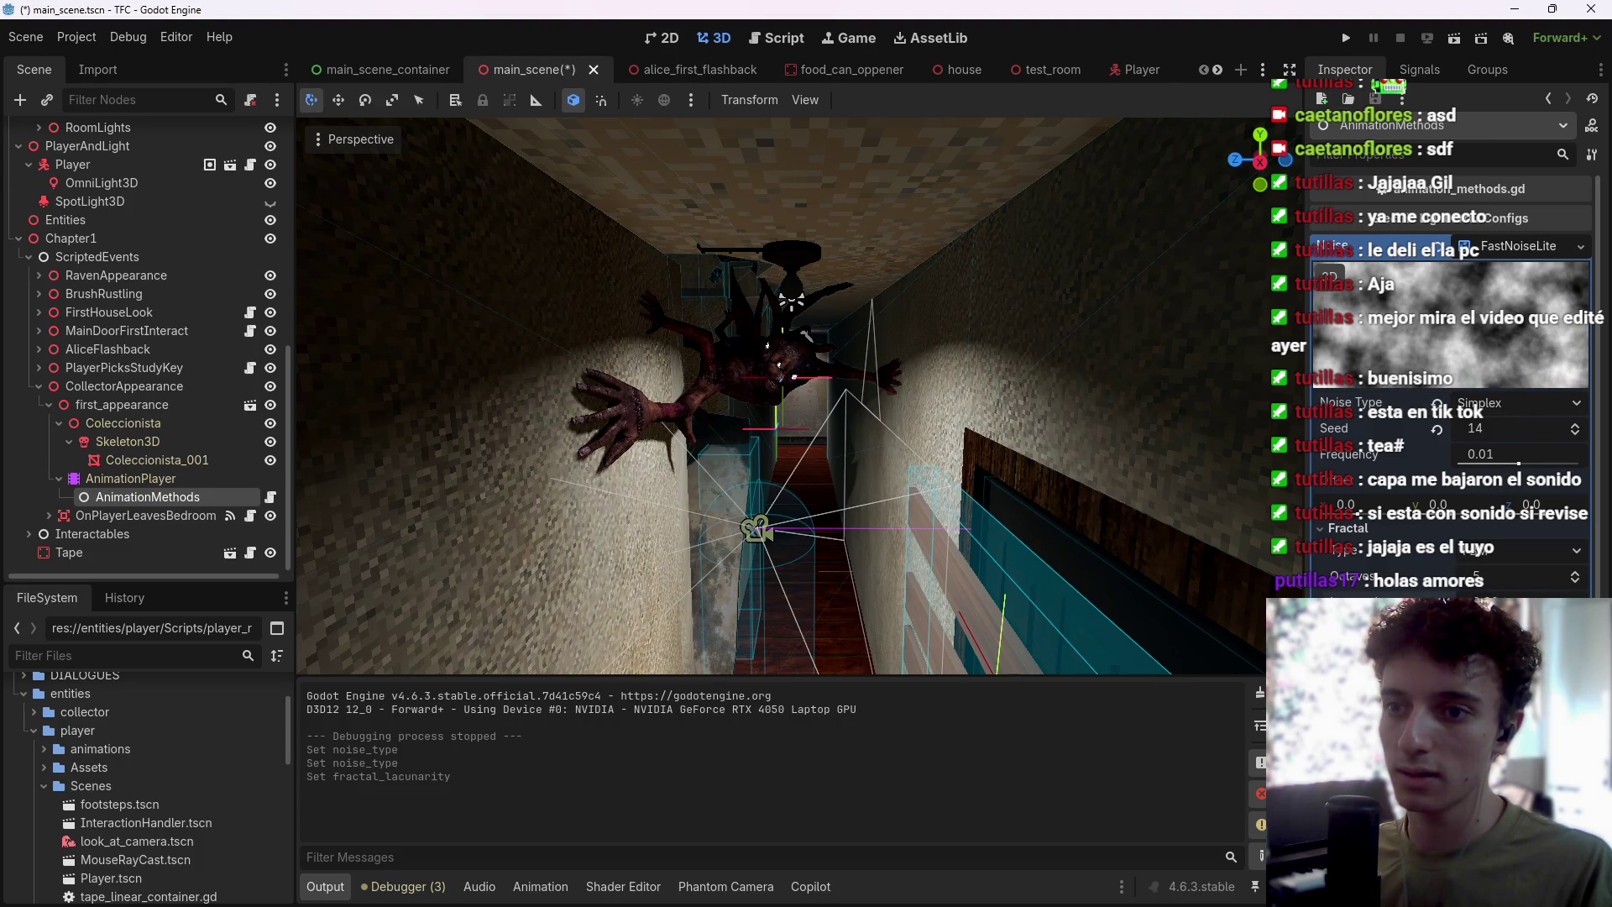
# Undo the lacunarity change, set the fractal type to Ridged, save, and run the game.
pyautogui.hotkey('ctrl', 'z')
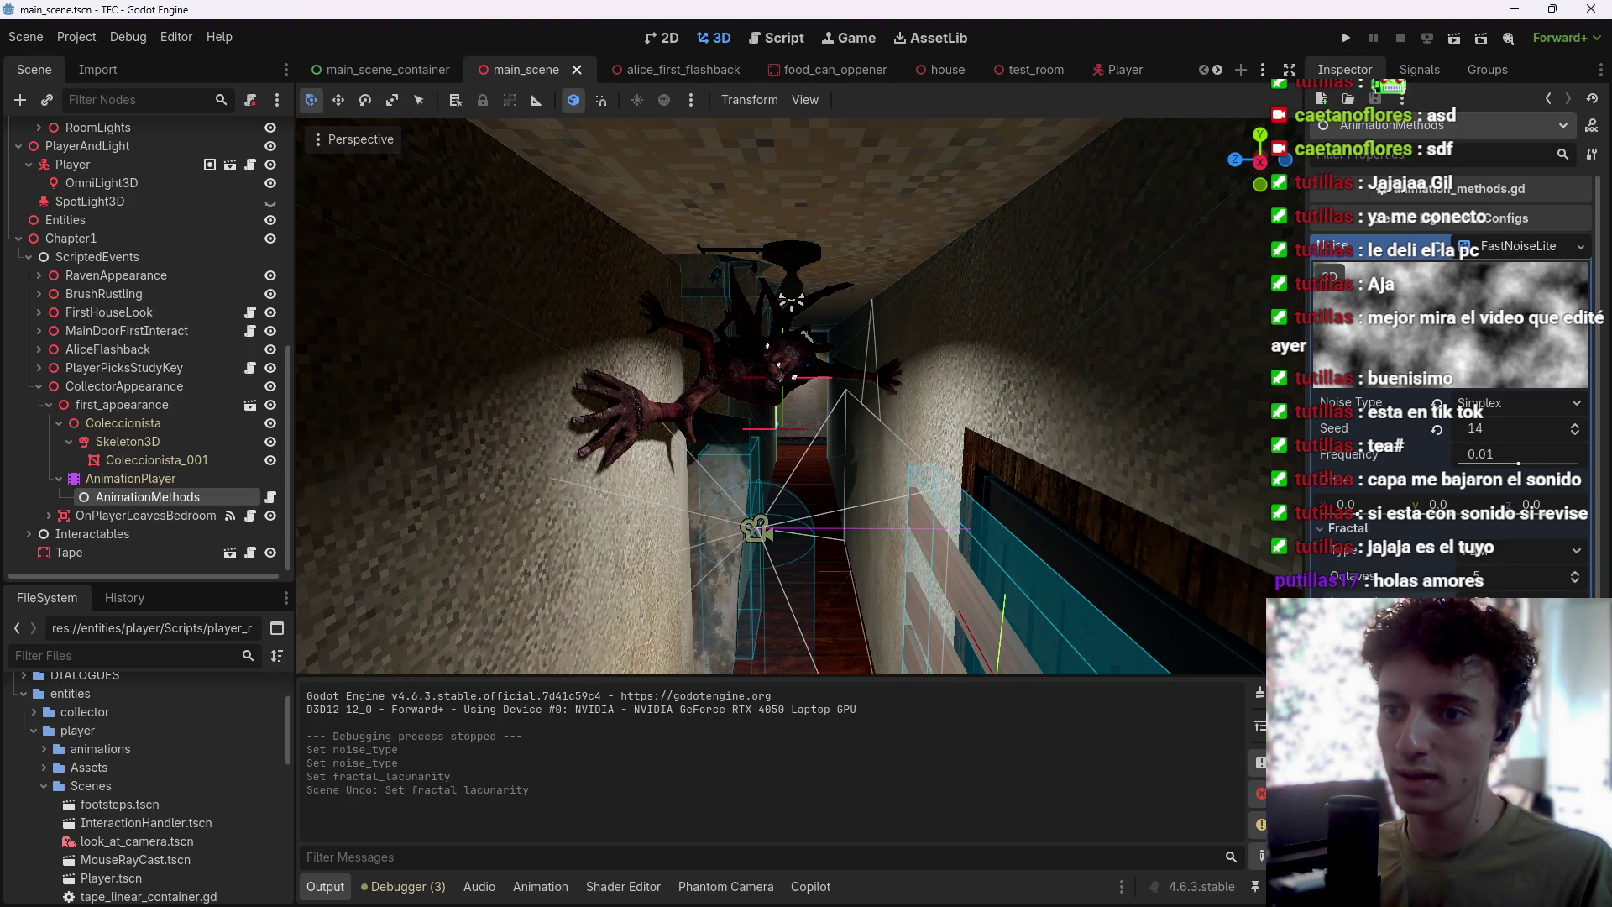
pyautogui.click(1500, 554)
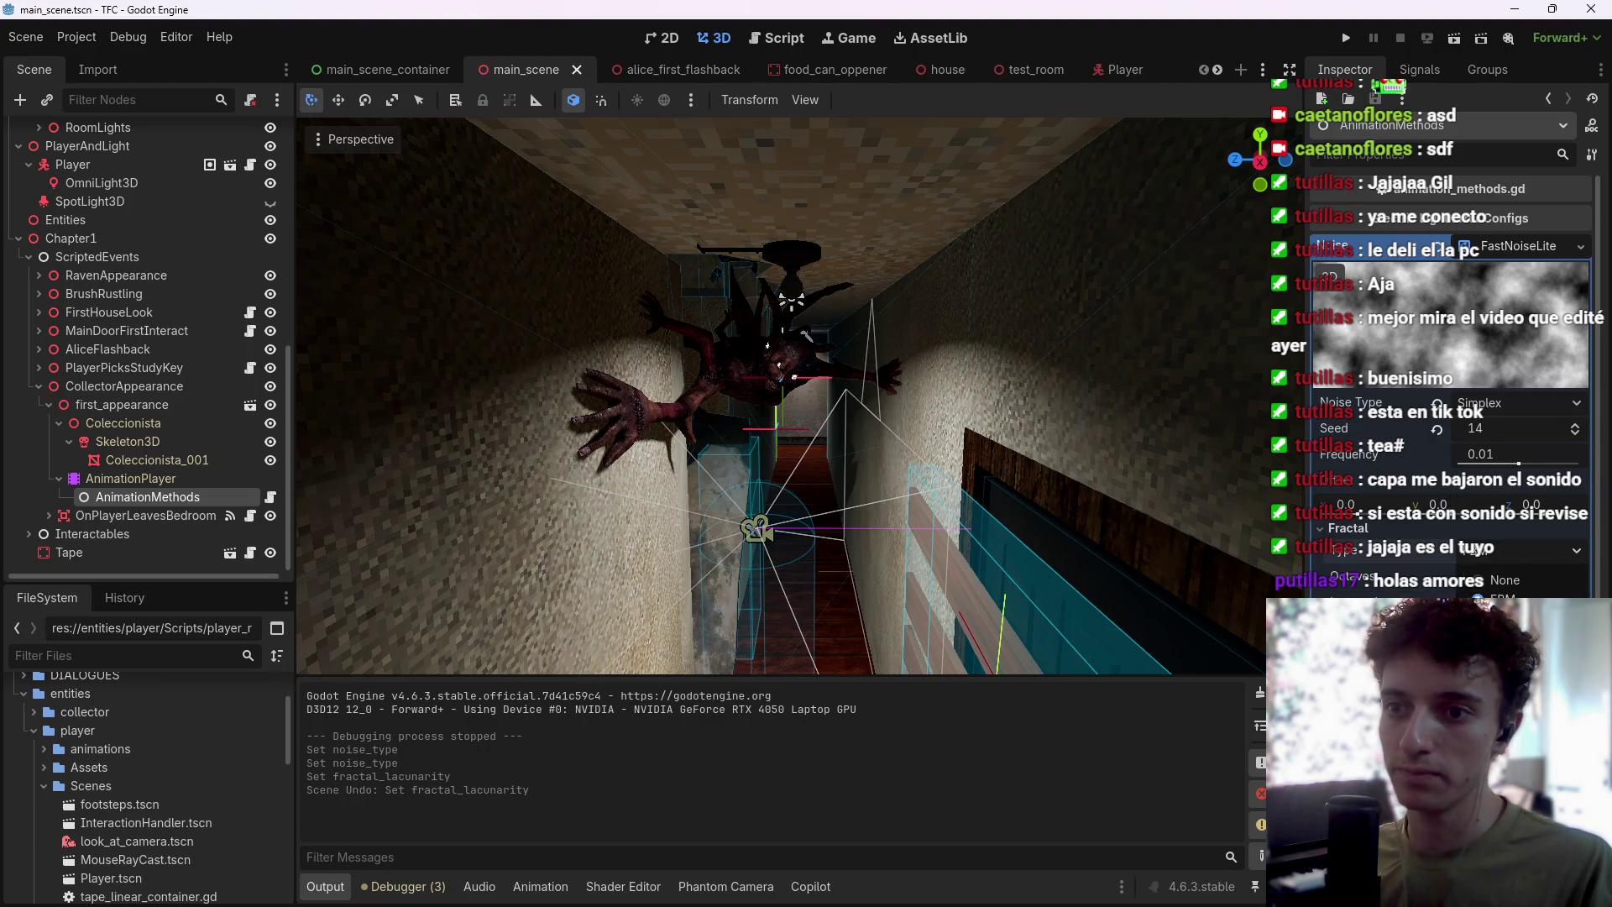
pyautogui.click(1499, 621)
pyautogui.hotkey('ctrl', 's')
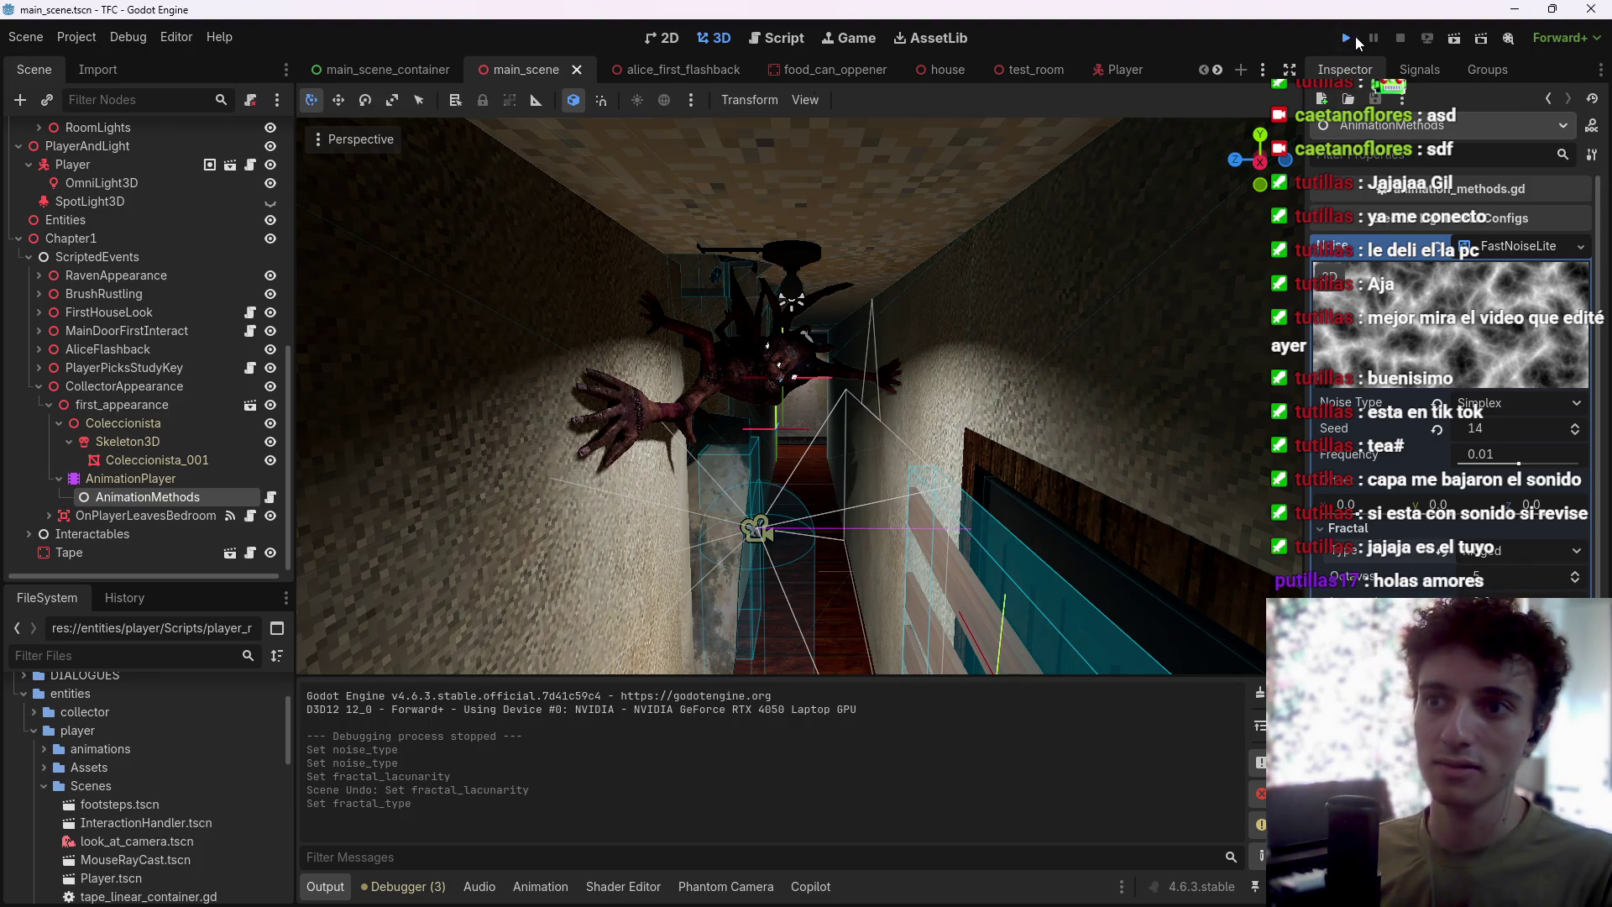
pyautogui.press('F5')
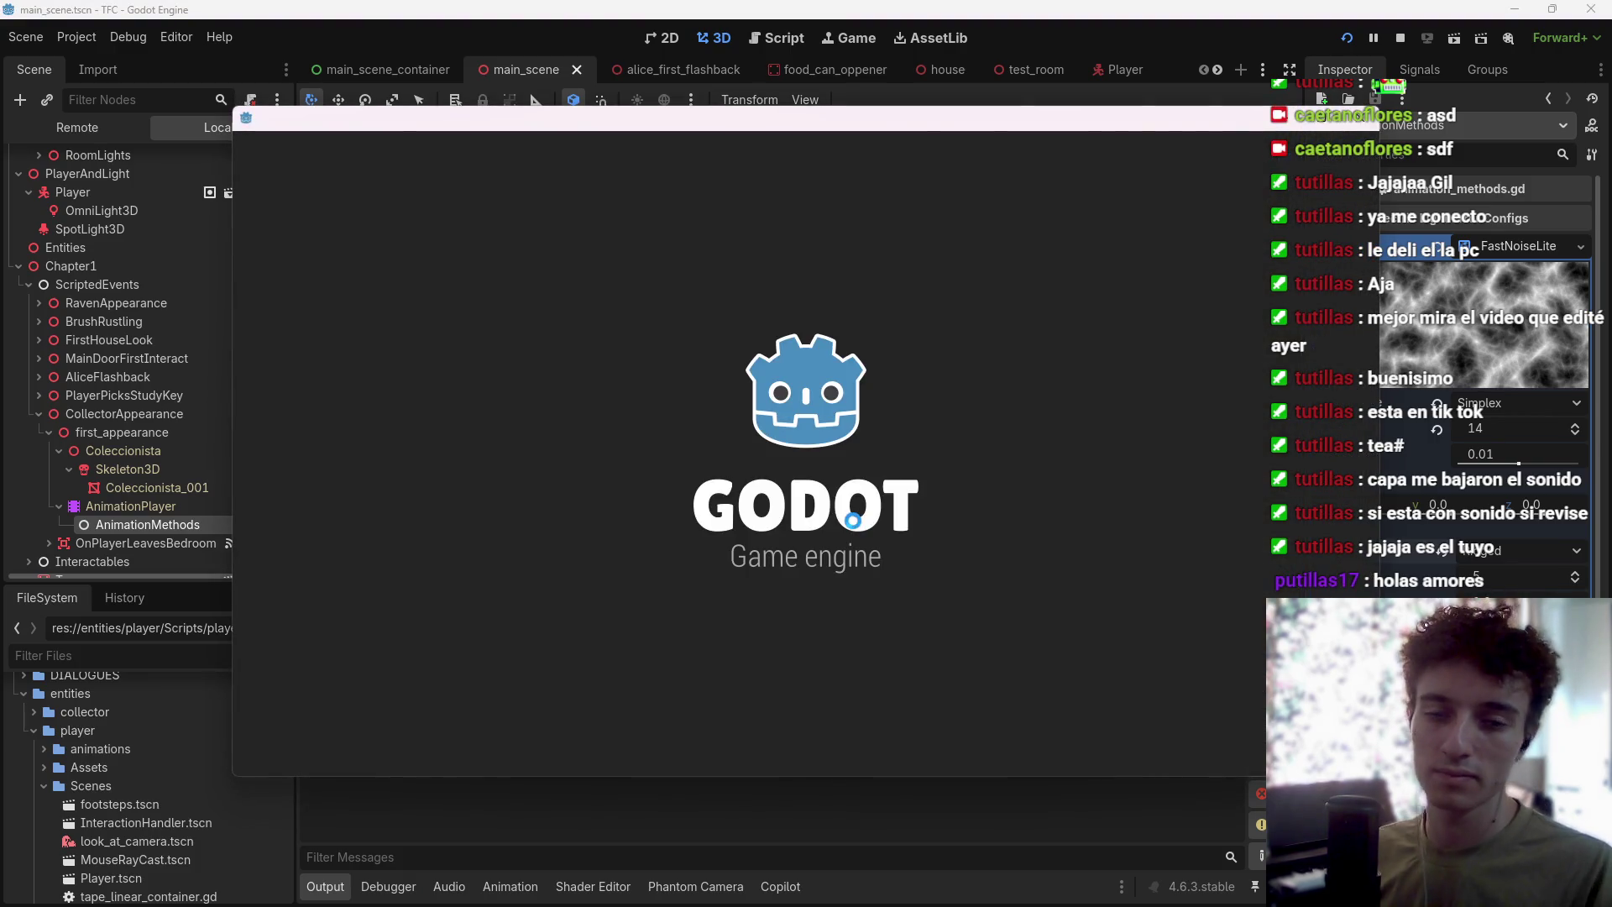
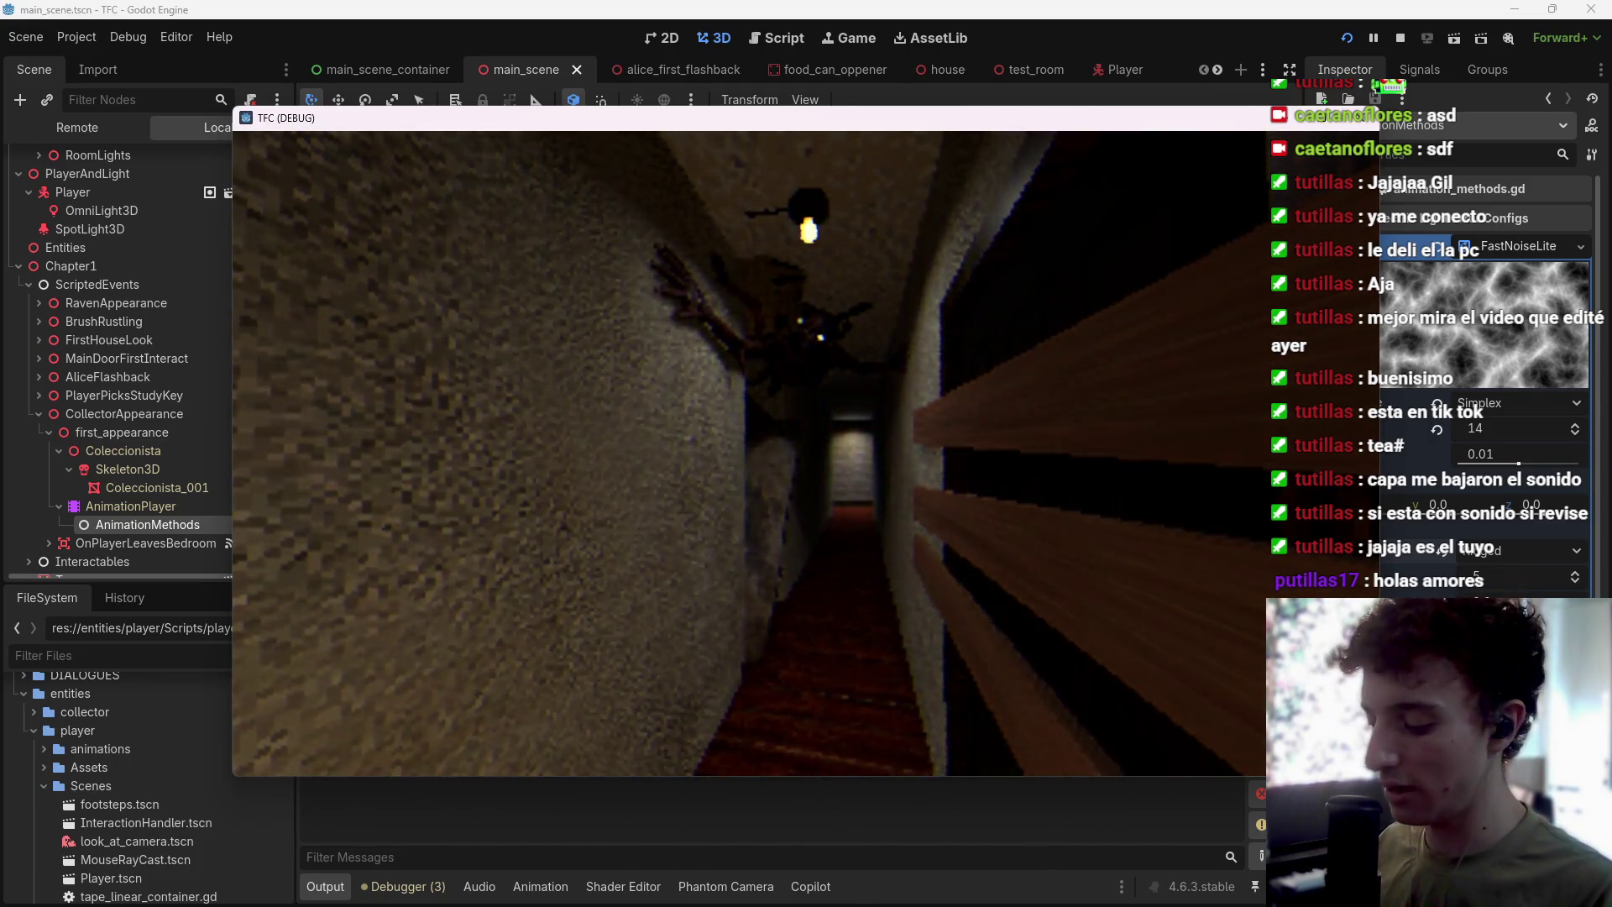
# Stop the game and retune the light noise's Fractal Type and flicker_speed, saving the scene.
pyautogui.press('F8')
pyautogui.hotkey('ctrl', 's')
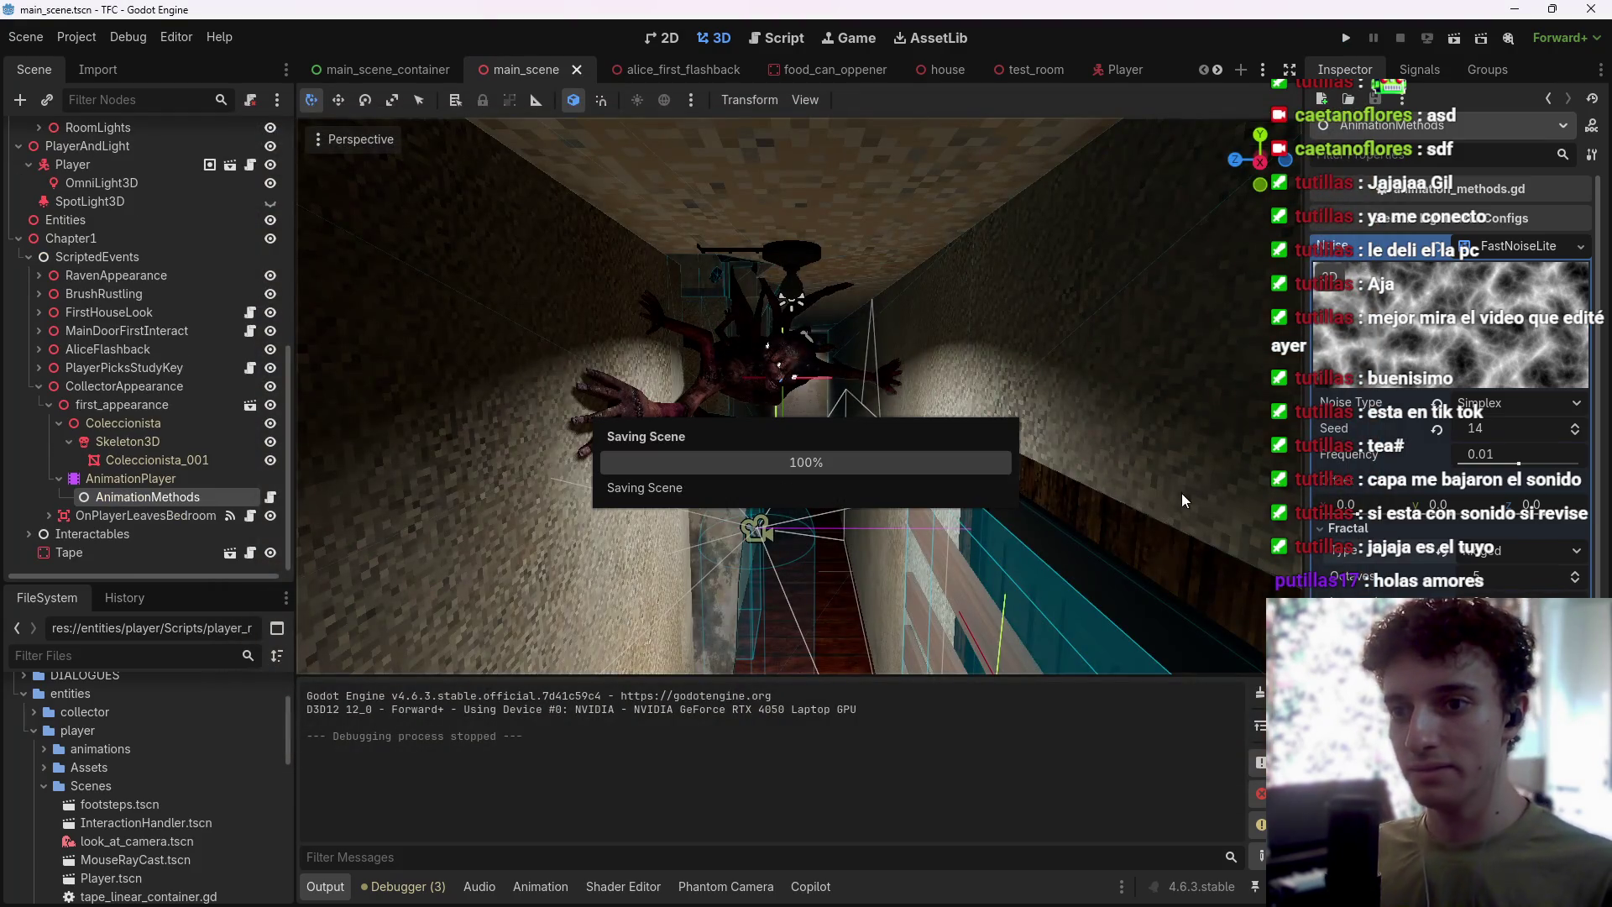
pyautogui.scroll(-1, 1465, 557)
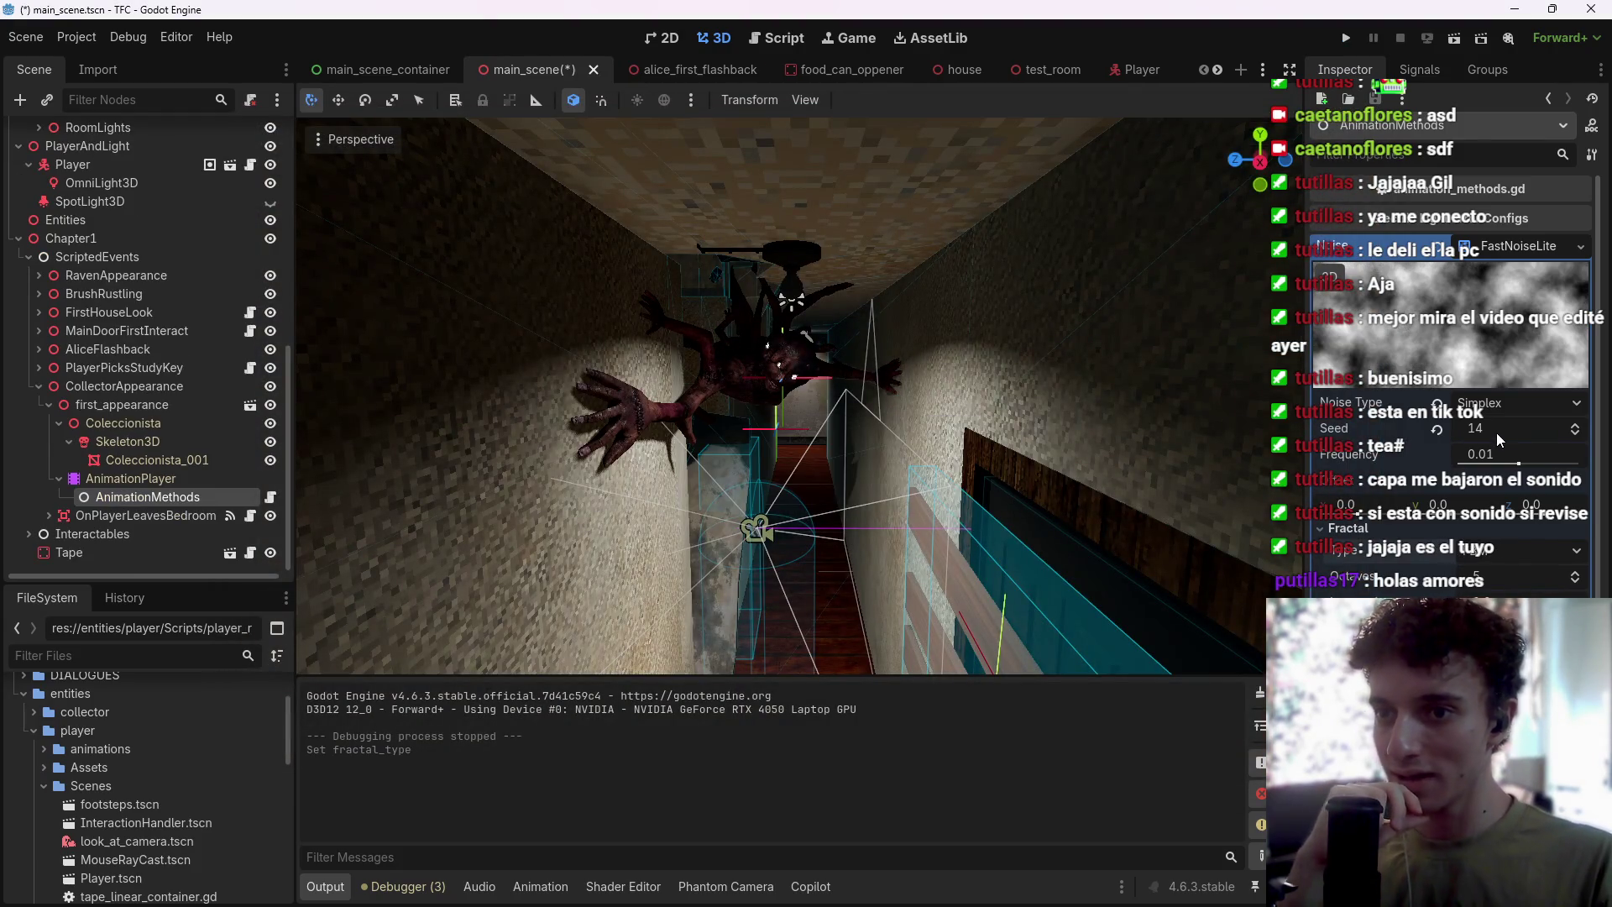
pyautogui.hotkey('ctrl', 's')
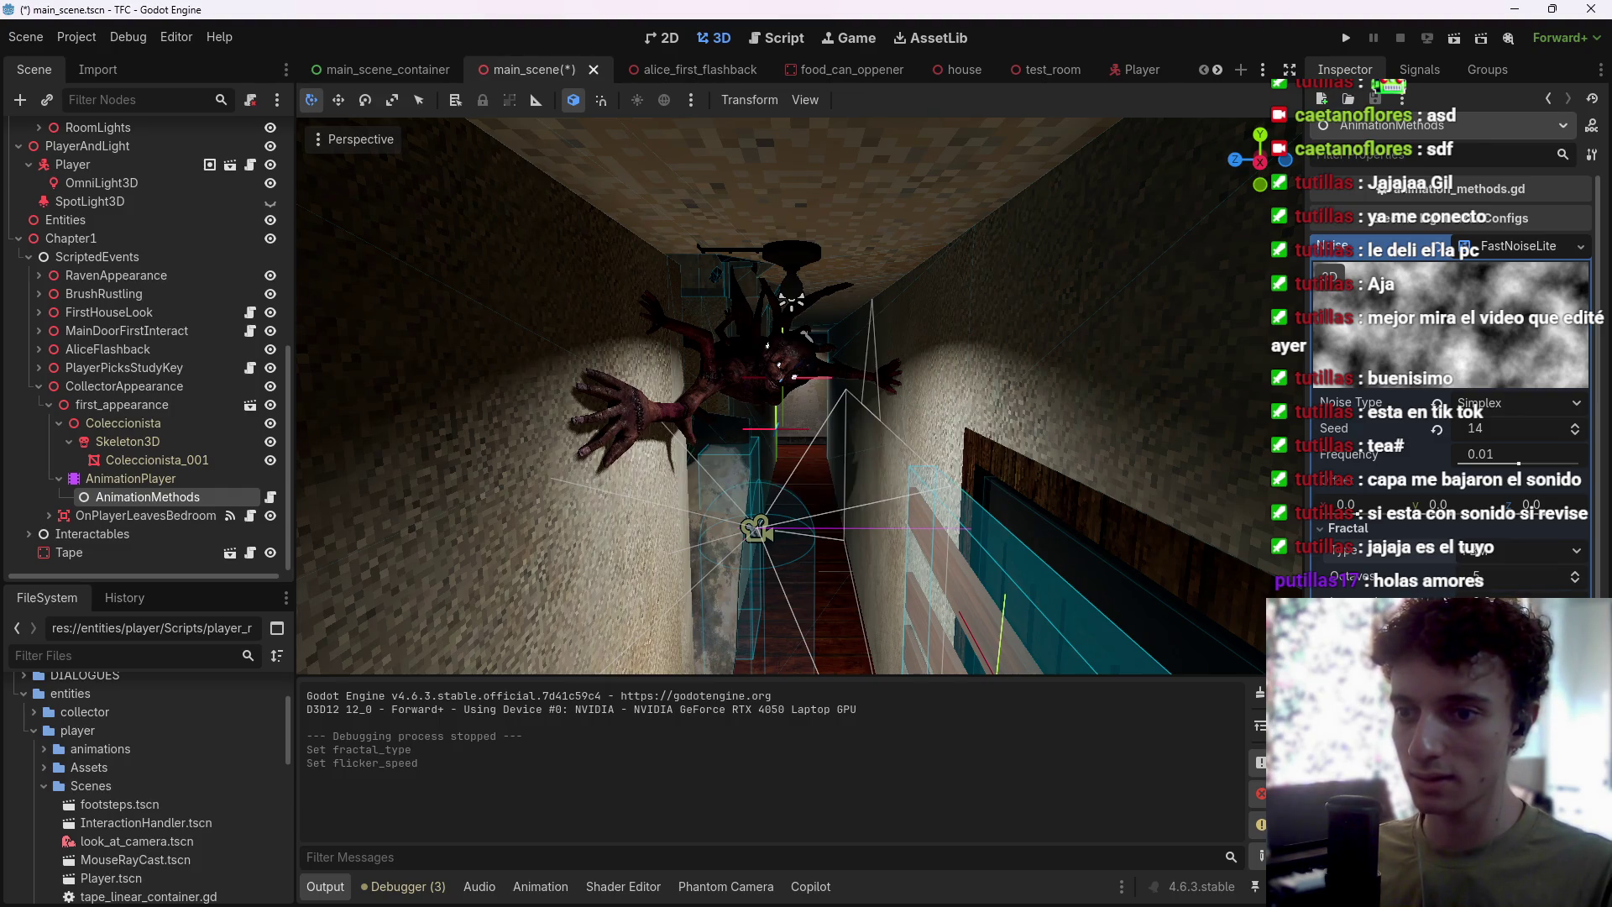
pyautogui.hotkey('ctrl', 's')
# Test-run the corridor light flicker, then open the AnimationMethods node's script.
pyautogui.click(1348, 38)
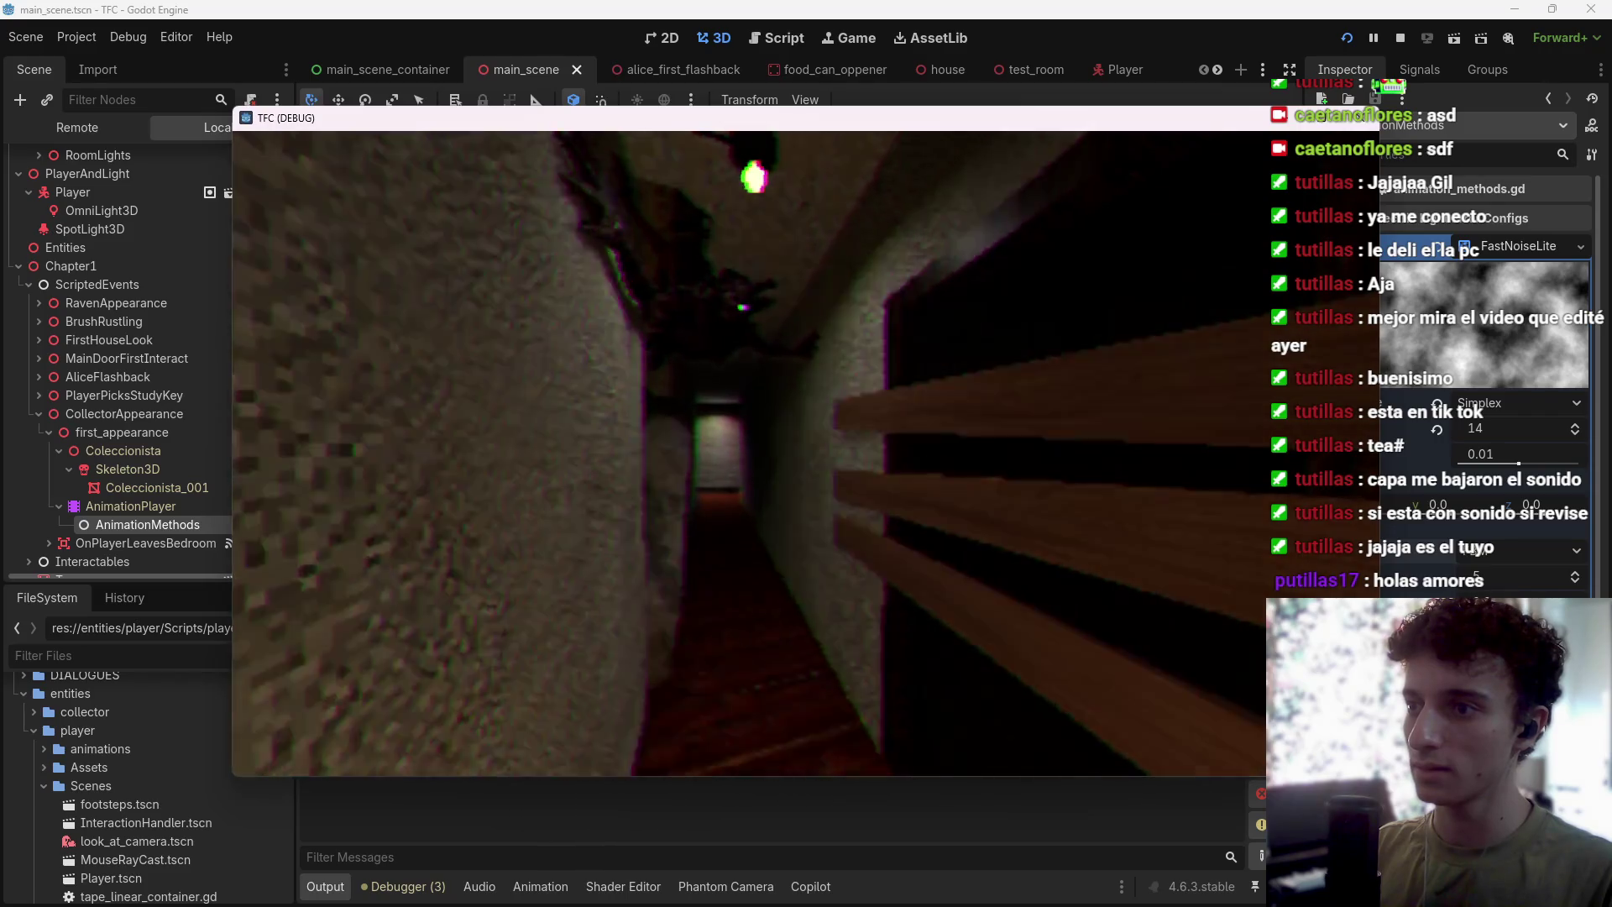
pyautogui.press('F8')
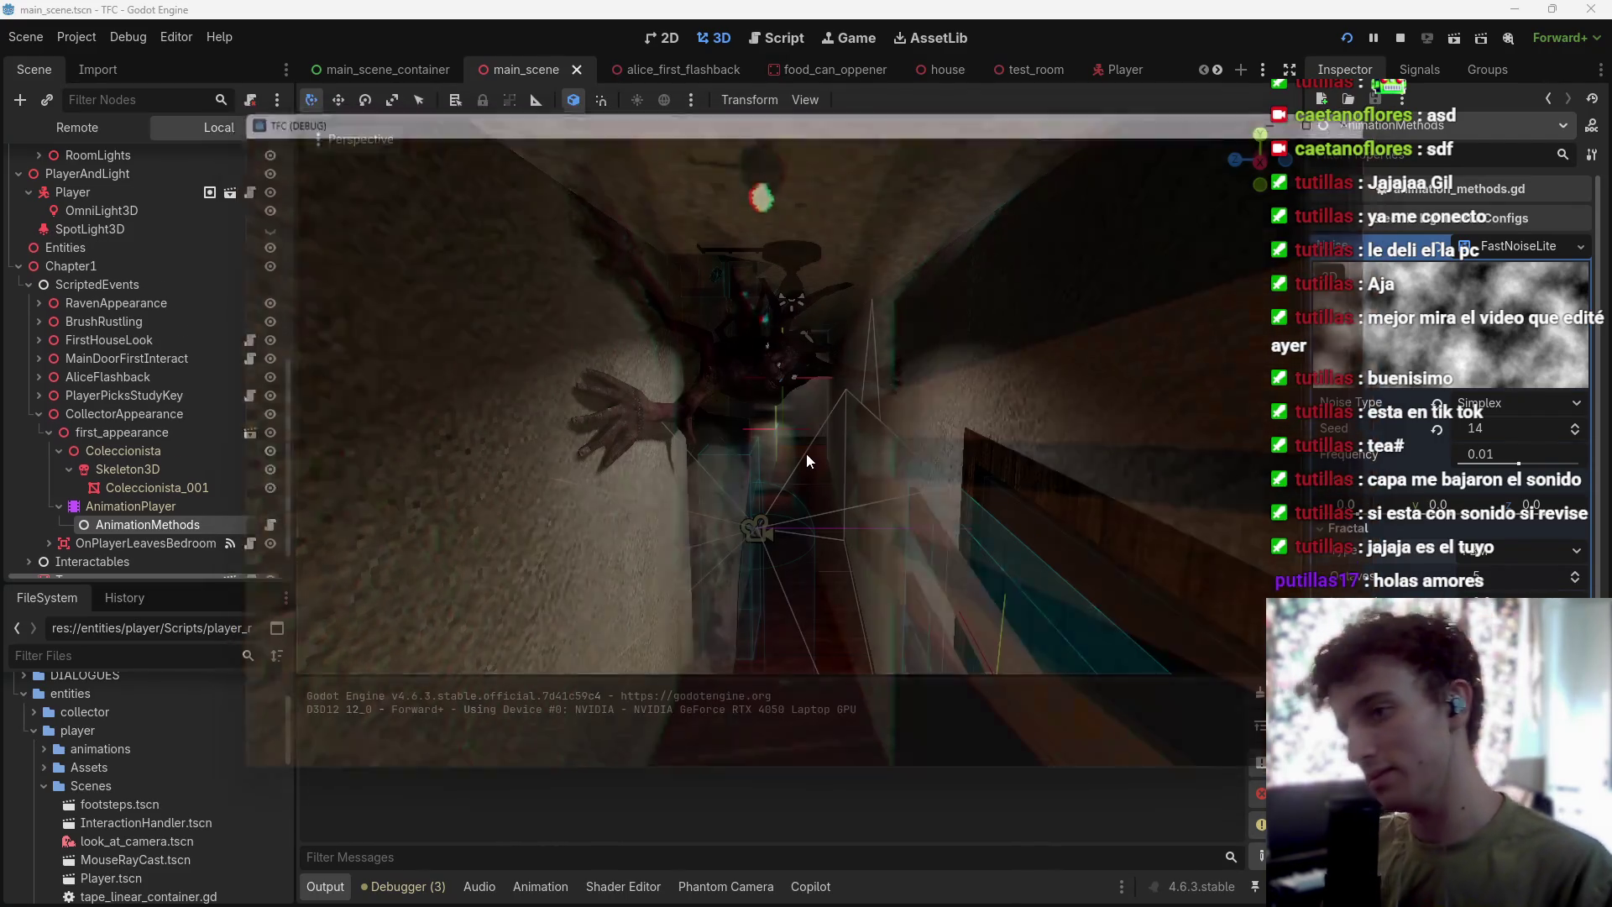
pyautogui.hotkey('ctrl', 's')
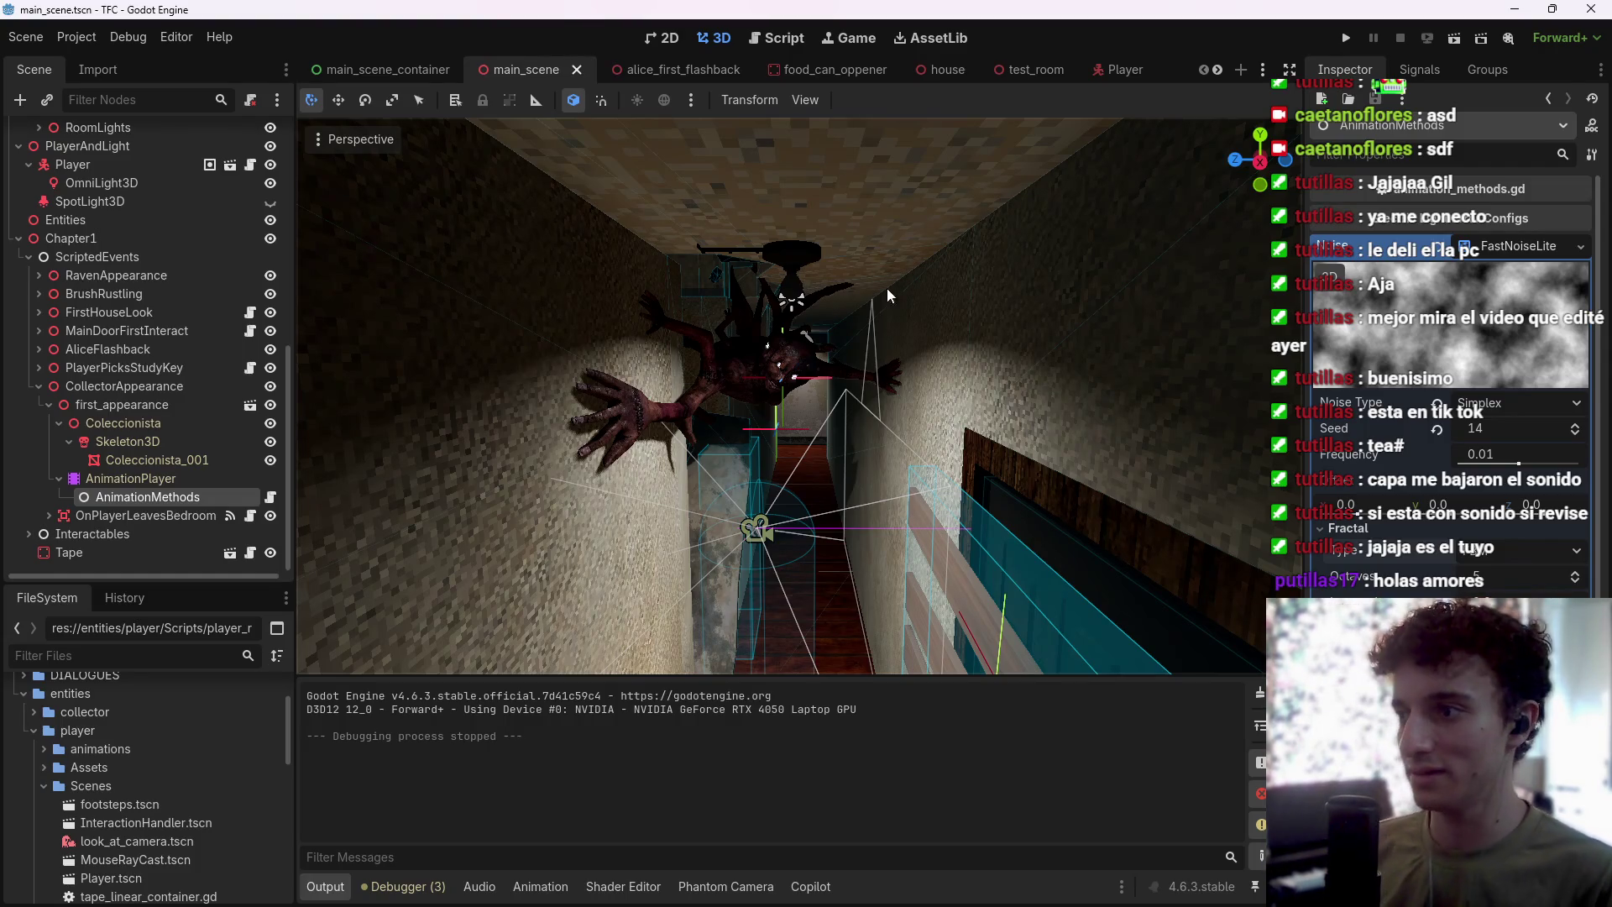
pyautogui.click(270, 497)
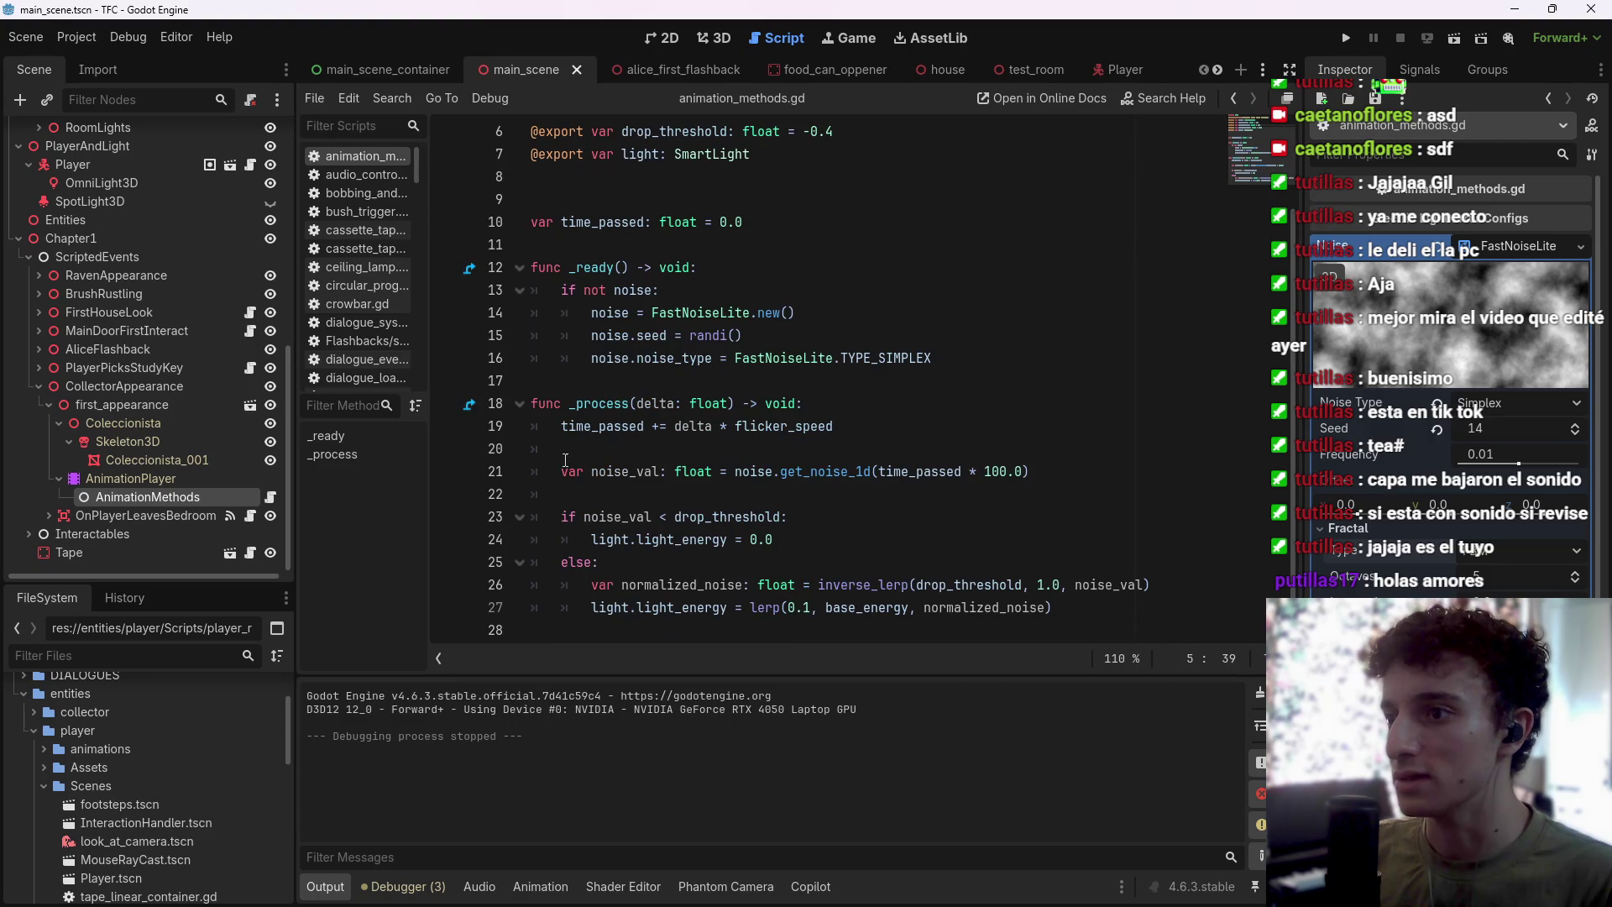
# Cut the flicker logic out of the _process body.
pyautogui.click(579, 380)
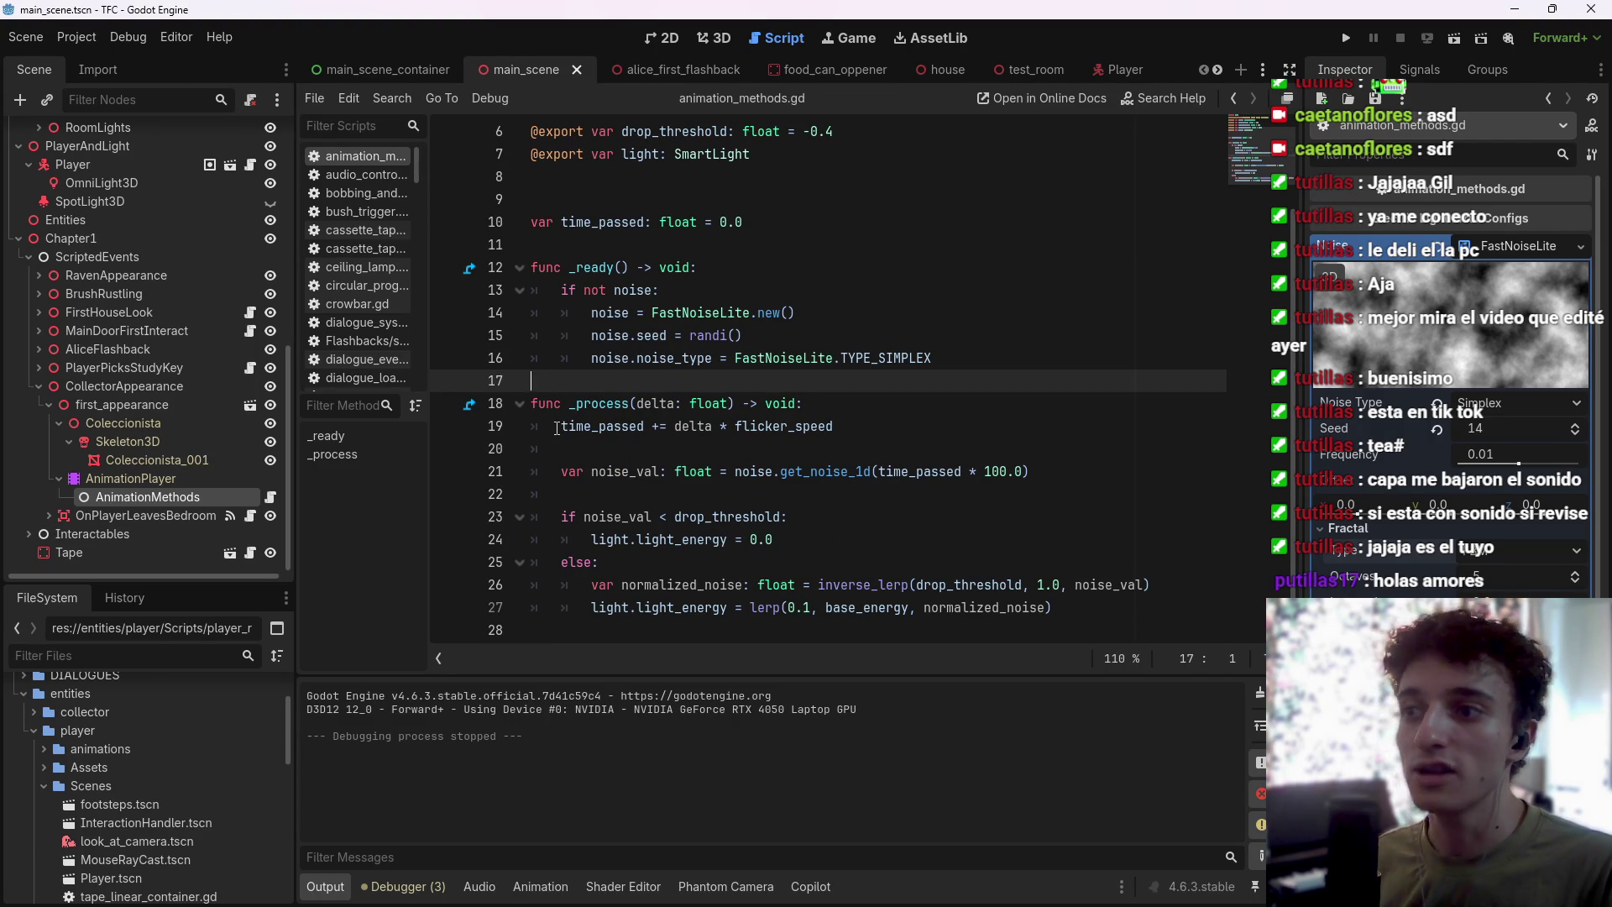
pyautogui.moveTo(636, 403); pyautogui.dragTo(677, 404)
pyautogui.click(677, 404)
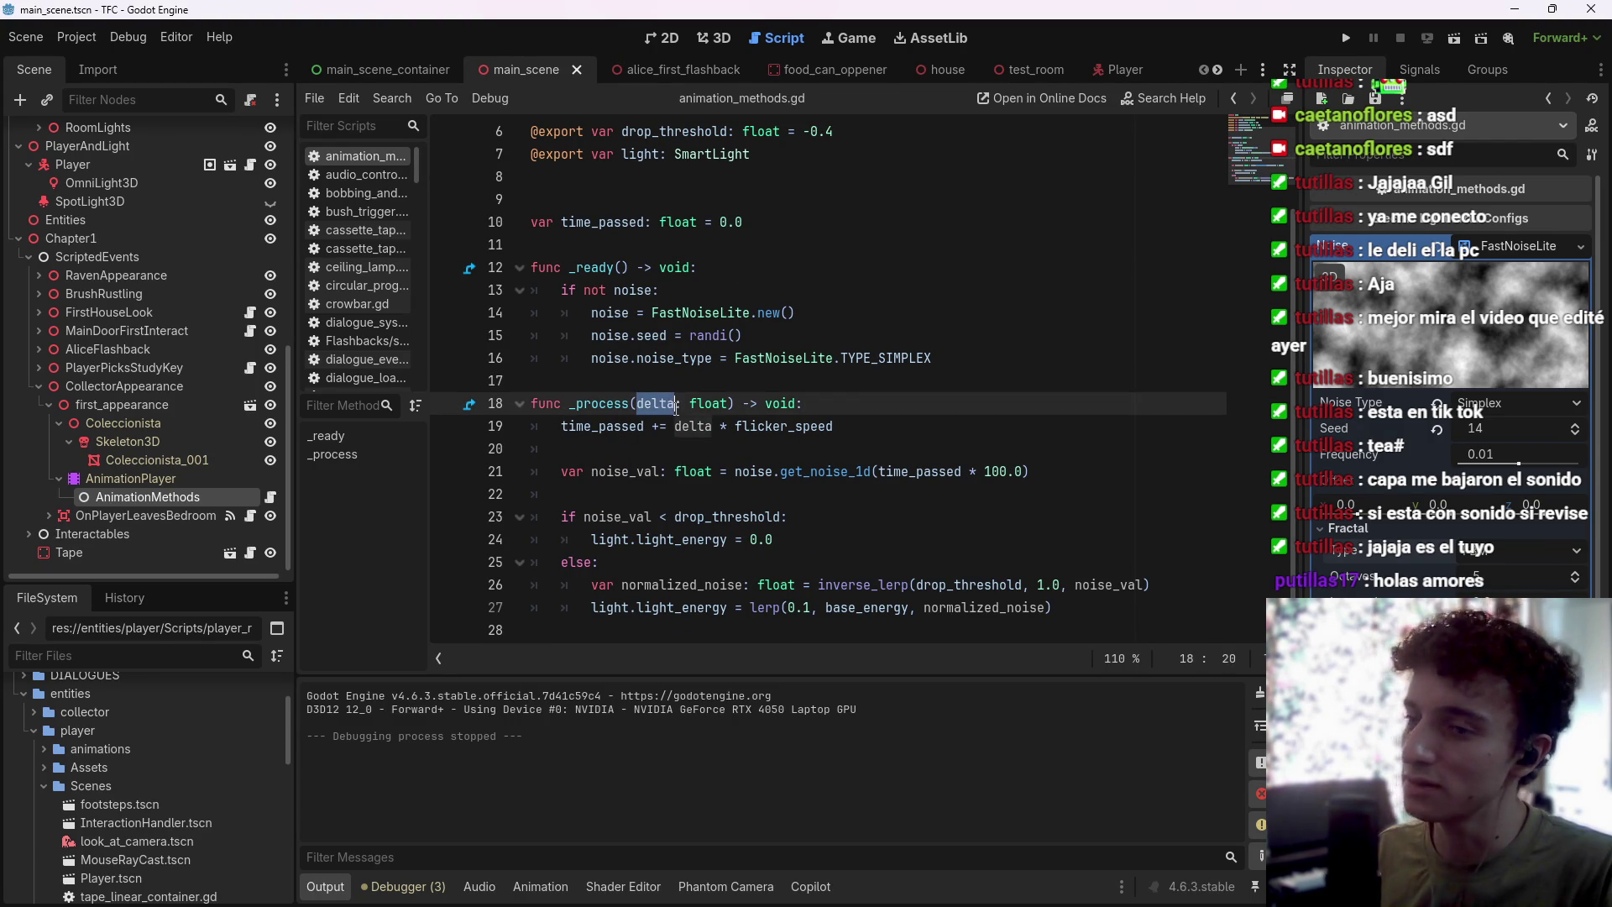
pyautogui.click(677, 404)
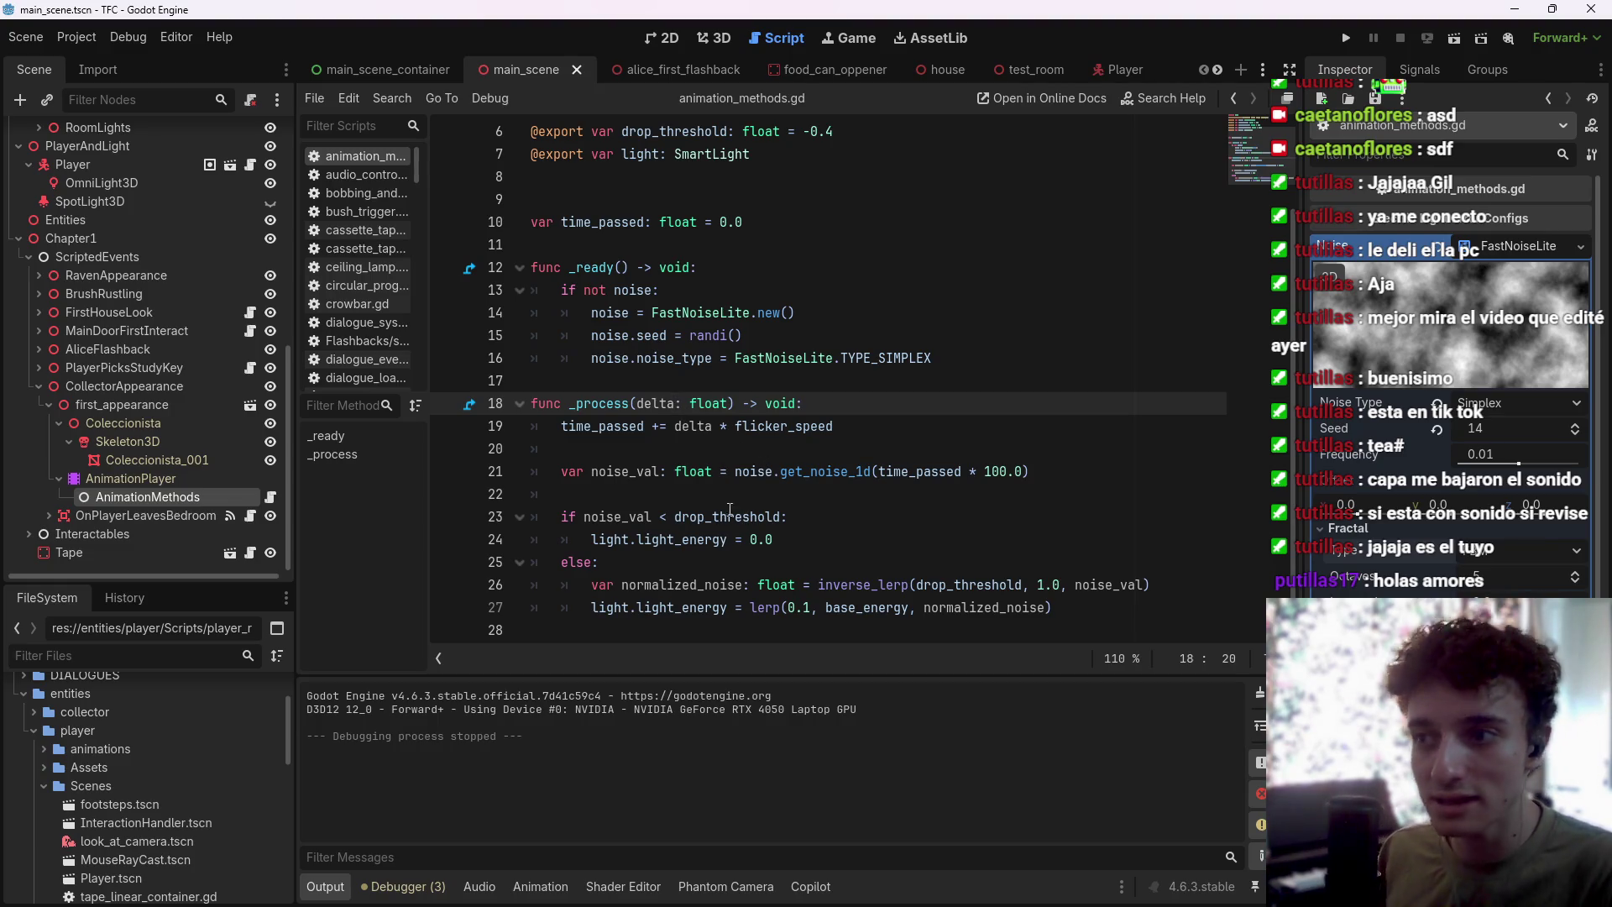
pyautogui.click(906, 615)
pyautogui.press('Down')
pyautogui.press('Tab')
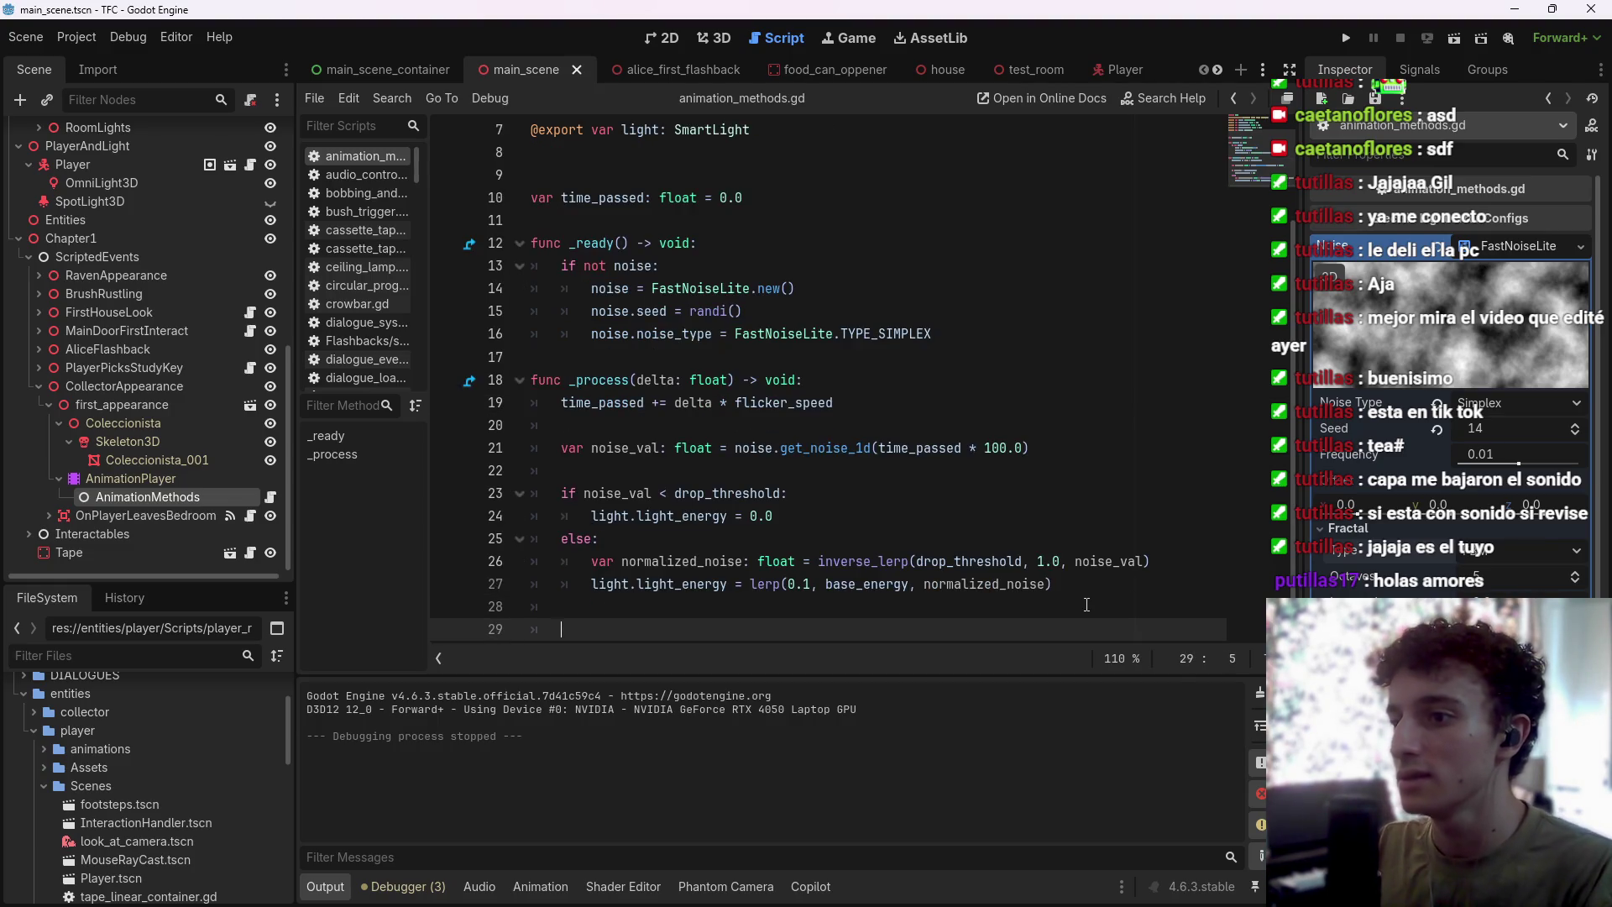
pyautogui.moveTo(1065, 590)
pyautogui.mouseDown()
pyautogui.moveTo(554, 445)
pyautogui.moveTo(567, 405)
pyautogui.moveTo(840, 428)
pyautogui.moveTo(1053, 586)
pyautogui.mouseUp()
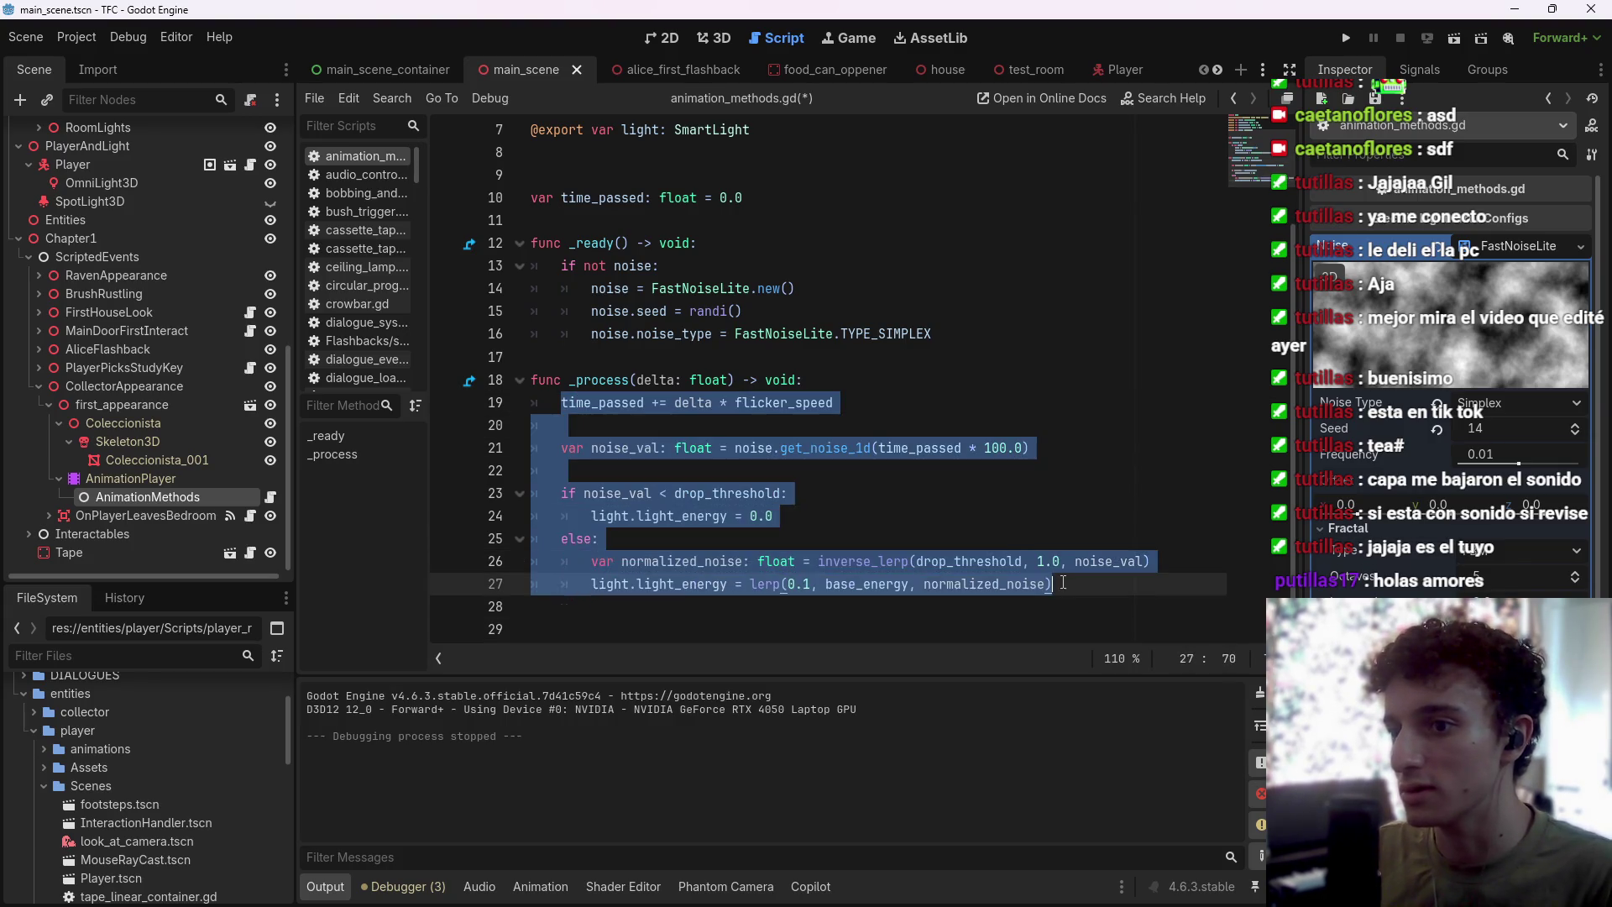
pyautogui.press('BackSpace')
# Paste the flicker logic into a new LightFlickering function above _process and save.
pyautogui.click(564, 494)
pyautogui.press('Return')
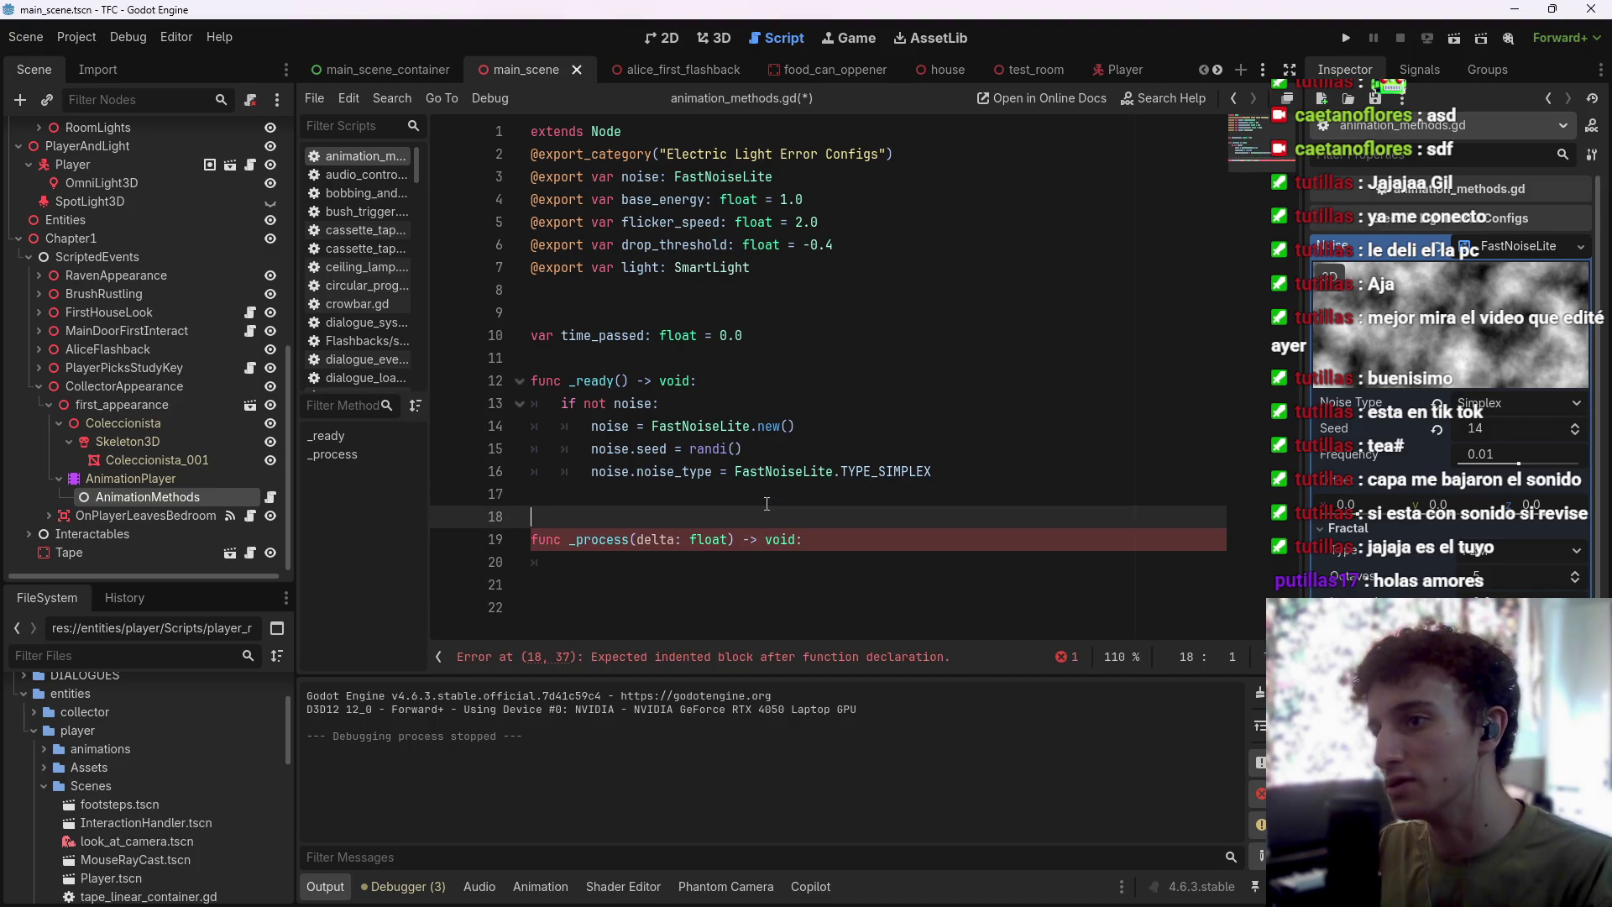
pyautogui.press('Return')
pyautogui.press('Up')
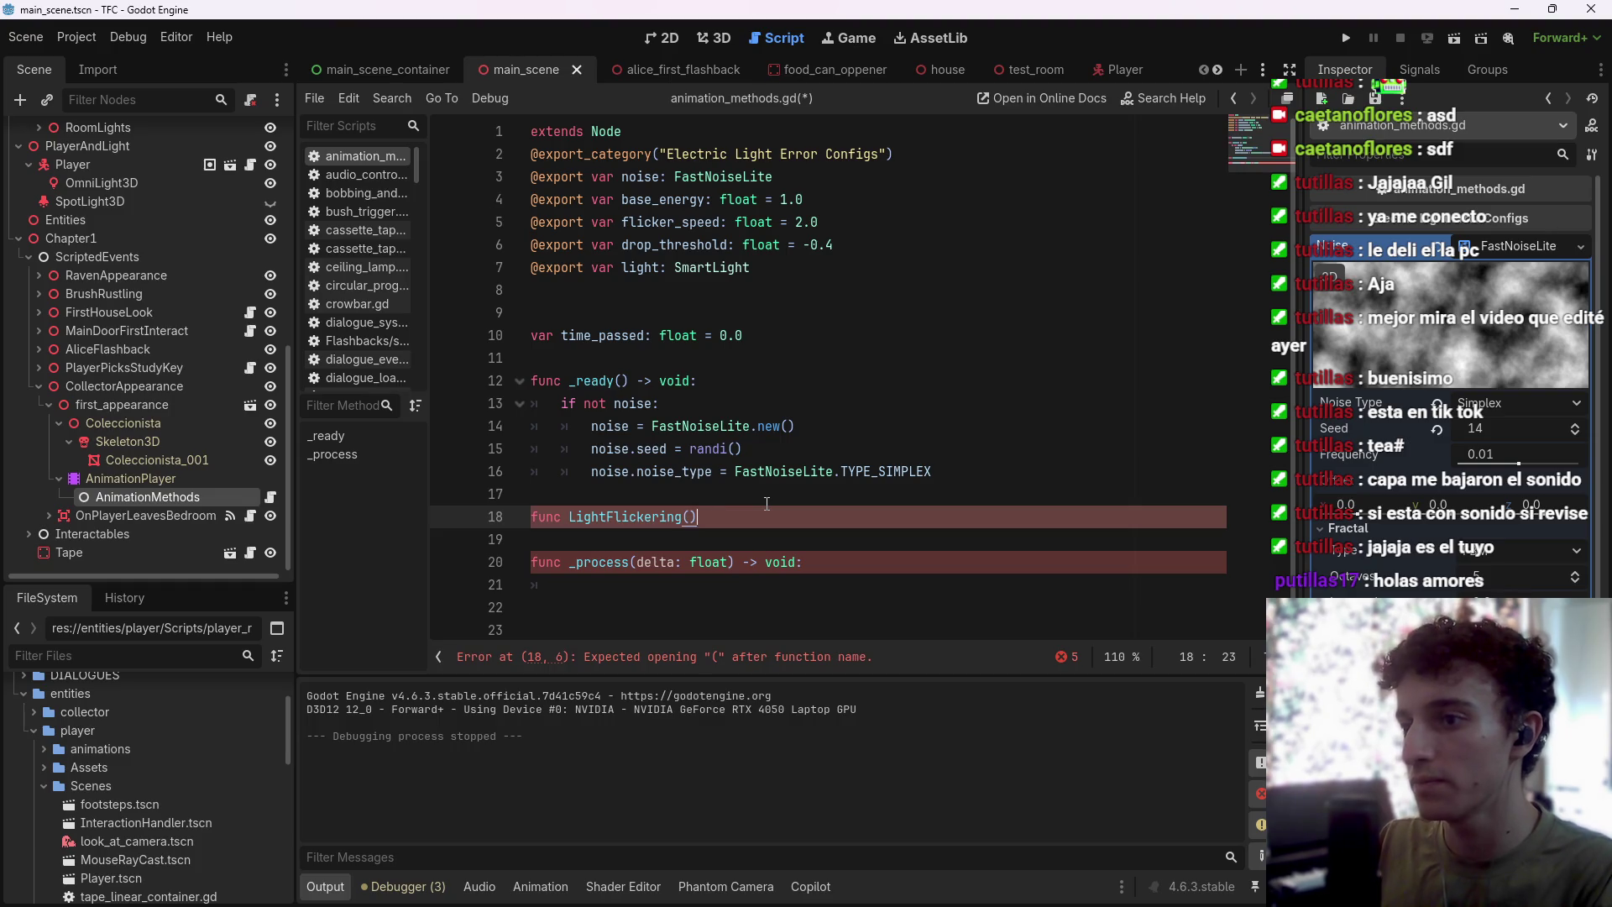
pyautogui.press('Tab')
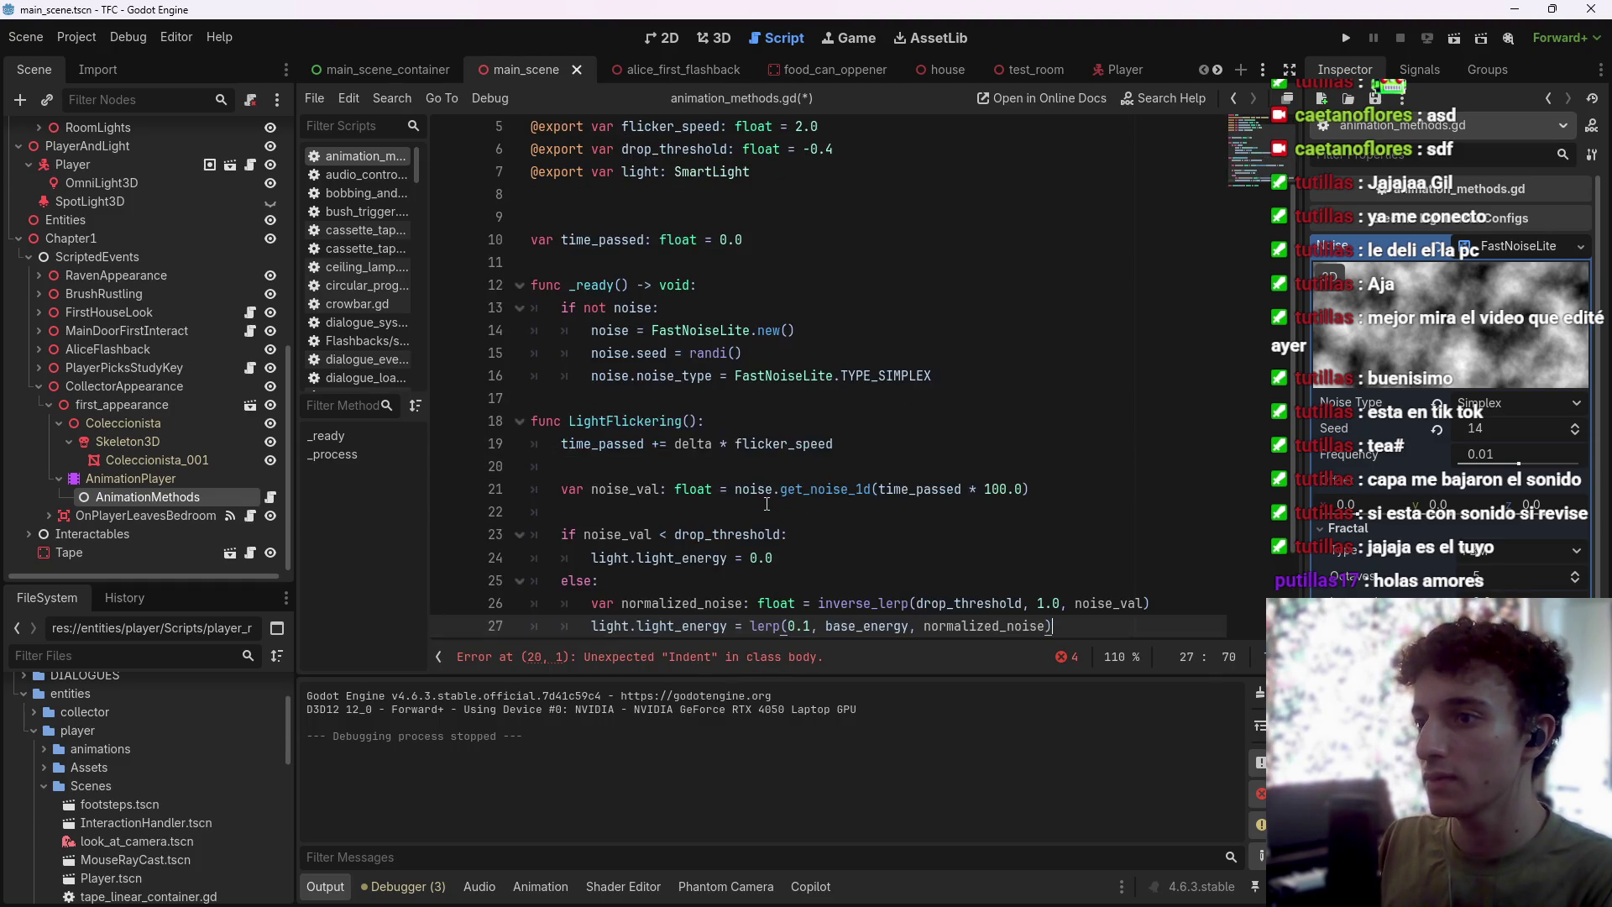
pyautogui.hotkey('ctrl', 's')
# Call LightFlickering from _process and delete the _ready function.
pyautogui.scroll(-2, 541, 462)
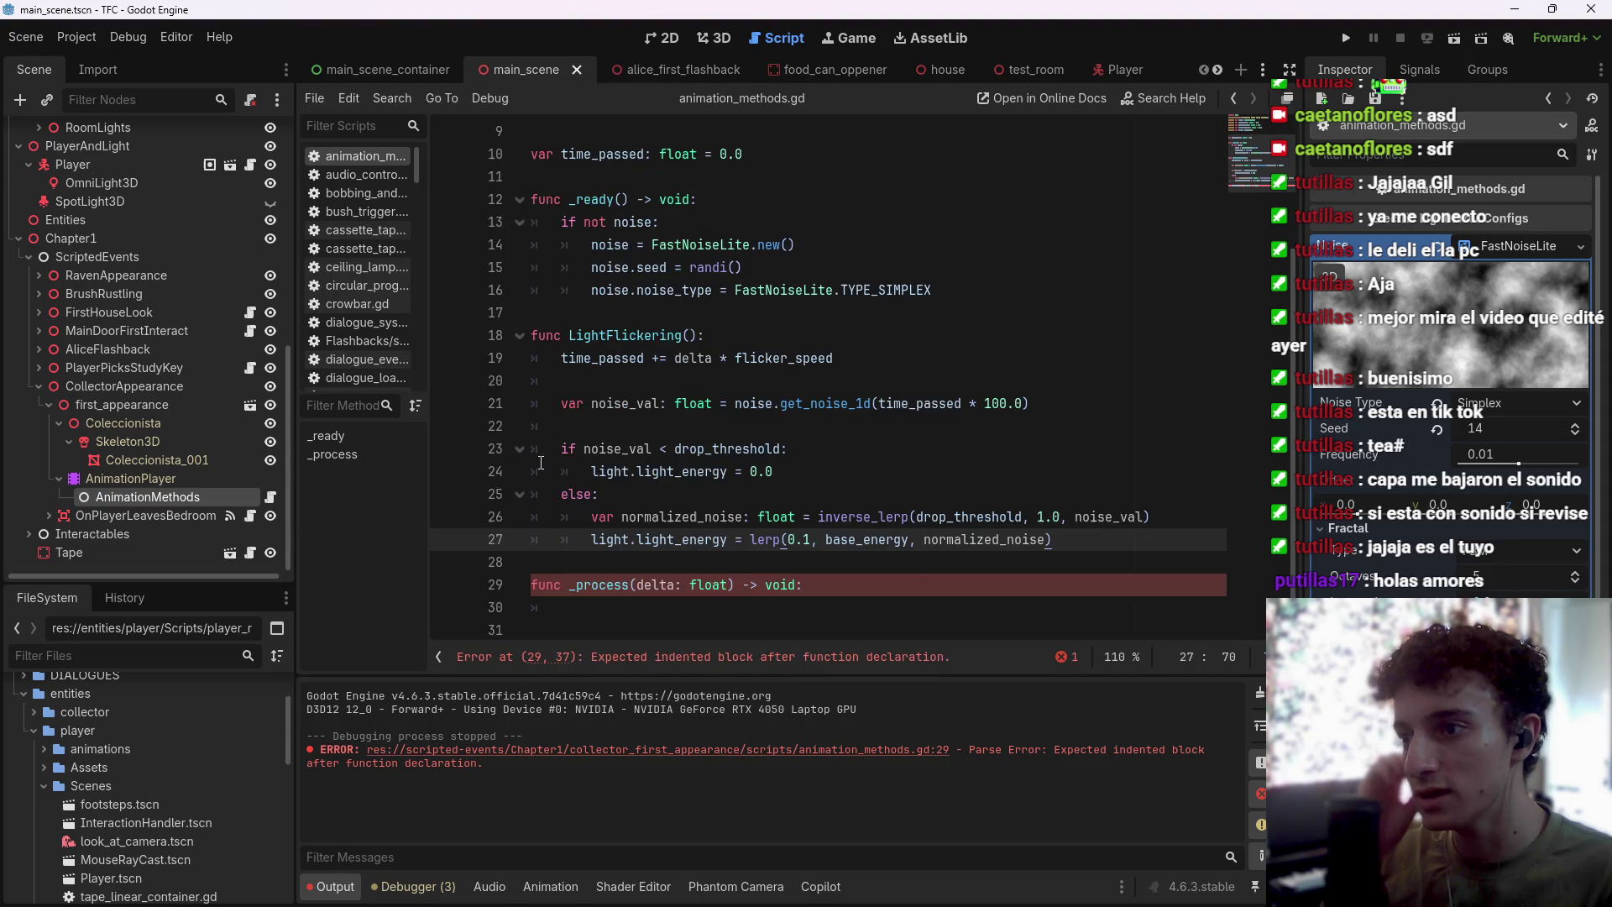
pyautogui.click(520, 336)
pyautogui.click(702, 584)
pyautogui.write('ligh')
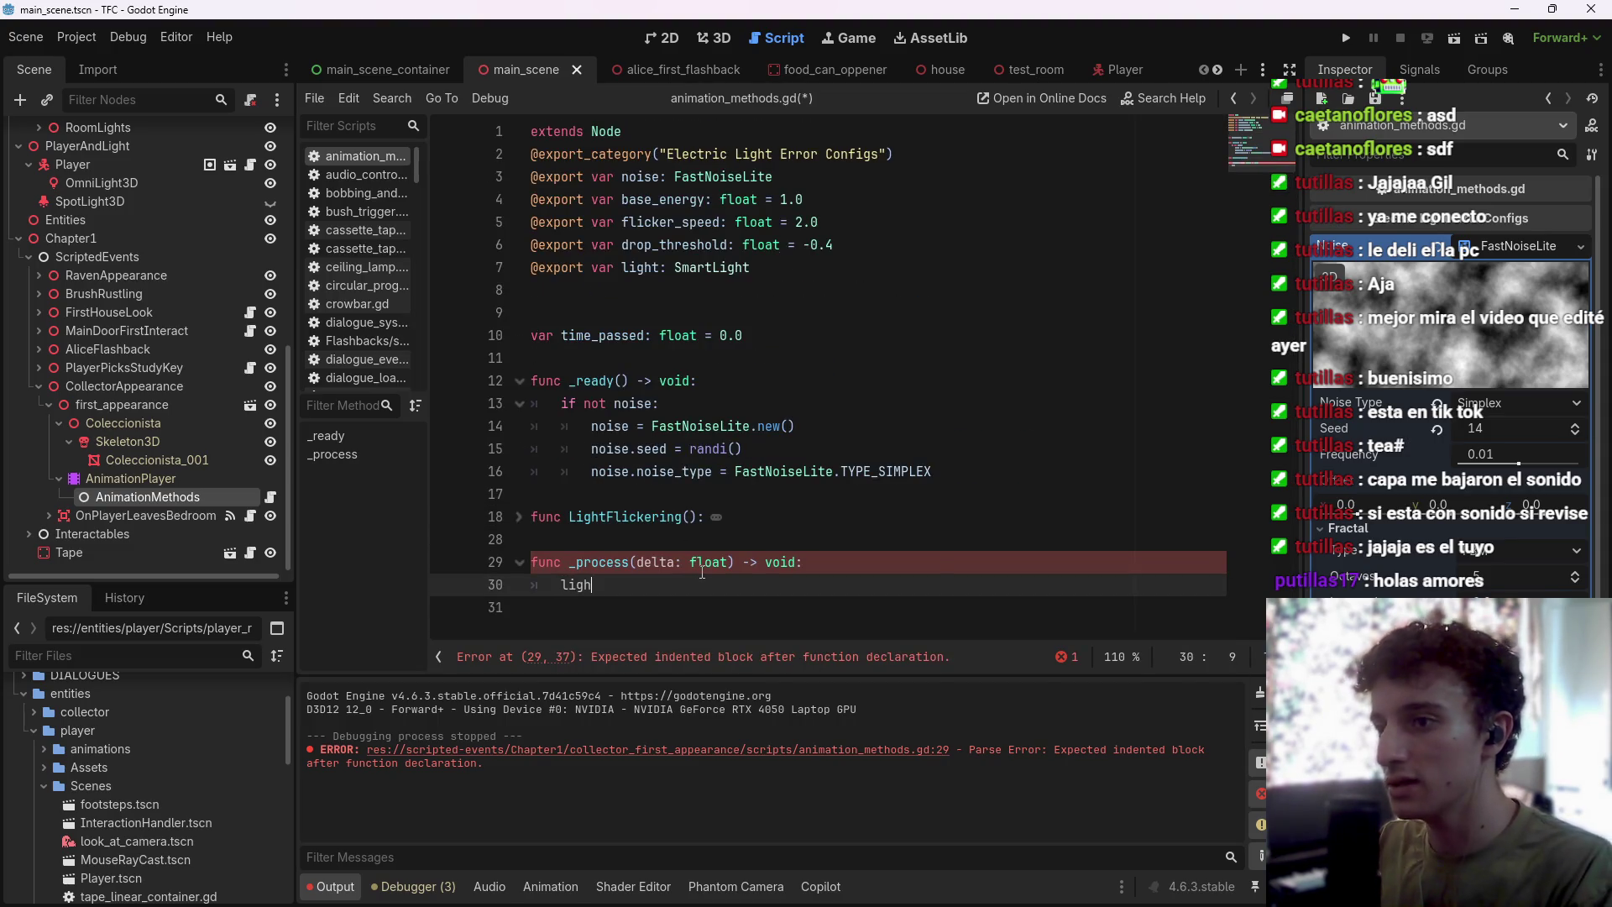
pyautogui.press('Return')
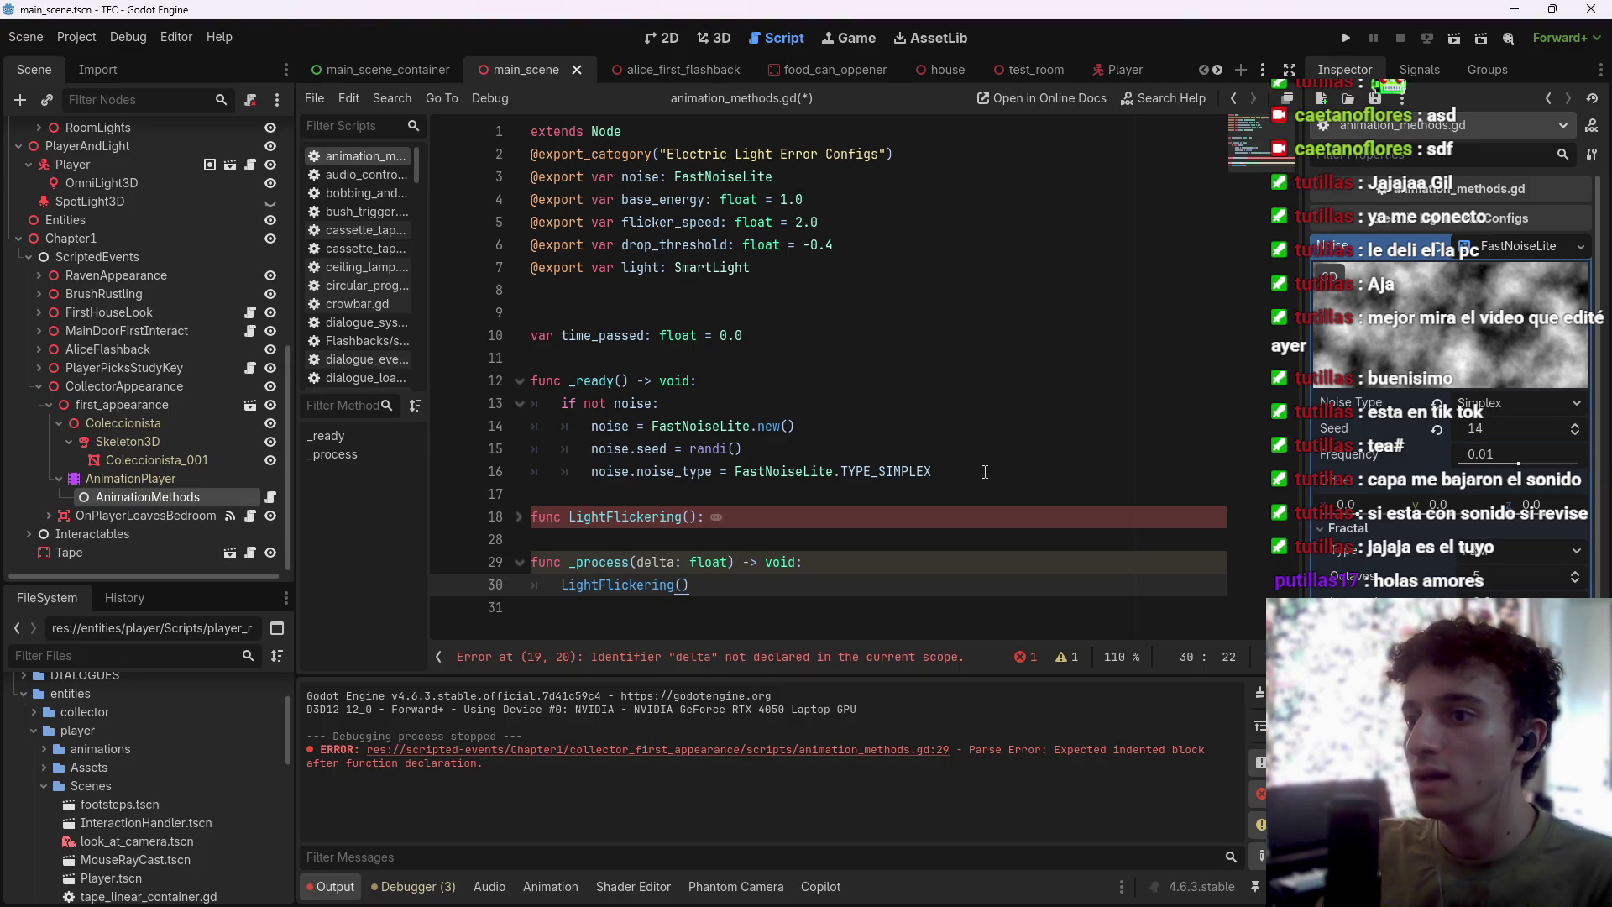
pyautogui.moveTo(987, 468); pyautogui.dragTo(527, 411)
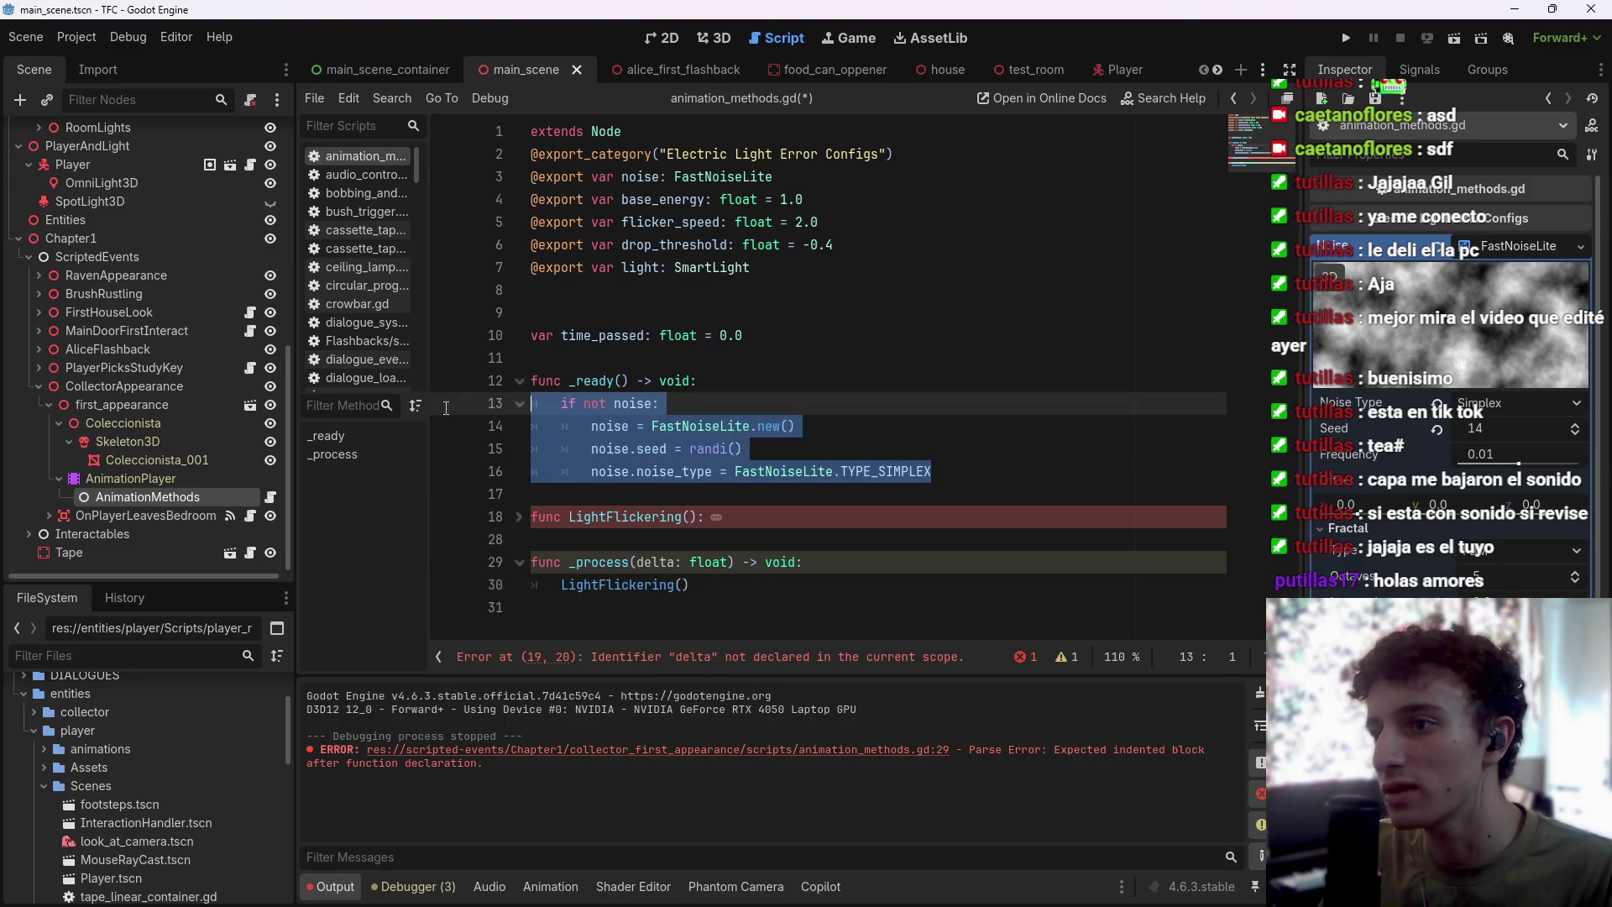
pyautogui.moveTo(418, 393); pyautogui.dragTo(432, 373)
pyautogui.press('BackSpace')
pyautogui.press('BackSpace')
pyautogui.press('BackSpace')
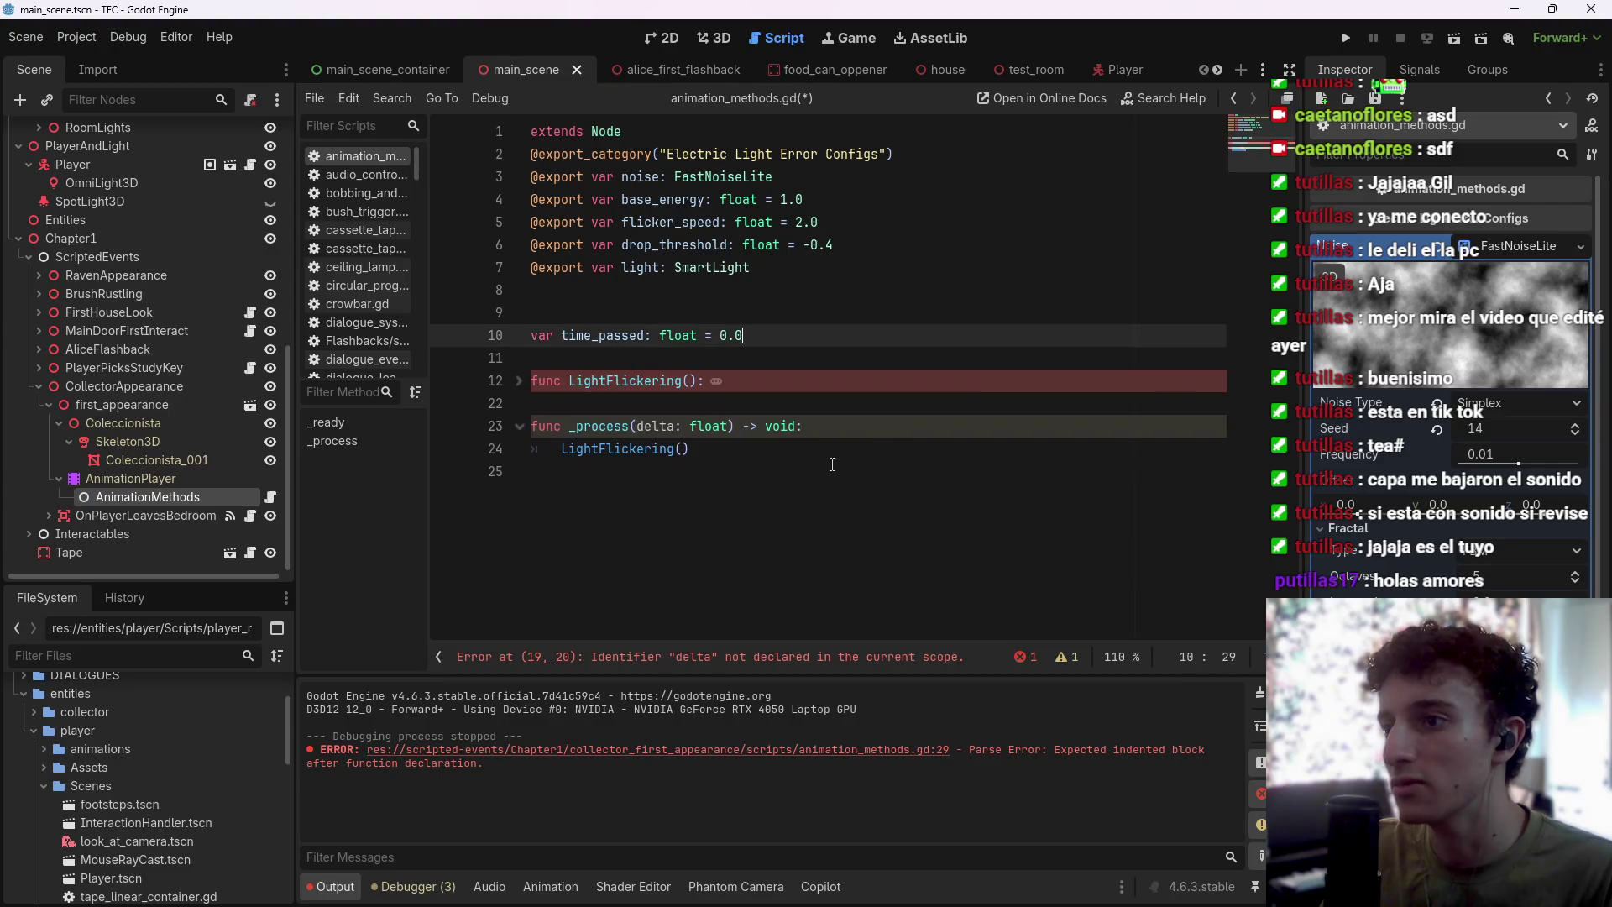
# Add a delta parameter to LightFlickering and pass delta in its call, then save.
pyautogui.click(519, 380)
pyautogui.click(861, 404)
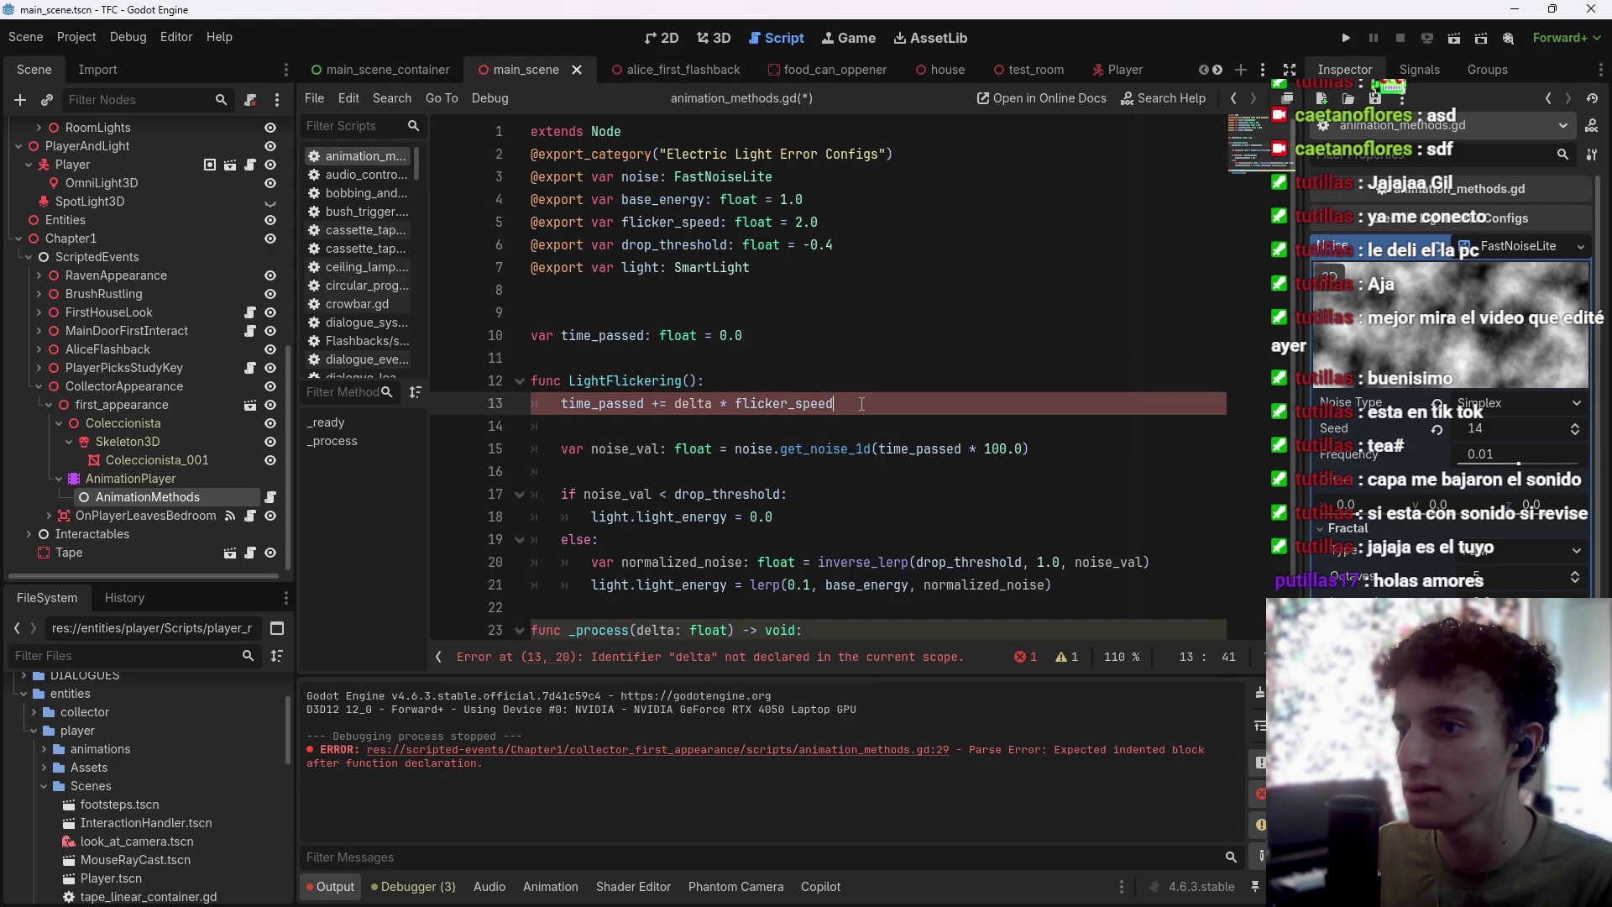
pyautogui.scroll(-1, 644, 445)
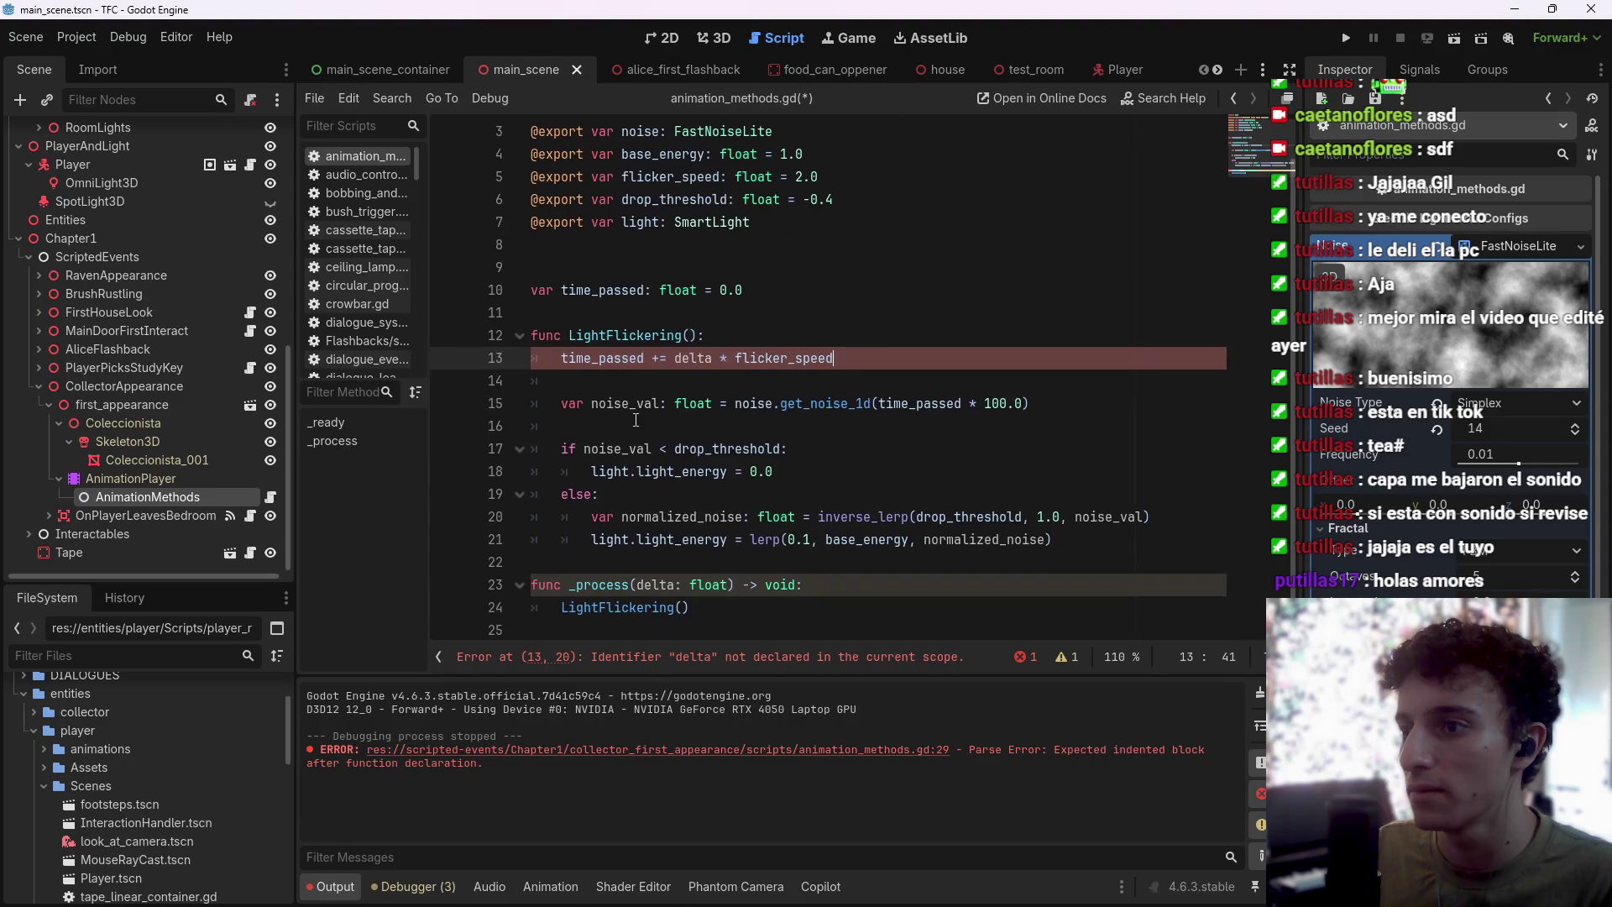
pyautogui.click(691, 335)
pyautogui.write('delta')
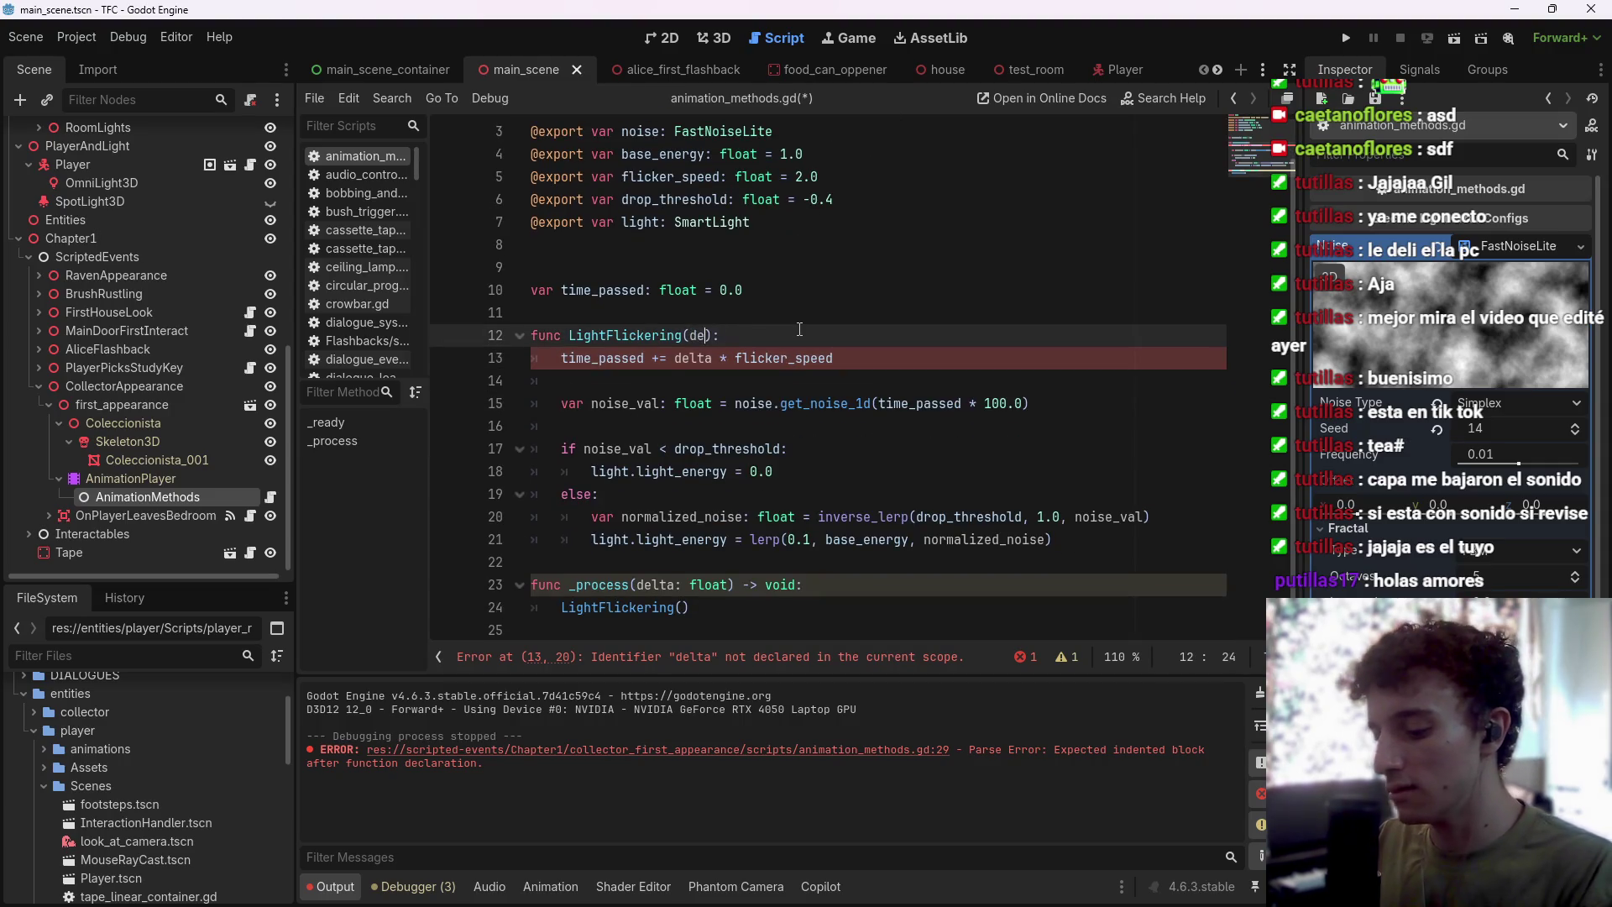
pyautogui.click(681, 608)
pyautogui.write('delta')
pyautogui.hotkey('ctrl', 's')
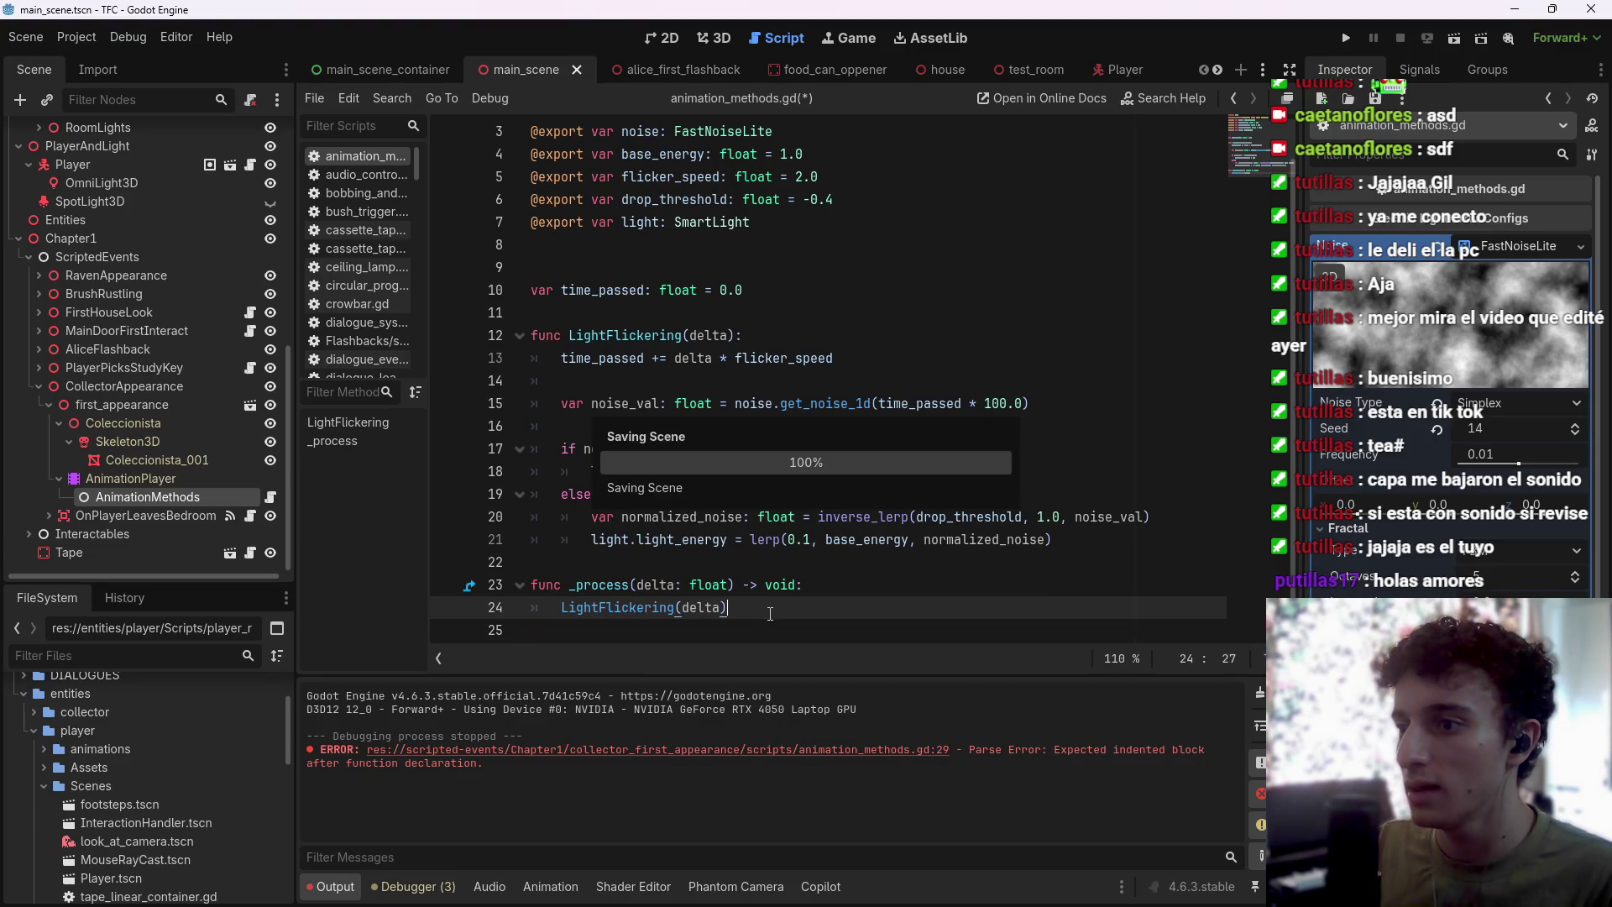
# Start a new 'func Start' declaration on a blank line before _process.
pyautogui.click(837, 584)
pyautogui.click(518, 335)
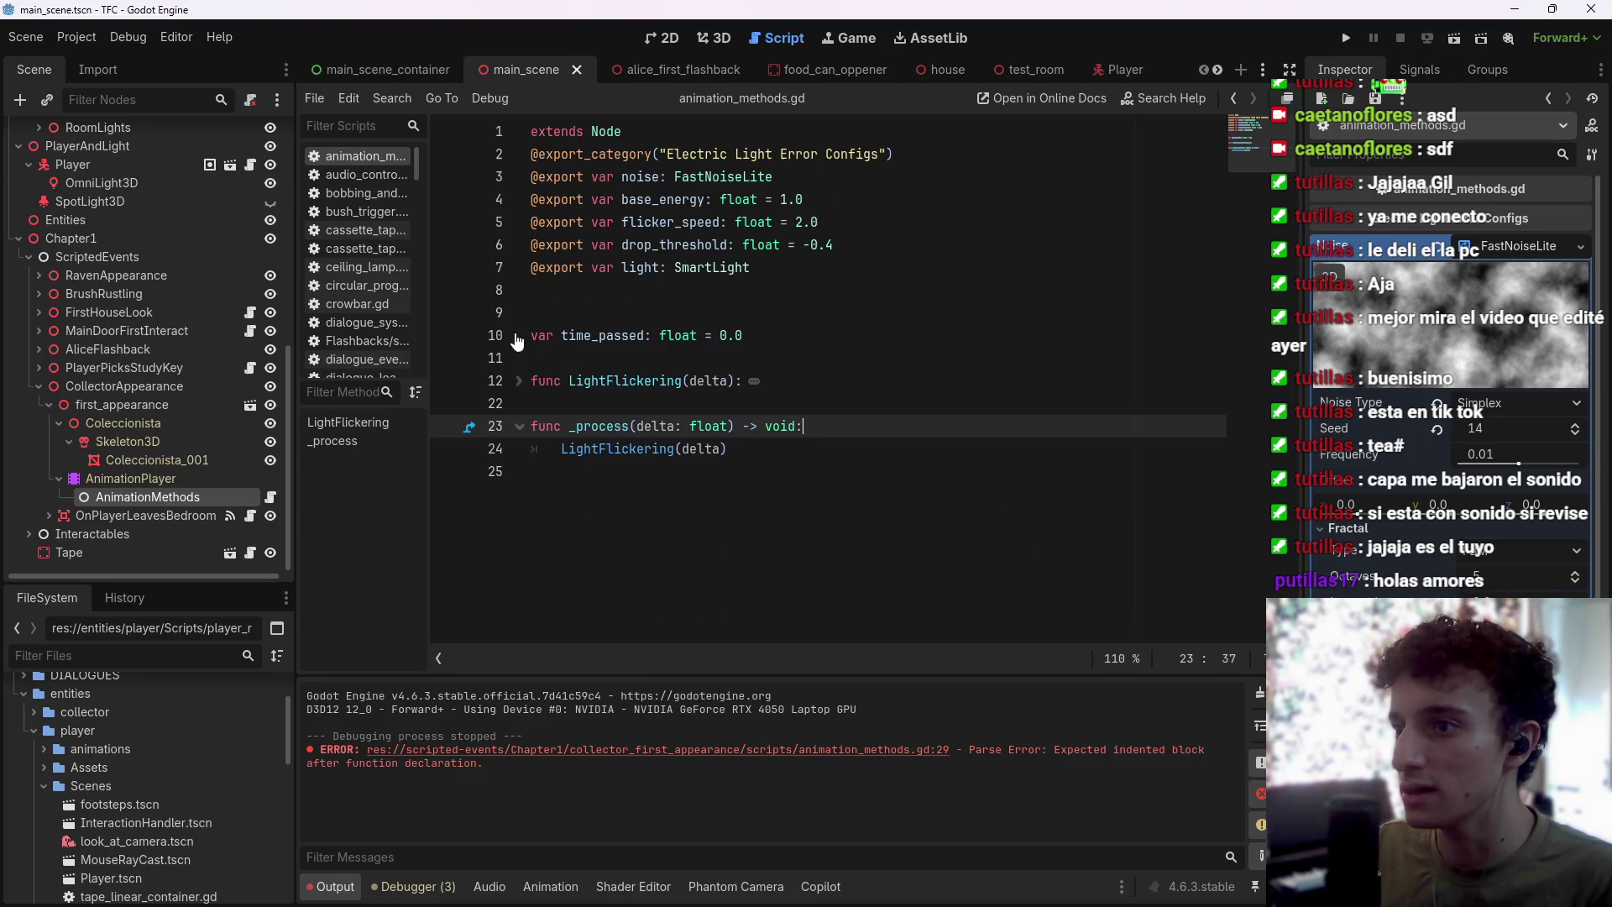
pyautogui.press('Up')
pyautogui.press('Return')
pyautogui.press('Up')
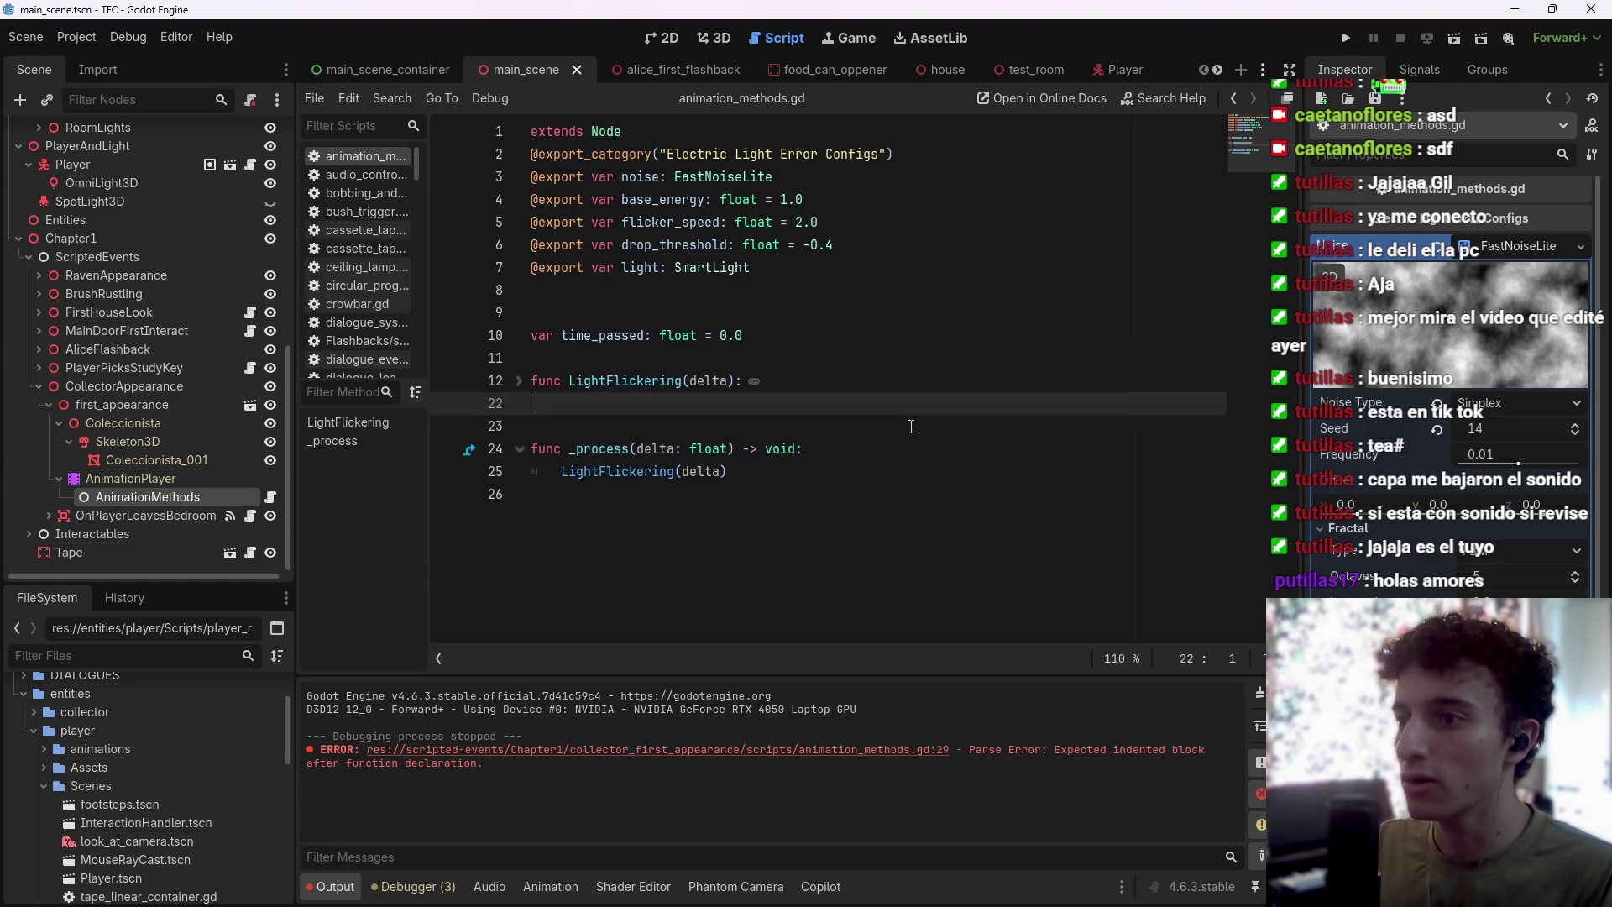
pyautogui.press('Return')
pyautogui.write('func ')
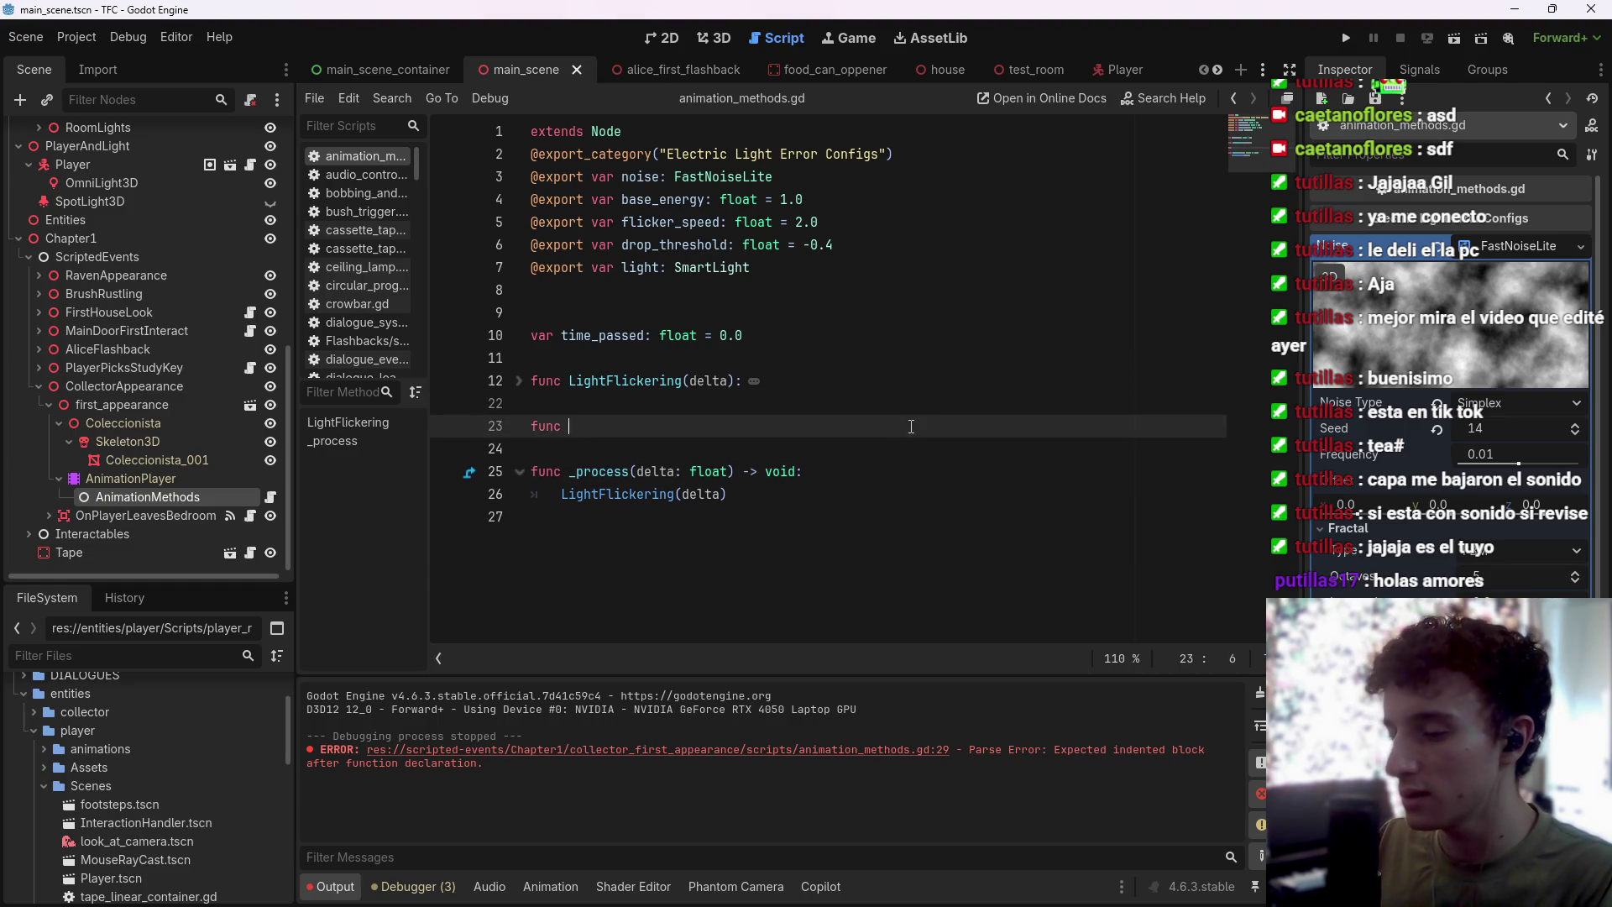
pyautogui.write('Start')
# Rename the LightFlickering function declaration to light_flickering and save.
pyautogui.press('BackSpace')
pyautogui.press('BackSpace')
pyautogui.press('BackSpace')
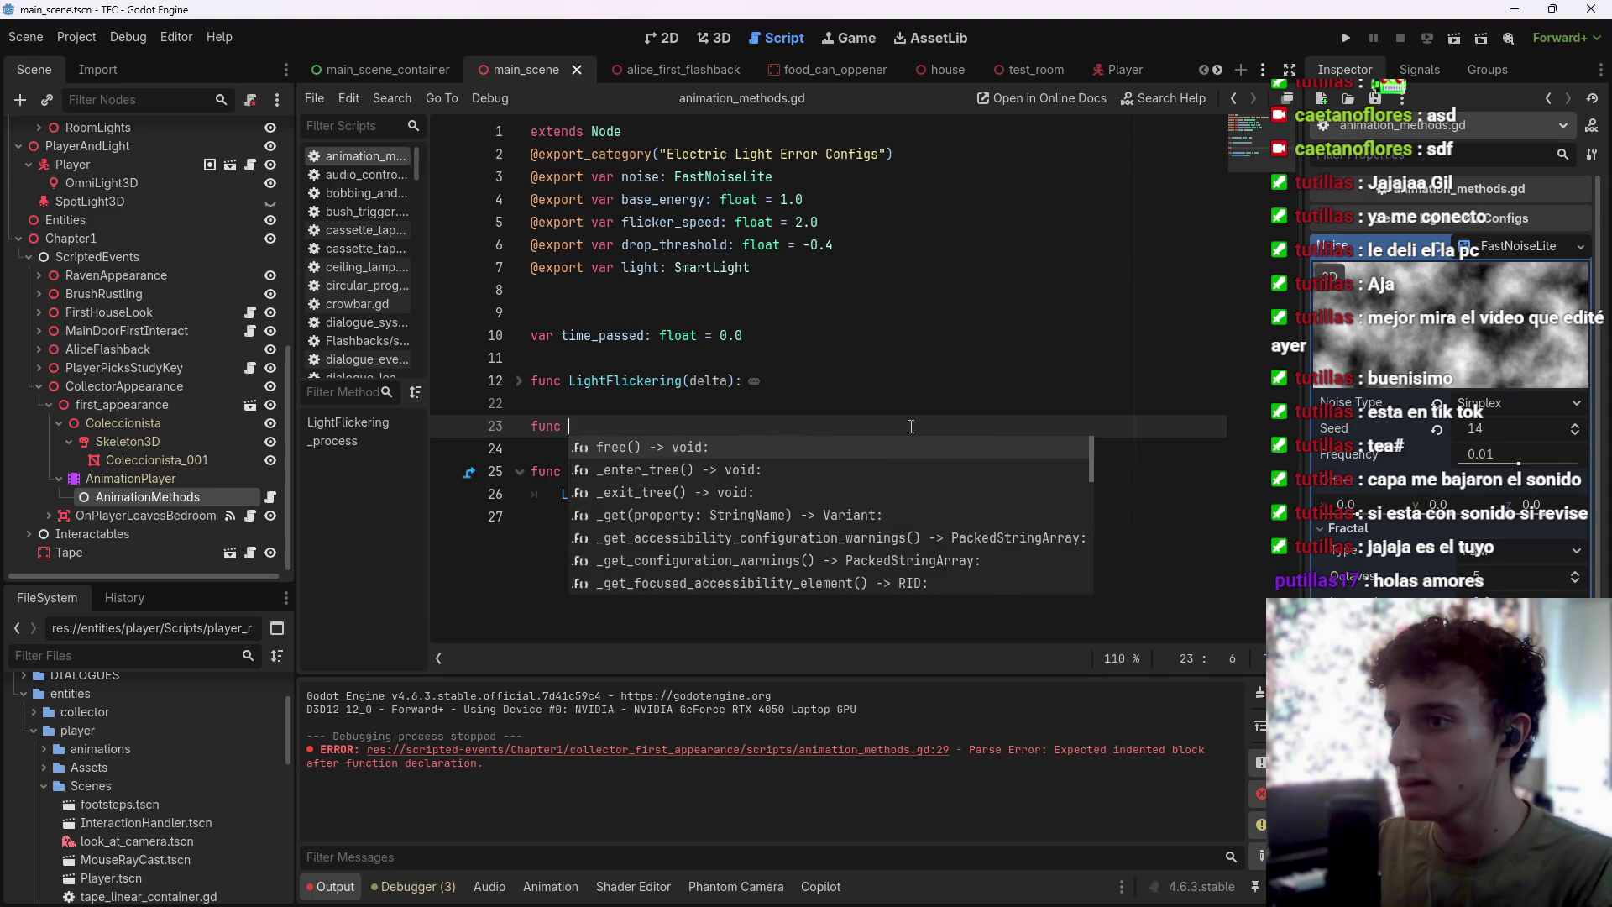
pyautogui.press('Up')
pyautogui.press('Escape')
pyautogui.press('Up')
pyautogui.press('Up')
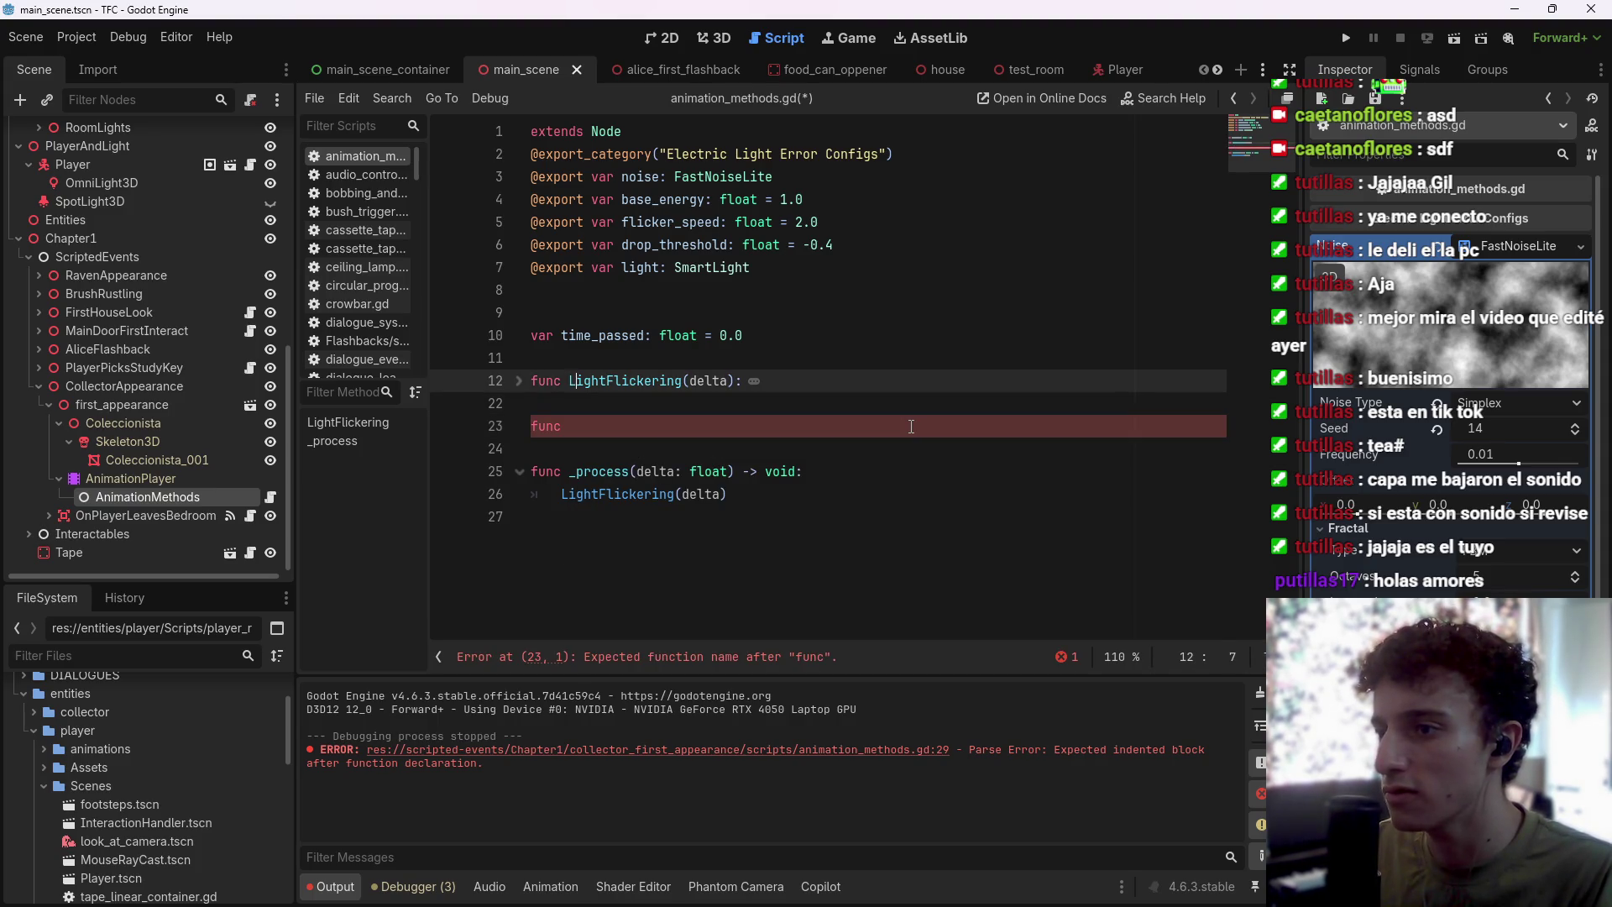
pyautogui.press('BackSpace')
pyautogui.write('l')
pyautogui.press('Right')
pyautogui.press('Right')
pyautogui.press('Right')
pyautogui.press('Delete')
pyautogui.write('_f')
pyautogui.hotkey('ctrl', 's')
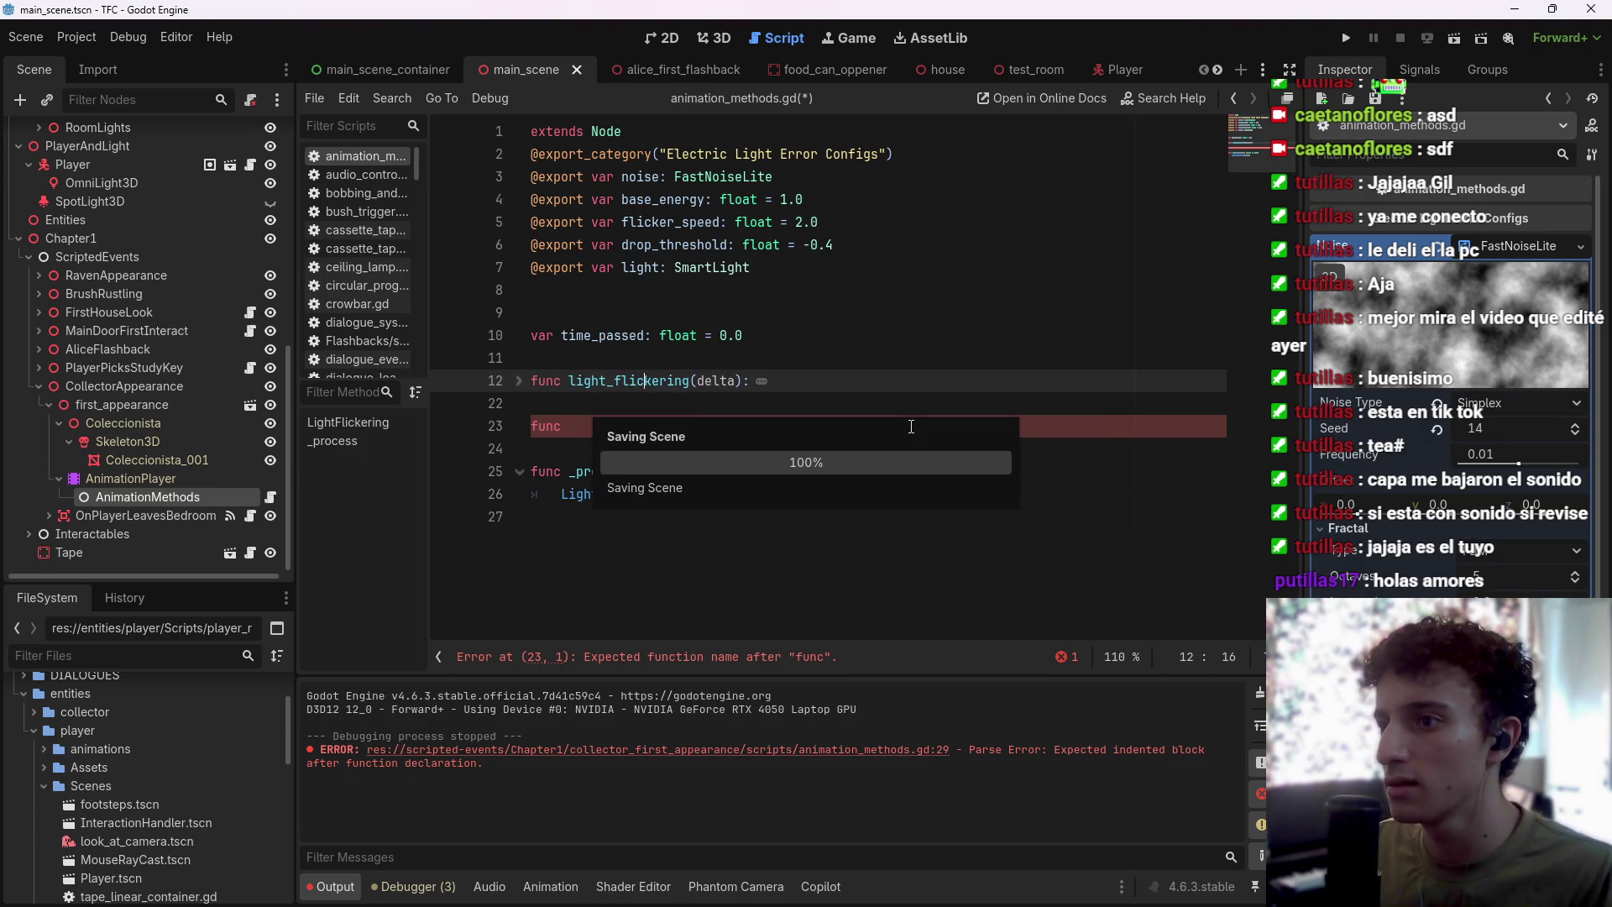
# Rename the LightFlickering call in _process to light_flickering.
pyautogui.click(568, 495)
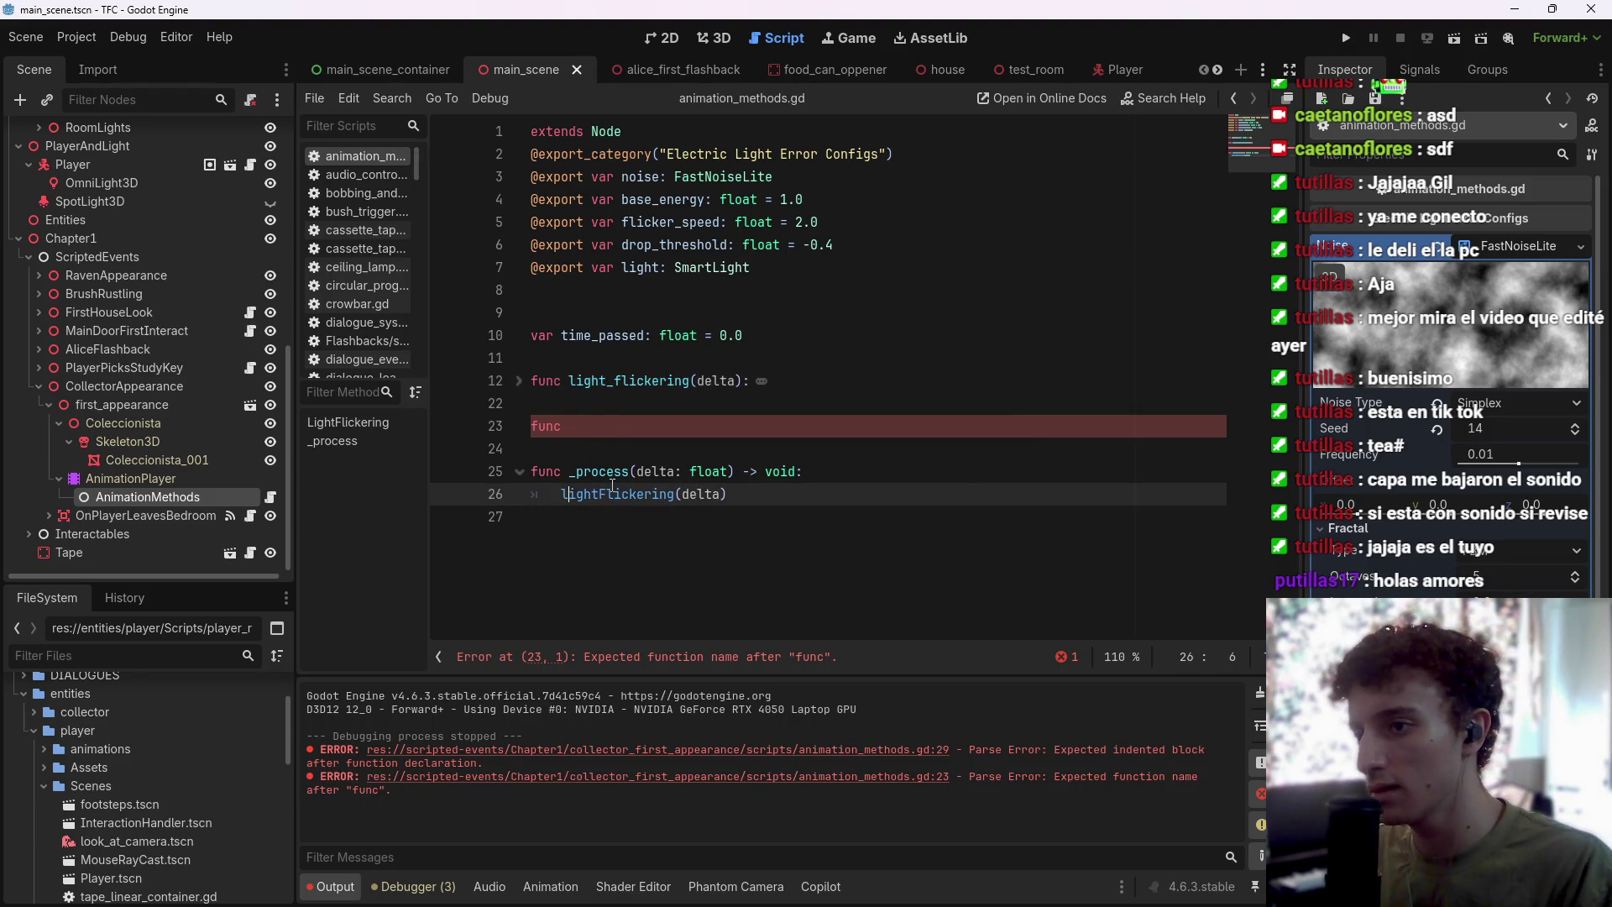
pyautogui.press('BackSpace')
pyautogui.write('l')
pyautogui.press('Right')
pyautogui.press('Right')
pyautogui.press('Right')
pyautogui.press('BackSpace')
pyautogui.write('_f')
# Declare a new start_flickering() function on line 23.
pyautogui.click(623, 427)
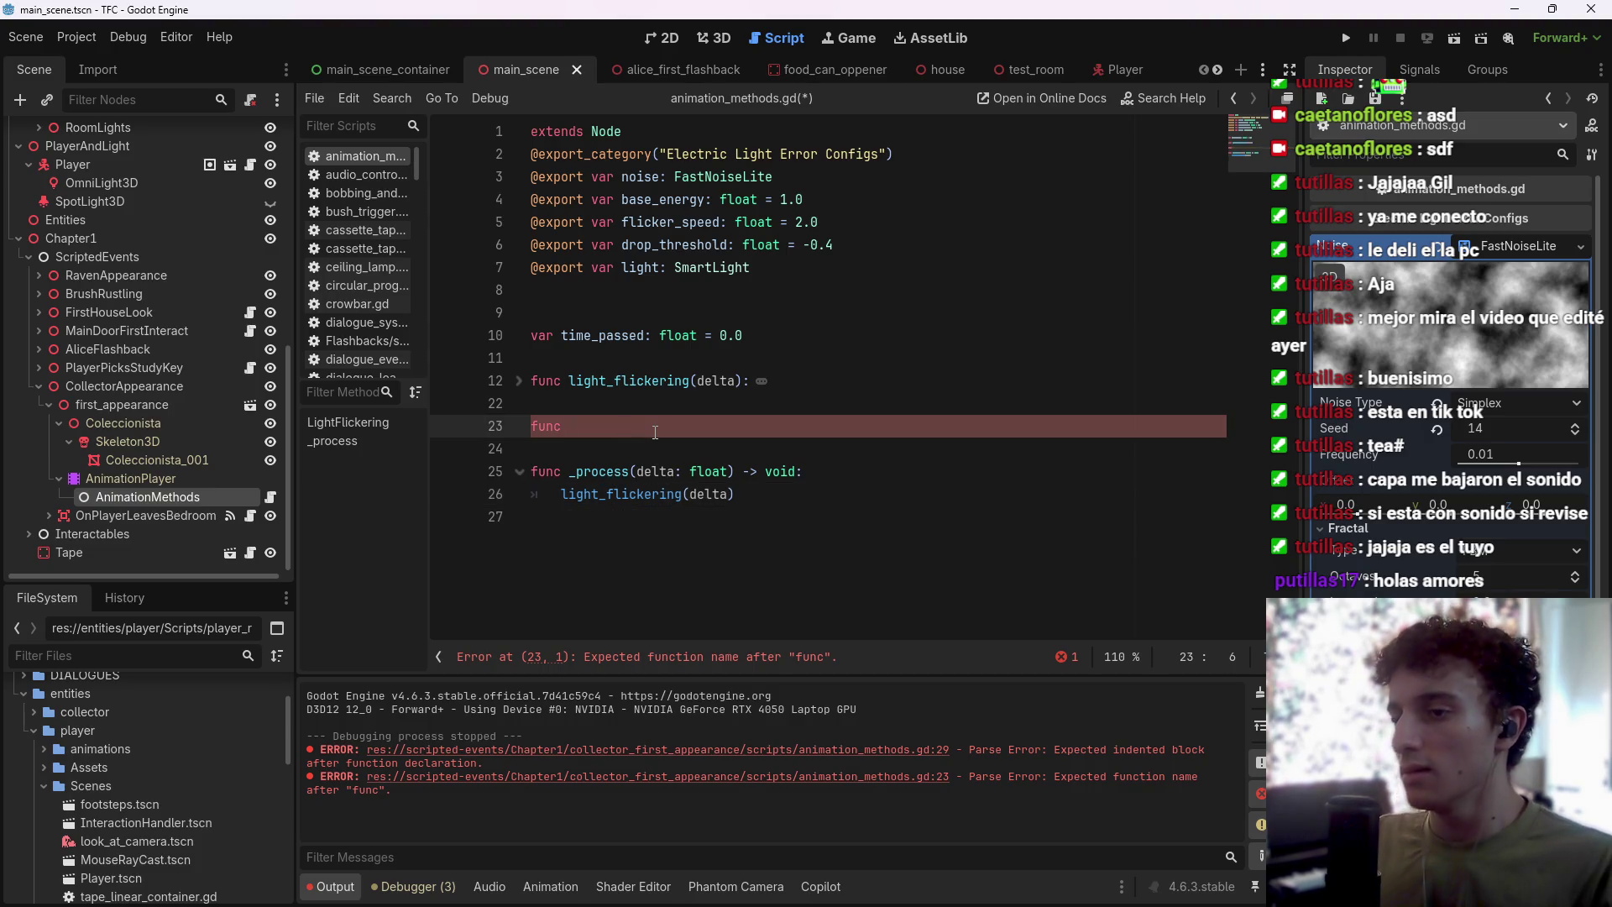
pyautogui.write('start_flicvk')
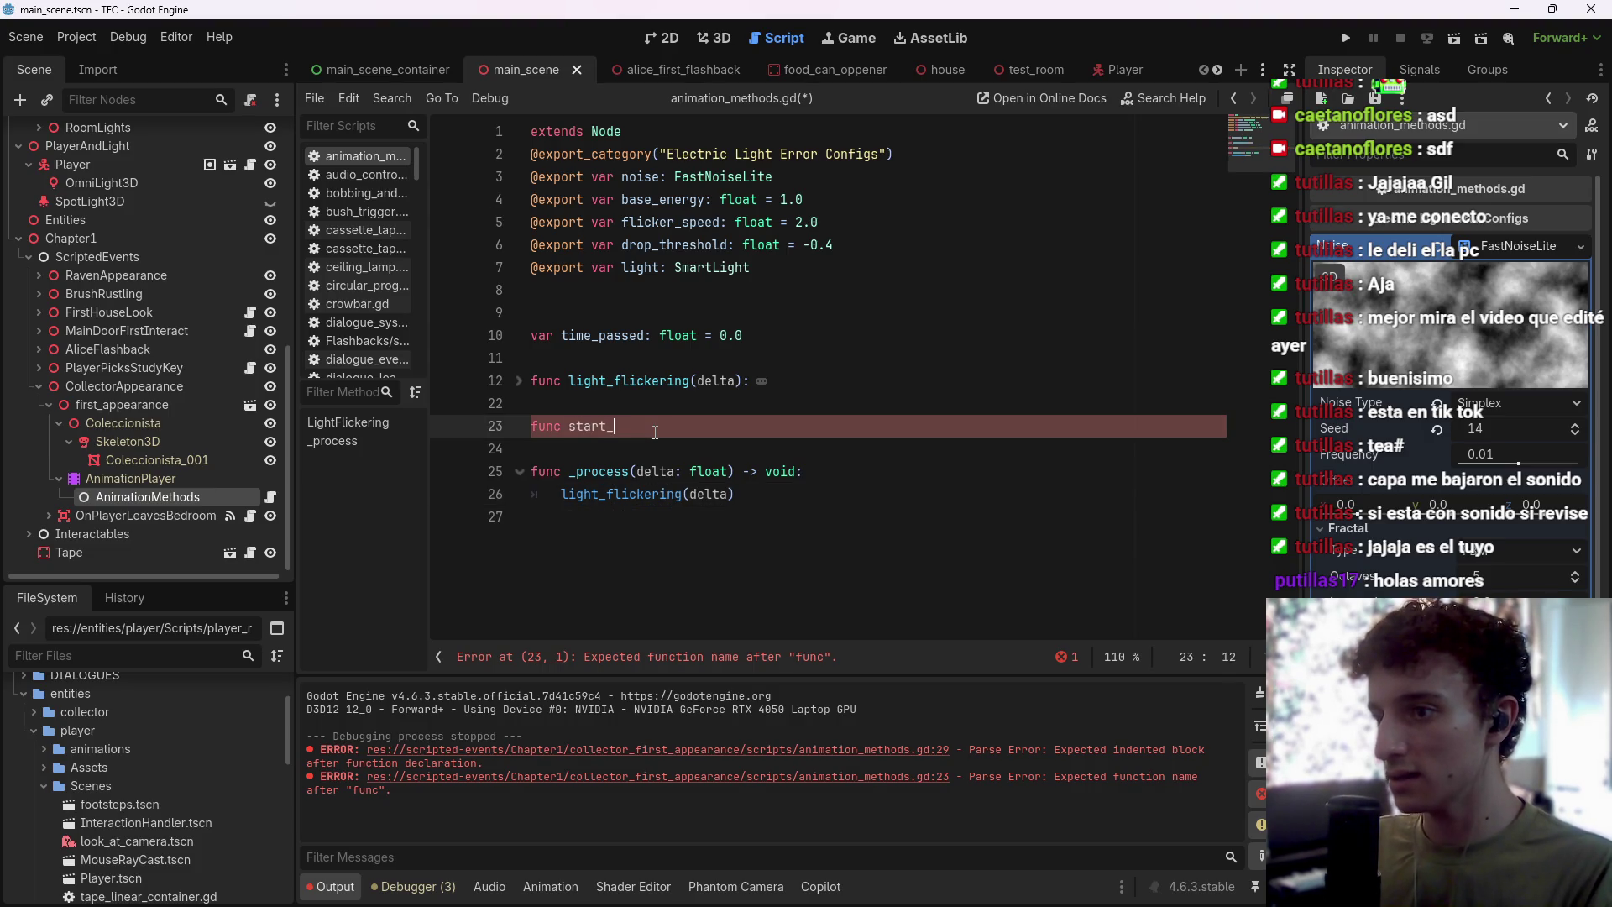
pyautogui.press('BackSpace')
pyautogui.press('BackSpace')
pyautogui.write('kering')
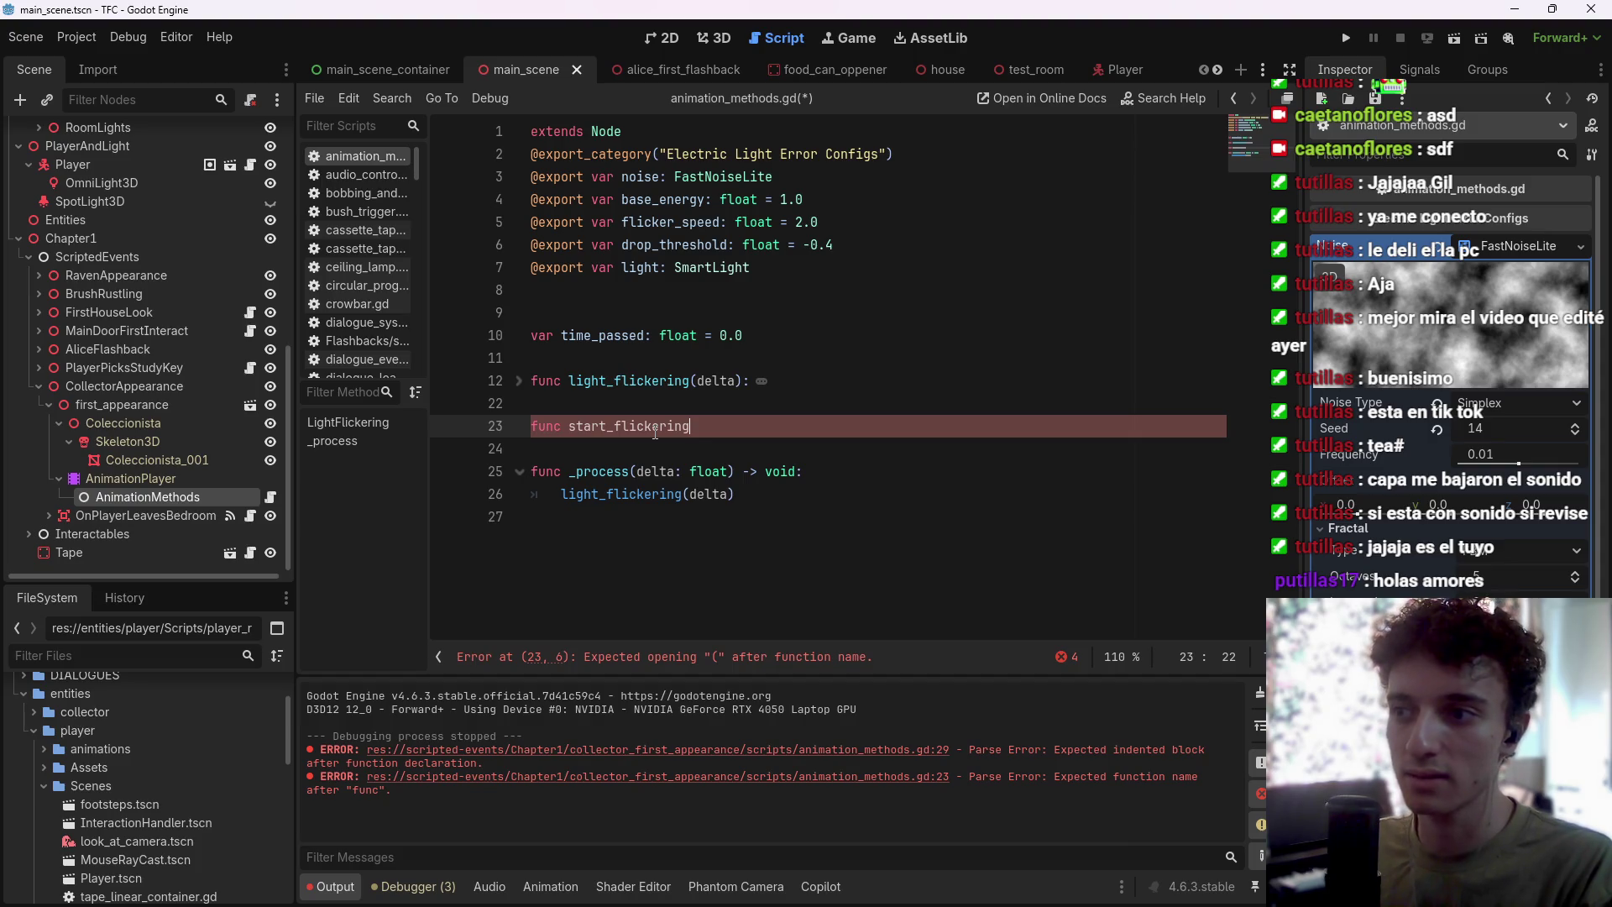
pyautogui.write('():')
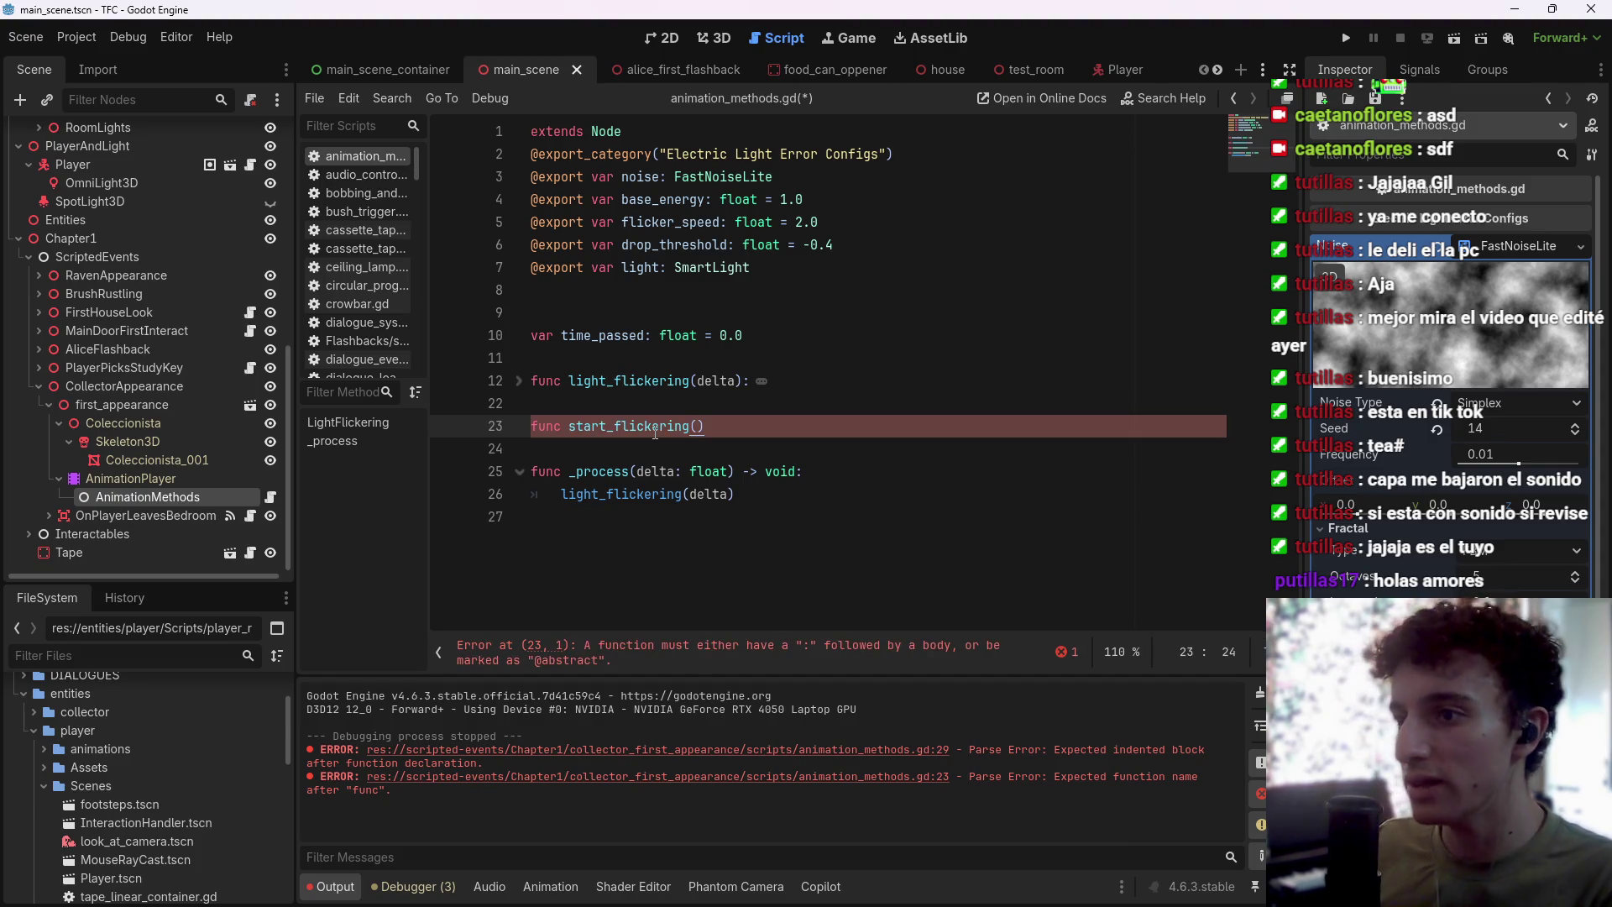
pyautogui.press('Return')
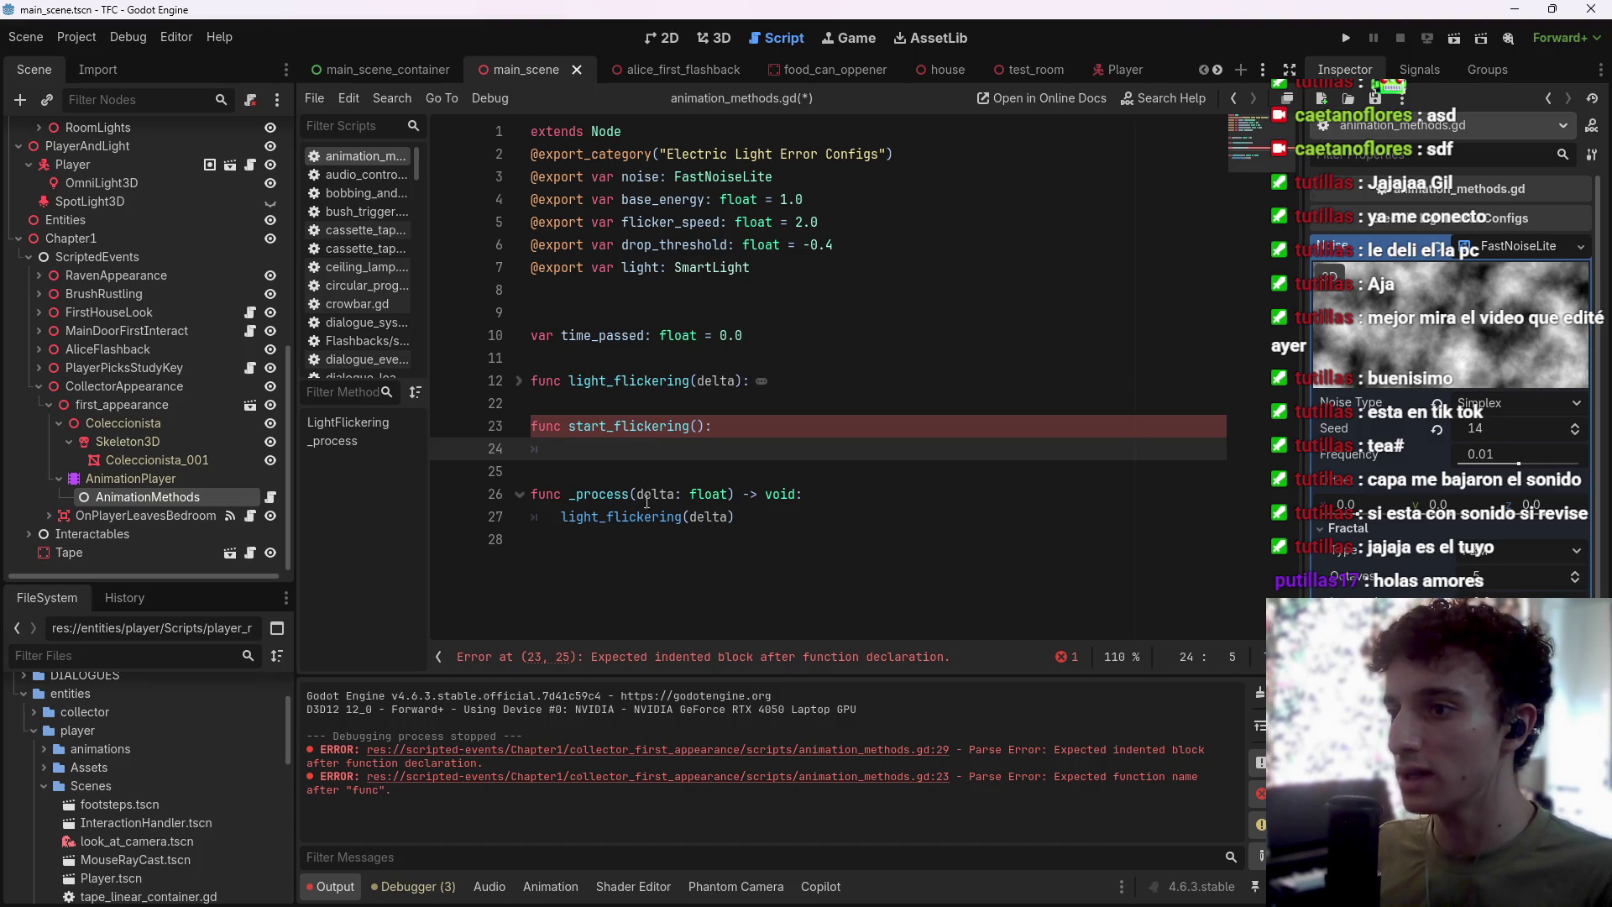
pyautogui.click(930, 493)
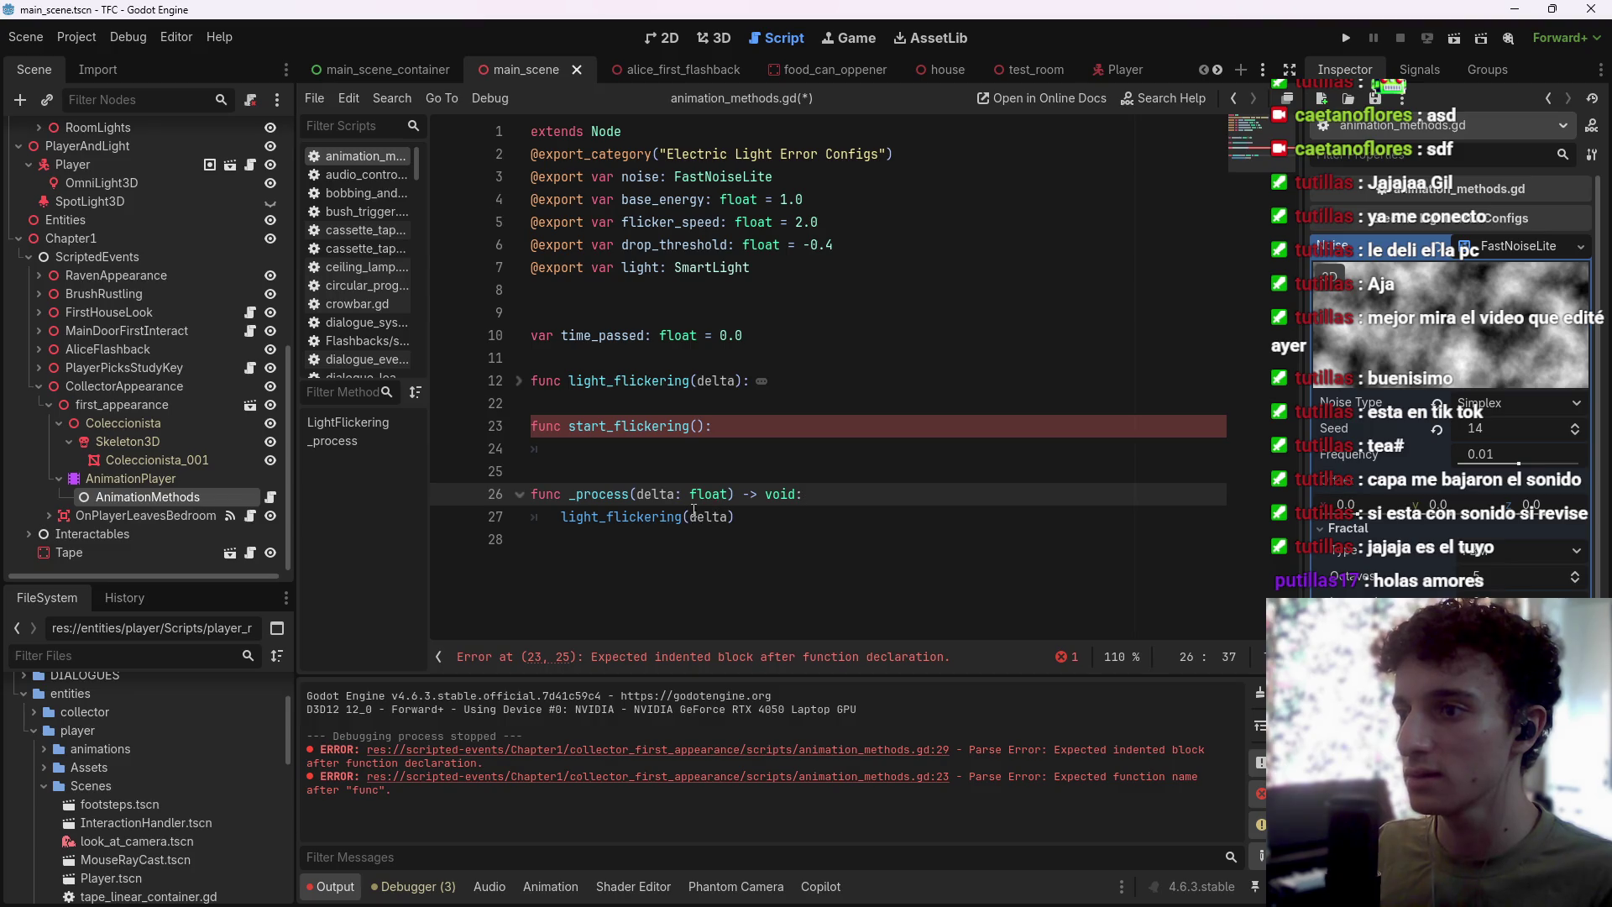
# Add 'var can_flicker := false' below the exports and save.
pyautogui.click(616, 304)
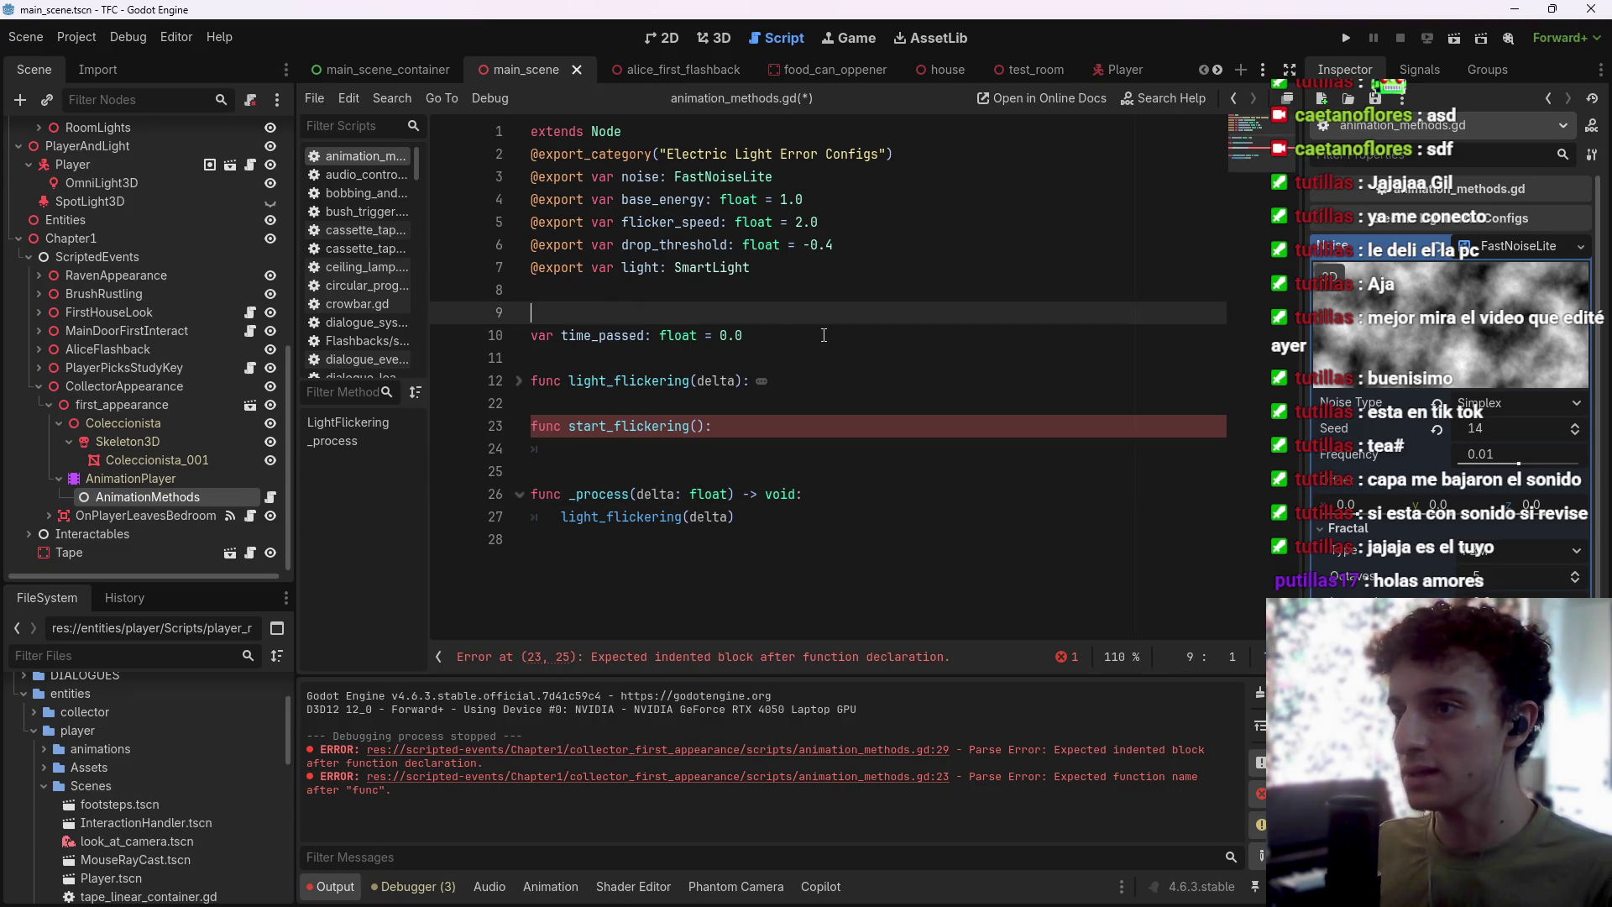
pyautogui.press('Return')
pyautogui.press('Up')
pyautogui.write('var ')
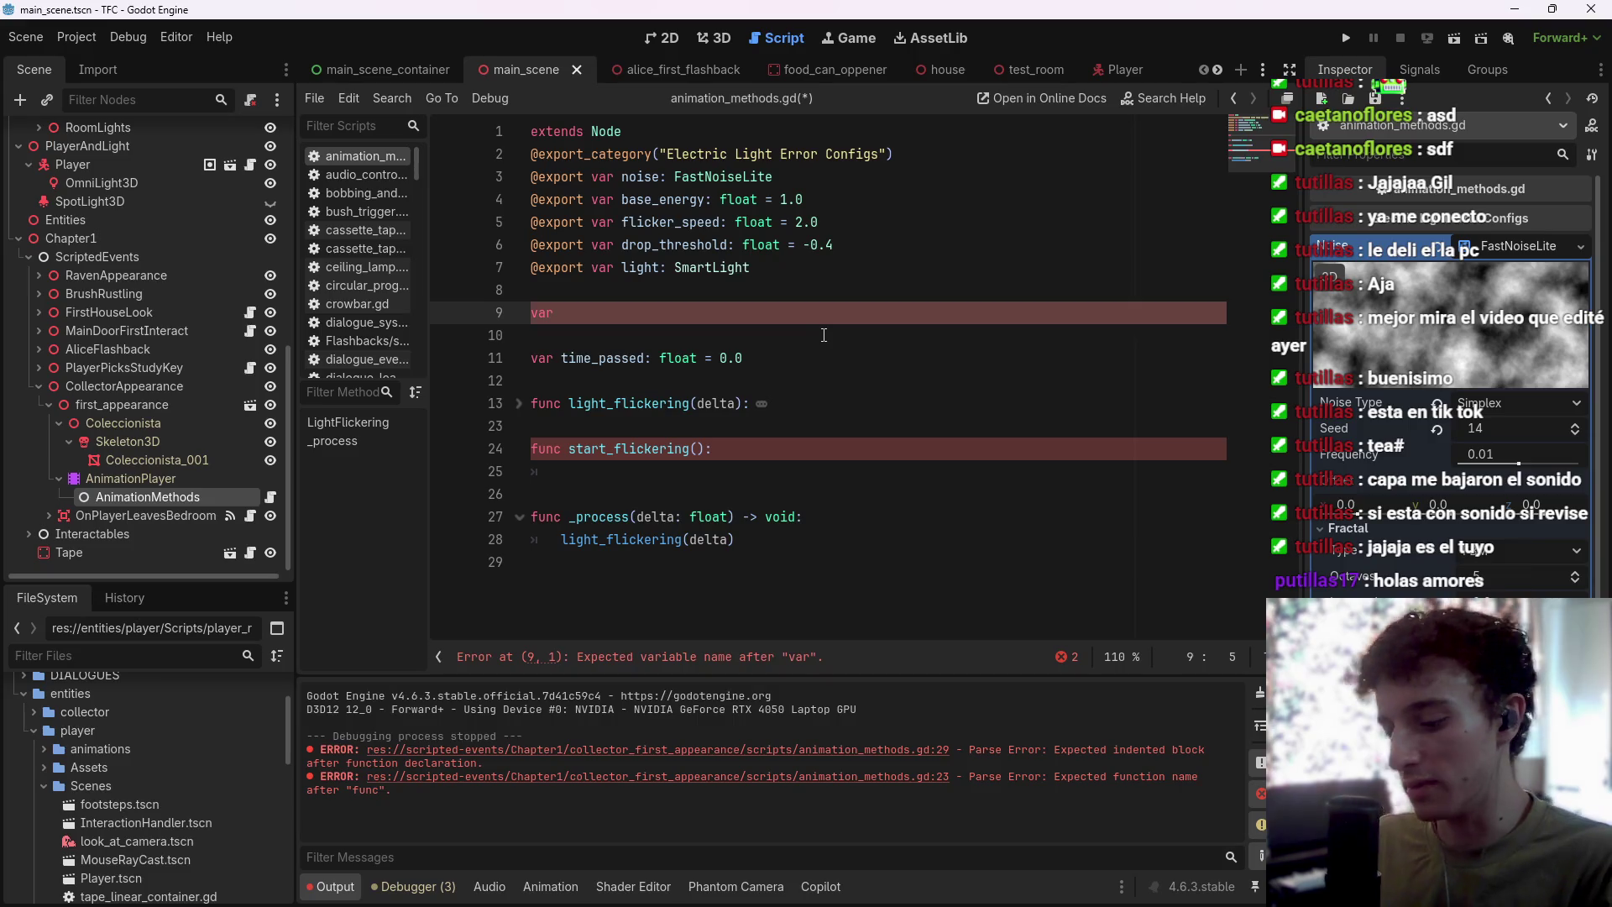
pyautogui.write('can_flicker')
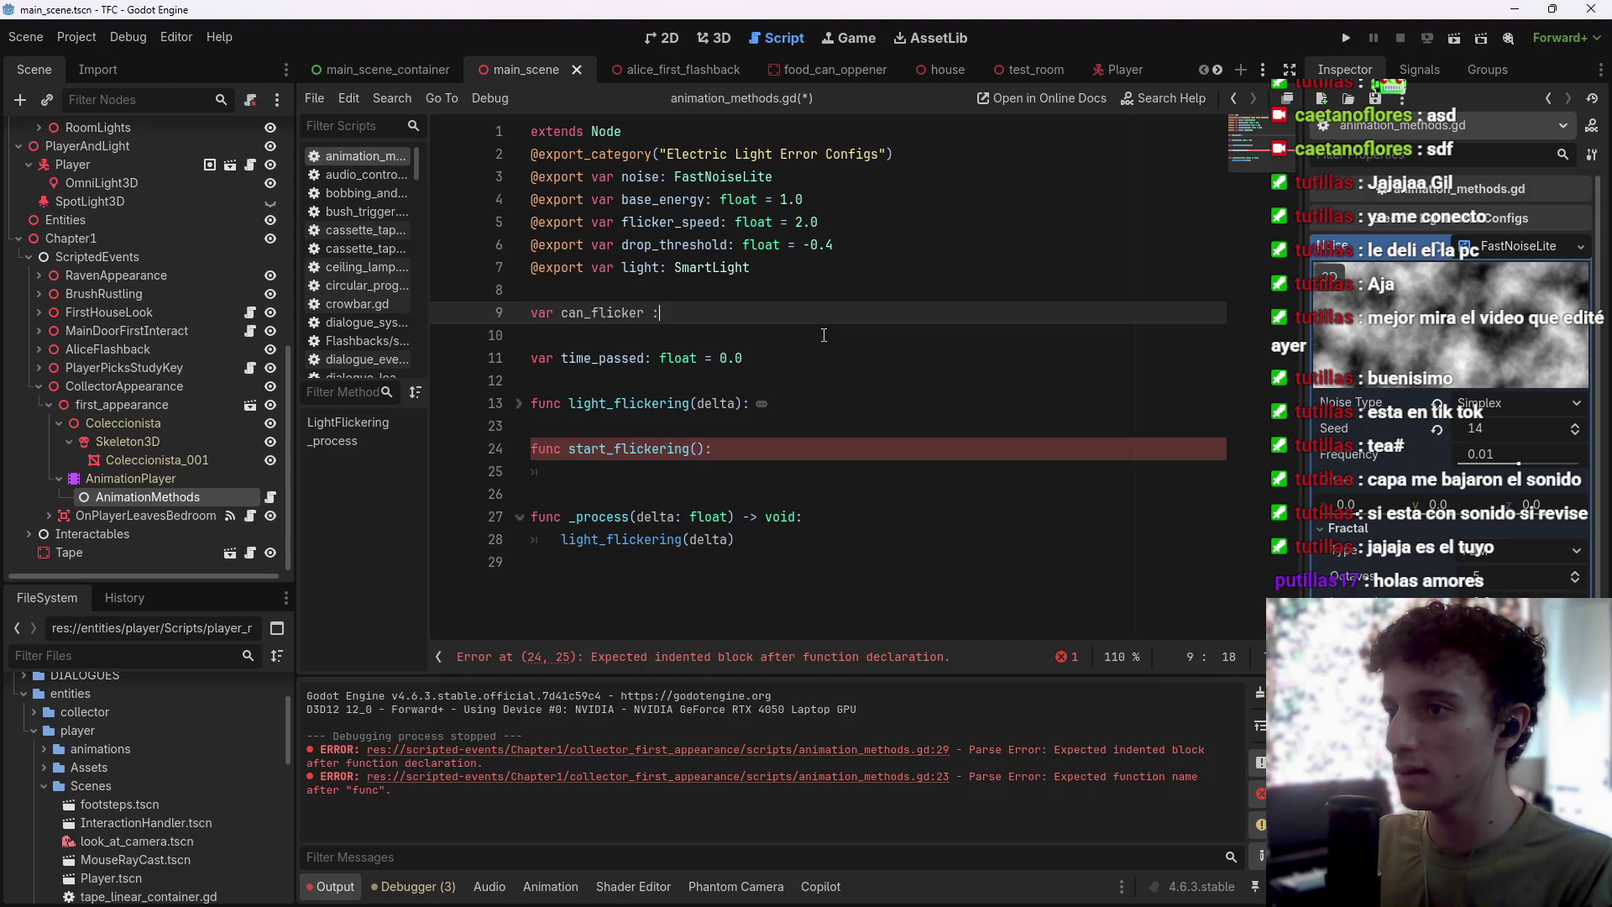
pyautogui.write(' := false')
pyautogui.hotkey('ctrl', 's')
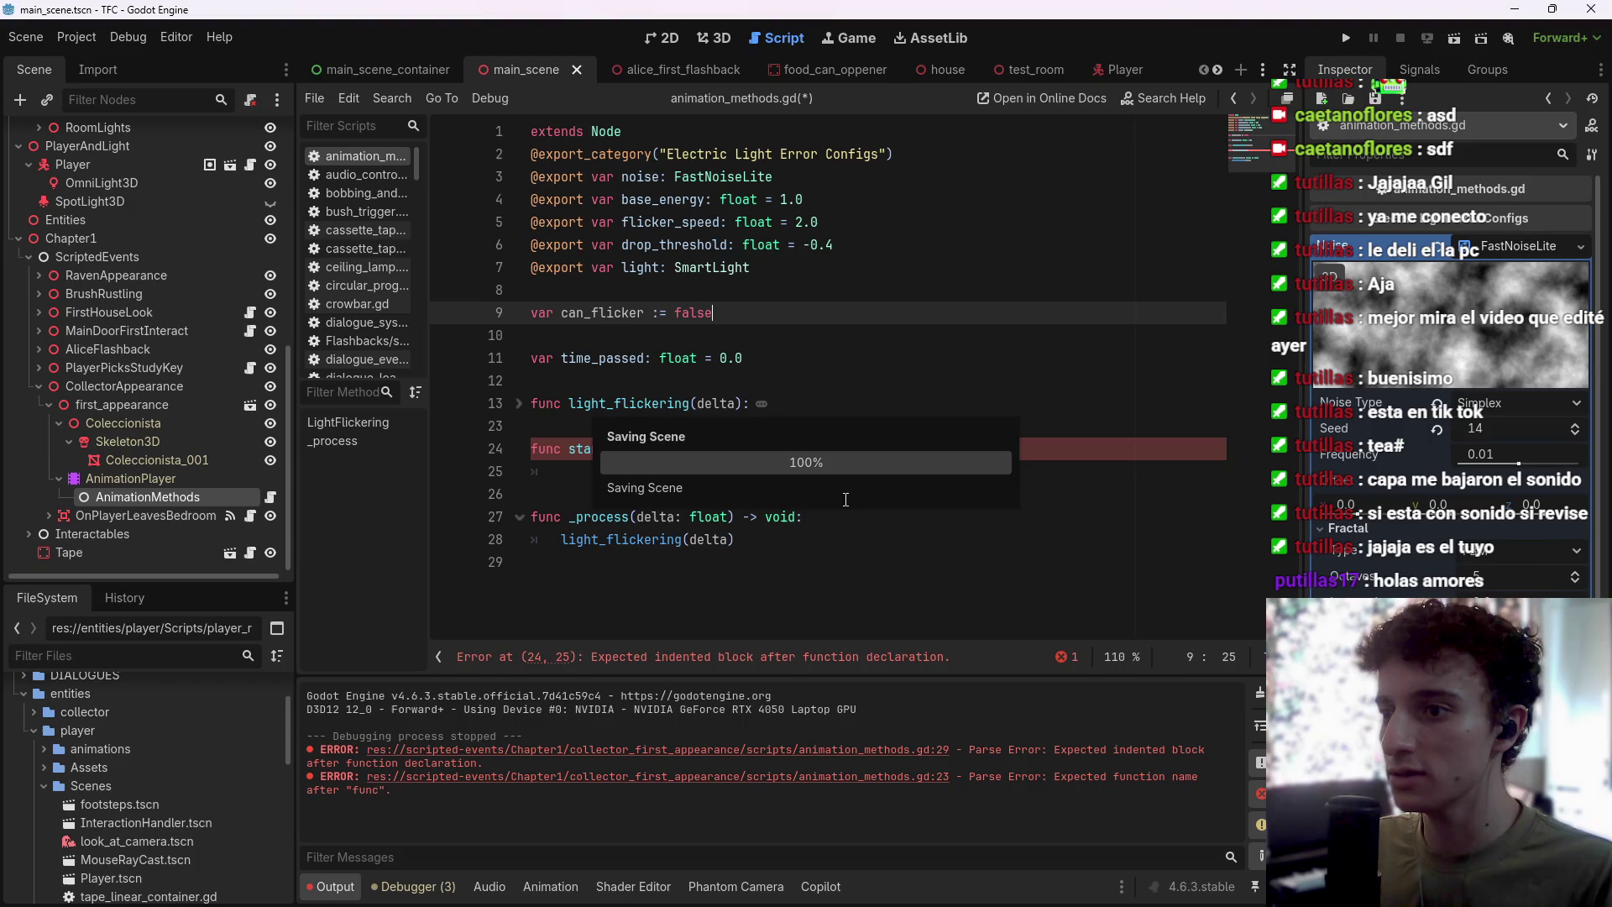
# Wrap the light_flickering(delta) call in _process inside 'if can_flicker:' and save.
pyautogui.click(843, 516)
pyautogui.press('Return')
pyautogui.write('if can')
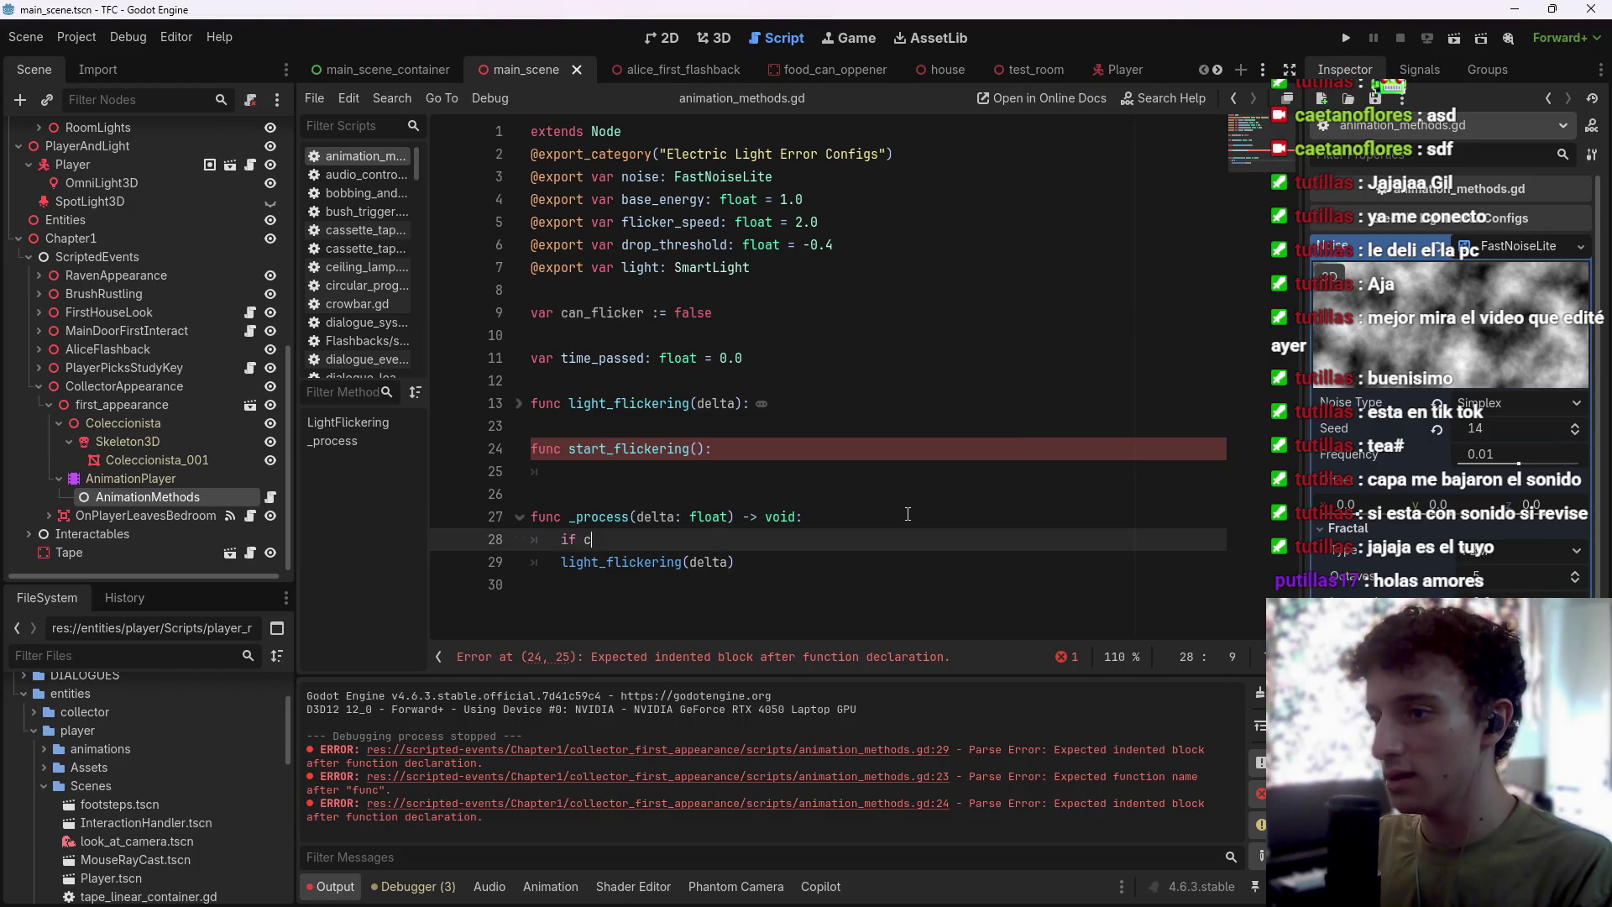
pyautogui.press('Return')
pyautogui.write(':')
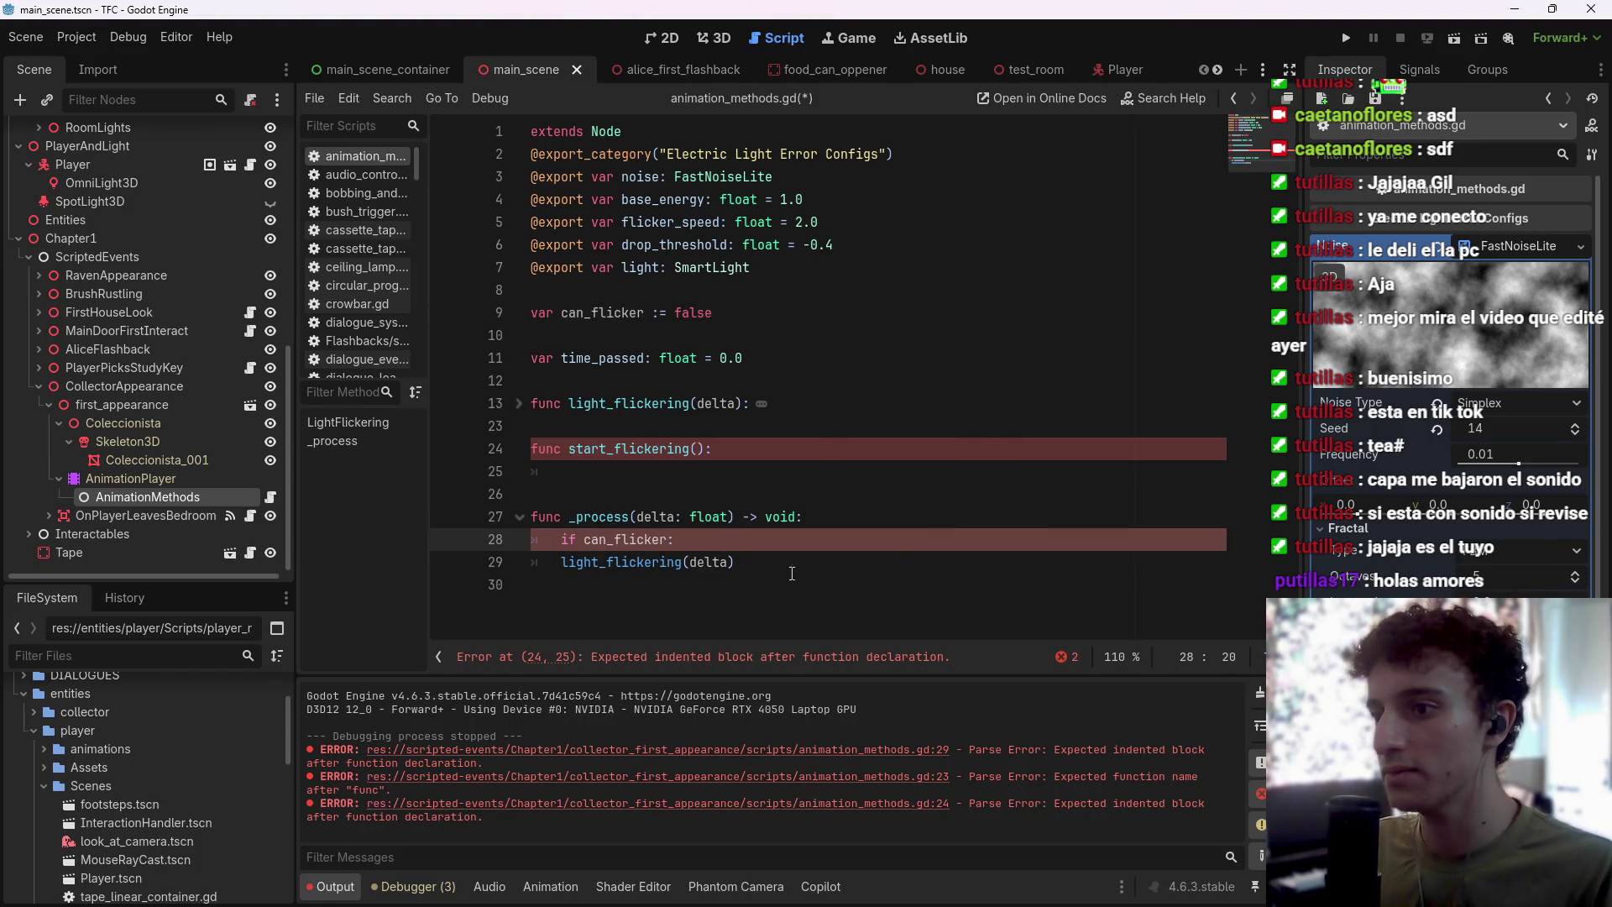
pyautogui.press('Down')
pyautogui.press('Home')
pyautogui.press('Tab')
pyautogui.hotkey('ctrl', 's')
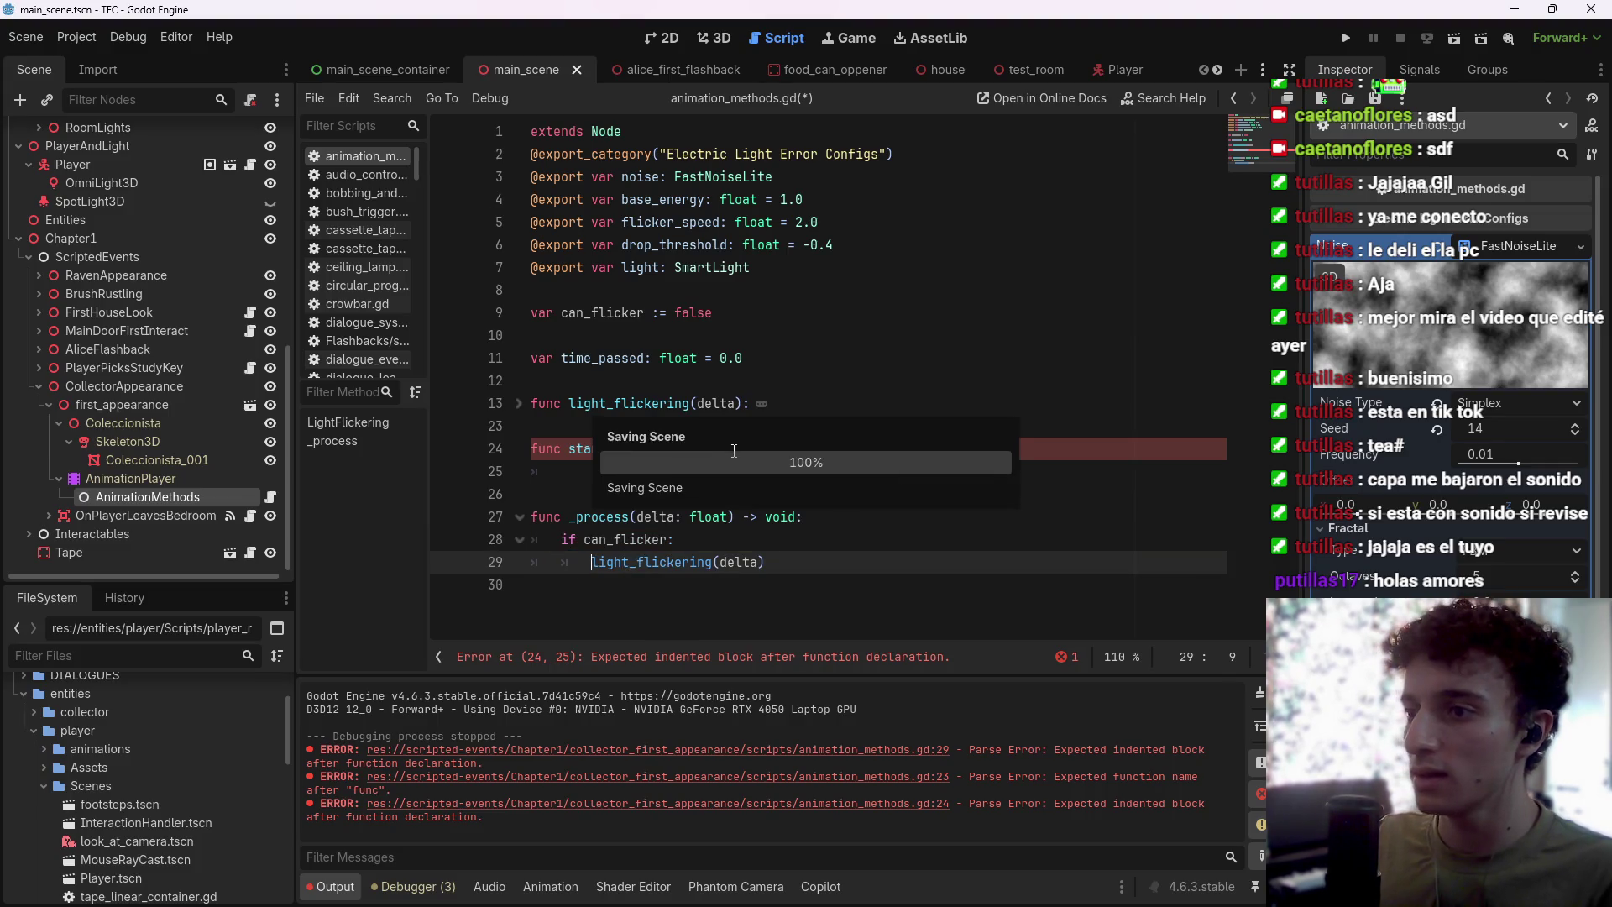
# Make start_flickering set can_flicker = true, save, and leave a blank line after it.
pyautogui.click(605, 468)
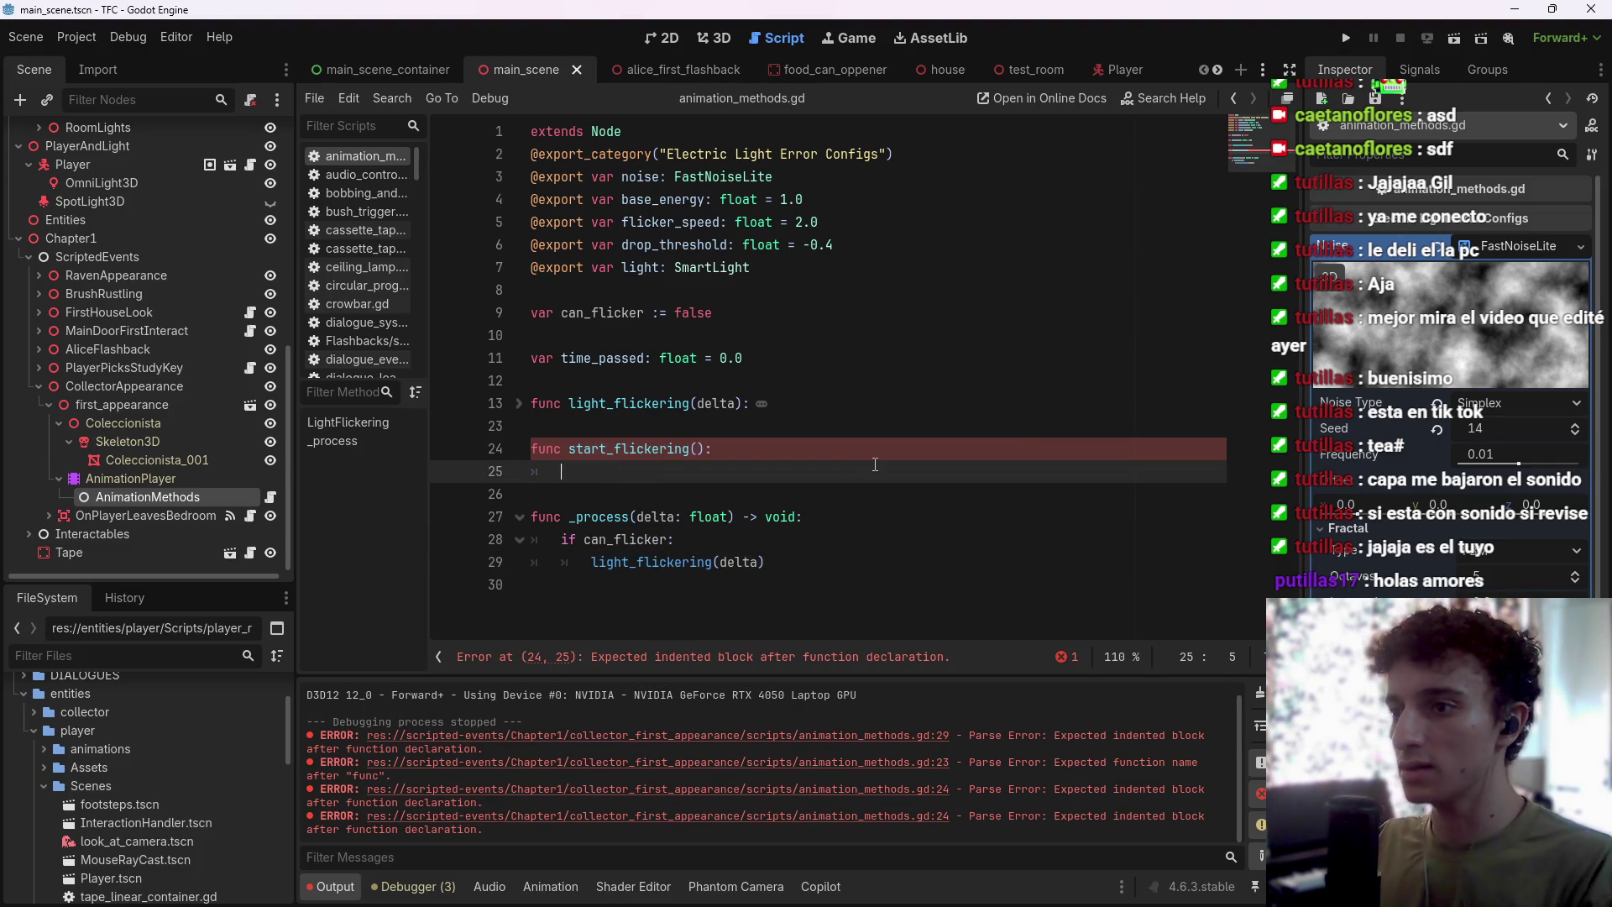
pyautogui.write('can')
pyautogui.press('Return')
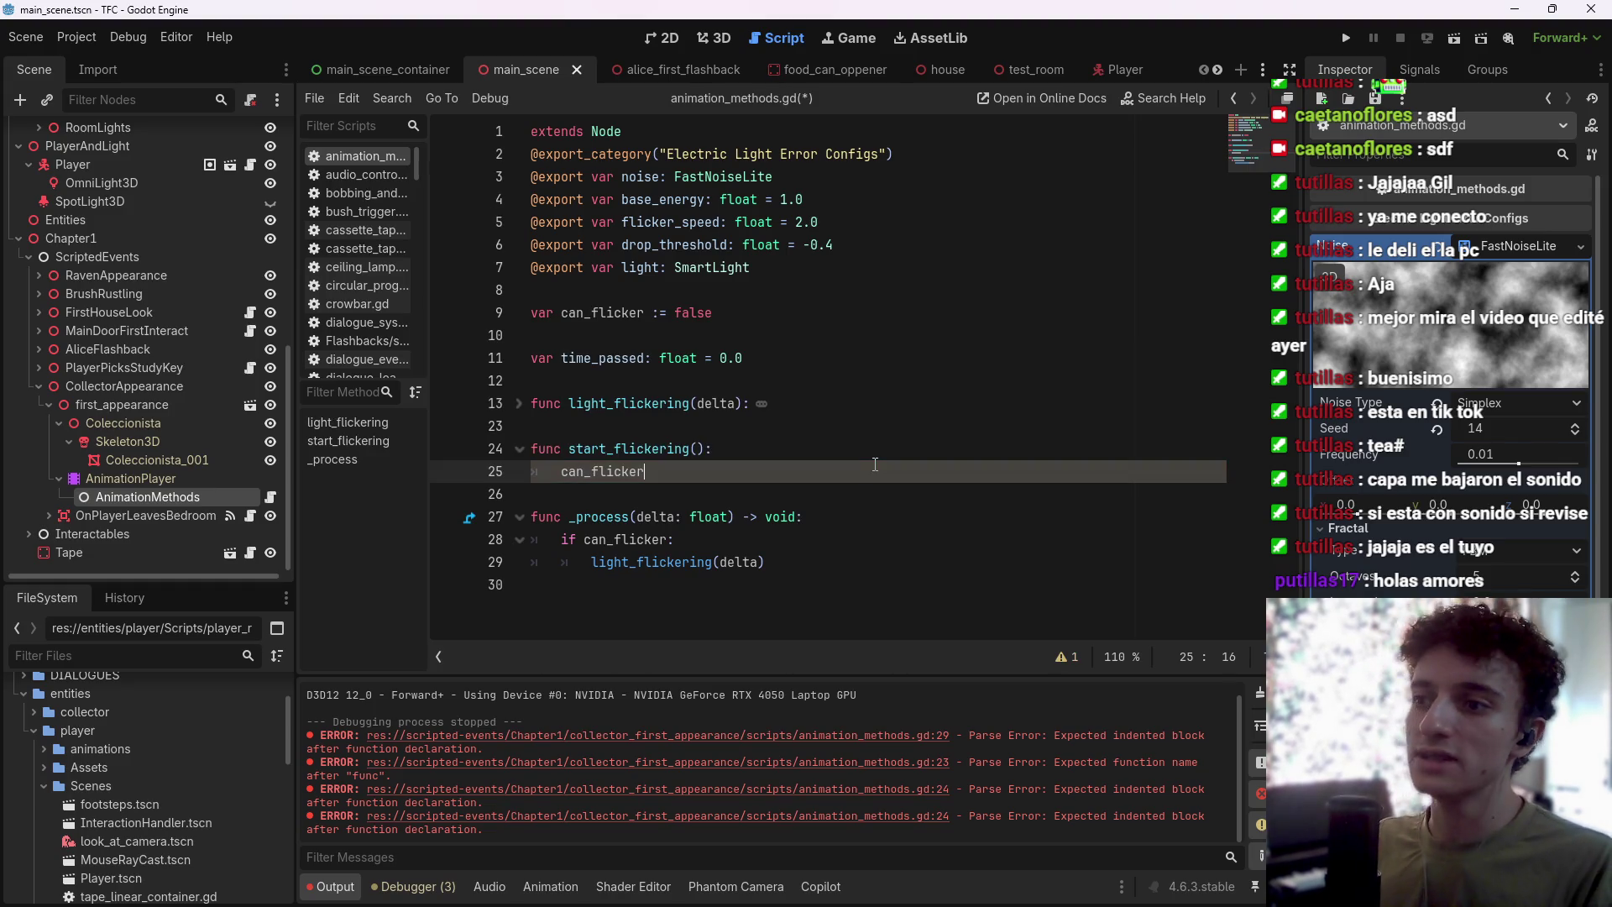
pyautogui.hotkey('ctrl', 's')
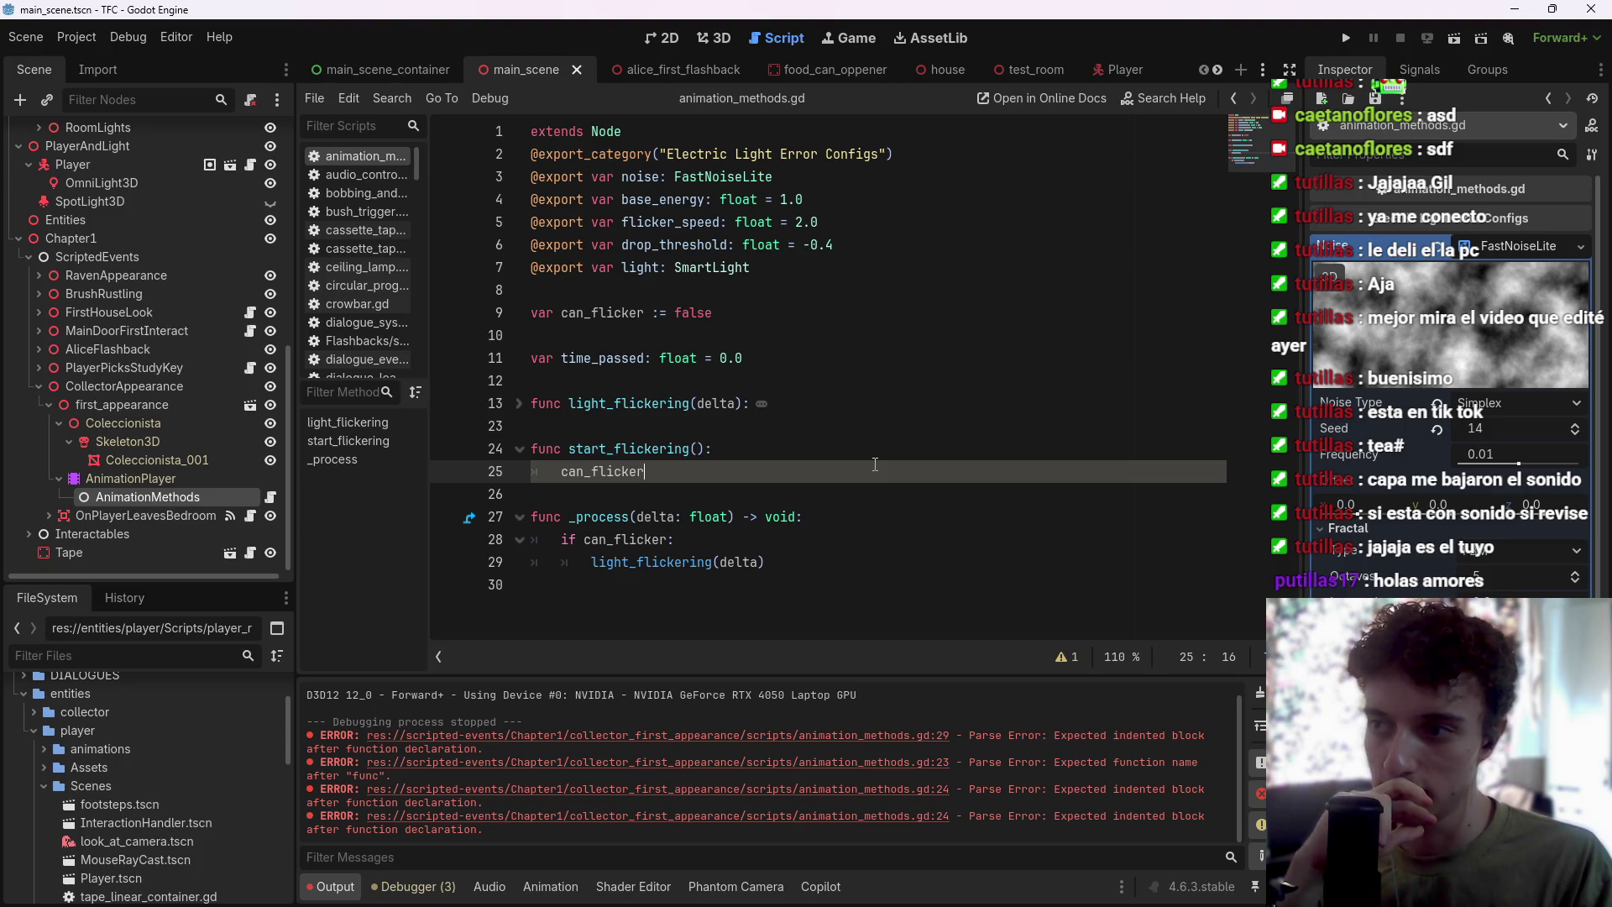
pyautogui.write('= true')
pyautogui.hotkey('ctrl', 's')
pyautogui.click(863, 516)
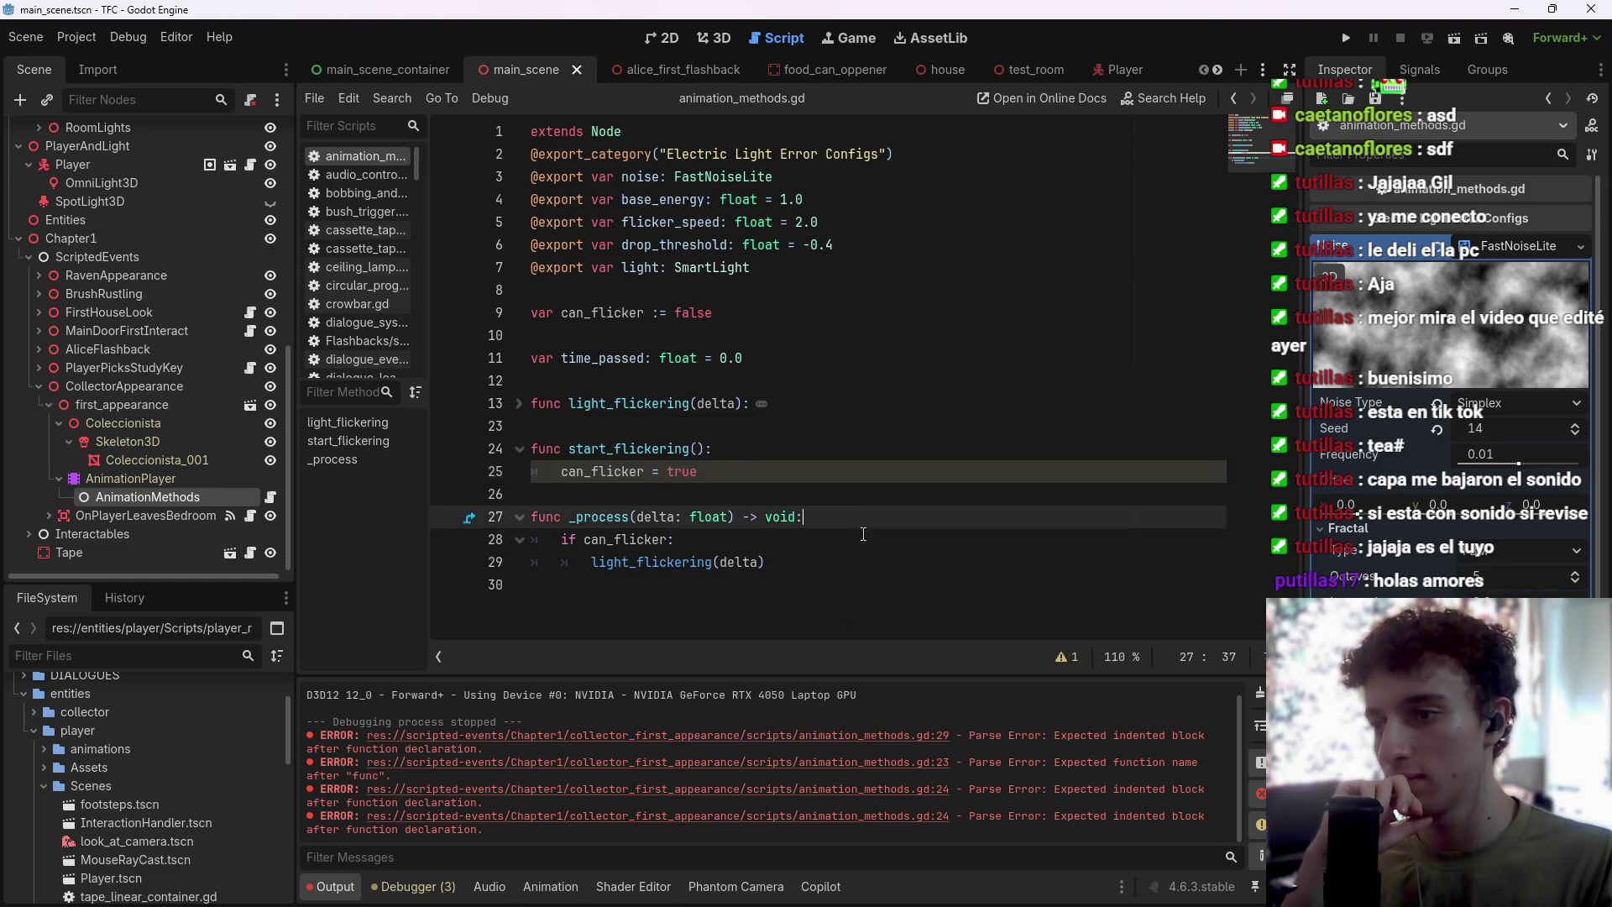
pyautogui.click(849, 571)
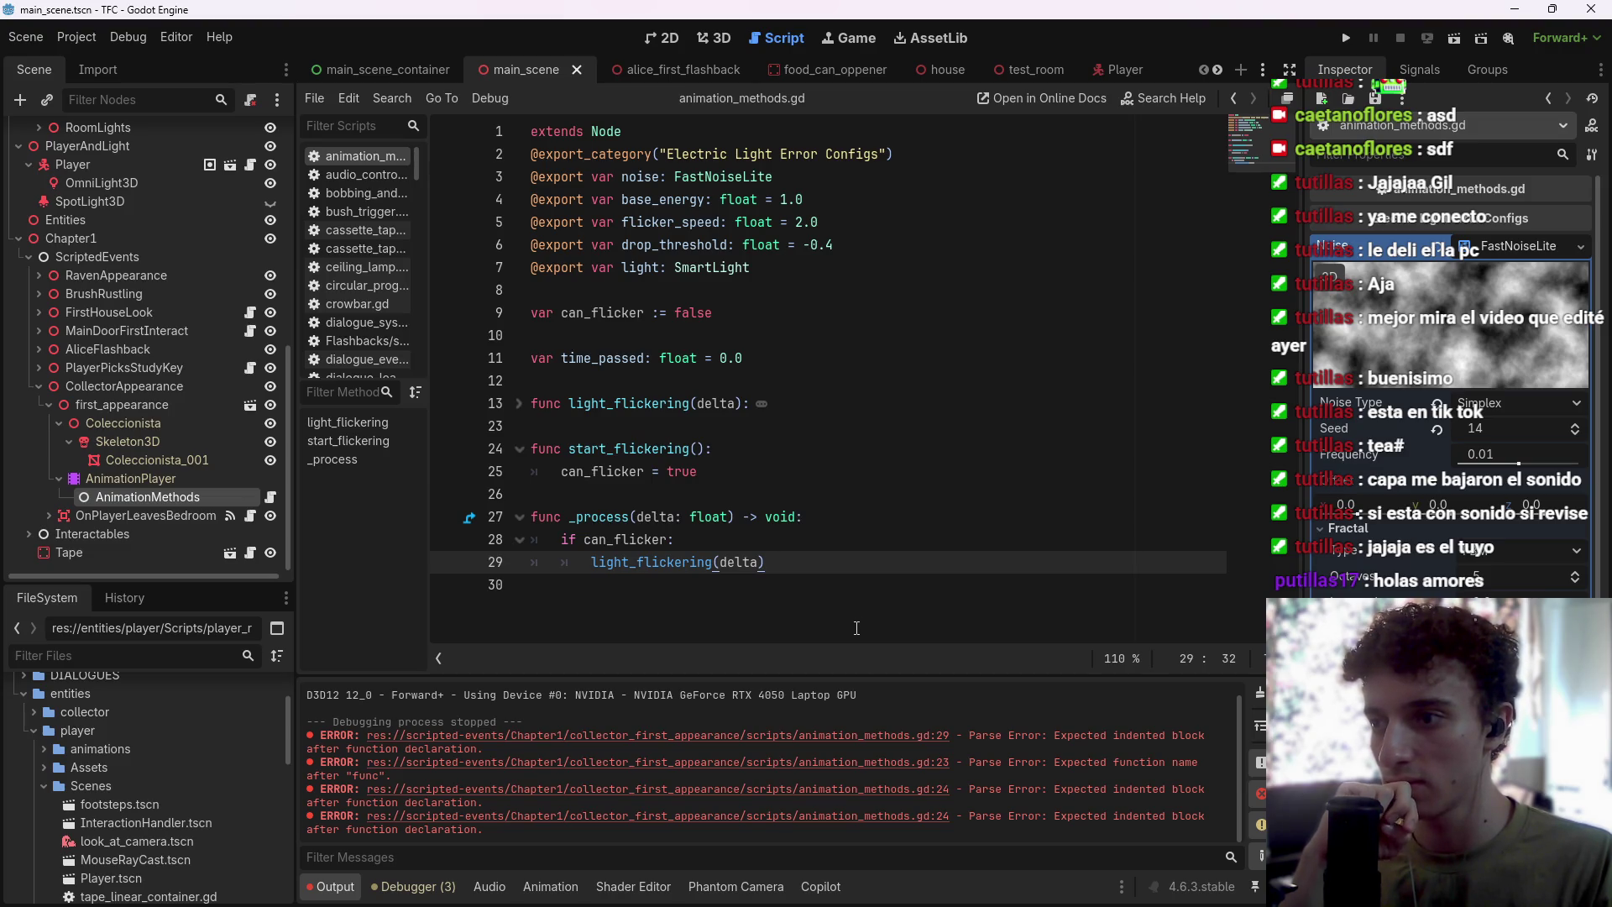
pyautogui.click(649, 495)
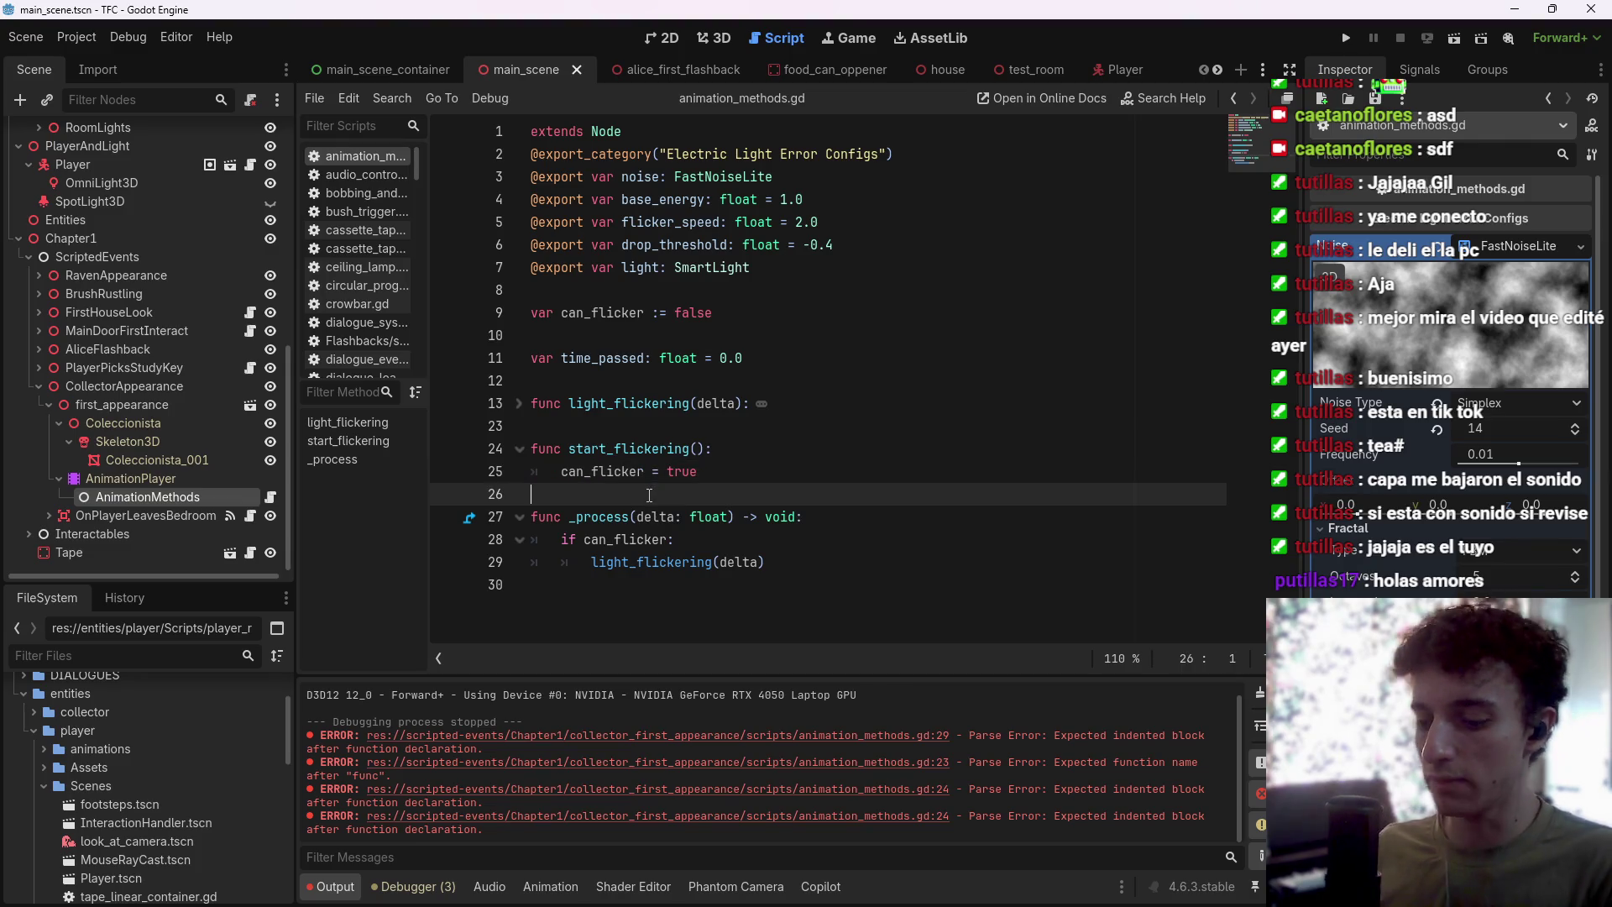
pyautogui.press('Return')
pyautogui.press('Up')
# Add a stop_flickering() function that sets can_flicker = false, and save.
pyautogui.press('Return')
pyautogui.write('func ')
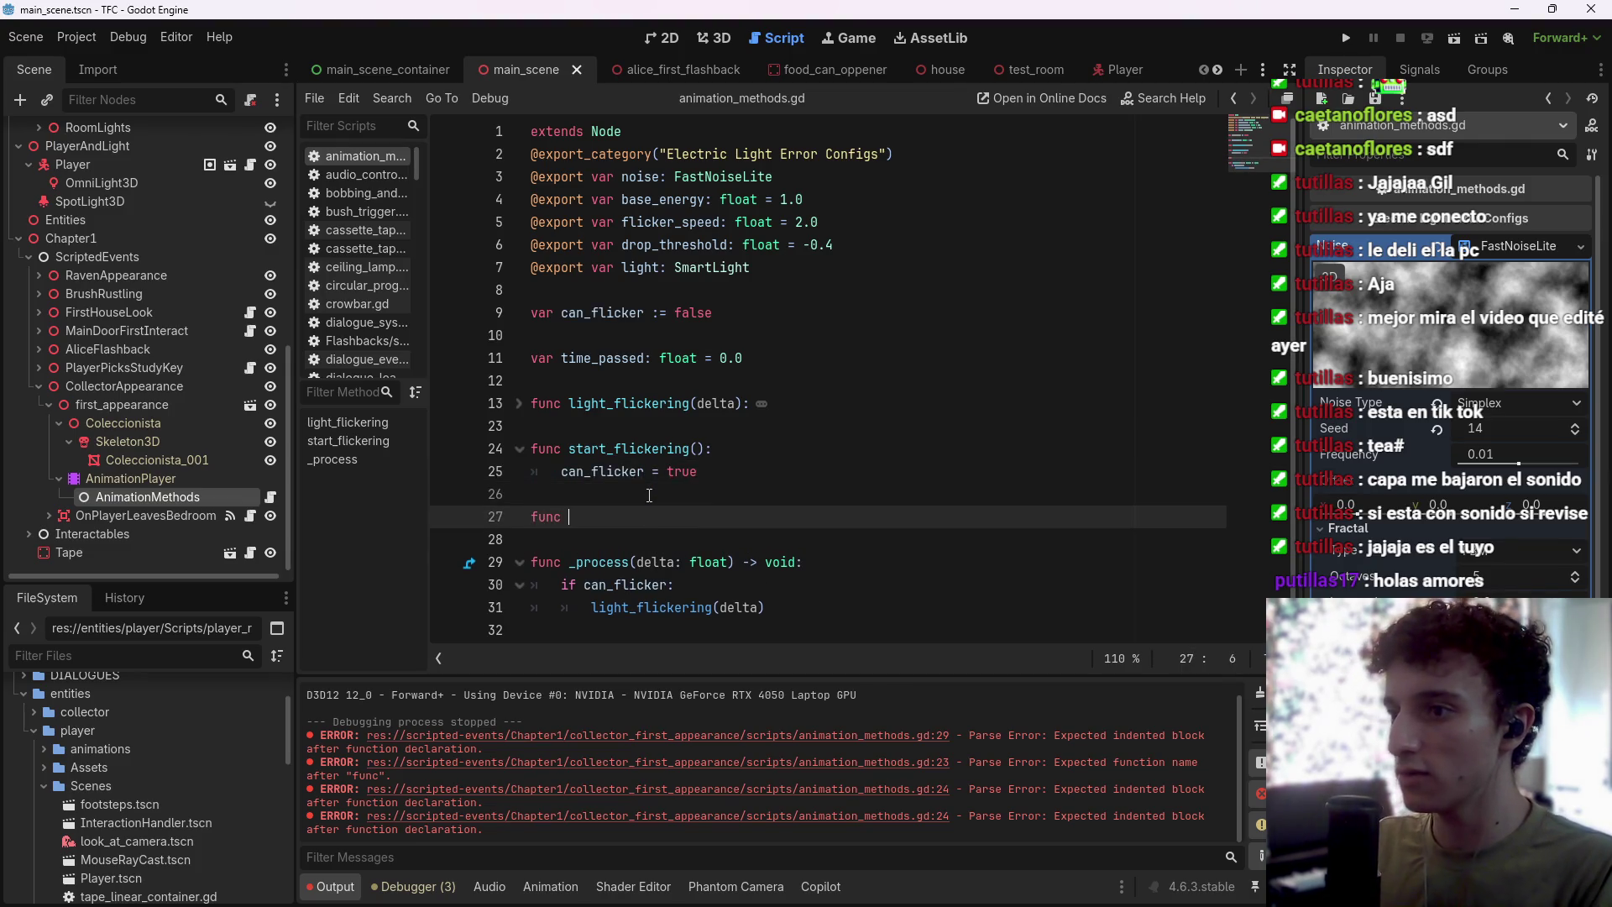
pyautogui.write('stop_flñ')
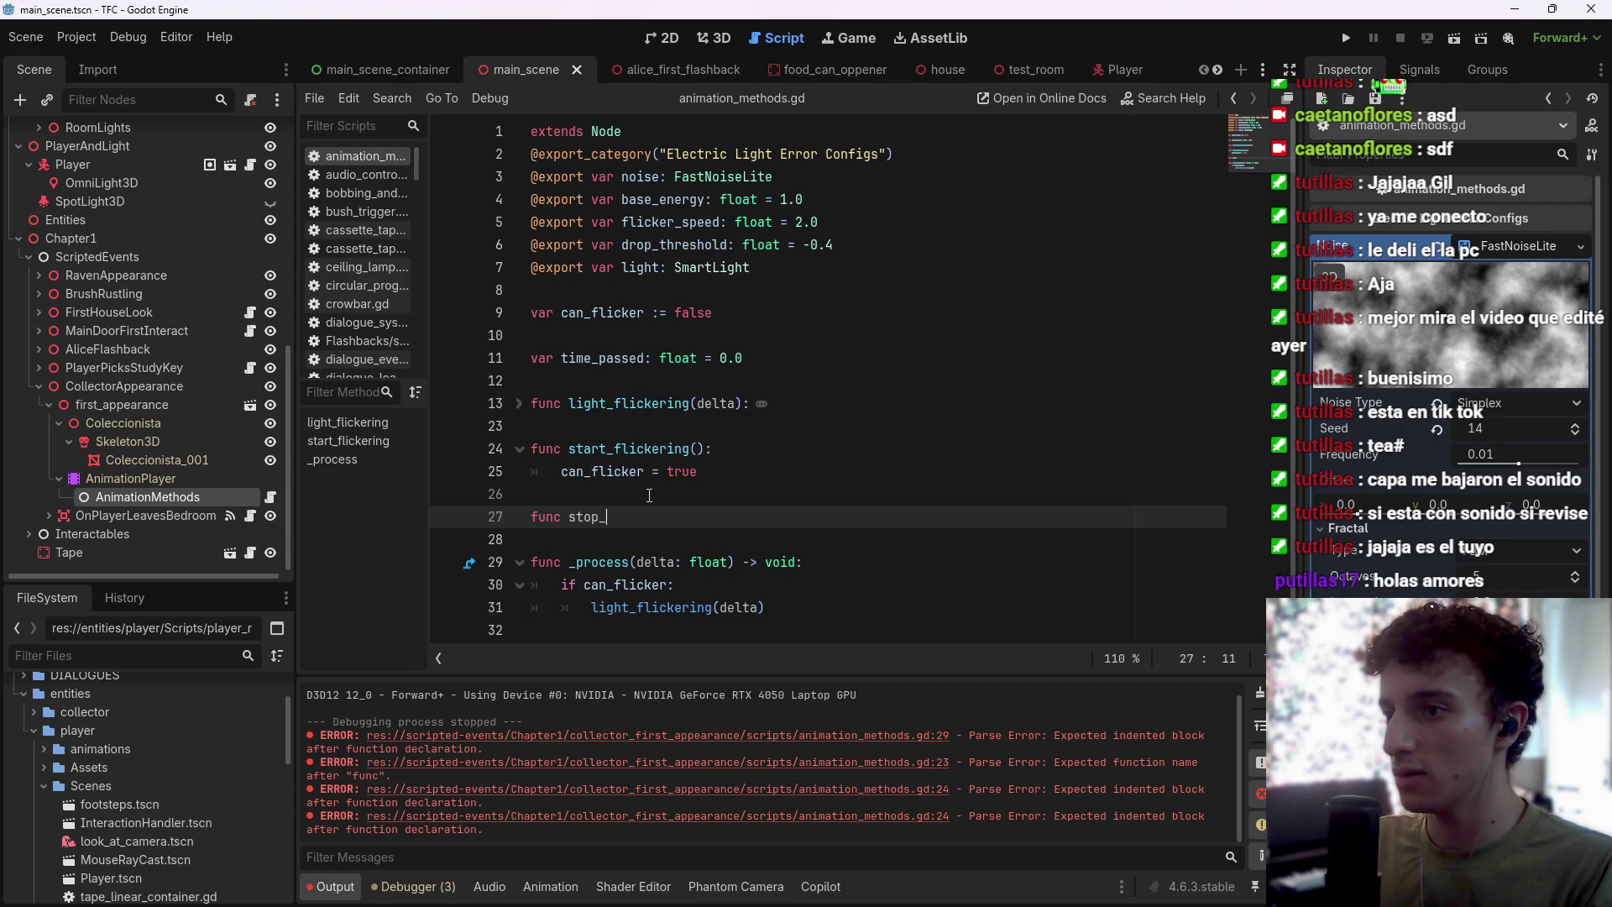
pyautogui.press('BackSpace')
pyautogui.write('ickering()')
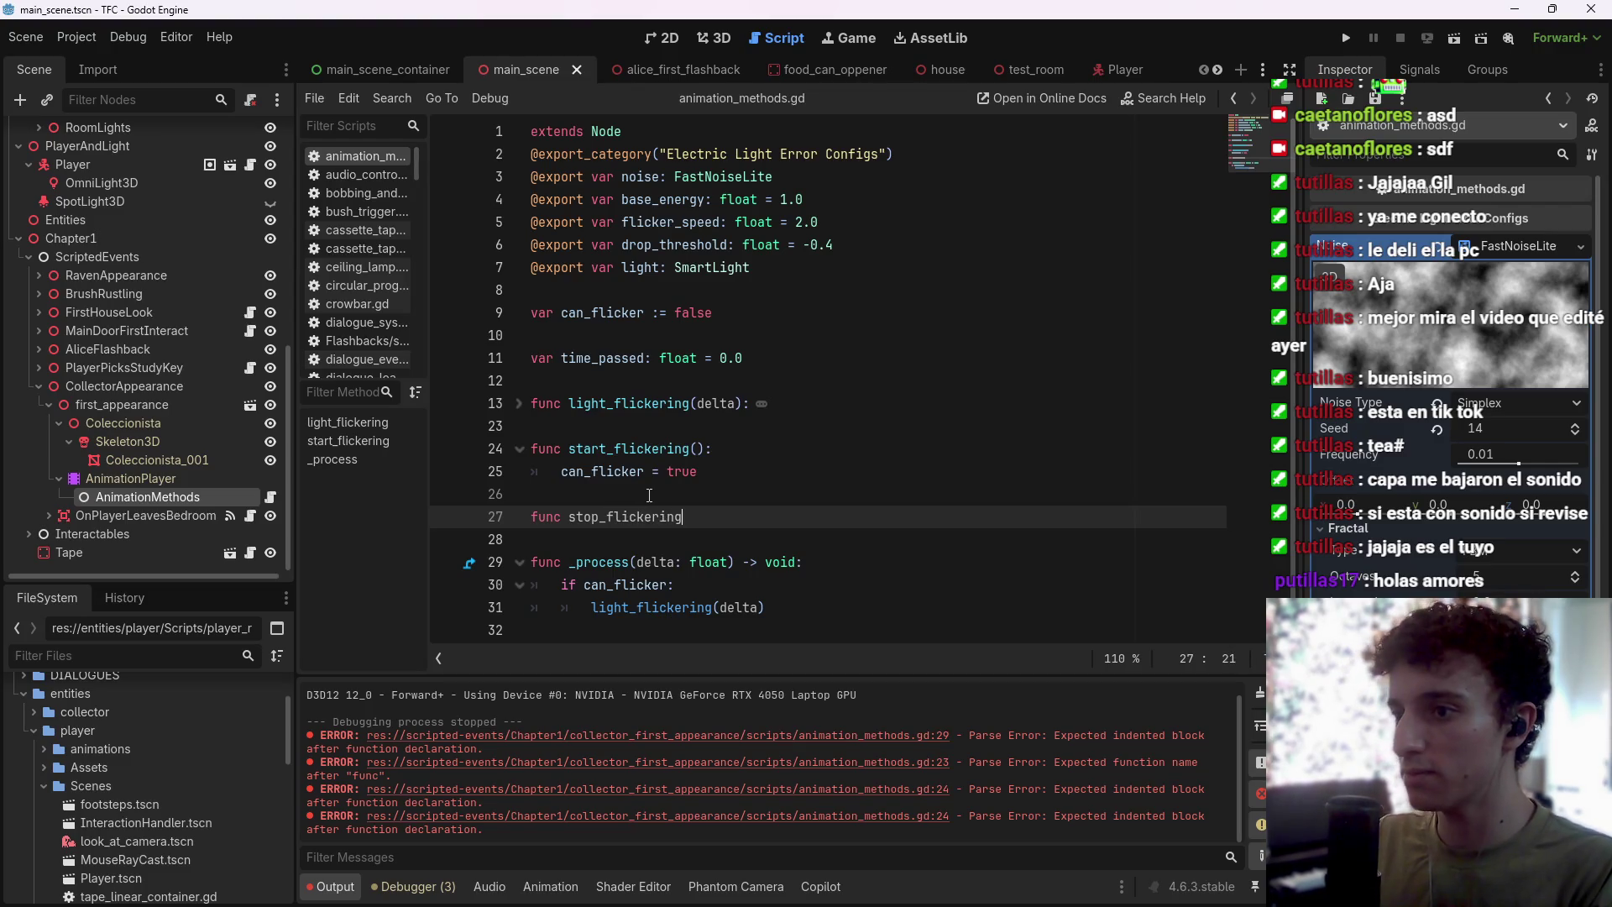
pyautogui.write(':')
pyautogui.press('Return')
pyautogui.hotkey('ctrl', 's')
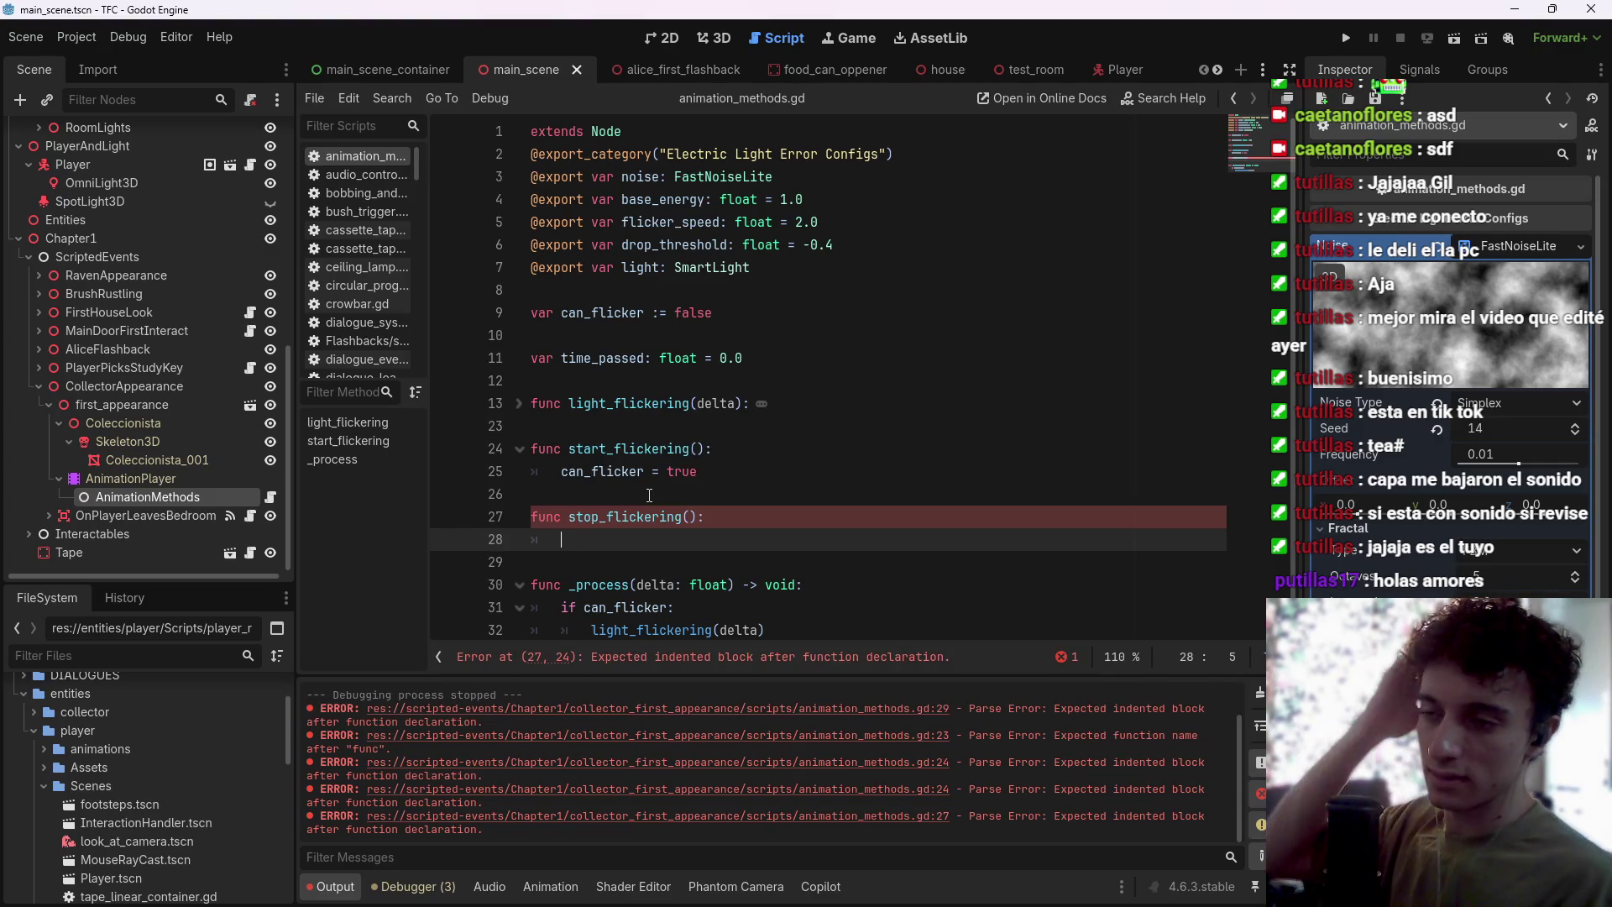
pyautogui.write('can')
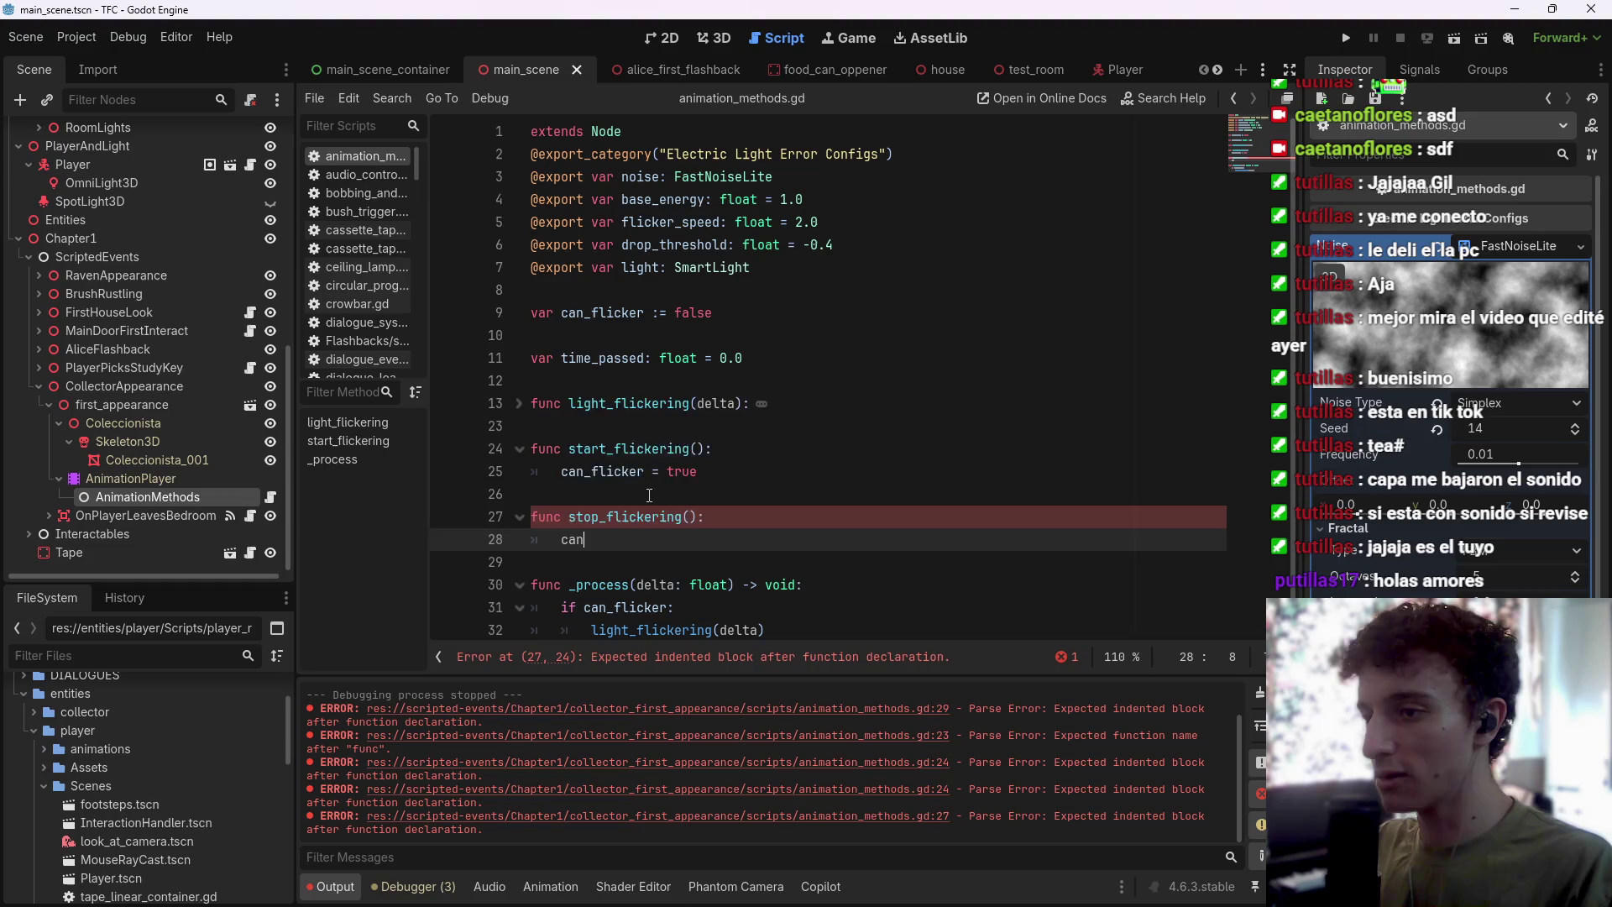
pyautogui.press('Return')
pyautogui.write('= false')
pyautogui.hotkey('ctrl', 's')
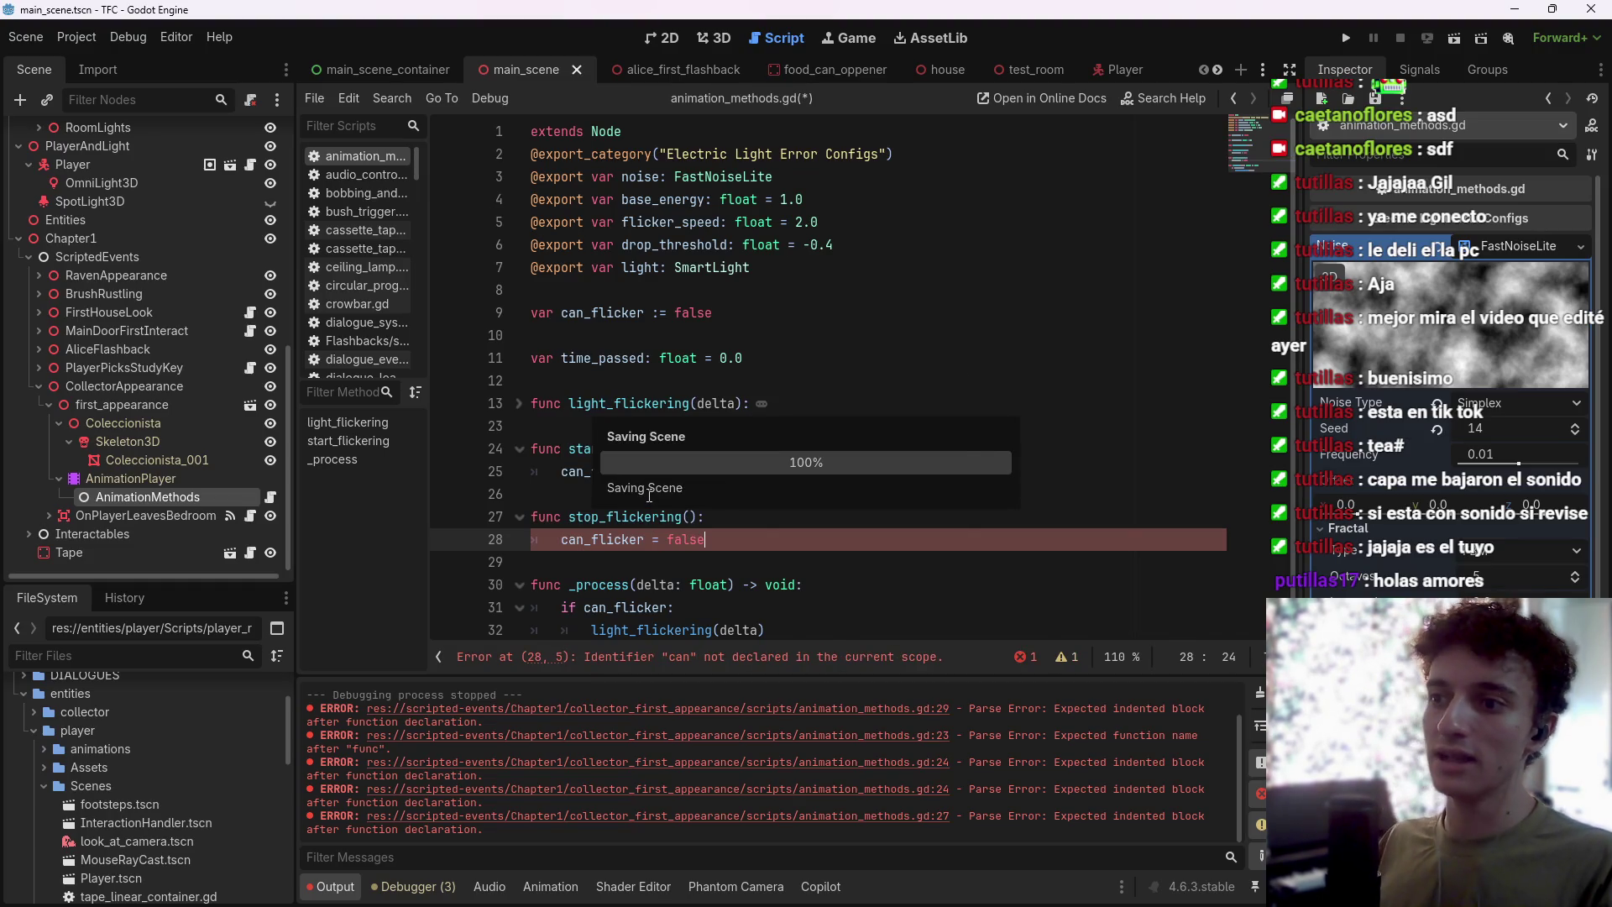
# Begin a 'var tween' declaration on line 29 inside stop_flickering.
pyautogui.press('Return')
pyautogui.write('t')
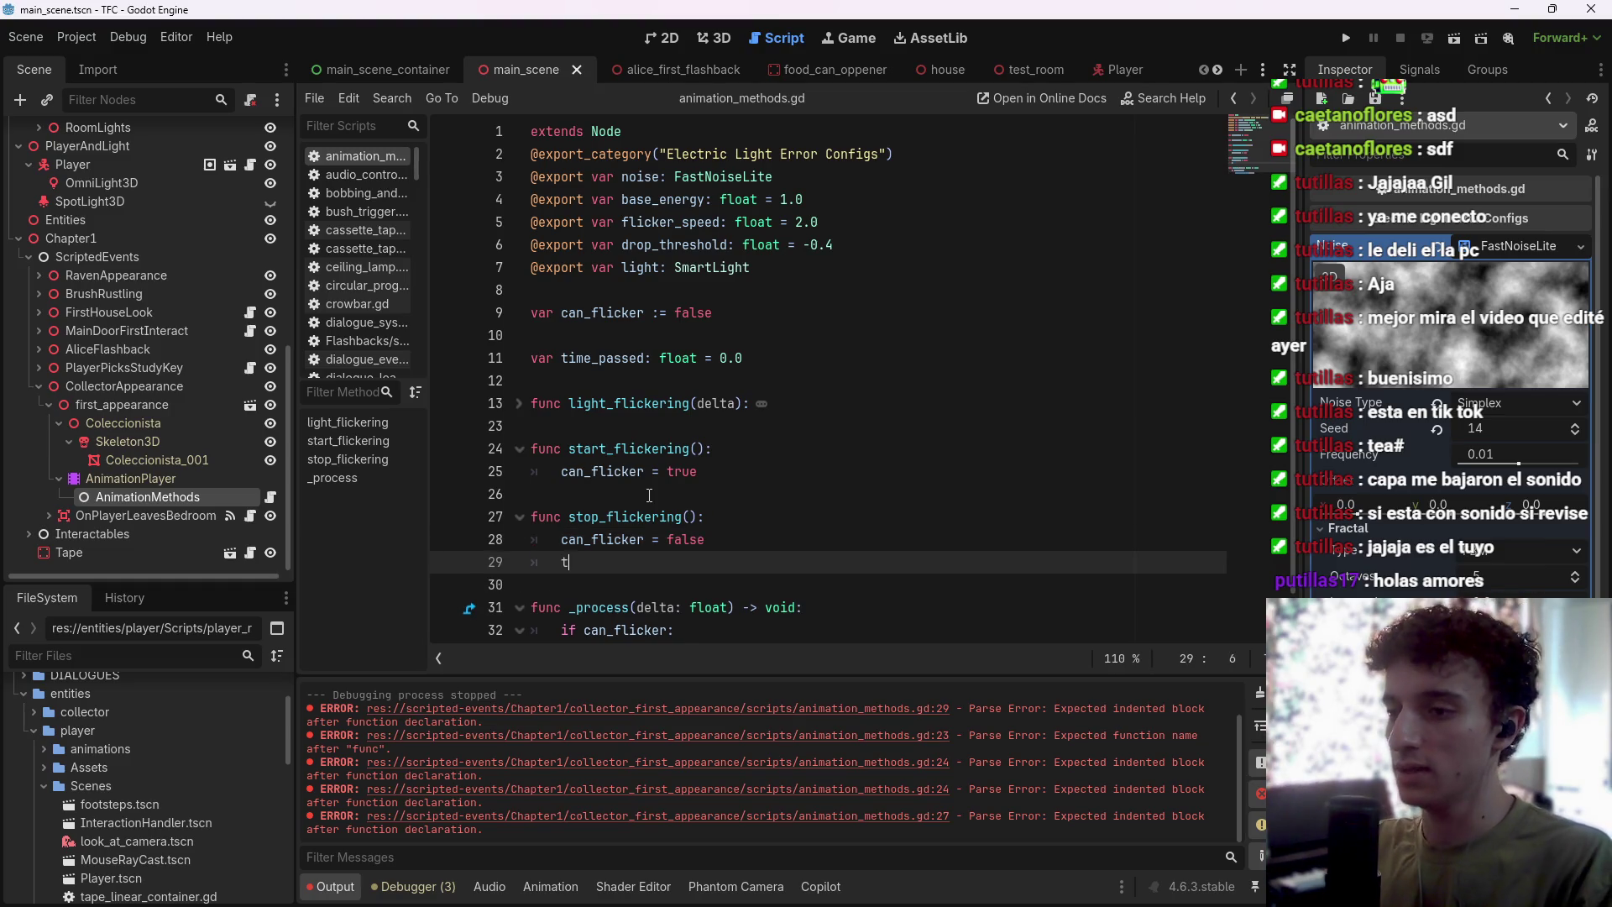
pyautogui.write('we')
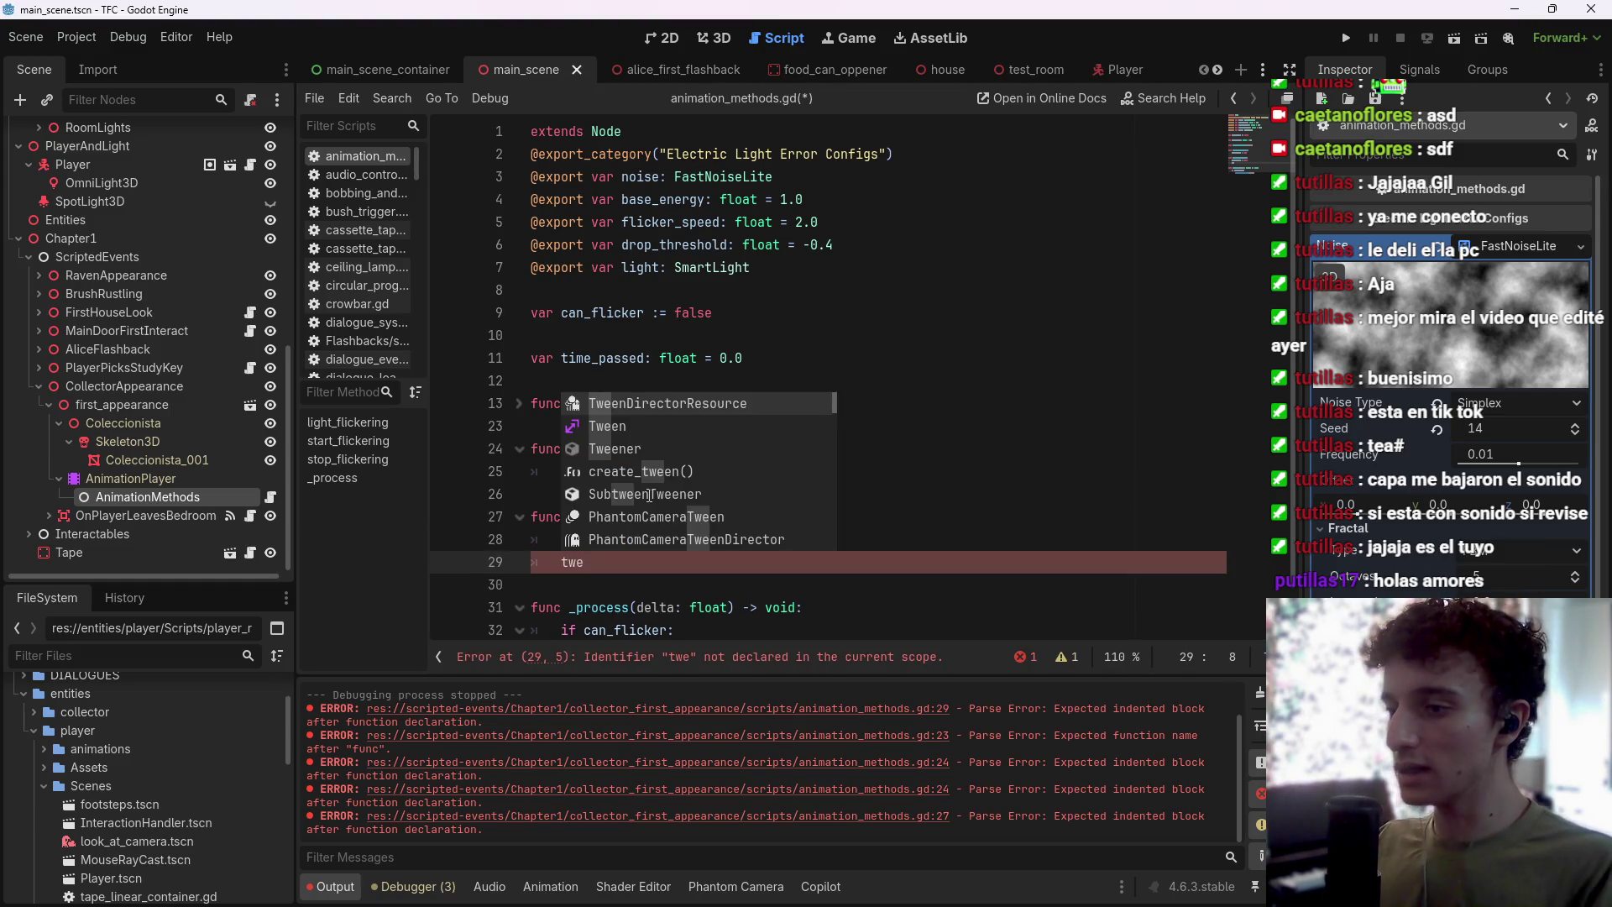
pyautogui.press('Home')
pyautogui.write('var twe')
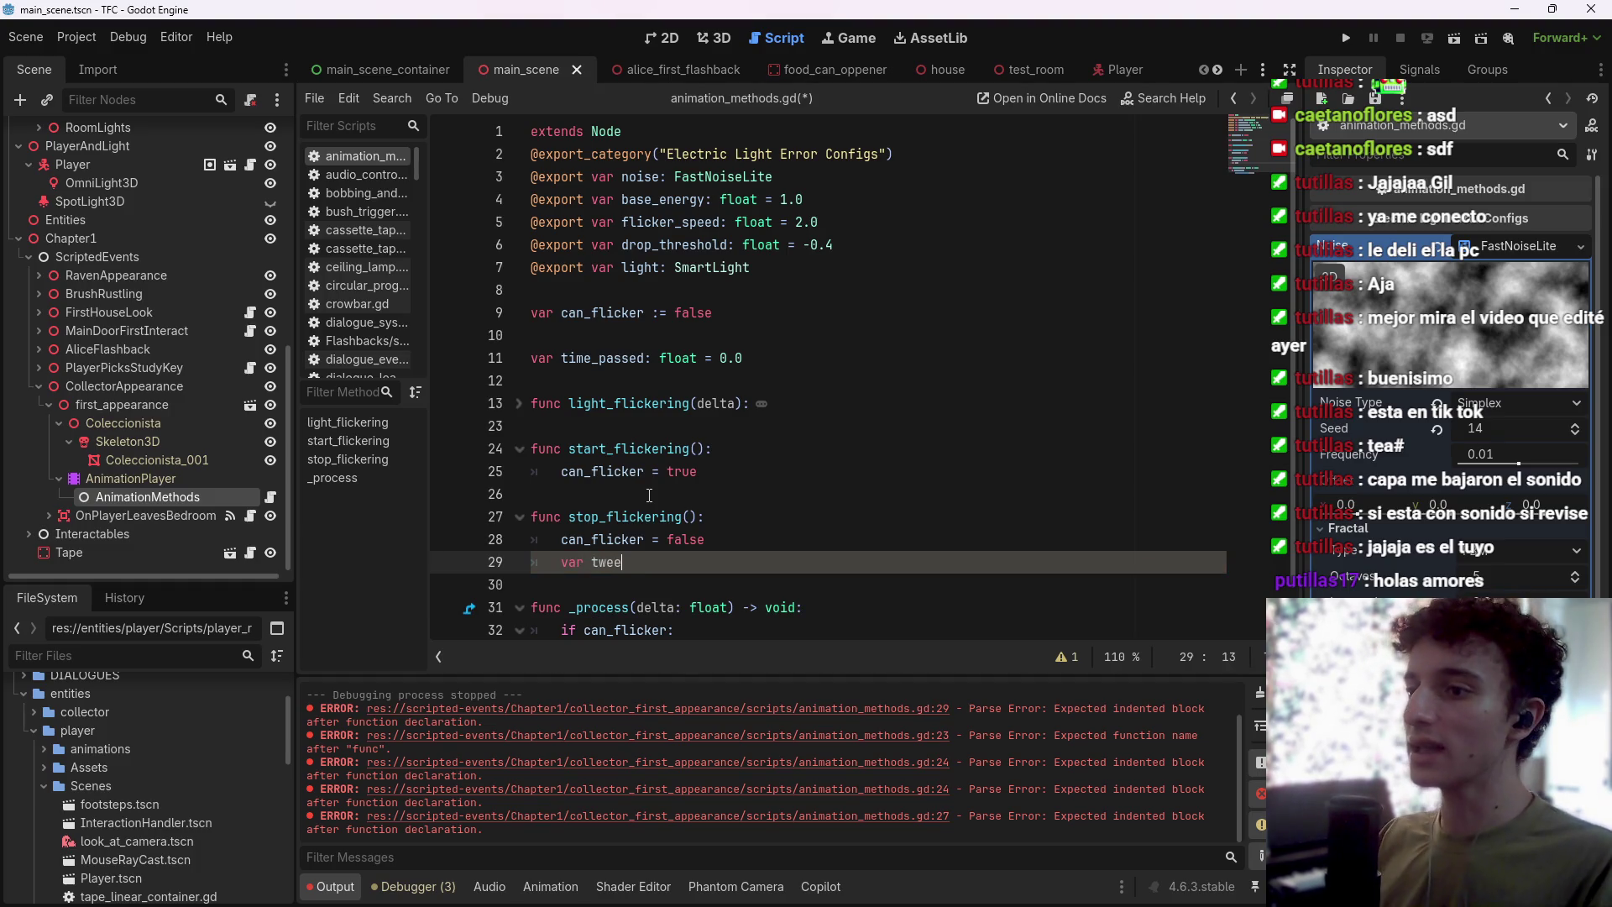
pyautogui.press('BackSpace')
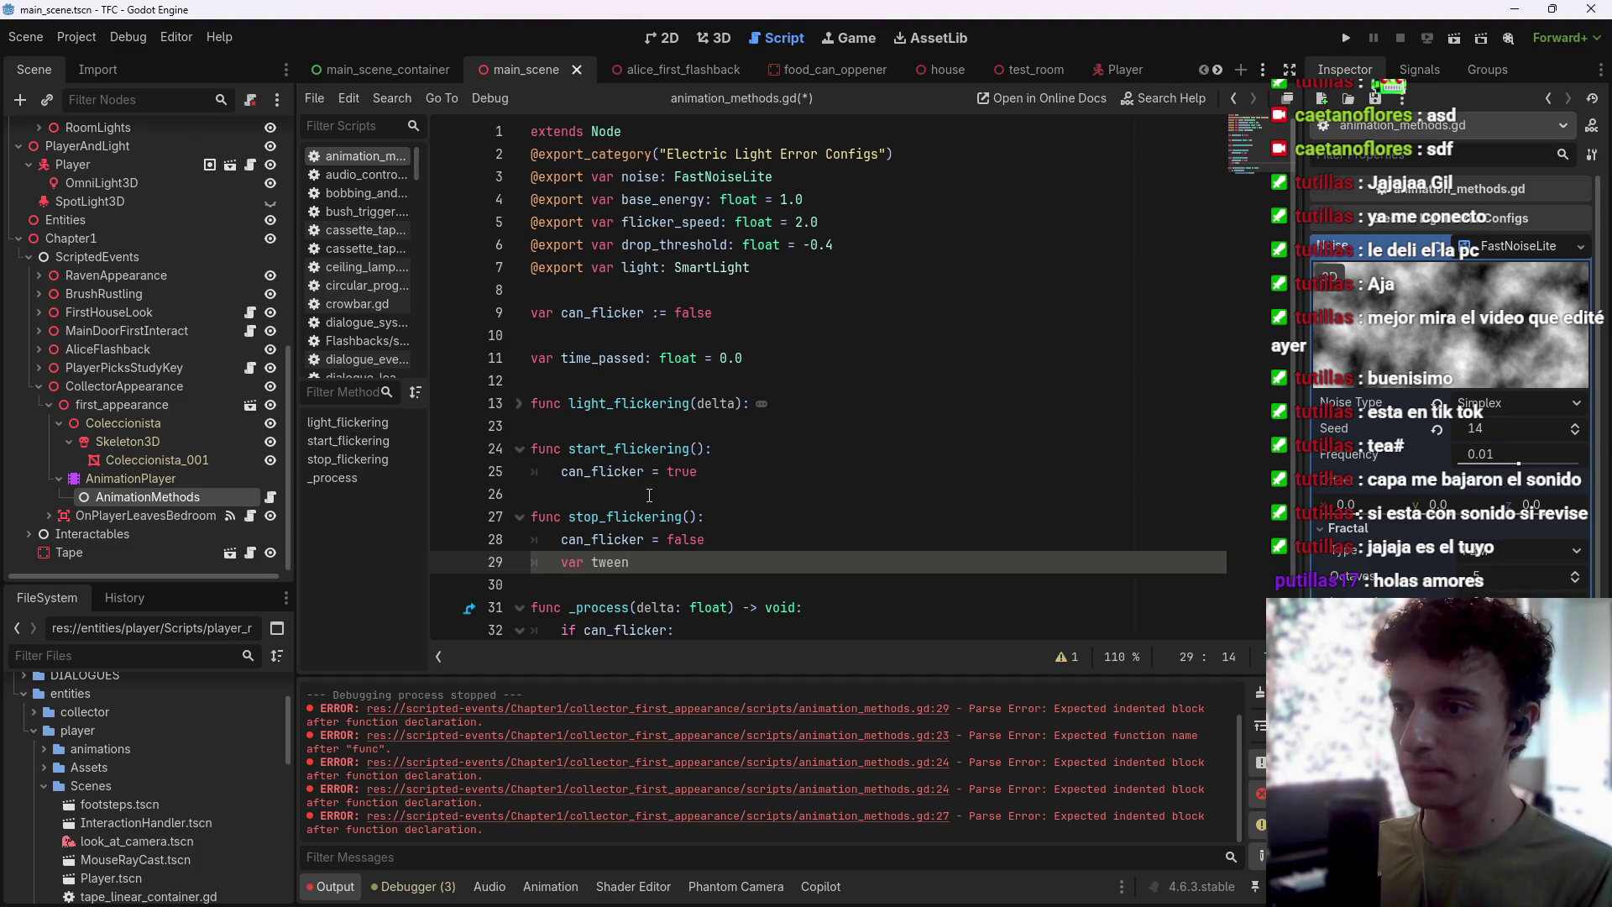
pyautogui.scroll(-1, 629, 562)
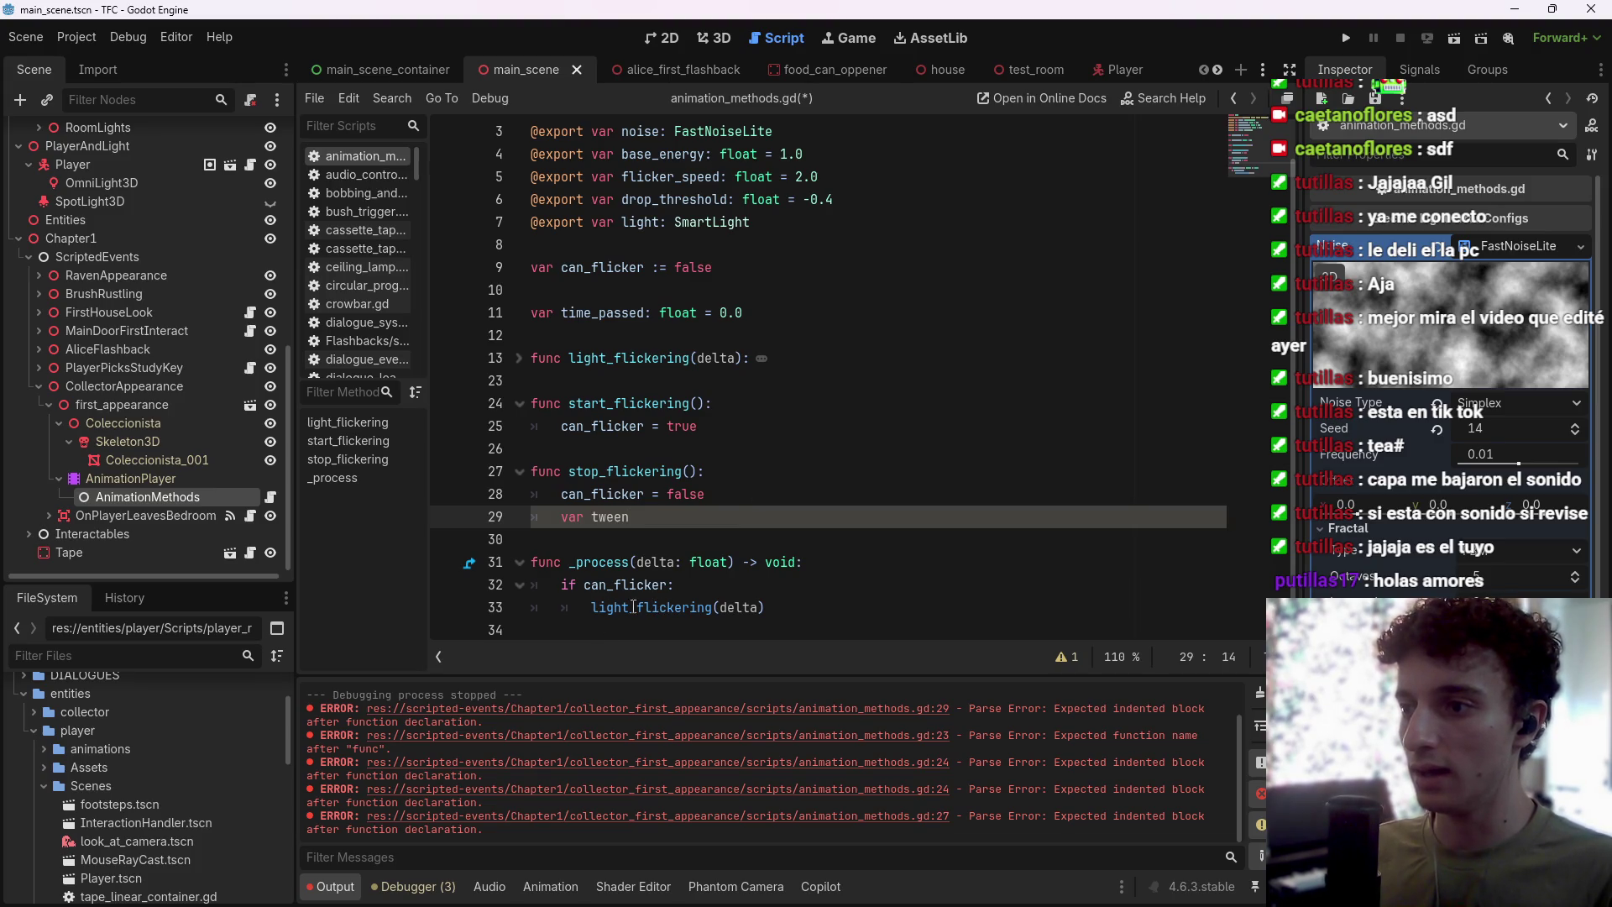
pyautogui.click(518, 359)
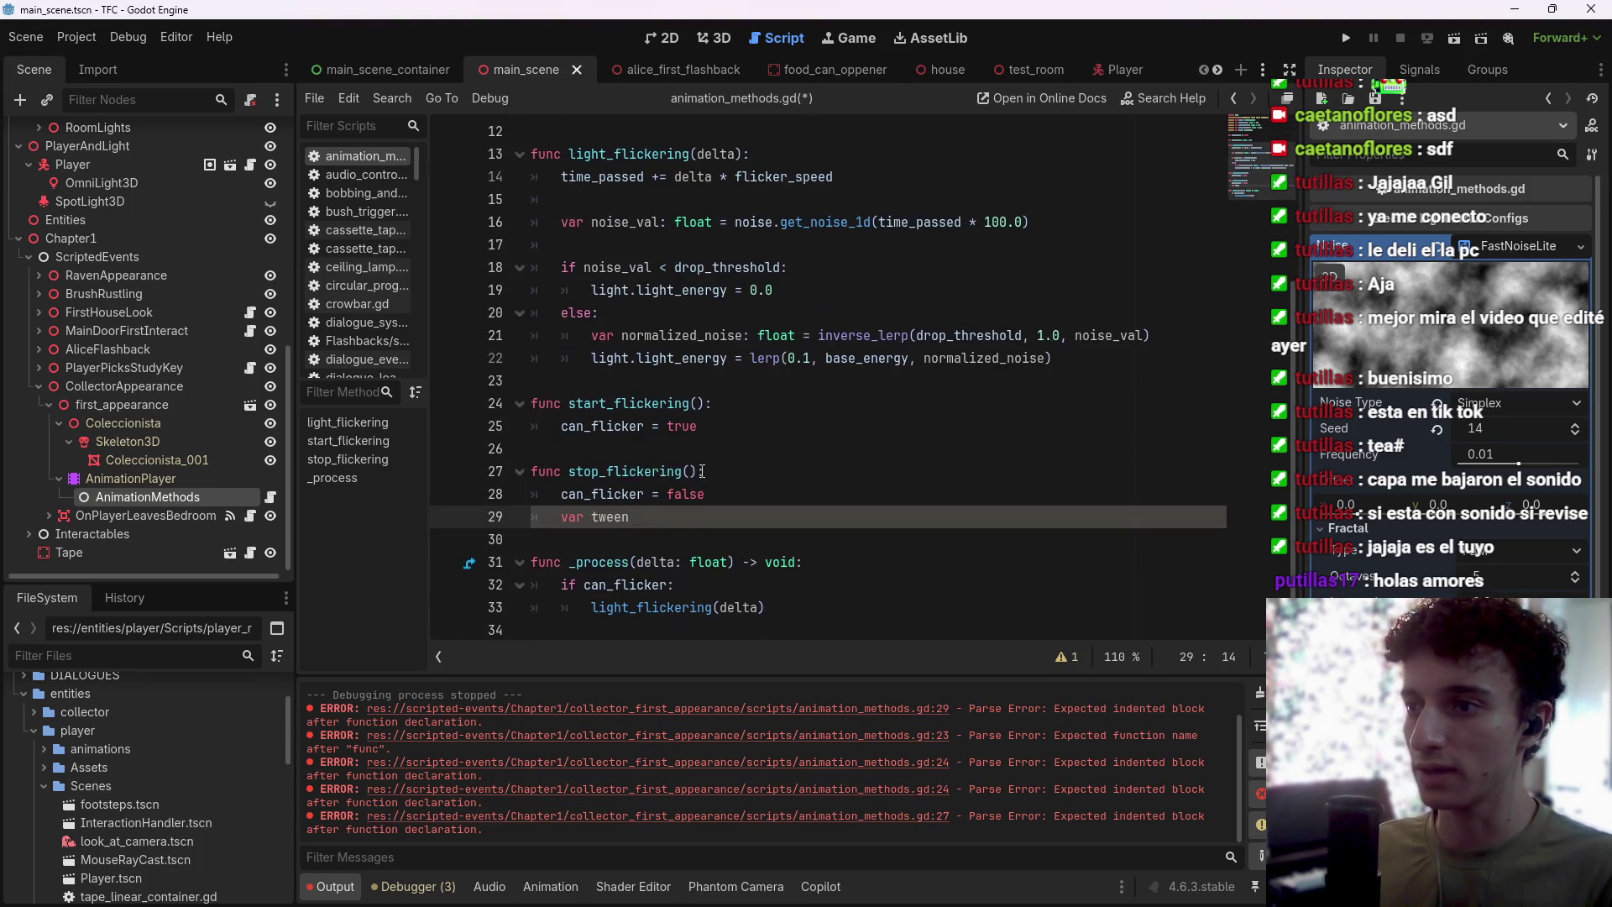
pyautogui.moveTo(1089, 356); pyautogui.dragTo(595, 361)
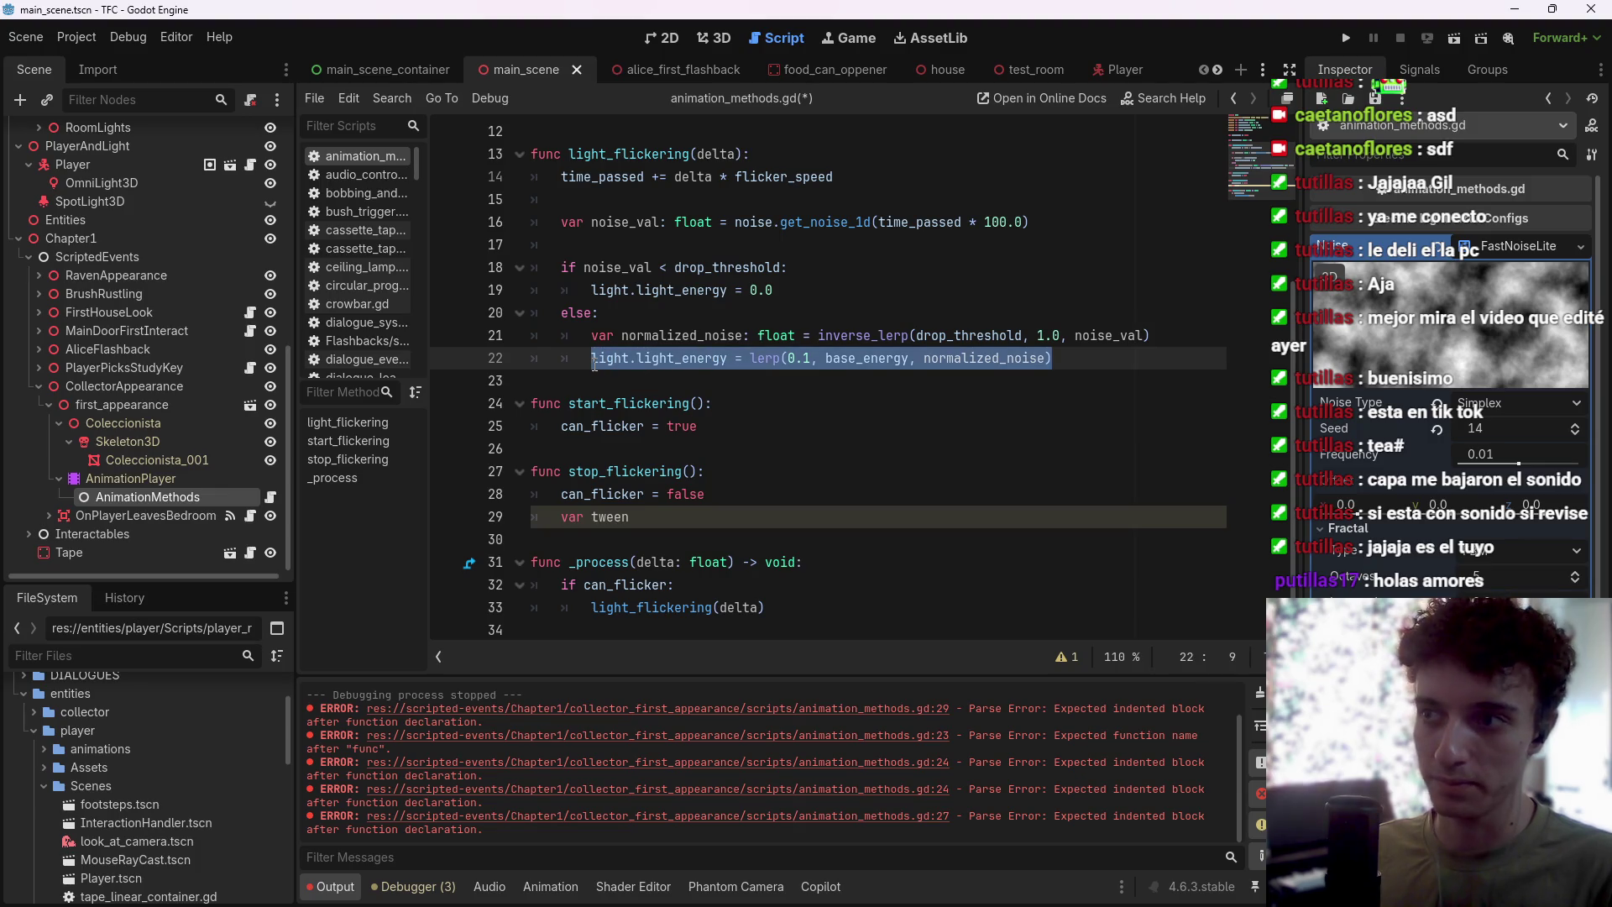
pyautogui.scroll(2, 744, 461)
pyautogui.click(1076, 493)
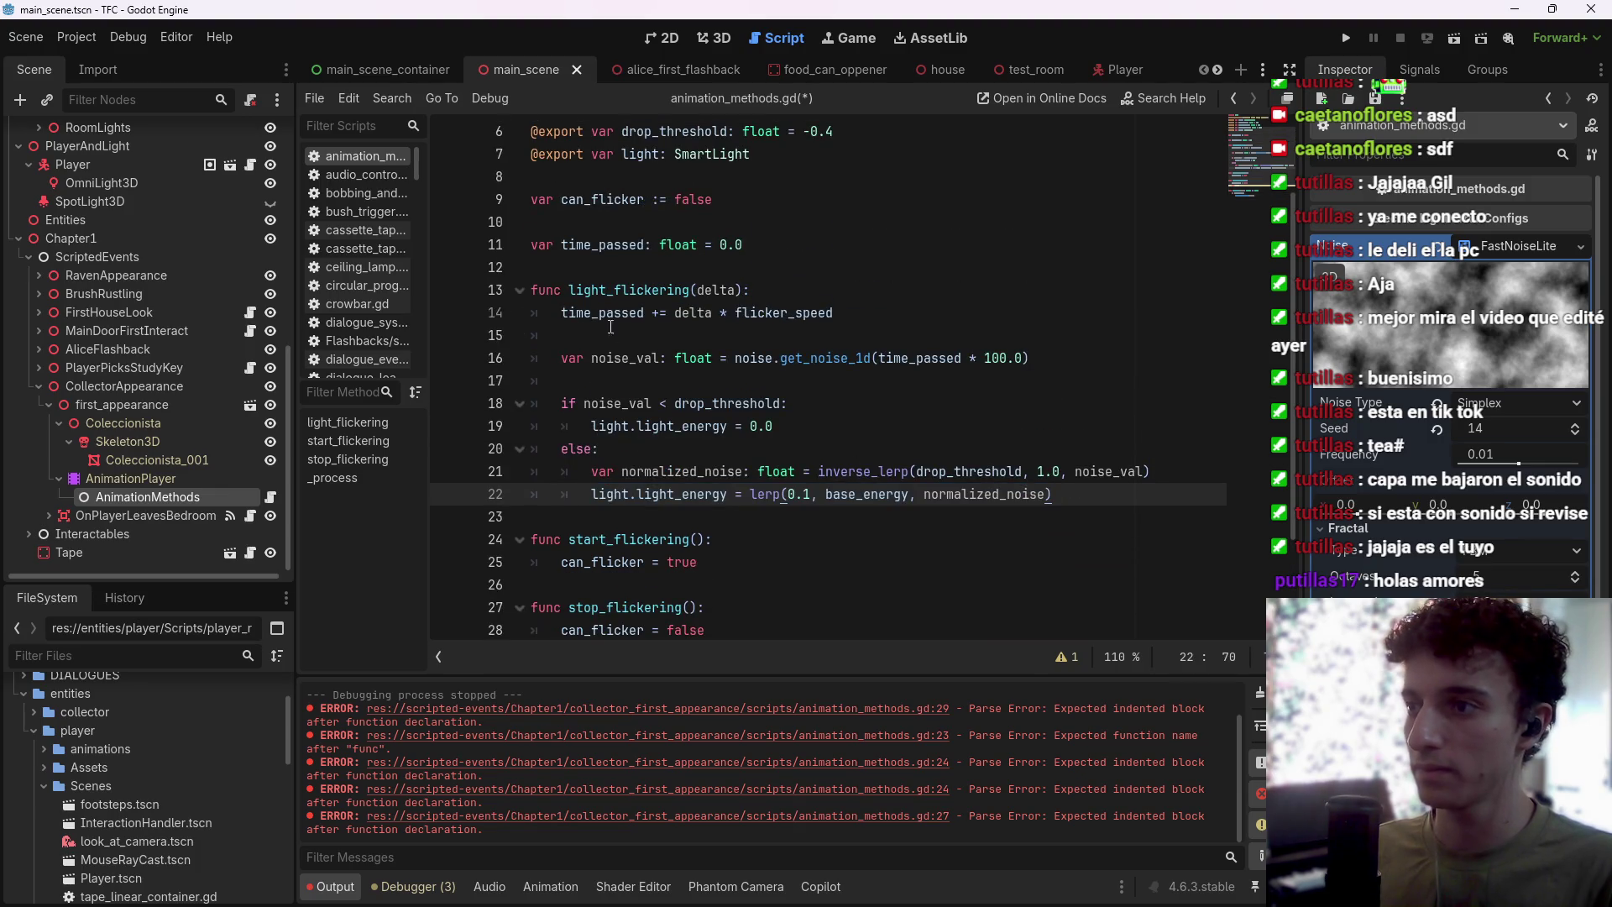
pyautogui.click(520, 289)
pyautogui.click(774, 436)
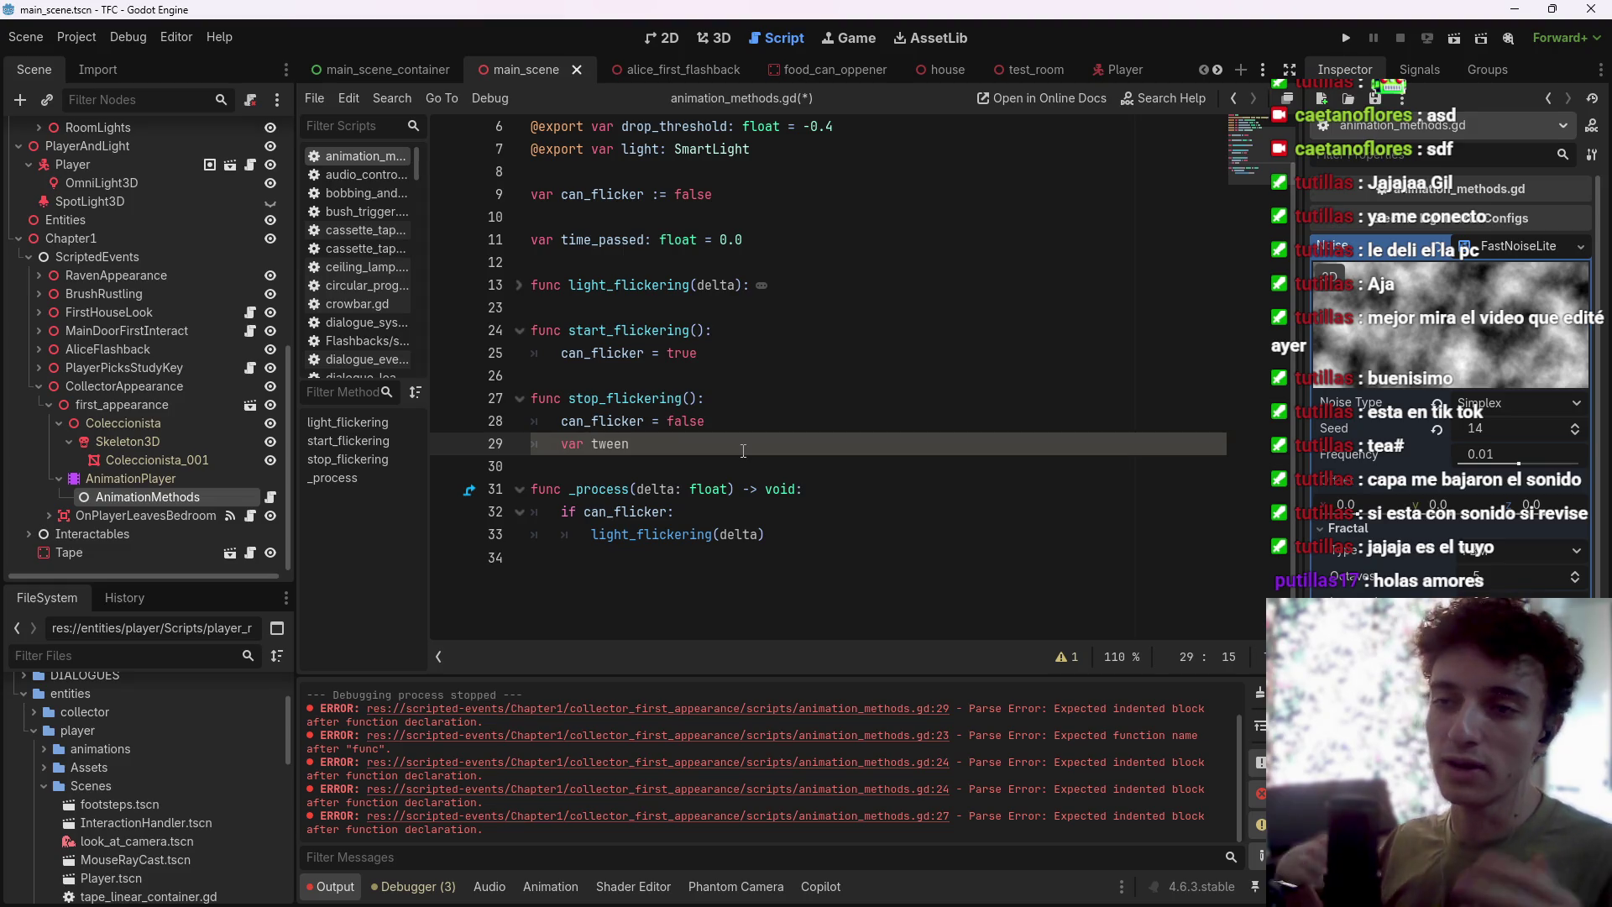
# Type the tween as ': Tween = create_tween().set_trans(Tween.TRANS_SINE)'.
pyautogui.write(': Tween =')
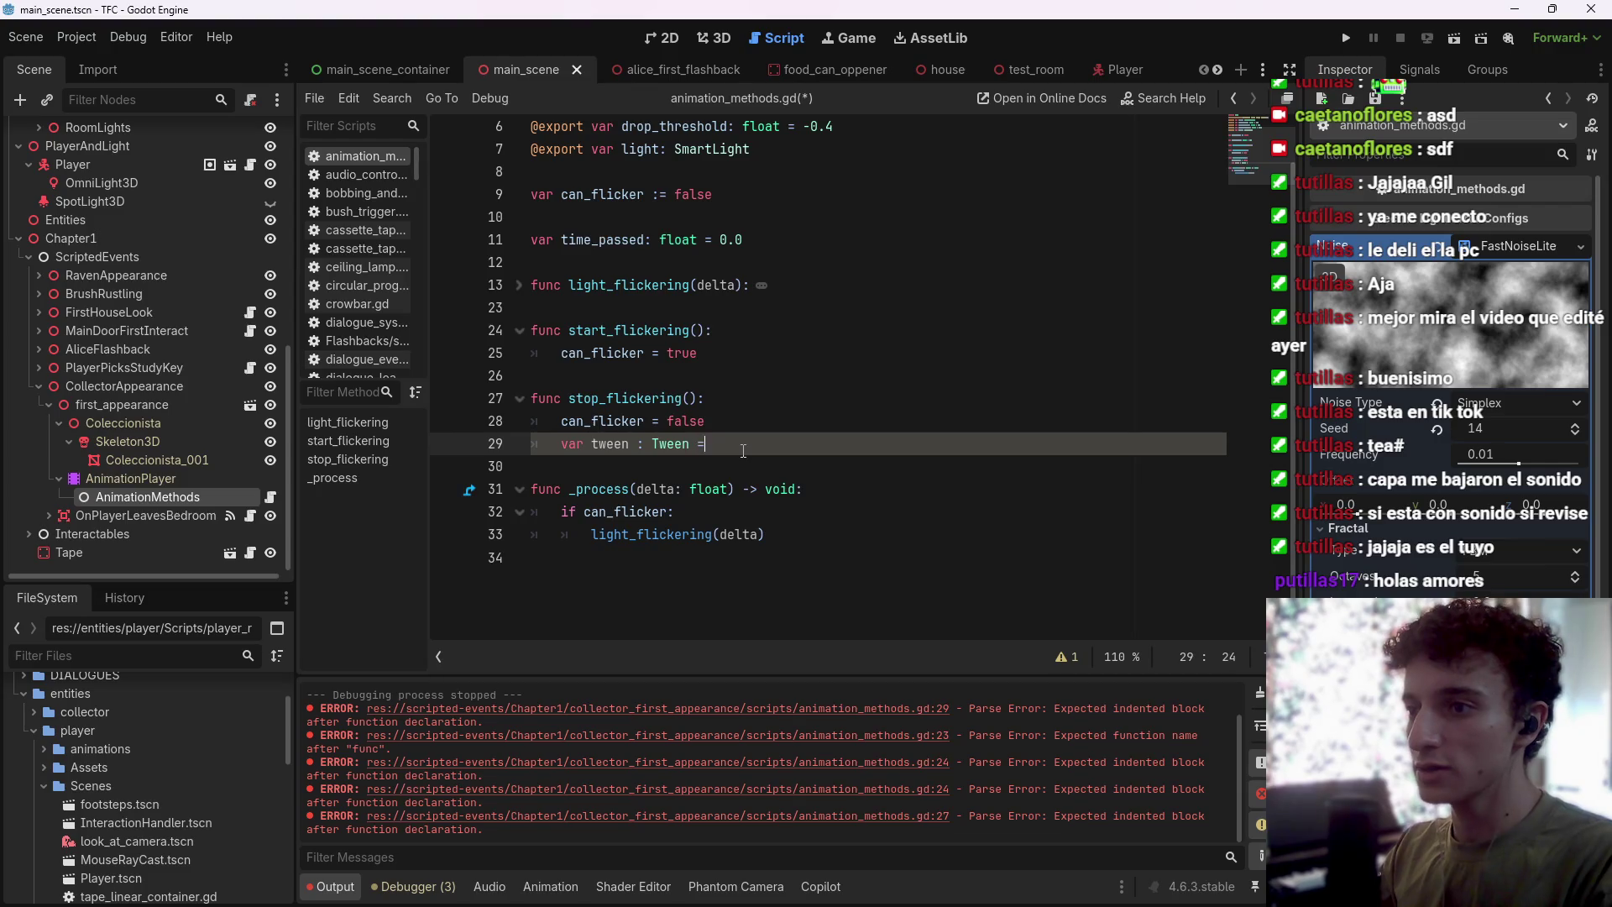
pyautogui.write(' crea')
pyautogui.press('Return')
pyautogui.write('.set_t')
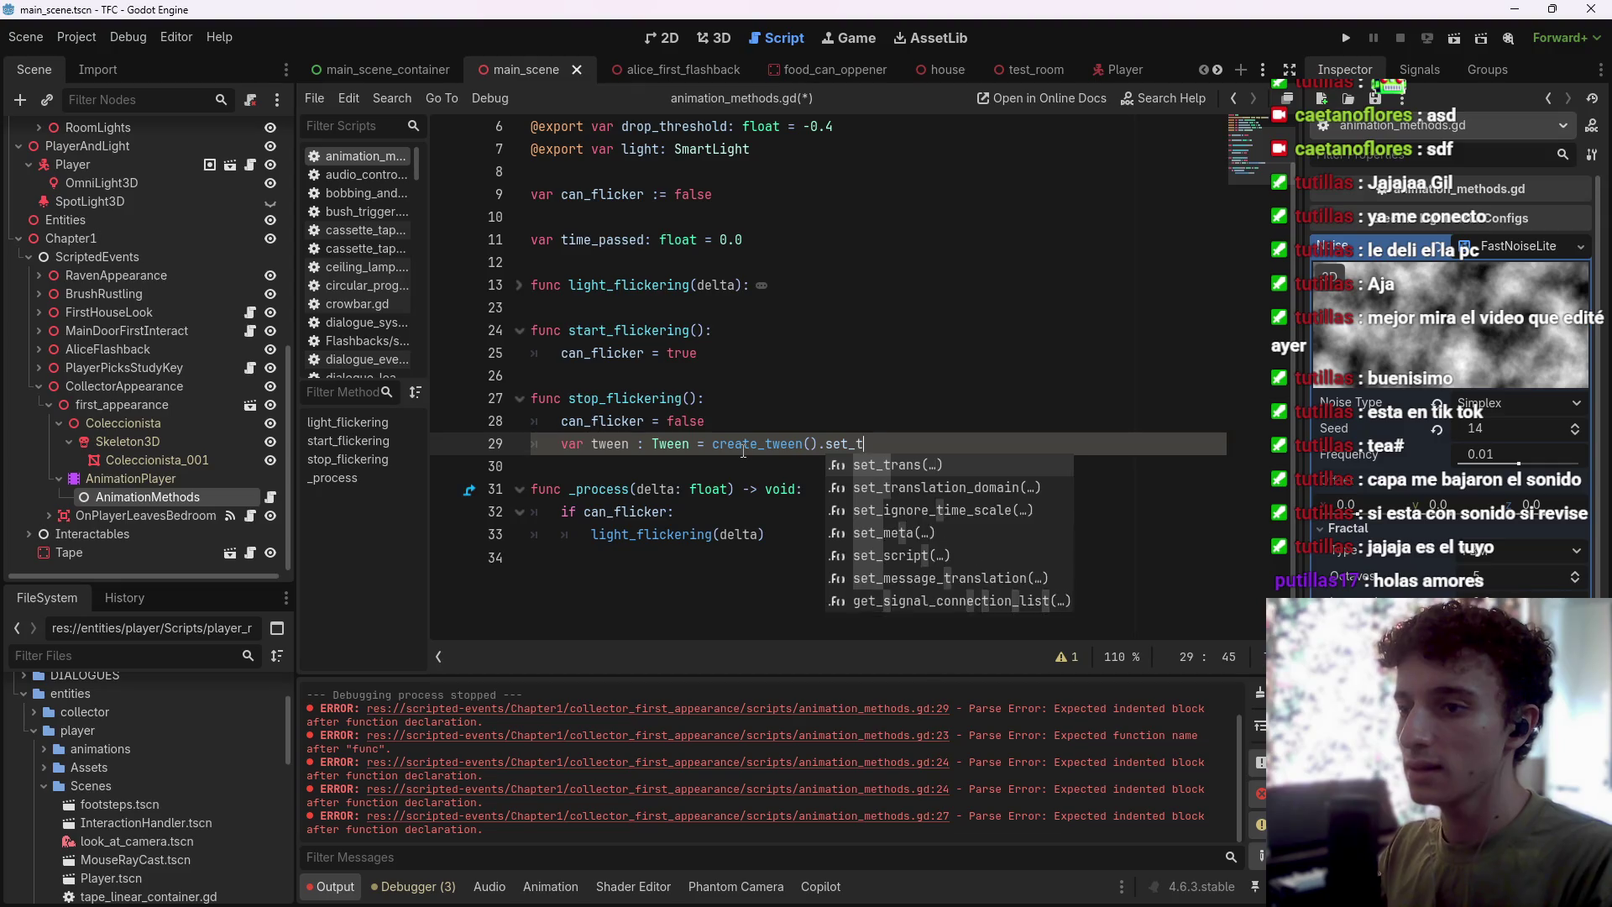
pyautogui.press('Return')
pyautogui.press('Down')
pyautogui.press('Down')
pyautogui.press('Down')
pyautogui.scroll(1, 743, 451)
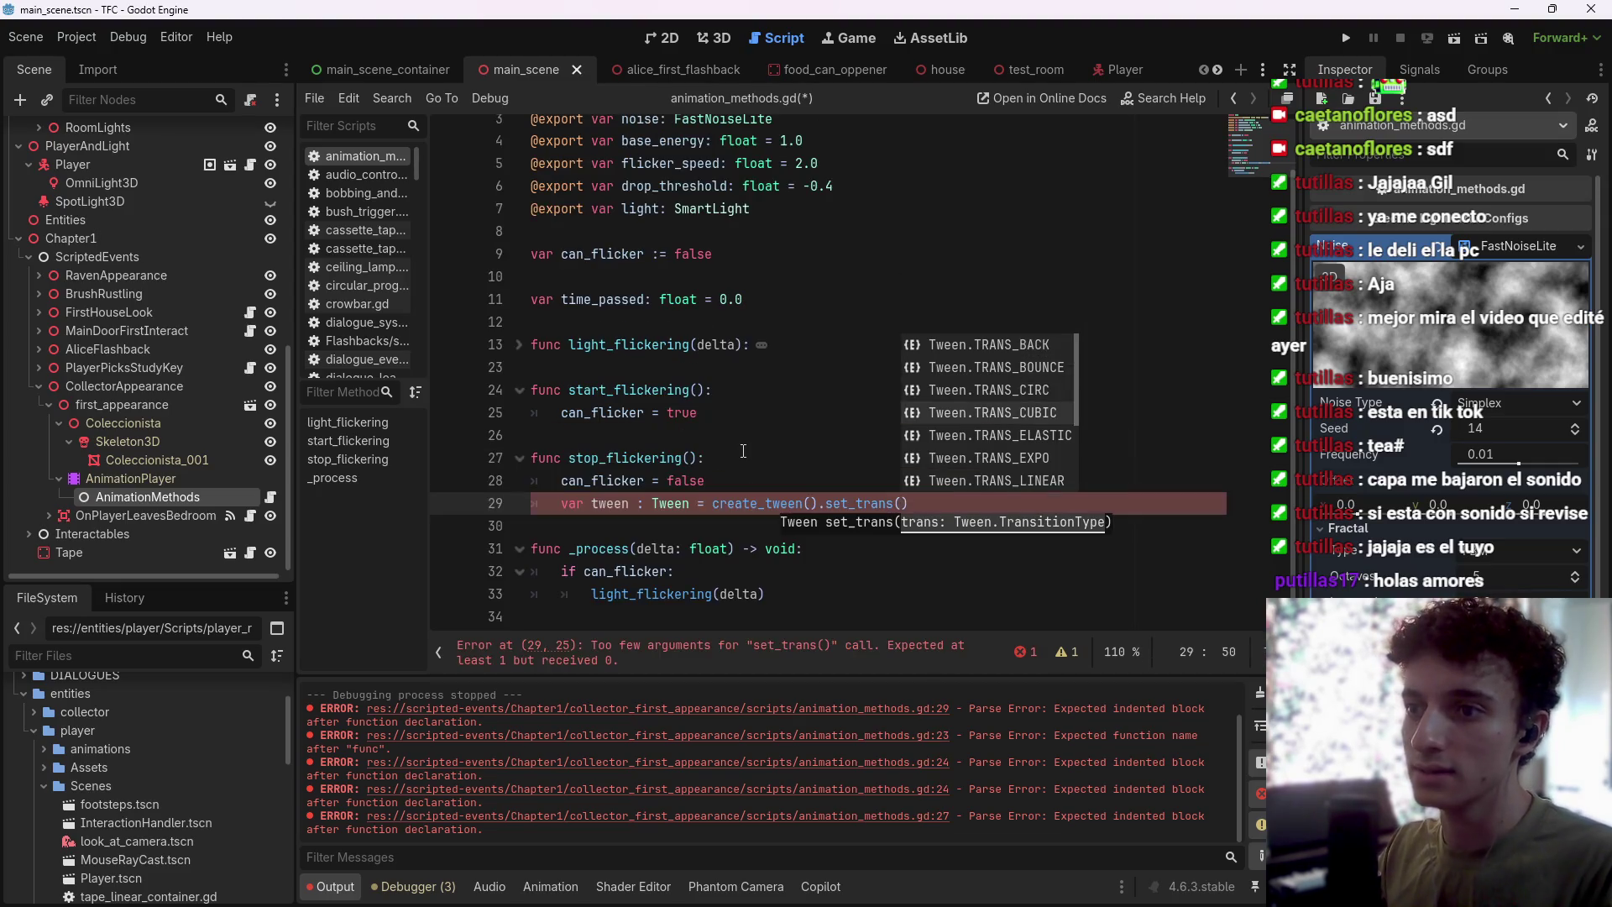
pyautogui.press('Down')
pyautogui.press('Down')
pyautogui.press('Down')
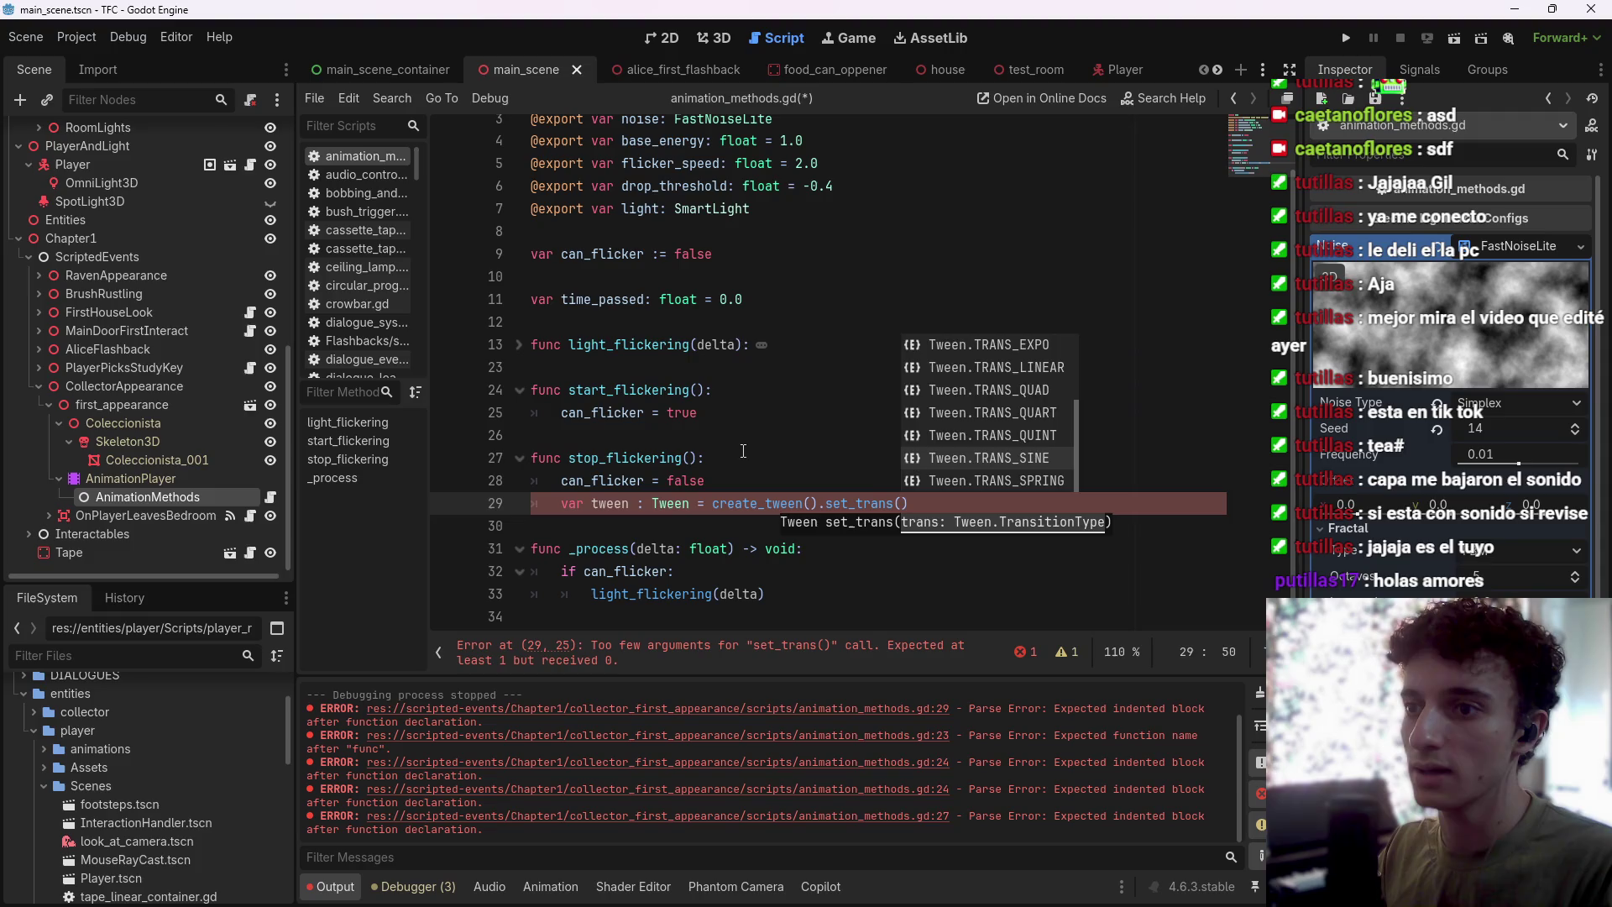
pyautogui.press('Return')
# Append .set_ease(Tween.EASE_OUT) to the tween declaration.
pyautogui.write('set_ea')
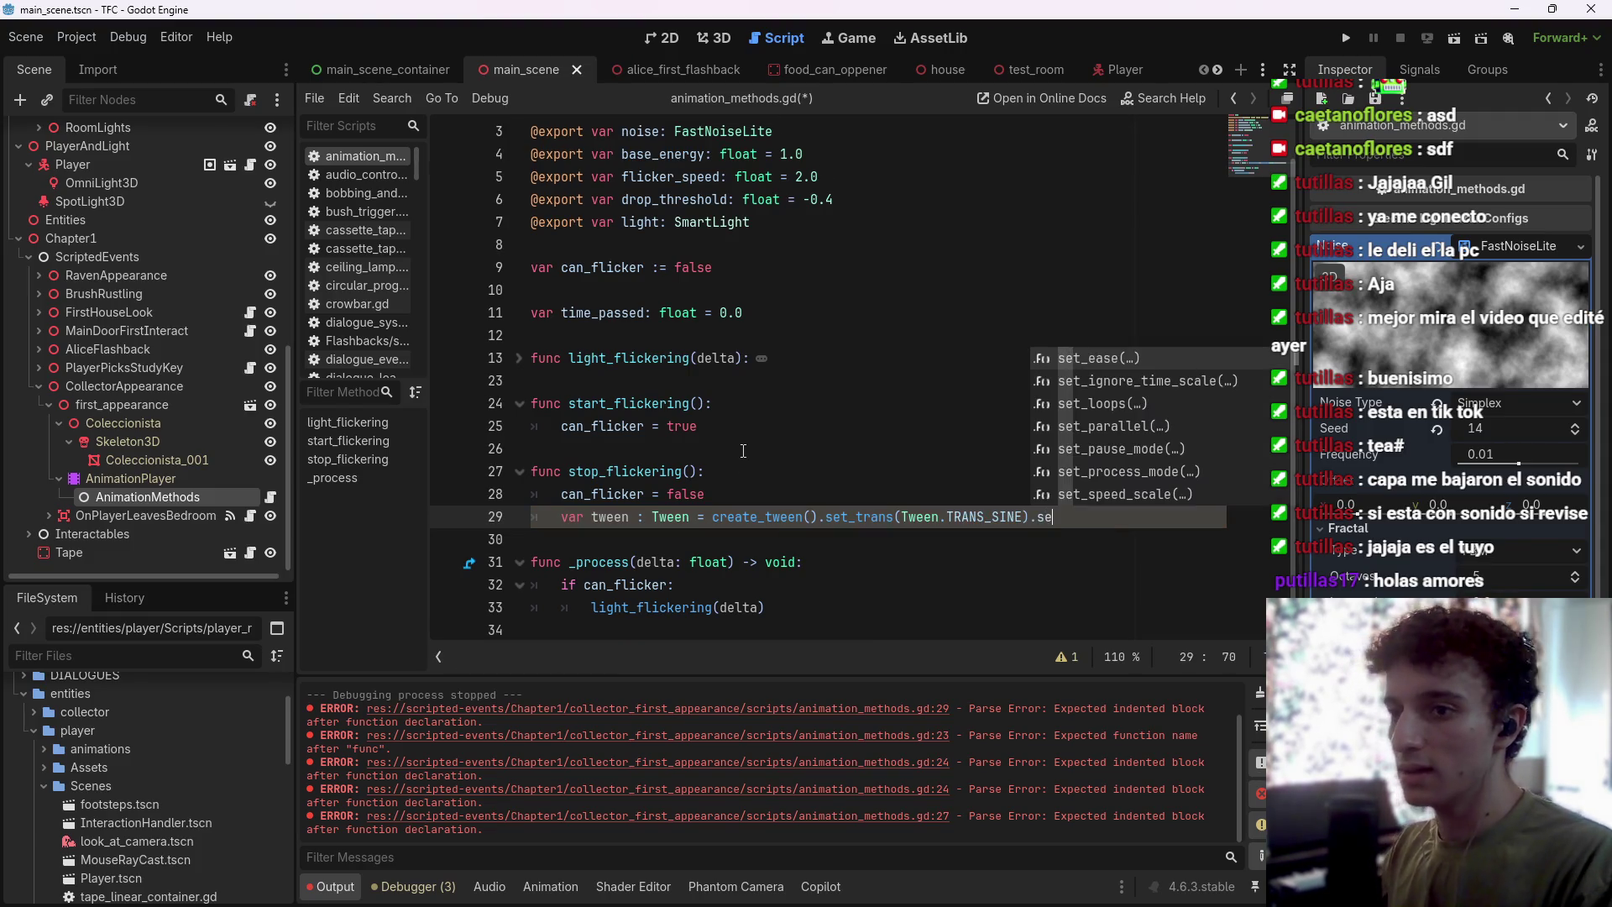
pyautogui.press('Return')
pyautogui.press('Down')
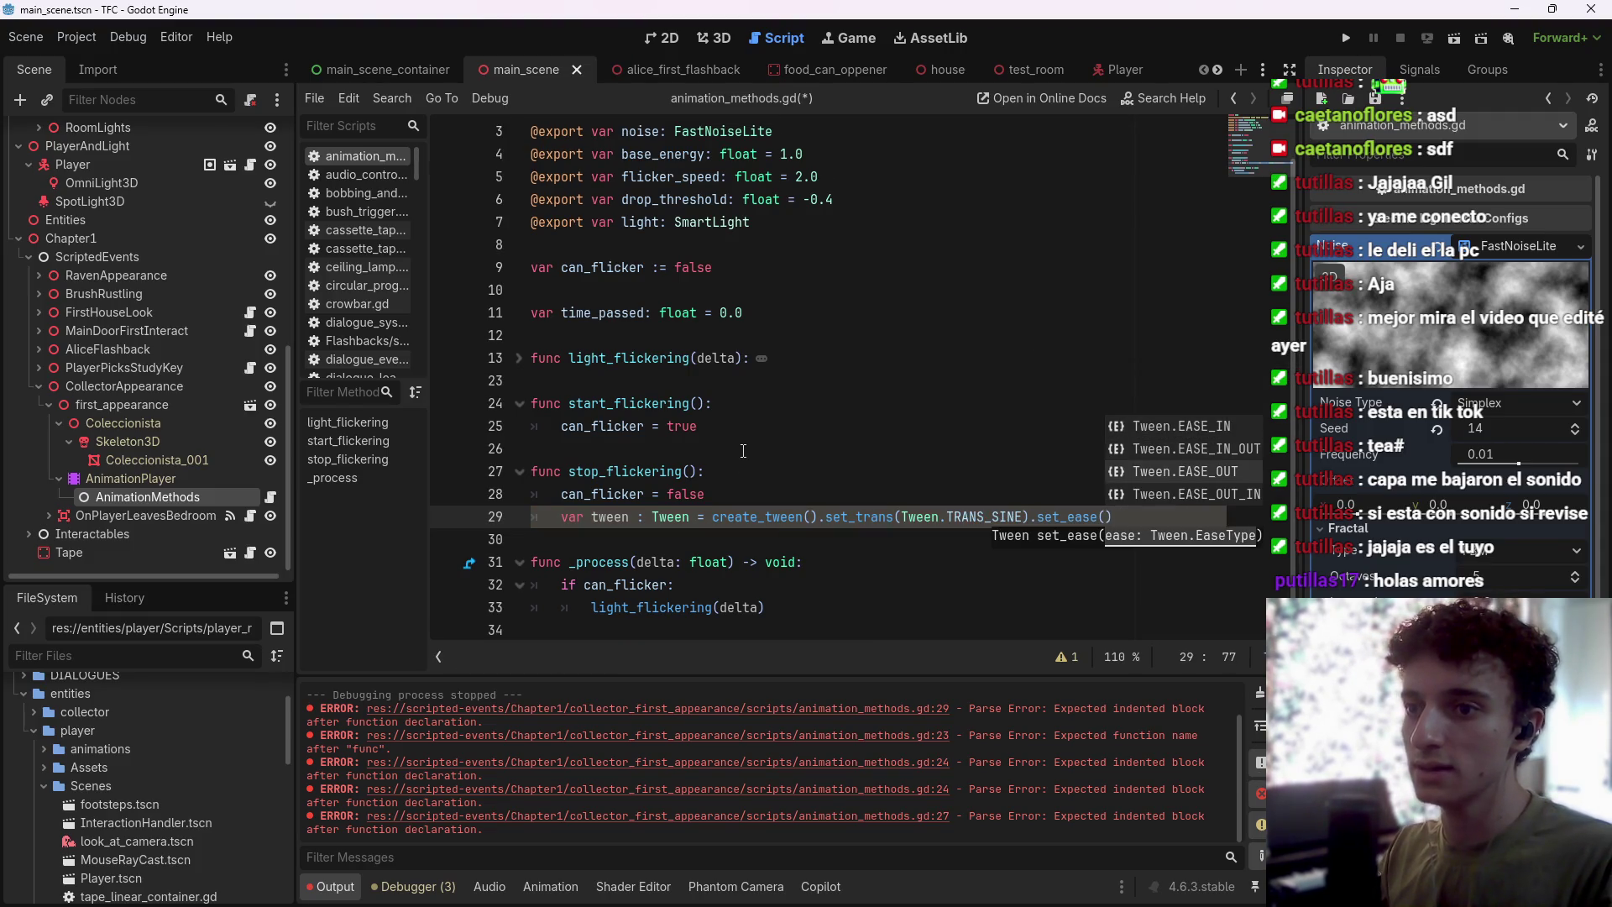
pyautogui.press('Right')
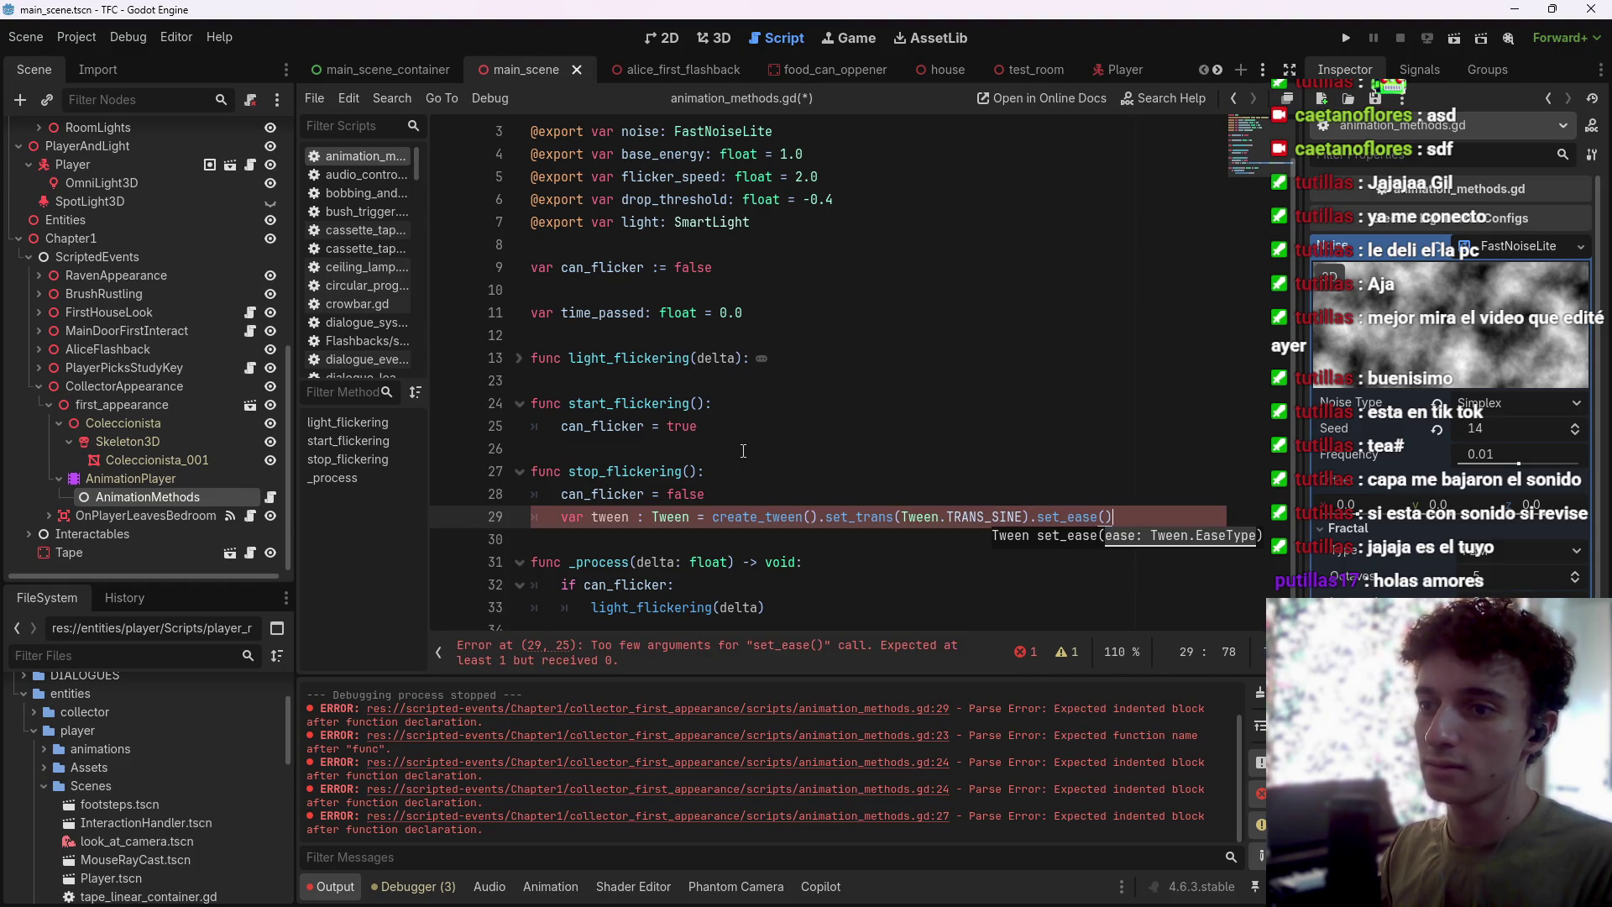
pyautogui.hotkey('ctrl', 'shift', 'Left')
pyautogui.hotkey('ctrl', 'shift', 'Left')
pyautogui.hotkey('ctrl', 'shift', 'Left')
pyautogui.hotkey('ctrl', 'shift', 'Right')
pyautogui.hotkey('ctrl', 'shift', 'Right')
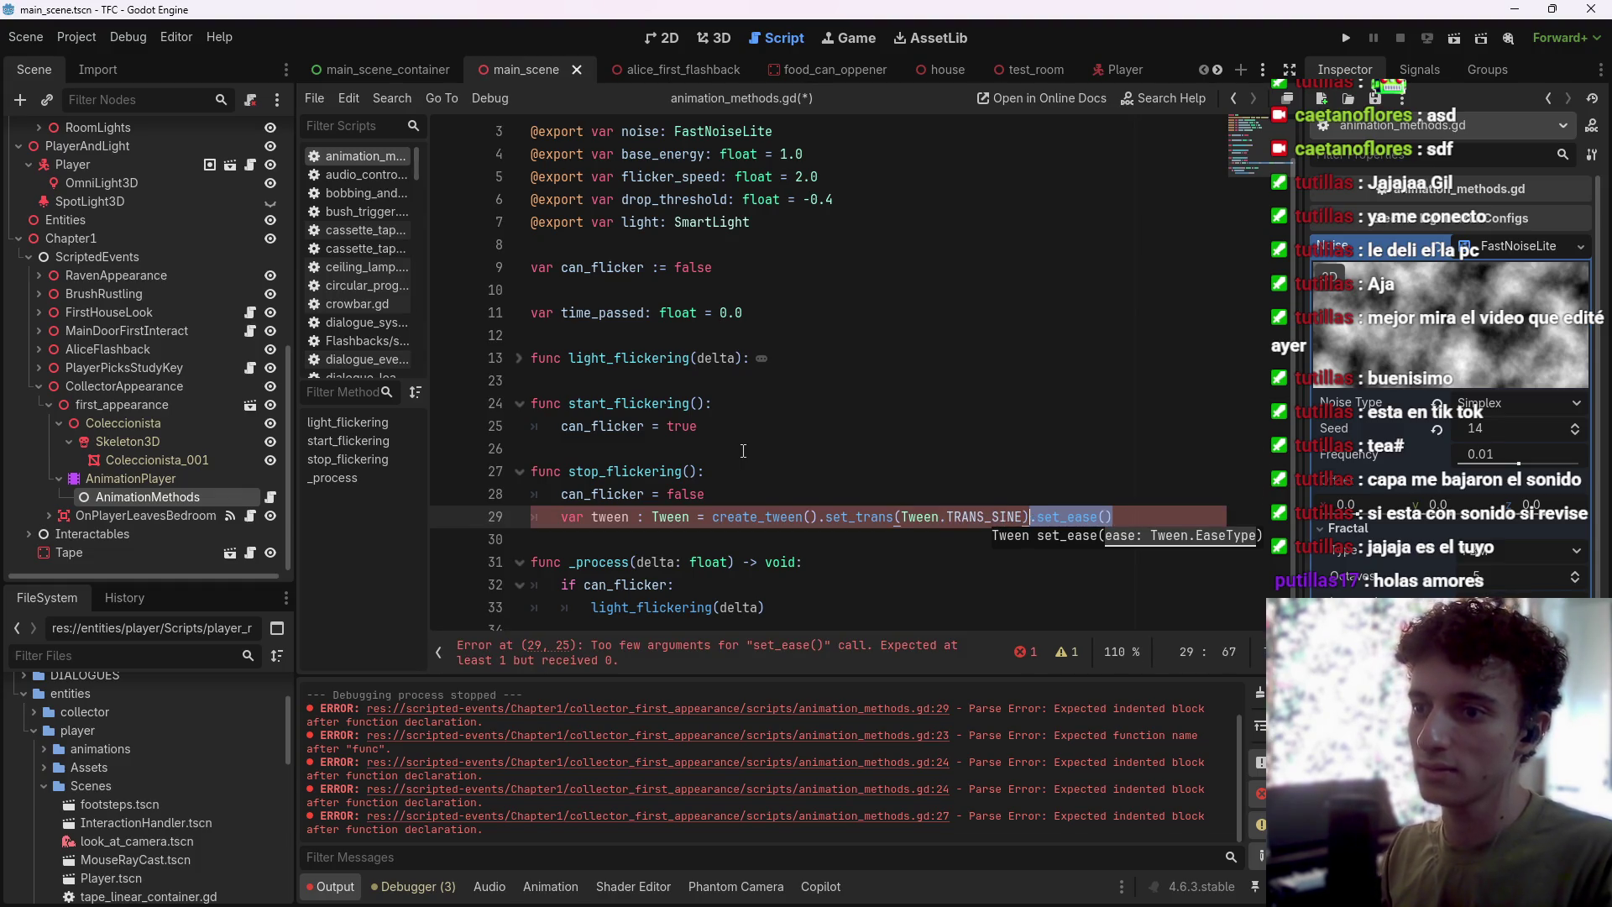
pyautogui.press('End')
pyautogui.press('Left')
pyautogui.write('eas')
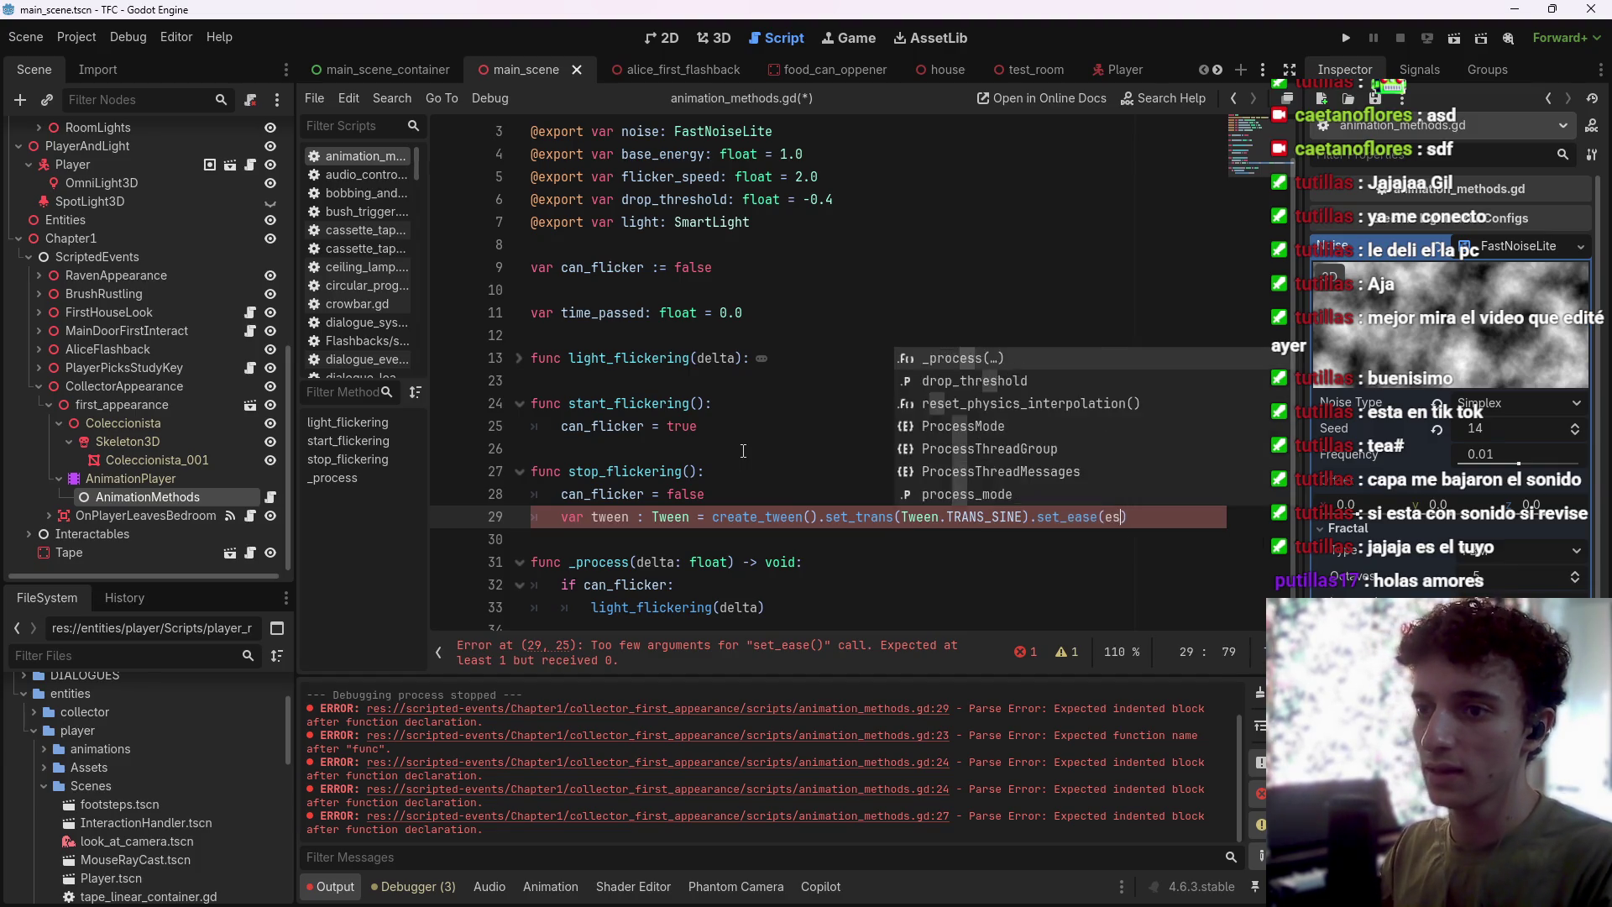
pyautogui.press('BackSpace')
pyautogui.press('BackSpace')
pyautogui.press('BackSpace')
pyautogui.write('Tween.eas')
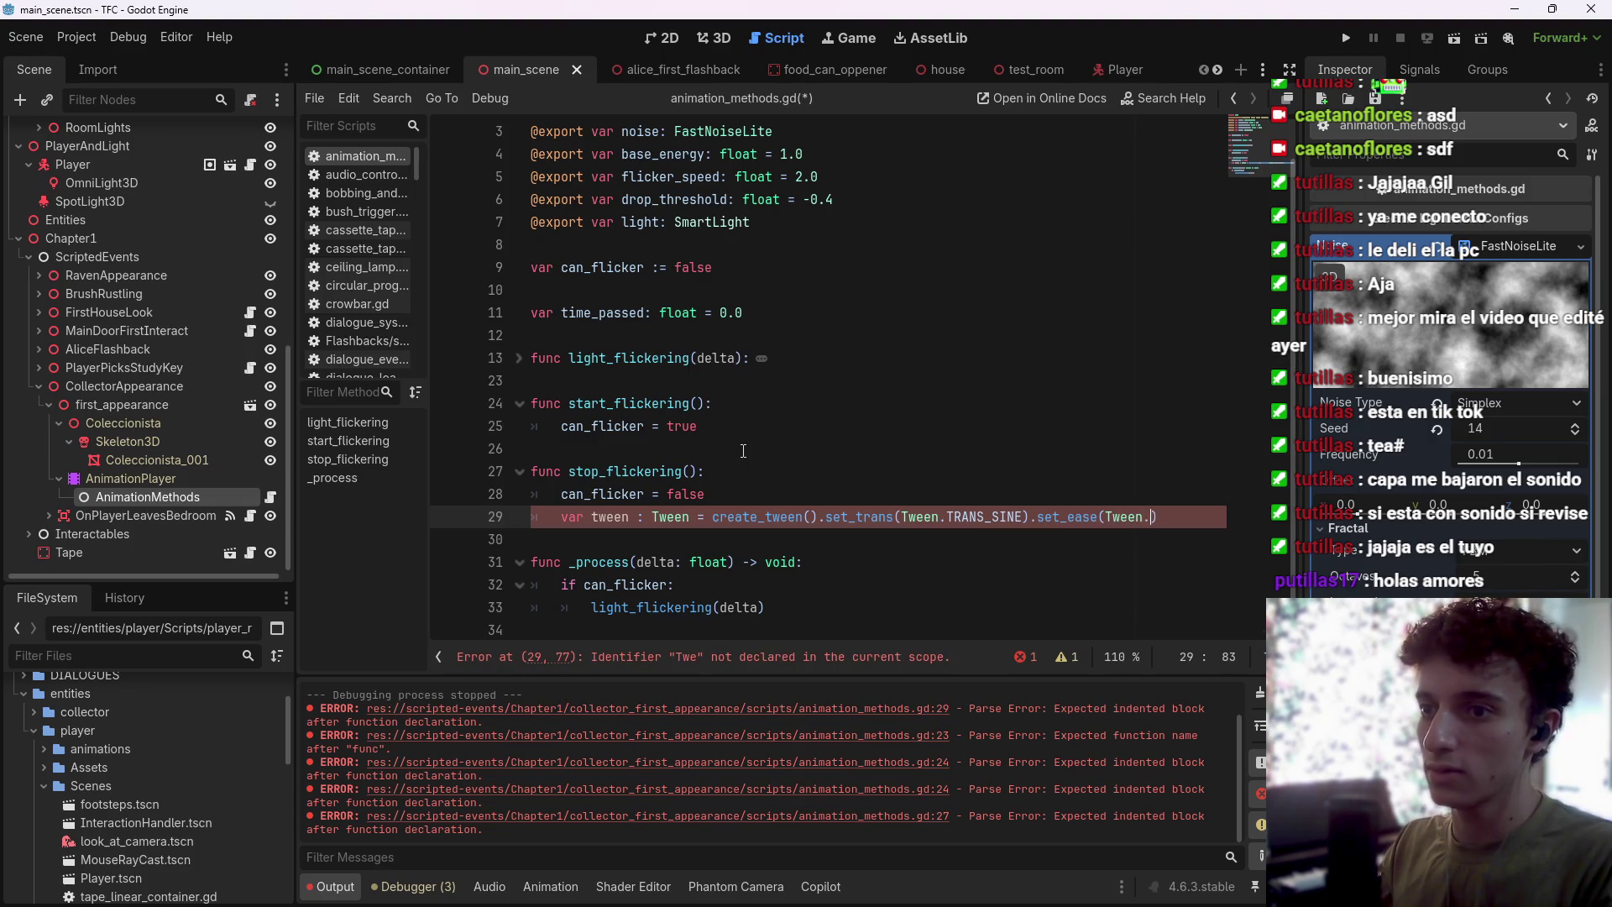
pyautogui.press('Down')
pyautogui.press('Down')
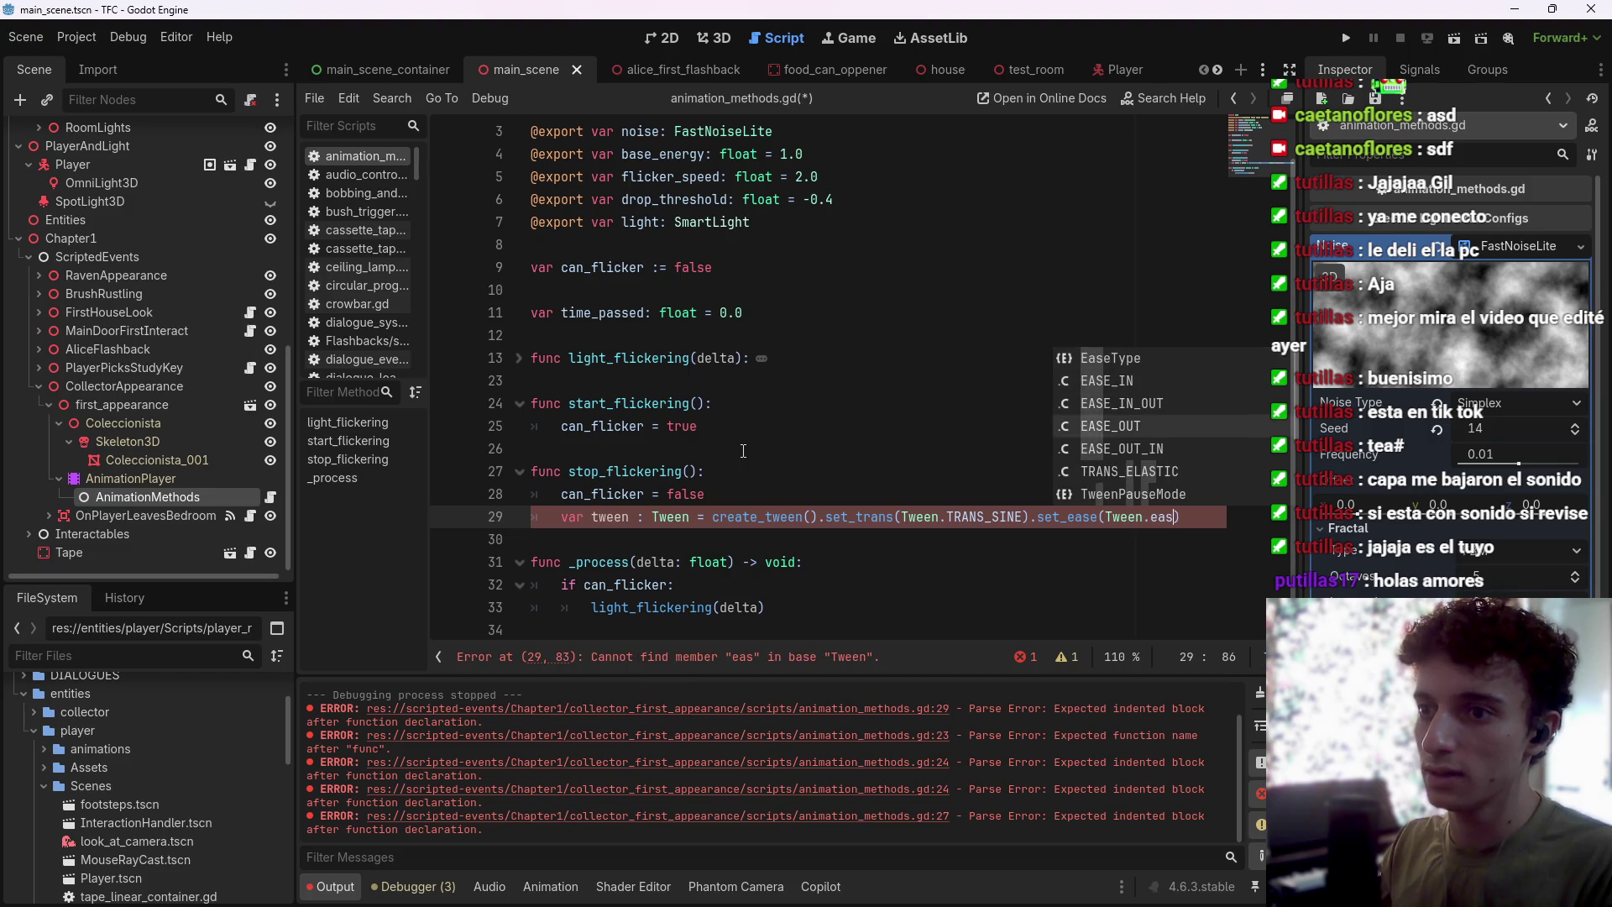
pyautogui.press('Return')
pyautogui.press('End')
# Save the script and add an empty line below the tween declaration.
pyautogui.hotkey('ctrl', 's')
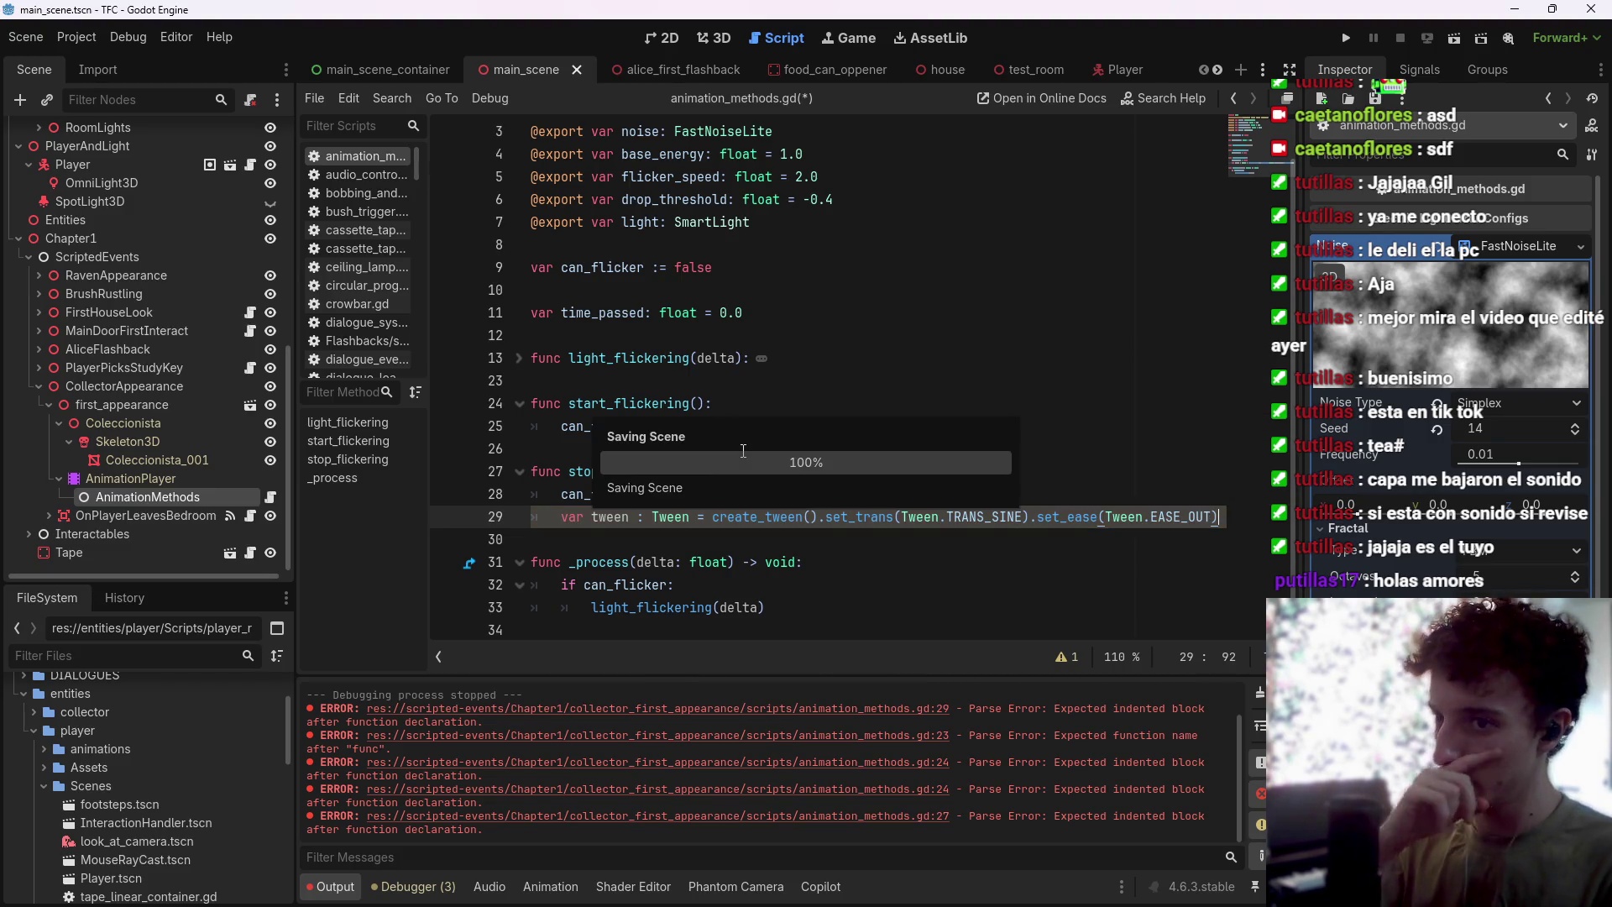
pyautogui.press('Down')
pyautogui.press('Down')
pyautogui.press('Up')
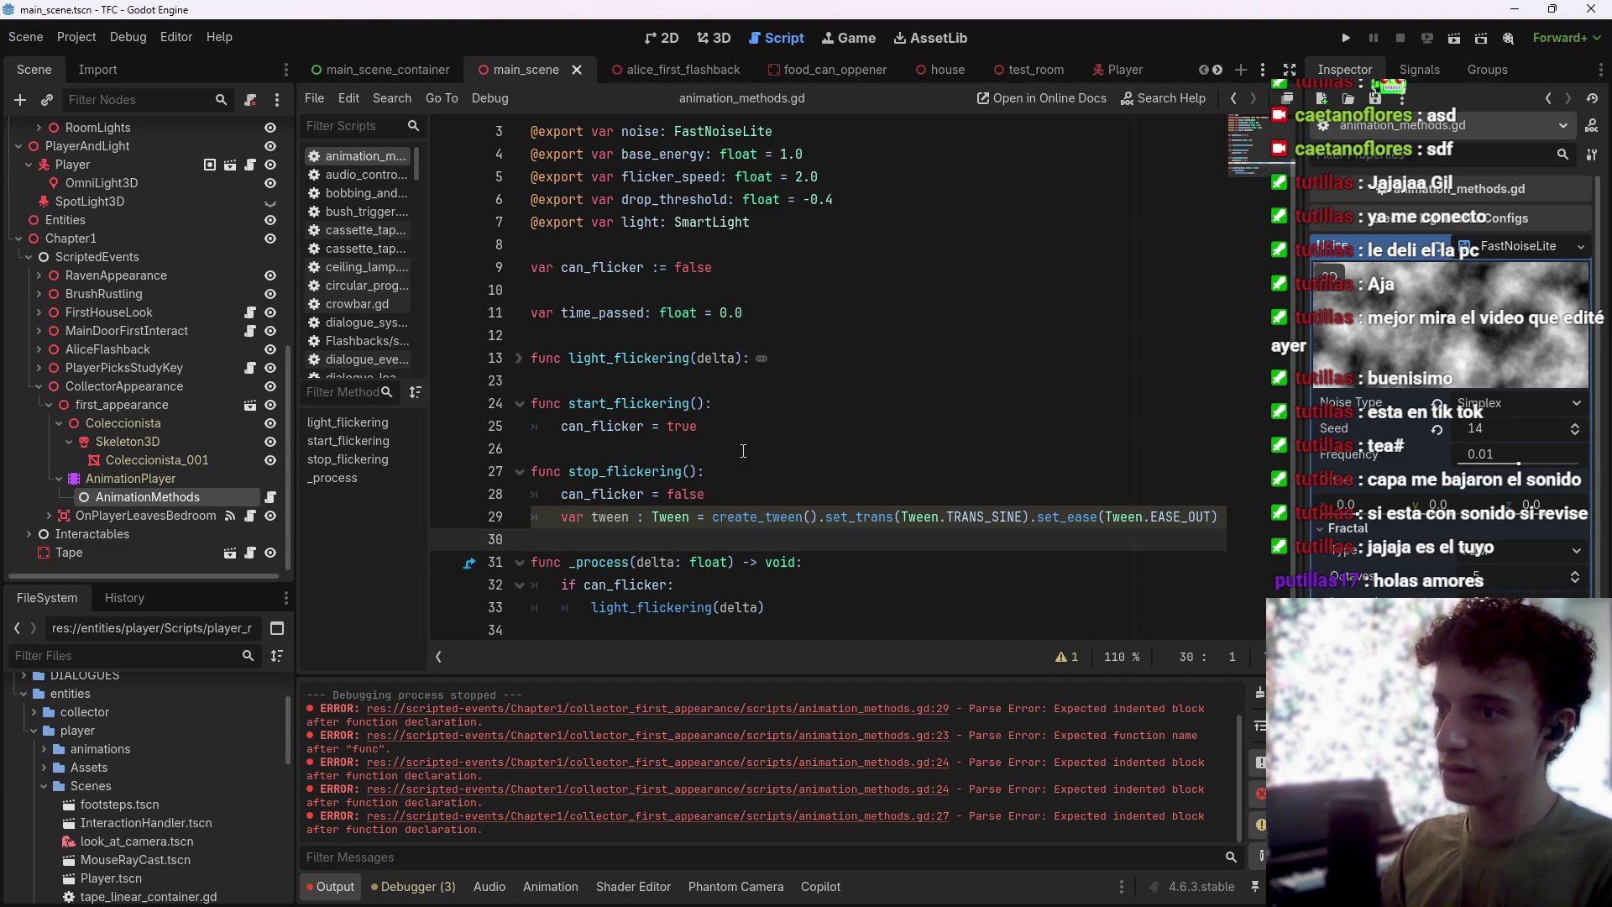
pyautogui.press('Return')
pyautogui.press('Up')
# Complete line 30 as tween.tween_property(light, "light_energy", 1.0, 0.8).
pyautogui.write('twe')
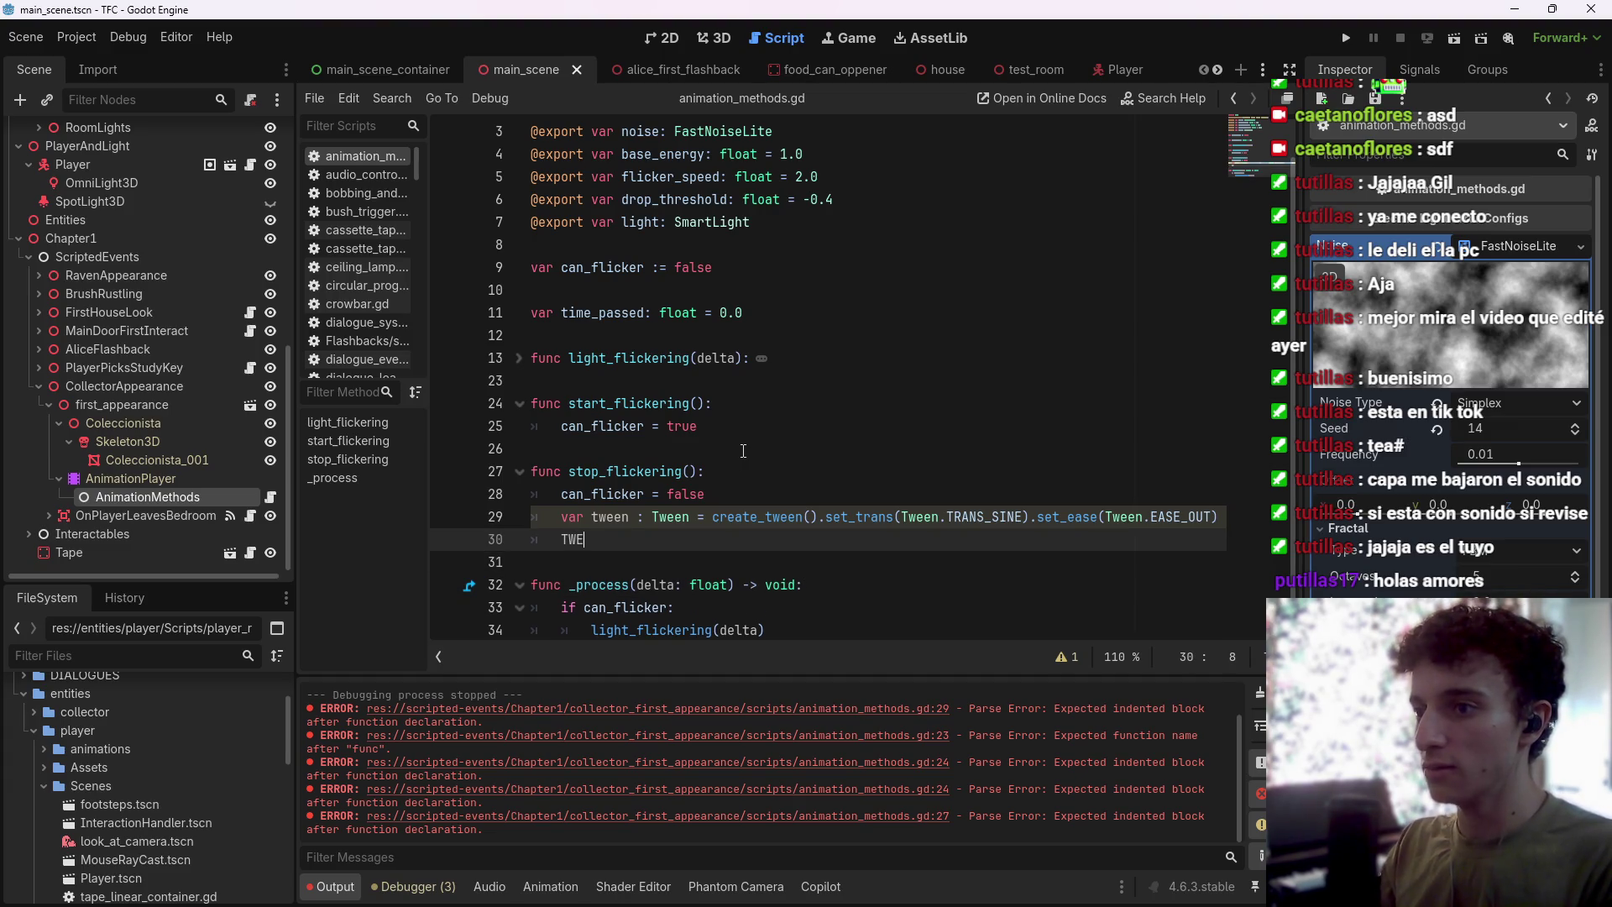
pyautogui.write('en.')
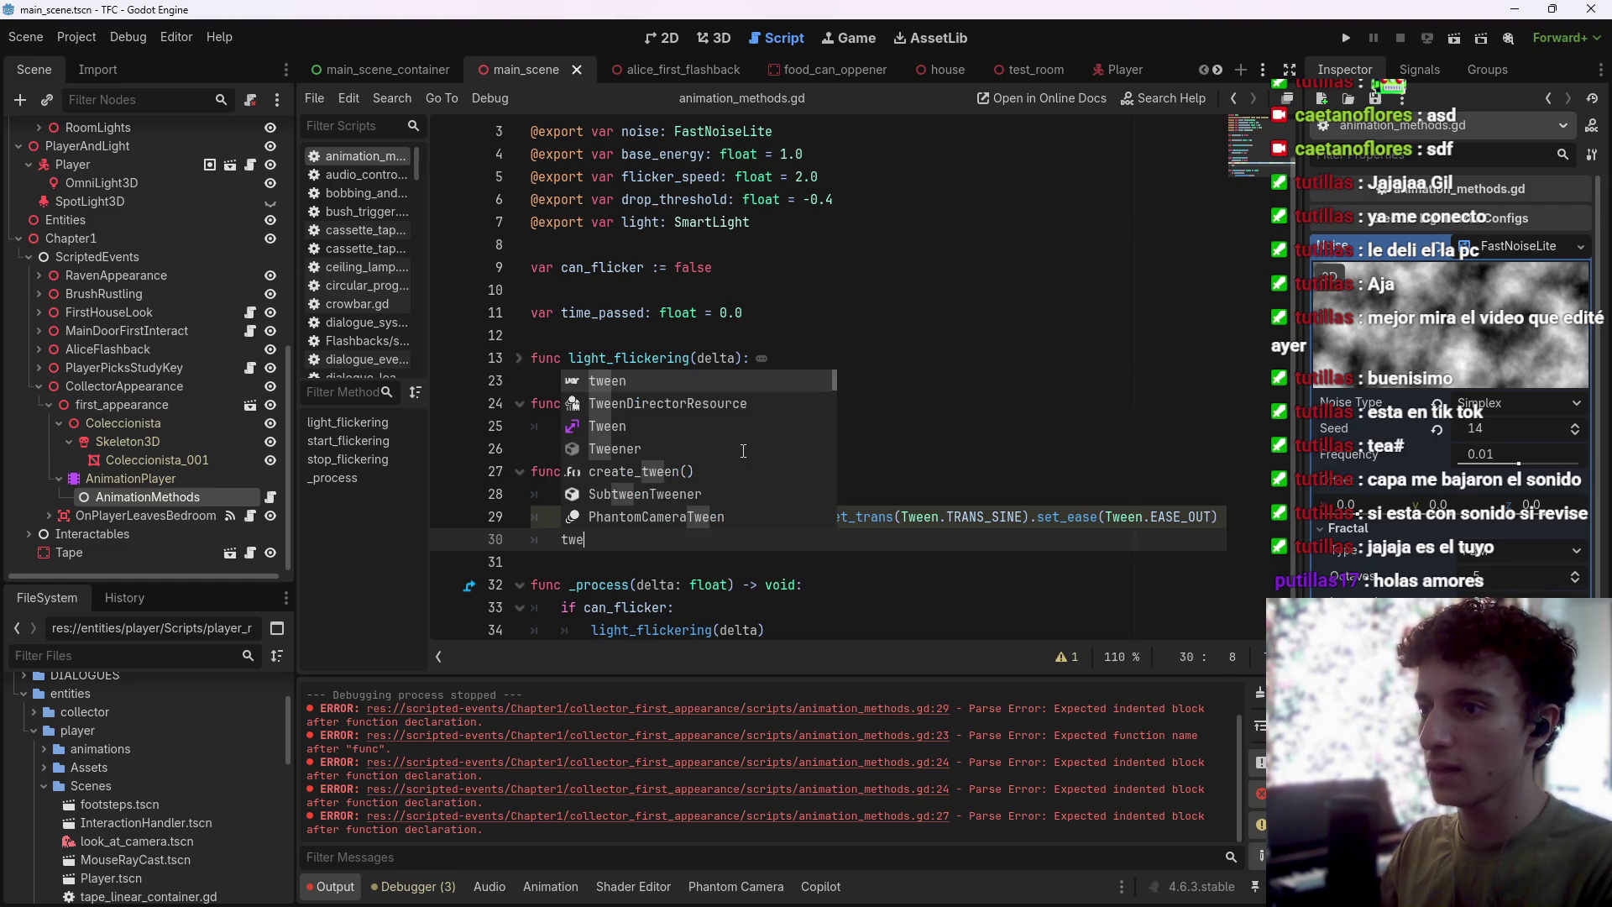
pyautogui.write('twe')
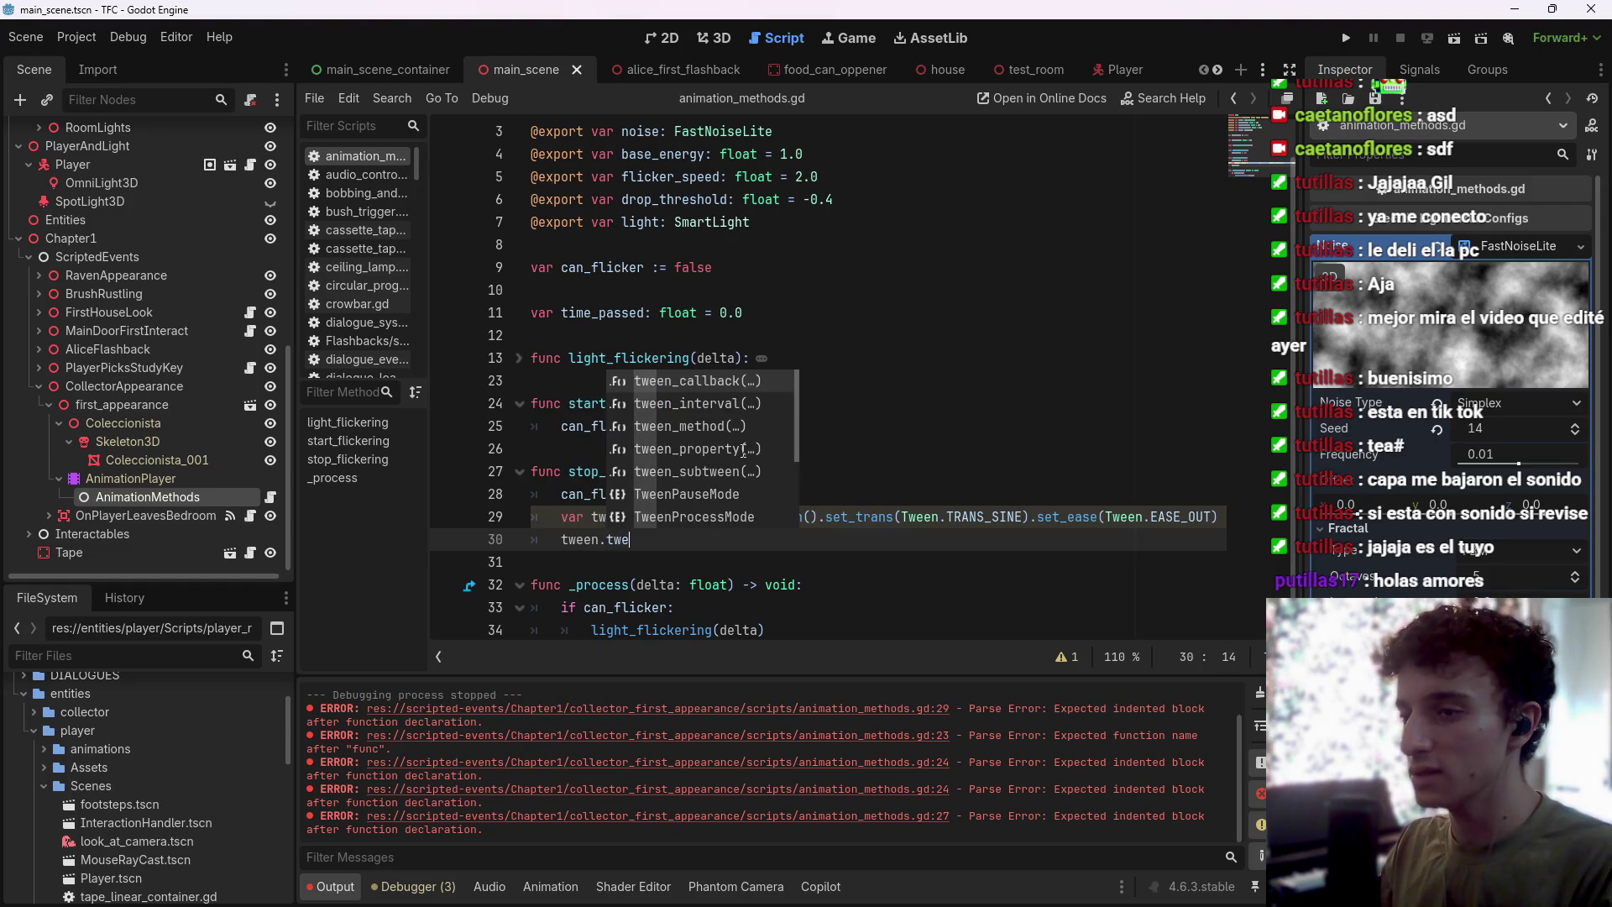
pyautogui.press('Down')
pyautogui.press('Down')
pyautogui.press('Down')
pyautogui.press('Return')
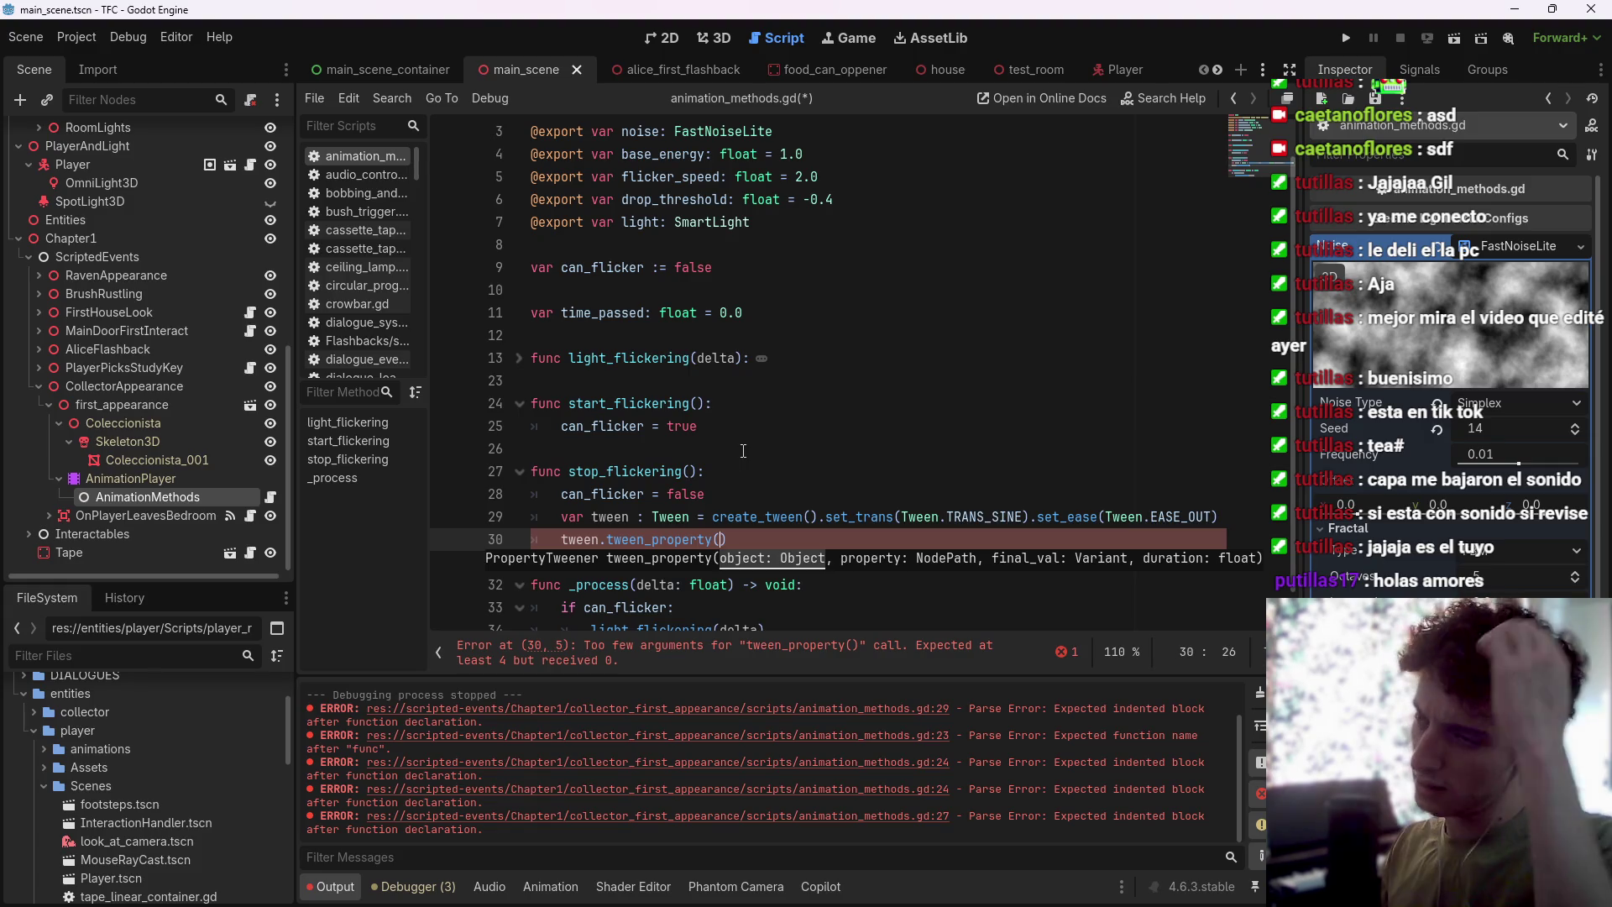
pyautogui.write('light-')
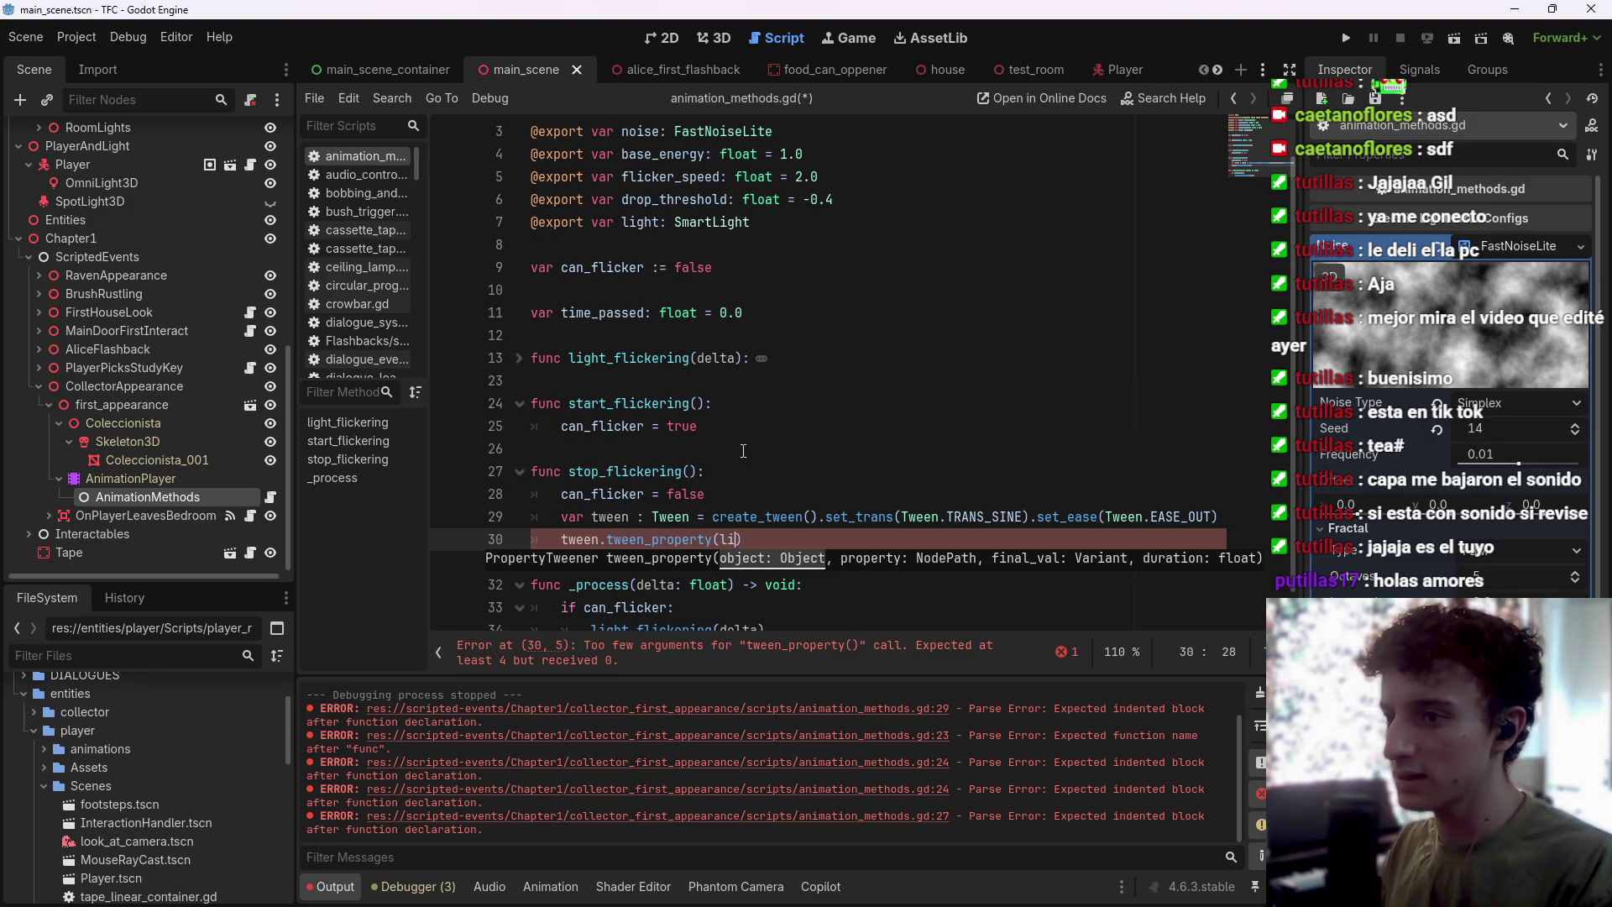
pyautogui.press('BackSpace')
pyautogui.write('.light.')
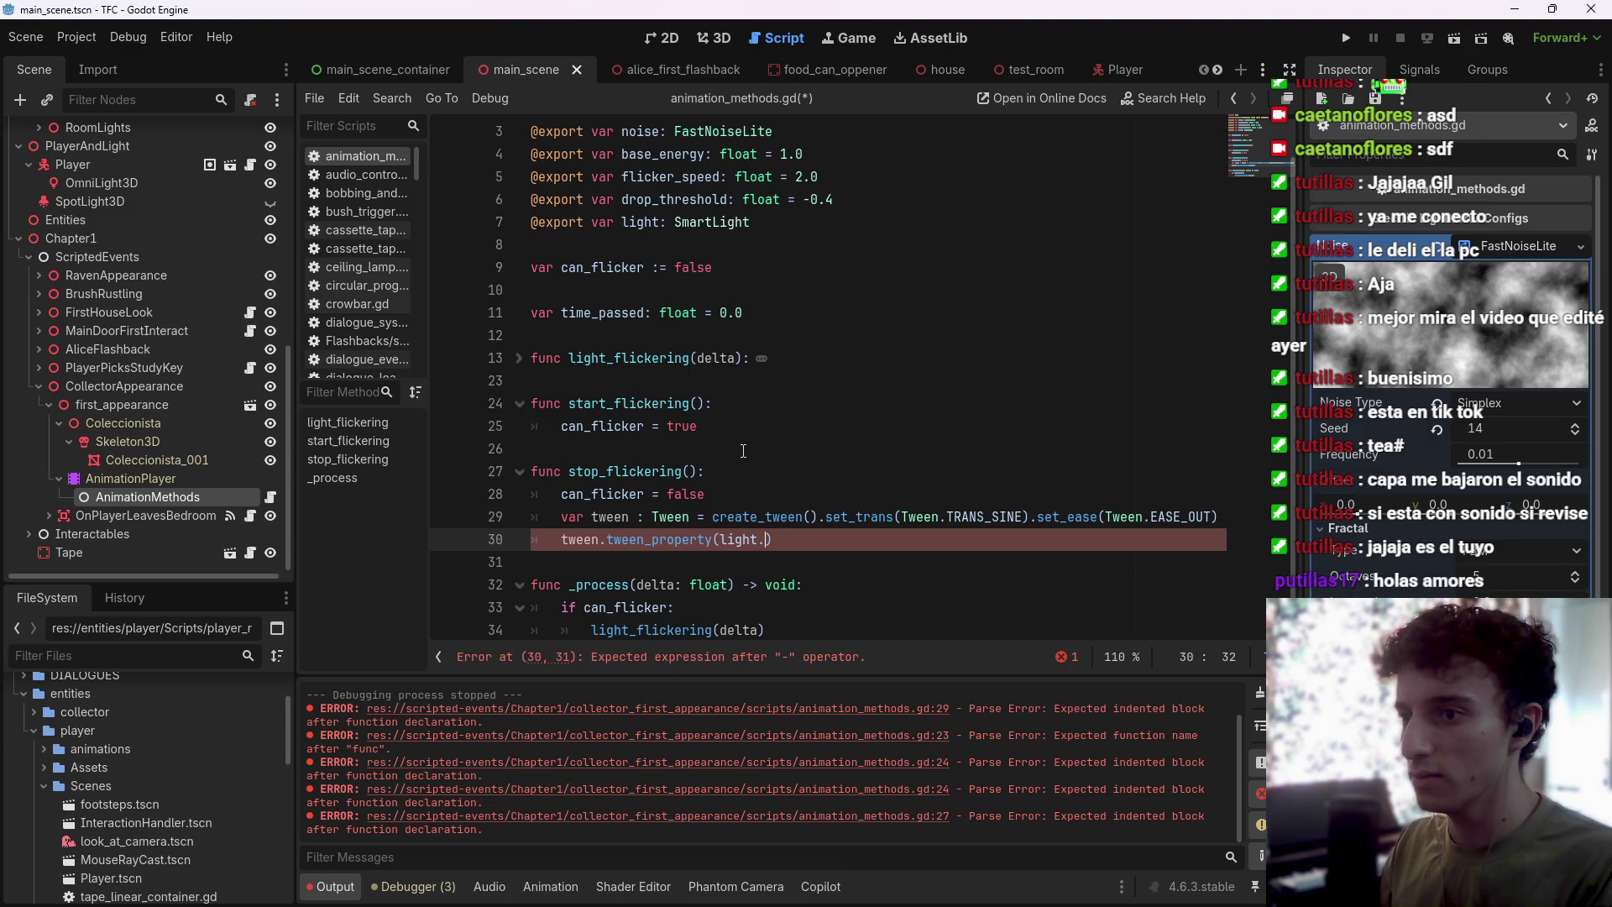
pyautogui.write('t_energy,')
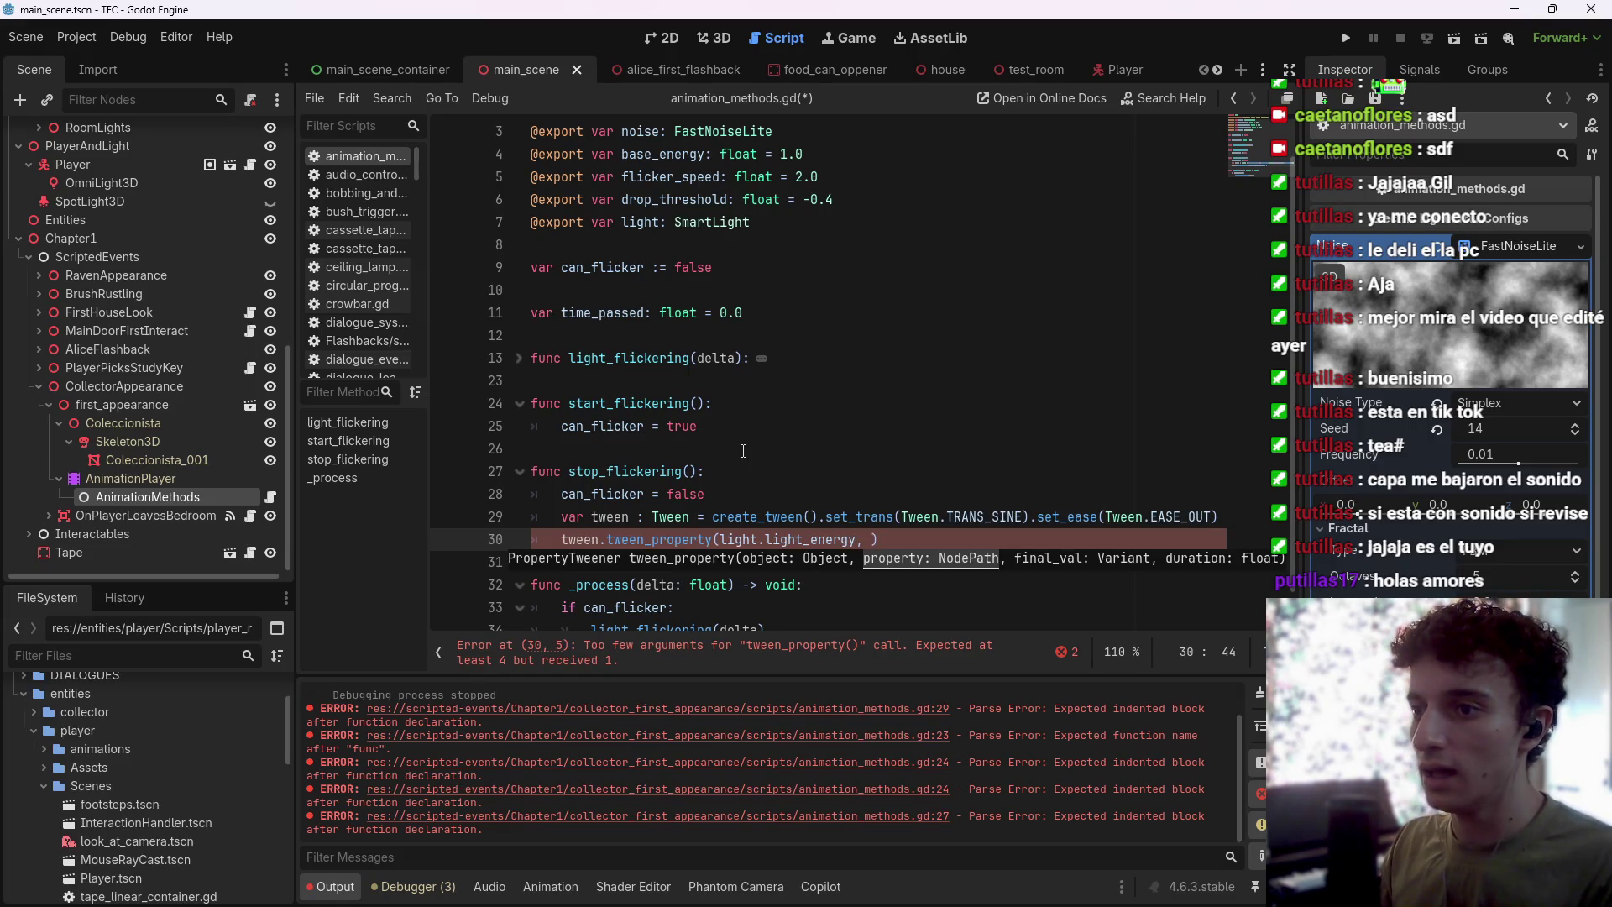
pyautogui.hotkey('ctrl', 'shift', 'Left')
pyautogui.hotkey('ctrl', 'shift', 'Left')
pyautogui.hotkey('ctrl', 'shift', 'Right')
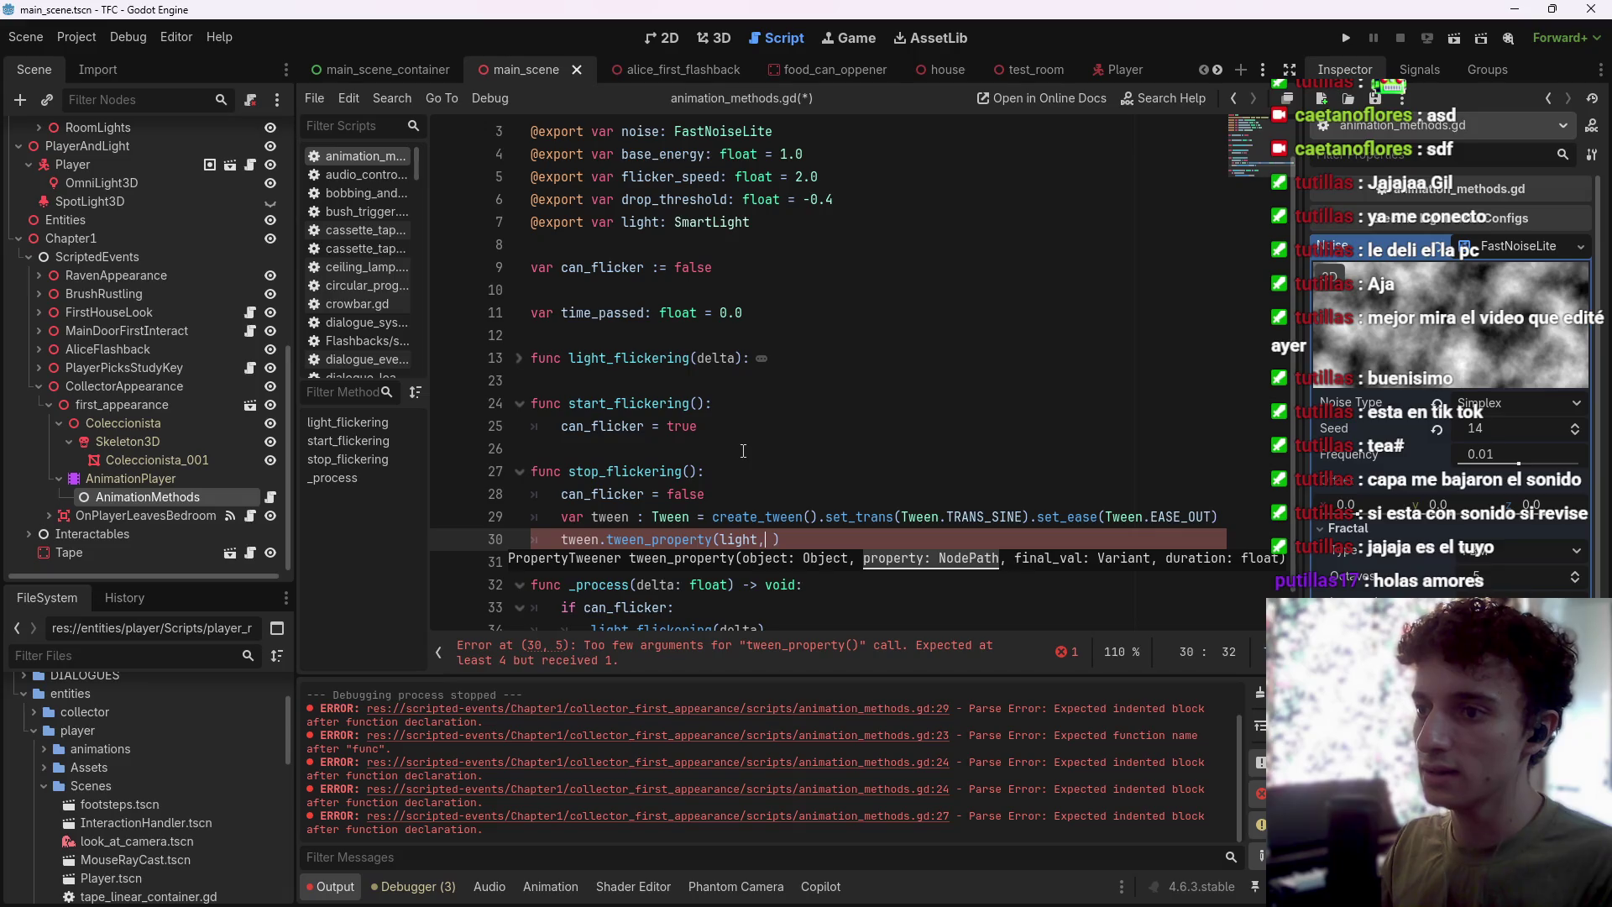
pyautogui.write('light_energy"')
pyautogui.press('Return')
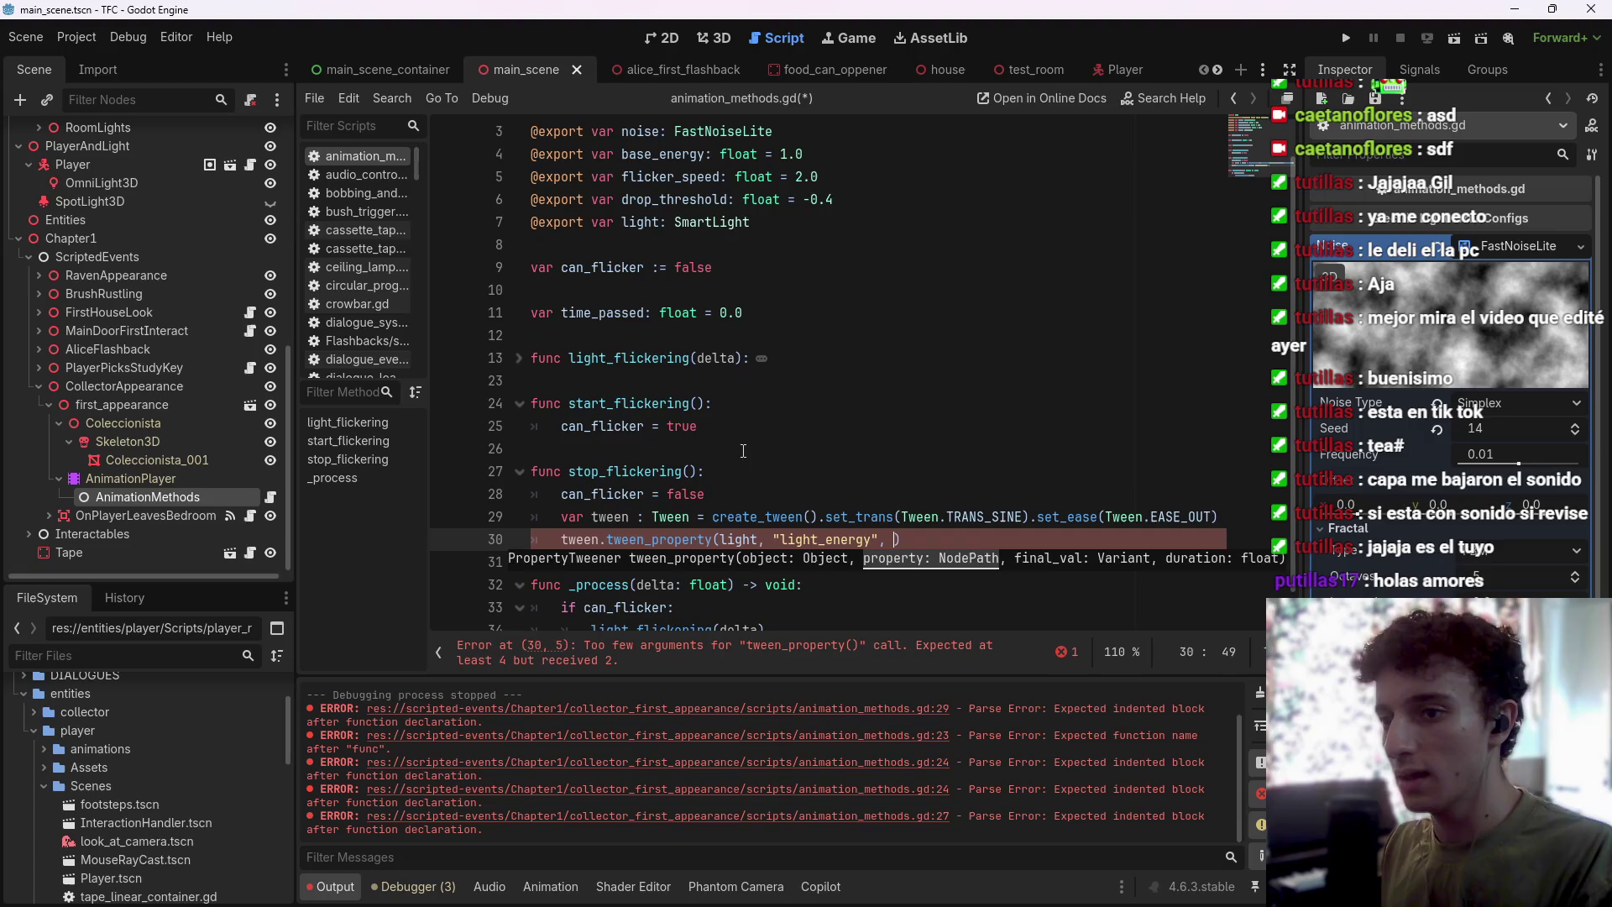
pyautogui.write('1.0')
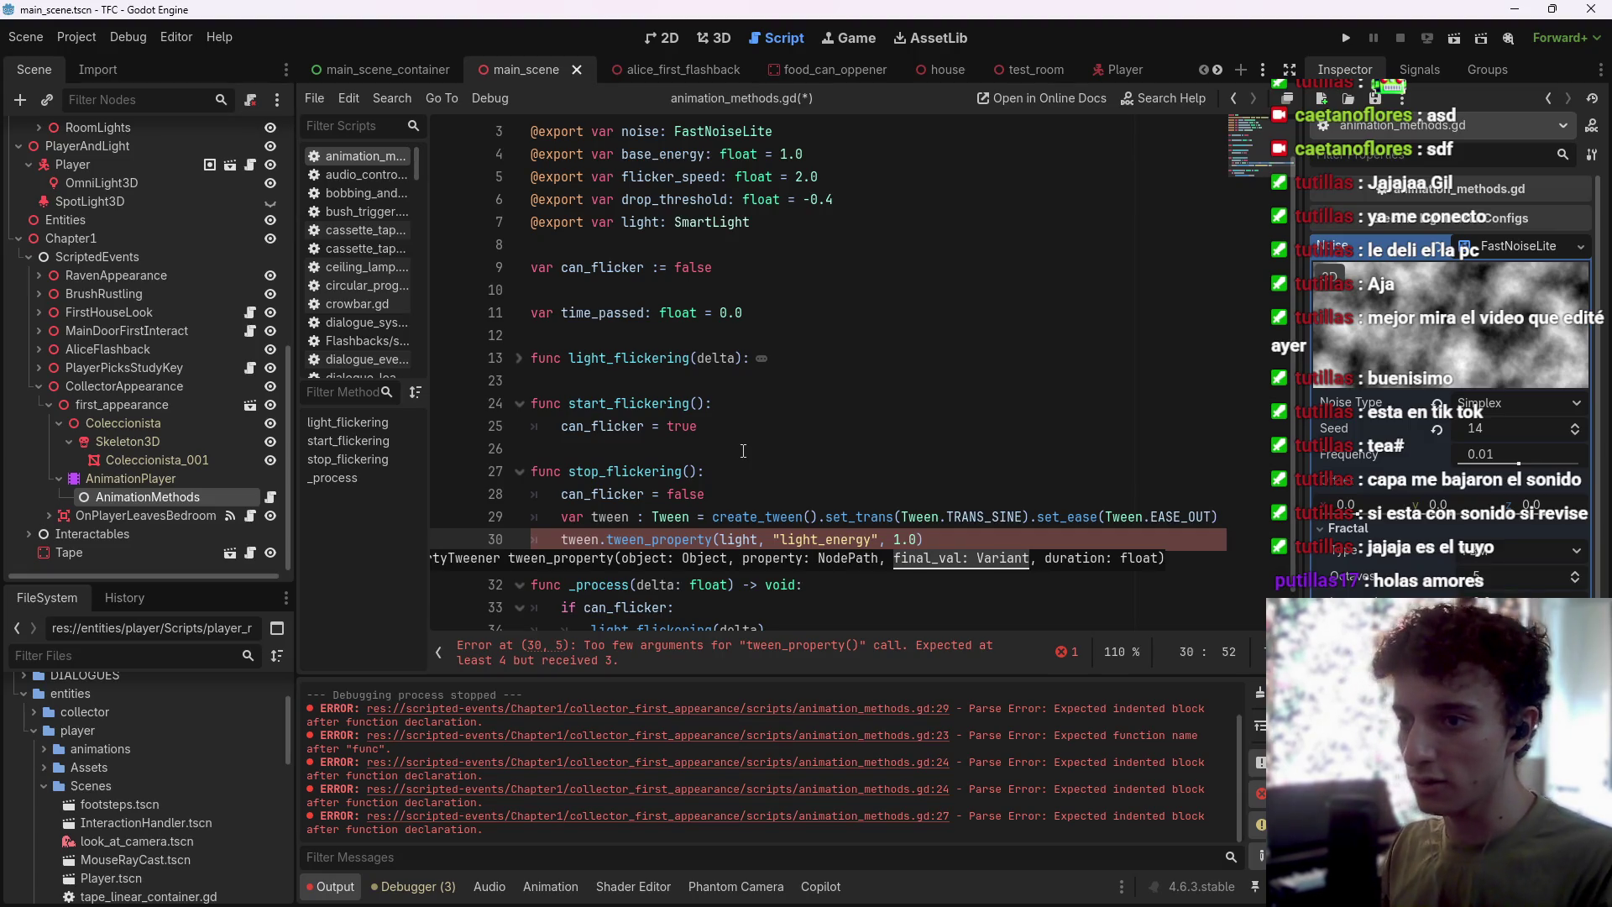
pyautogui.write(', 0.8)')
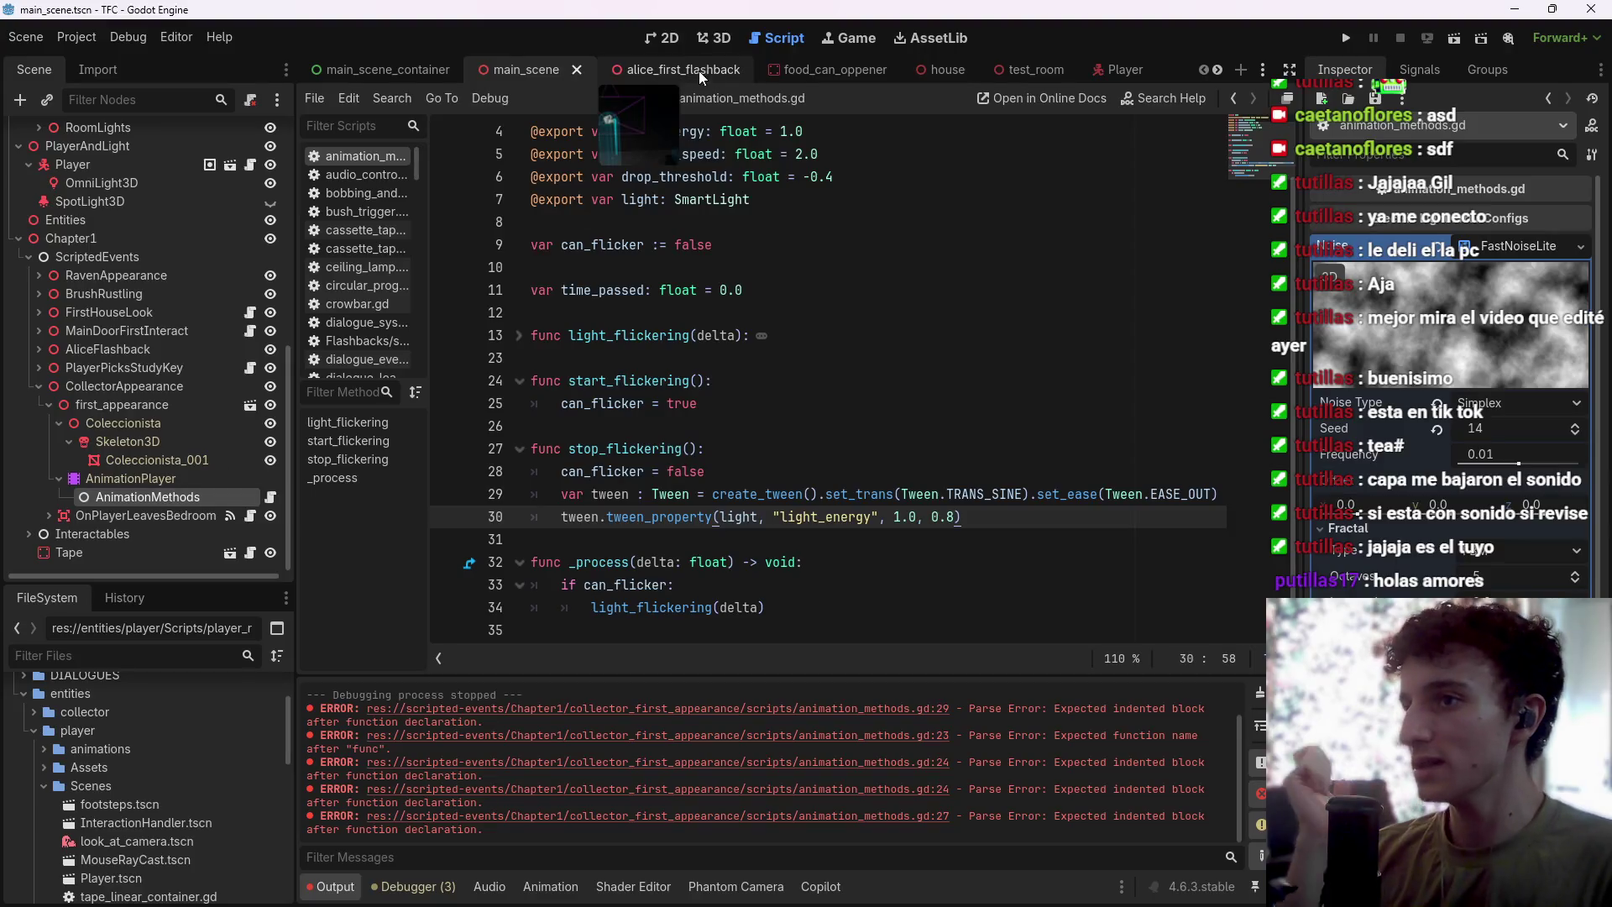
# Return to the 3D view and expand OnPlayerLeavesBedroom to select its AnimationPlayer.
pyautogui.click(714, 44)
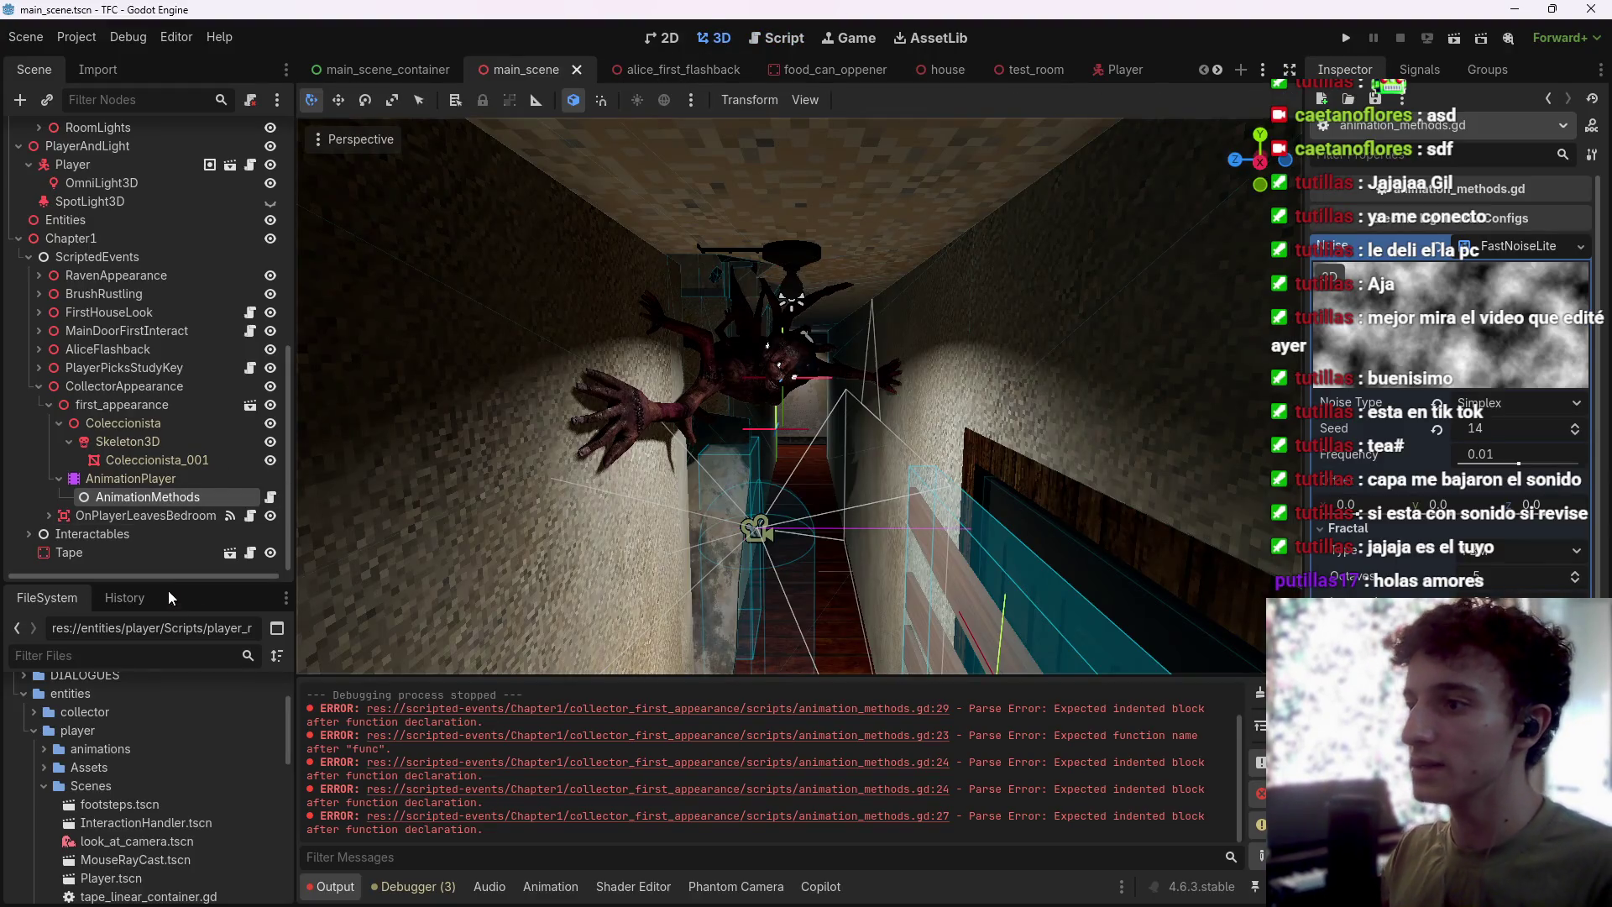
pyautogui.click(95, 519)
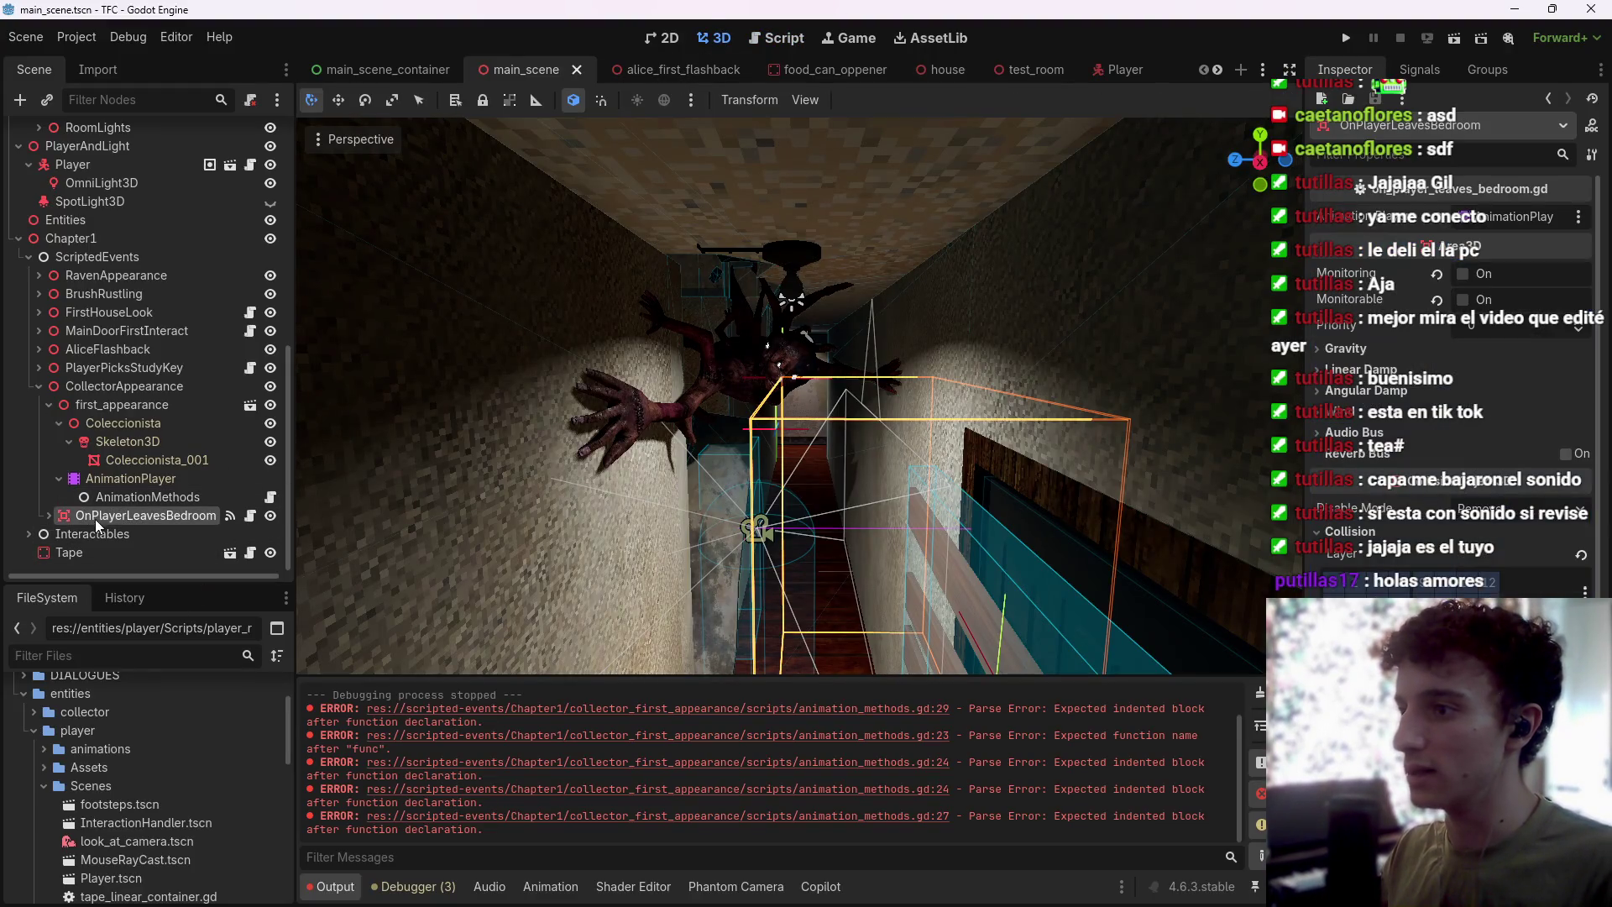
pyautogui.click(46, 516)
pyautogui.click(109, 444)
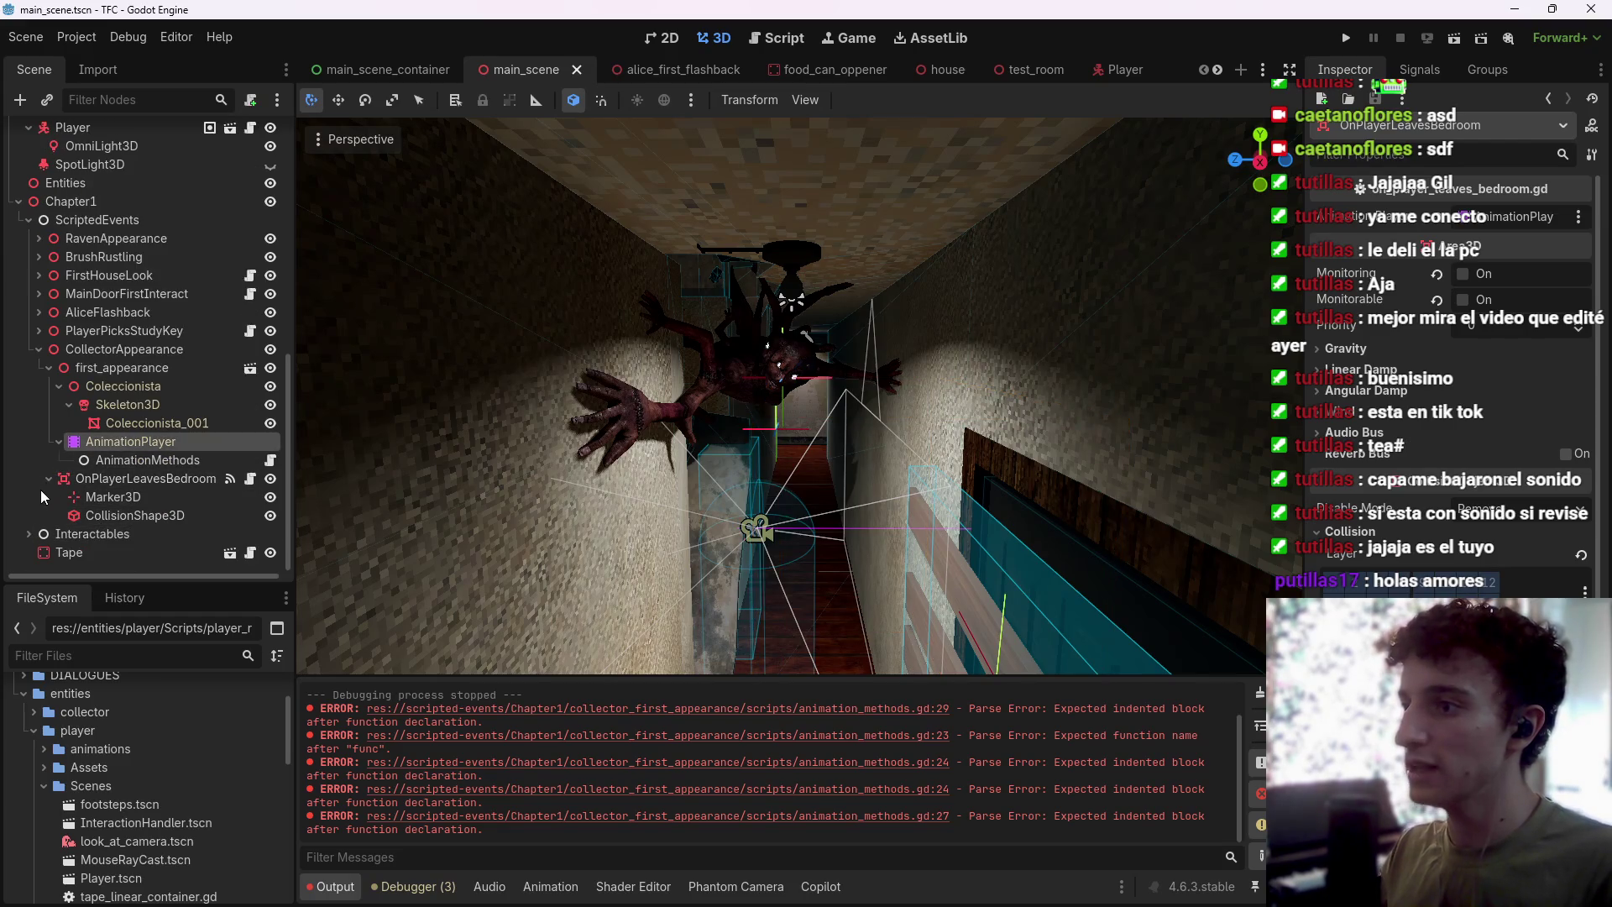
# Add a Call Method Track to the climb animation targeting the AnimationMethods node.
pyautogui.click(48, 479)
pyautogui.click(123, 487)
pyautogui.click(555, 655)
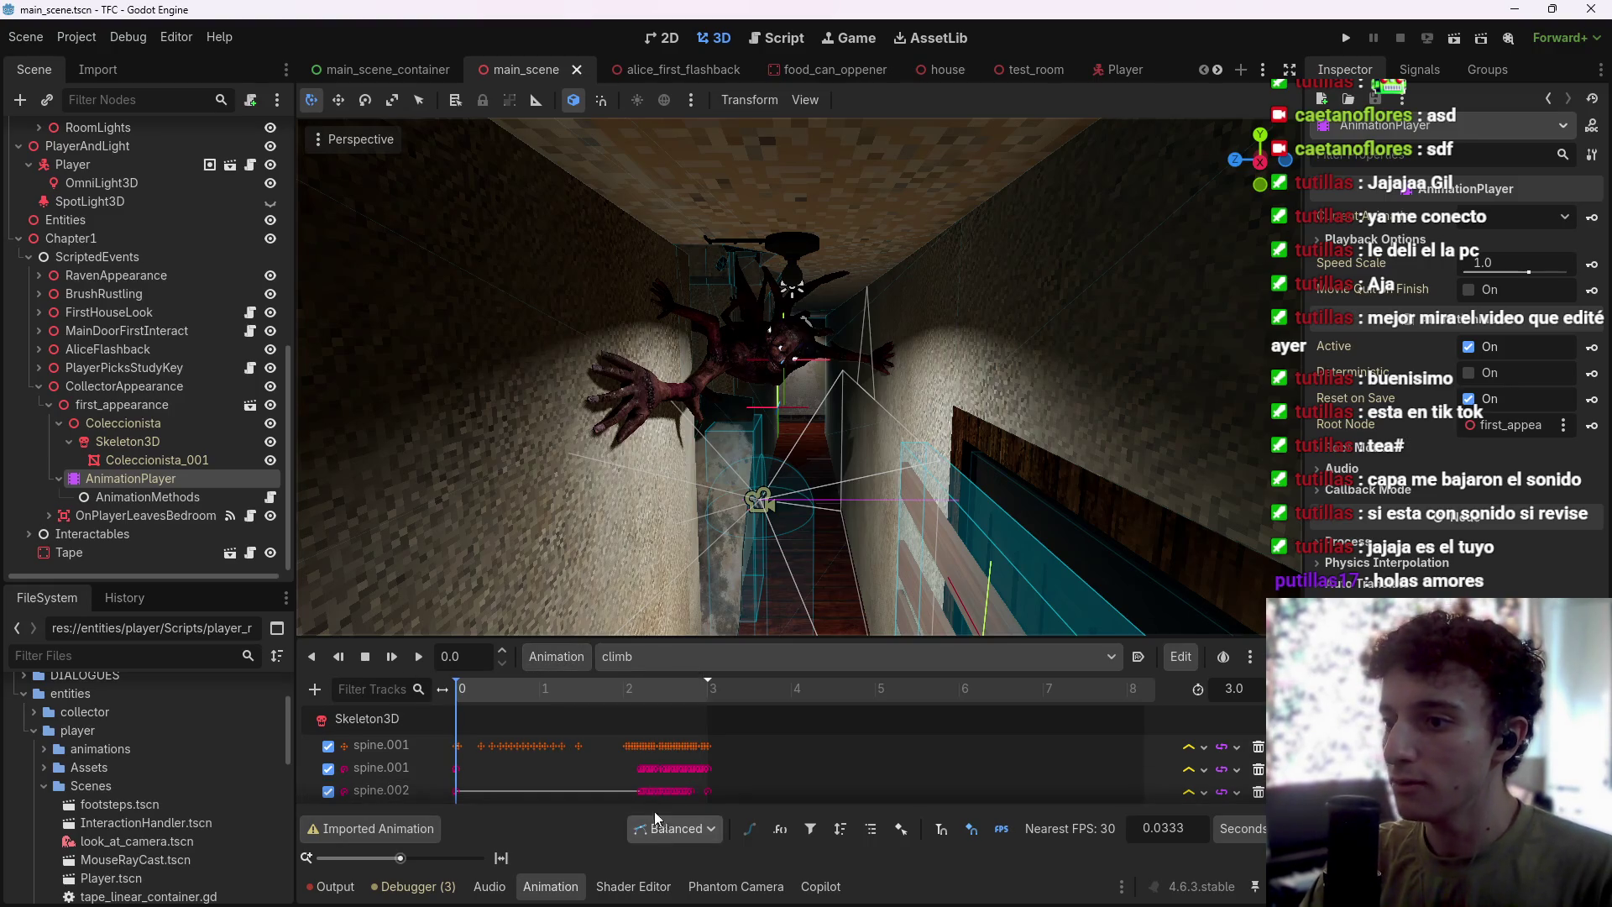
pyautogui.click(316, 690)
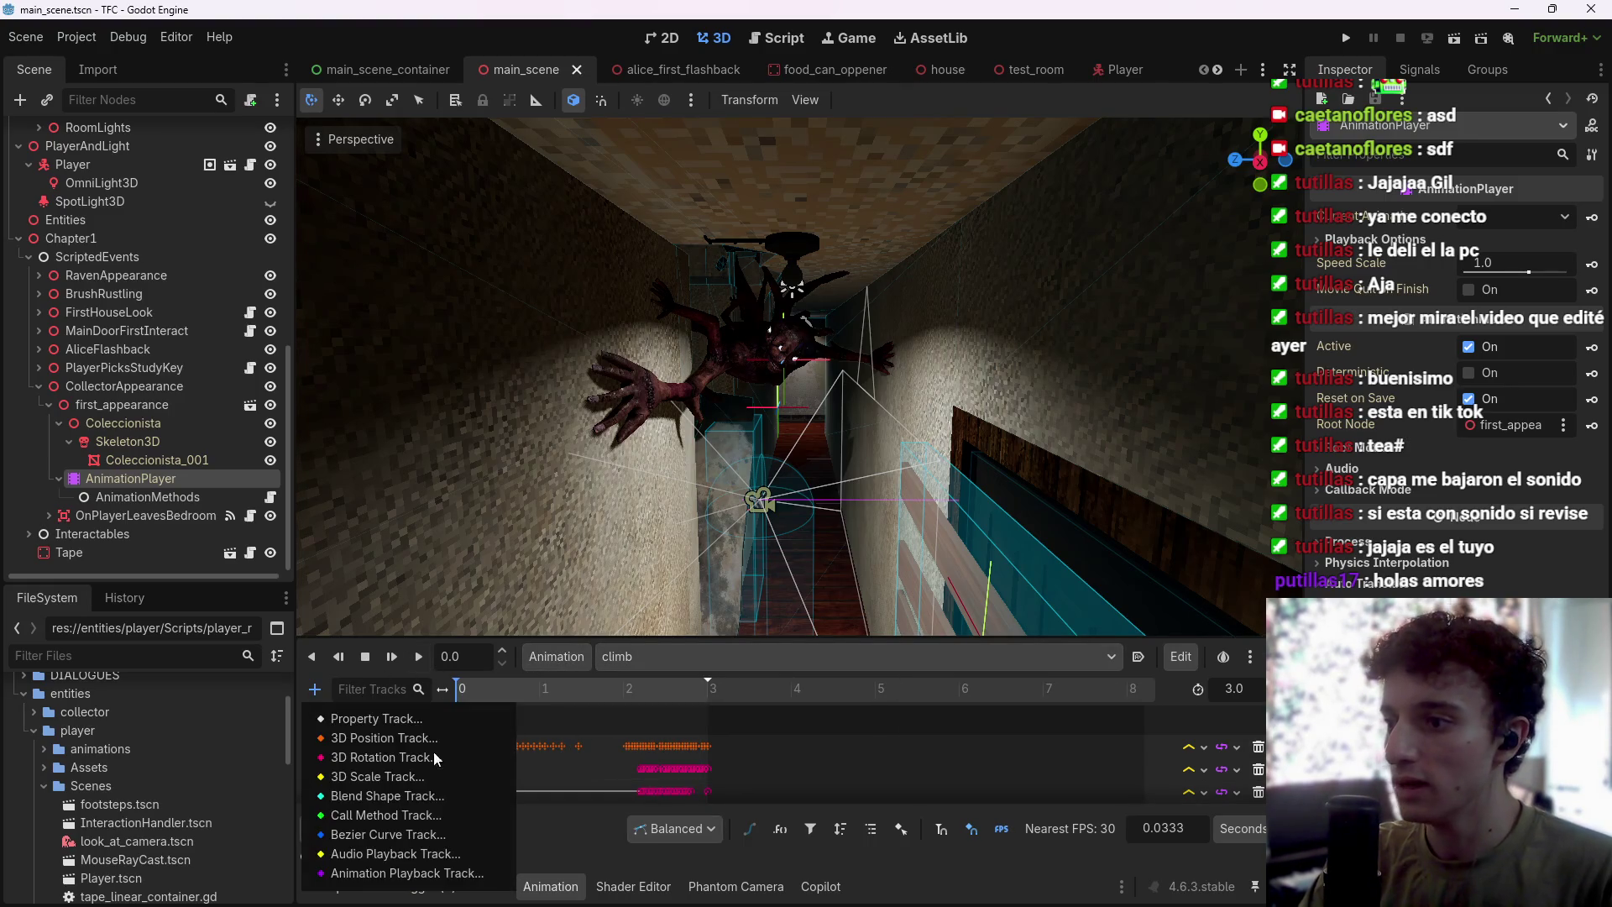
pyautogui.click(396, 819)
pyautogui.scroll(-10, 855, 475)
pyautogui.scroll(-8, 899, 471)
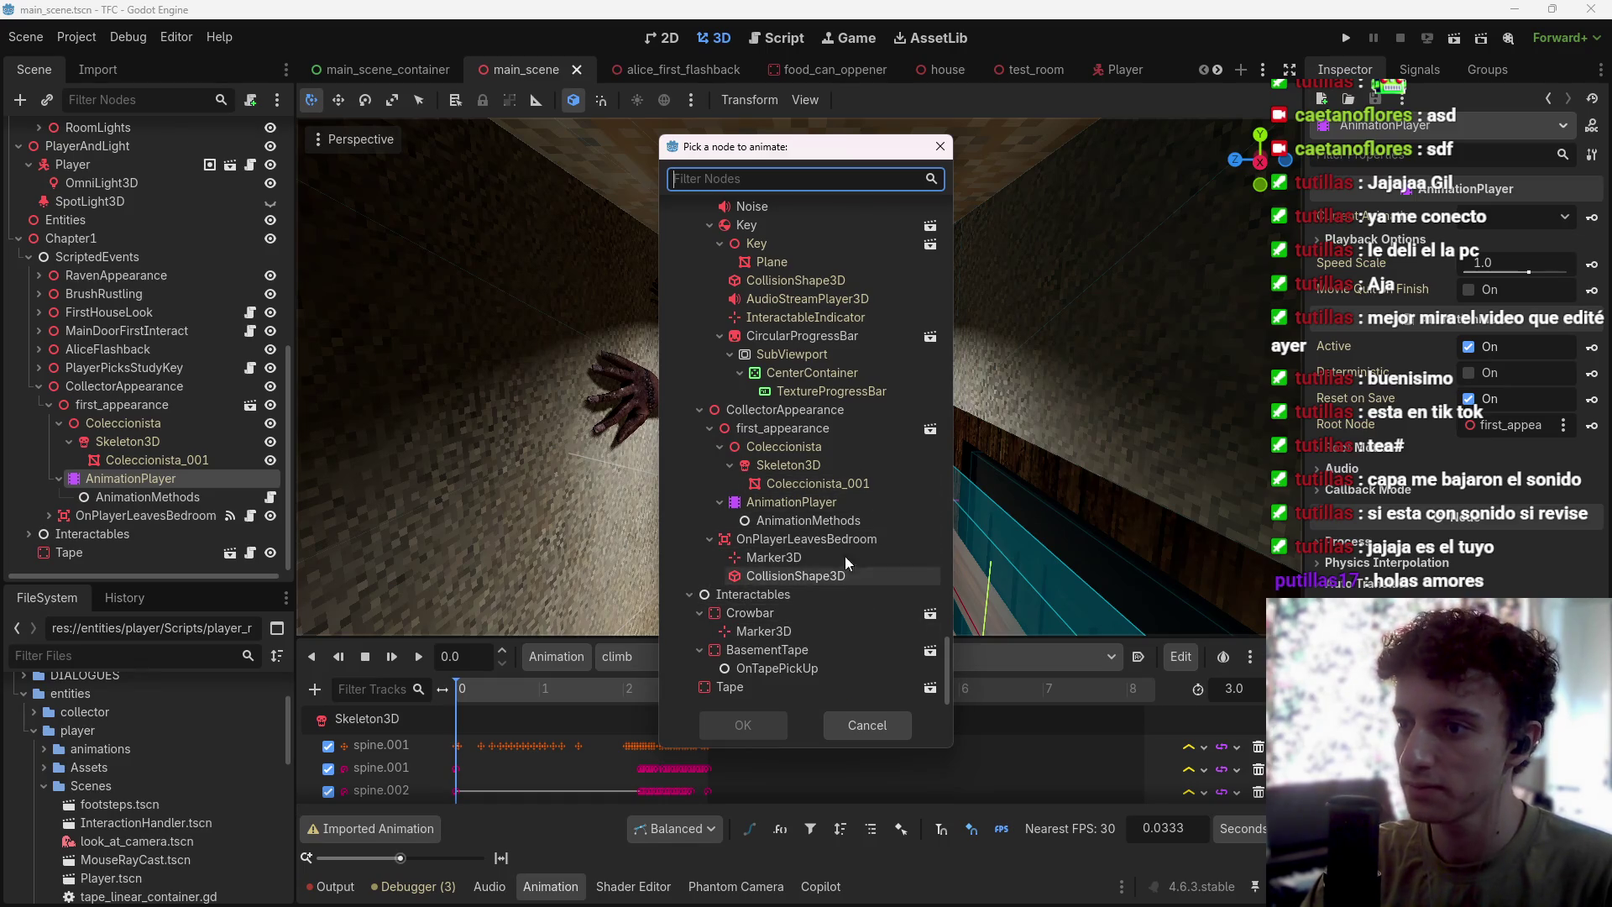
pyautogui.click(839, 520)
pyautogui.click(775, 720)
pyautogui.scroll(-15, 972, 749)
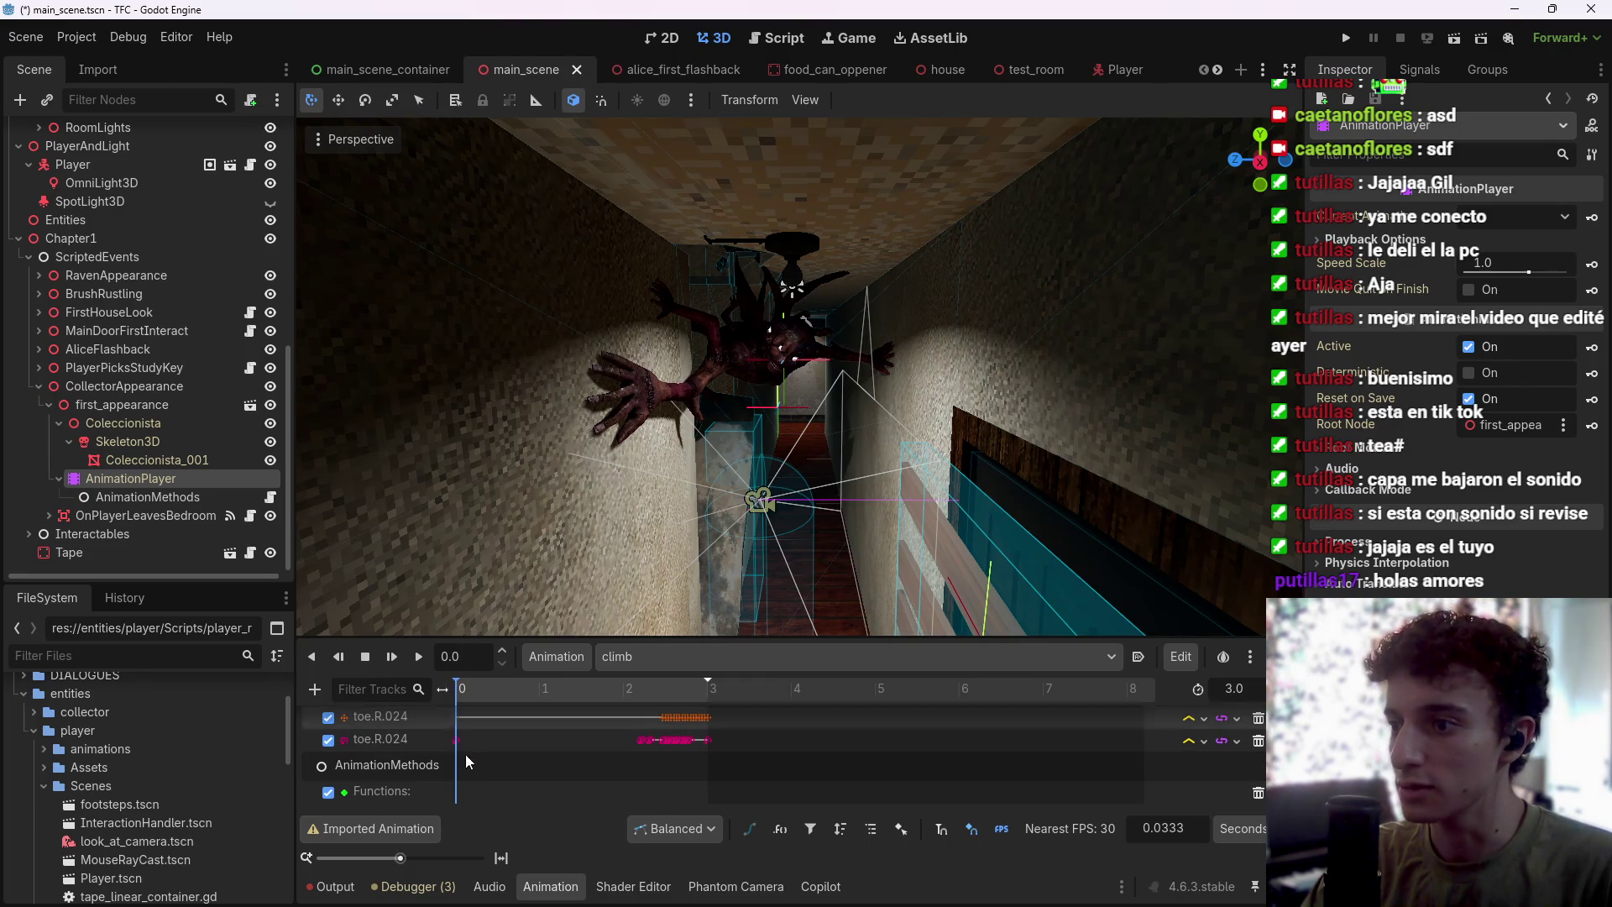
pyautogui.rightClick(461, 792)
# Insert a start_flickering() method key at time 0 on the Functions track.
pyautogui.click(512, 808)
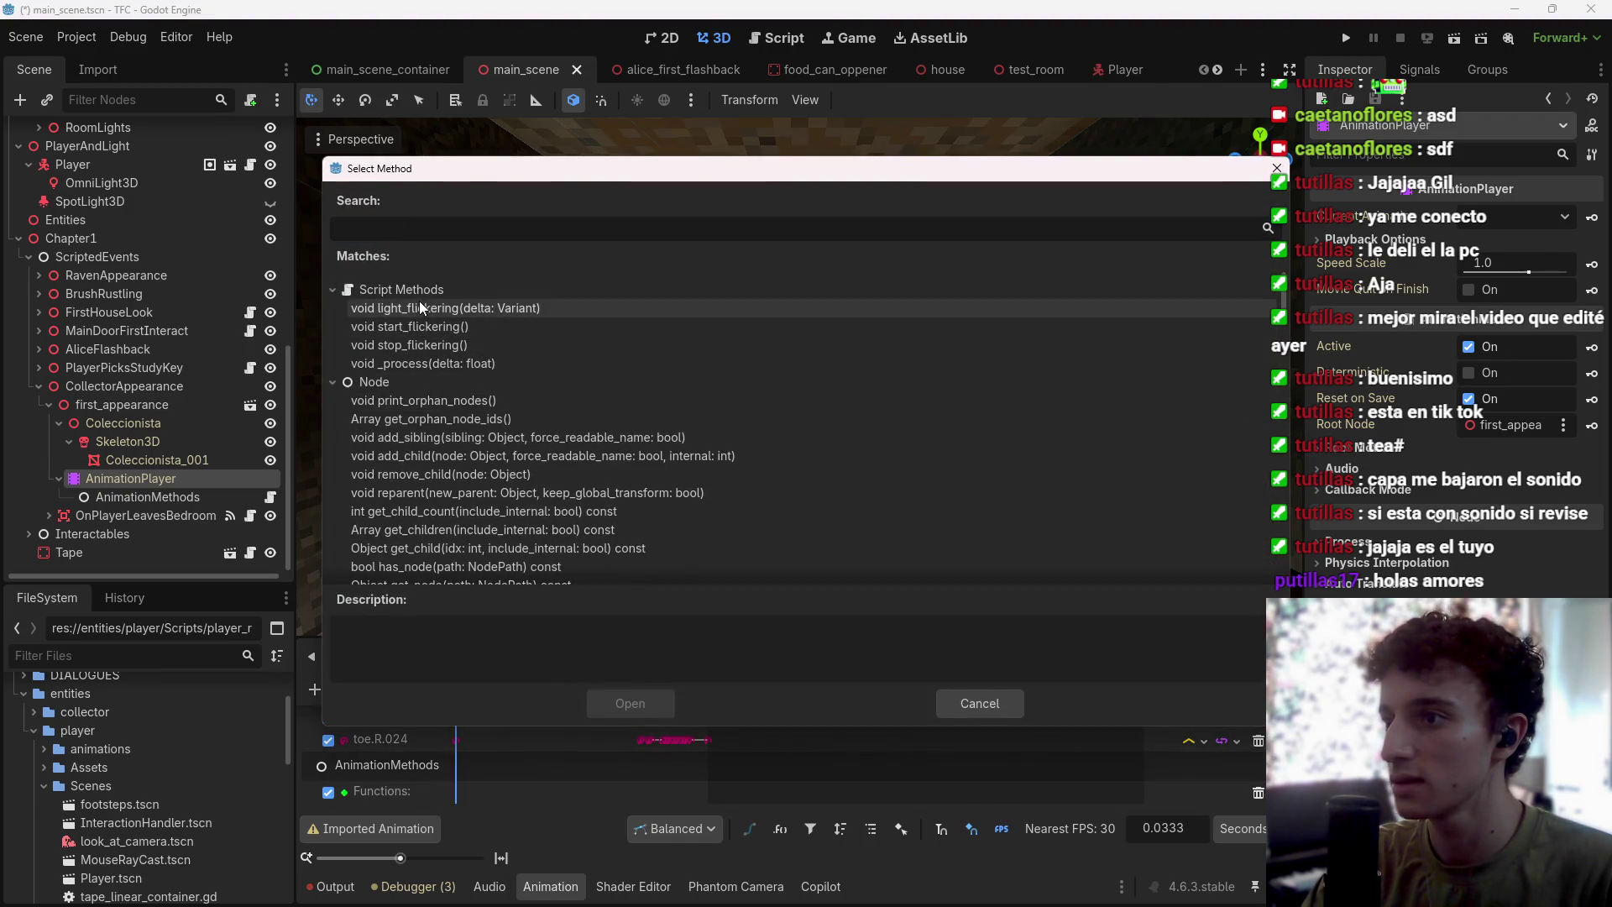
pyautogui.click(441, 326)
pyautogui.click(645, 707)
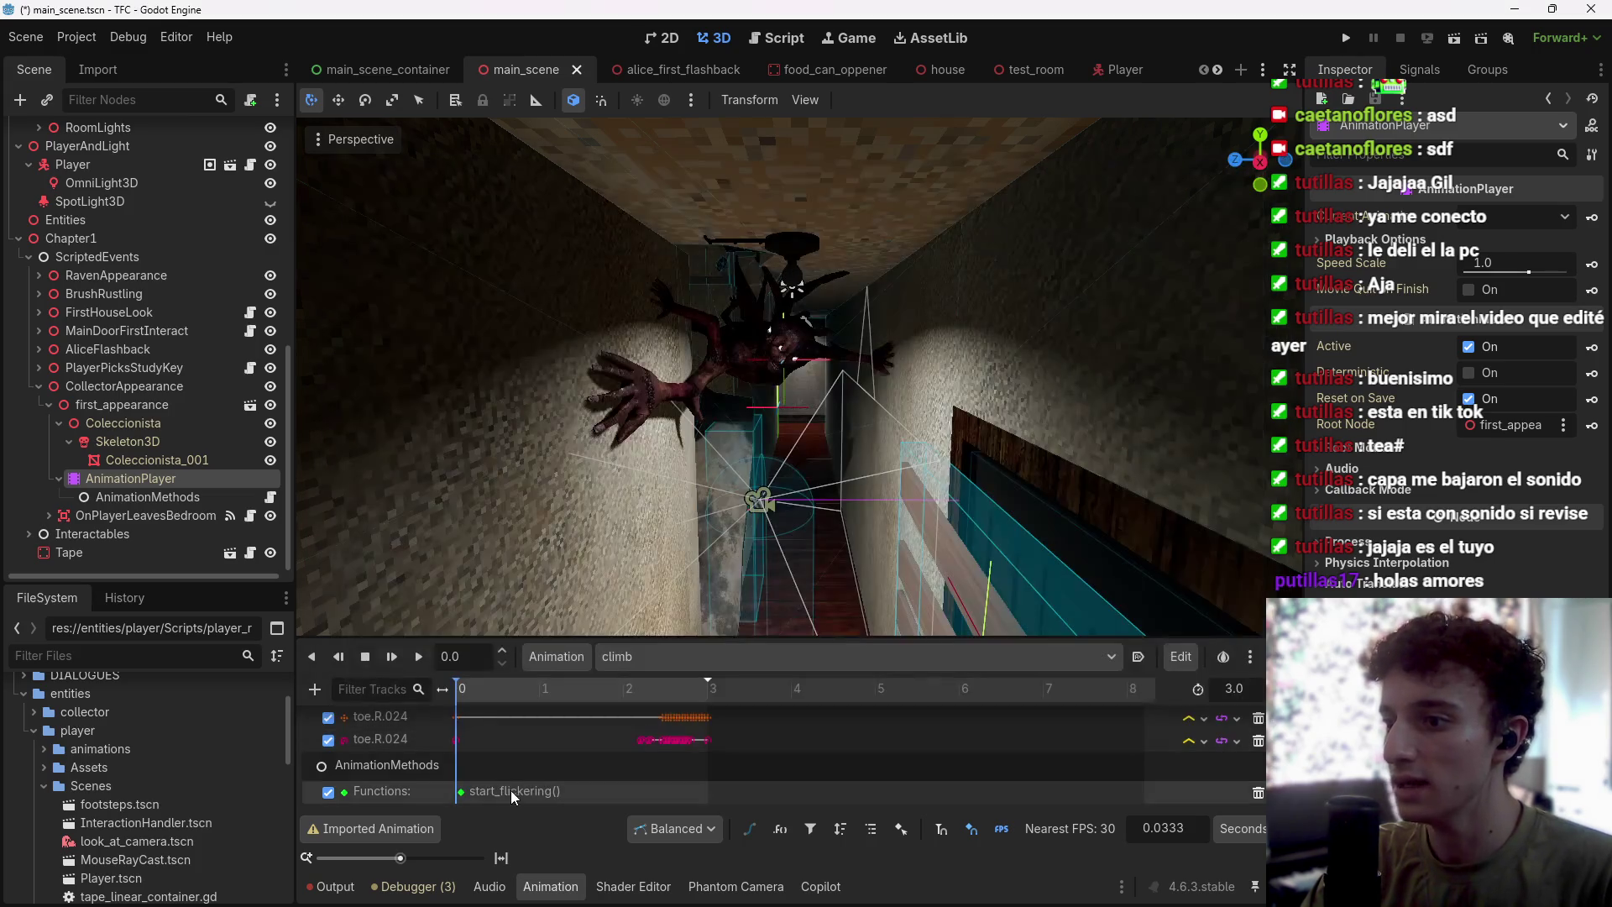
pyautogui.moveTo(455, 789); pyautogui.dragTo(452, 794)
# Insert a stop_flickering() method key at 3.0 seconds and save the scene.
pyautogui.moveTo(553, 685); pyautogui.dragTo(713, 697)
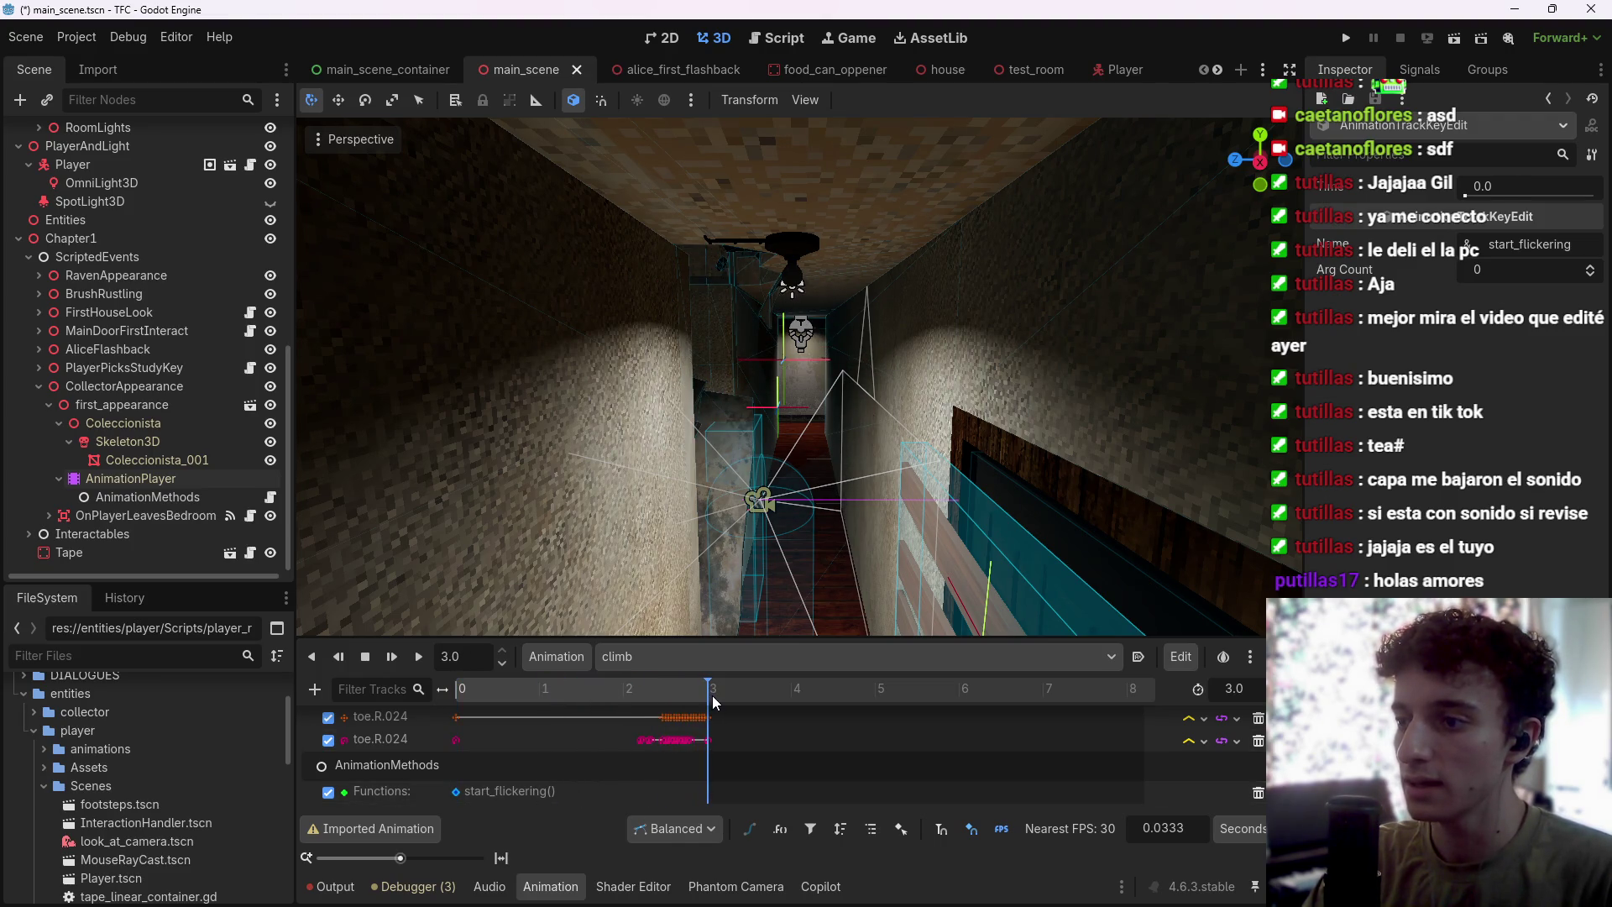
pyautogui.rightClick(700, 794)
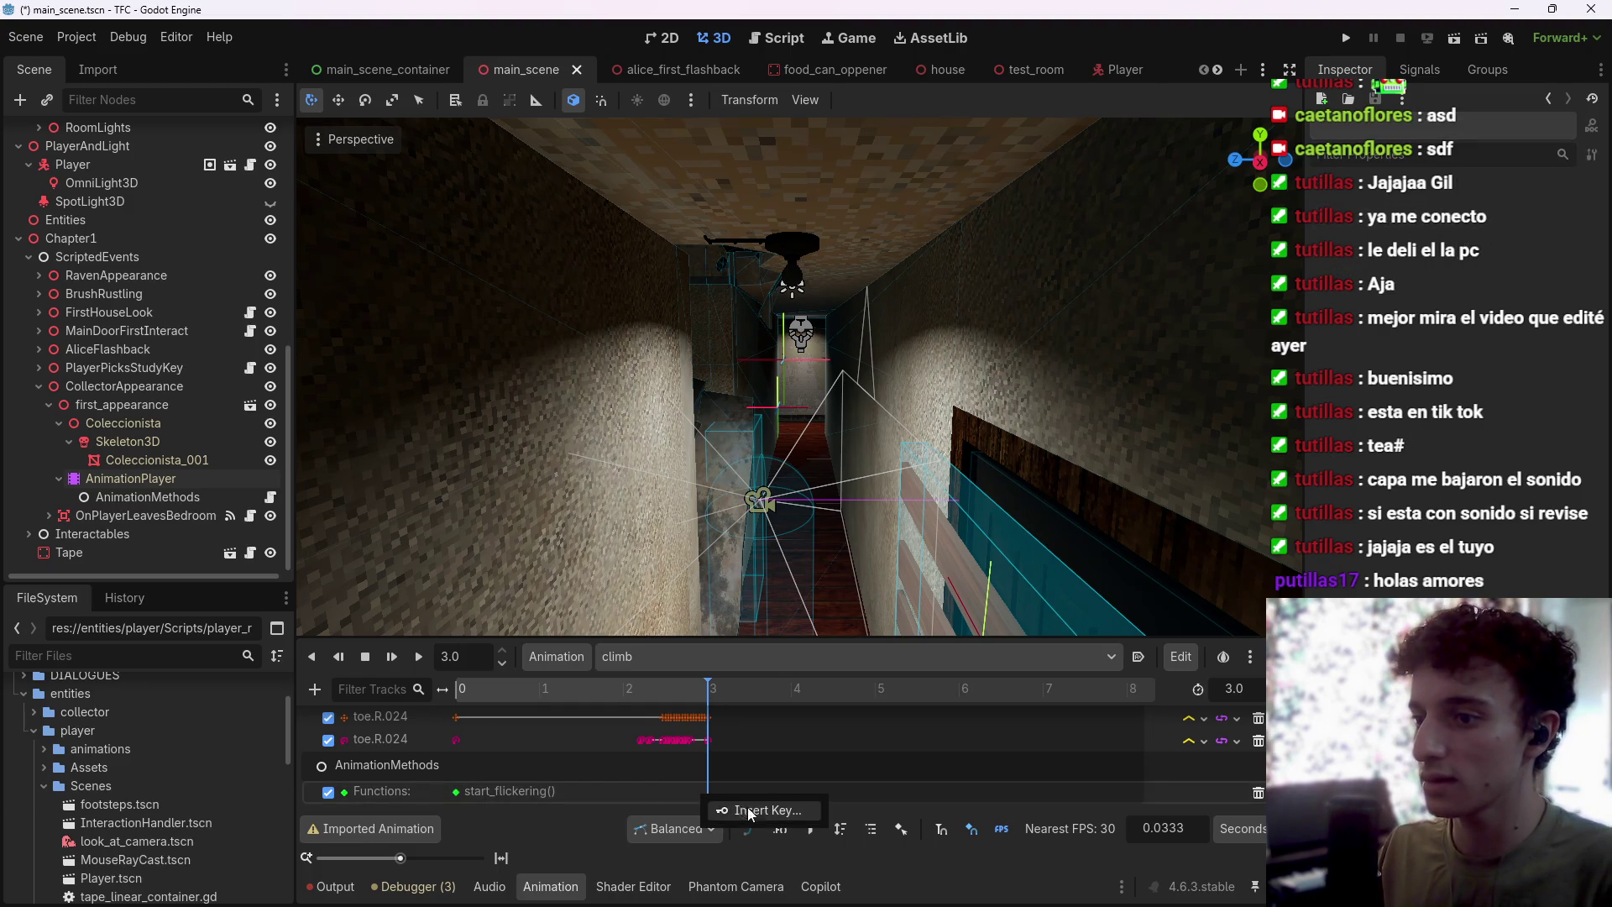
pyautogui.click(752, 806)
pyautogui.click(445, 345)
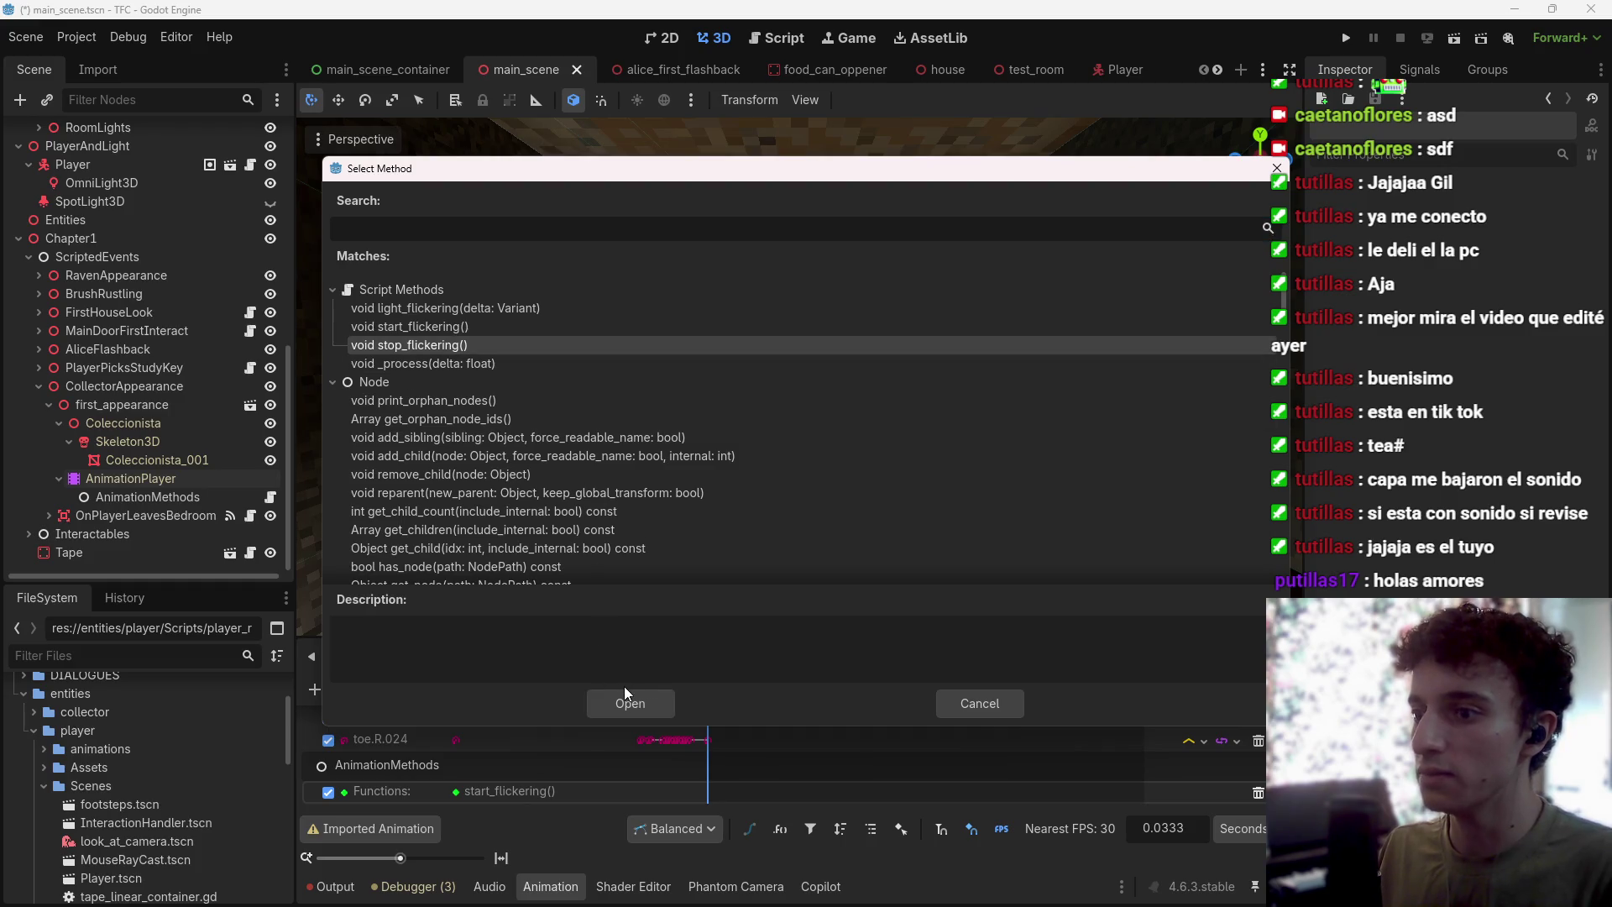
pyautogui.click(623, 702)
pyautogui.click(700, 792)
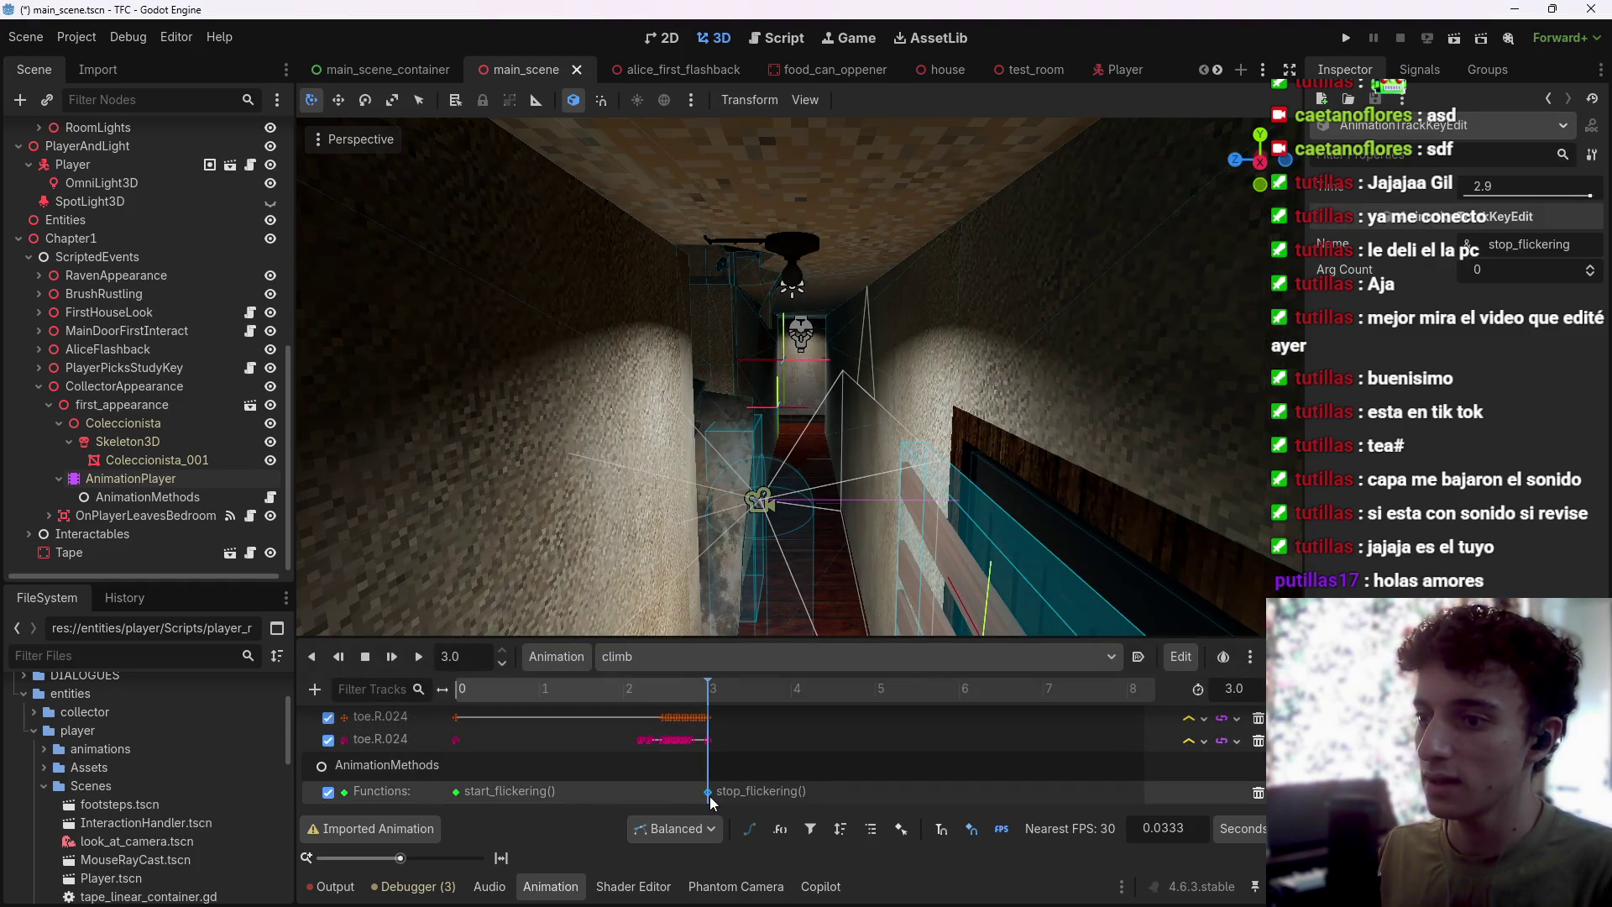
pyautogui.hotkey('ctrl', 's')
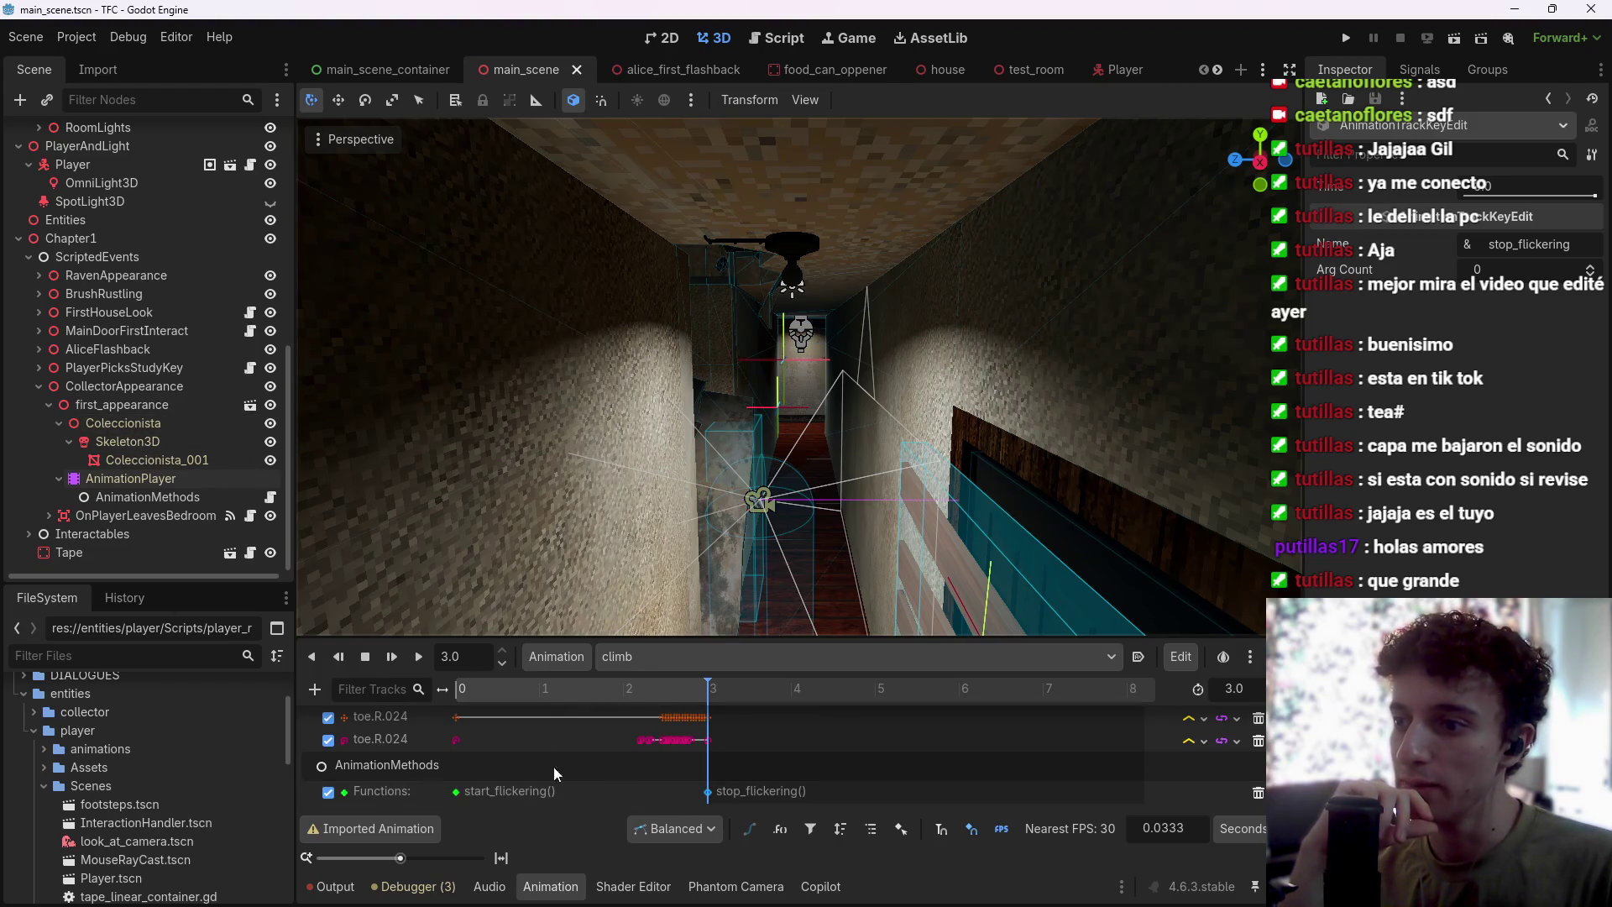
pyautogui.click(98, 387)
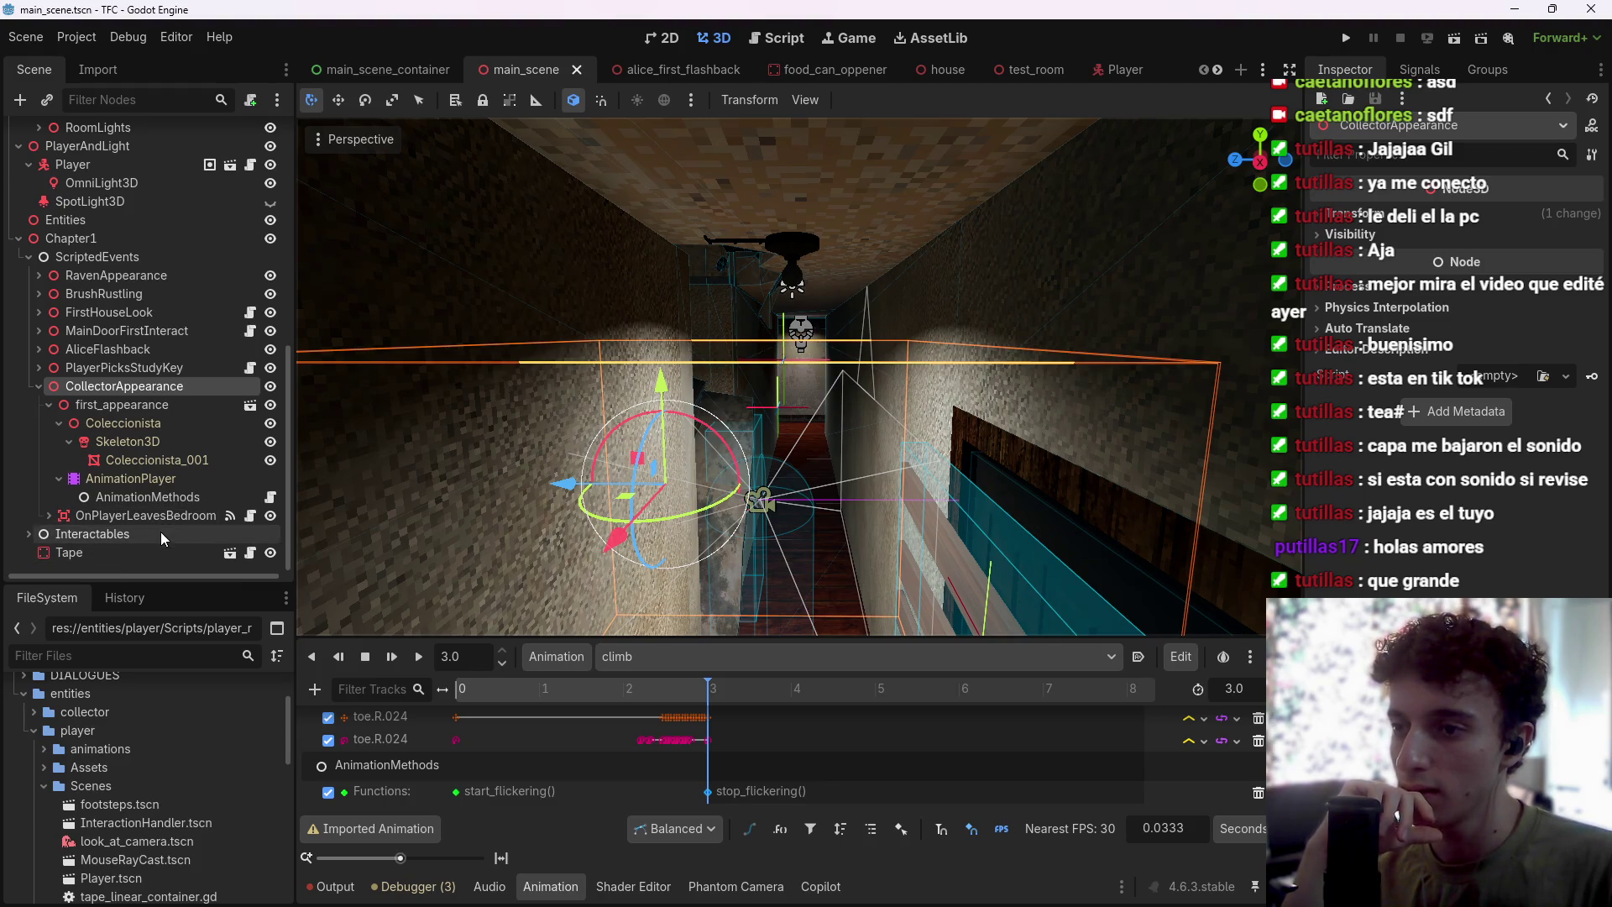
# Review the AnimationMethods script, then open on_player_leaves_bedroom.gd.
pyautogui.click(269, 497)
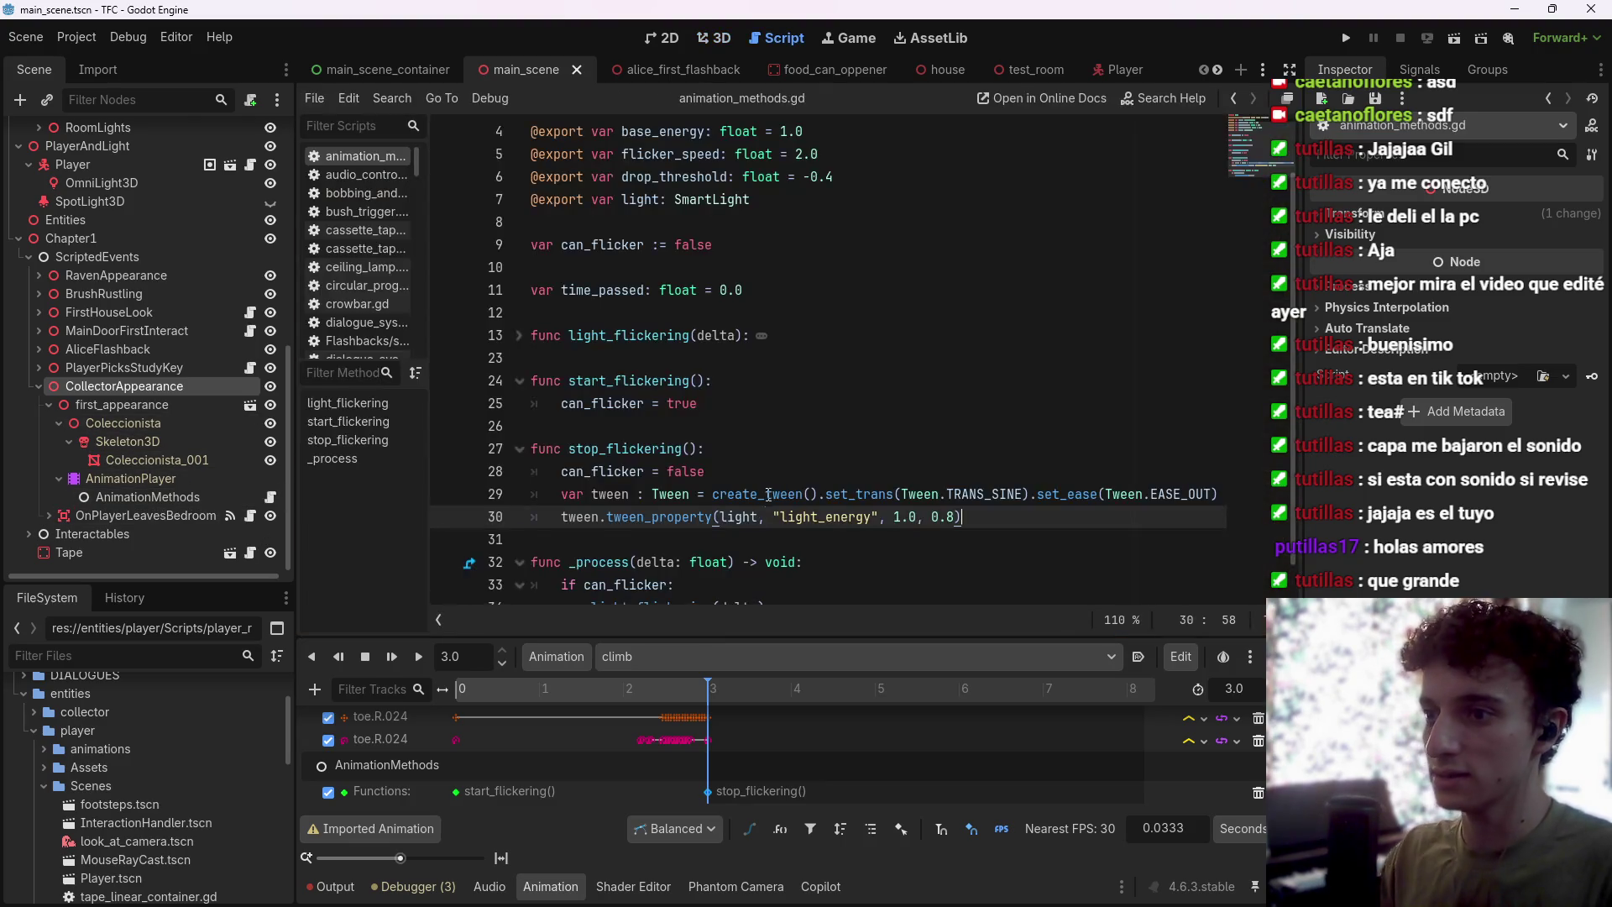
pyautogui.scroll(-3, 836, 535)
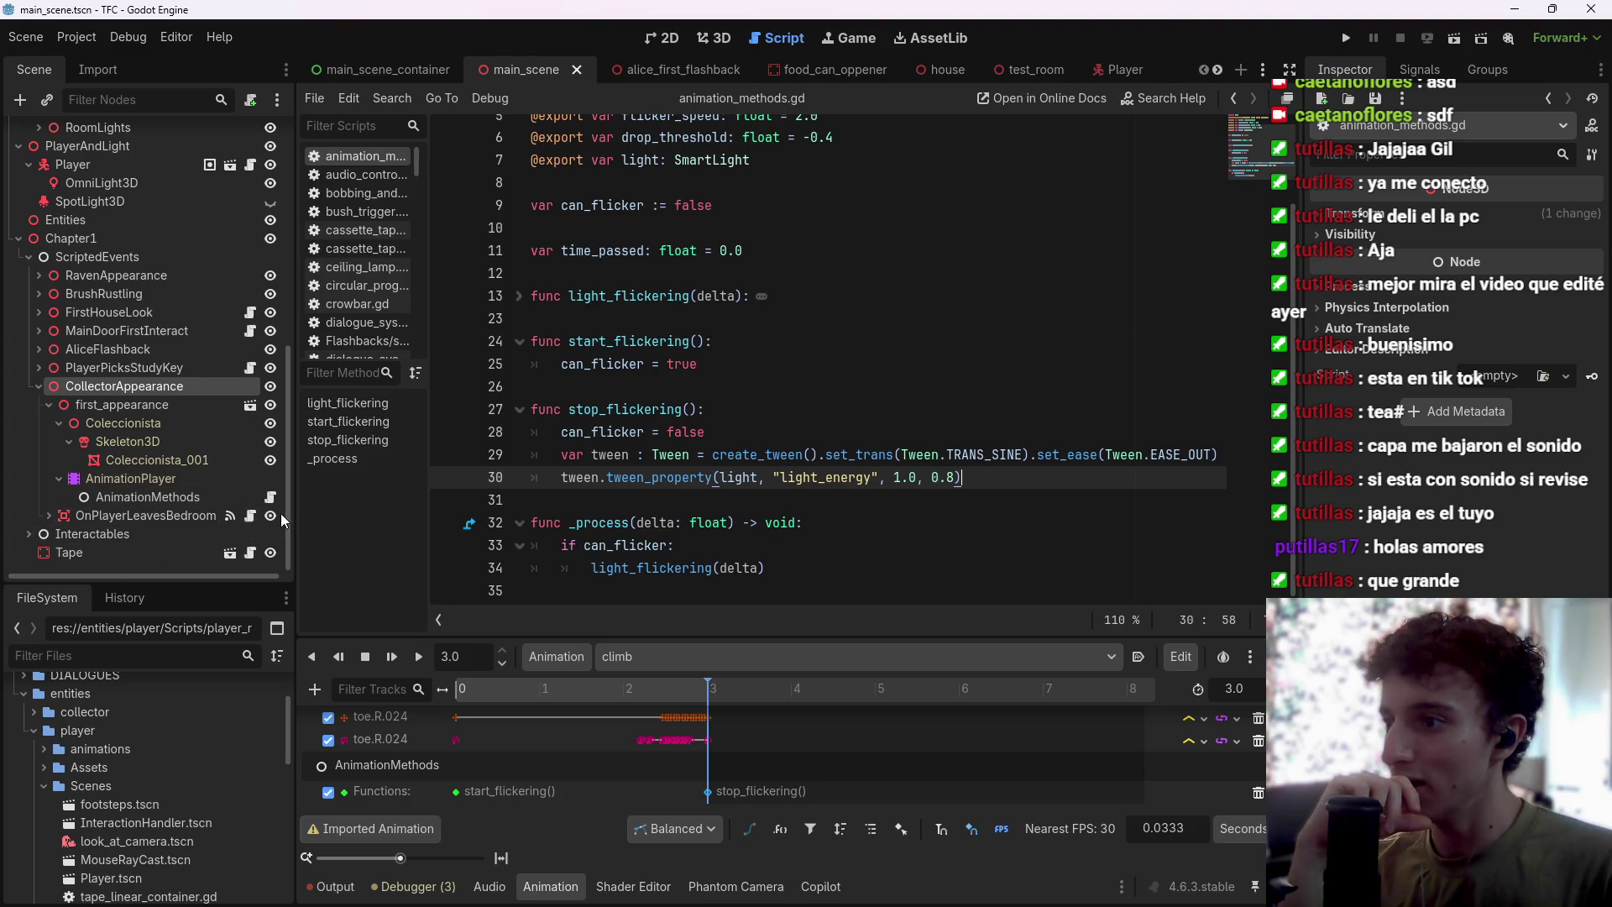
pyautogui.click(250, 516)
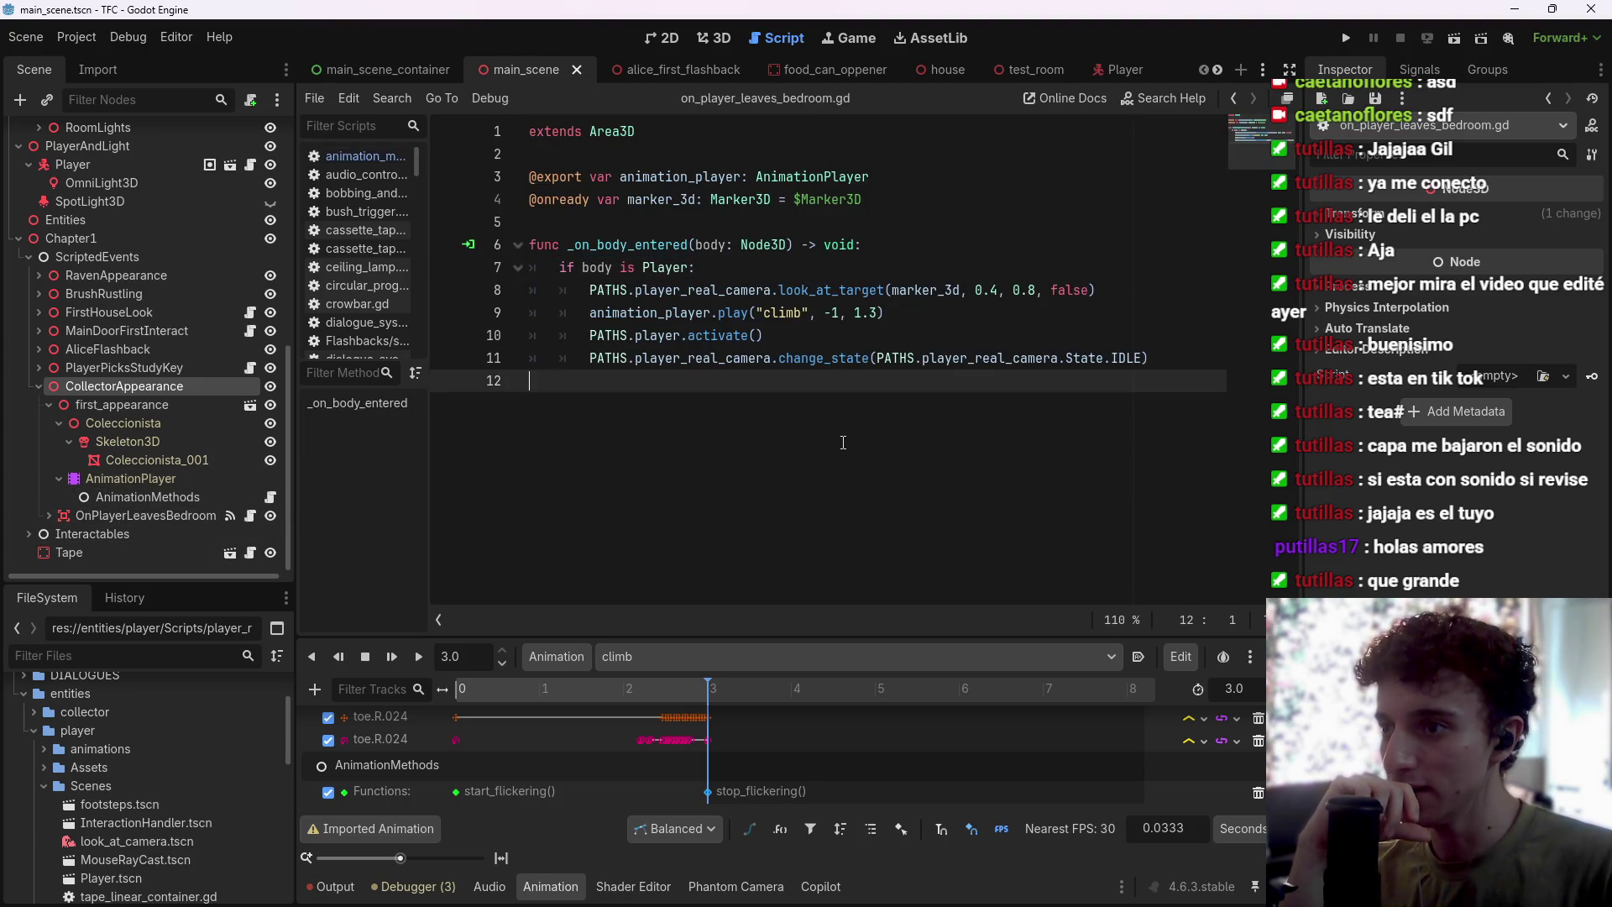
# Add an await animation_player.animation_finished line after the camera state change.
pyautogui.click(1191, 366)
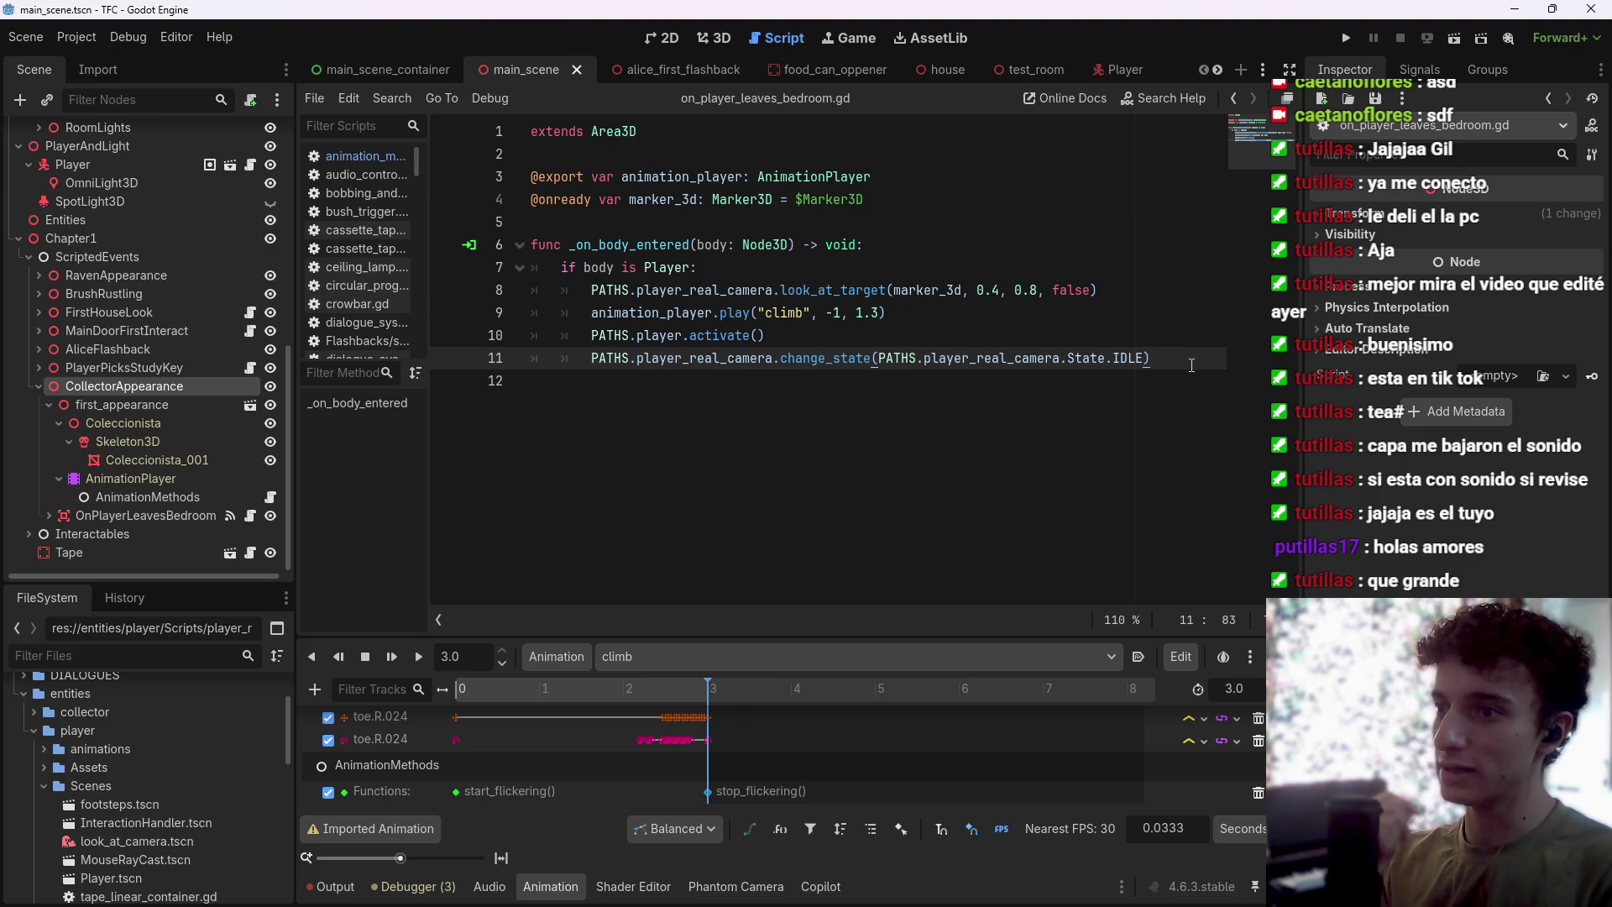
pyautogui.press('Return')
pyautogui.press('Return')
pyautogui.write('await anima')
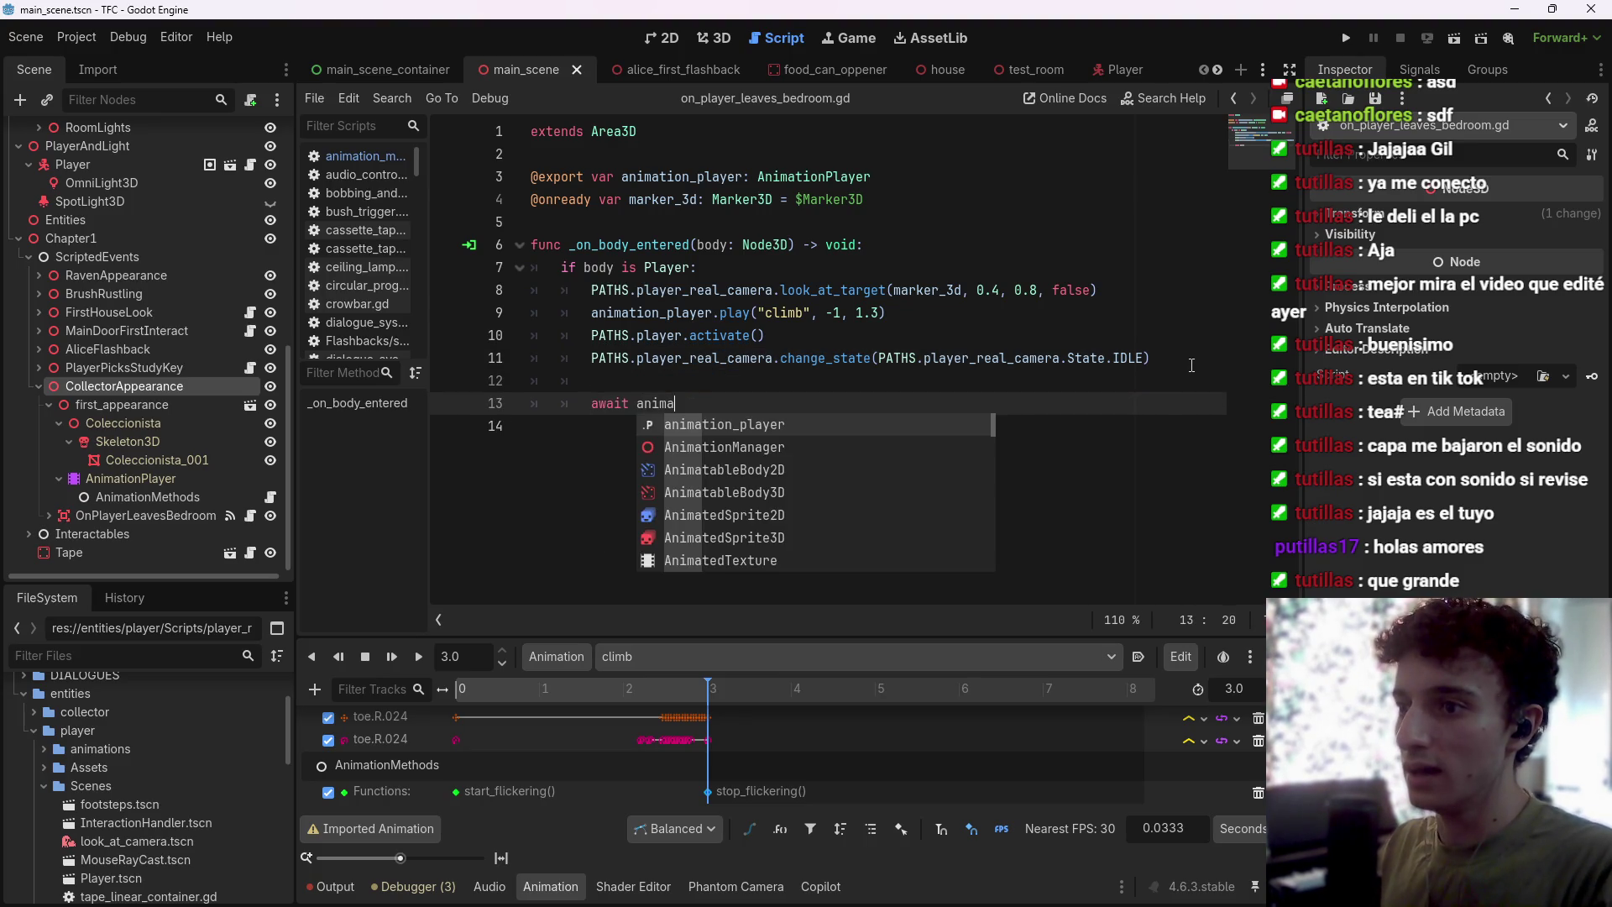
pyautogui.press('Return')
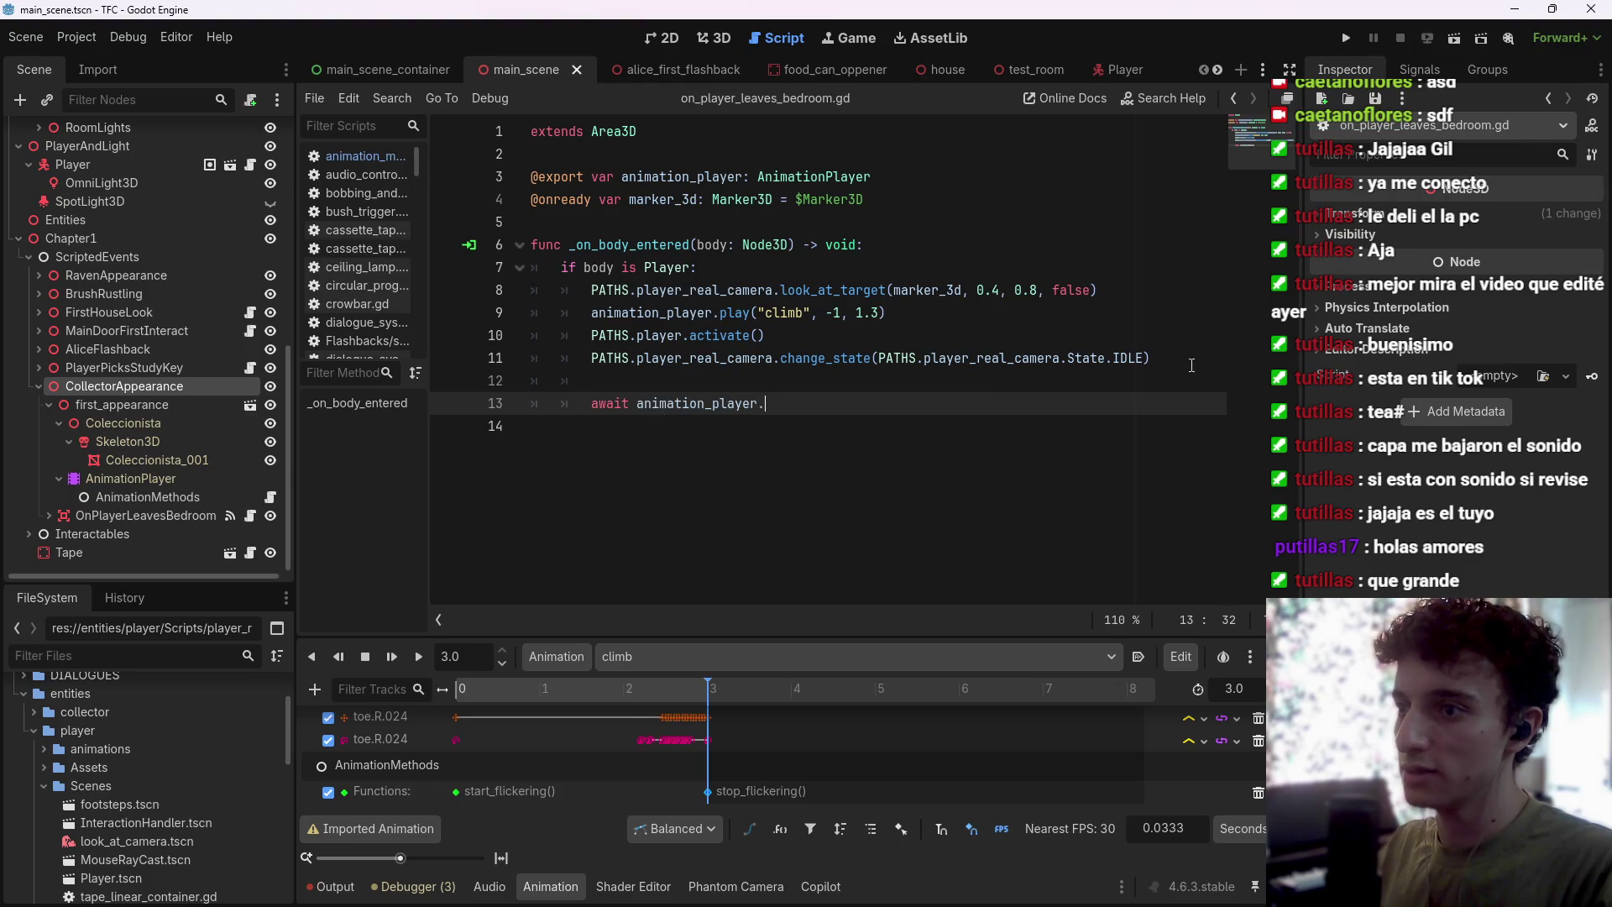
pyautogui.write('.')
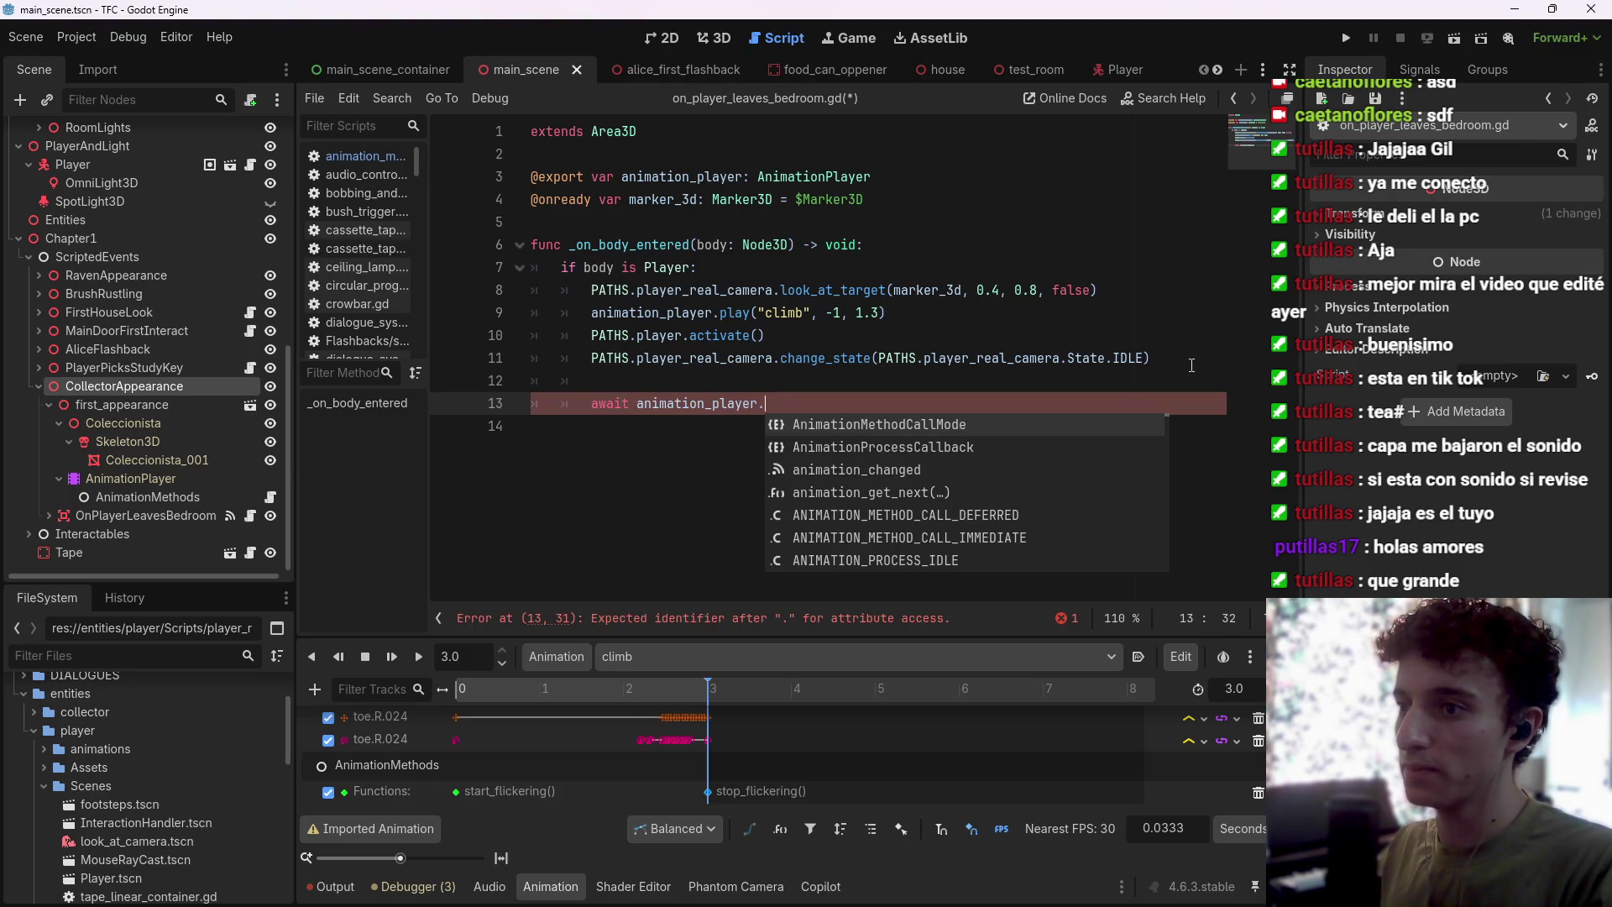
pyautogui.write('ani')
pyautogui.press('Down')
pyautogui.press('Down')
pyautogui.press('Down')
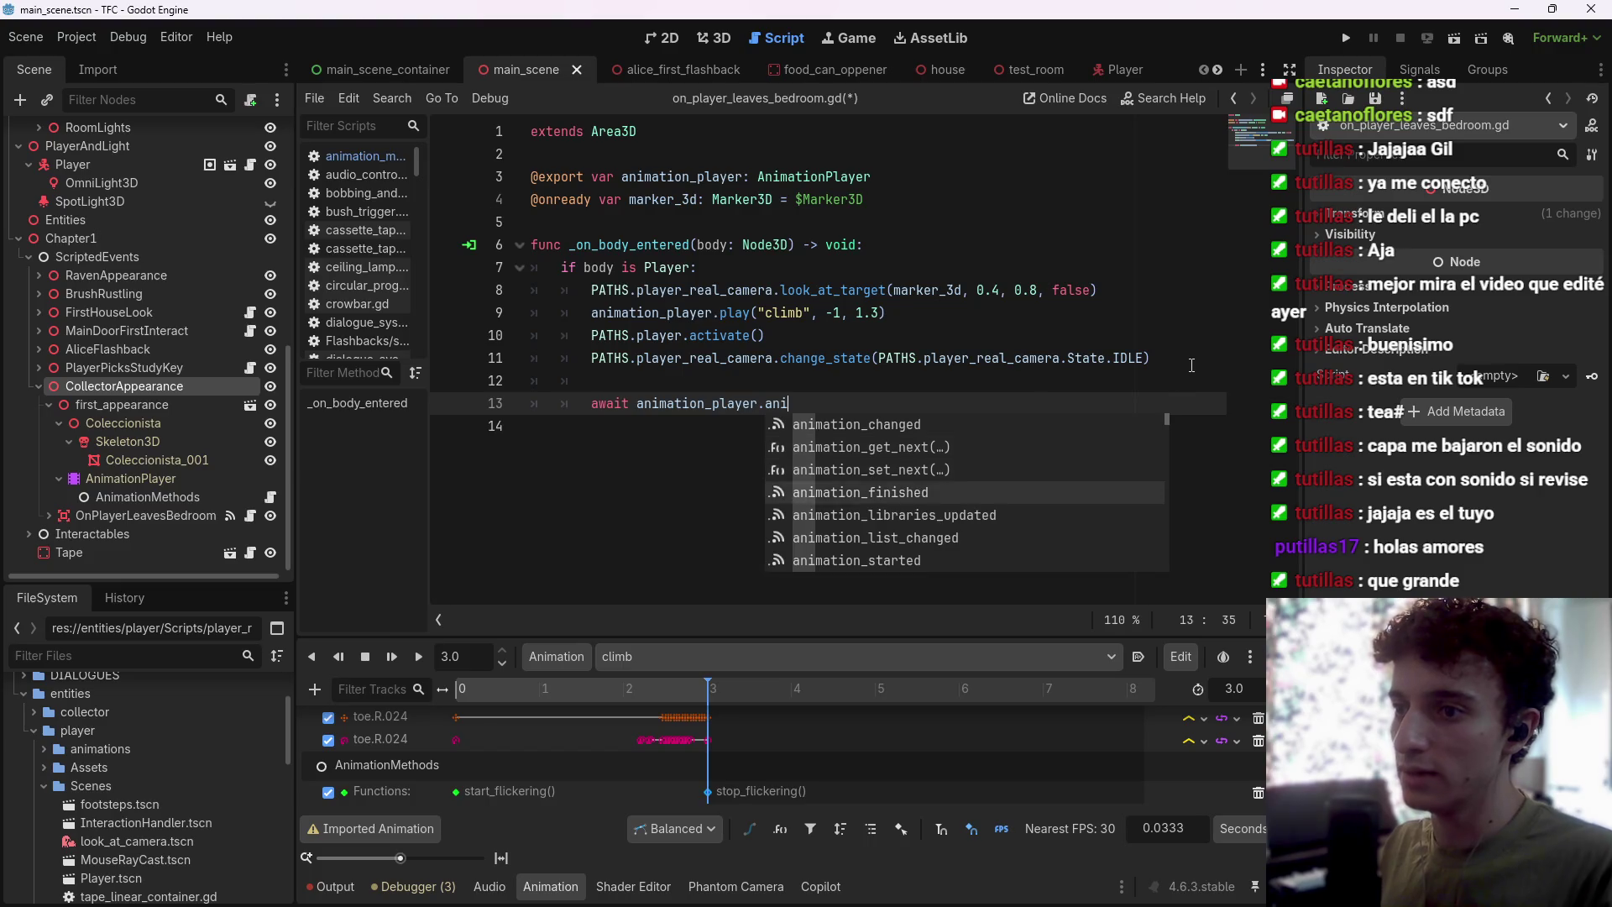
pyautogui.press('Return')
pyautogui.hotkey('ctrl', 's')
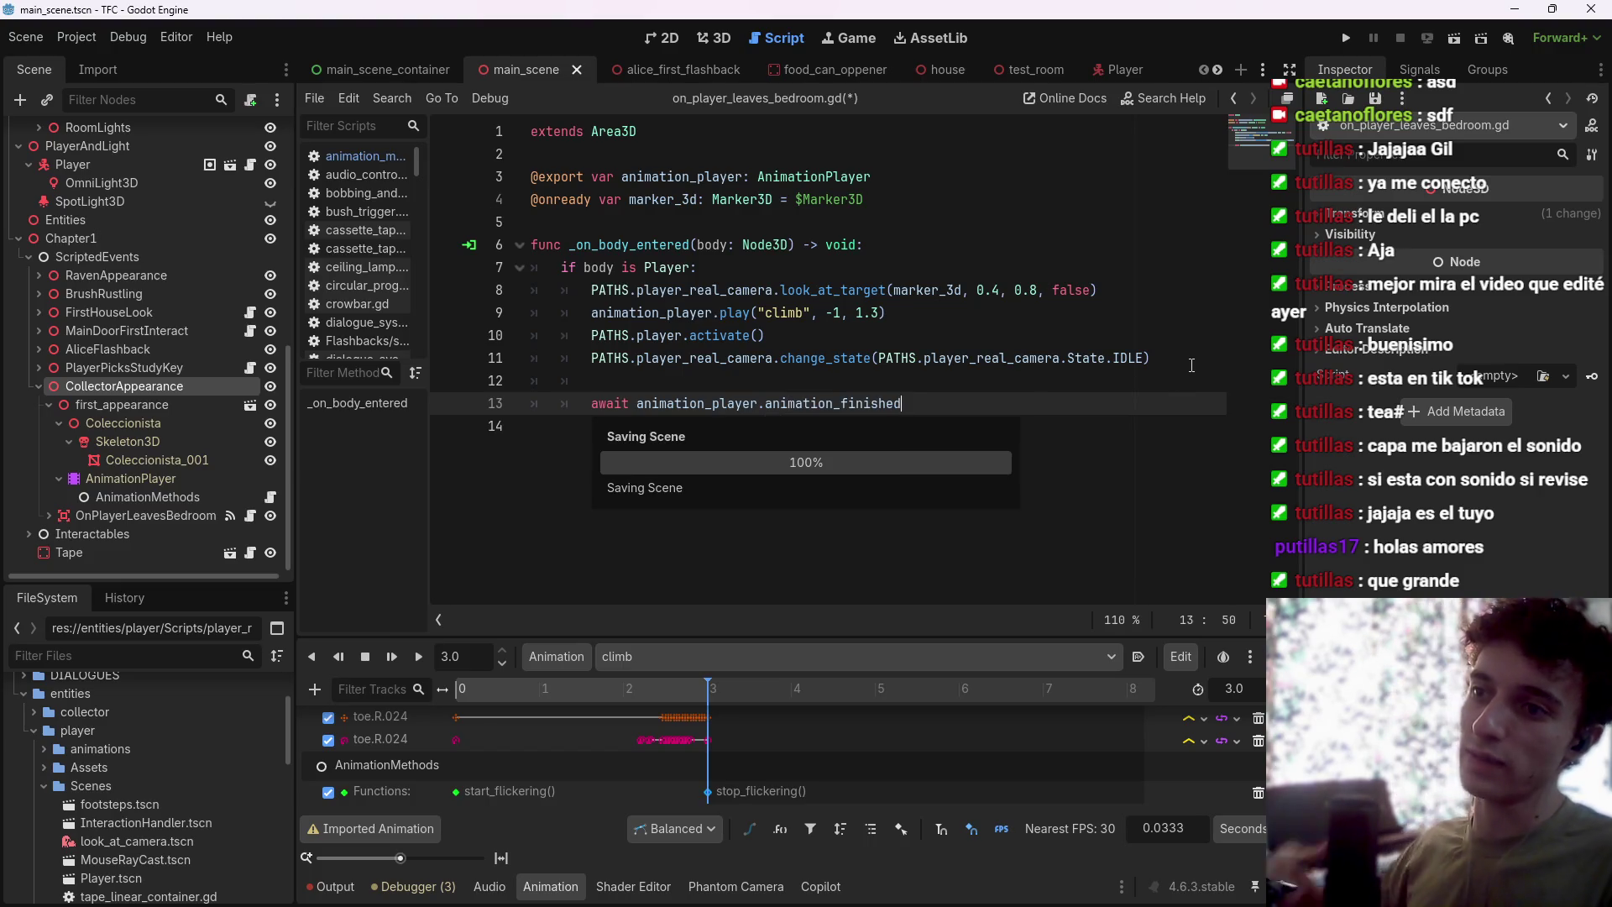
# Write get_parent().queue_free() on line 14 and save the scene.
pyautogui.press('Return')
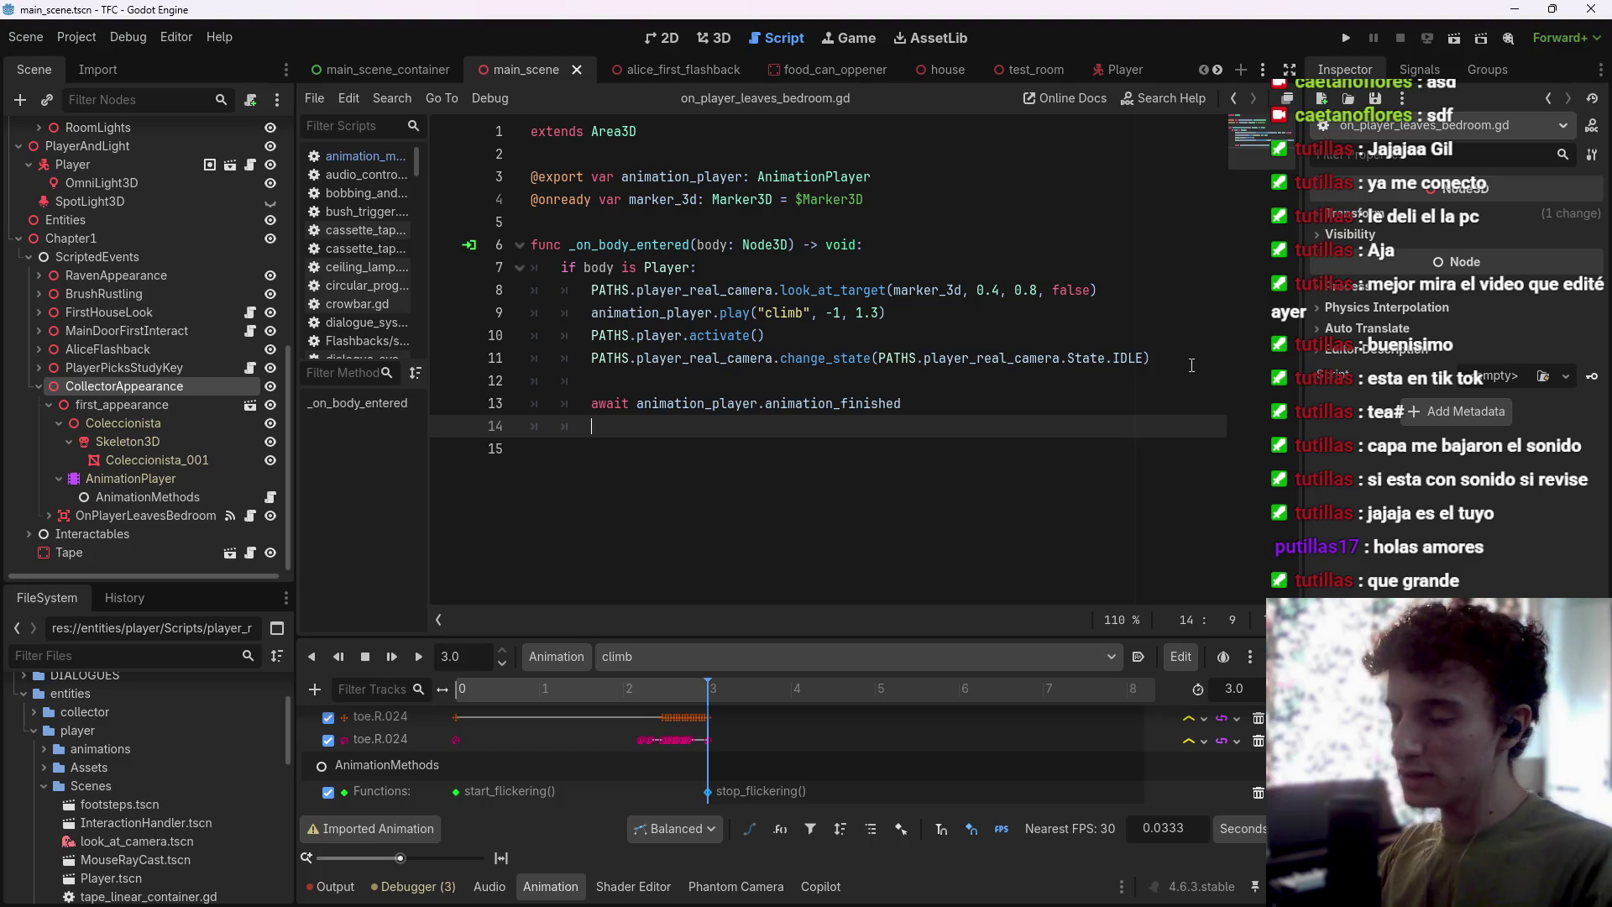
pyautogui.moveTo(109, 386)
pyautogui.mouseDown()
pyautogui.moveTo(727, 434)
pyautogui.moveTo(714, 428)
pyautogui.mouseUp()
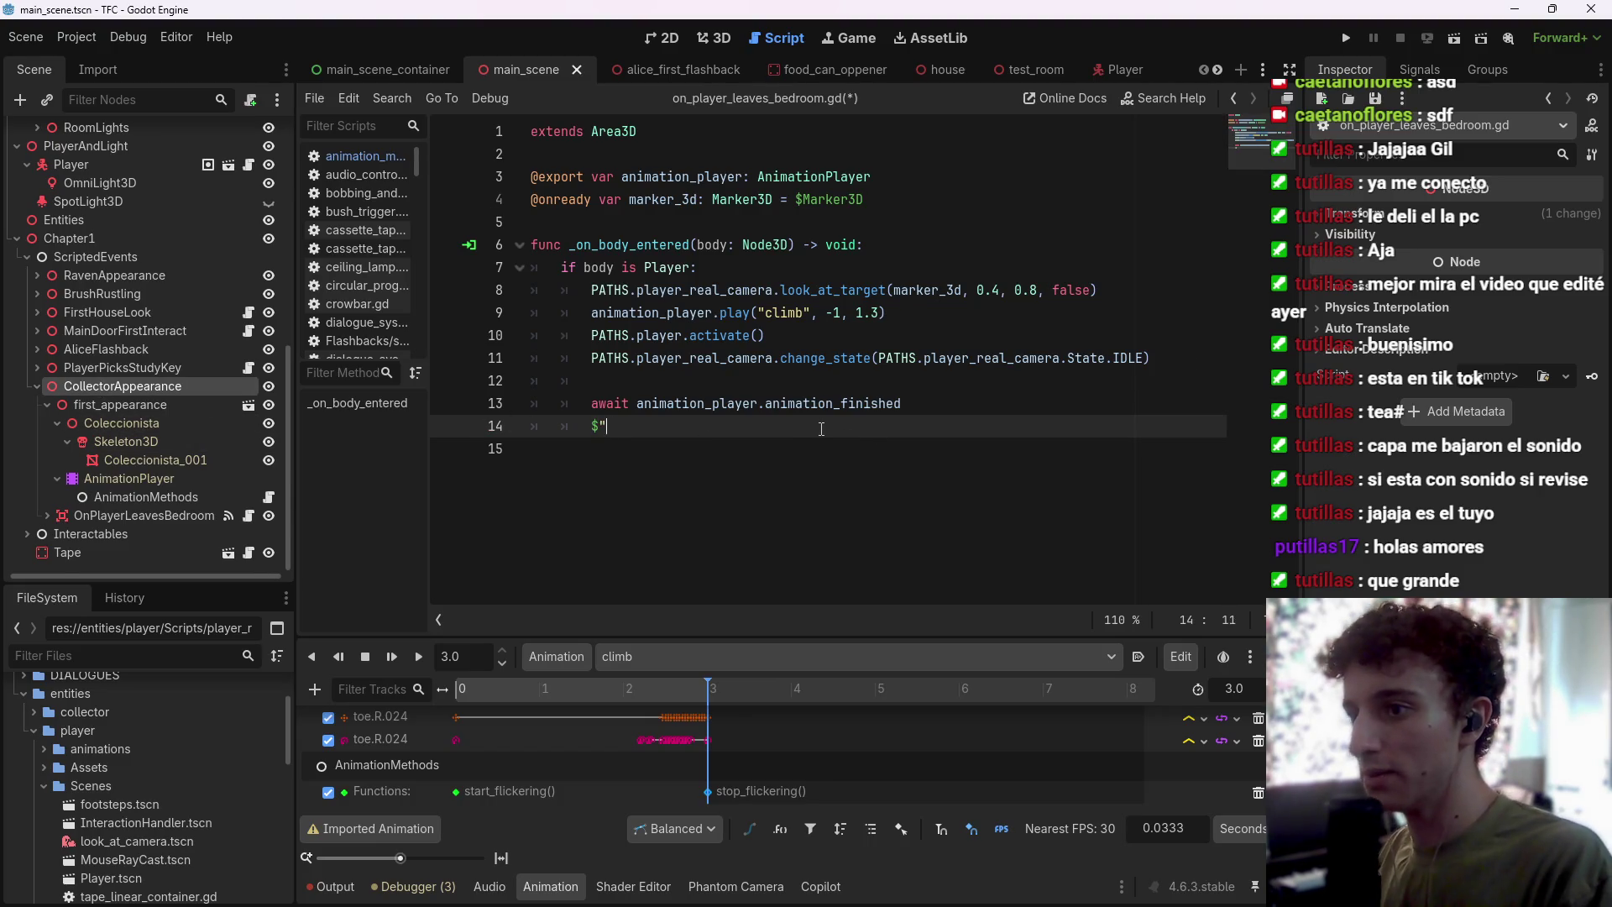
pyautogui.press('BackSpace')
pyautogui.press('BackSpace')
pyautogui.write('get')
pyautogui.press('Return')
pyautogui.hotkey('ctrl', 's')
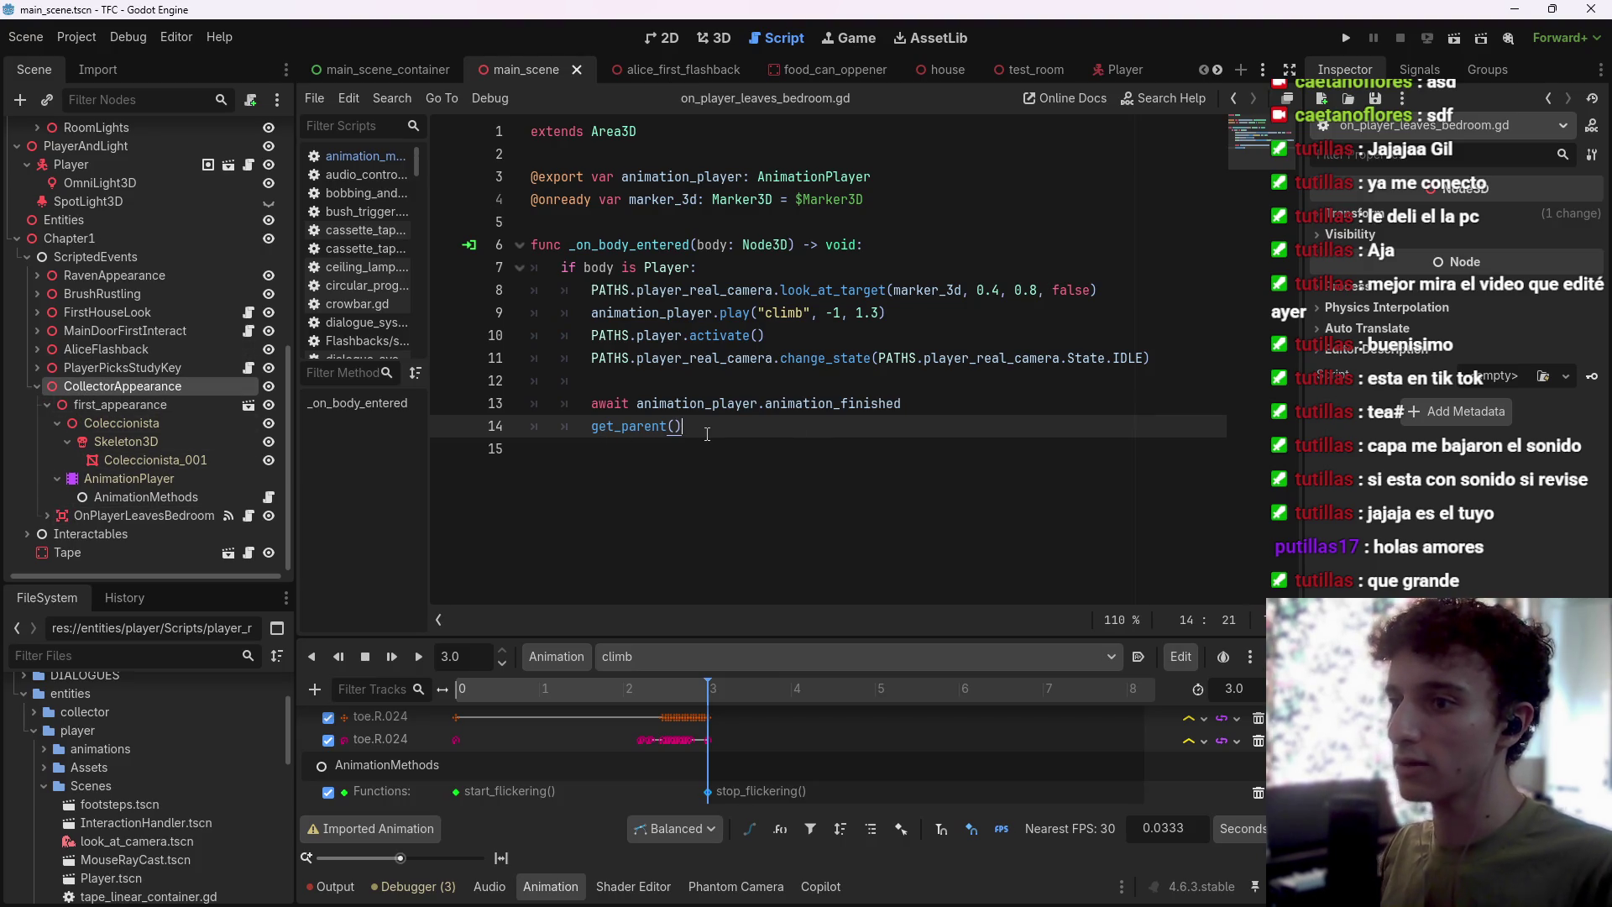
pyautogui.write('.queu')
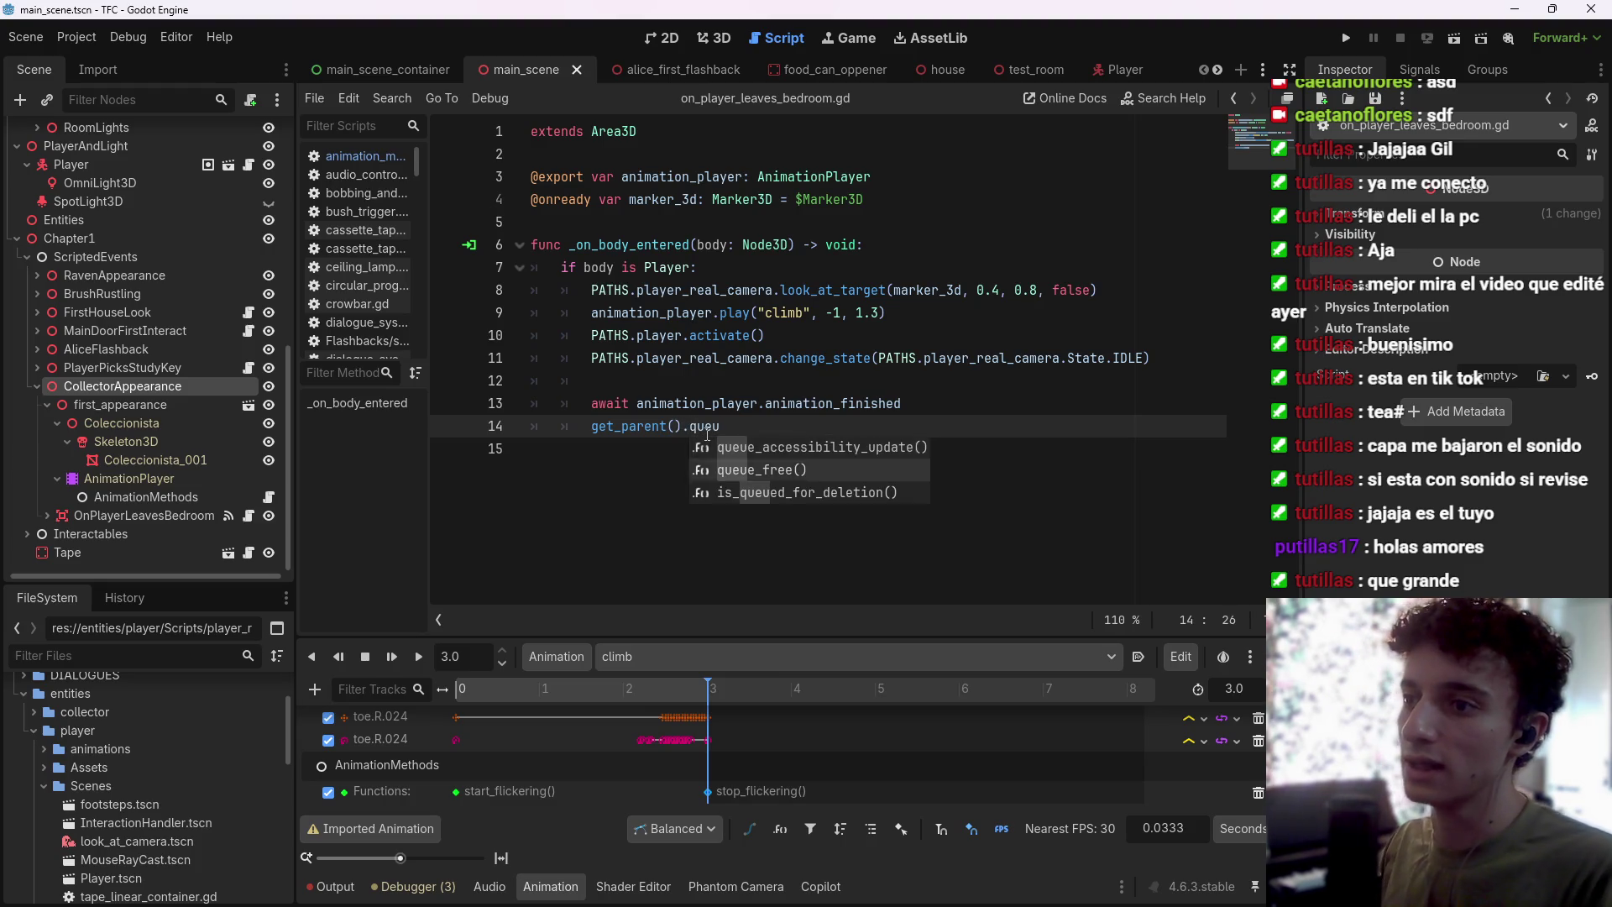
pyautogui.press('Return')
pyautogui.hotkey('ctrl', 's')
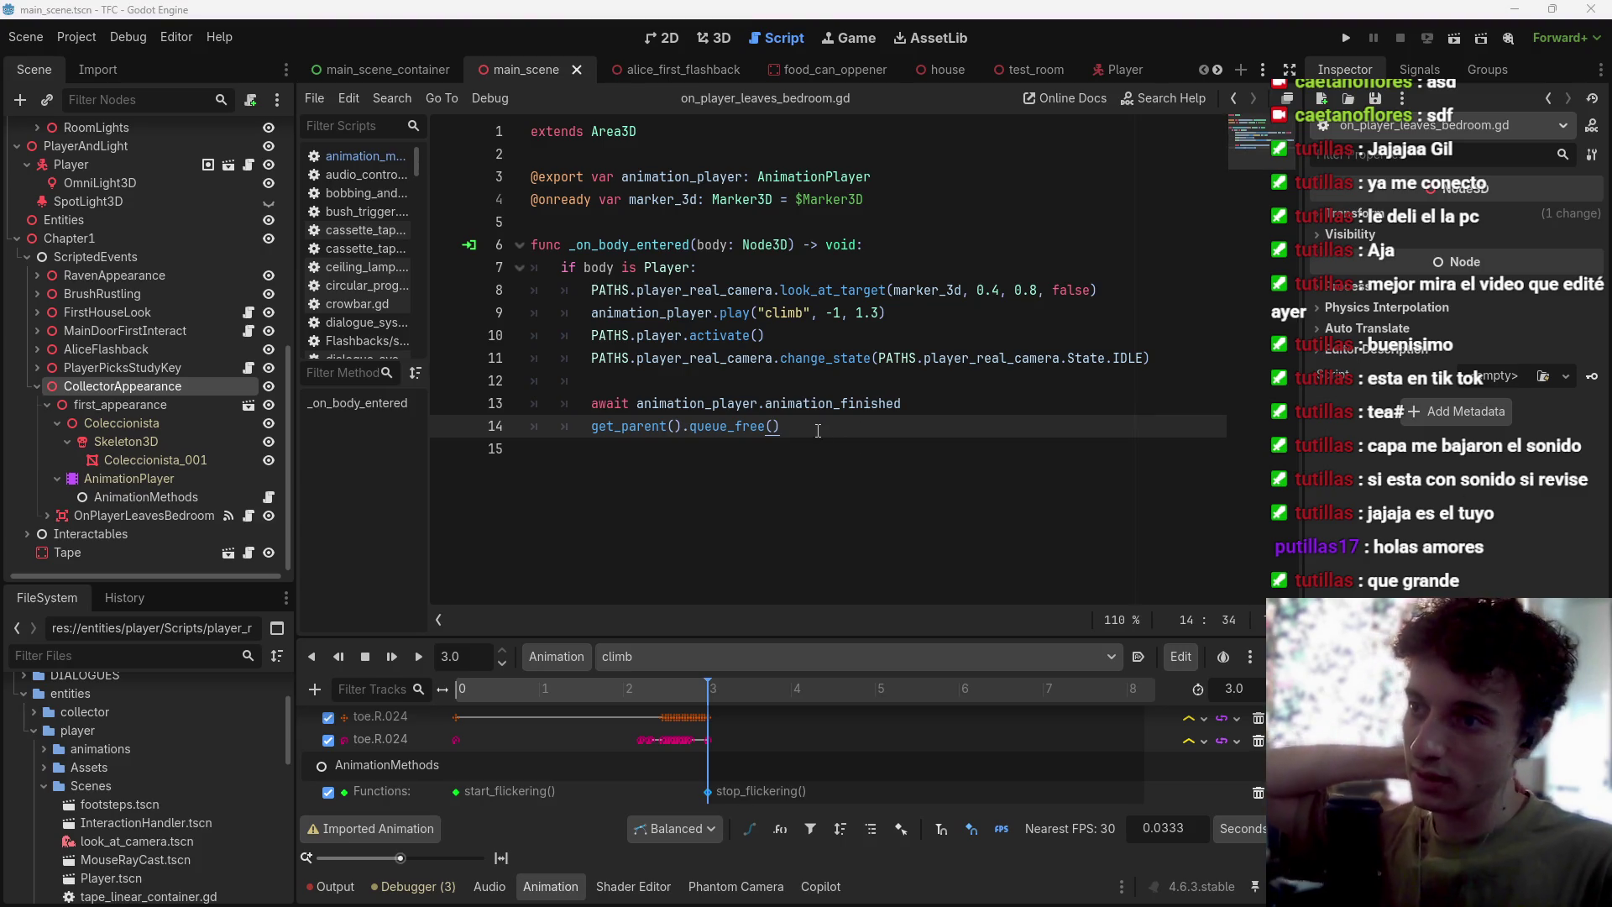
pyautogui.hotkey('ctrl', 's')
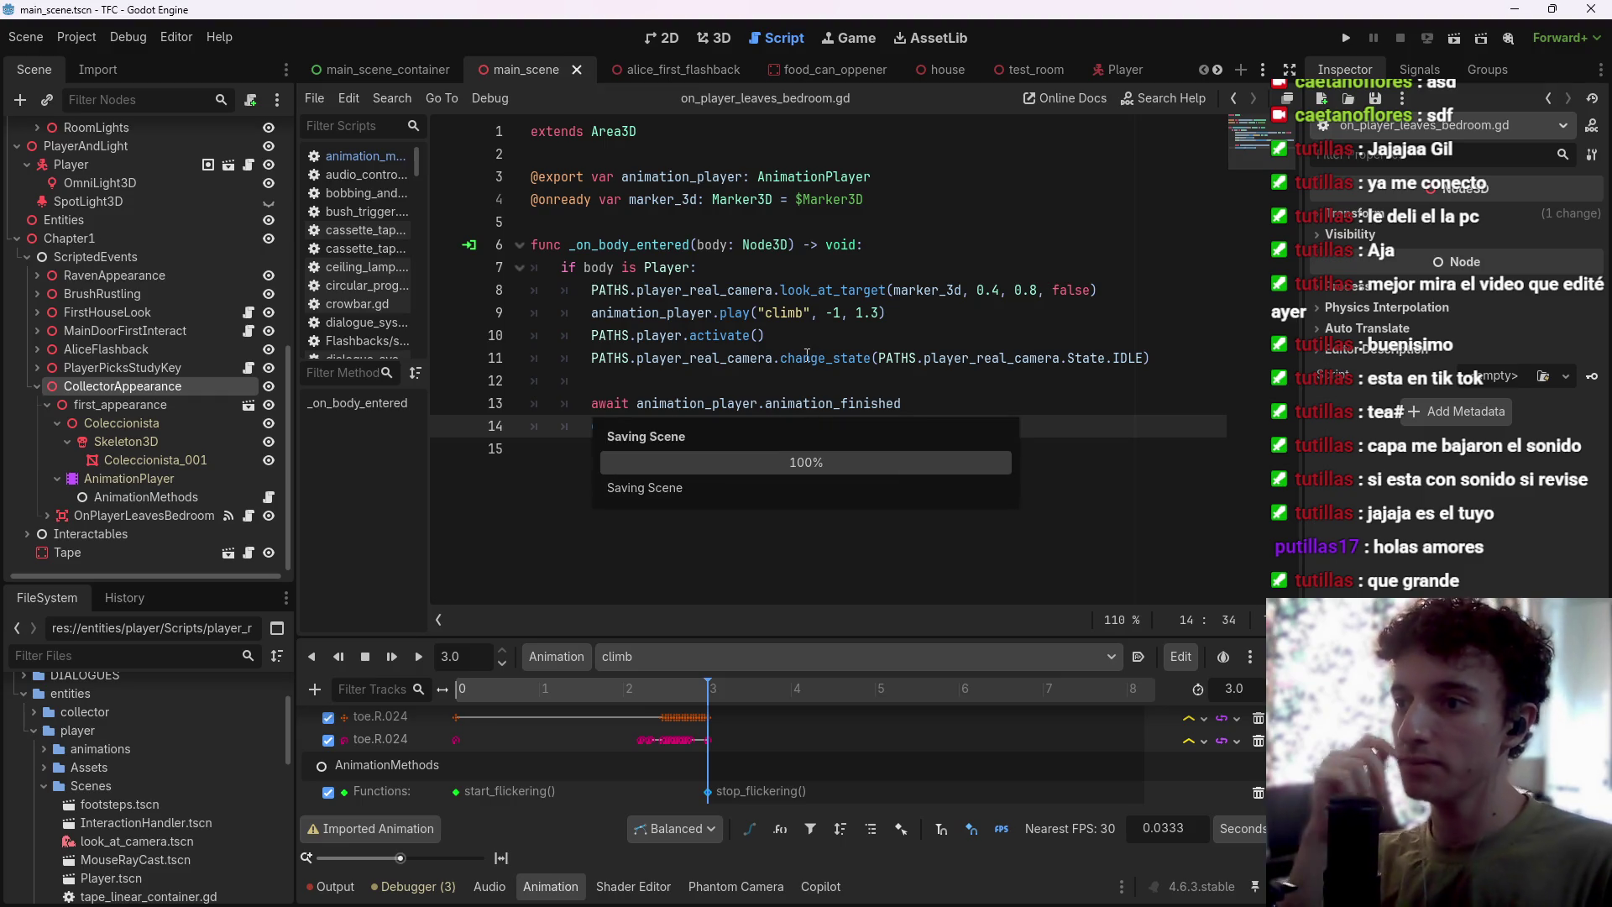
# Pause the background music, save the scene again, and switch to Trello.
pyautogui.click(925, 413)
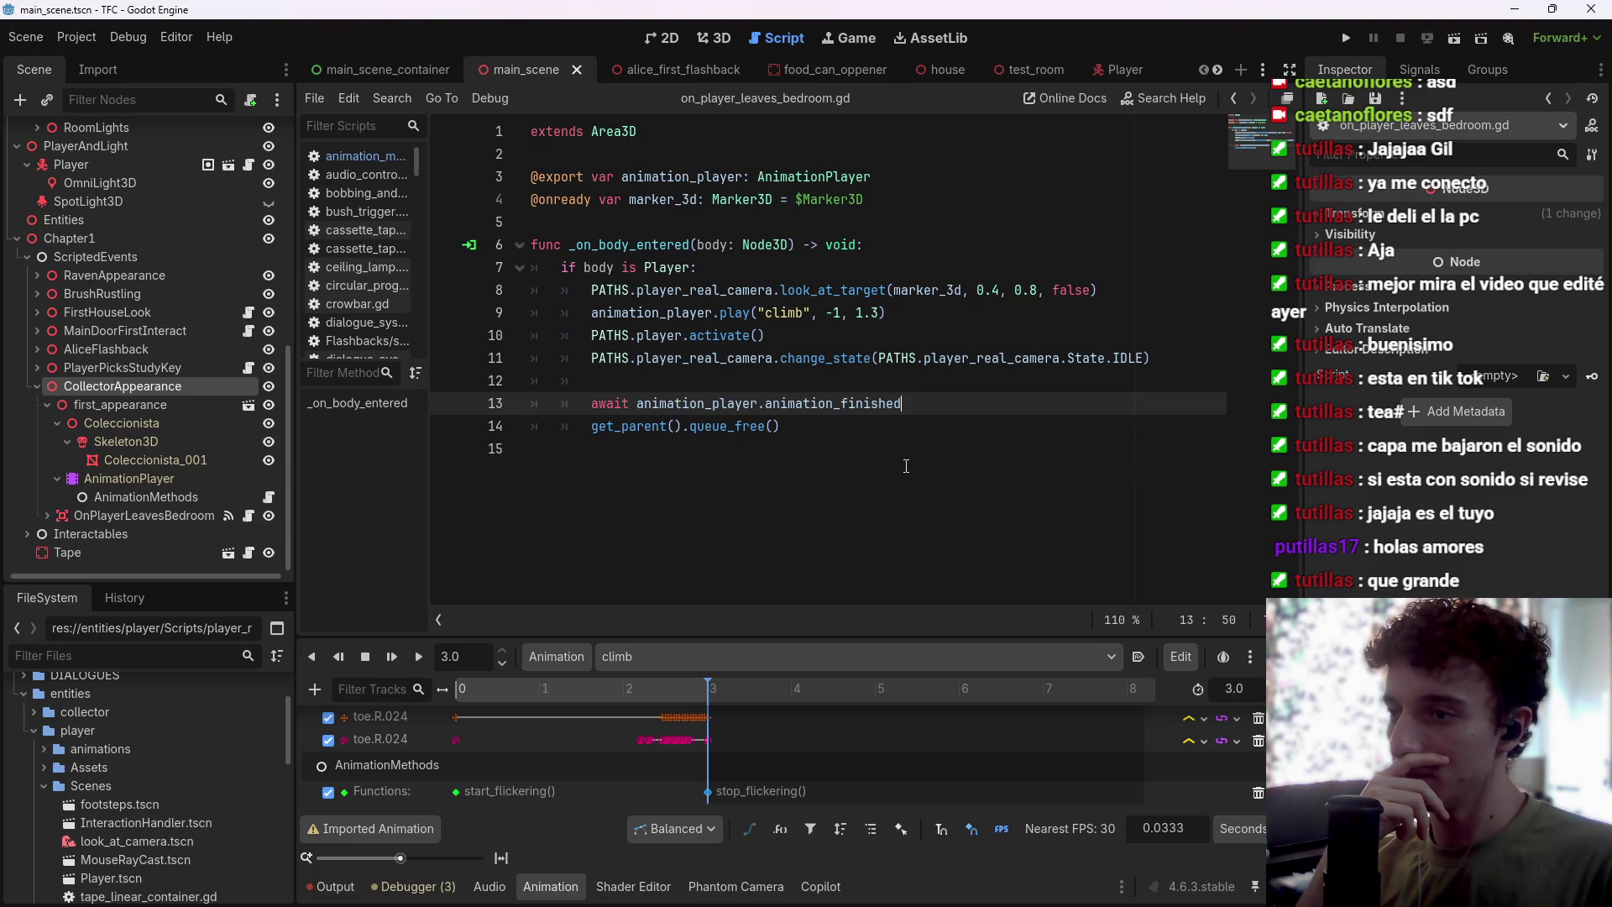
pyautogui.click(816, 428)
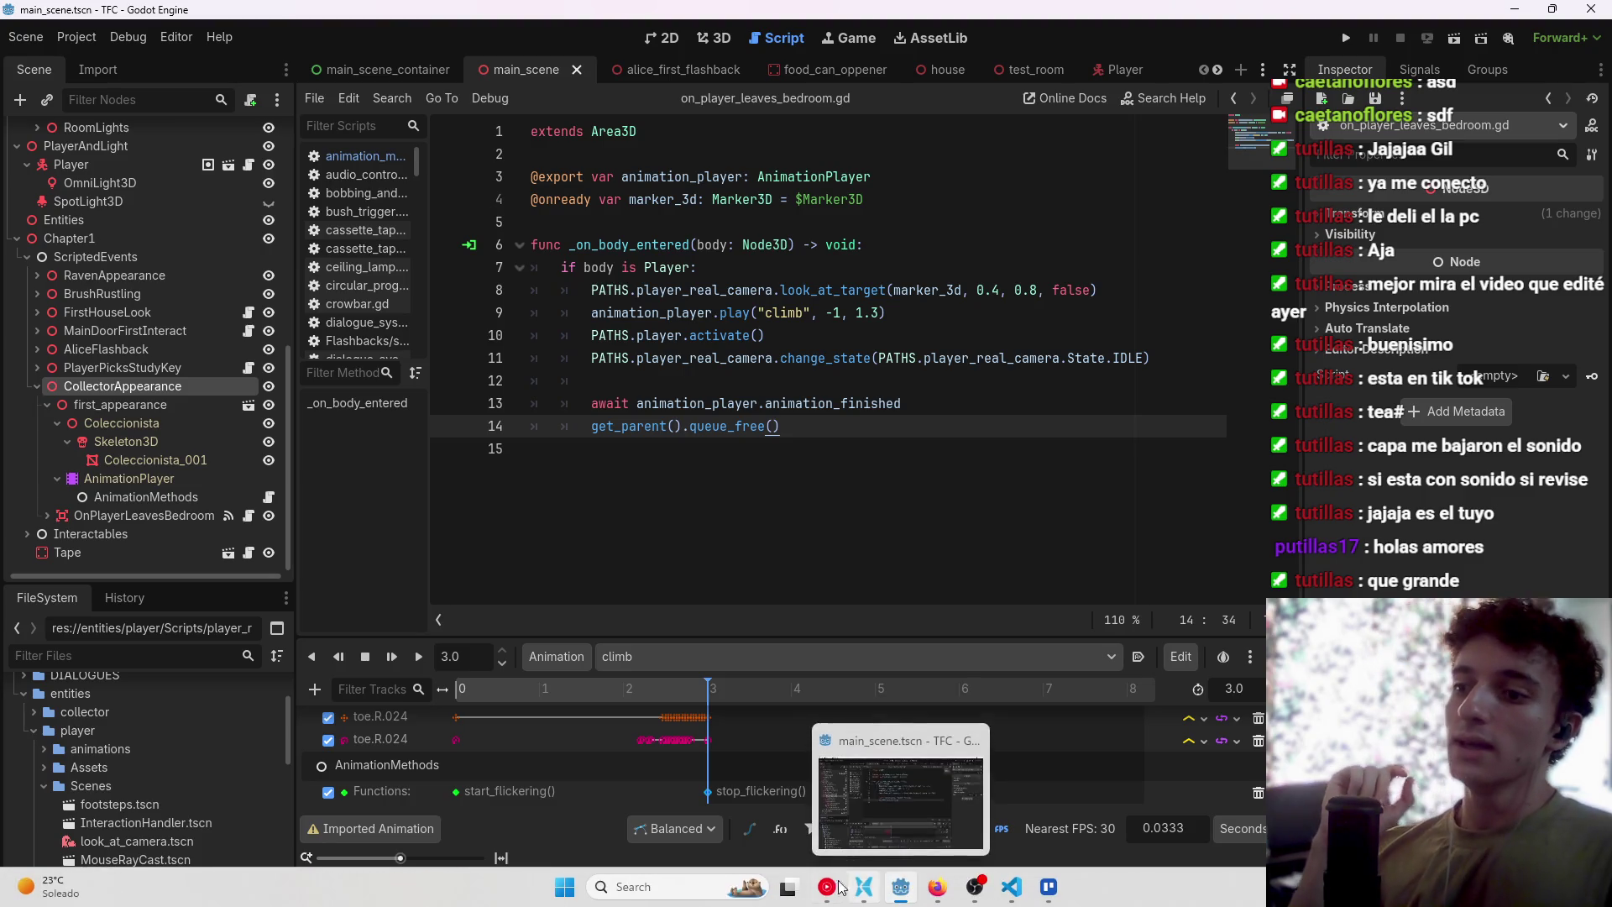
pyautogui.click(827, 887)
pyautogui.press('space')
pyautogui.click(1516, 13)
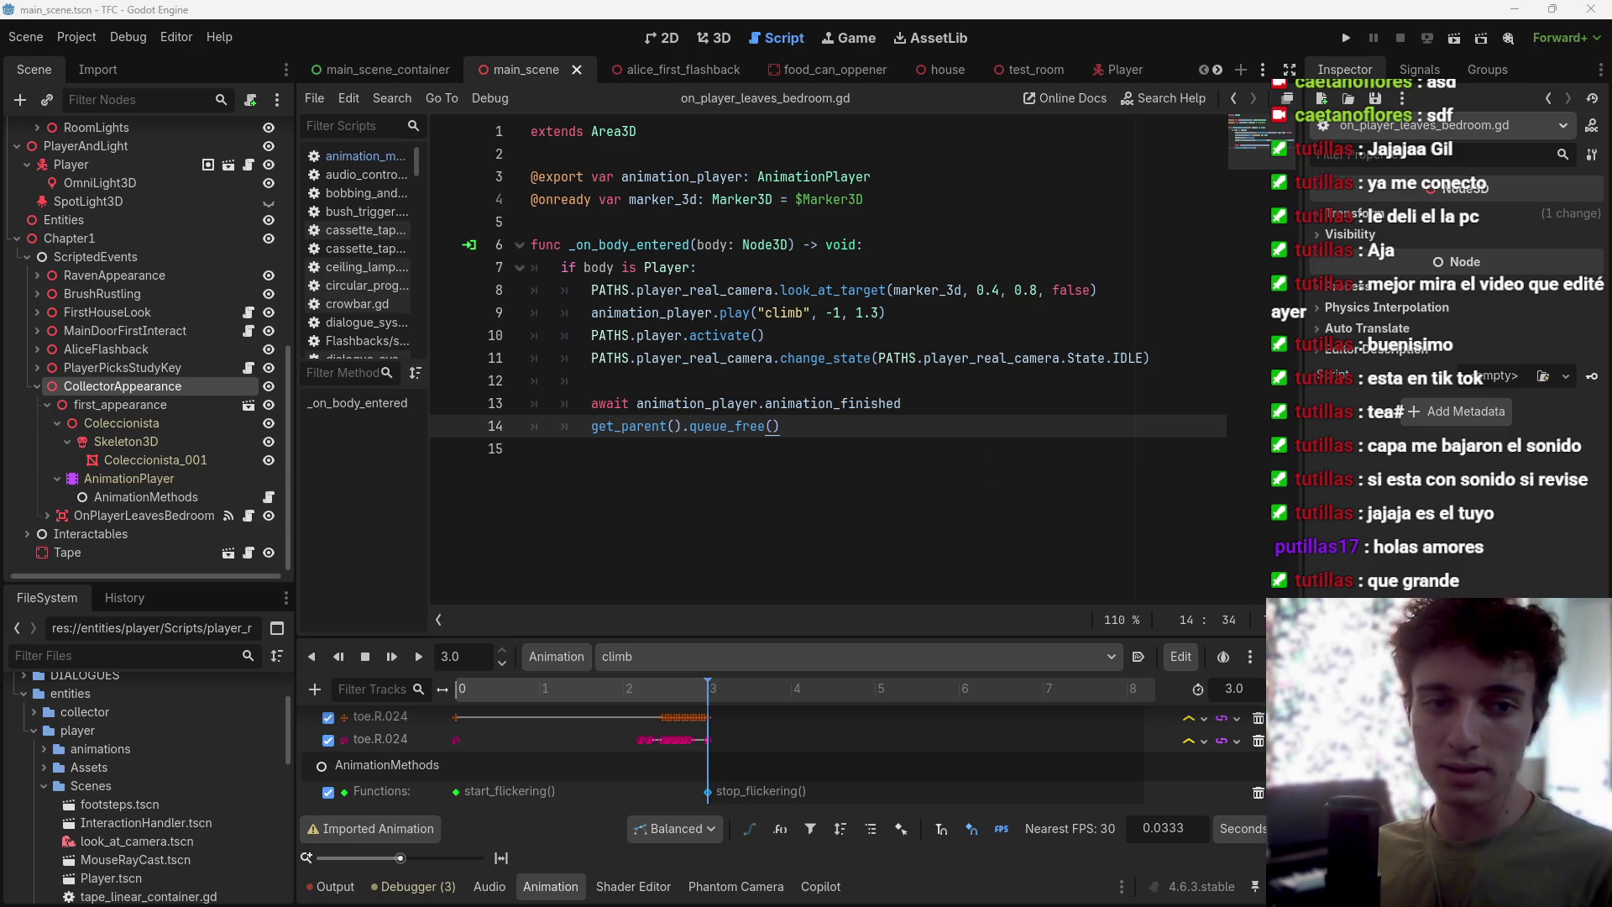
pyautogui.click(1139, 448)
pyautogui.hotkey('ctrl', 's')
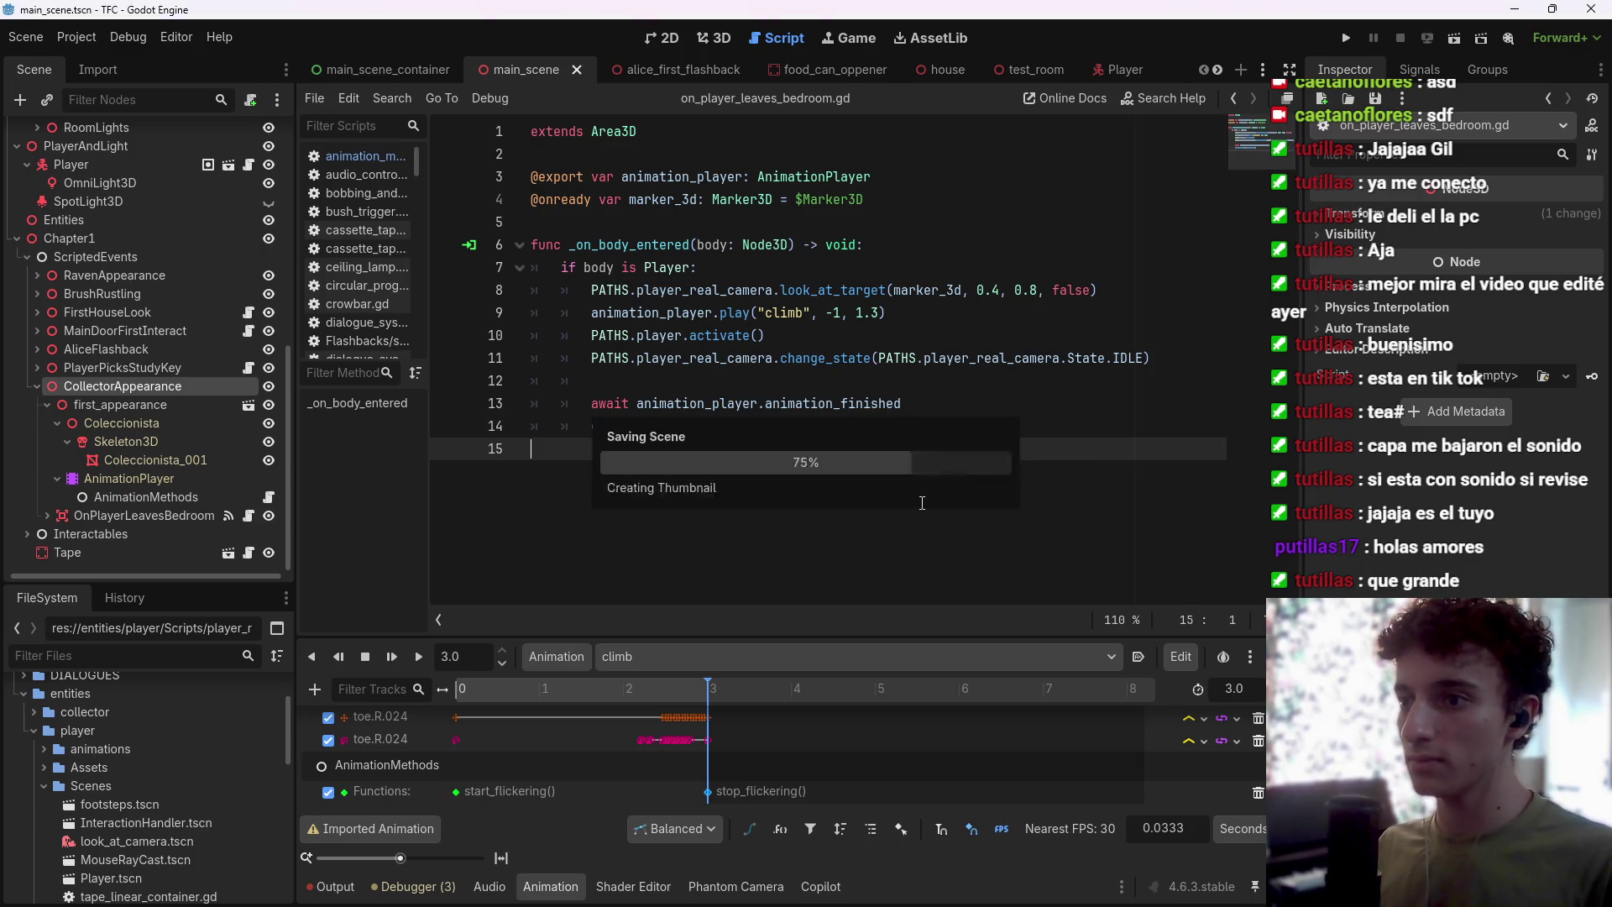
pyautogui.click(1048, 887)
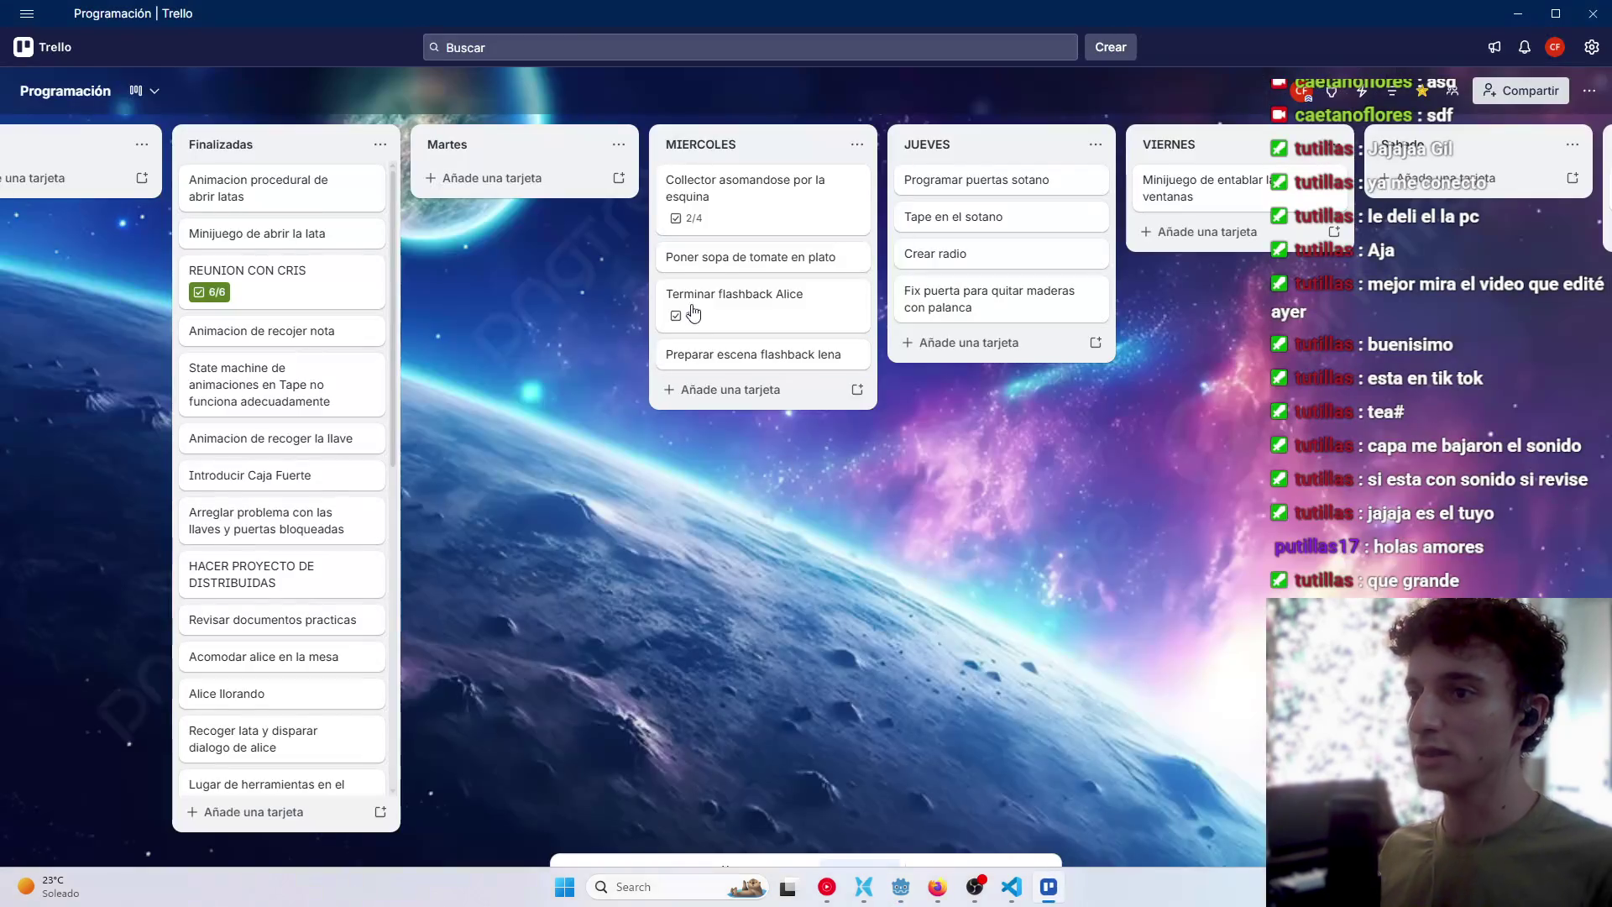
# Tick Flickering en la luz and Explosion bombilla on the Collector asomandose por la esquina card.
pyautogui.click(675, 181)
pyautogui.click(383, 452)
pyautogui.click(383, 483)
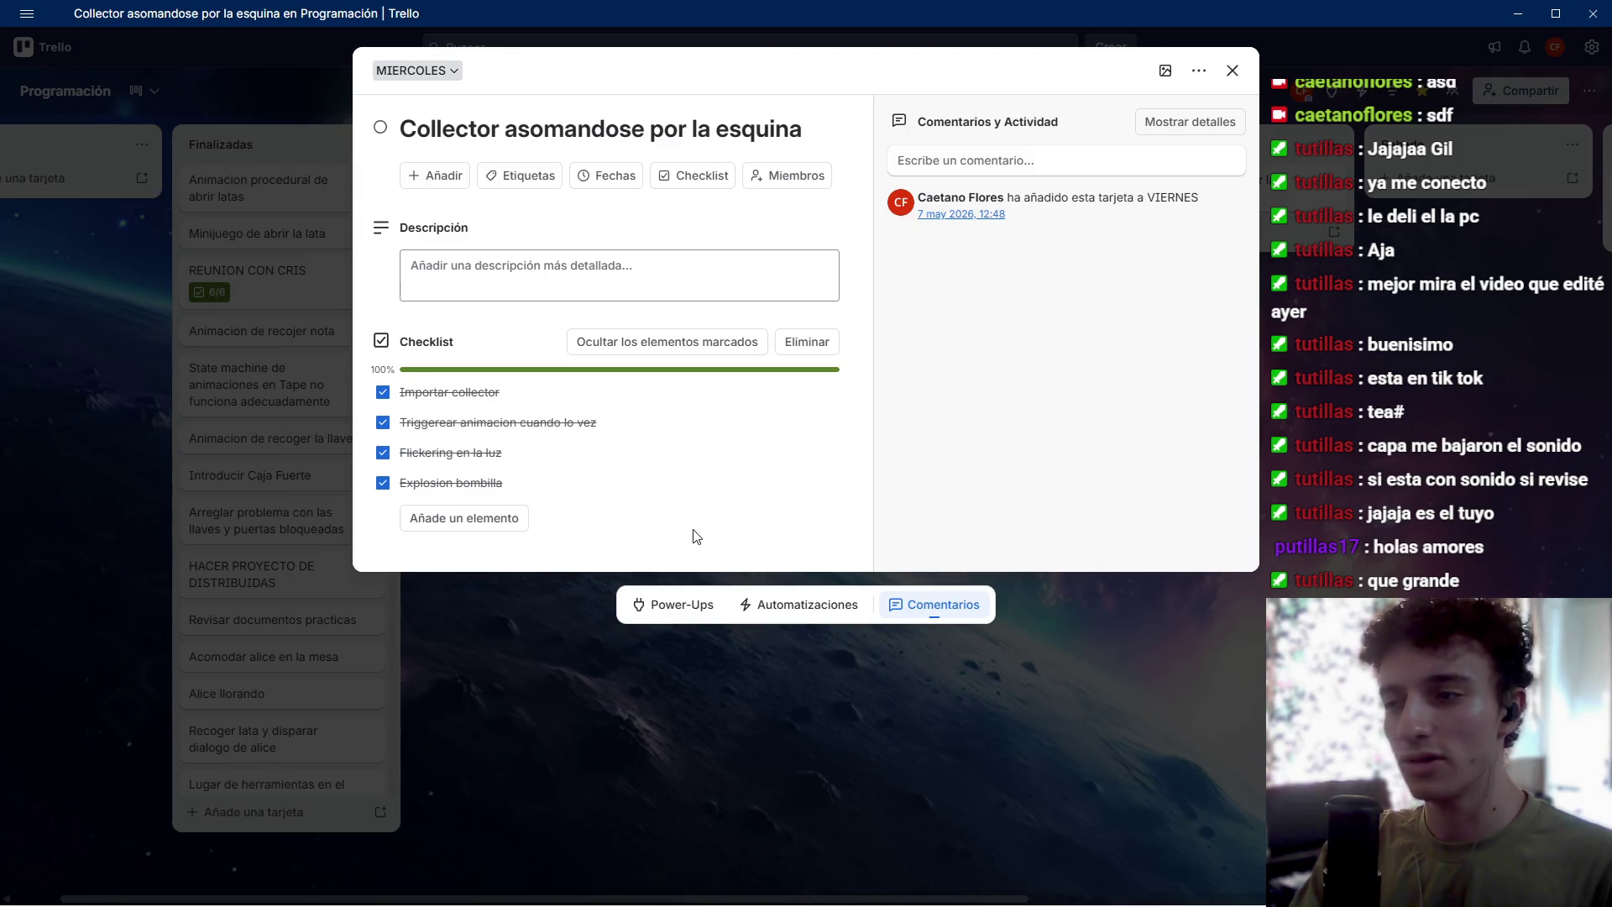
pyautogui.click(1232, 70)
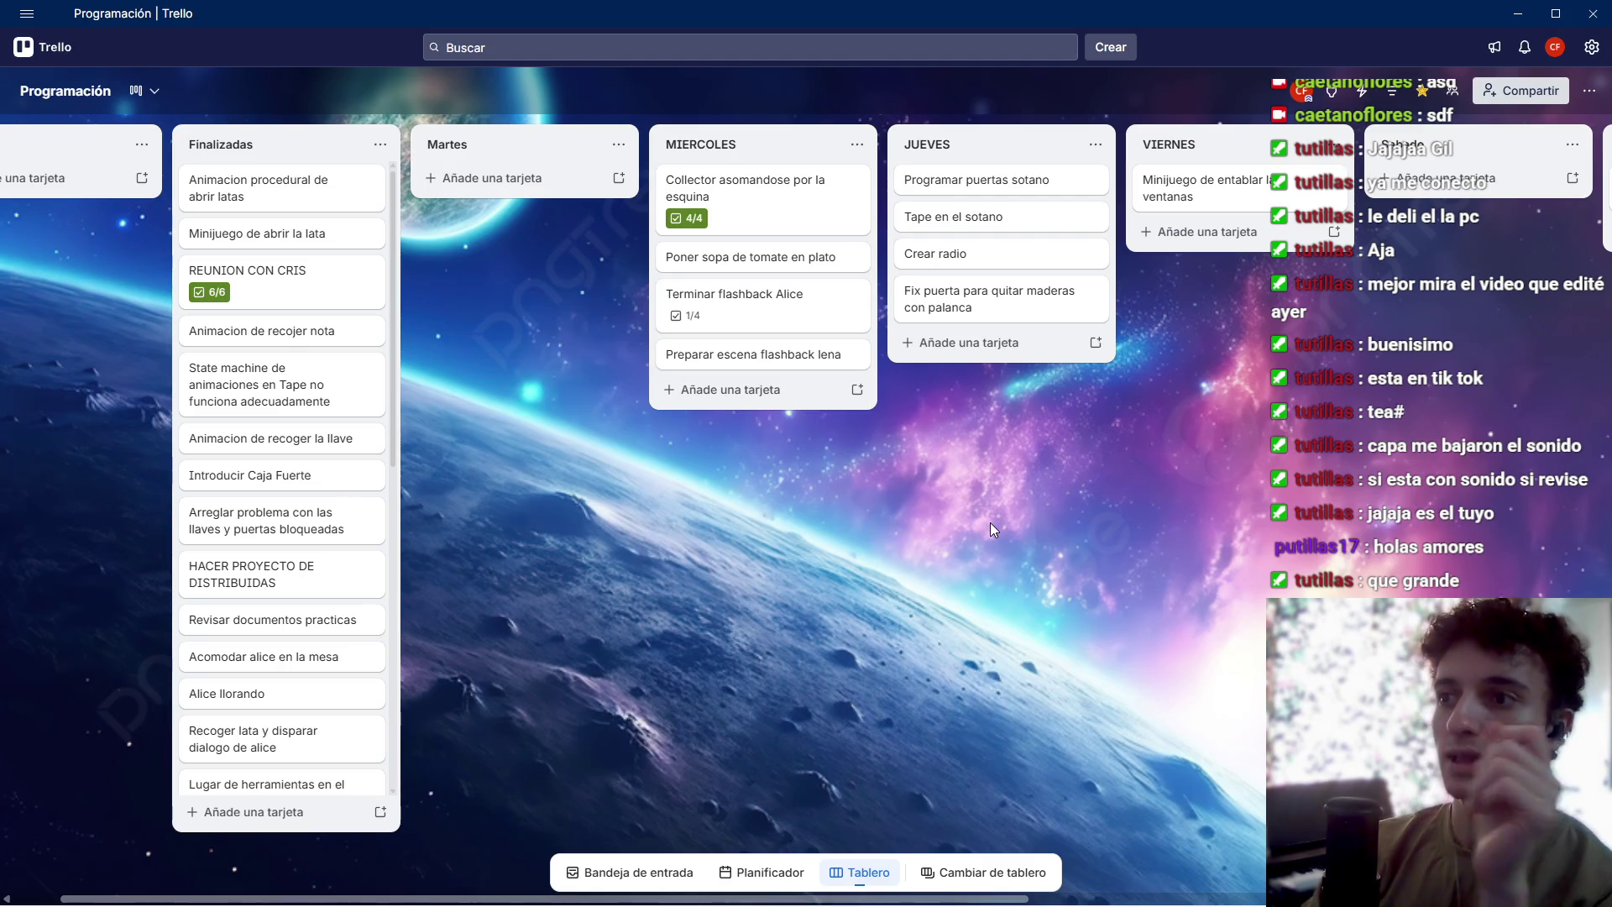
pyautogui.press('super')
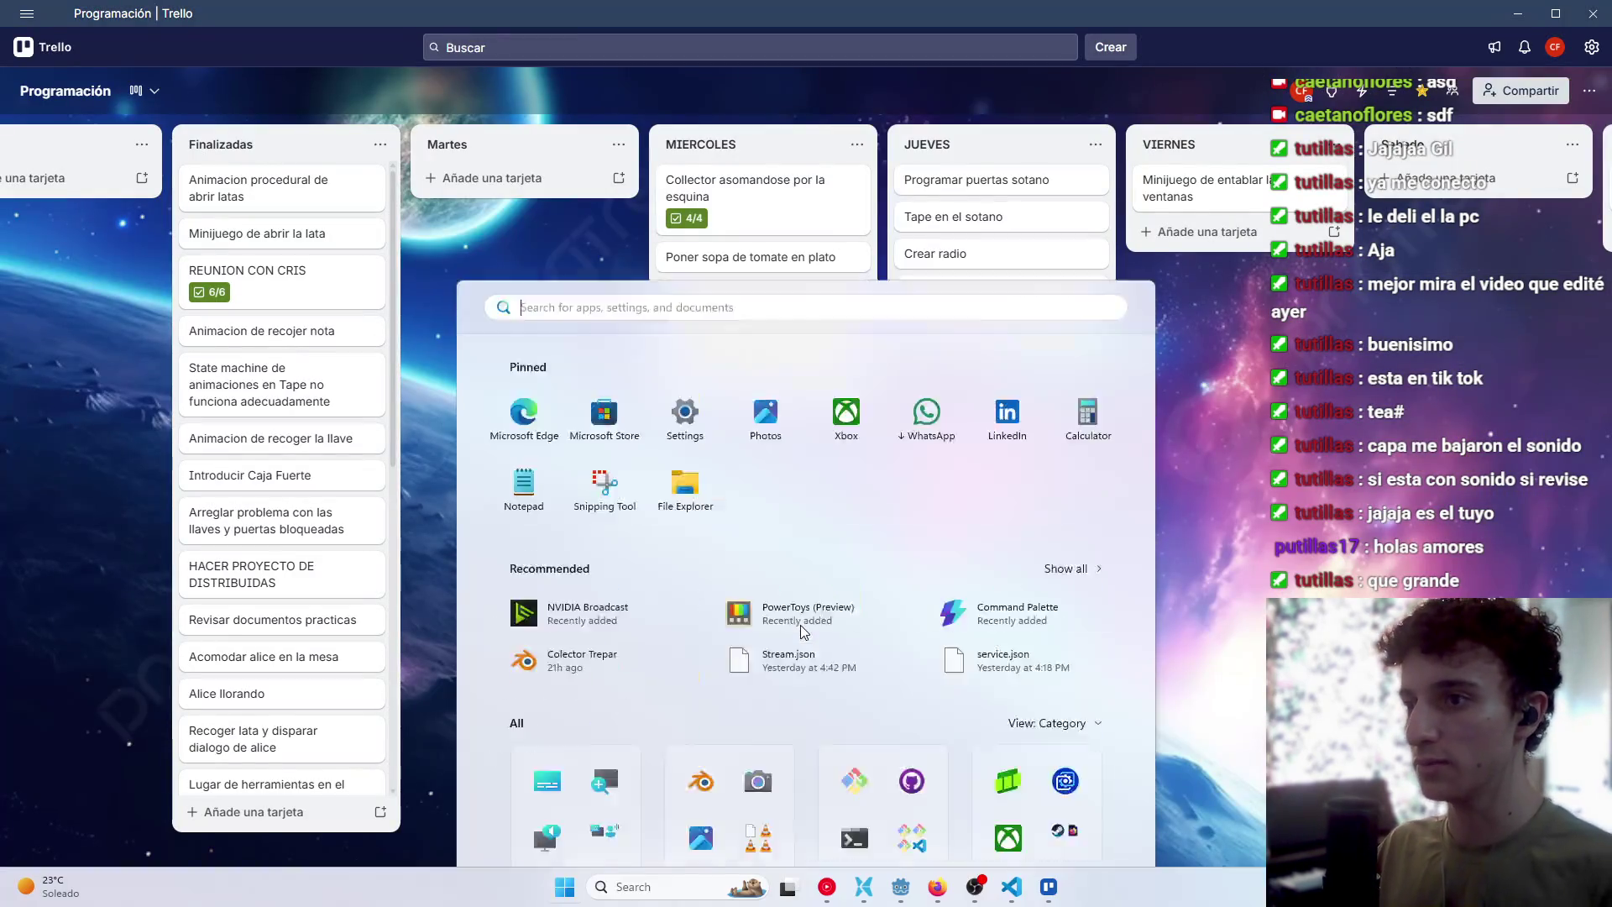
# Search the Start menu for soundly and launch it.
pyautogui.write('soundly')
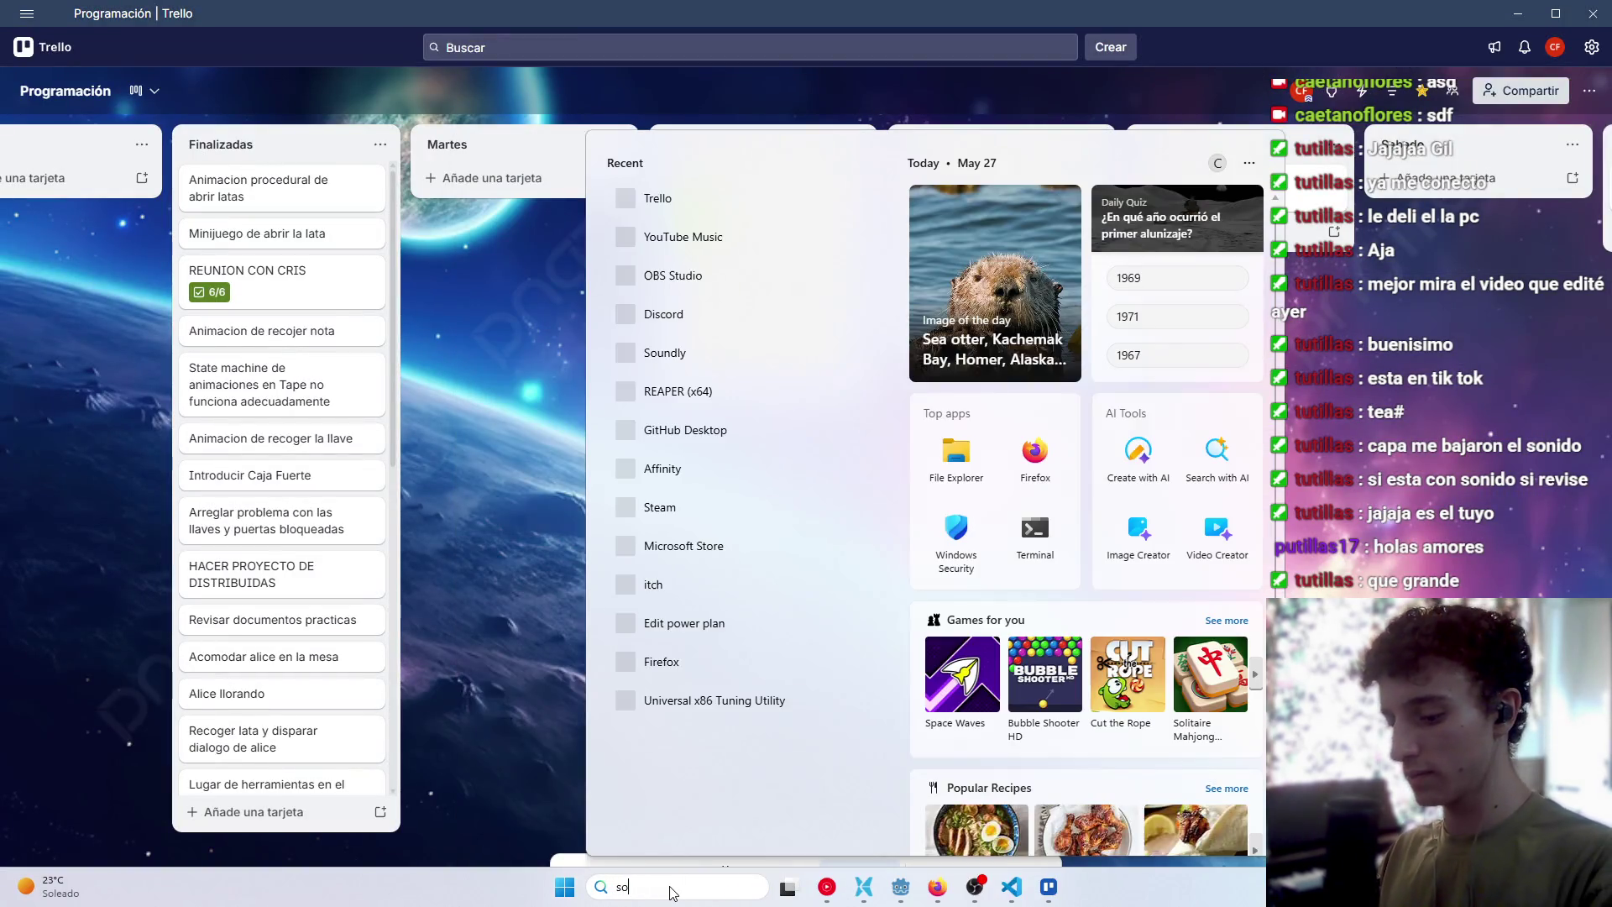
pyautogui.press('Return')
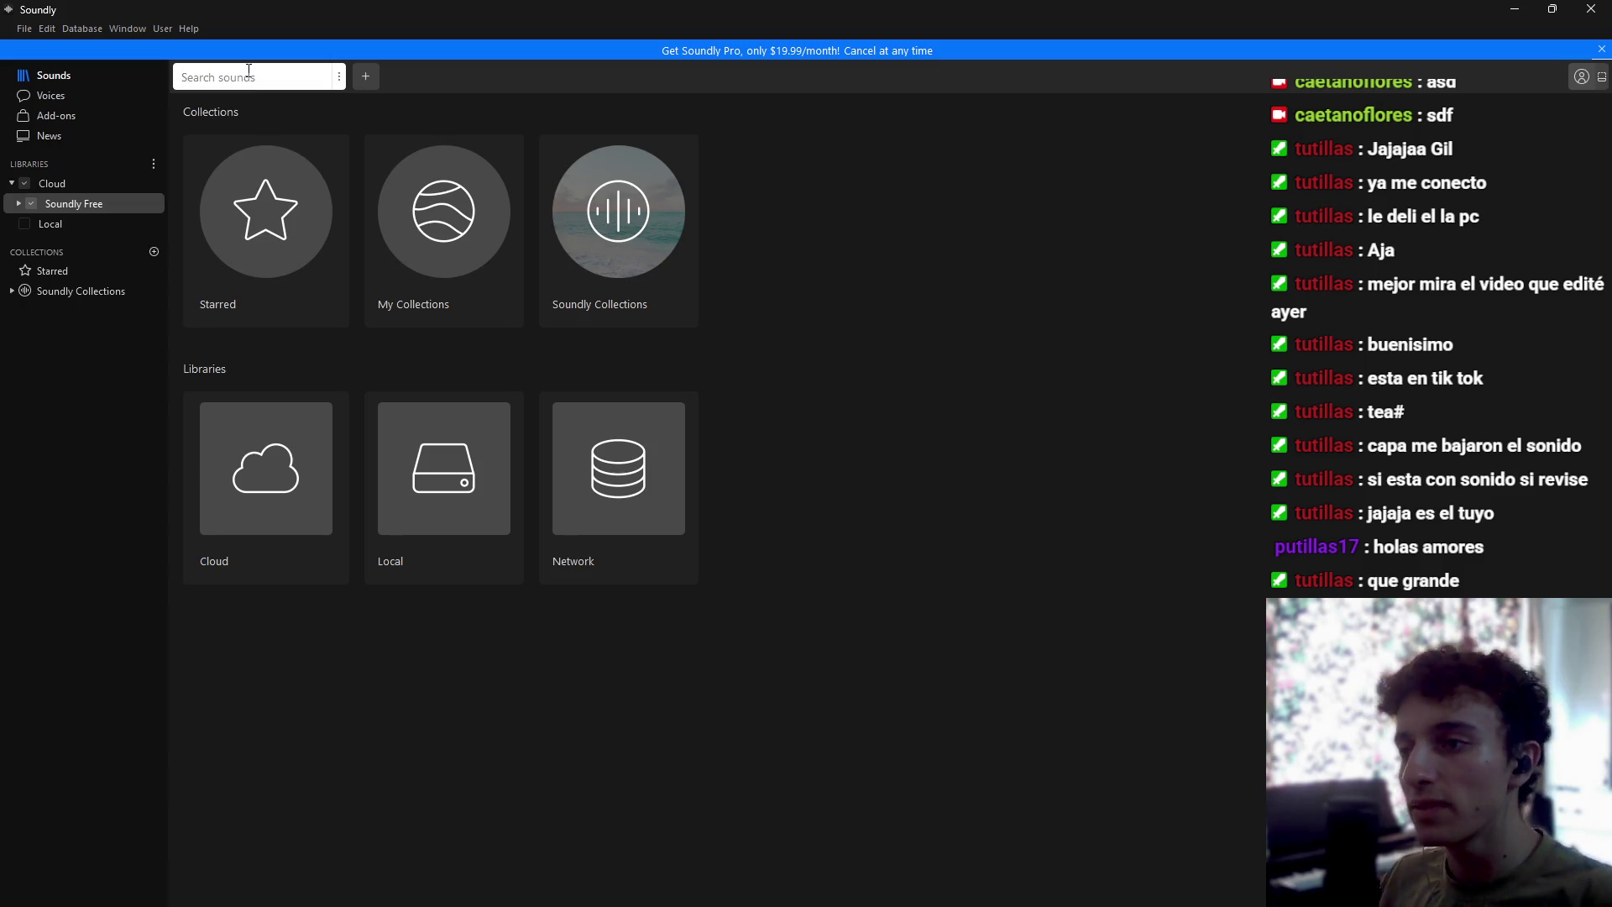
# Search Soundly for 'static' and preview the Aggressive Buzz and TV streaming box sounds.
pyautogui.write('stat')
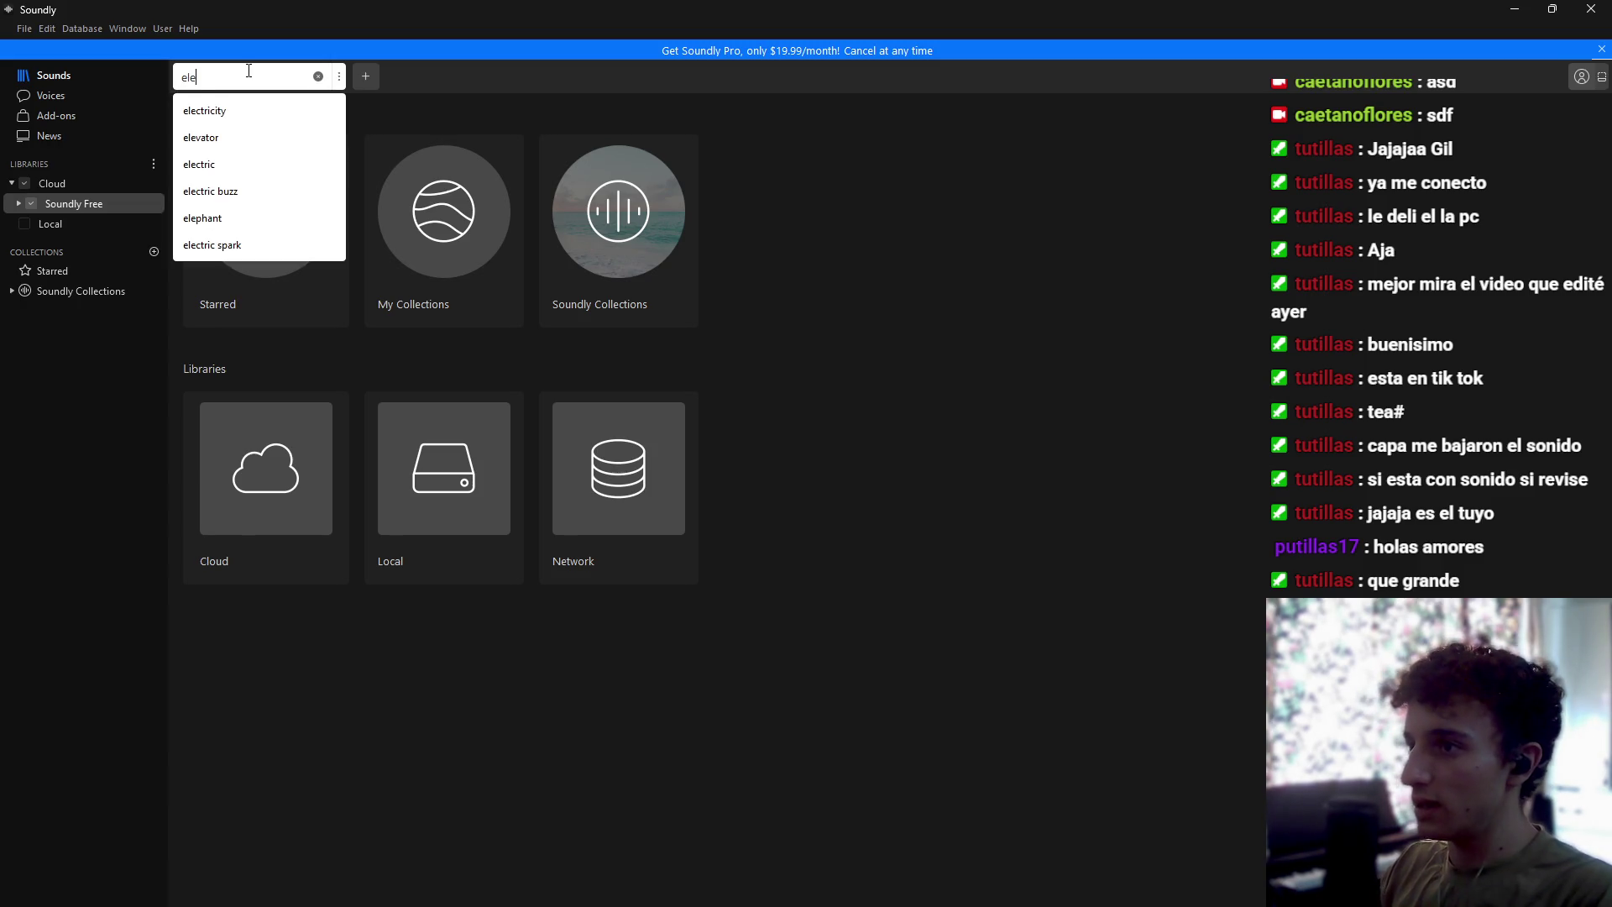
pyautogui.write('ic')
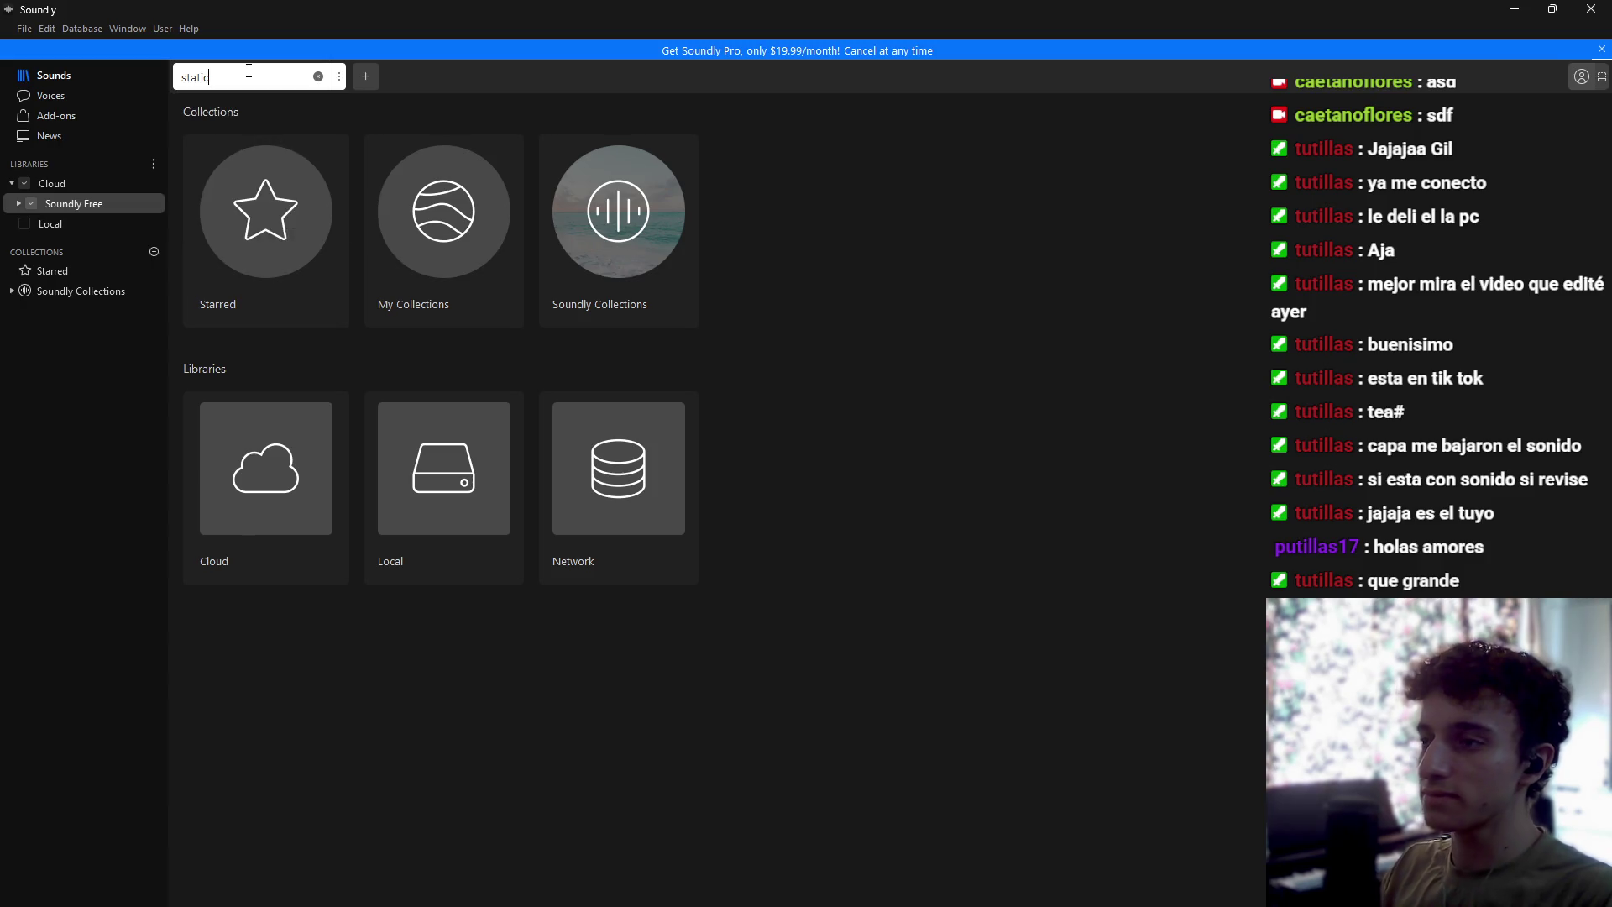
pyautogui.press('Return')
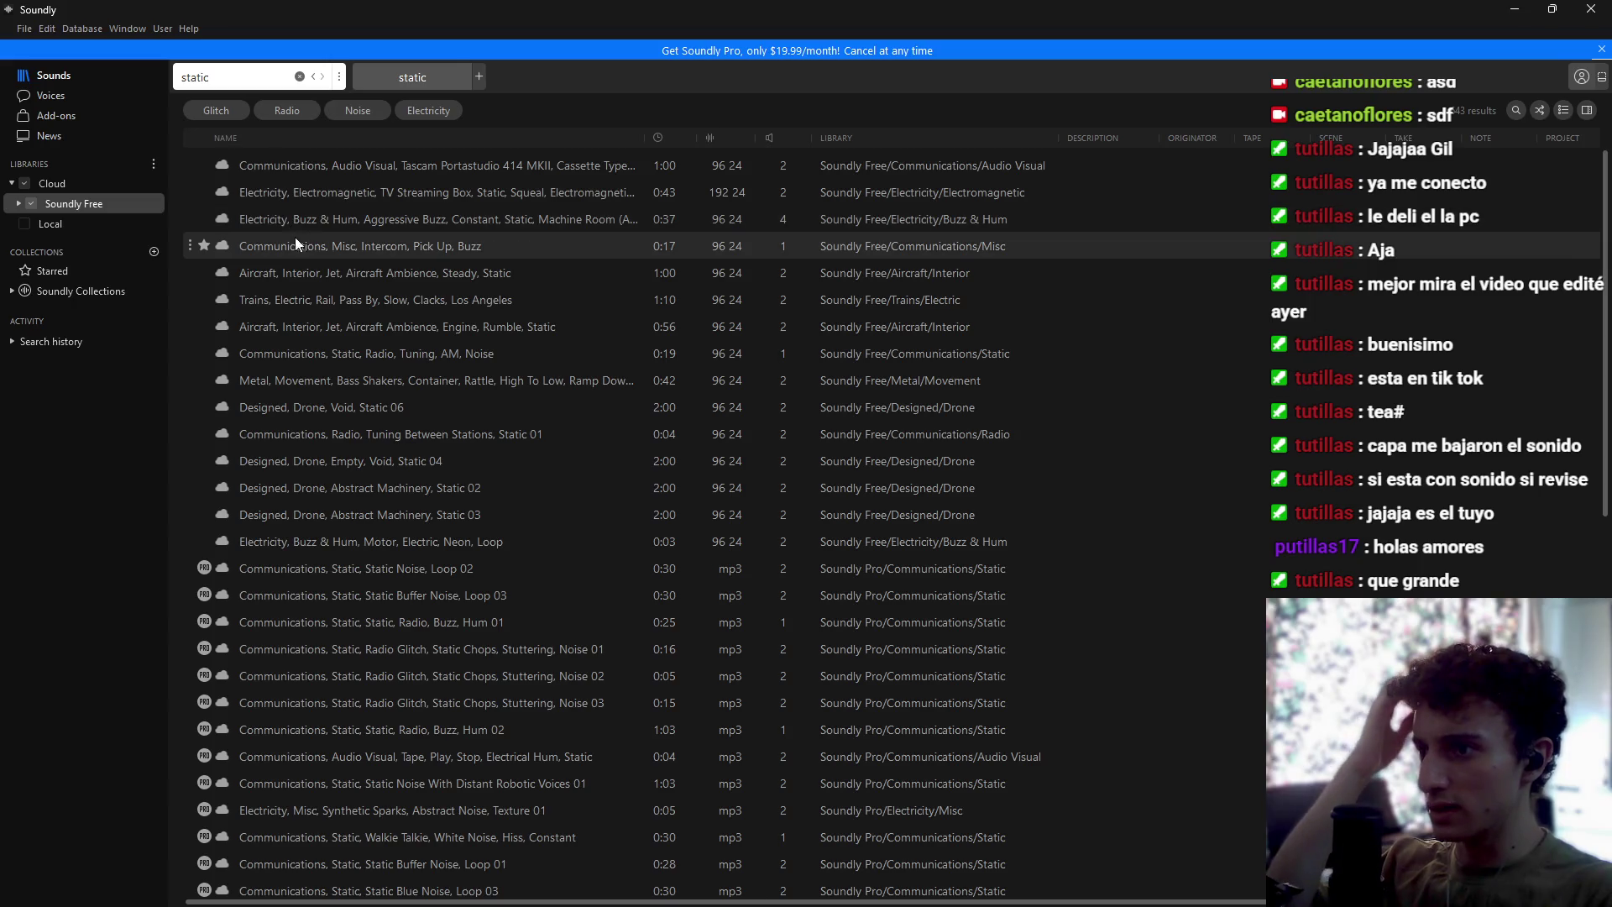
pyautogui.click(329, 220)
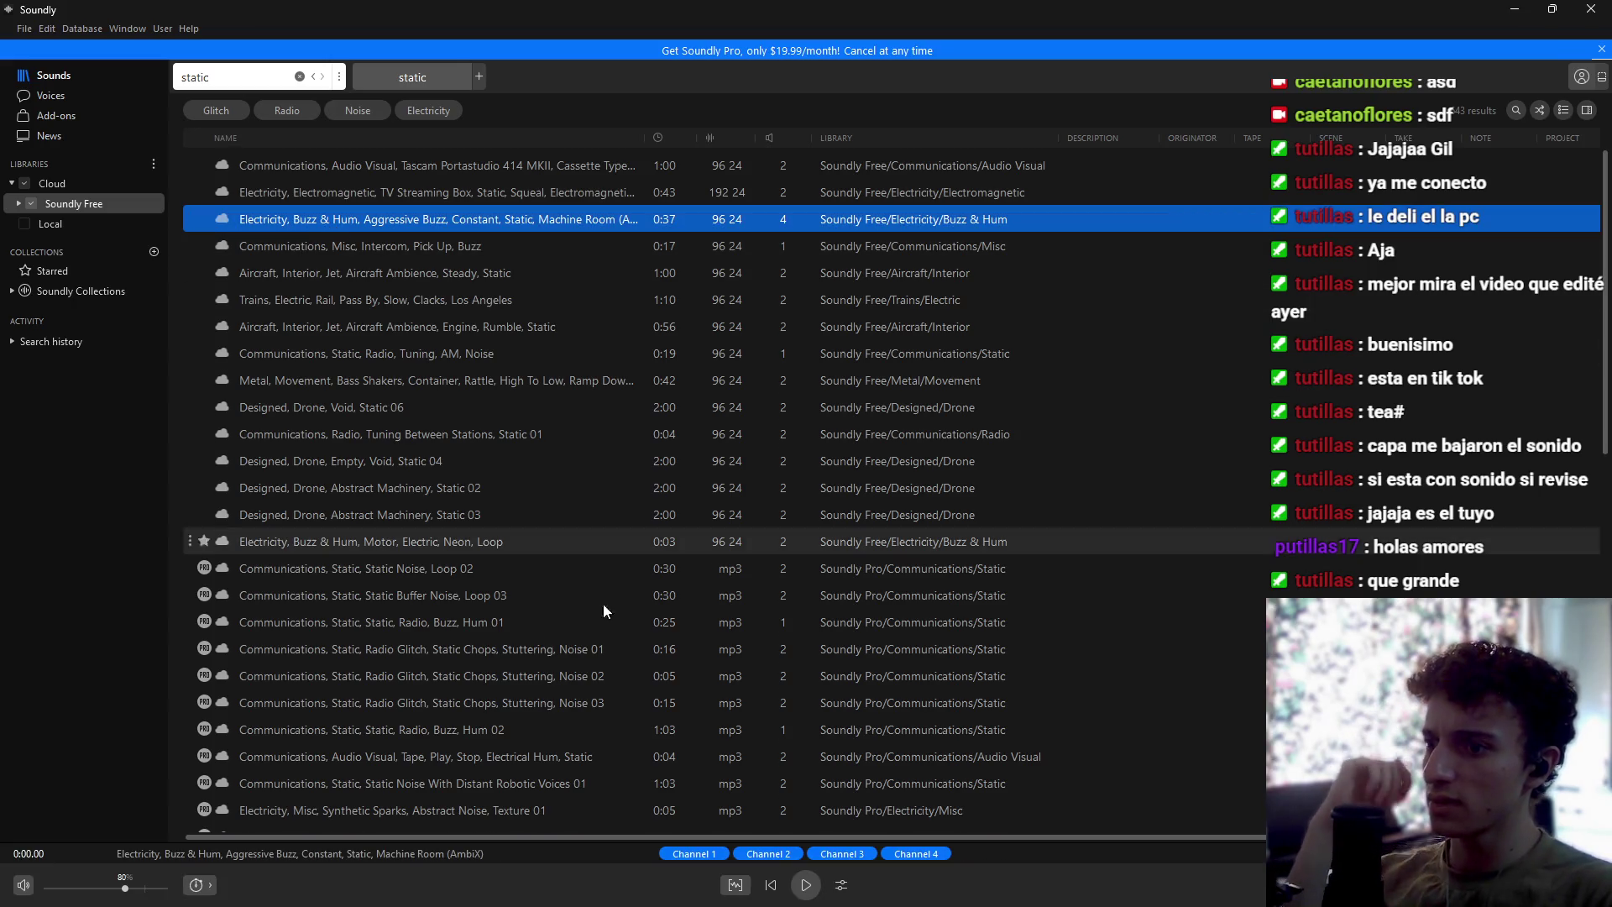
pyautogui.click(803, 894)
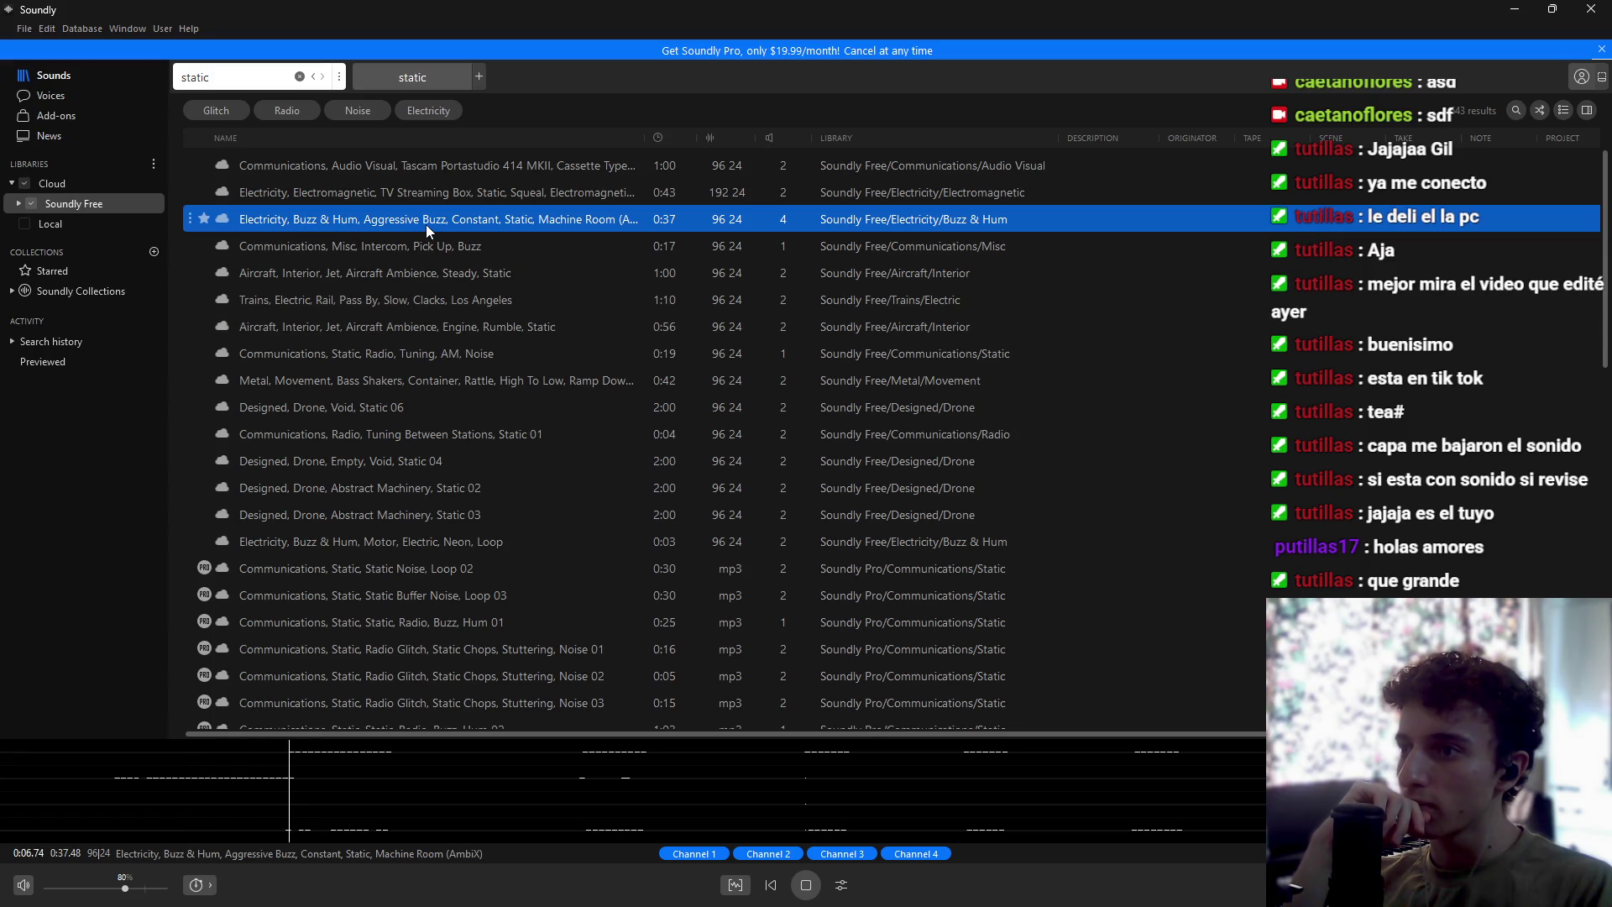
pyautogui.click(325, 190)
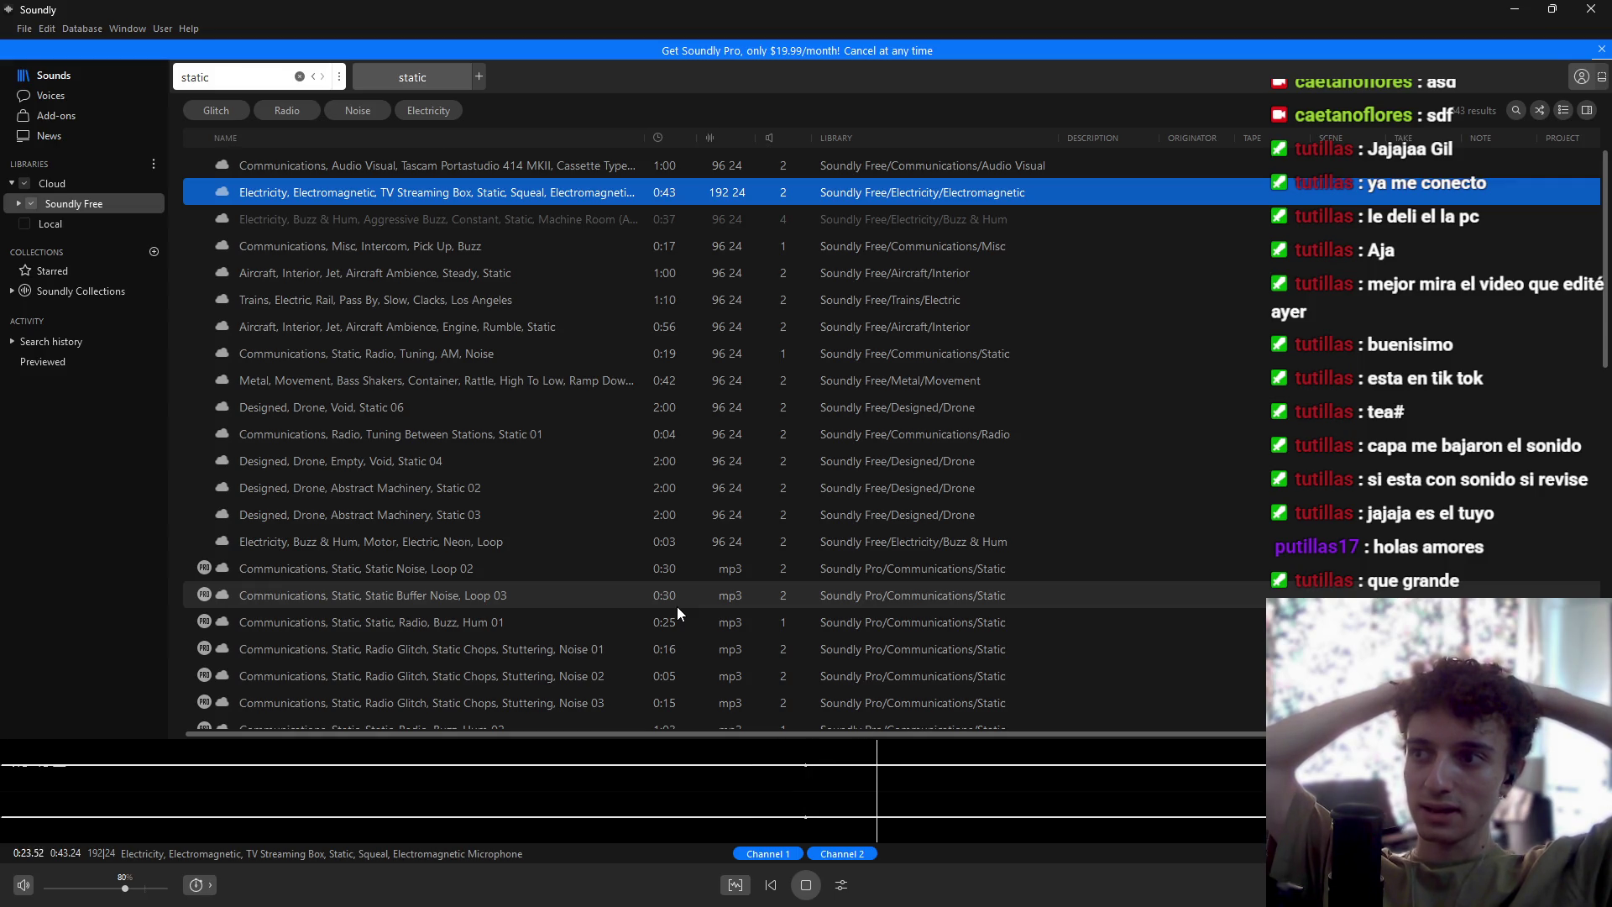
pyautogui.click(806, 885)
# Preview the cassette hiss, electromagnetic squeal and intercom buzz, then replay Aggressive Buzz from 0:13.
pyautogui.click(396, 156)
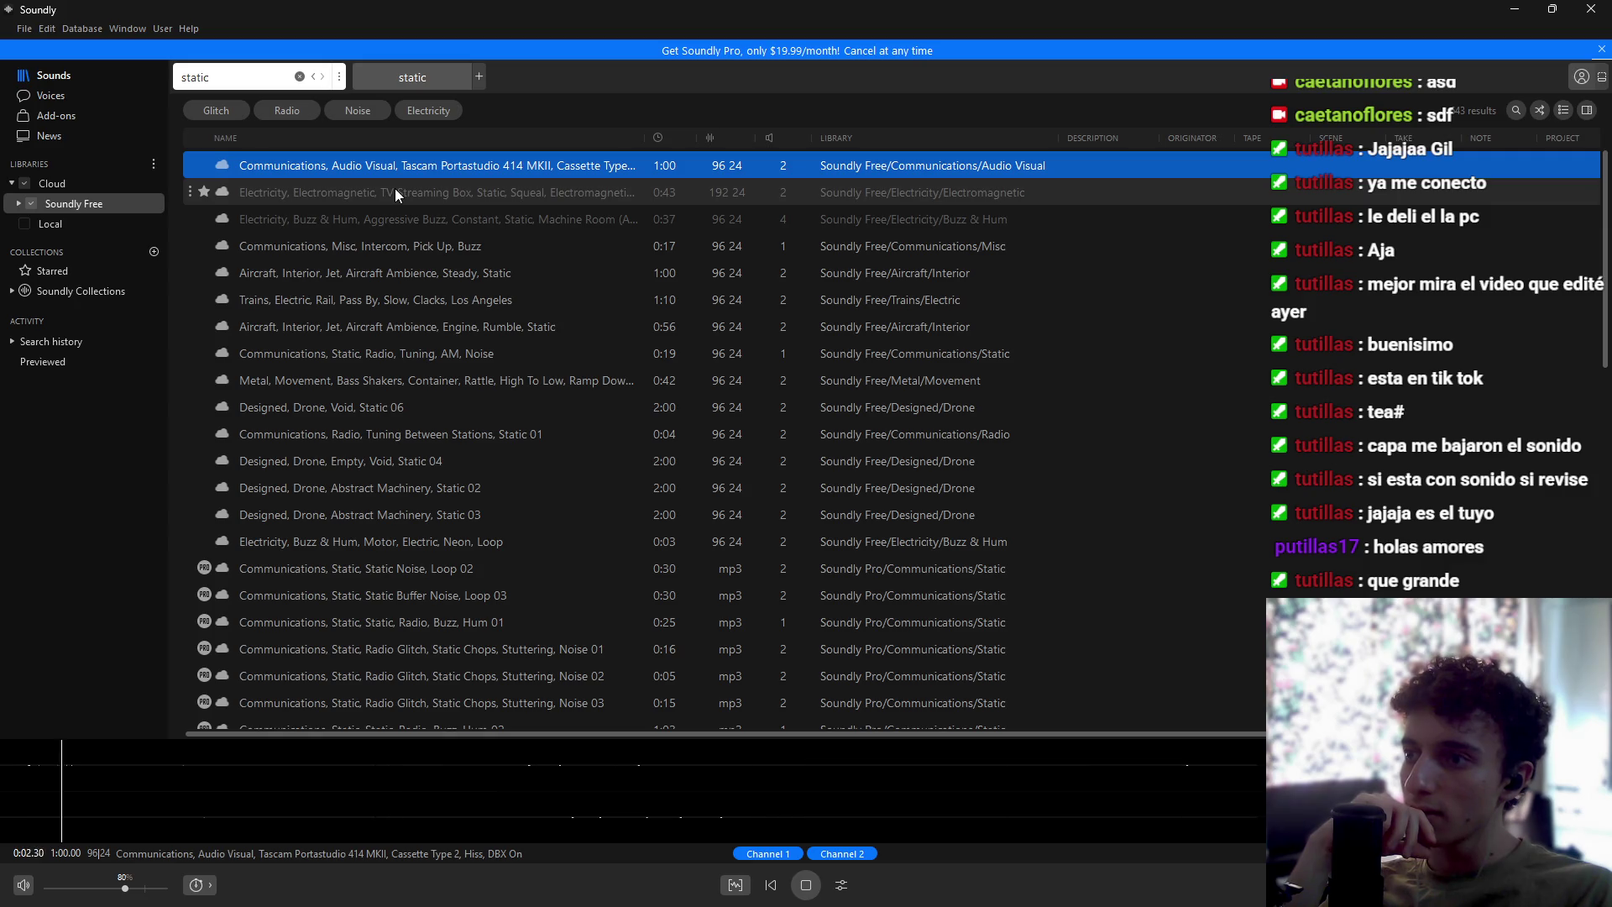
pyautogui.click(394, 190)
pyautogui.click(378, 220)
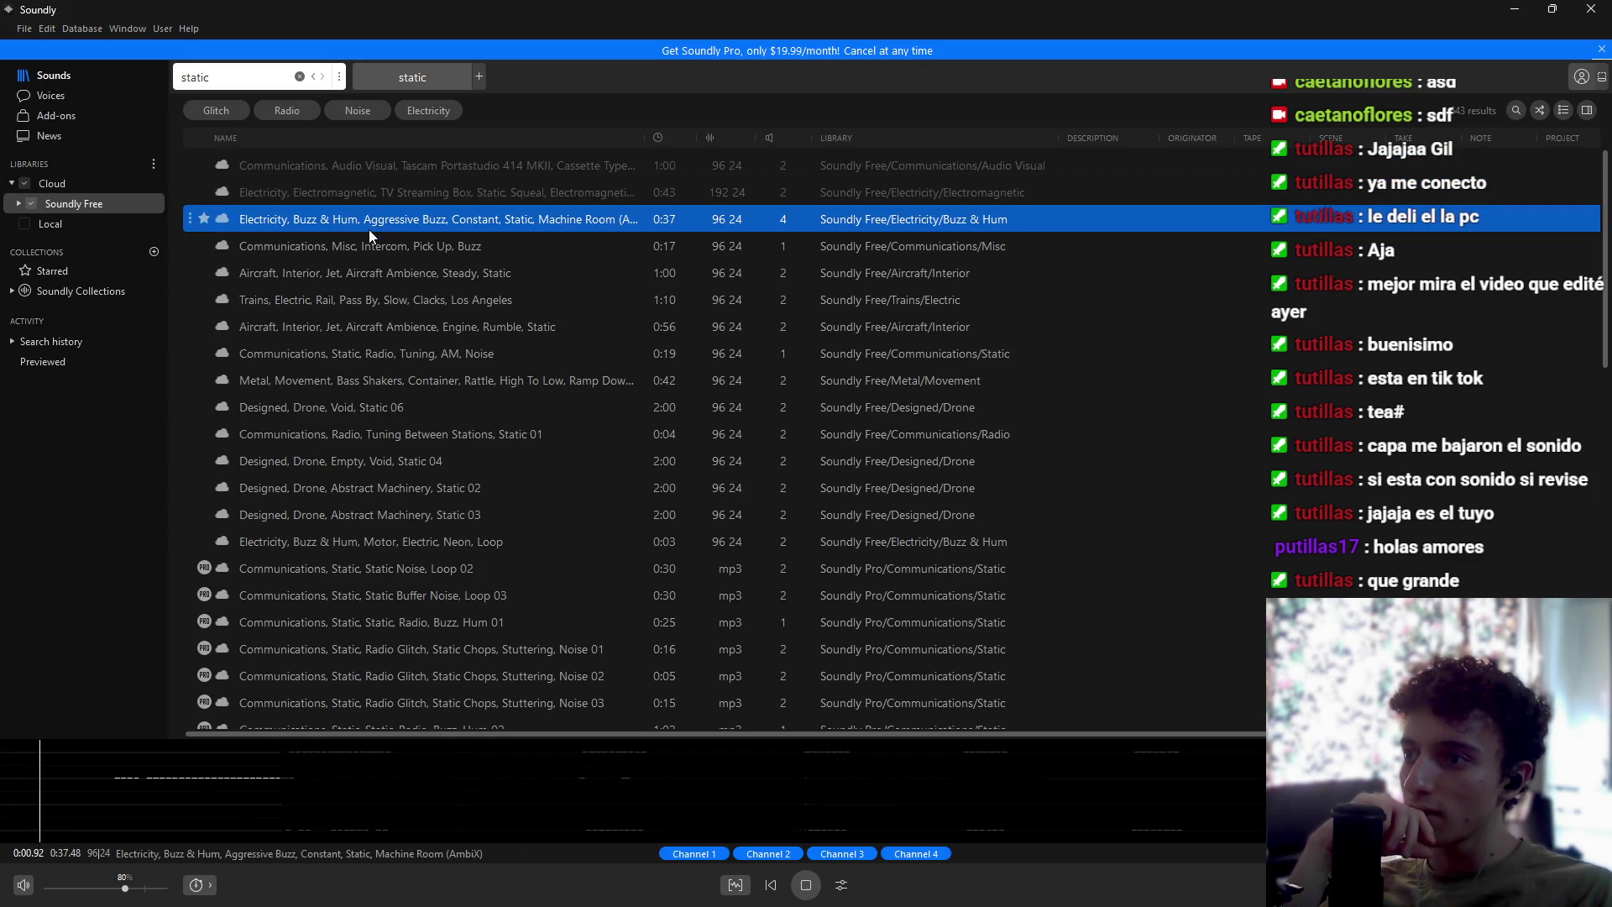
pyautogui.click(356, 243)
pyautogui.click(388, 219)
pyautogui.moveTo(455, 808); pyautogui.dragTo(569, 810)
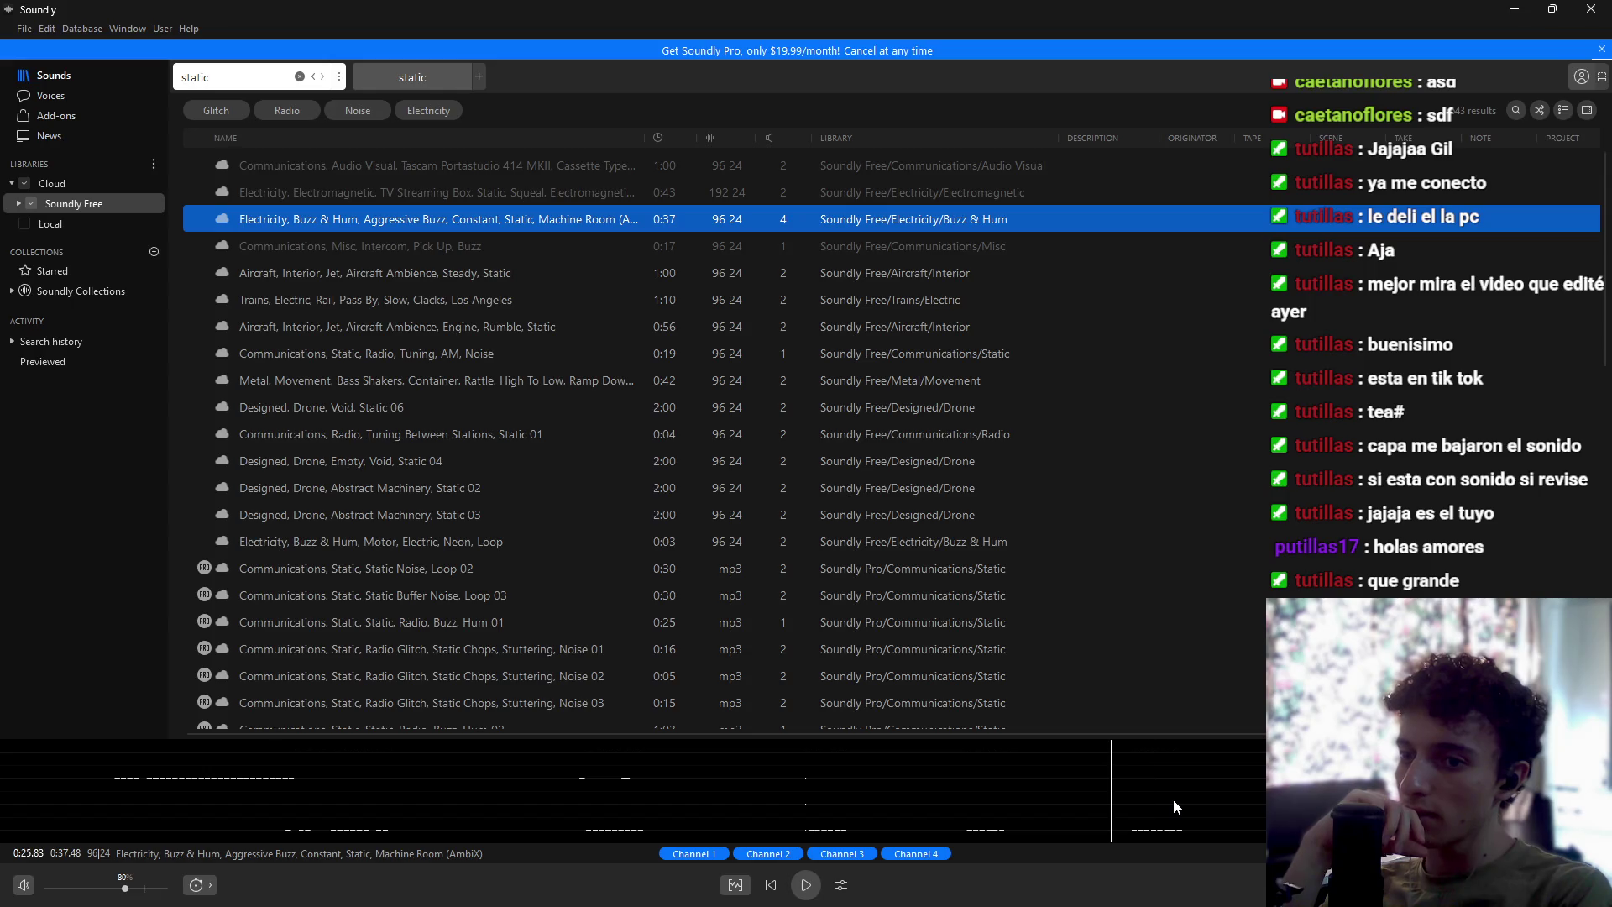
# Audition the intercom, train, aircraft, AM radio, rattle, tuning static, machinery and neon buzz sounds.
pyautogui.click(381, 245)
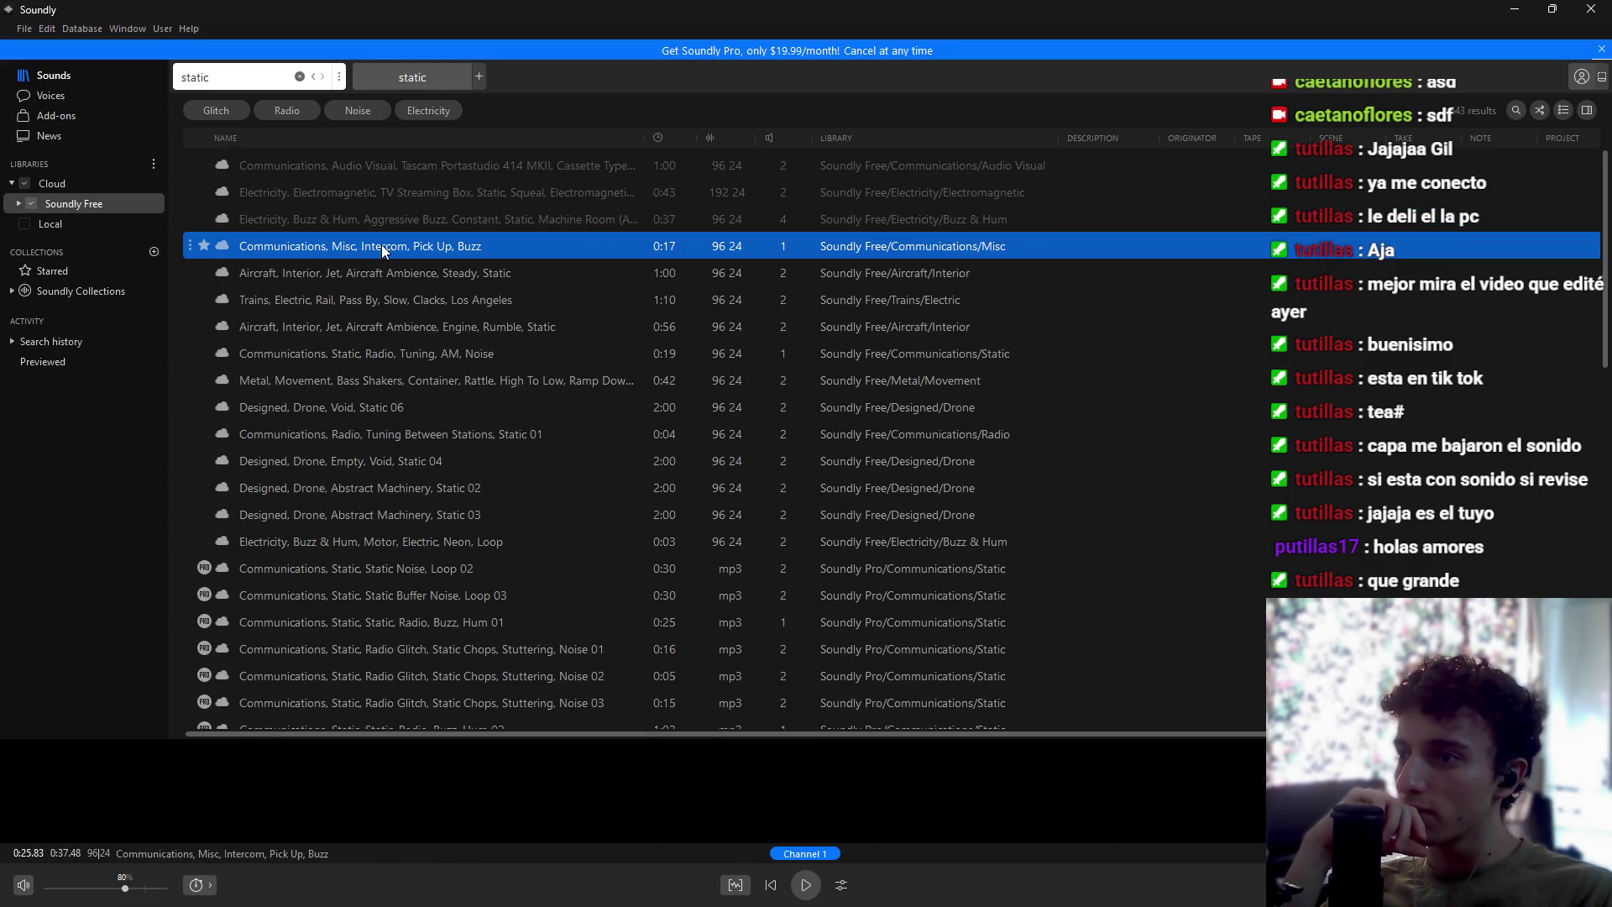
pyautogui.click(390, 302)
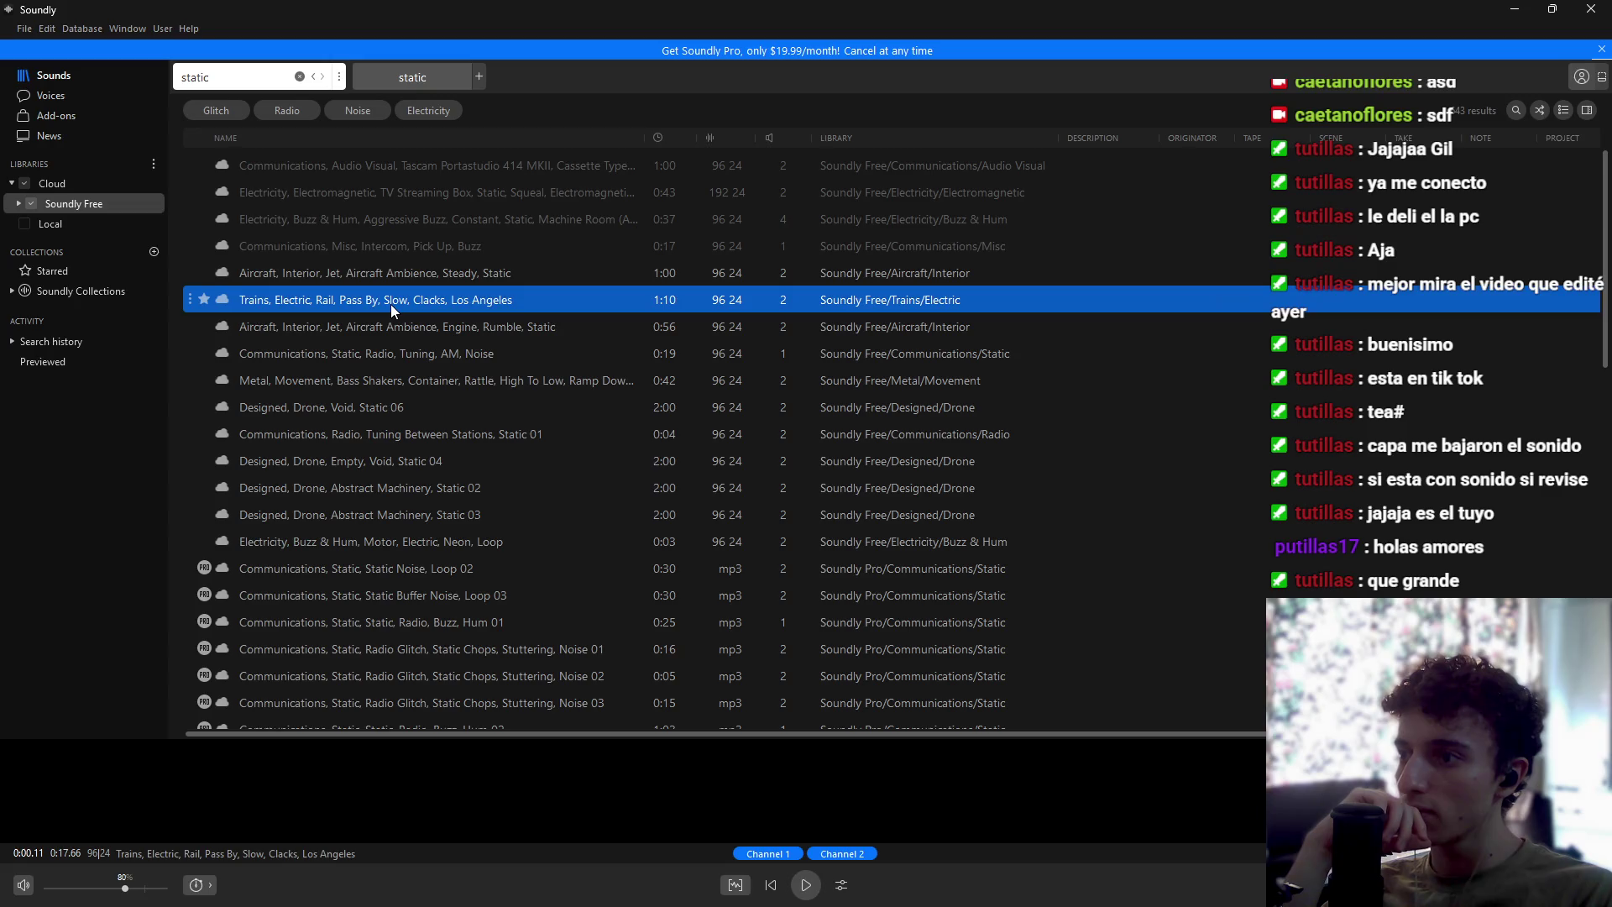
pyautogui.click(387, 324)
pyautogui.click(370, 352)
pyautogui.click(366, 373)
pyautogui.click(381, 356)
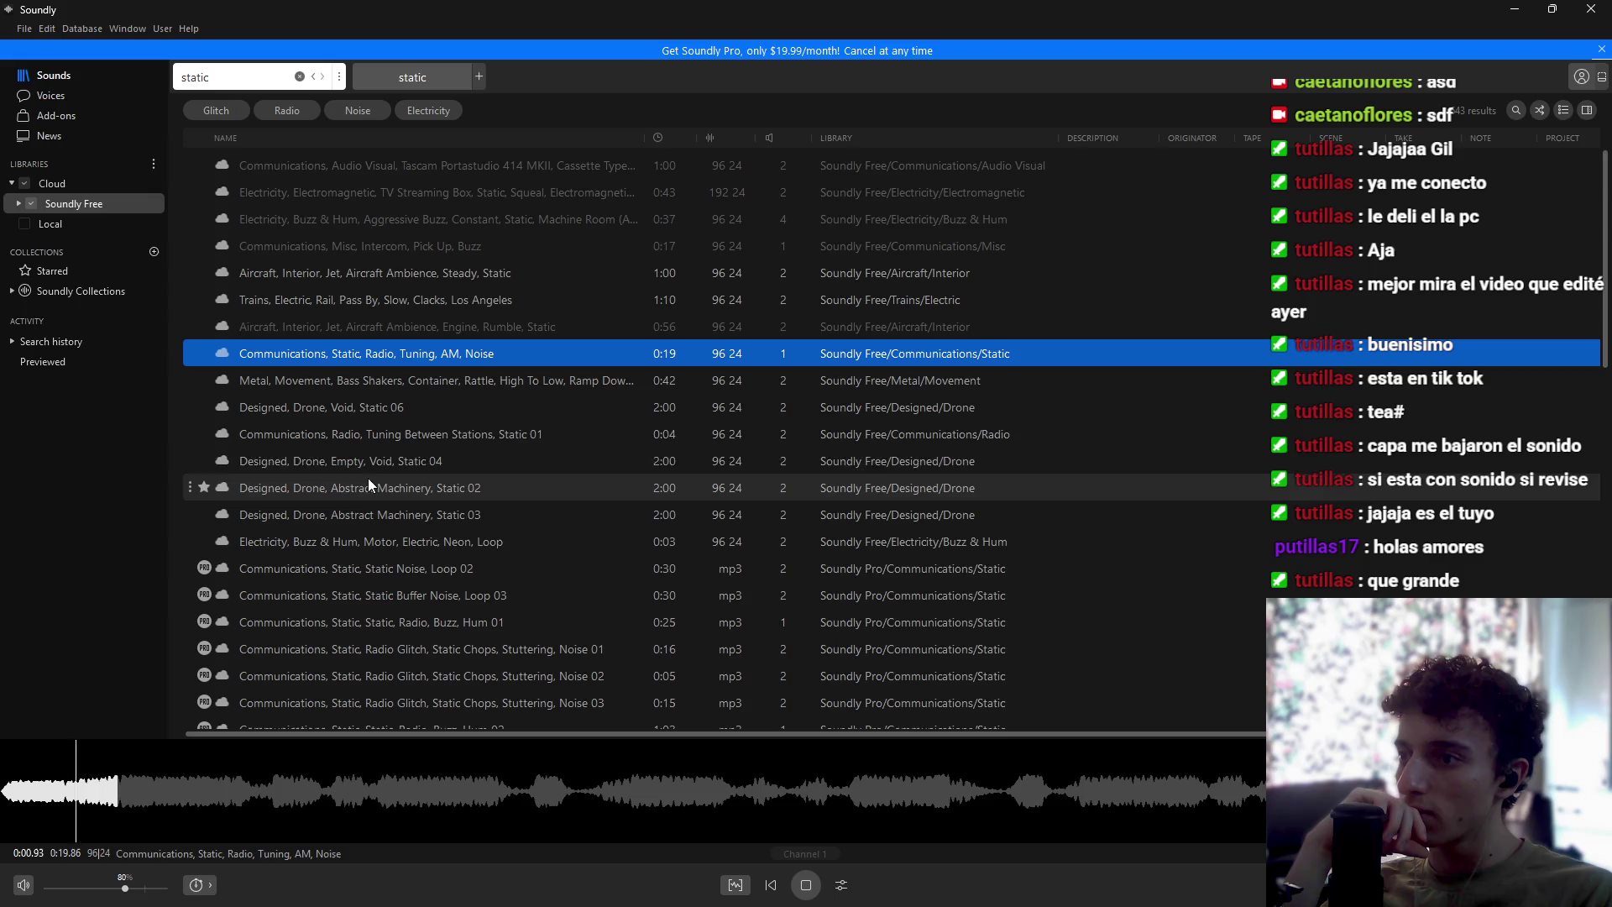
pyautogui.click(354, 443)
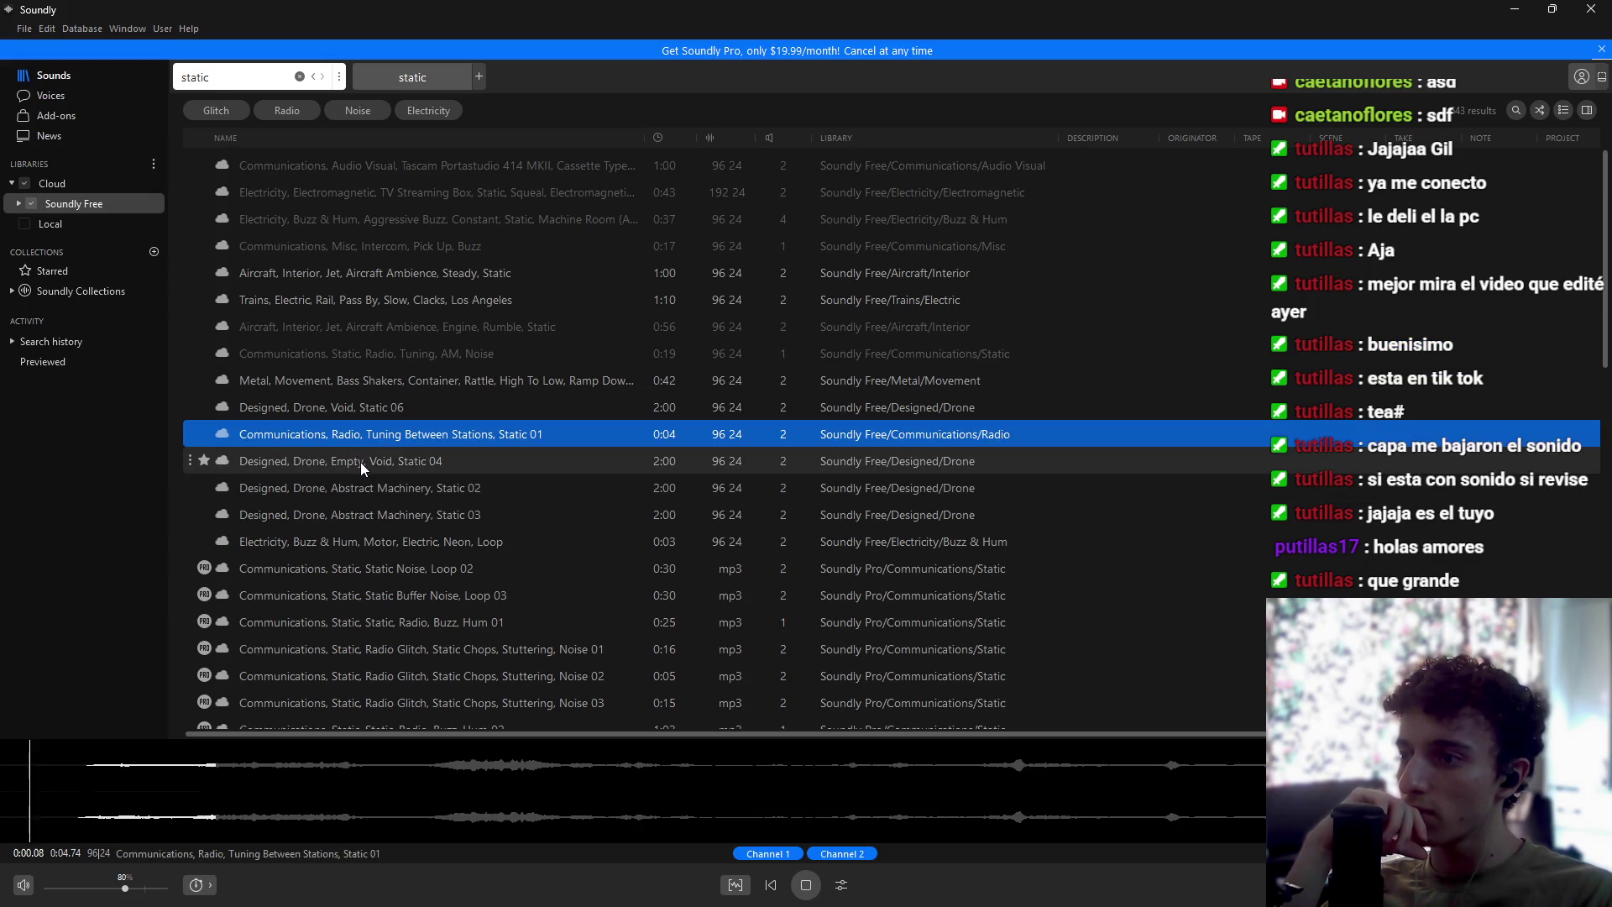
pyautogui.click(364, 487)
pyautogui.click(355, 541)
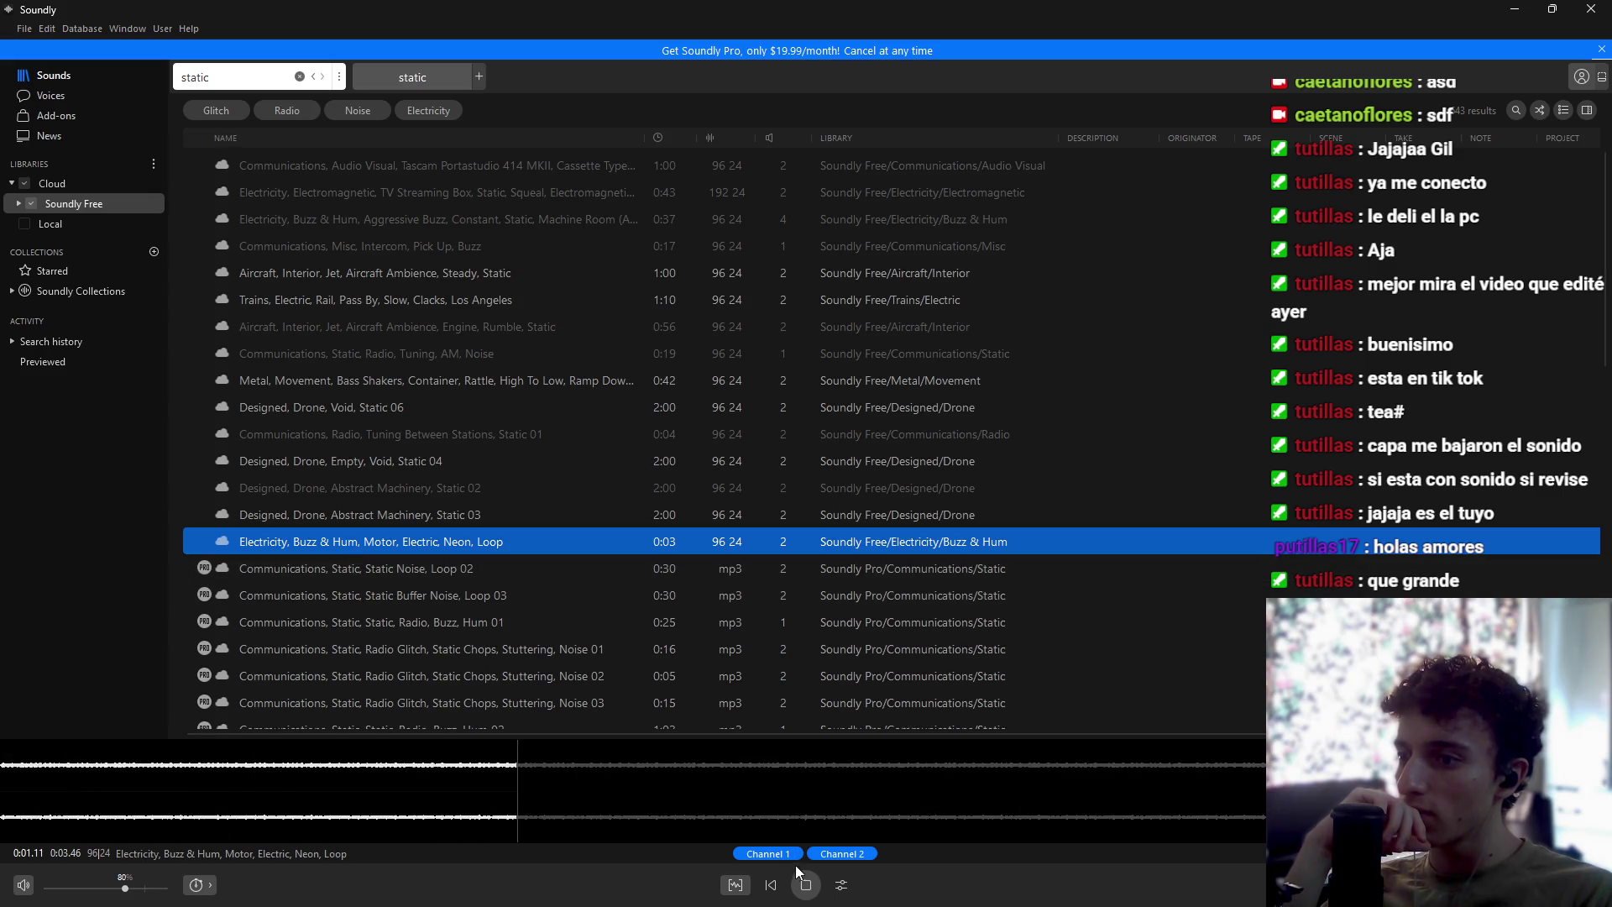
# Replay the neon buzz and aircraft ambience, finally settling on the Aggressive Buzz sound.
pyautogui.click(51, 77)
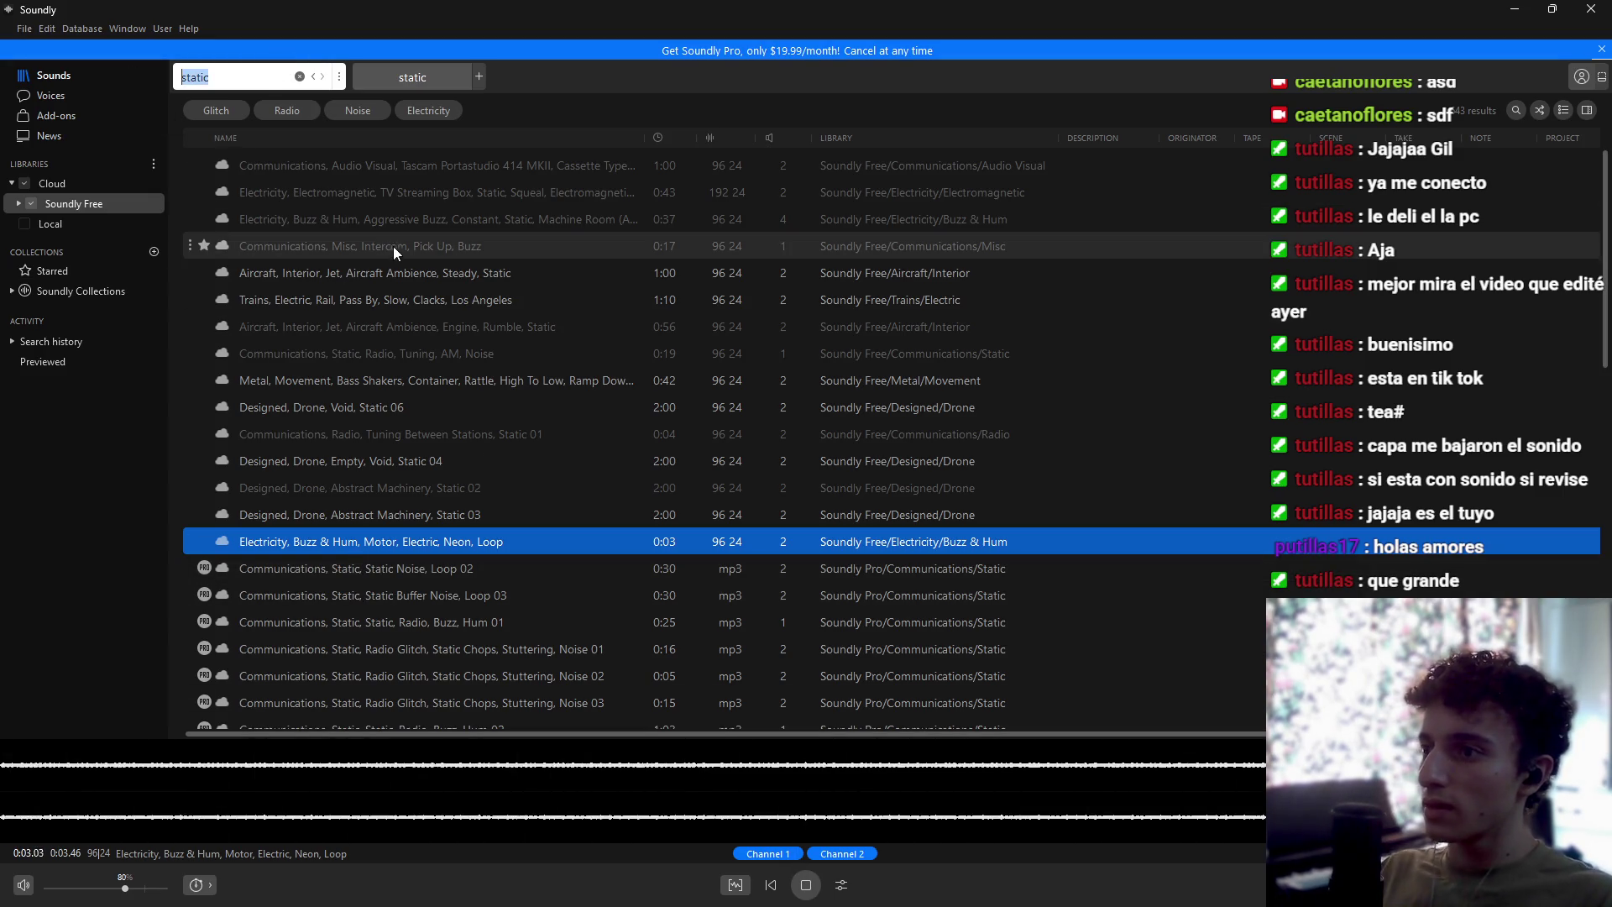
pyautogui.click(806, 885)
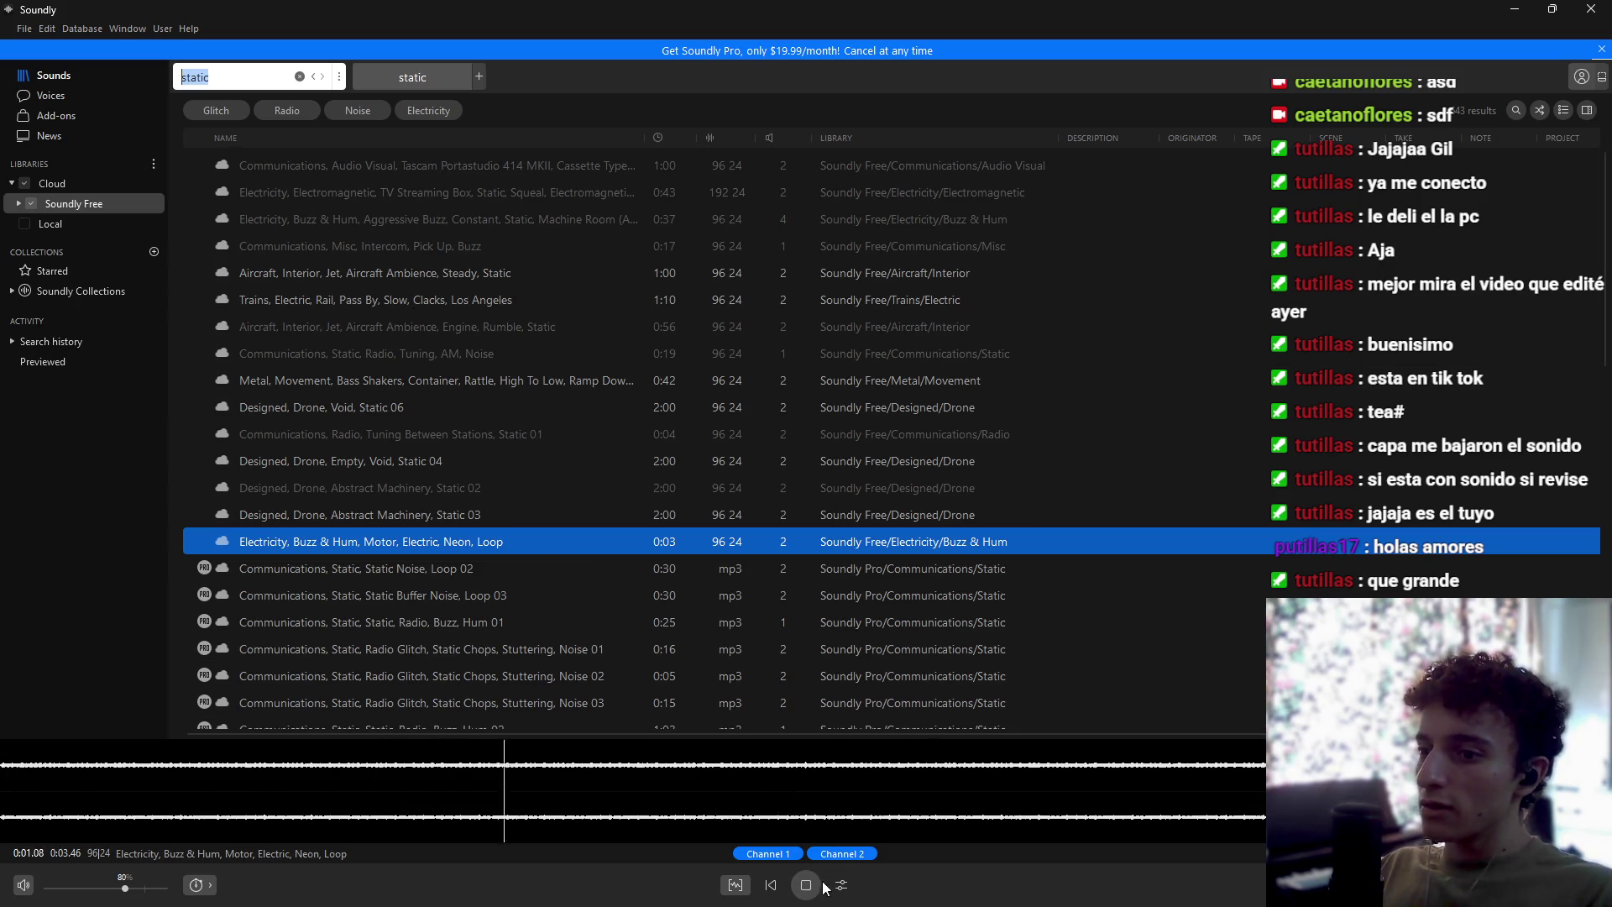
pyautogui.click(428, 299)
pyautogui.click(430, 274)
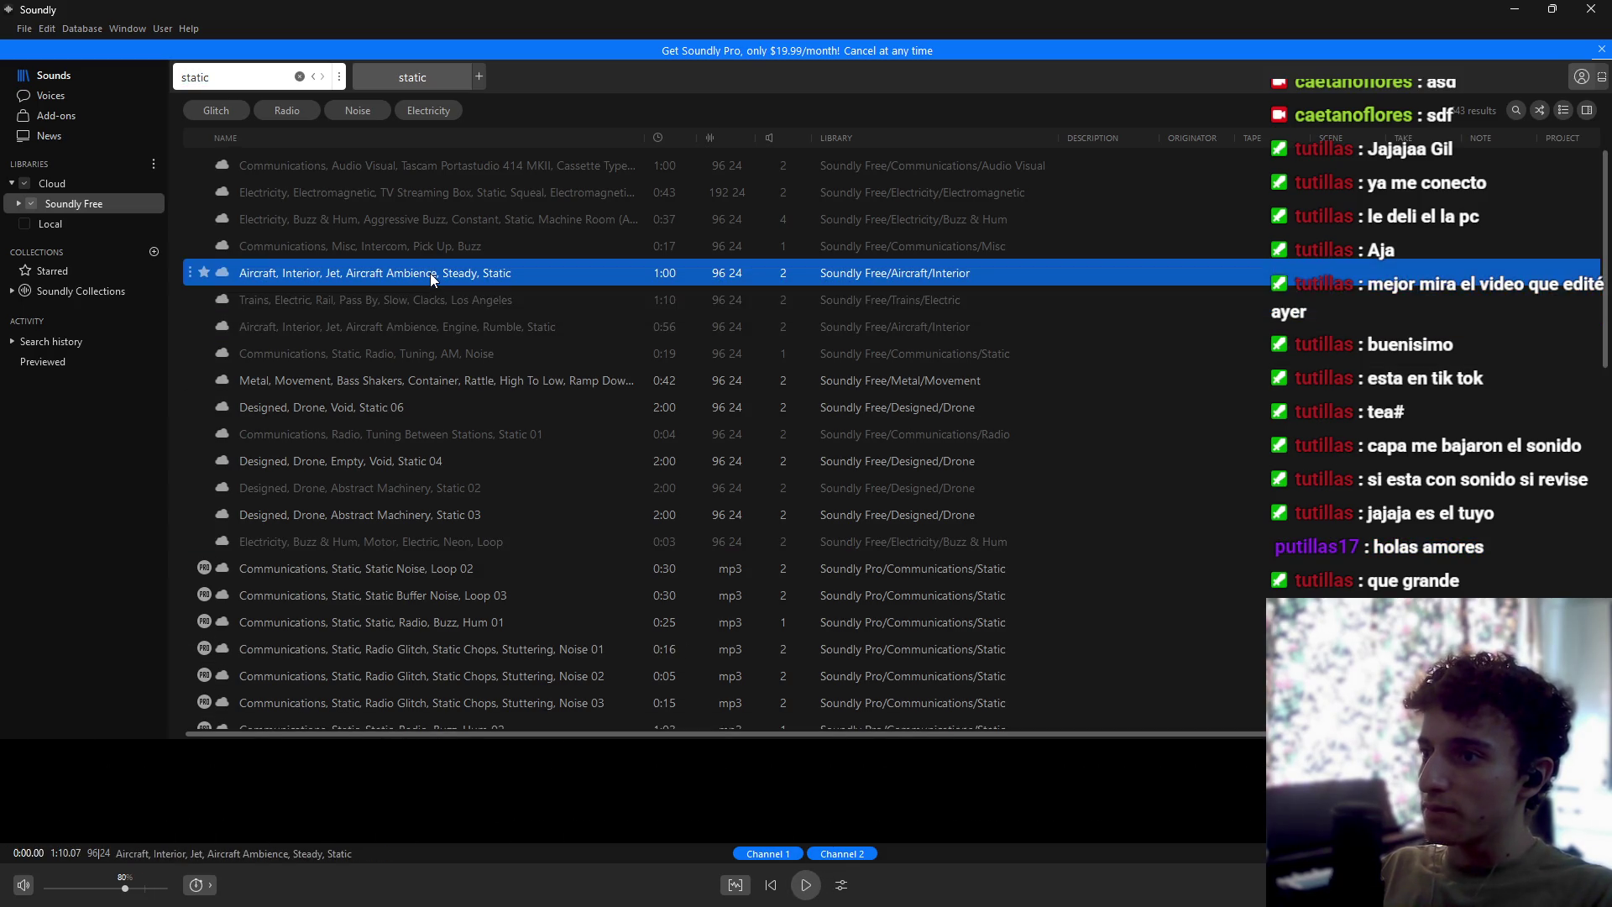
pyautogui.click(431, 243)
pyautogui.click(419, 269)
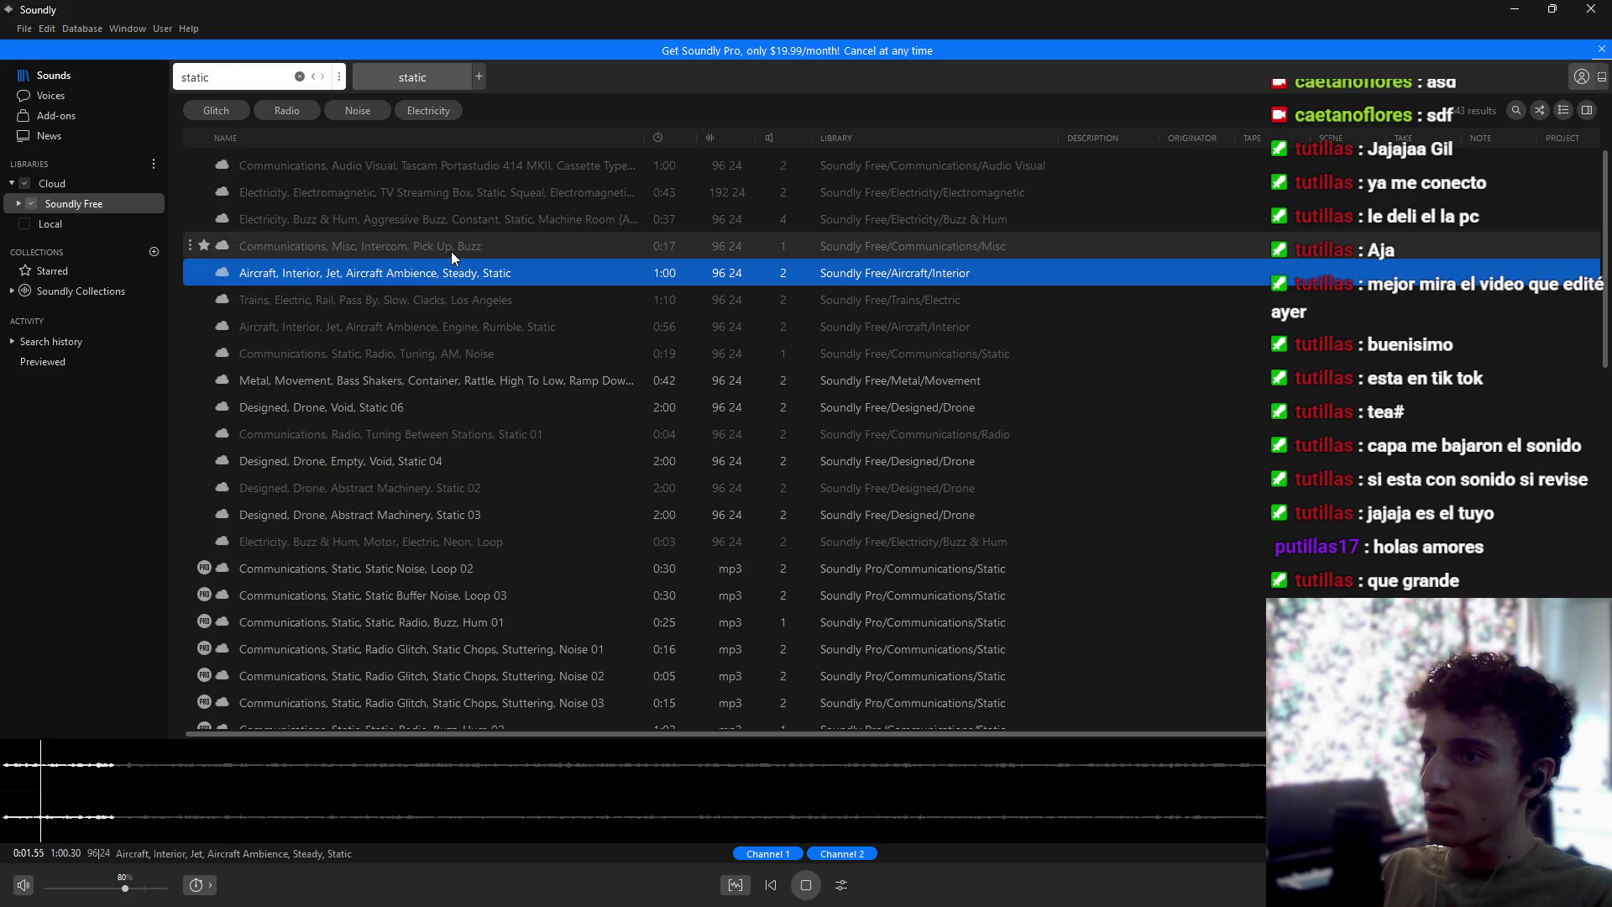
pyautogui.click(451, 250)
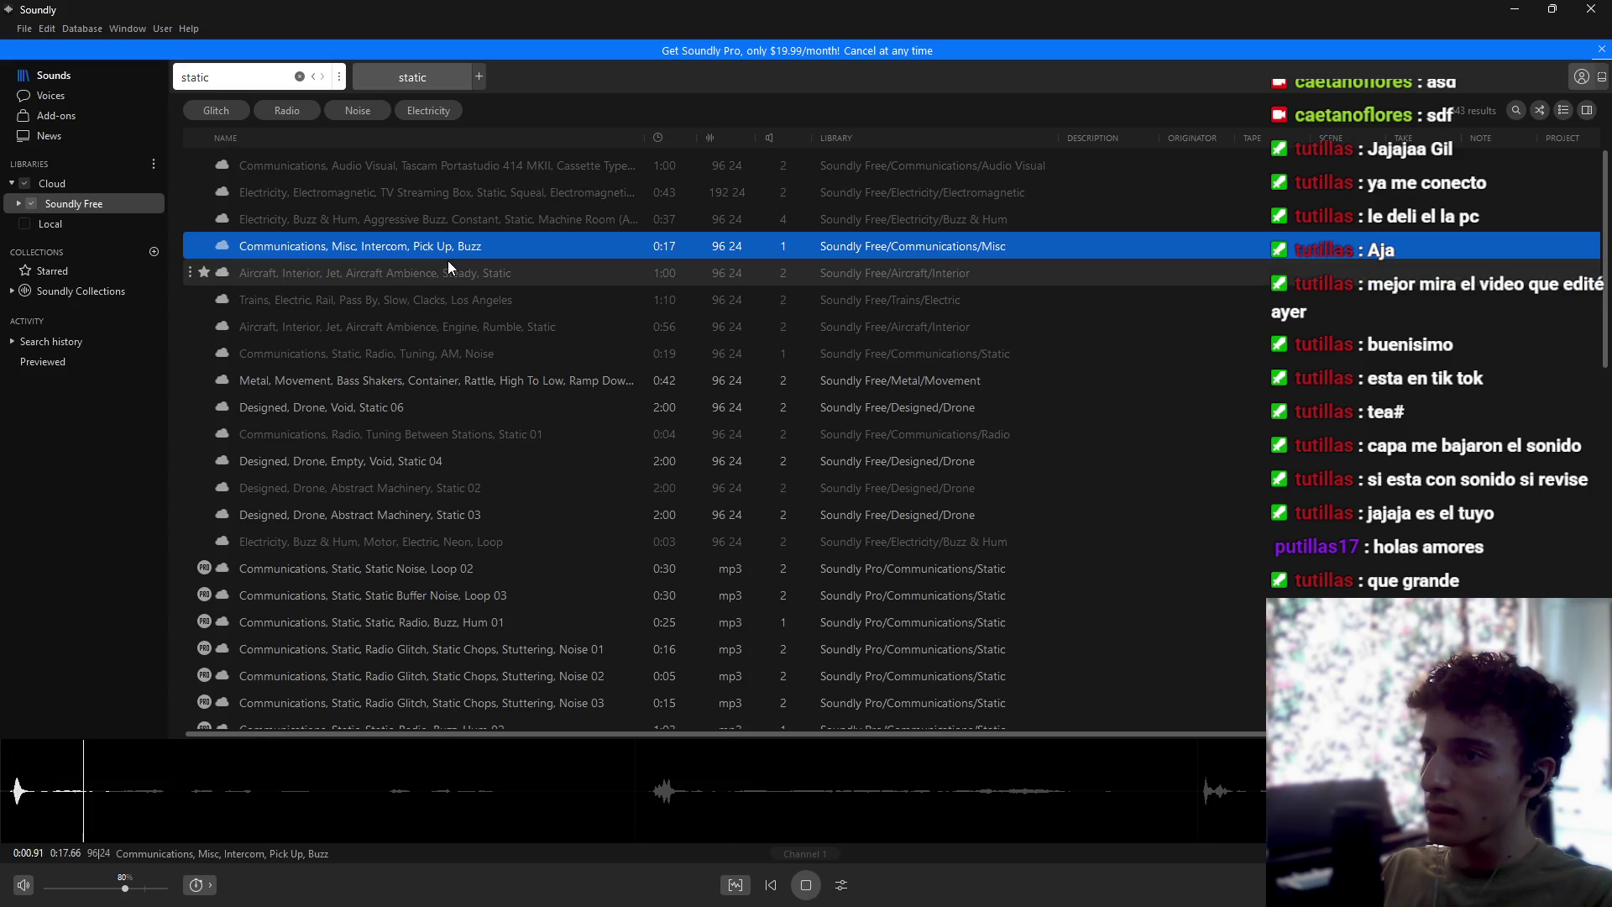
pyautogui.click(435, 223)
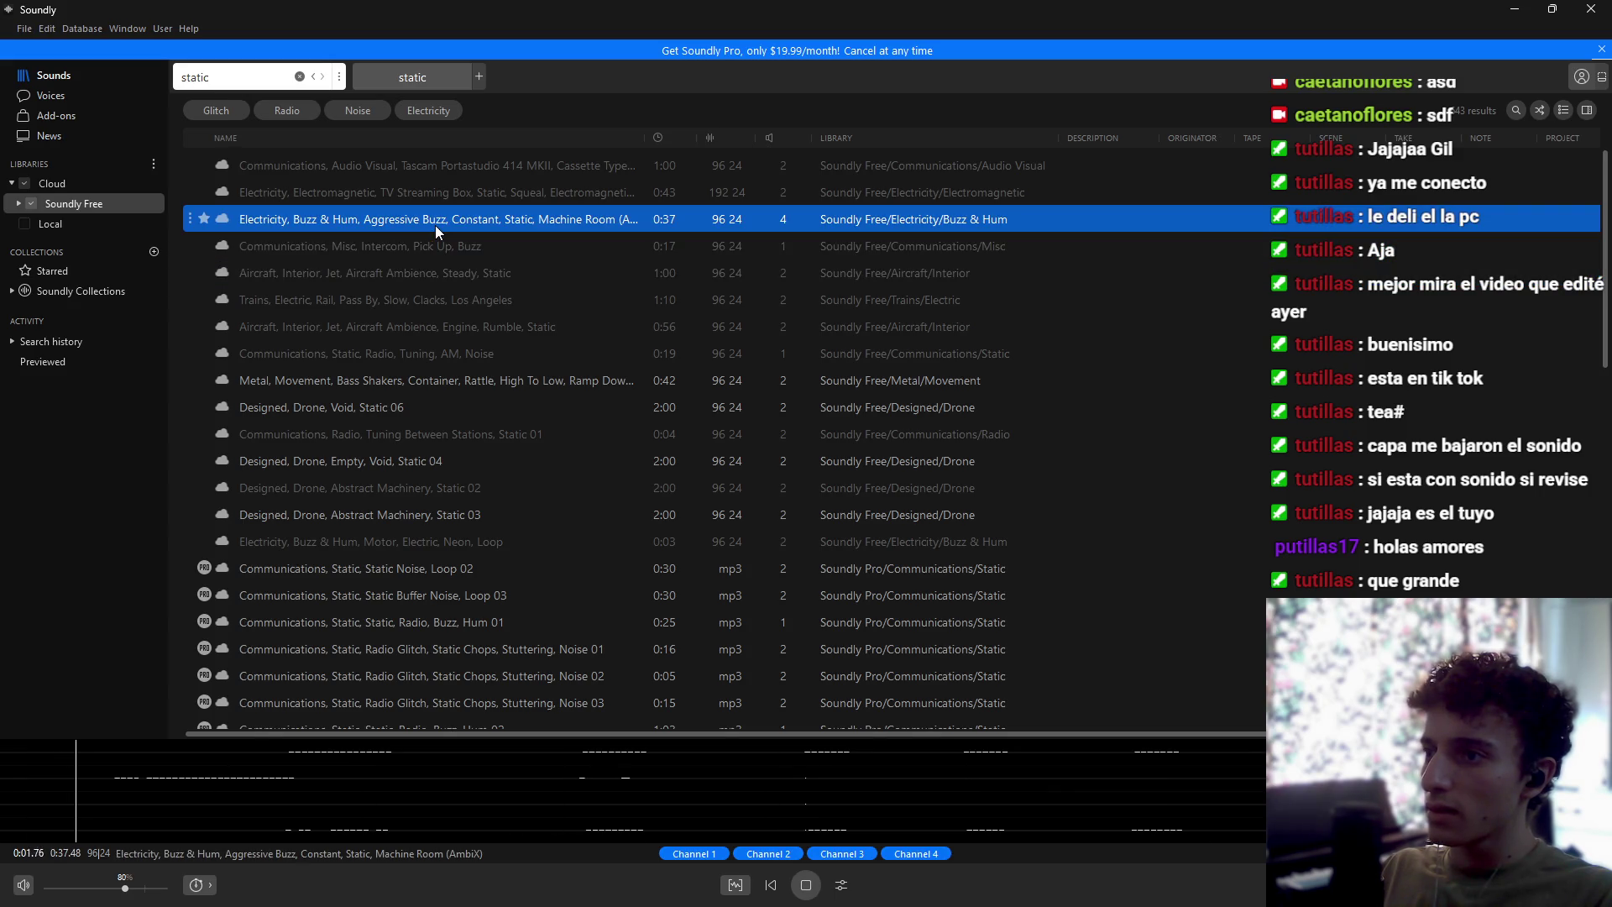
pyautogui.click(426, 200)
pyautogui.click(412, 220)
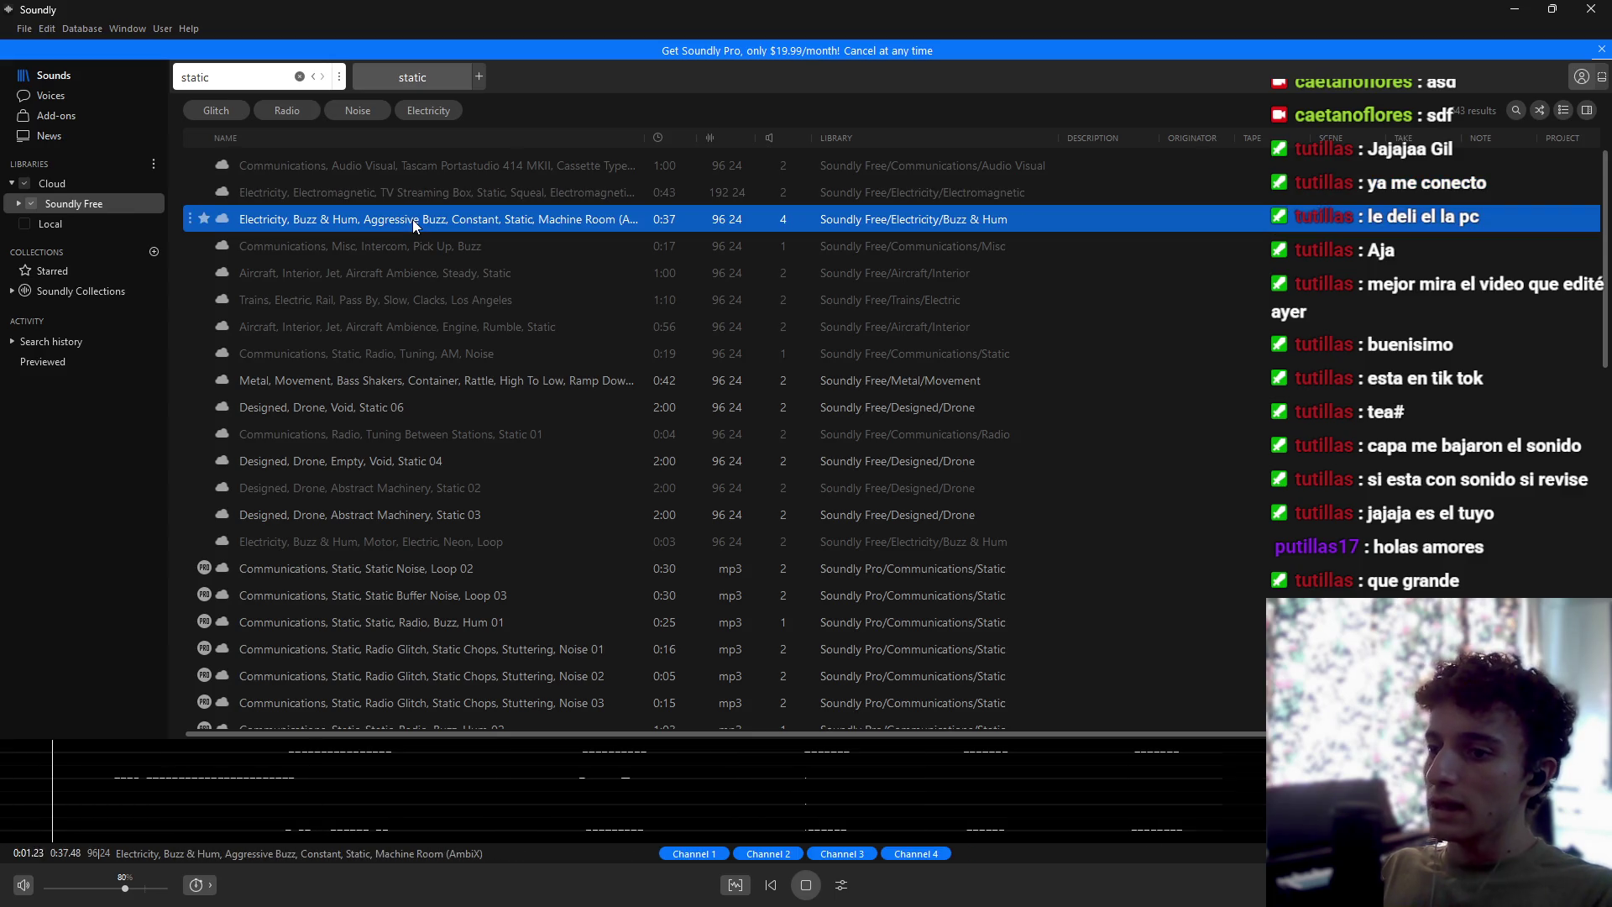
# Launch REAPER from the Start menu and dismiss the About REAPER dialog with Still Evaluating.
pyautogui.press('super')
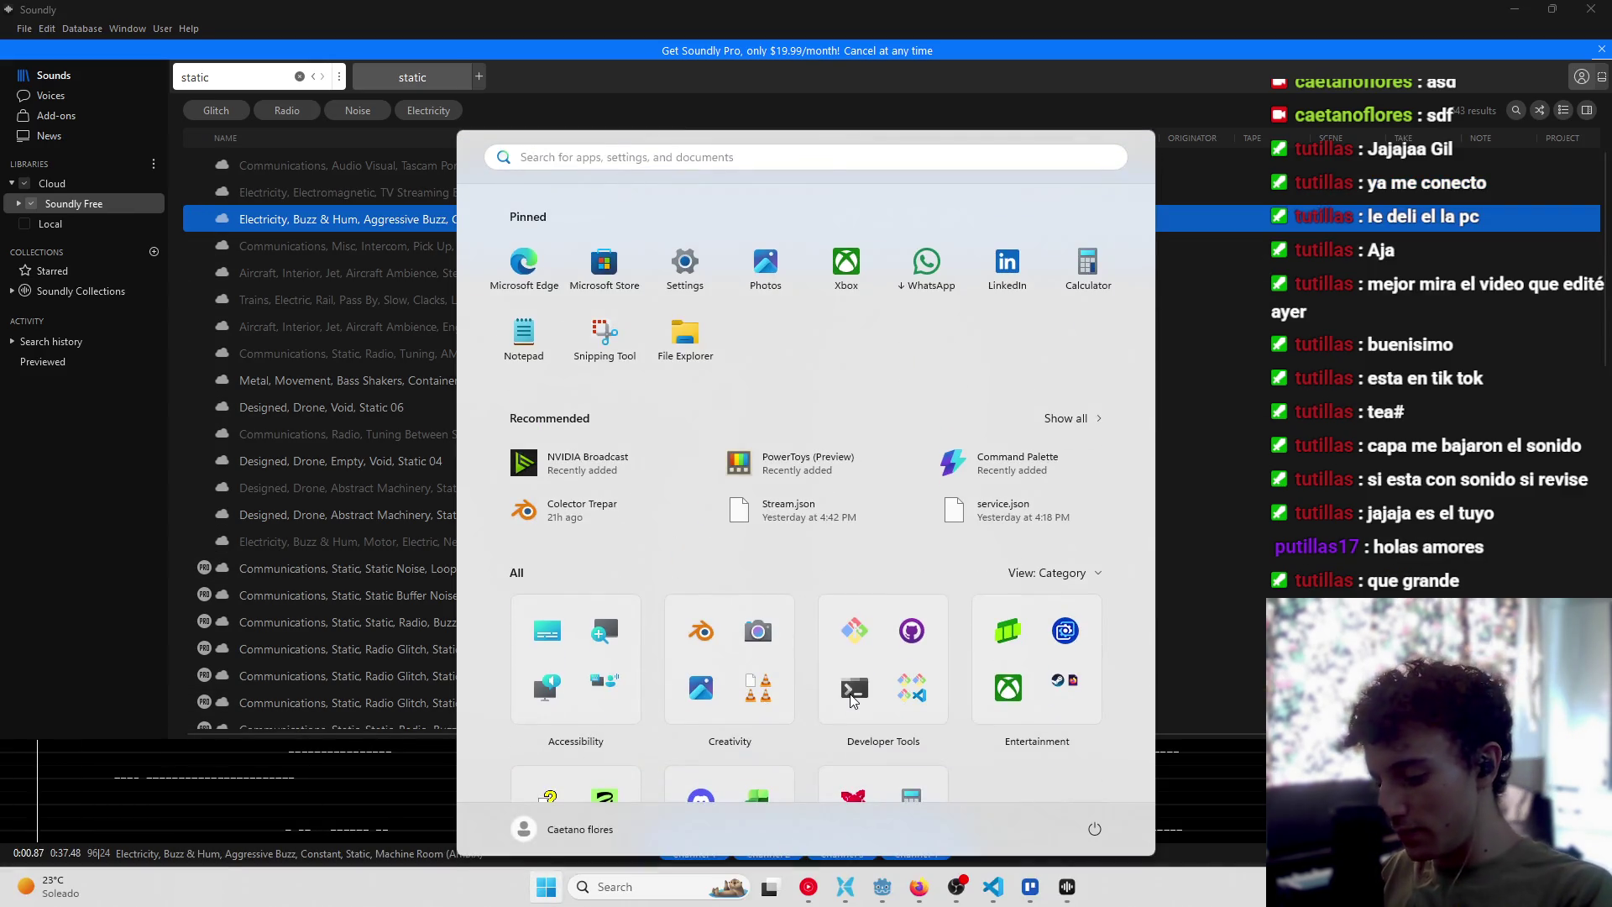
pyautogui.write('reaper')
pyautogui.press('Return')
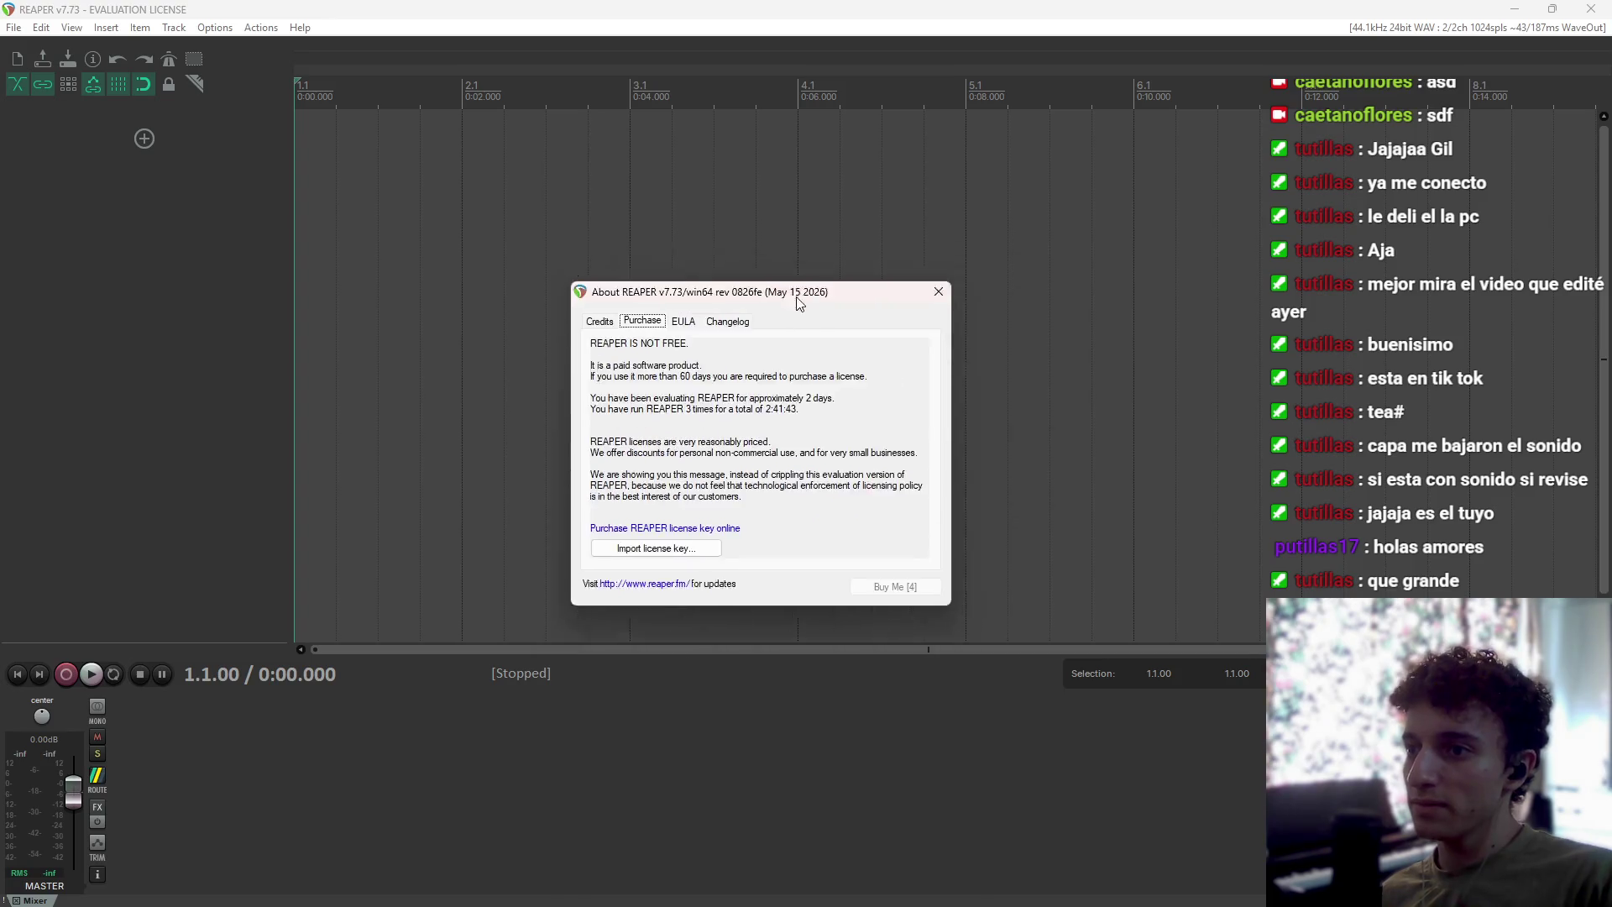
pyautogui.moveTo(926, 361); pyautogui.dragTo(839, 352)
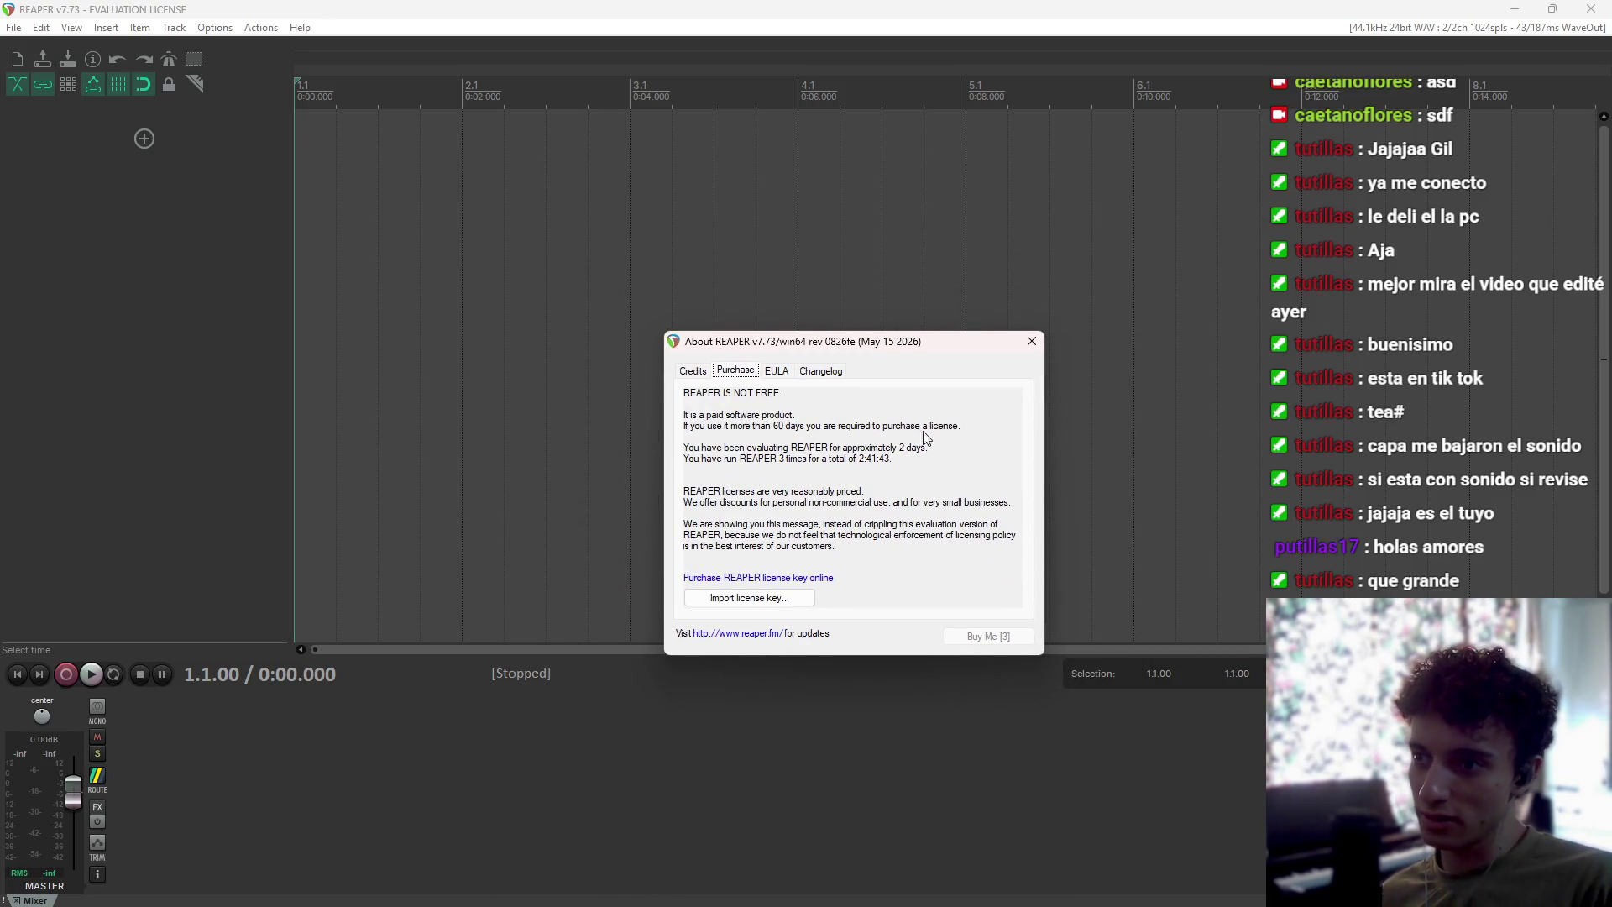
pyautogui.click(989, 639)
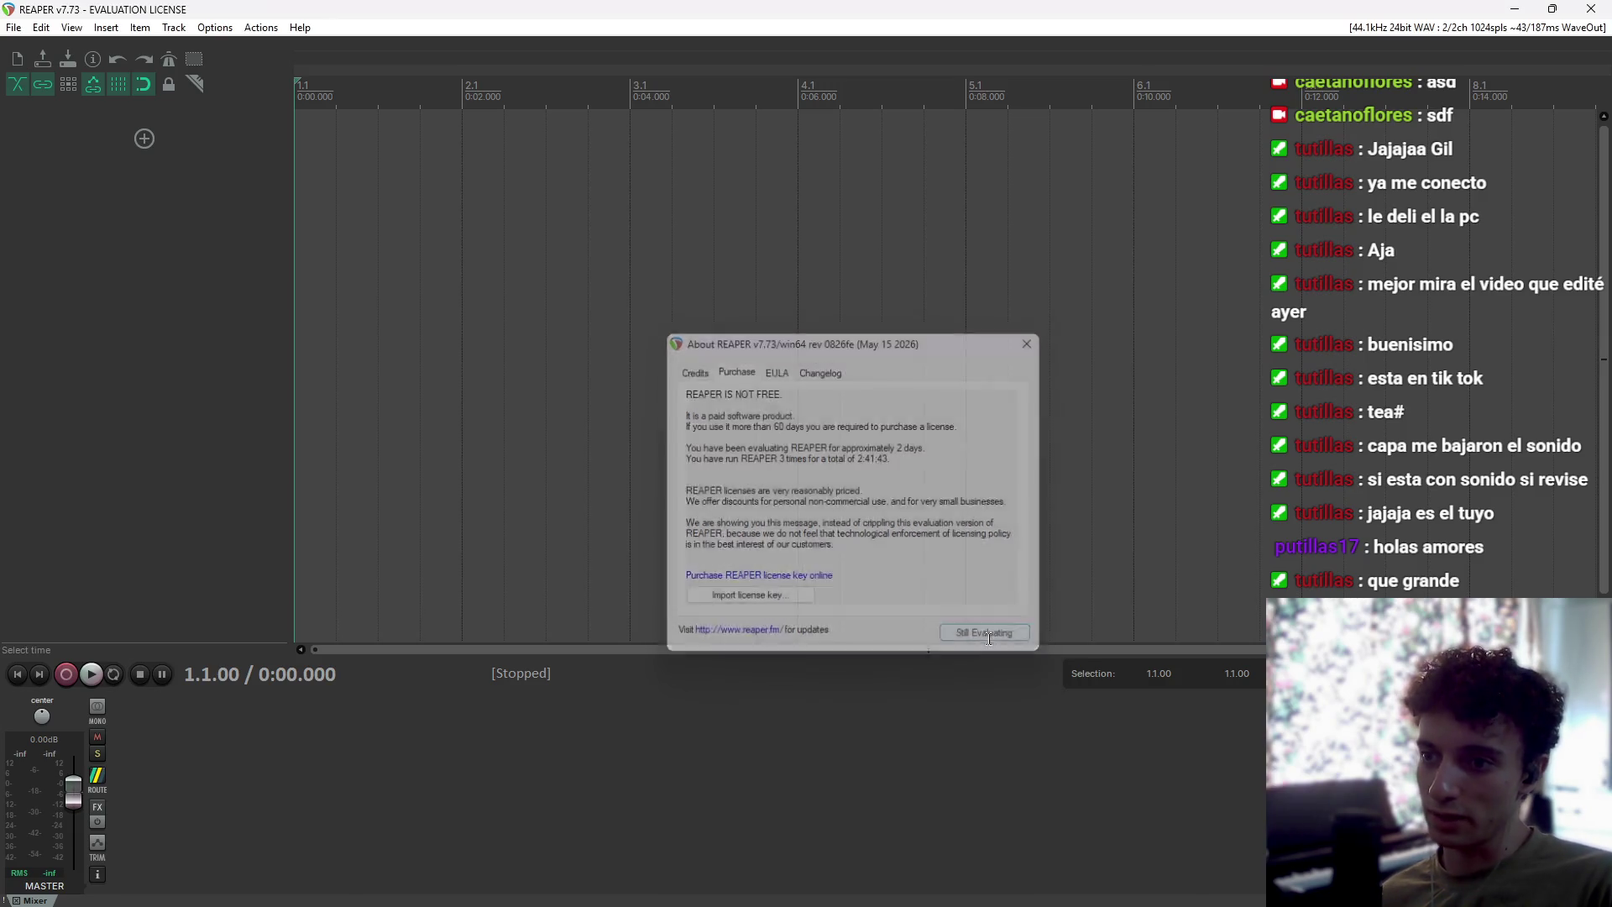
pyautogui.hotkey('alt', 'Tab')
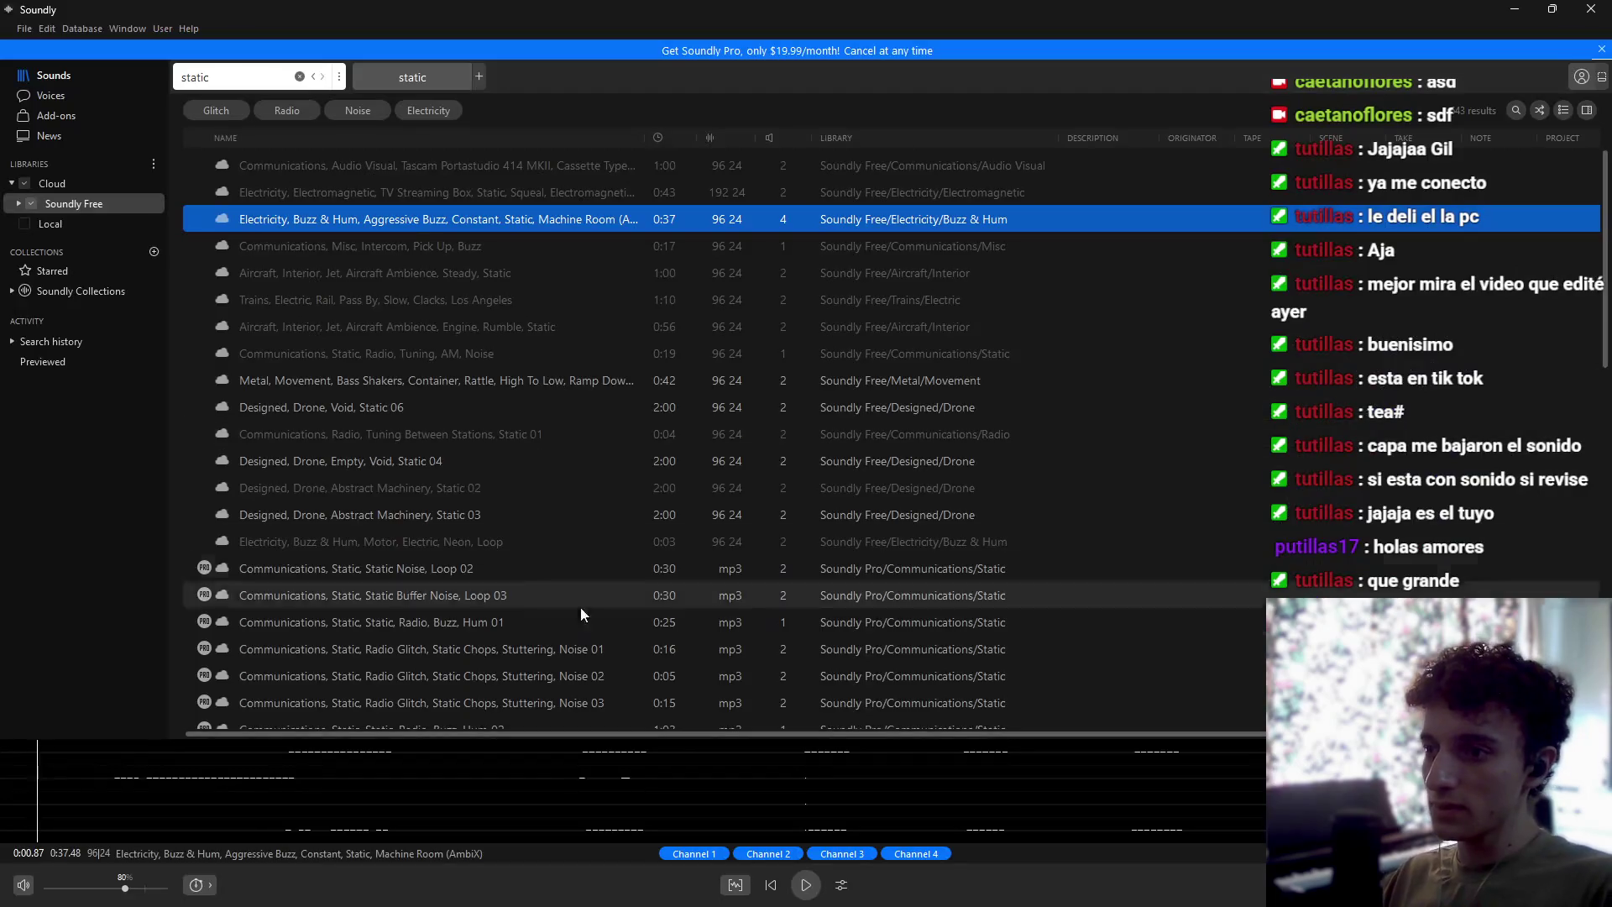
# Send the Aggressive Buzz sound to REAPER via Send to DAW.
pyautogui.moveTo(405, 219)
pyautogui.mouseDown()
pyautogui.moveTo(619, 270)
pyautogui.moveTo(666, 316)
pyautogui.moveTo(508, 218)
pyautogui.mouseUp()
pyautogui.hotkey('alt', 'Tab')
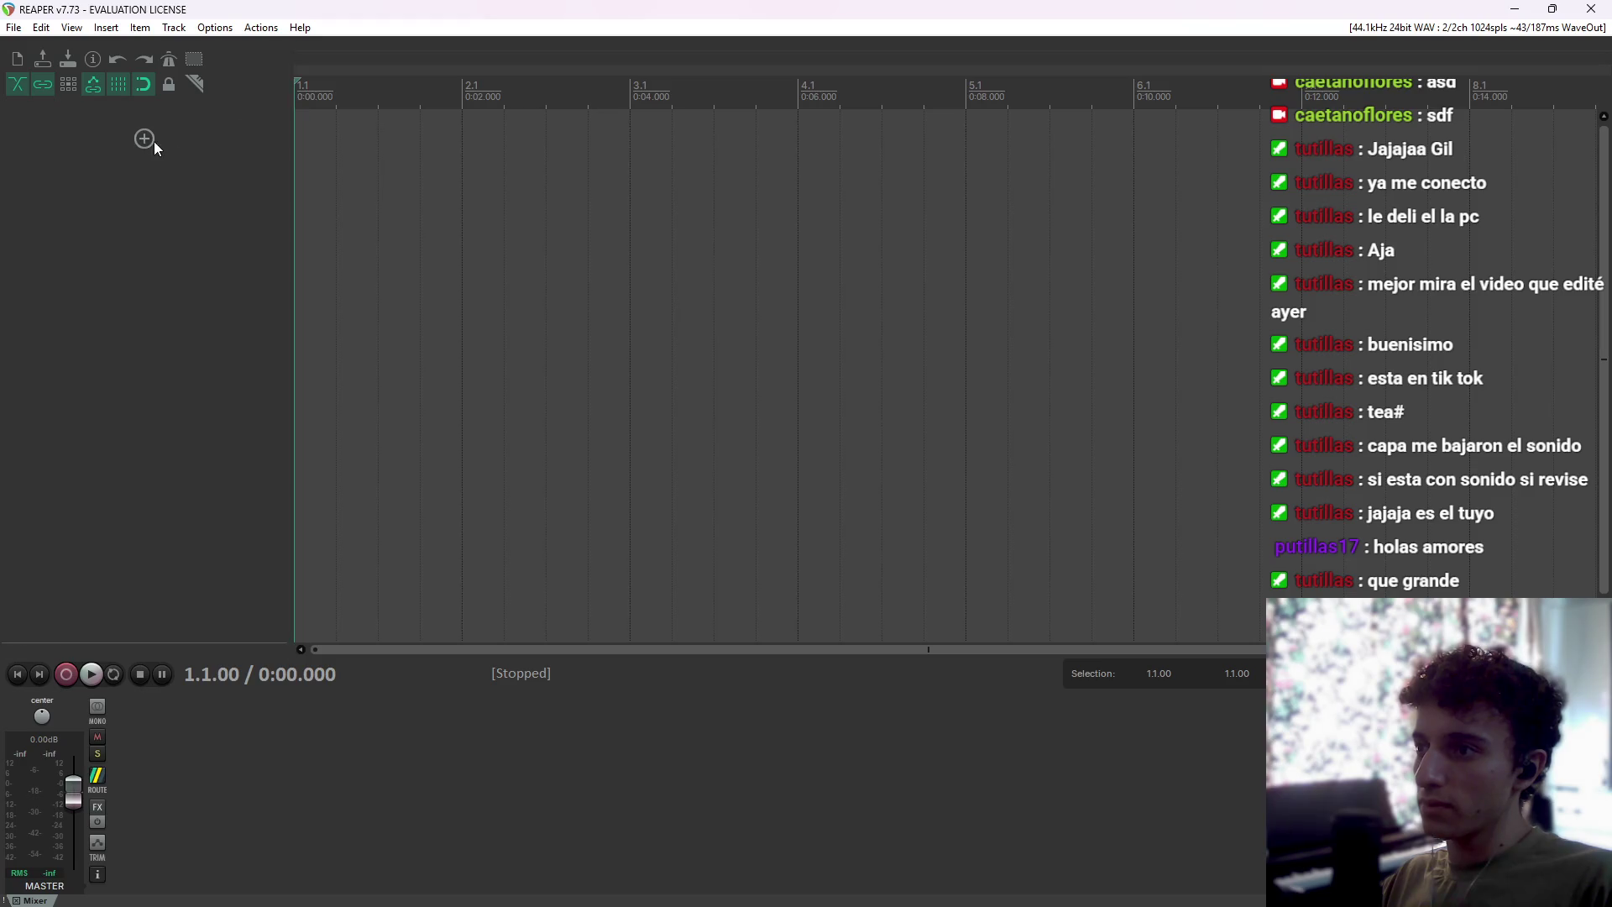
pyautogui.hotkey('alt', 'Tab')
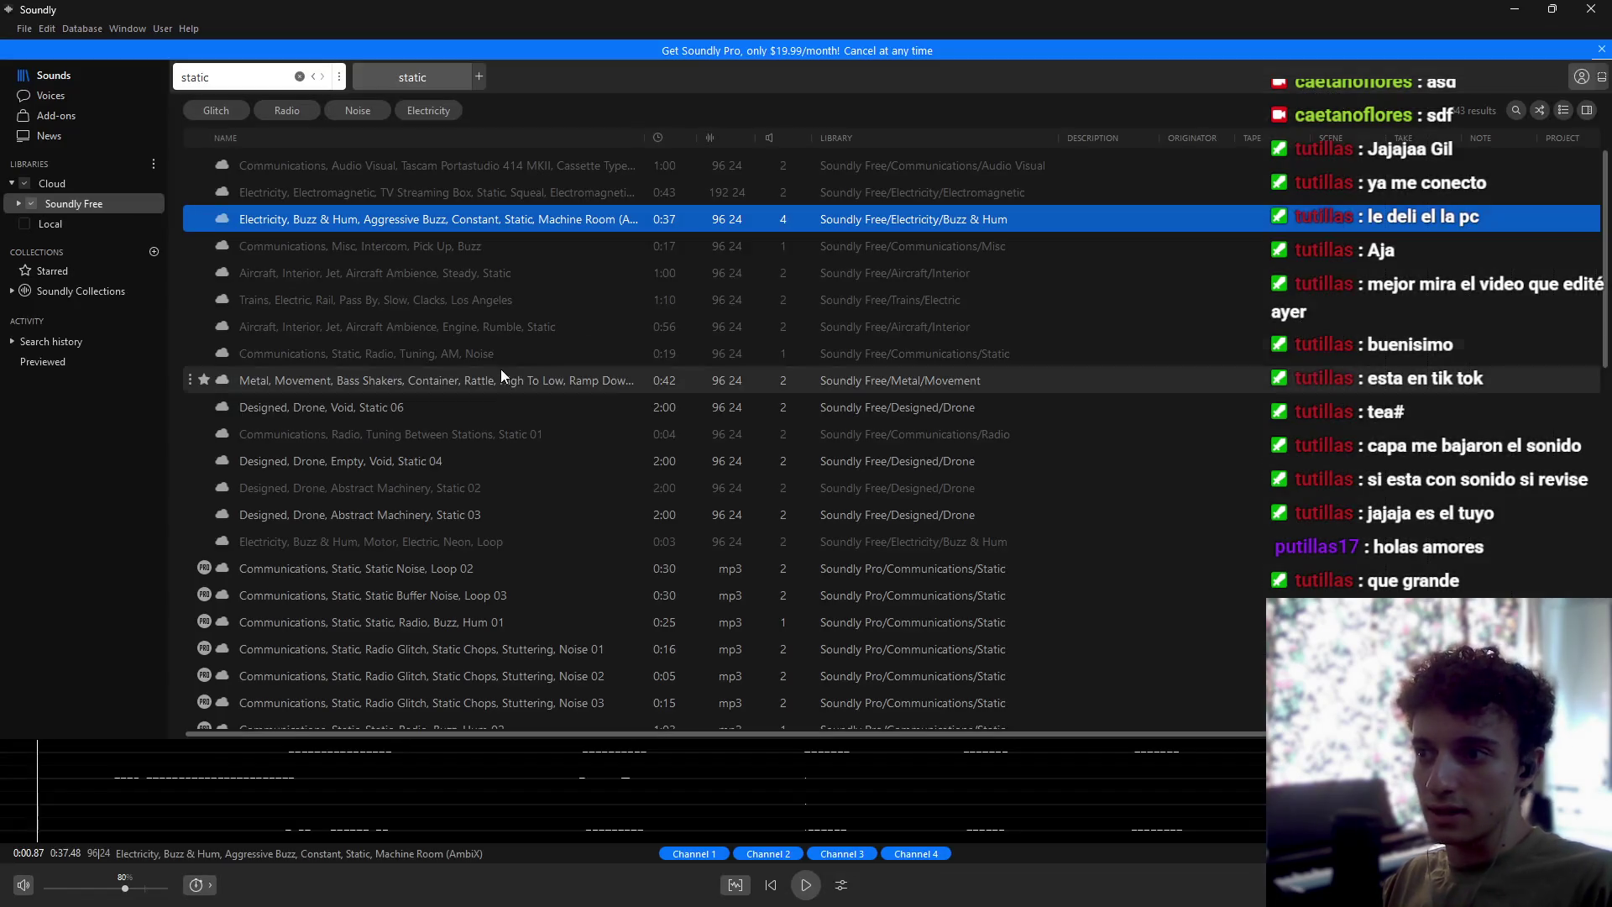
pyautogui.rightClick(443, 223)
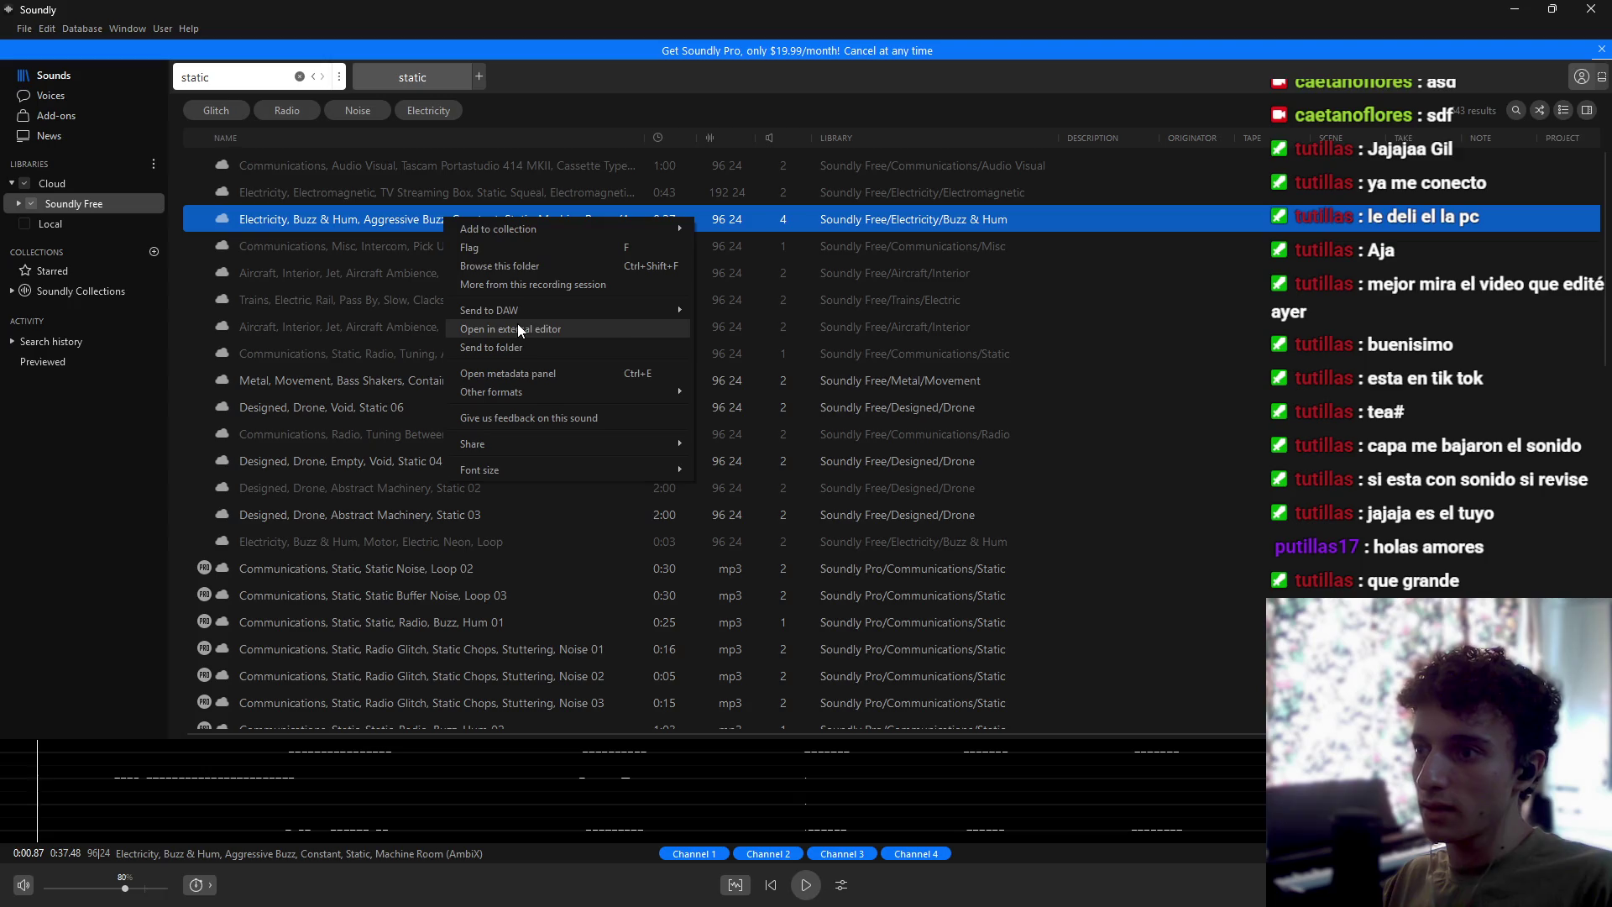
pyautogui.moveTo(545, 309)
pyautogui.click(751, 311)
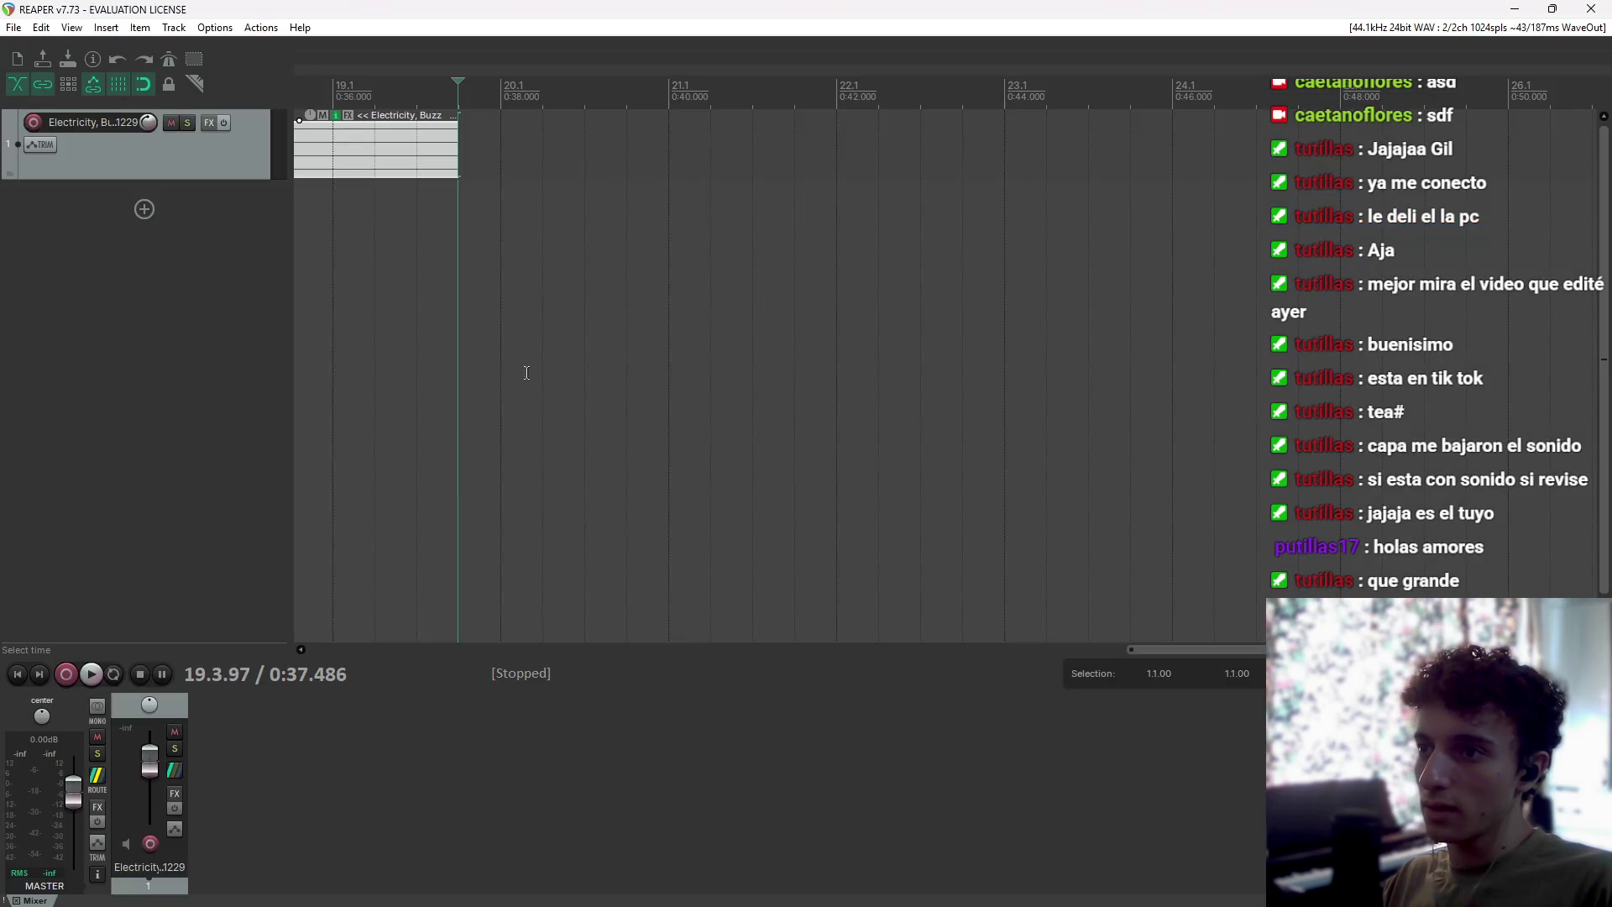
pyautogui.hotkey('alt', 'Tab')
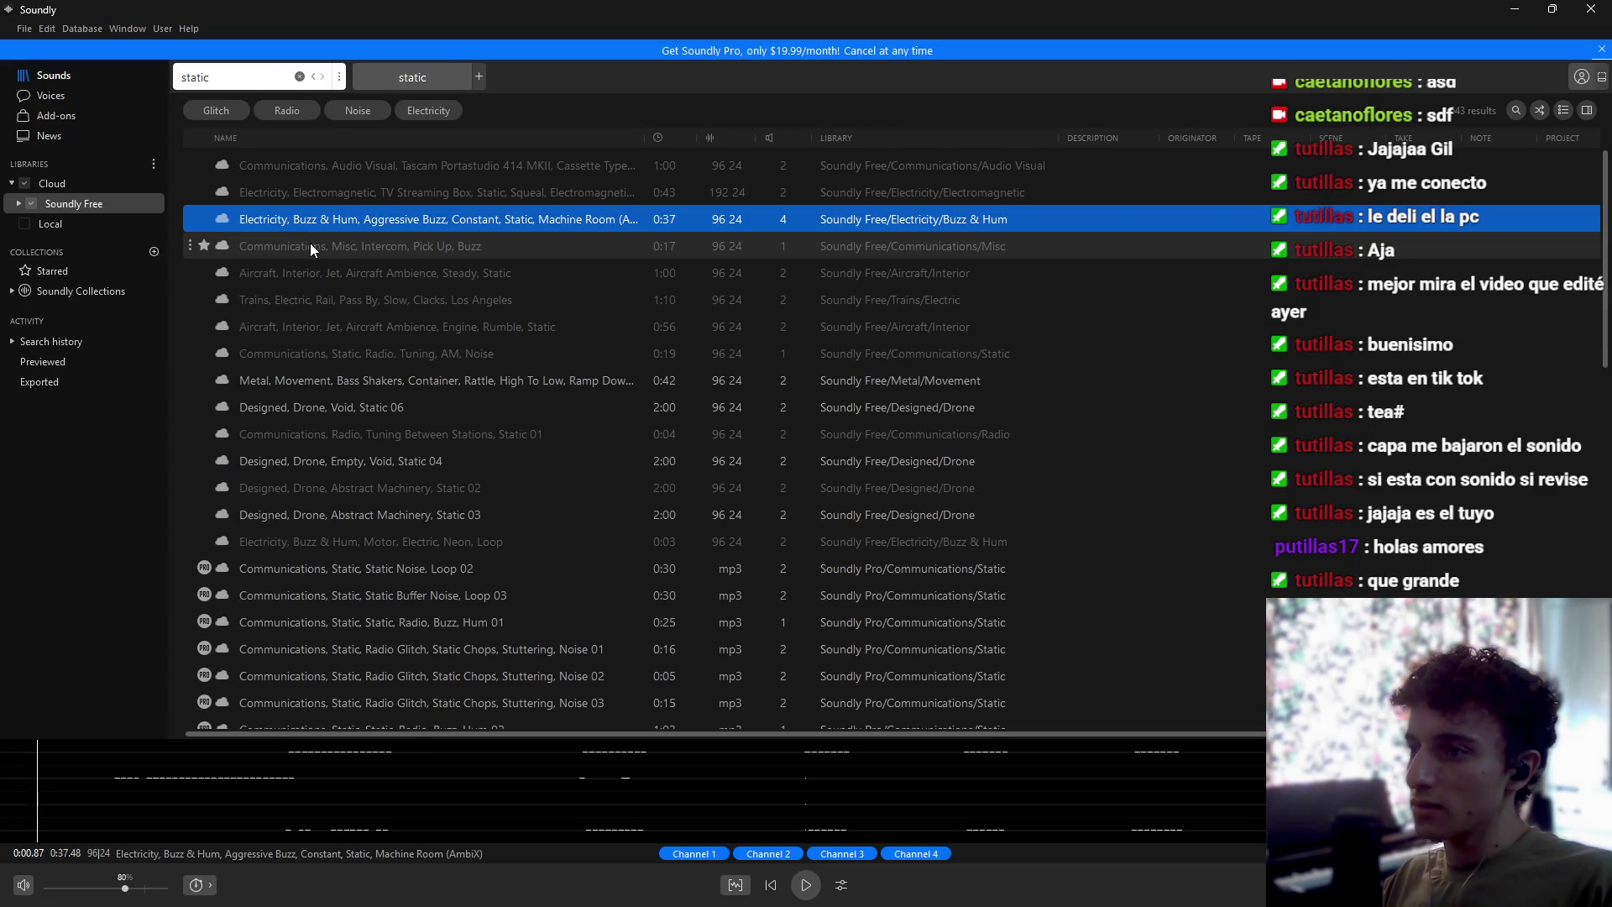
# Send the Electromagnetic TV Streaming Box sound to REAPER as well.
pyautogui.click(383, 198)
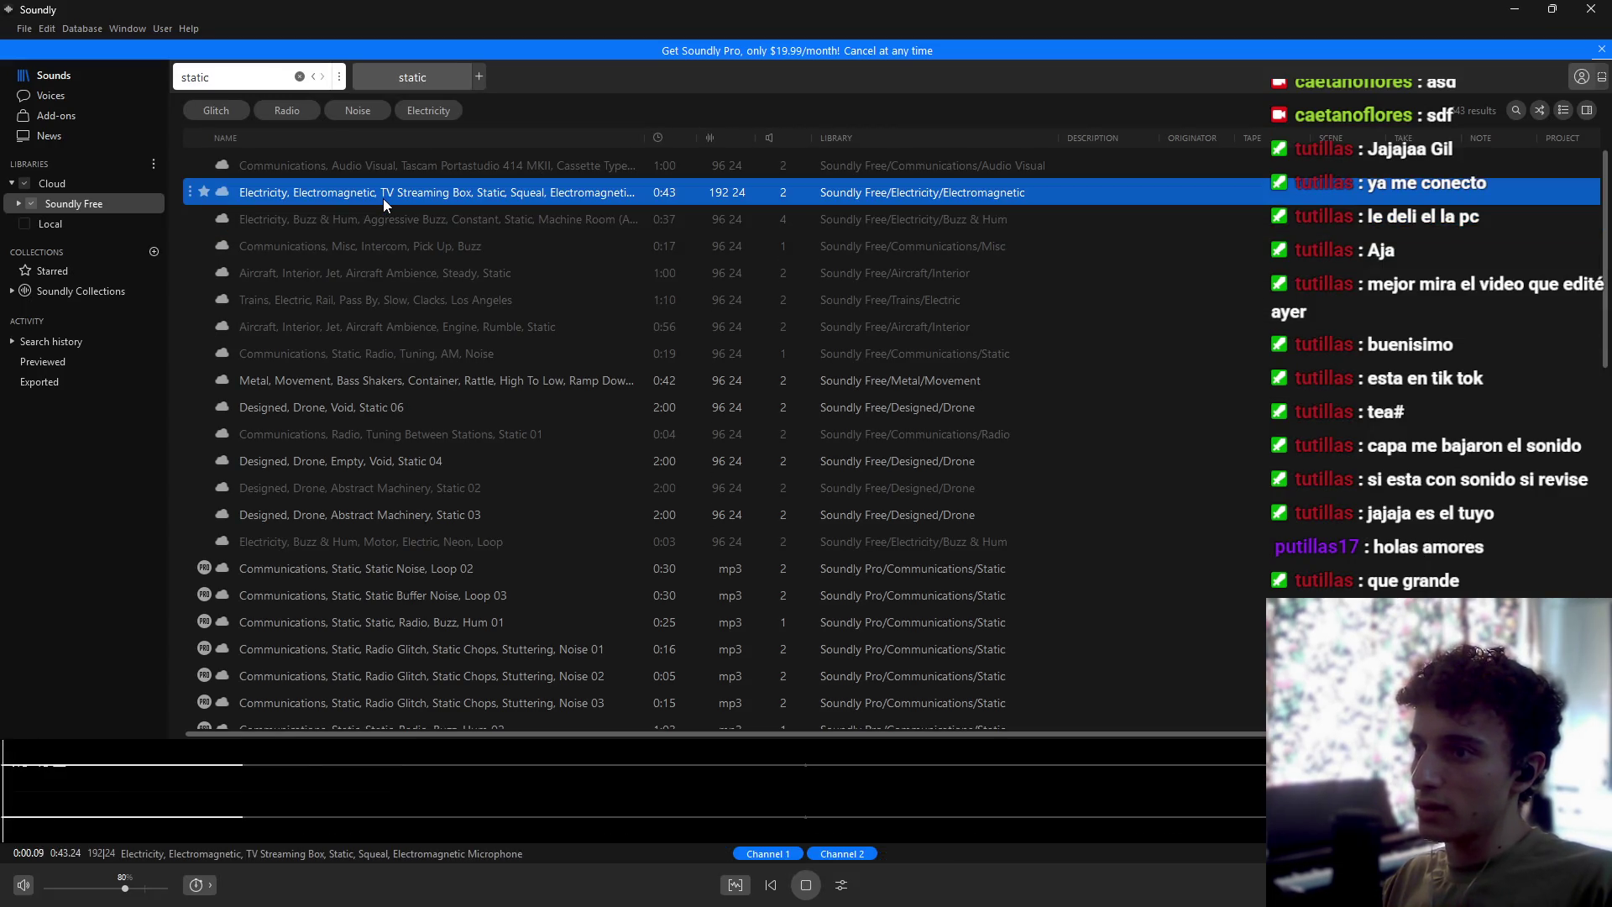
pyautogui.rightClick(395, 189)
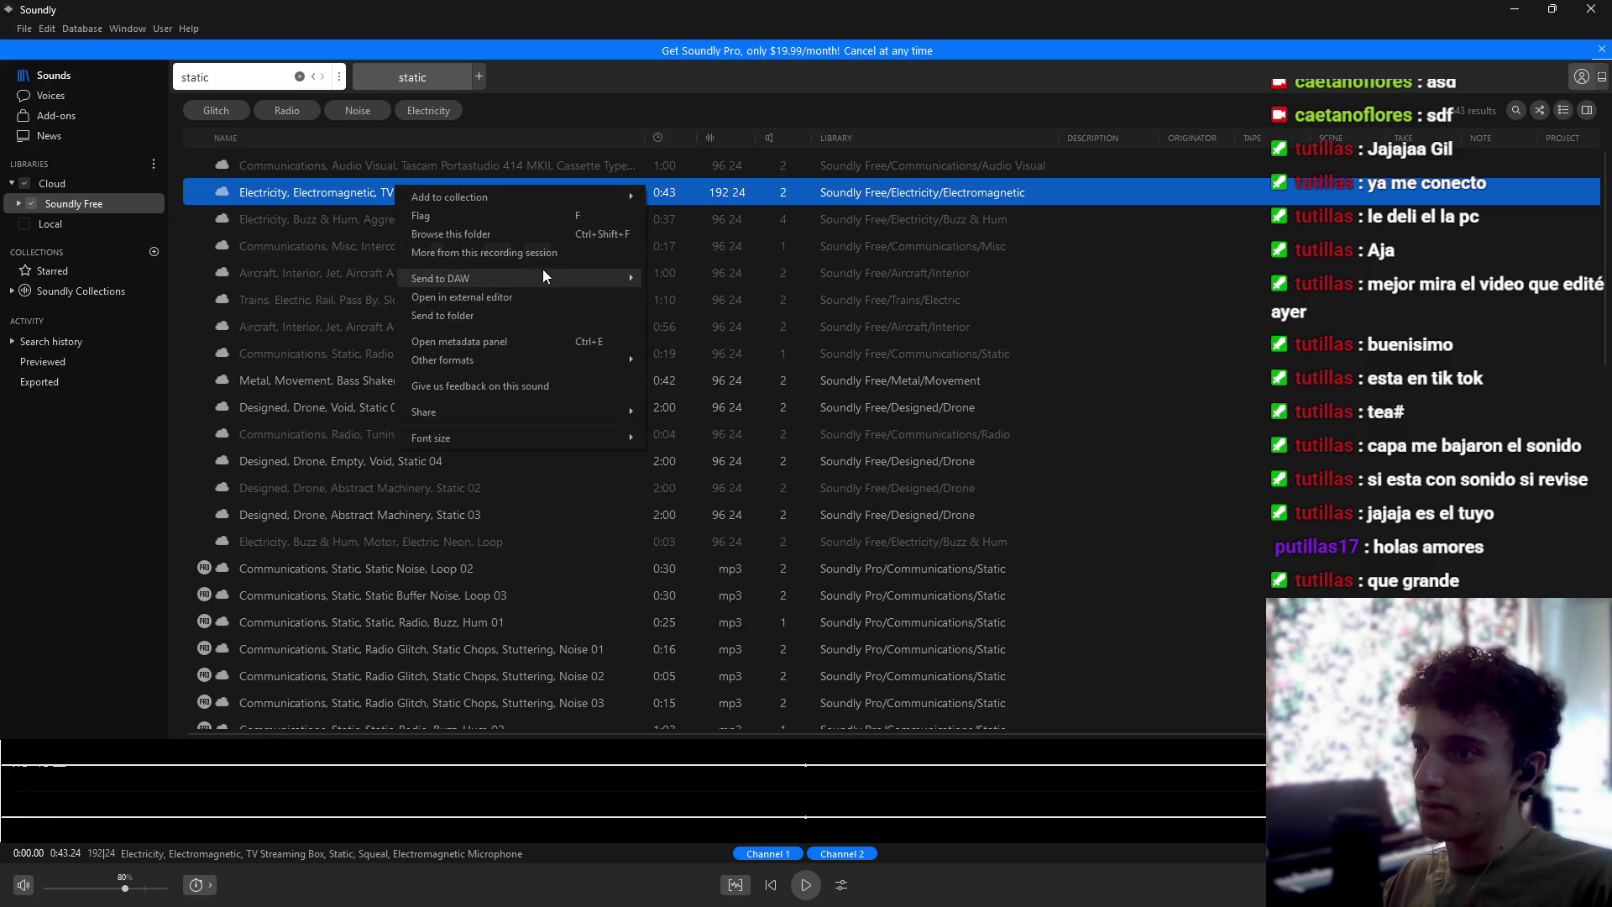
pyautogui.click(766, 286)
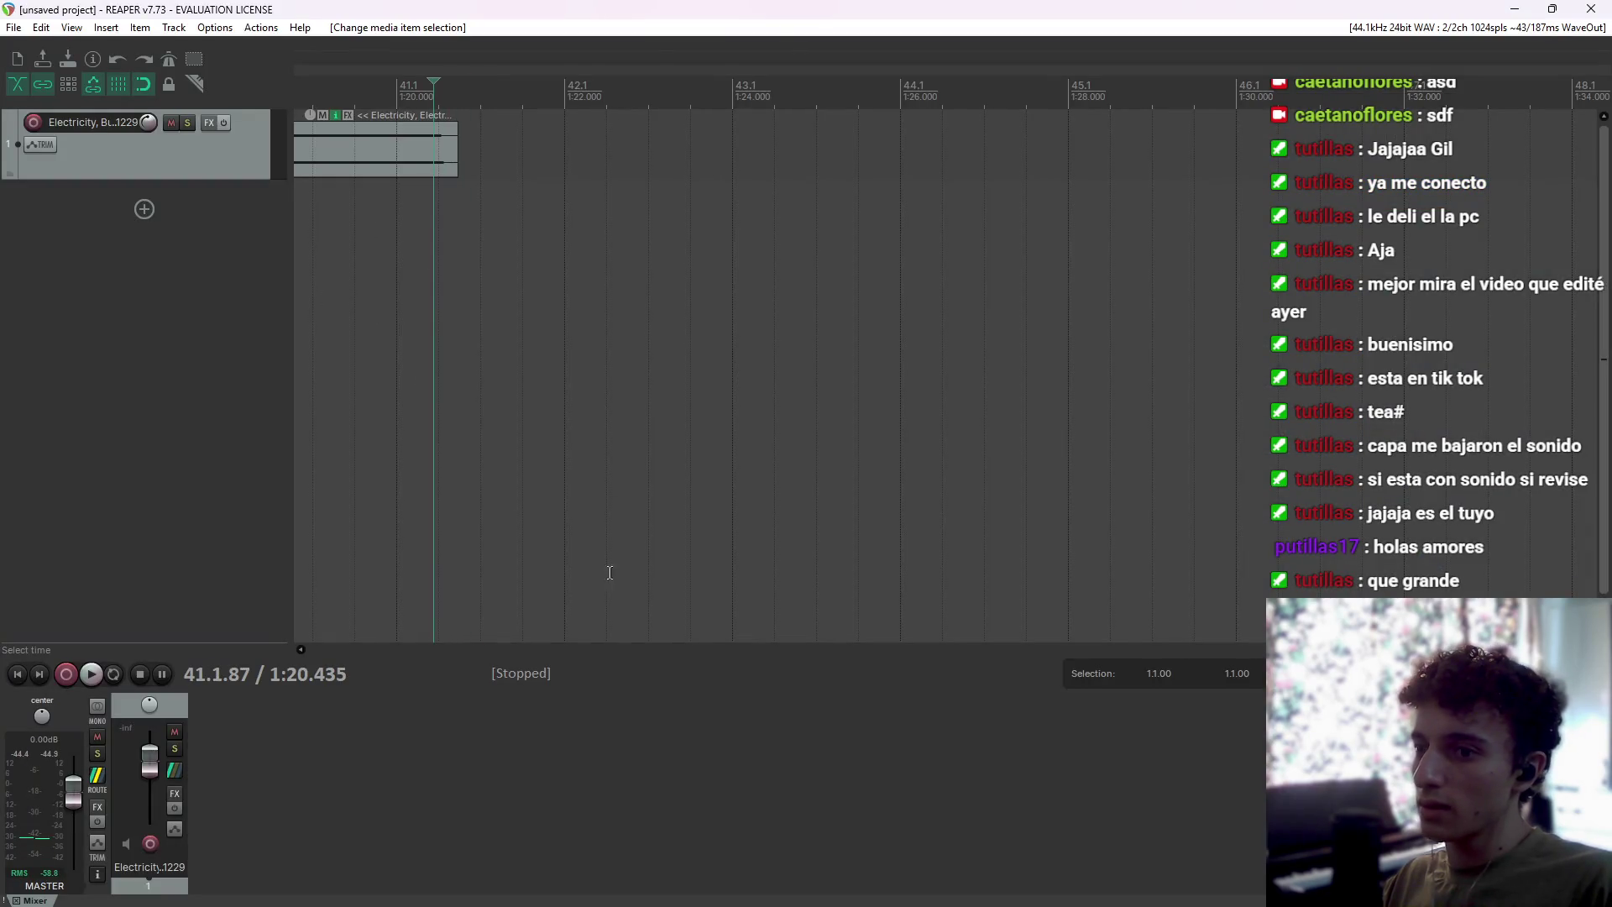
# Play the buzz clip from near 0:01 and again from 1.3.00 to check the sound.
pyautogui.moveTo(1209, 649)
pyautogui.mouseDown()
pyautogui.moveTo(720, 652)
pyautogui.moveTo(865, 650)
pyautogui.mouseUp()
pyautogui.moveTo(1020, 143); pyautogui.dragTo(1020, 214)
pyautogui.moveTo(878, 652); pyautogui.dragTo(451, 651)
pyautogui.click(378, 140)
pyautogui.press('space')
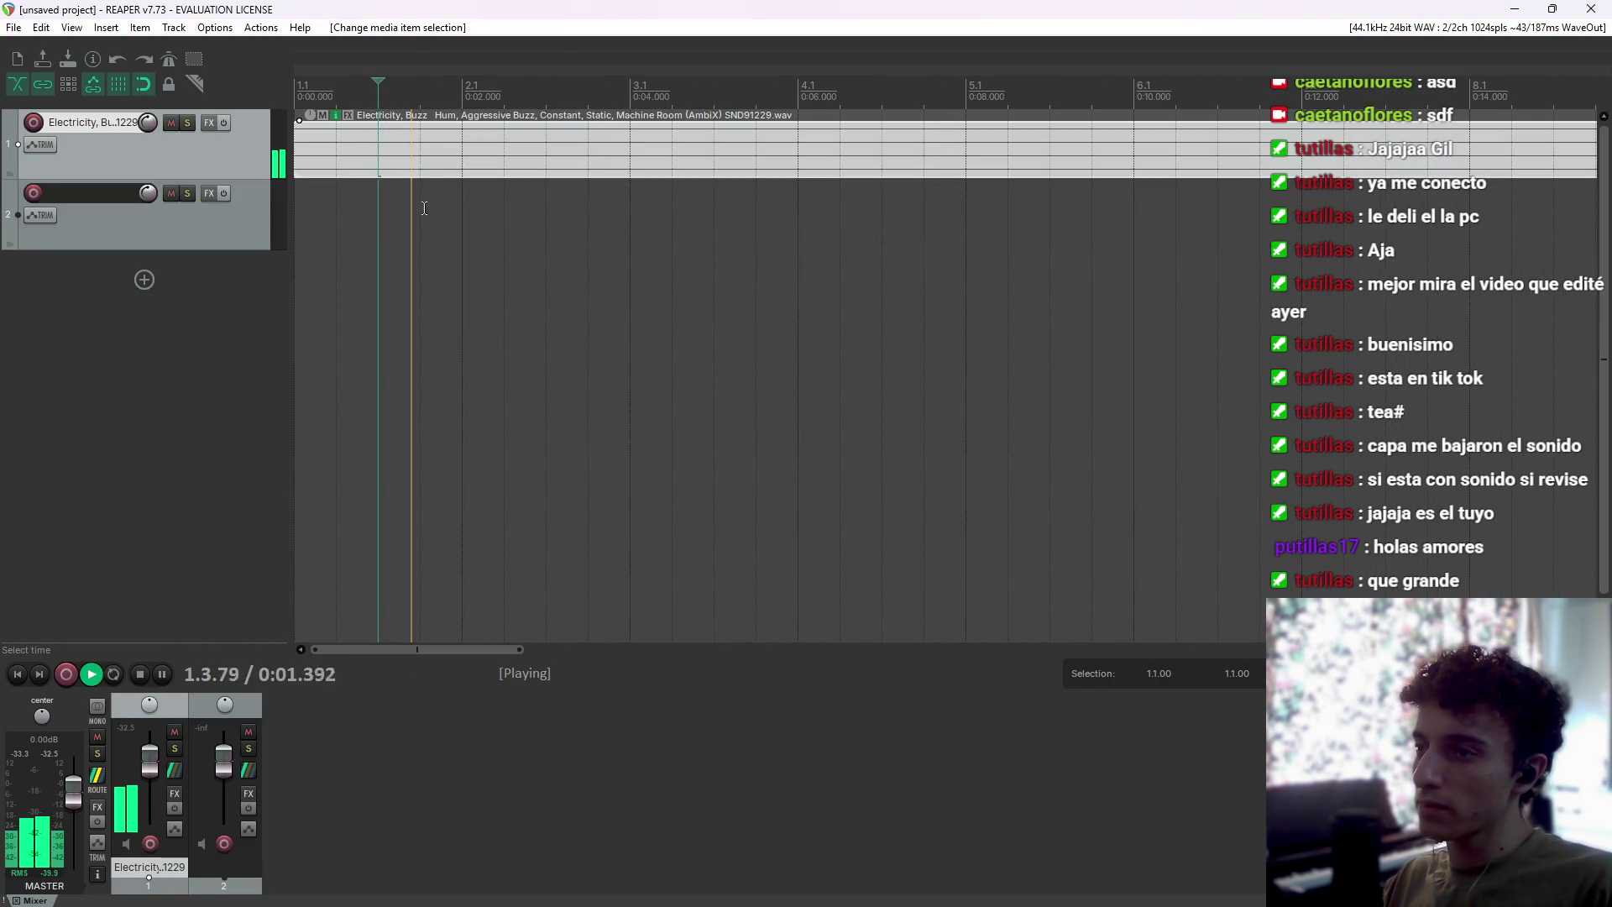
pyautogui.press('space')
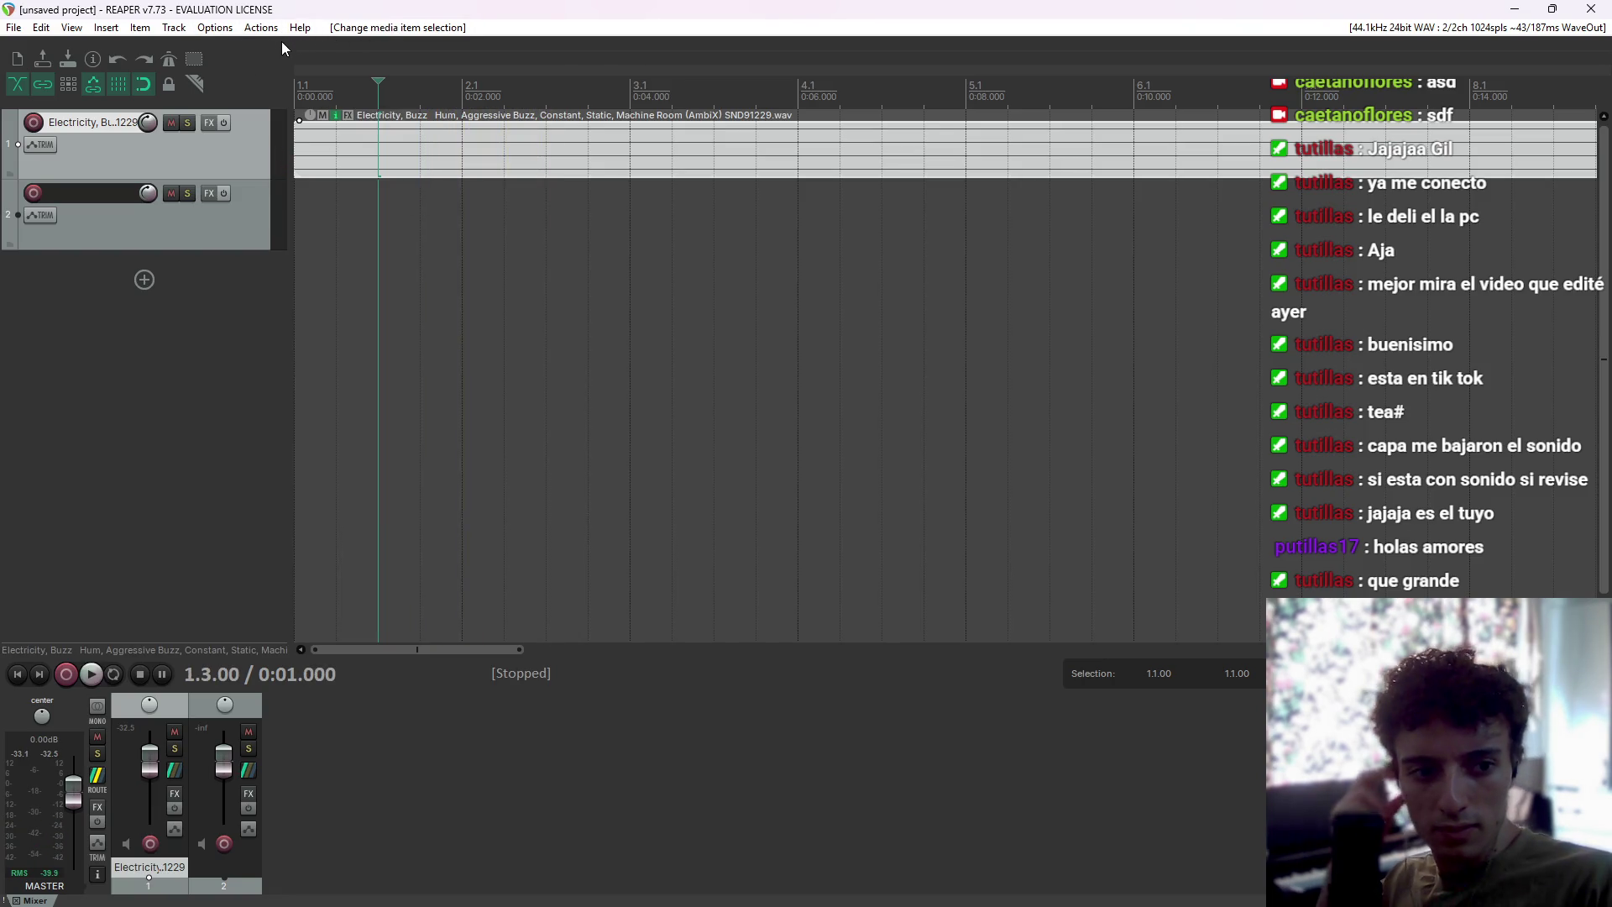
pyautogui.press('space')
pyautogui.press('space')
# Open REAPER Preferences and look through the MIDI, playback and audio device settings.
pyautogui.click(225, 28)
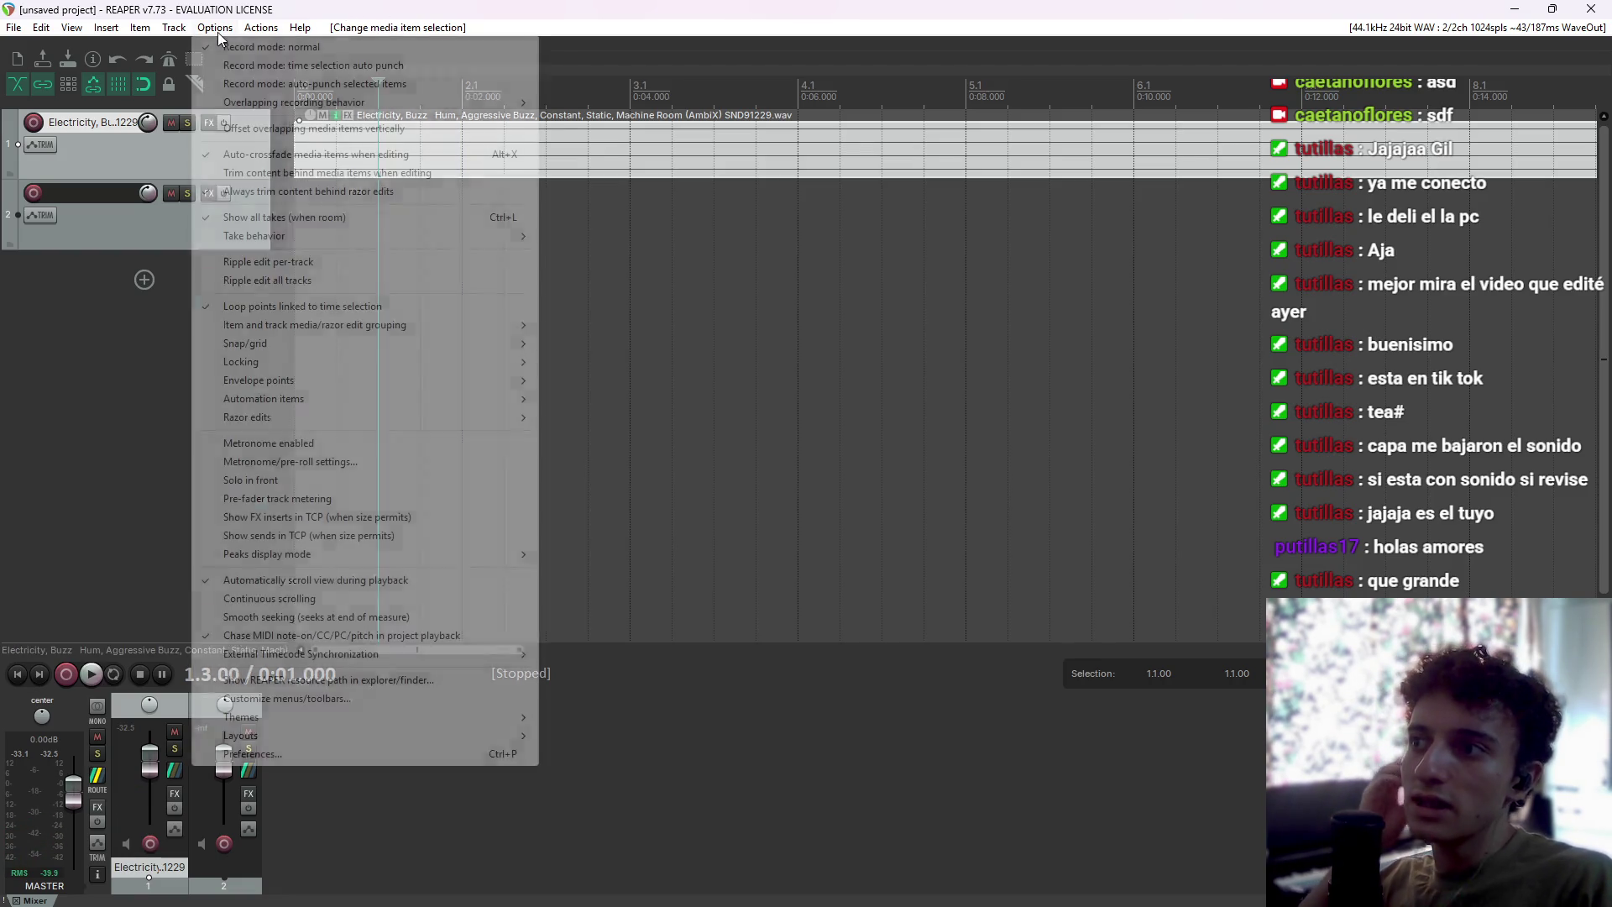
pyautogui.click(228, 30)
pyautogui.click(227, 30)
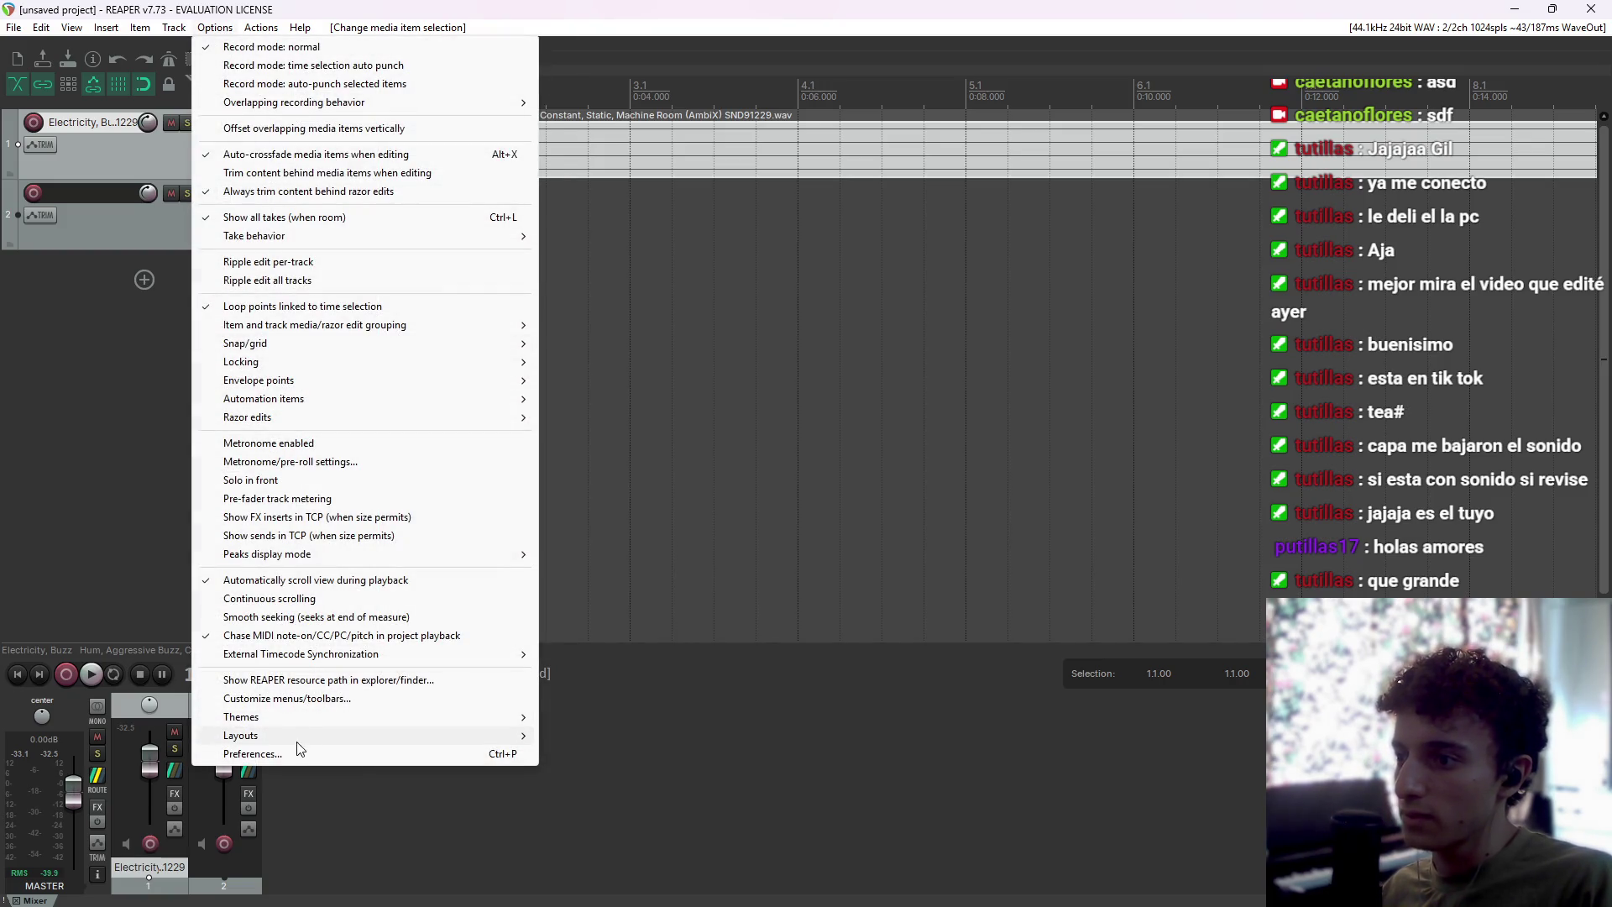
pyautogui.click(284, 754)
pyautogui.click(588, 310)
pyautogui.click(597, 324)
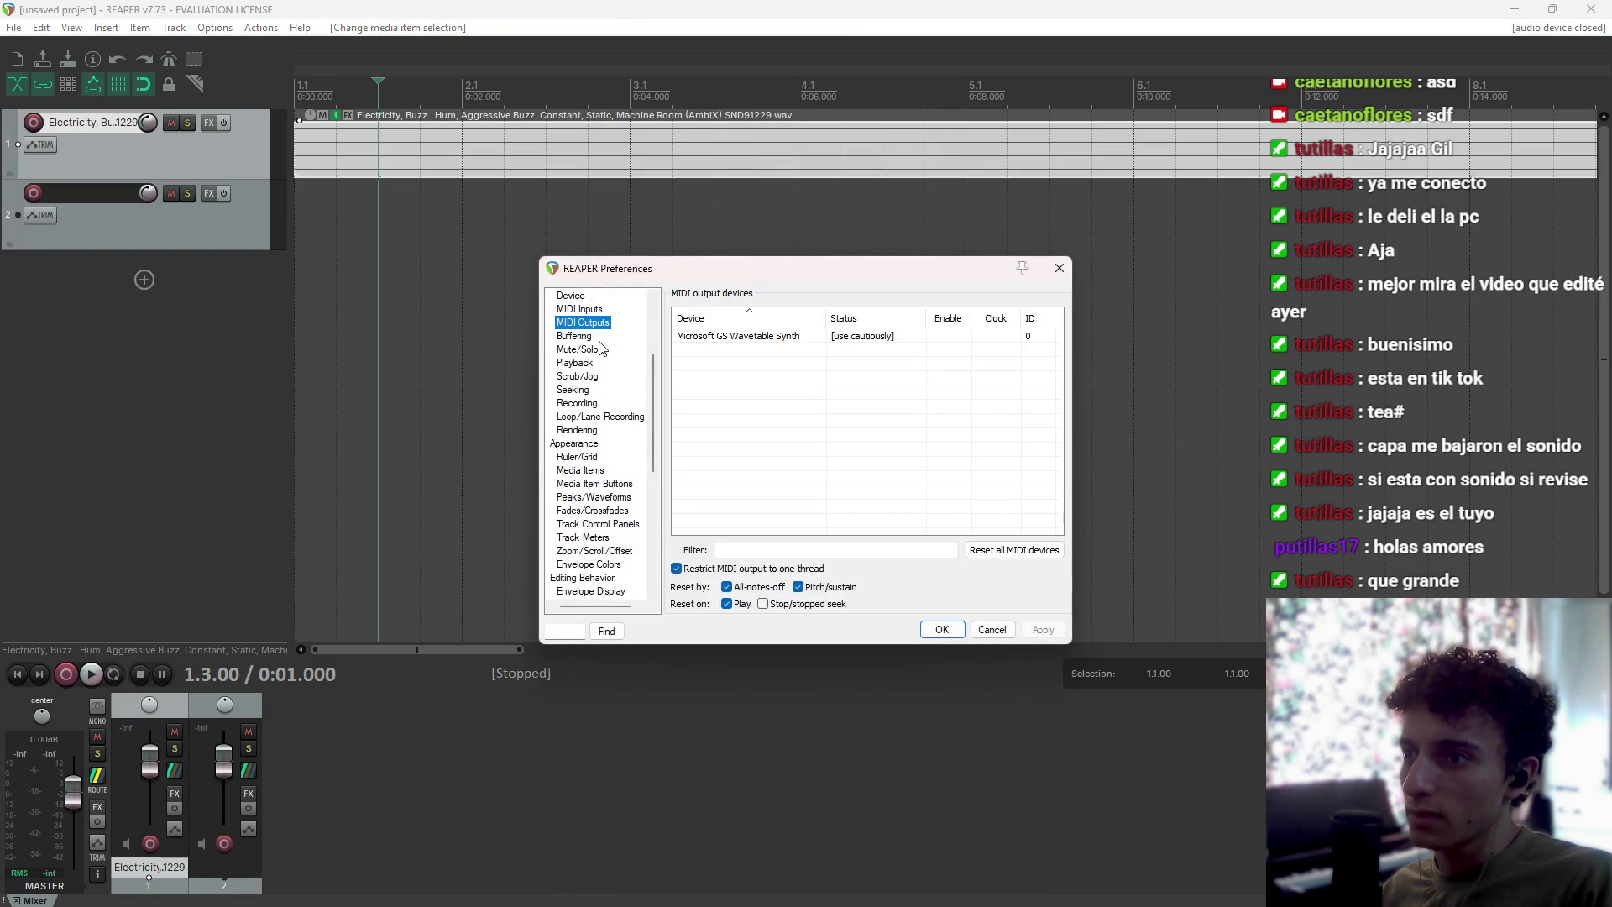
pyautogui.click(575, 363)
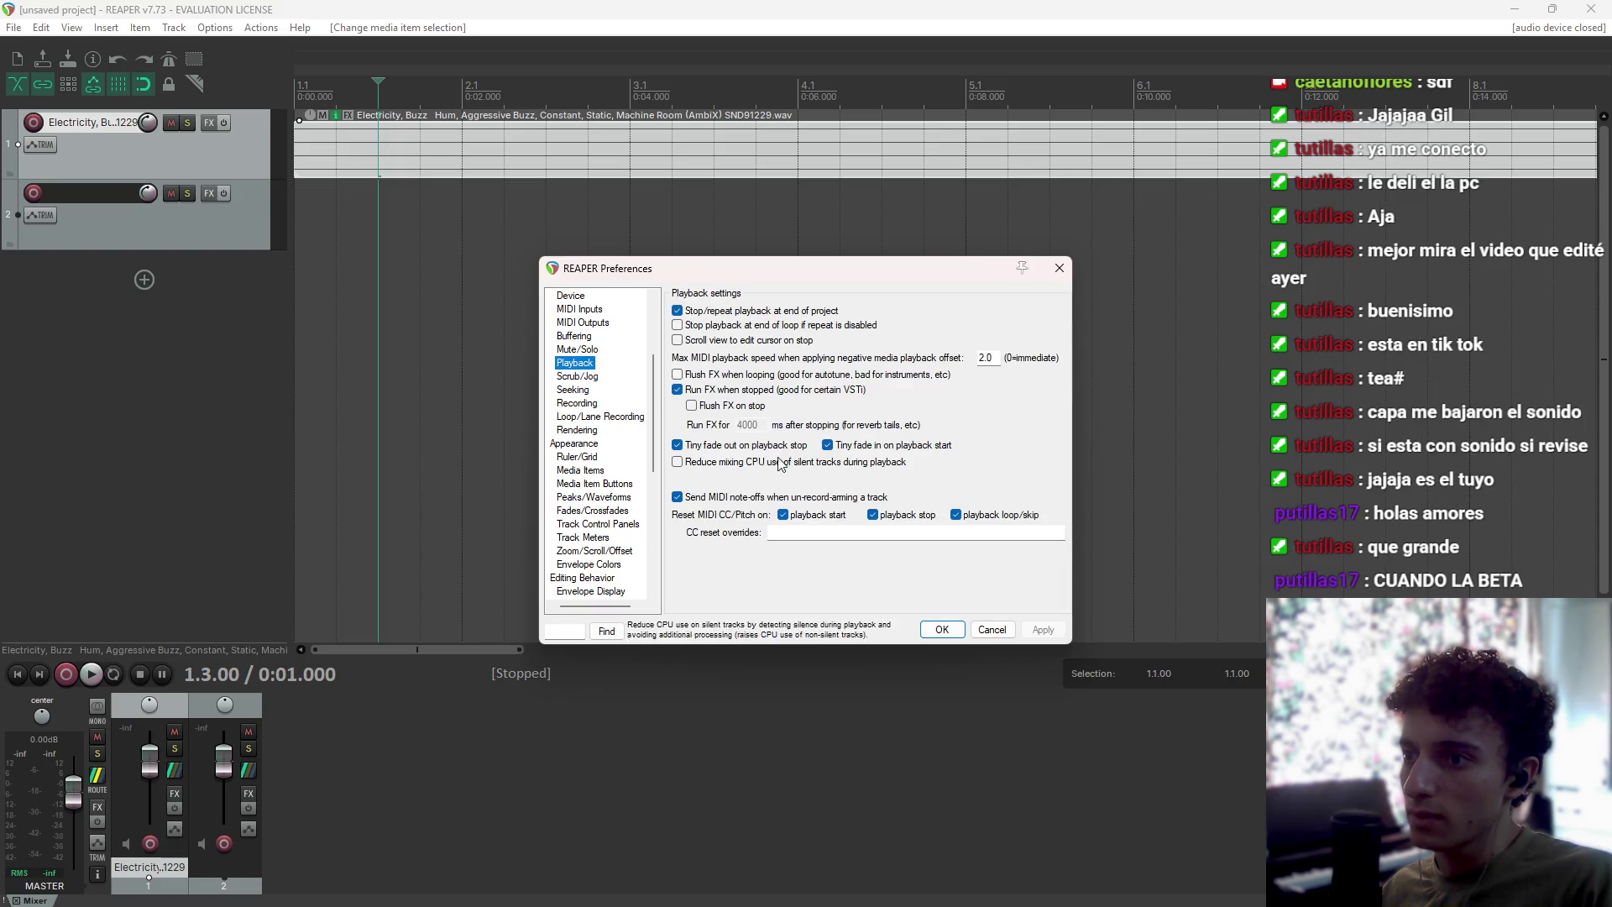
pyautogui.scroll(4, 613, 428)
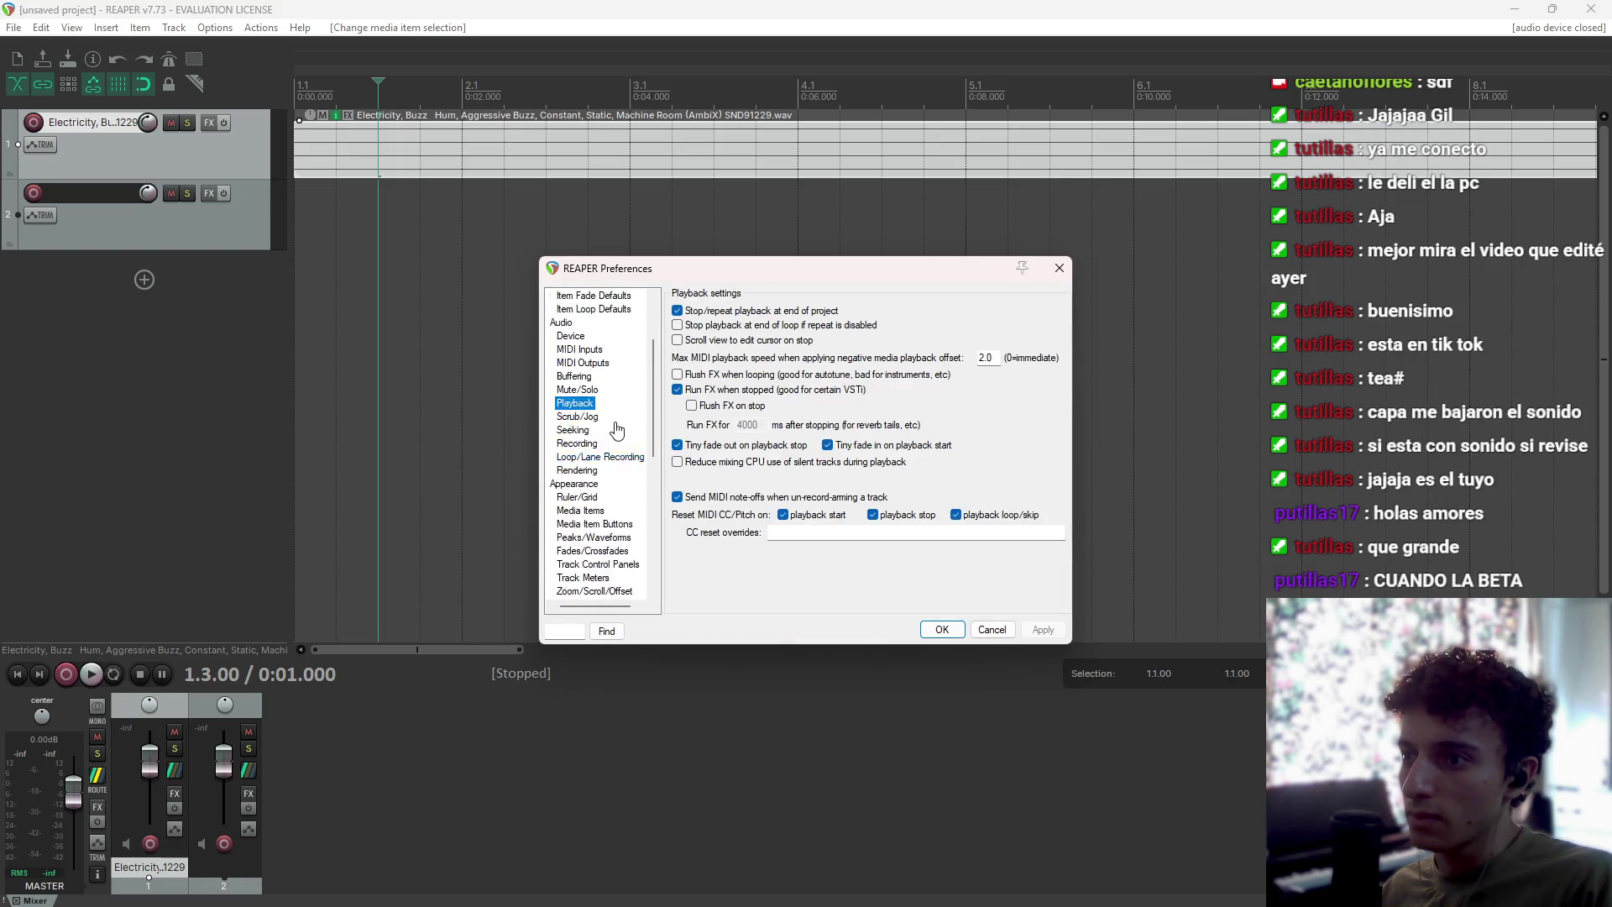
pyautogui.click(585, 433)
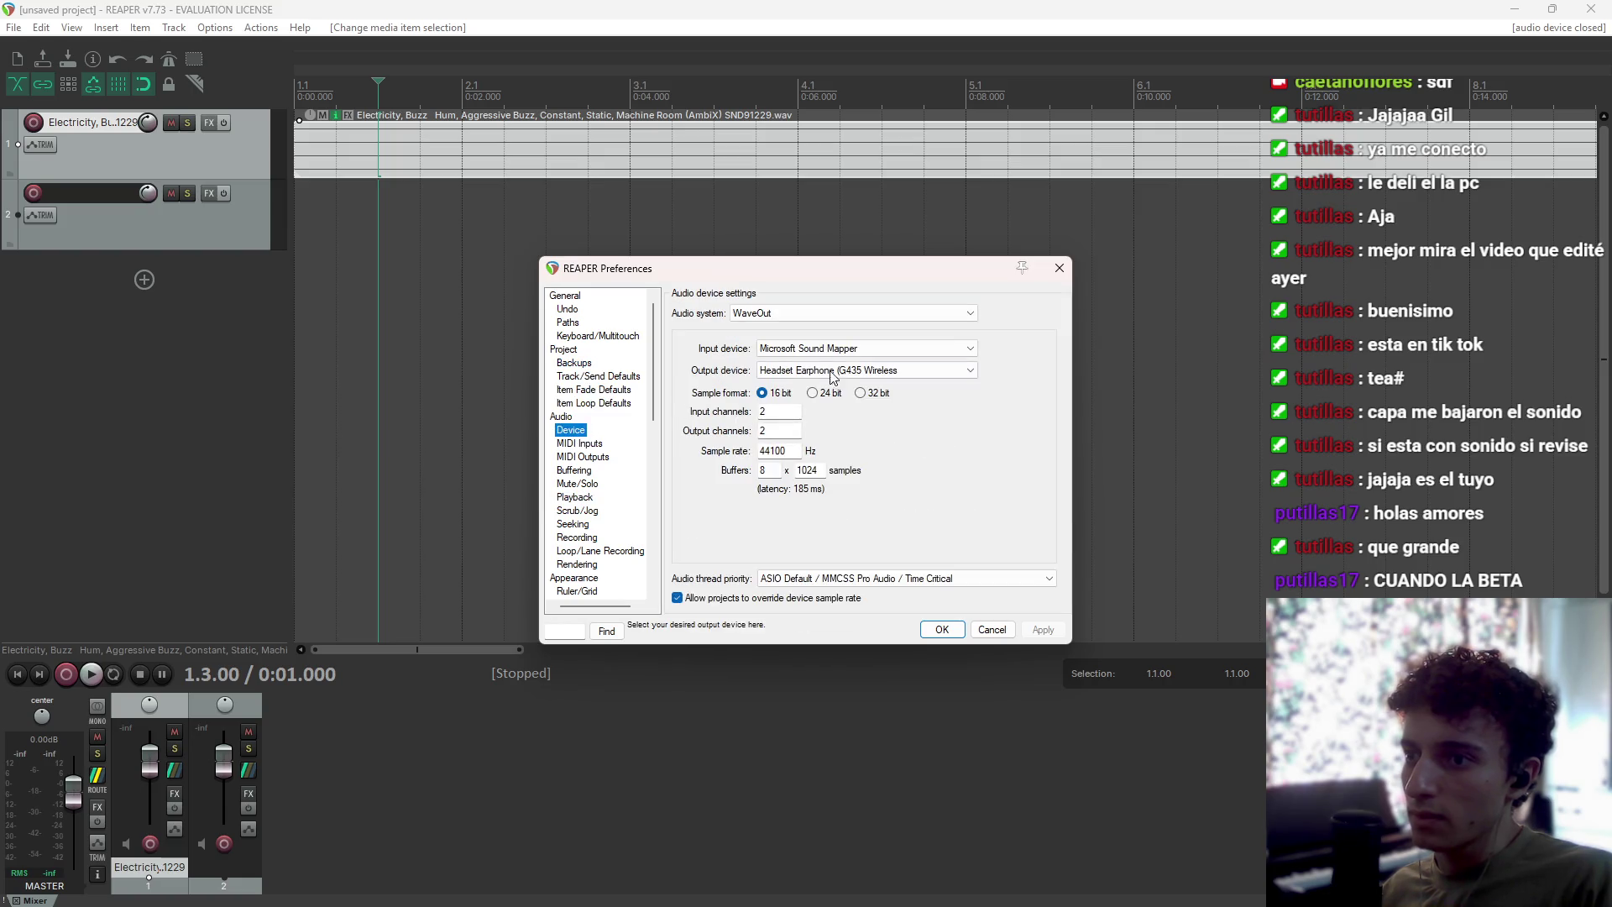
# Set the output device to Microsoft Sound Mapper, apply it, and play the buzz clip.
pyautogui.click(846, 373)
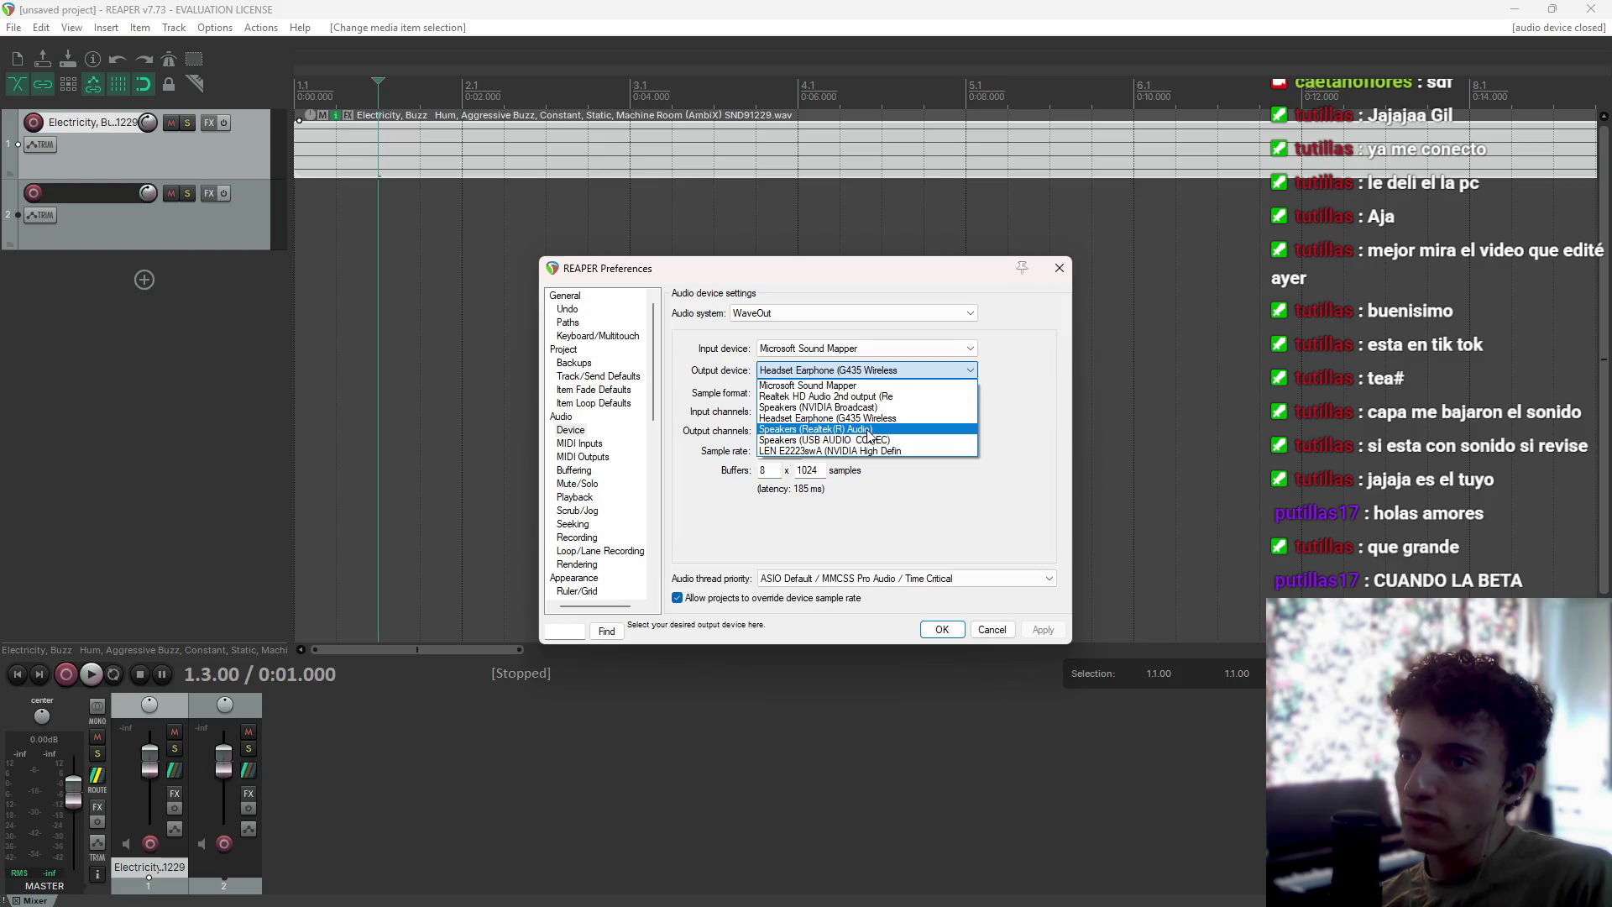
pyautogui.click(873, 397)
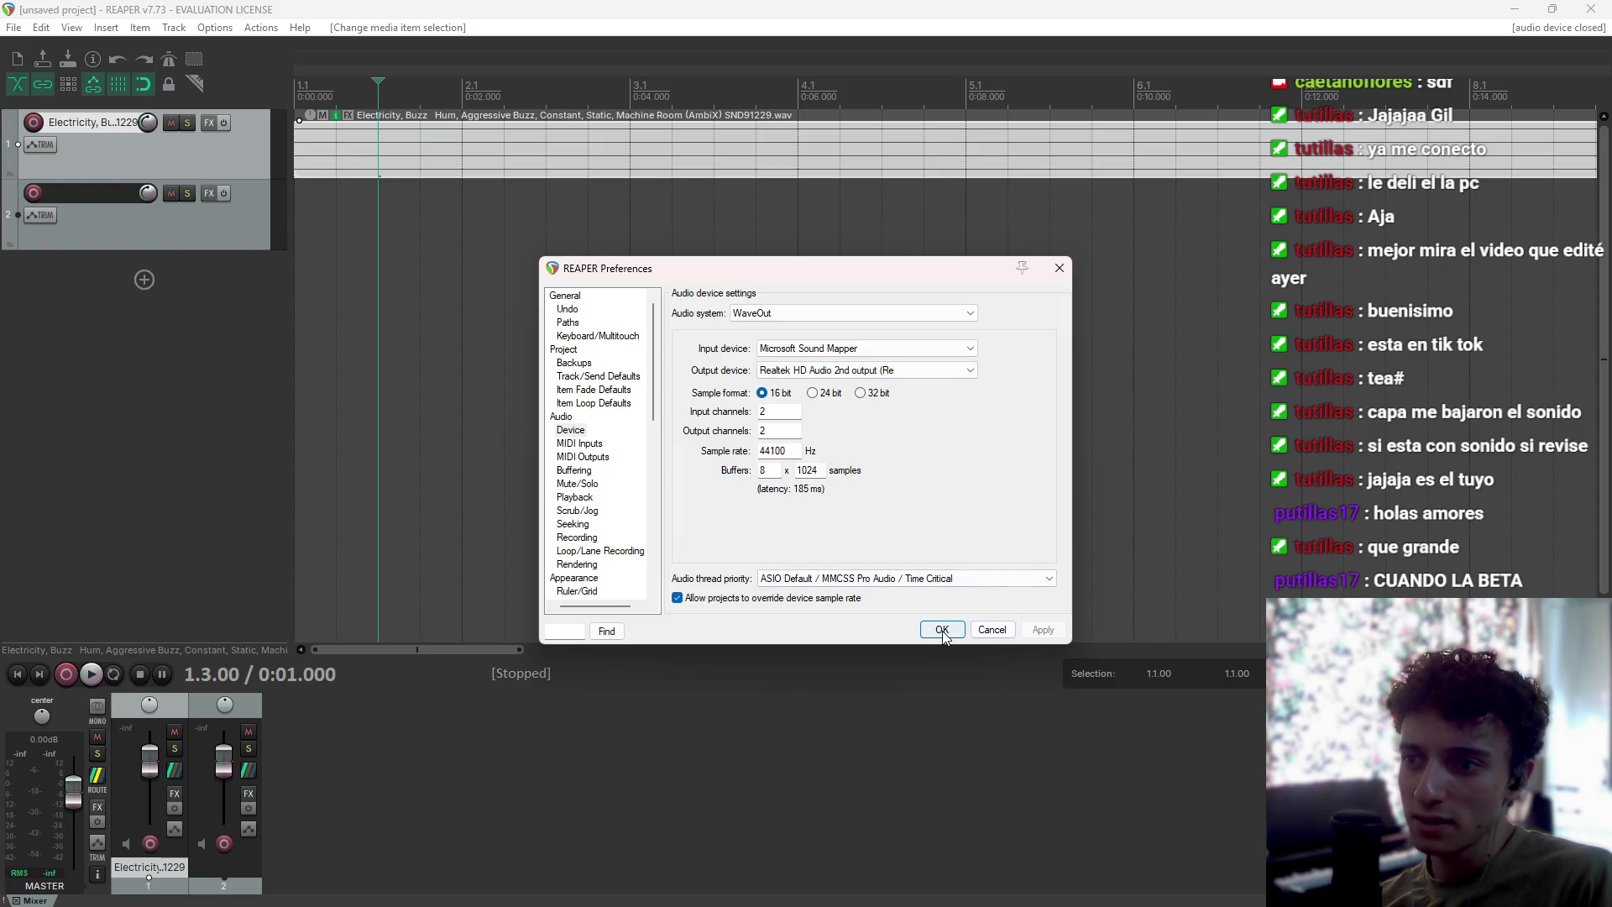
pyautogui.click(806, 371)
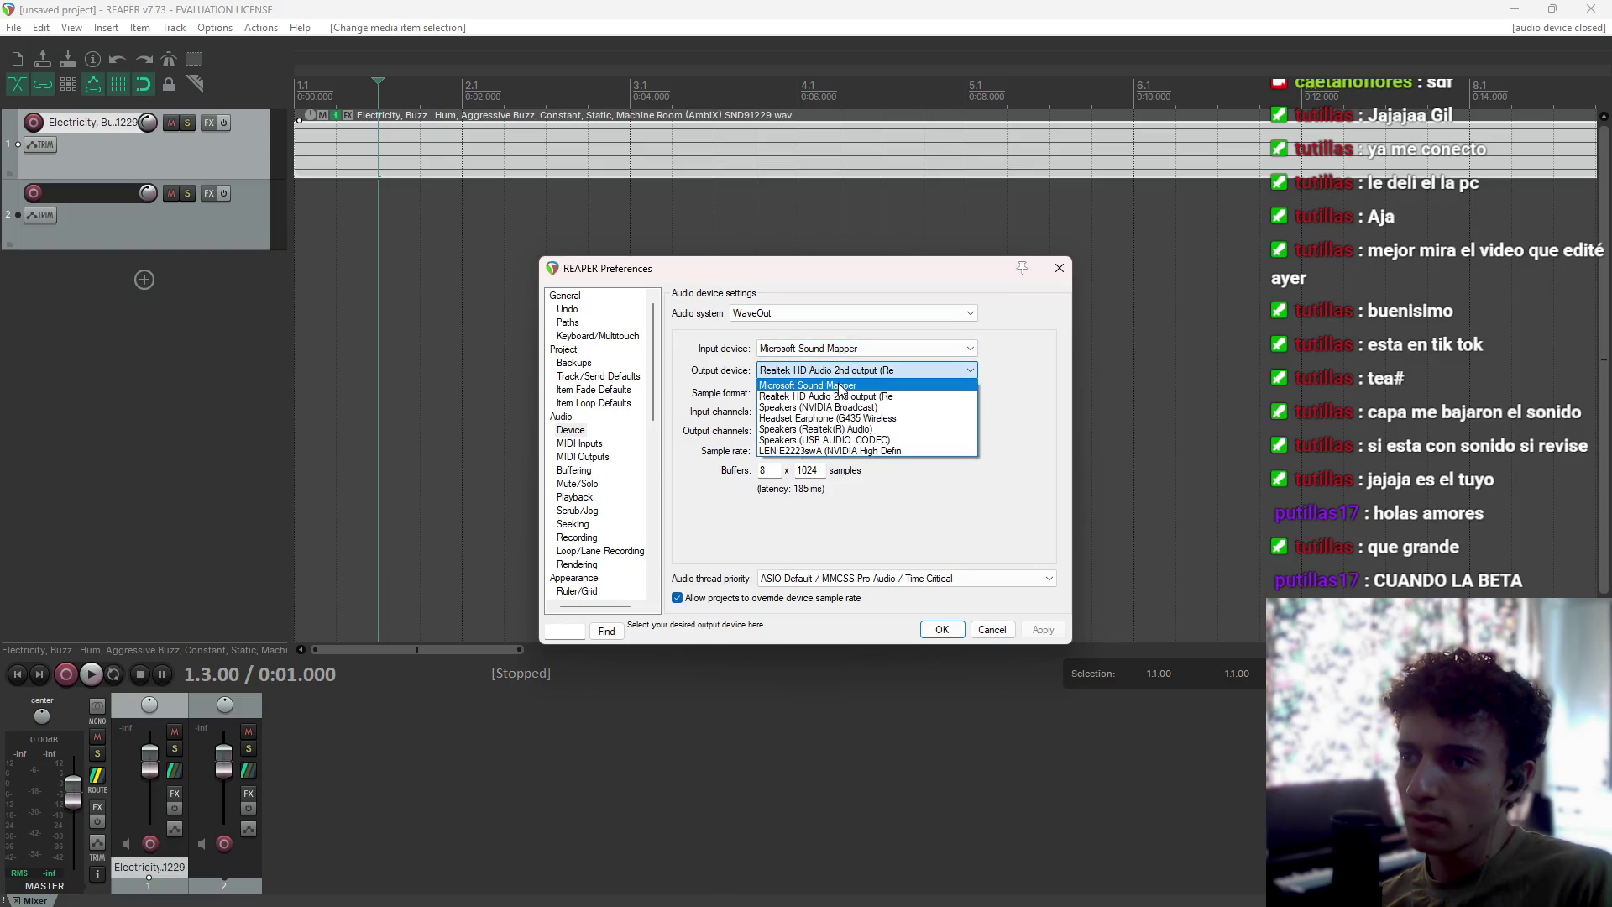
pyautogui.click(831, 387)
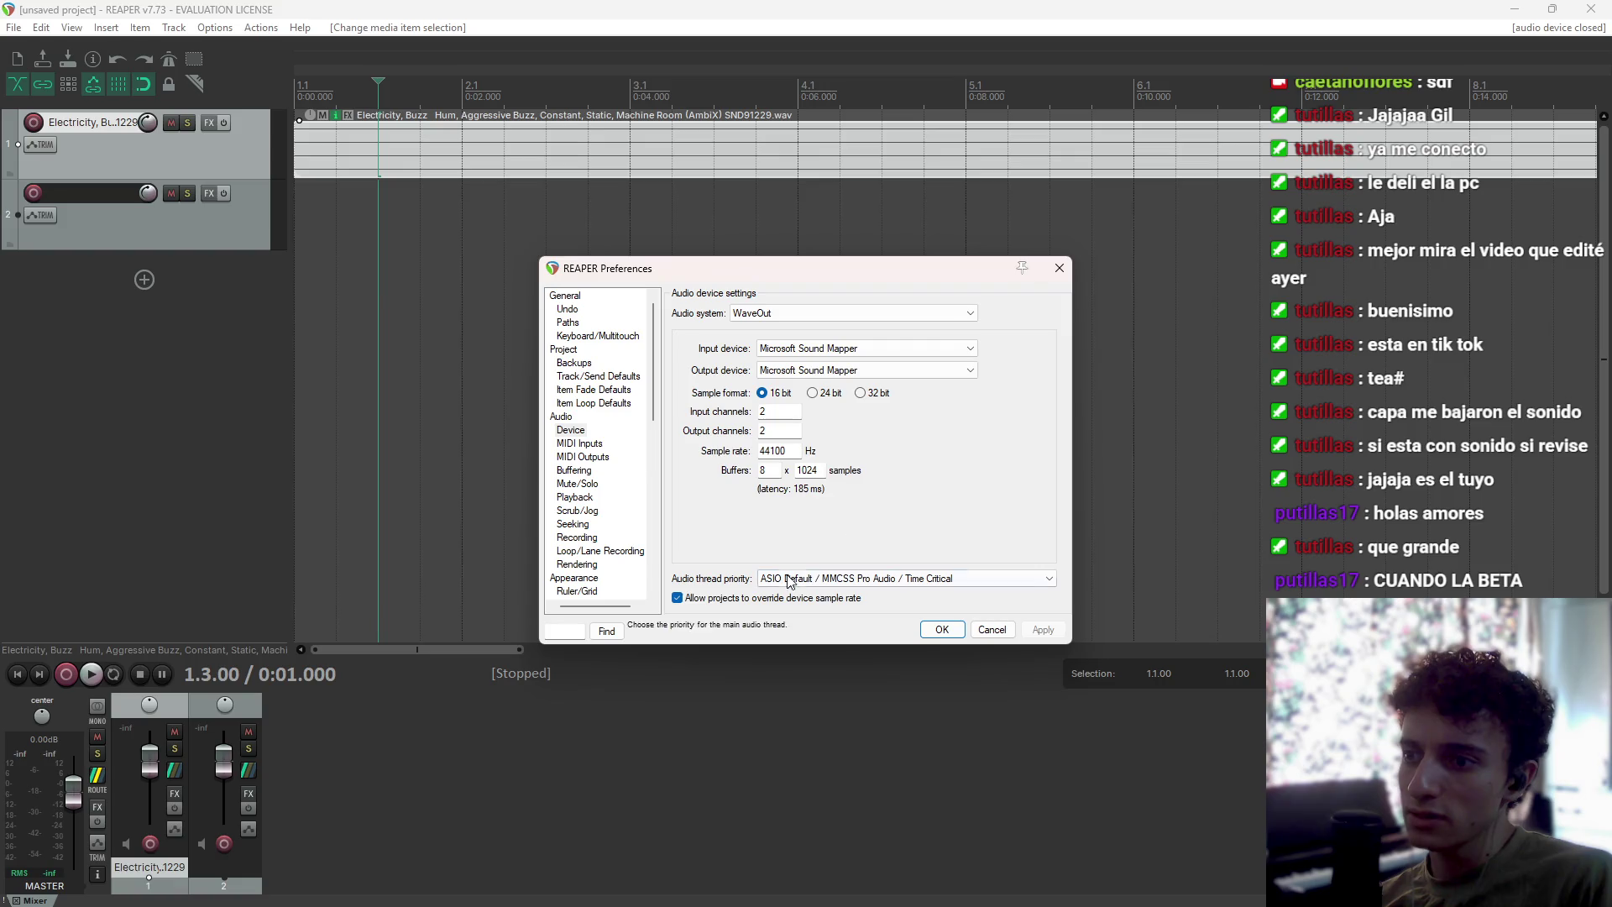
pyautogui.click(928, 629)
pyautogui.press('space')
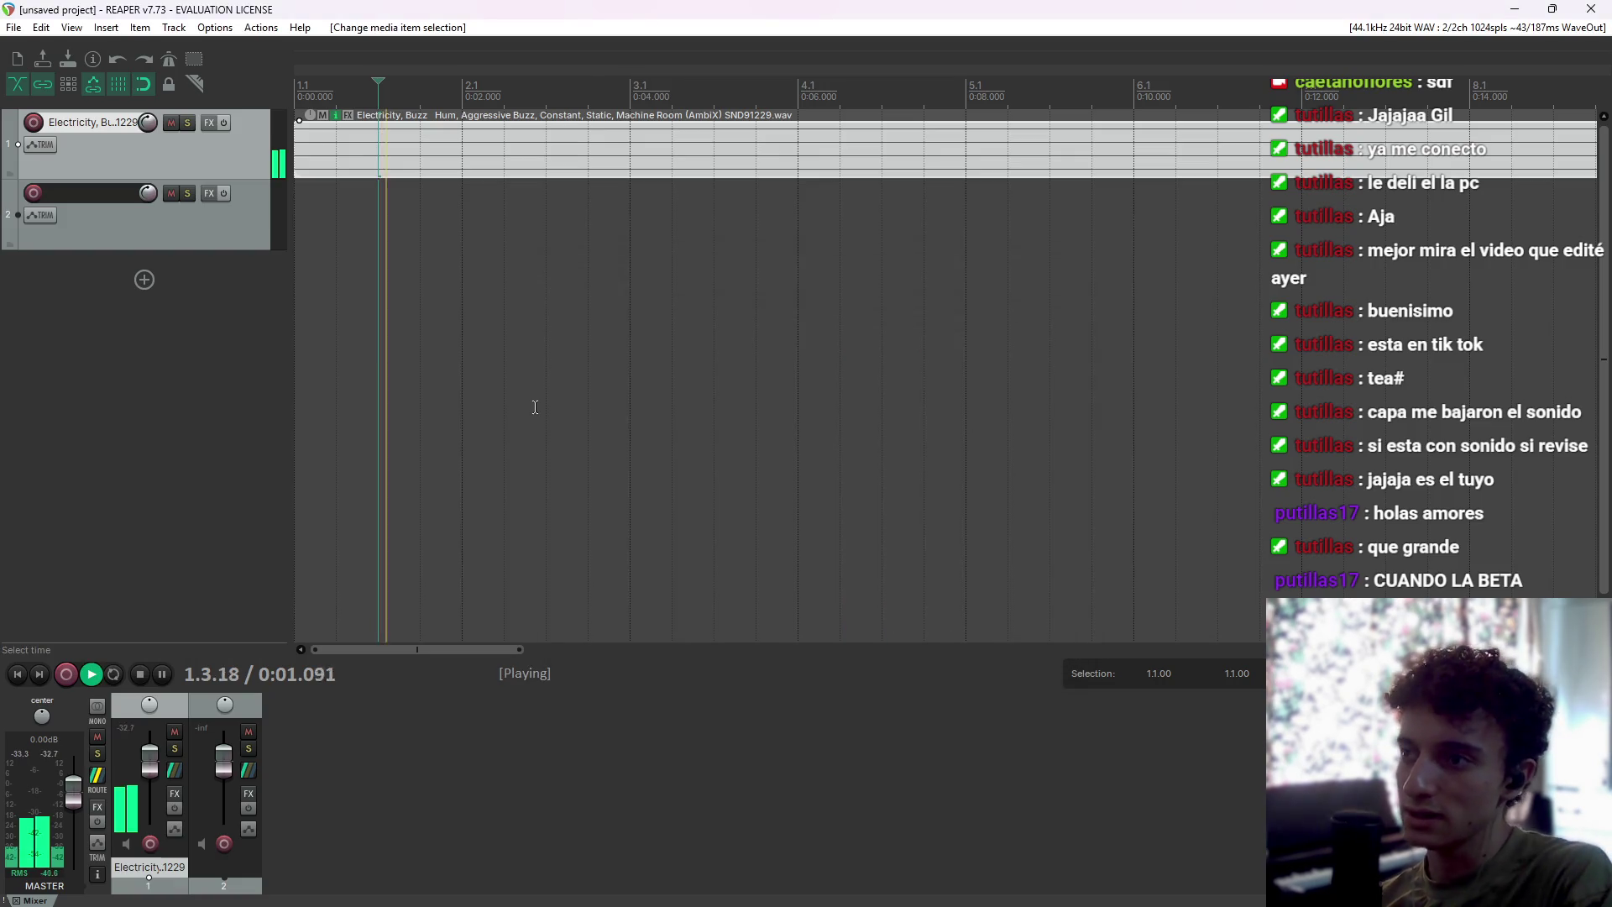
# Play the buzz clip, then cut the clip from track 2 and select track 1's clip.
pyautogui.press('space')
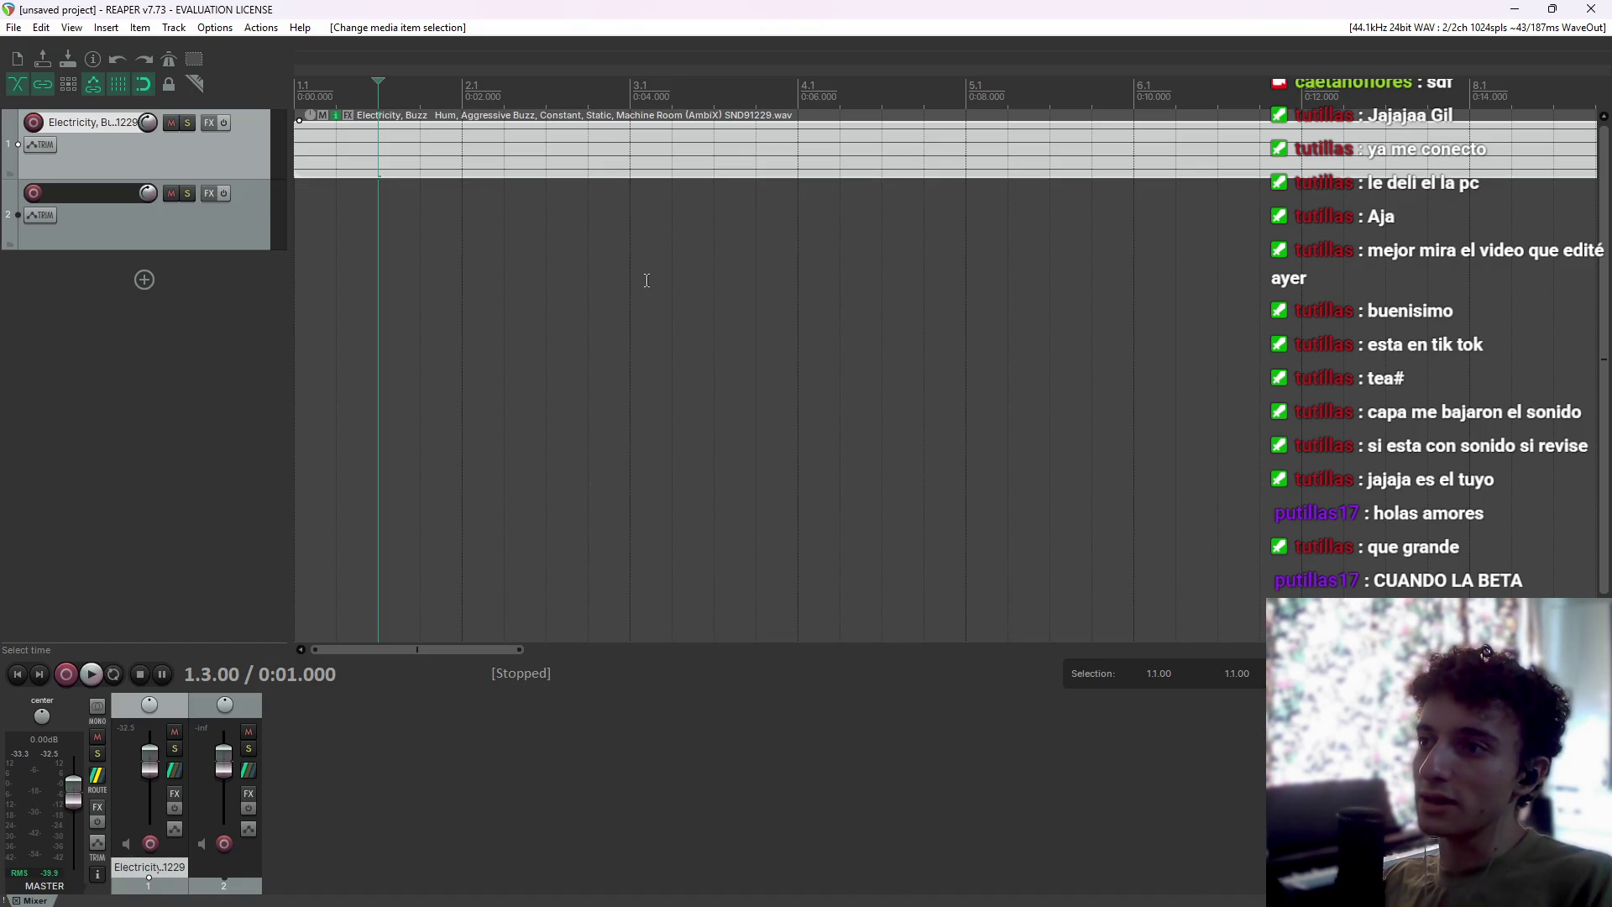
pyautogui.press('space')
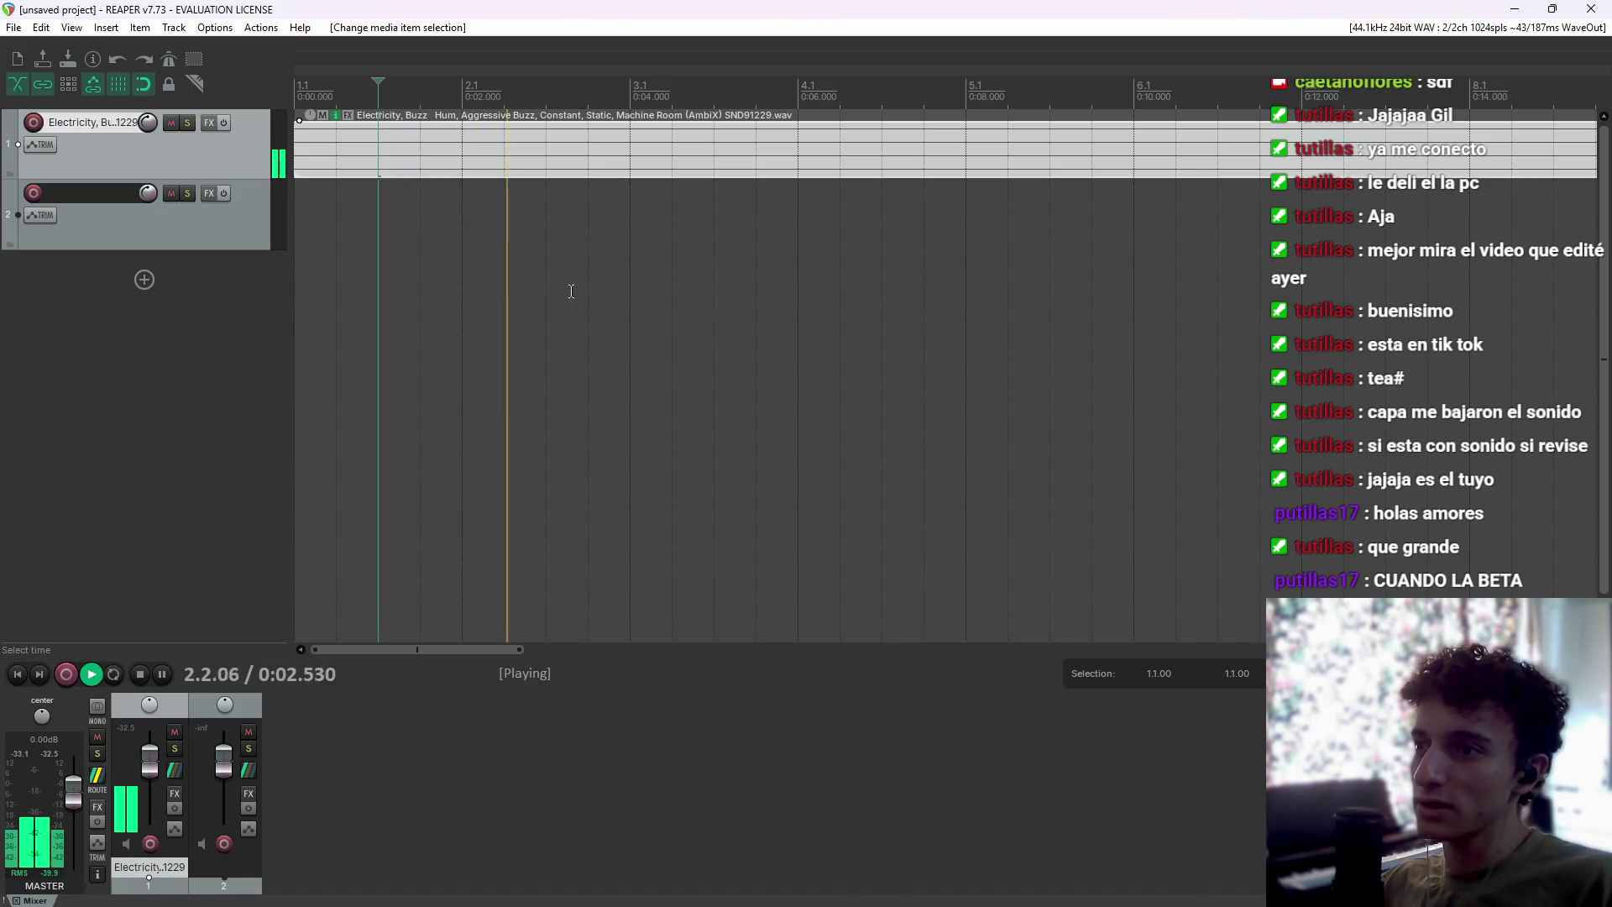
pyautogui.press('space')
pyautogui.click(406, 154)
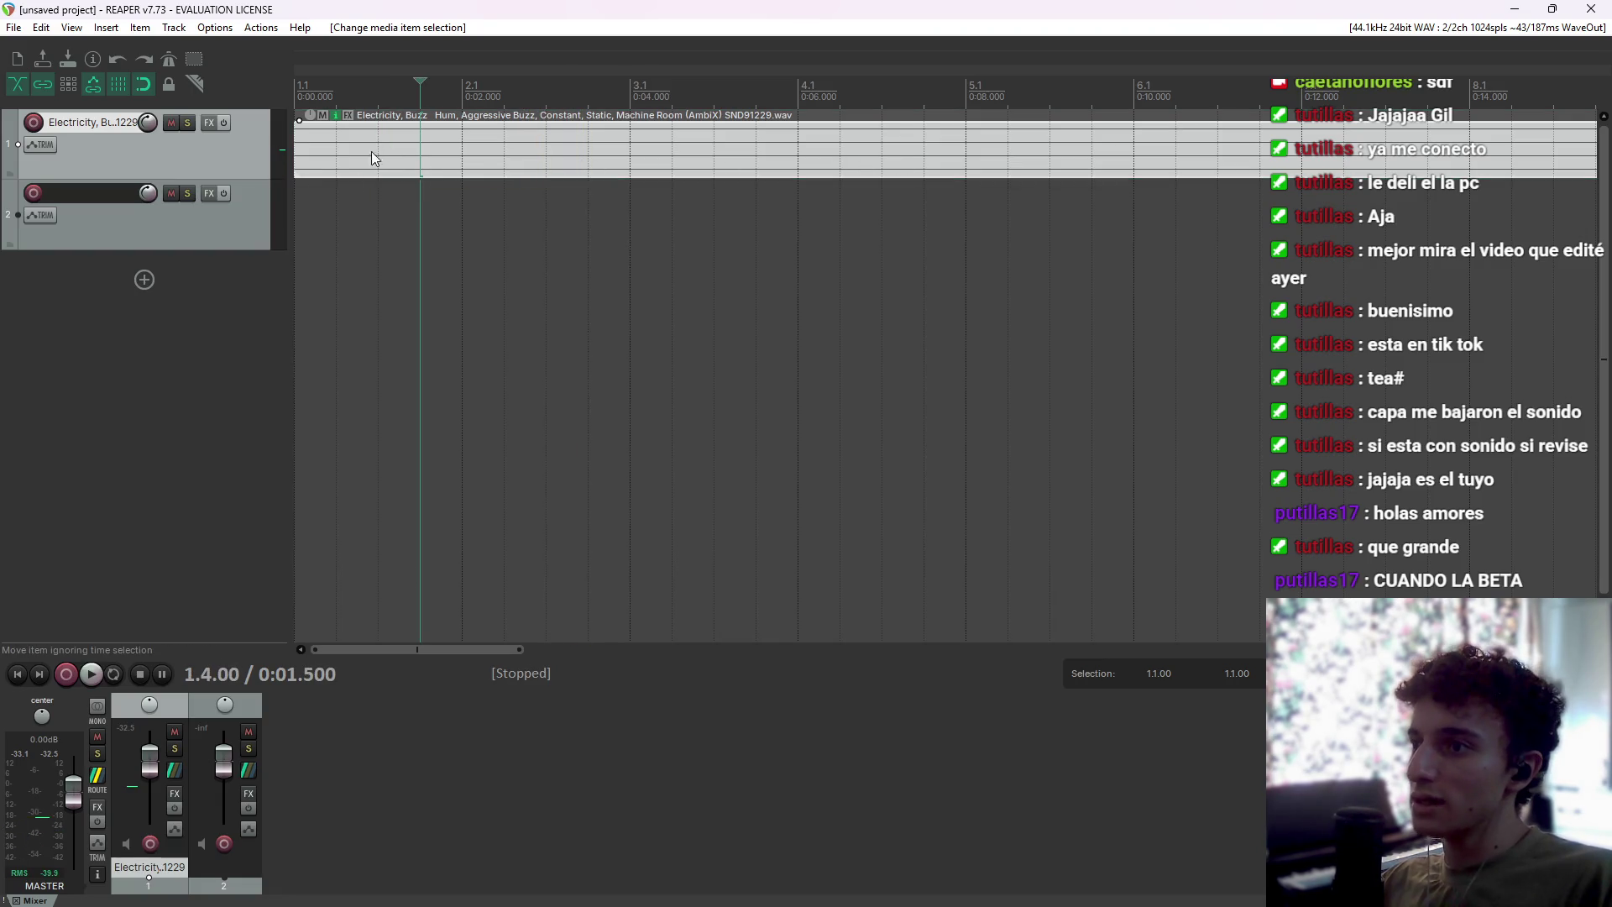
pyautogui.click(479, 150)
pyautogui.moveTo(454, 652)
pyautogui.mouseDown()
pyautogui.moveTo(920, 649)
pyautogui.moveTo(442, 650)
pyautogui.mouseUp()
pyautogui.click(786, 203)
pyautogui.hotkey('ctrl', 'x')
pyautogui.click(408, 150)
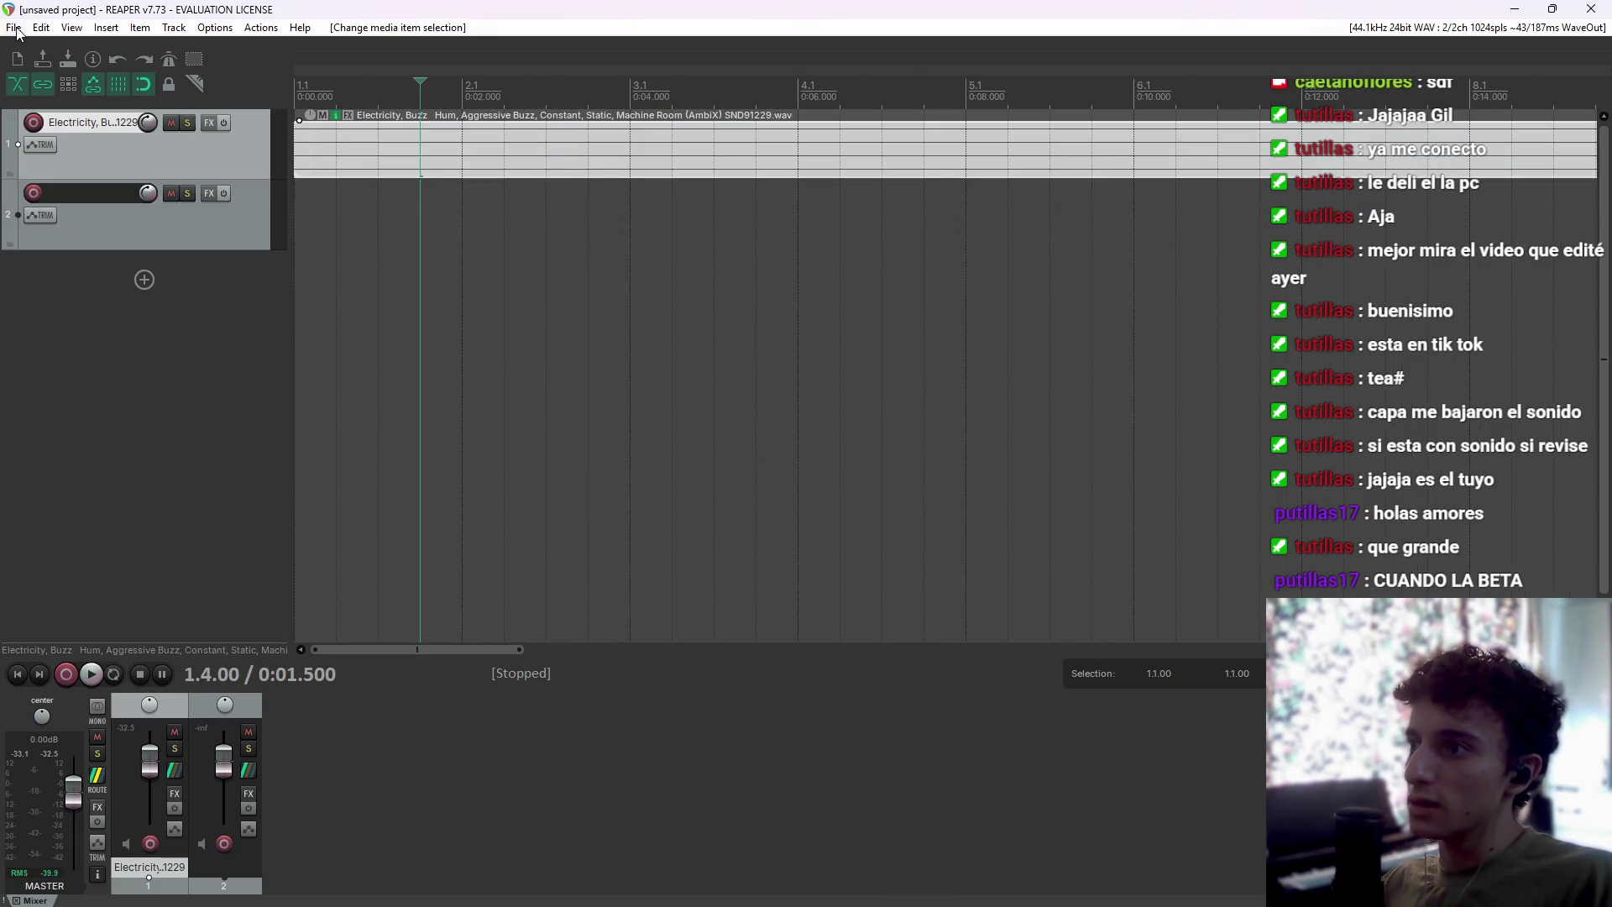
# Open the project's render settings, close and reopen them, then go to the file manager's assets folder.
pyautogui.click(15, 30)
pyautogui.click(51, 318)
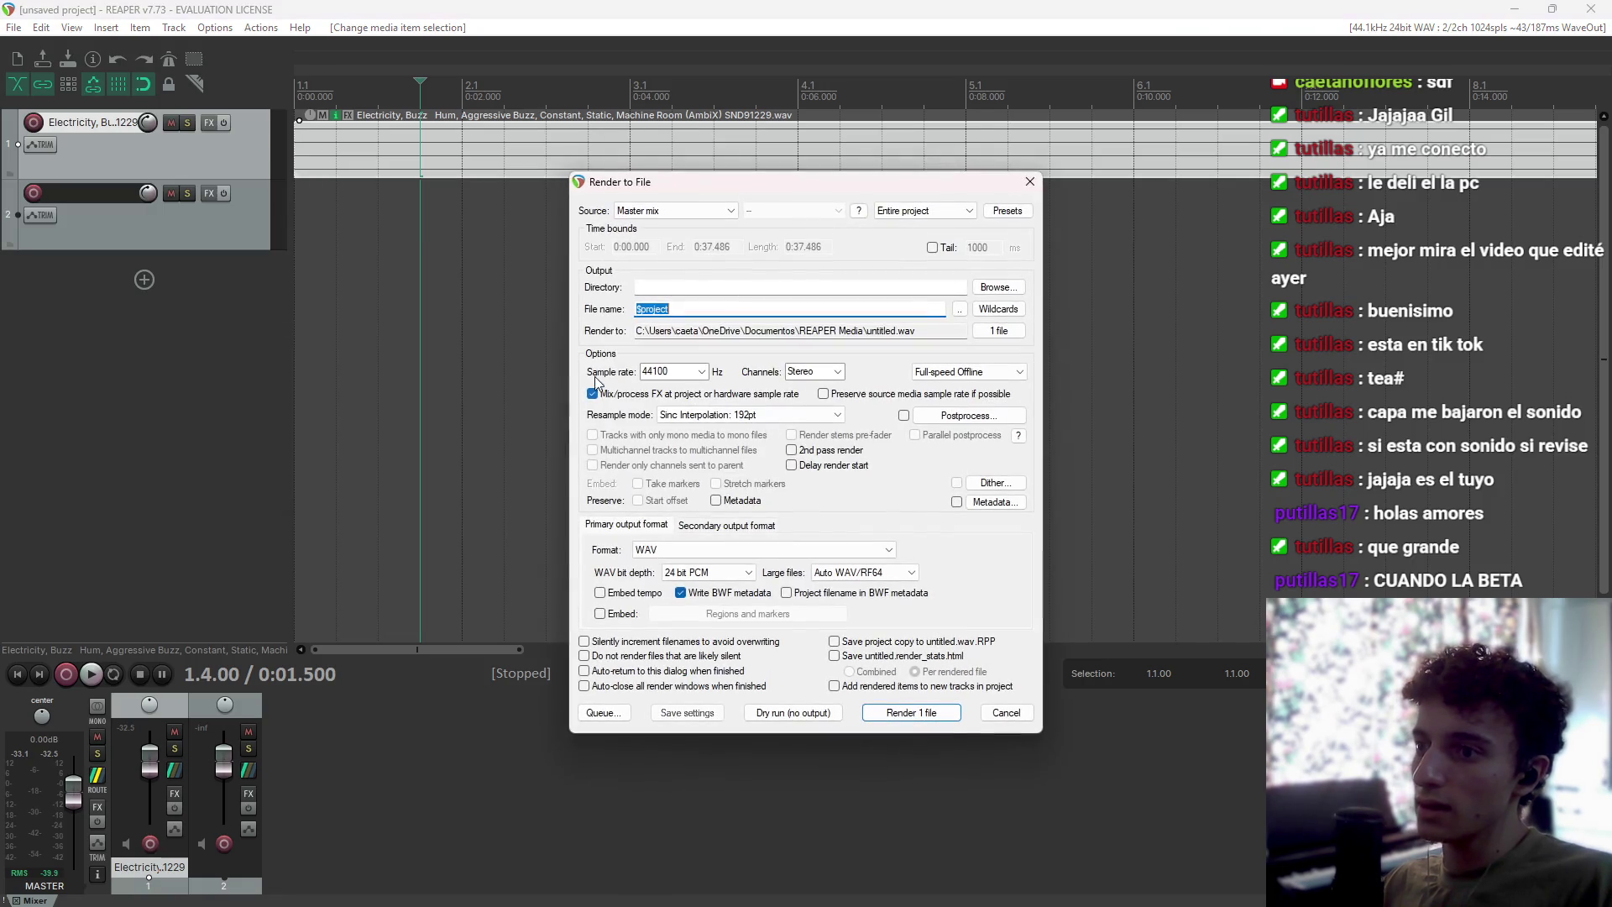
pyautogui.click(999, 290)
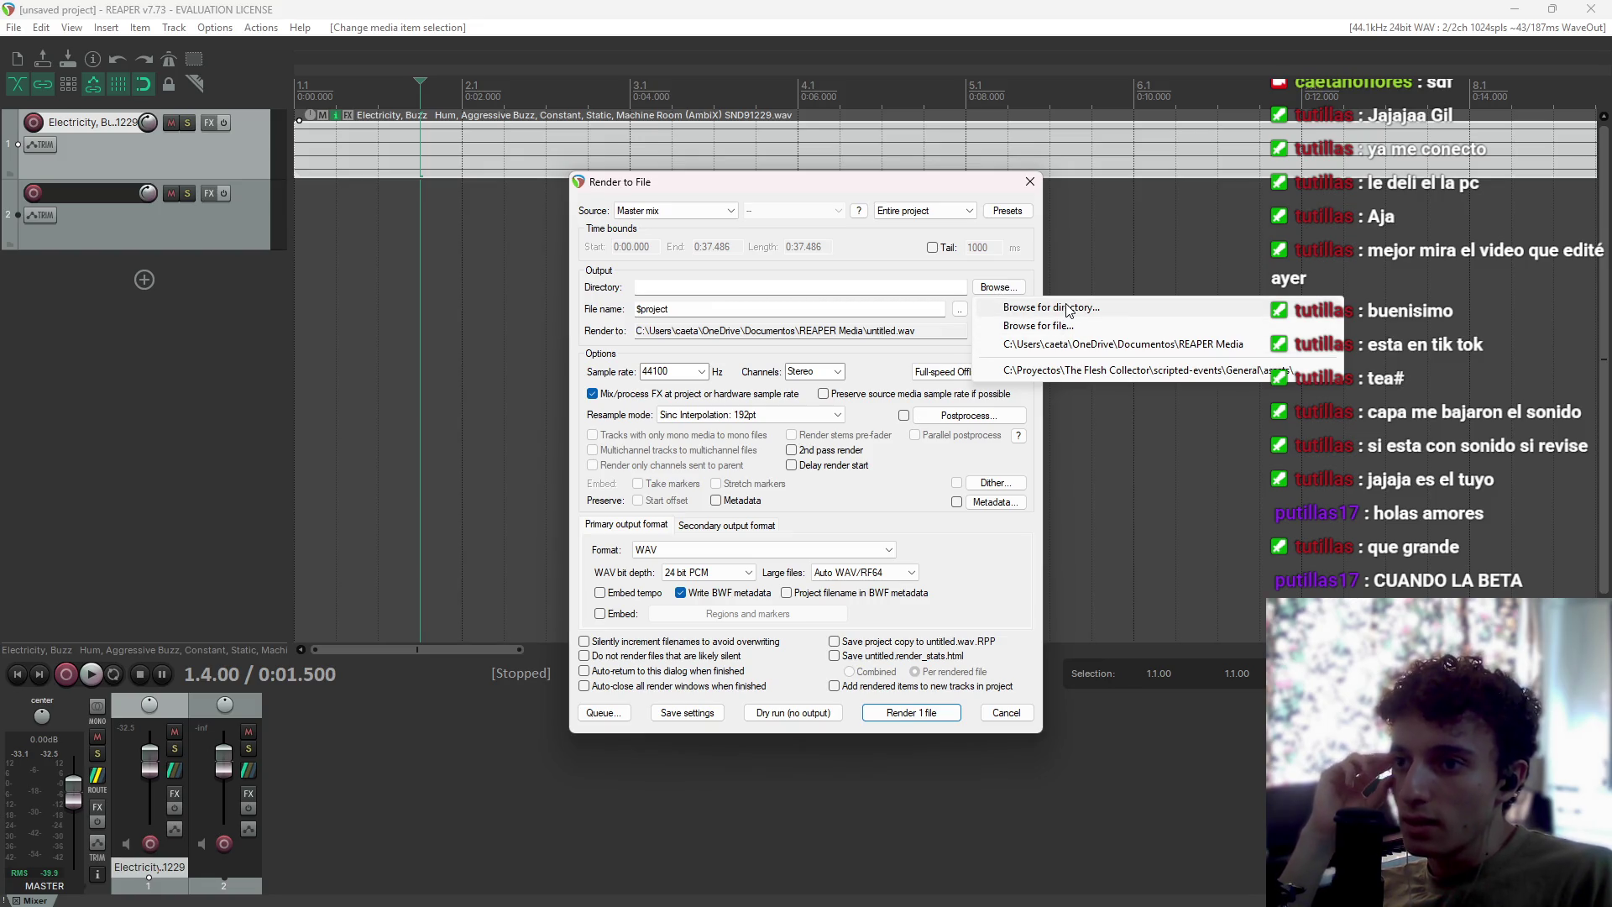
pyautogui.click(1028, 183)
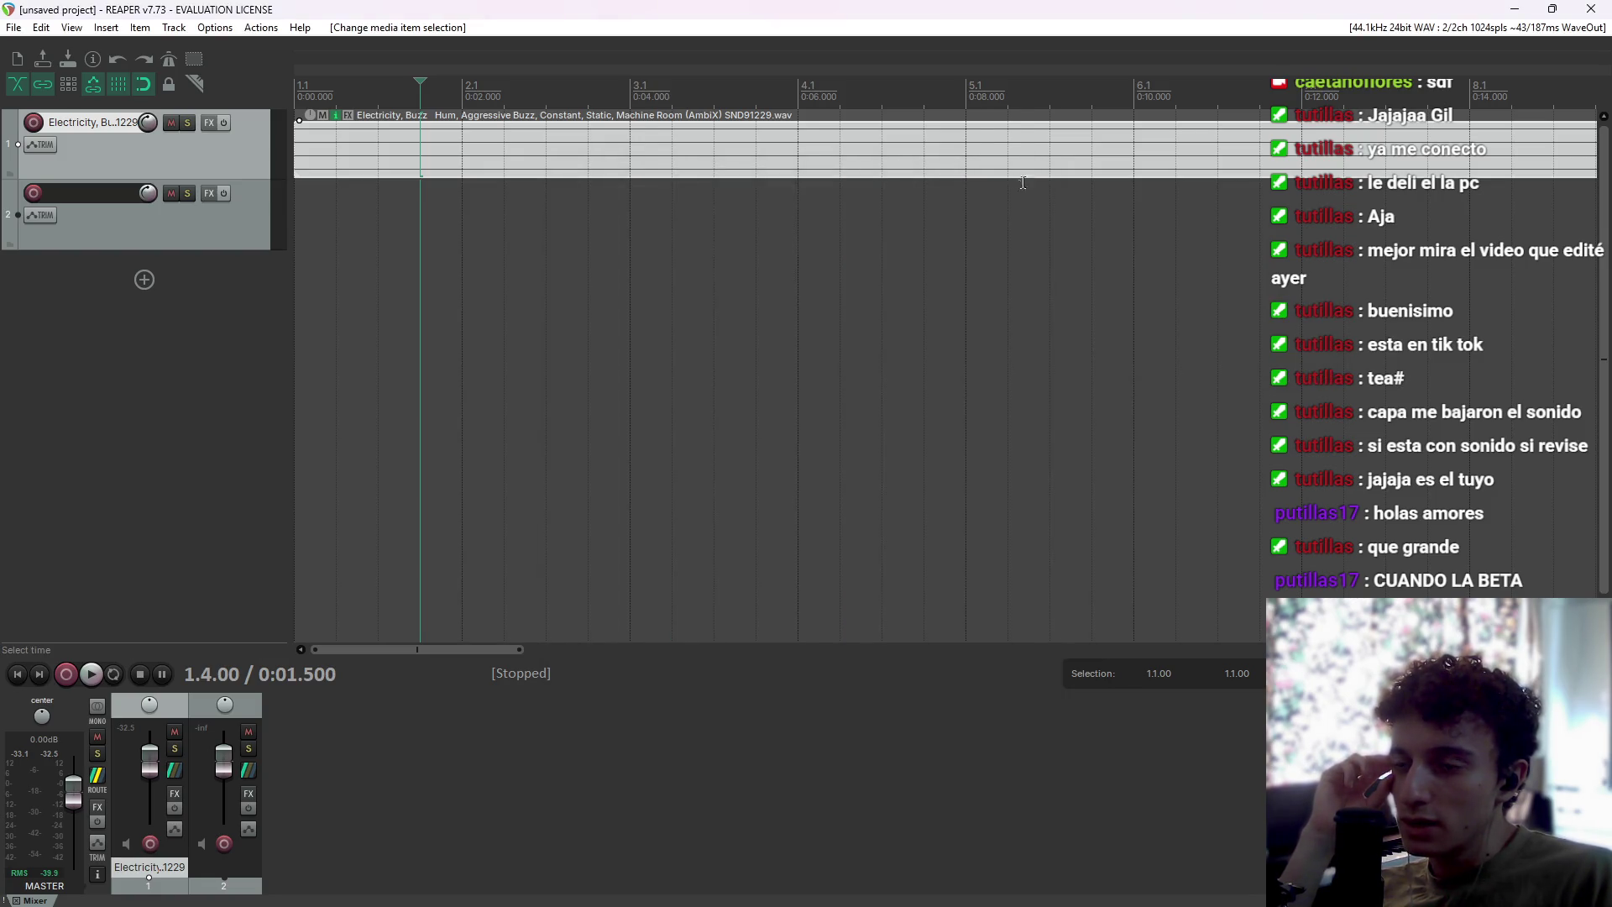
pyautogui.click(15, 28)
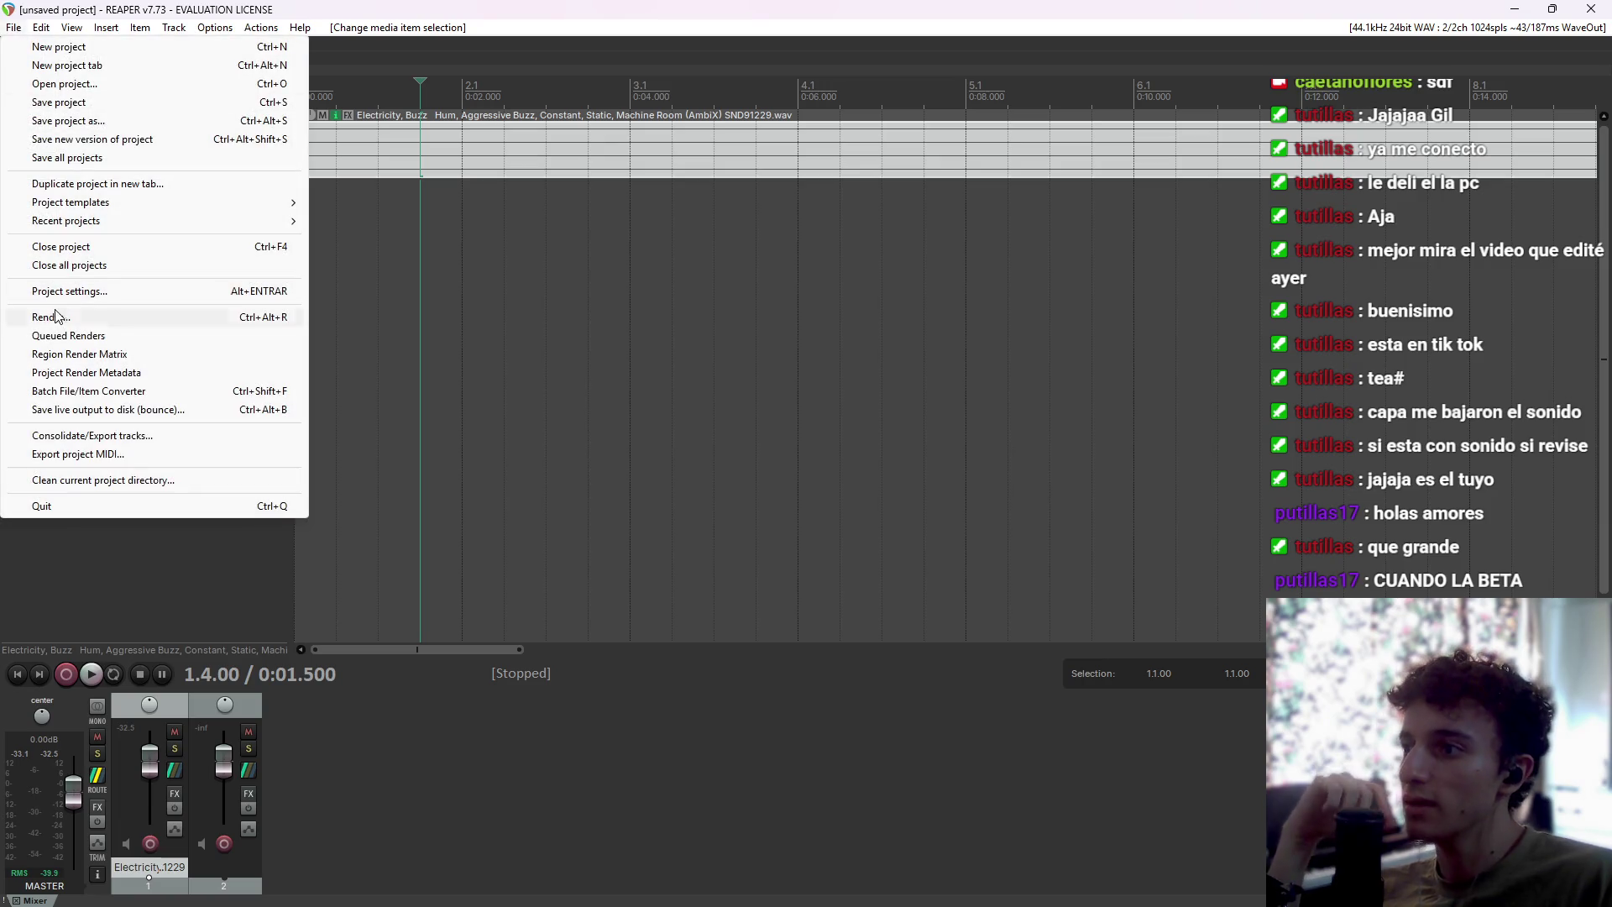
pyautogui.click(72, 315)
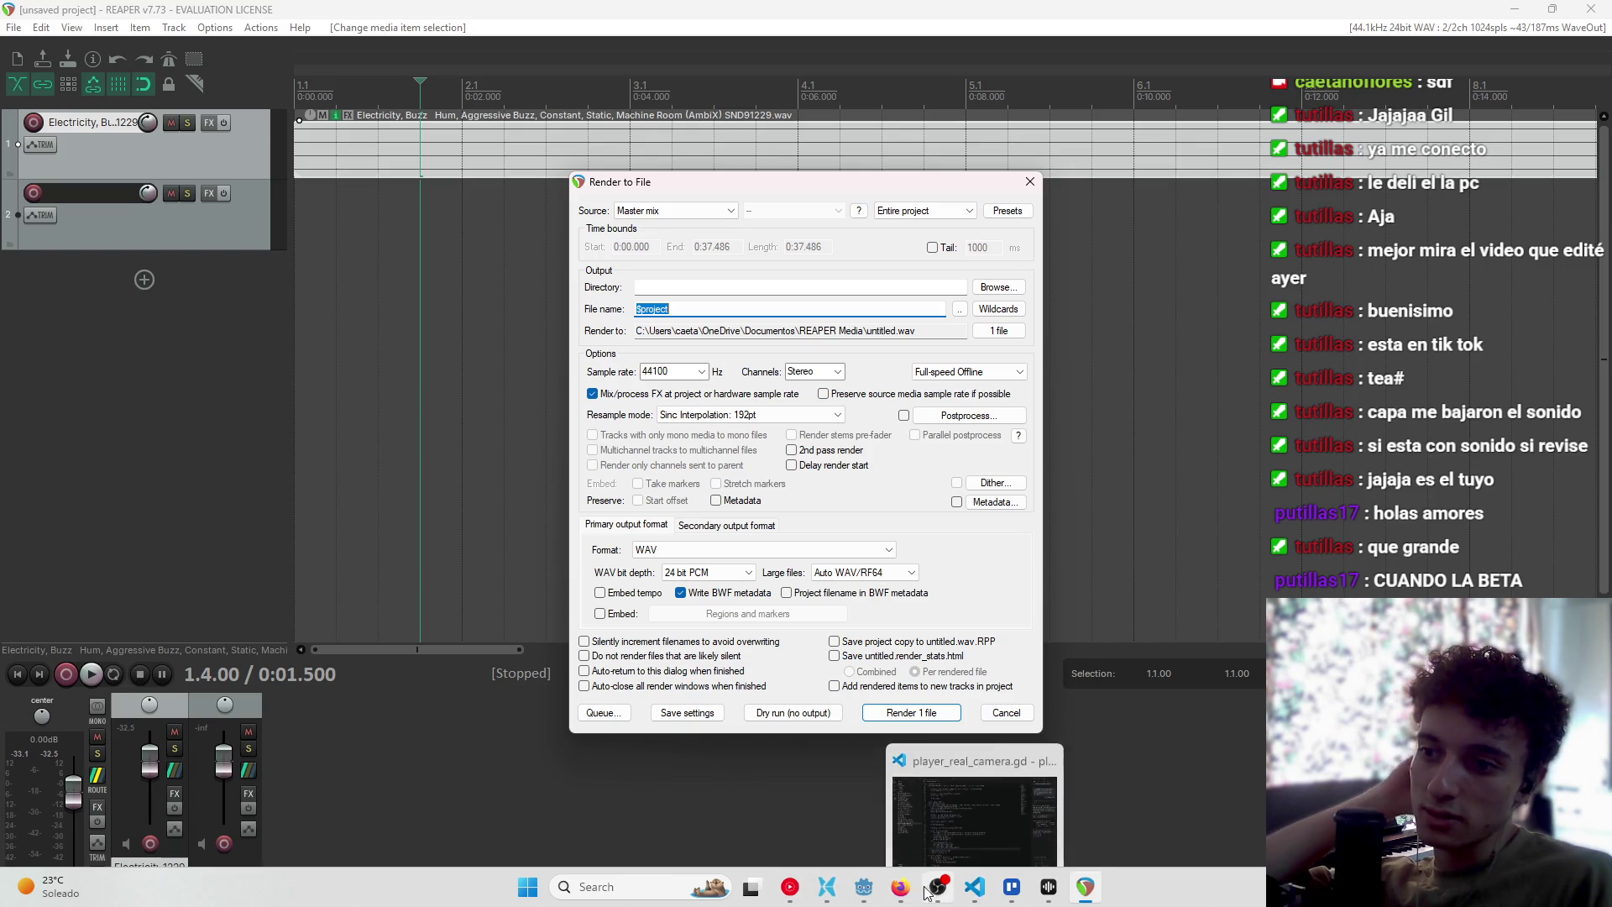
pyautogui.click(827, 887)
pyautogui.click(553, 369)
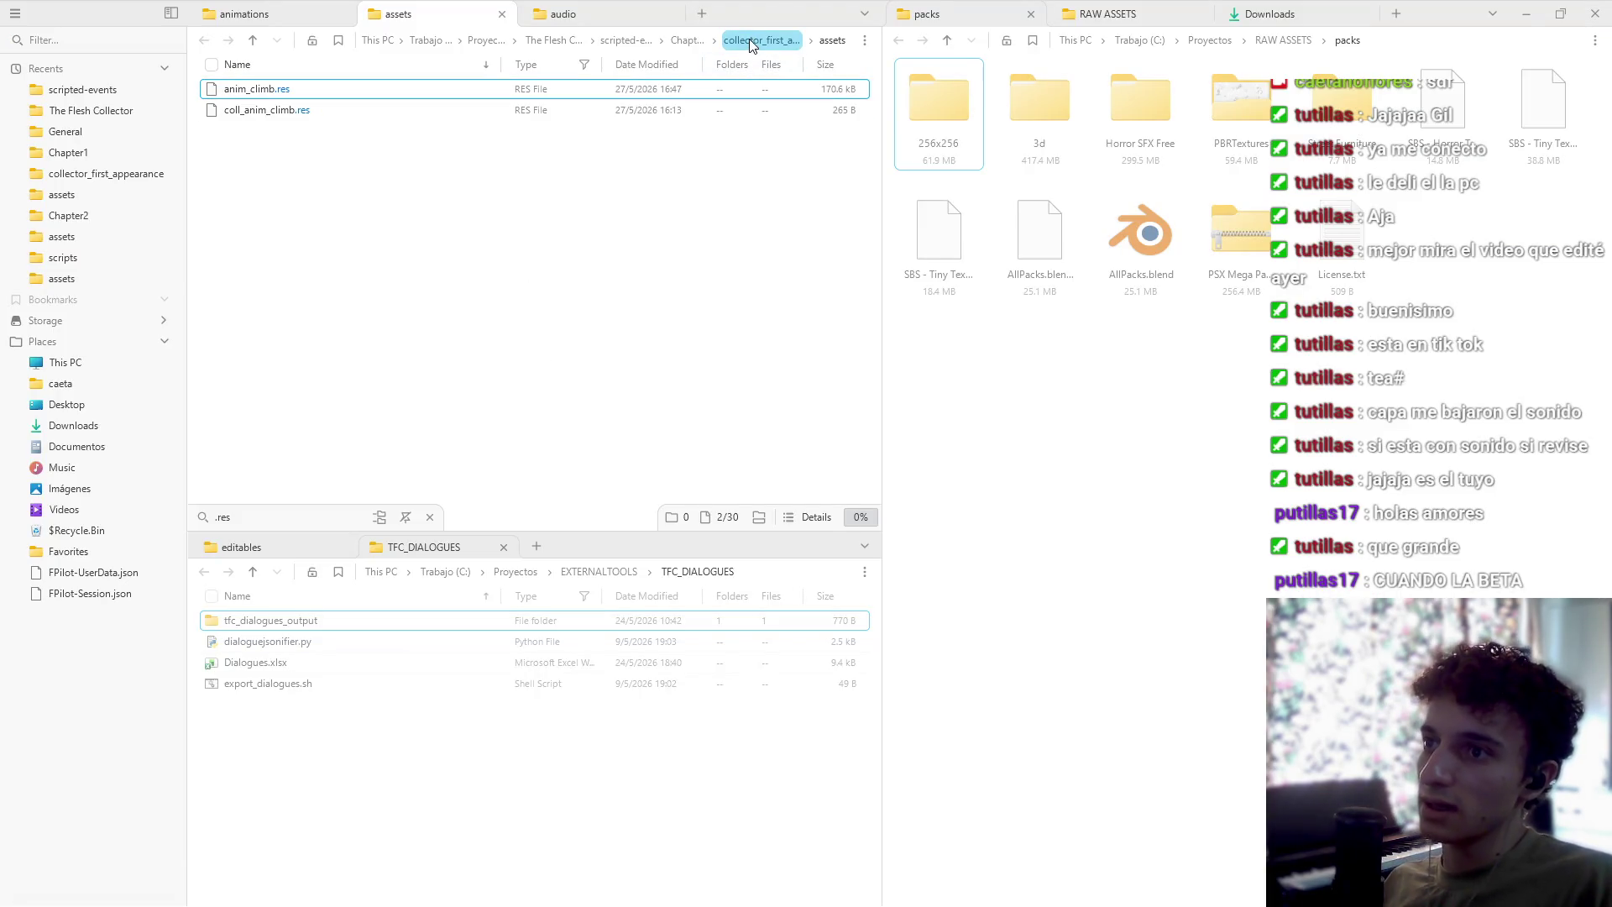
# Create a new folder named audio in assets and clear the .res filter.
pyautogui.rightClick(375, 220)
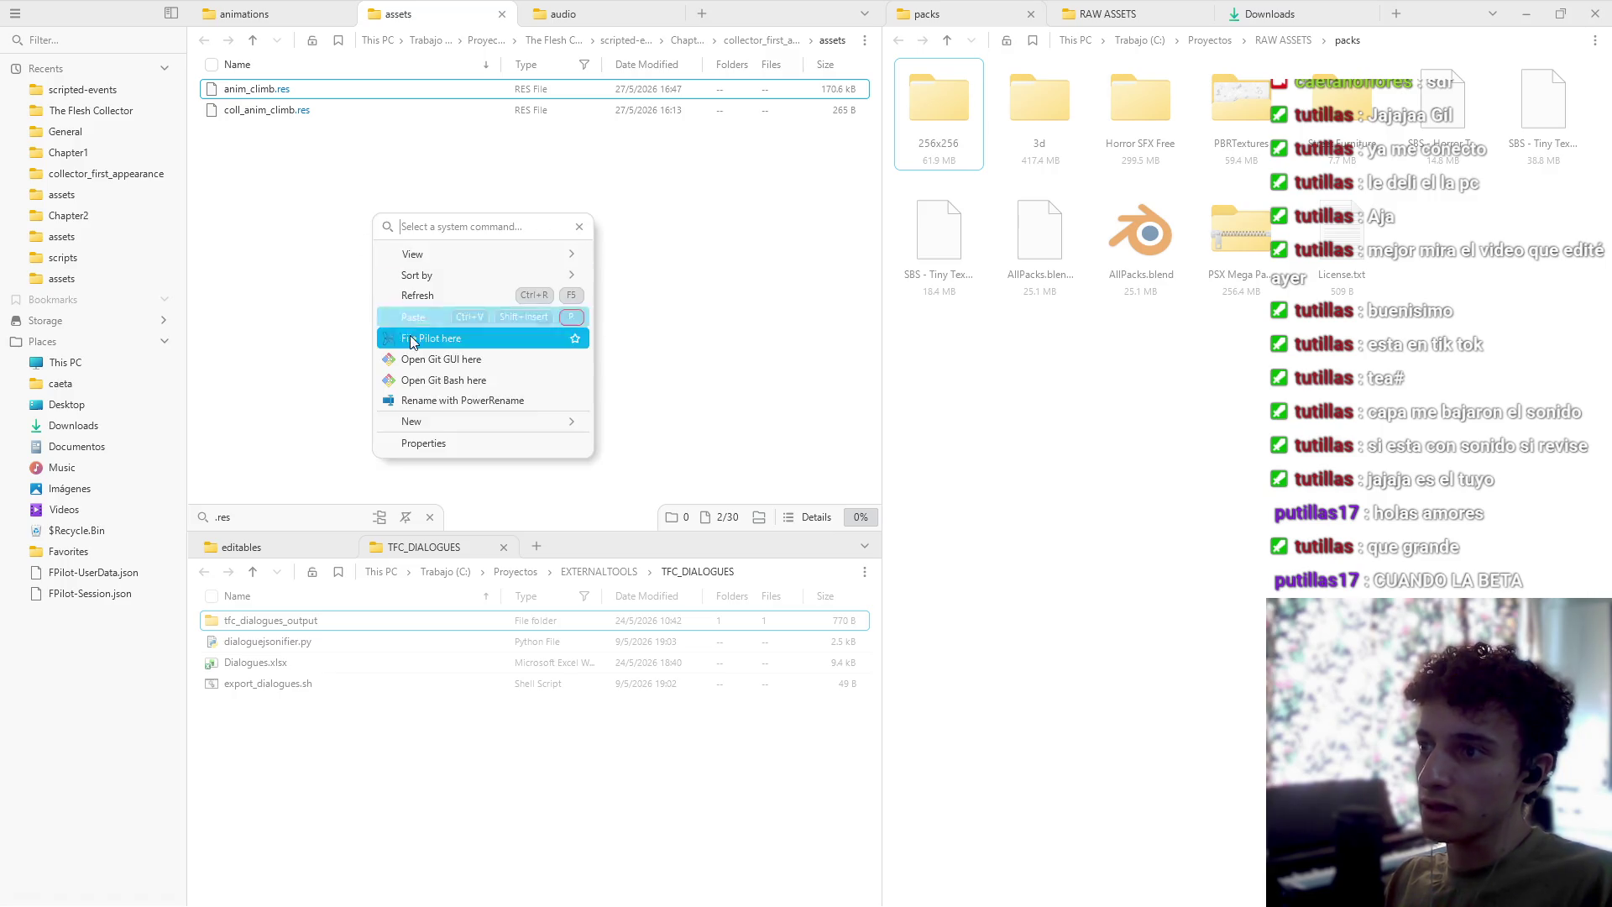
pyautogui.click(561, 420)
pyautogui.click(561, 443)
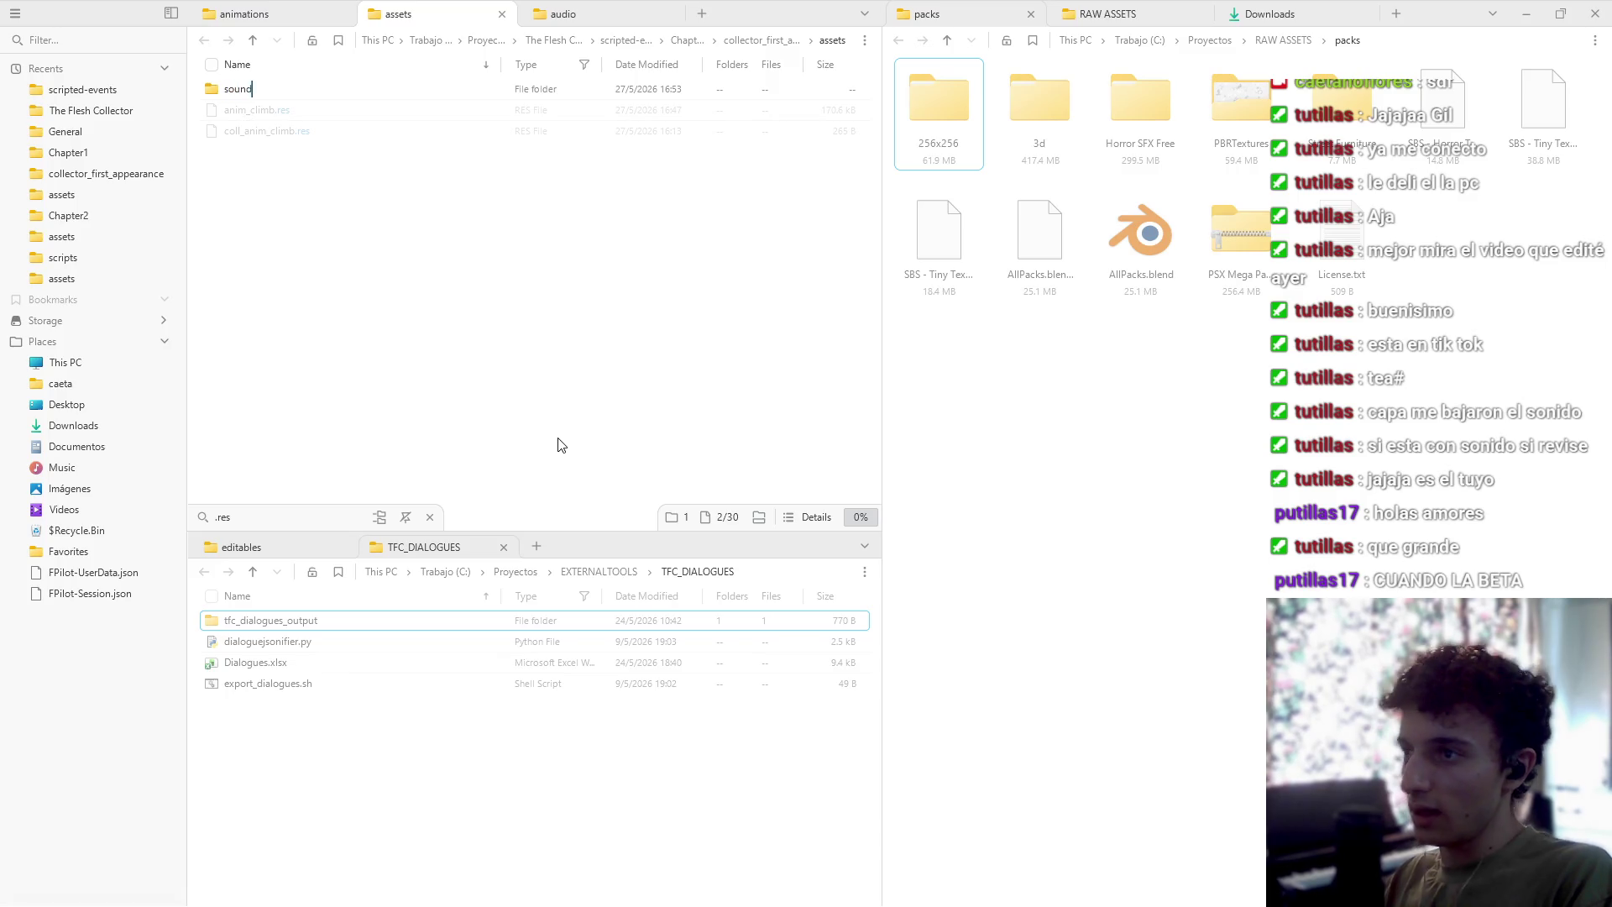
pyautogui.press('Return')
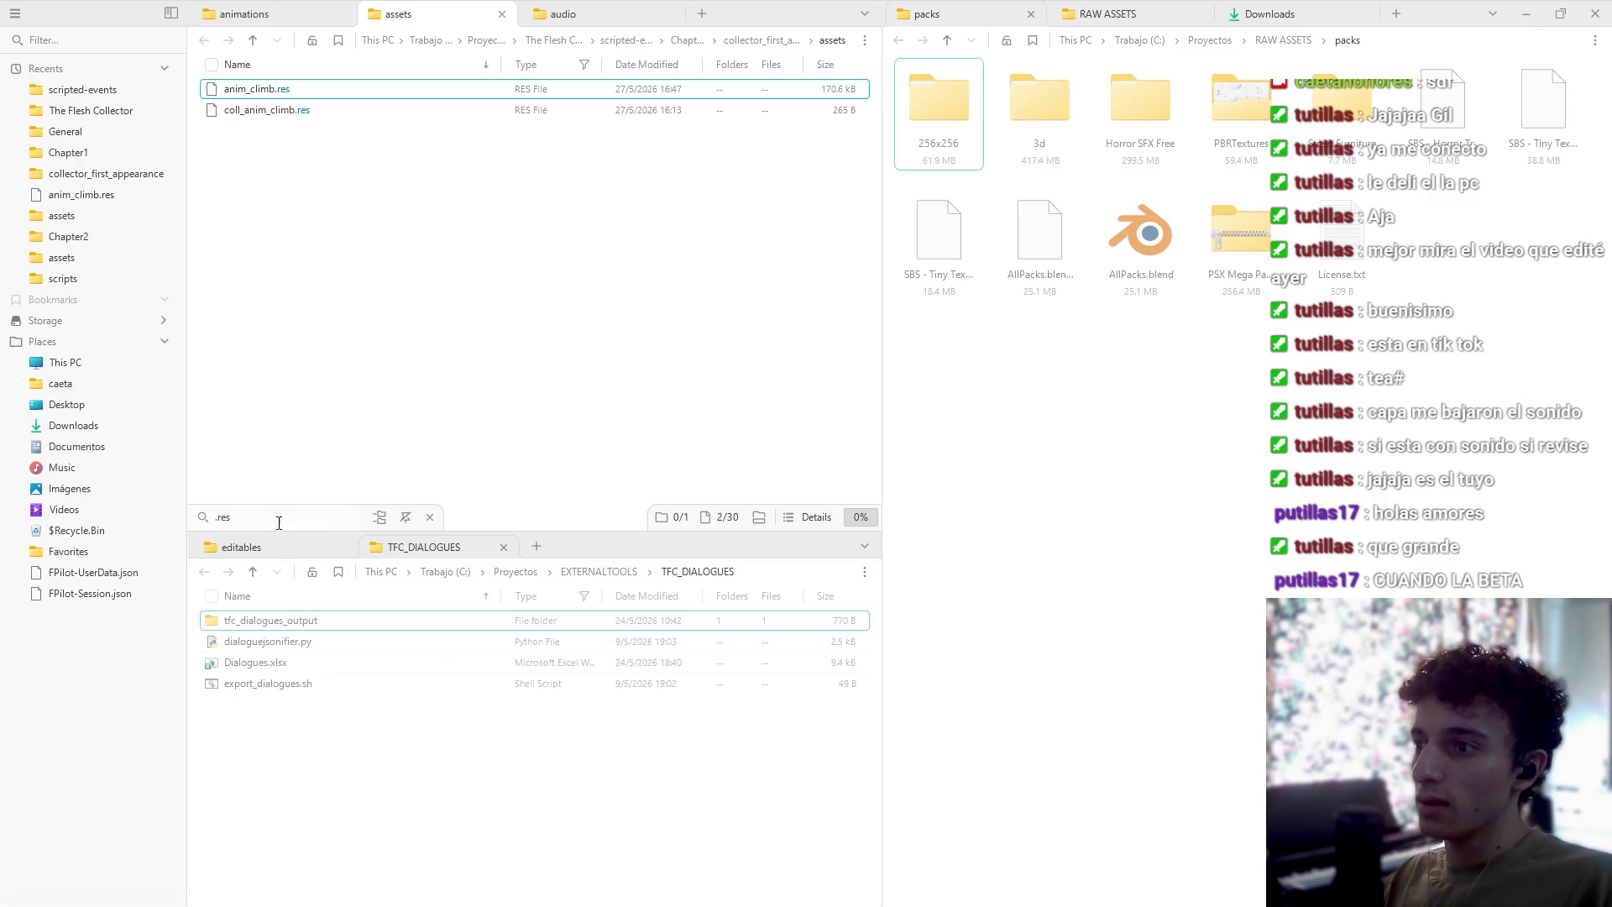
pyautogui.press('Escape')
# Open the audio folder, copy its path, and paste it as REAPER's render directory.
pyautogui.click(294, 116)
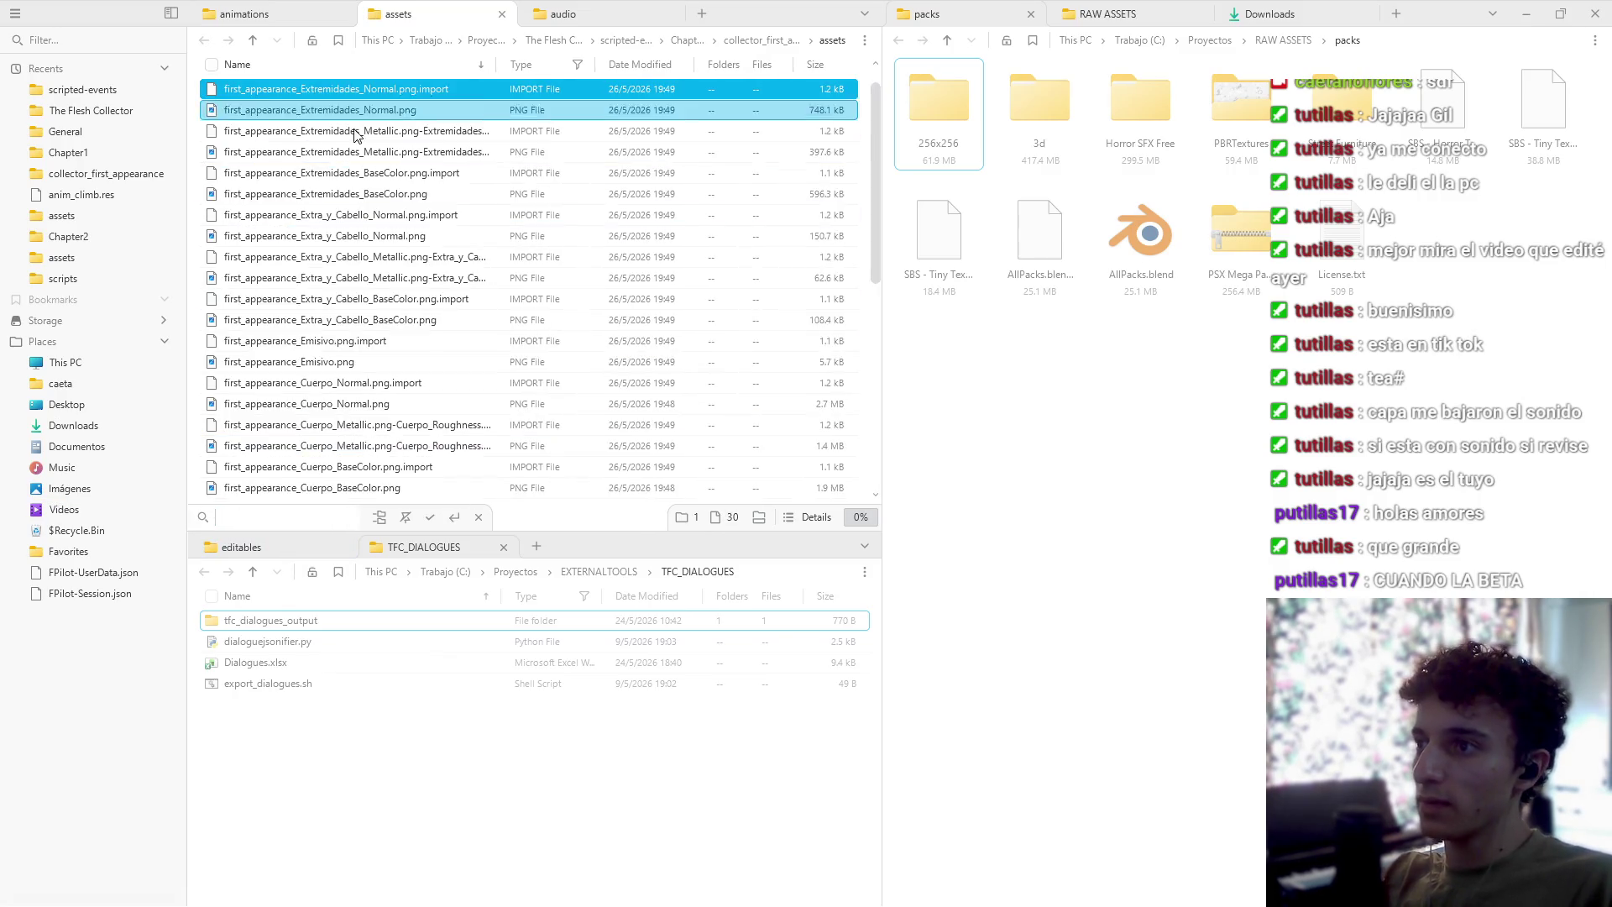
pyautogui.doubleClick(298, 91)
pyautogui.click(829, 42)
pyautogui.hotkey('alt', 'Tab')
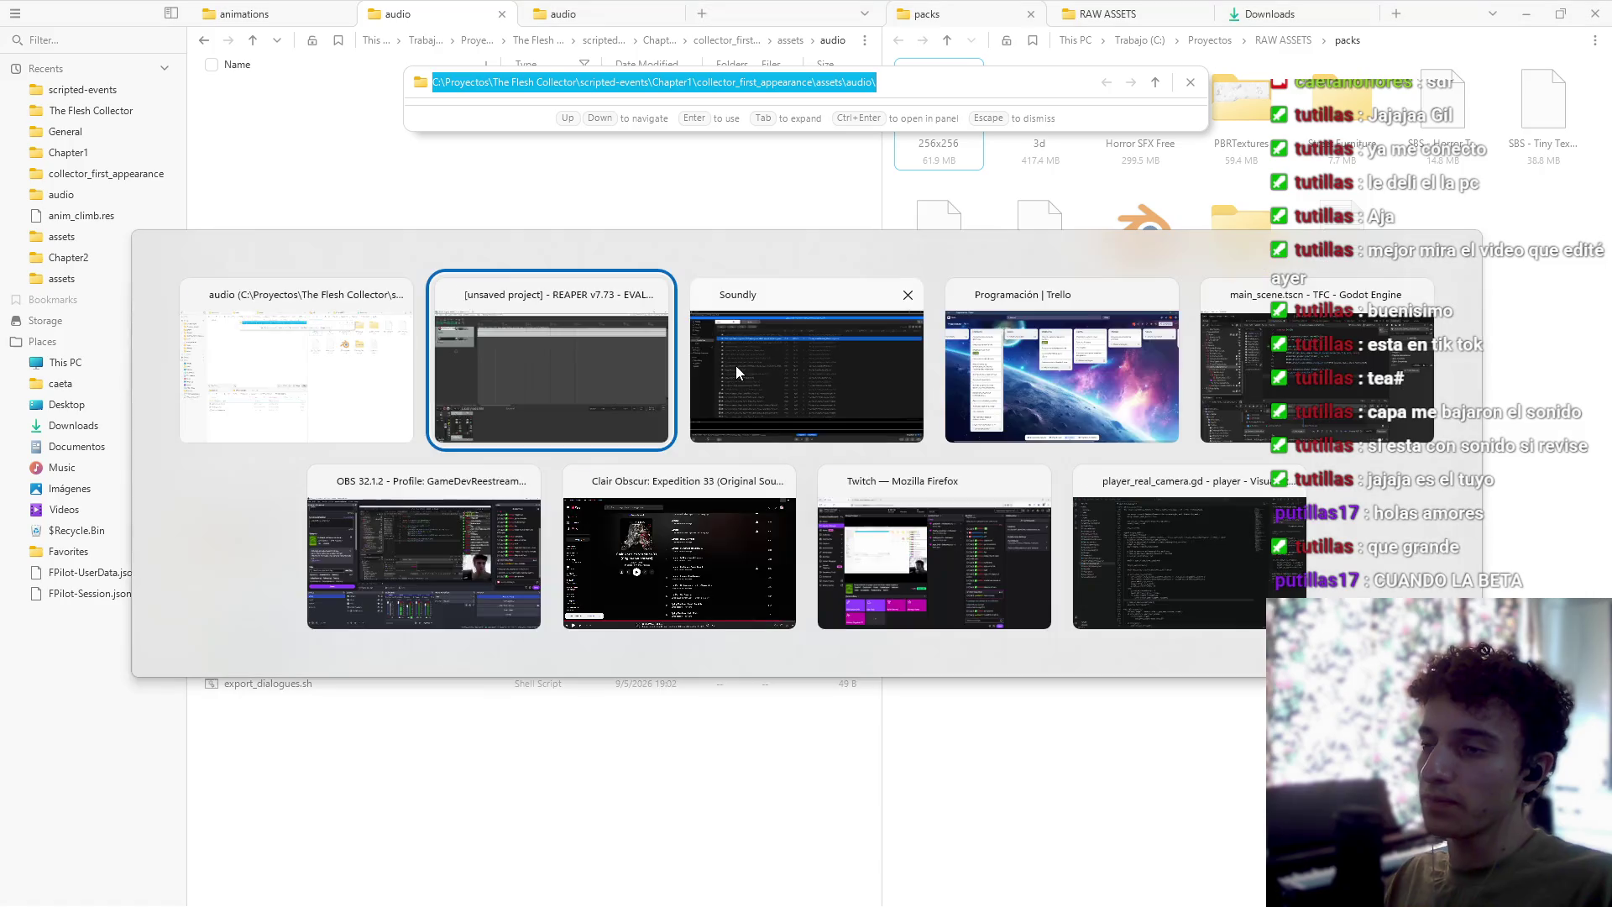
pyautogui.hotkey('ctrl', 'v')
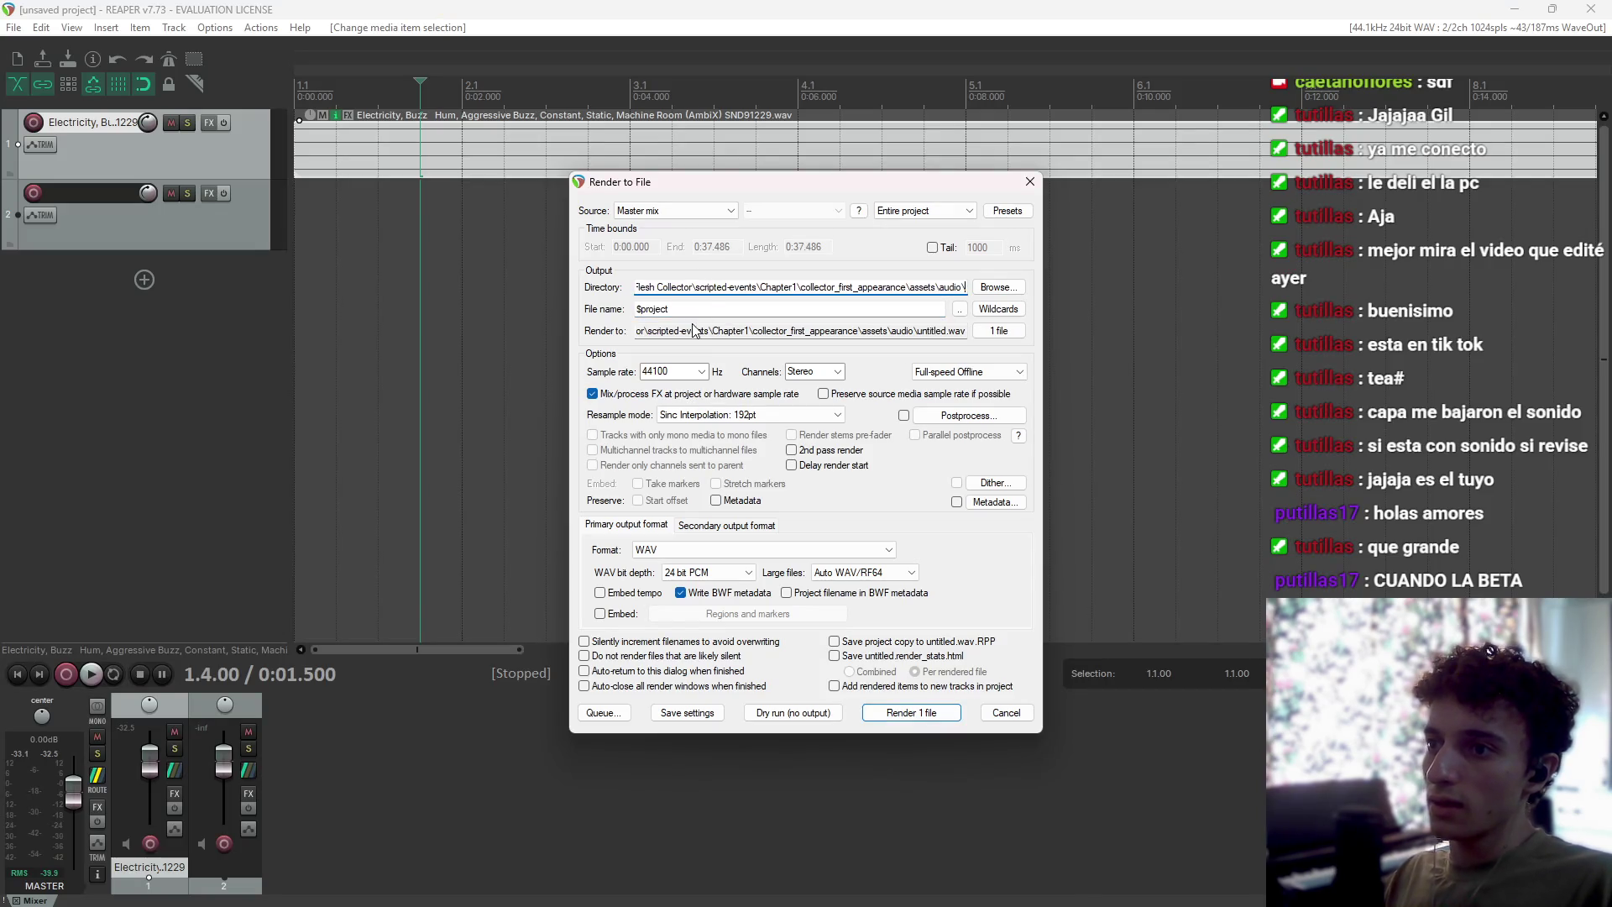
# Name the output file electricty_buss and render it as a WAV into the audio folder.
pyautogui.doubleClick(682, 312)
pyautogui.press('BackSpace')
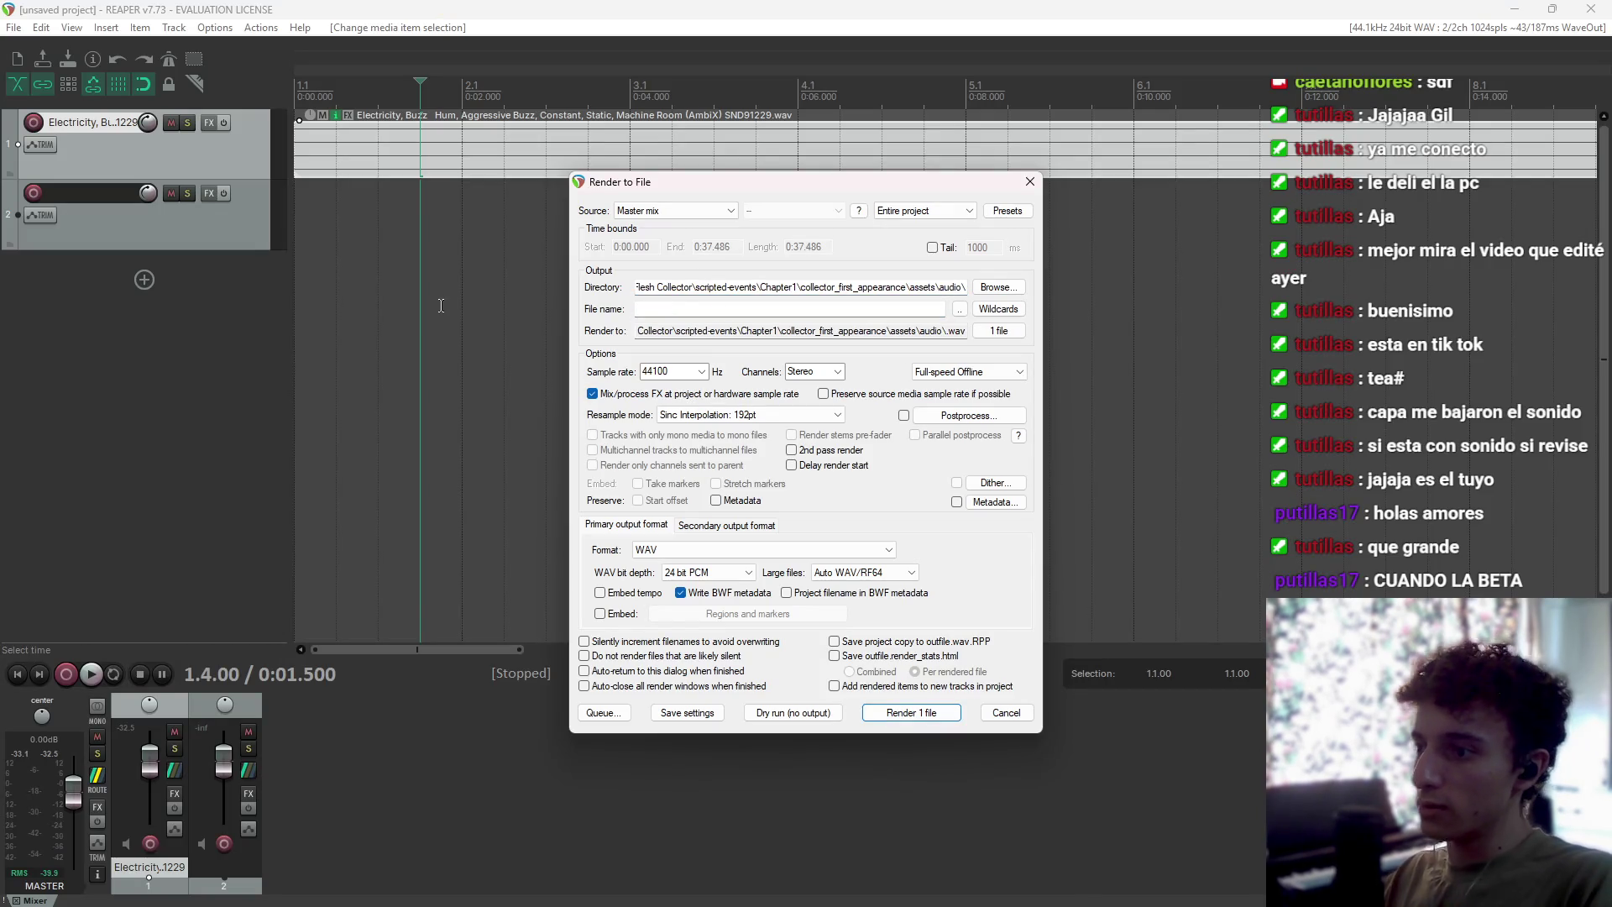
pyautogui.write('electric')
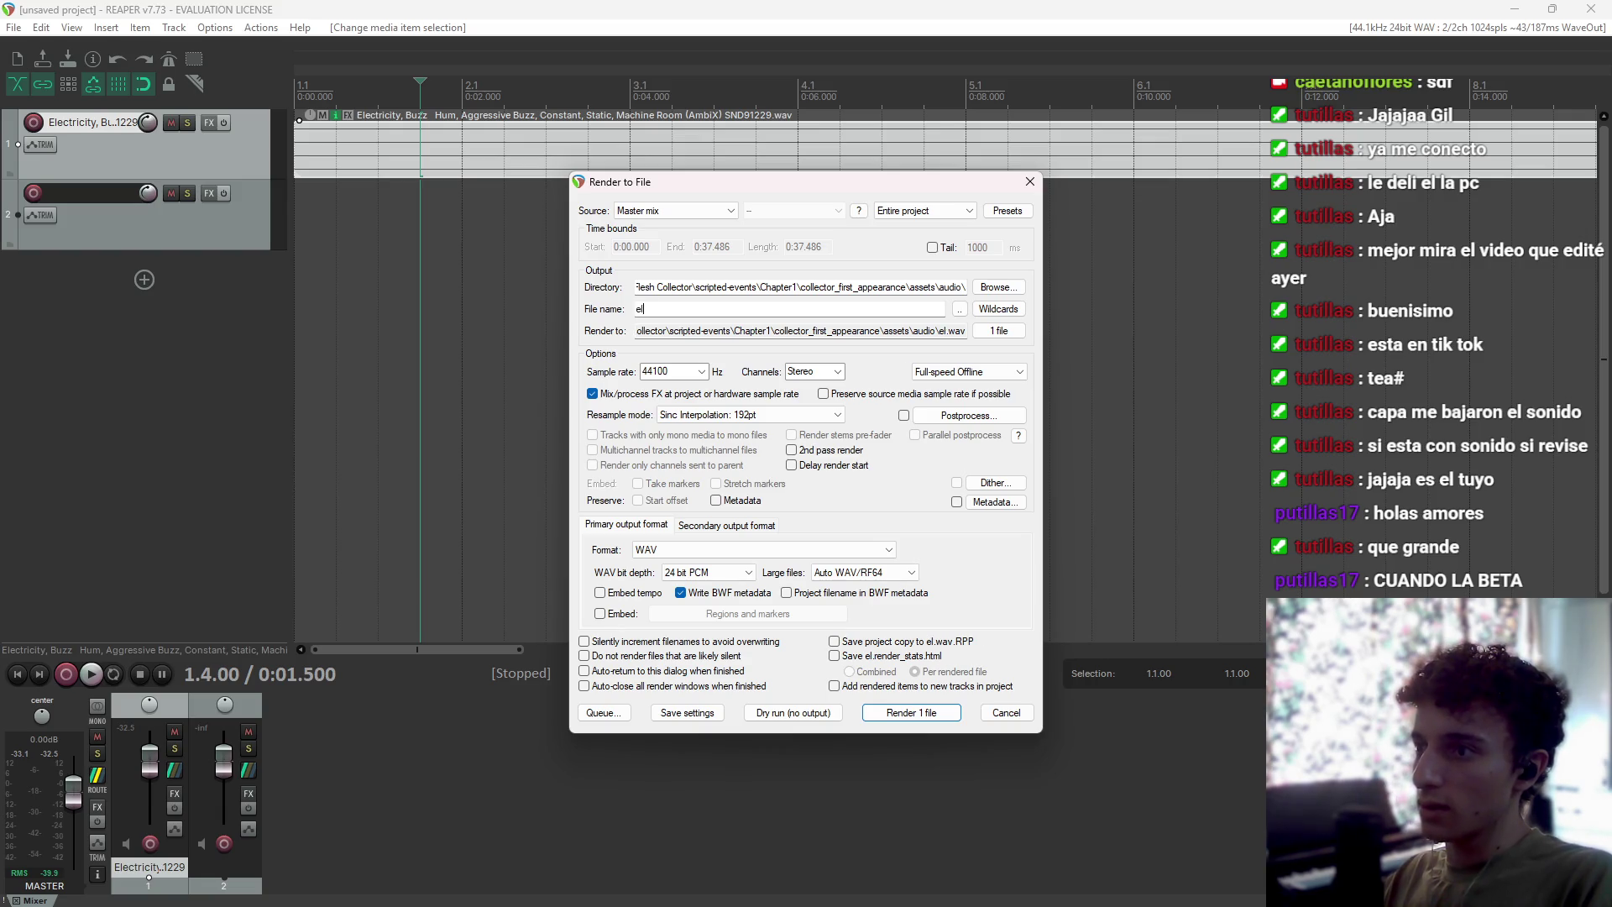
pyautogui.write('ty_buss')
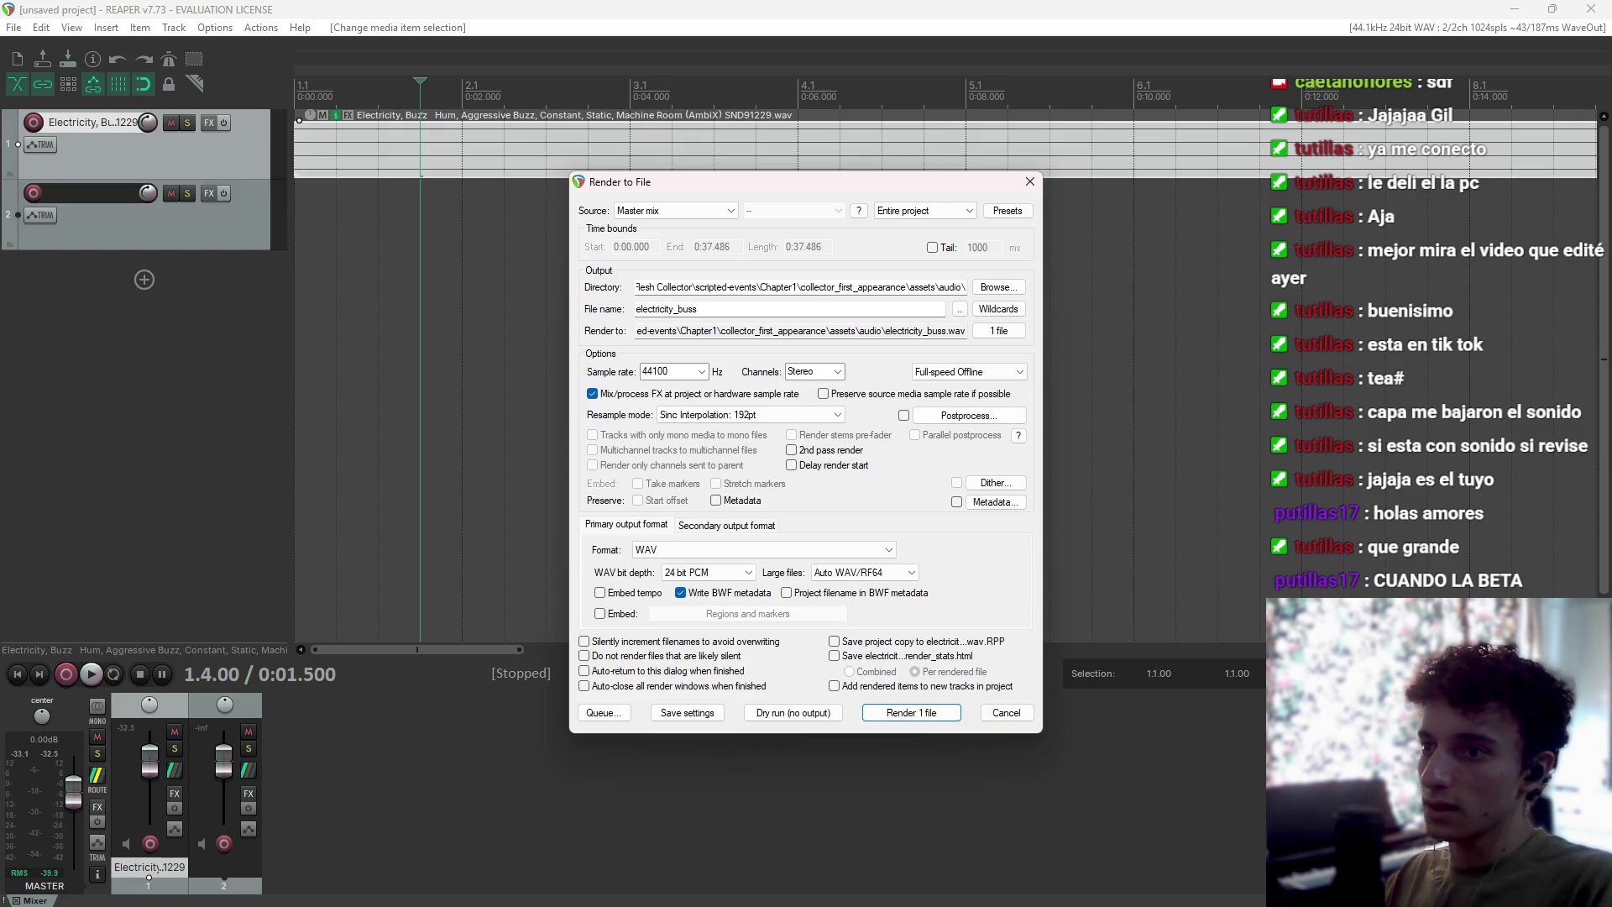
pyautogui.click(914, 715)
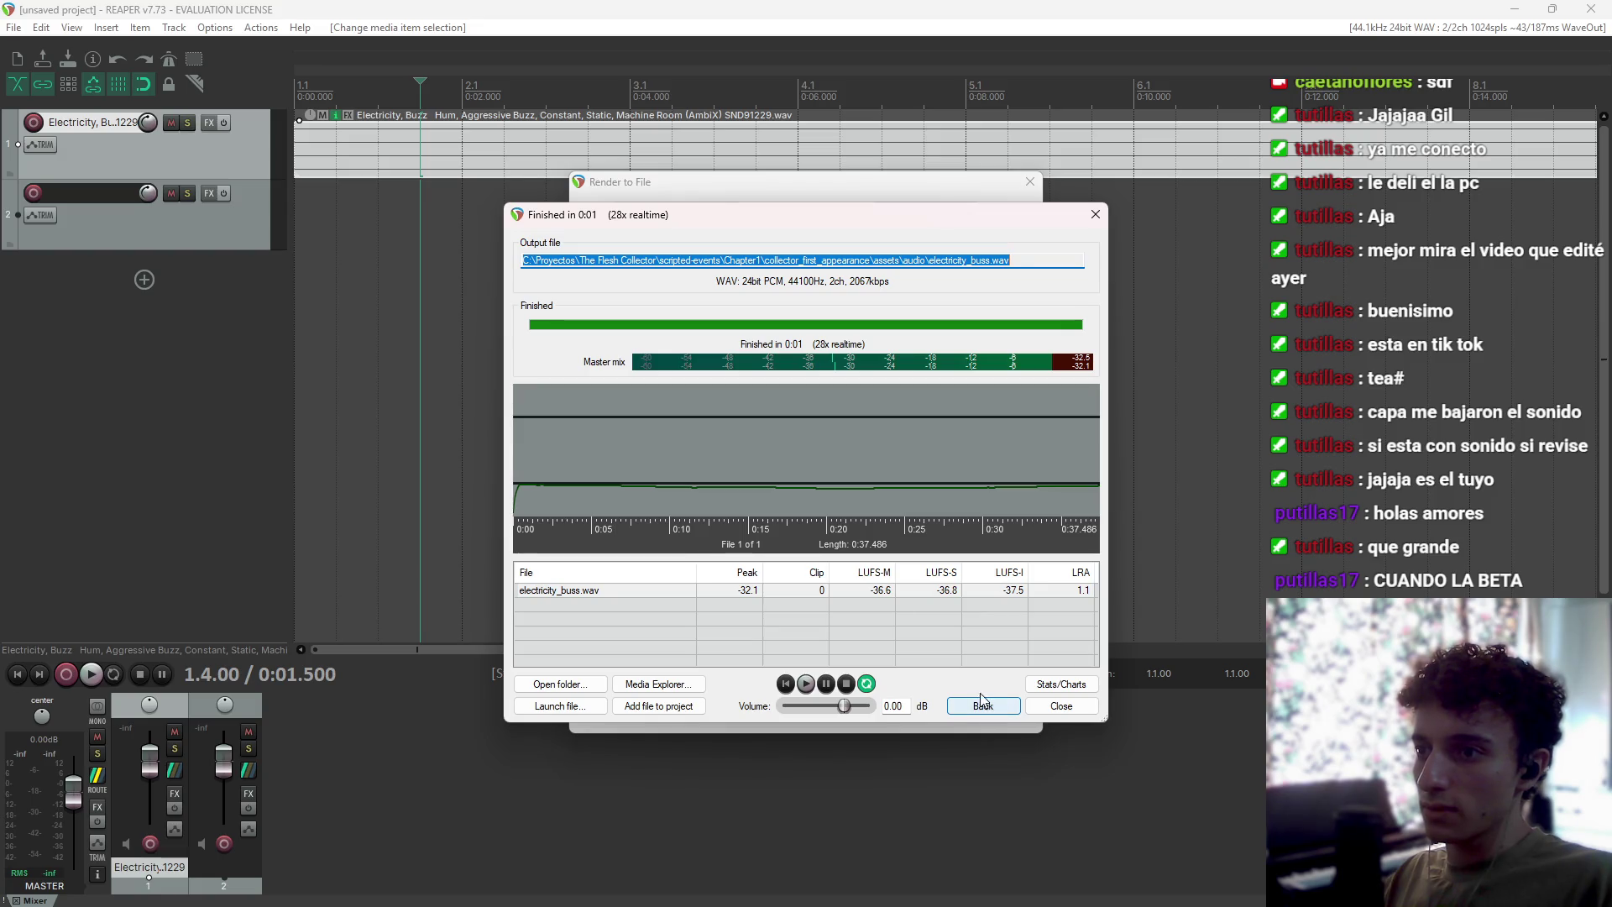
pyautogui.click(1057, 702)
# Delete the clip and the second track, leaving the edit cursor at 6.1.64.
pyautogui.click(546, 155)
pyautogui.click(623, 181)
pyautogui.press('Delete')
pyautogui.click(756, 164)
pyautogui.press('Delete')
pyautogui.click(1139, 205)
pyautogui.click(1161, 205)
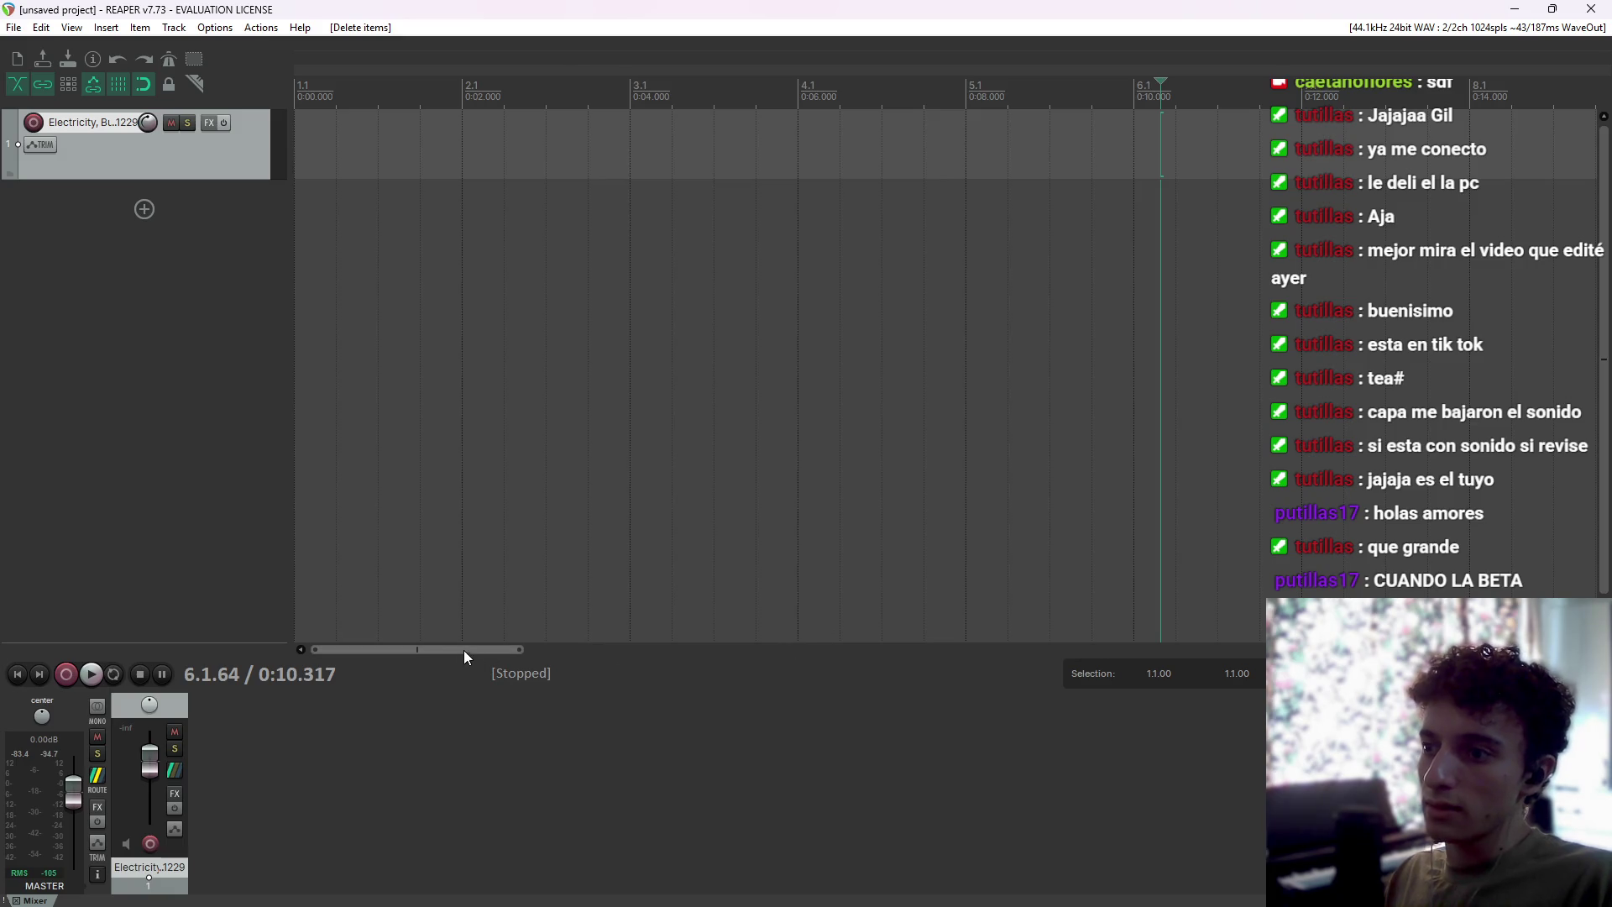
pyautogui.moveTo(475, 651); pyautogui.dragTo(990, 648)
pyautogui.hotkey('ctrl', 'z')
pyautogui.hotkey('ctrl', 'z')
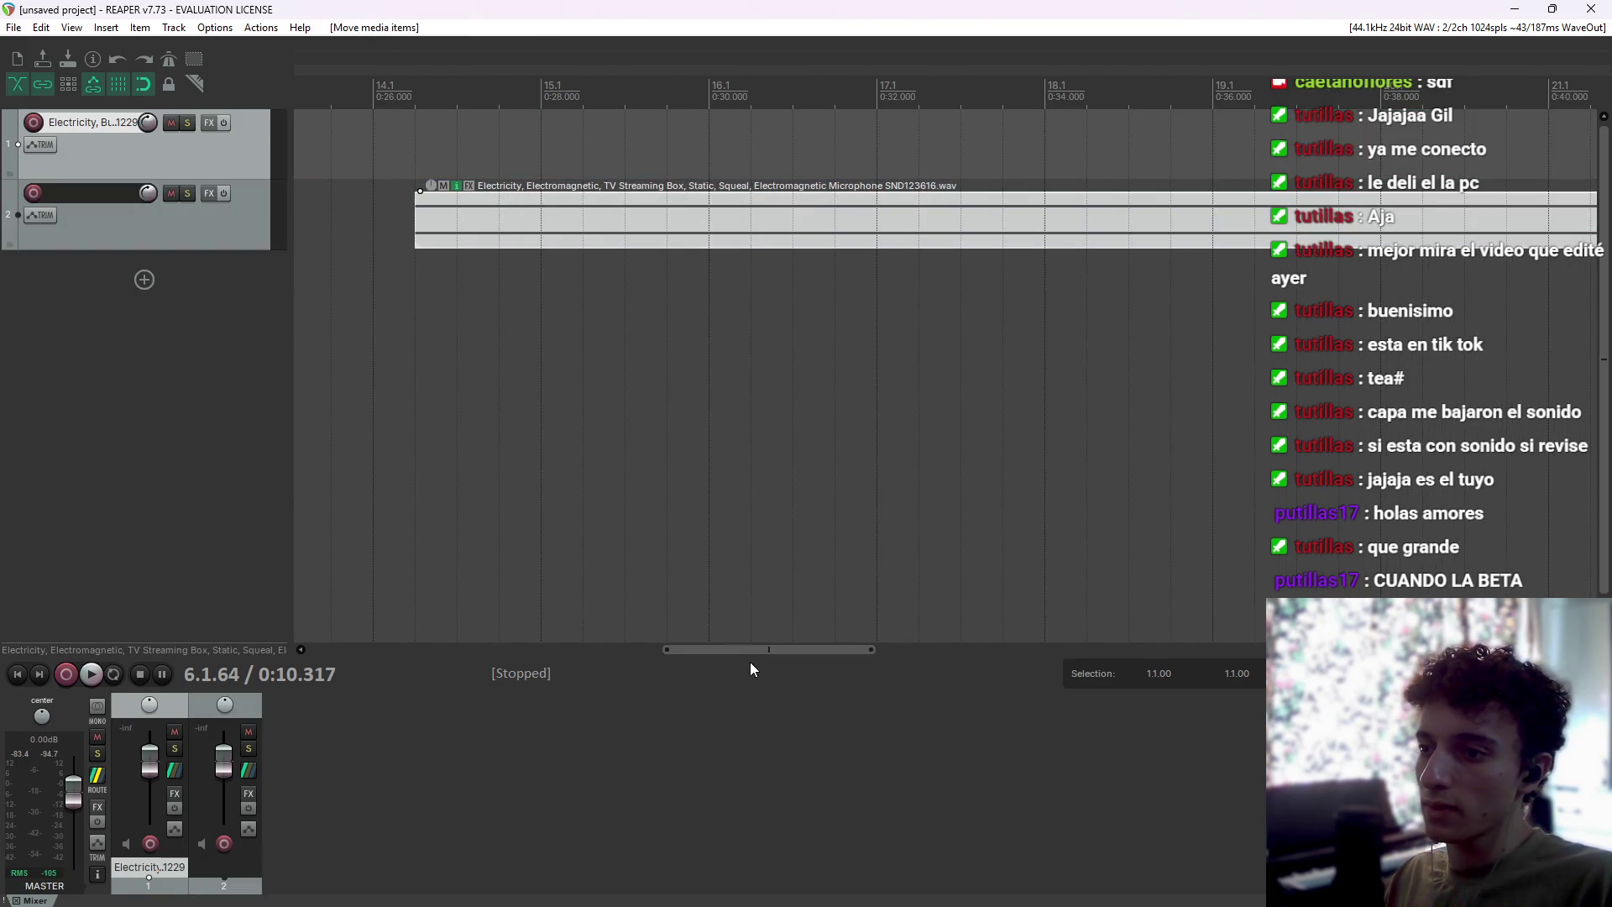
pyautogui.moveTo(757, 650); pyautogui.dragTo(624, 647)
pyautogui.moveTo(638, 214)
pyautogui.mouseDown()
pyautogui.moveTo(672, 155)
pyautogui.moveTo(15, 159)
pyautogui.moveTo(563, 168)
pyautogui.moveTo(345, 170)
pyautogui.mouseUp()
pyautogui.click(345, 170)
pyautogui.press('space')
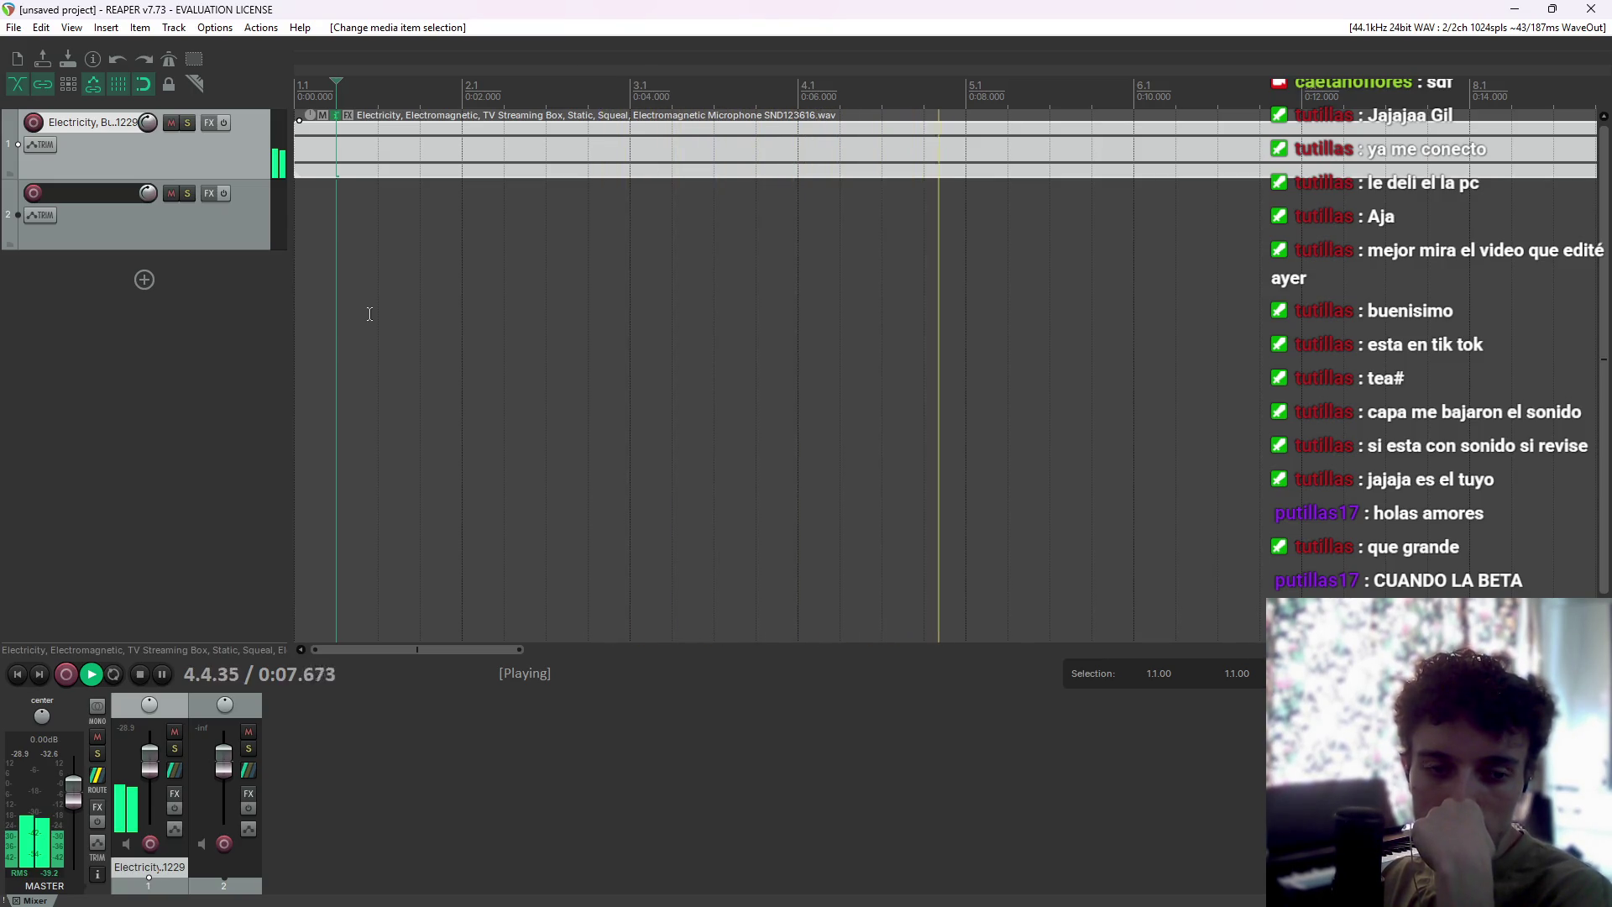
pyautogui.press('space')
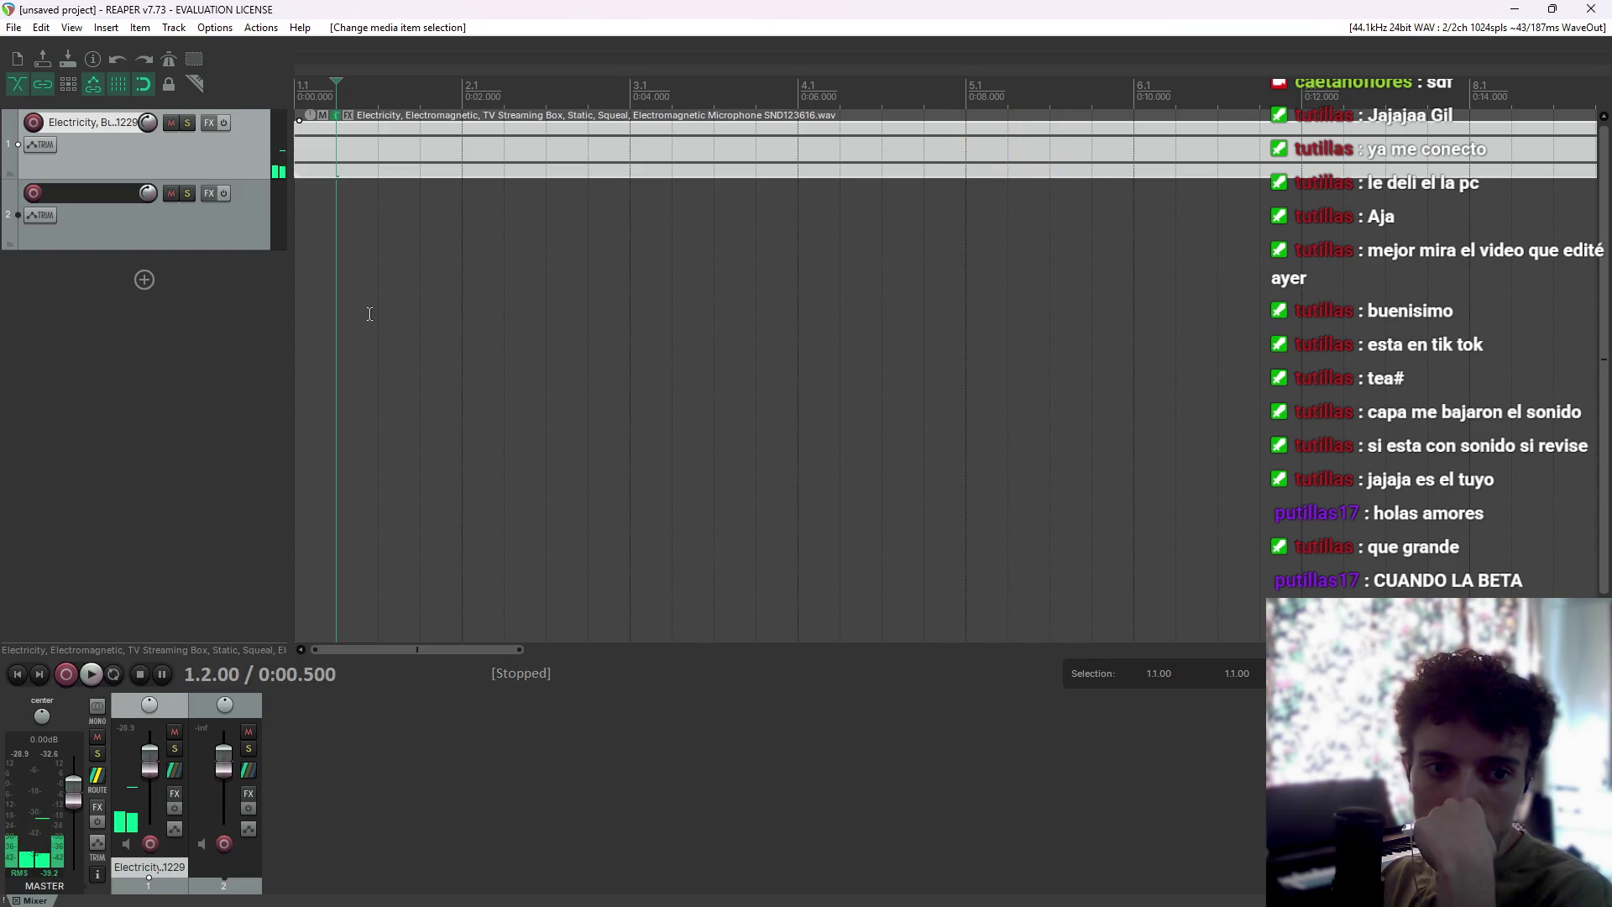
pyautogui.press('space')
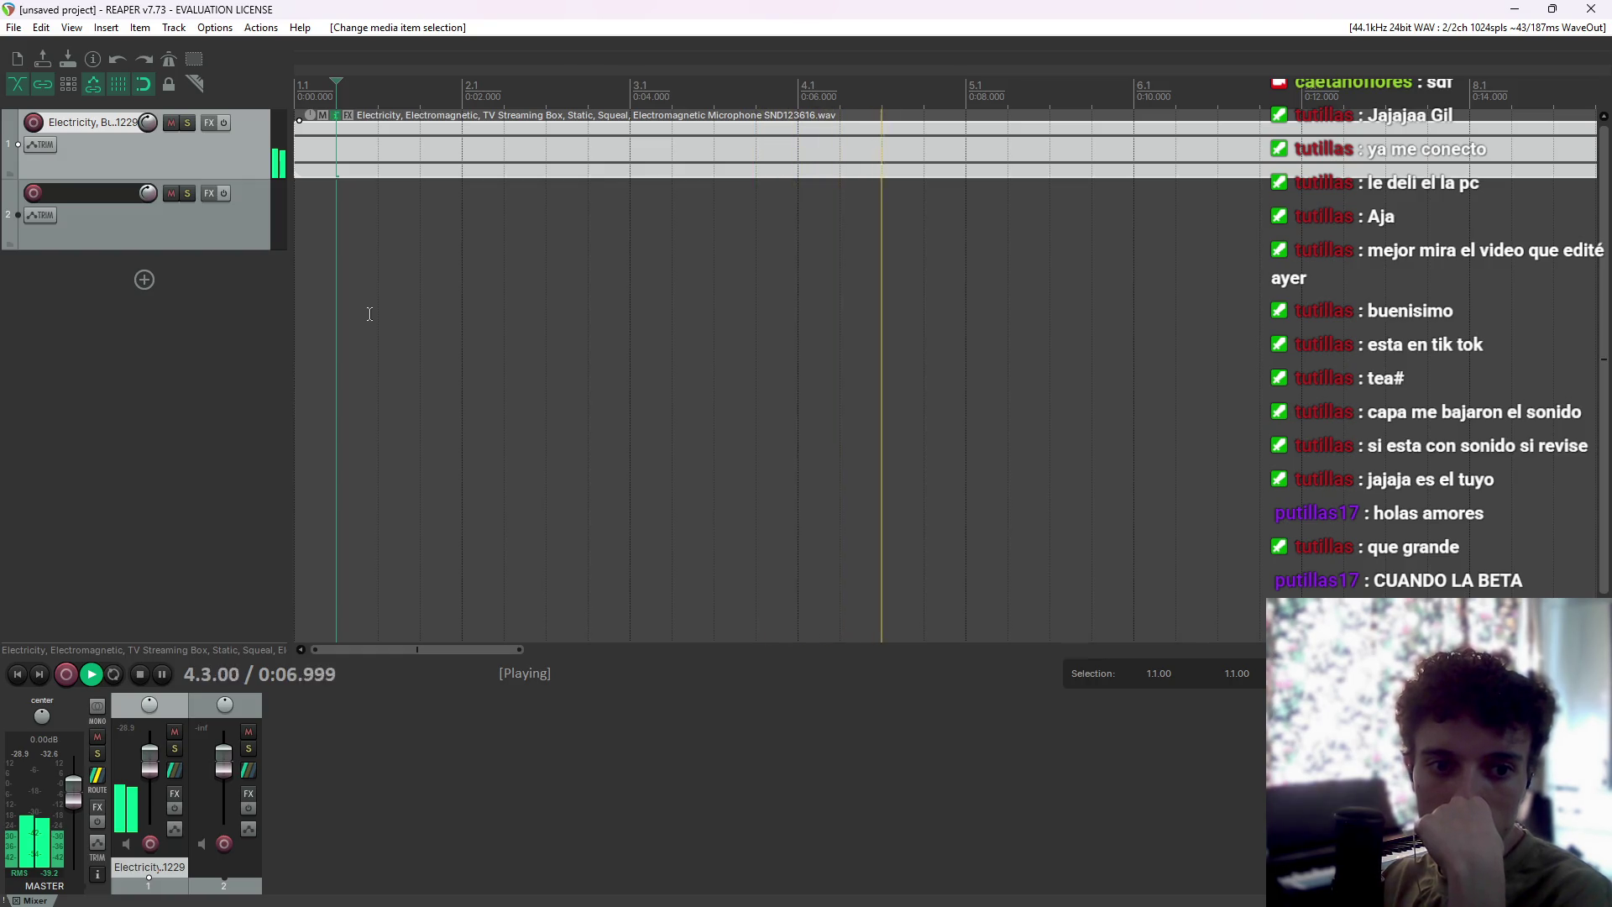
pyautogui.press('space')
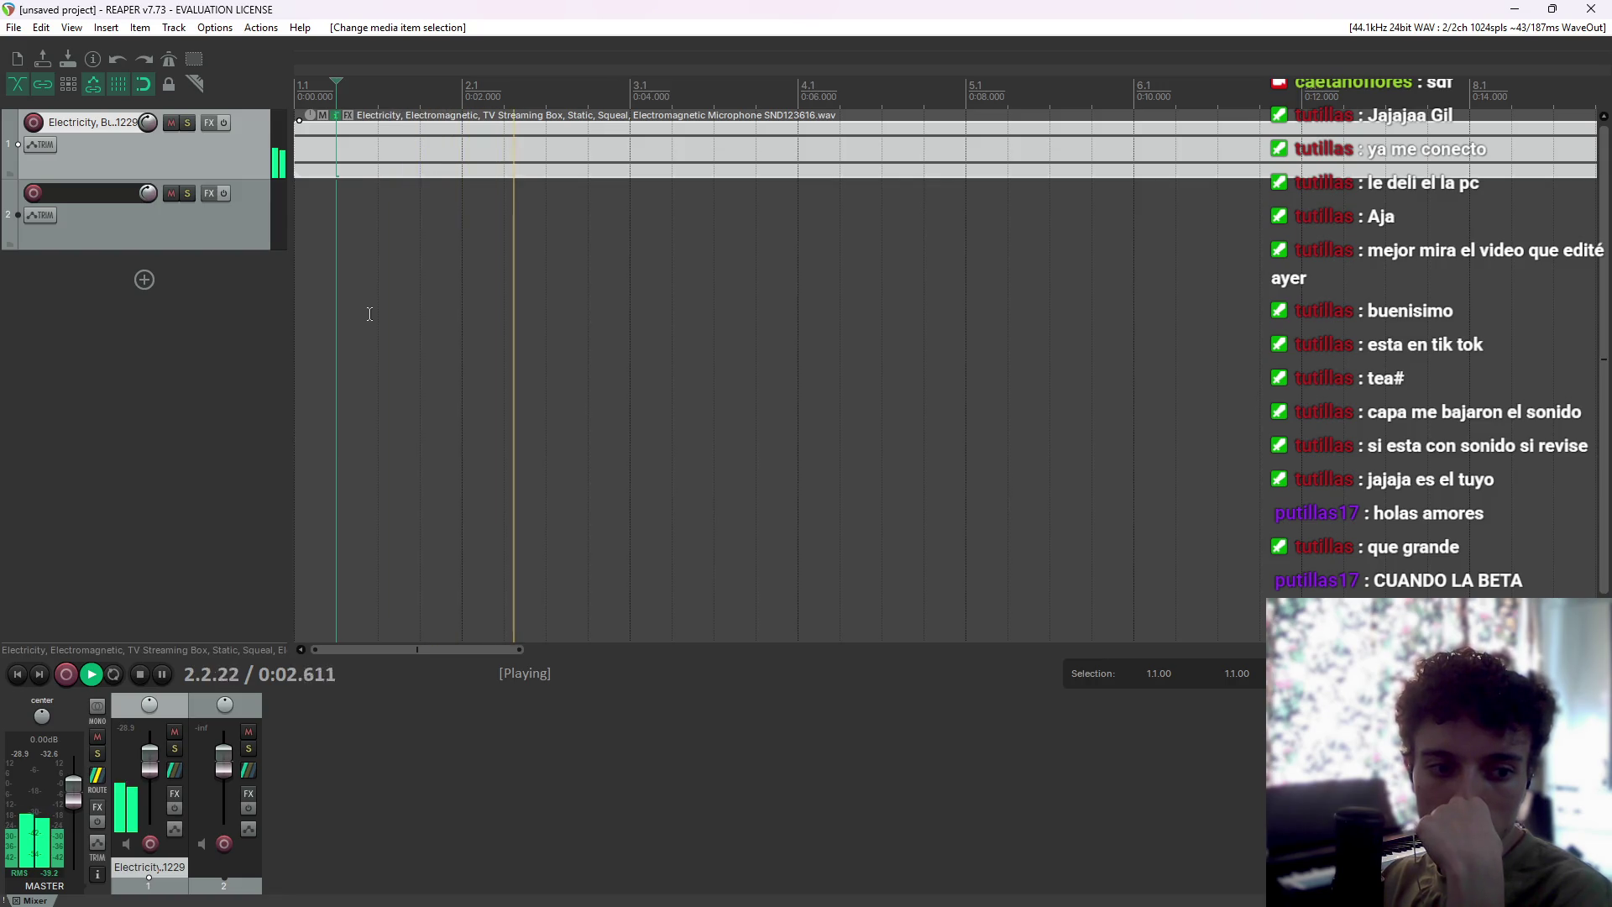
pyautogui.press('space')
pyautogui.press('space')
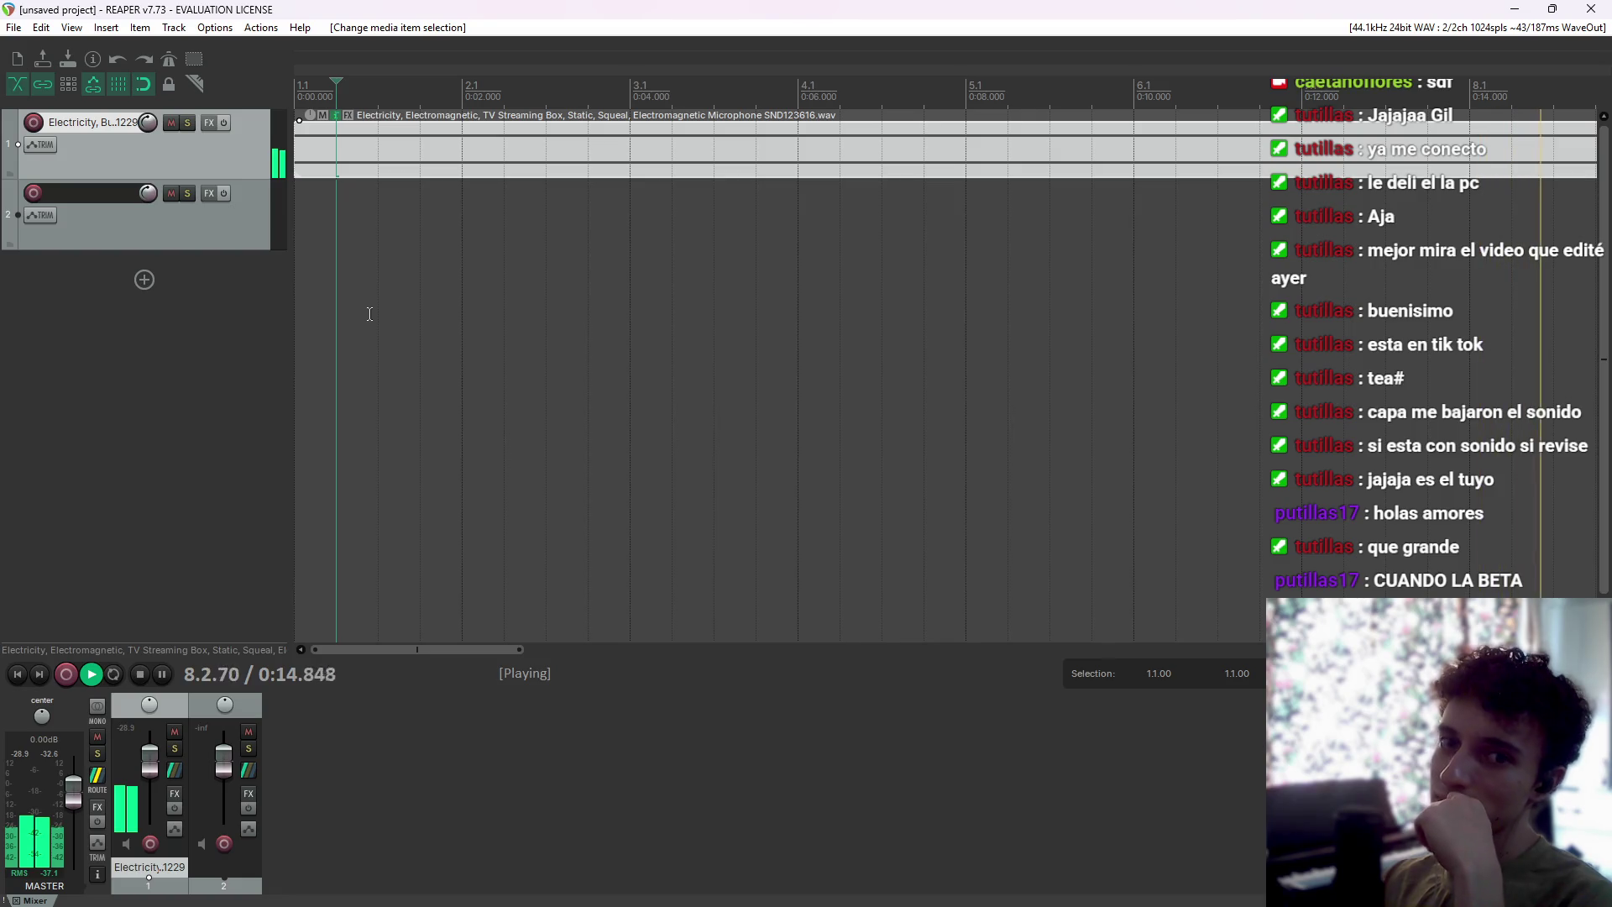
pyautogui.press('space')
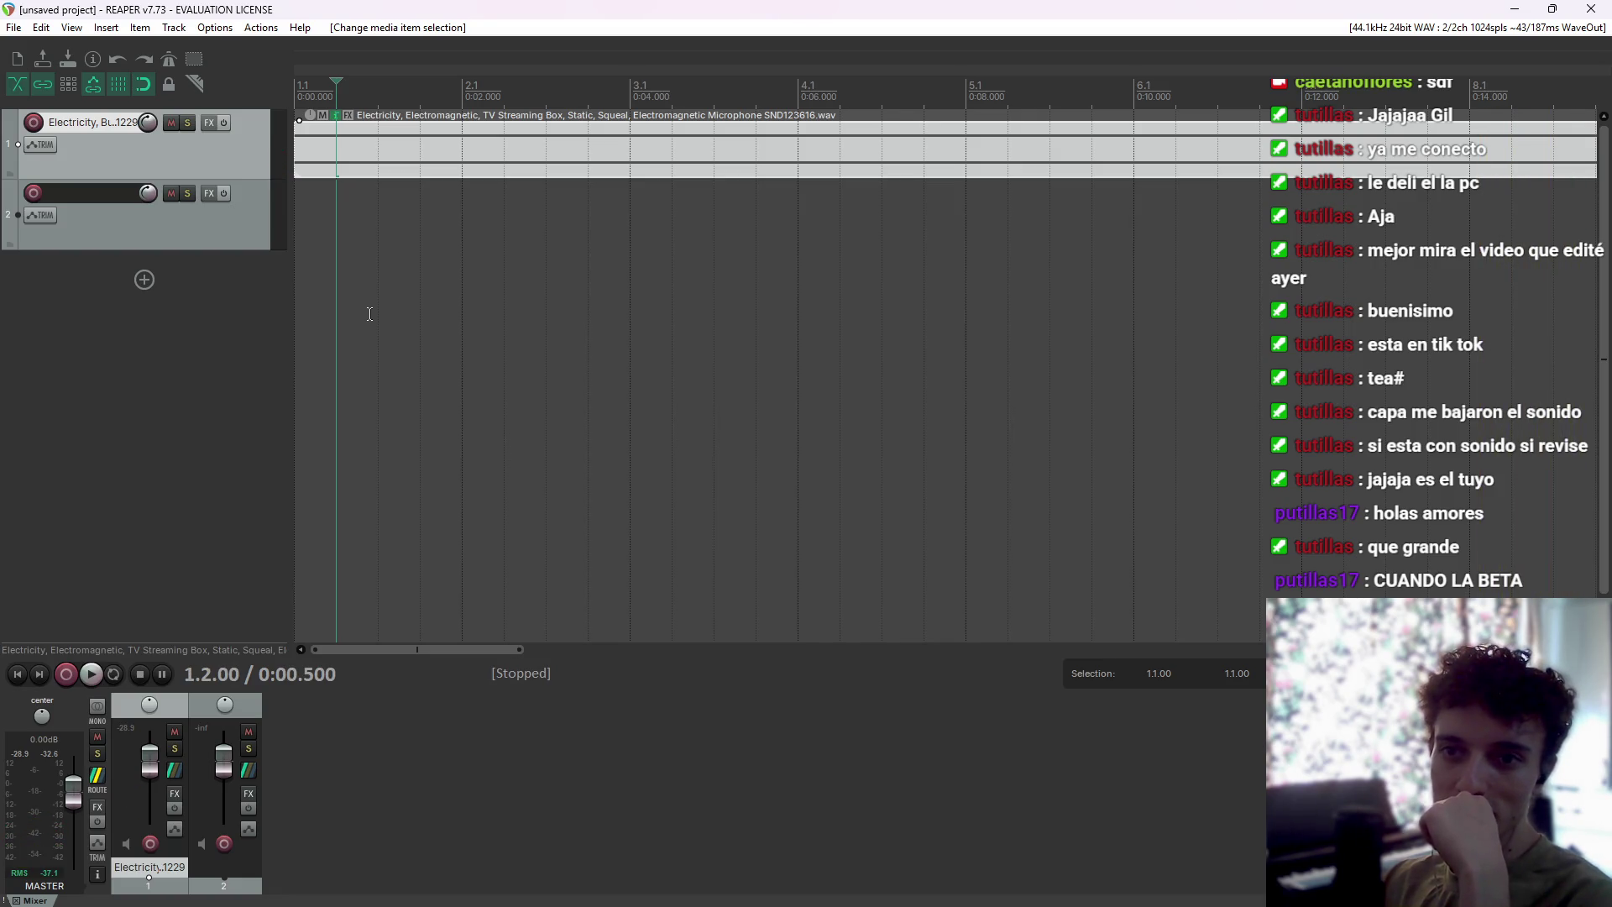
pyautogui.click(1133, 182)
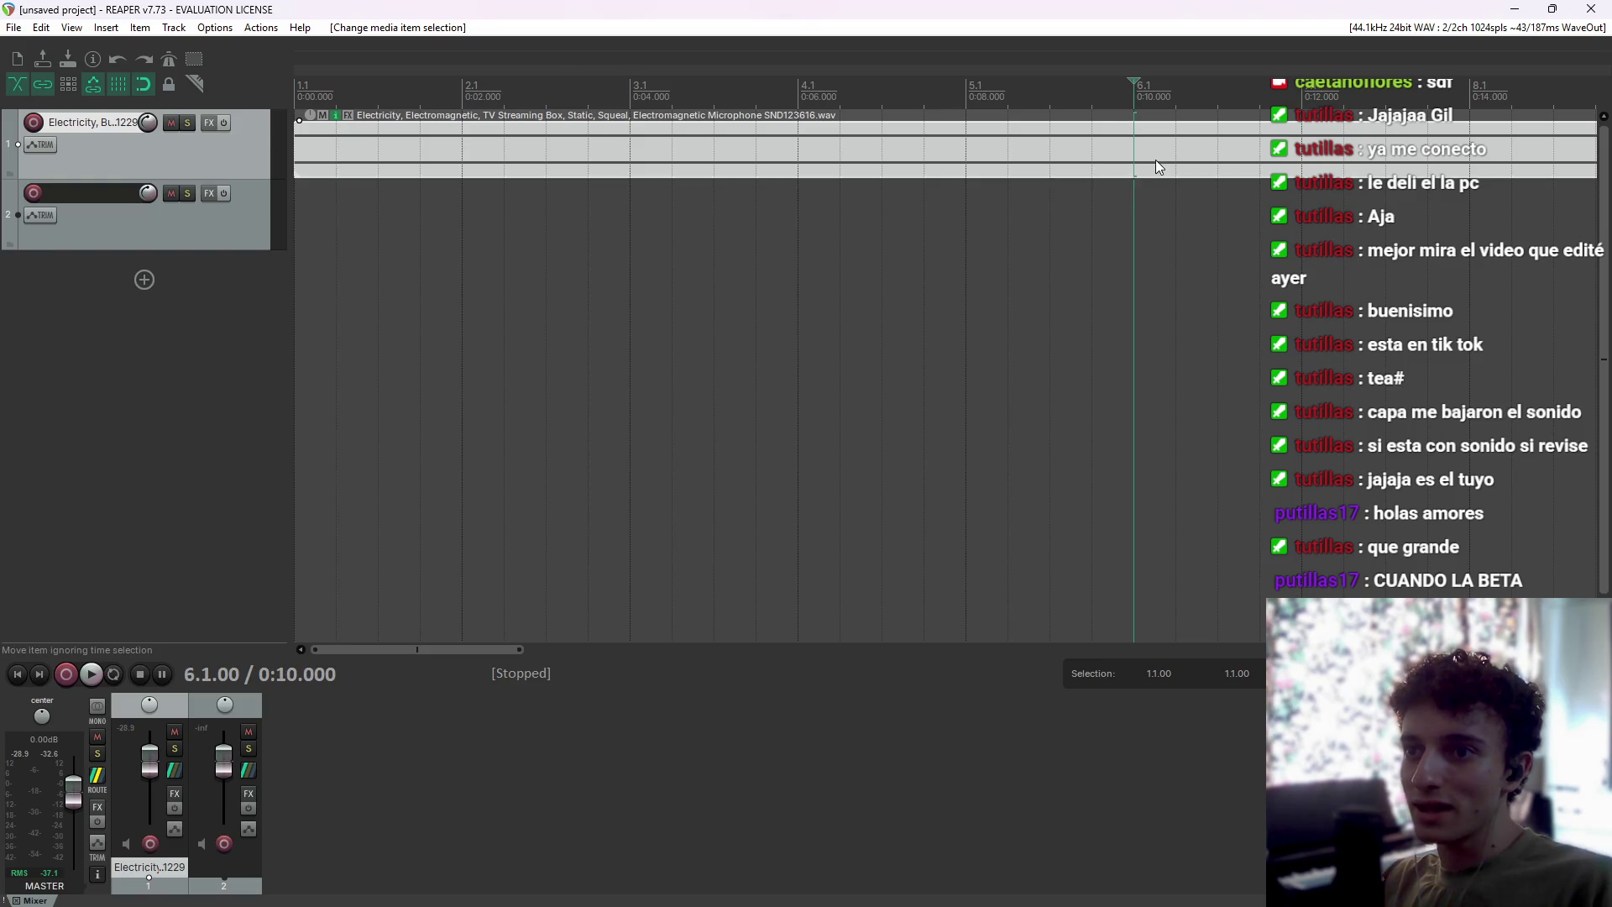
# Audition the clip from several points between about 4 and 10 seconds.
pyautogui.press('space')
pyautogui.click(1075, 166)
pyautogui.click(1010, 156)
pyautogui.click(965, 161)
pyautogui.press('space')
pyautogui.click(865, 146)
pyautogui.press('space')
pyautogui.click(772, 170)
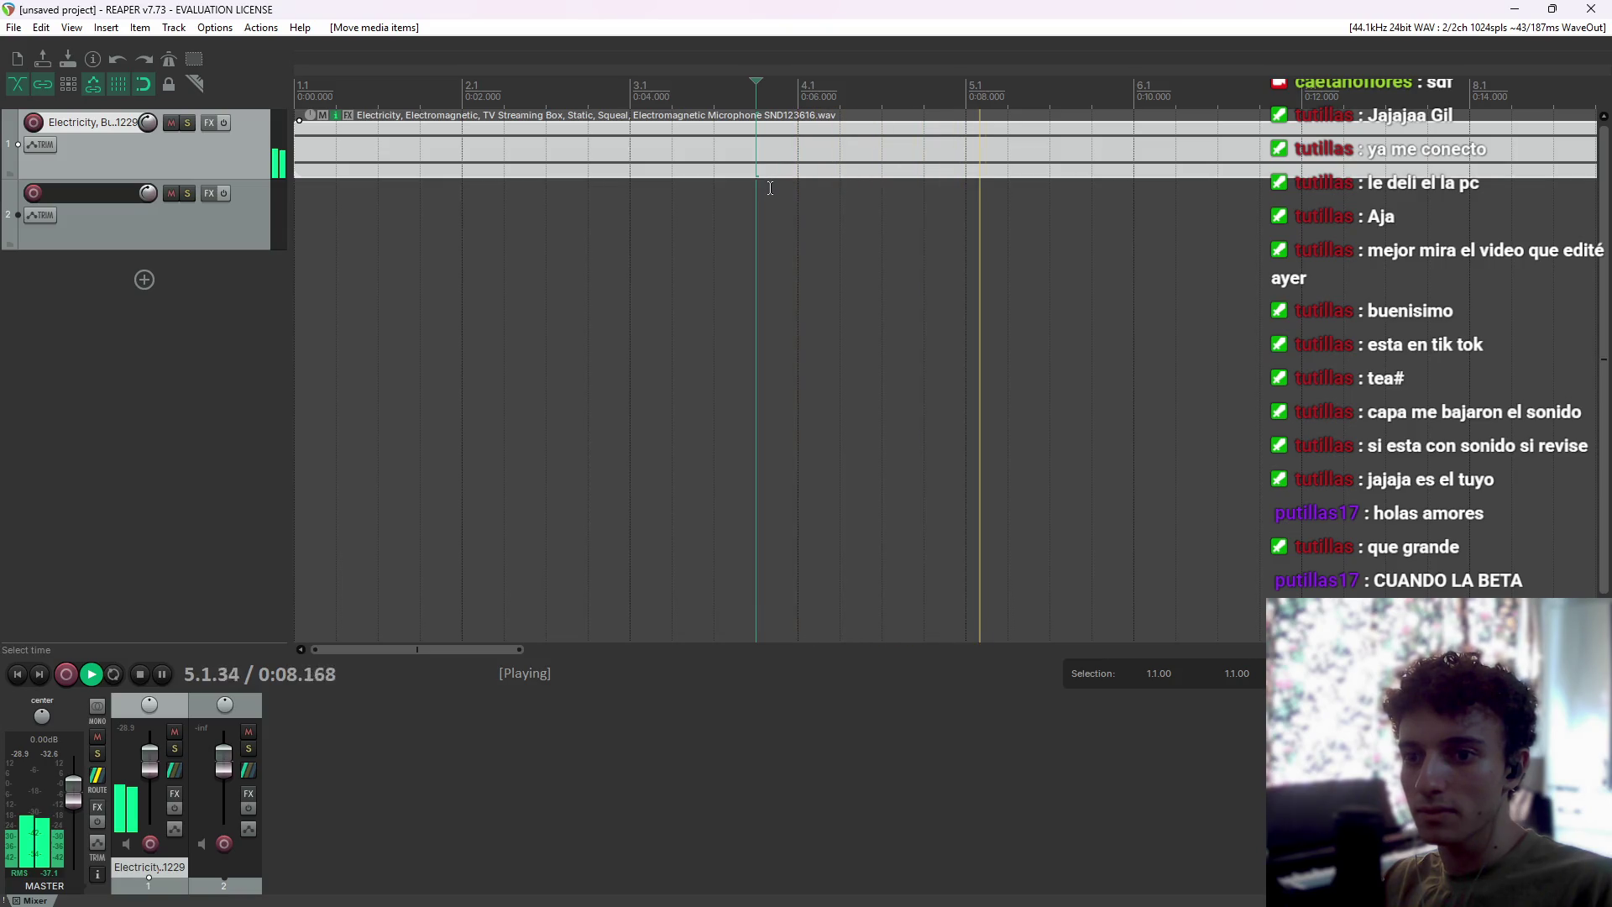
pyautogui.click(683, 157)
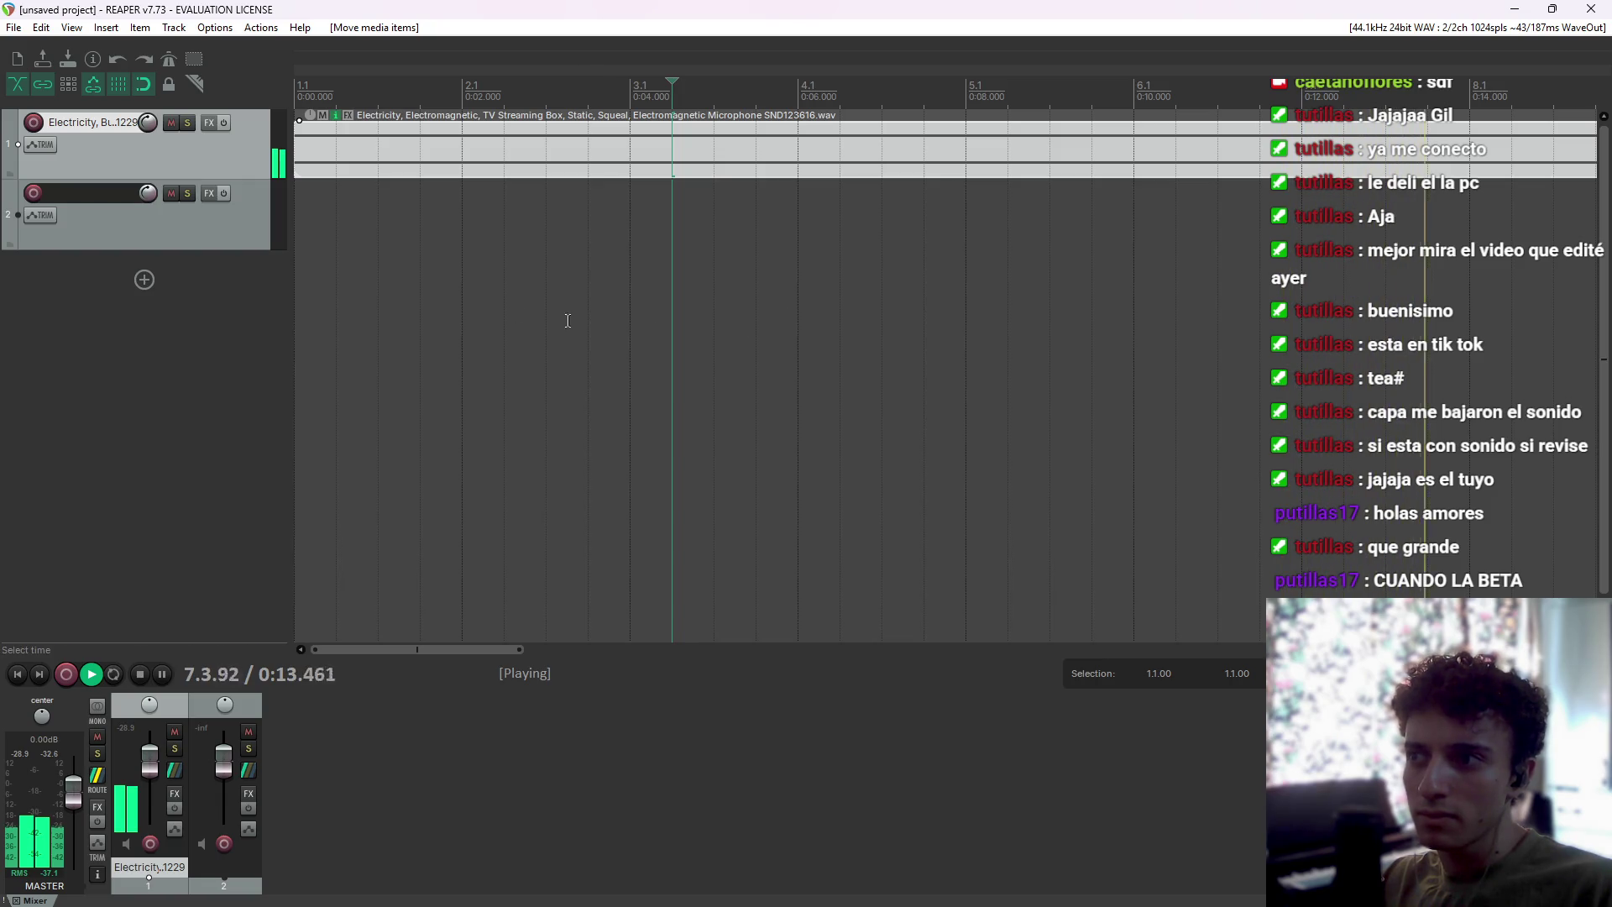
# Select the empty second track and delete it.
pyautogui.click(205, 230)
pyautogui.rightClick(205, 231)
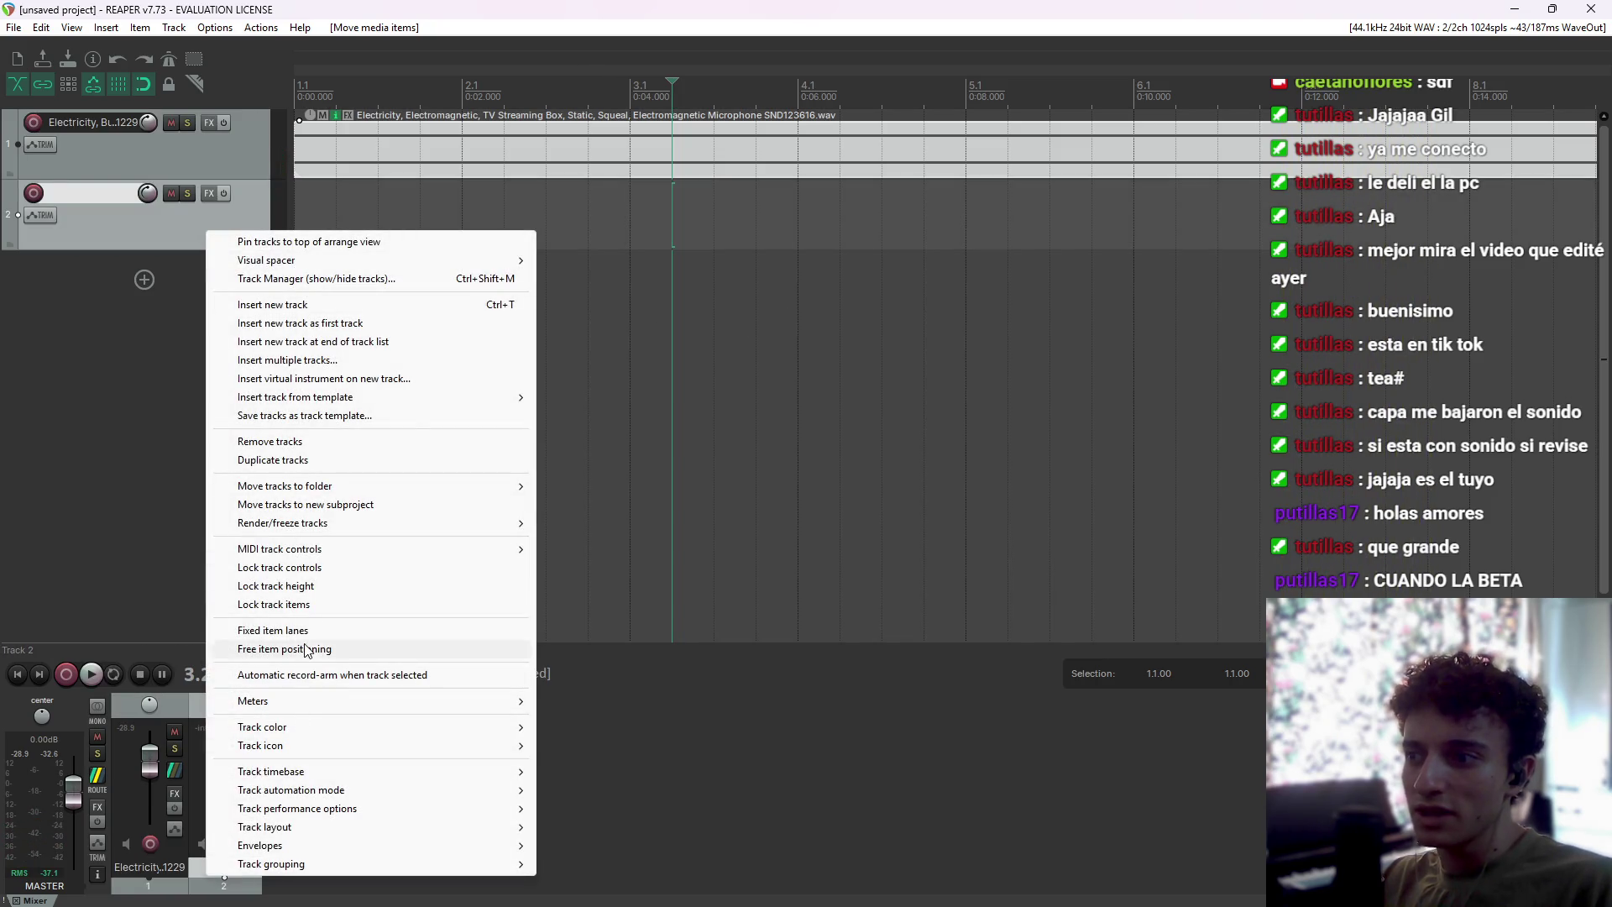
pyautogui.click(163, 572)
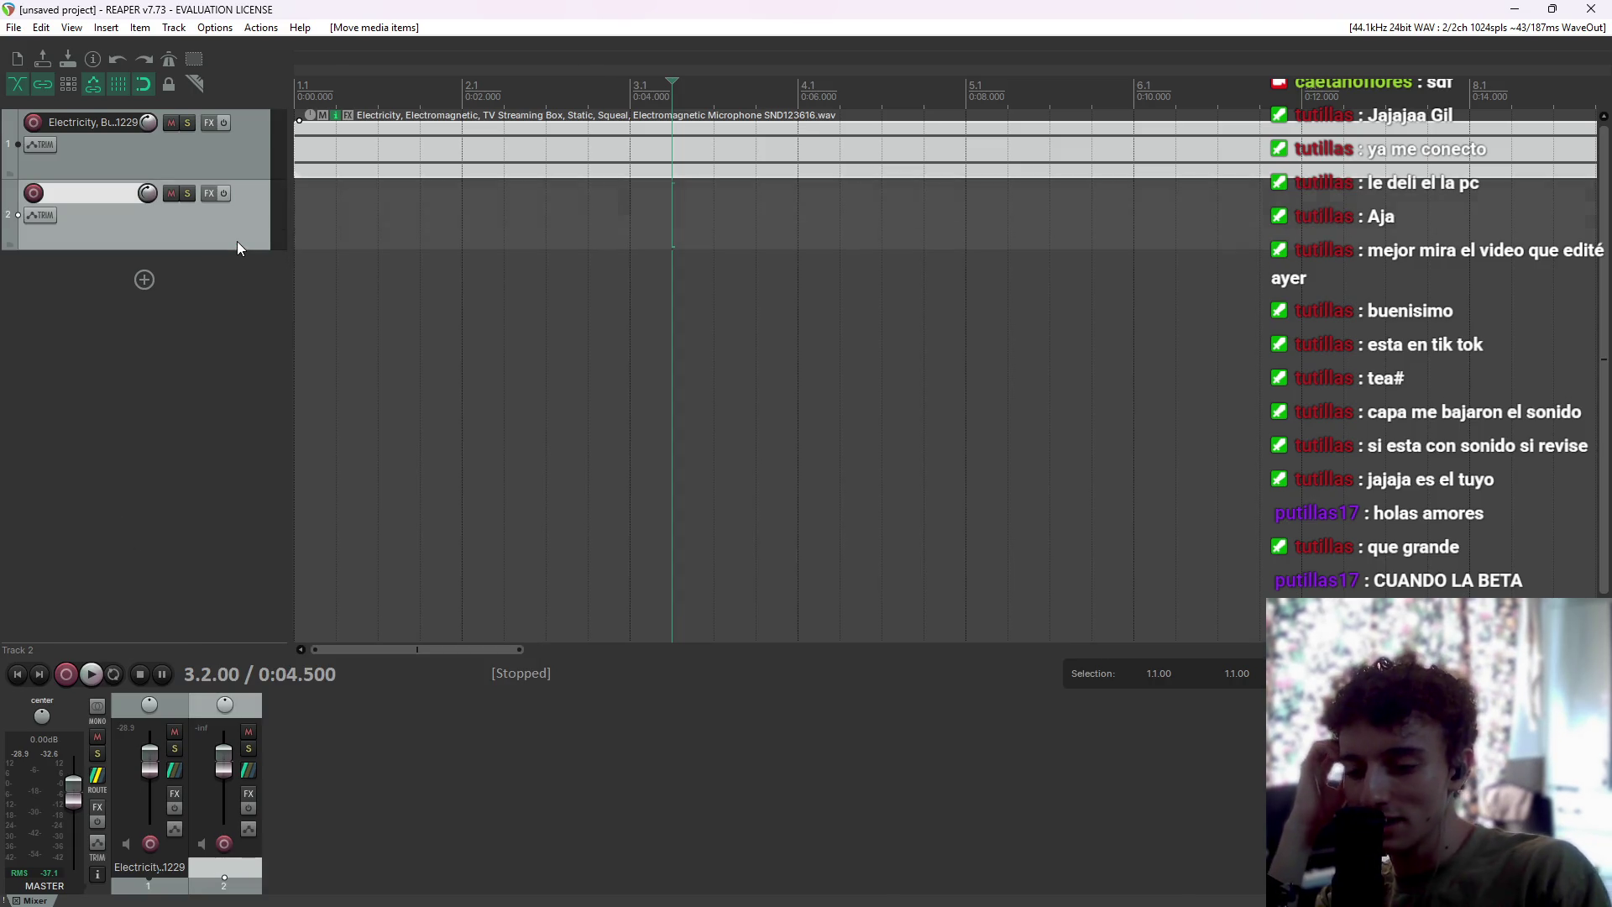
pyautogui.press('Delete')
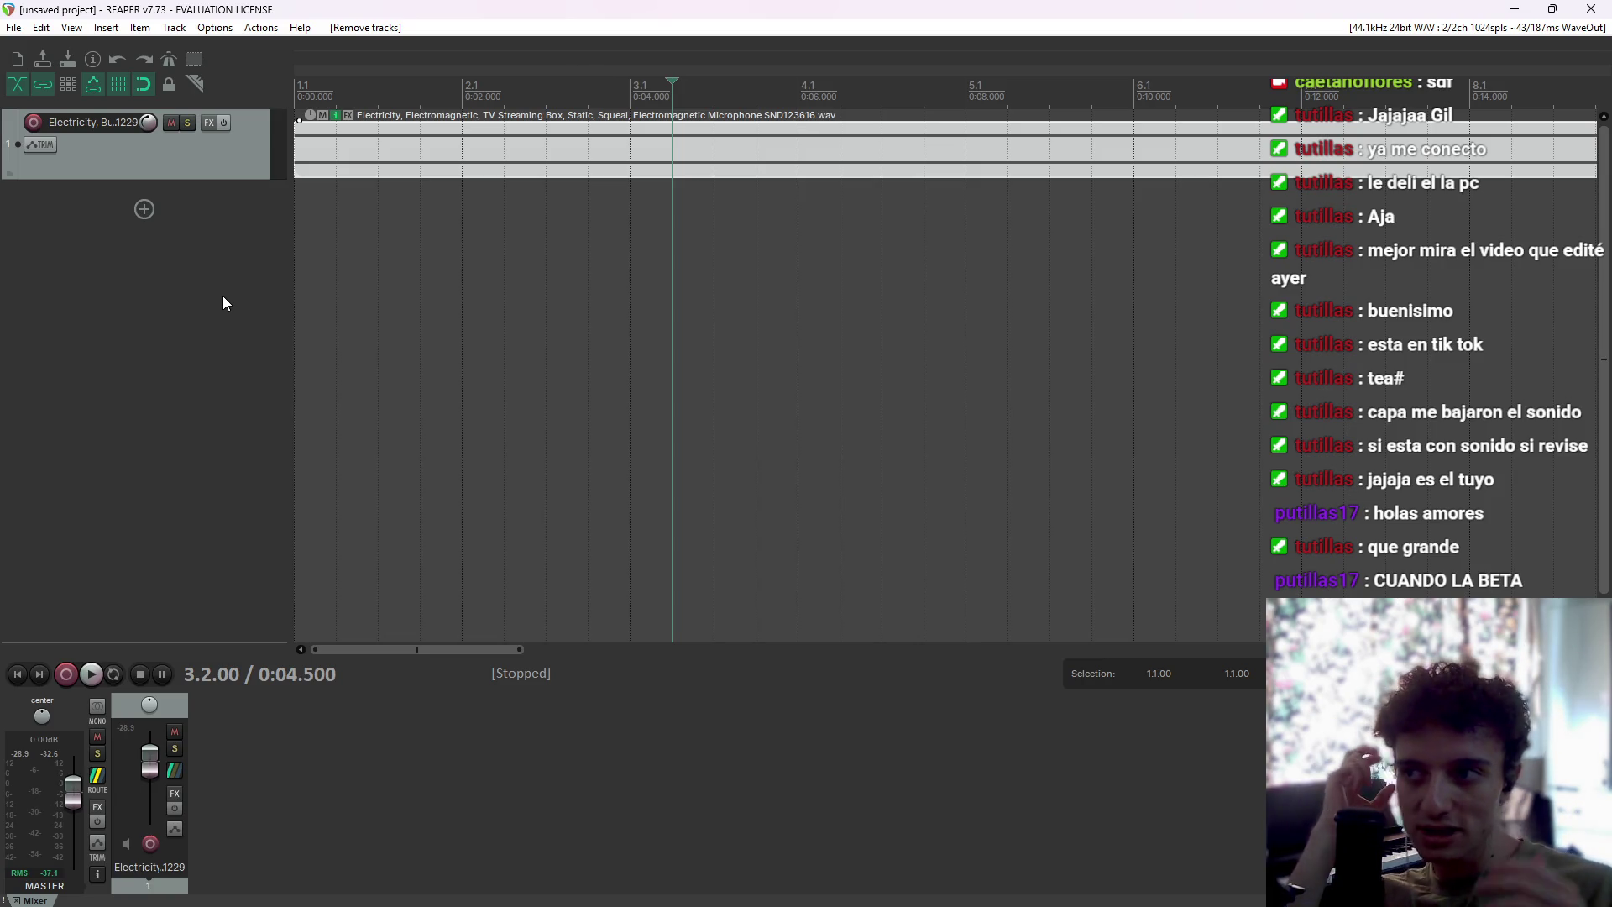
# Switch to Godot and review the three warnings in the Debugger and the Output log.
pyautogui.moveTo(685, 899)
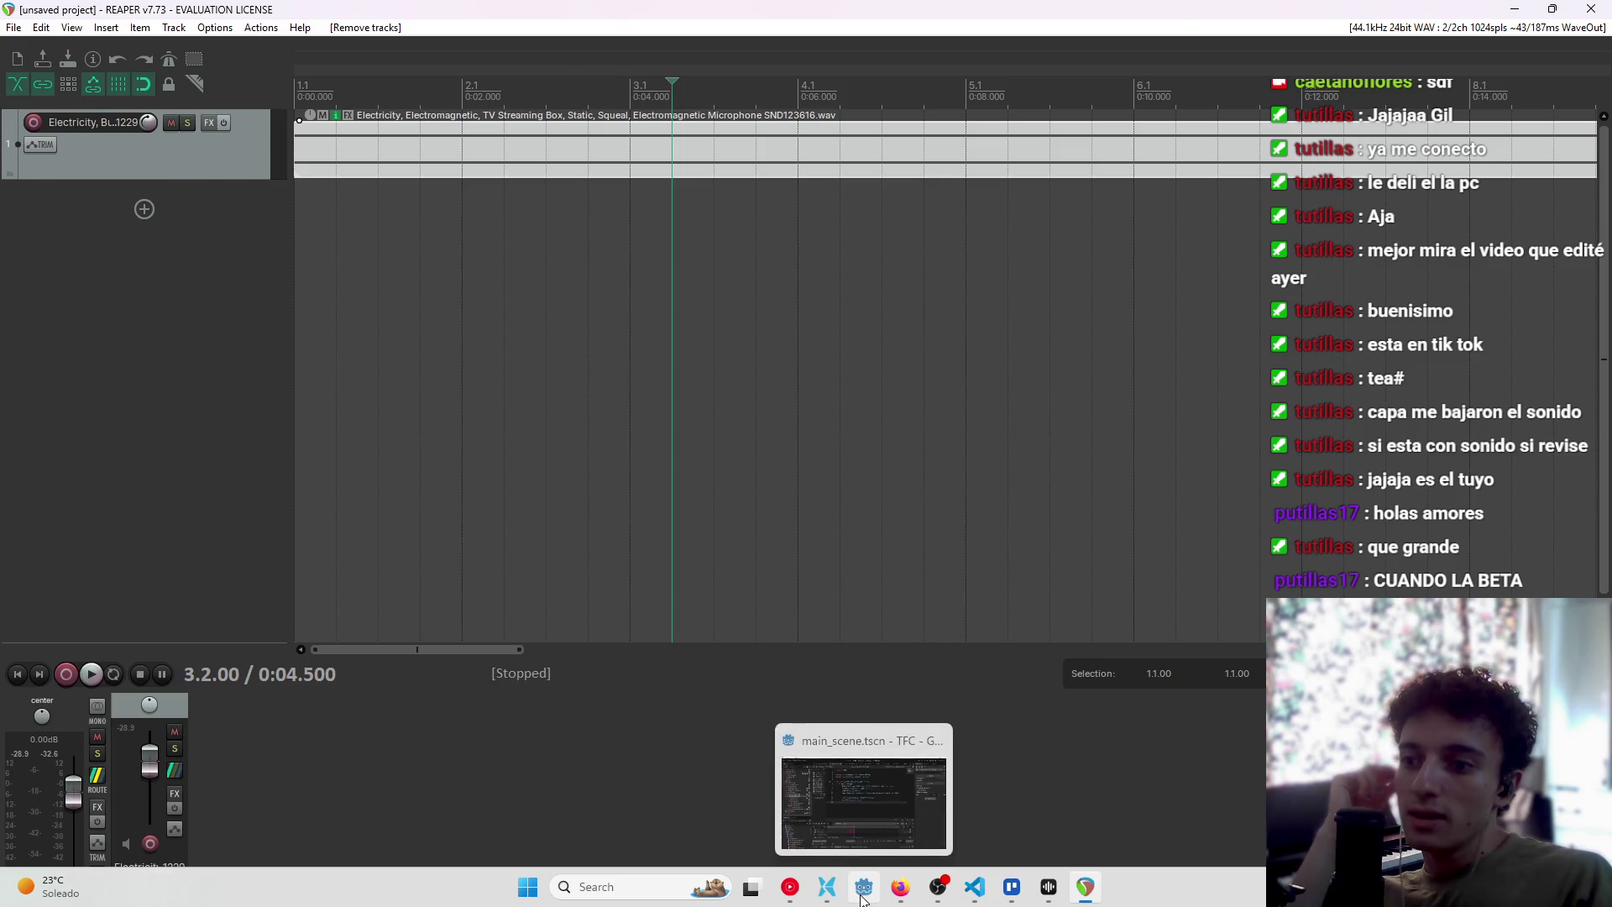
pyautogui.click(864, 898)
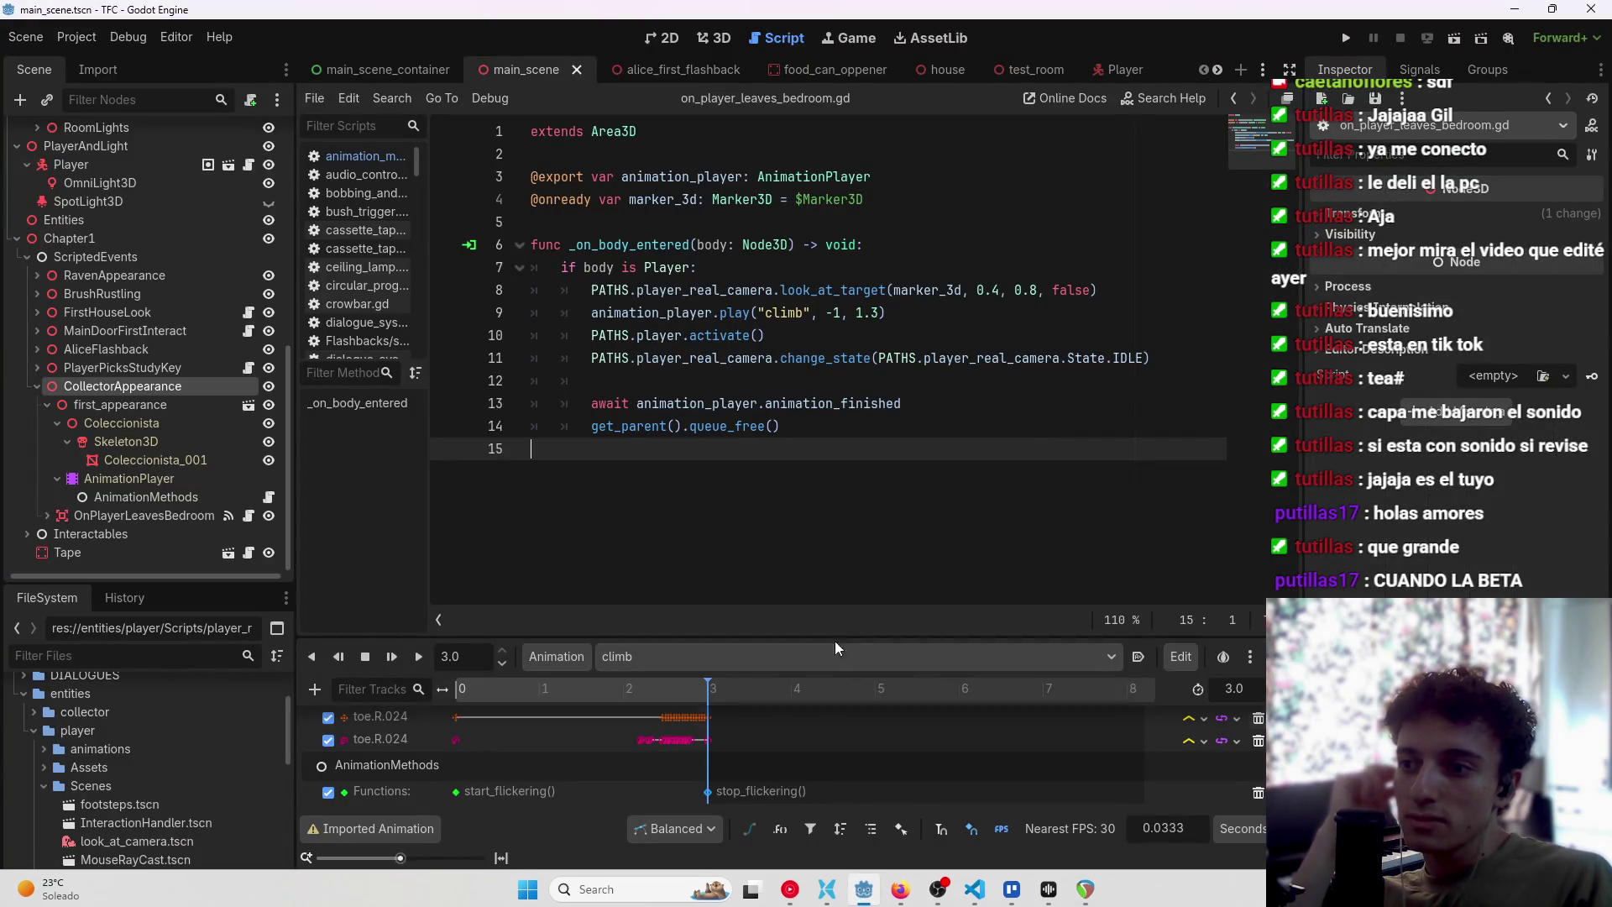
pyautogui.click(414, 887)
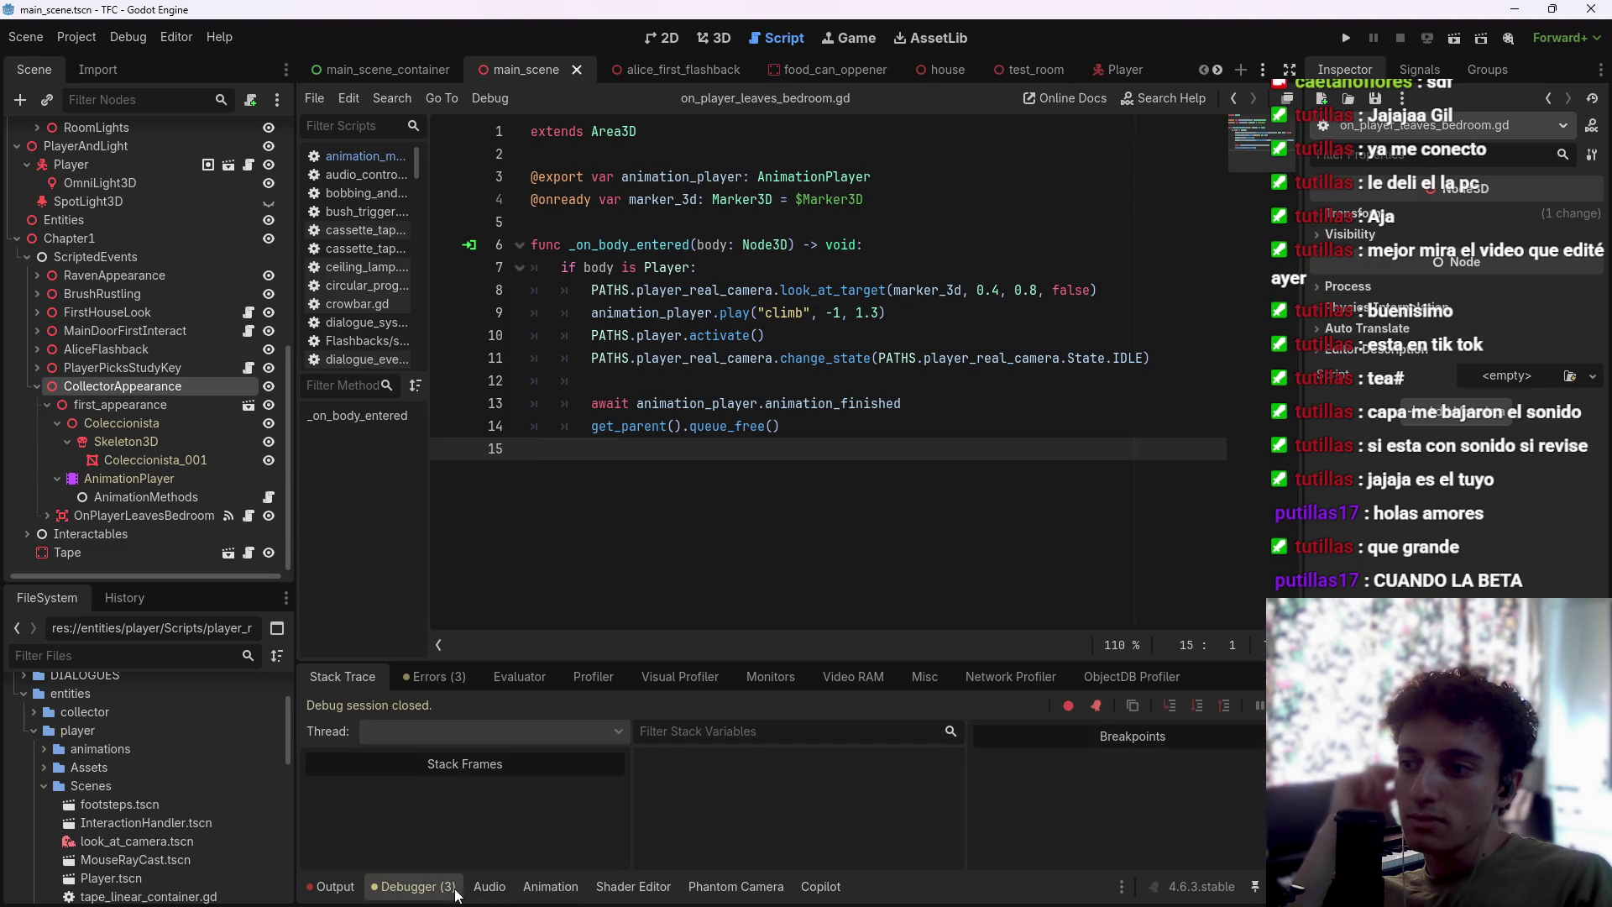
pyautogui.click(437, 678)
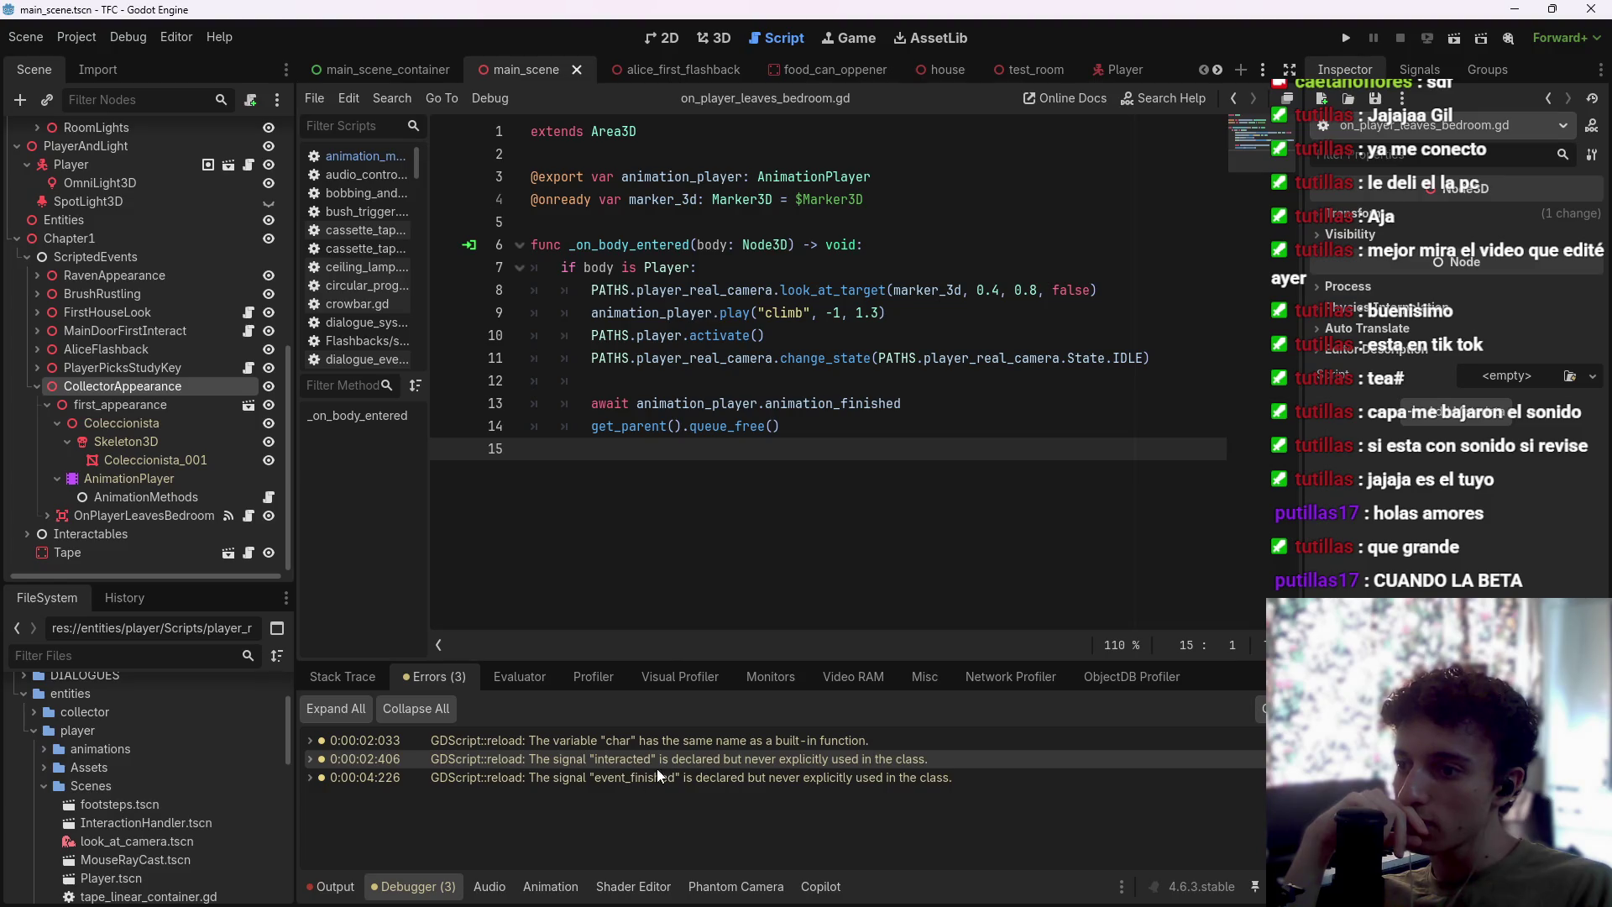
pyautogui.click(349, 893)
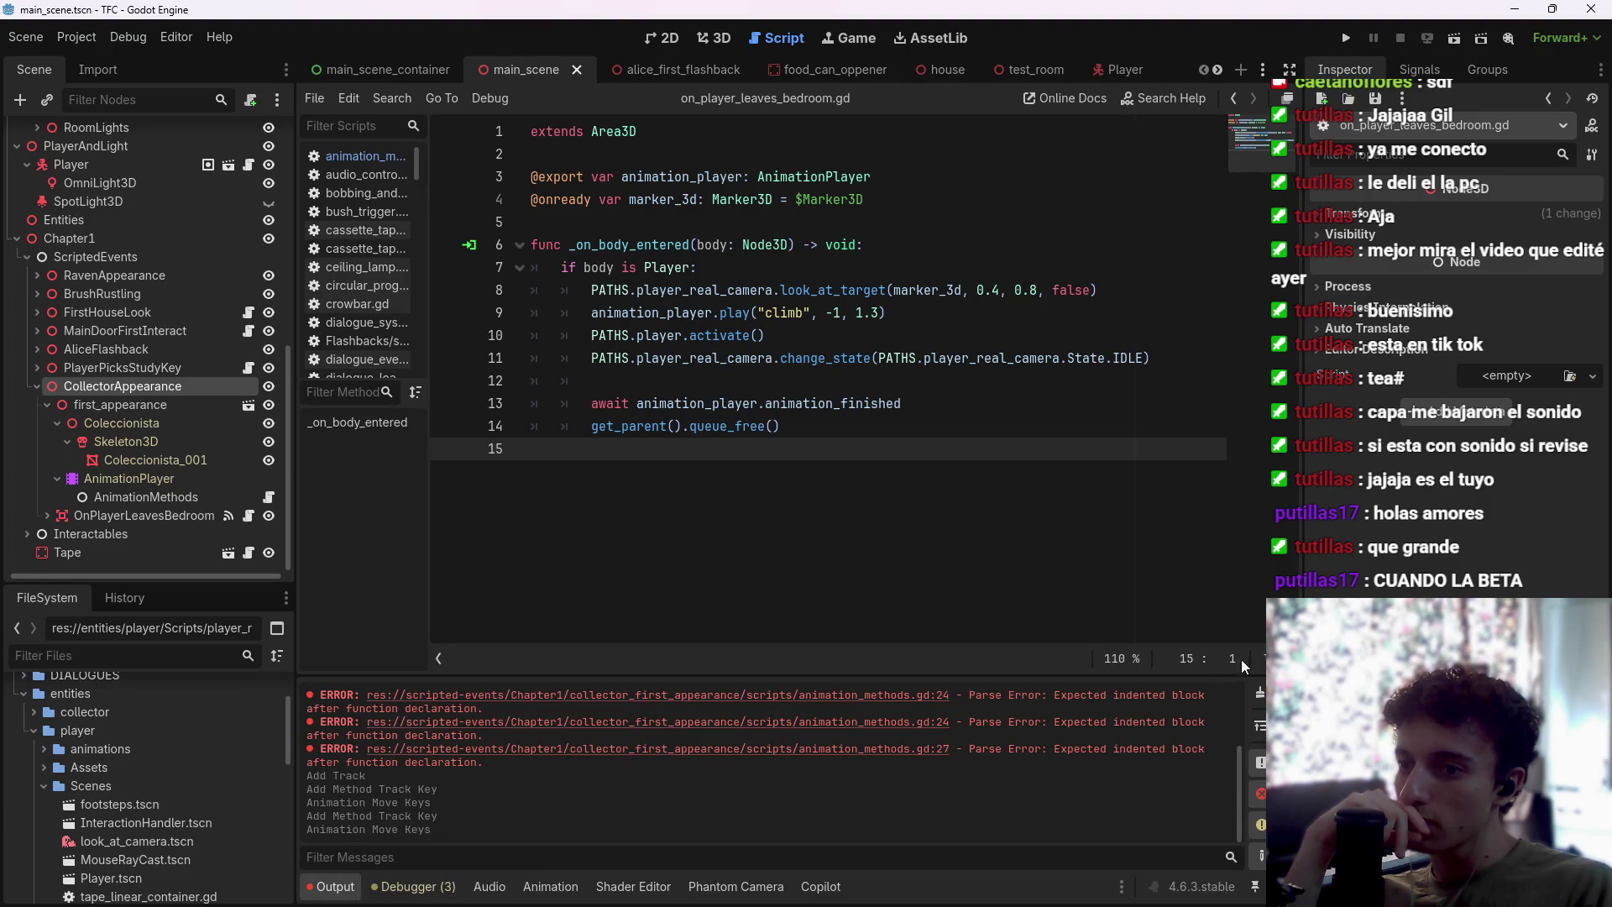
pyautogui.scroll(5, 1241, 699)
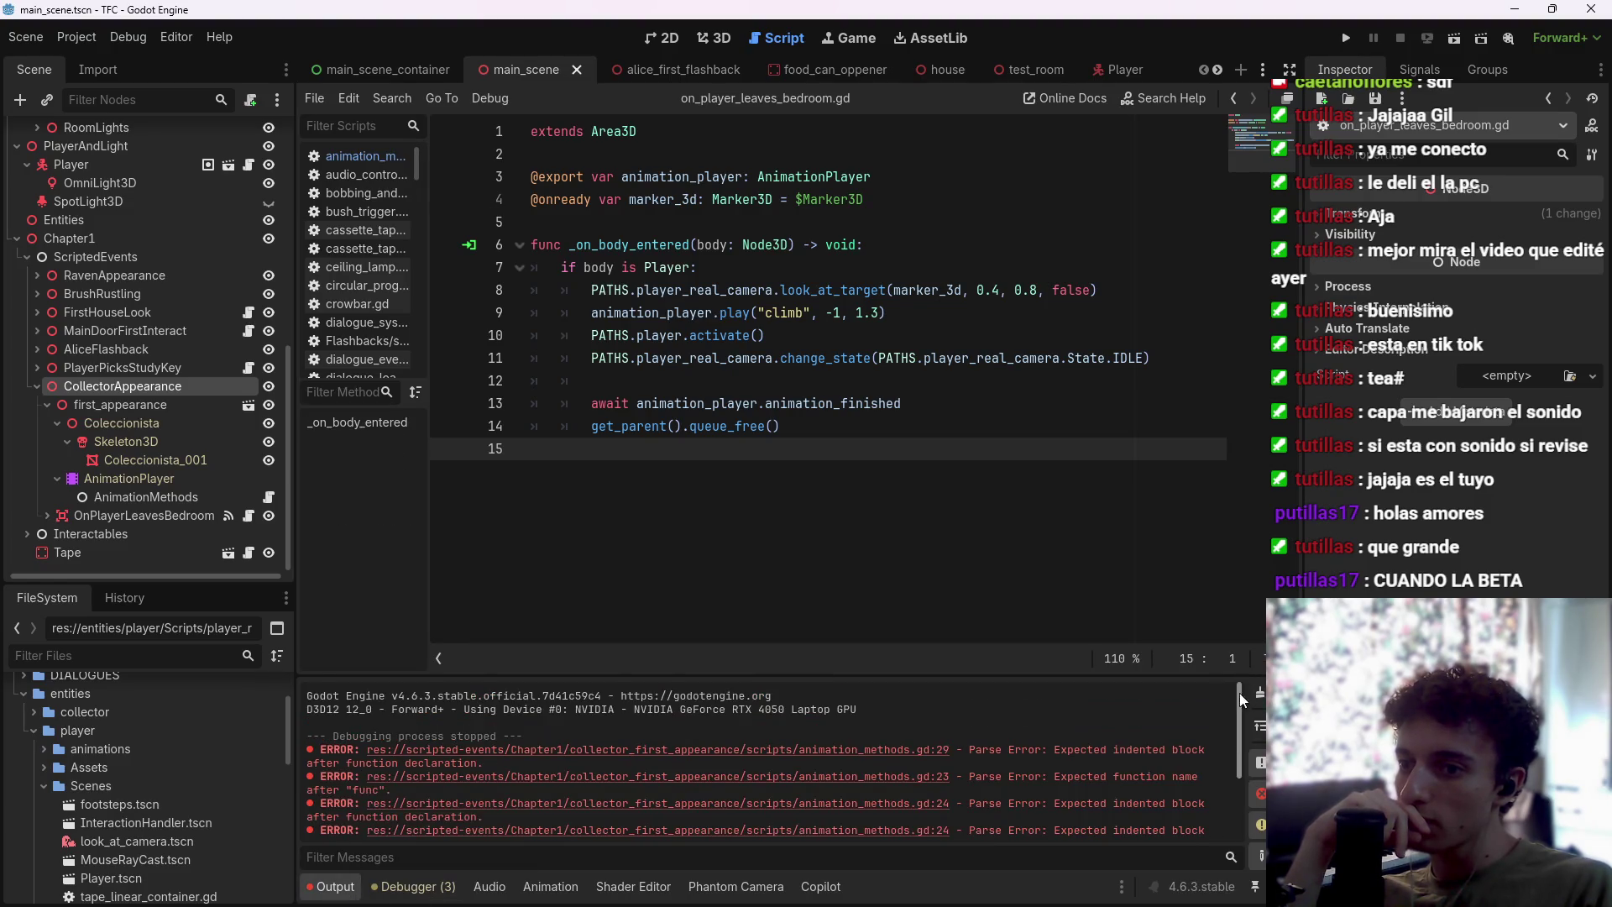
# Collapse the bottom panel, save the main scene, then start typing 'stinger' in Soundly's search.
pyautogui.click(323, 886)
pyautogui.hotkey('ctrl', 's')
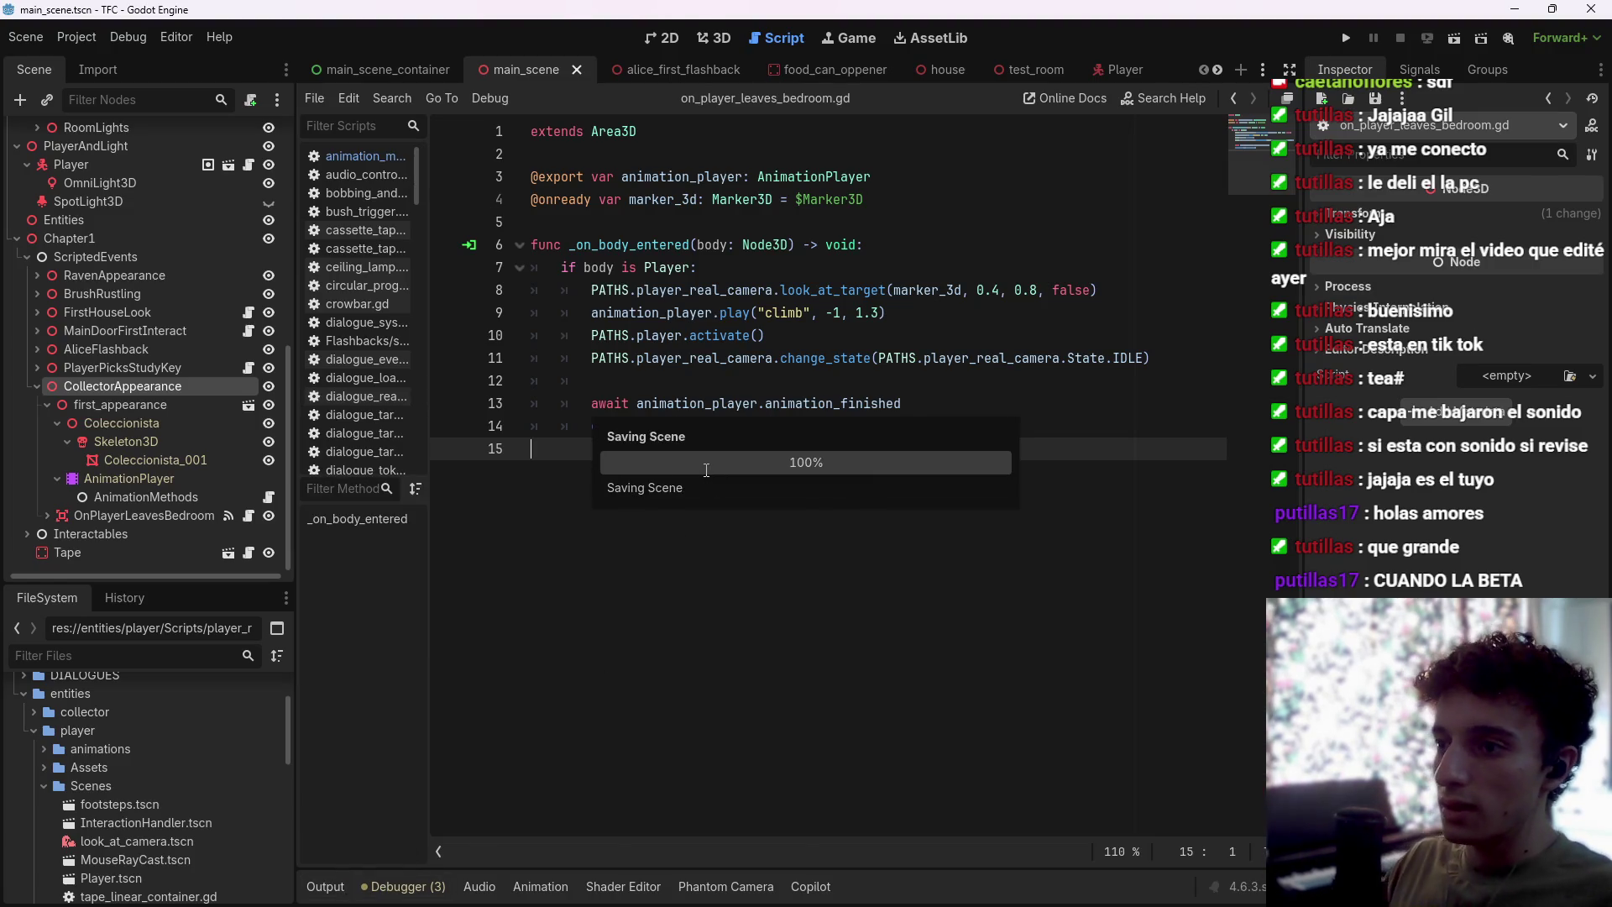
pyautogui.hotkey('alt', 'Tab')
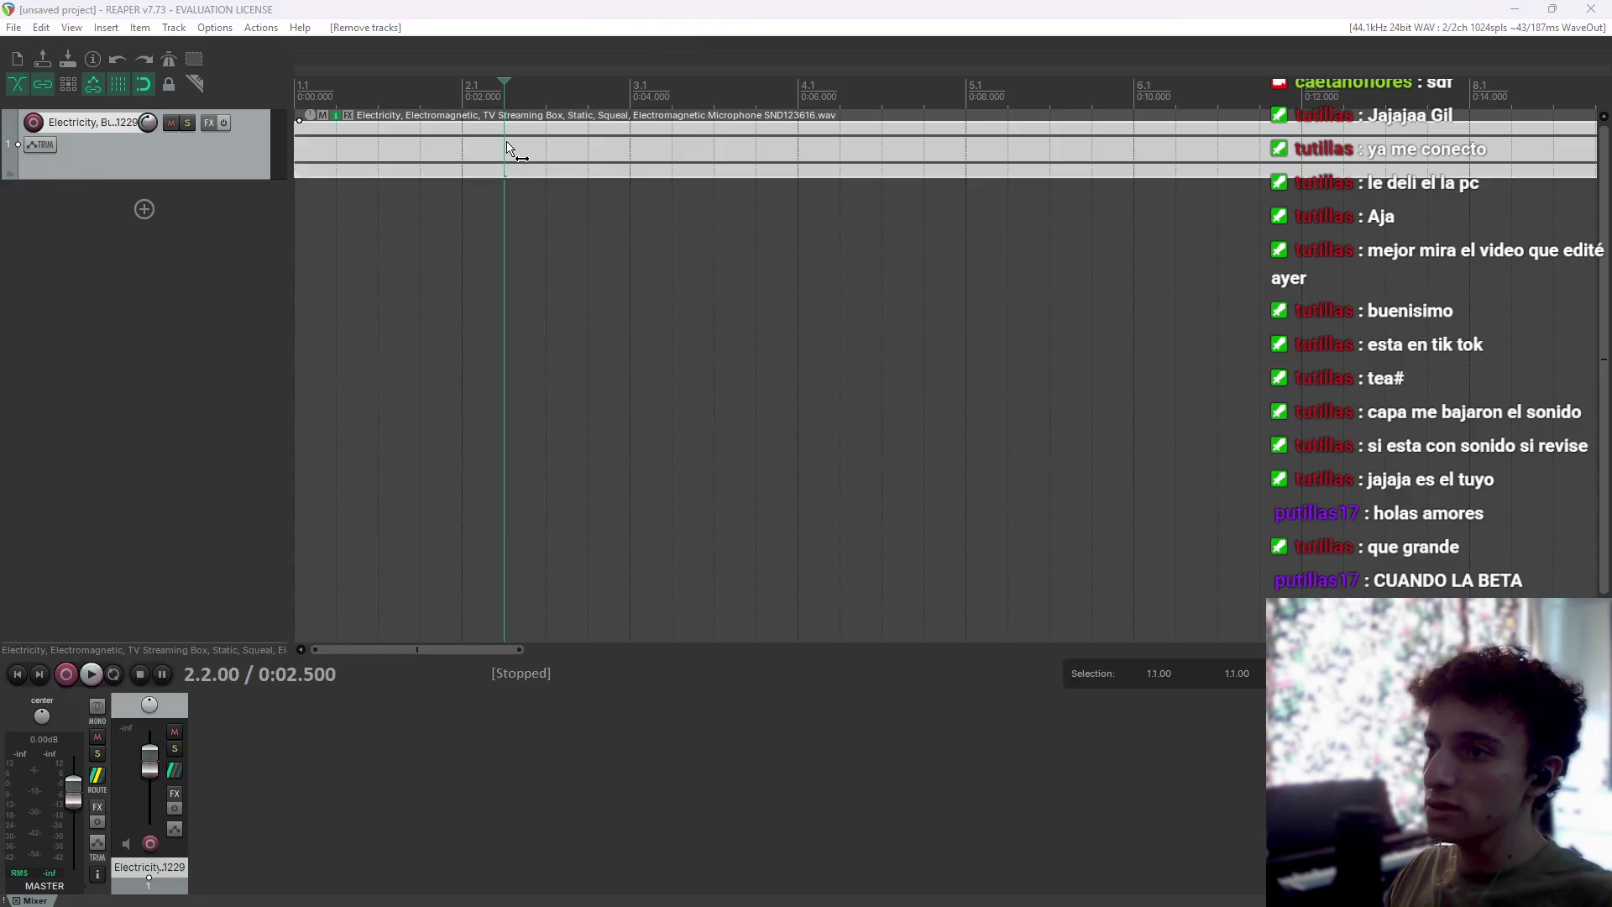
pyautogui.hotkey('alt', 'Tab')
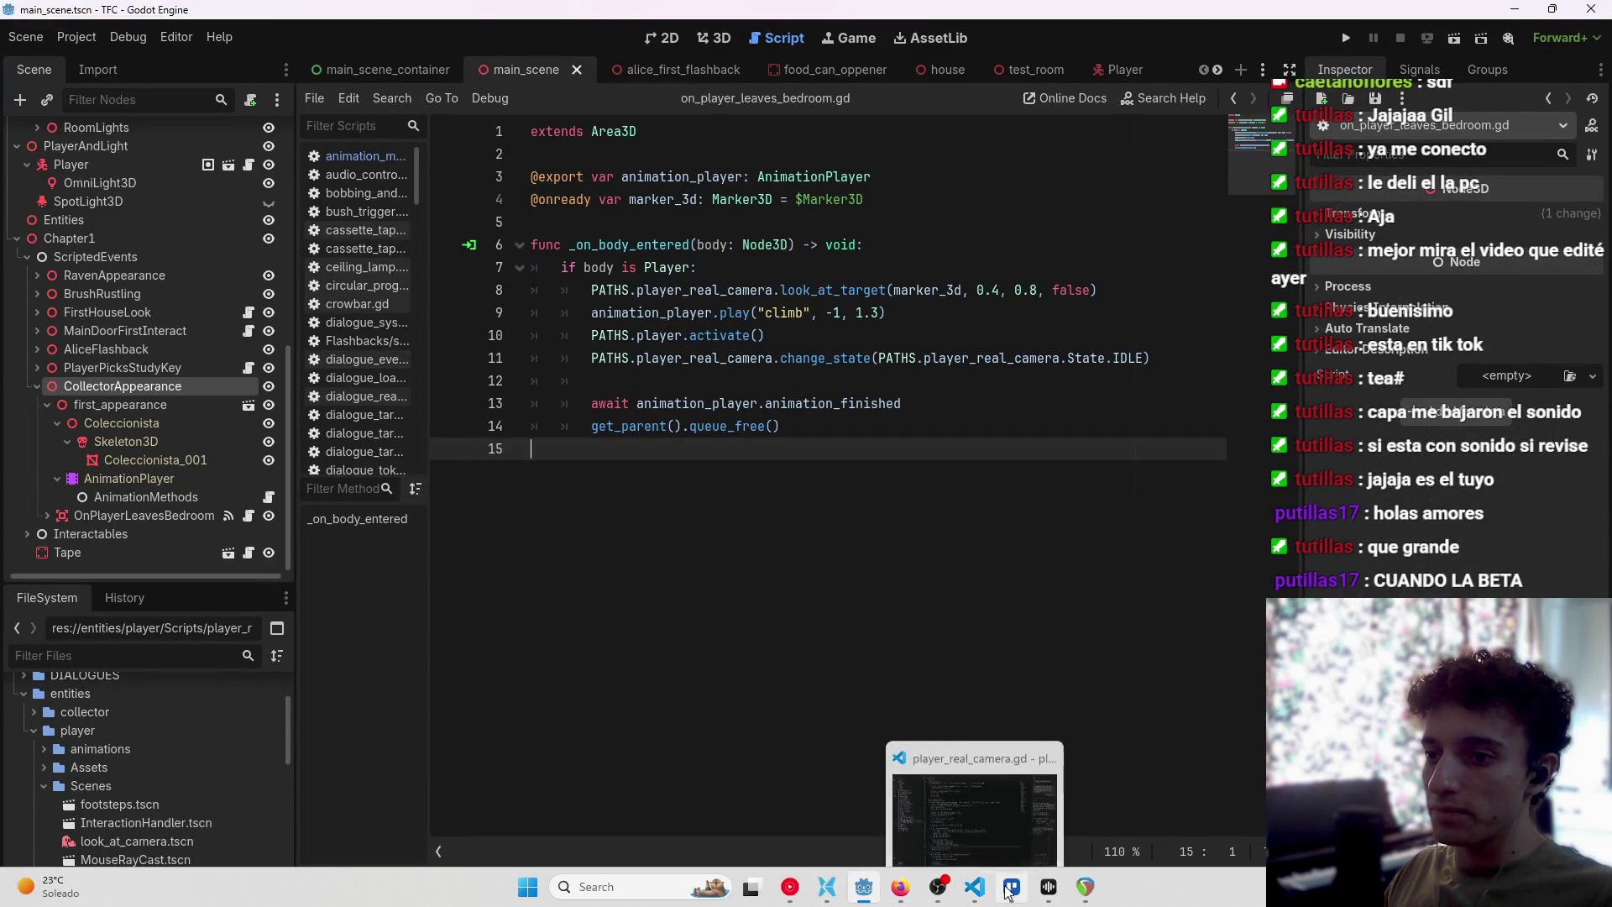
pyautogui.click(1012, 887)
pyautogui.write('stinger')
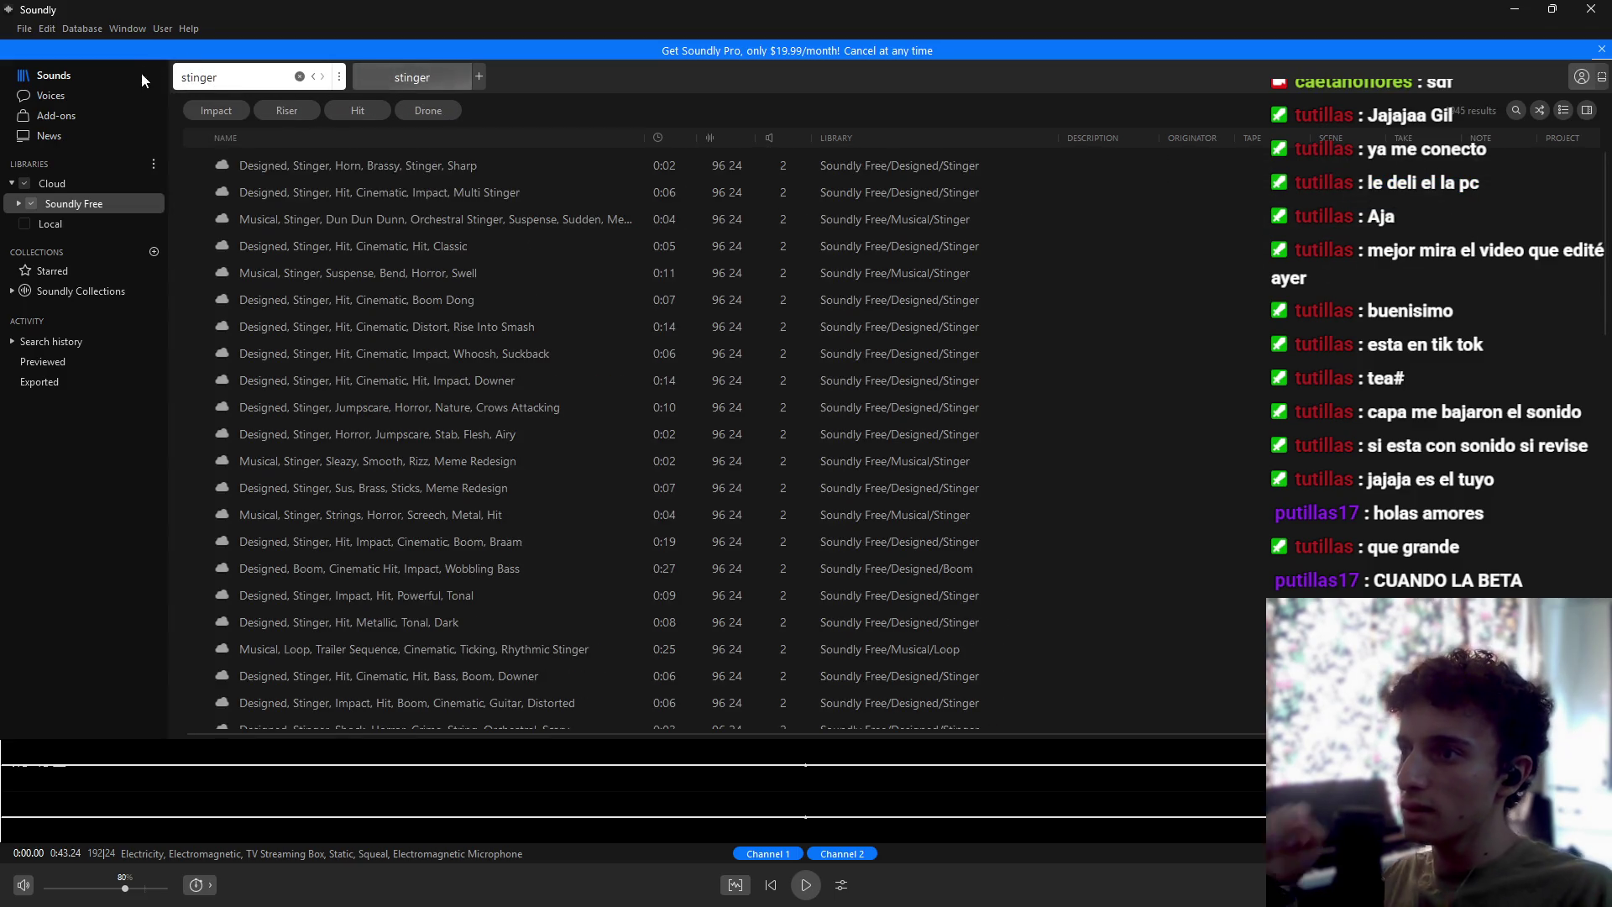
# Preview Multi Stinger, Dun Dun Dunn and Hit, Classic, ending on Suspense, Bend, Horror, Swell.
pyautogui.click(425, 164)
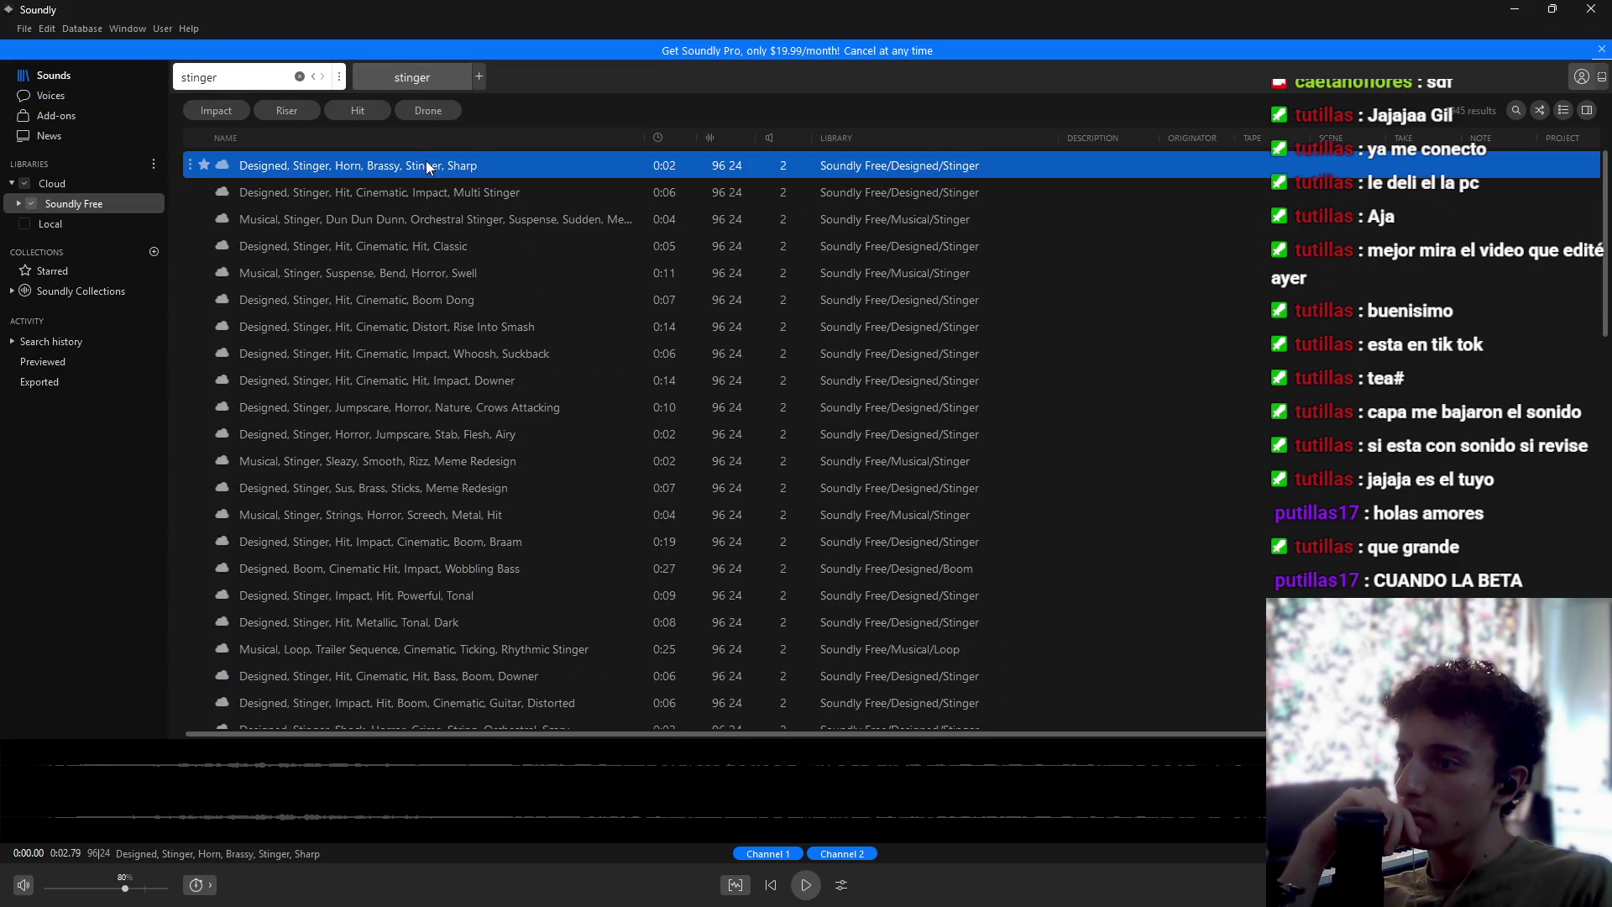
pyautogui.click(444, 192)
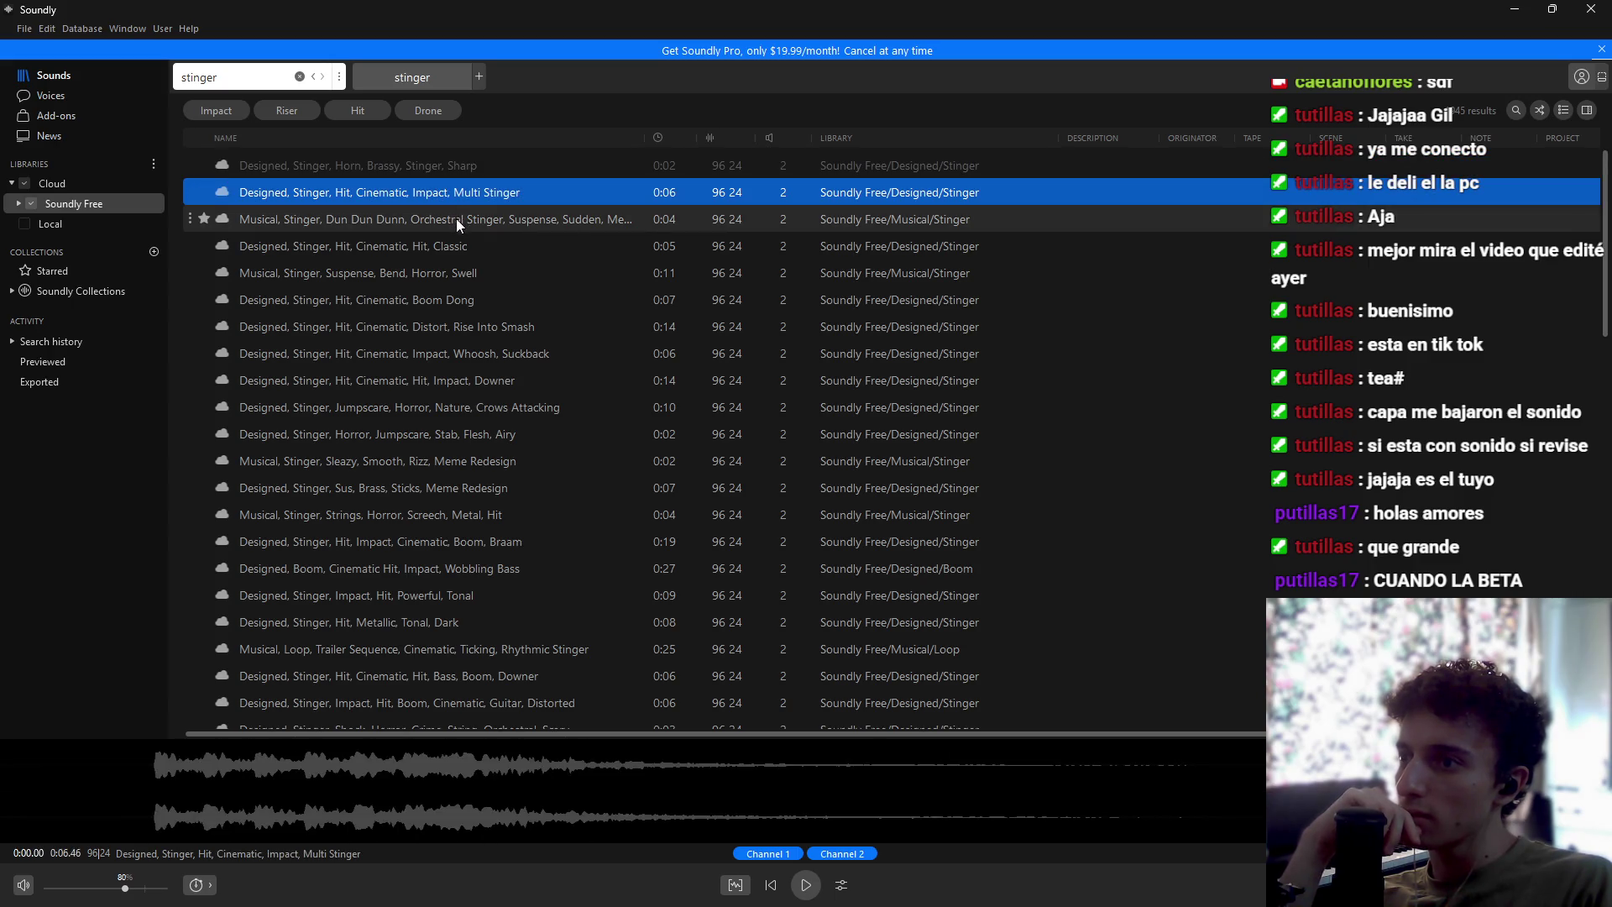
pyautogui.click(457, 219)
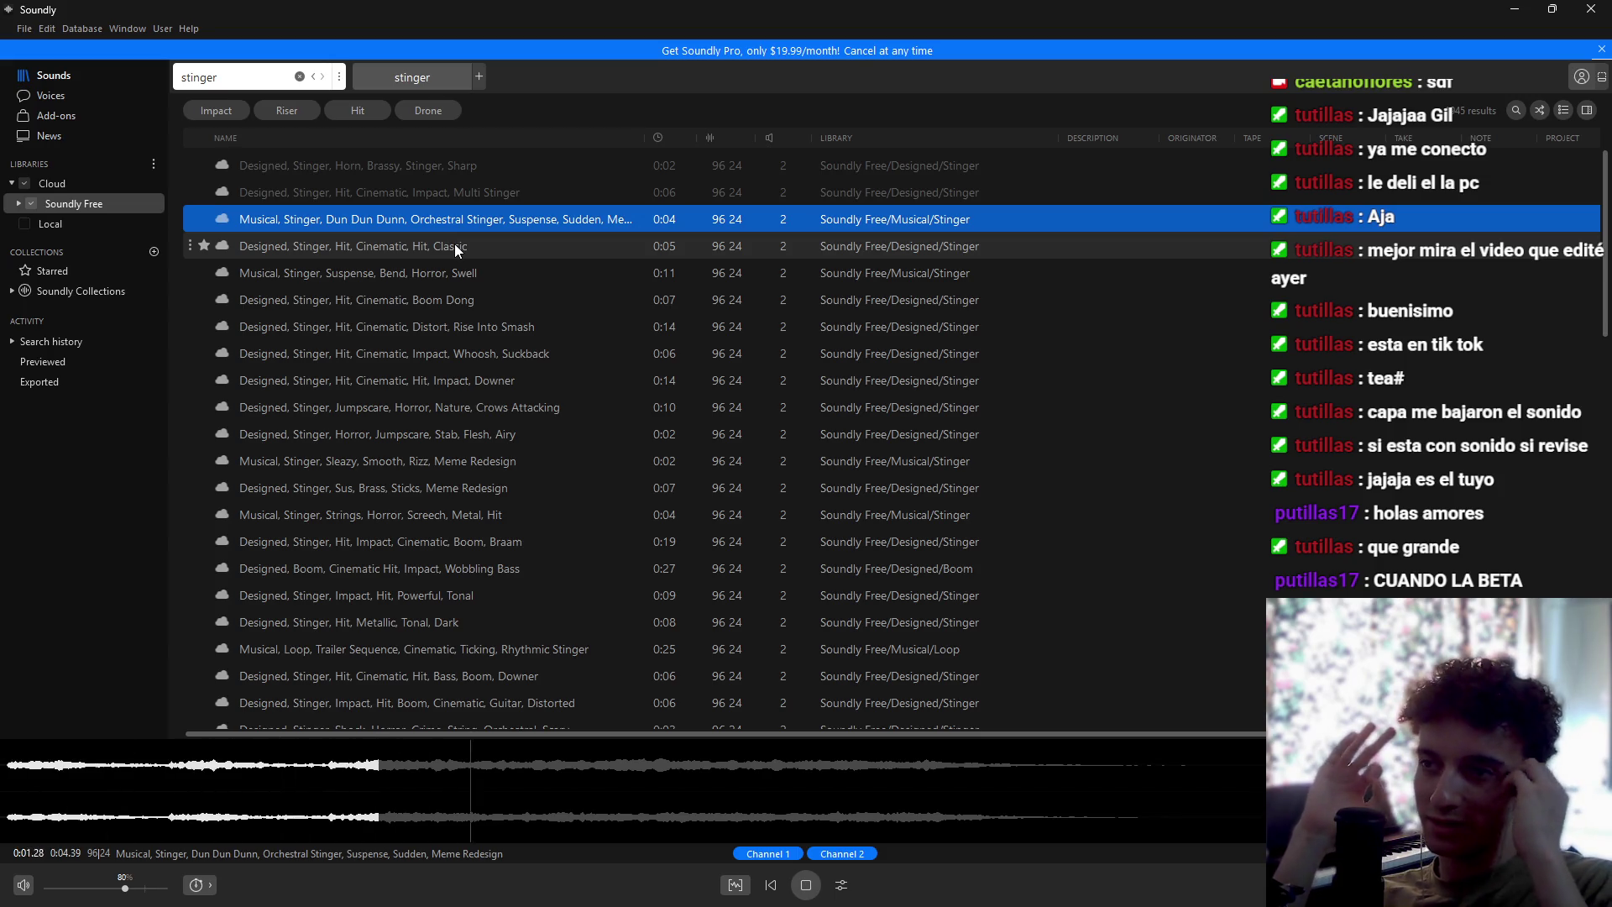
pyautogui.click(456, 244)
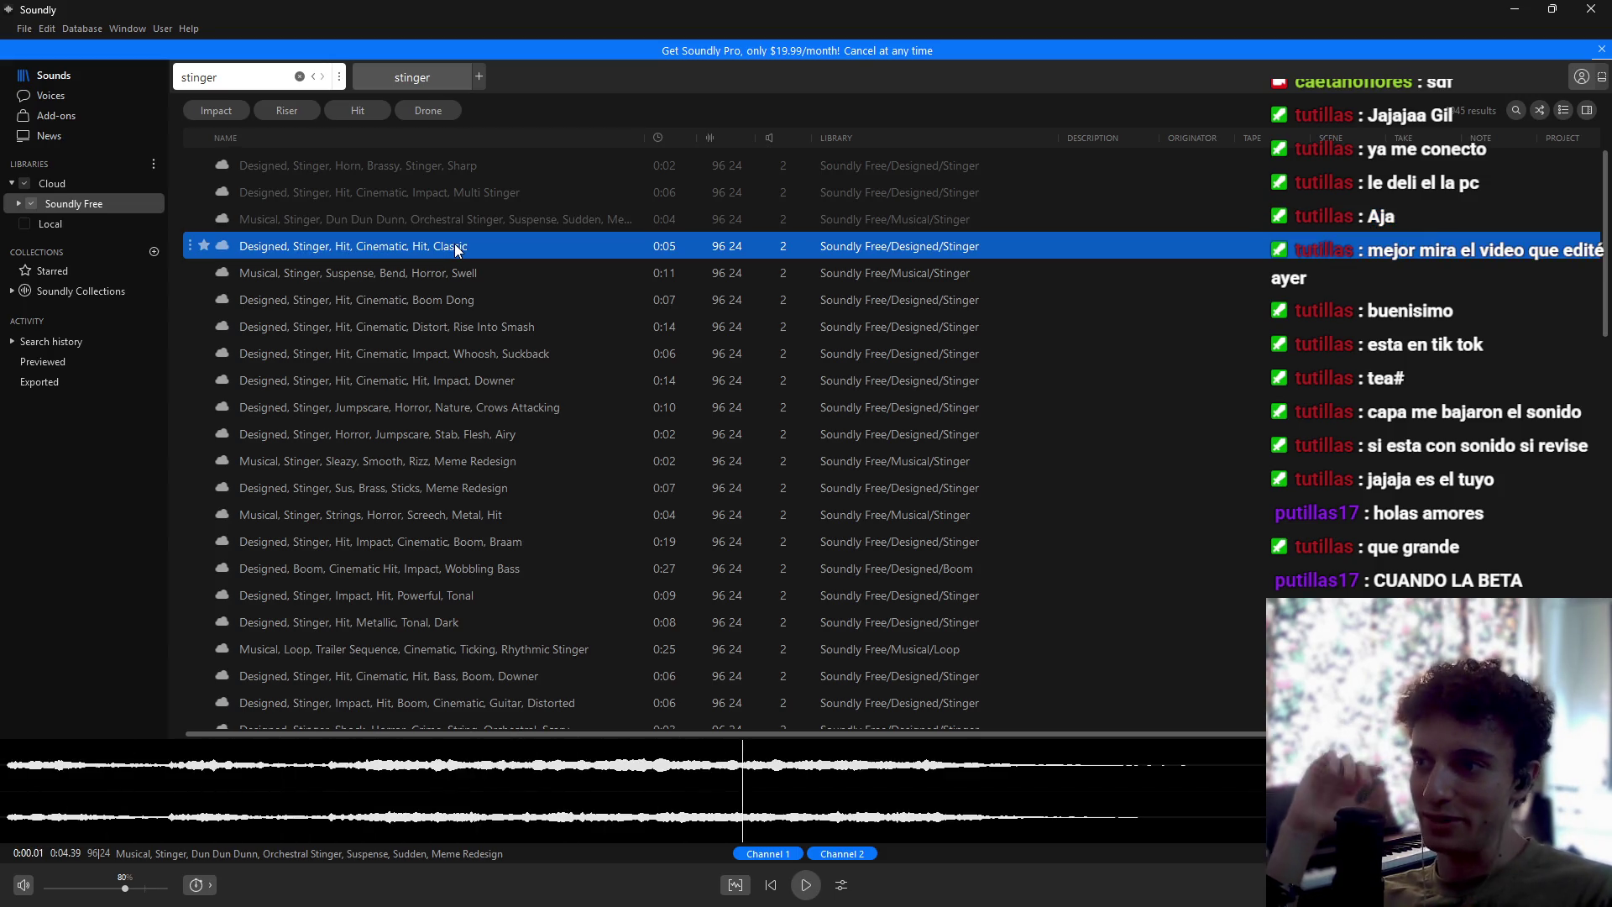
pyautogui.click(426, 279)
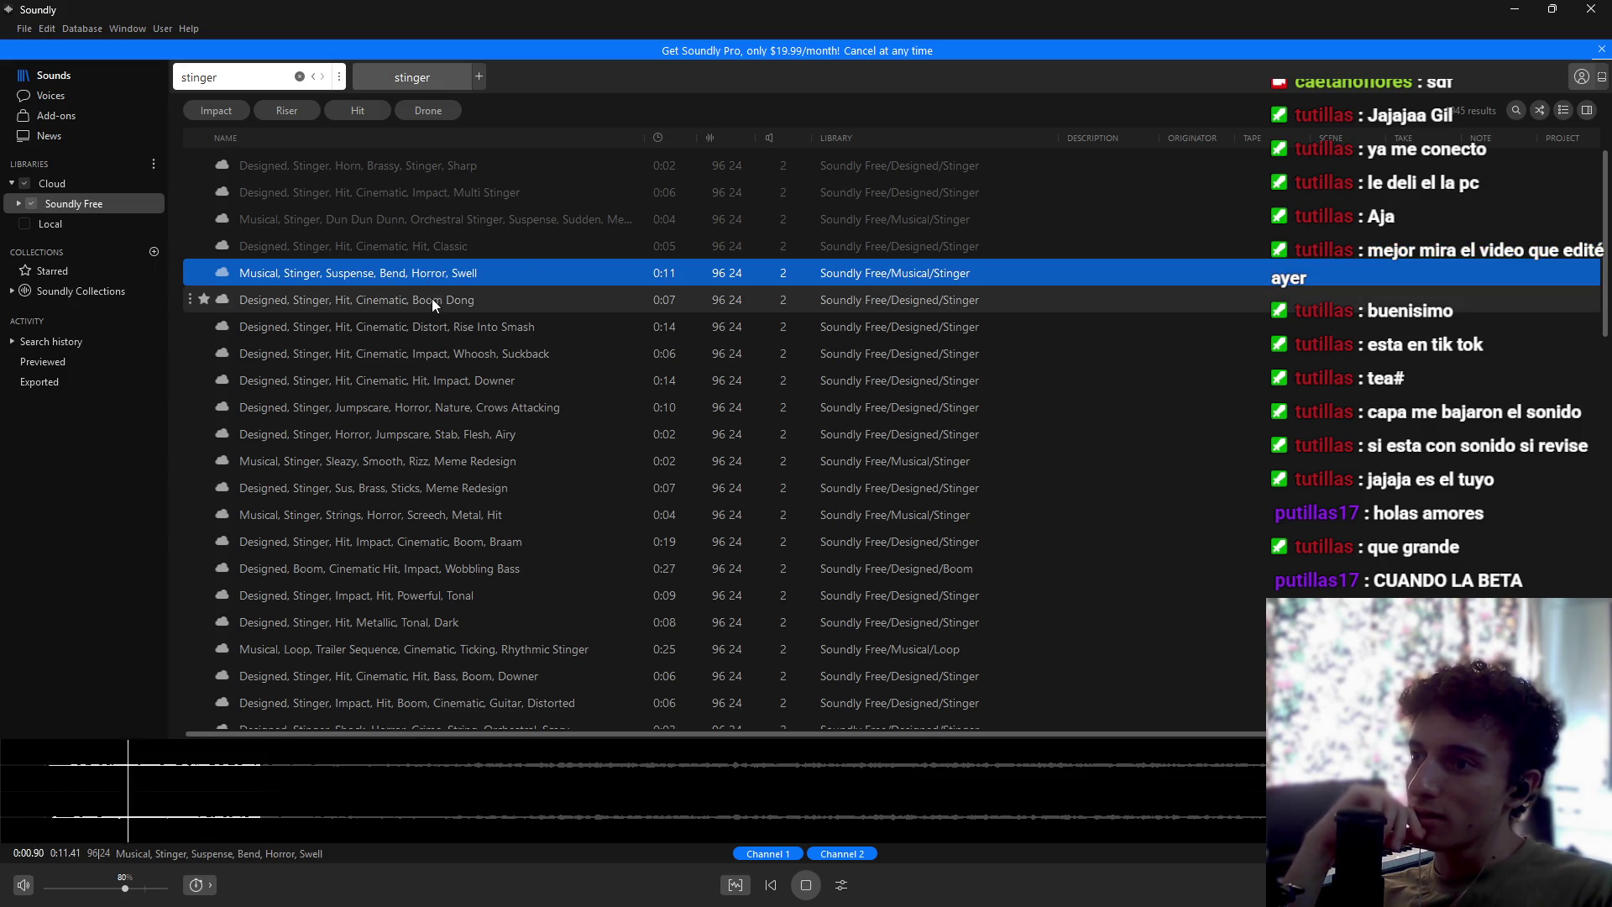
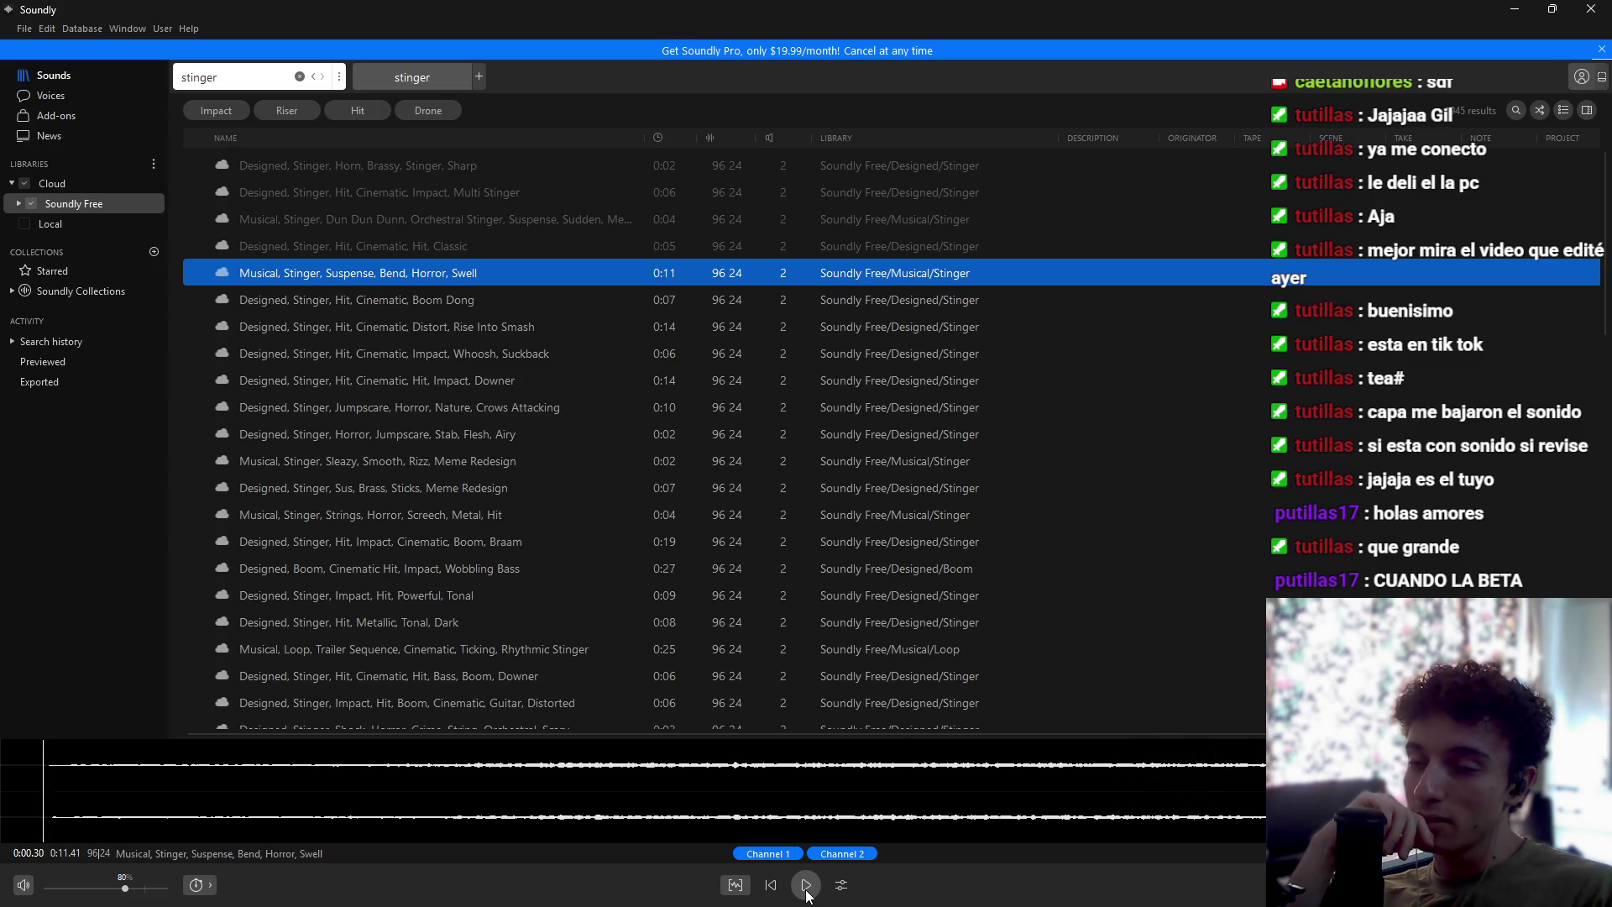
# Send the Musical, Stinger, Suspense, Bend, Horror, Swell sound from Soundly to REAPER.
pyautogui.rightClick(403, 274)
pyautogui.moveTo(510, 363)
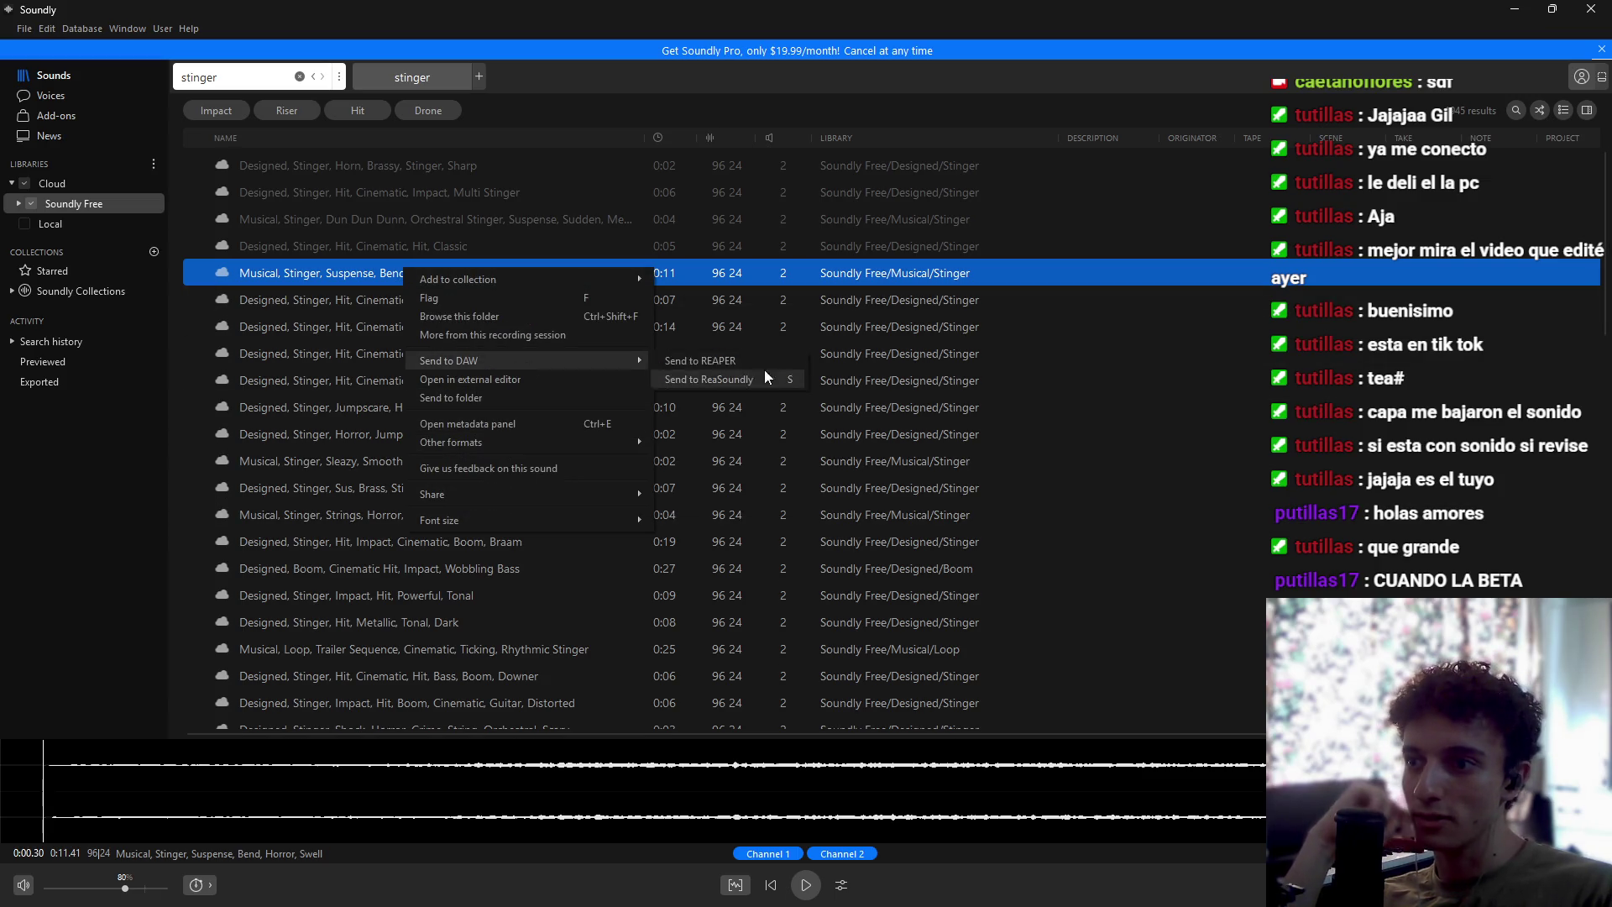
pyautogui.click(763, 364)
# Delete the old Electricity item in REAPER and move the stinger to the timeline's start.
pyautogui.click(450, 165)
pyautogui.press('Delete')
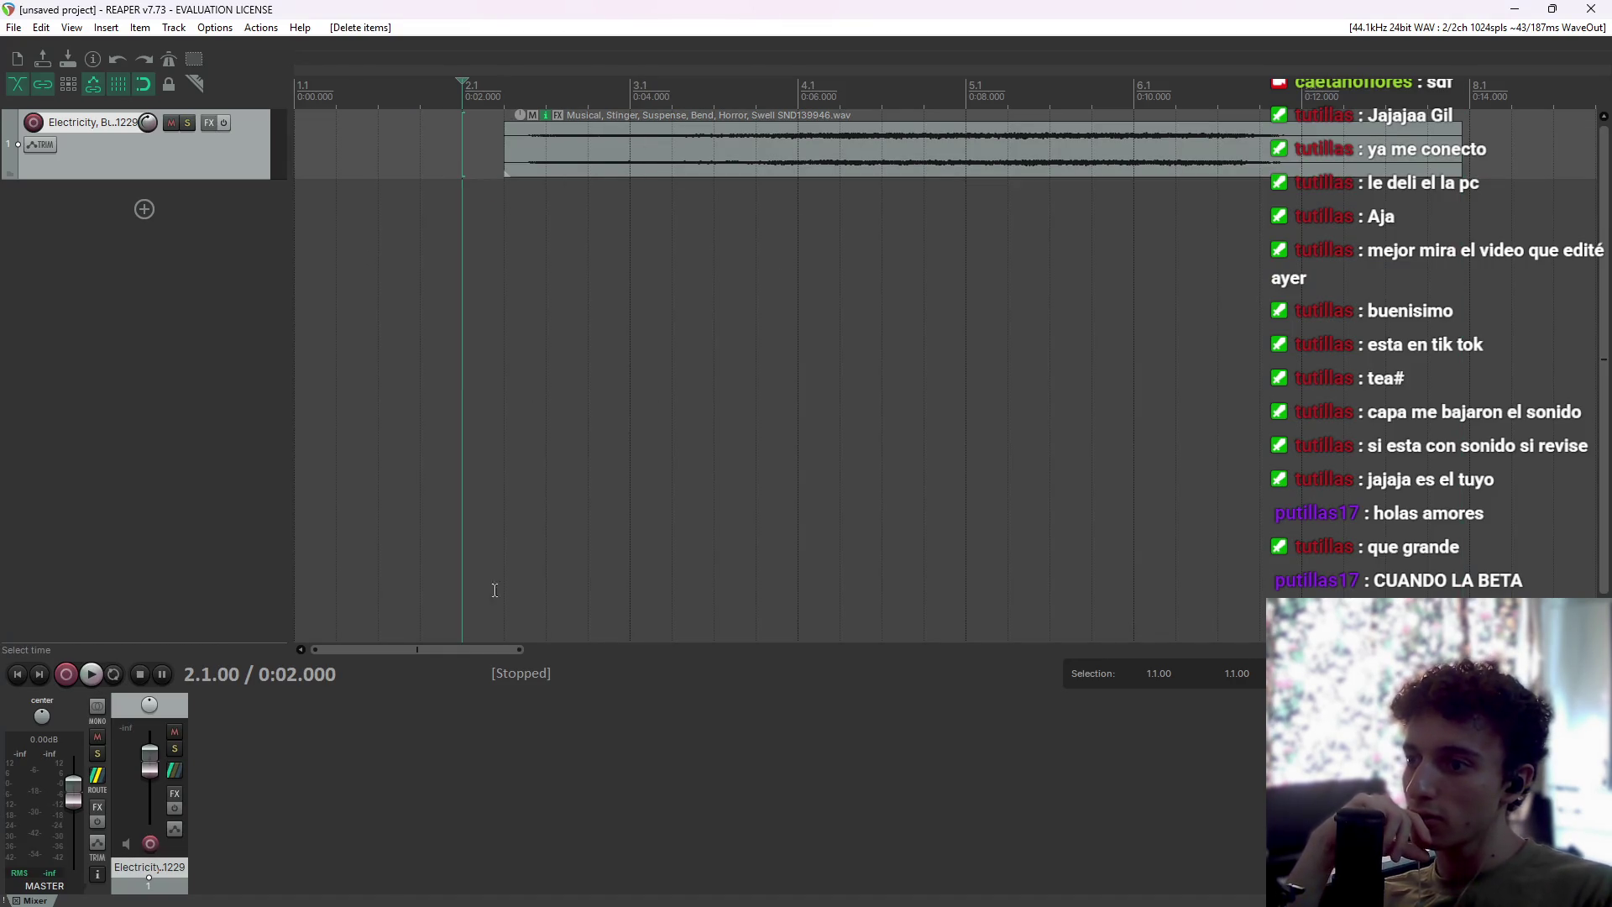
pyautogui.moveTo(652, 159); pyautogui.dragTo(424, 164)
pyautogui.click(319, 150)
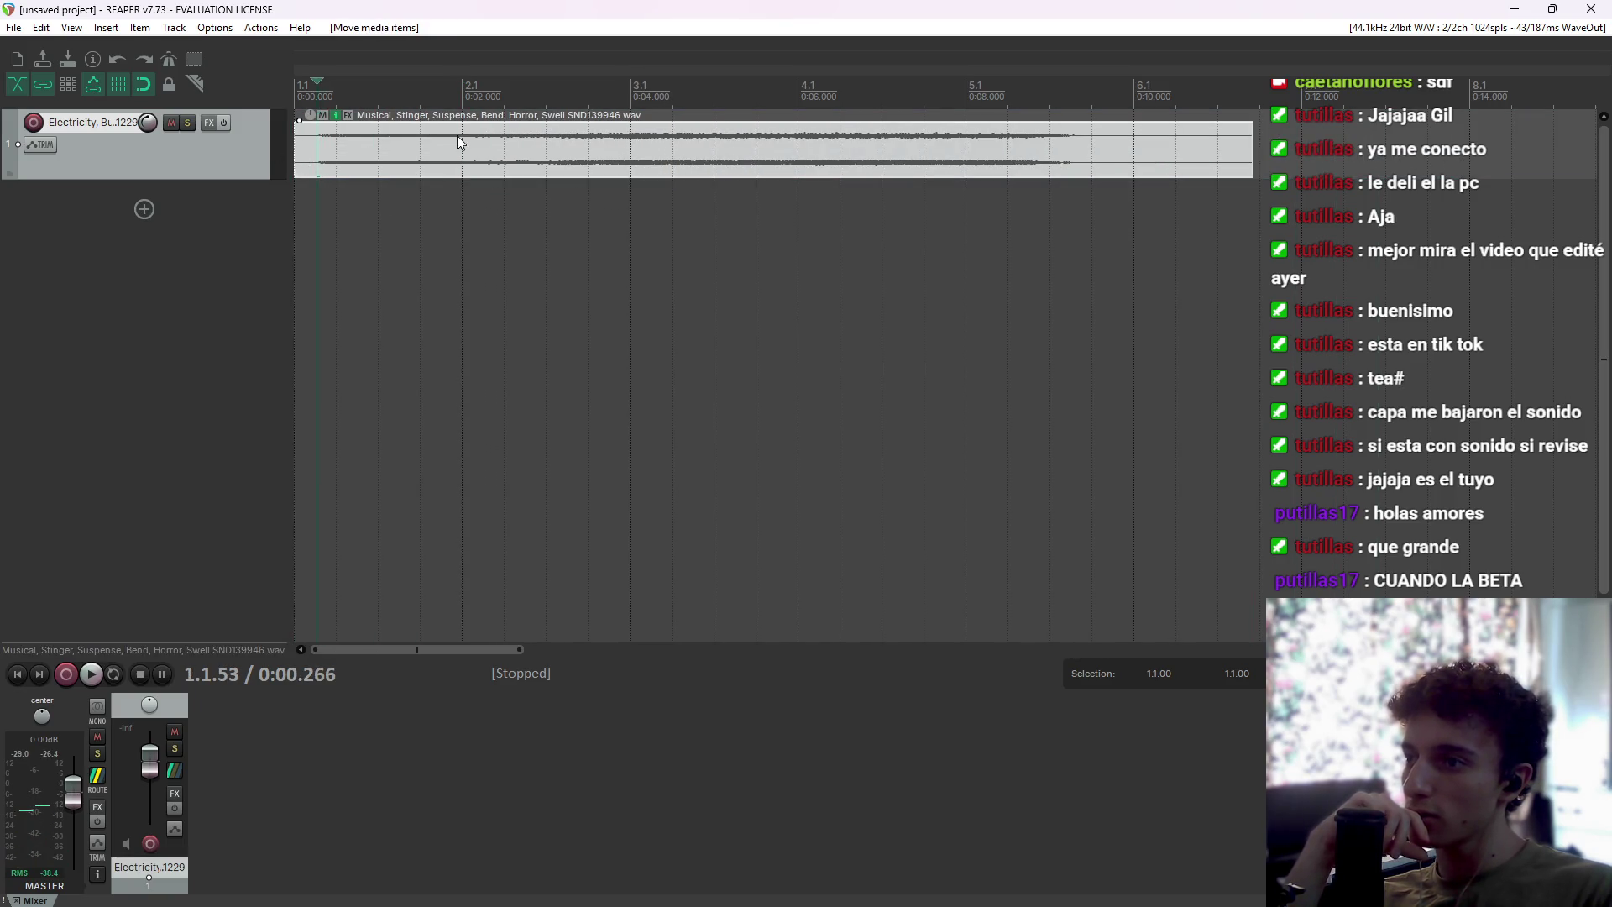
pyautogui.click(827, 892)
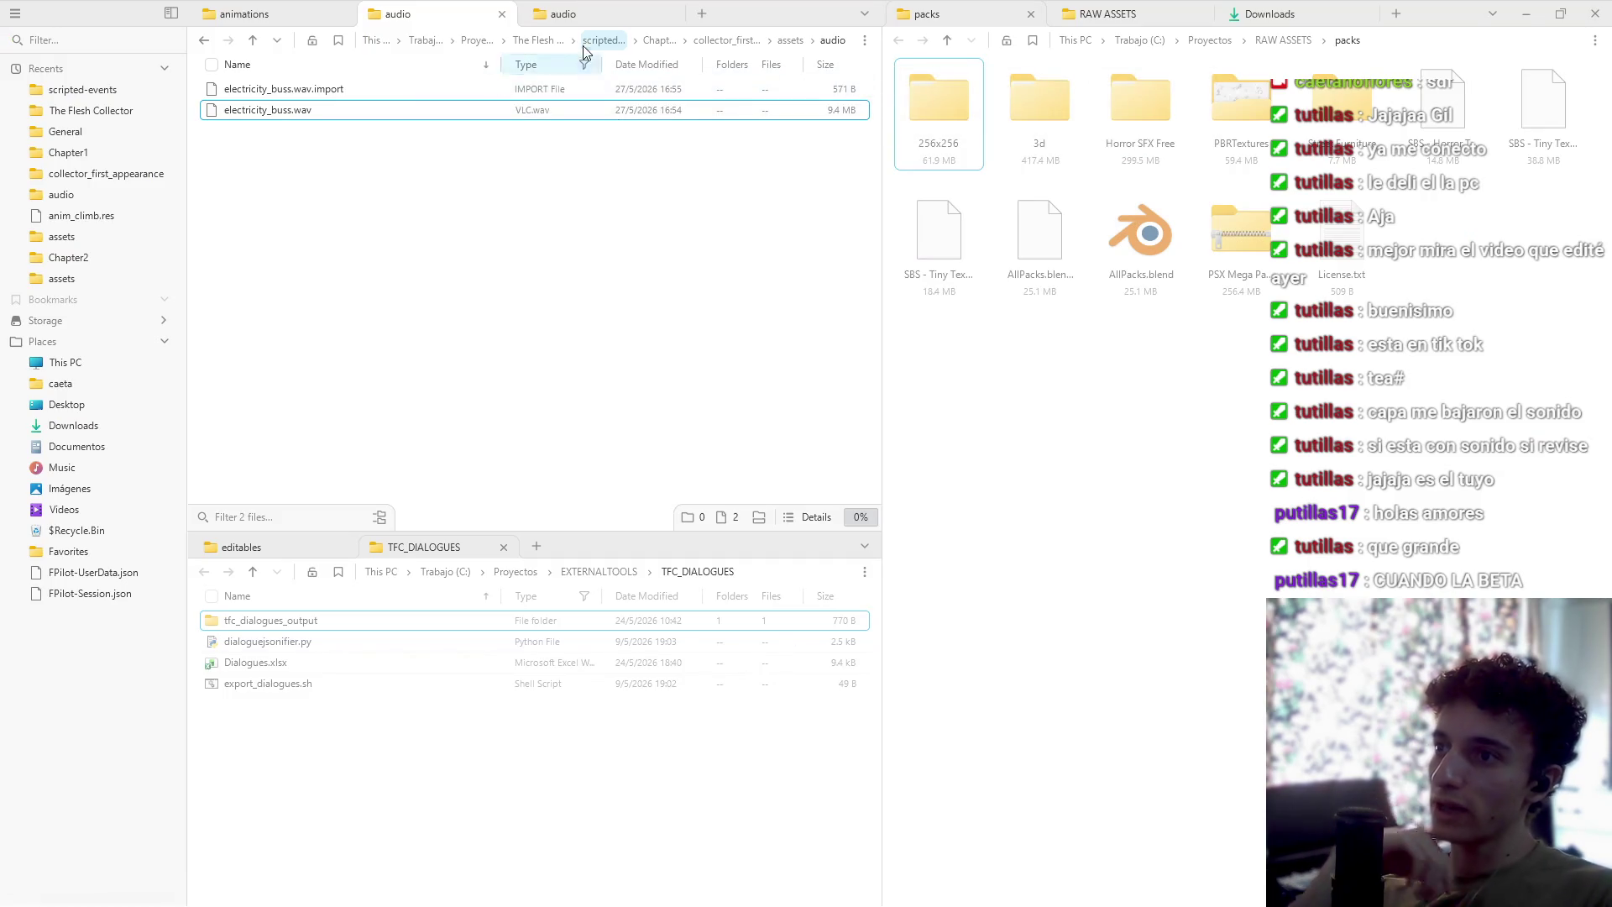
# Browse to The Flesh Collector project folder, looking inside its shared folder on the way.
pyautogui.click(610, 24)
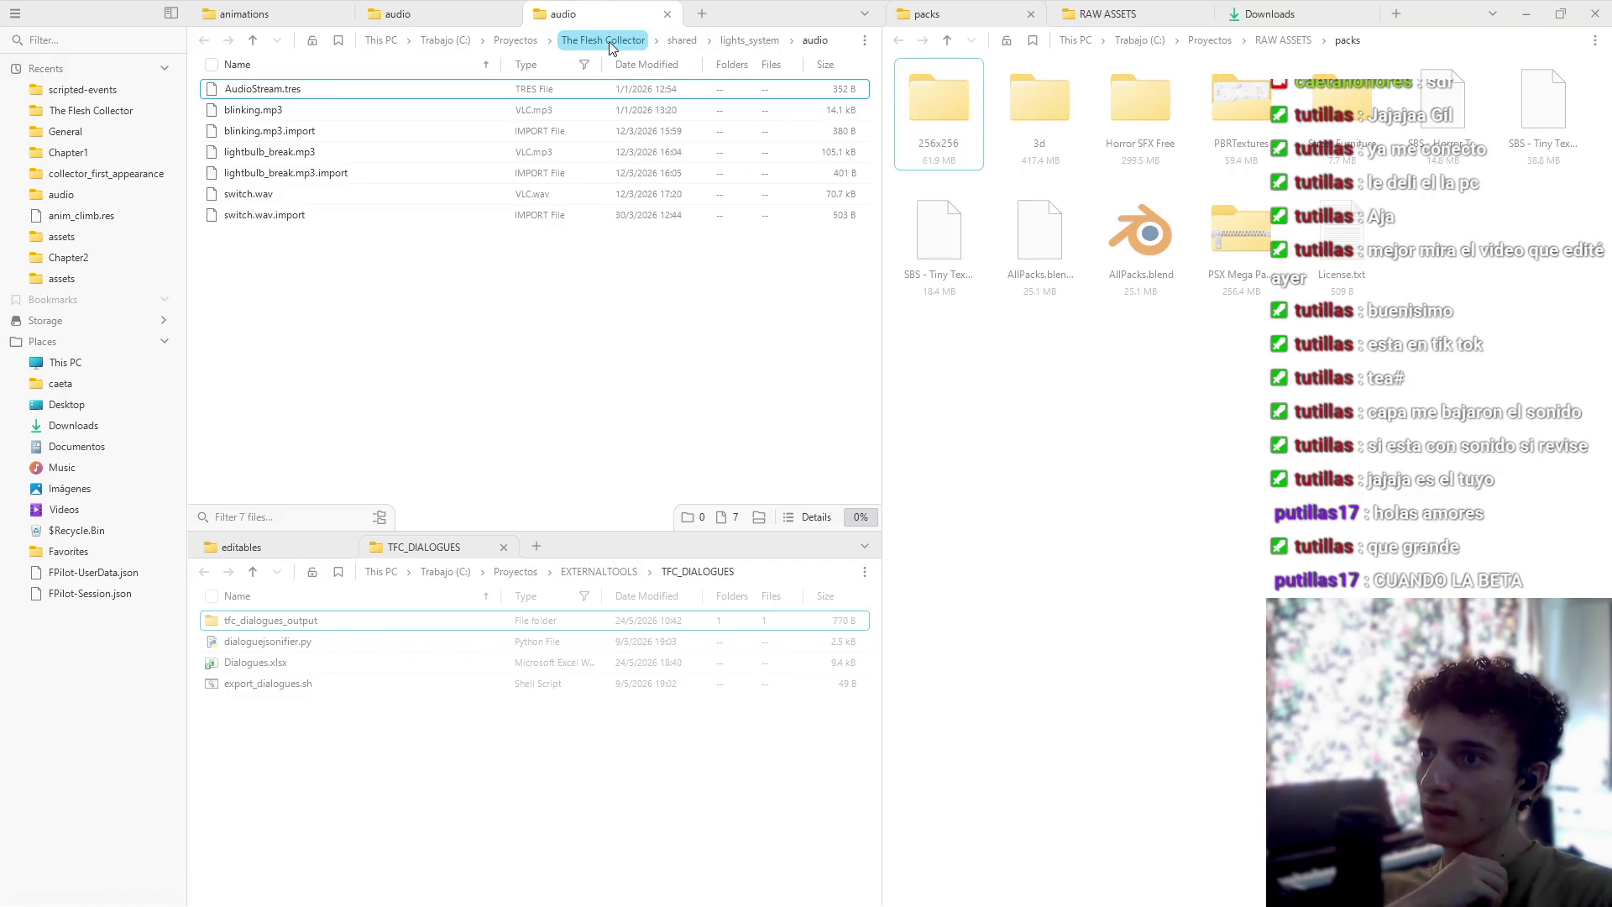
pyautogui.click(603, 40)
pyautogui.doubleClick(239, 132)
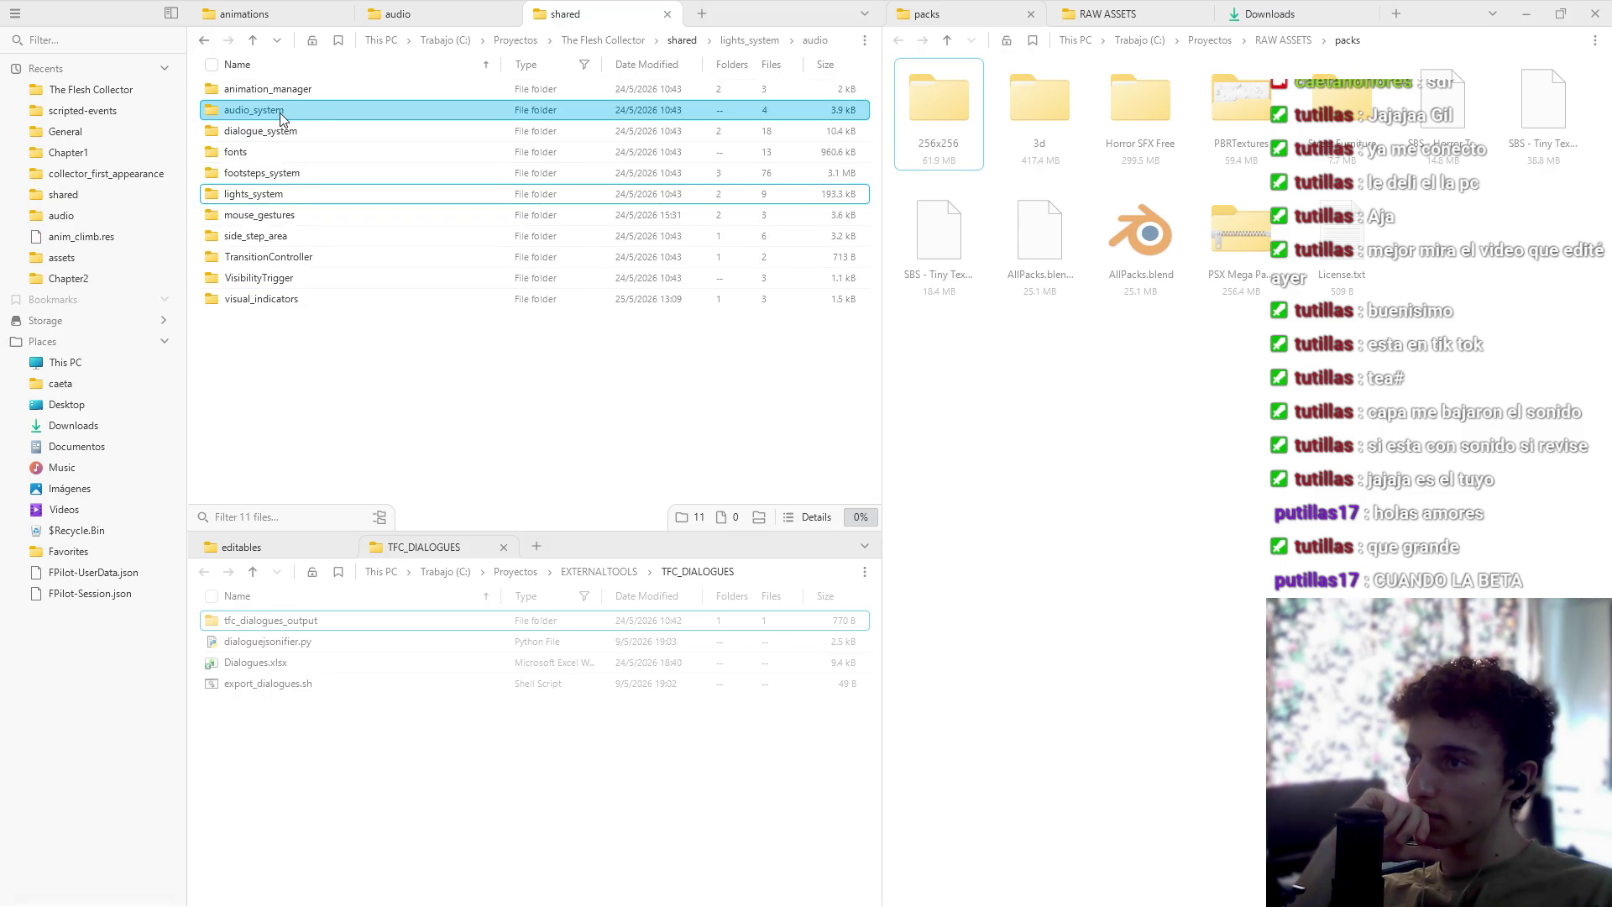
pyautogui.rightClick(264, 349)
pyautogui.click(235, 386)
pyautogui.click(602, 40)
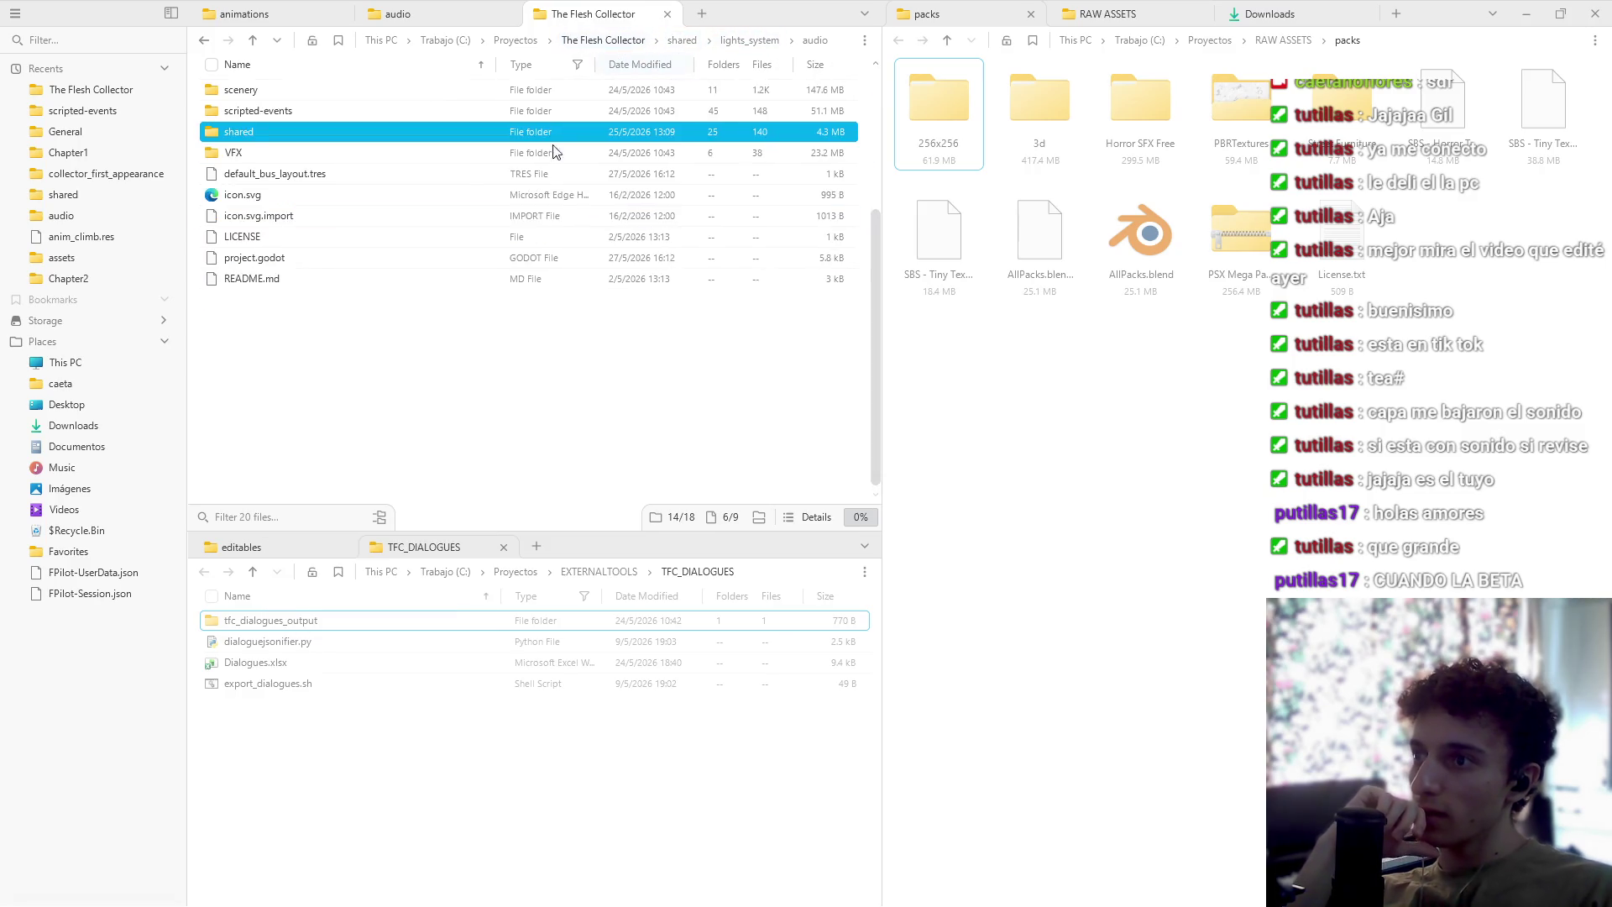
pyautogui.scroll(3, 282, 146)
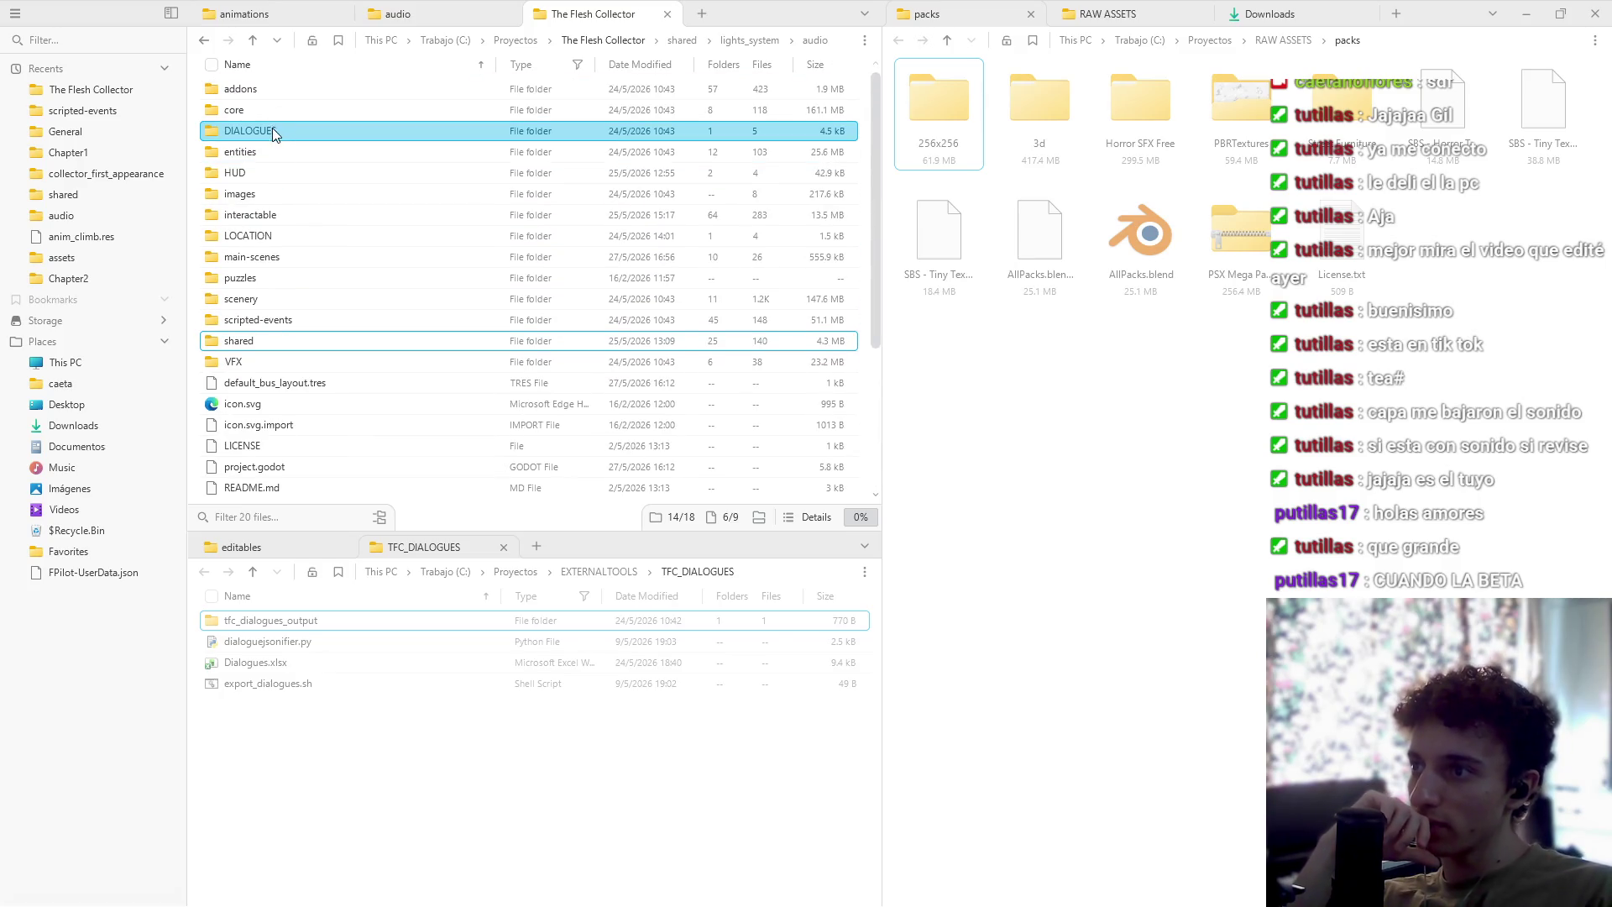
# Create a new folder named assets inside the core folder and open it.
pyautogui.doubleClick(268, 110)
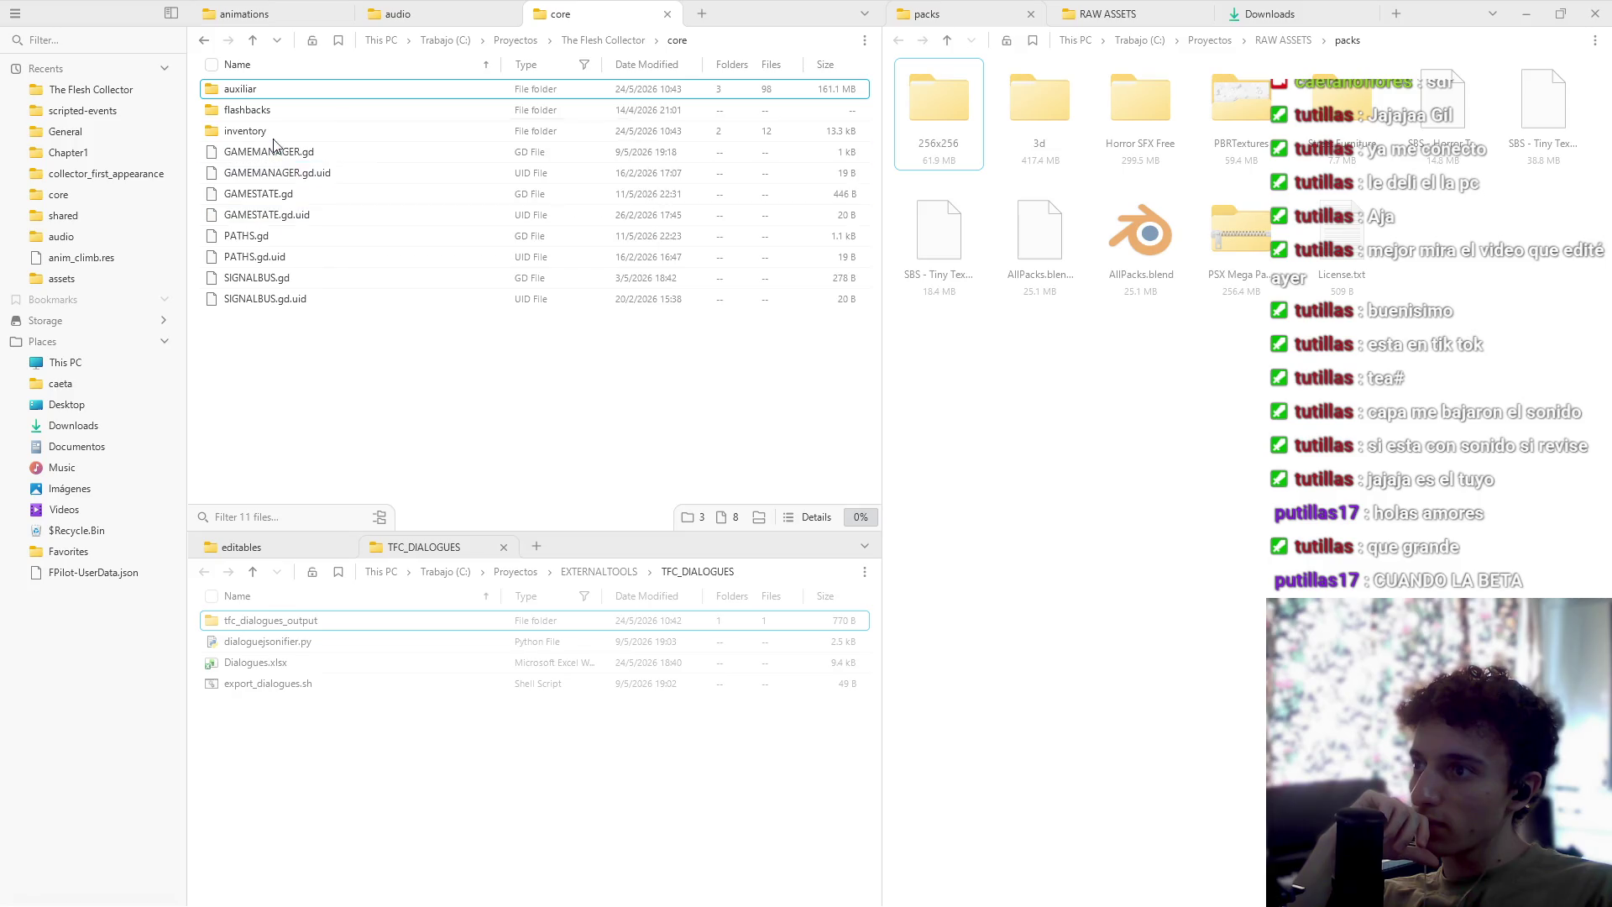
pyautogui.rightClick(402, 380)
pyautogui.moveTo(450, 621)
pyautogui.click(545, 644)
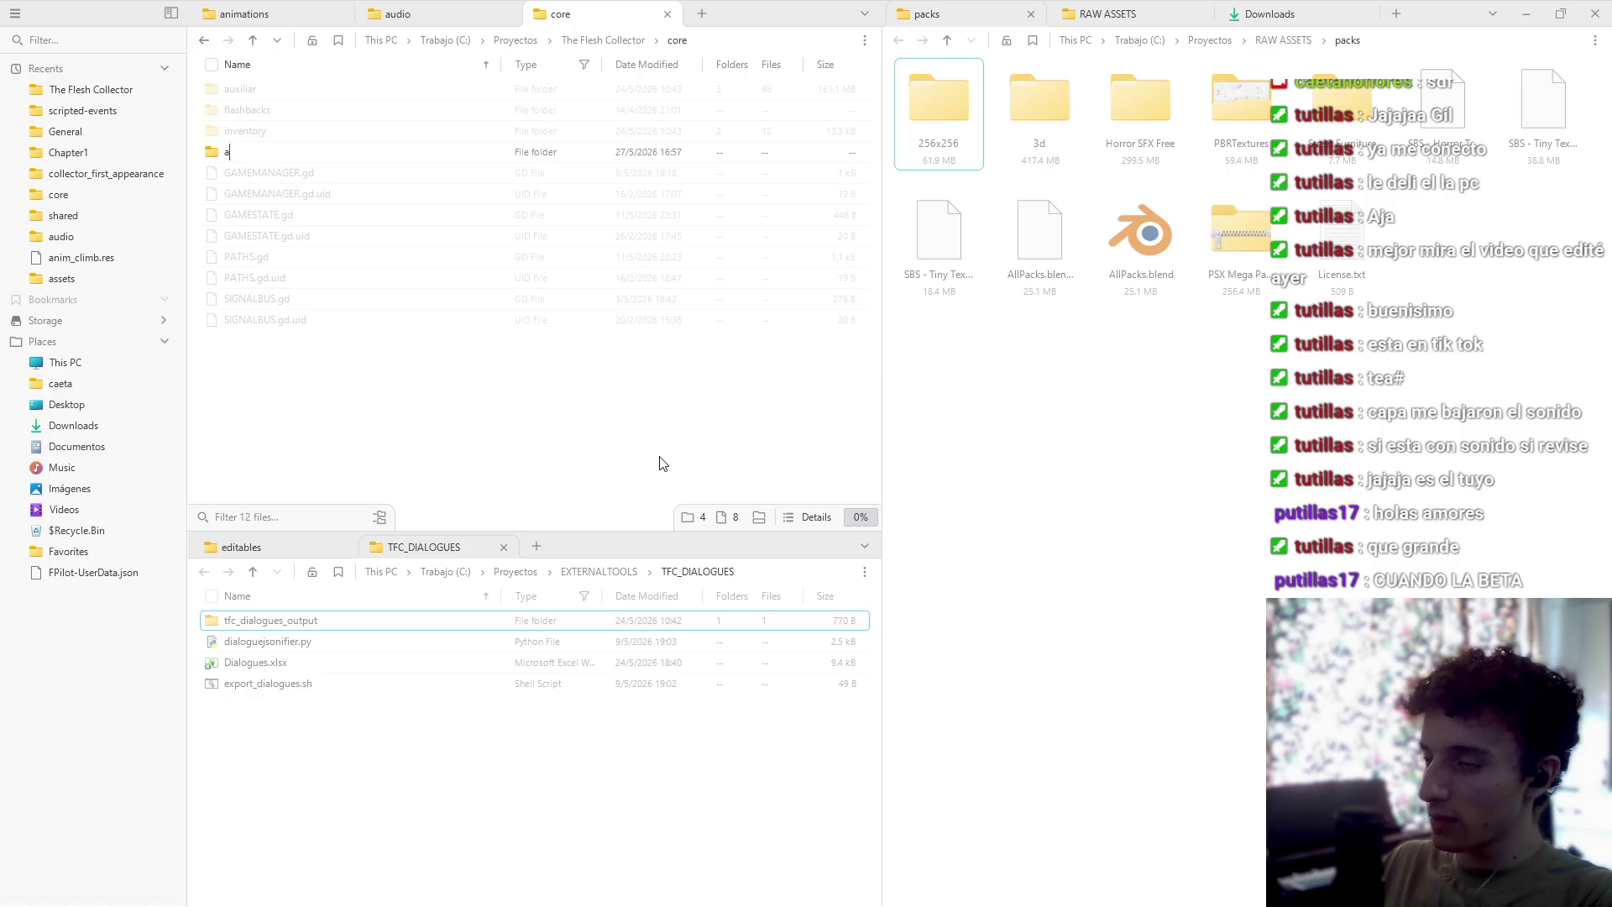
pyautogui.write('ts')
pyautogui.press('Return')
pyautogui.press('Return')
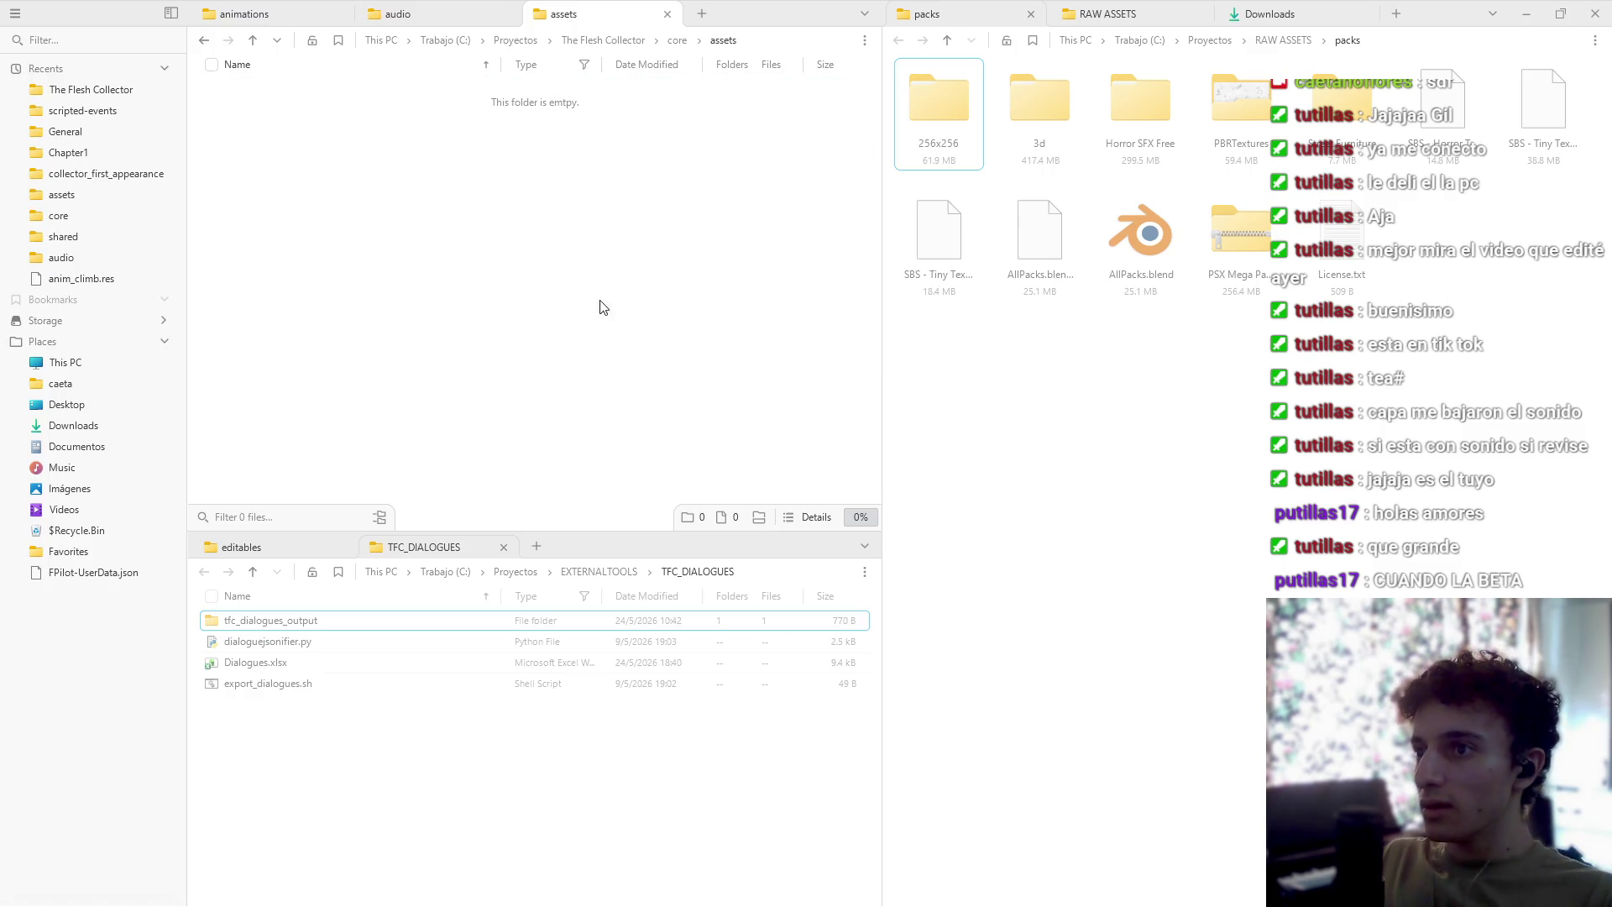
# Create an audio subfolder inside assets, then return to the core folder.
pyautogui.rightClick(474, 179)
pyautogui.click(542, 439)
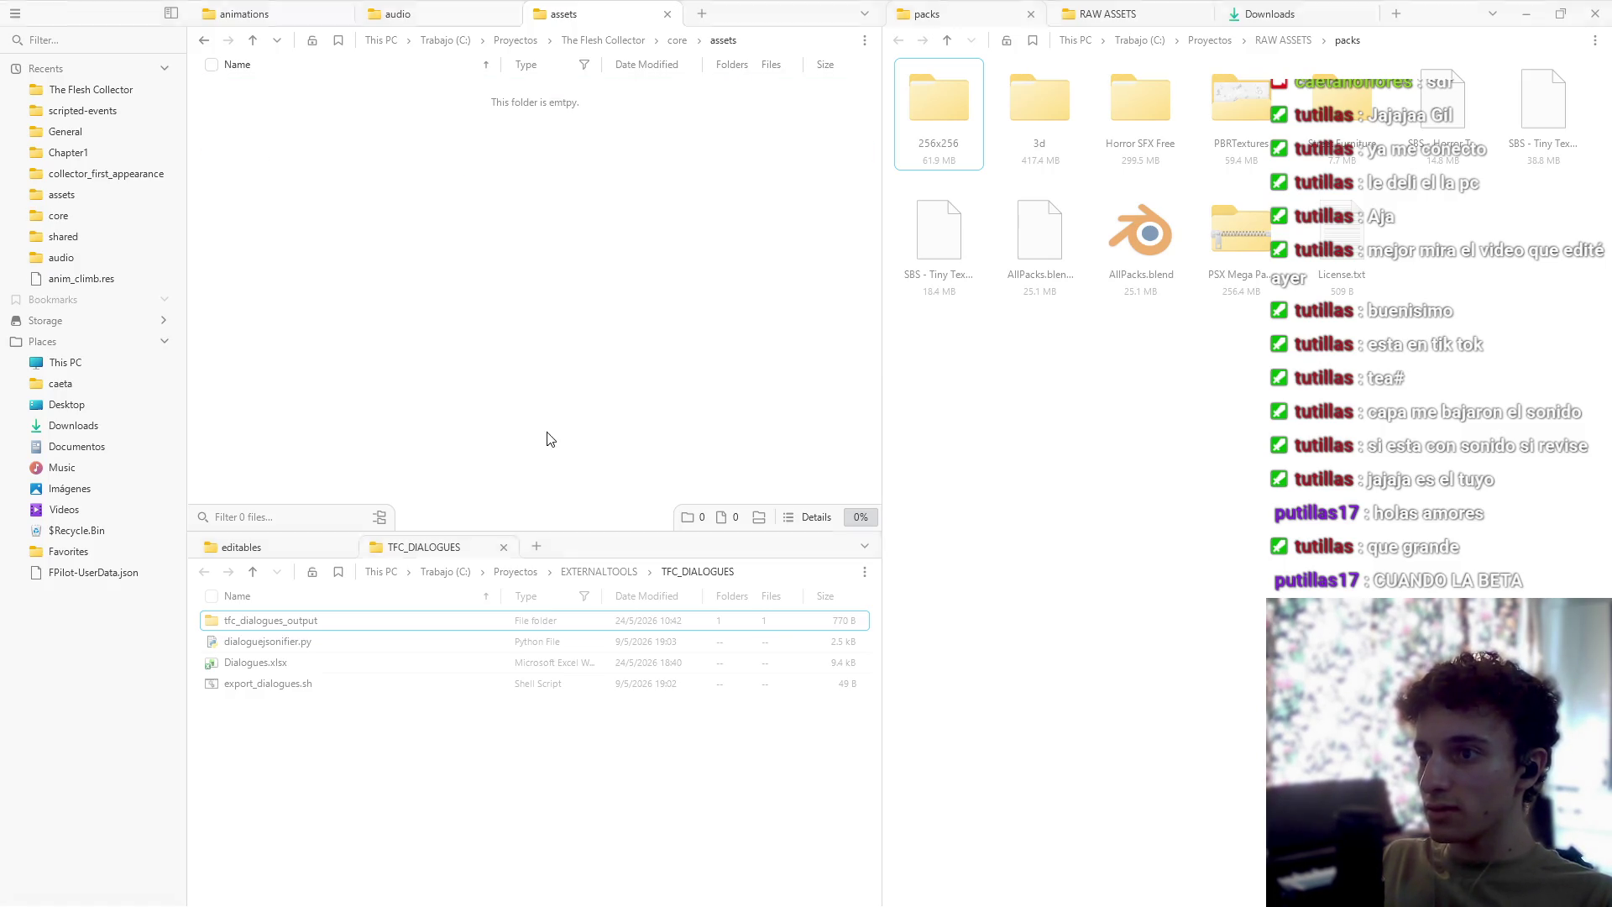
pyautogui.rightClick(413, 272)
pyautogui.moveTo(454, 516)
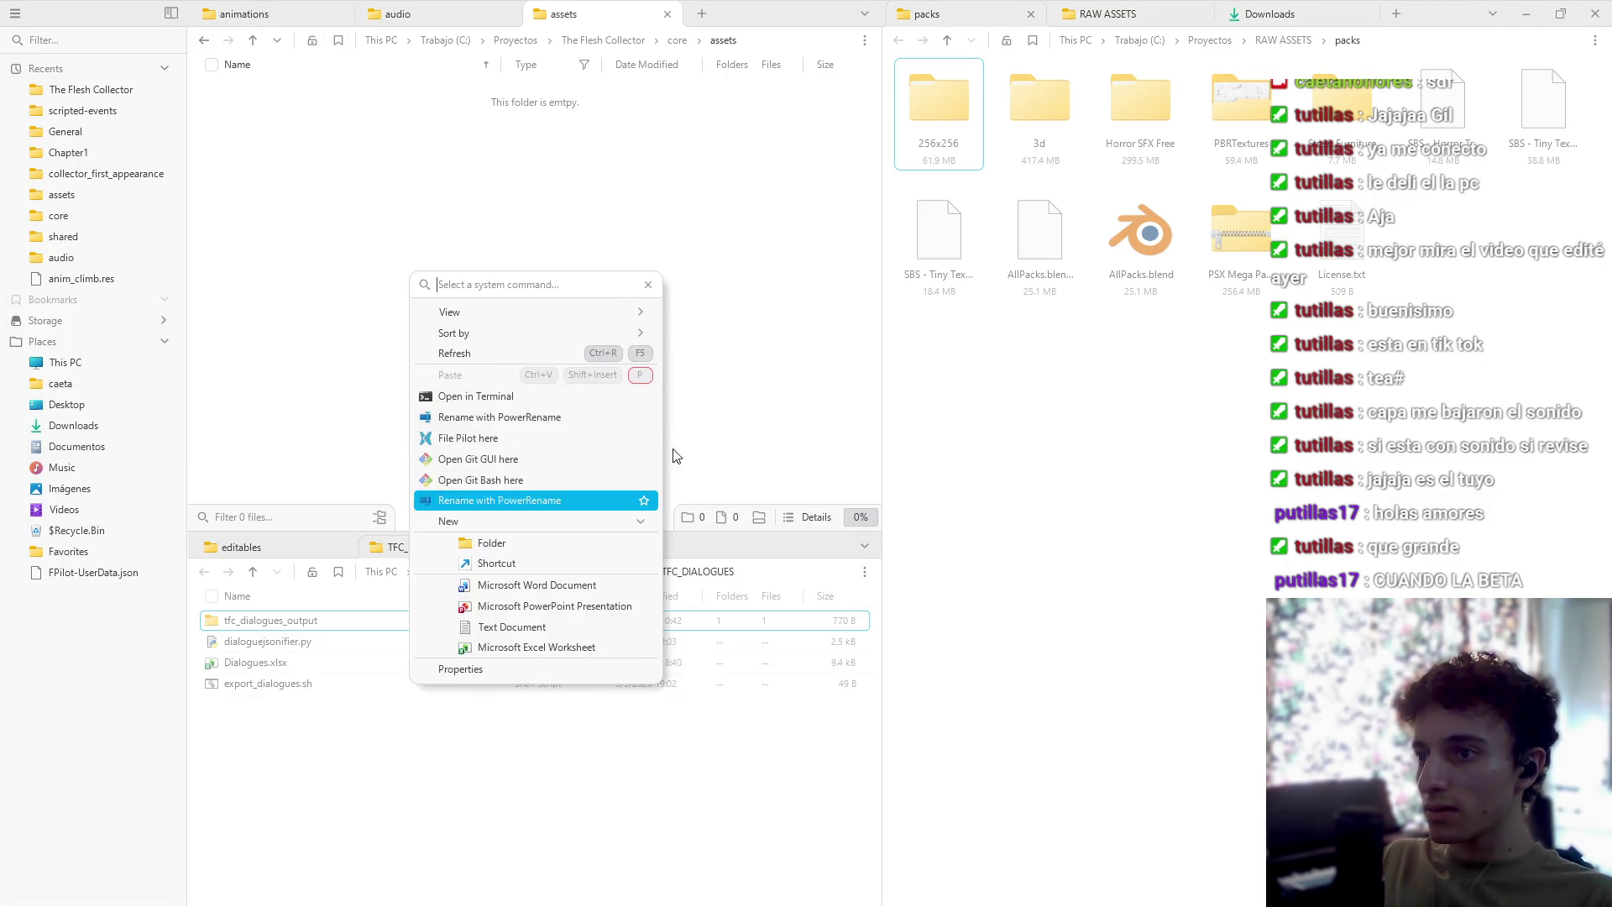
pyautogui.click(516, 538)
pyautogui.write('dio')
pyautogui.press('Return')
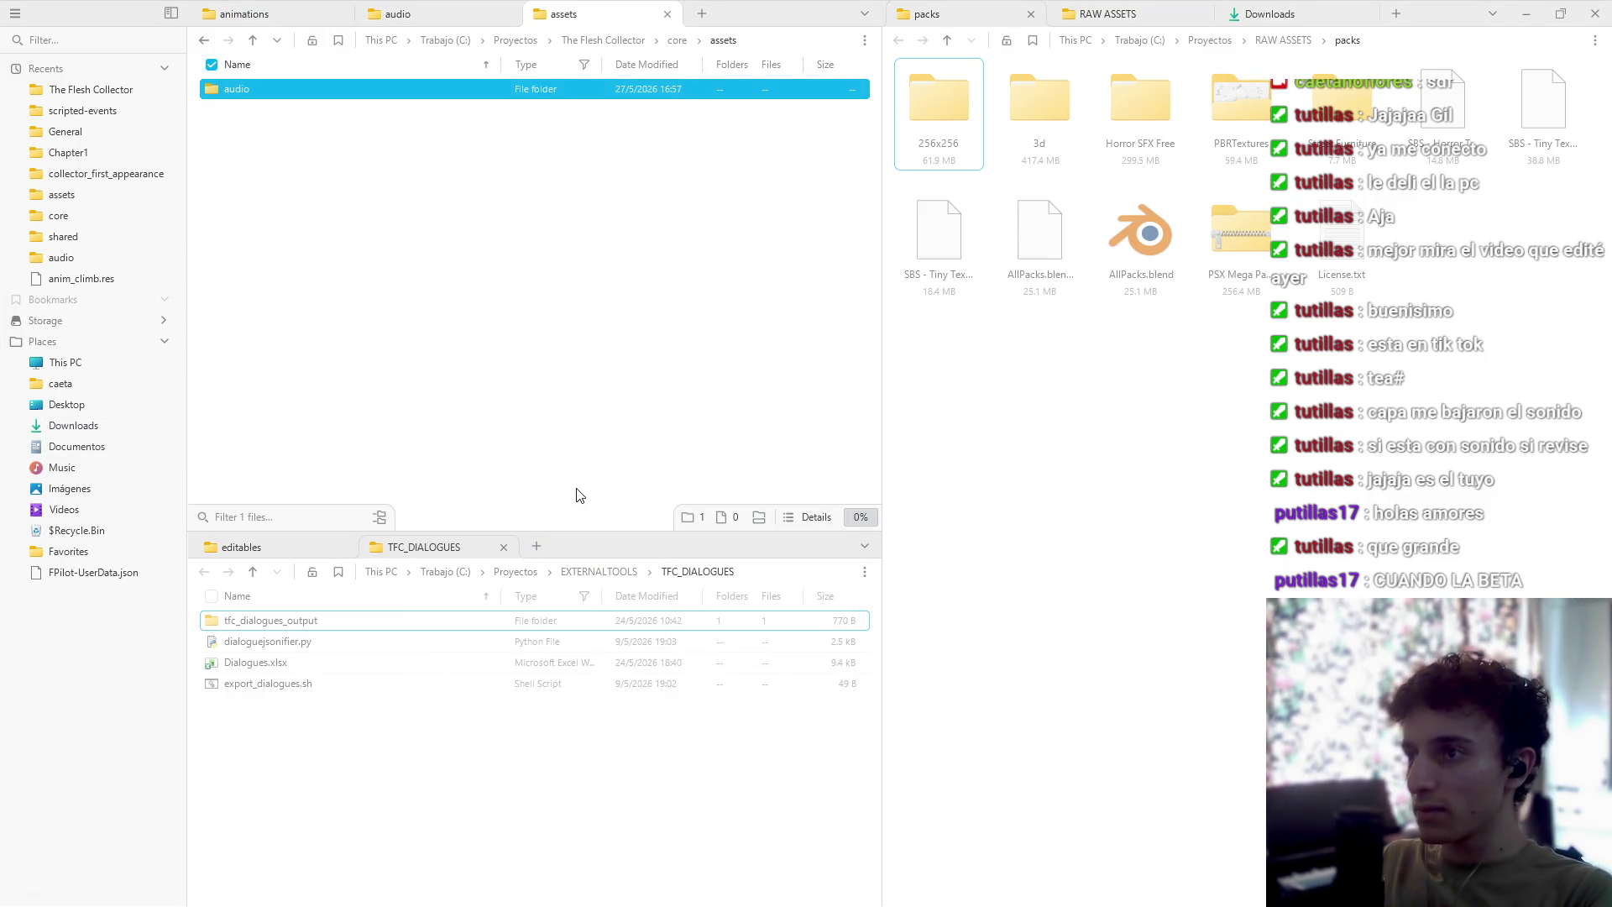
pyautogui.hotkey('alt', 'Up')
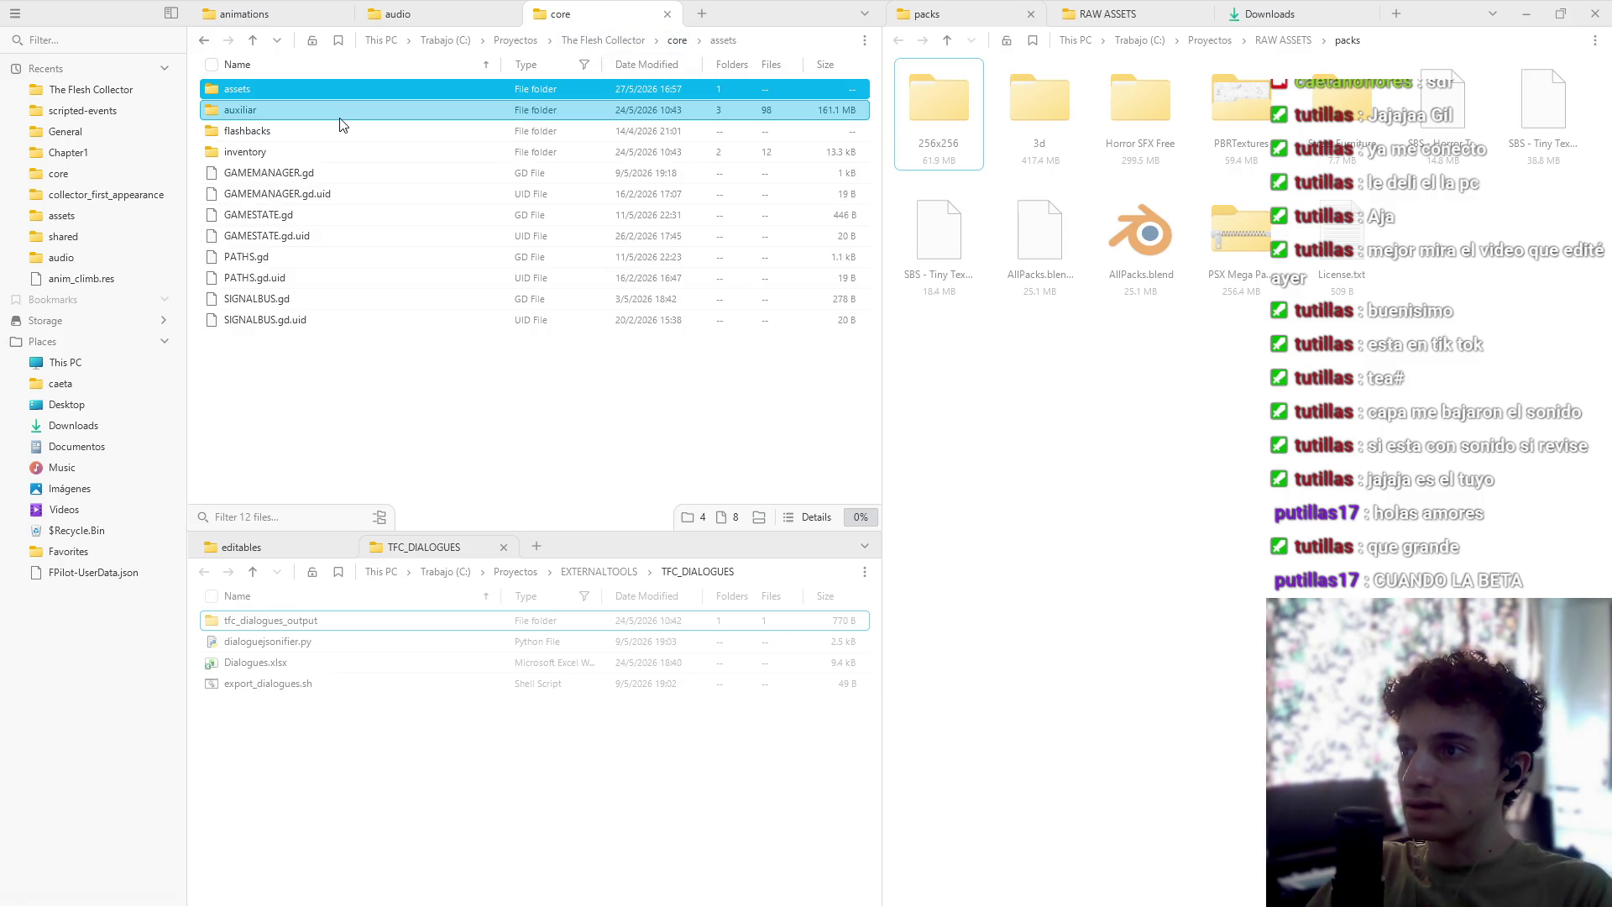
# Look inside the VFX folder without creating anything, then return to The Flesh Collector.
pyautogui.click(622, 39)
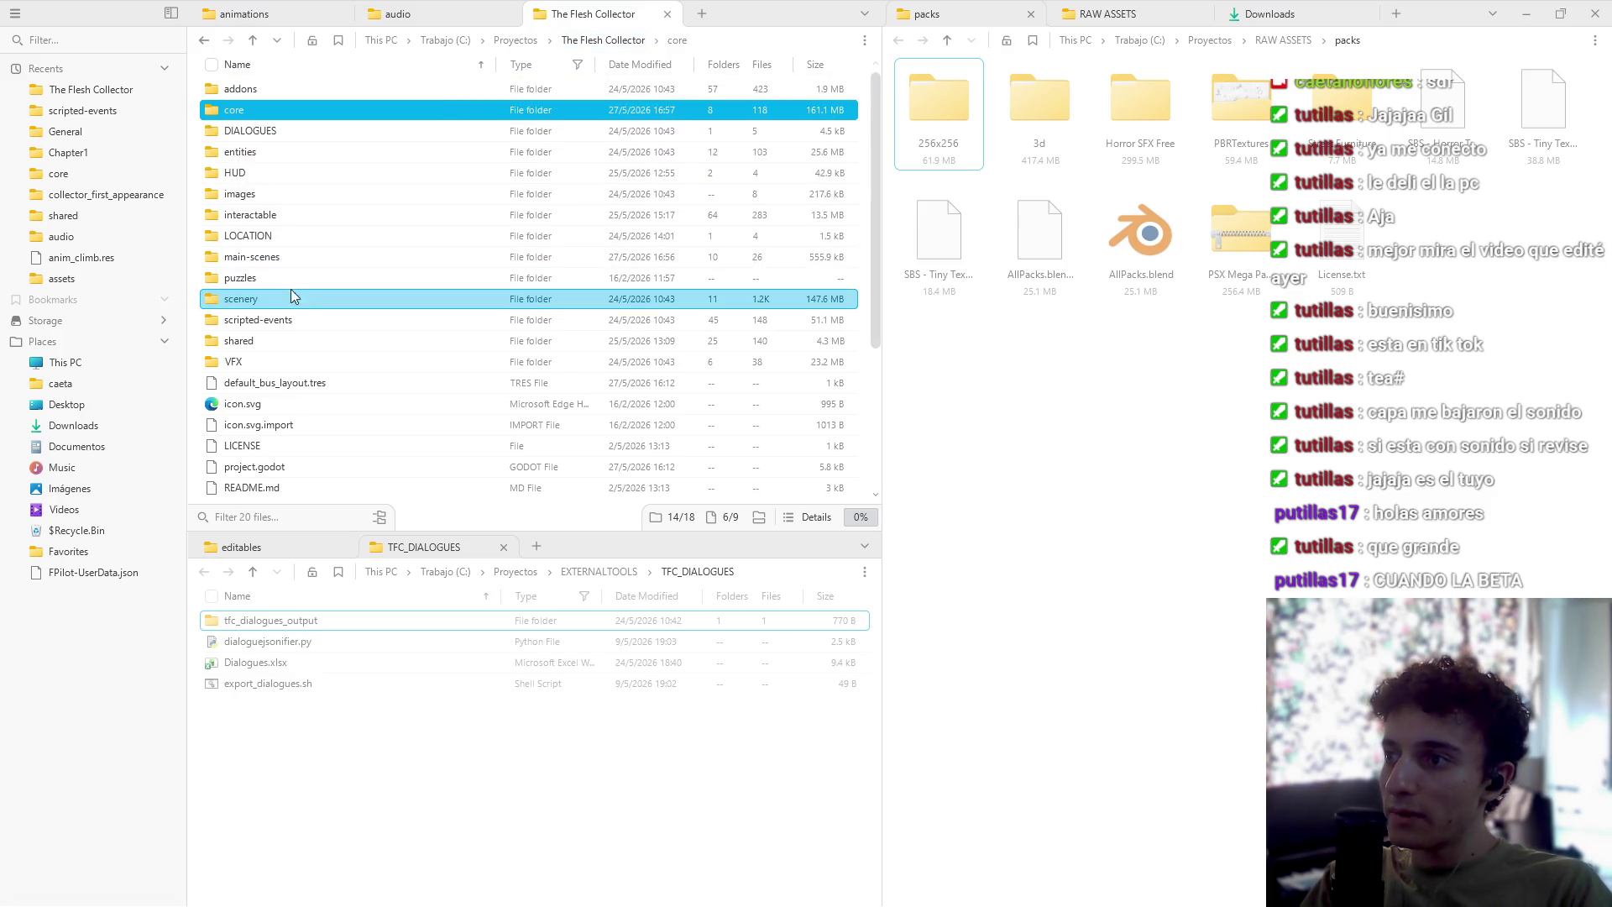
pyautogui.doubleClick(286, 359)
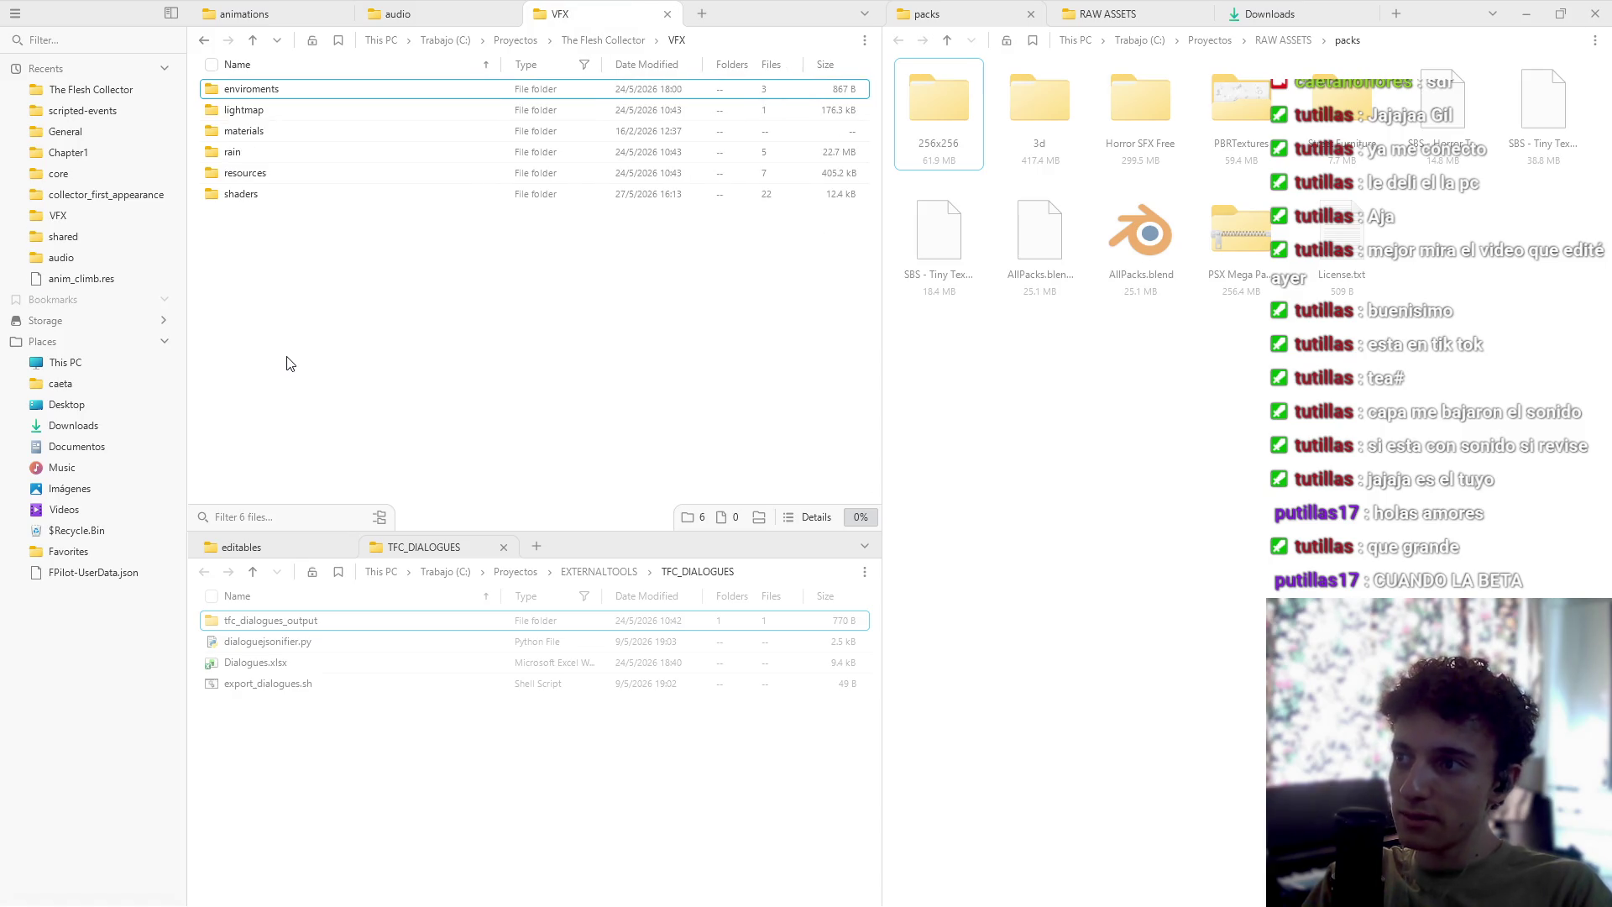
pyautogui.rightClick(281, 257)
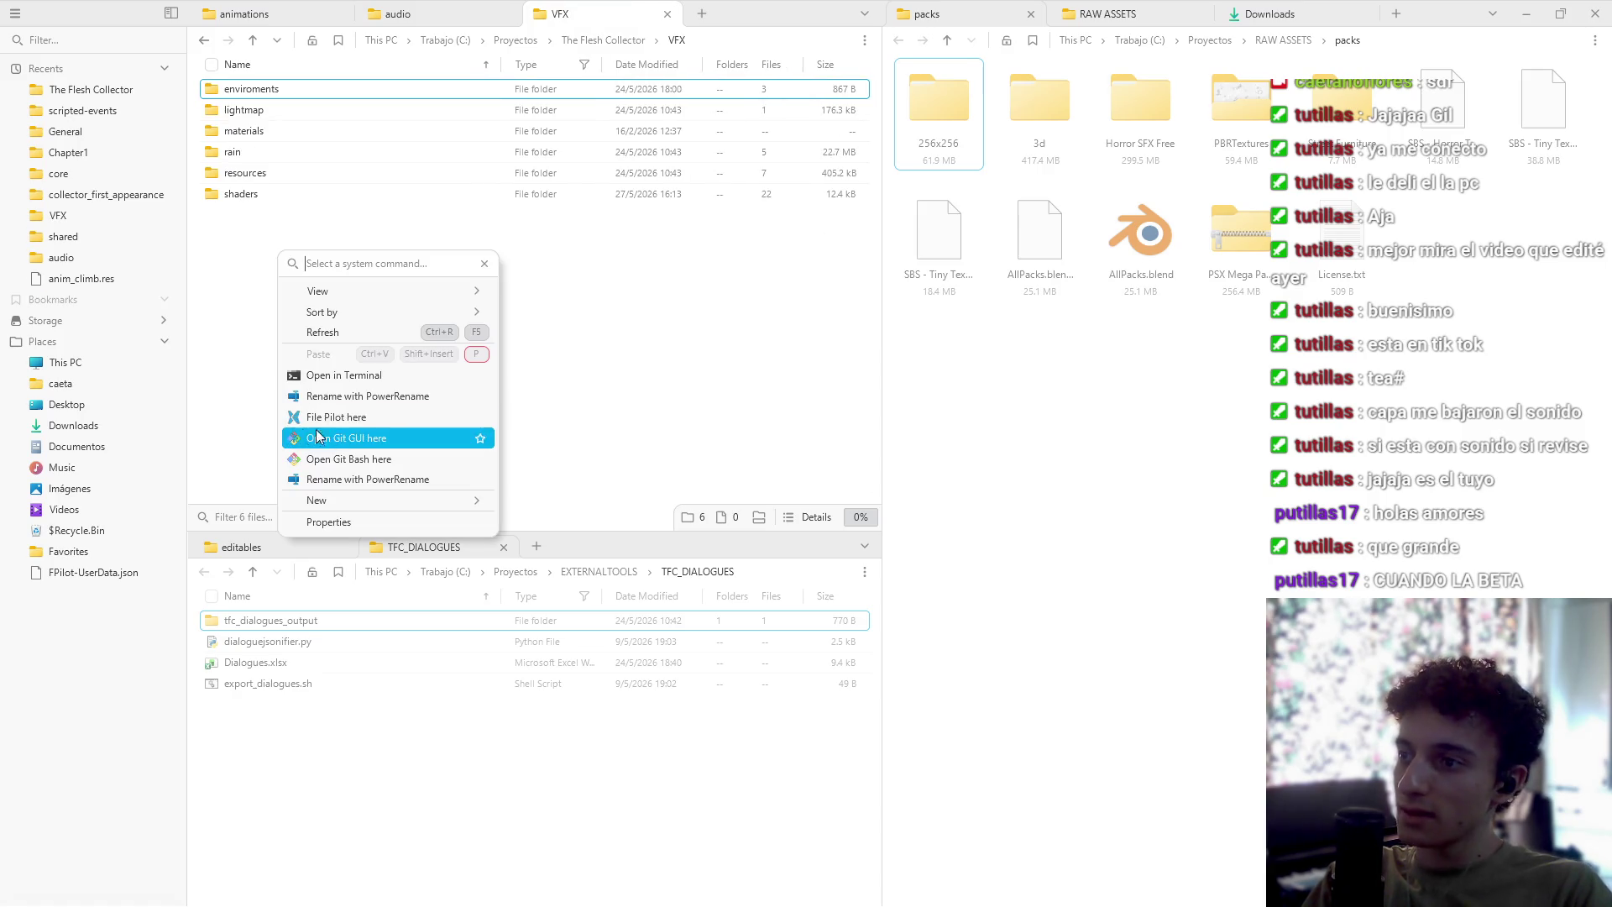
pyautogui.click(332, 500)
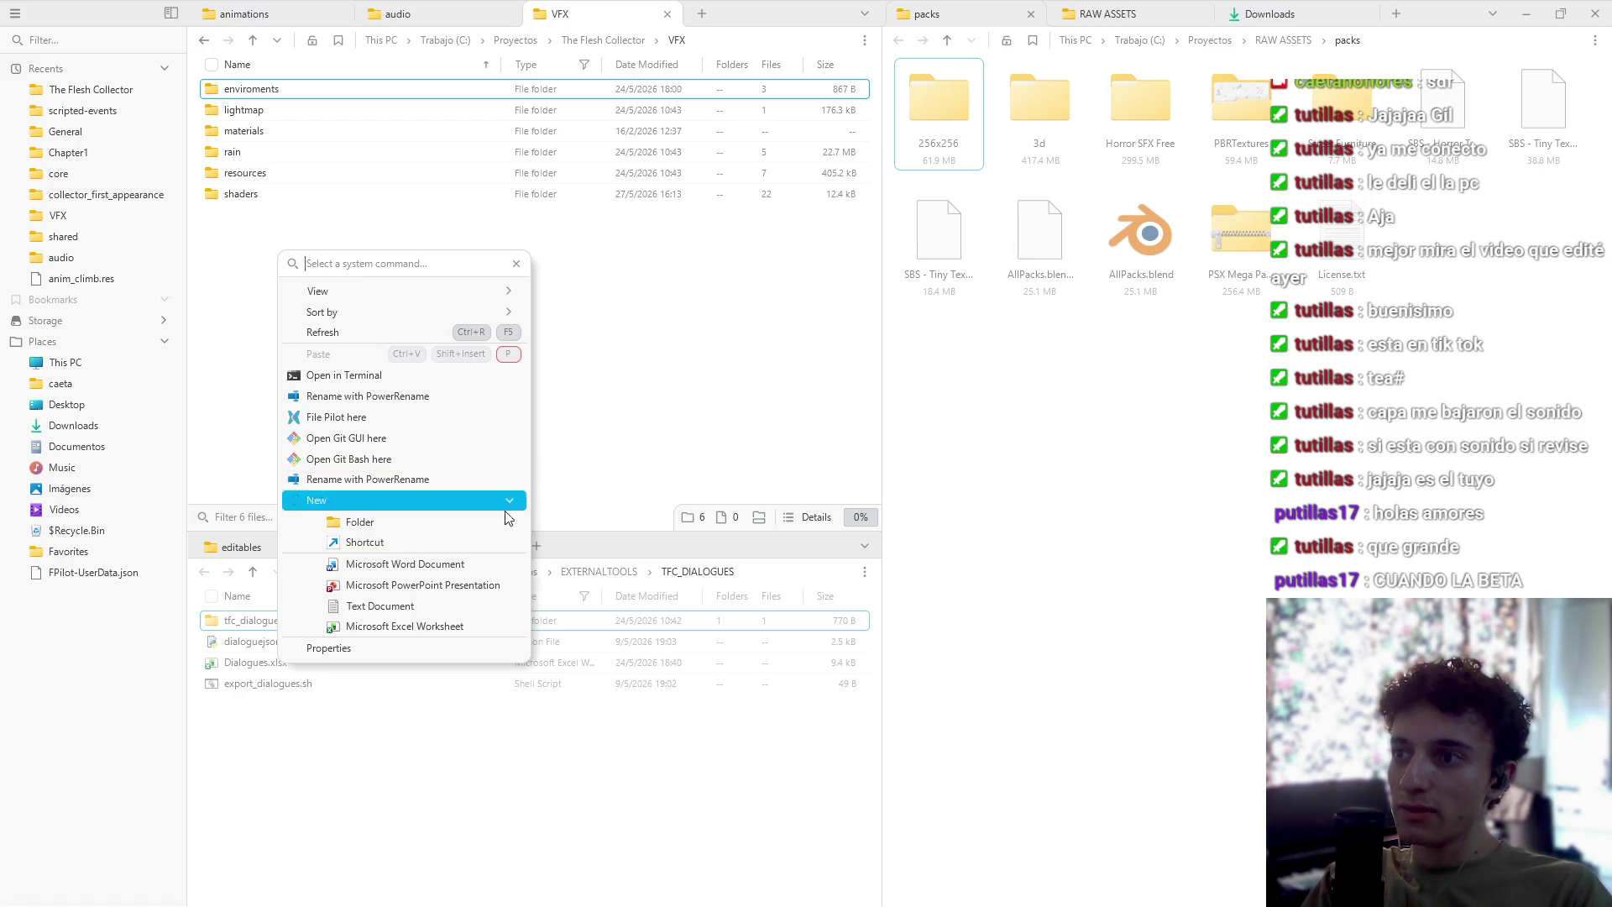
pyautogui.press('Escape')
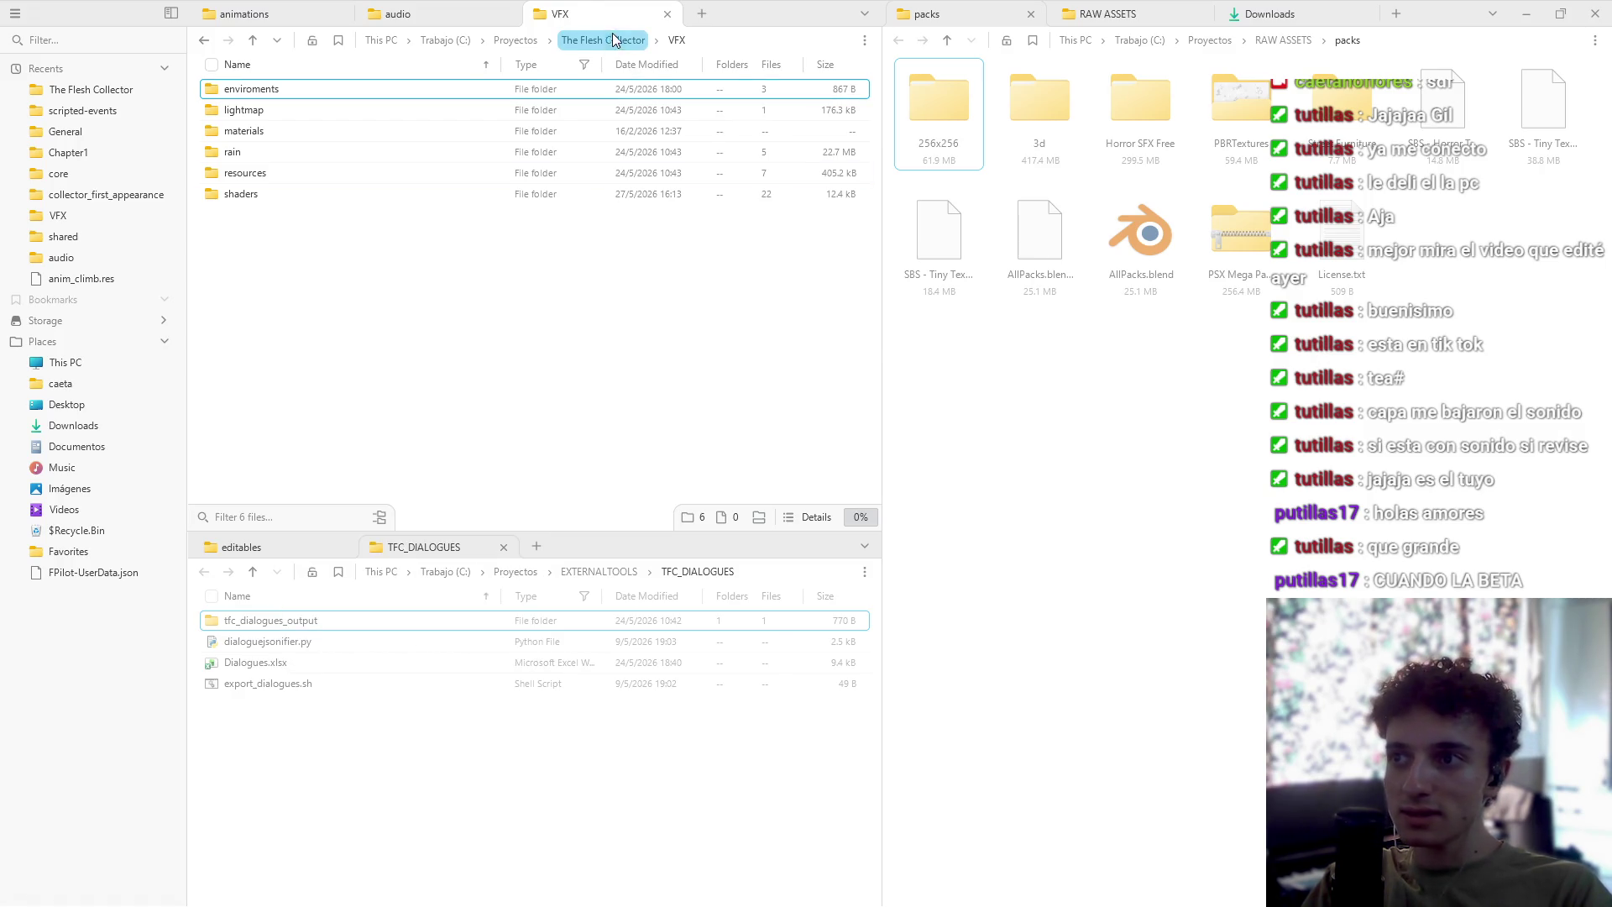
pyautogui.click(603, 40)
# Create a new folder named FX in The Flesh Collector project folder.
pyautogui.rightClick(202, 382)
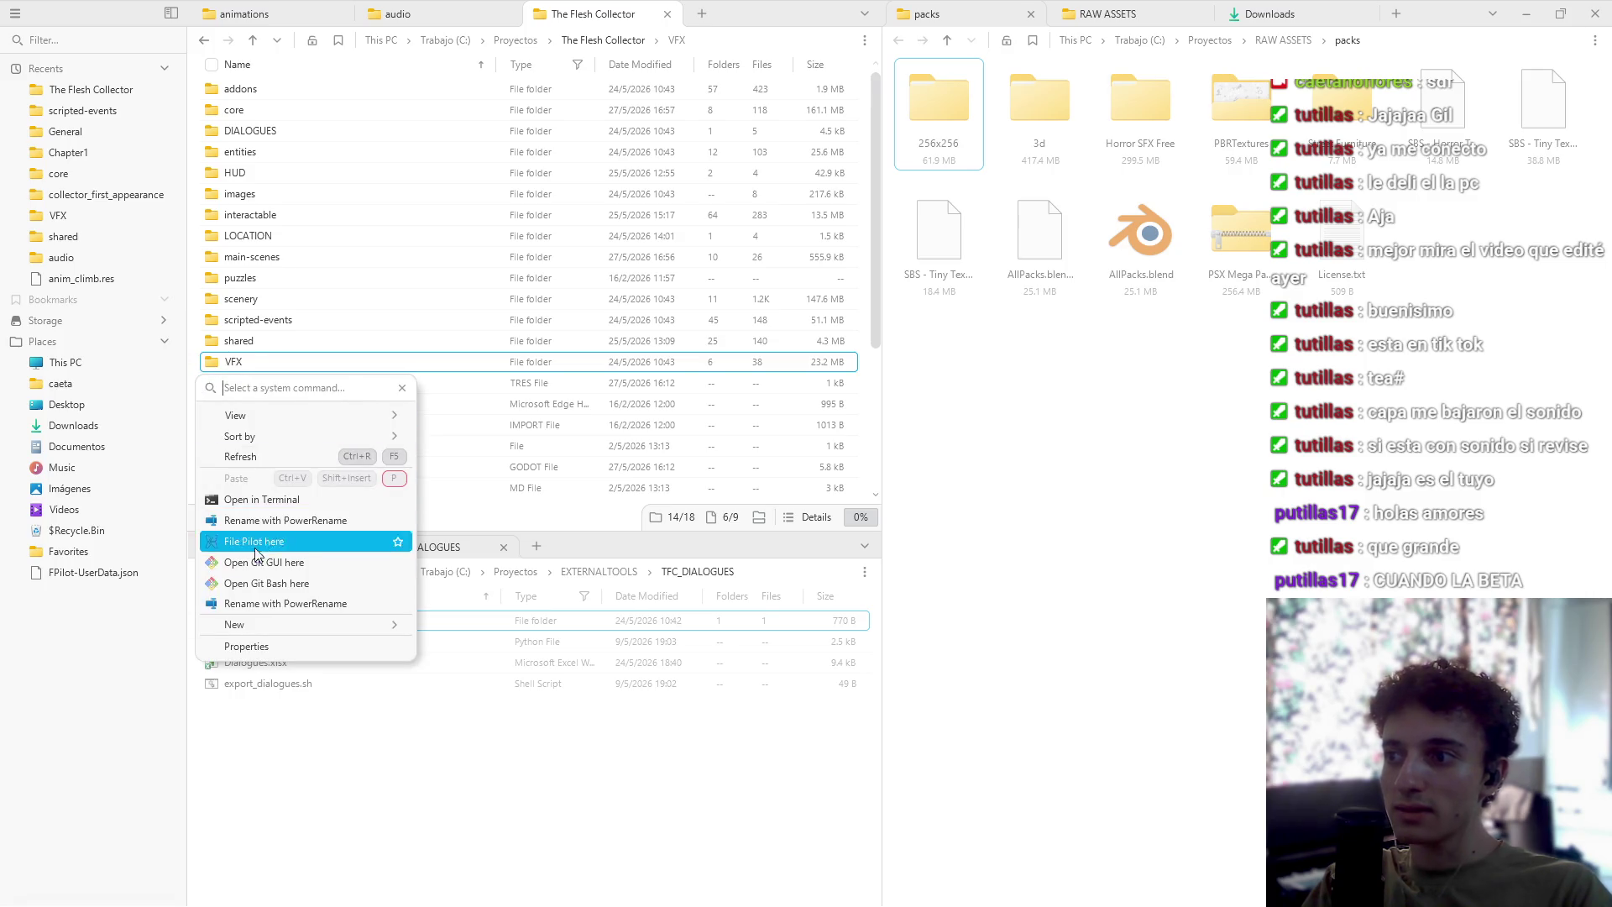
pyautogui.click(265, 622)
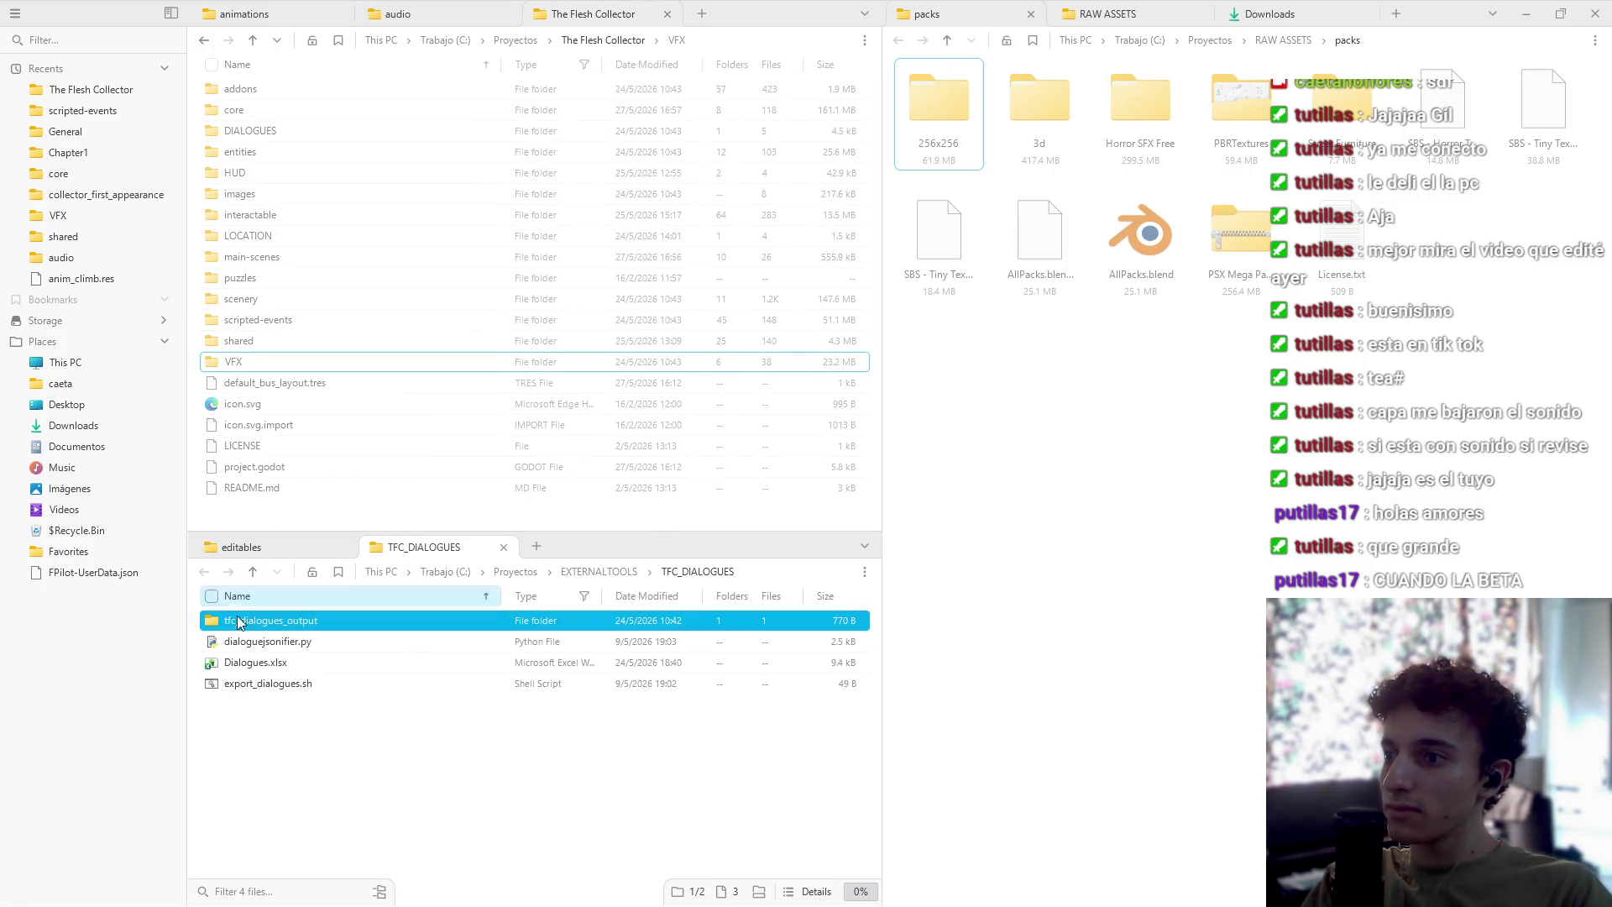
pyautogui.click(211, 621)
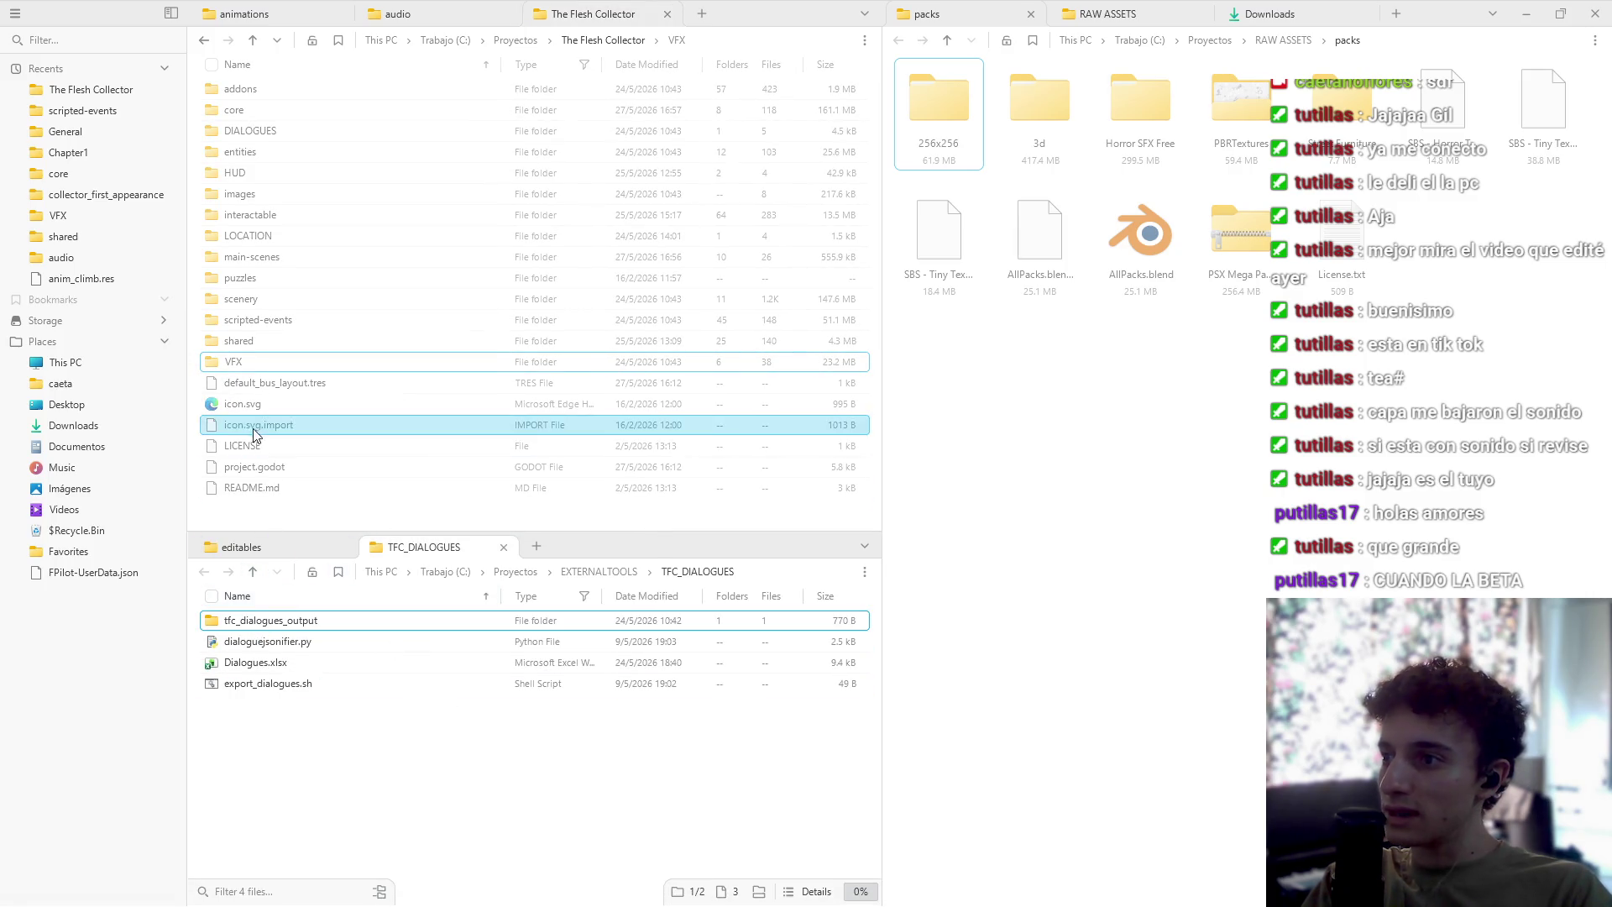
pyautogui.click(207, 406)
pyautogui.click(208, 407)
pyautogui.rightClick(203, 406)
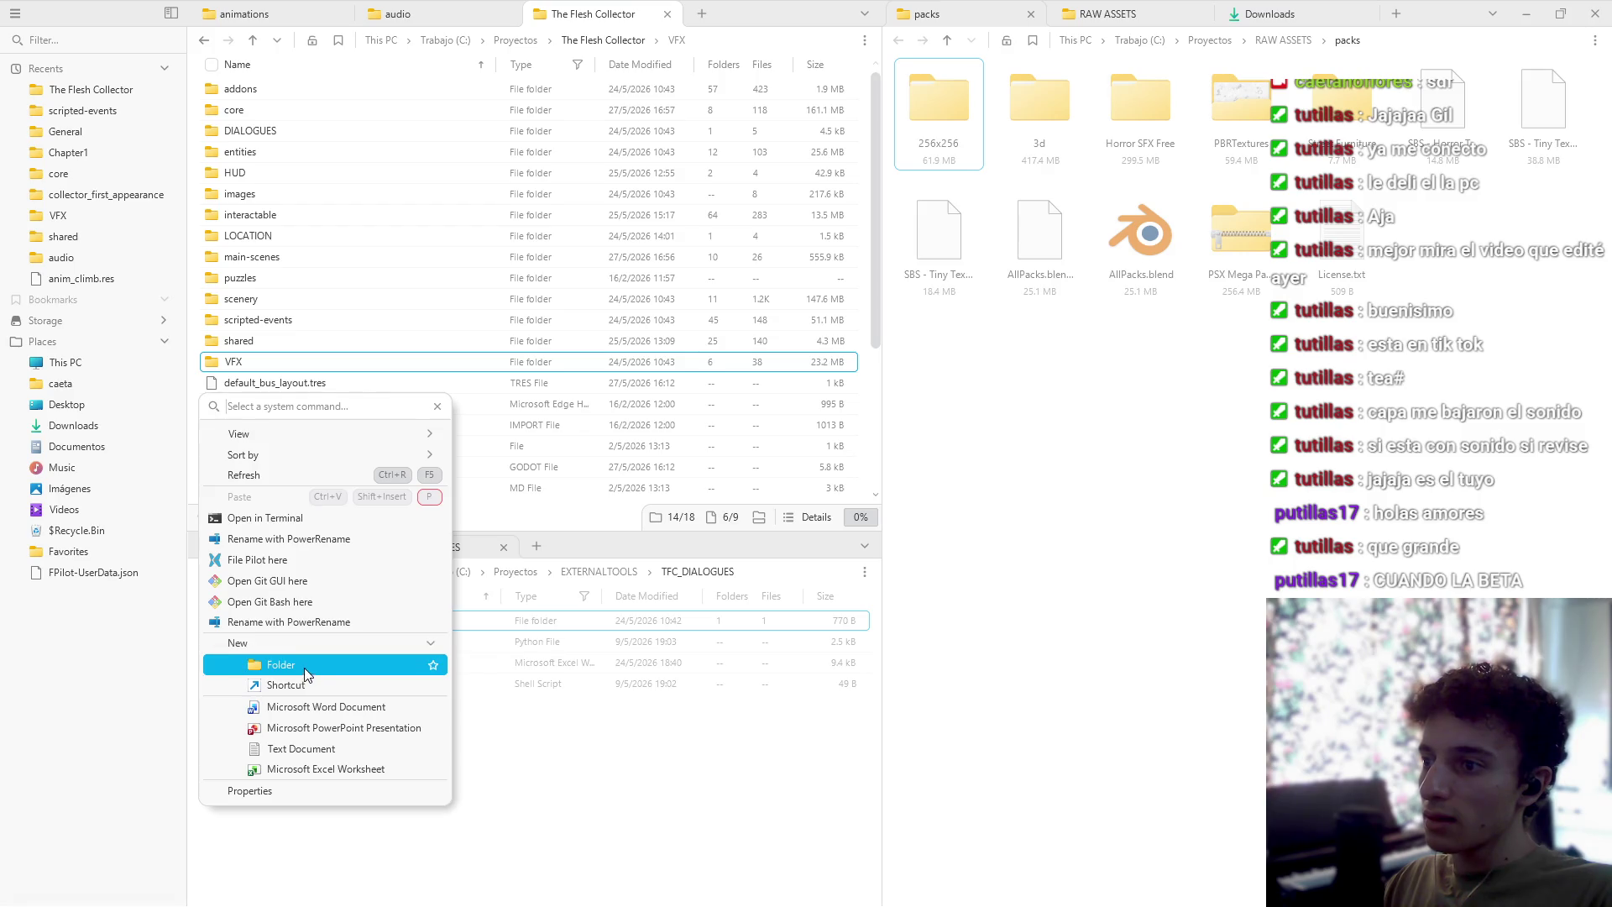
pyautogui.click(277, 663)
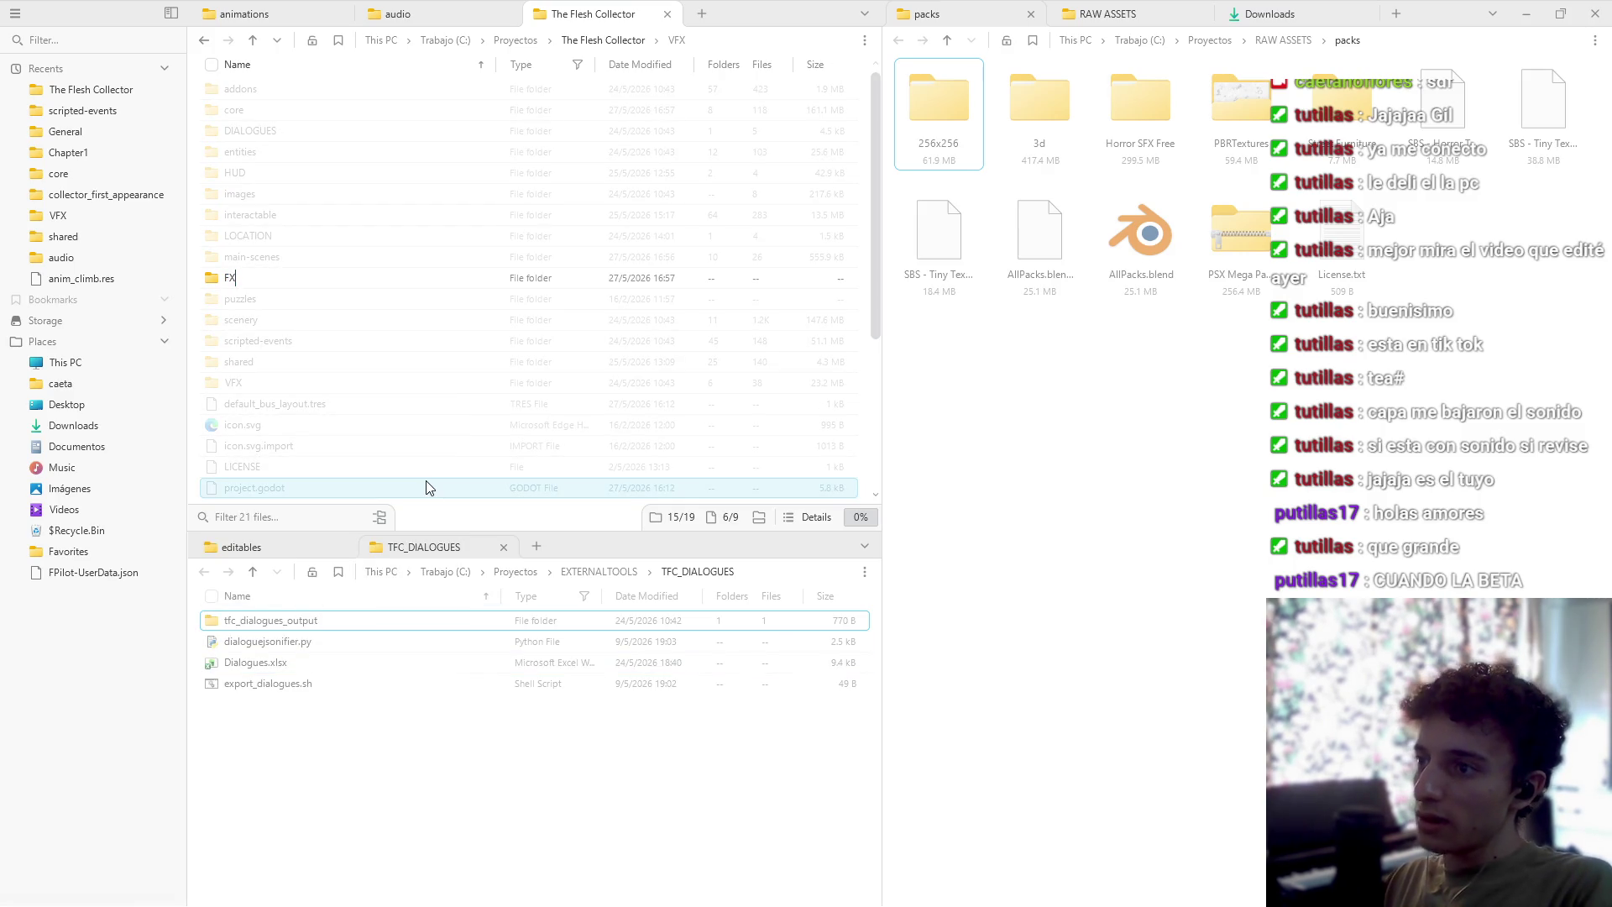
pyautogui.press('Return')
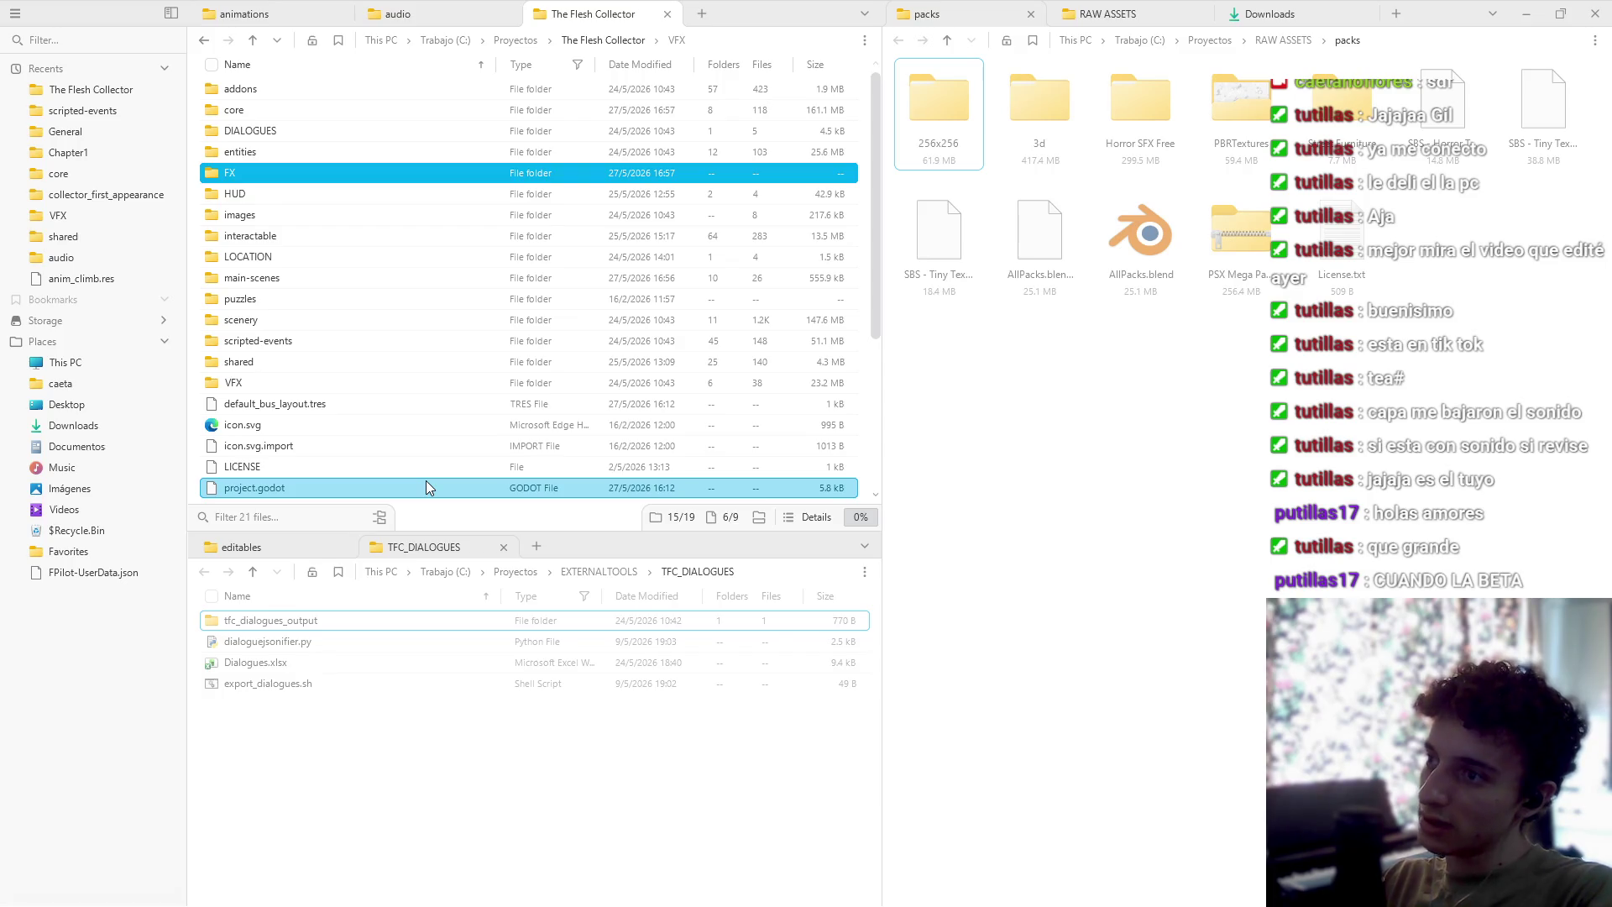
# Create a stingers folder inside FX, open it and select its path.
pyautogui.doubleClick(286, 172)
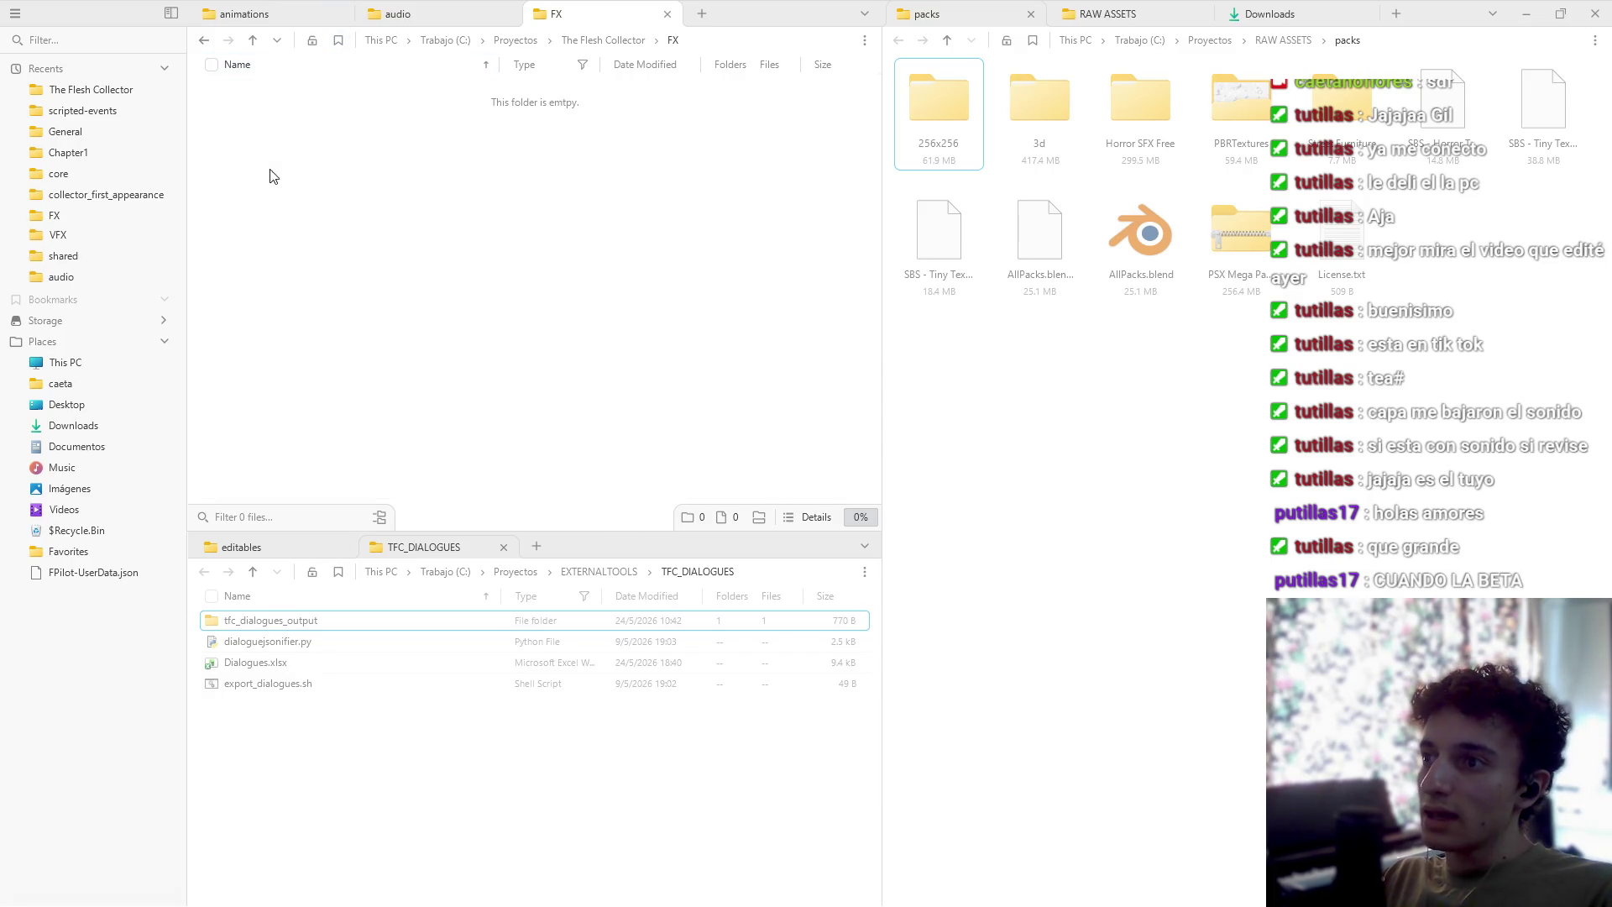
pyautogui.rightClick(388, 206)
pyautogui.click(386, 399)
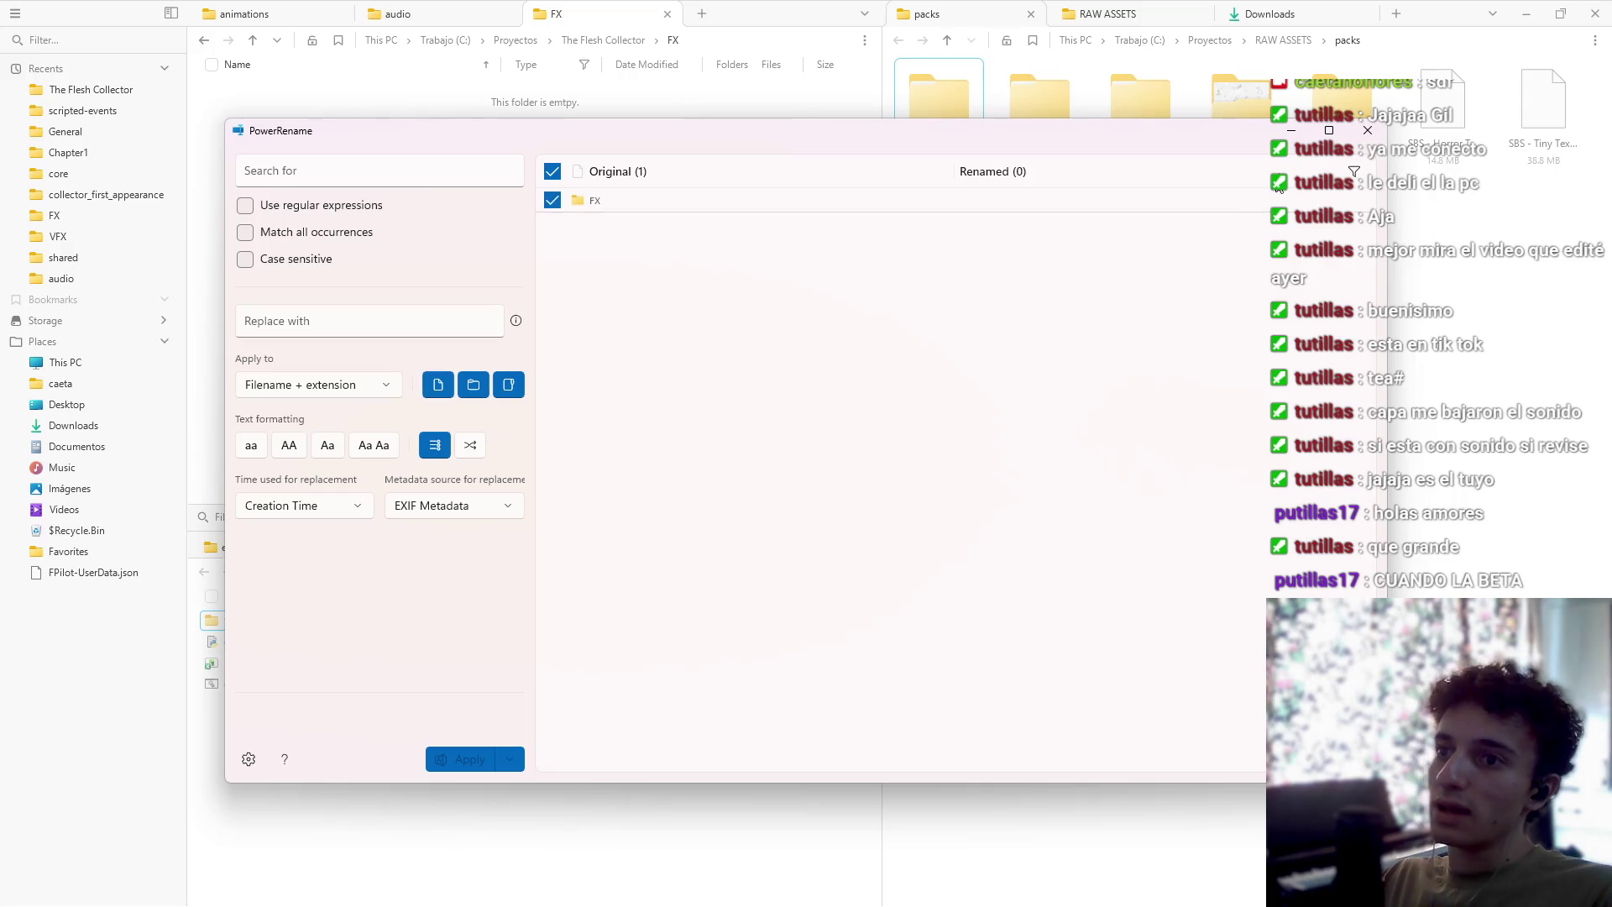
pyautogui.click(1368, 130)
pyautogui.rightClick(542, 210)
pyautogui.click(617, 456)
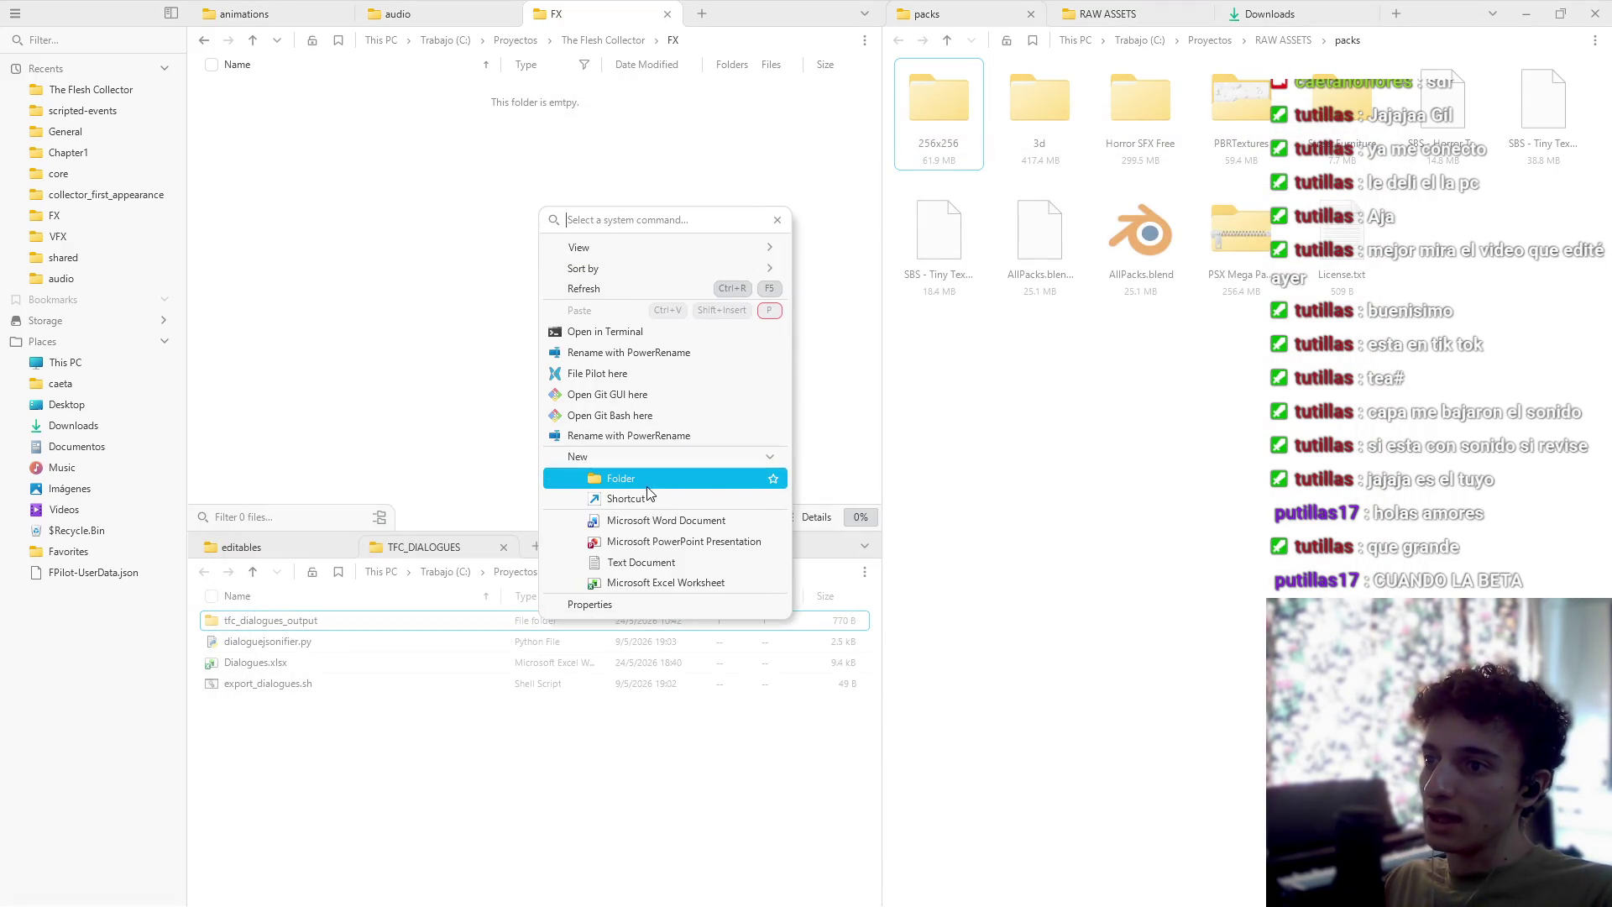
pyautogui.click(621, 479)
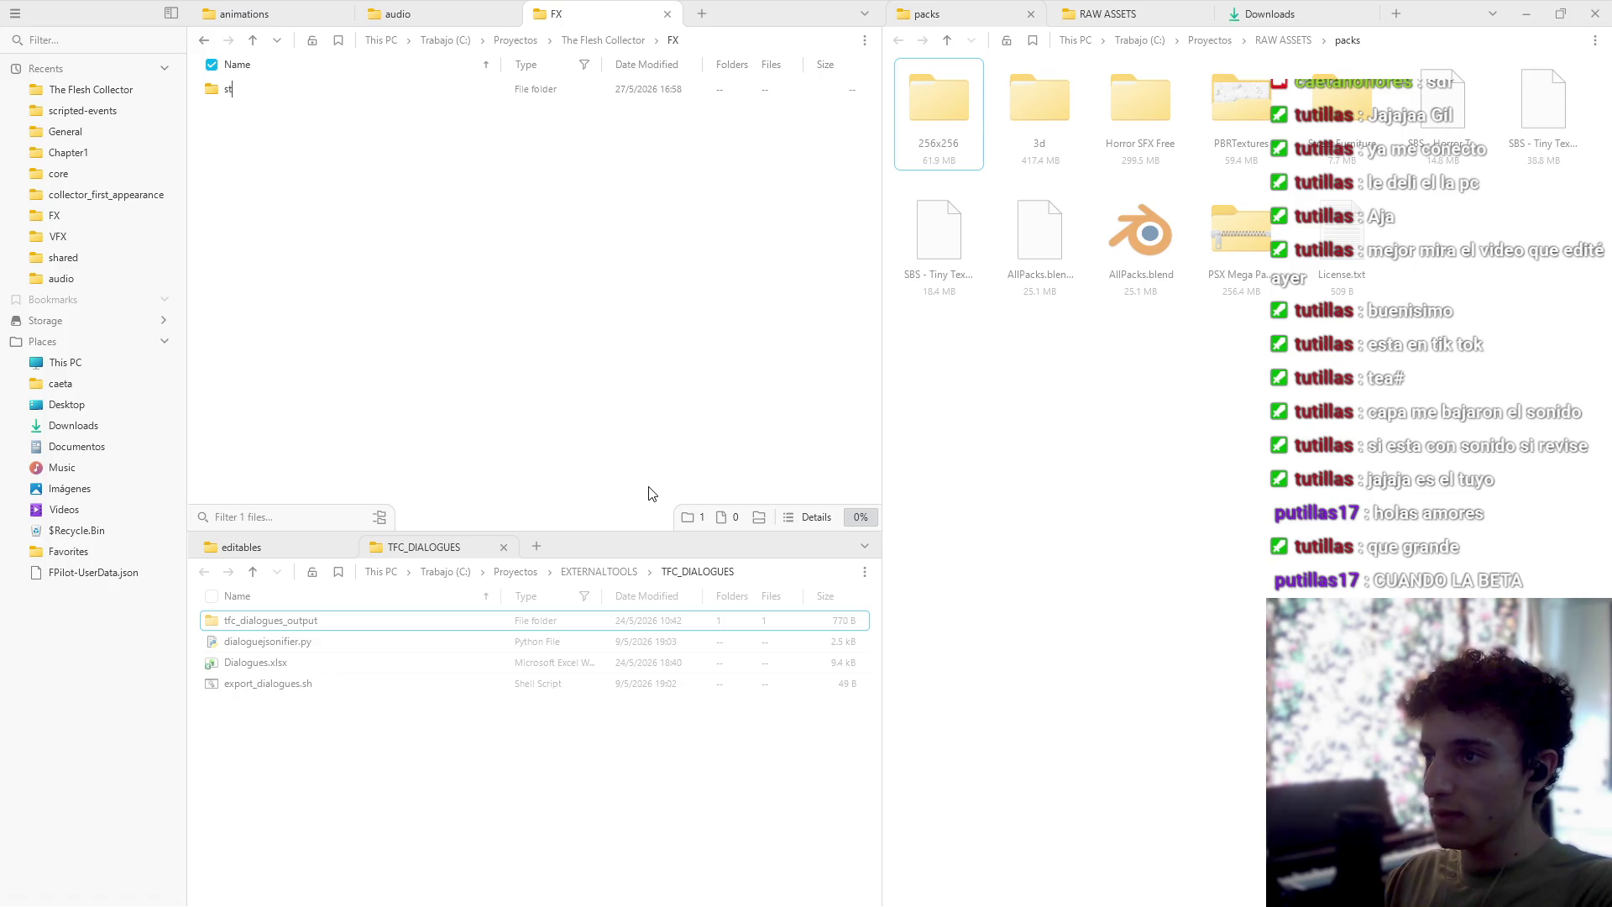
pyautogui.press('Return')
pyautogui.press('Return')
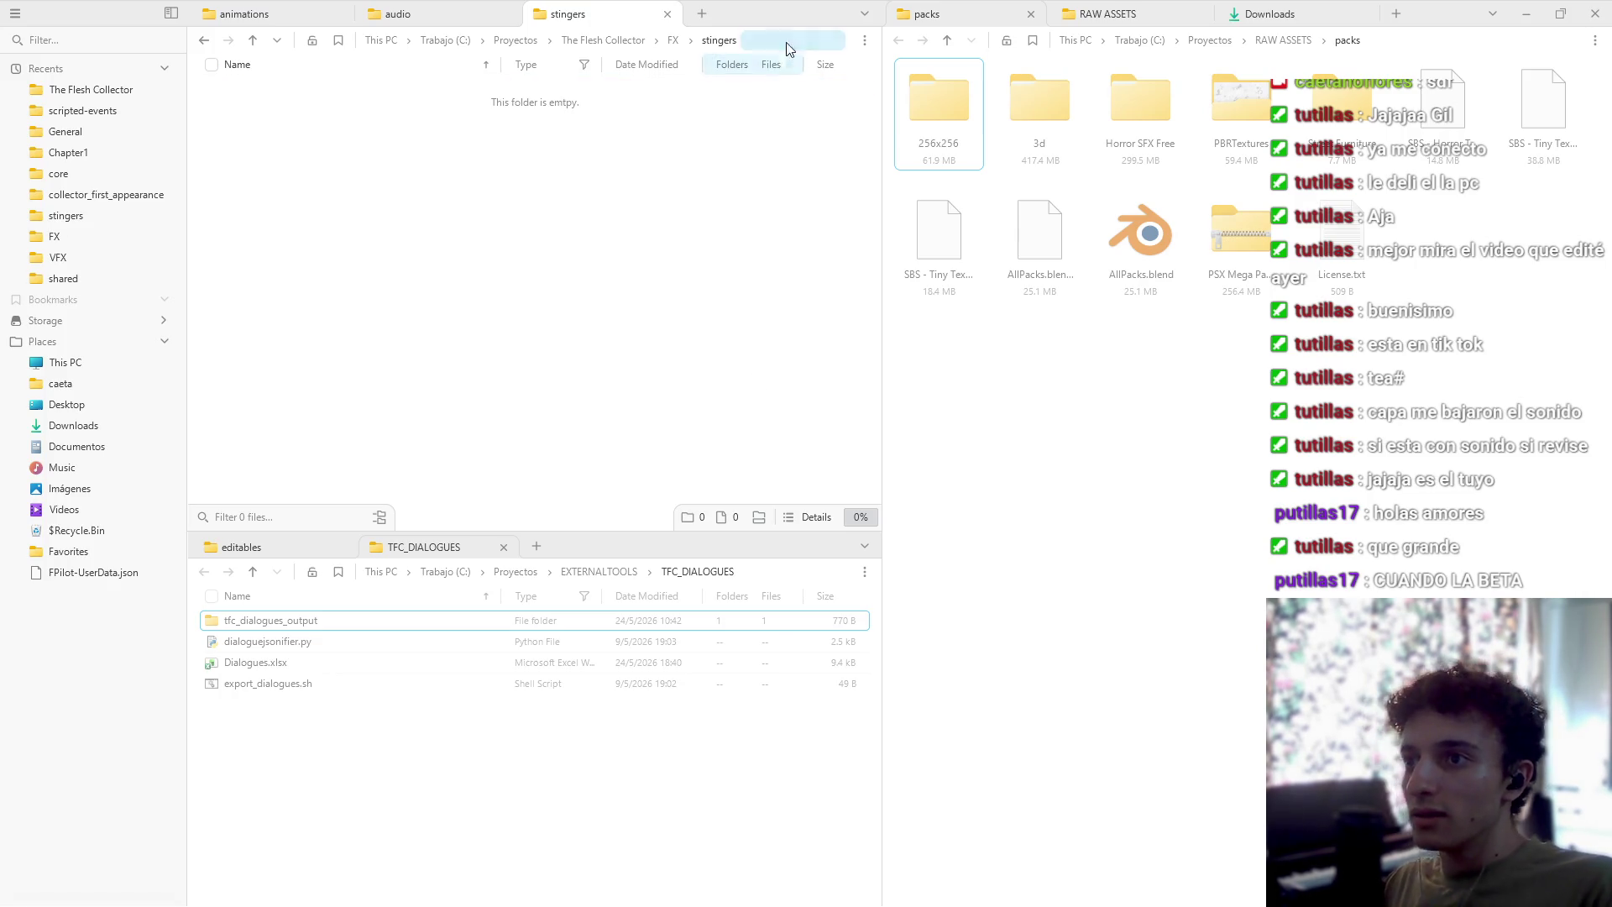
pyautogui.click(782, 47)
# In REAPER, play the suspense stinger clip from near the start of the timeline.
pyautogui.hotkey('alt', 'Tab')
pyautogui.click(497, 386)
pyautogui.click(628, 166)
pyautogui.click(461, 134)
pyautogui.click(338, 158)
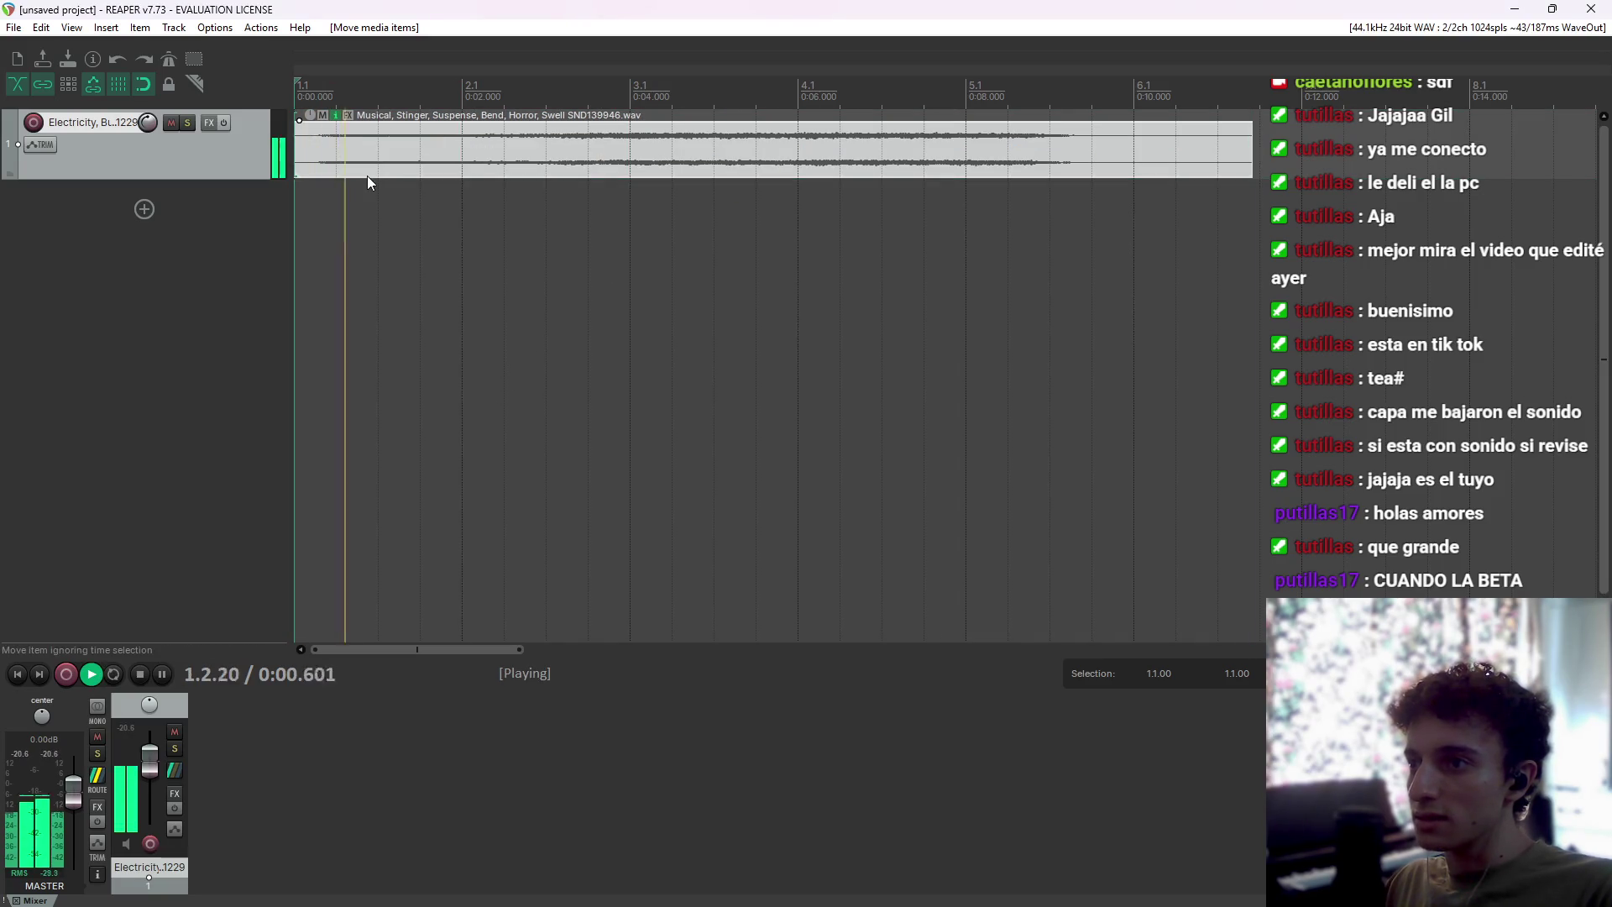
# Stop the stinger playback in REAPER at the one-second mark.
pyautogui.rightClick(418, 147)
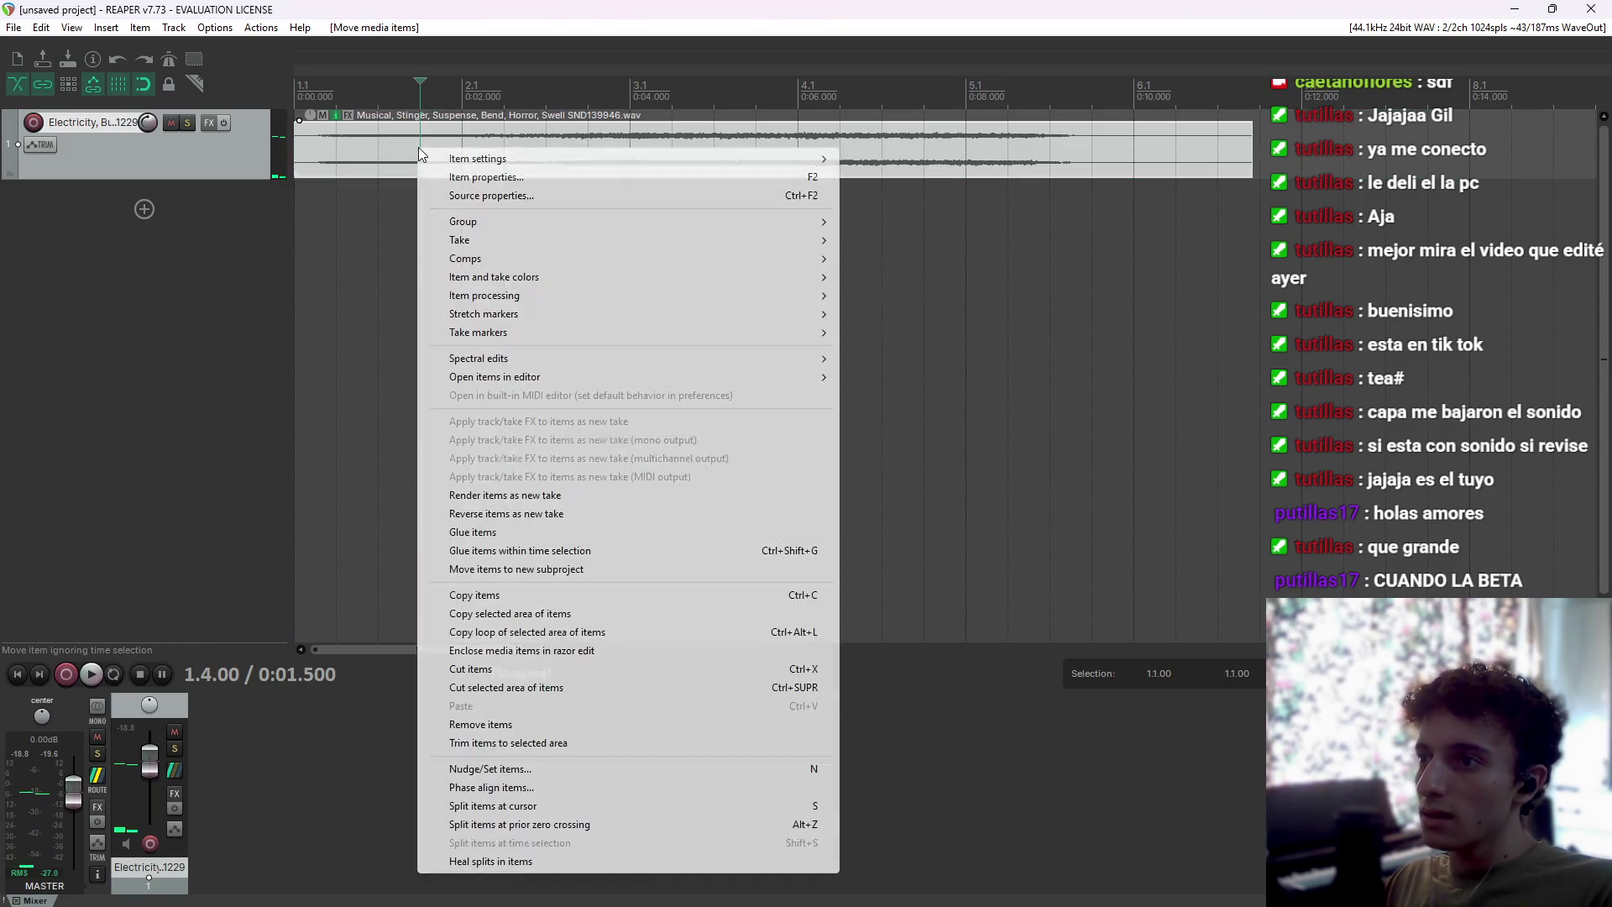
pyautogui.click(334, 277)
pyautogui.click(376, 148)
pyautogui.hotkey('alt', 'Tab')
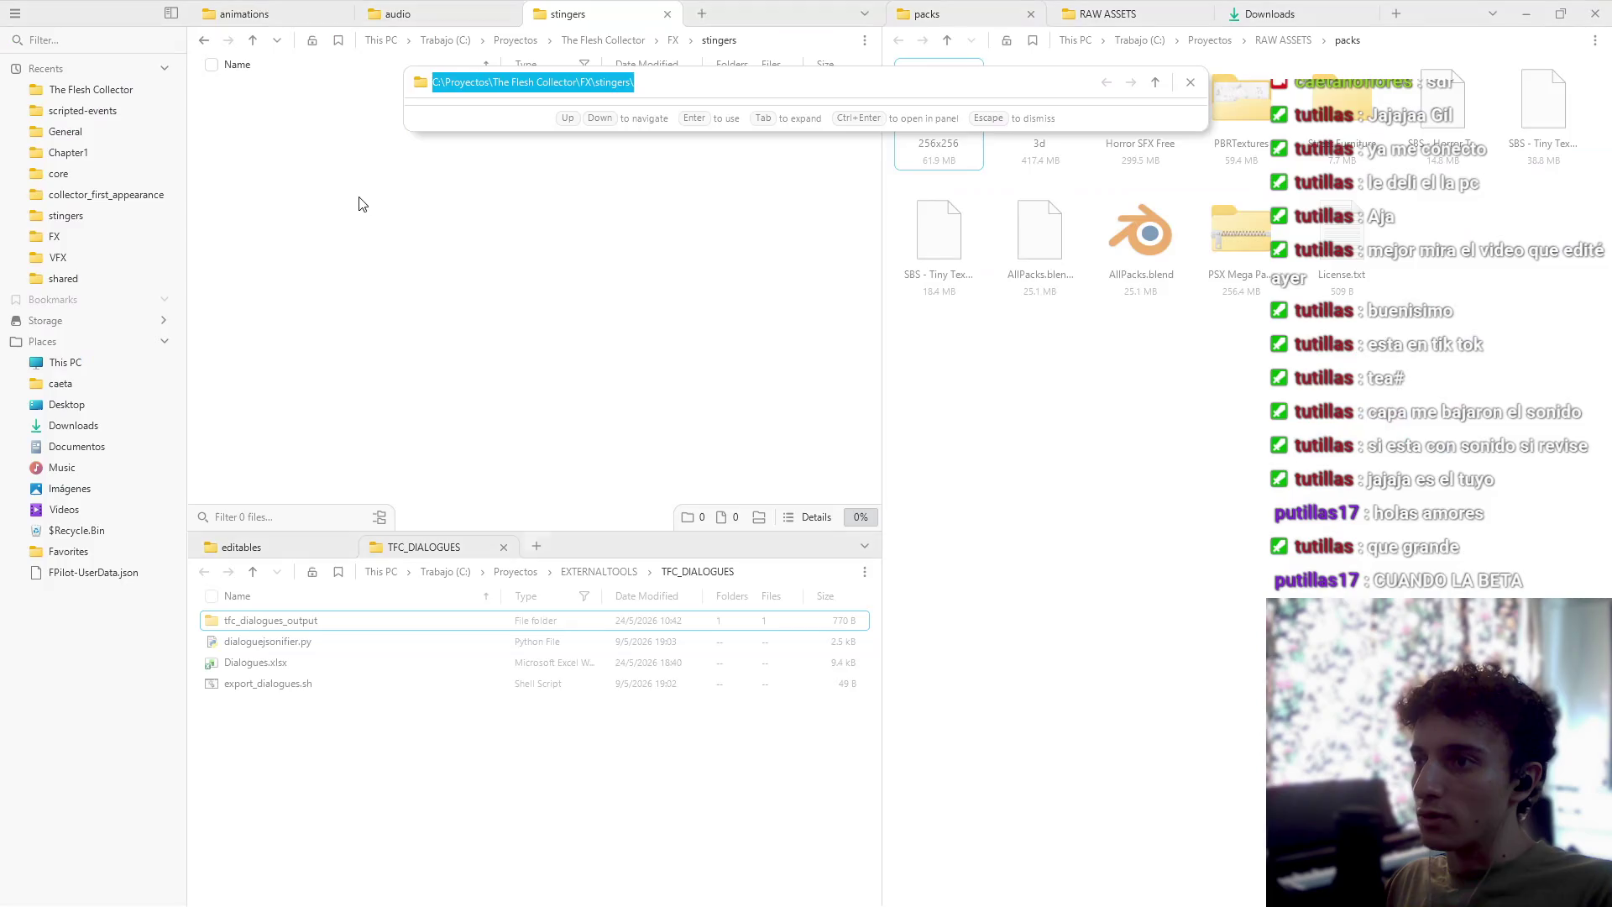
# Create an ambience folder inside FX, open it and grab its full path.
pyautogui.hotkey('alt', 'Up')
pyautogui.rightClick(457, 184)
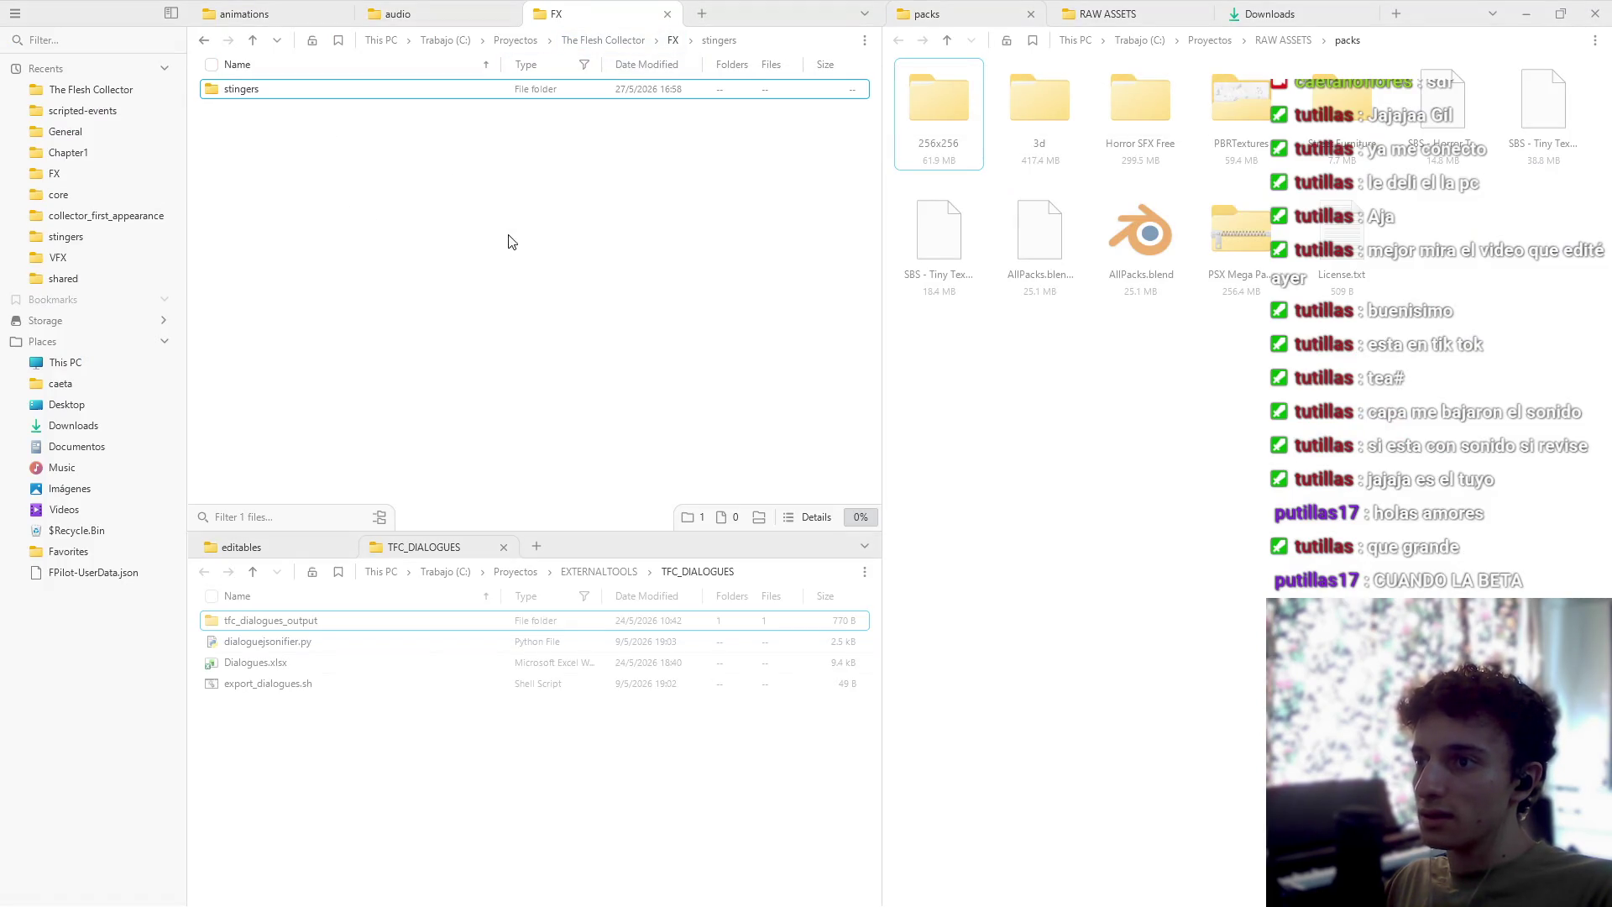
pyautogui.click(507, 429)
pyautogui.click(585, 461)
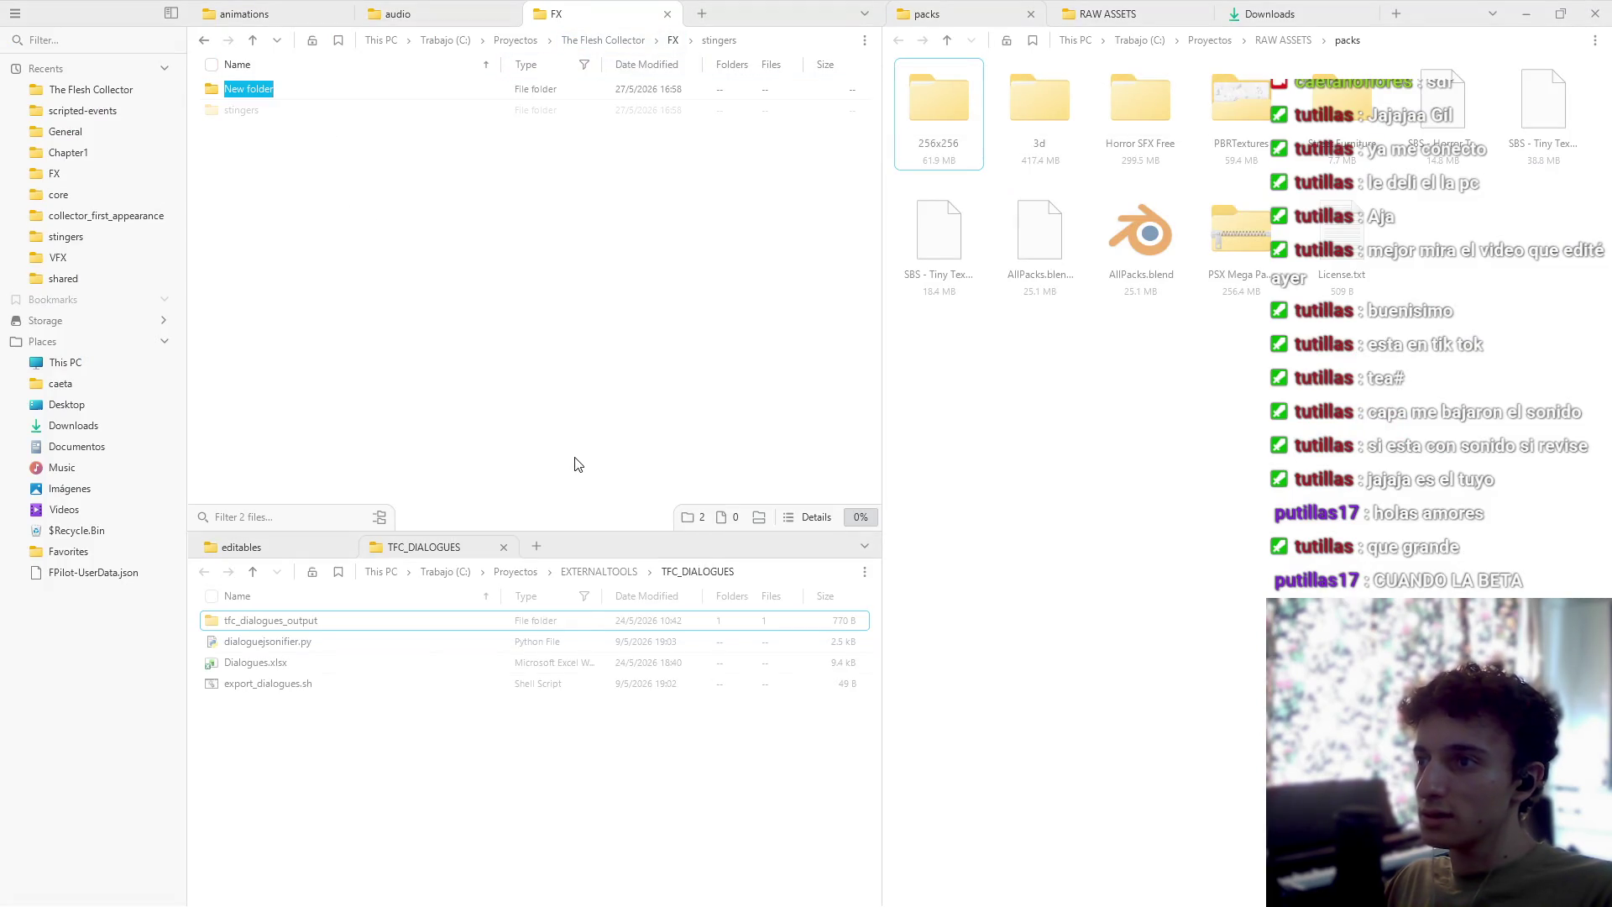
pyautogui.write('ambience')
pyautogui.press('Return')
pyautogui.hotkey('alt', 'Tab')
pyautogui.hotkey('alt', 'Tab')
pyautogui.press('Return')
pyautogui.click(781, 42)
pyautogui.hotkey('alt', 'Tab')
pyautogui.click(13, 28)
# Paste the ambience path as the render directory, then cancel the Render to File dialog.
pyautogui.click(50, 317)
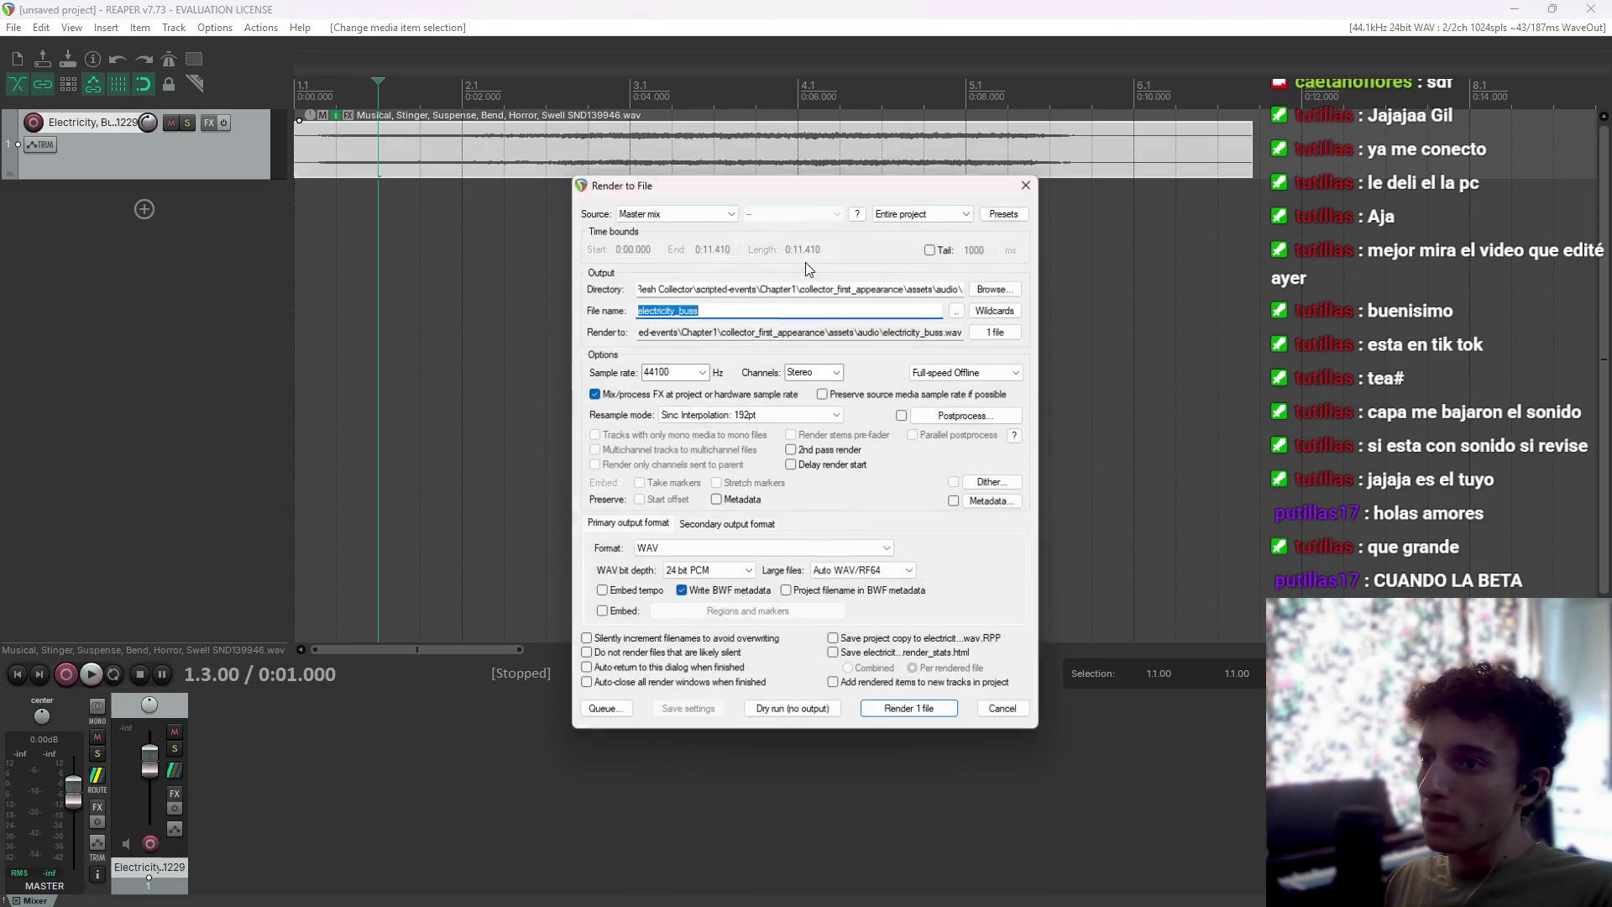
pyautogui.click(814, 287)
pyautogui.hotkey('ctrl', 'a')
pyautogui.write('C:\\Proyectos\\The Flesh Collector\\FX\\ambience\\')
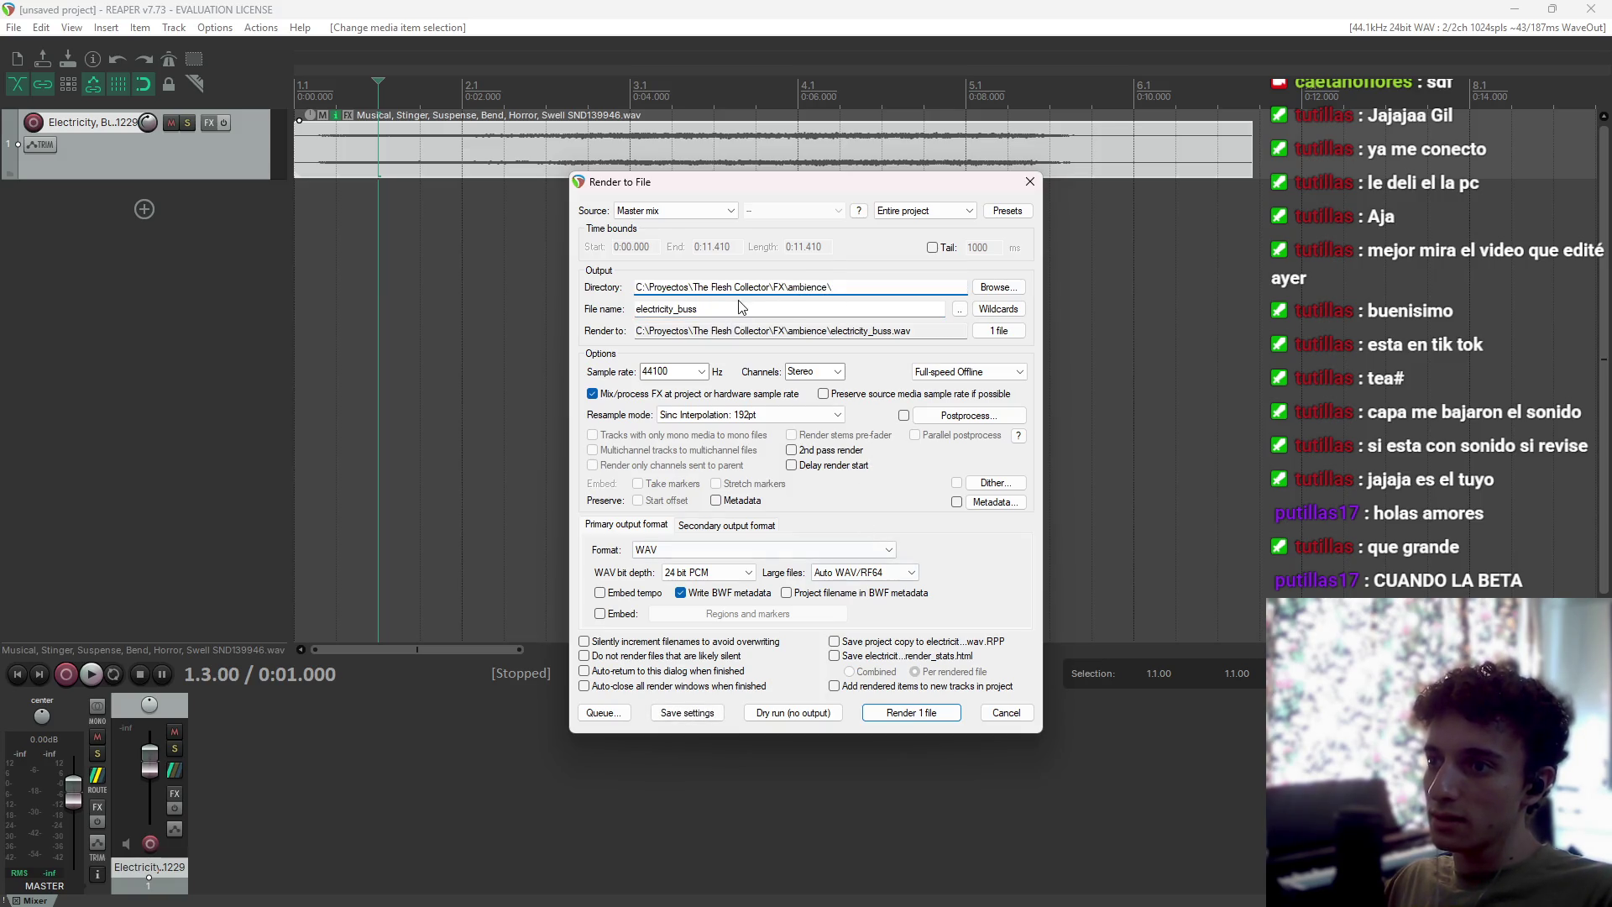
pyautogui.press('Tab')
pyautogui.press('BackSpace')
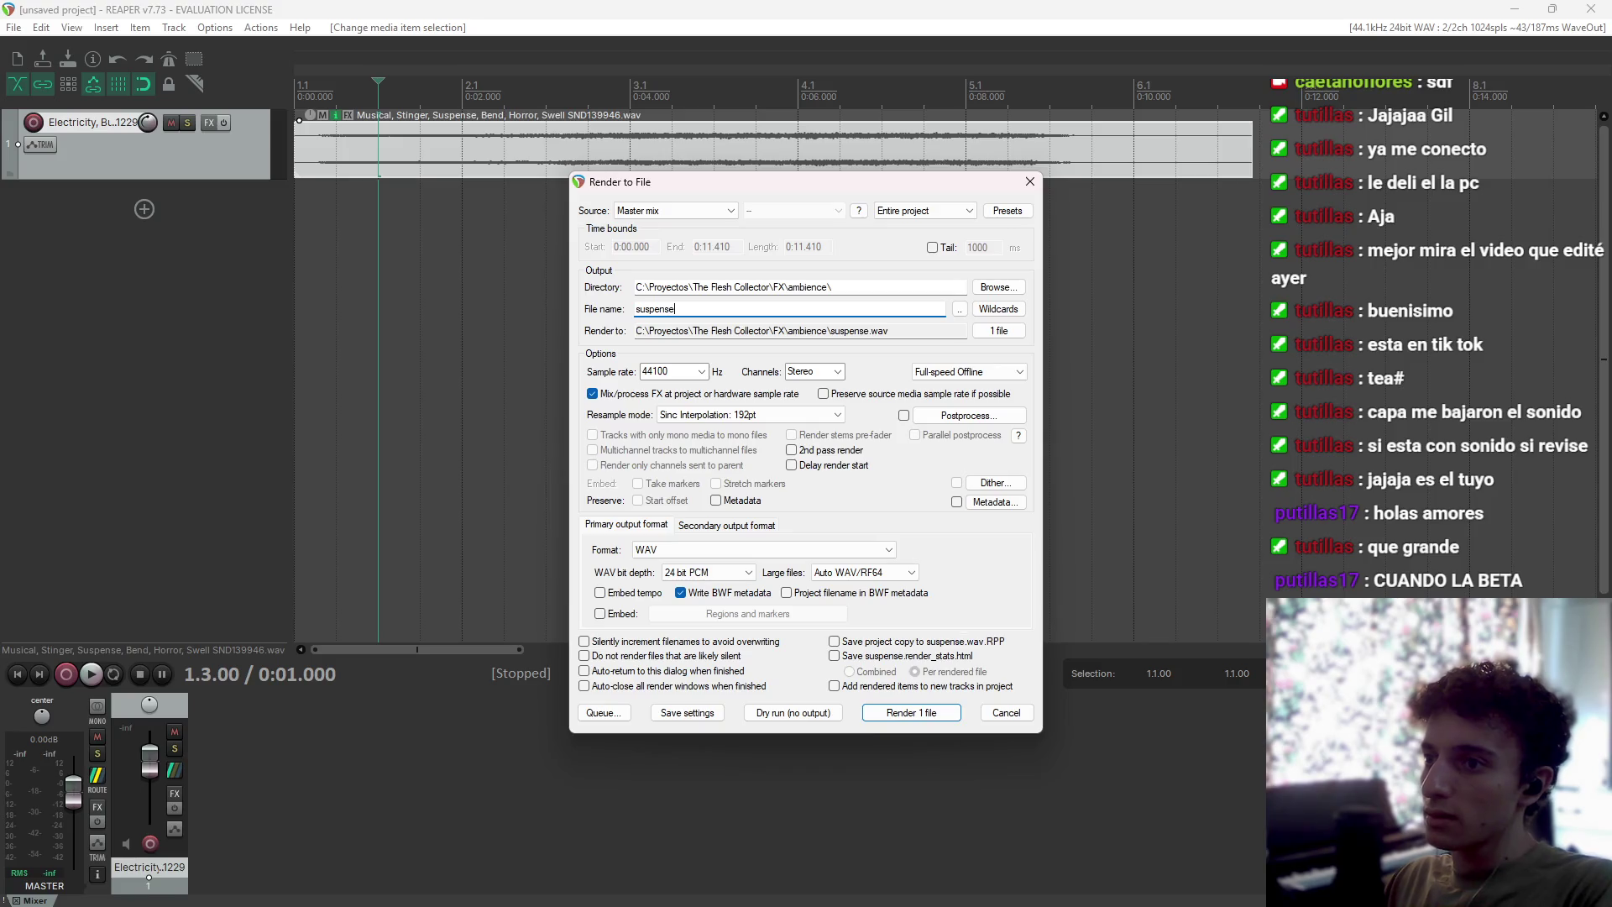
pyautogui.press('Escape')
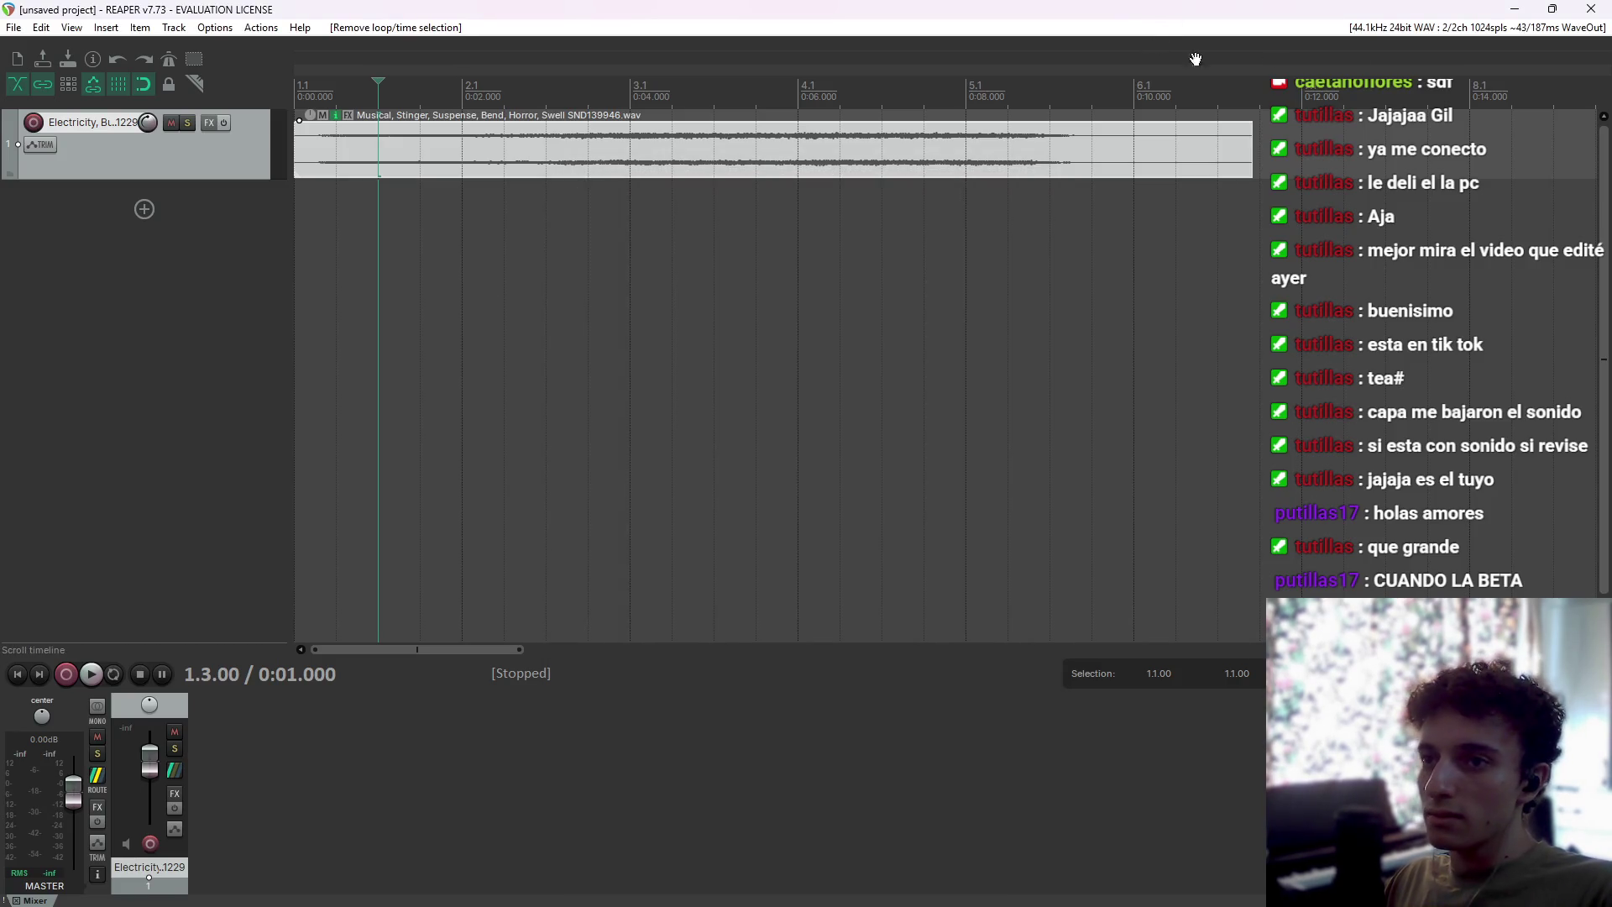
# Render the stinger clip as suspence1.wav into the FX\ambience folder.
pyautogui.click(14, 27)
pyautogui.click(51, 317)
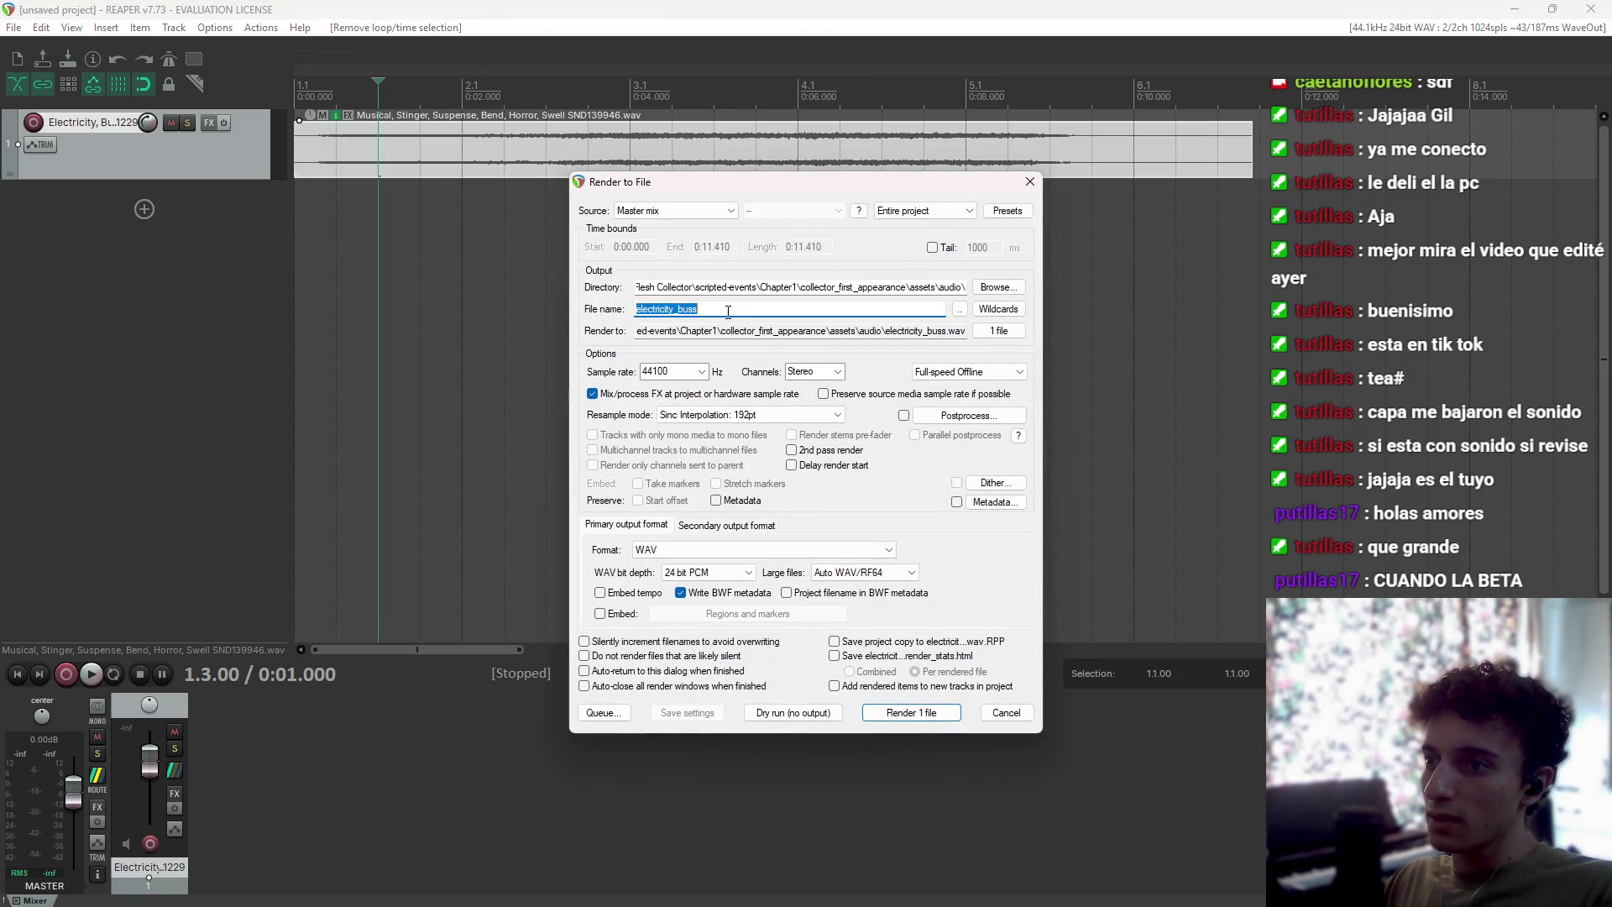
pyautogui.write('suspence1')
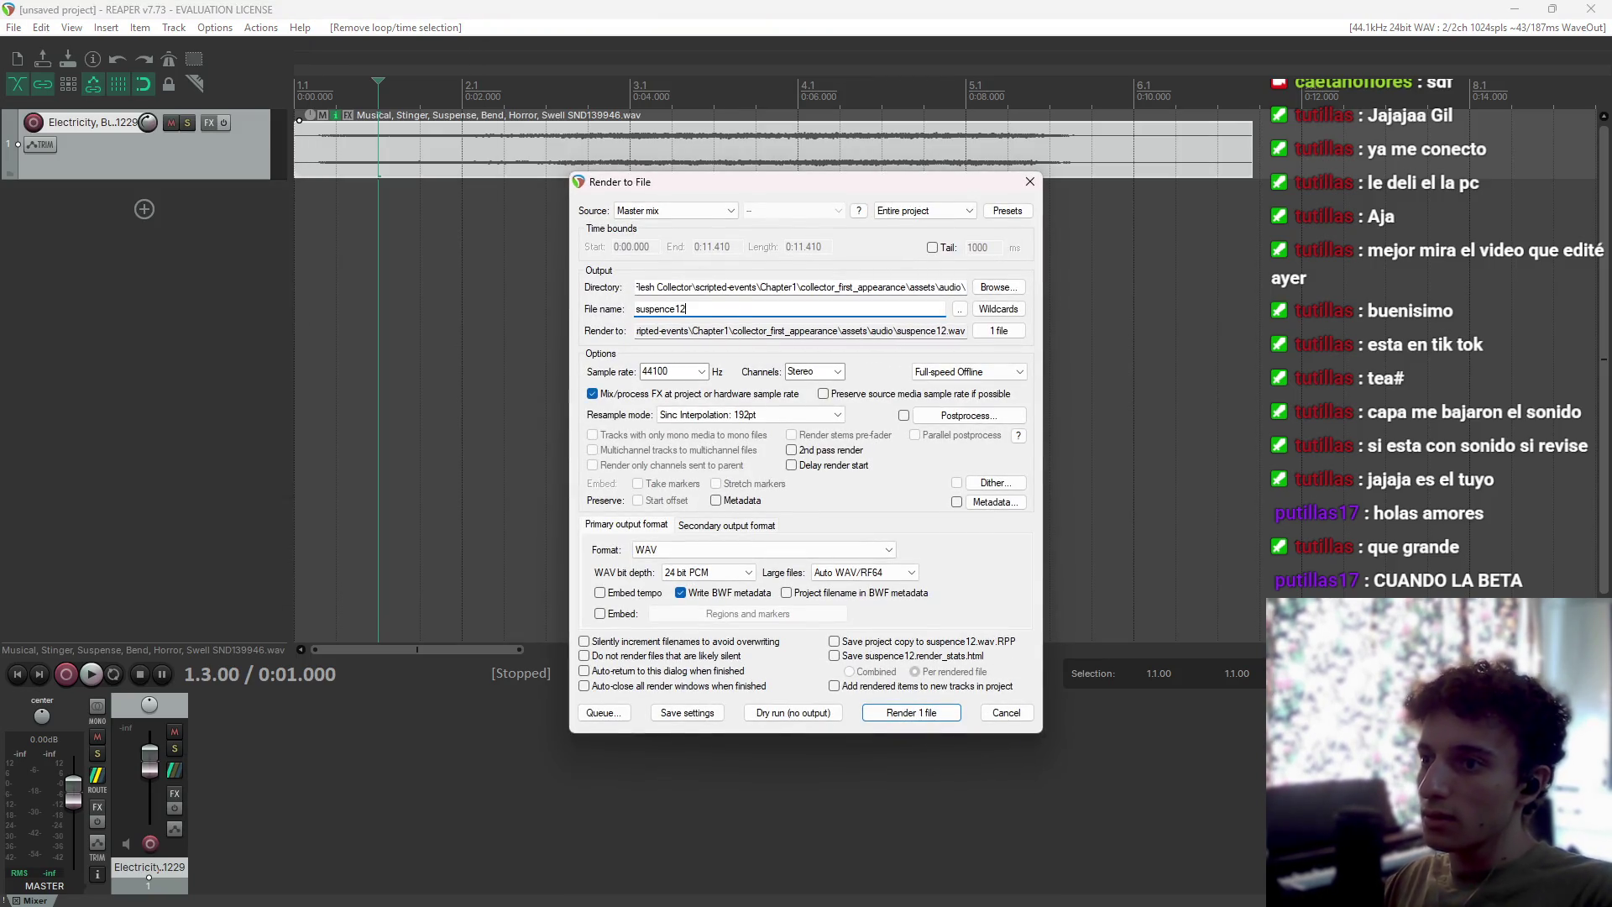
pyautogui.tripleClick(795, 284)
pyautogui.write('C:\\Proyectos\\The Flesh Collector\\FX\\ambience\\')
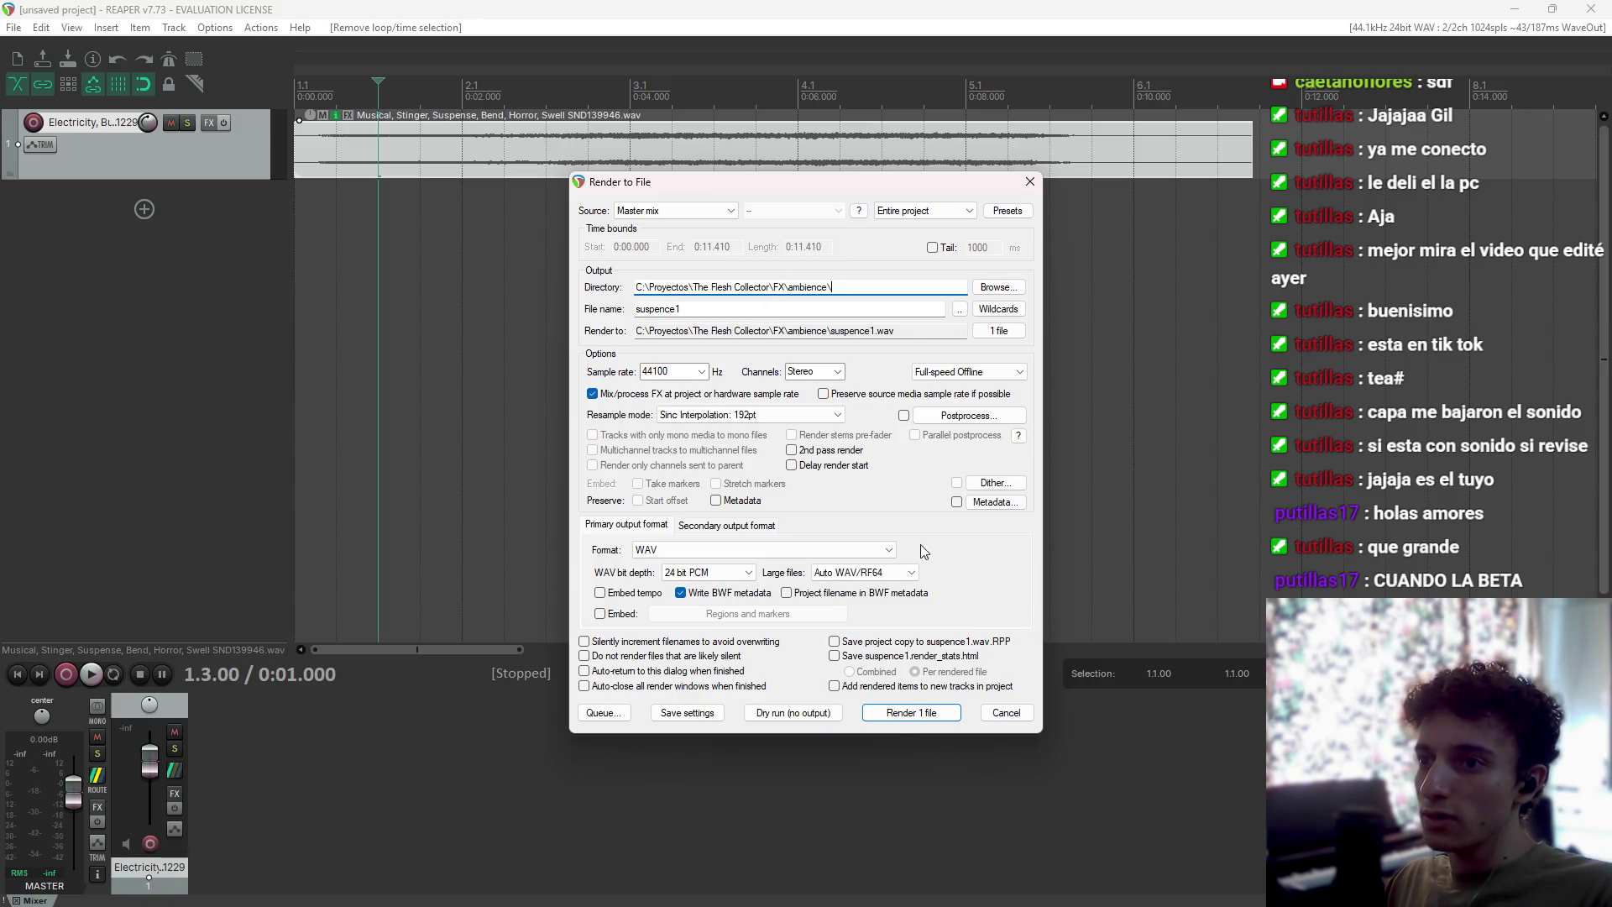
pyautogui.click(906, 713)
pyautogui.click(975, 702)
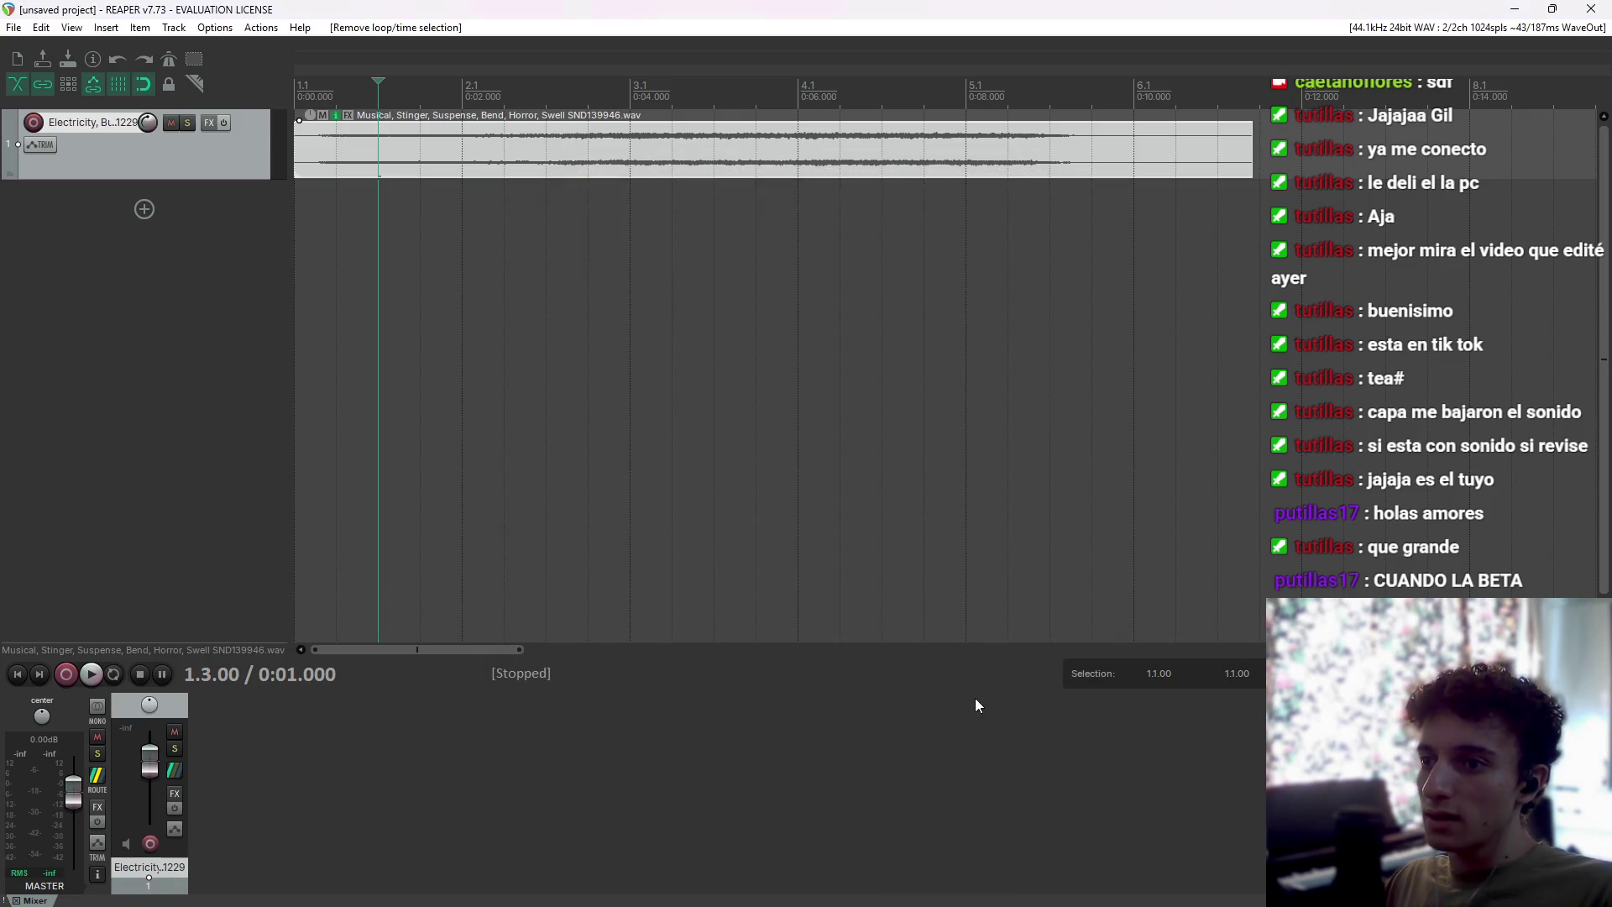
# In Soundly, load the Designed, Stinger, Hit, Cinematic, Boom Dong clip for preview.
pyautogui.hotkey('alt', 'Tab')
pyautogui.click(803, 366)
pyautogui.click(374, 310)
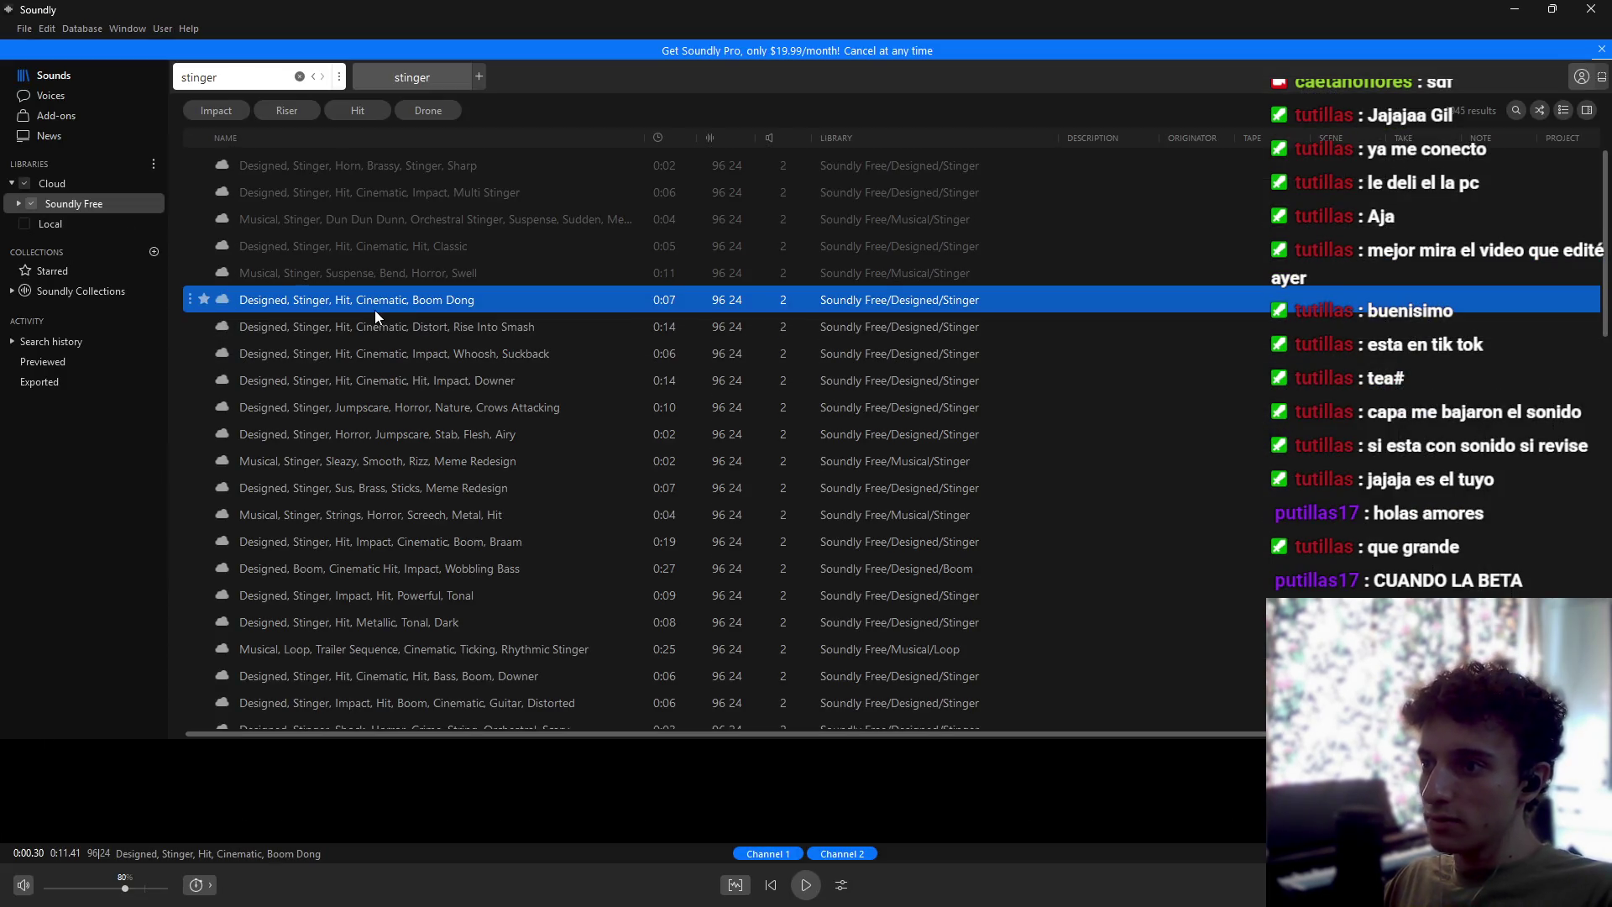
# Preview the Distort Rise Into Smash, Whoosh Suckback, Hit Impact Downer, Crows Attacking and Horror Jumpscare Stab stingers.
pyautogui.click(420, 322)
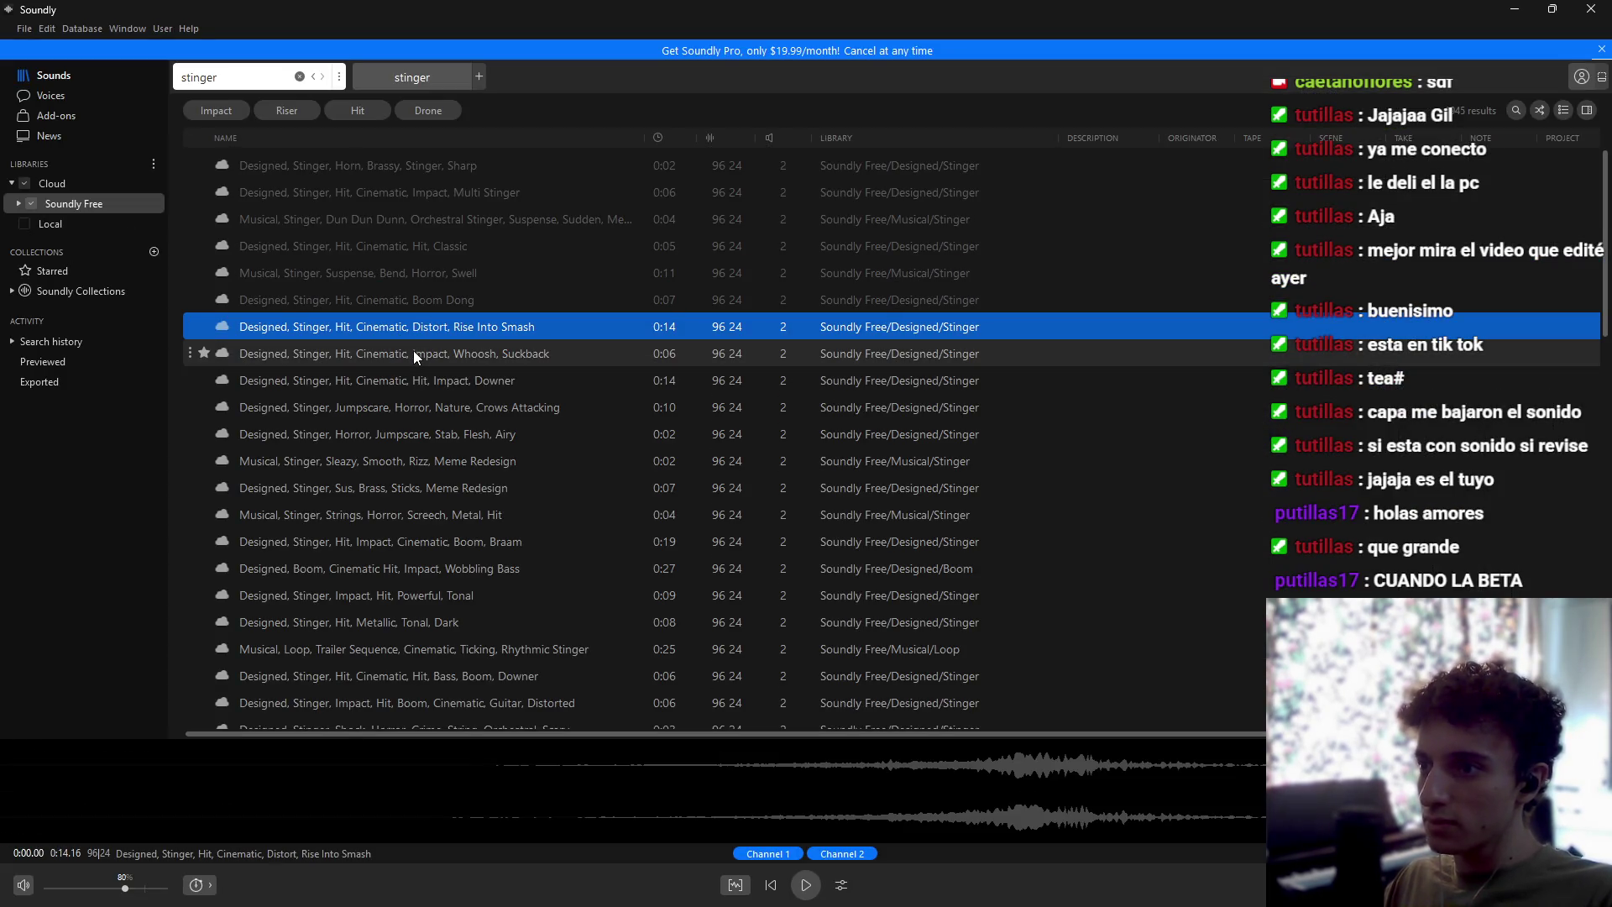
pyautogui.click(836, 772)
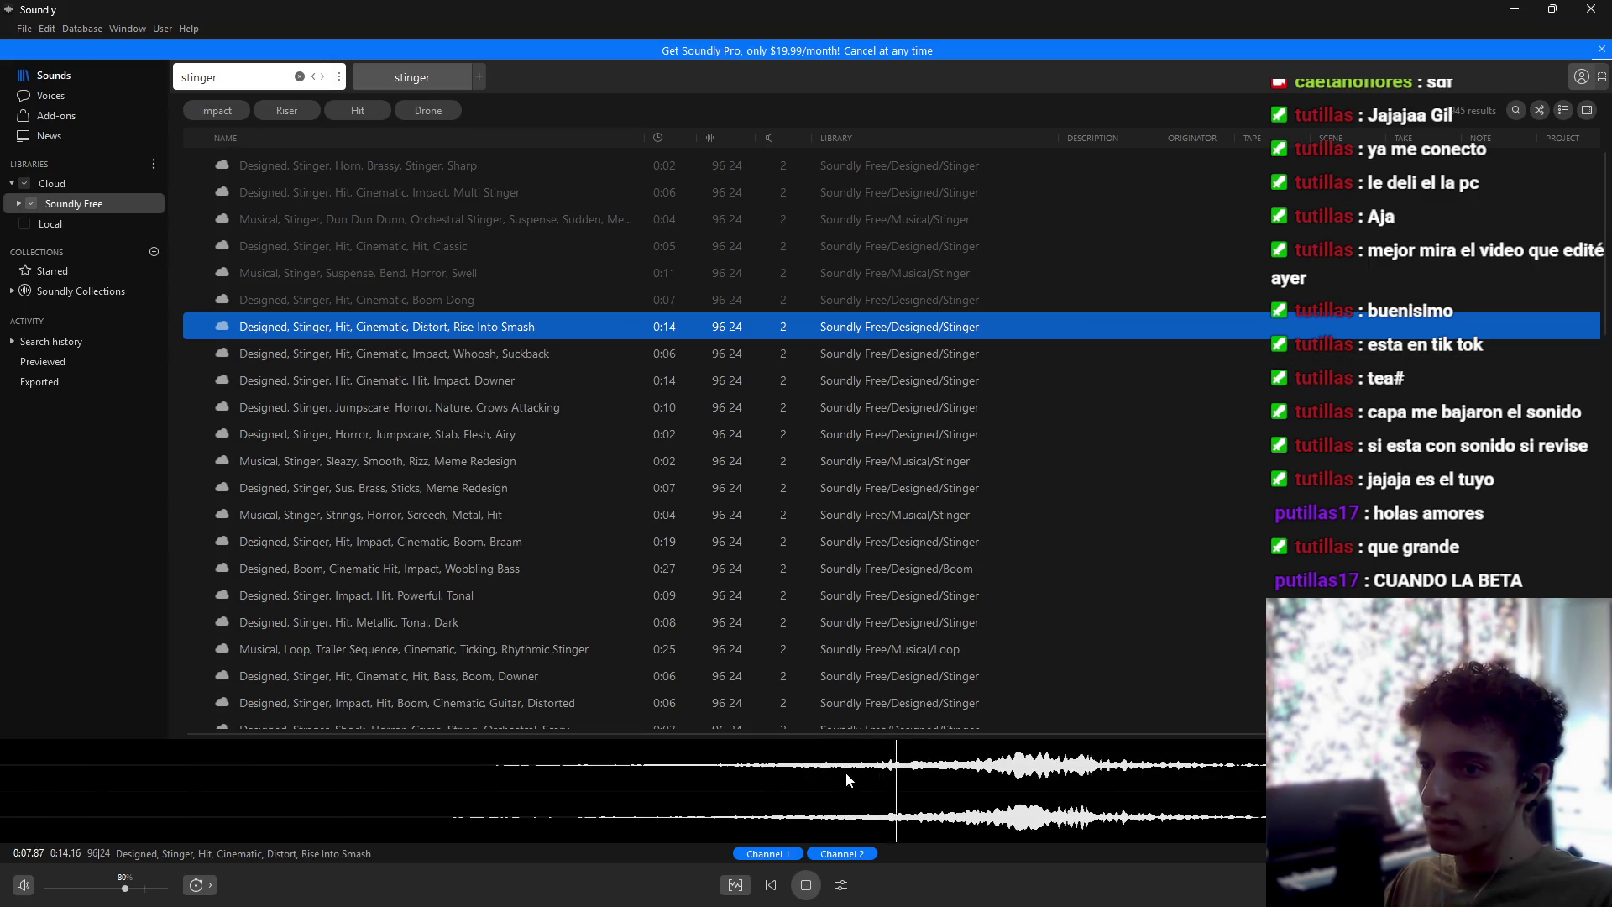
pyautogui.click(499, 354)
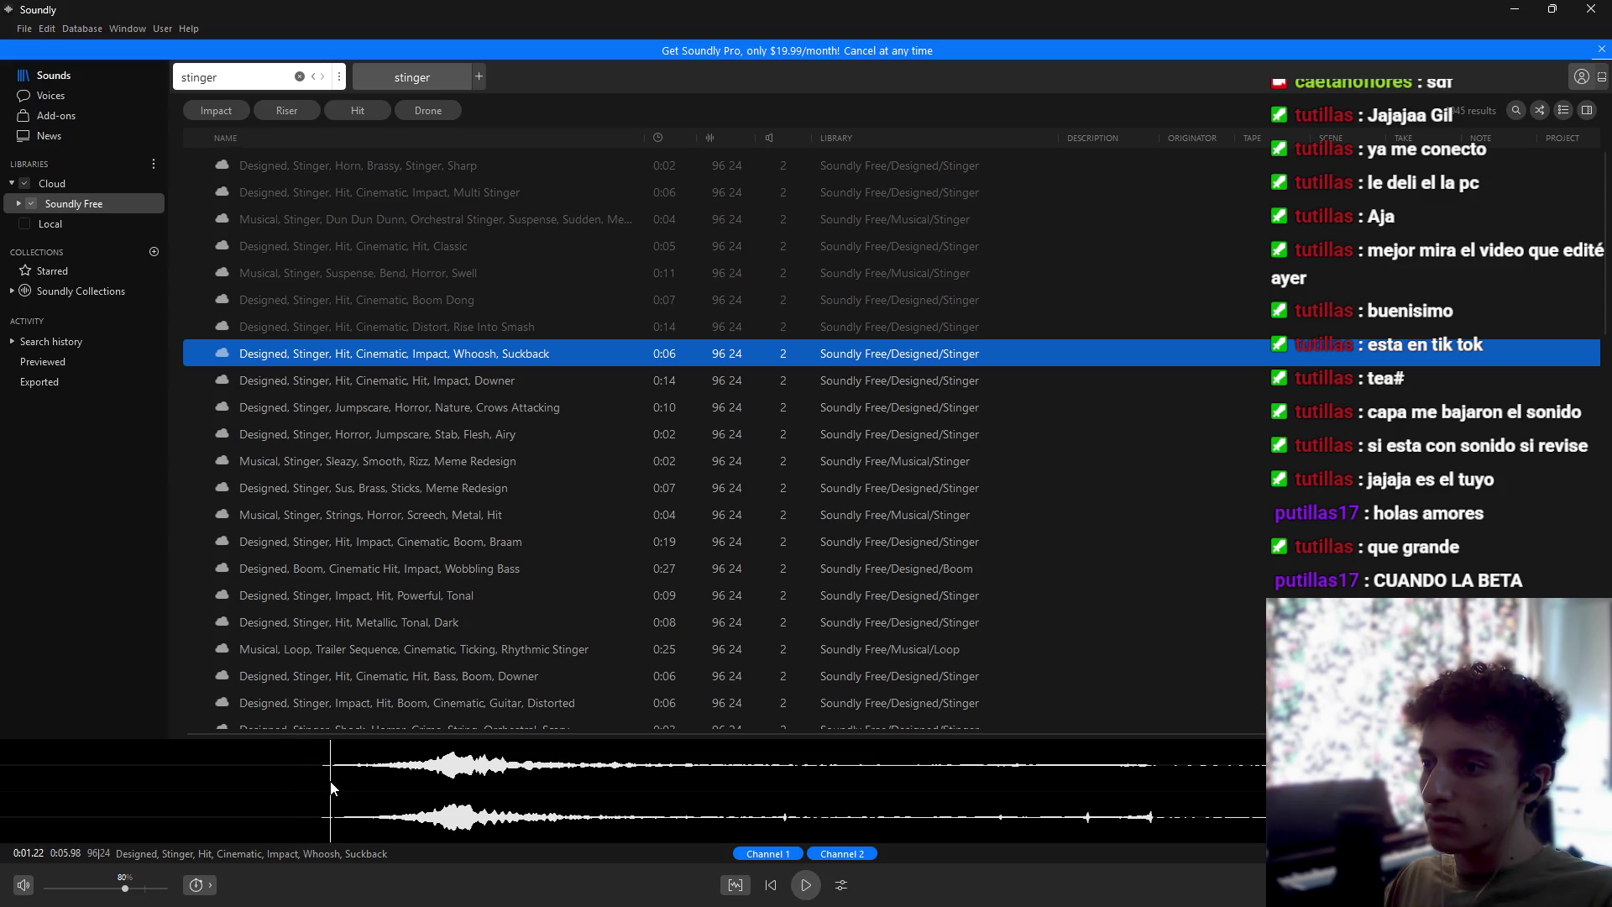
pyautogui.click(403, 382)
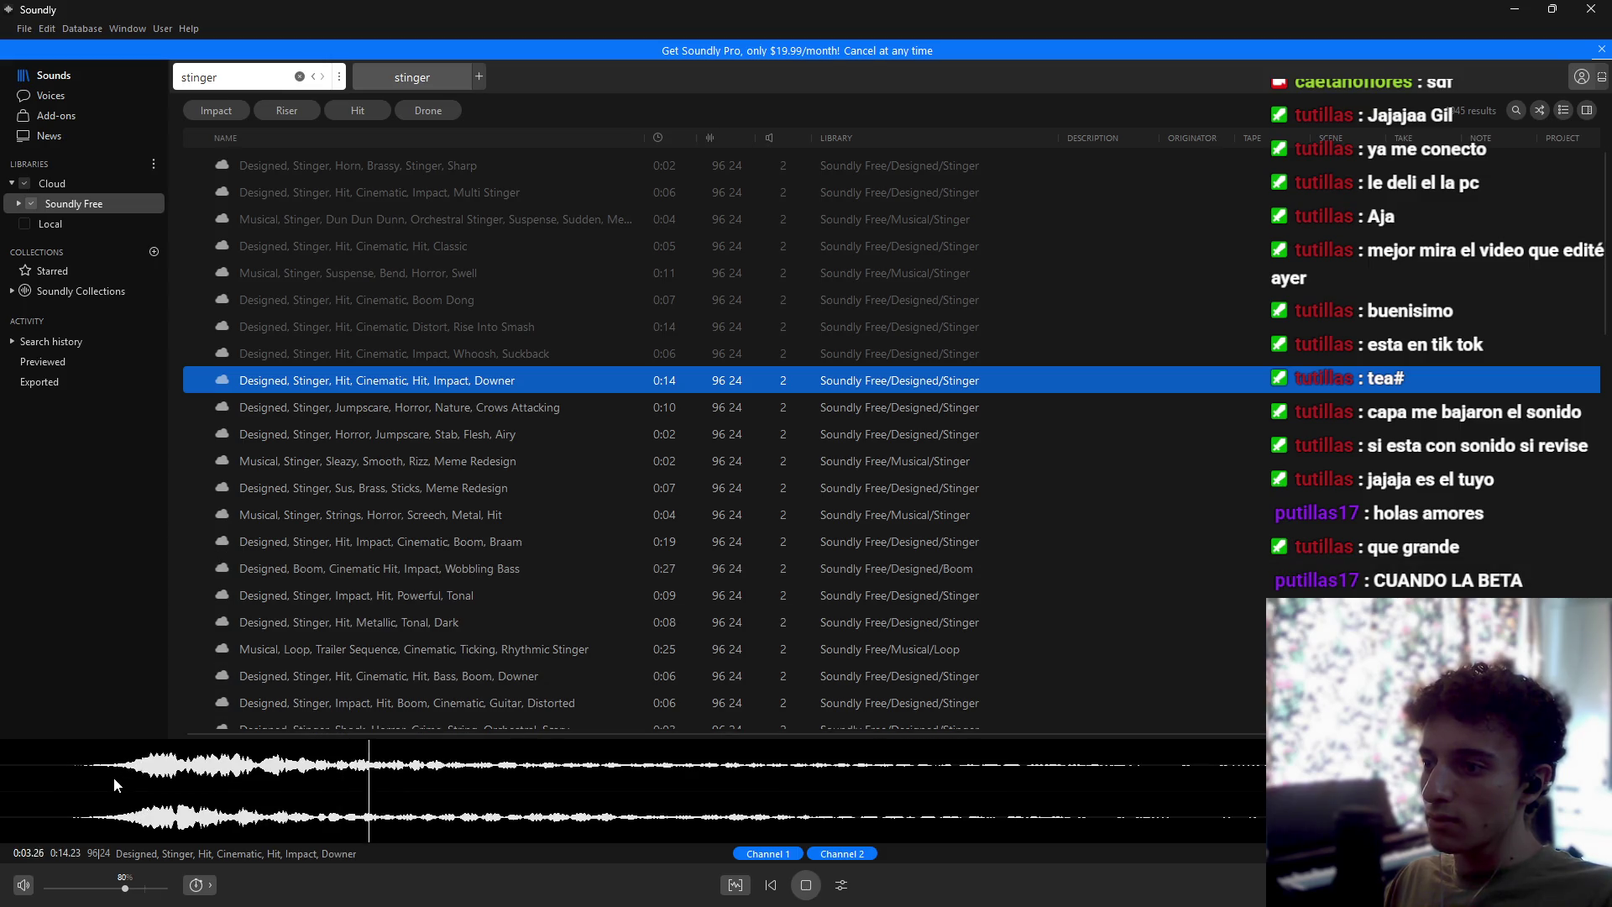
pyautogui.click(113, 781)
pyautogui.click(80, 777)
pyautogui.click(358, 407)
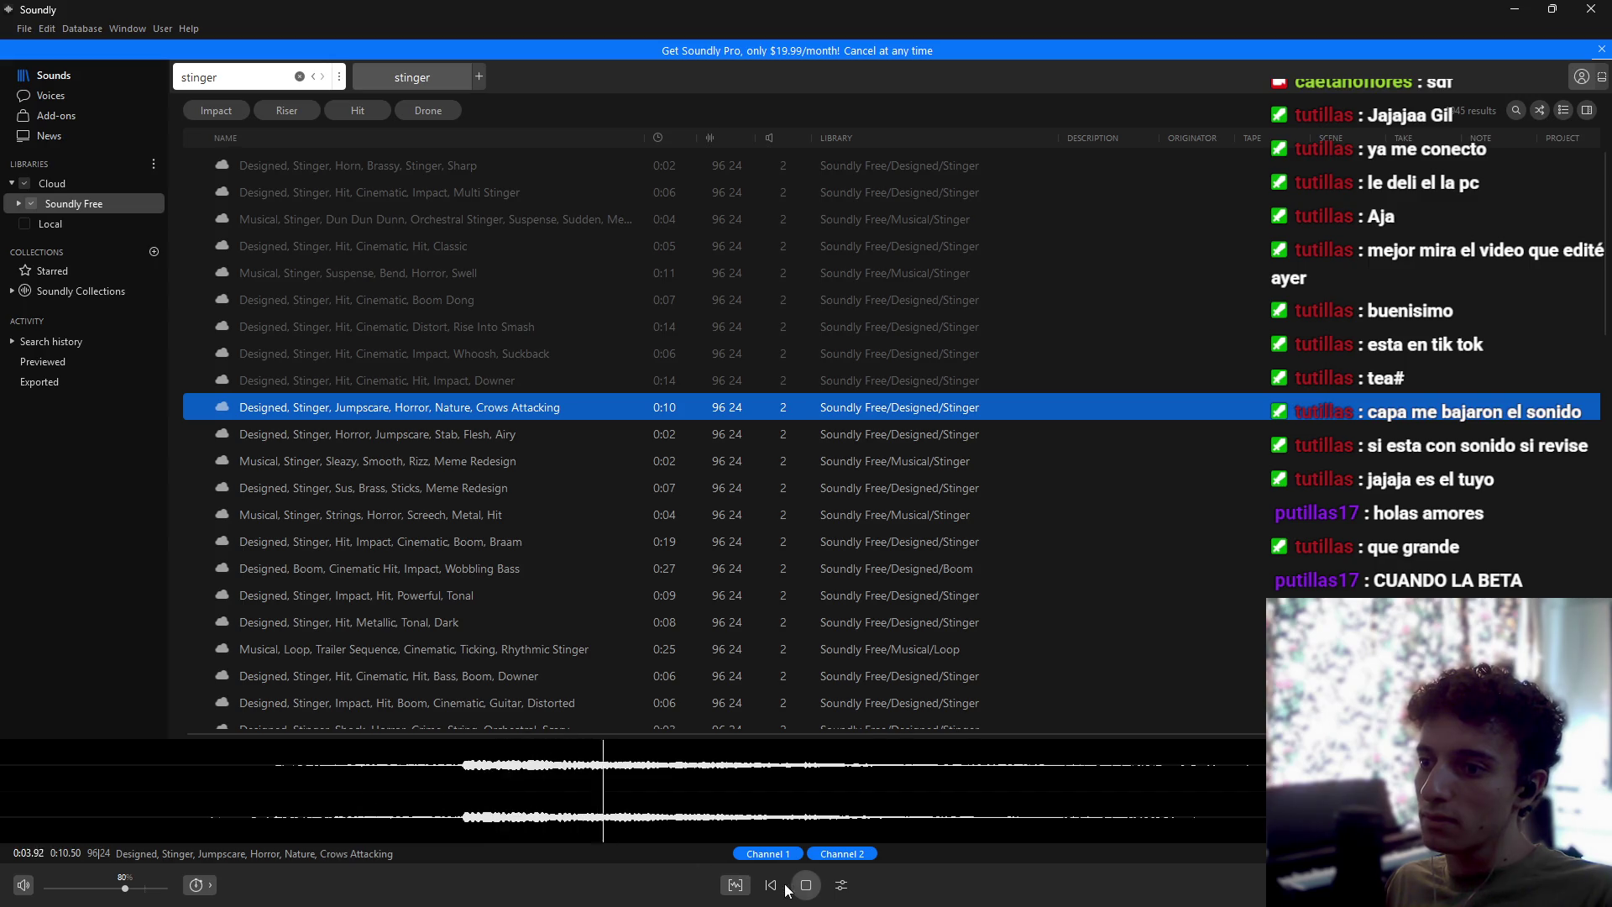
pyautogui.click(420, 435)
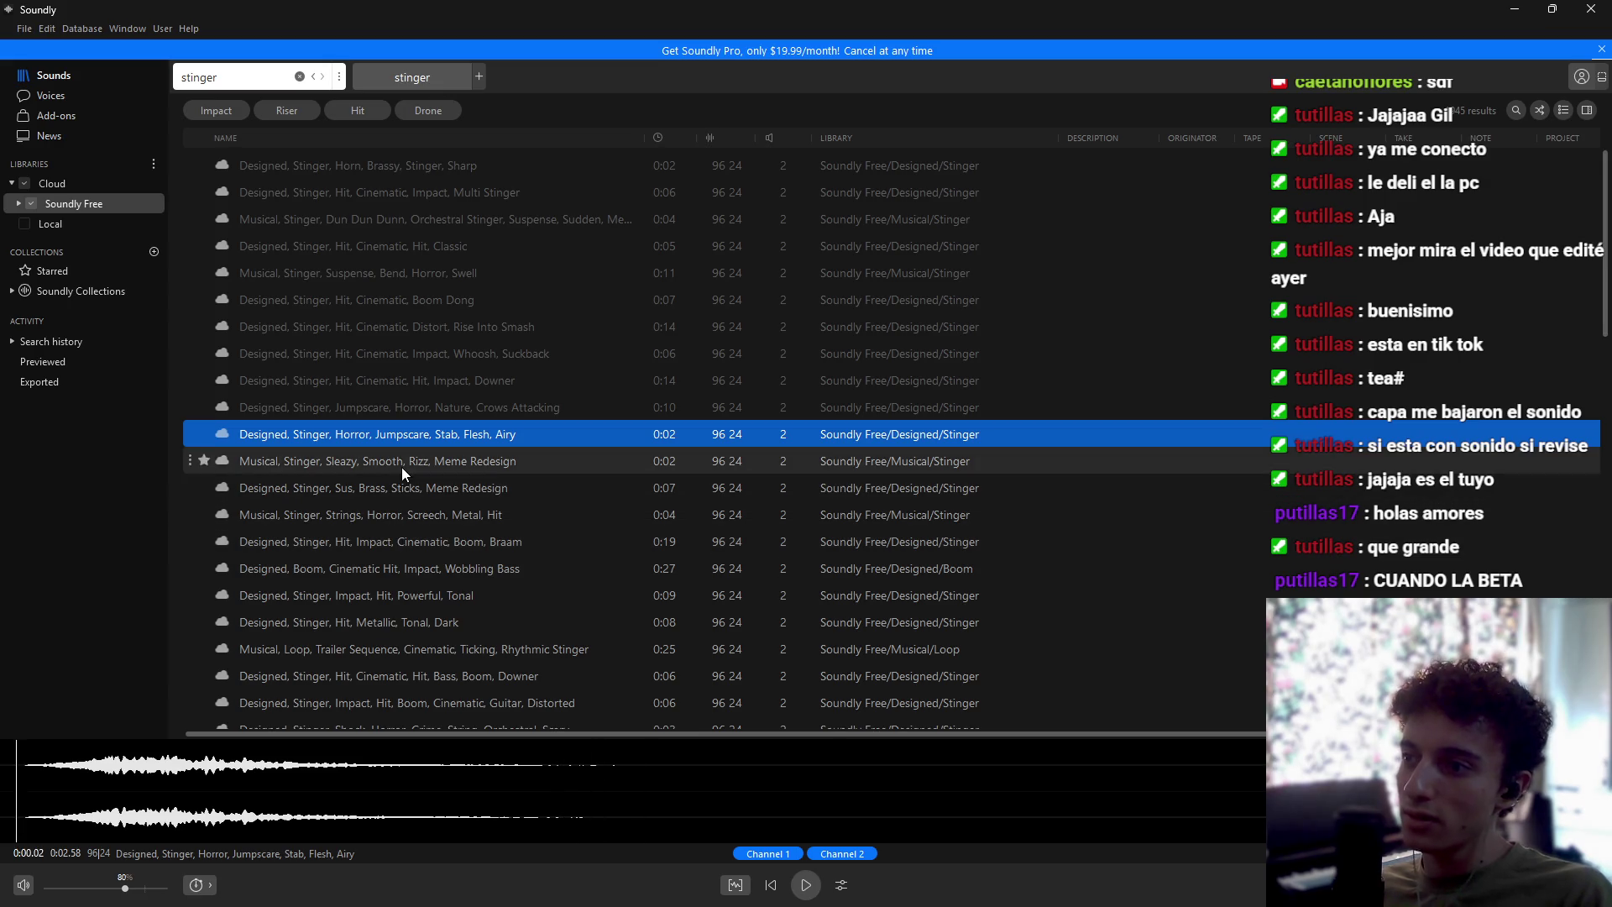
# Preview the Sleazy Smooth Rizz (replayed twice), Sus Brass Sticks, Strings Horror Screech, Boom Braam and Wobbling Bass sounds.
pyautogui.click(402, 467)
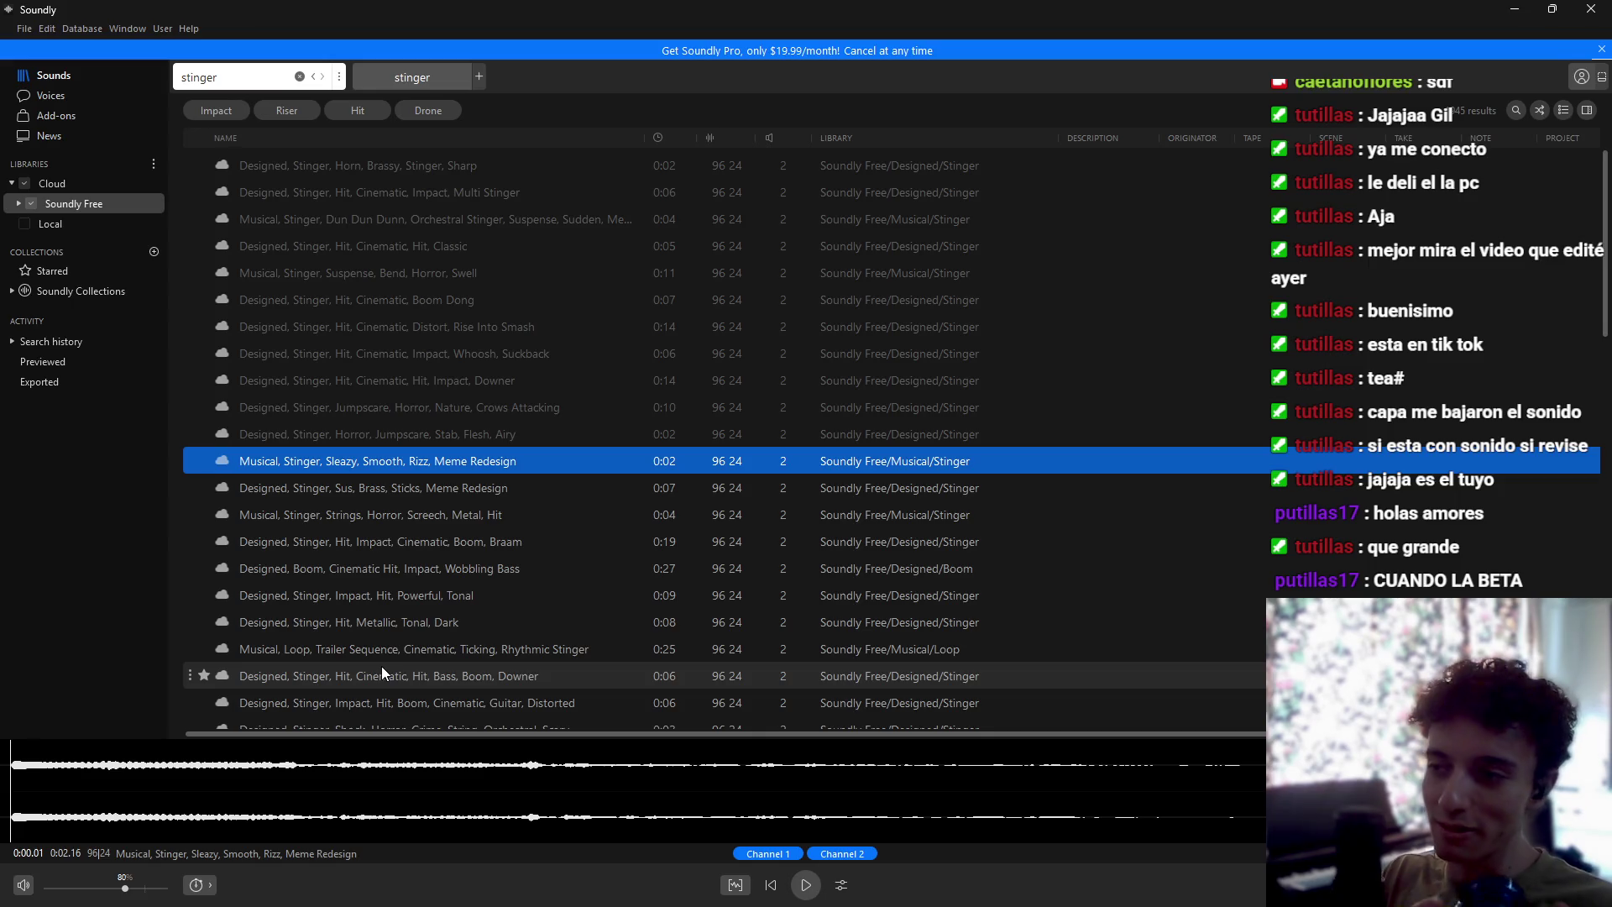
pyautogui.press('space')
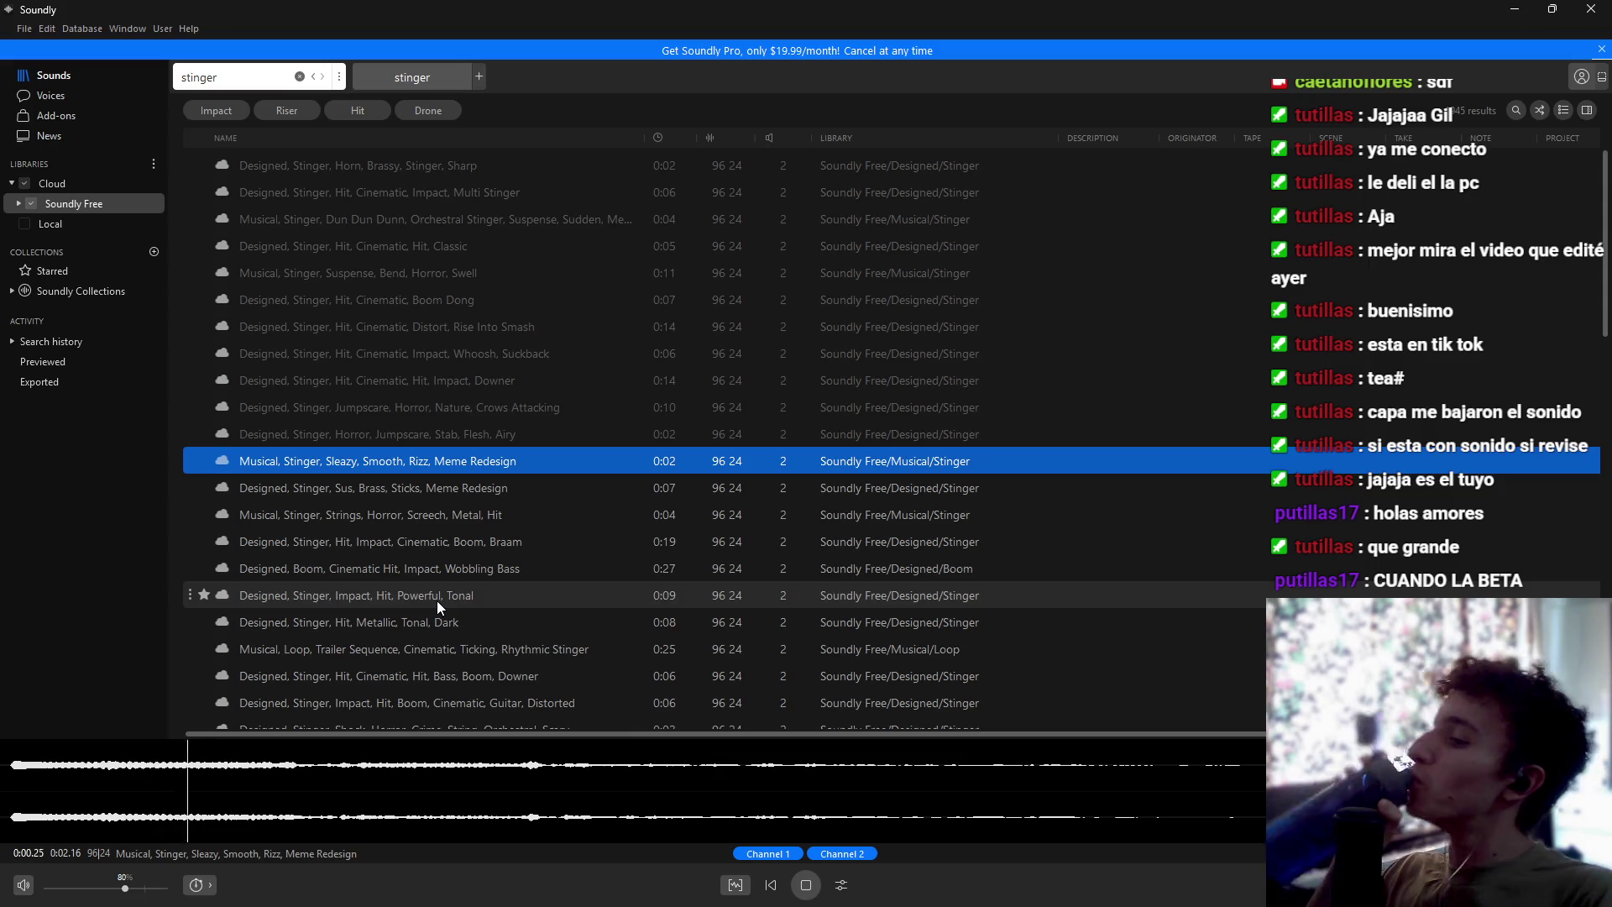
pyautogui.press('space')
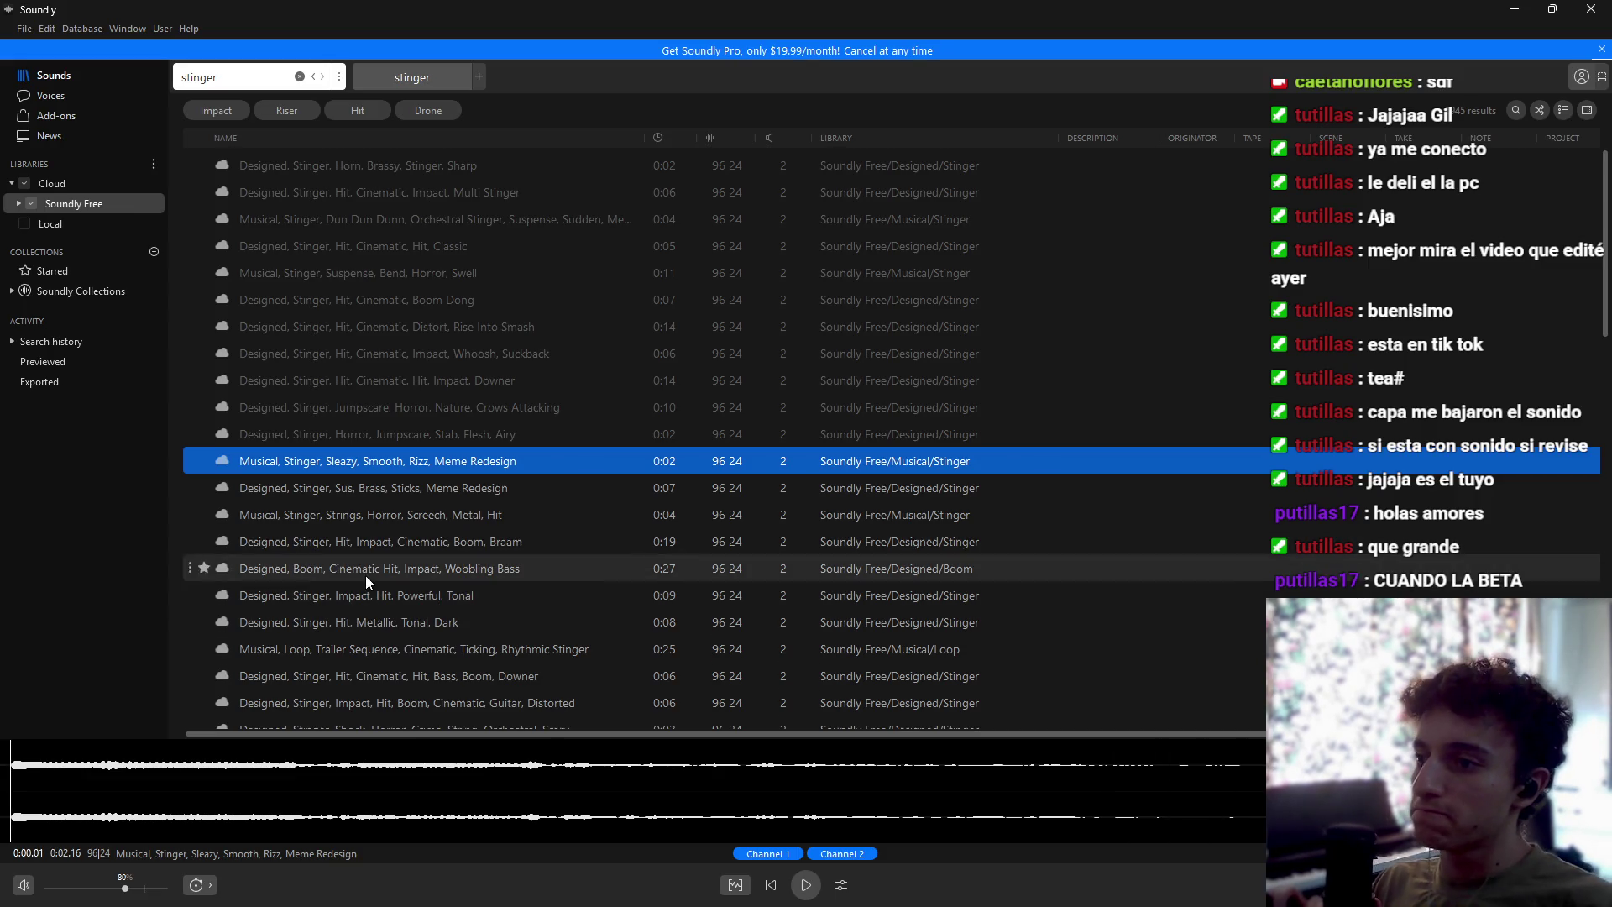
pyautogui.click(425, 492)
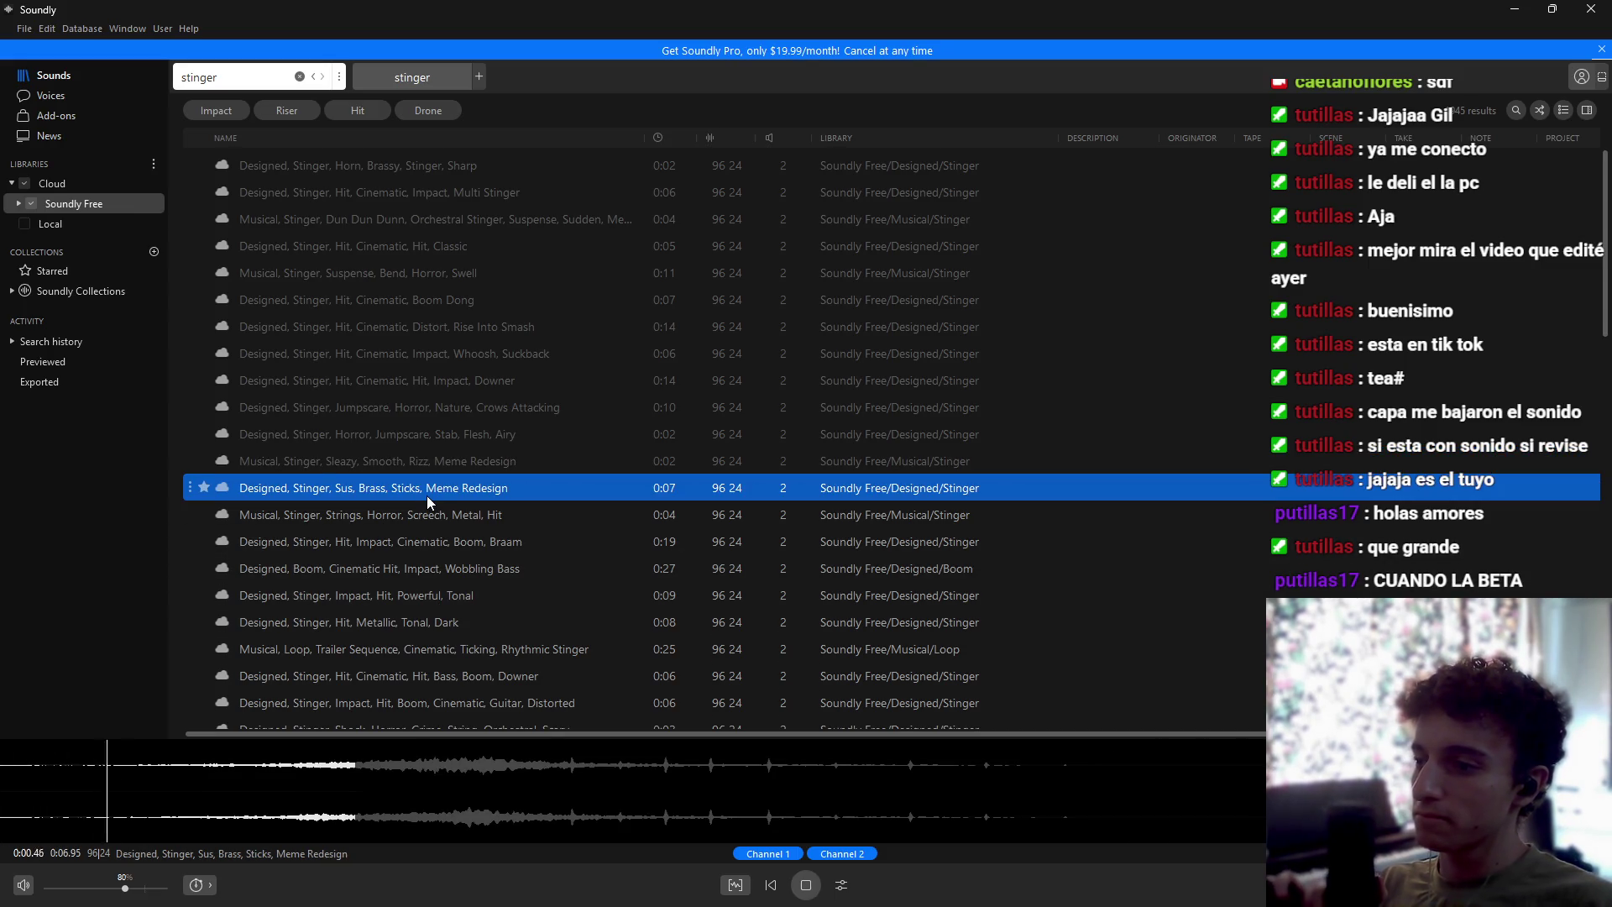
pyautogui.click(438, 514)
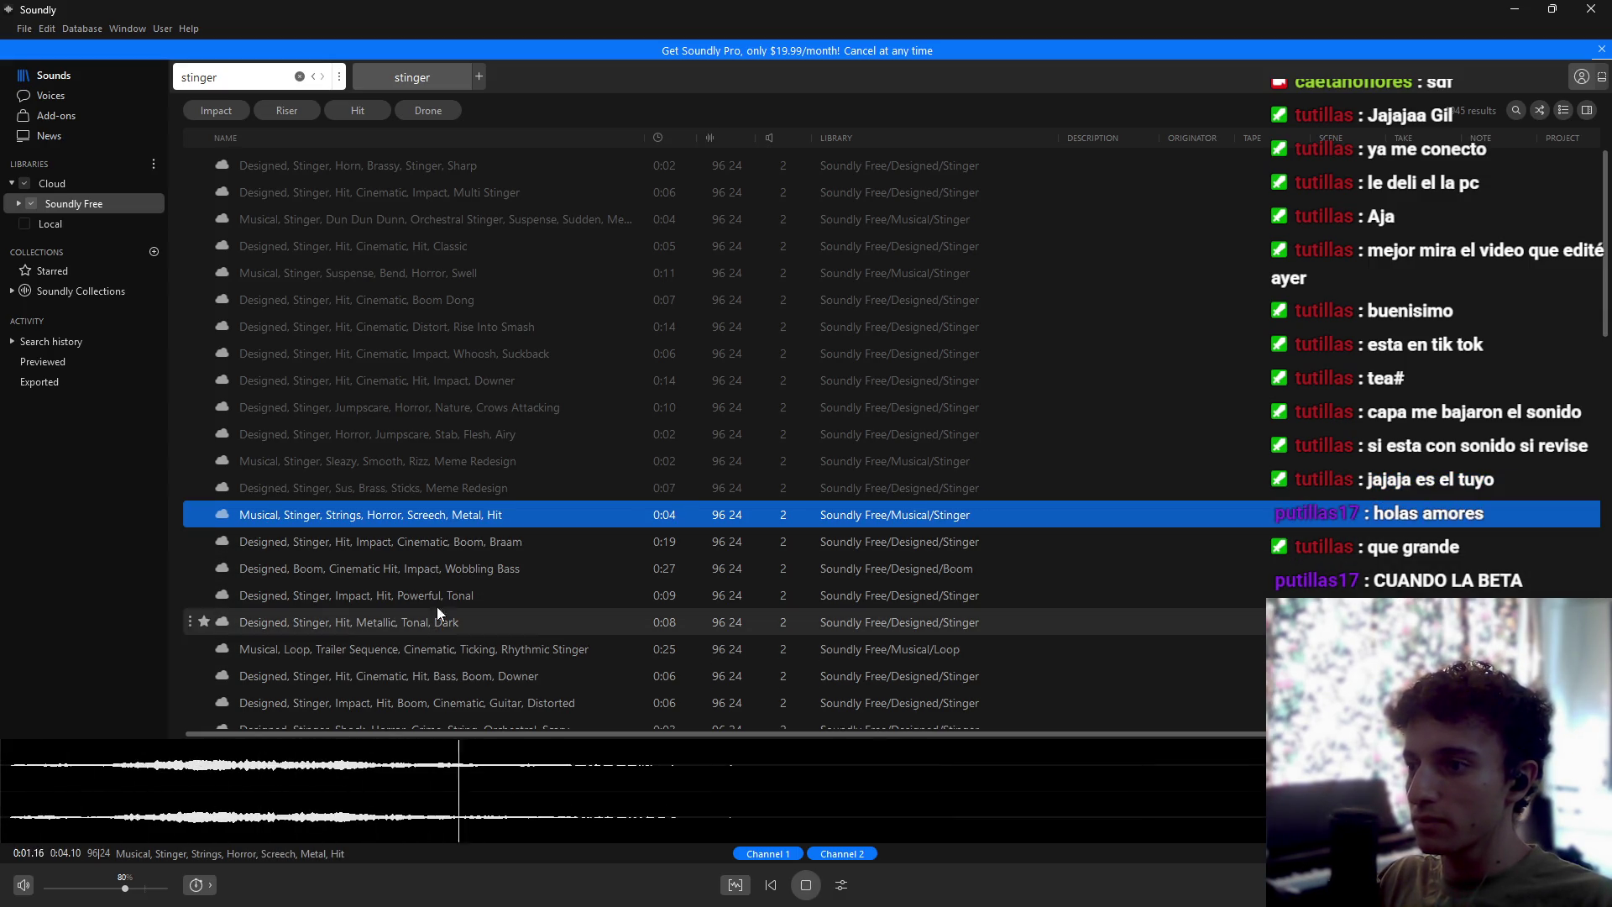
pyautogui.click(421, 546)
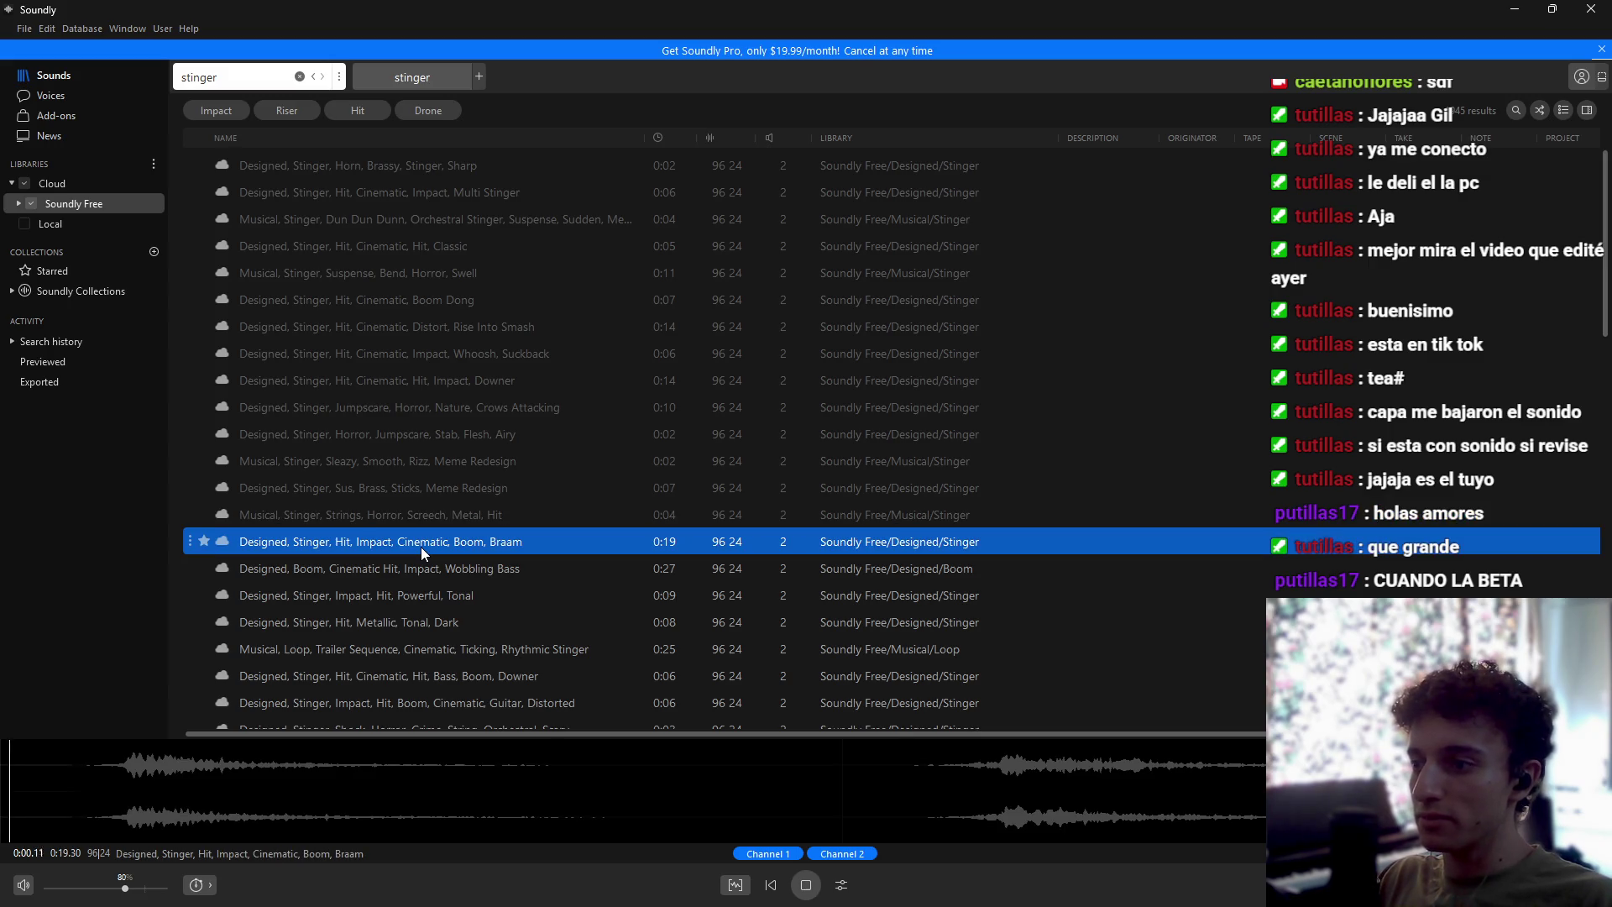
pyautogui.click(431, 557)
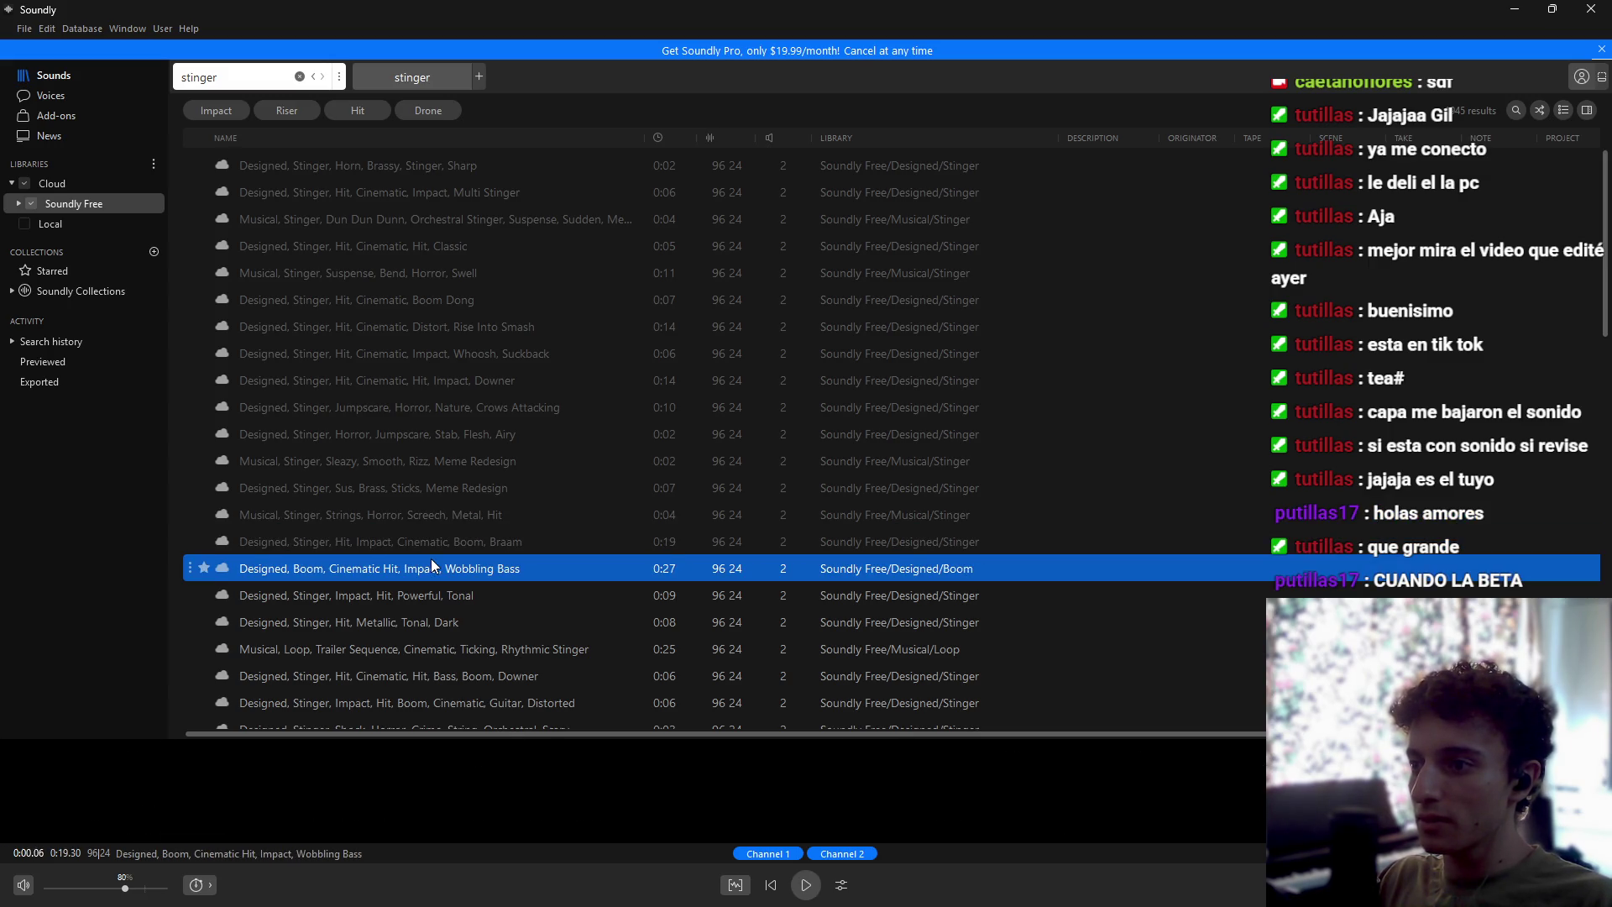
# Preview the Impact Hit Powerful Tonal, Hit Metallic Tonal Dark, Trailer Sequence, Bass Boom Downer and Guitar Distorted stingers.
pyautogui.click(408, 594)
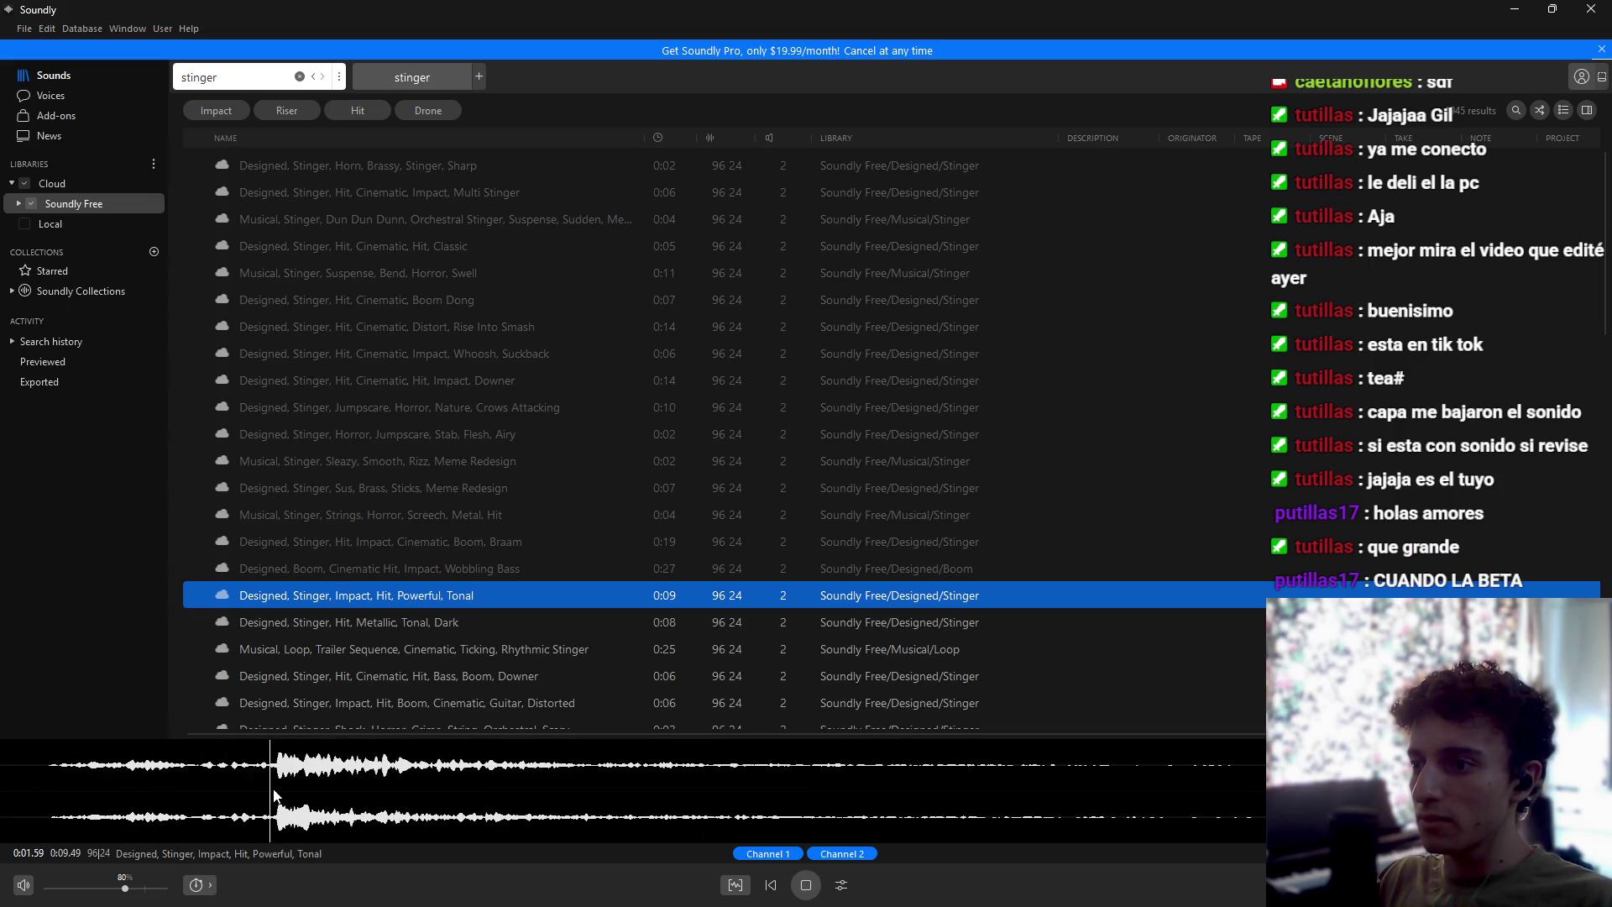
pyautogui.click(368, 626)
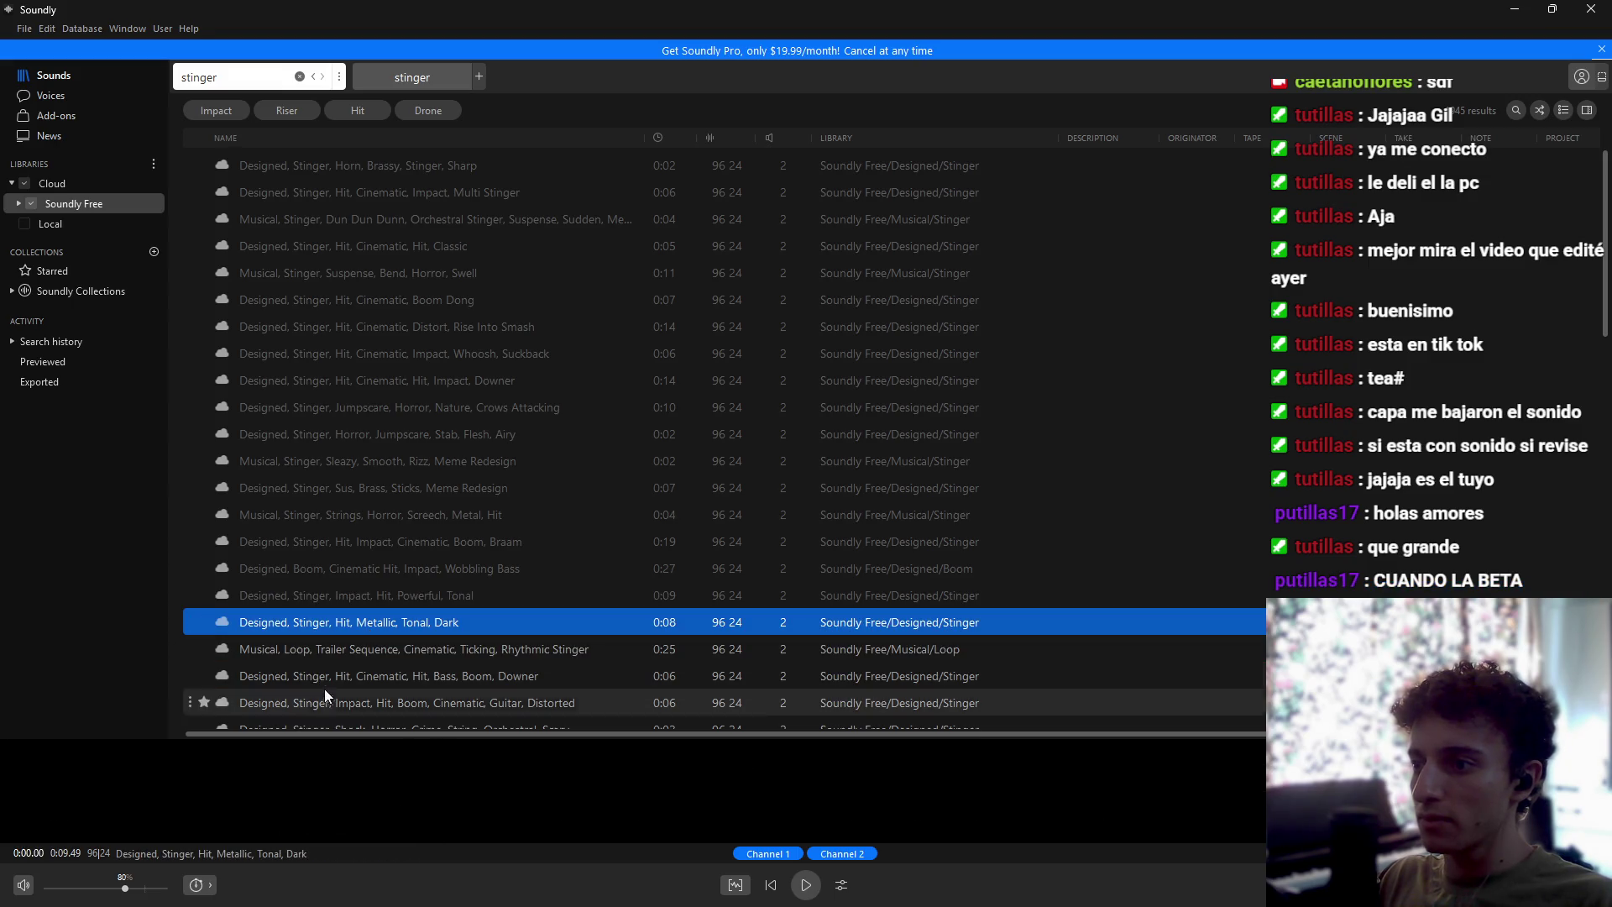
pyautogui.click(377, 645)
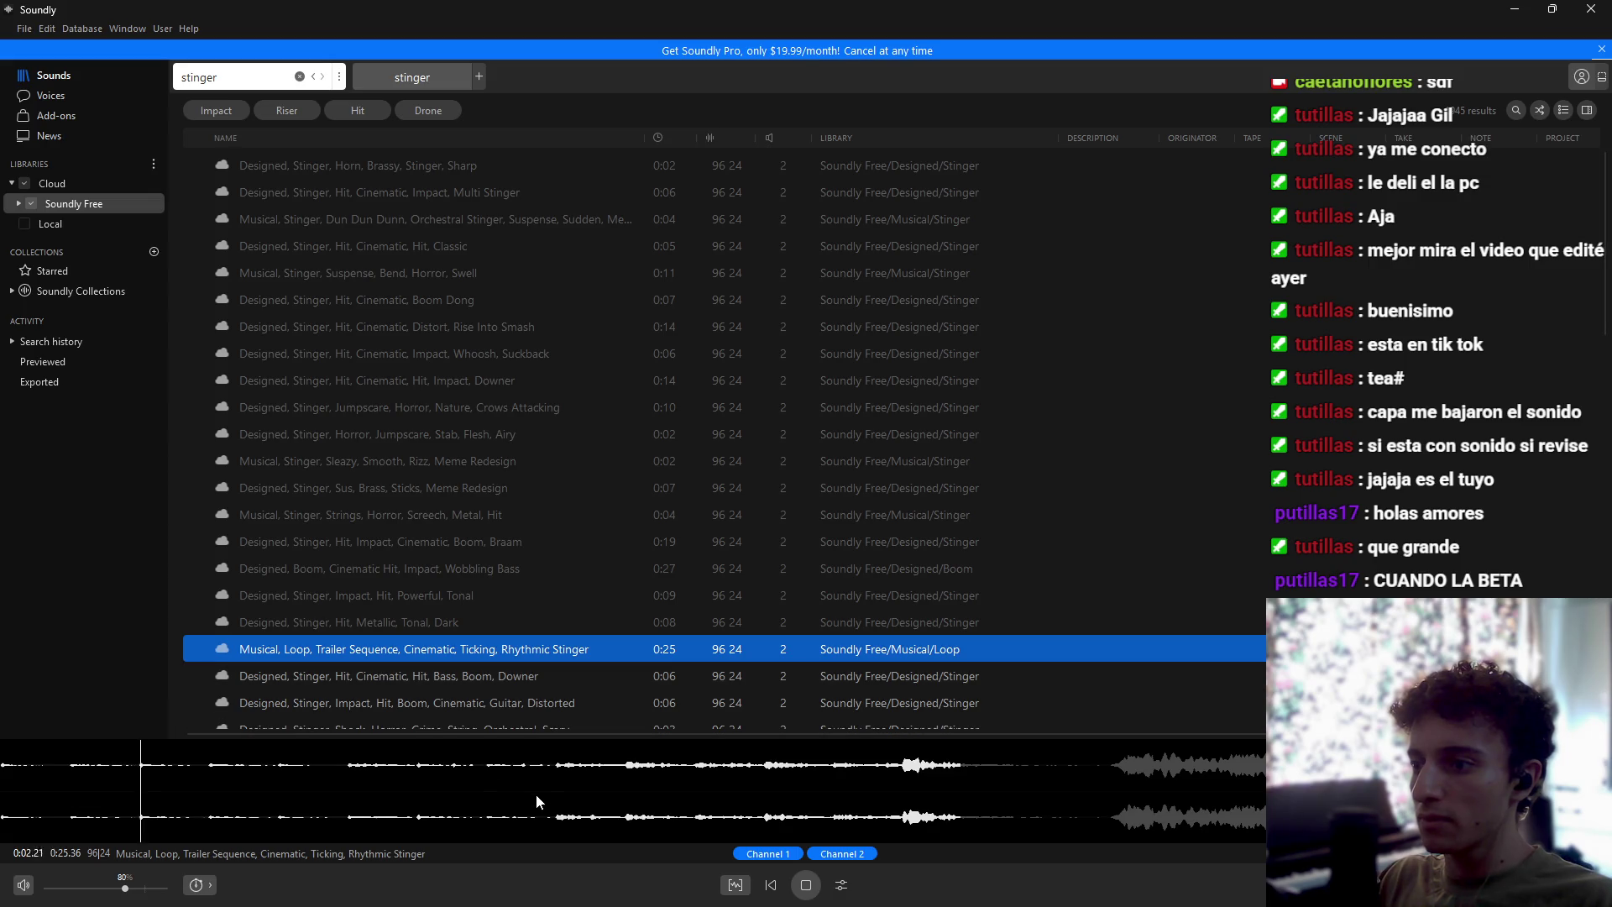
pyautogui.click(639, 797)
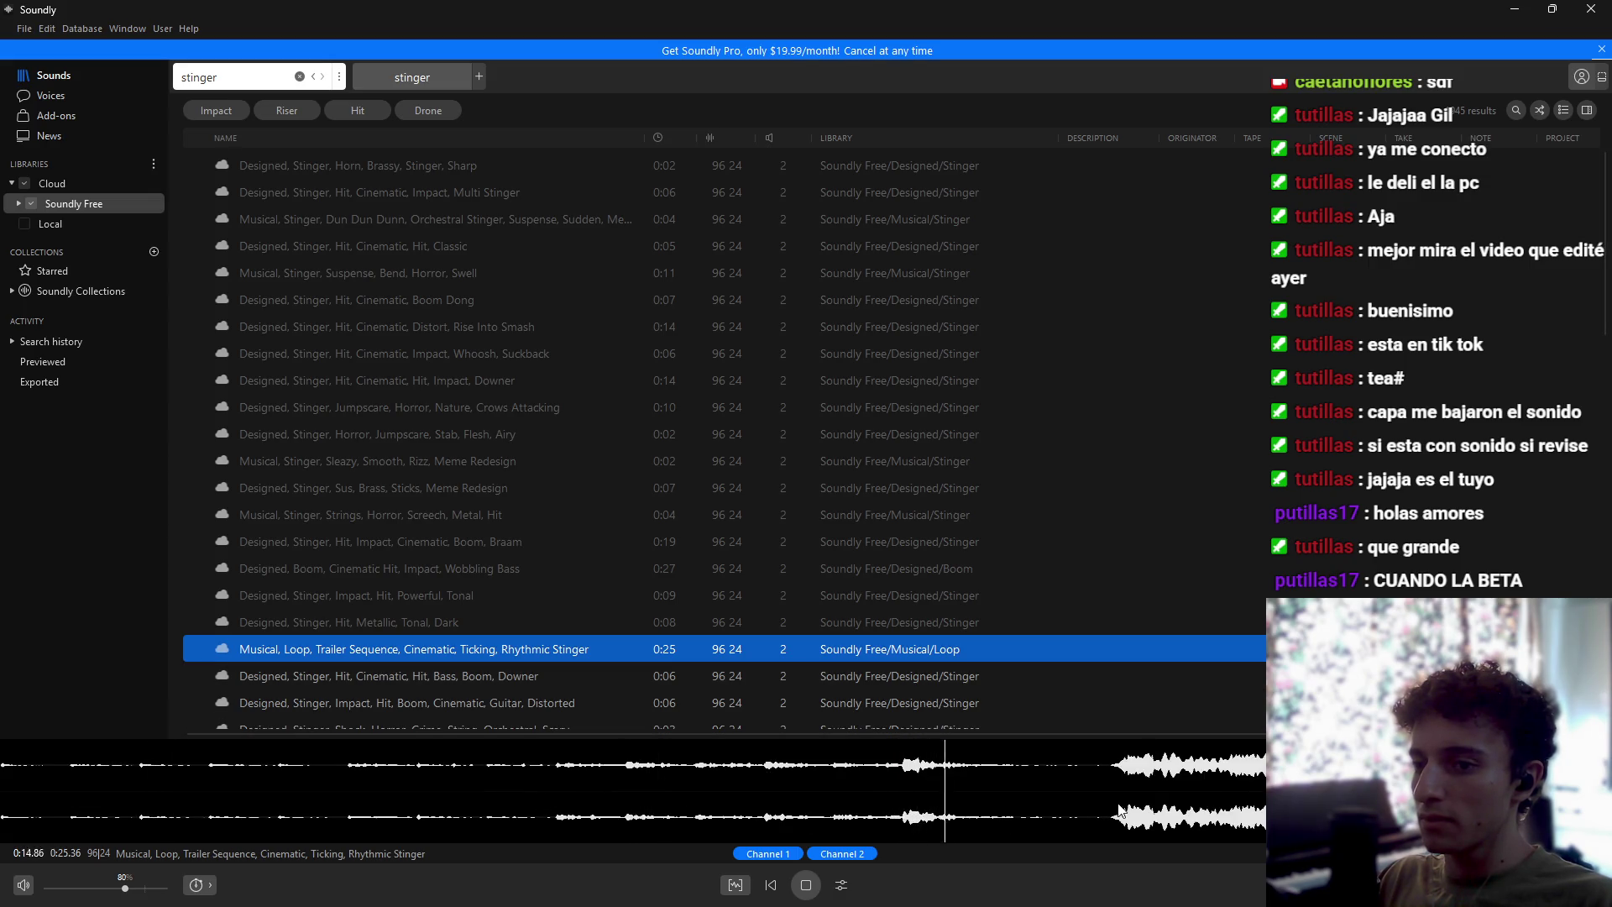
pyautogui.click(450, 679)
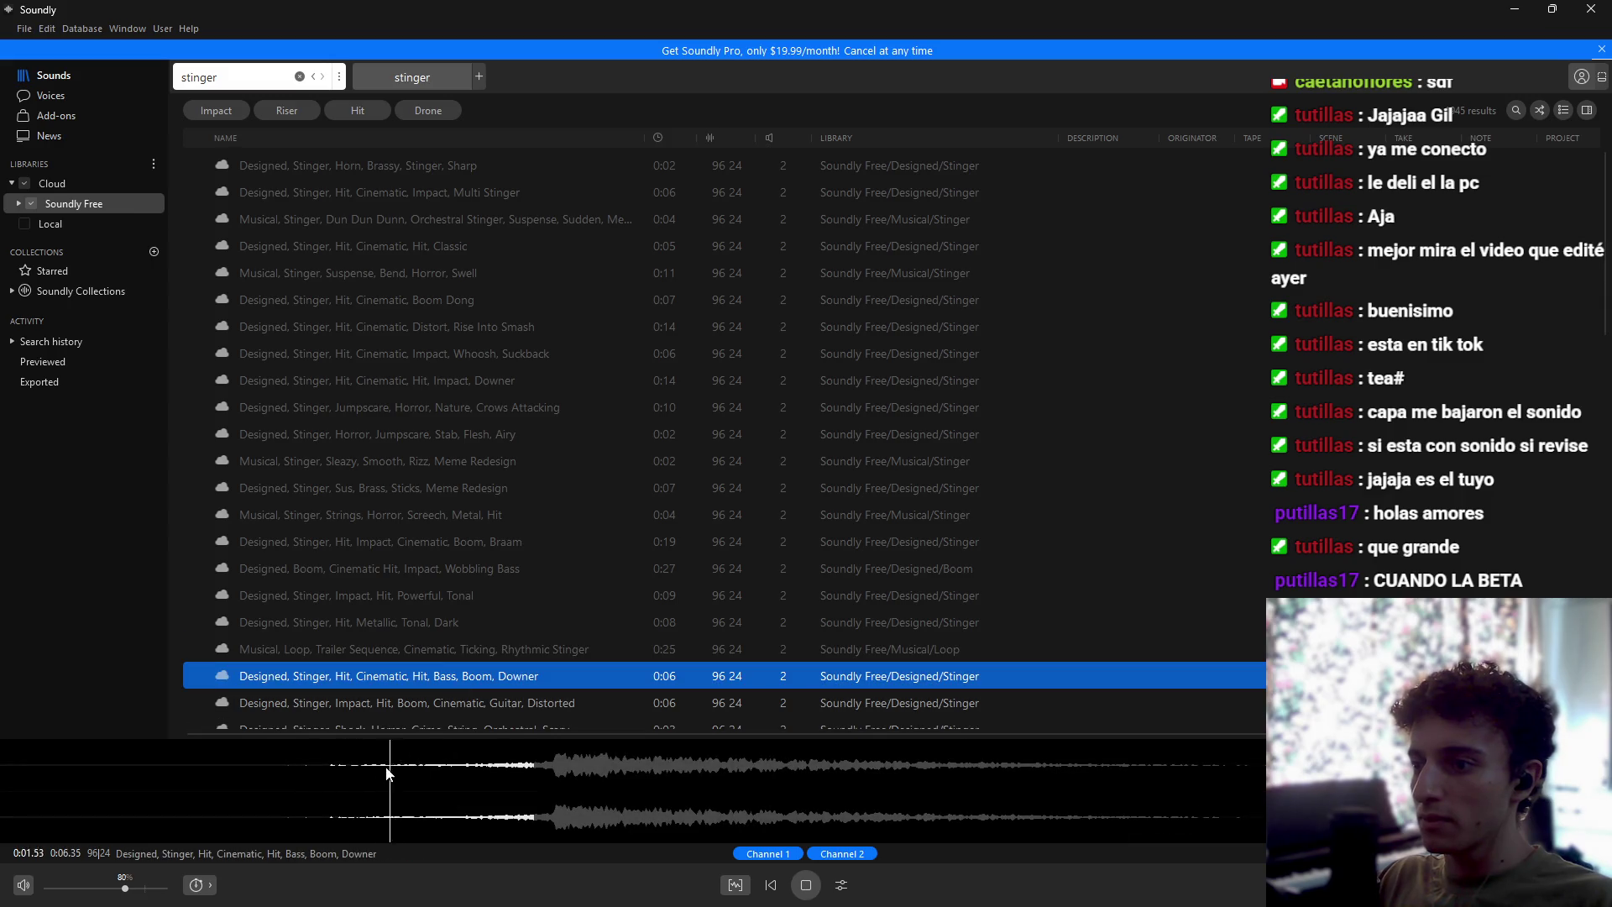
pyautogui.click(433, 700)
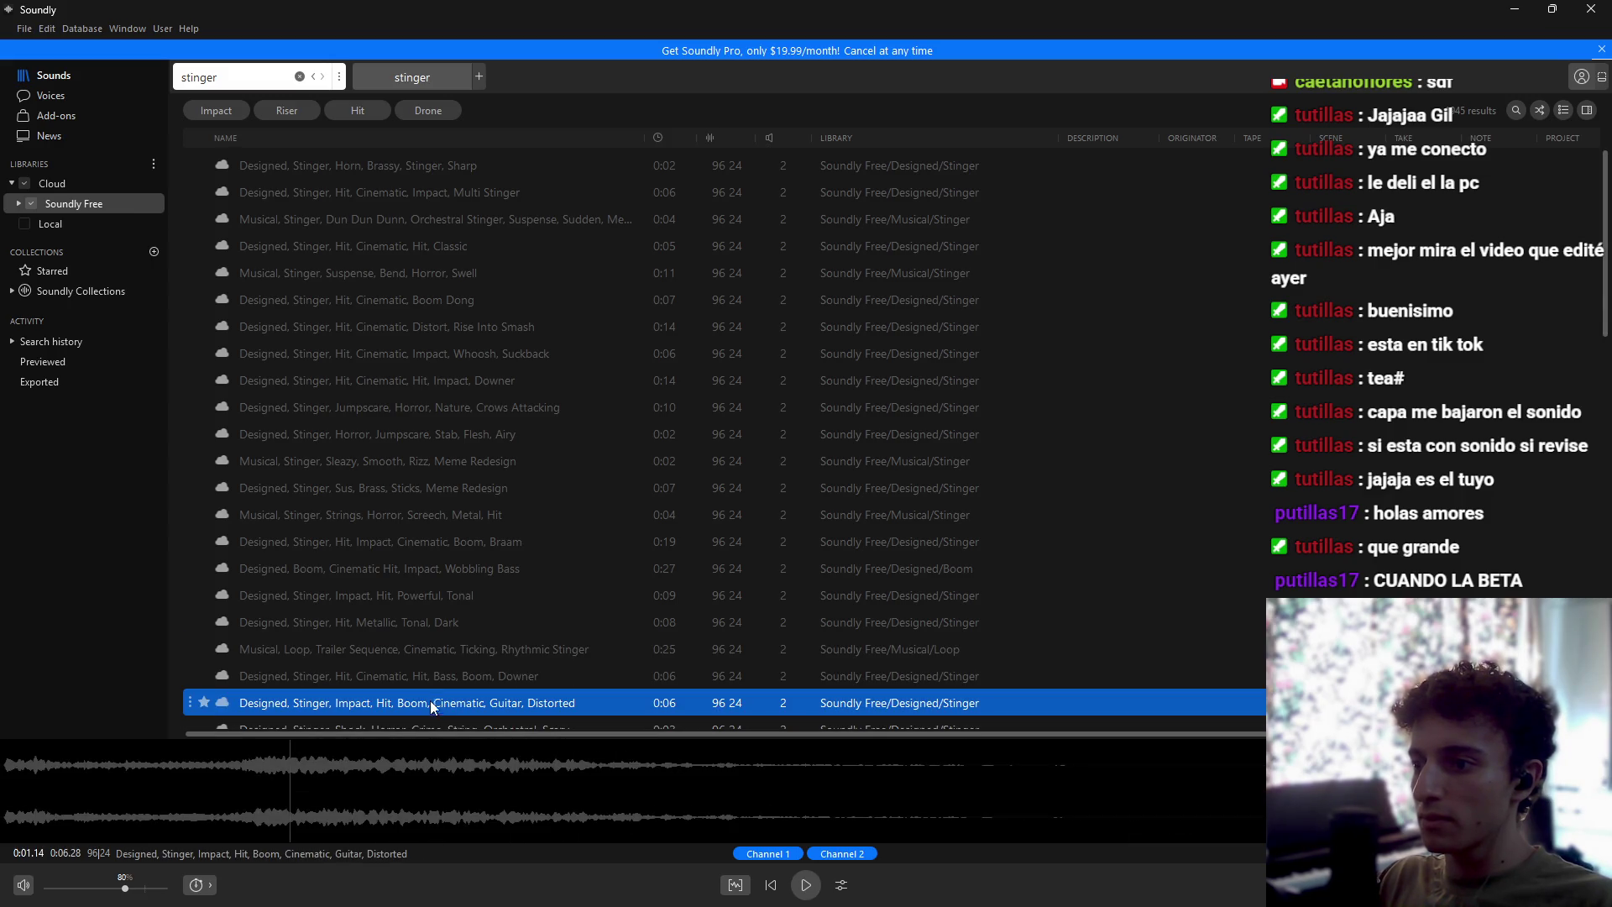
pyautogui.scroll(-1, 432, 698)
pyautogui.hscroll(3, 379, 732)
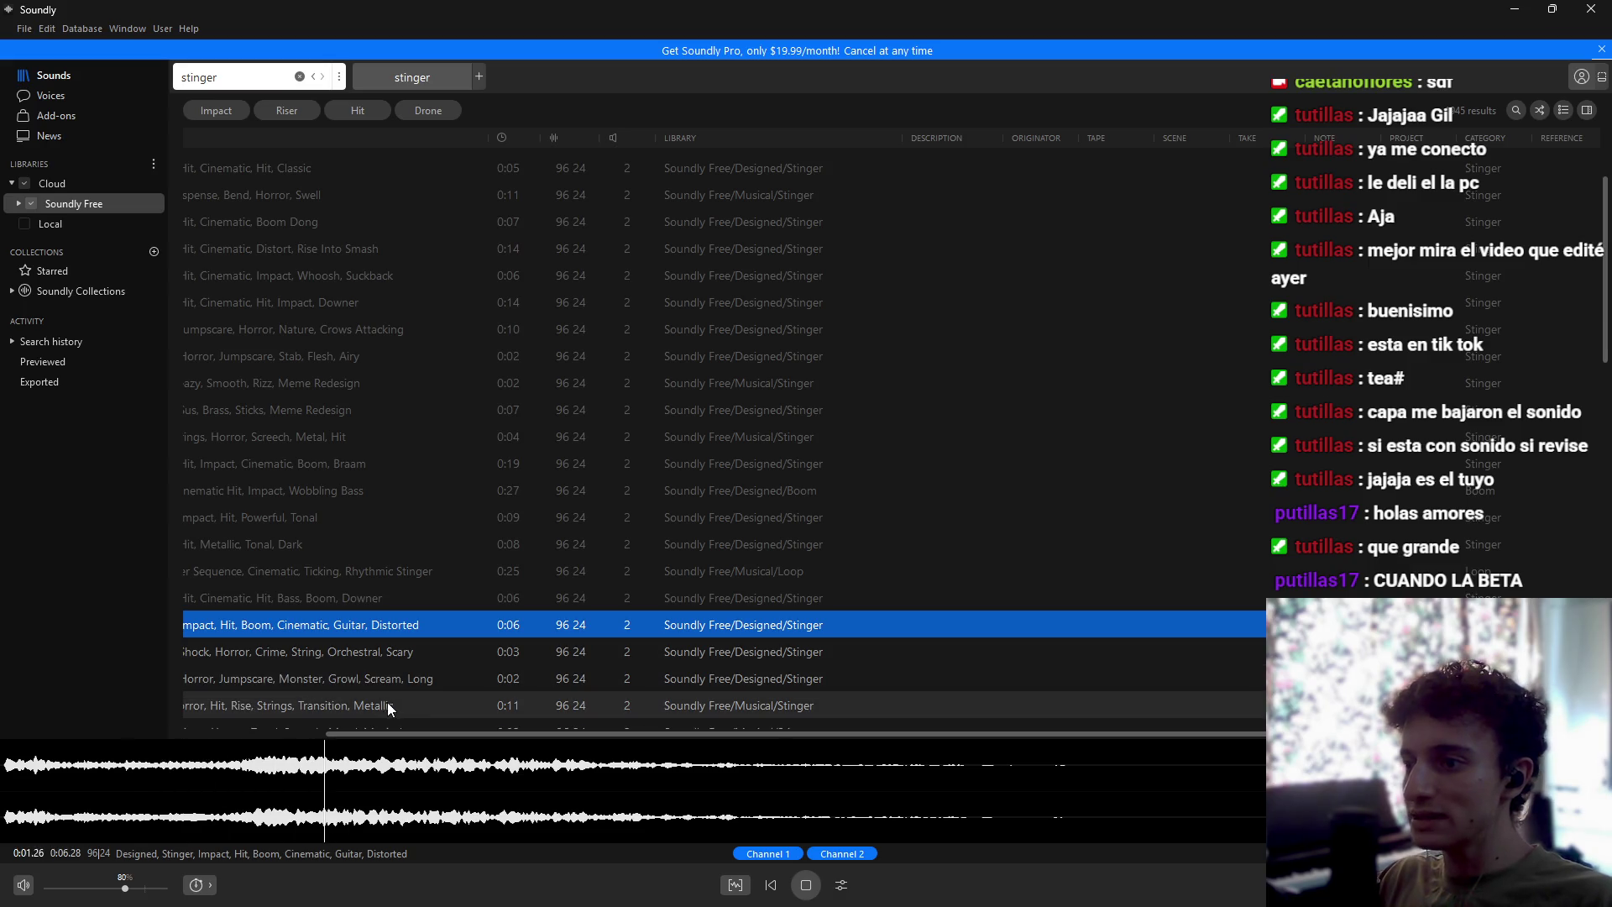
# Preview the Shock Horror Crime, Horror Jumpscare Monster and Horror Hit Rise Metallic stingers, stopping on the last.
pyautogui.moveTo(373, 735); pyautogui.dragTo(173, 733)
pyautogui.scroll(-4, 286, 602)
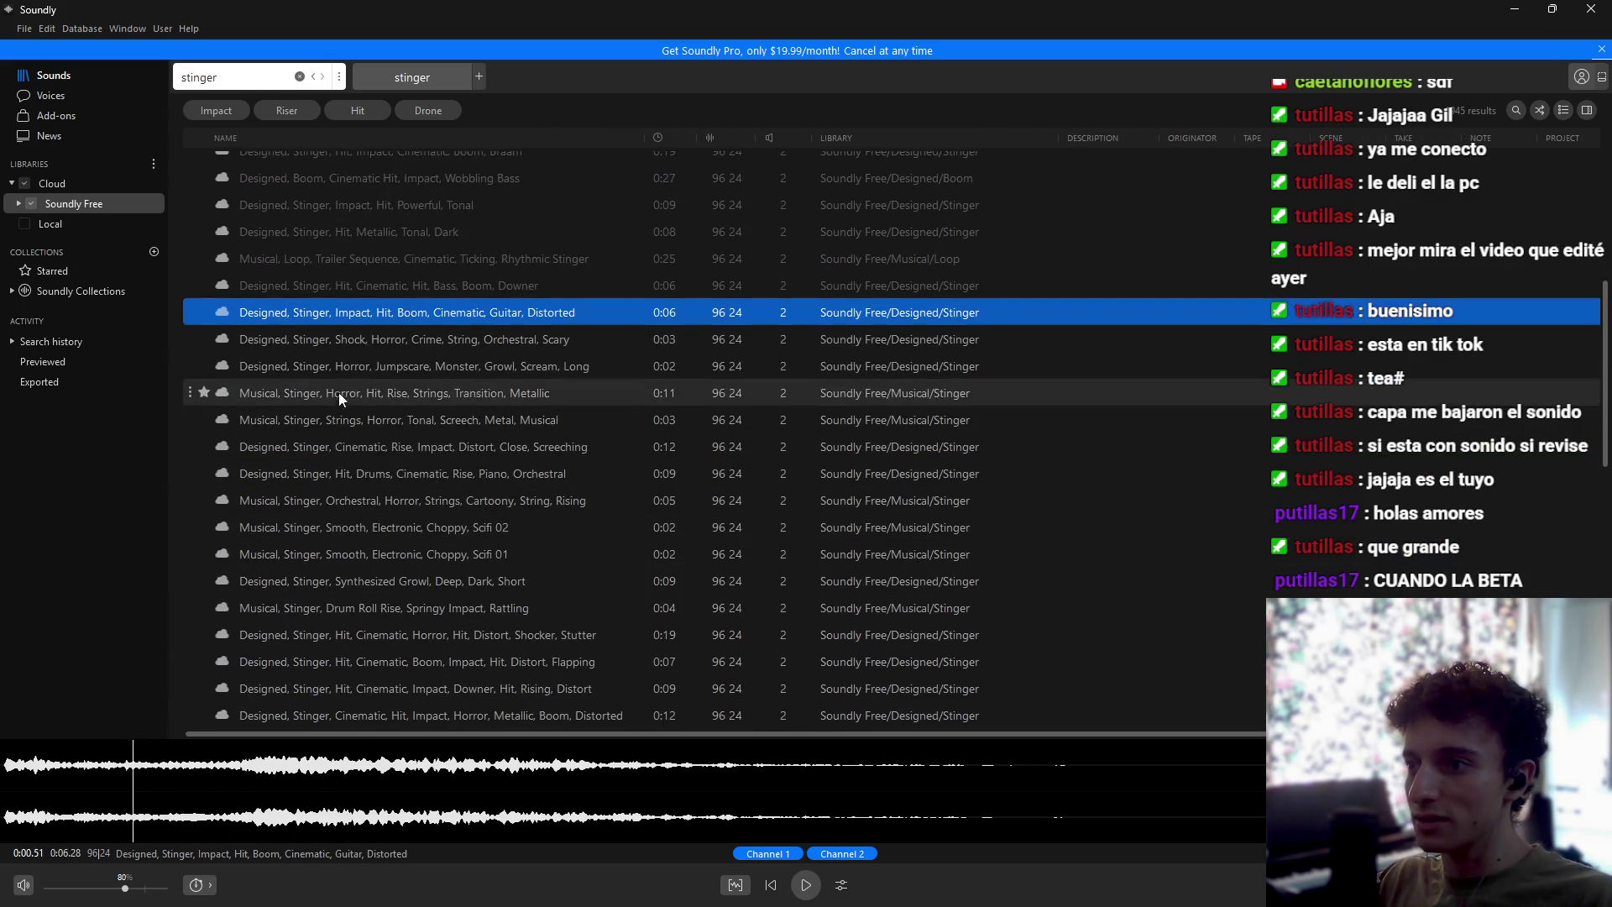
pyautogui.click(398, 340)
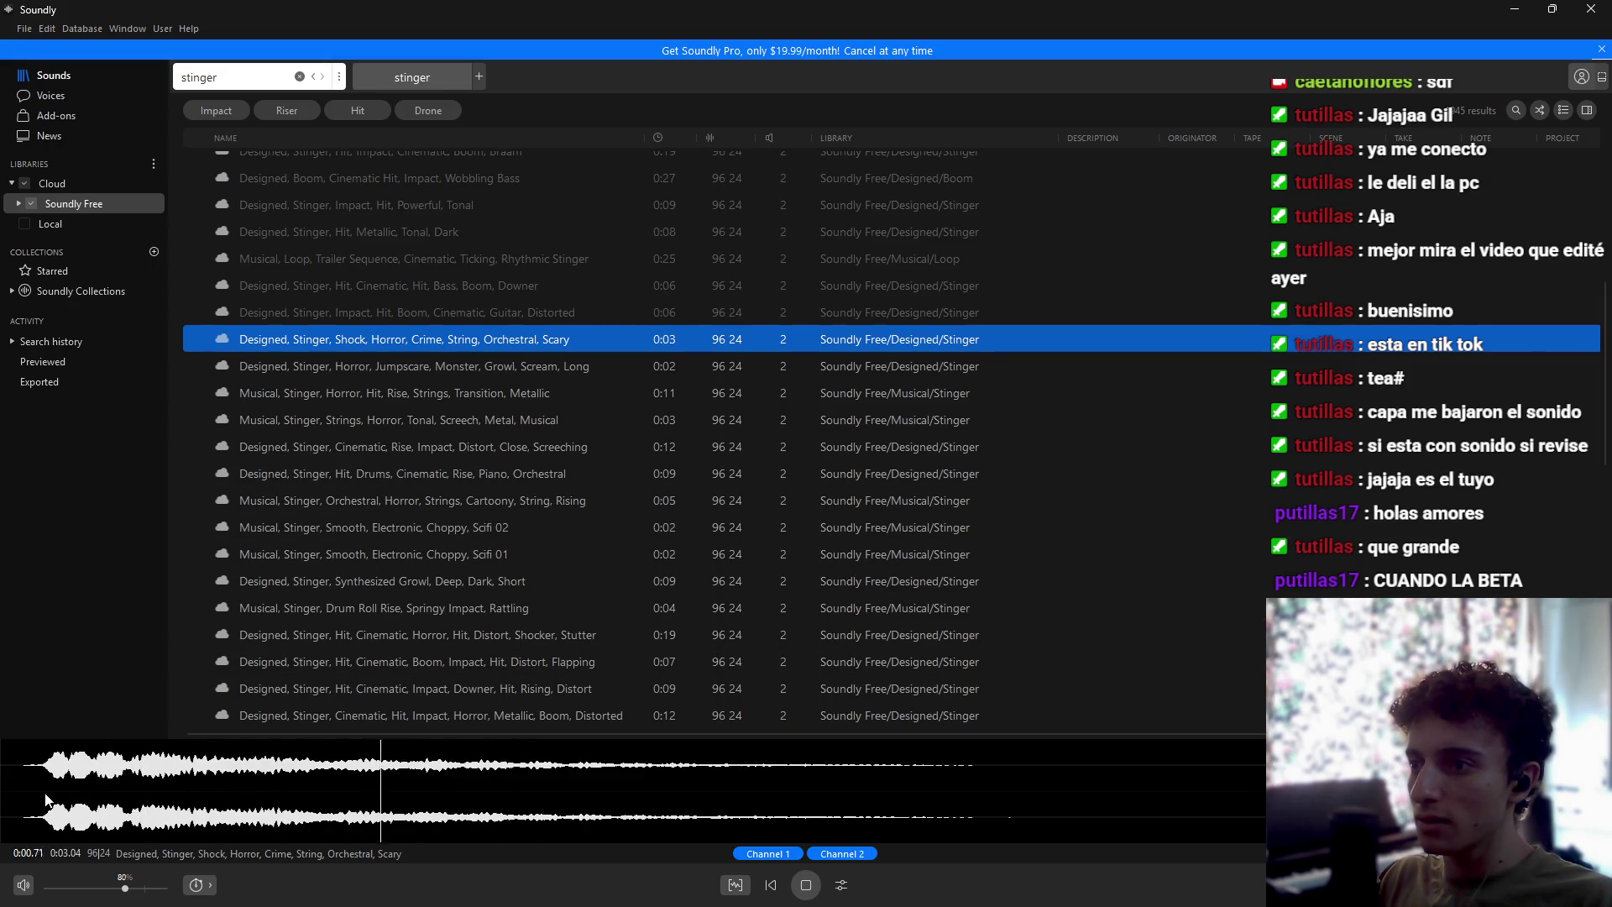
pyautogui.click(406, 364)
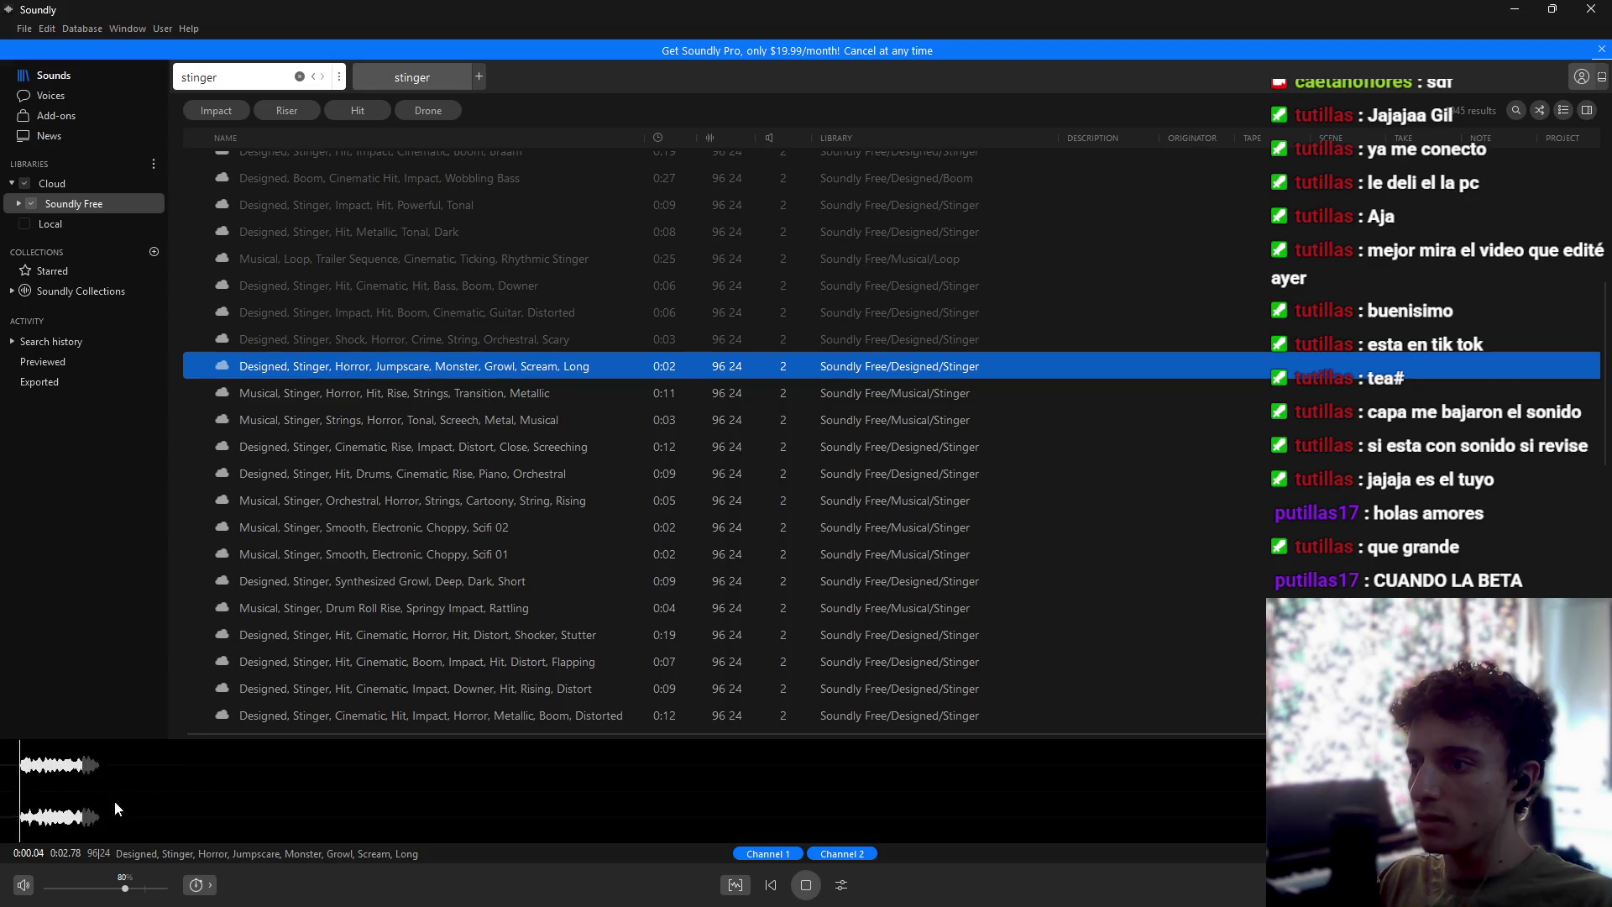
pyautogui.click(352, 393)
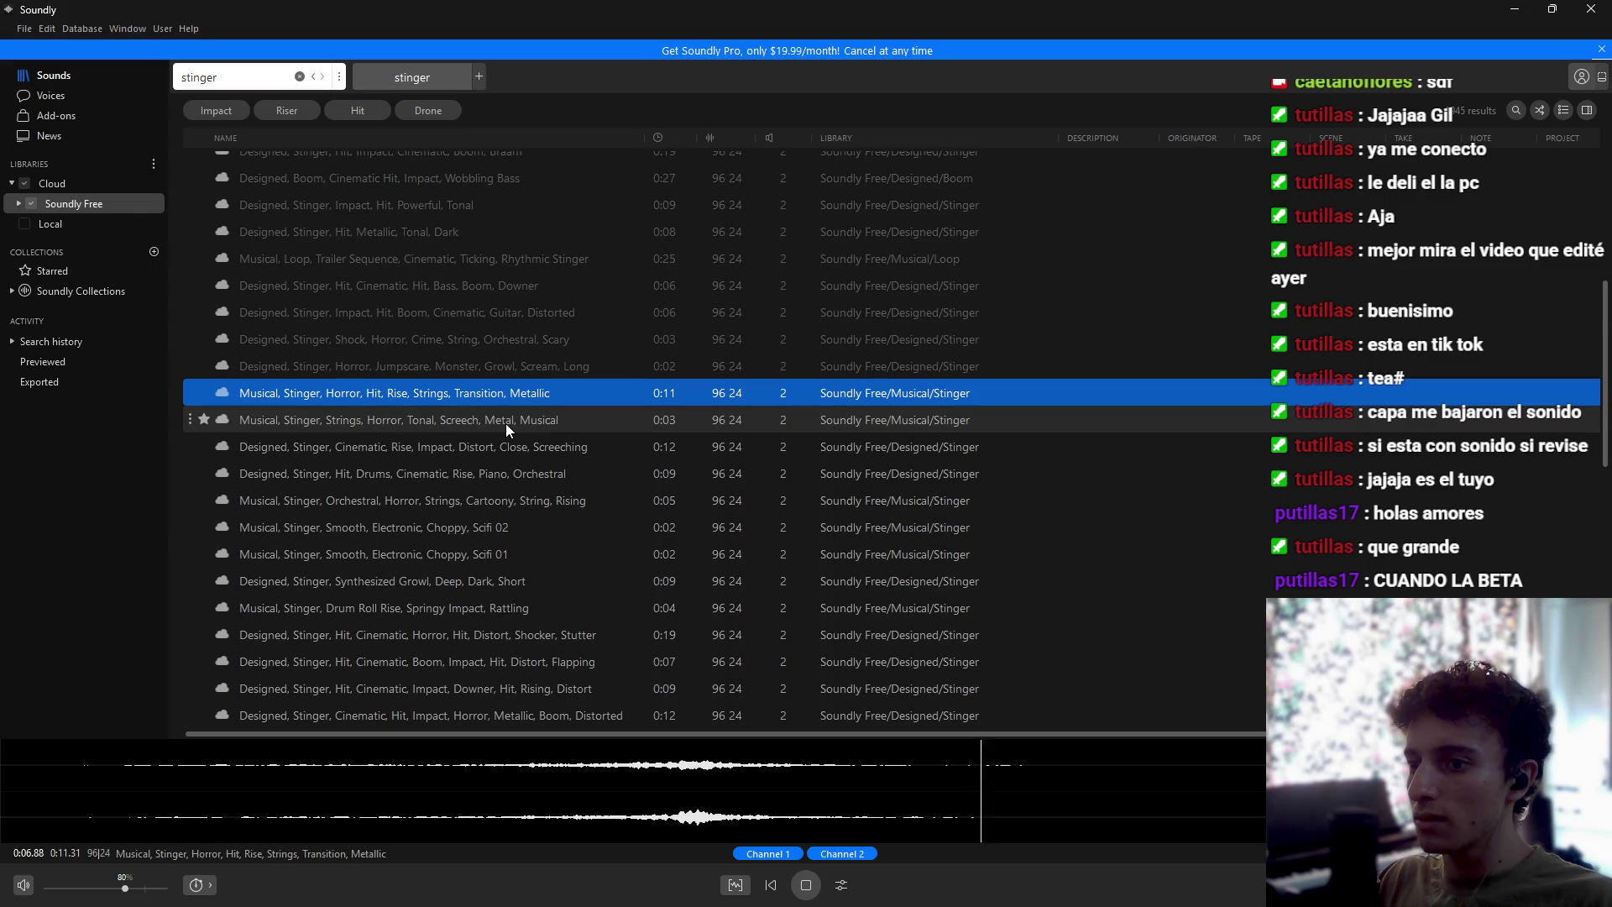
pyautogui.press('space')
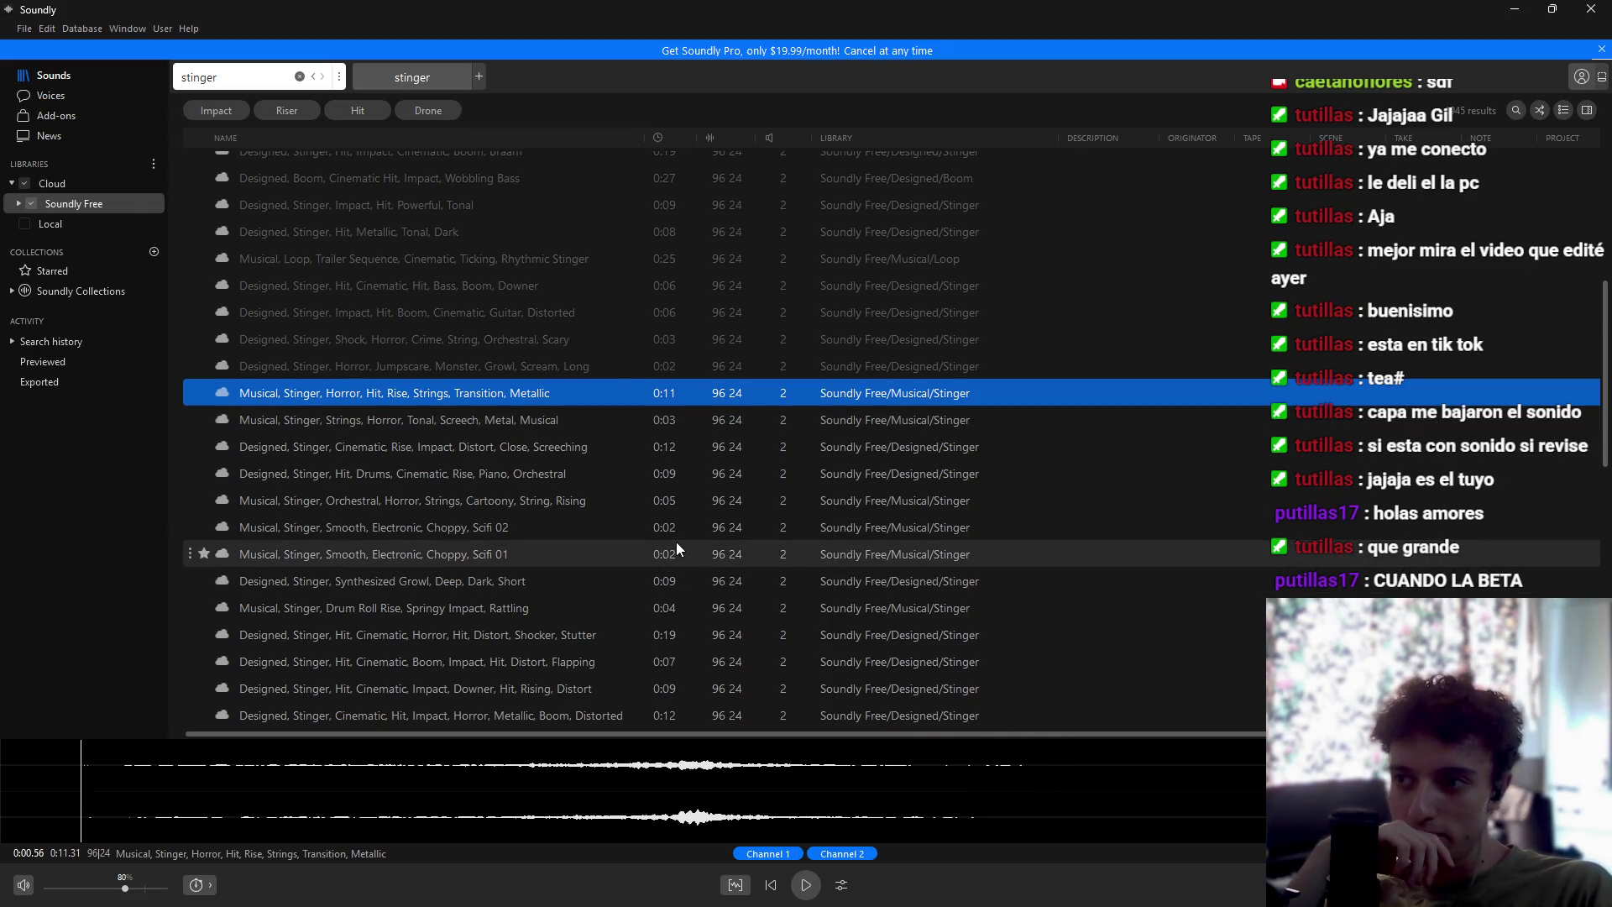
# Send the Horror Hit Rise Metallic stinger to a folder, choosing C:/Proyectos/The Flesh Collector/FX/ambience.
pyautogui.rightClick(523, 394)
pyautogui.moveTo(590, 476)
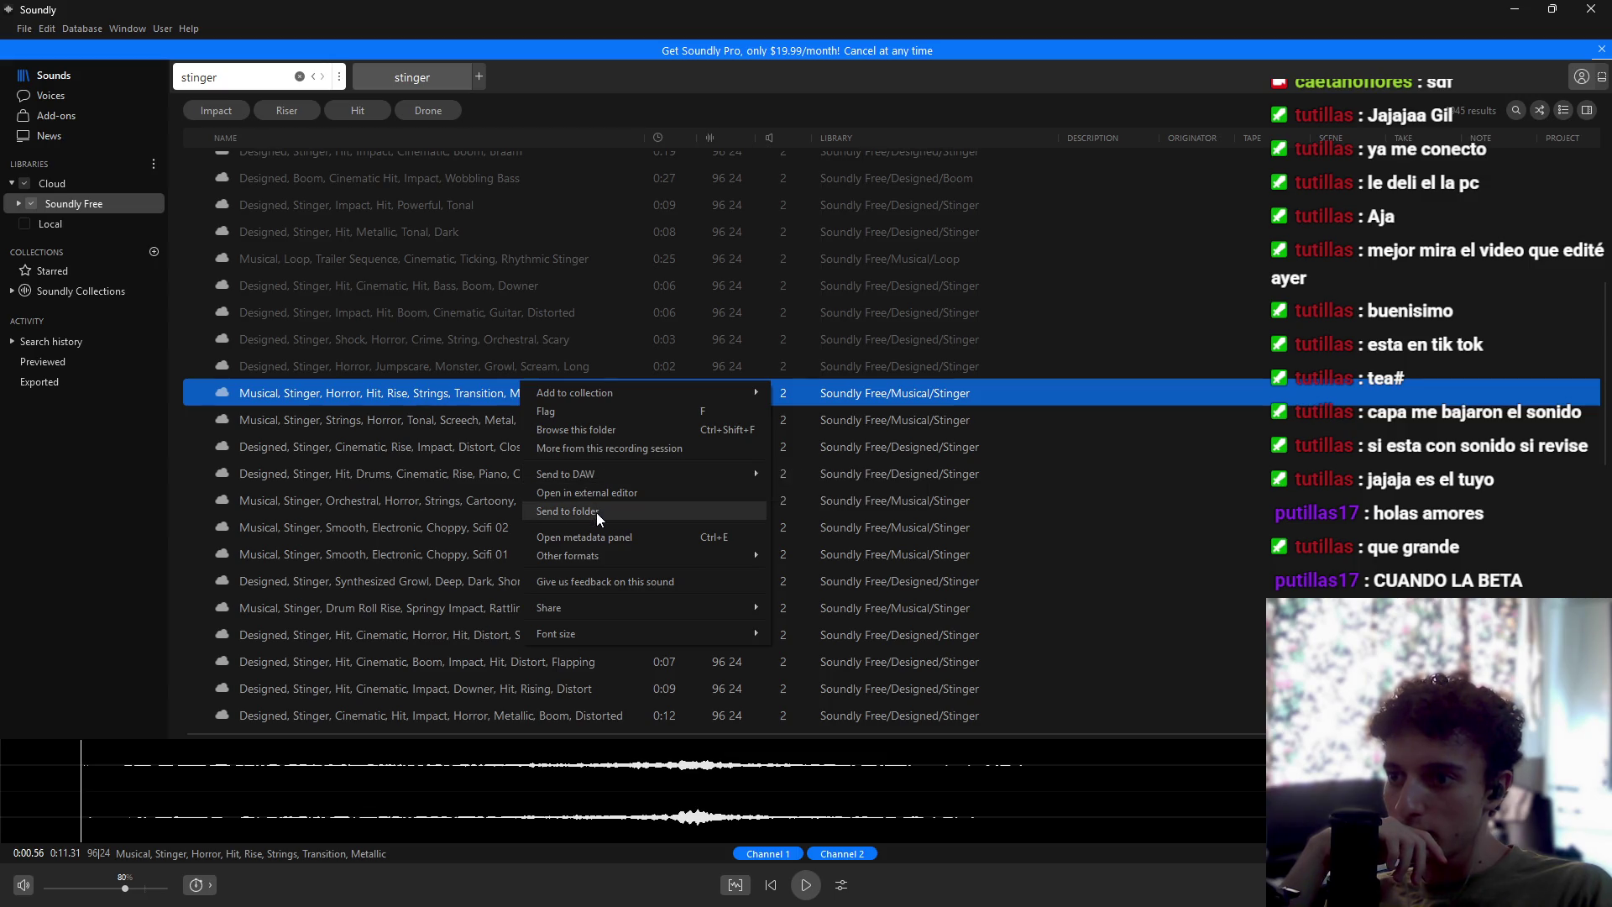
pyautogui.click(598, 513)
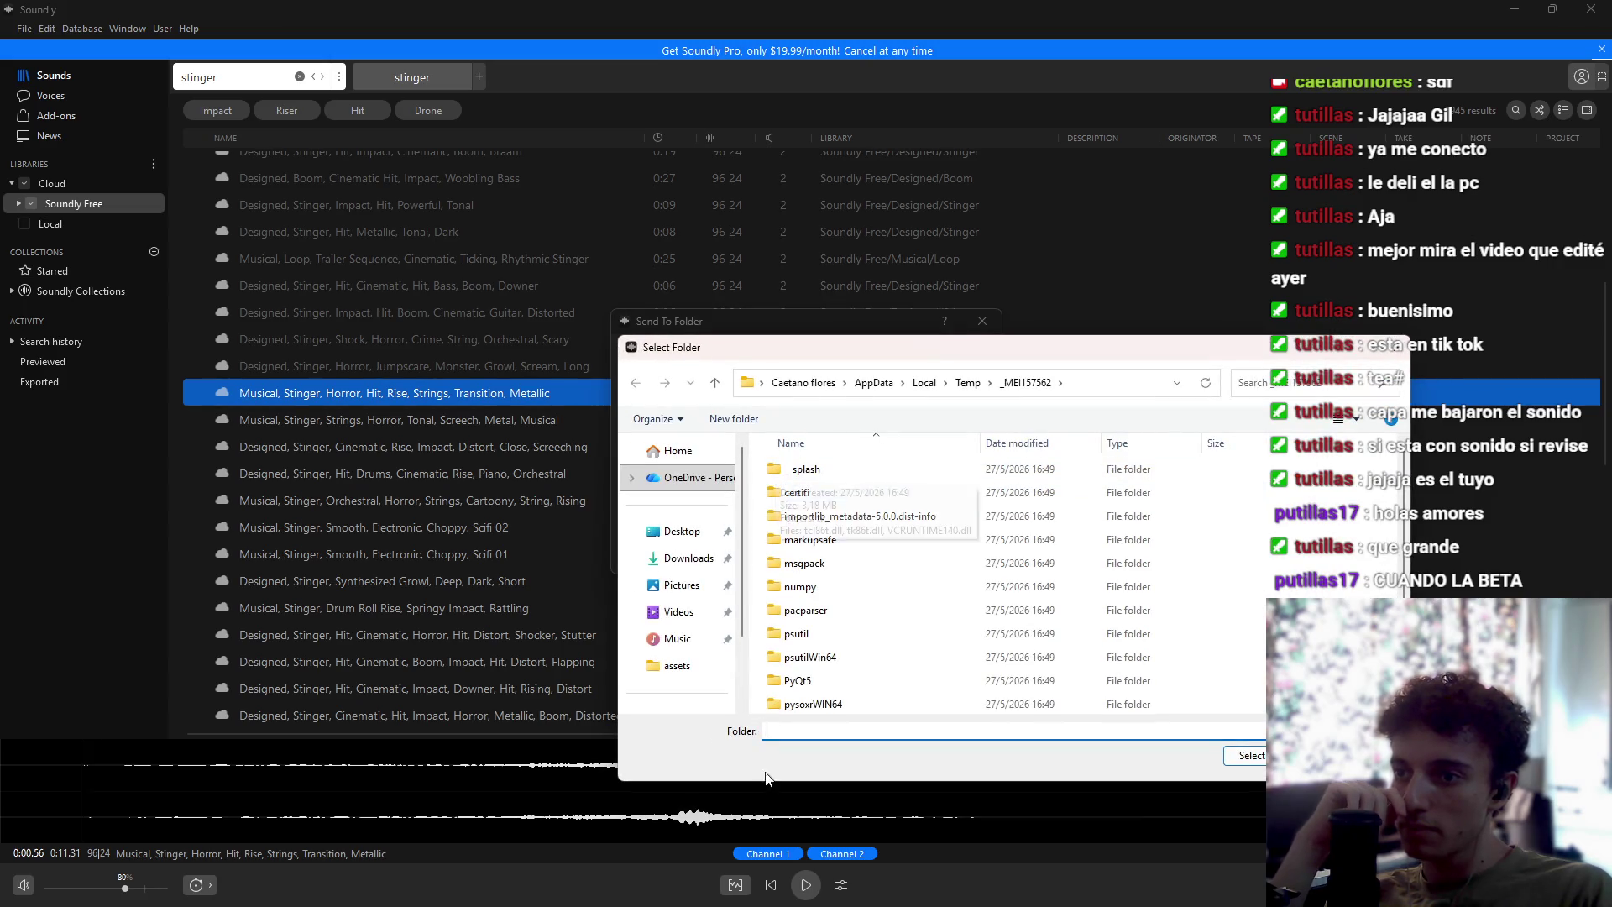
pyautogui.hotkey('alt', 'Tab')
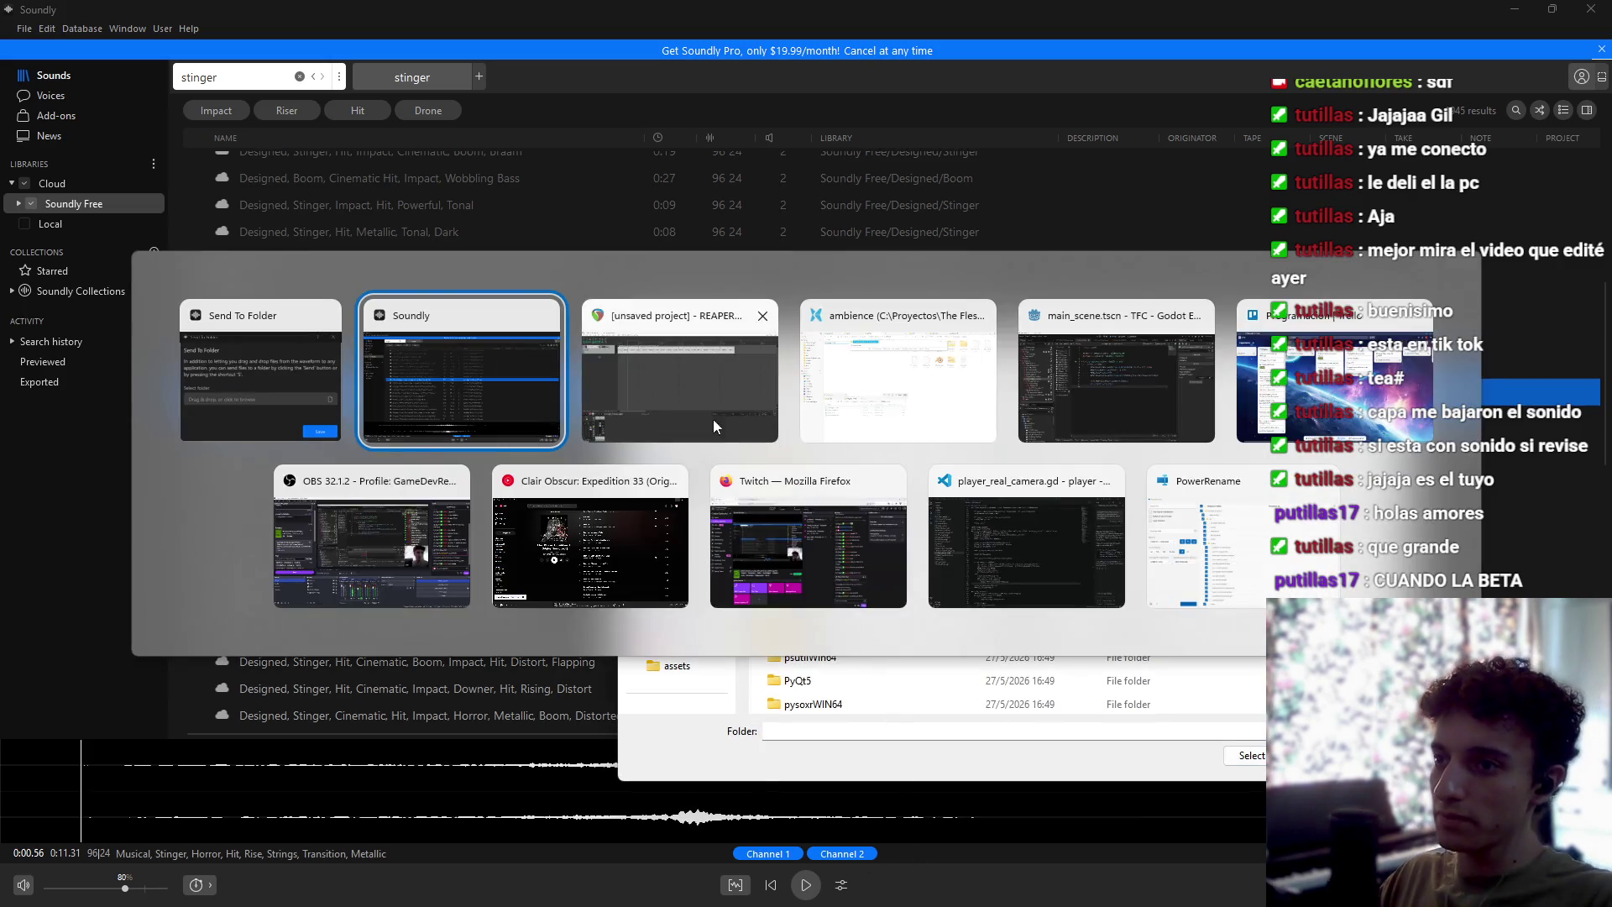
pyautogui.hotkey('alt', 'Tab')
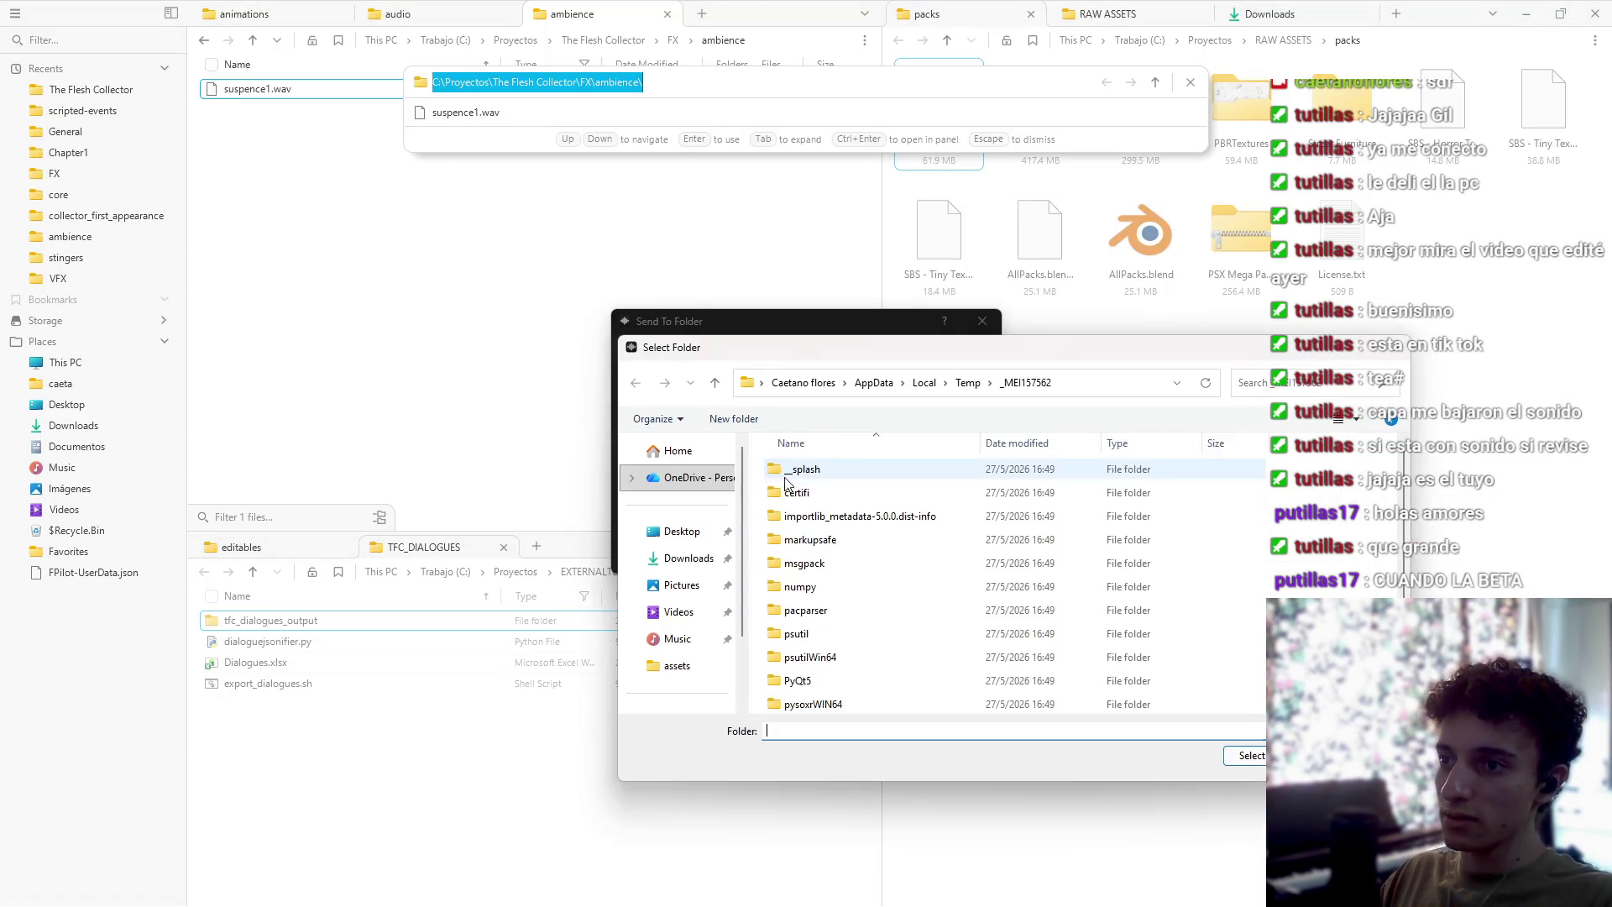
pyautogui.click(1109, 383)
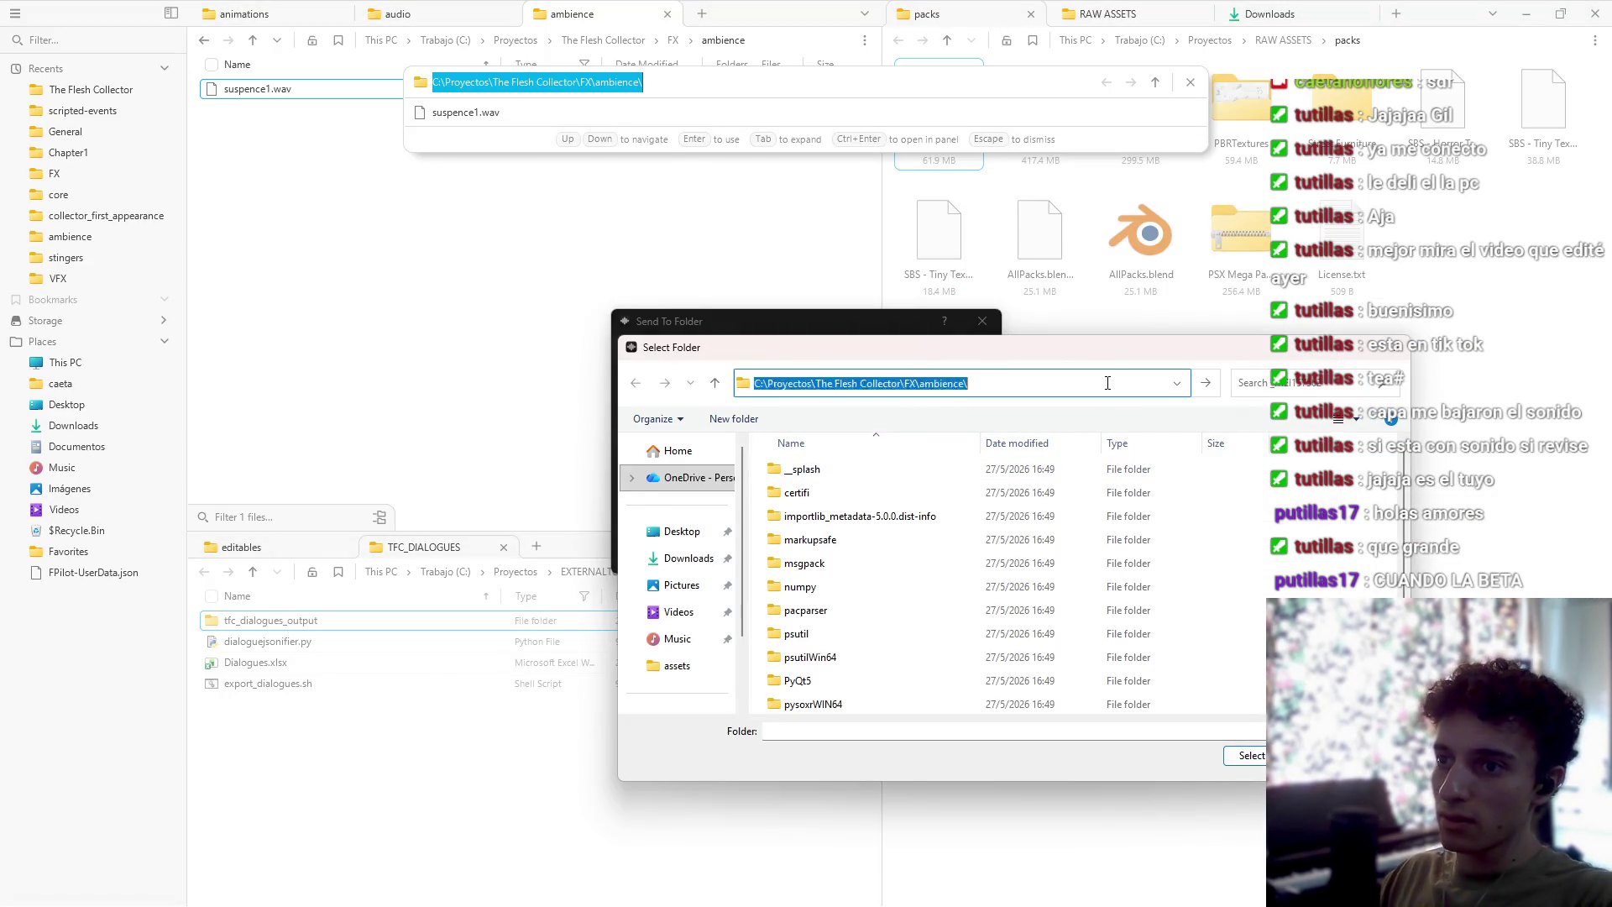
pyautogui.hotkey('ctrl', 'v')
pyautogui.press('Return')
pyautogui.click(1227, 755)
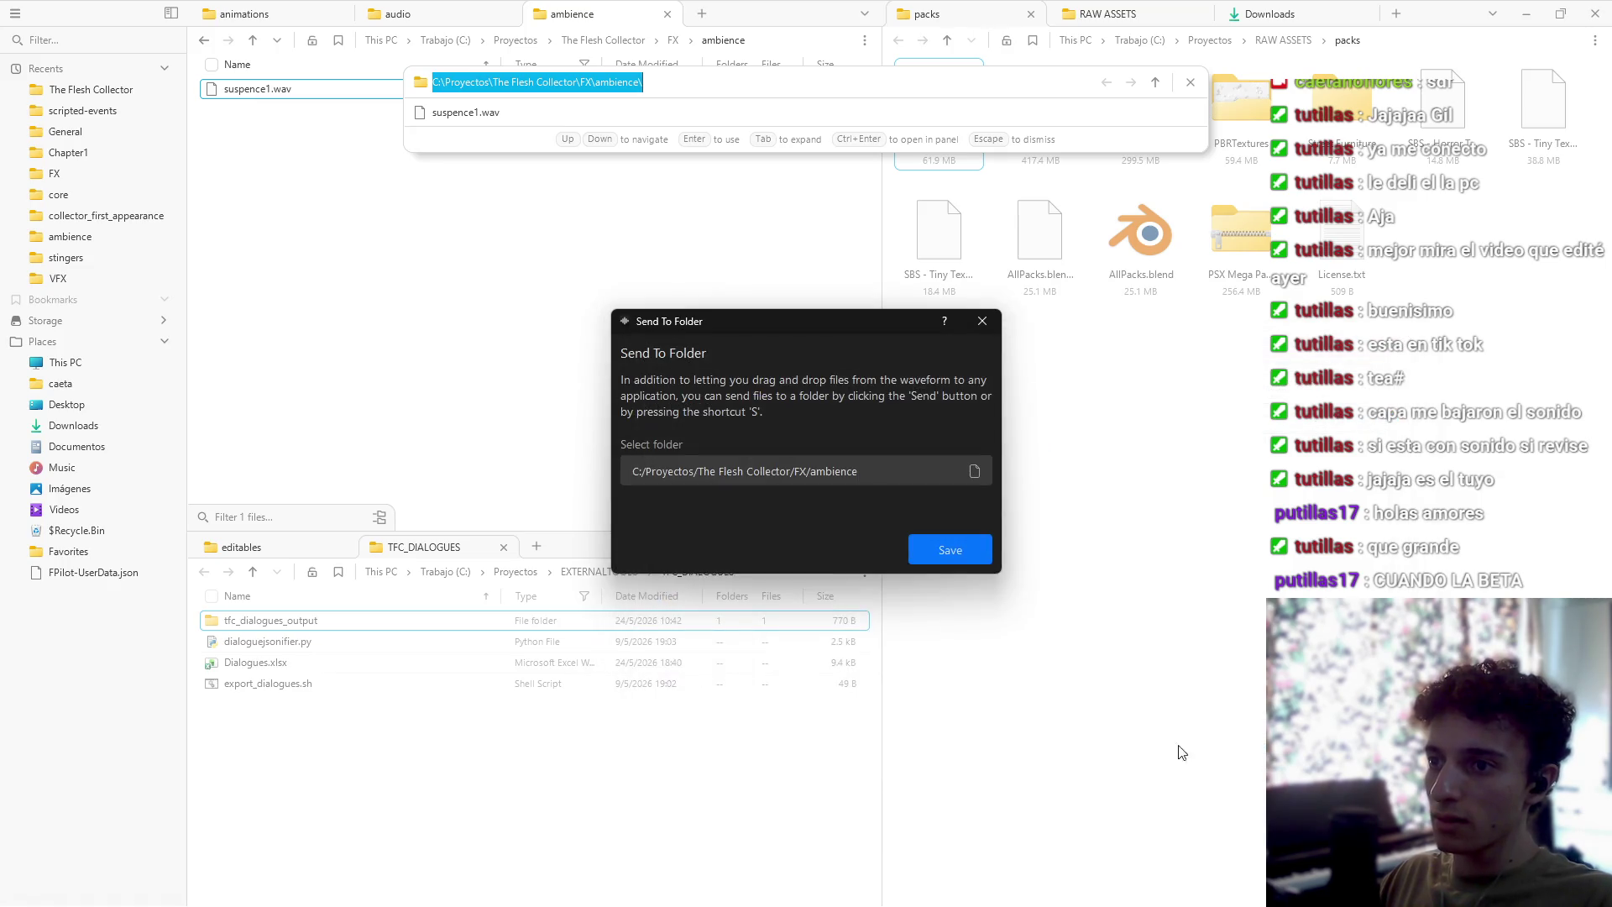
# Save the stinger into ambience as Suspence2.wav, then preview the Strings Horror Tonal Screech stinger.
pyautogui.click(956, 550)
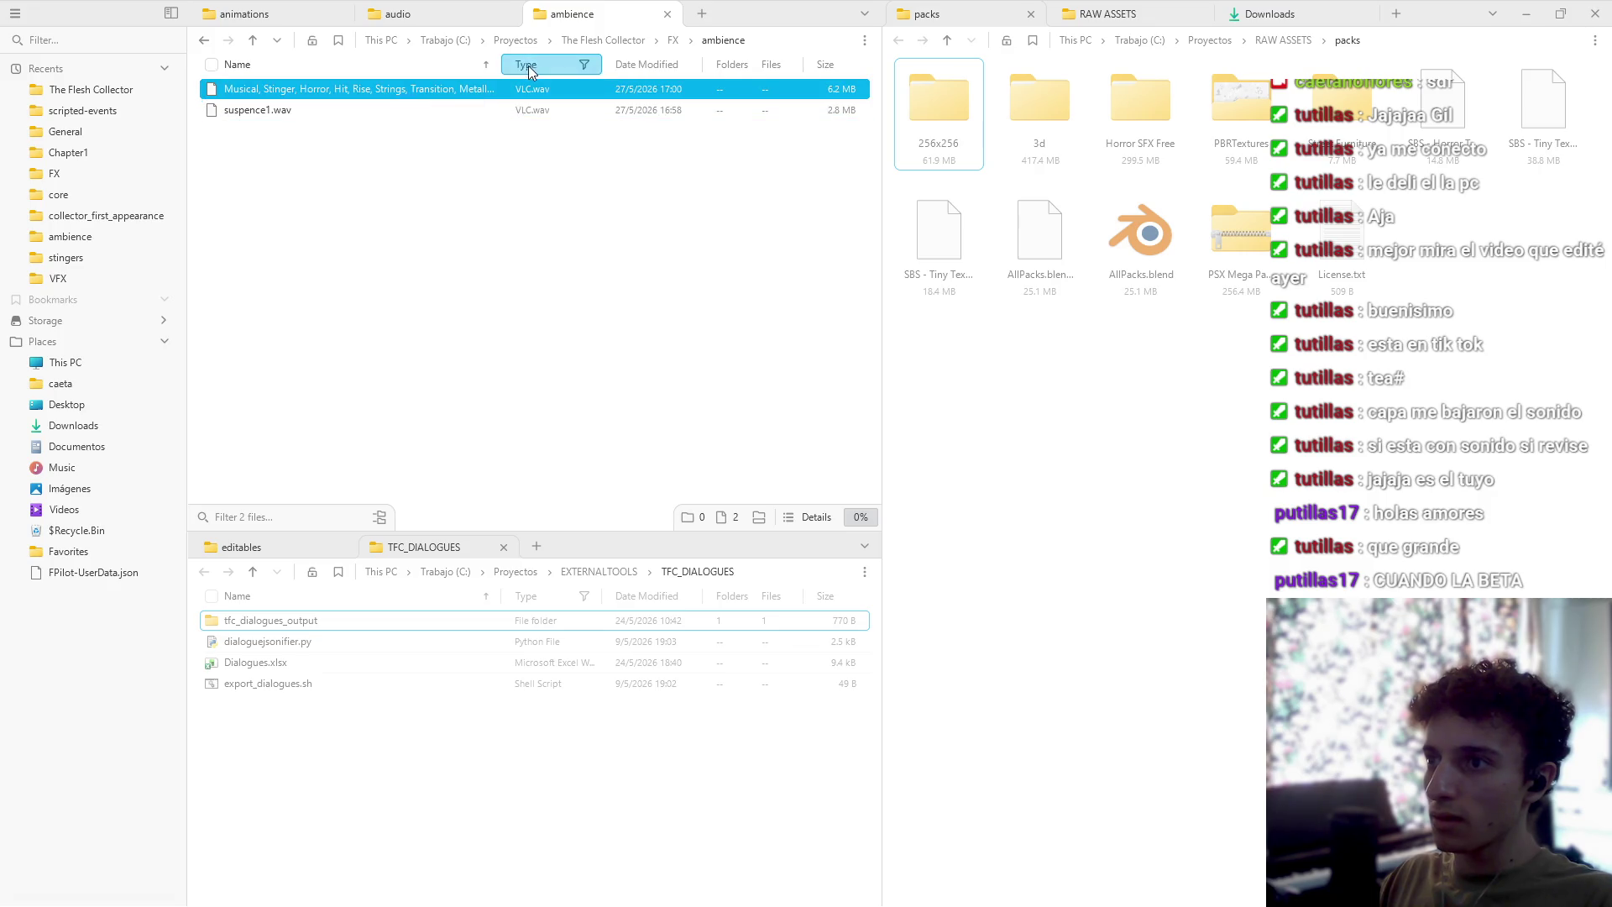
pyautogui.moveTo(502, 64)
pyautogui.mouseDown()
pyautogui.moveTo(579, 76)
pyautogui.moveTo(623, 136)
pyautogui.mouseUp()
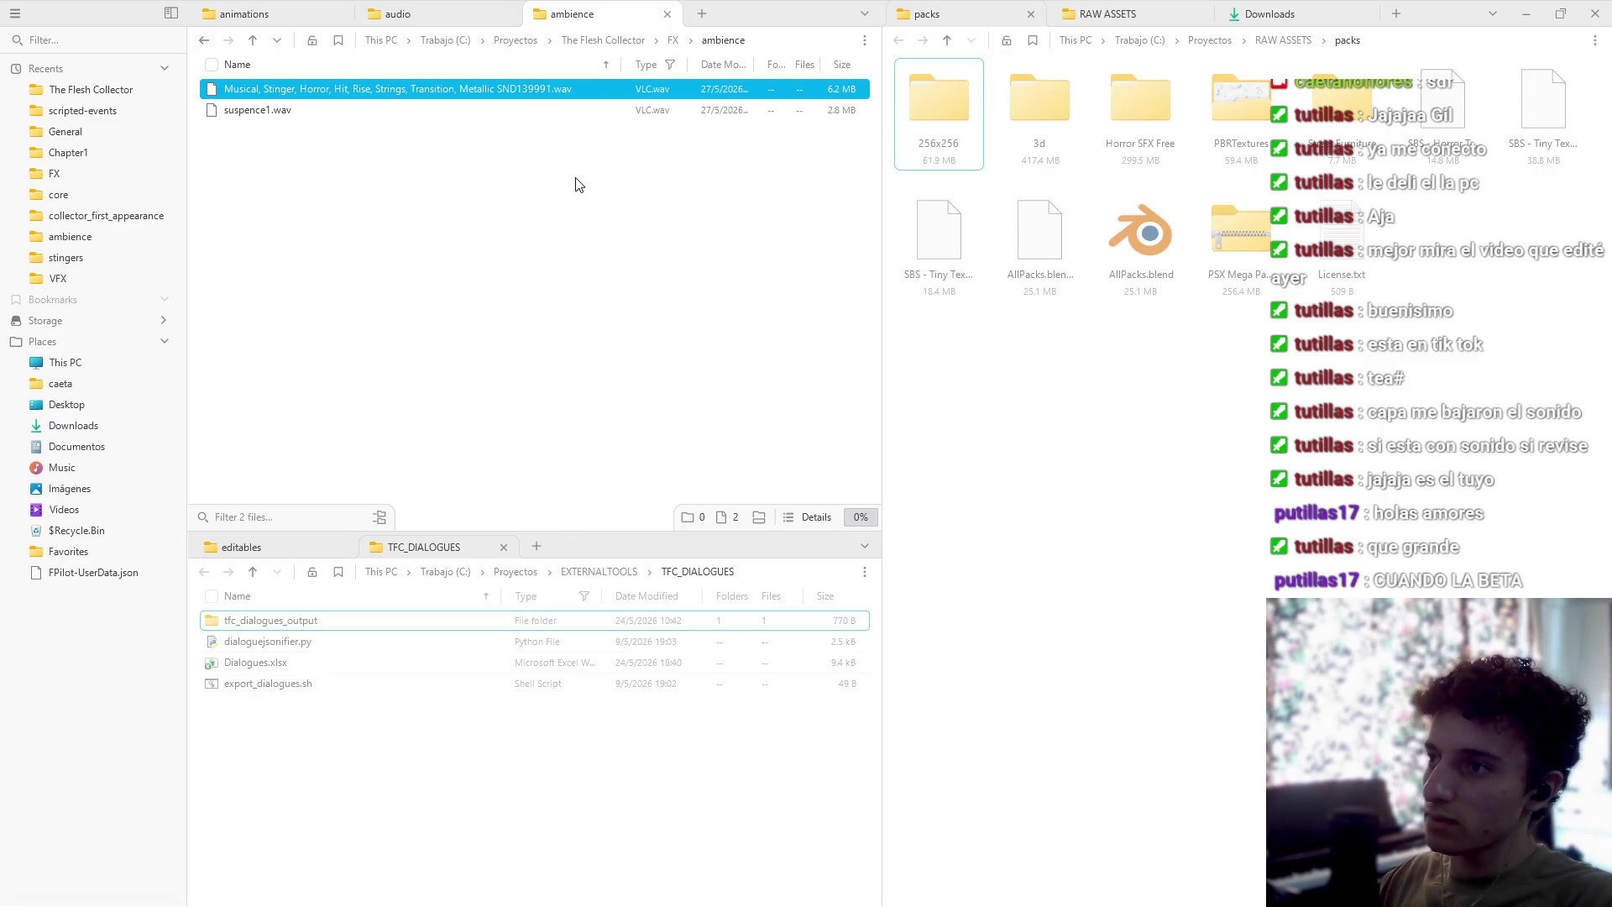
pyautogui.press('F2')
pyautogui.write('T')
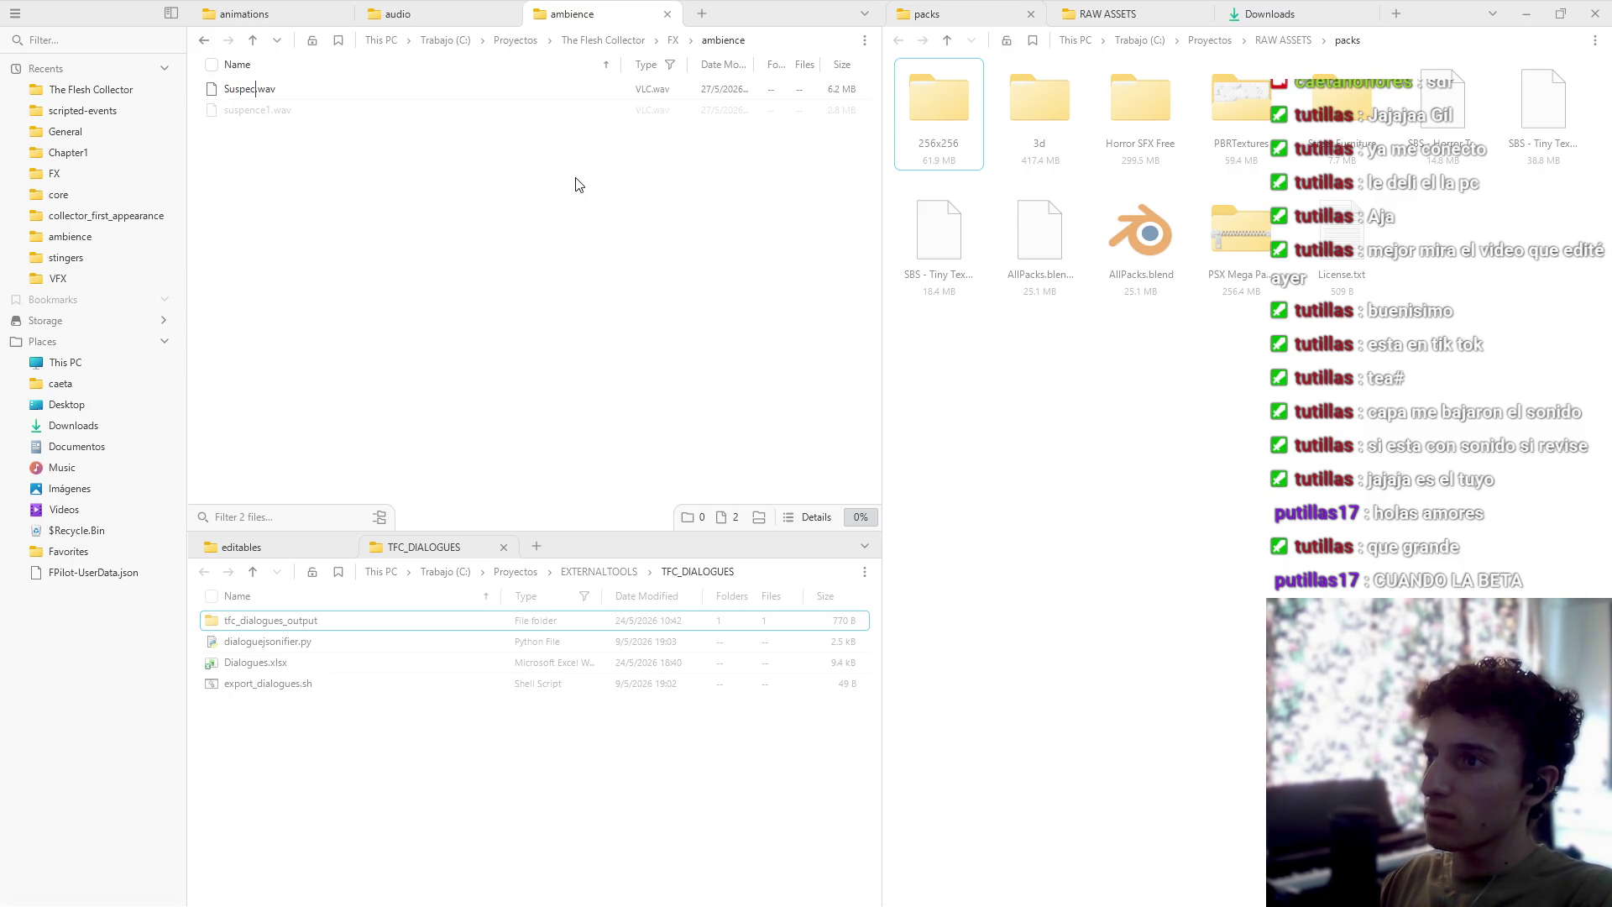
pyautogui.press('Return')
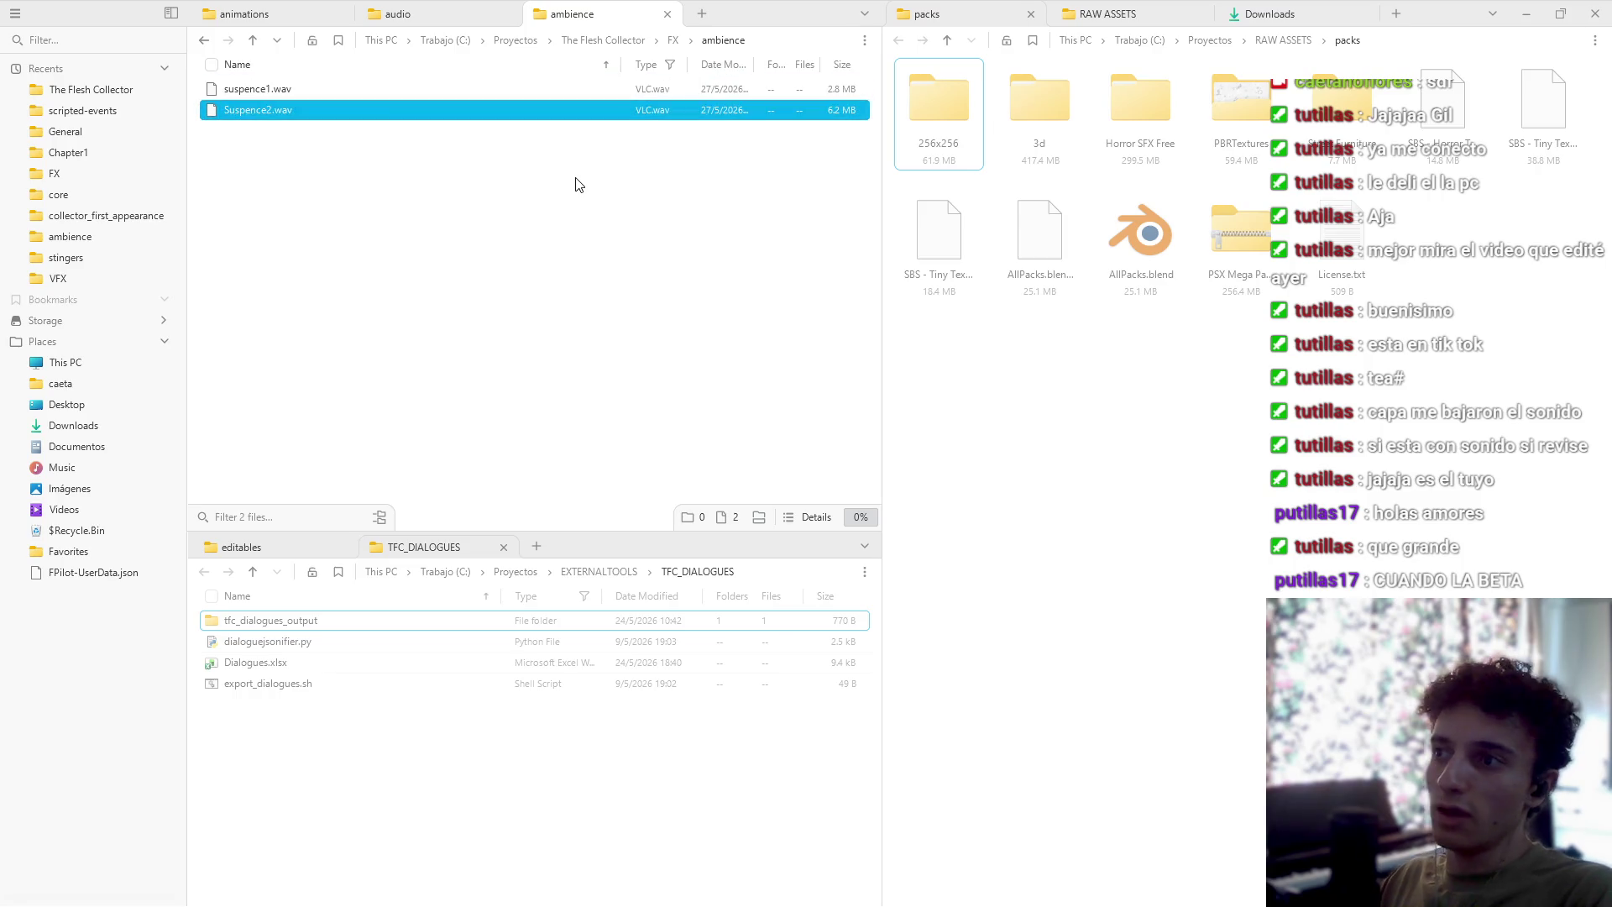
pyautogui.hotkey('alt', 'Tab')
pyautogui.click(390, 419)
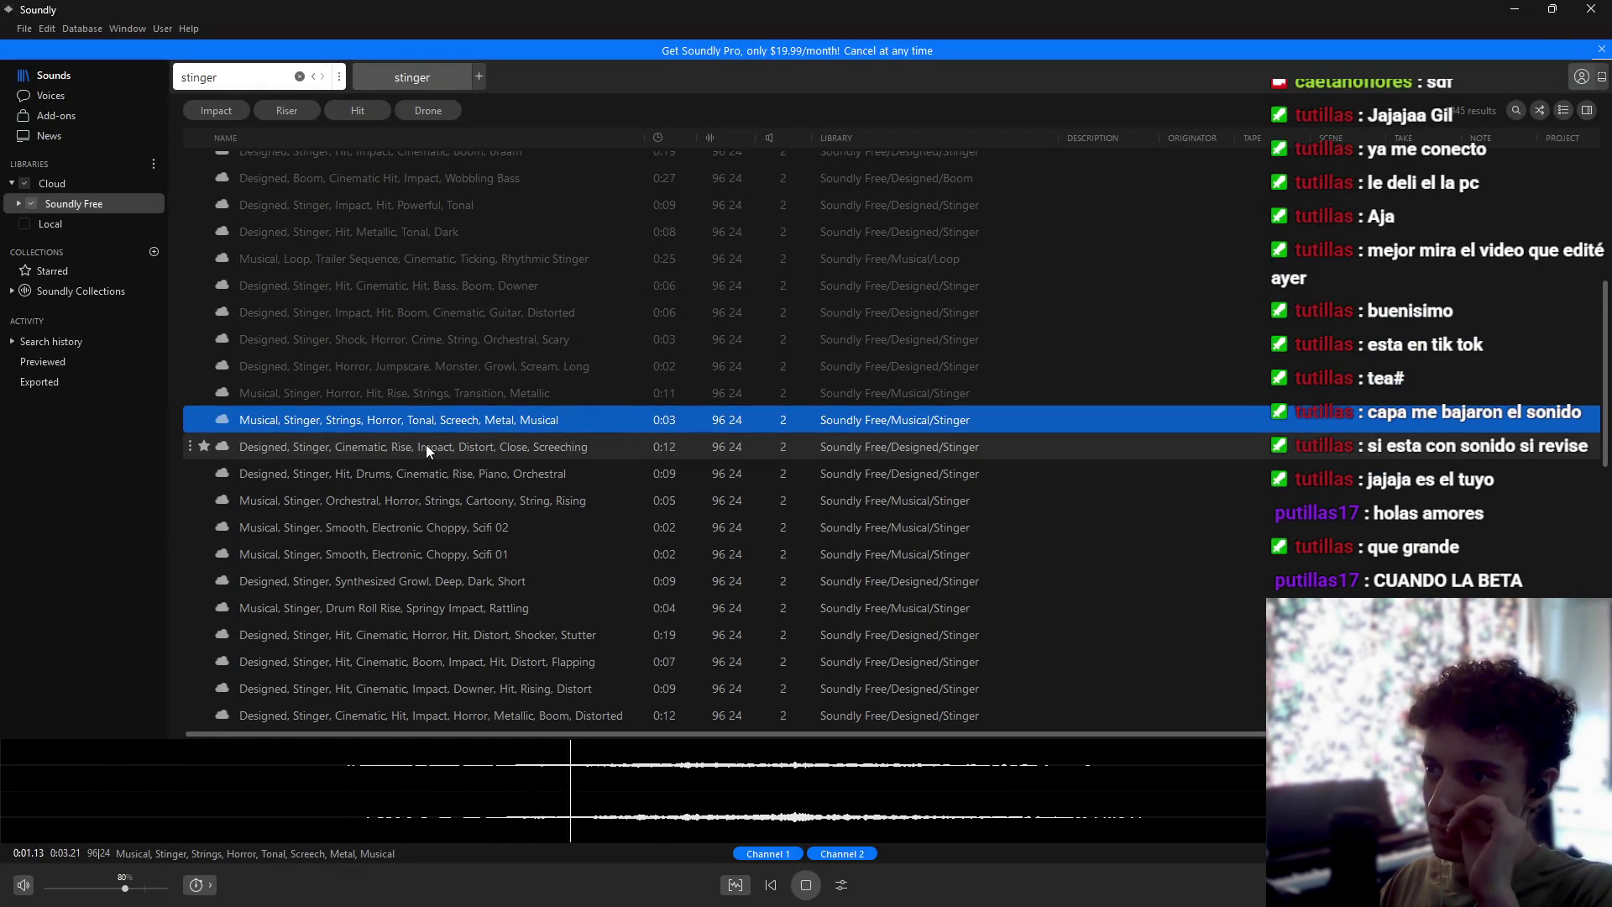
# Preview the Cinematic Rise Impact, Hit Drums, Orchestral Horror Rising, Scifi, Synthesized Growl and Drum Roll Rise stingers.
pyautogui.click(422, 448)
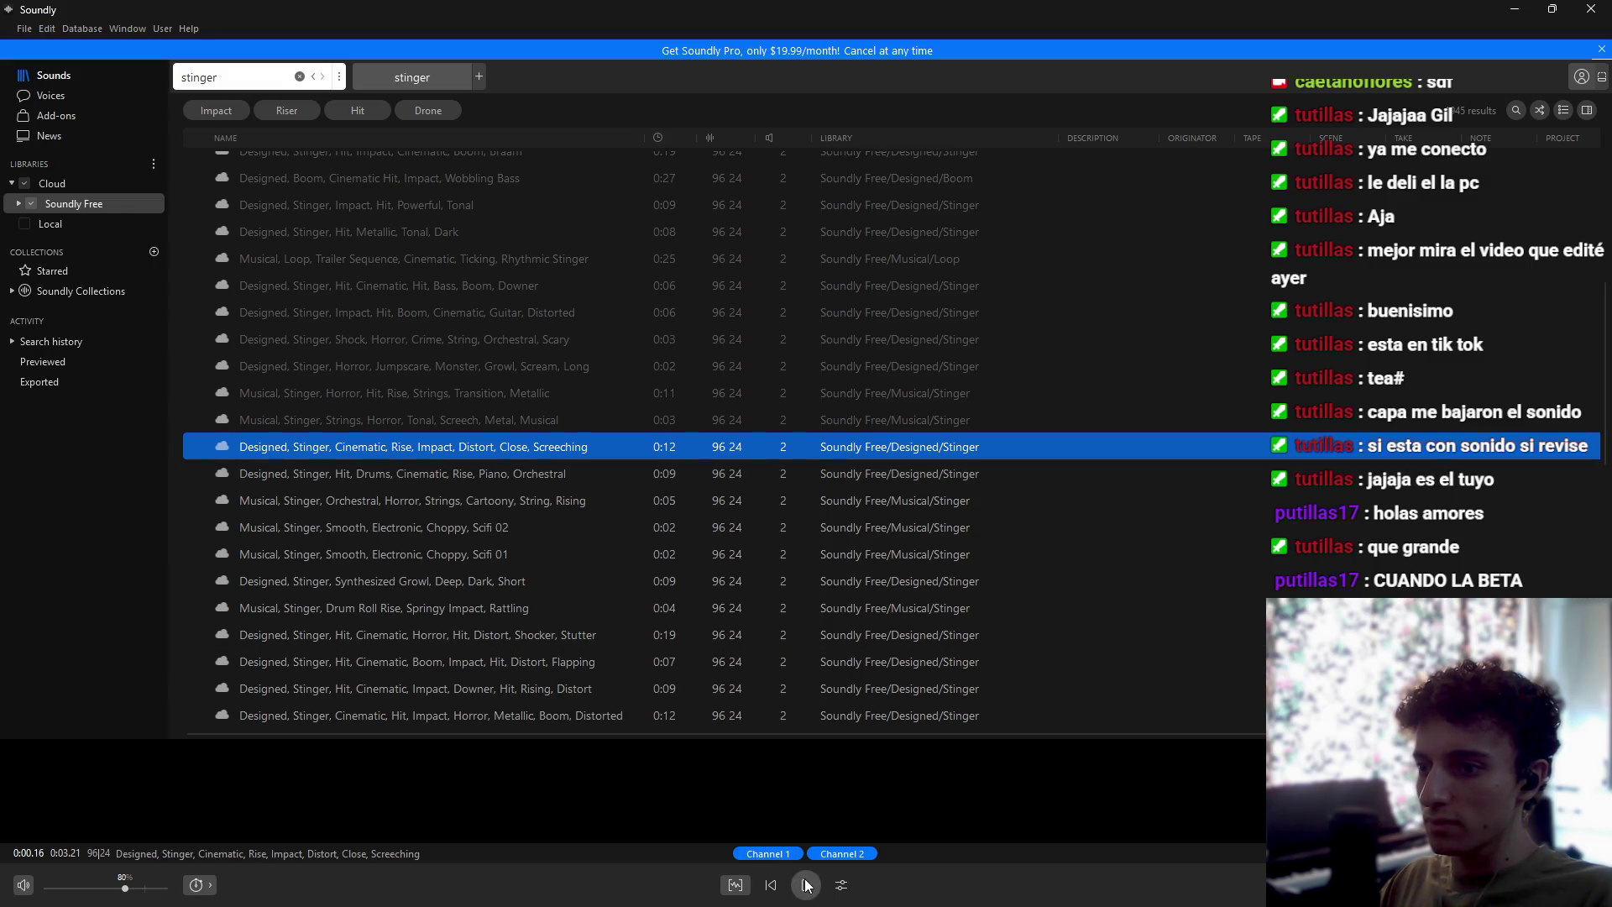
pyautogui.click(472, 481)
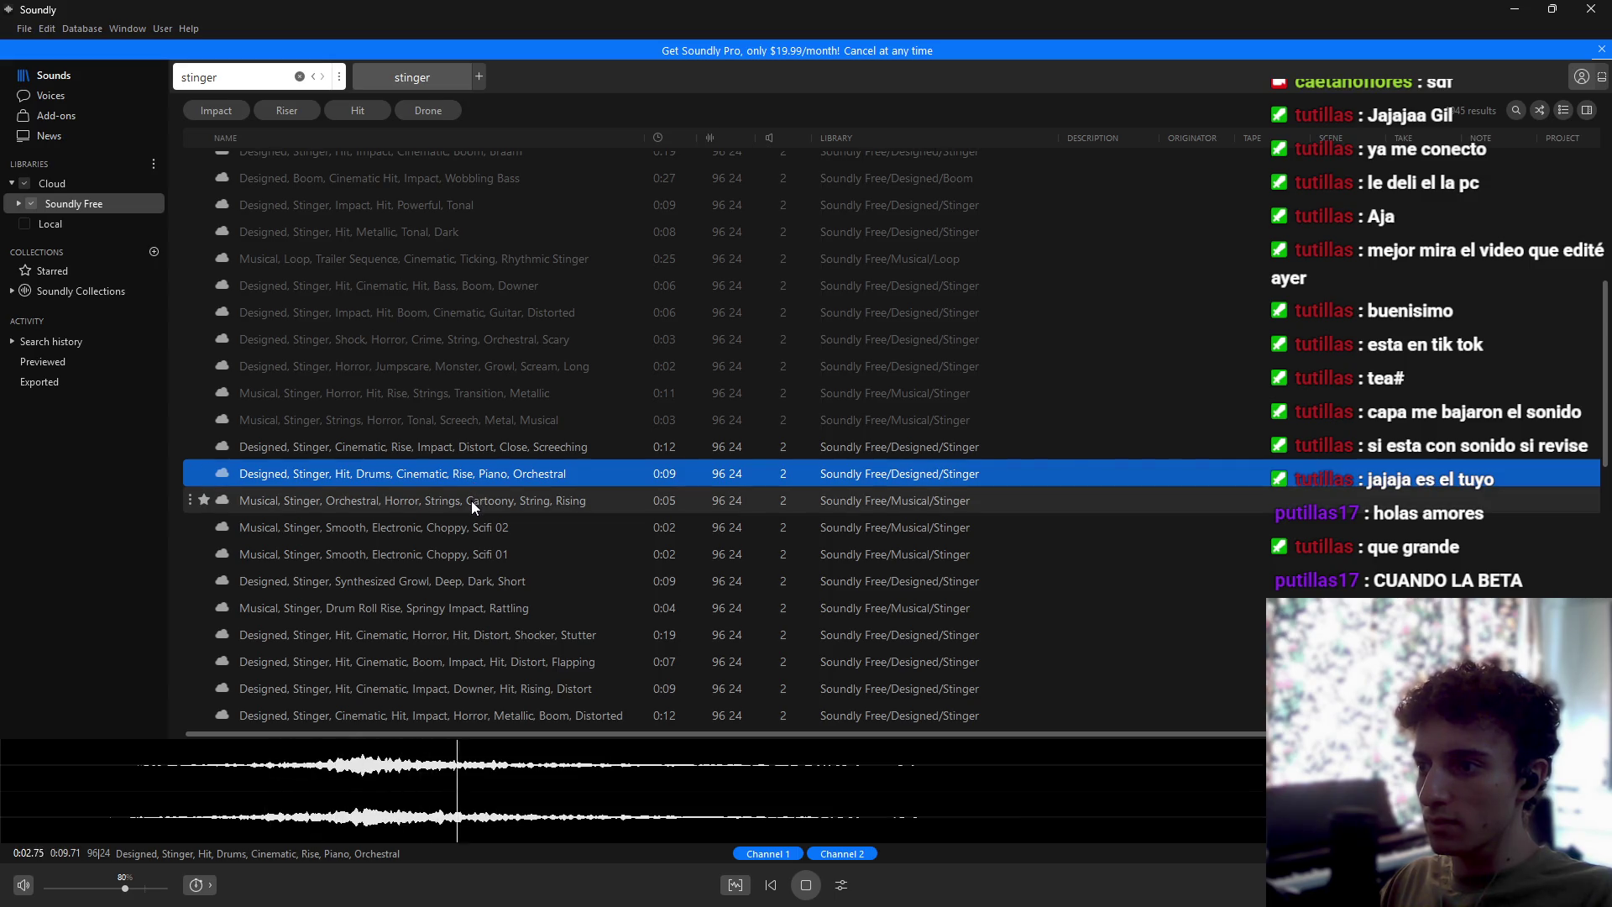
pyautogui.click(471, 500)
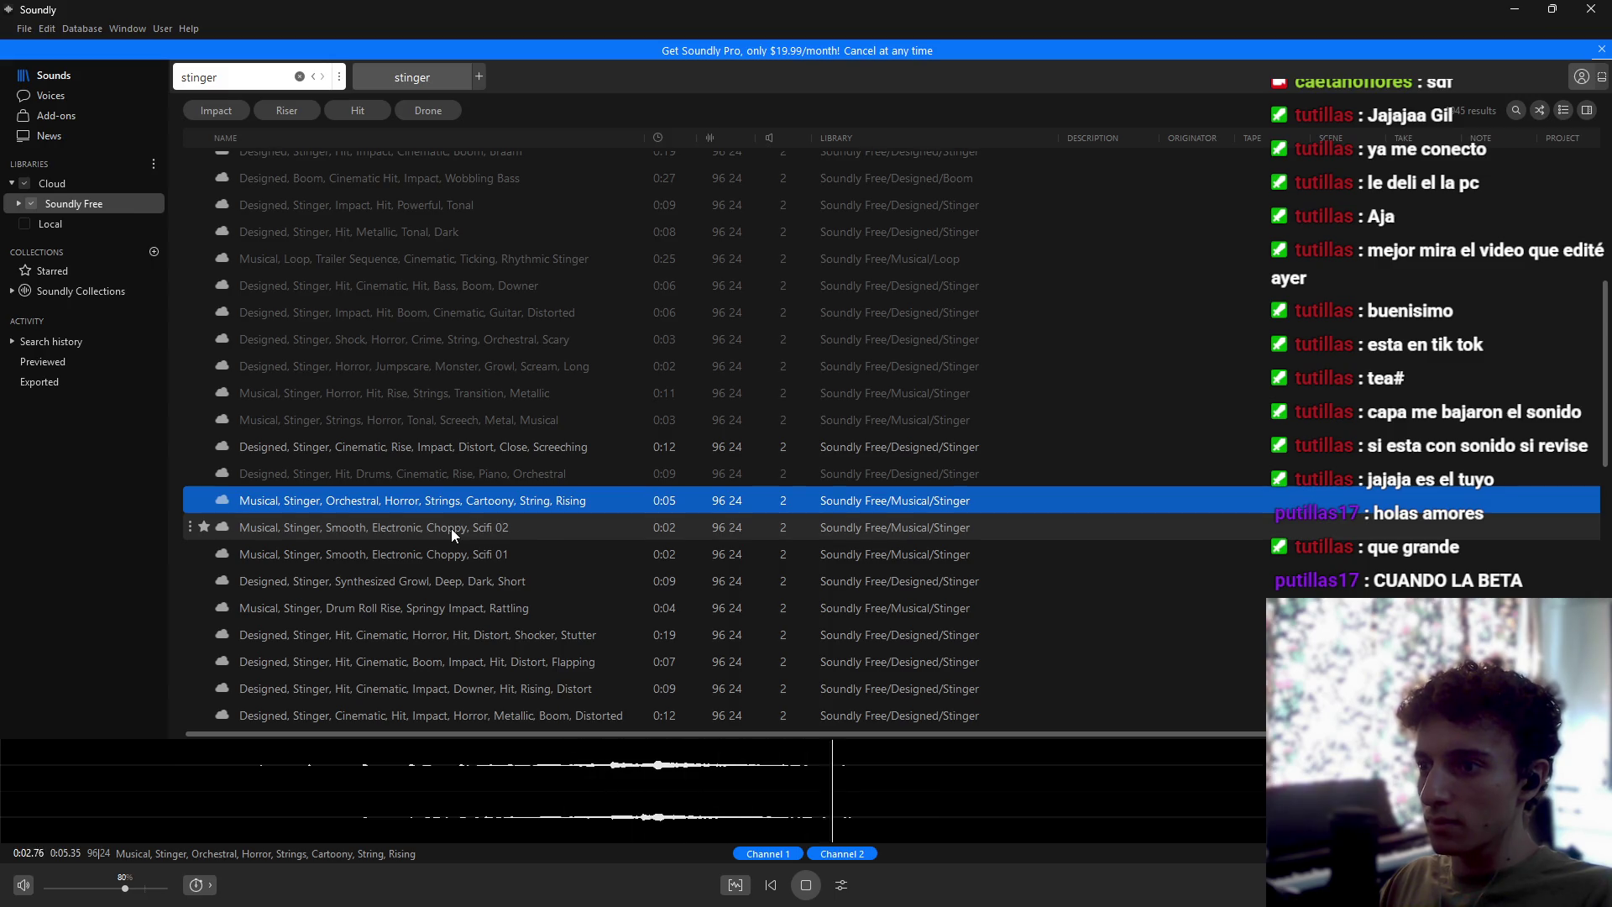
pyautogui.click(451, 527)
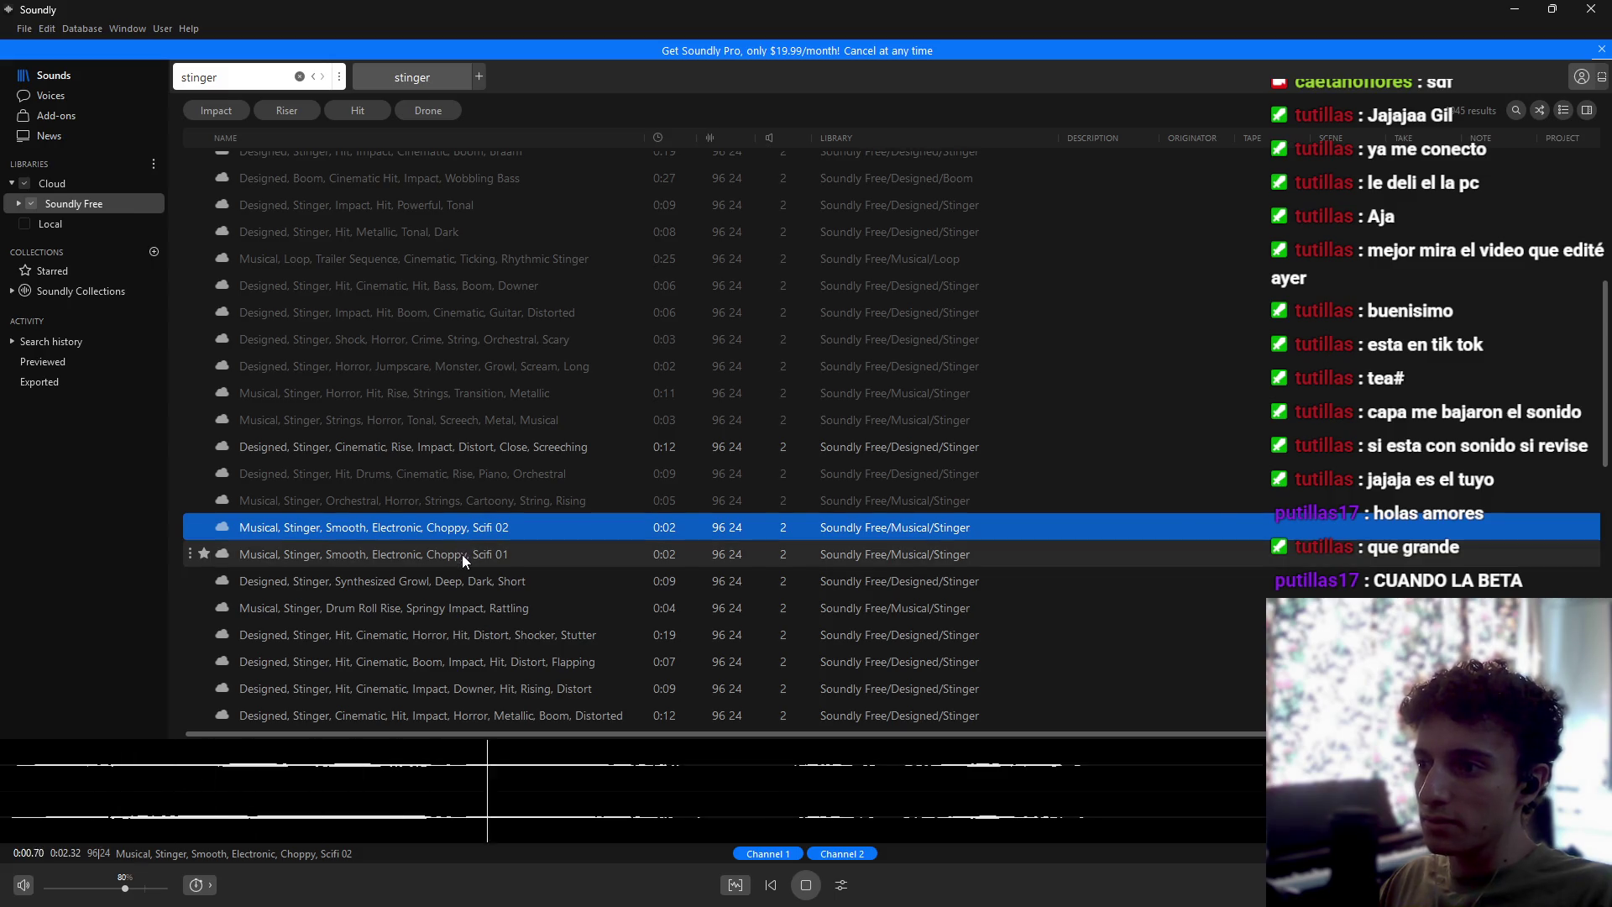
pyautogui.click(461, 558)
pyautogui.click(463, 576)
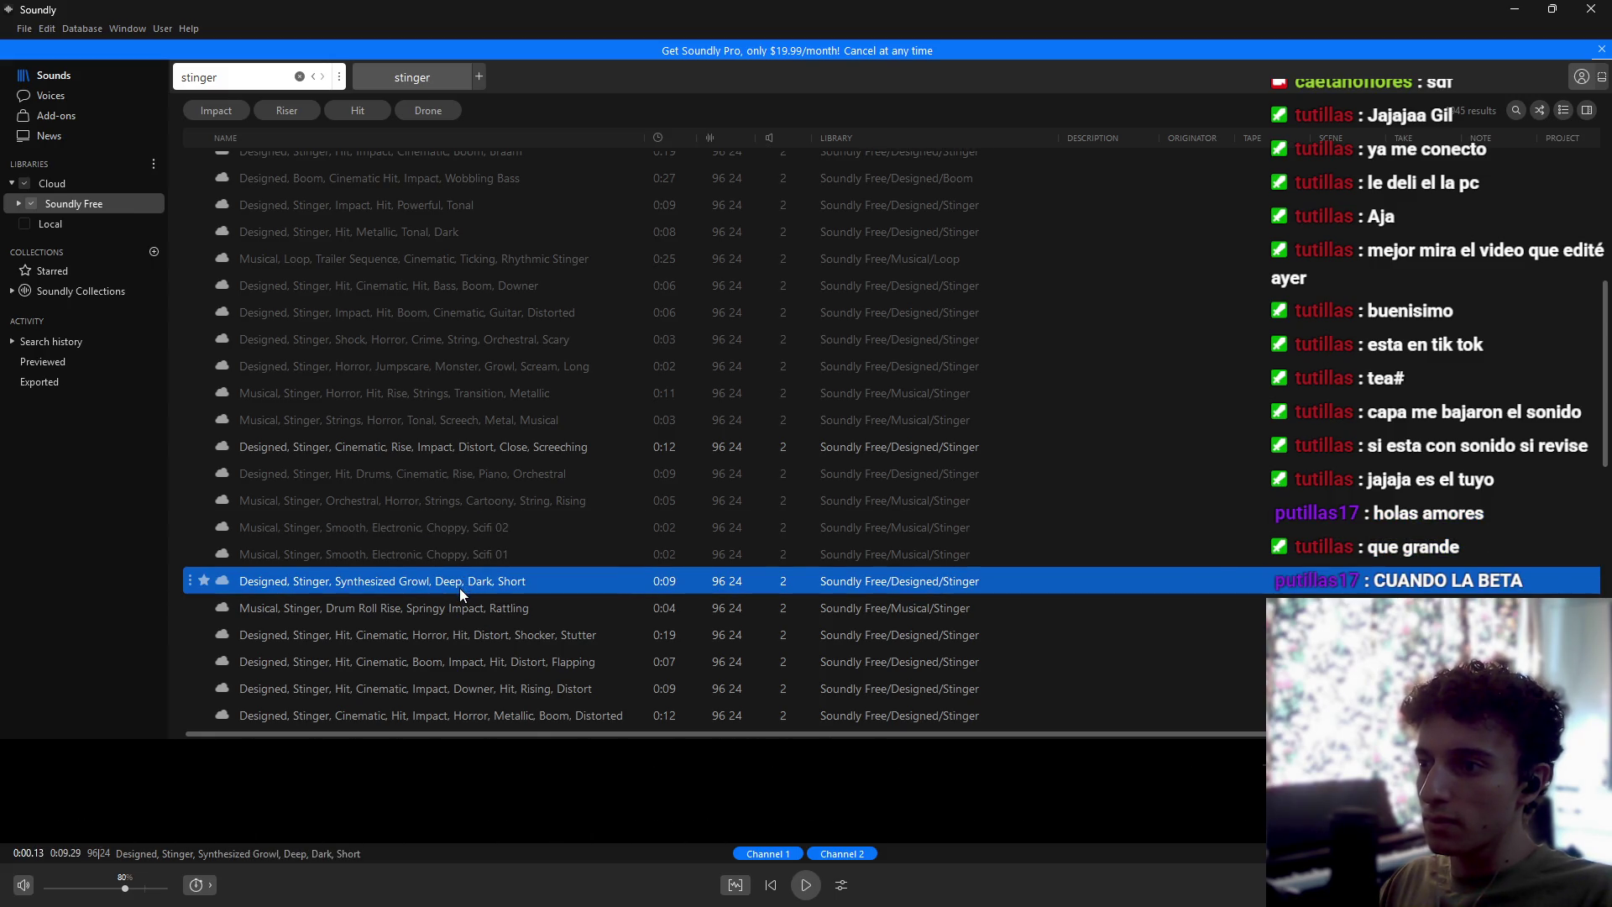
pyautogui.click(456, 601)
pyautogui.scroll(-4, 453, 634)
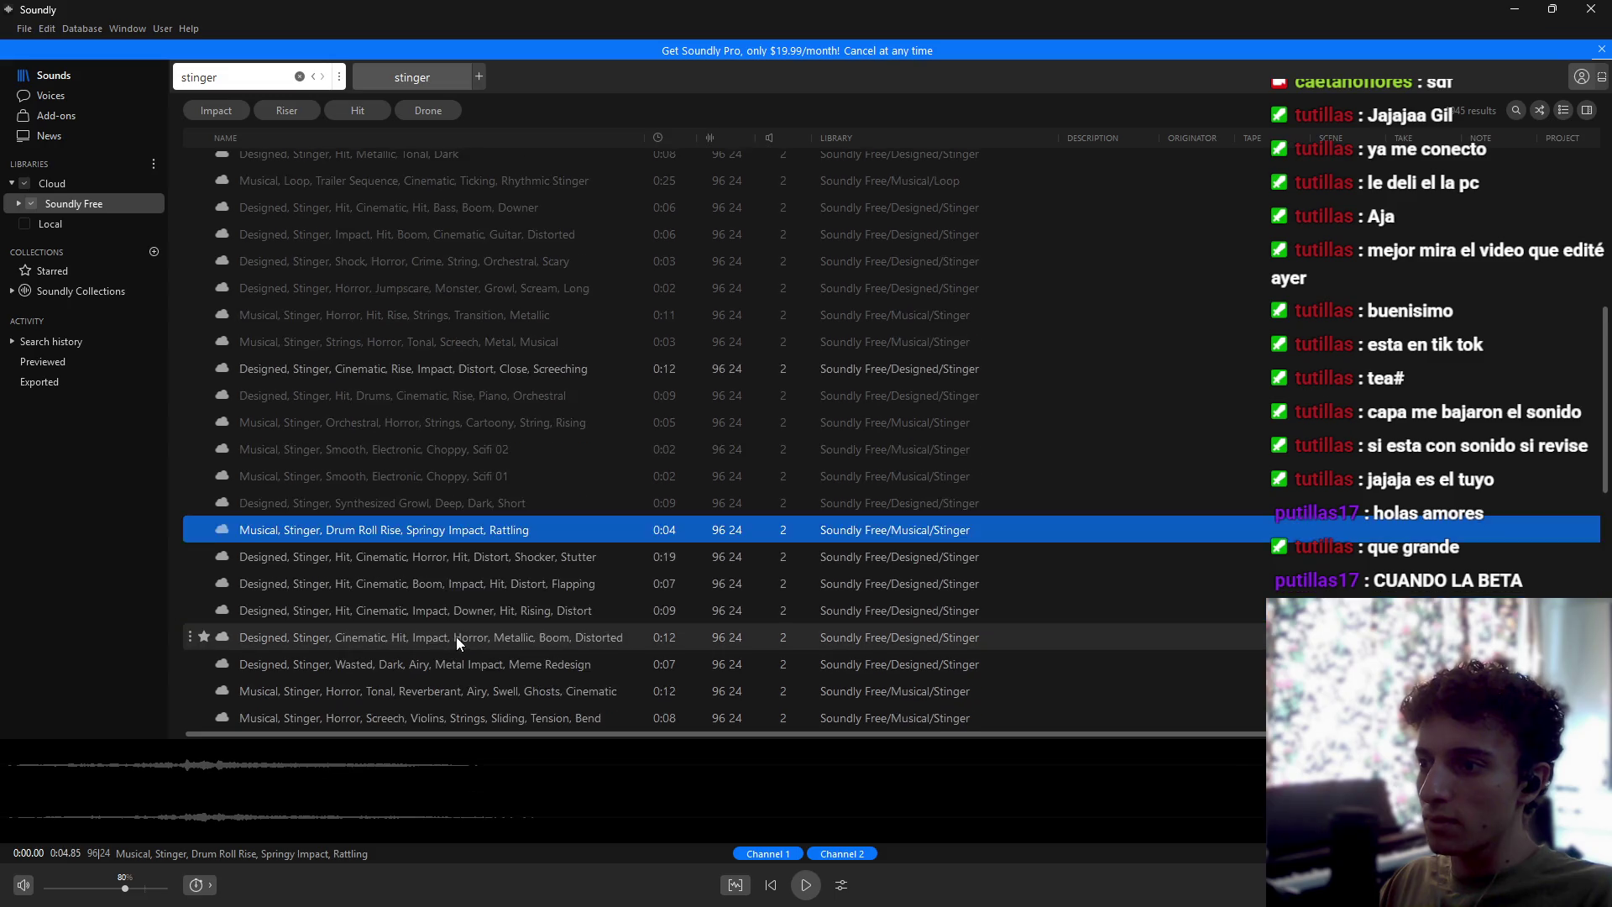
# Audition the Cartoon Dissapointment and Jump Scare stingers, scrubbing through Jump Scare's waveform.
pyautogui.click(436, 591)
pyautogui.click(423, 570)
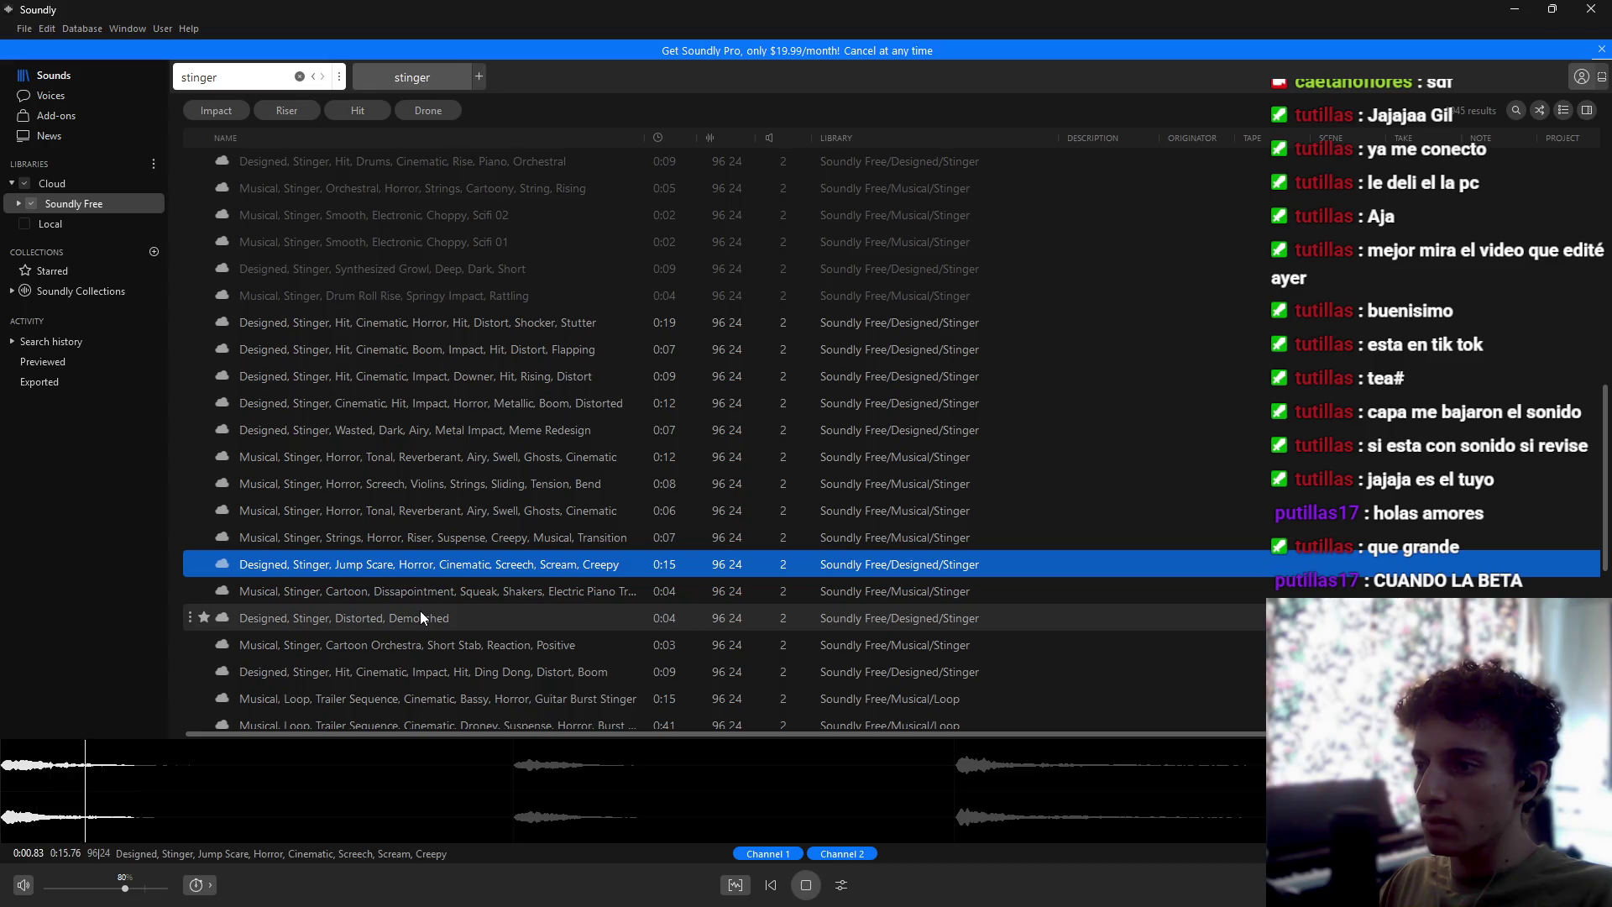
pyautogui.click(506, 793)
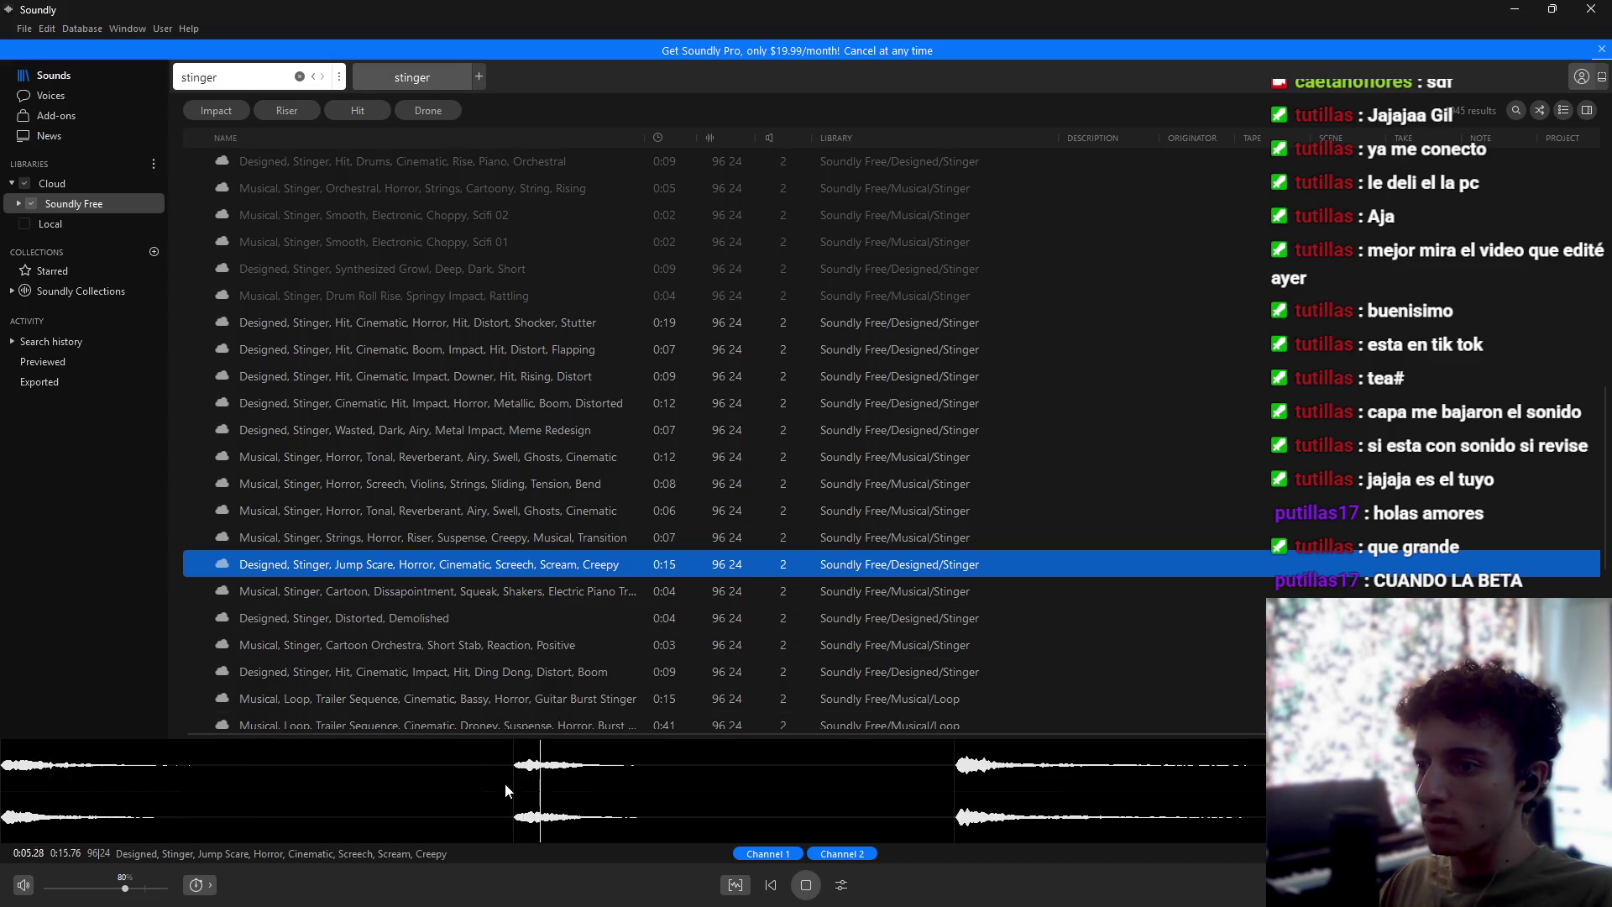
pyautogui.press('space')
pyautogui.click(948, 793)
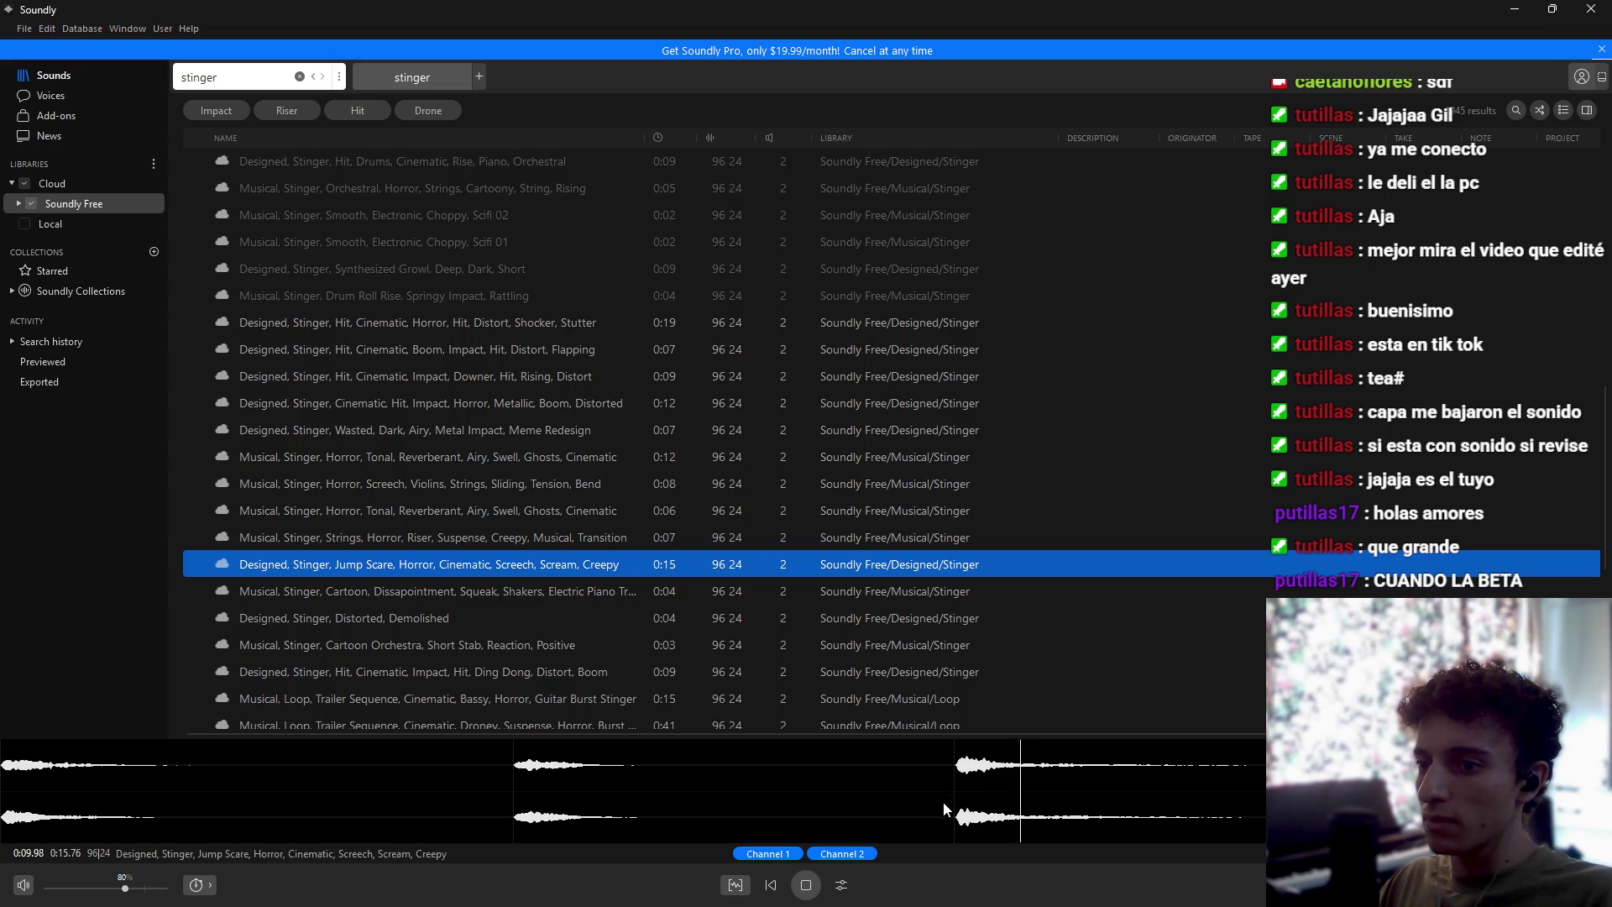
# Replay Cartoon Dissapointment, then load the Designed, Stinger, Distorted, Demolished sound.
pyautogui.click(442, 598)
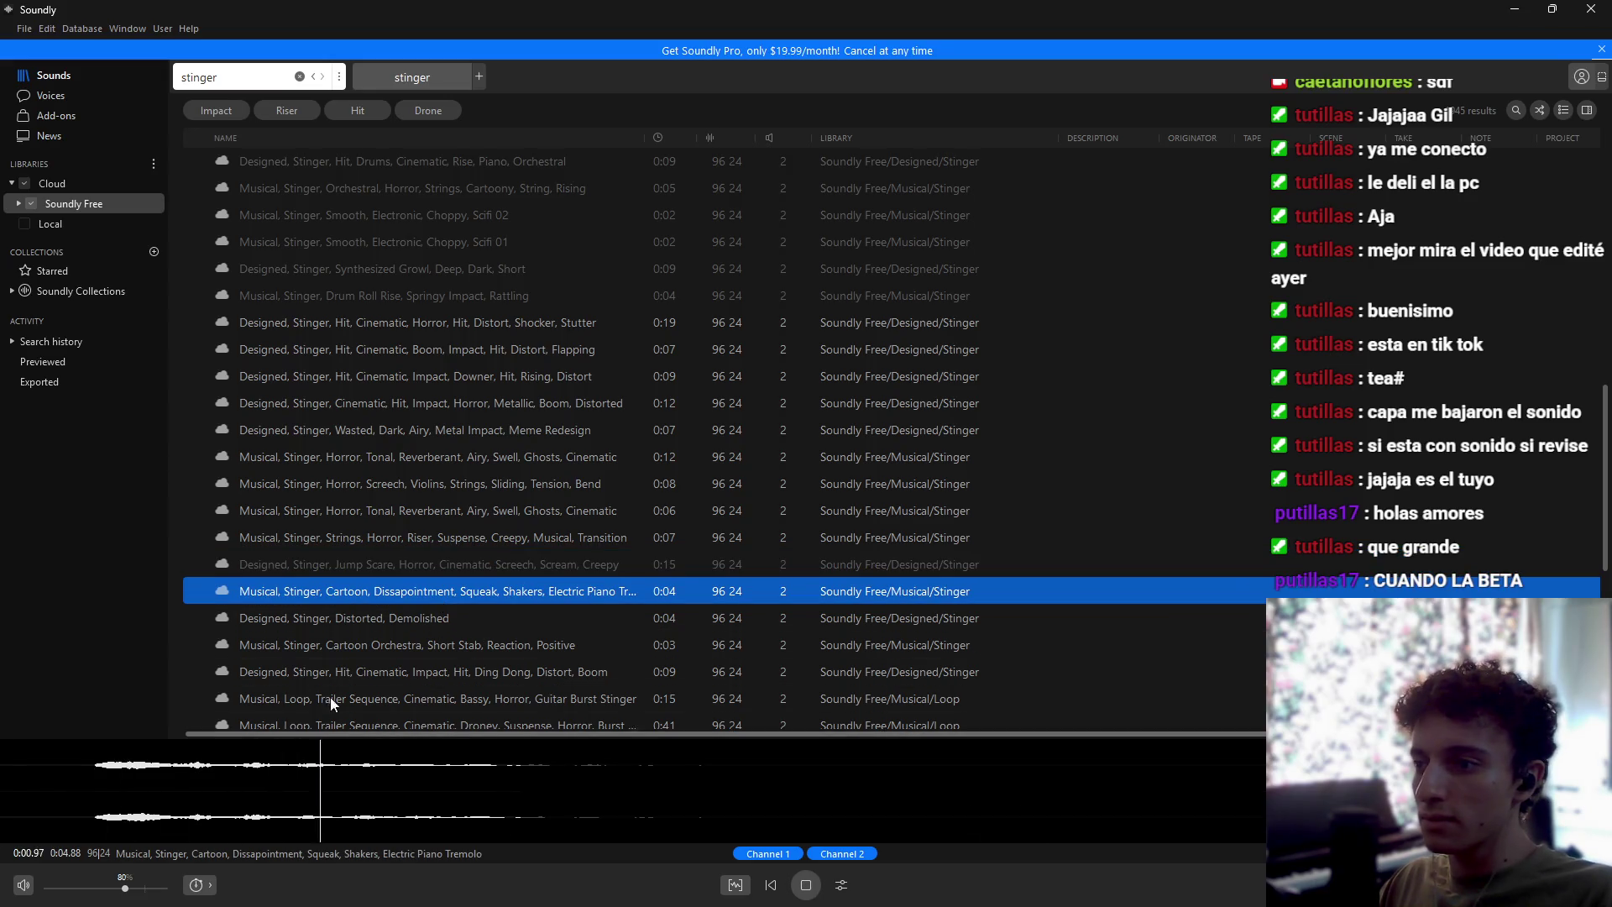
pyautogui.click(410, 617)
pyautogui.scroll(-2, 461, 668)
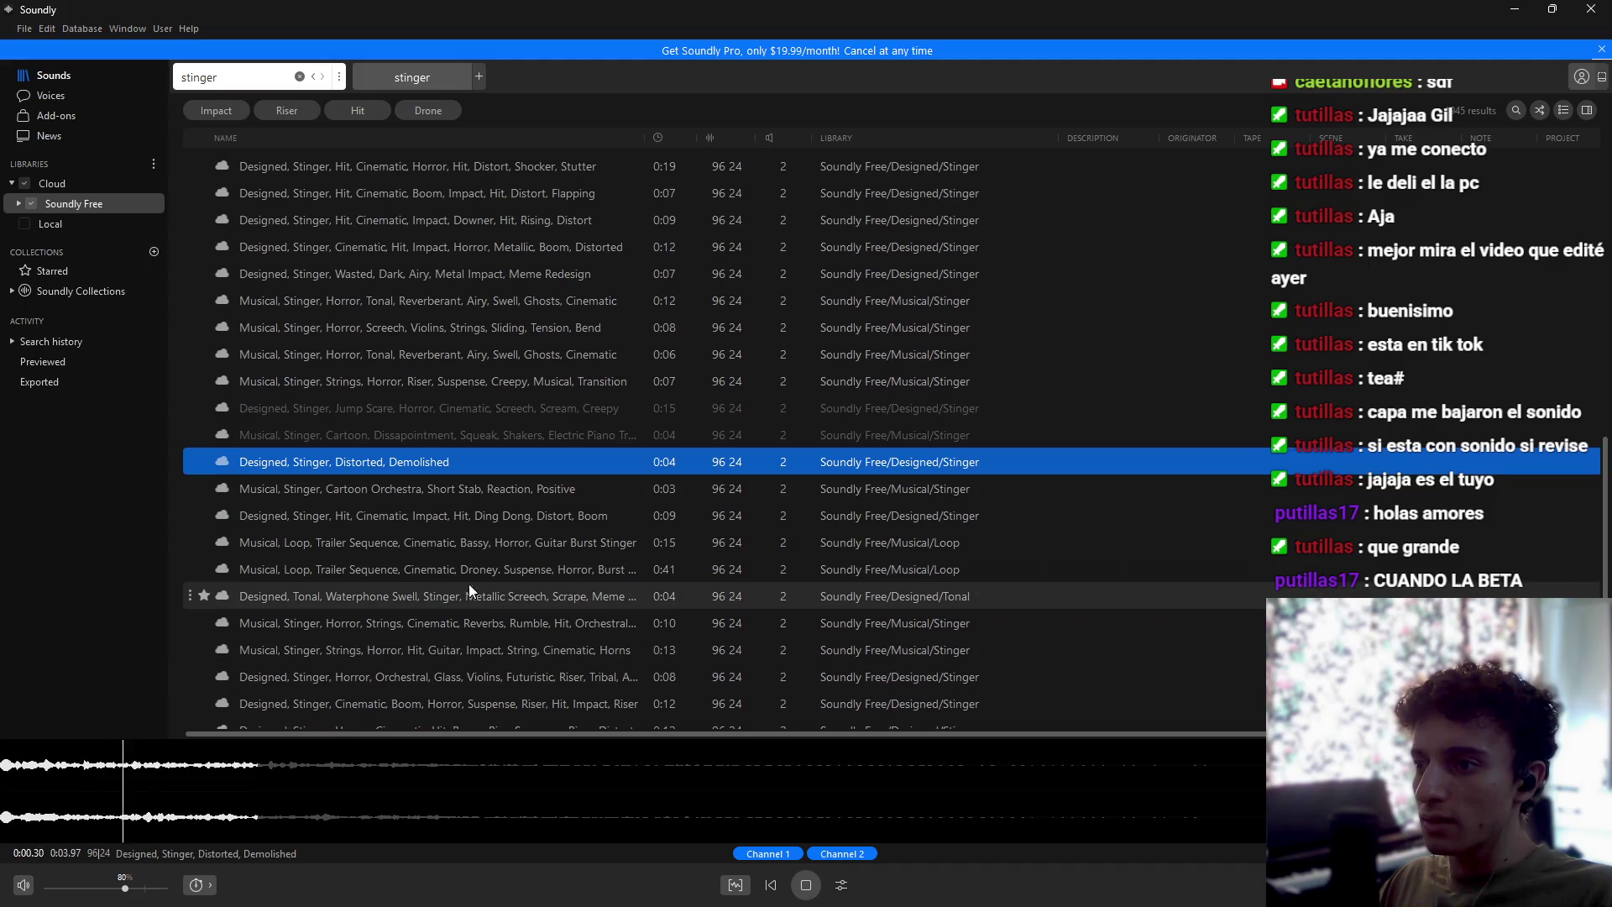
pyautogui.scroll(-1, 504, 552)
pyautogui.scroll(-1, 495, 508)
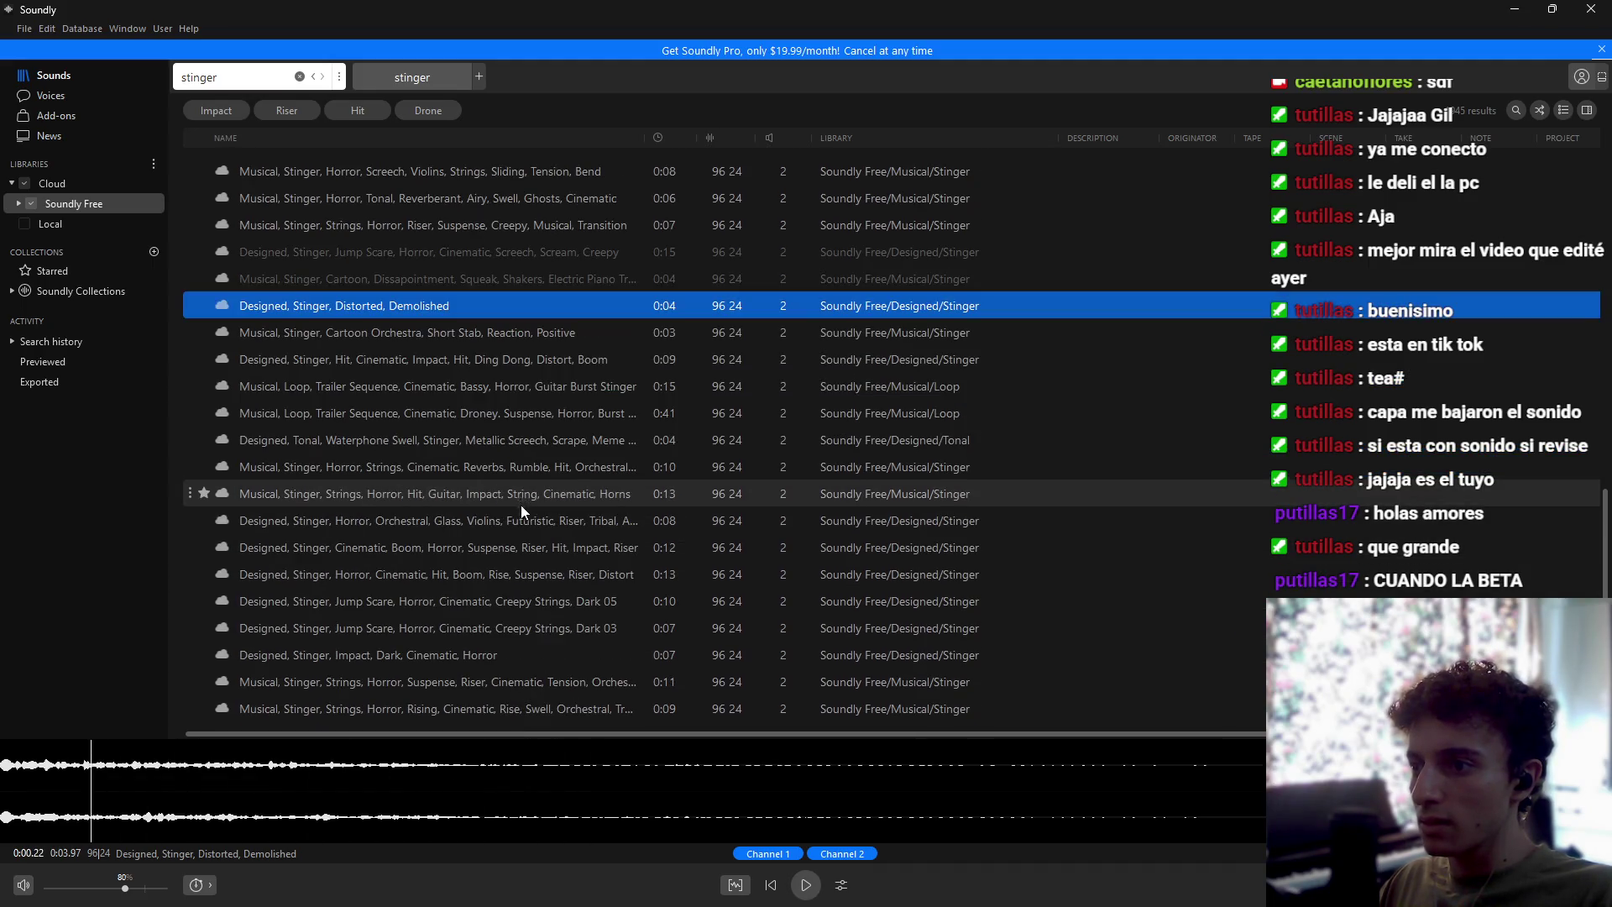
# Refine the Soundly search to 'stinger horror'.
pyautogui.click(254, 72)
pyautogui.write('horror')
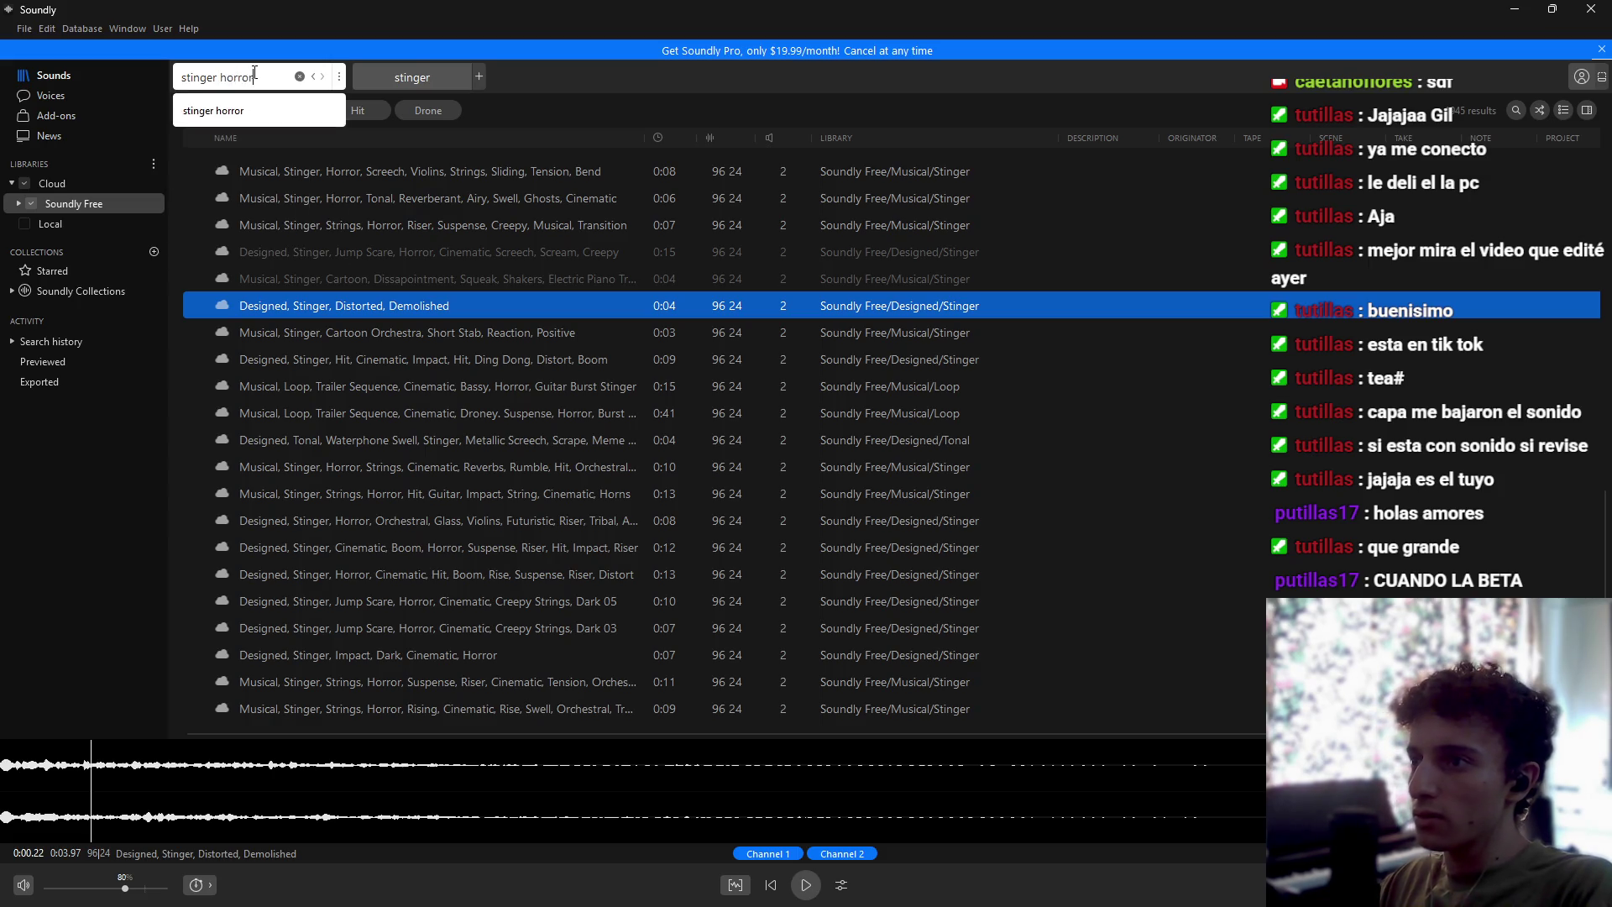
pyautogui.press('Return')
# Preview the Dark/Cinematic horror impact stingers and the Strings, Horror, Riser, Suspense stinger.
pyautogui.scroll(-1, 504, 403)
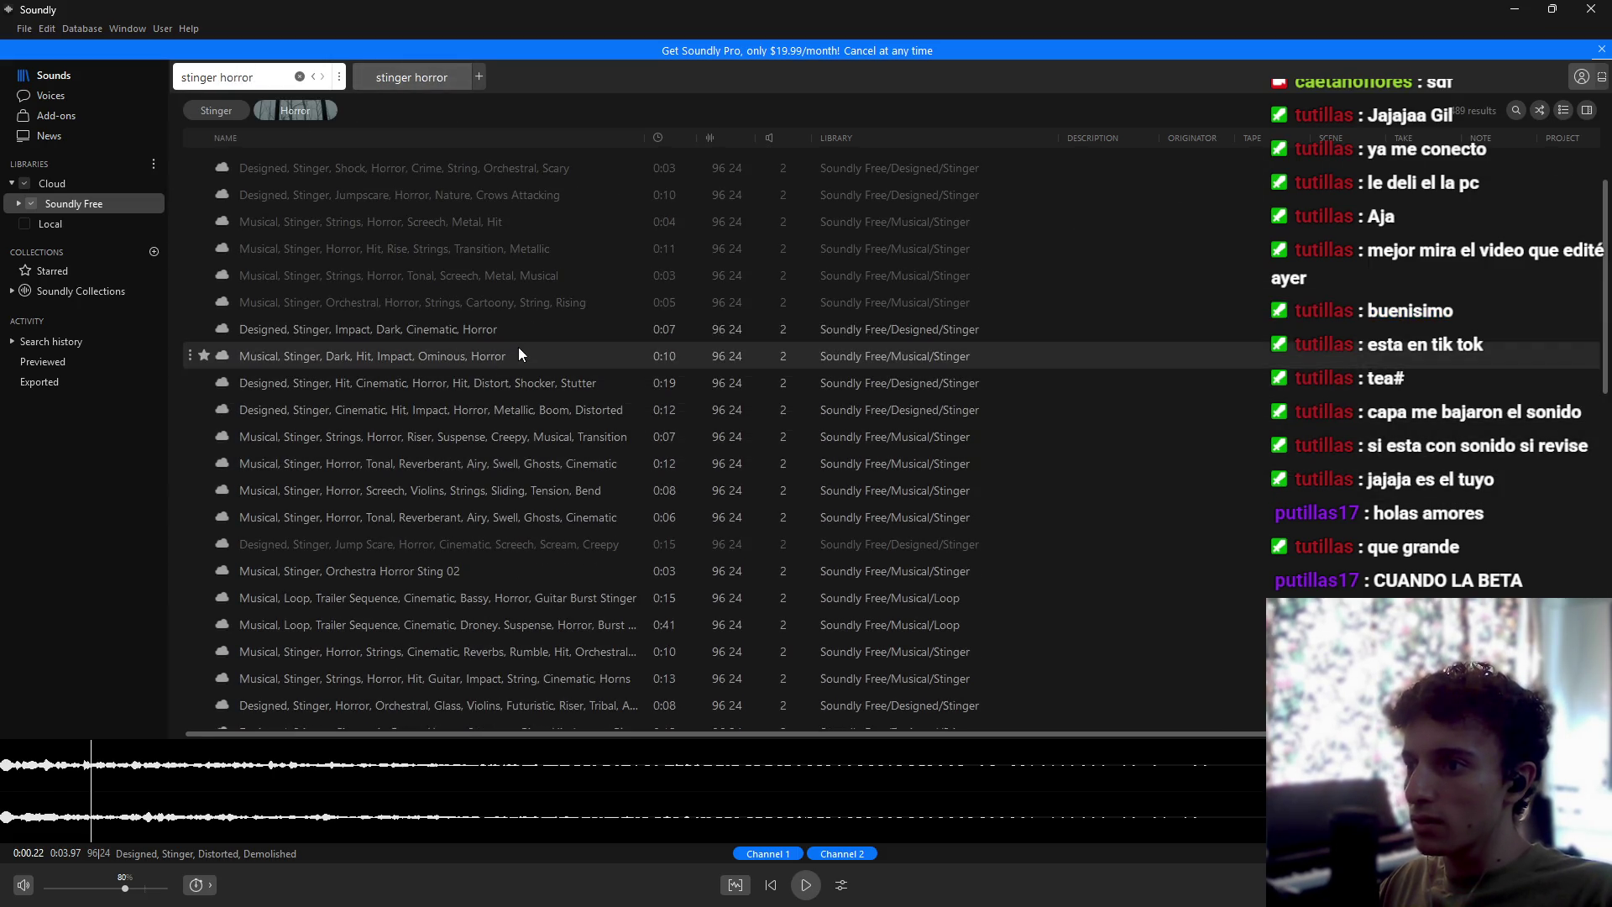
pyautogui.click(526, 335)
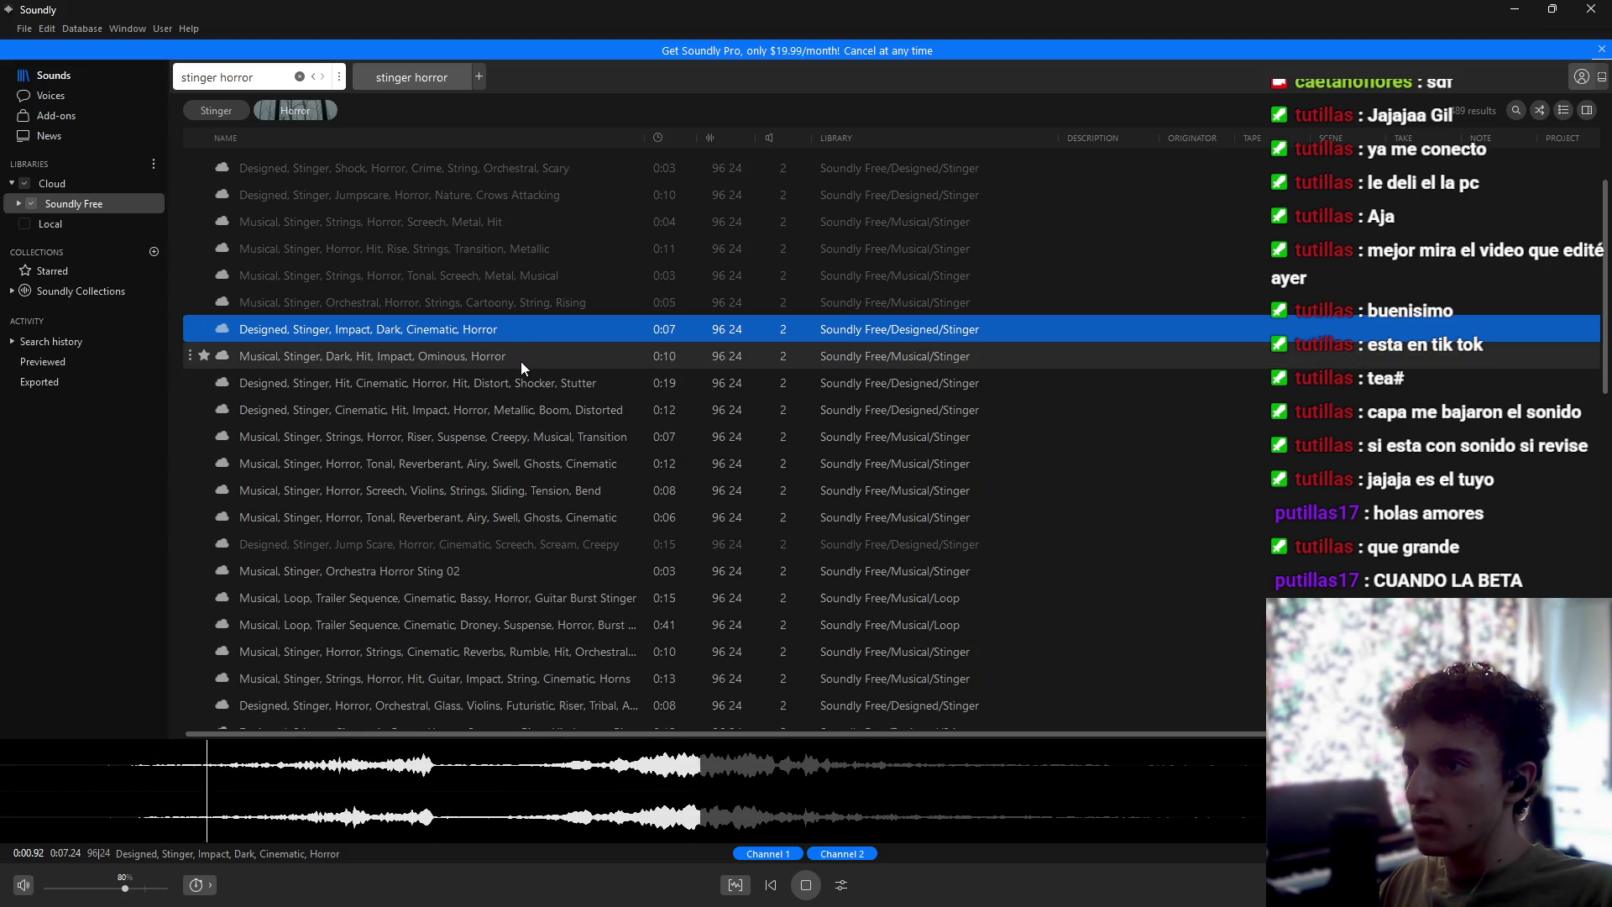
pyautogui.click(520, 361)
pyautogui.click(526, 383)
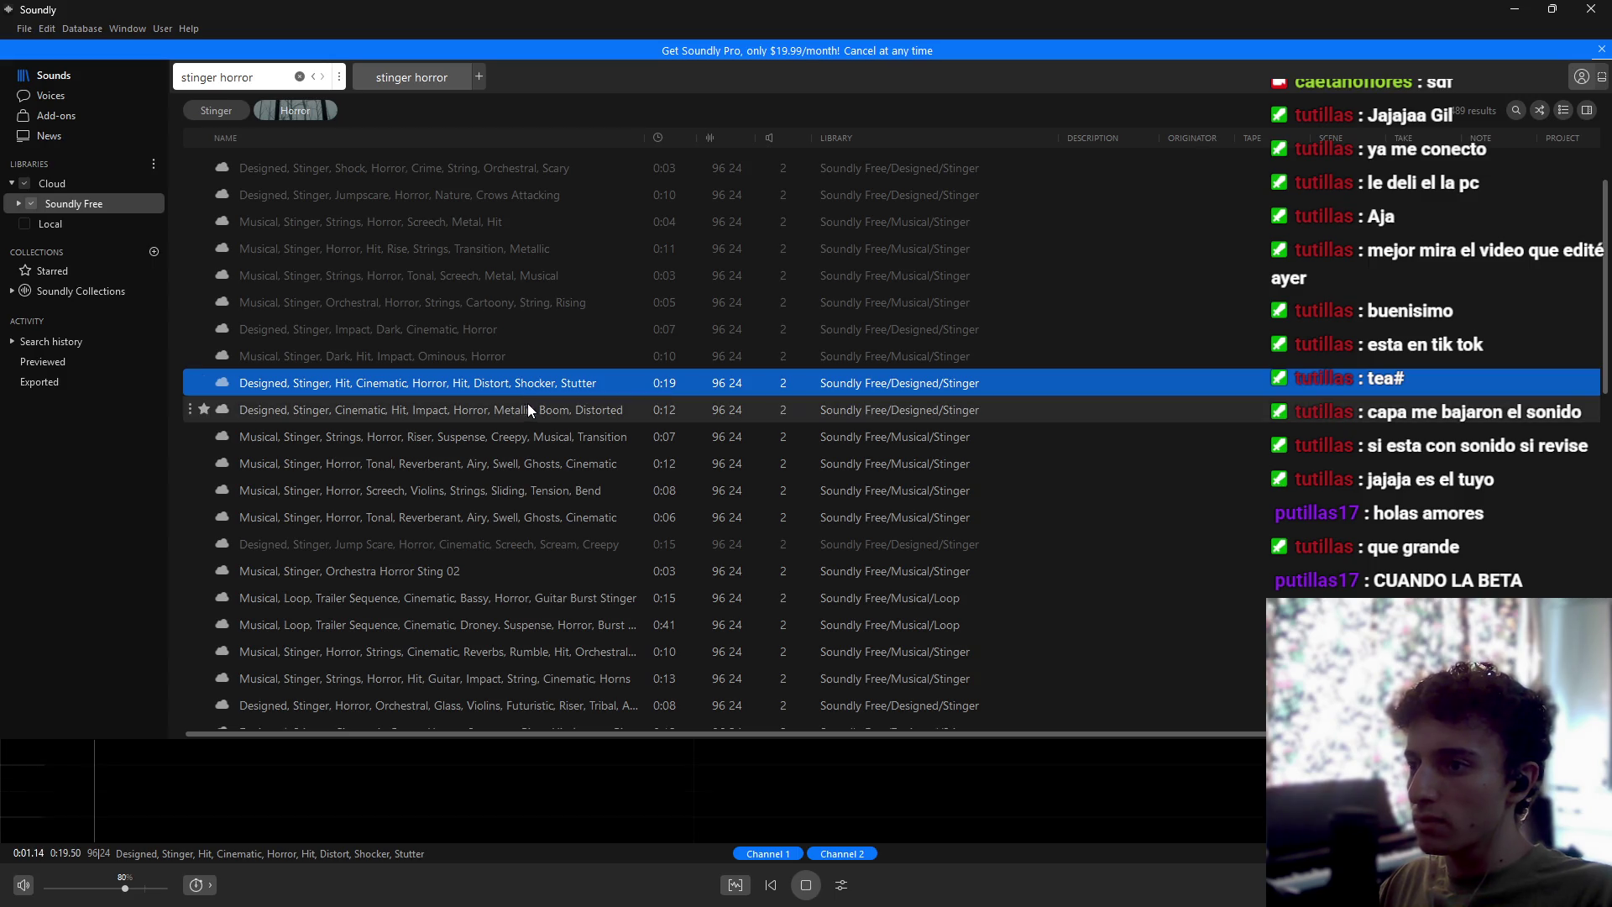
pyautogui.click(527, 410)
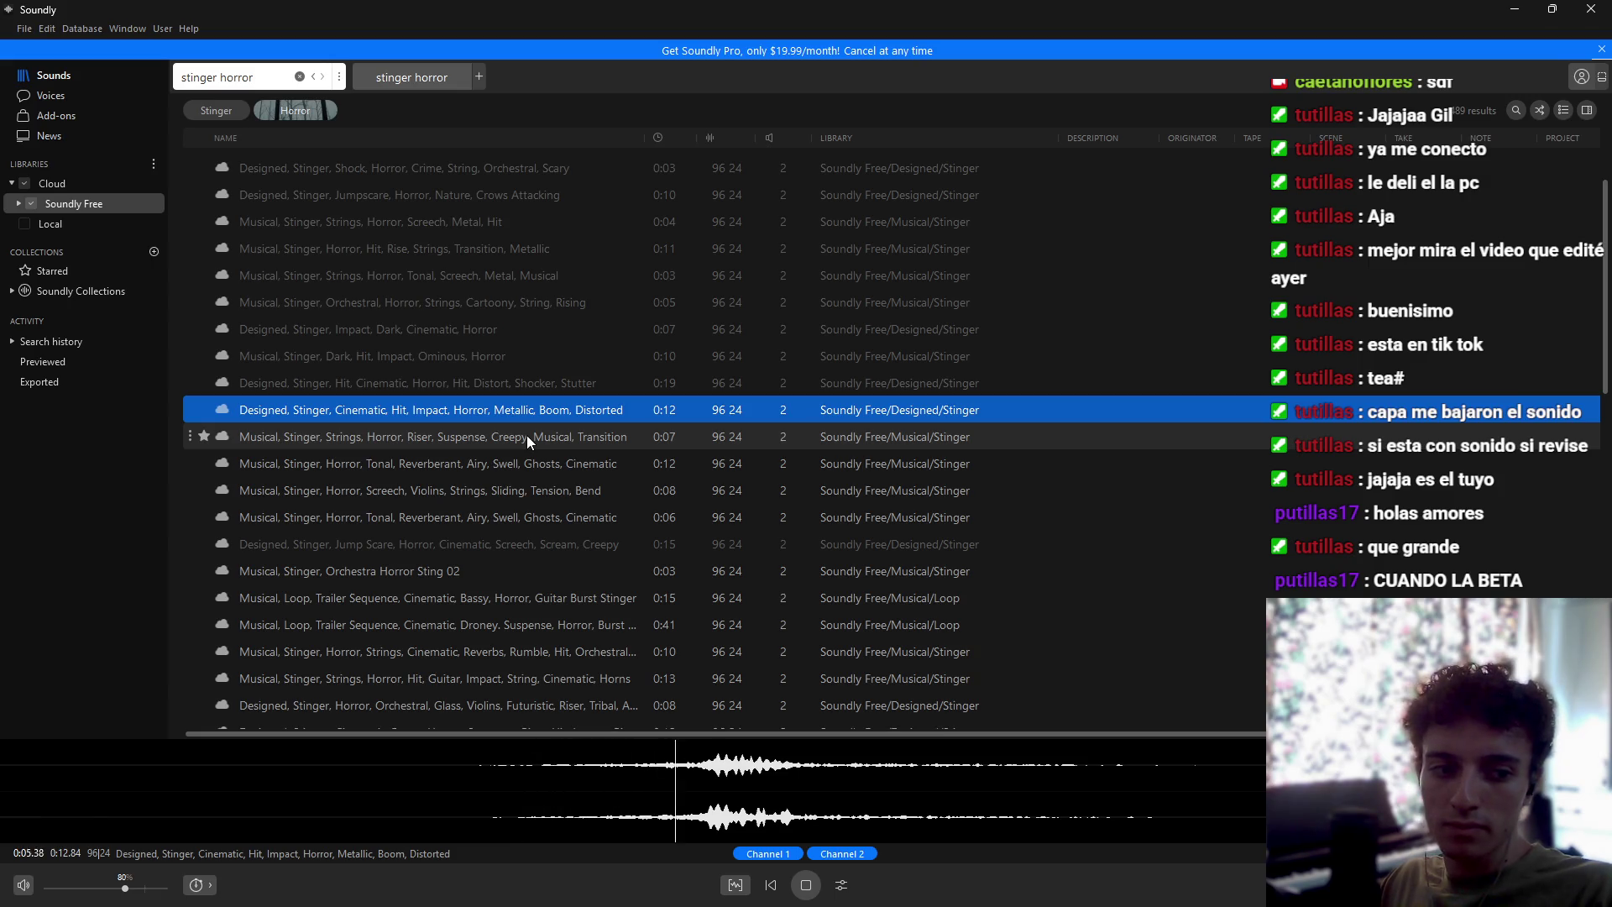
pyautogui.click(527, 435)
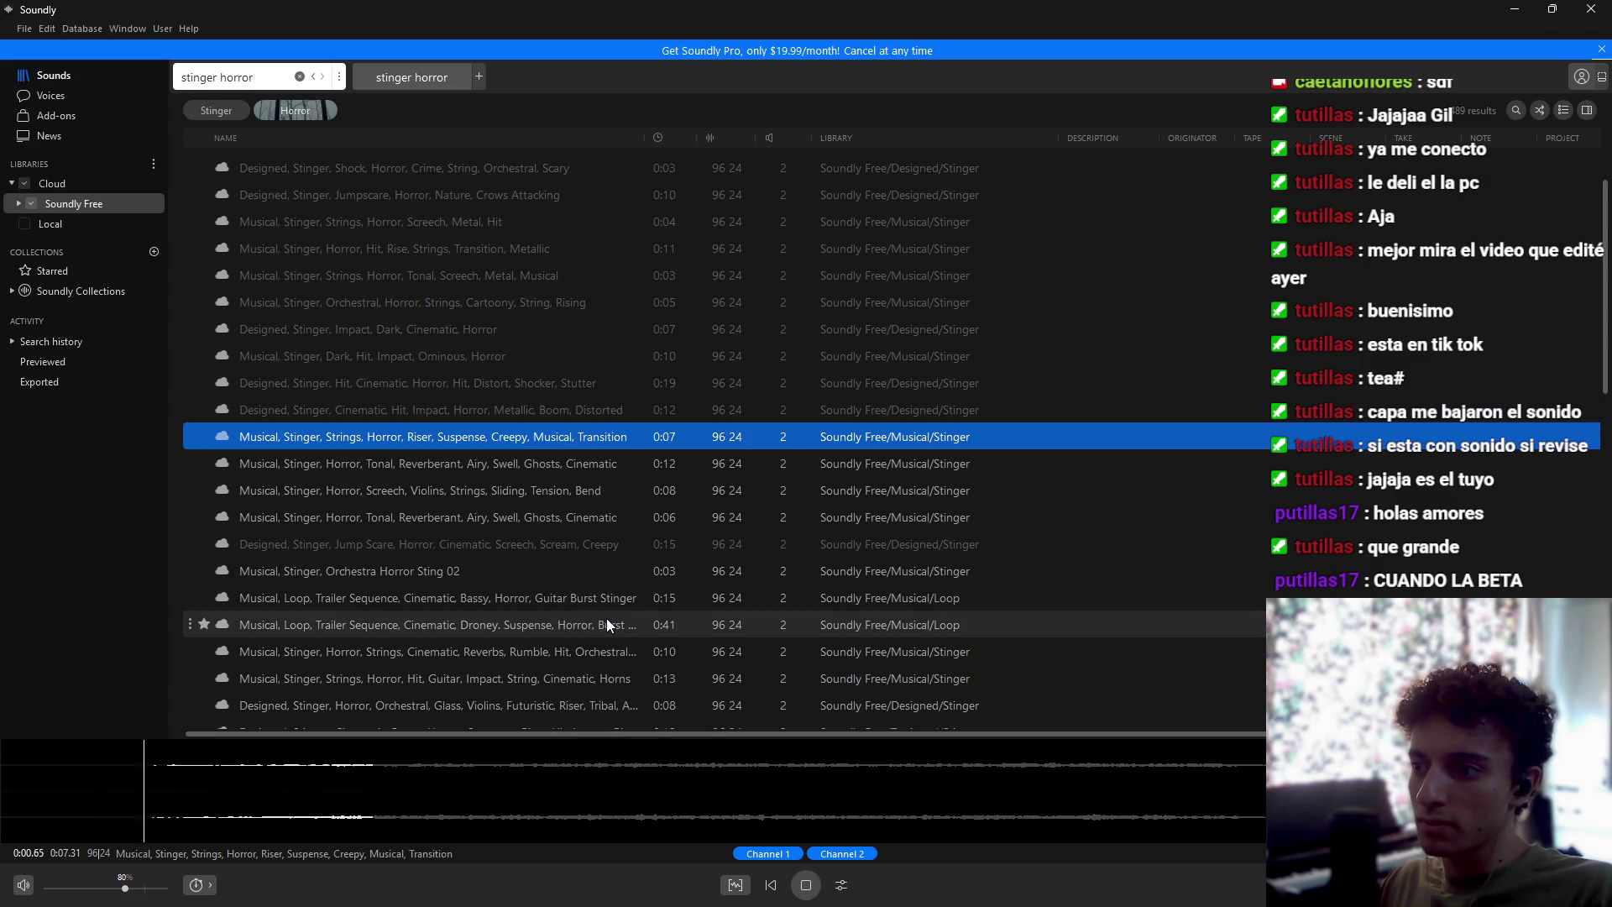
# Audition the Tonal Reverberant, Screech Violins, Guitar Burst and Strings Horror Hit Guitar stingers.
pyautogui.click(518, 468)
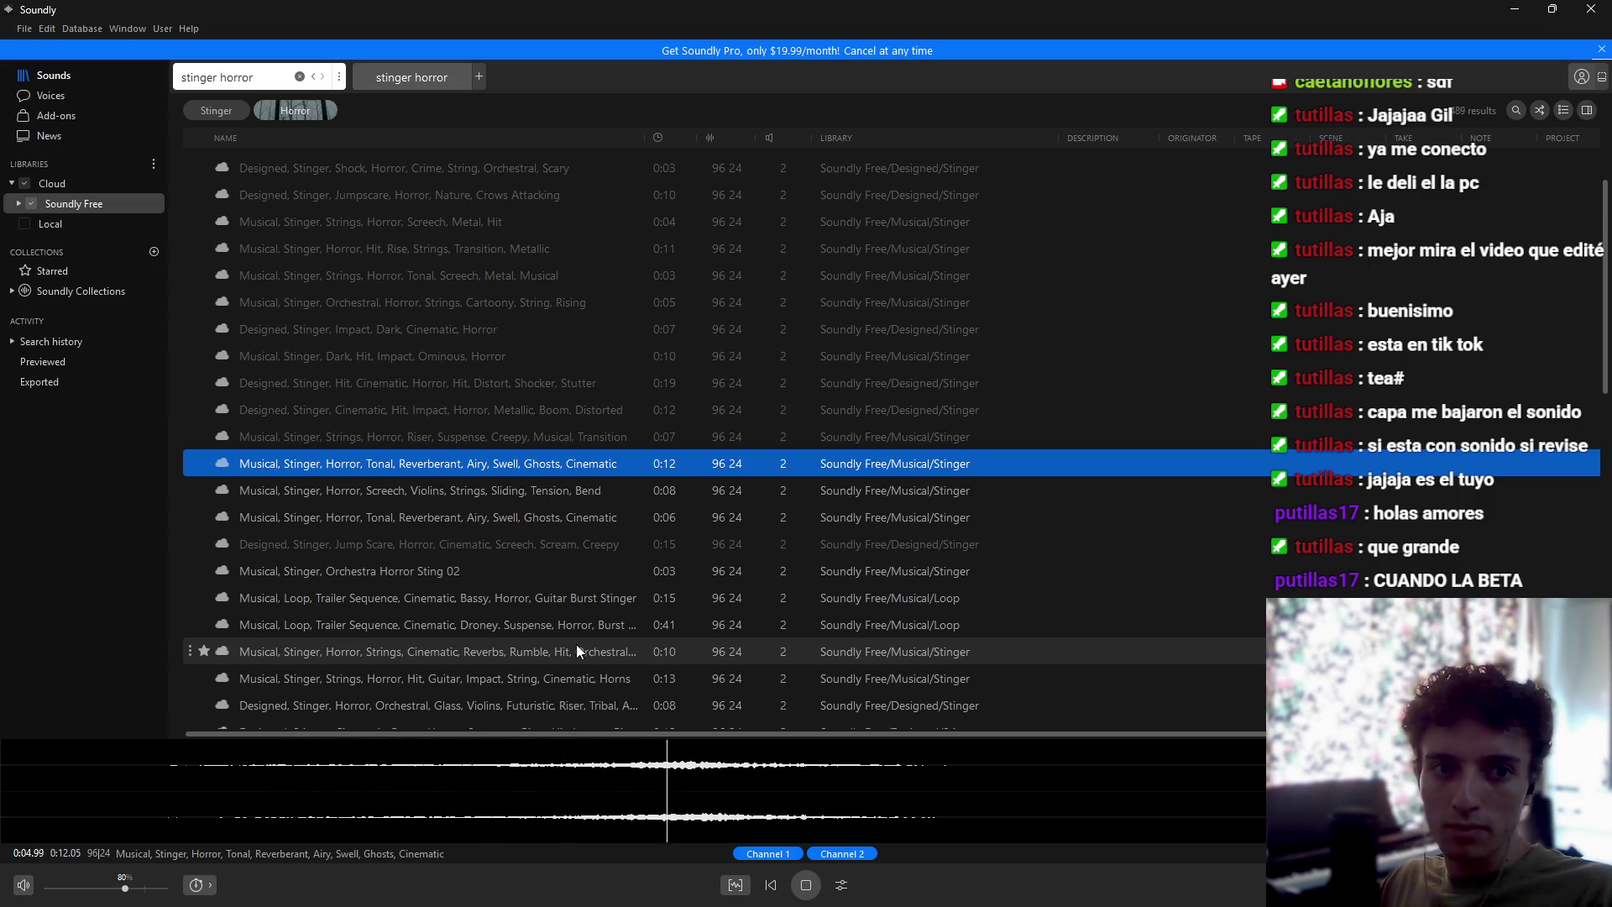
pyautogui.click(462, 492)
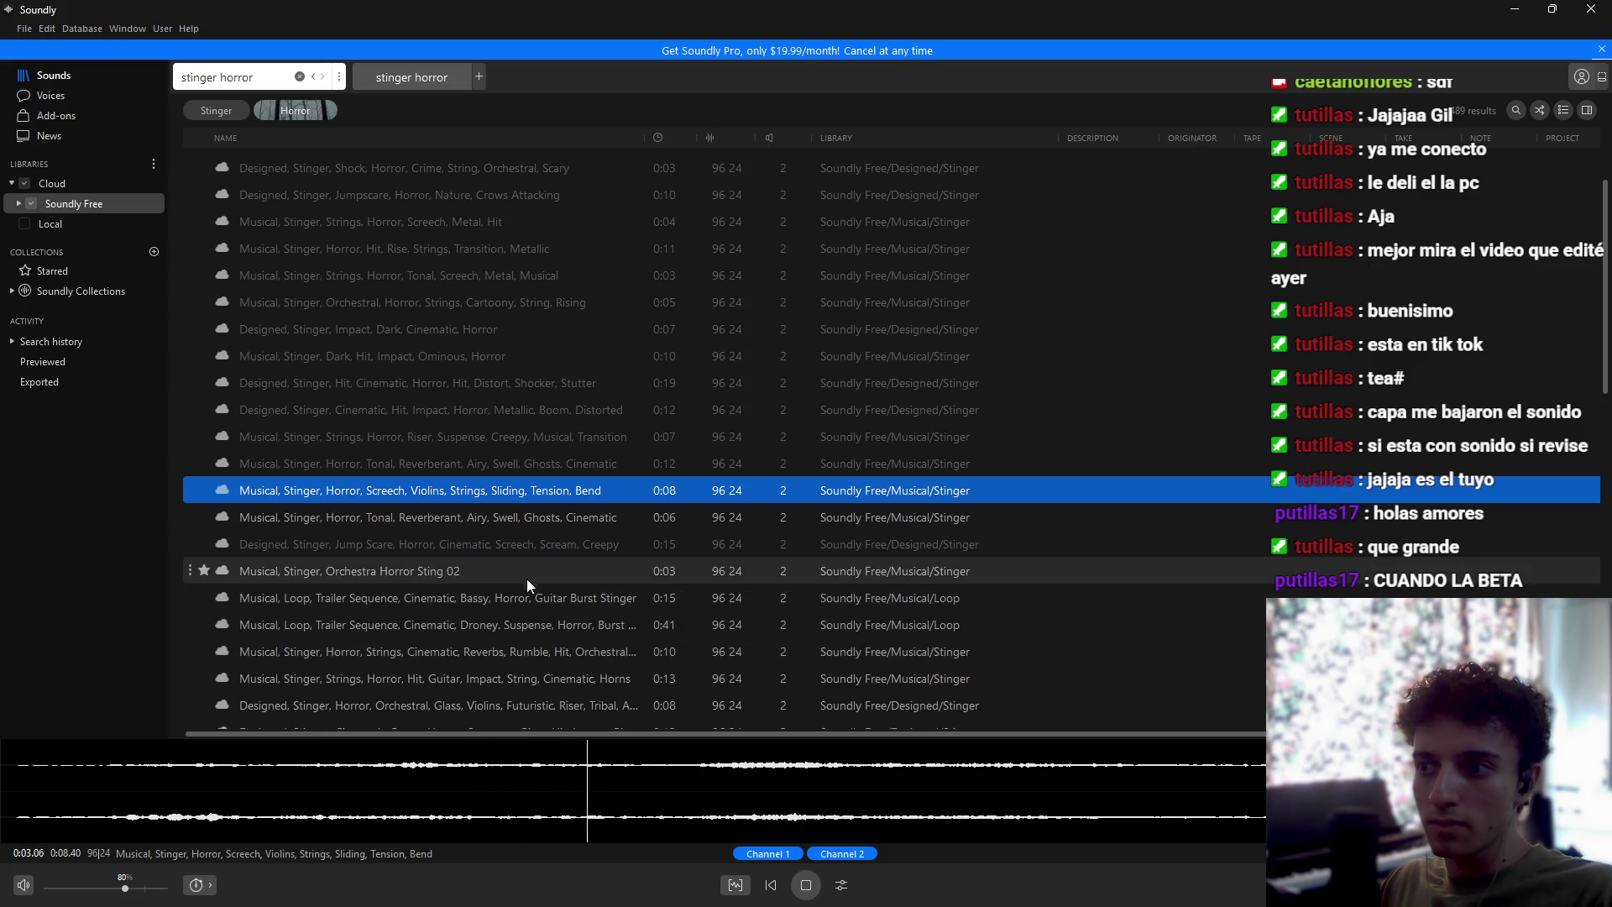
pyautogui.click(544, 526)
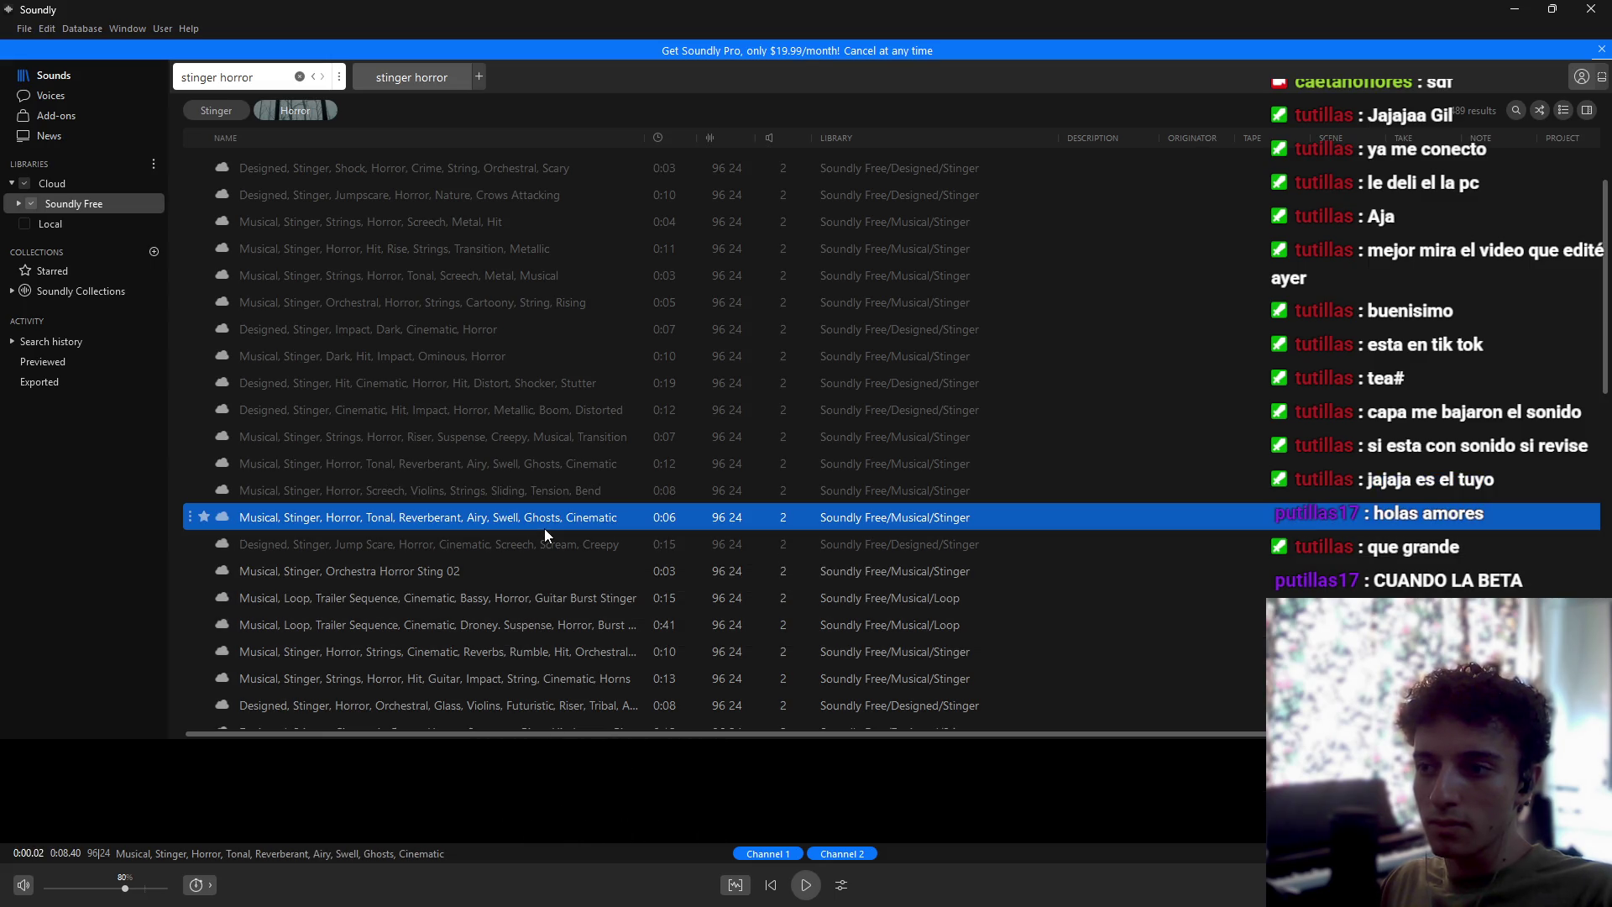
pyautogui.click(507, 595)
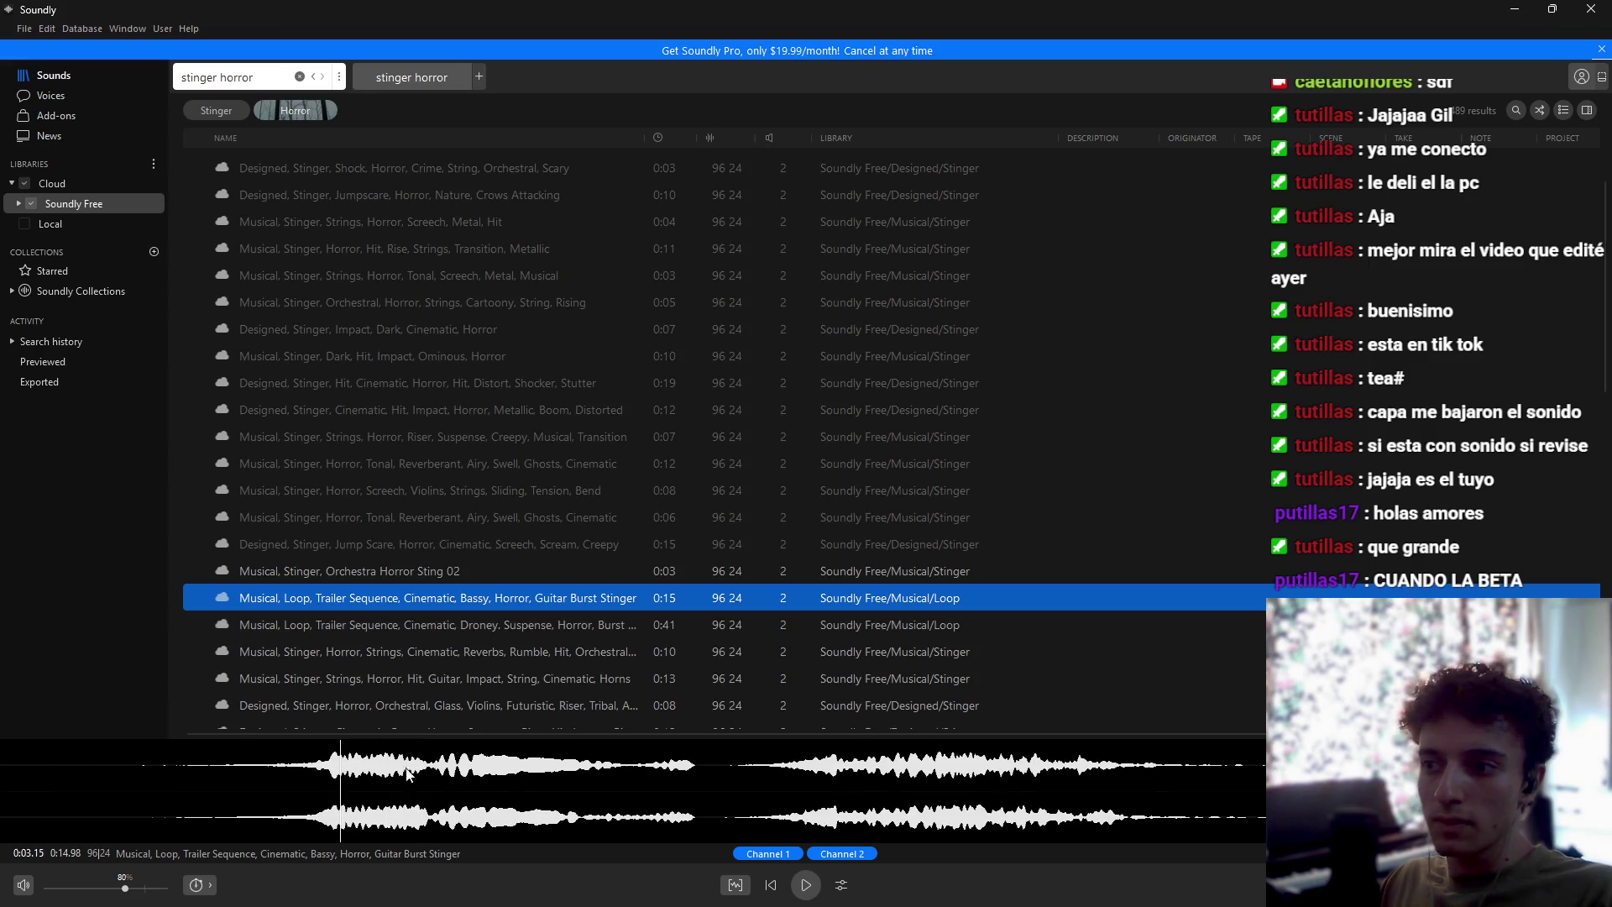
pyautogui.click(522, 686)
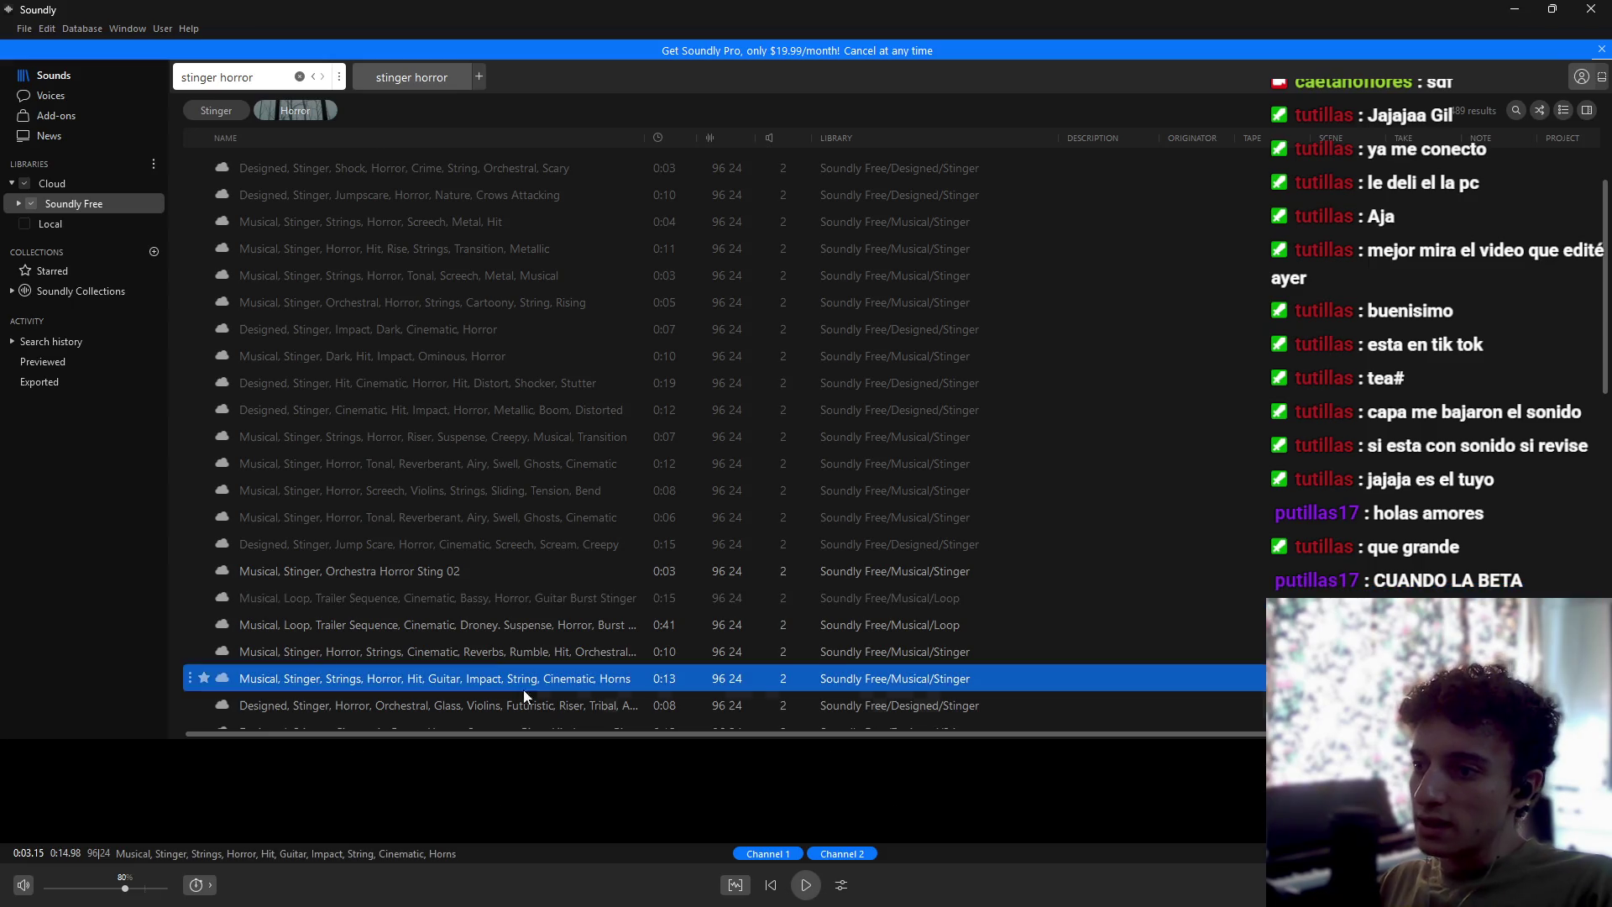
pyautogui.scroll(-2, 522, 689)
pyautogui.press('space')
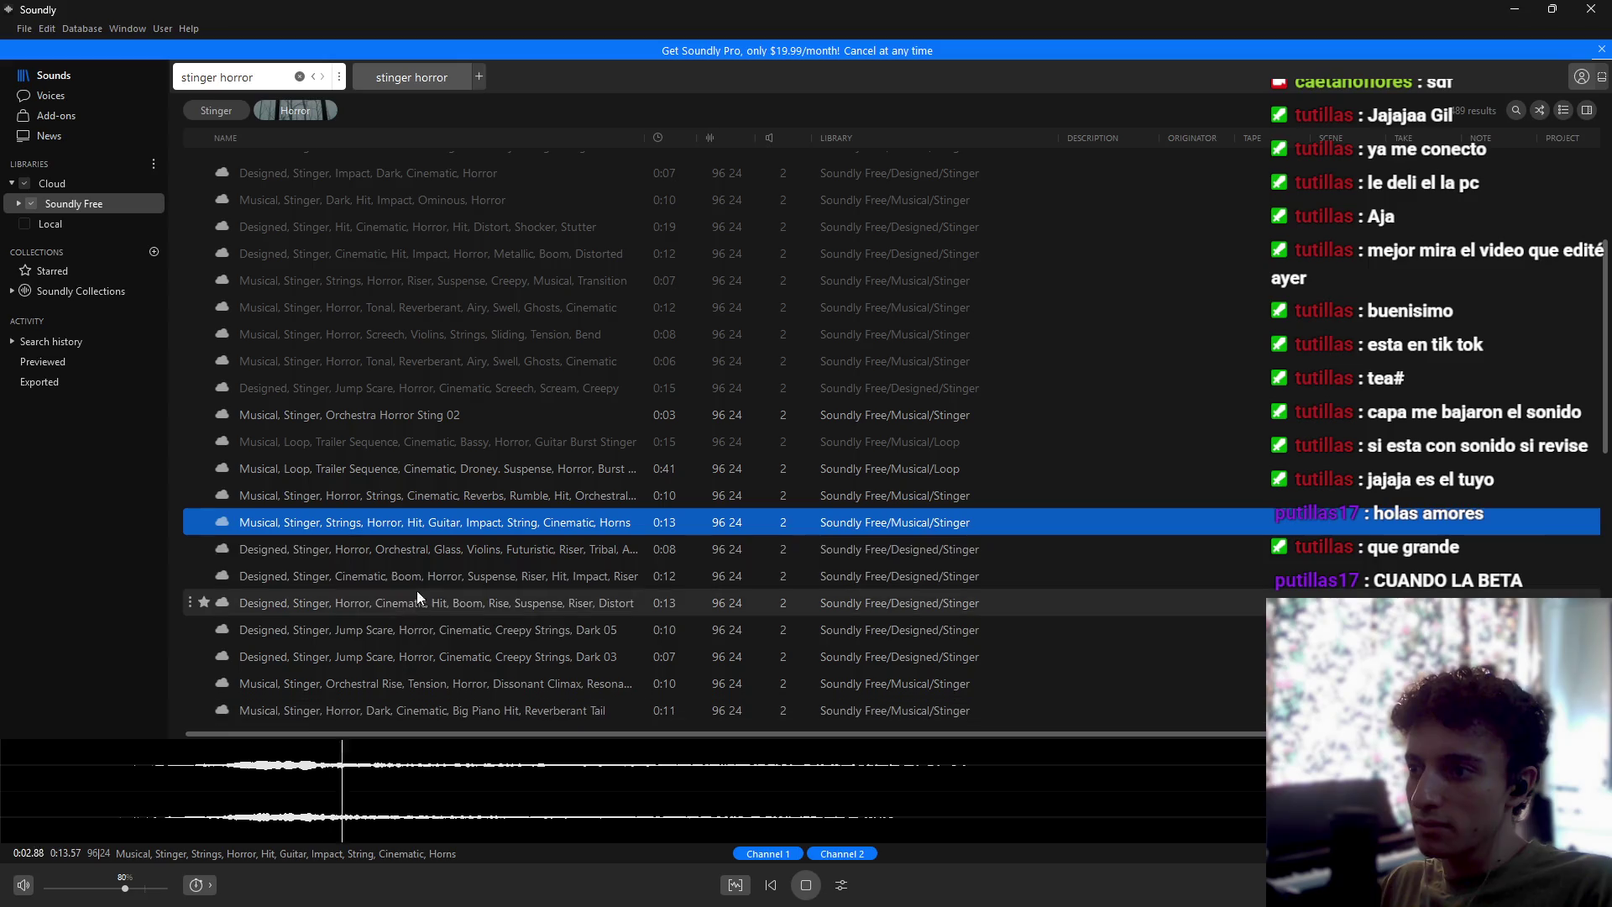
# Preview Orchestral Glass, the Boom suspense riser and Jump Scare Dark 05 and 03, scrubbing each.
pyautogui.click(432, 553)
pyautogui.click(411, 581)
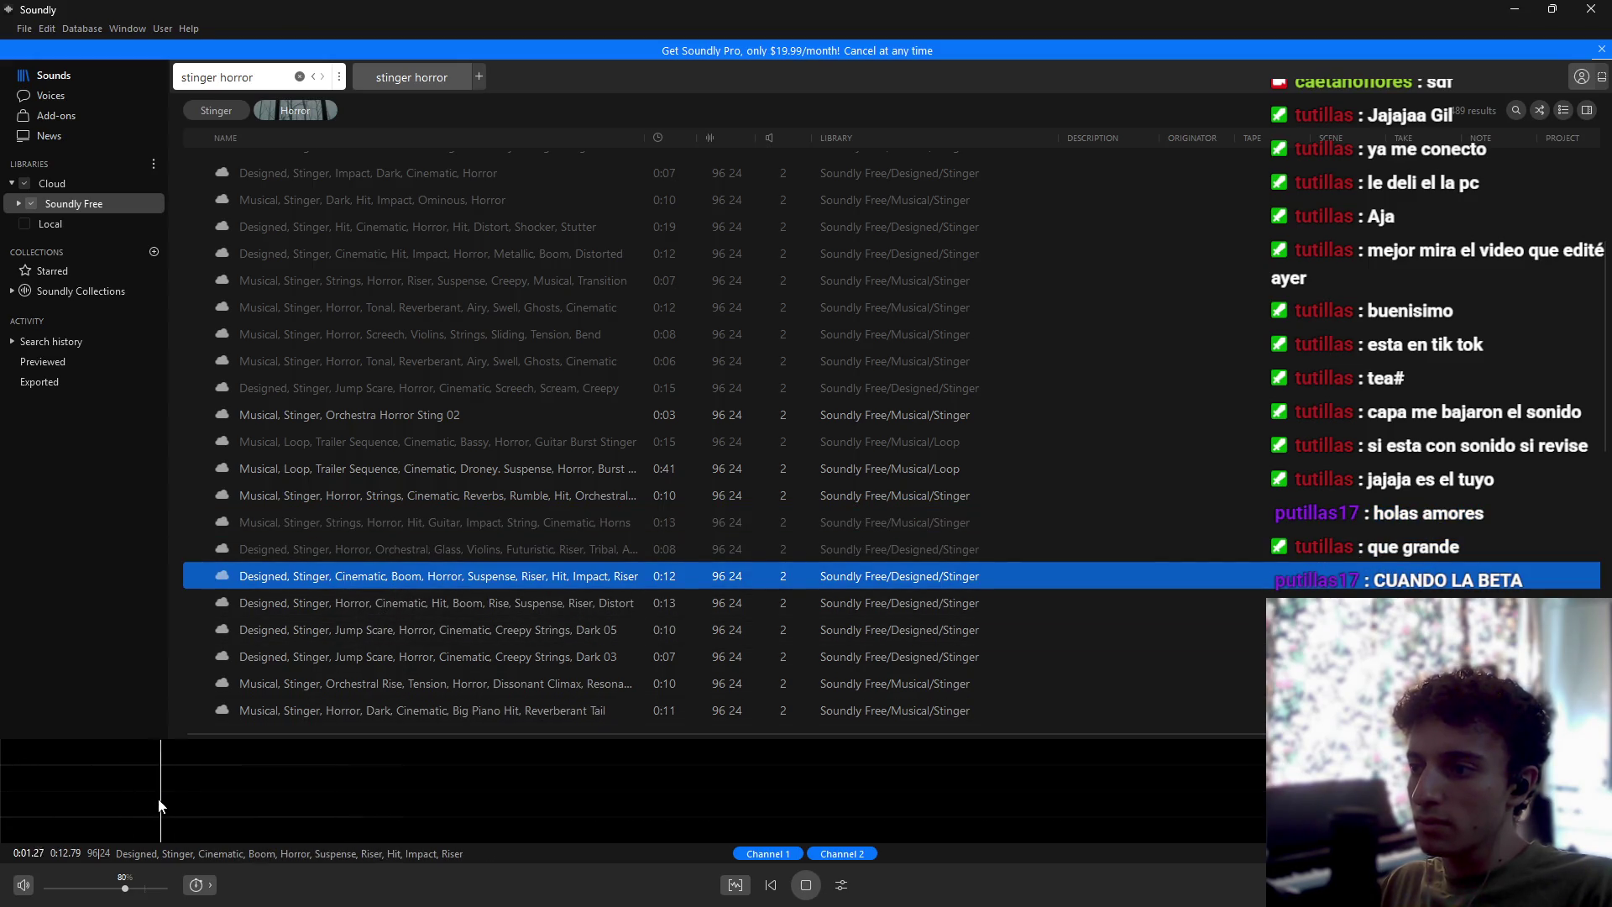
pyautogui.click(576, 798)
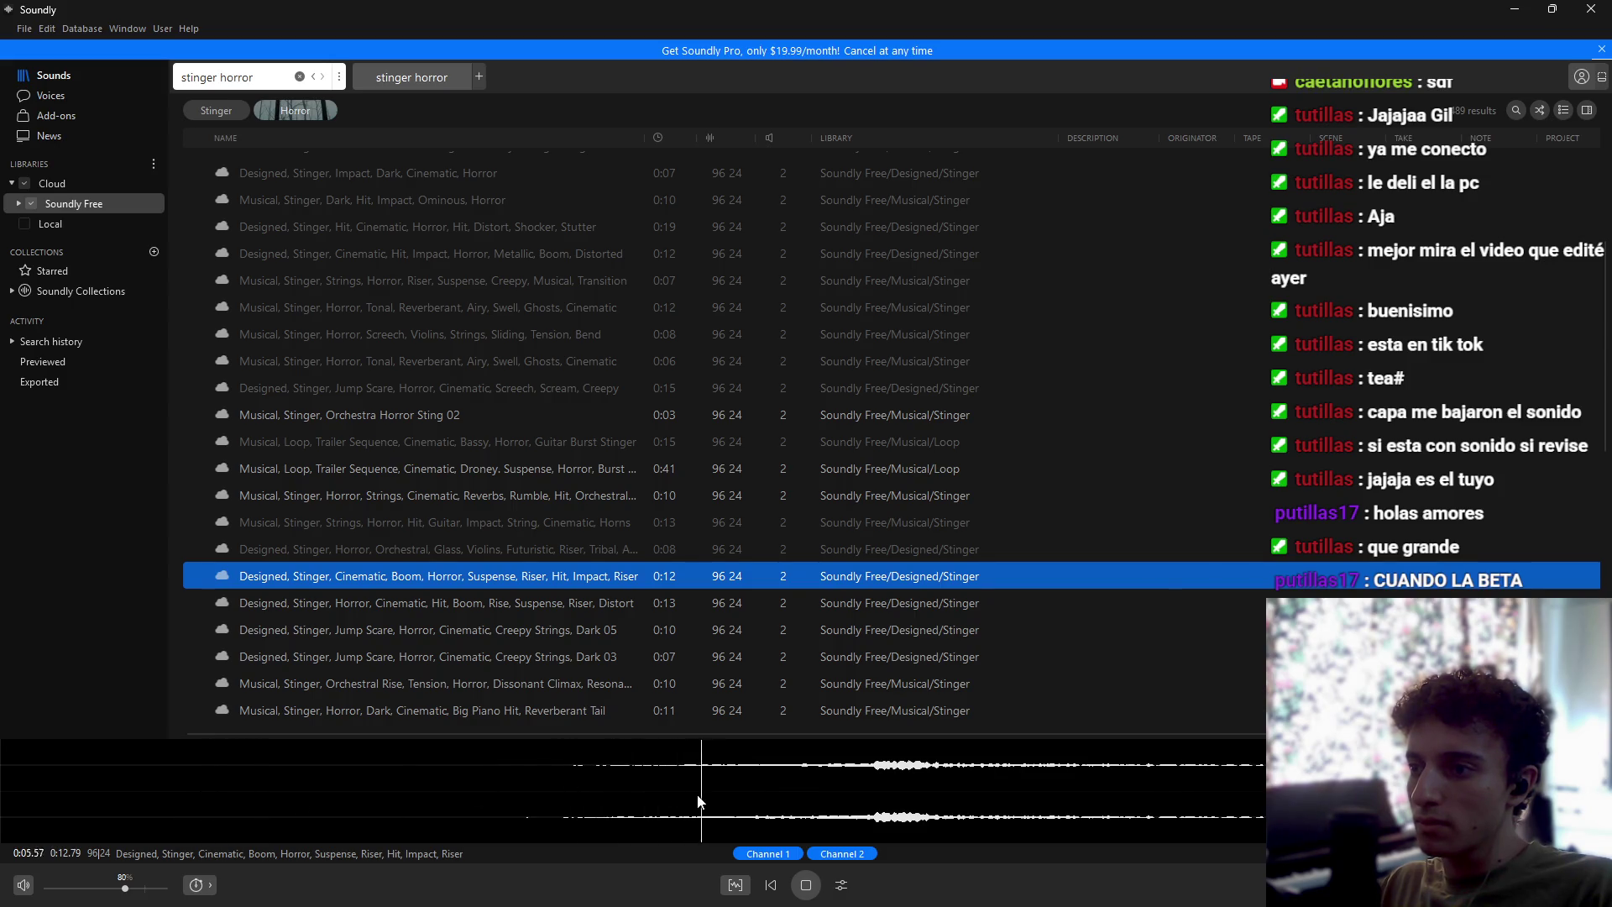
pyautogui.click(466, 634)
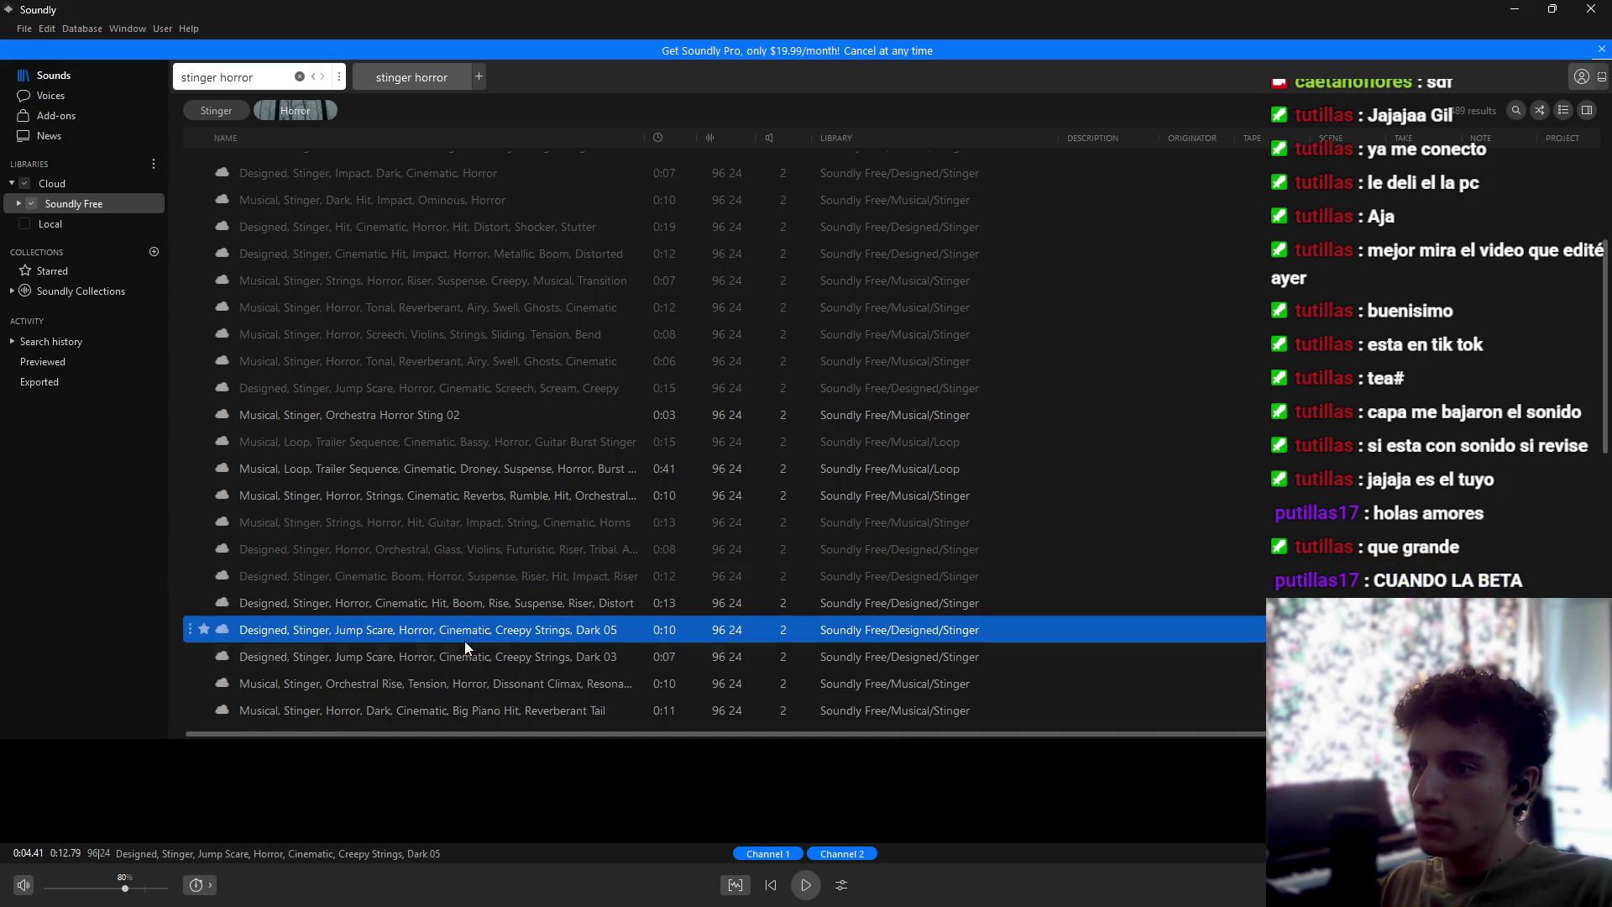
pyautogui.click(73, 796)
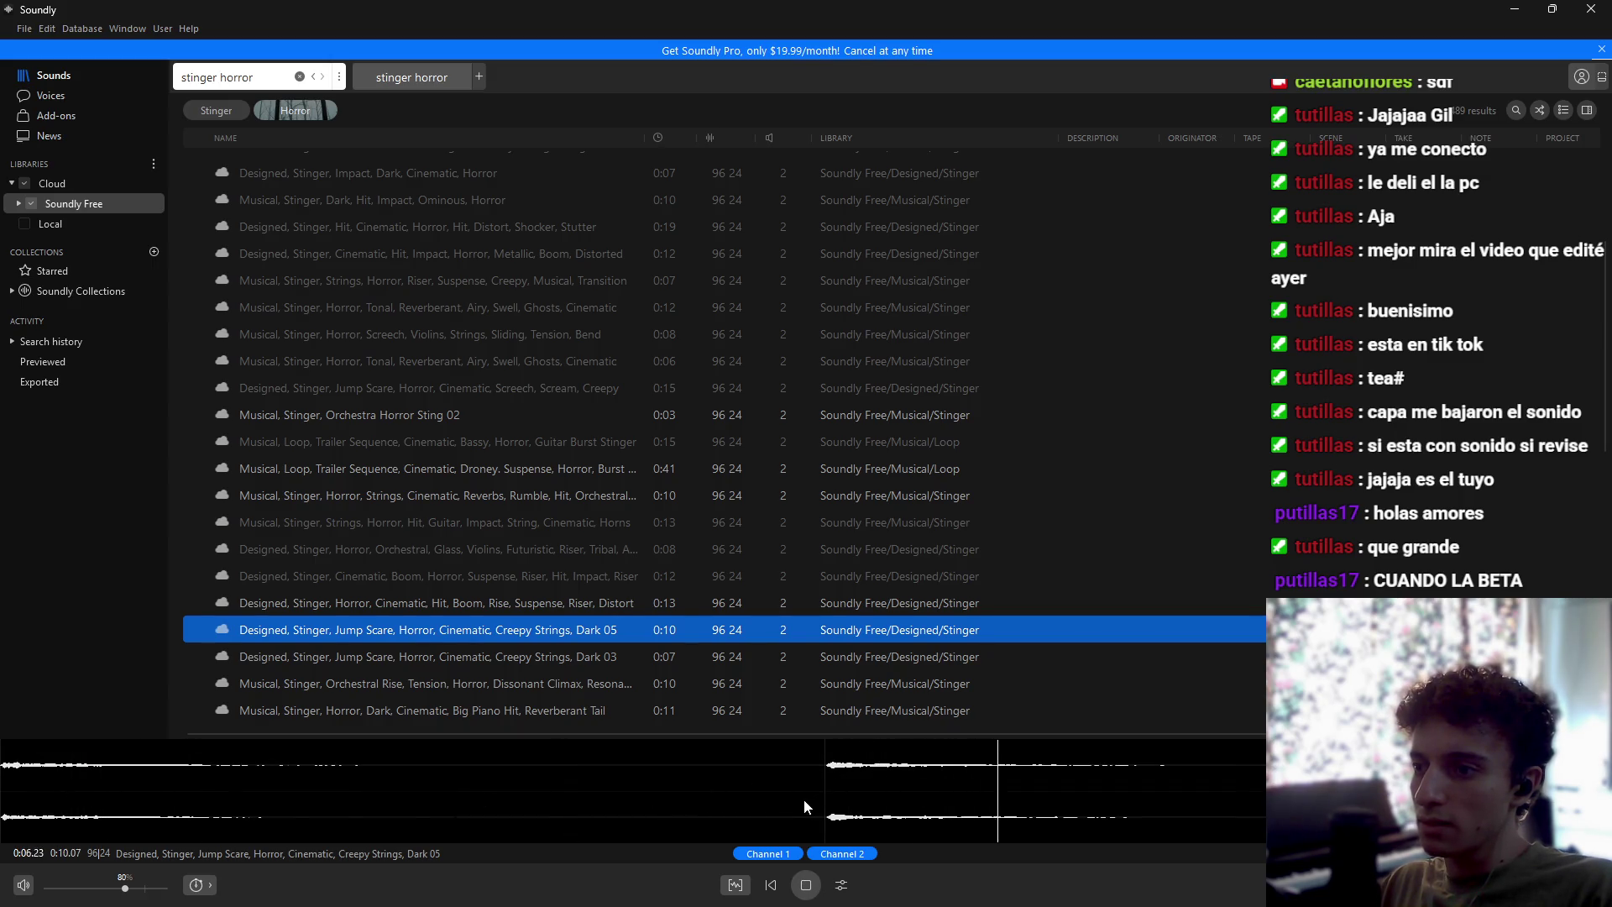
pyautogui.click(772, 813)
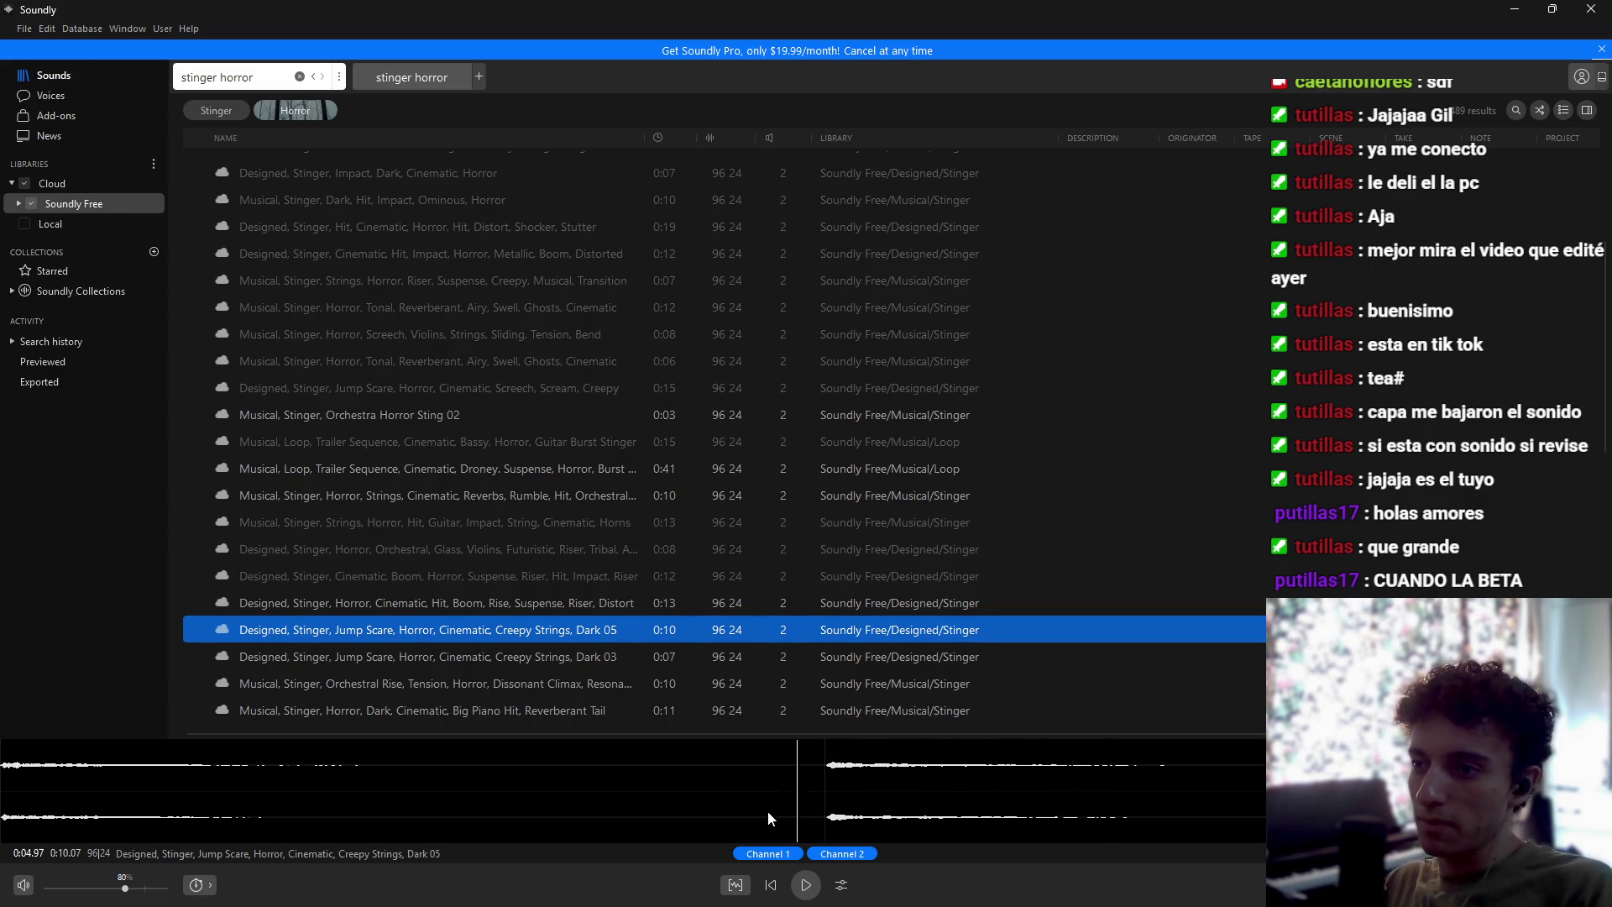
pyautogui.click(599, 654)
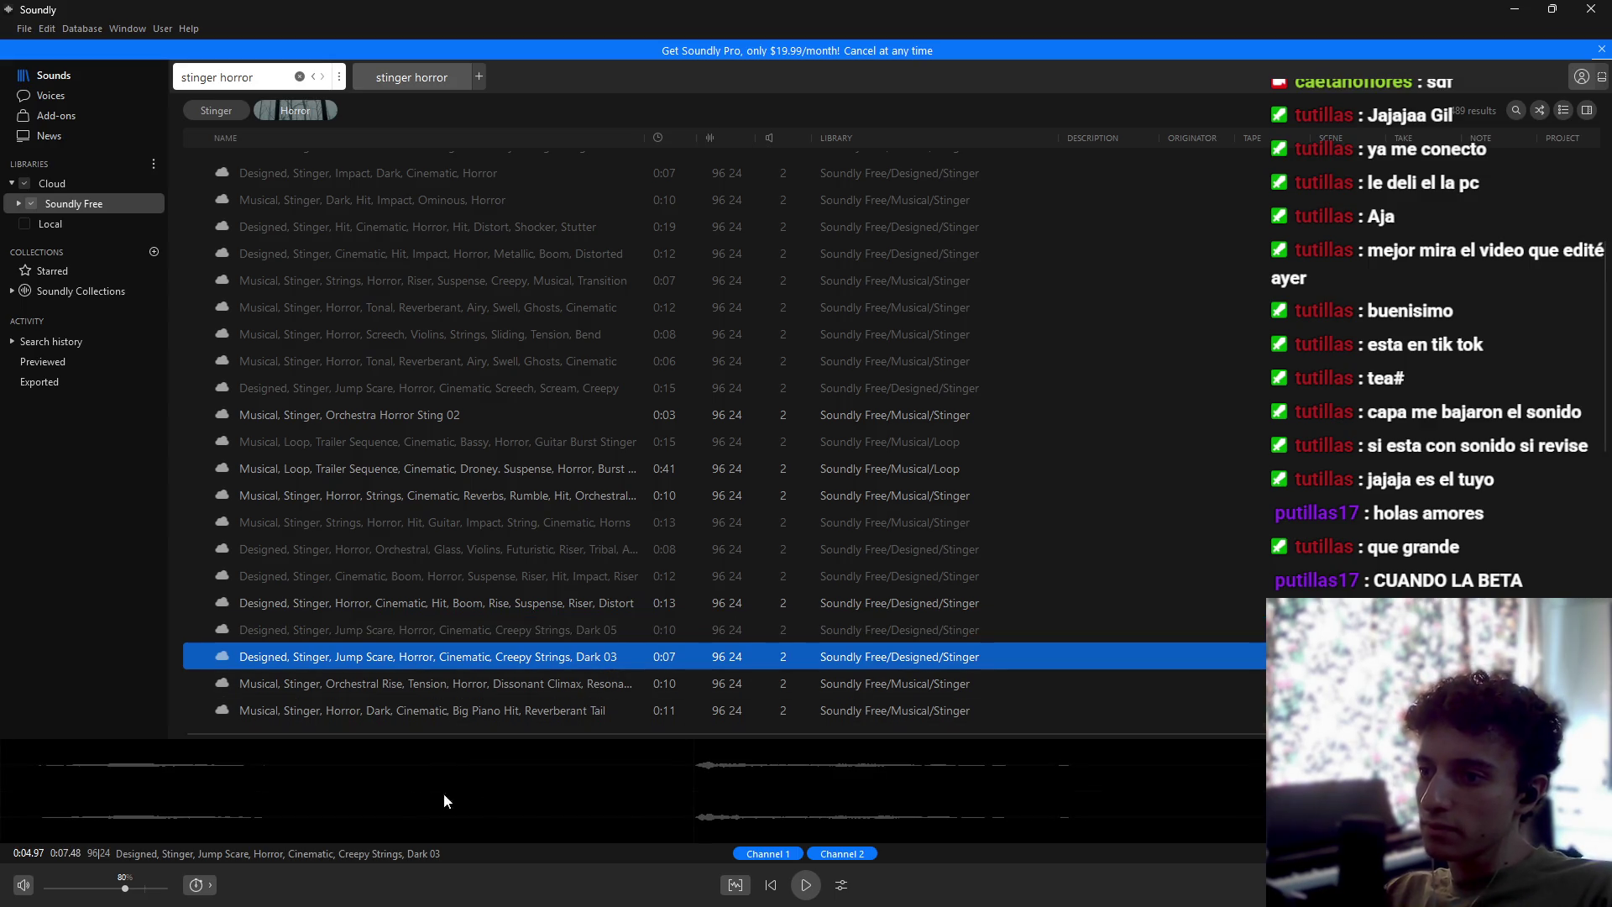
pyautogui.click(688, 781)
pyautogui.click(688, 788)
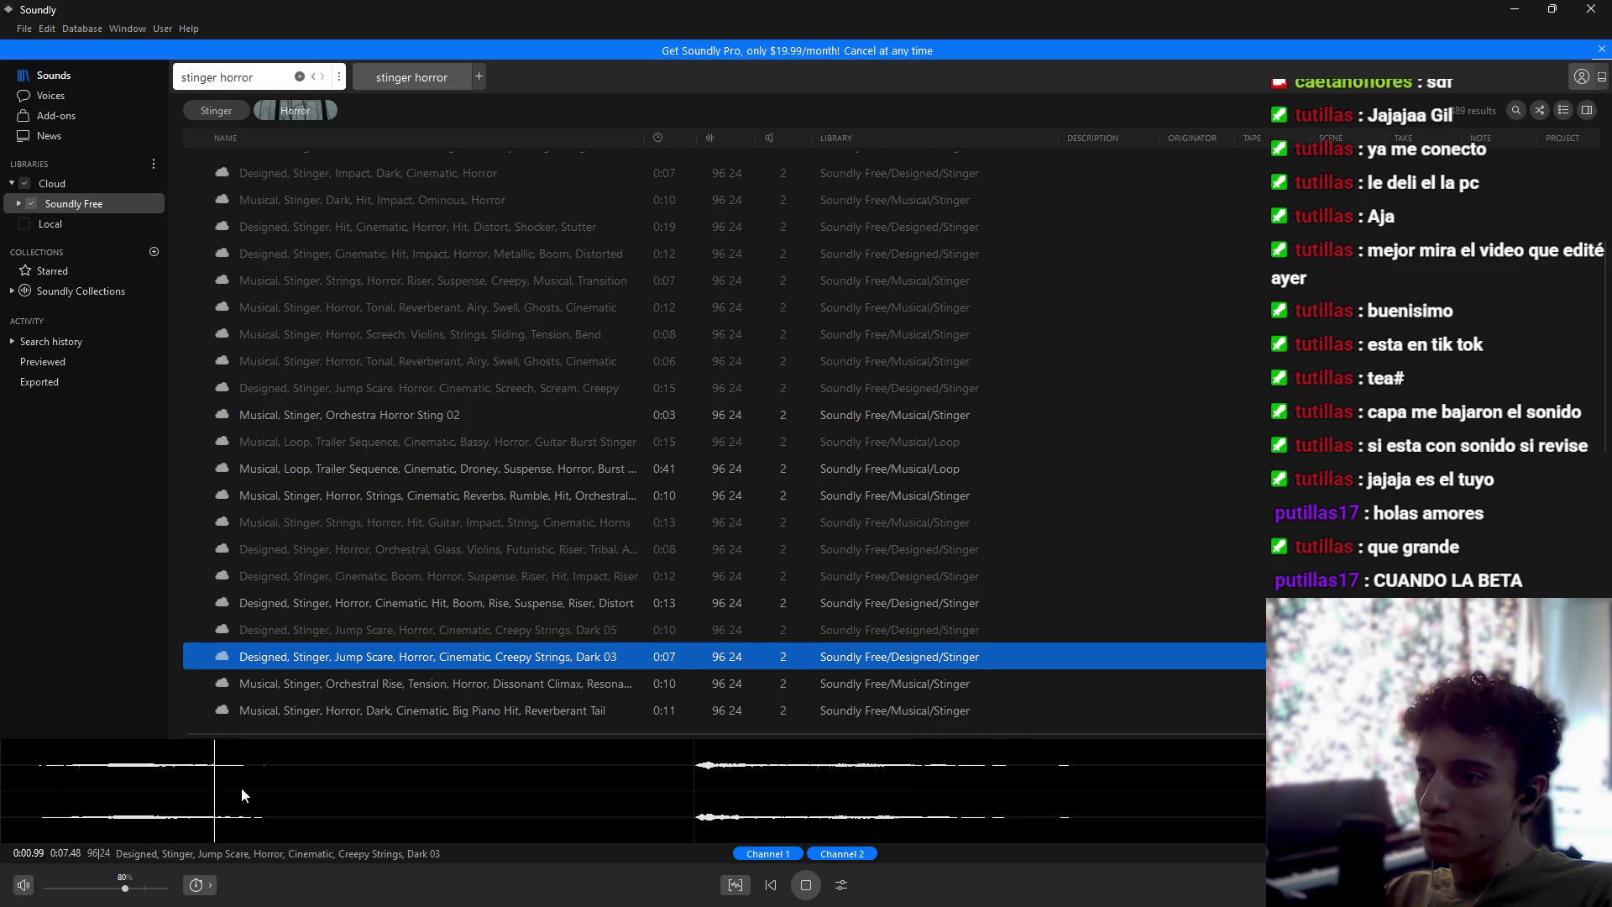
# Audition Orchestral Rise Dissonant Climax, then the Big Piano Hit, Reverberant Tail stinger.
pyautogui.click(385, 686)
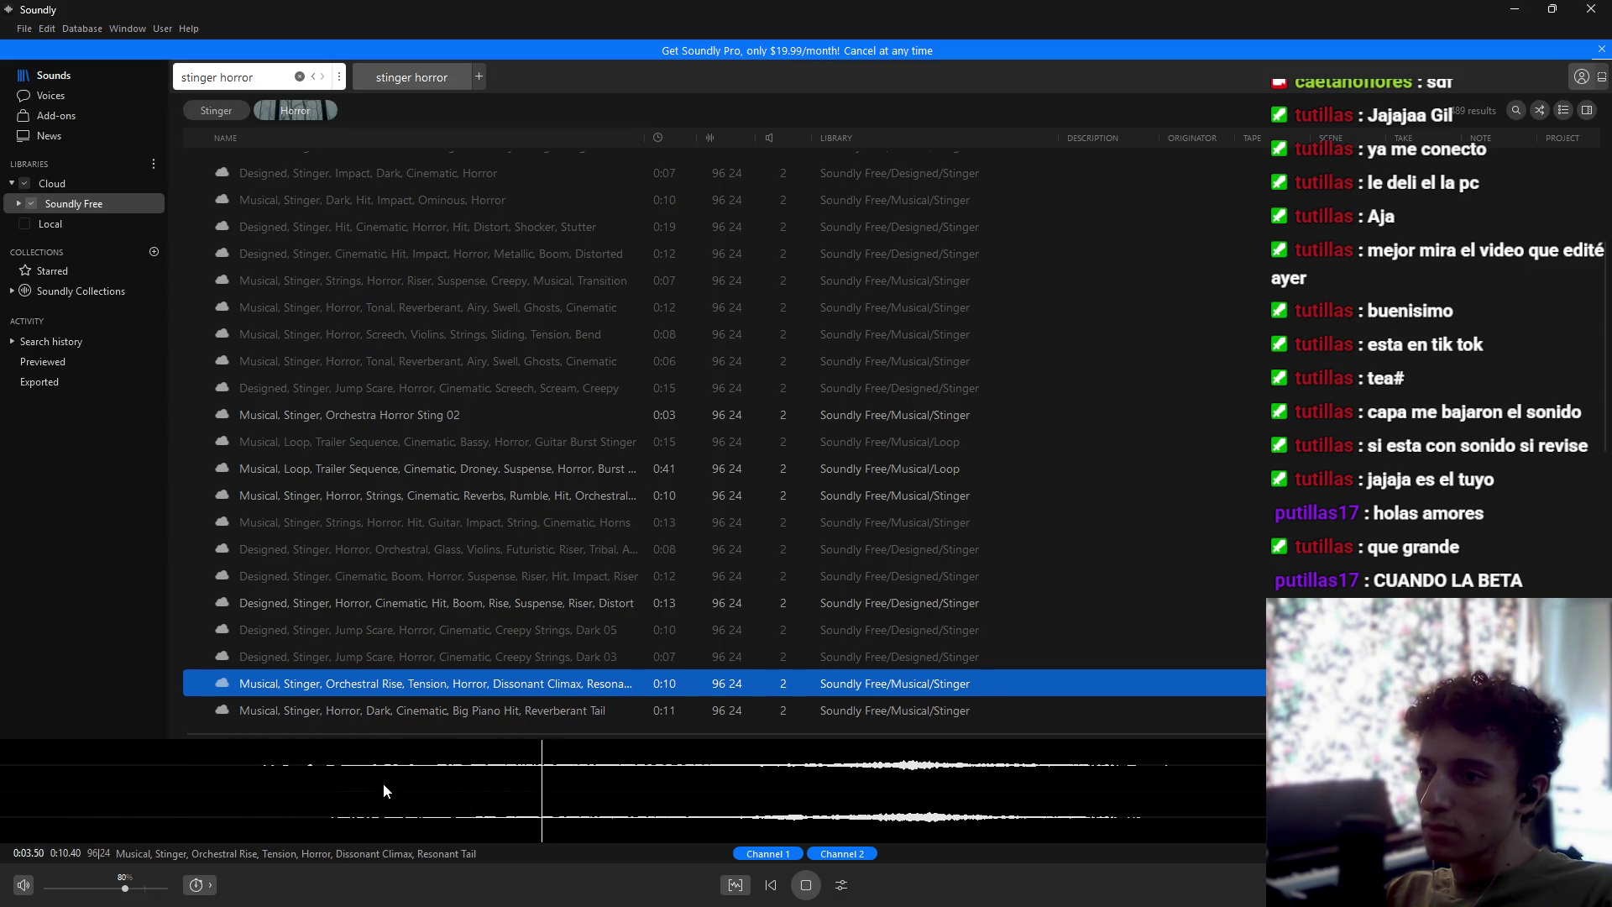
pyautogui.scroll(-2, 445, 682)
pyautogui.scroll(-1, 445, 681)
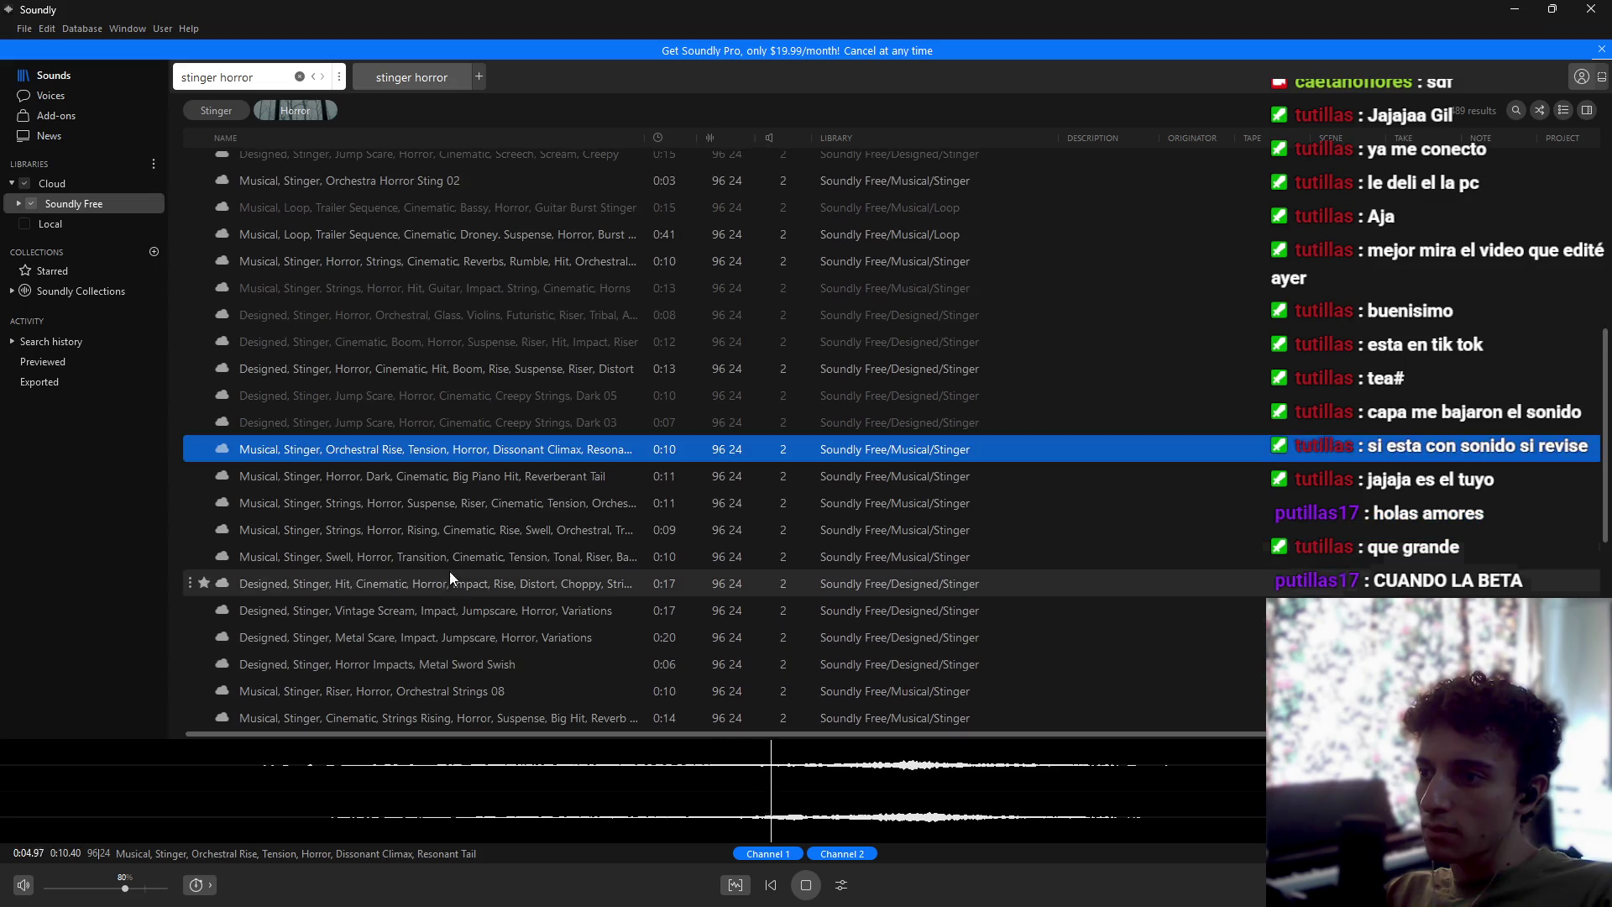
pyautogui.click(482, 486)
pyautogui.click(617, 780)
pyautogui.press('space')
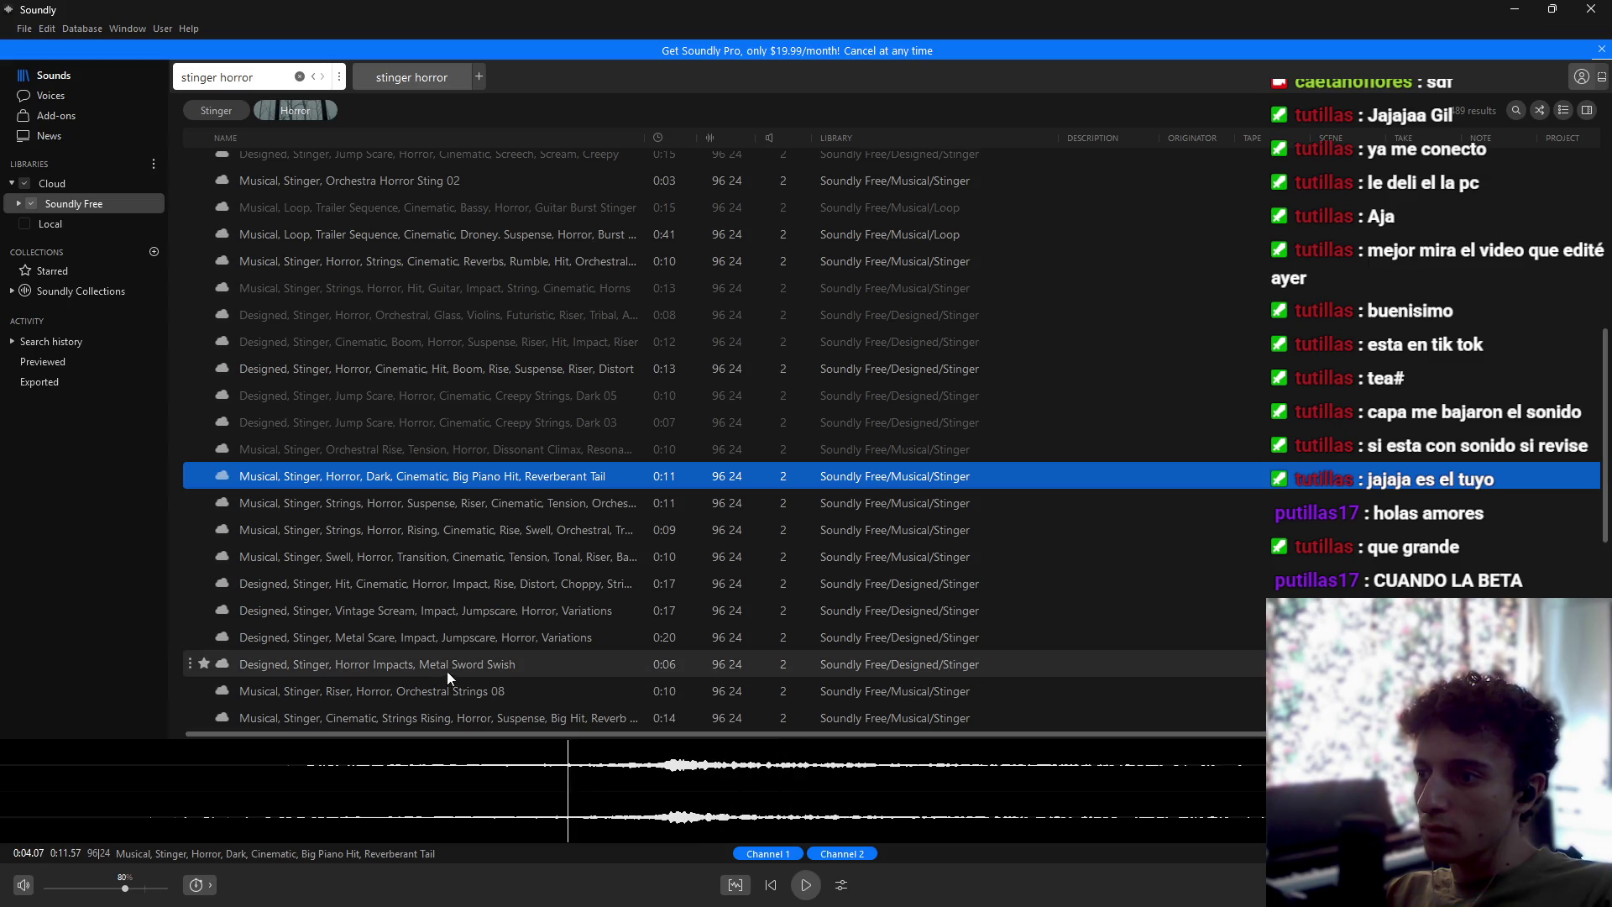
pyautogui.click(244, 77)
# Search Soundly for 'jumpscare' and audition the Vintage Scream sound.
pyautogui.write('jumpscare')
pyautogui.press('Return')
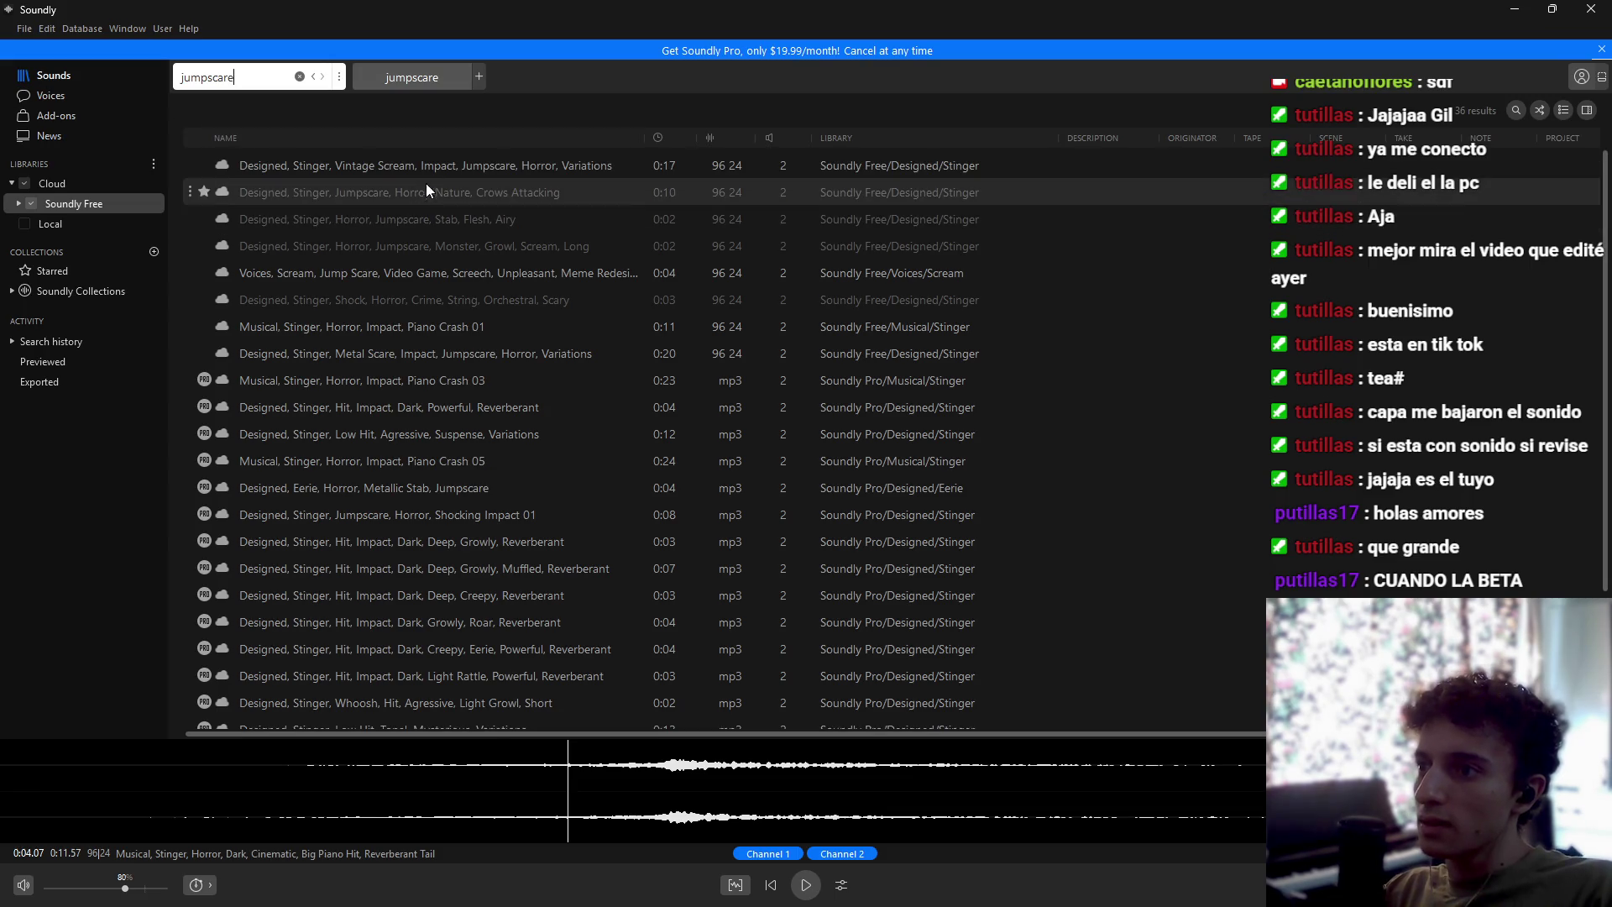
pyautogui.click(457, 163)
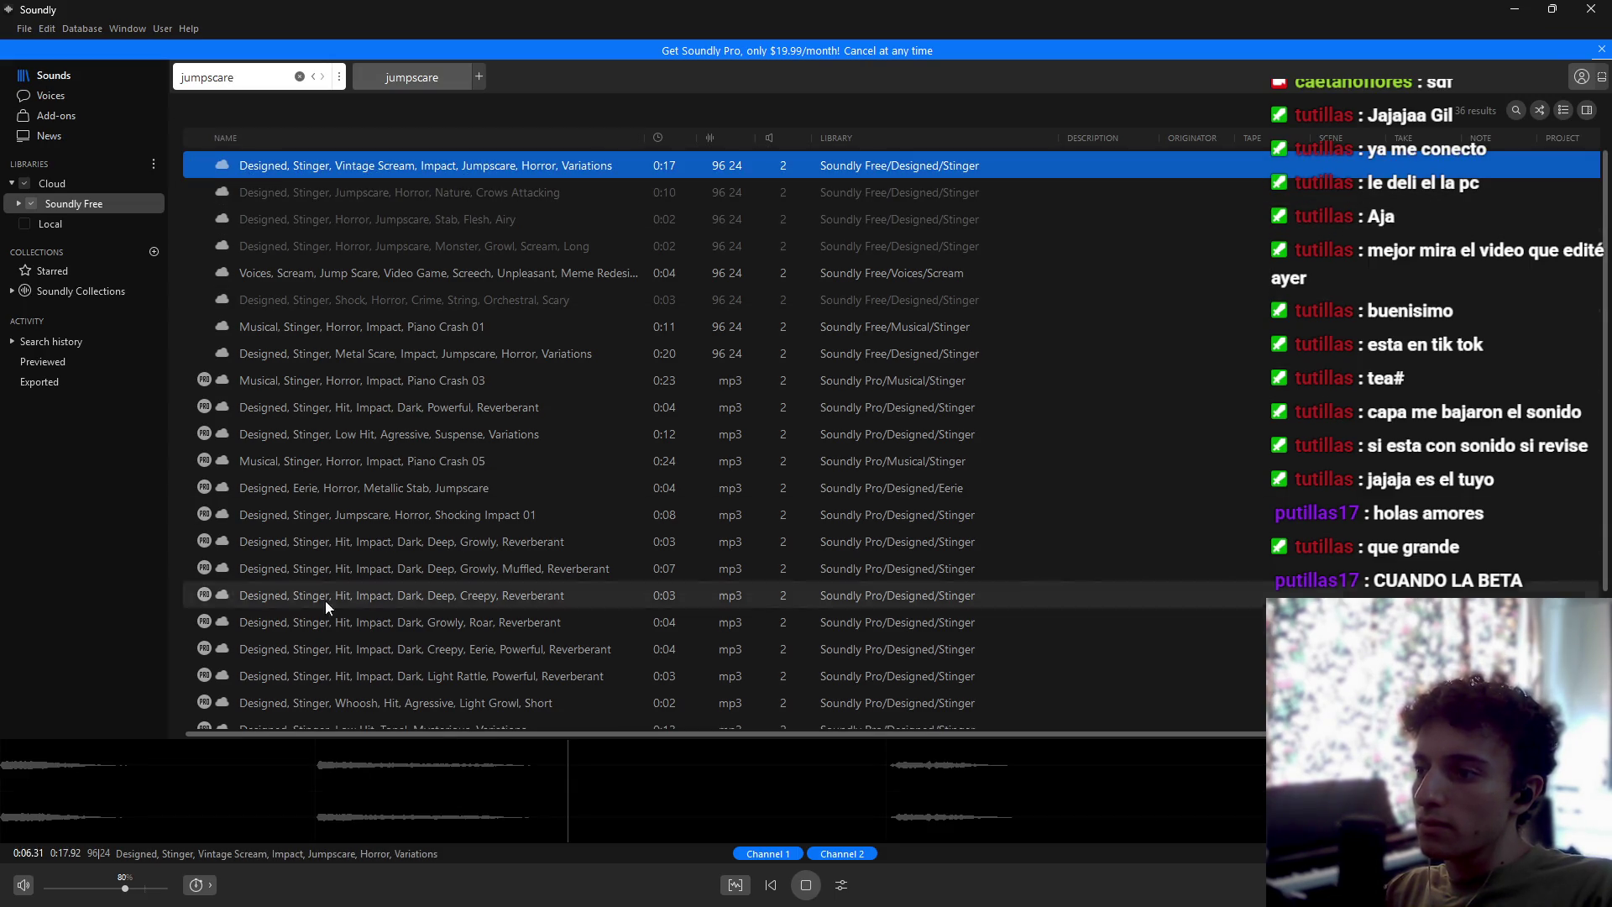
pyautogui.click(311, 818)
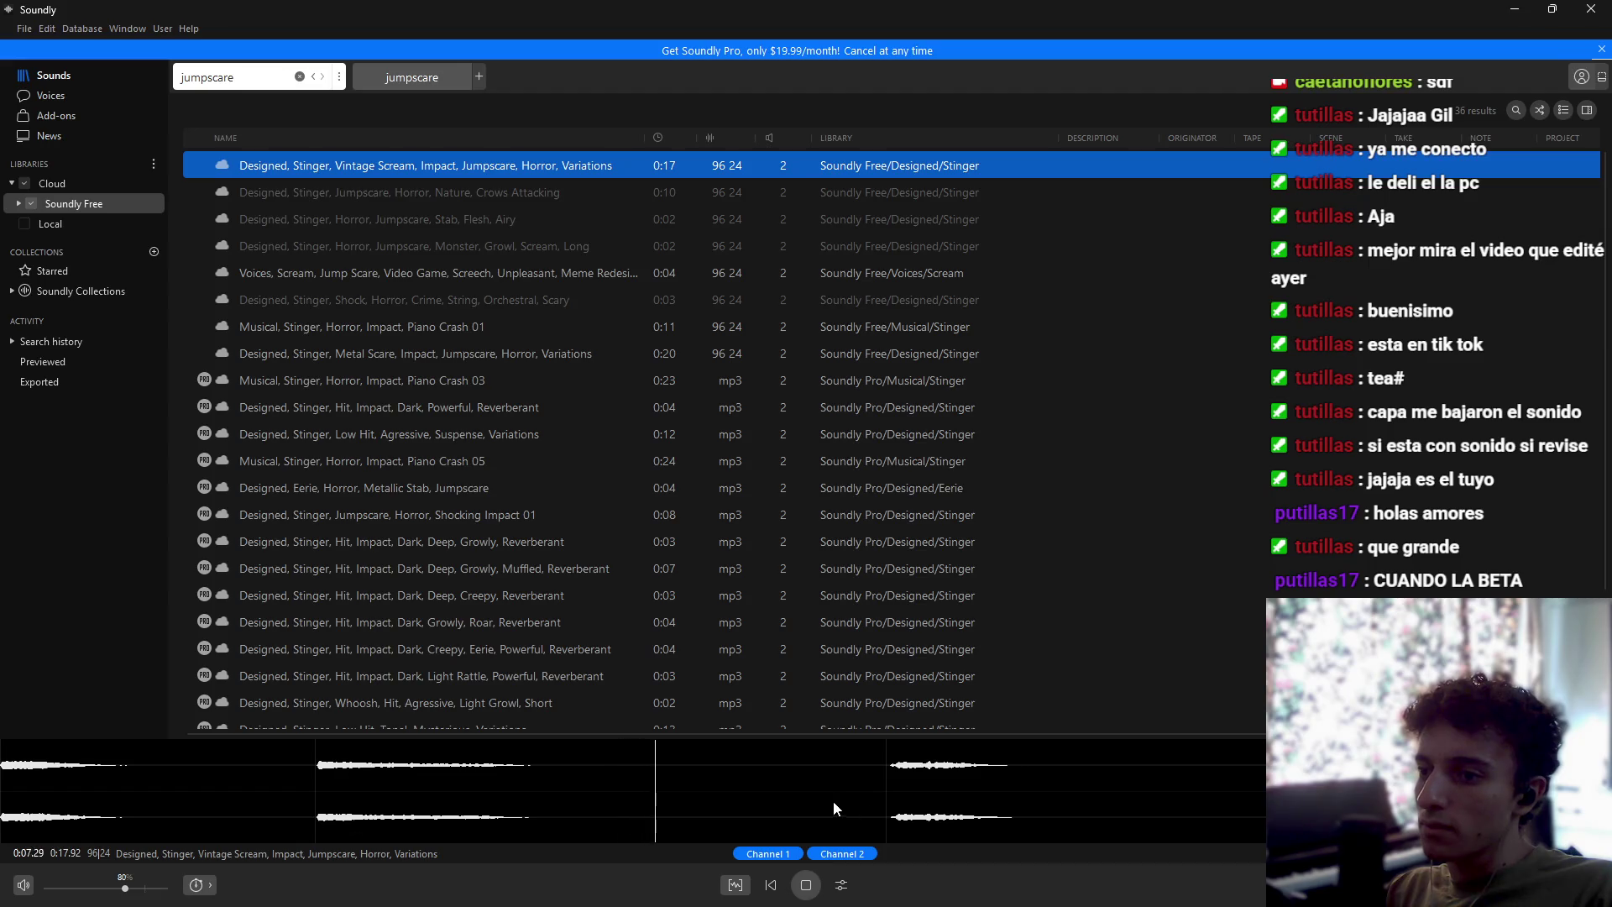
pyautogui.press('space')
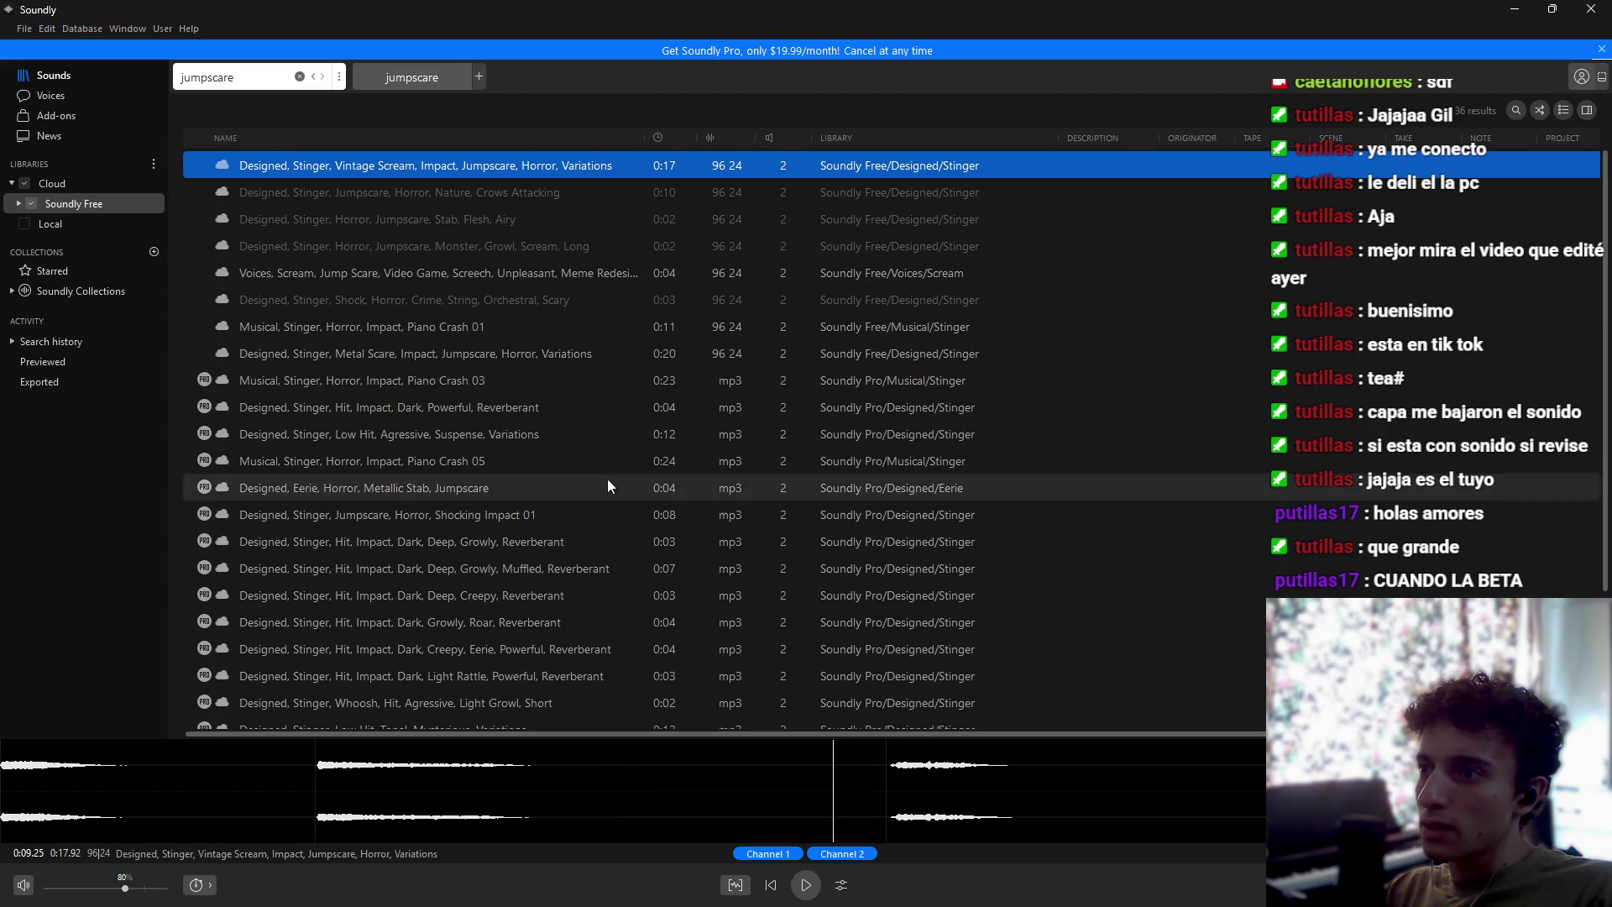
# Audition Voices Scream, Piano Crash 01 and the Metal Scare stinger, then bring up Start.
pyautogui.click(398, 278)
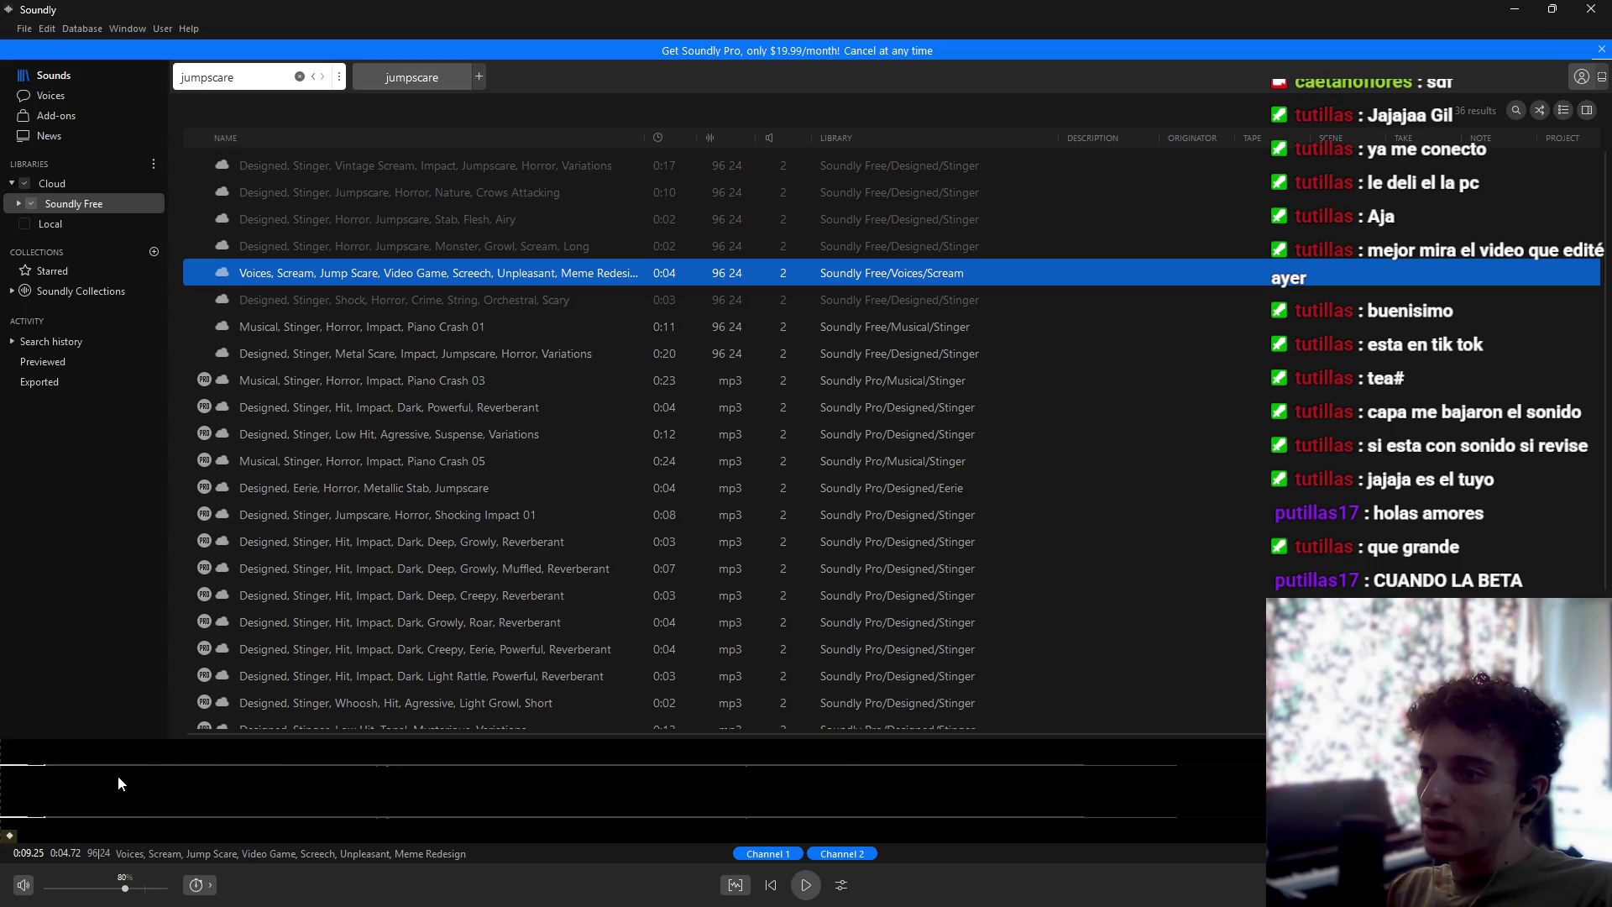
pyautogui.click(366, 334)
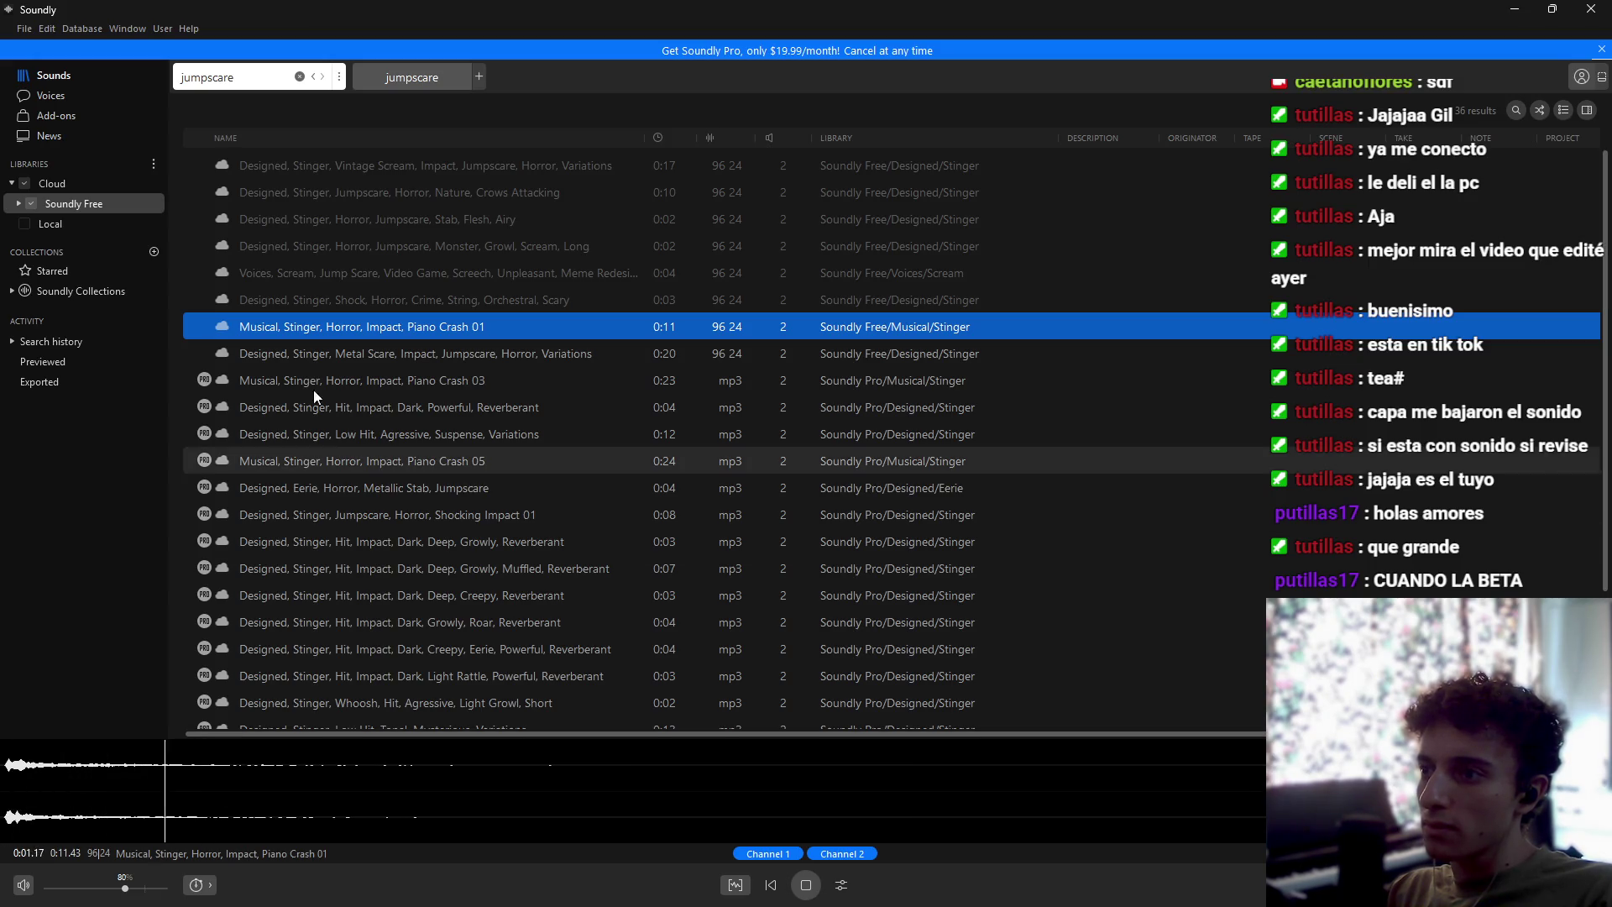
pyautogui.click(339, 354)
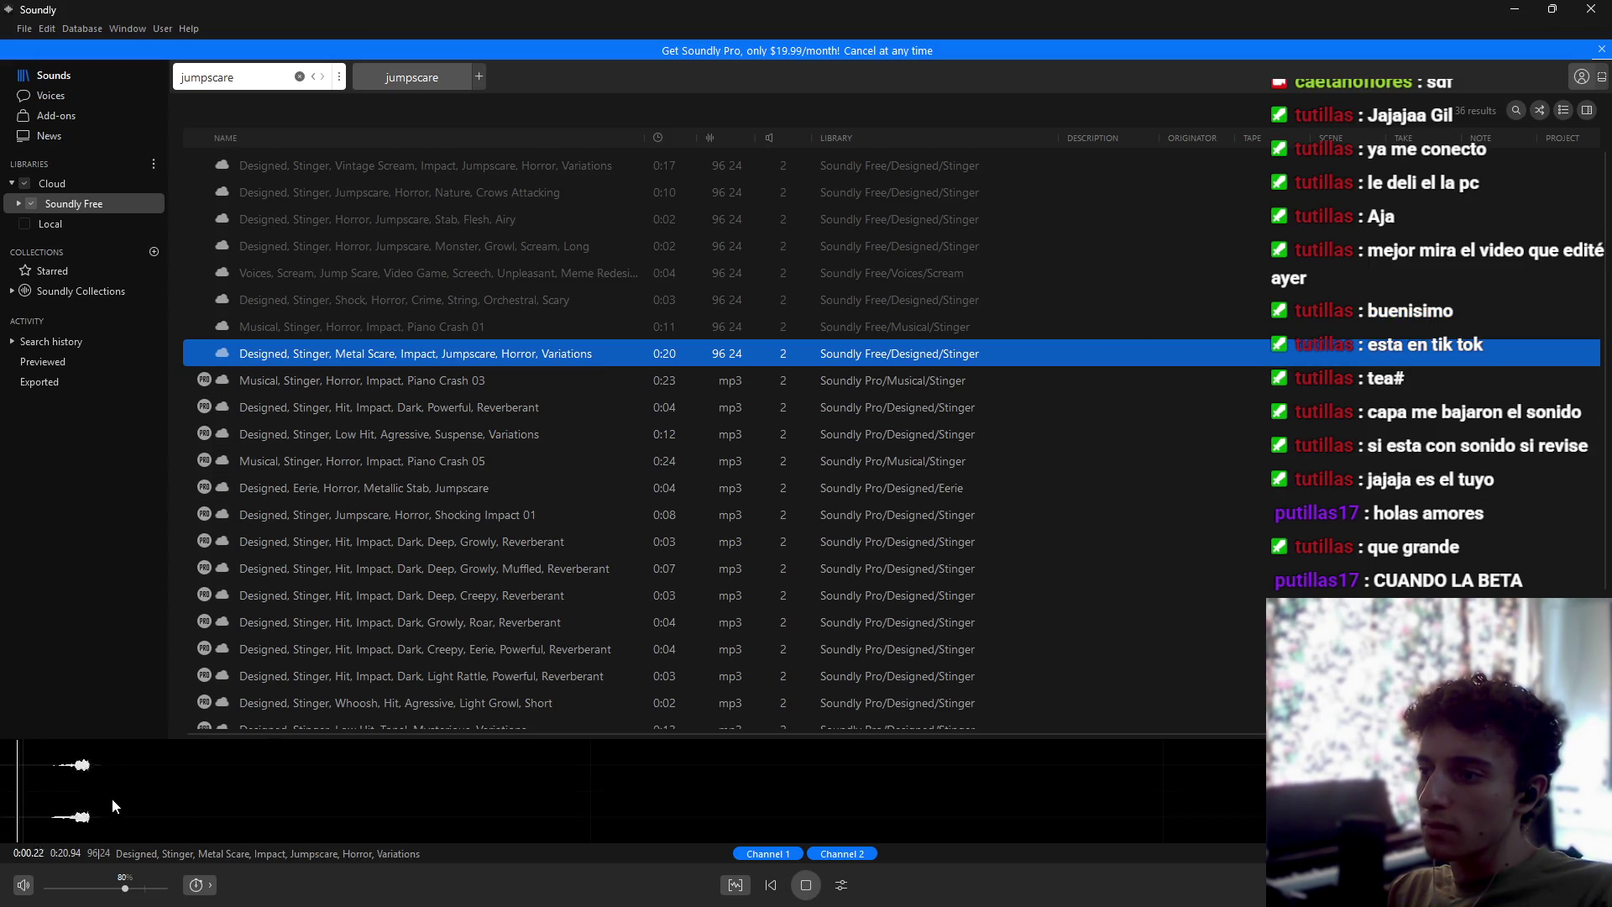
pyautogui.click(586, 788)
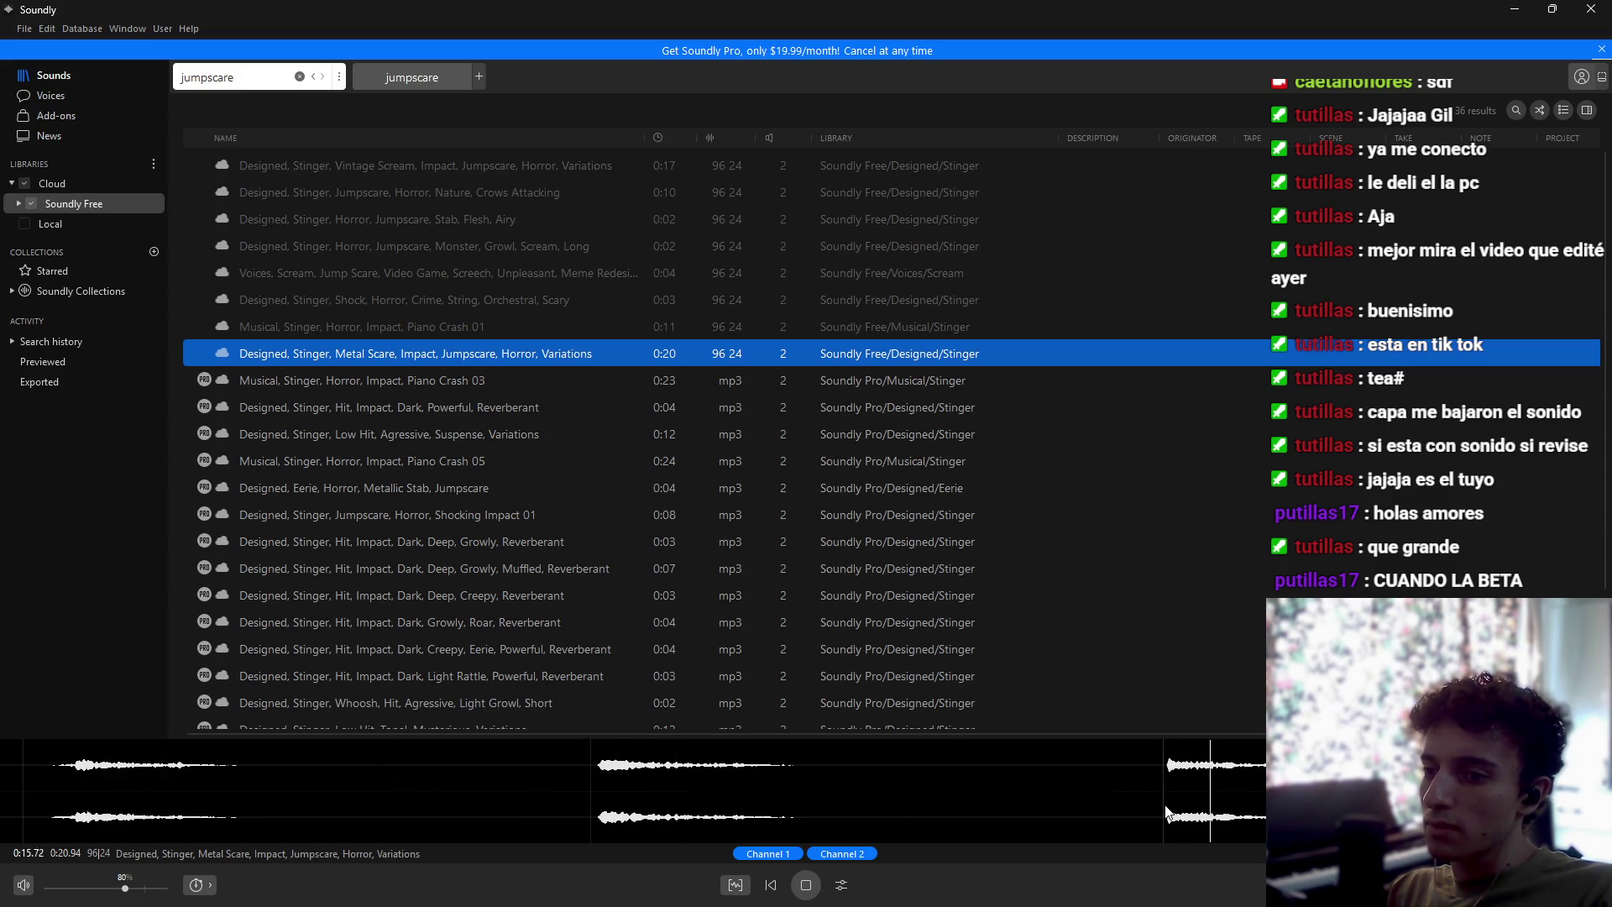
pyautogui.click(1096, 803)
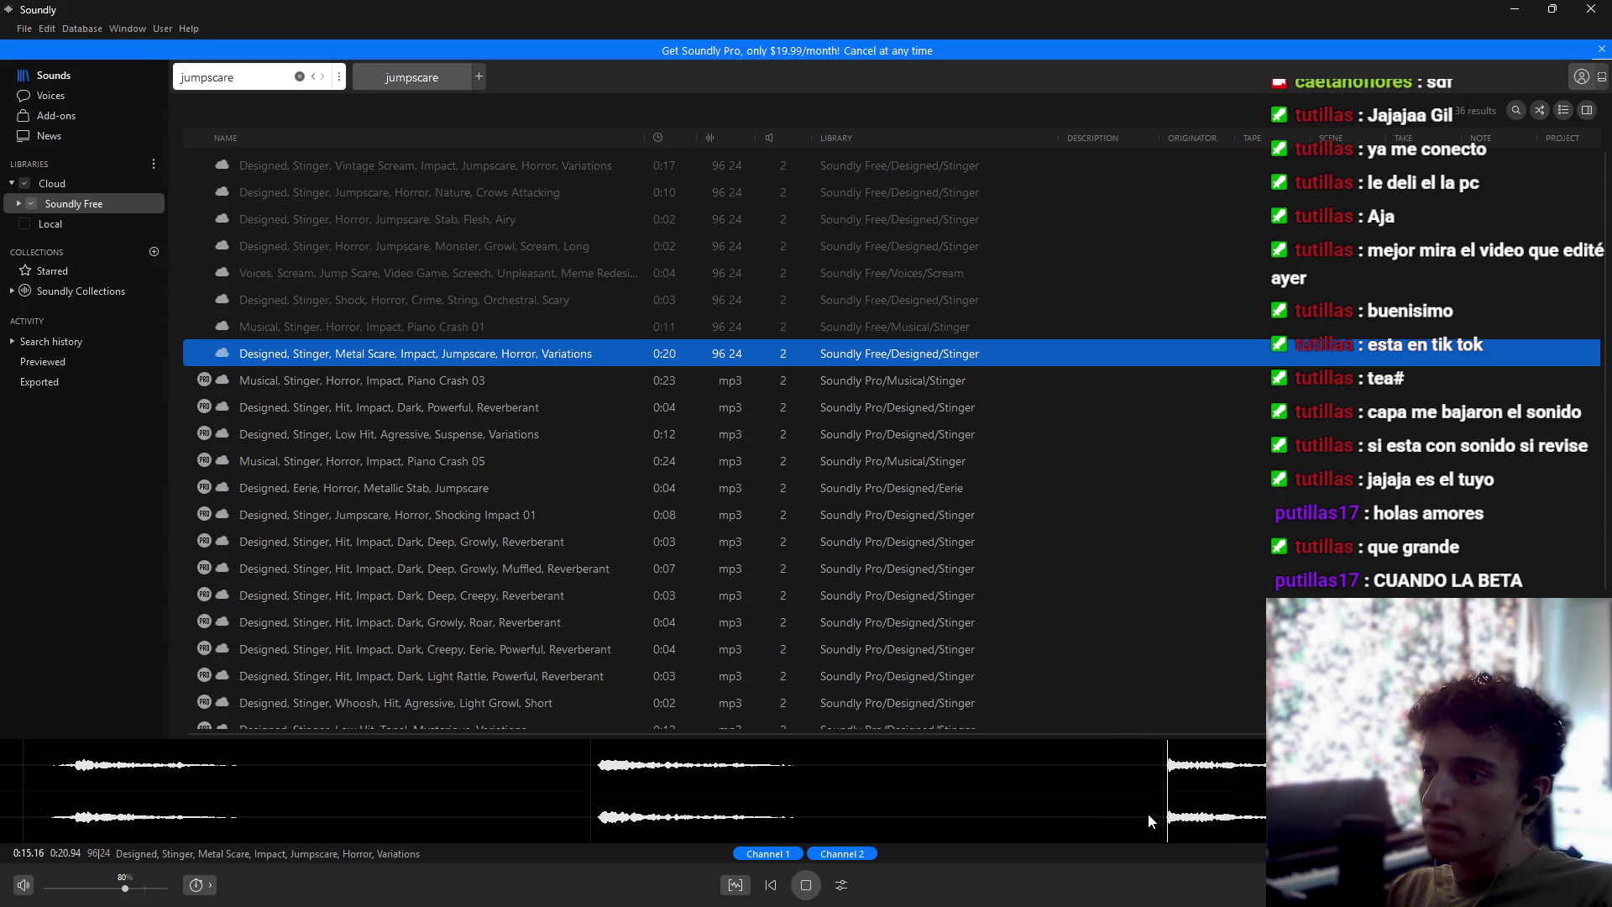
pyautogui.press('space')
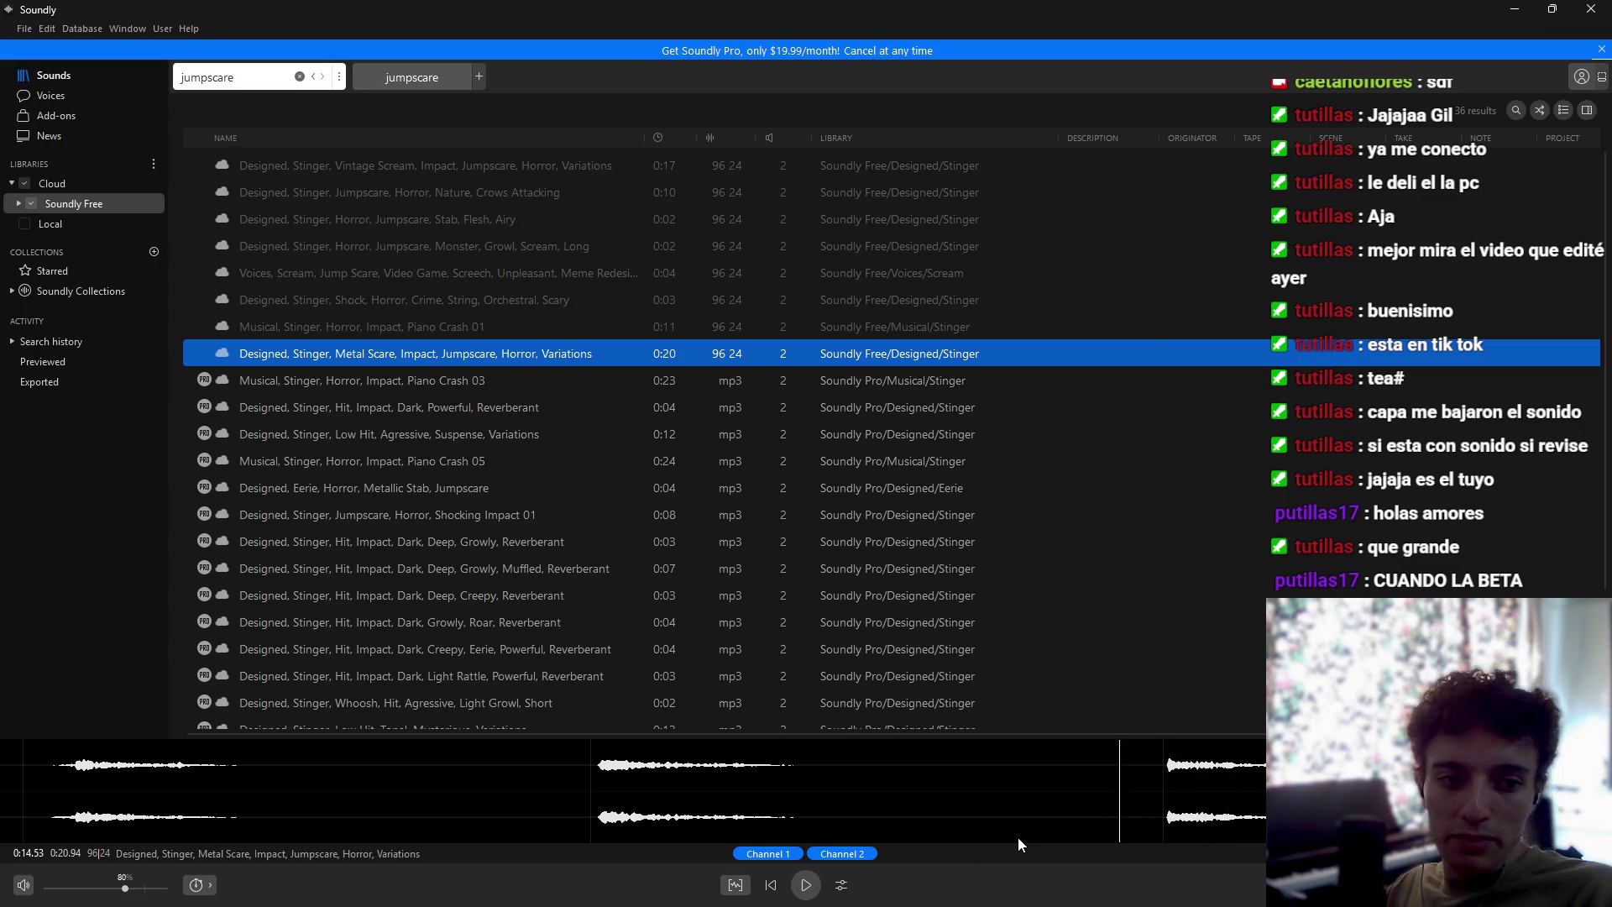
pyautogui.press('super')
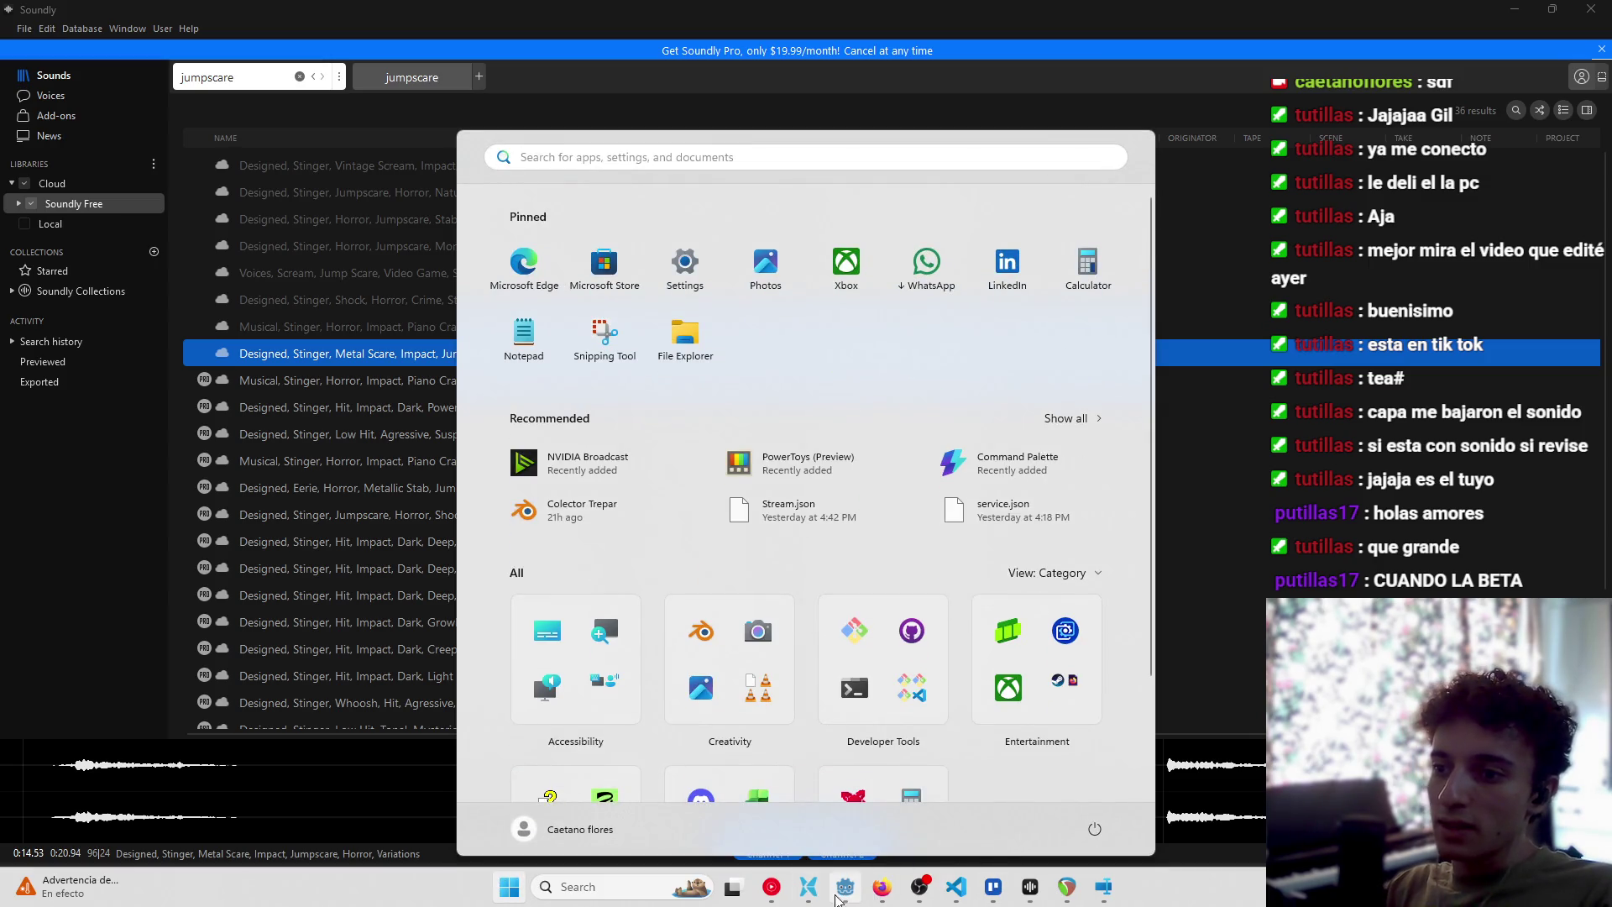
# Open Horror SFX Free > Stingers and Spooky Triggers and play Stinger.wav, always using VLC for .wav.
pyautogui.click(839, 896)
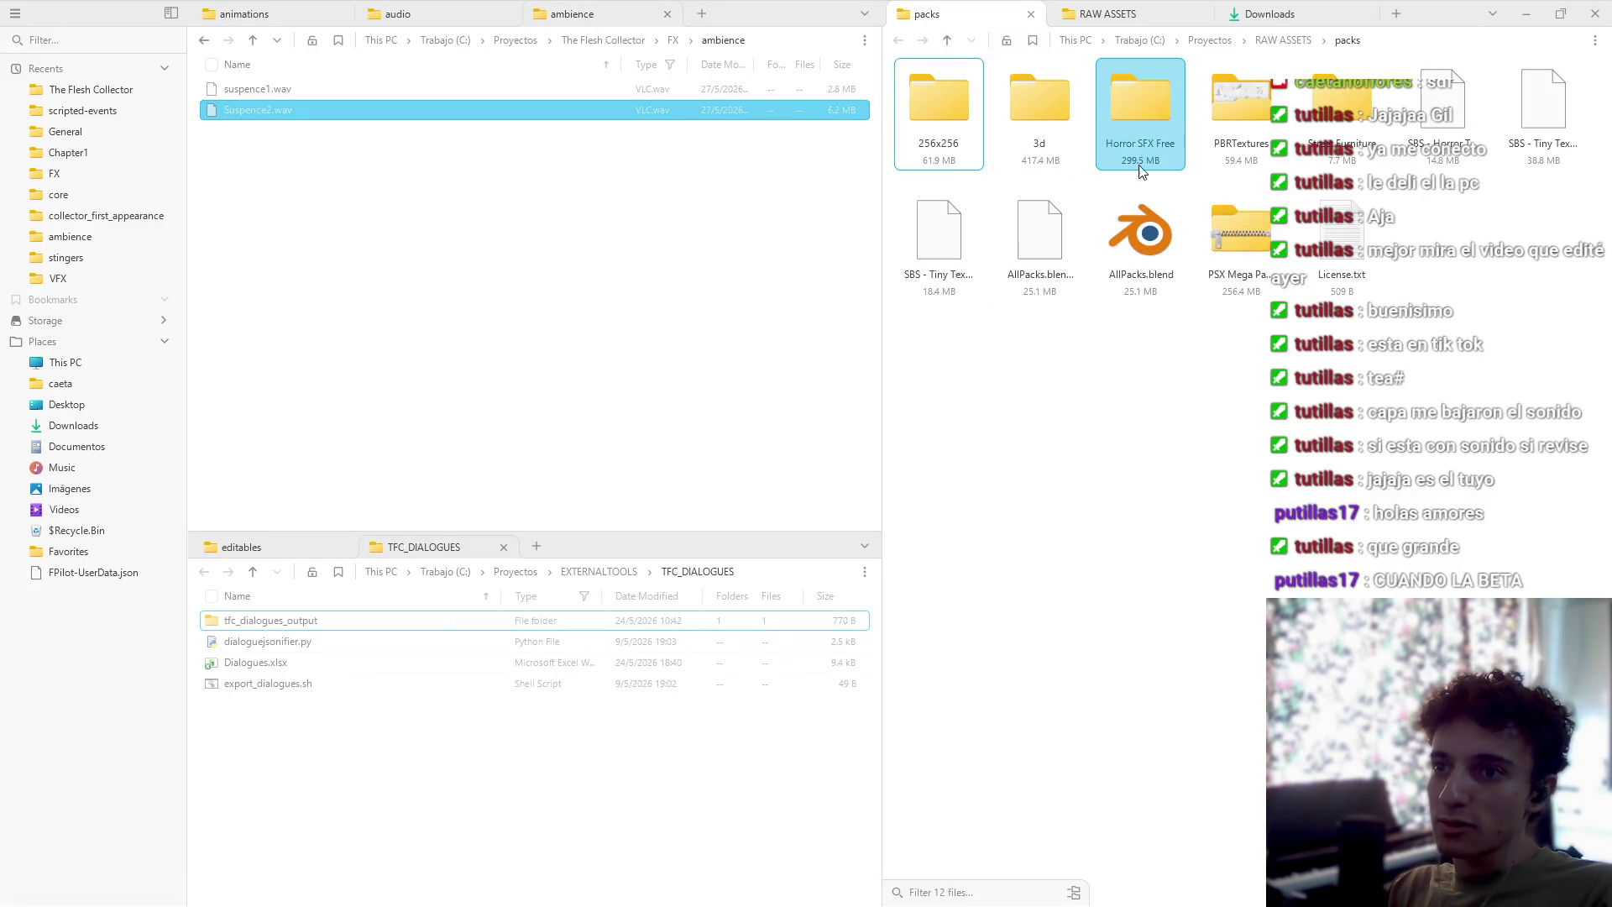
pyautogui.doubleClick(1128, 133)
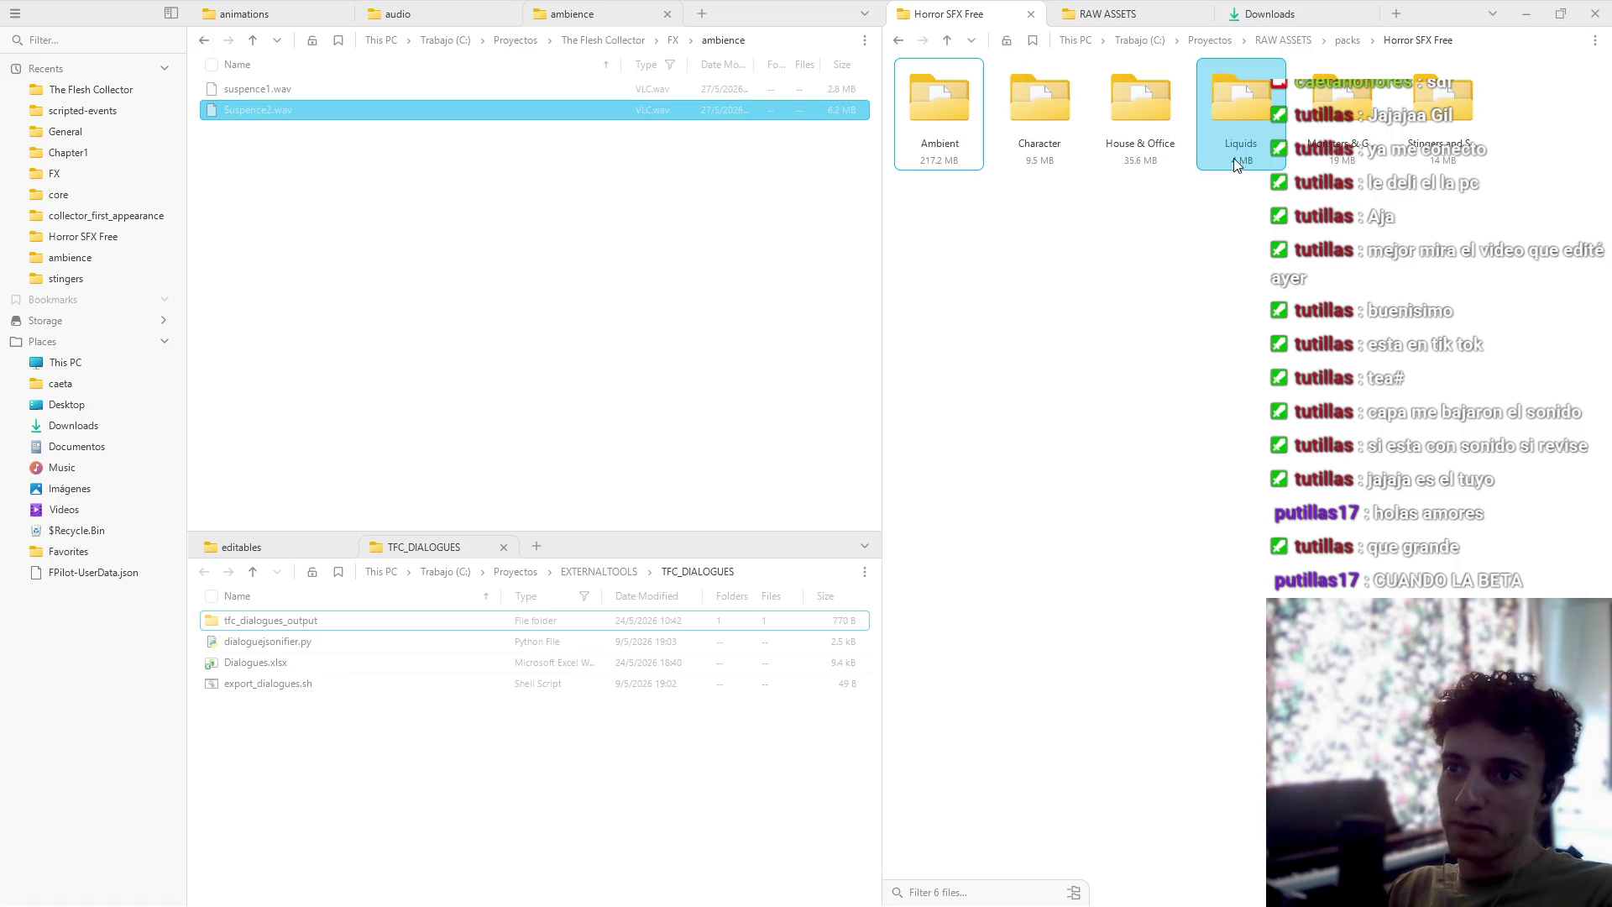
pyautogui.doubleClick(1440, 108)
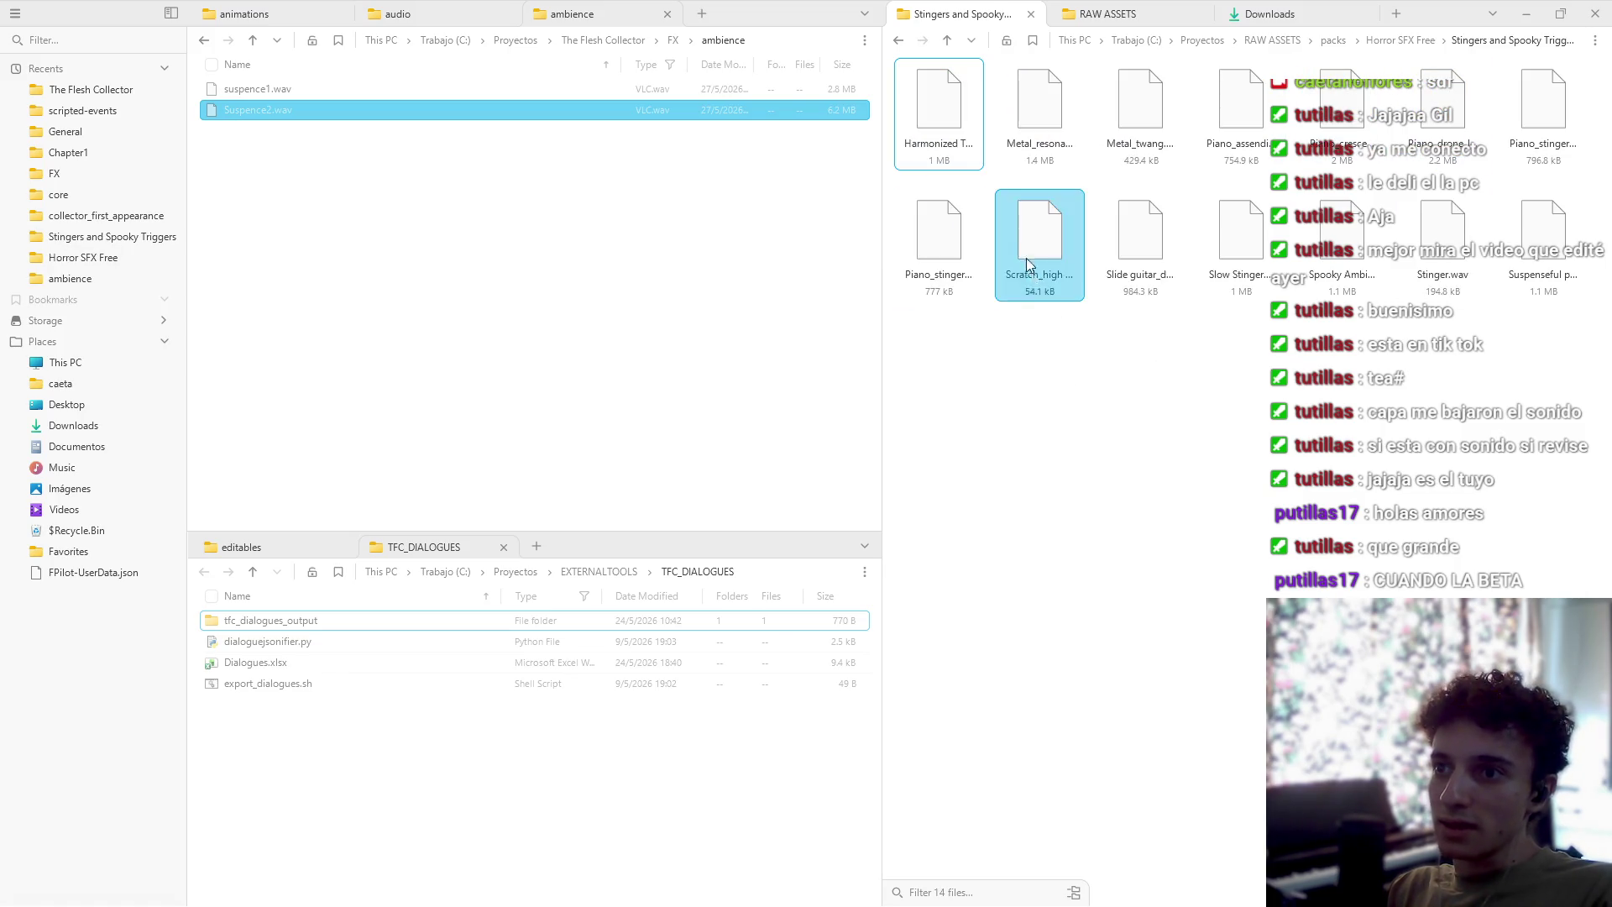
pyautogui.moveTo(884, 256)
pyautogui.mouseDown()
pyautogui.moveTo(768, 273)
pyautogui.moveTo(844, 294)
pyautogui.mouseUp()
pyautogui.doubleClick(1256, 243)
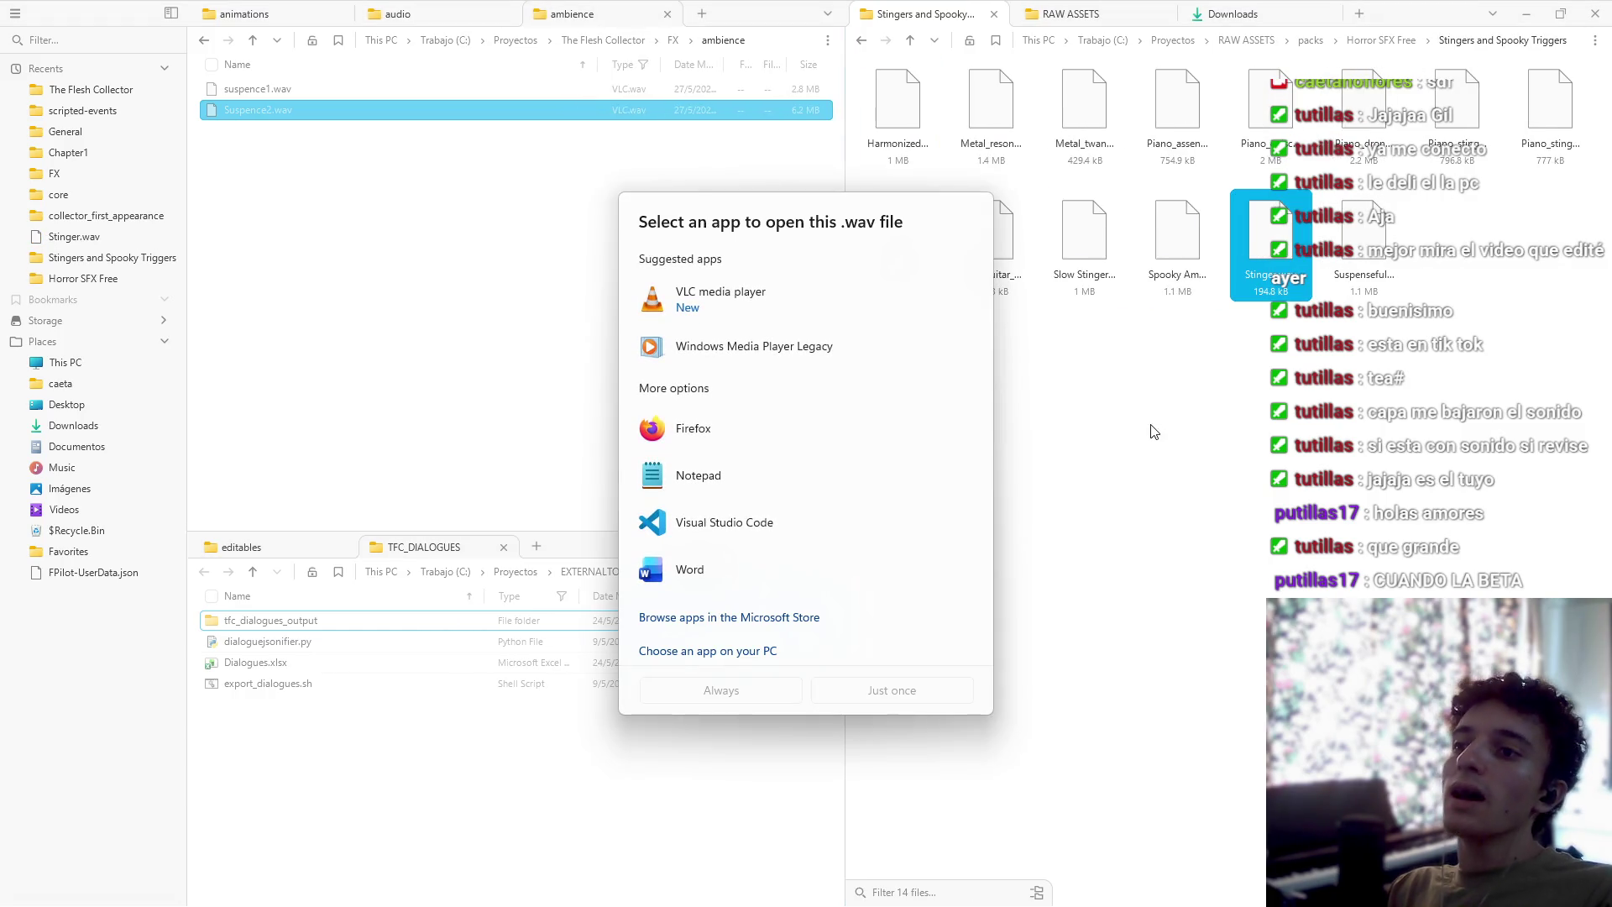
pyautogui.click(755, 696)
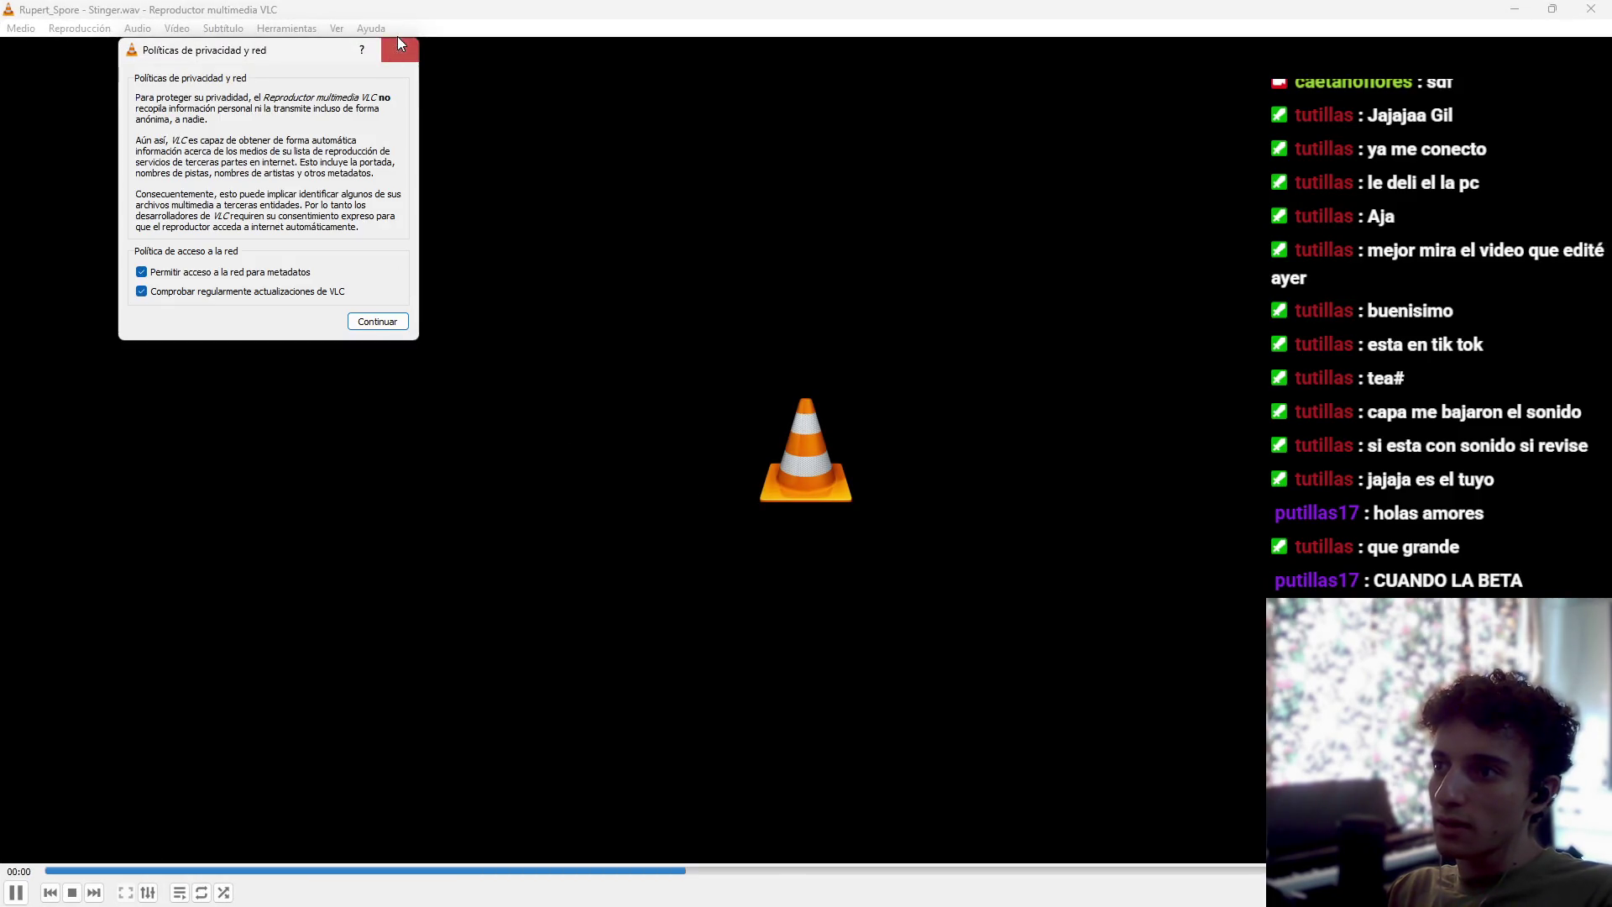
pyautogui.click(401, 51)
pyautogui.click(1591, 9)
# Play Stinger.wav, Suspenseful pitch increase.wav and Slow Stinger.wav in VLC.
pyautogui.doubleClick(1270, 252)
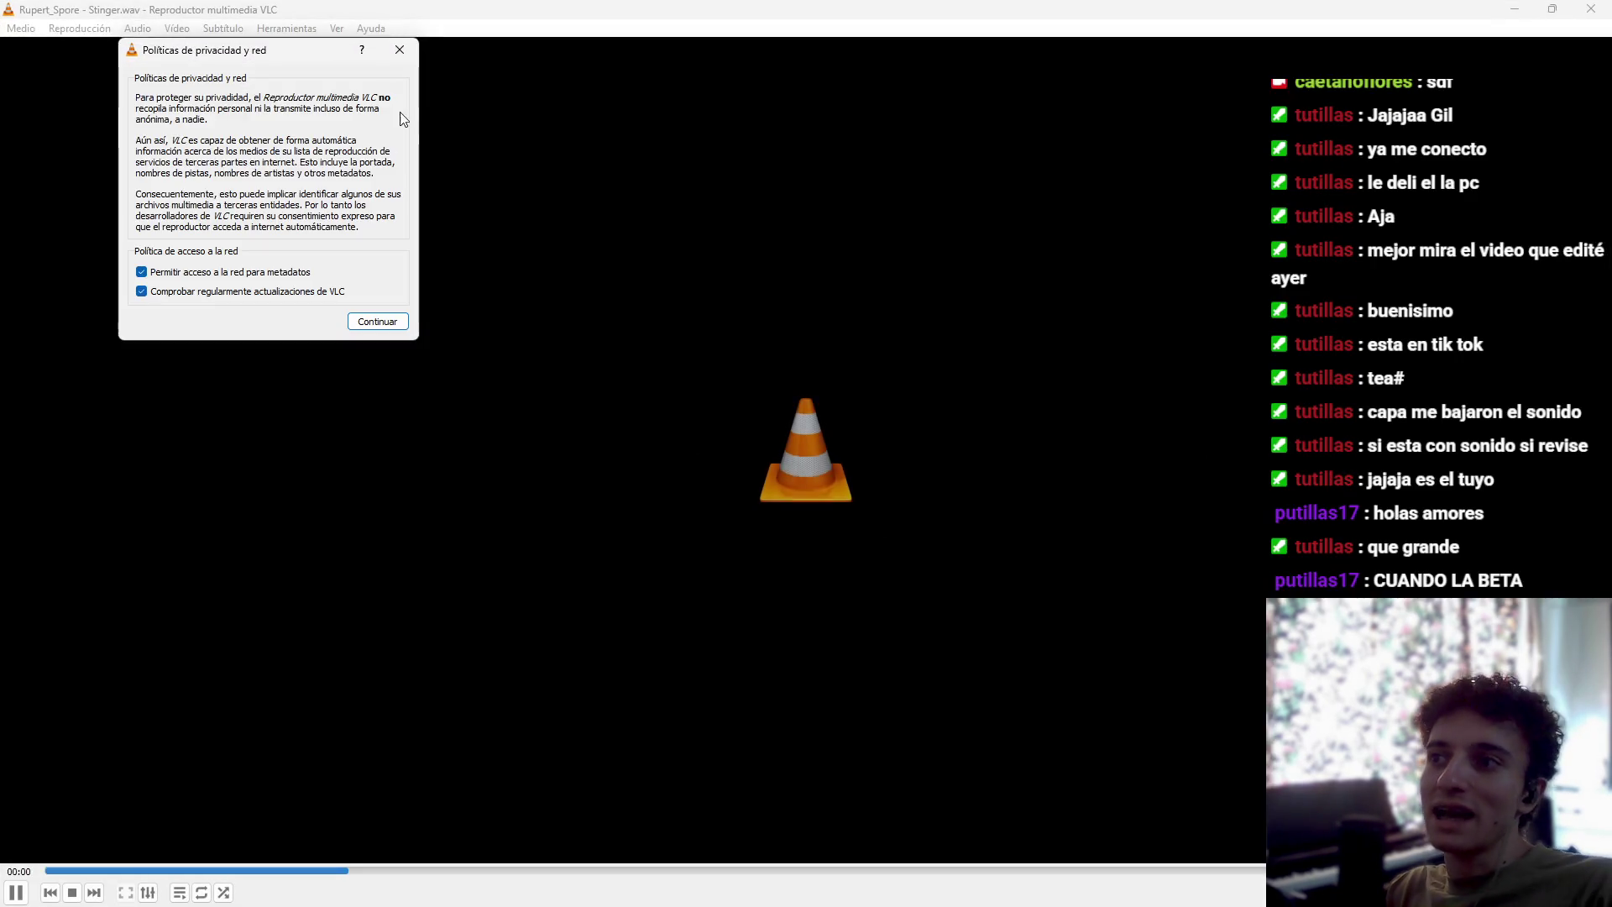
pyautogui.click(400, 50)
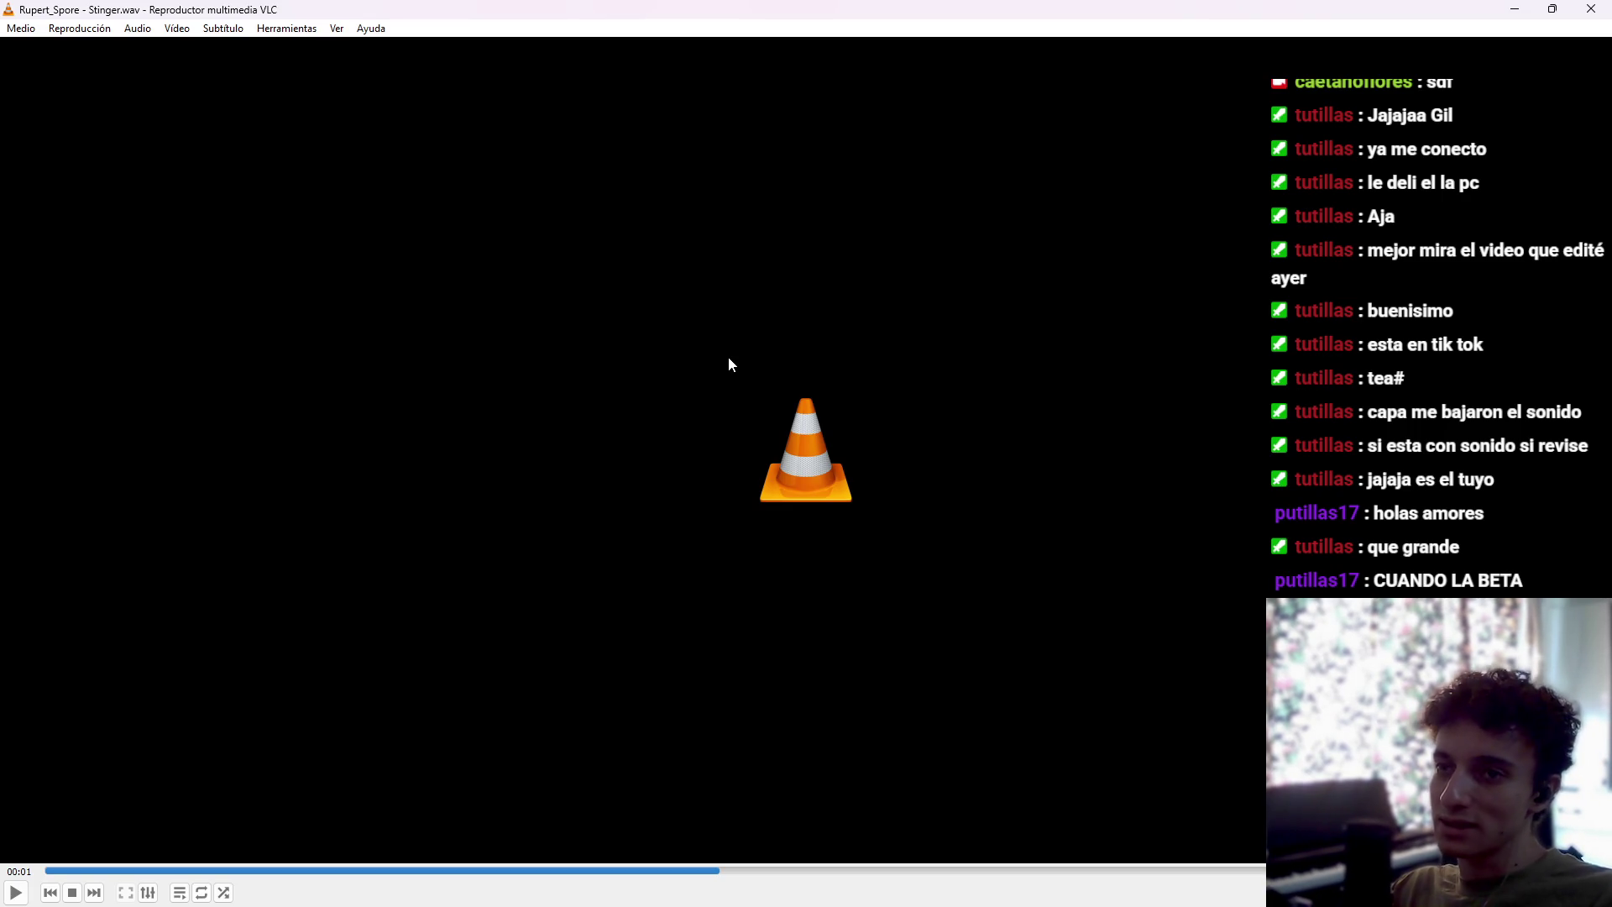
pyautogui.click(1591, 9)
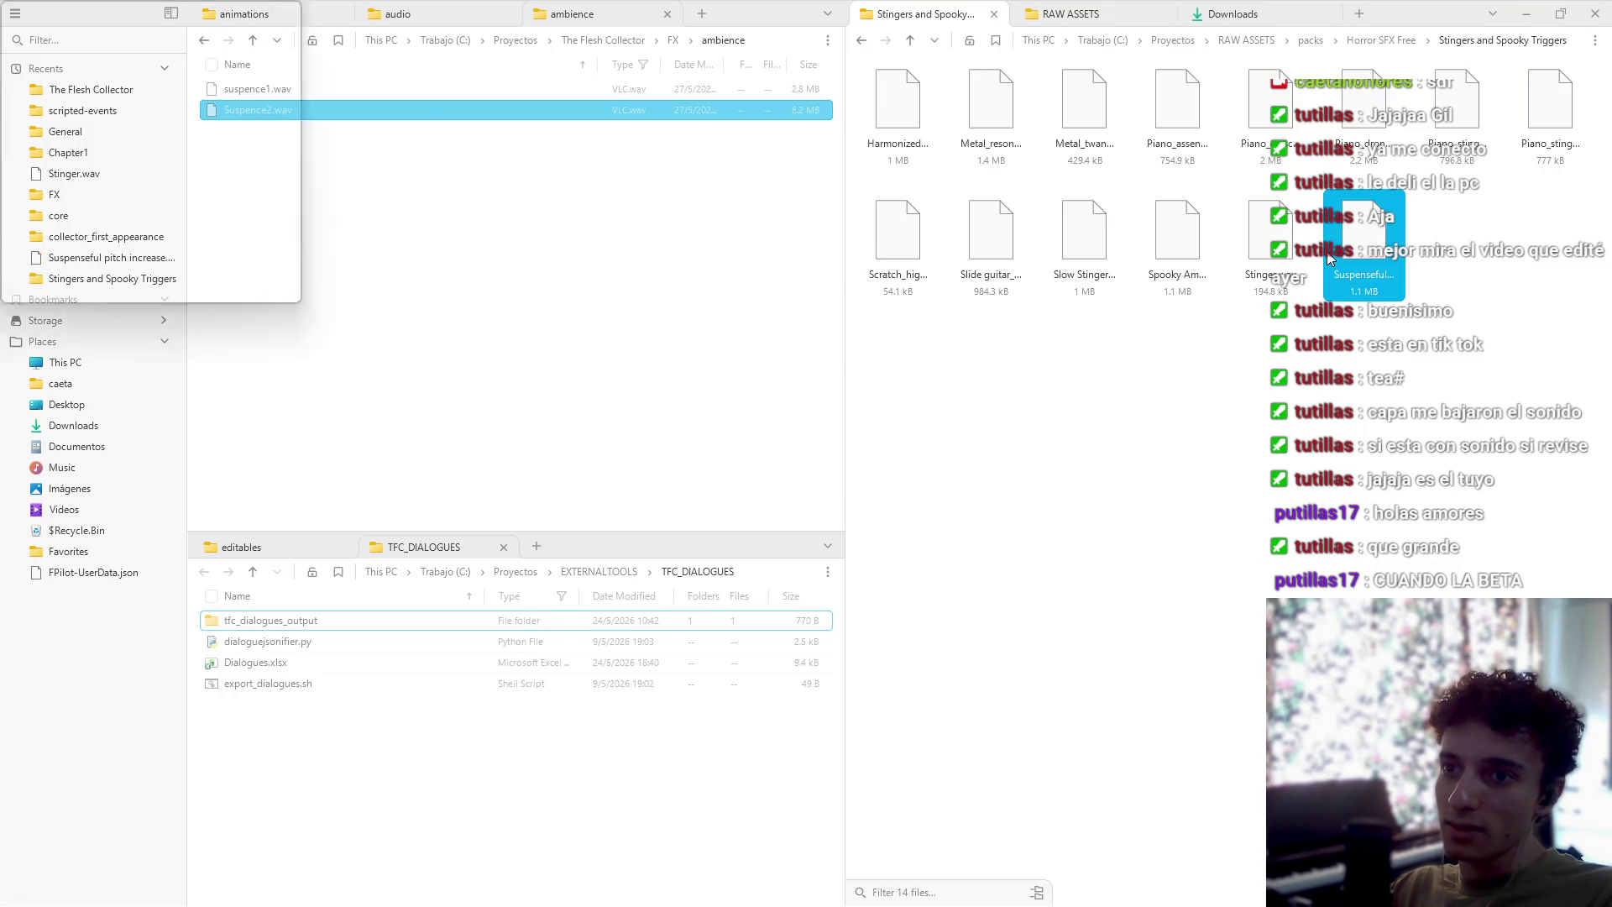
pyautogui.doubleClick(1079, 266)
pyautogui.click(399, 51)
pyautogui.click(1589, 9)
pyautogui.doubleClick(1088, 258)
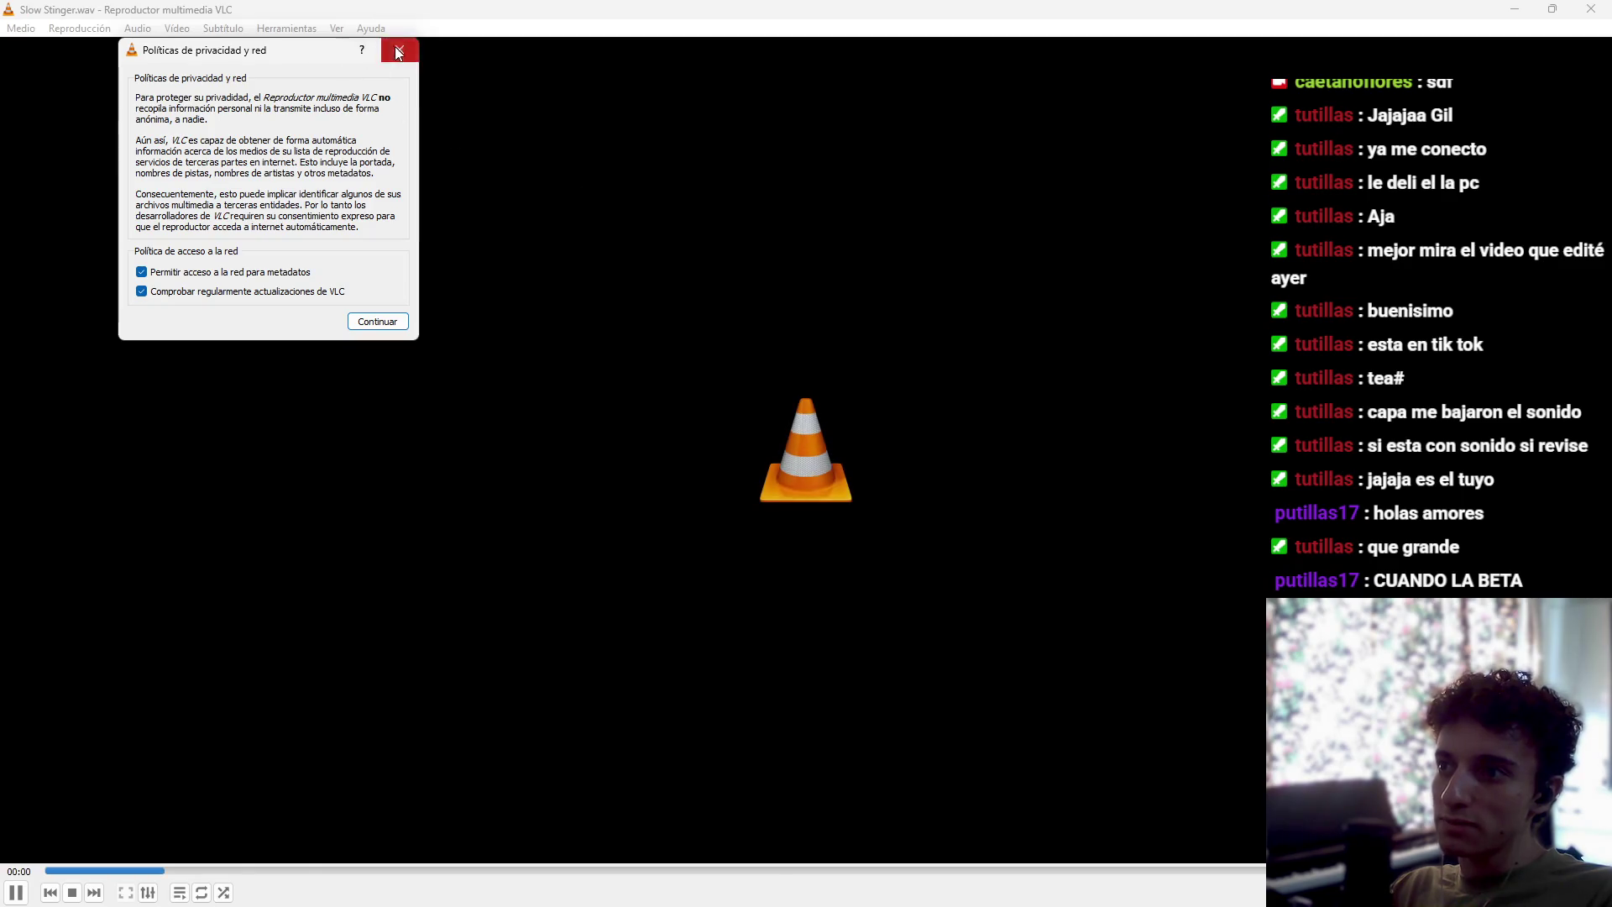
pyautogui.click(399, 52)
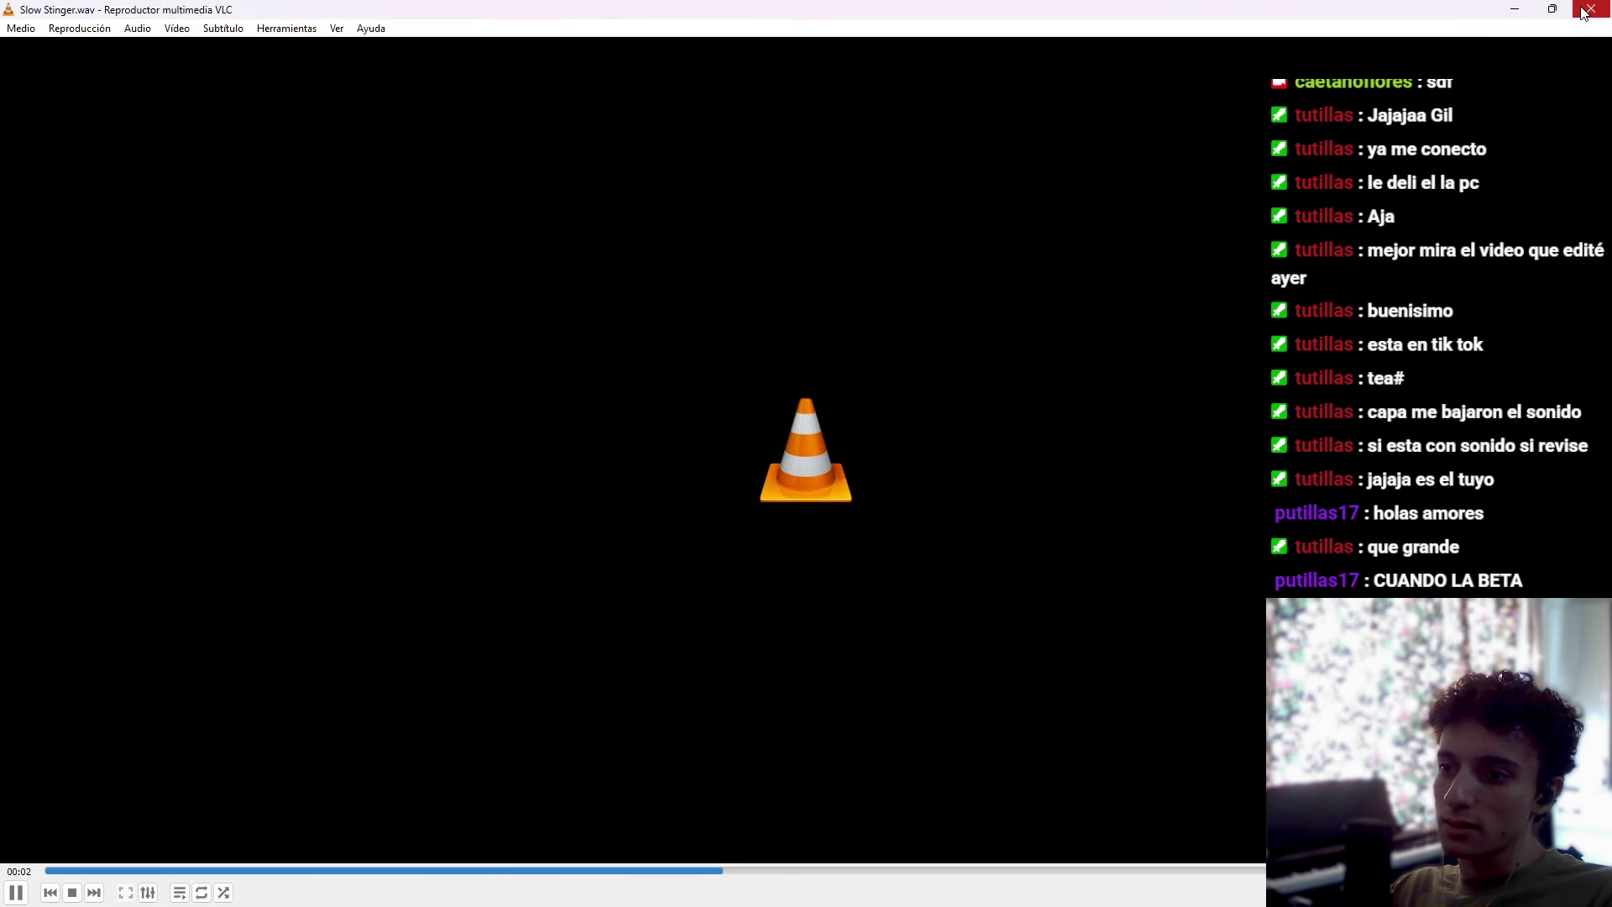
pyautogui.click(1583, 13)
# Play Piano_drone_low_sustained_2.wav and the two Piano_stinger_dissonant sounds in VLC.
pyautogui.doubleClick(1363, 114)
pyautogui.click(395, 50)
pyautogui.click(1591, 9)
pyautogui.doubleClick(1460, 118)
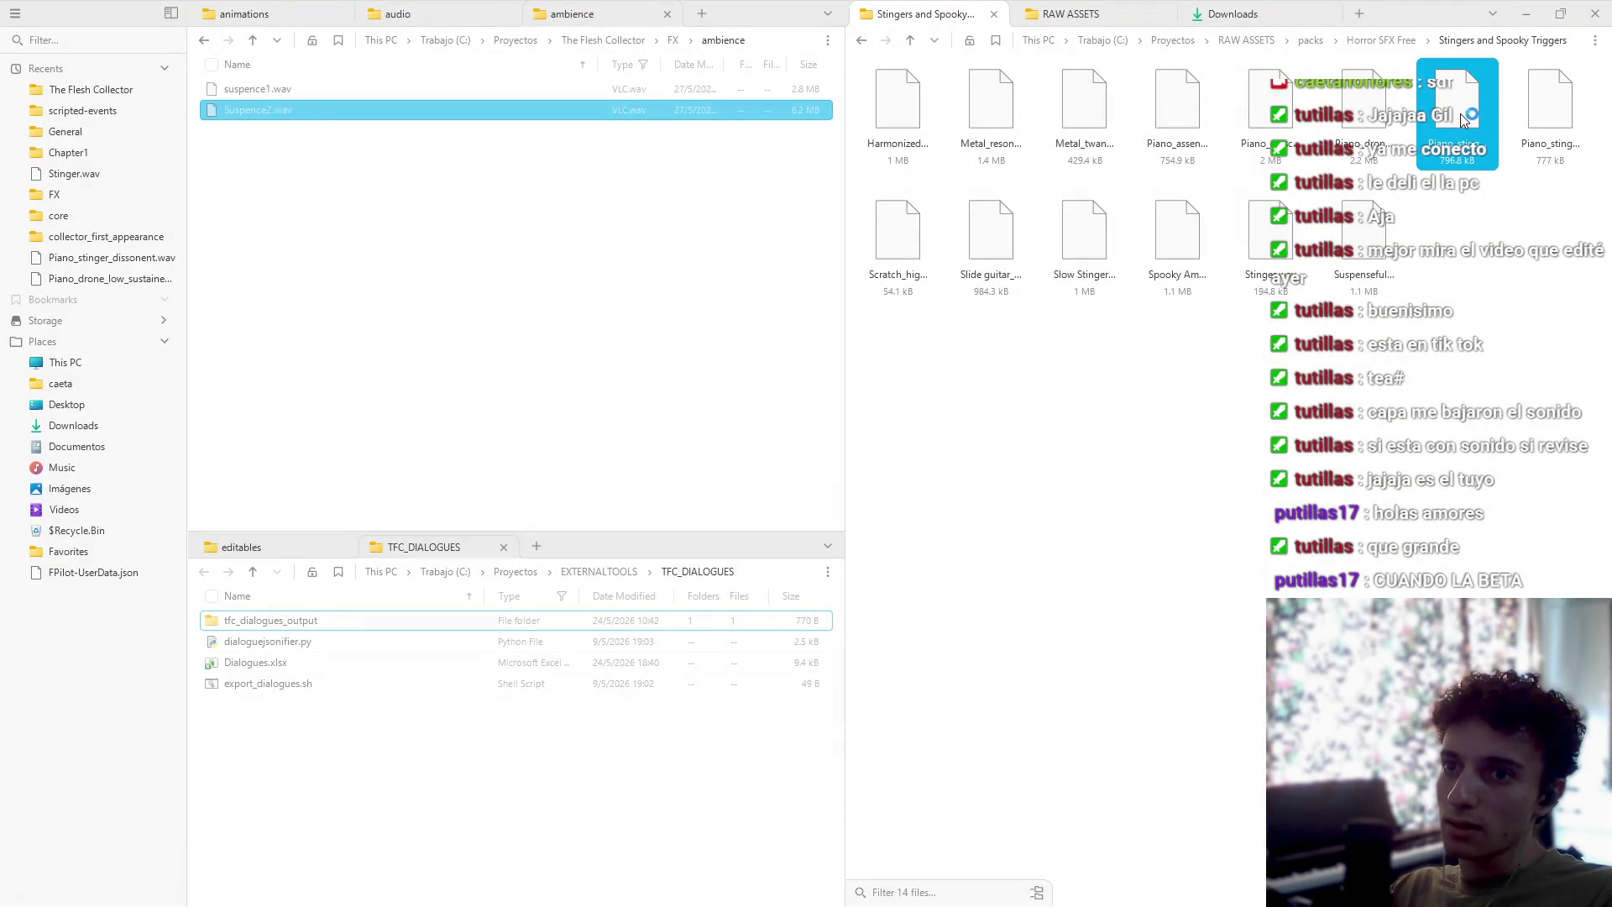
pyautogui.click(396, 49)
pyautogui.click(1591, 9)
pyautogui.doubleClick(1523, 140)
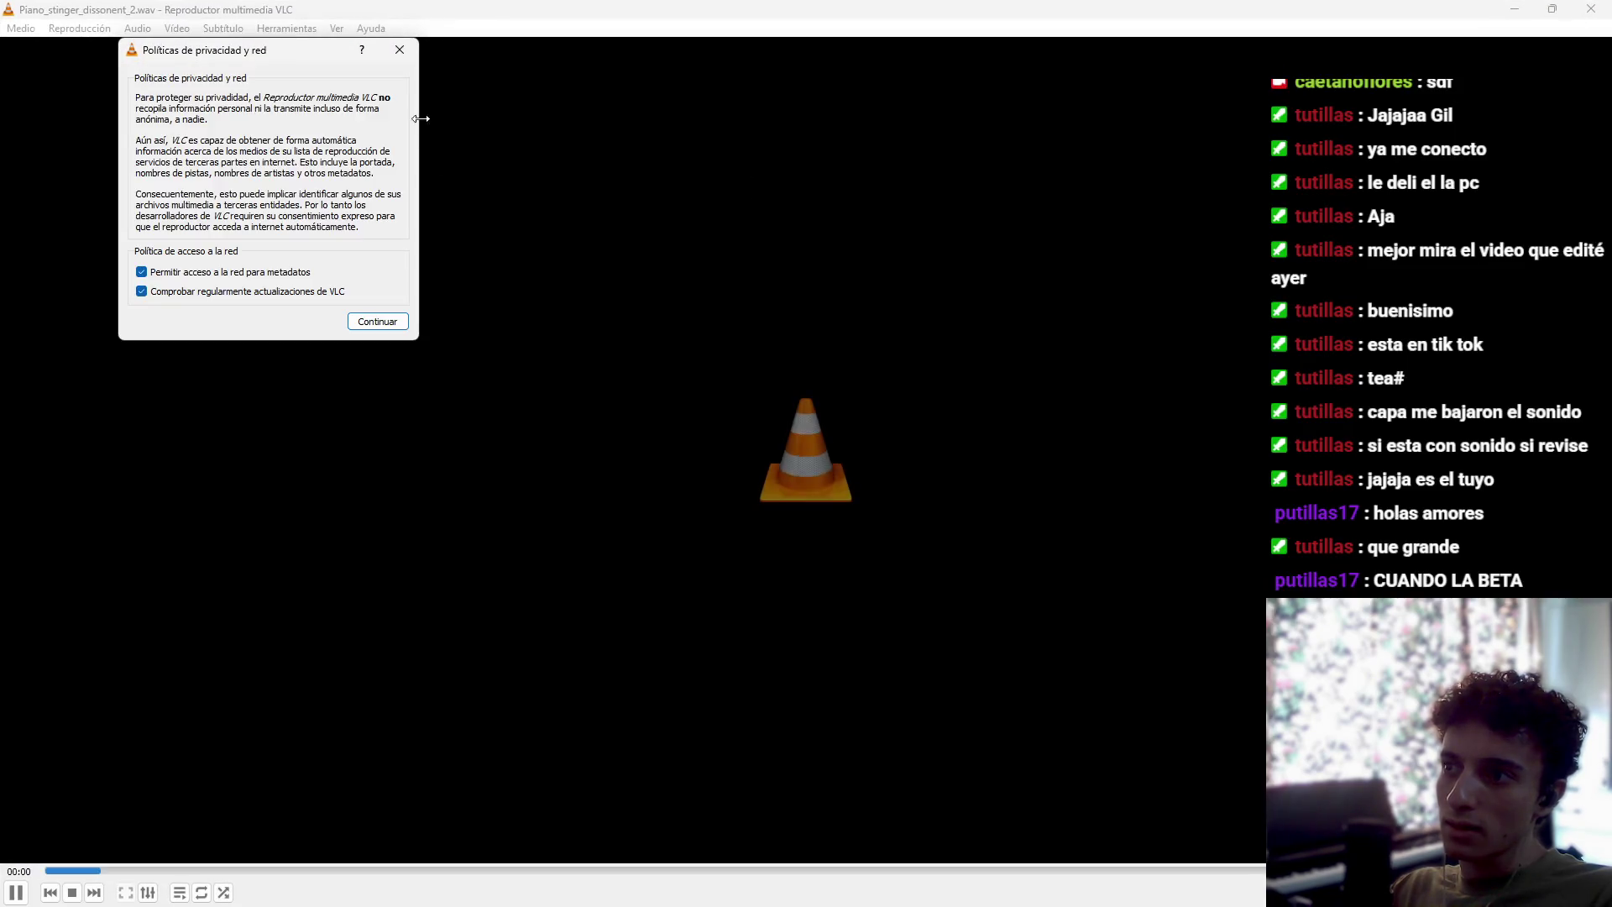
pyautogui.click(396, 49)
pyautogui.click(1591, 9)
# Play Scratch_high pitch.wav, Slide guitar_decreasing pitch.wav and the Harmonized Tone sound in VLC.
pyautogui.doubleClick(897, 239)
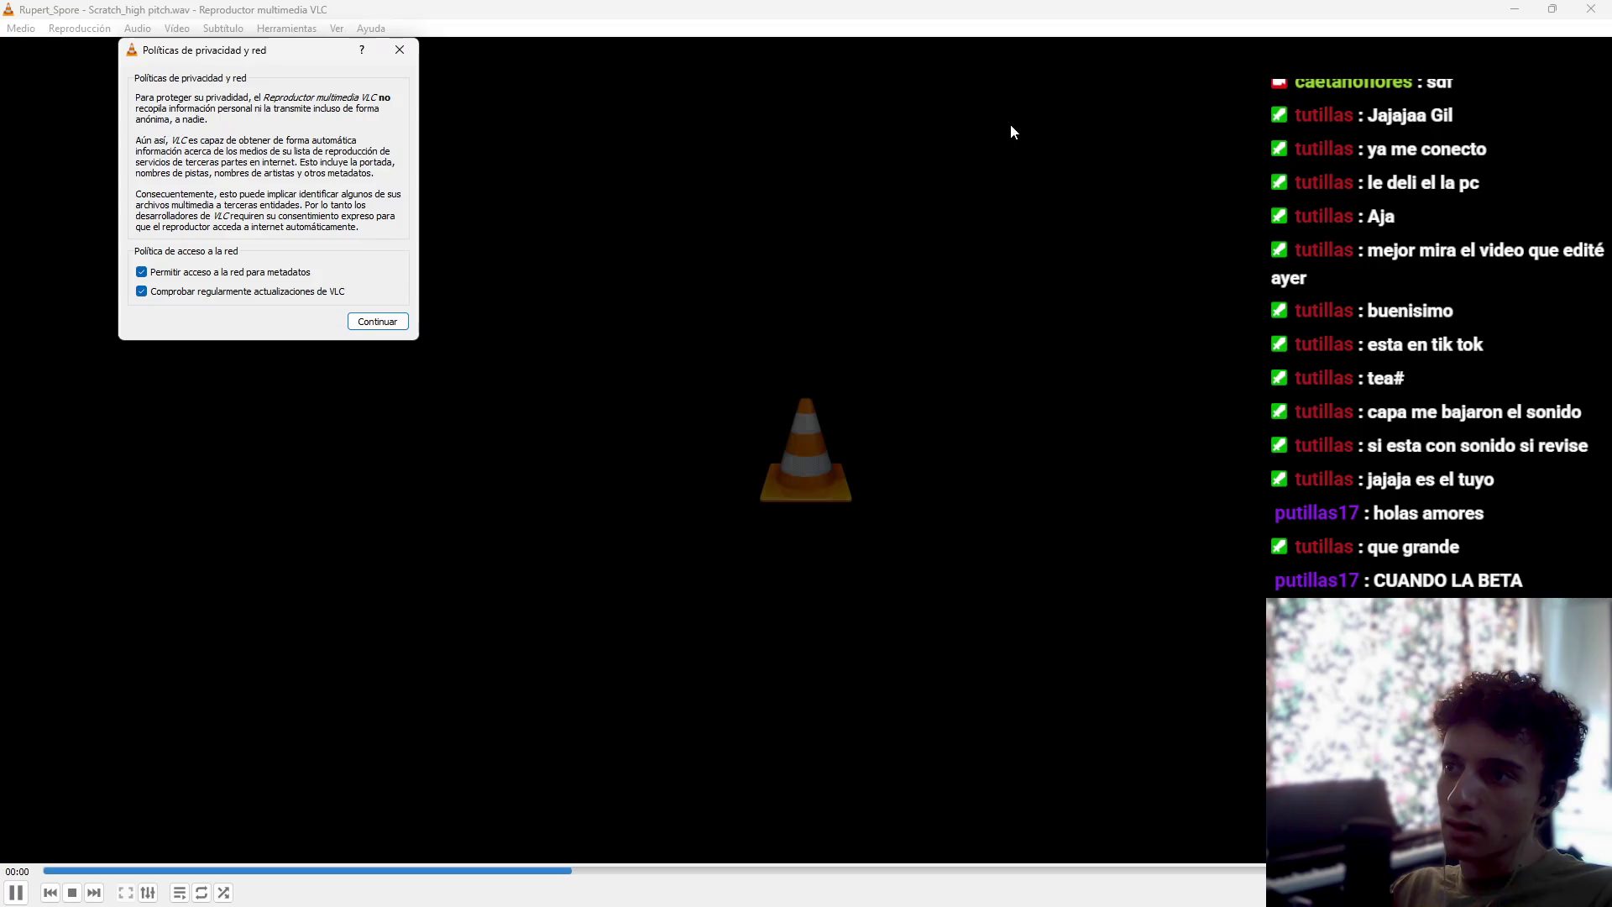
pyautogui.click(400, 49)
pyautogui.click(1591, 9)
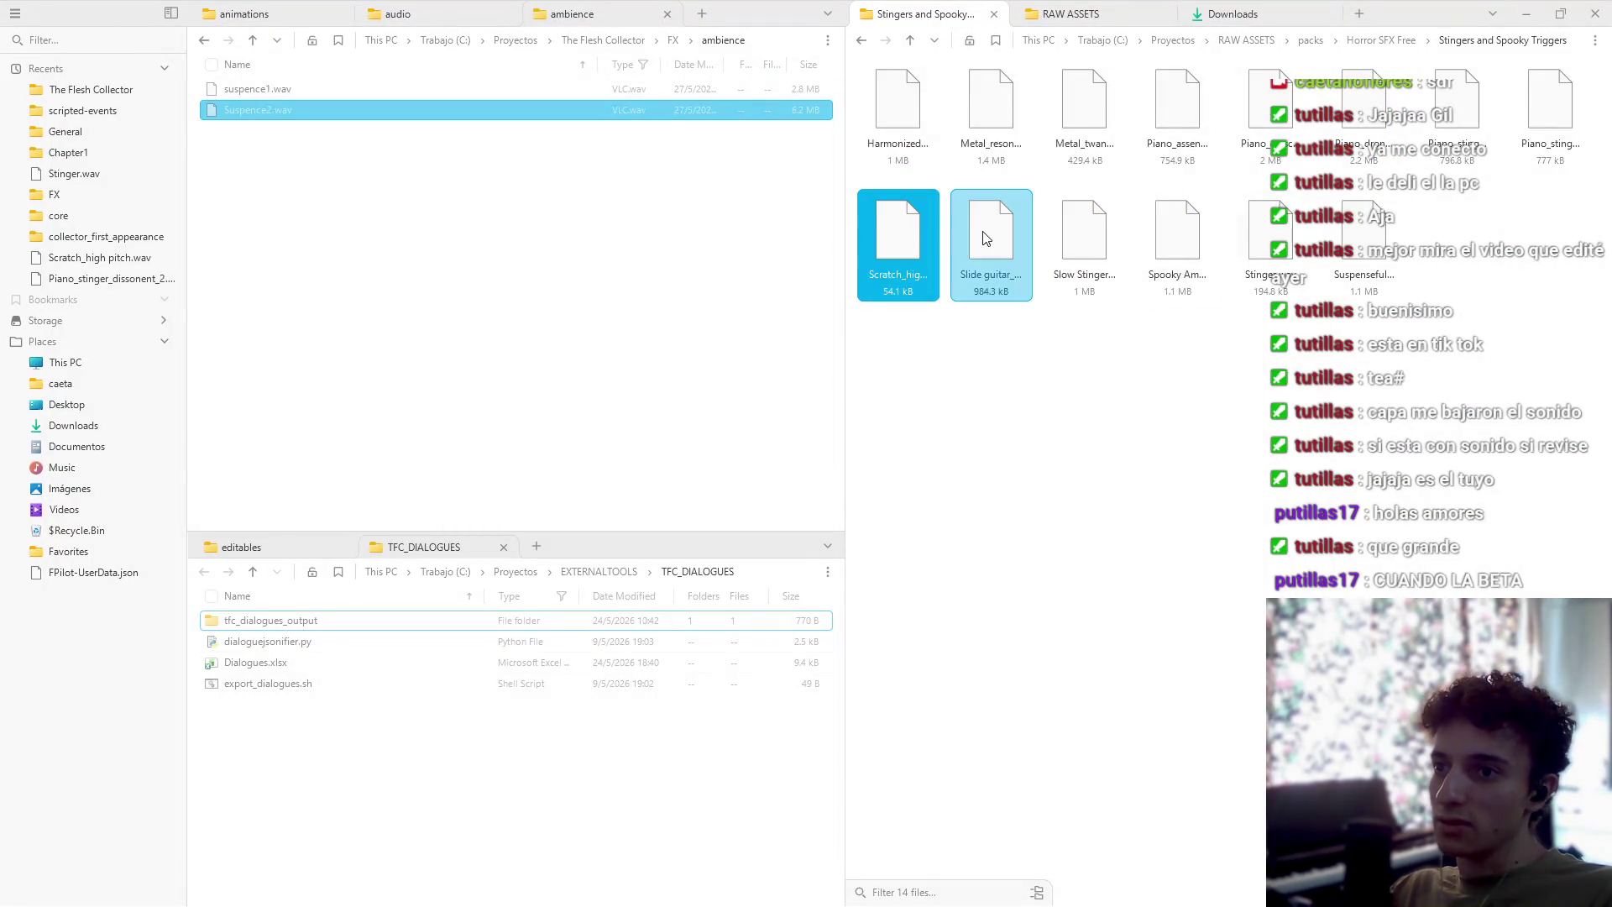
pyautogui.doubleClick(987, 238)
pyautogui.click(399, 50)
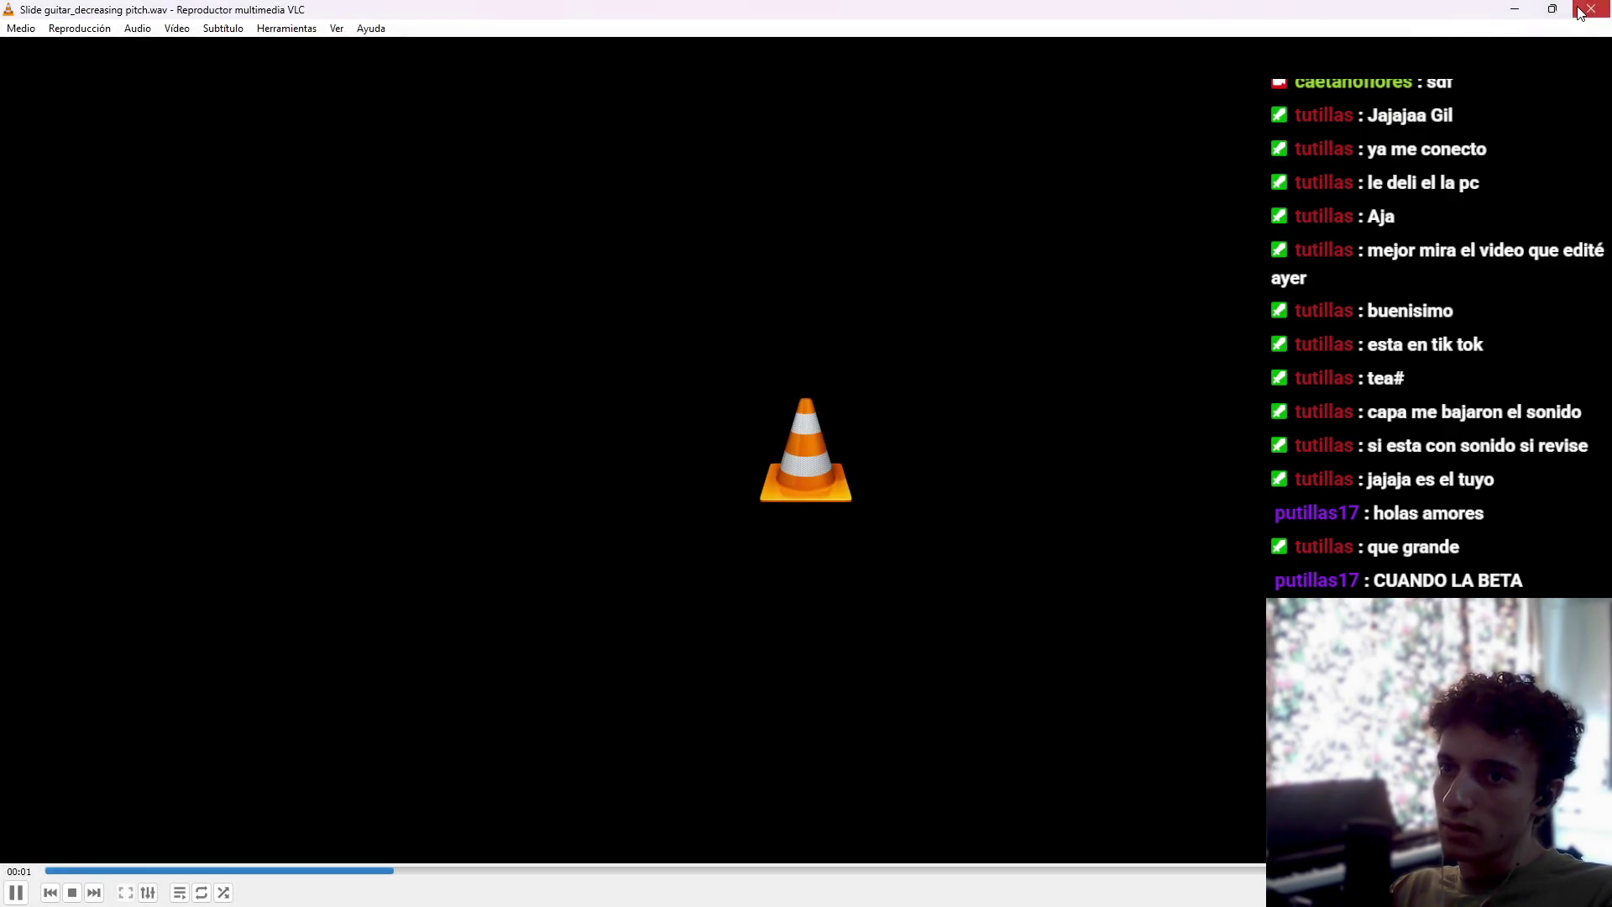
pyautogui.click(1581, 11)
pyautogui.doubleClick(976, 145)
pyautogui.click(405, 59)
pyautogui.click(1591, 10)
# Replay Slow Stinger.wav and play Spooky Ambience.wav in VLC.
pyautogui.click(1090, 237)
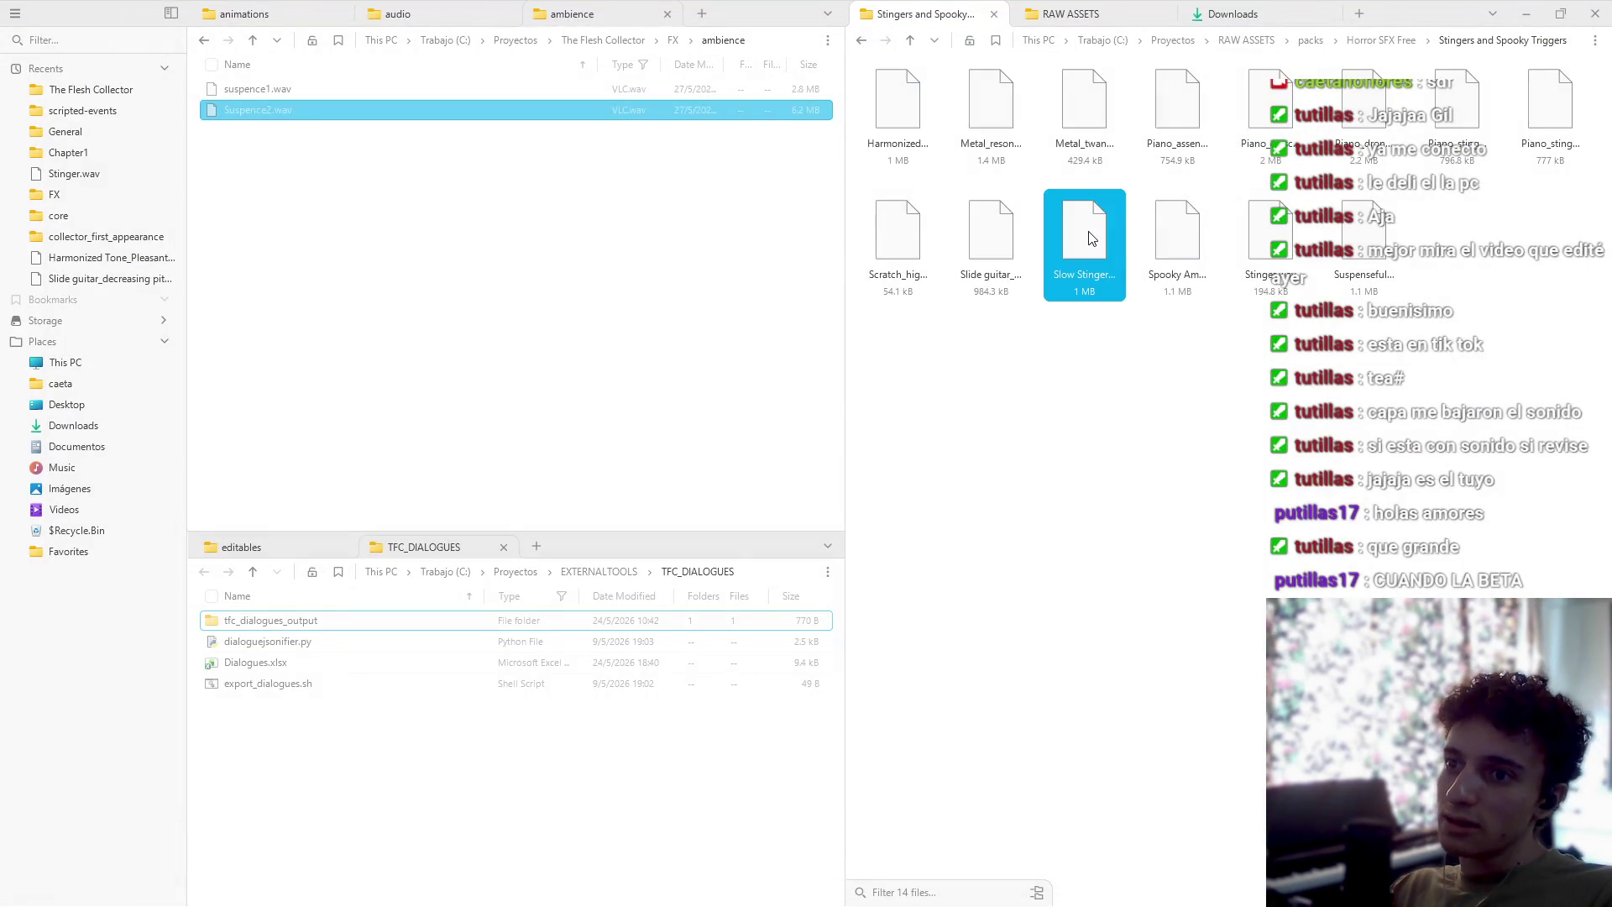
pyautogui.doubleClick(1087, 242)
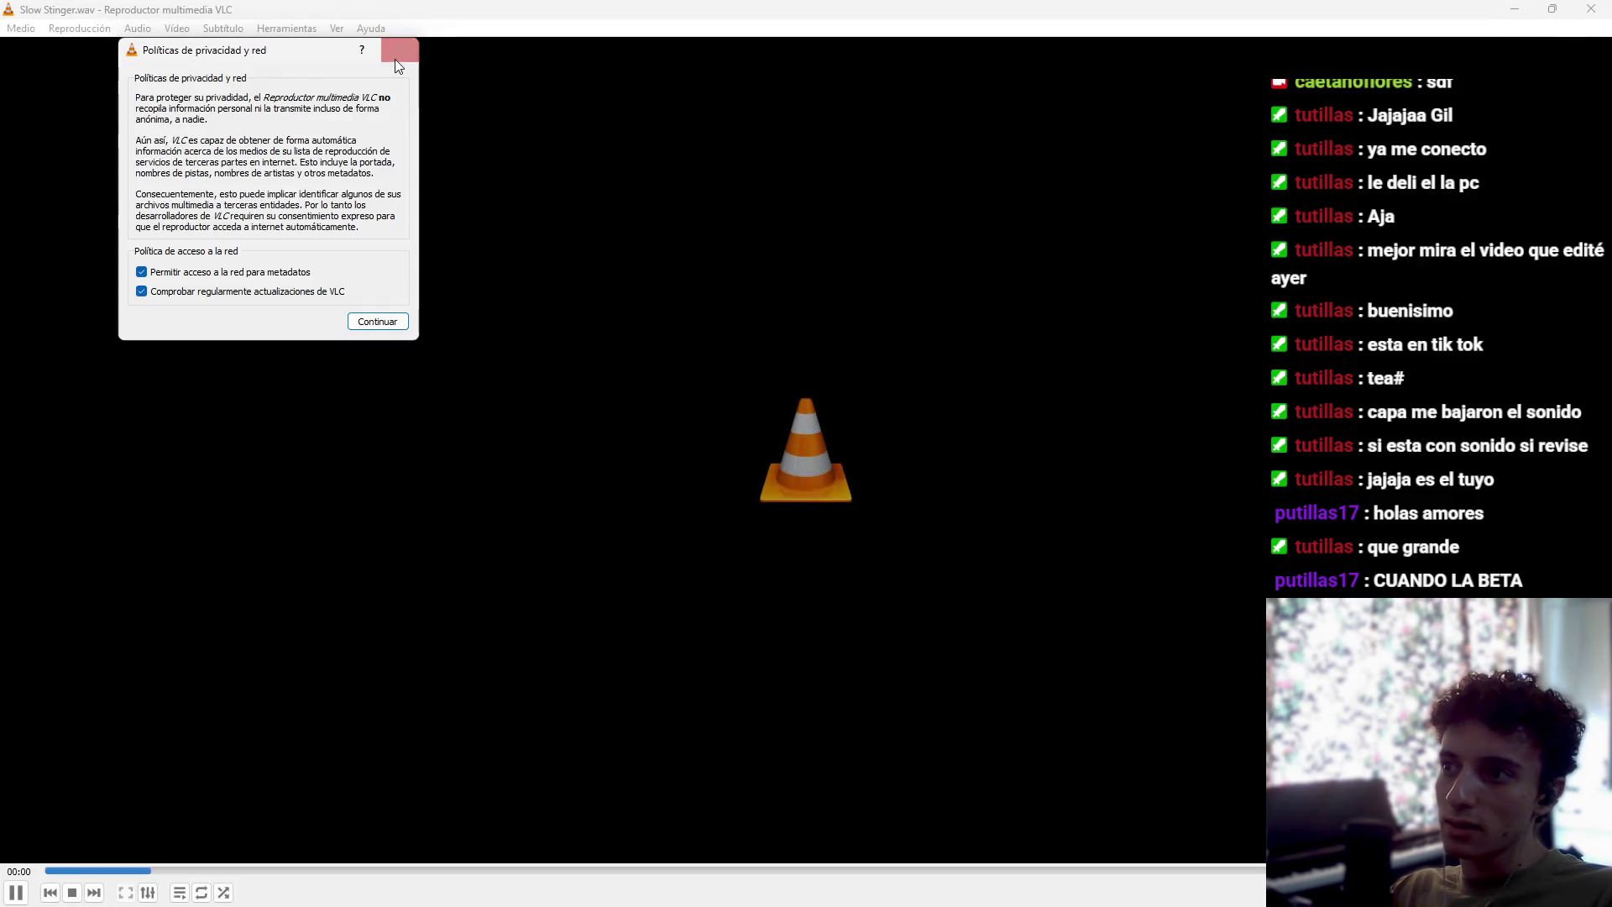
pyautogui.click(402, 50)
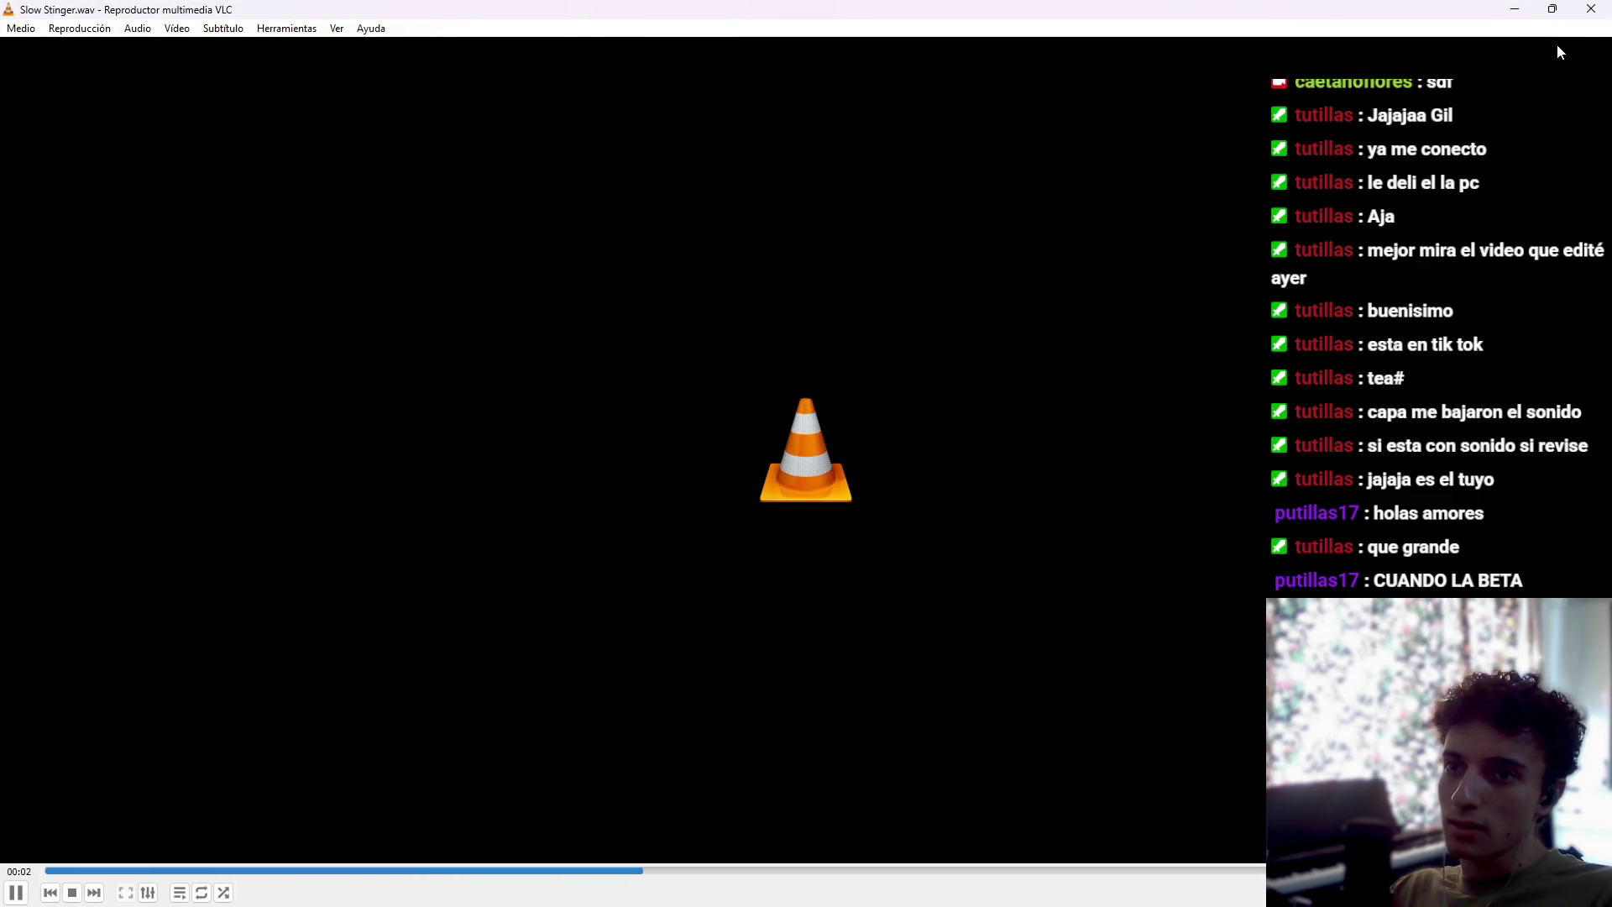
pyautogui.click(1591, 12)
pyautogui.doubleClick(1196, 260)
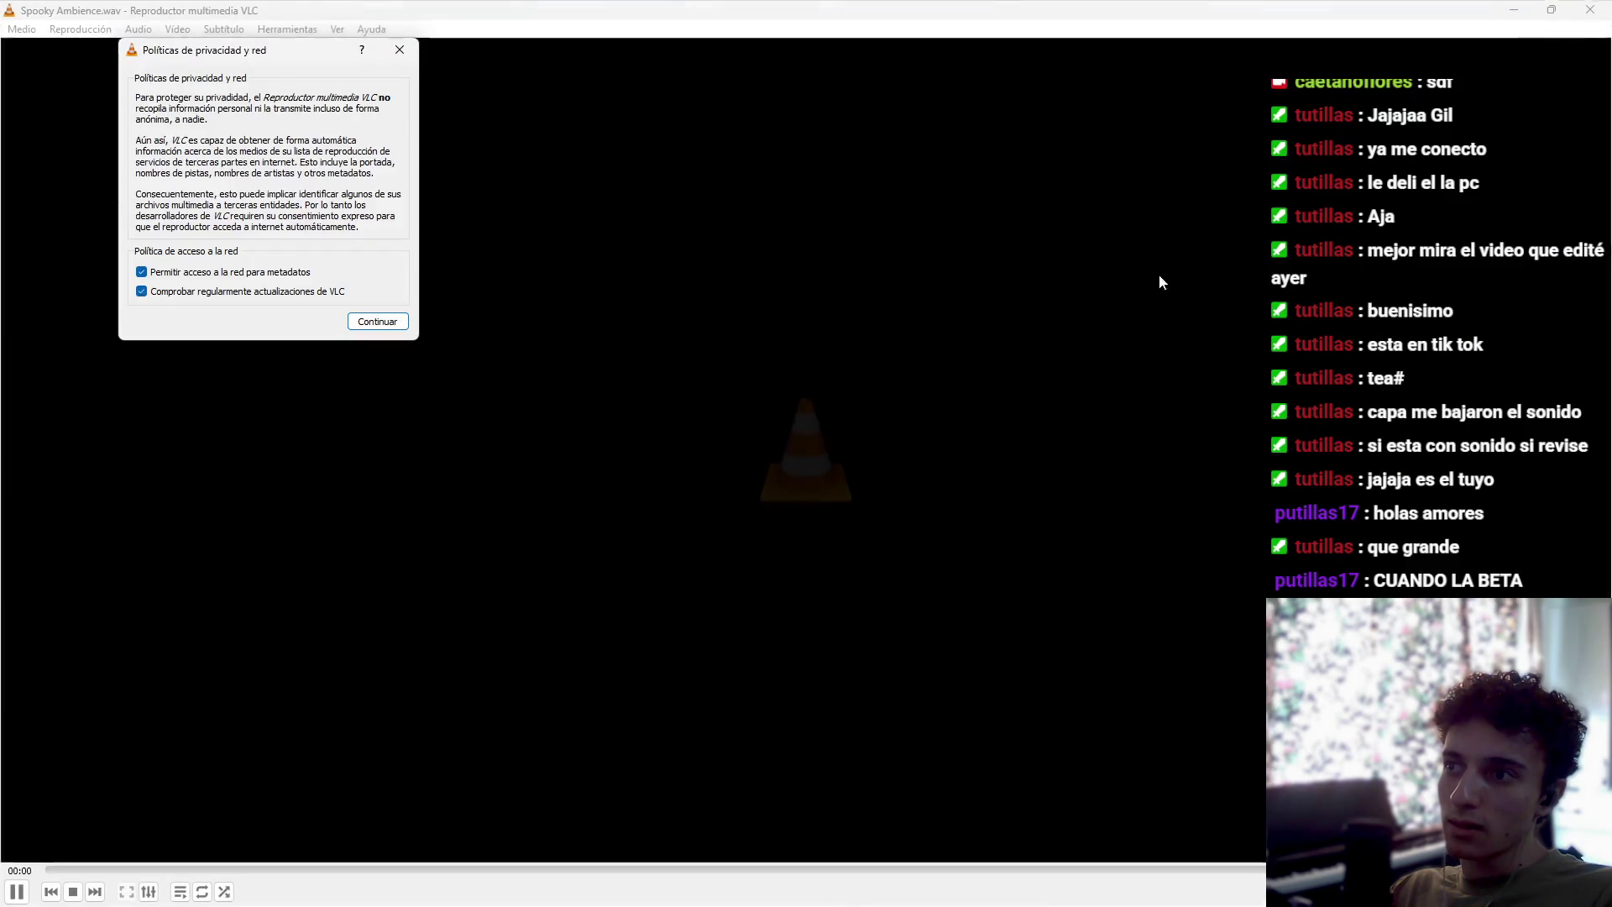
pyautogui.click(400, 49)
pyautogui.click(1591, 9)
# Replay Suspenseful pitch increase.wav and Stinger.wav, then return to REAPER.
pyautogui.click(1330, 256)
pyautogui.doubleClick(1331, 256)
pyautogui.click(400, 50)
pyautogui.click(1591, 9)
pyautogui.doubleClick(1243, 231)
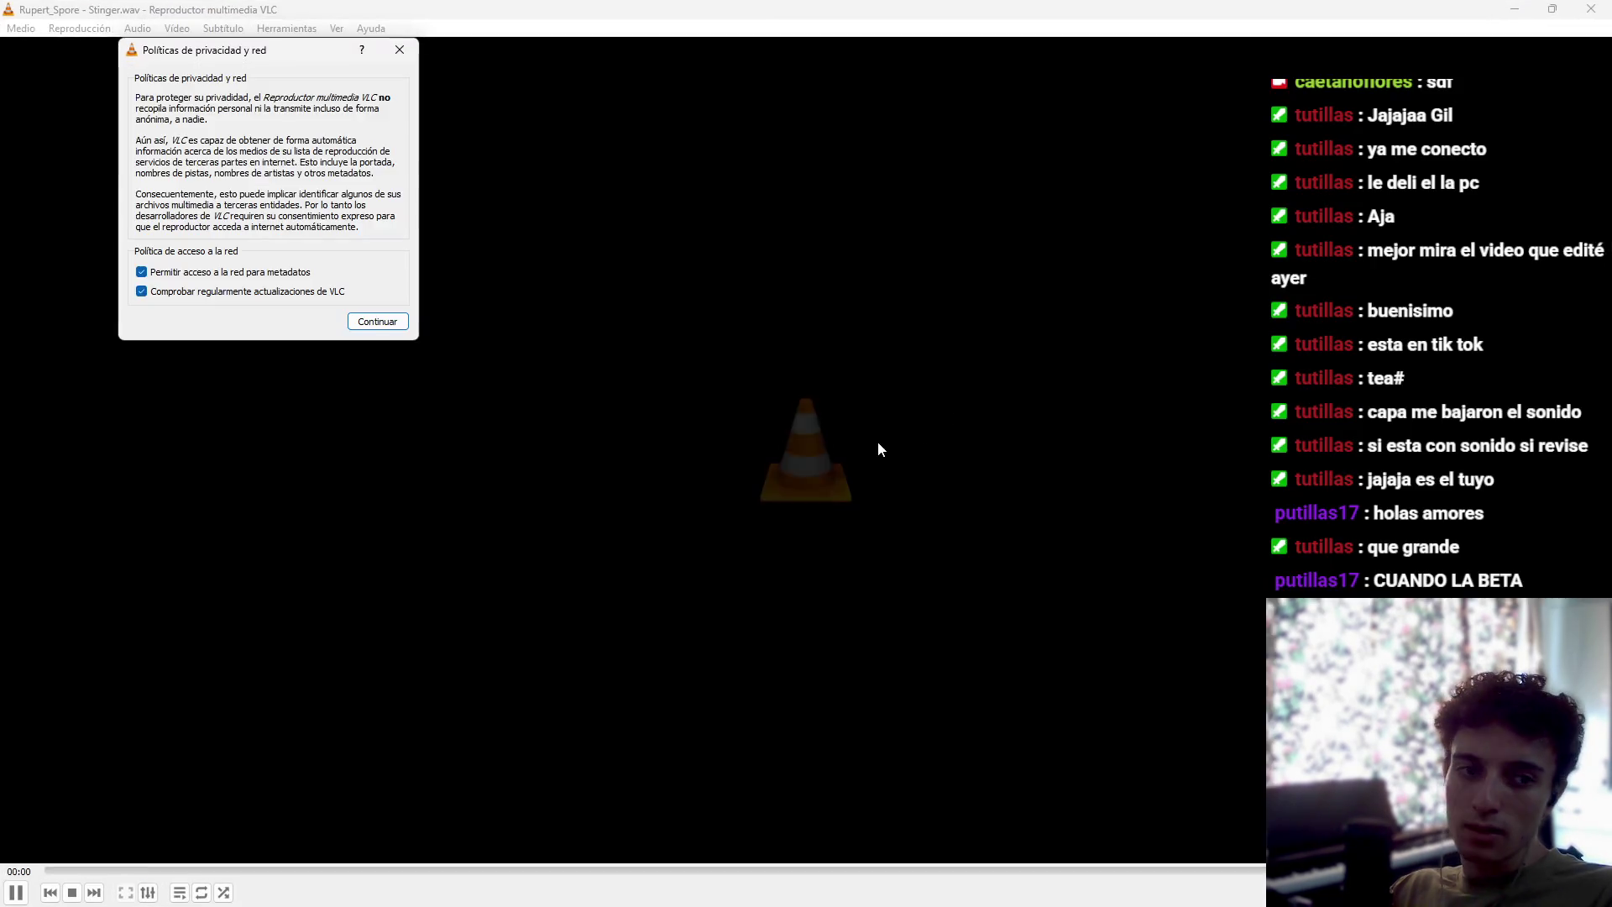
pyautogui.click(400, 49)
pyautogui.click(1586, 10)
pyautogui.click(1064, 892)
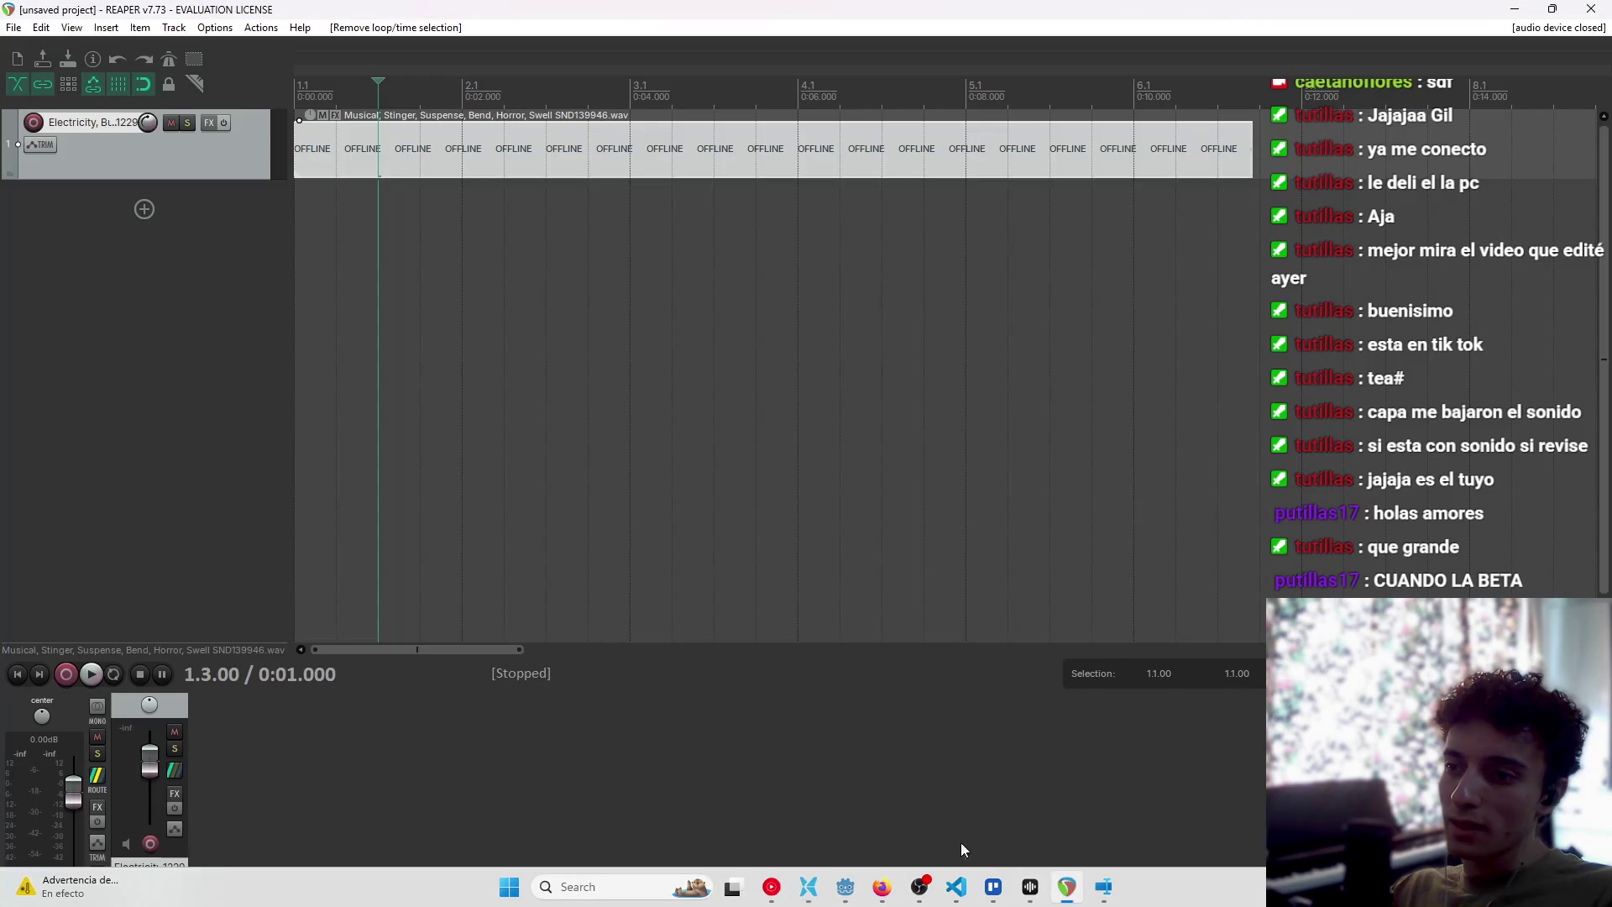
# Replay the Metal Scare stinger, select its opening section and send it to REAPER's Electricity track.
pyautogui.click(1030, 892)
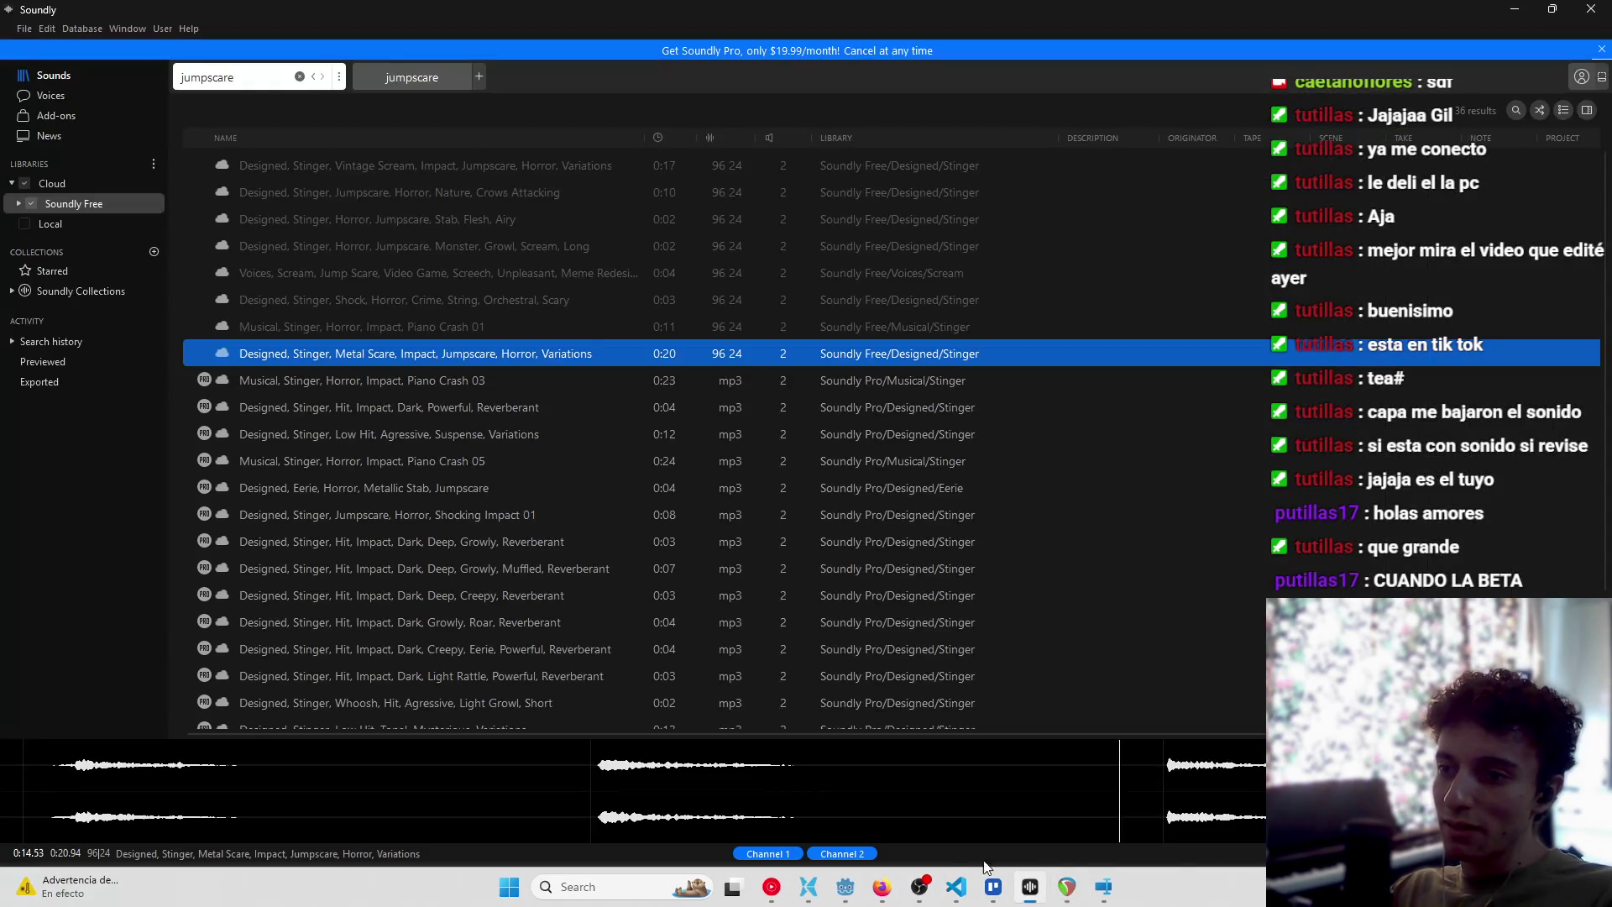
pyautogui.click(1033, 791)
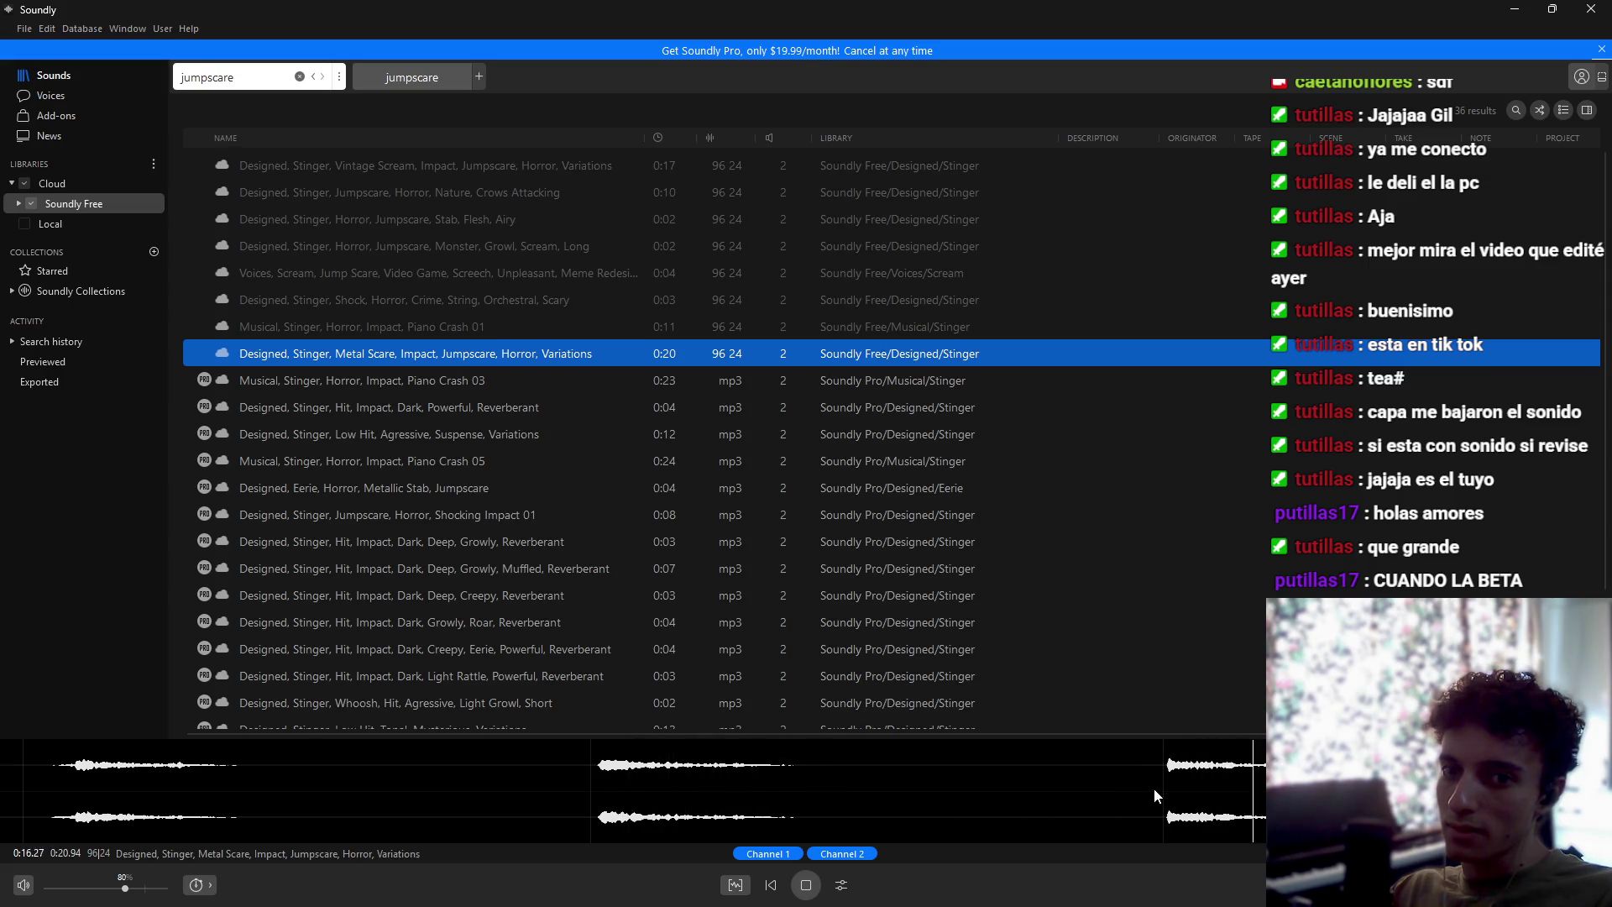
pyautogui.press('space')
pyautogui.press('space')
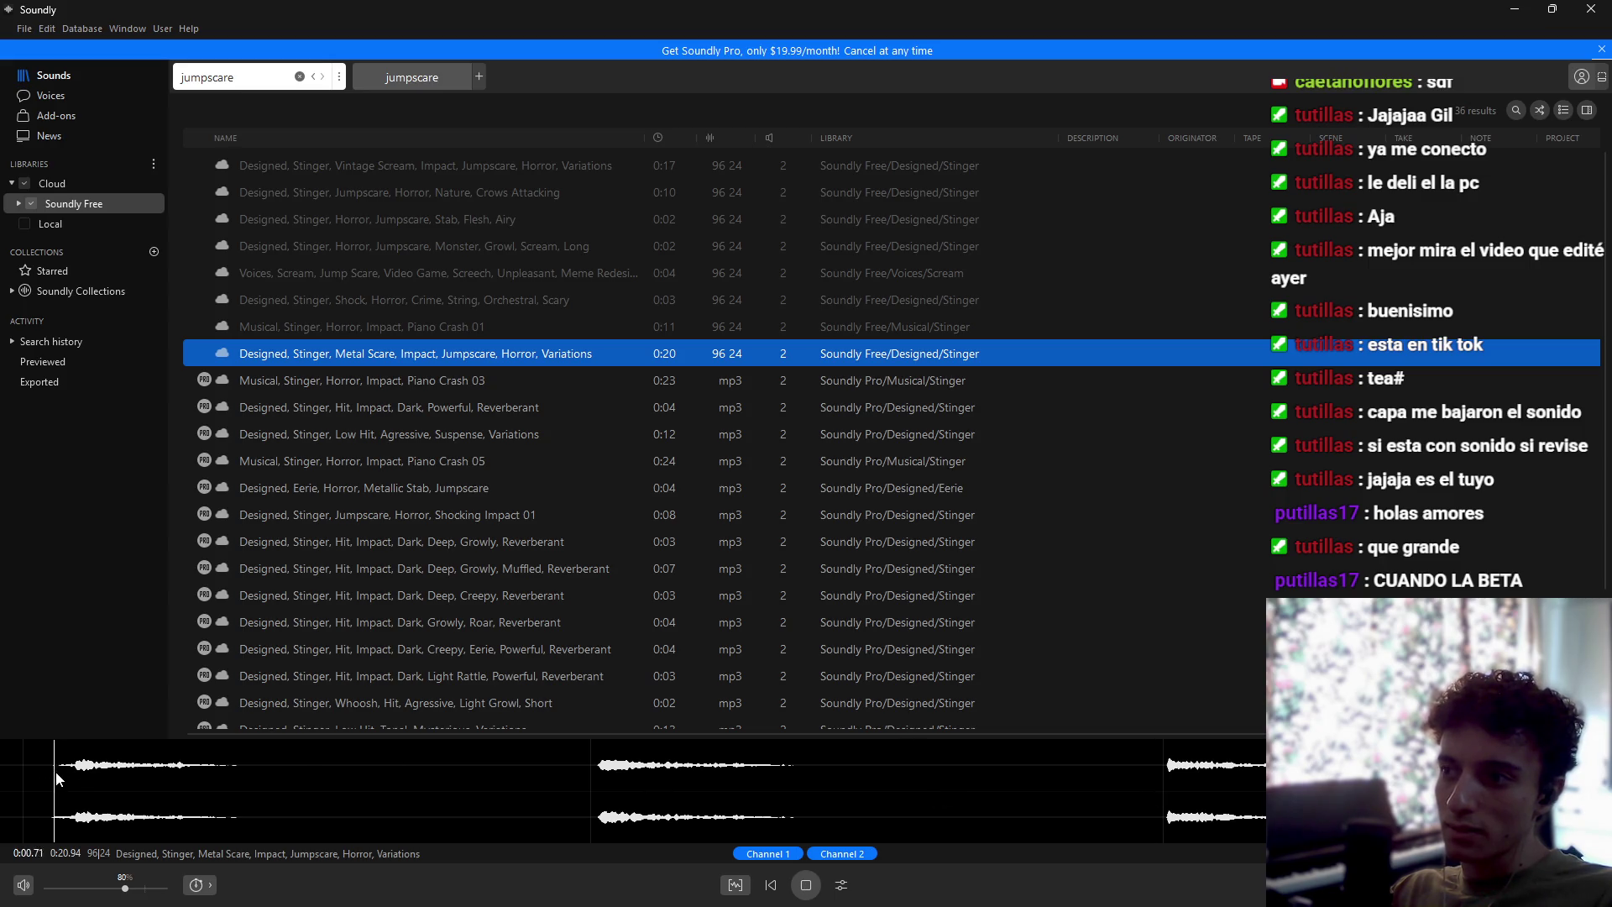
pyautogui.moveTo(248, 798); pyautogui.dragTo(44, 806)
pyautogui.rightClick(183, 791)
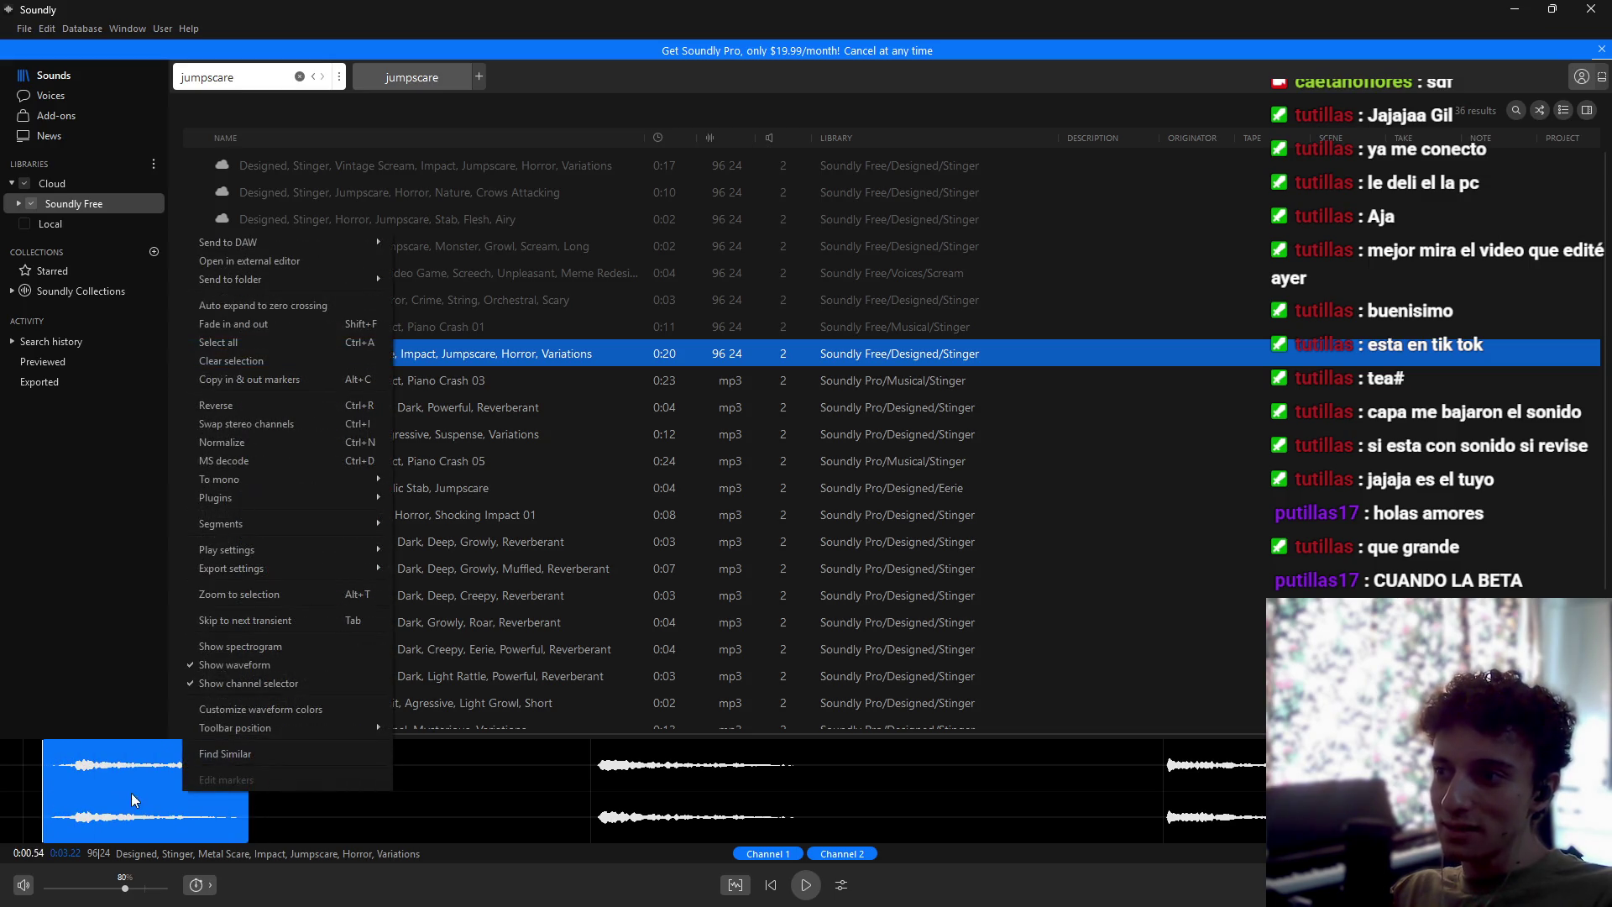
pyautogui.moveTo(290, 244)
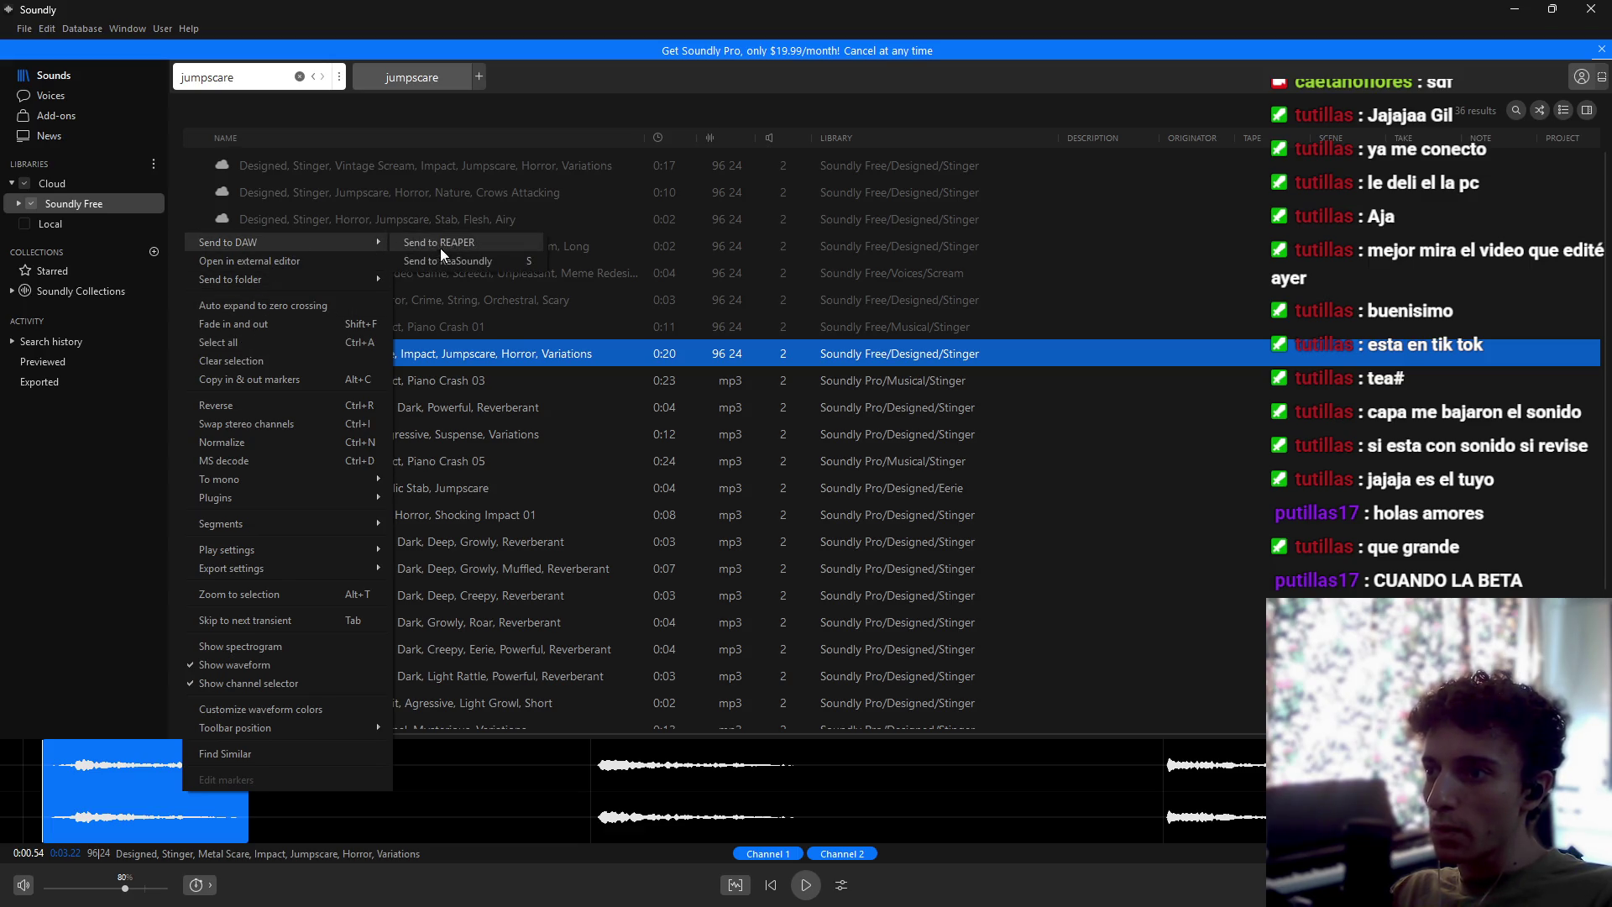
pyautogui.click(466, 242)
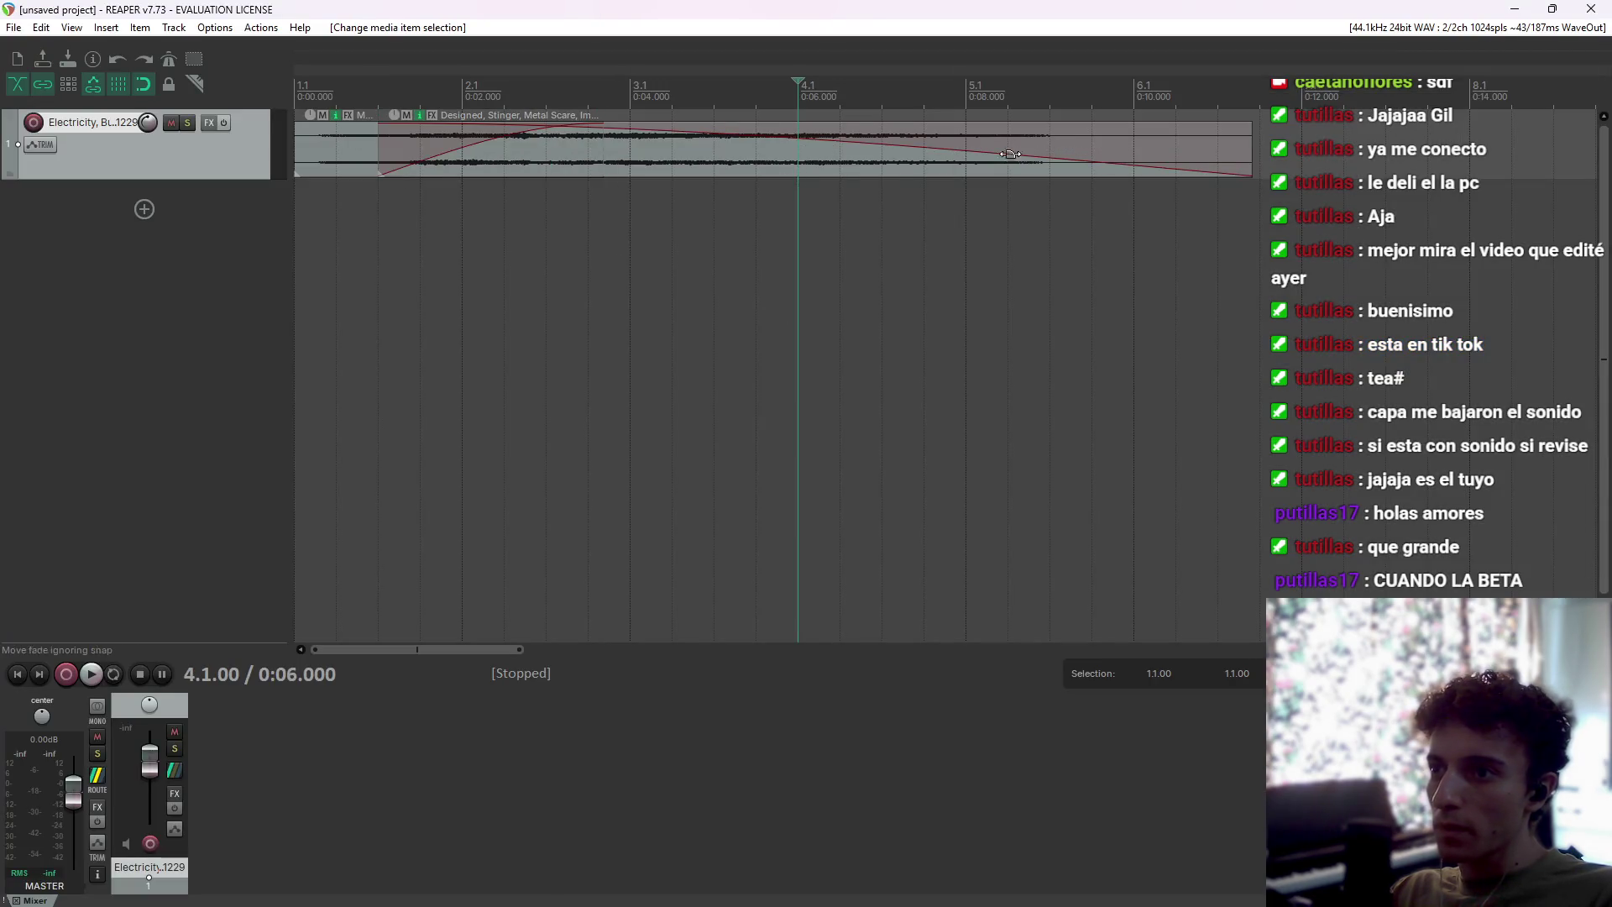
# Undo the fade changes, move the stinger clip to the project start and play it.
pyautogui.hotkey('ctrl', 'z')
pyautogui.click(504, 151)
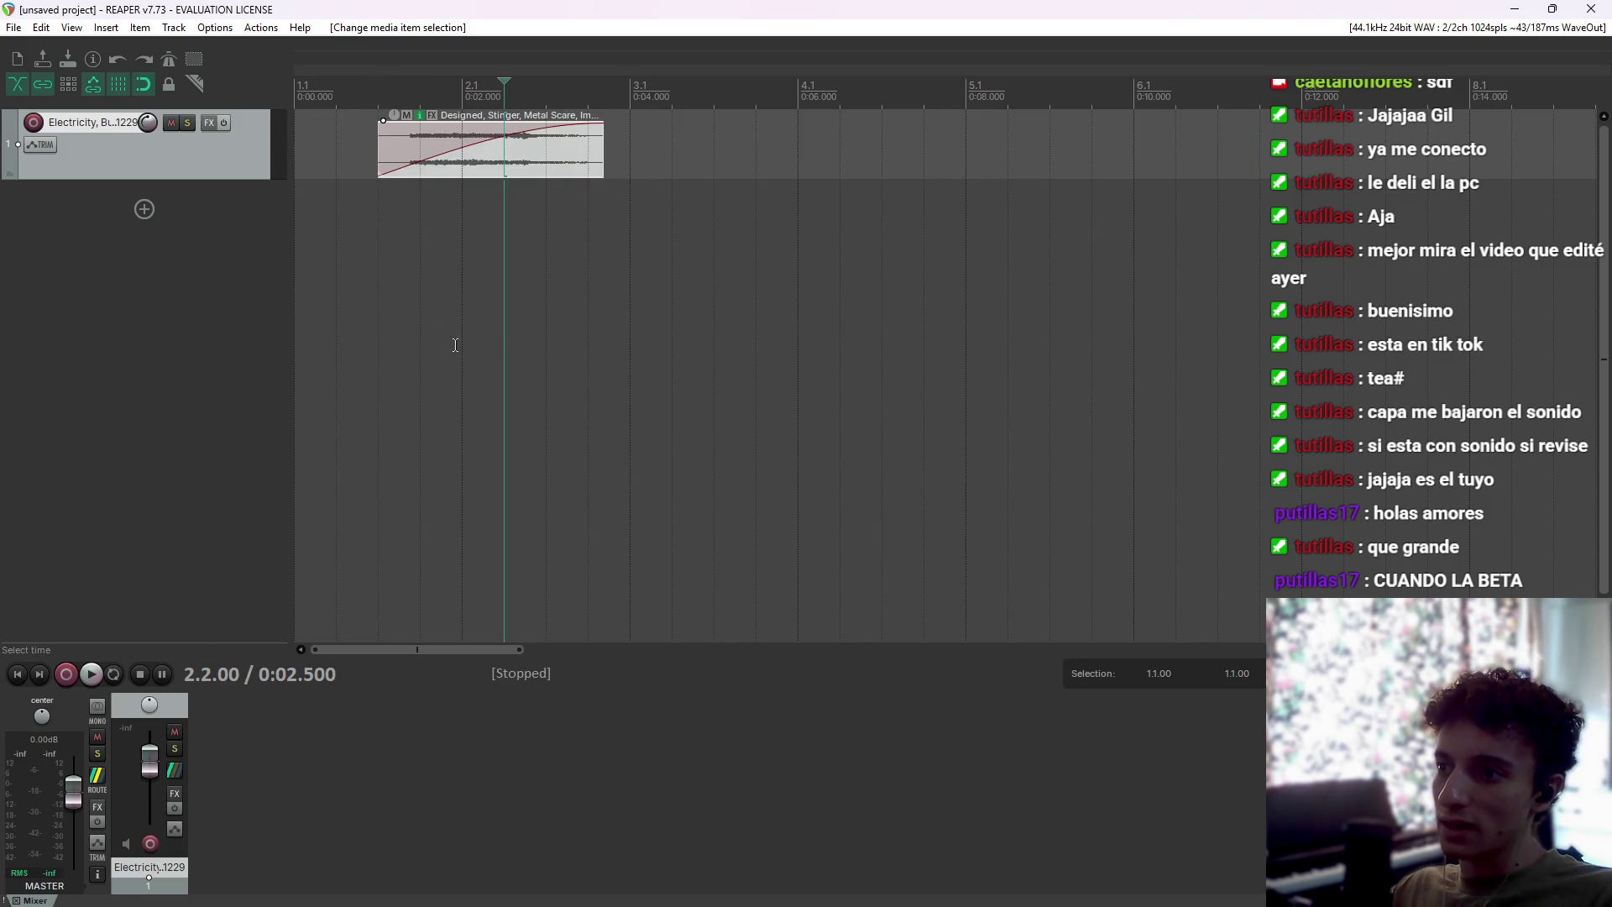
pyautogui.scroll(-2, 452, 338)
pyautogui.moveTo(403, 159); pyautogui.dragTo(314, 160)
pyautogui.press('Home')
pyautogui.press('space')
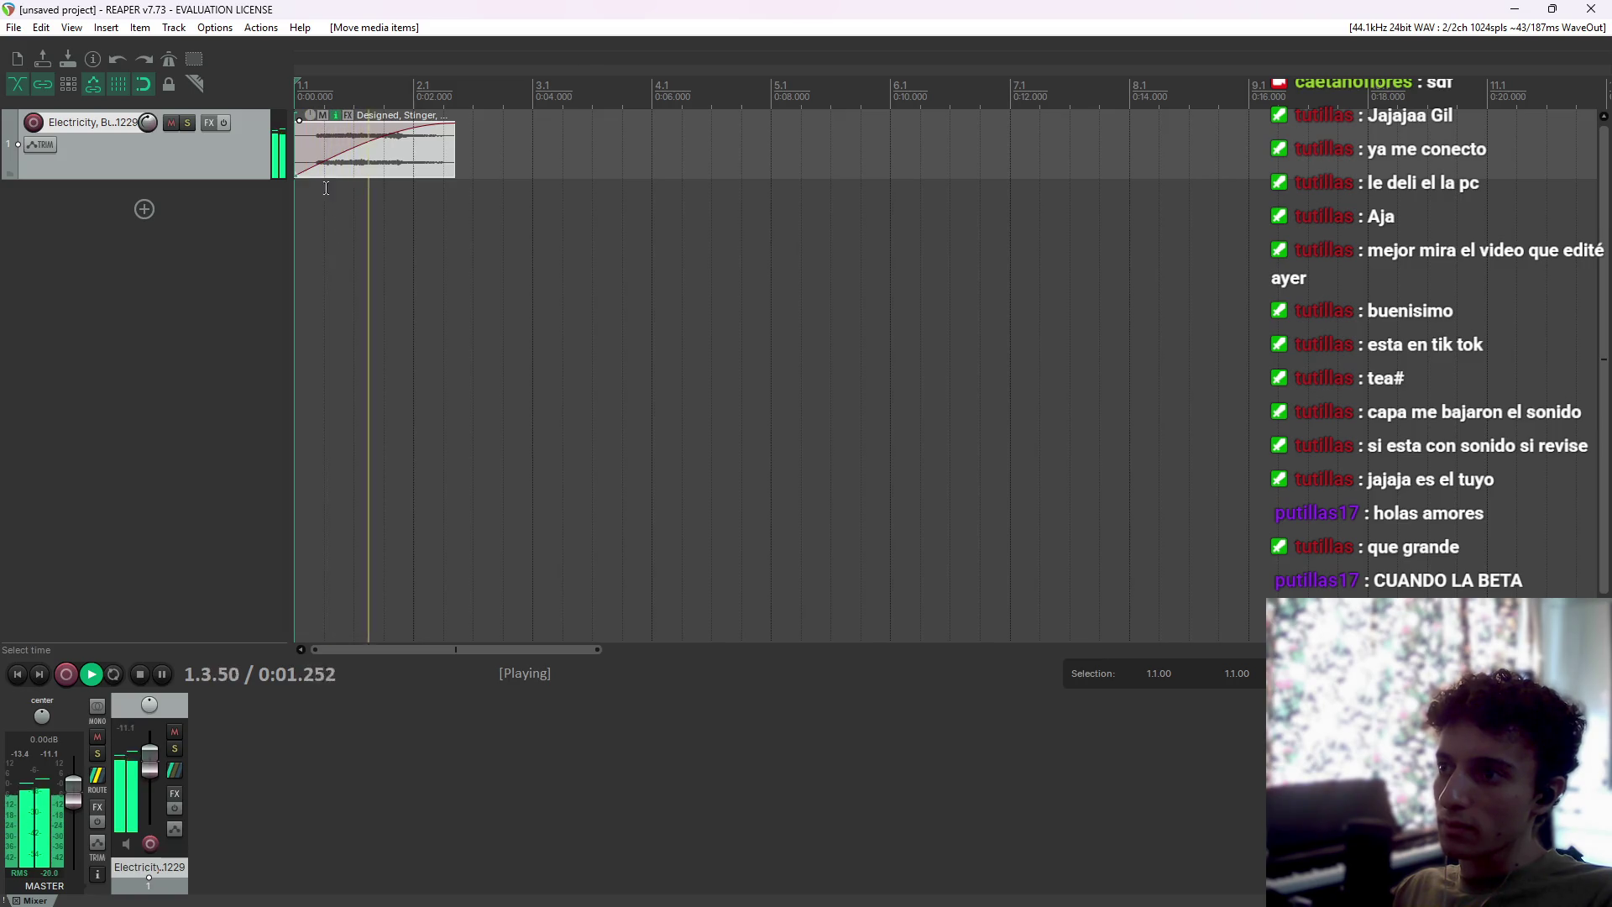
pyautogui.press('space')
# Enlarge the track lane and try splitting the stinger near its start, then undo the split.
pyautogui.press('pageup')
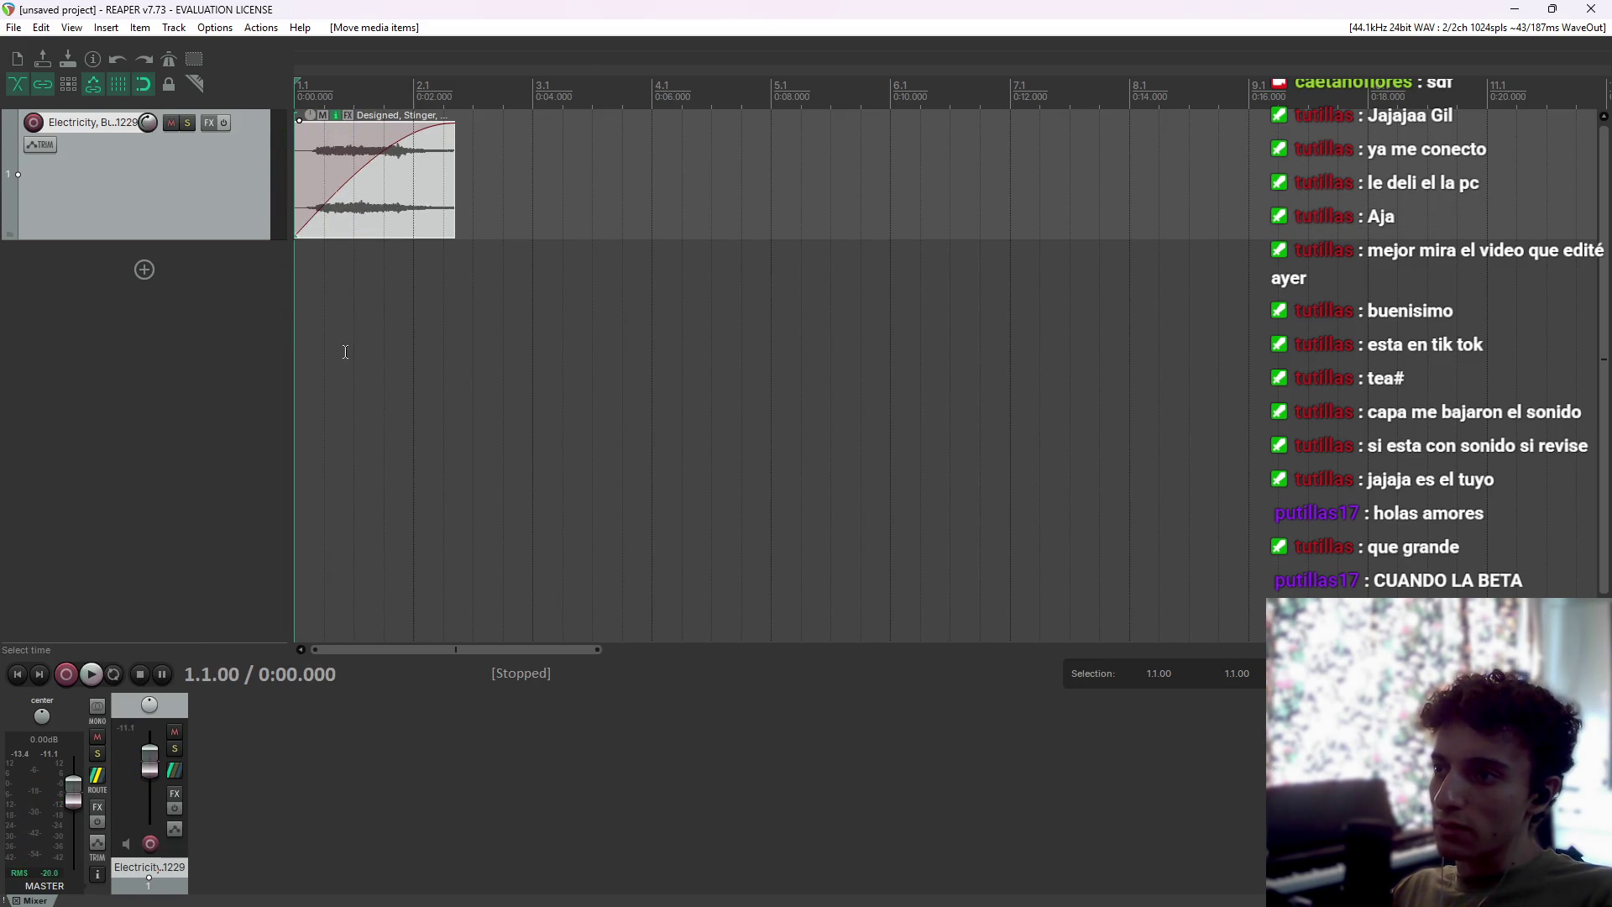
pyautogui.scroll(5, 374, 209)
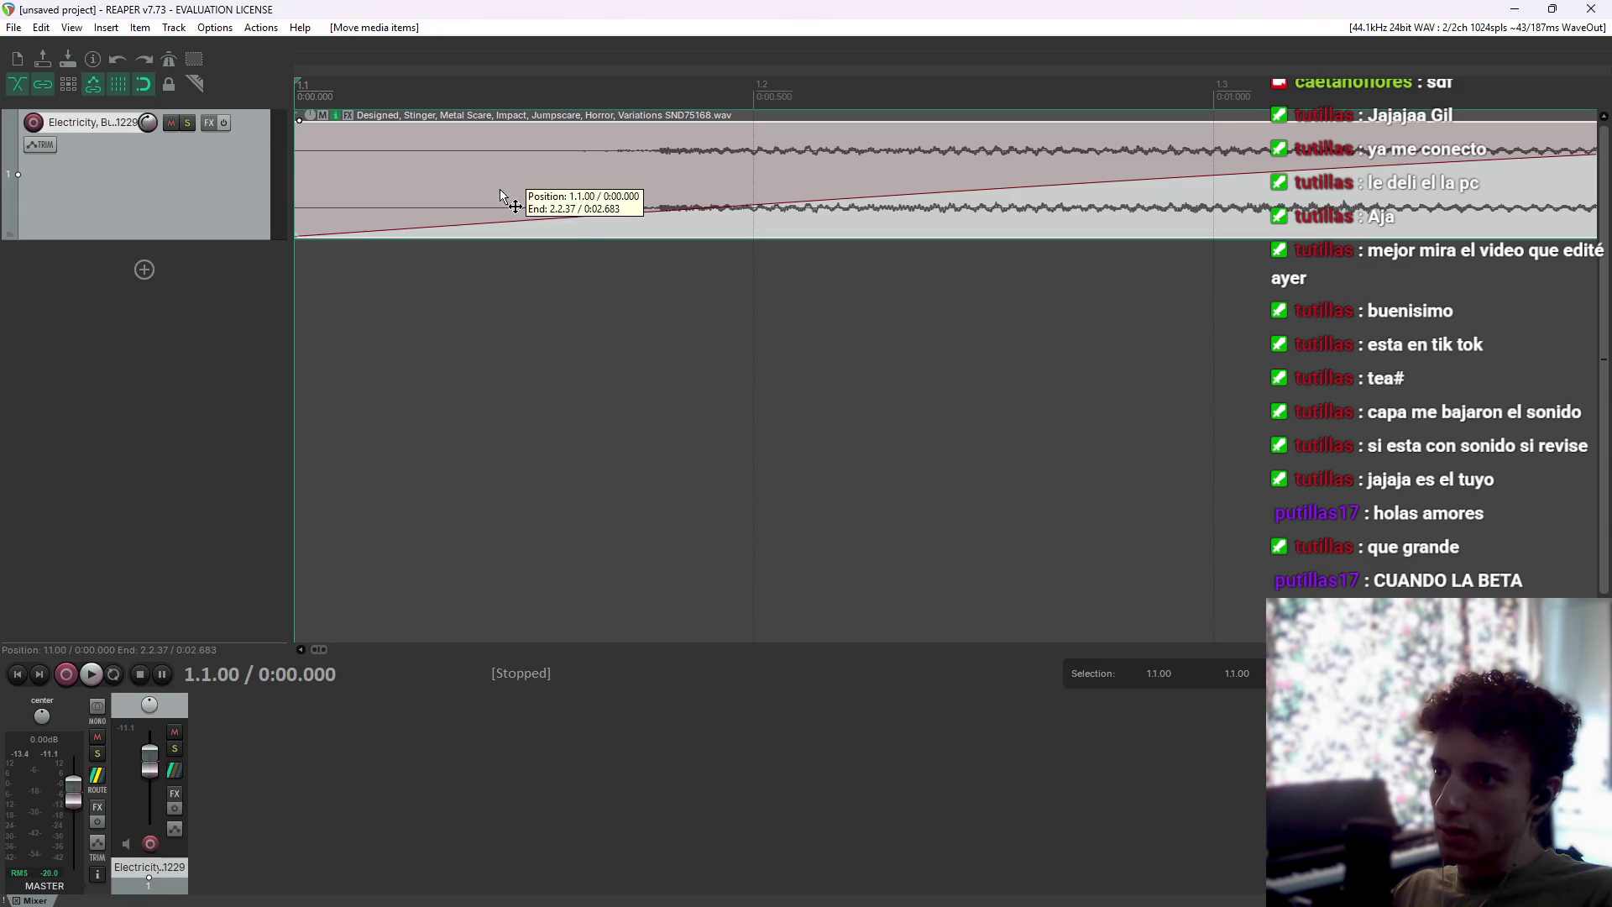
pyautogui.moveTo(502, 202)
pyautogui.mouseDown()
pyautogui.moveTo(529, 204)
pyautogui.moveTo(512, 178)
pyautogui.moveTo(586, 176)
pyautogui.mouseUp()
pyautogui.scroll(2, 527, 203)
pyautogui.press('s')
pyautogui.click(470, 177)
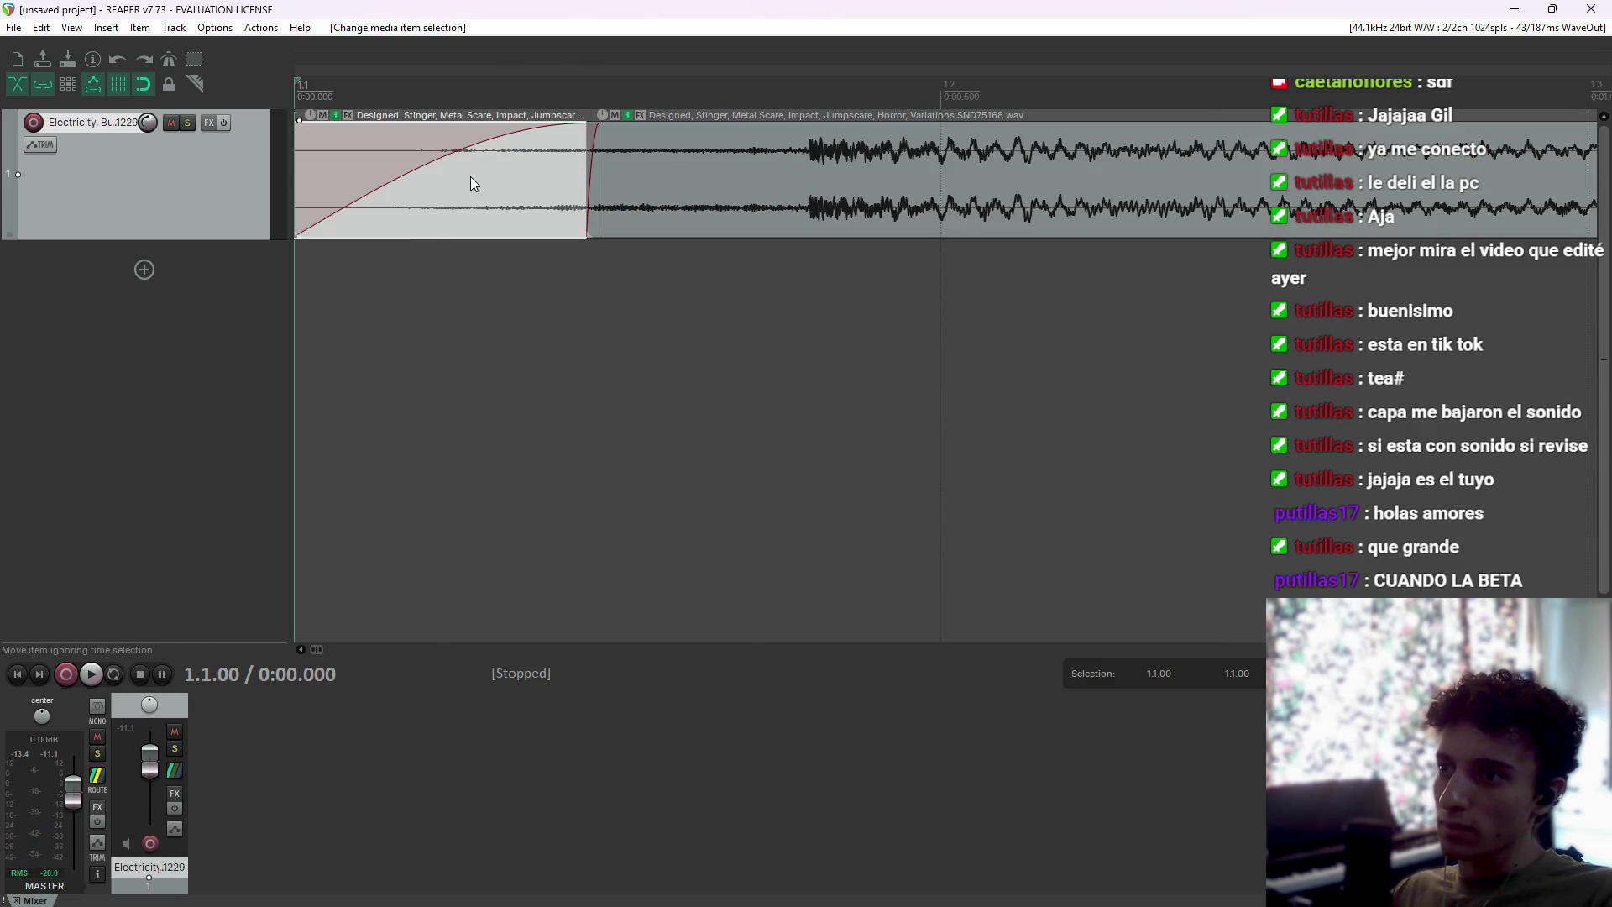
pyautogui.moveTo(579, 618)
pyautogui.mouseDown()
pyautogui.moveTo(468, 407)
pyautogui.moveTo(374, 406)
pyautogui.mouseUp()
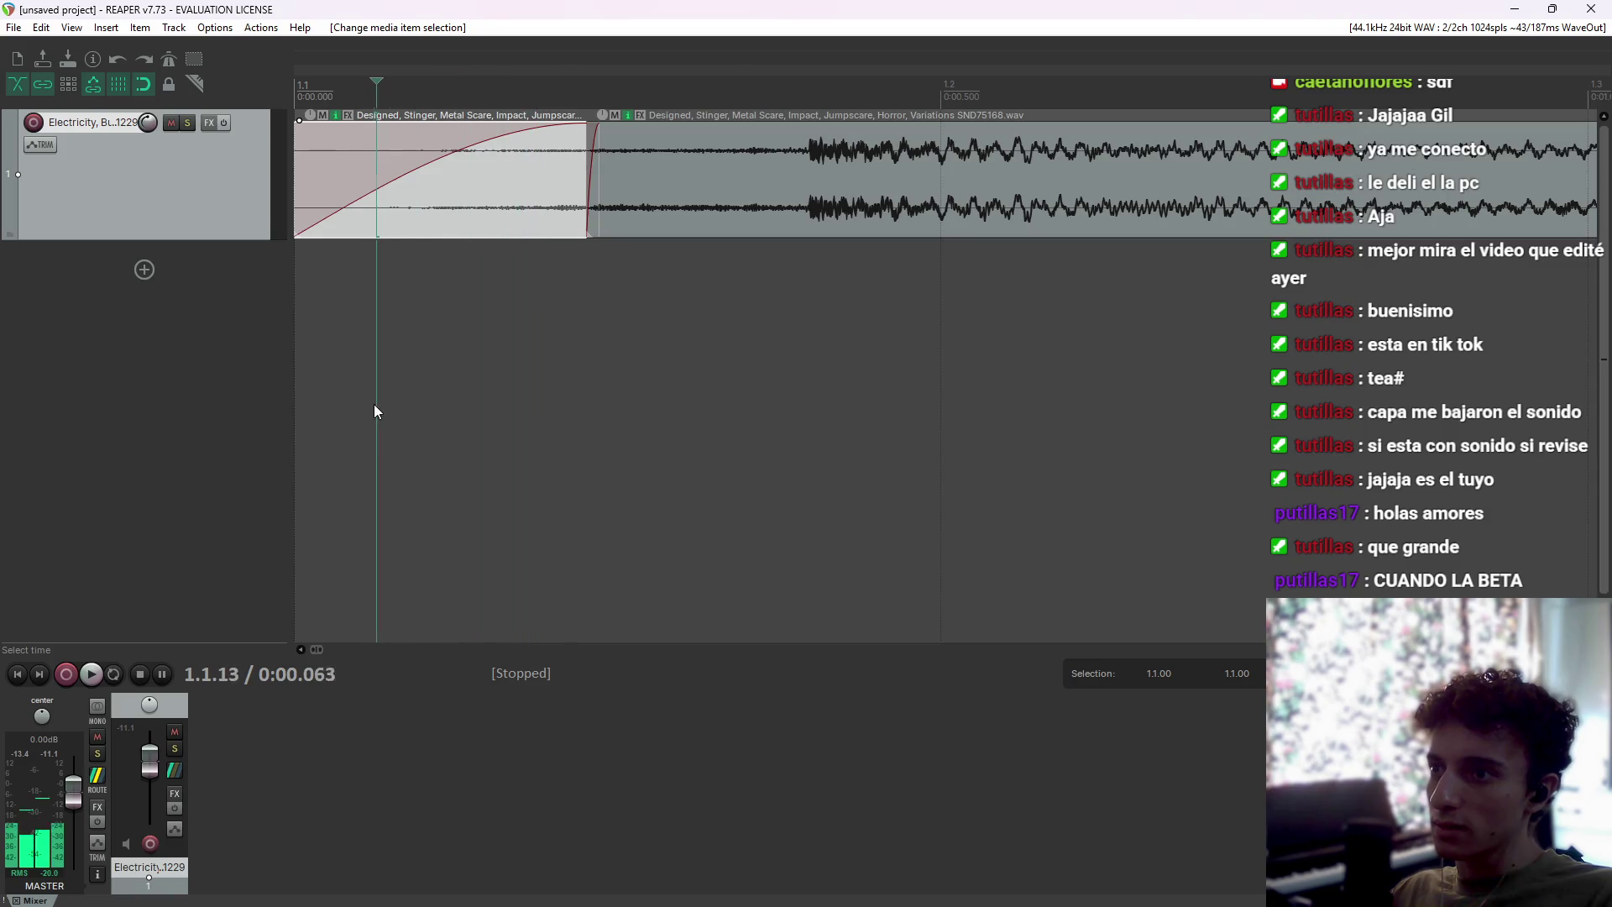
pyautogui.hotkey('ctrl', 'z')
pyautogui.hotkey('ctrl', 'z')
# Scrub and play the stinger's opening from edit points near the item start.
pyautogui.moveTo(503, 178)
pyautogui.mouseDown()
pyautogui.moveTo(623, 167)
pyautogui.moveTo(351, 188)
pyautogui.mouseUp()
pyautogui.press('space')
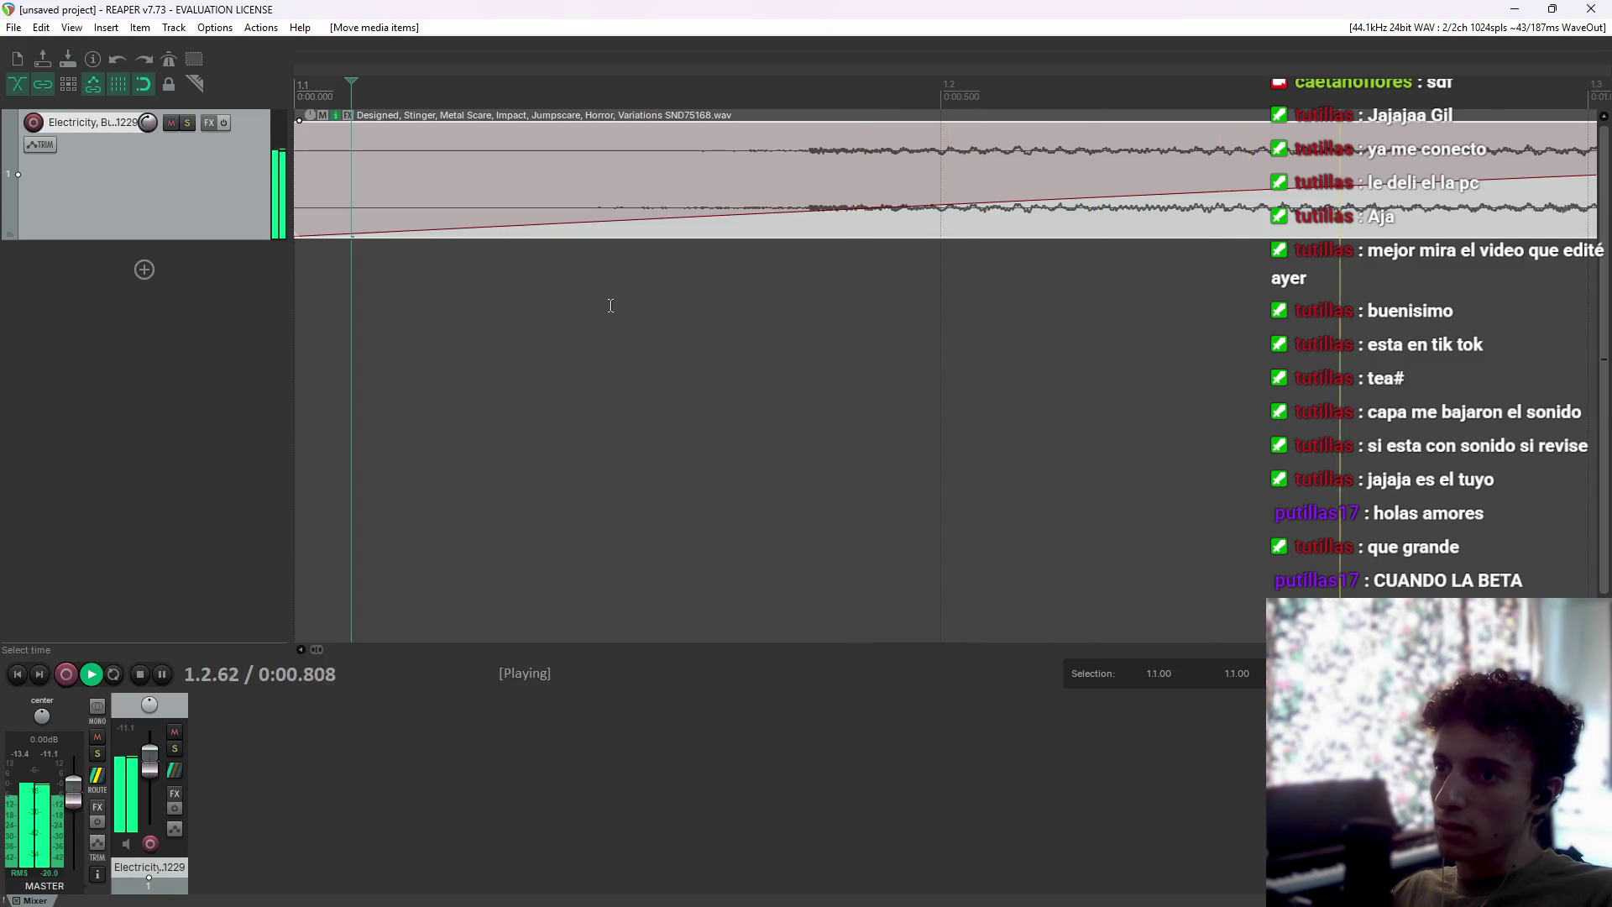
pyautogui.press('space')
pyautogui.click(563, 504)
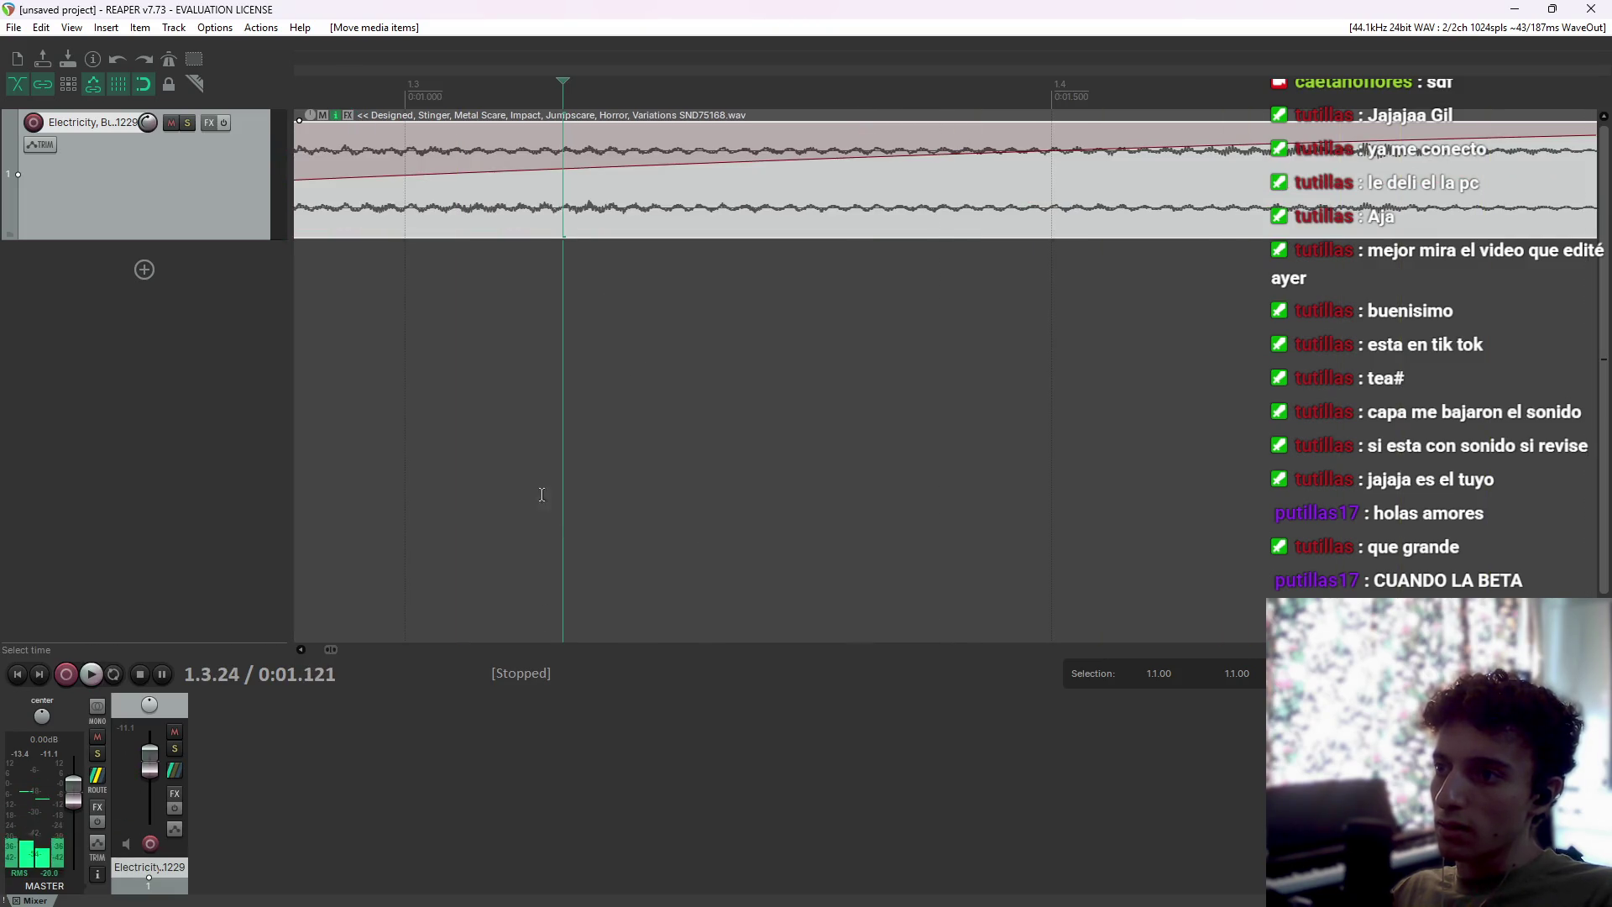
pyautogui.hscroll(-5, 848, 476)
pyautogui.press('Home')
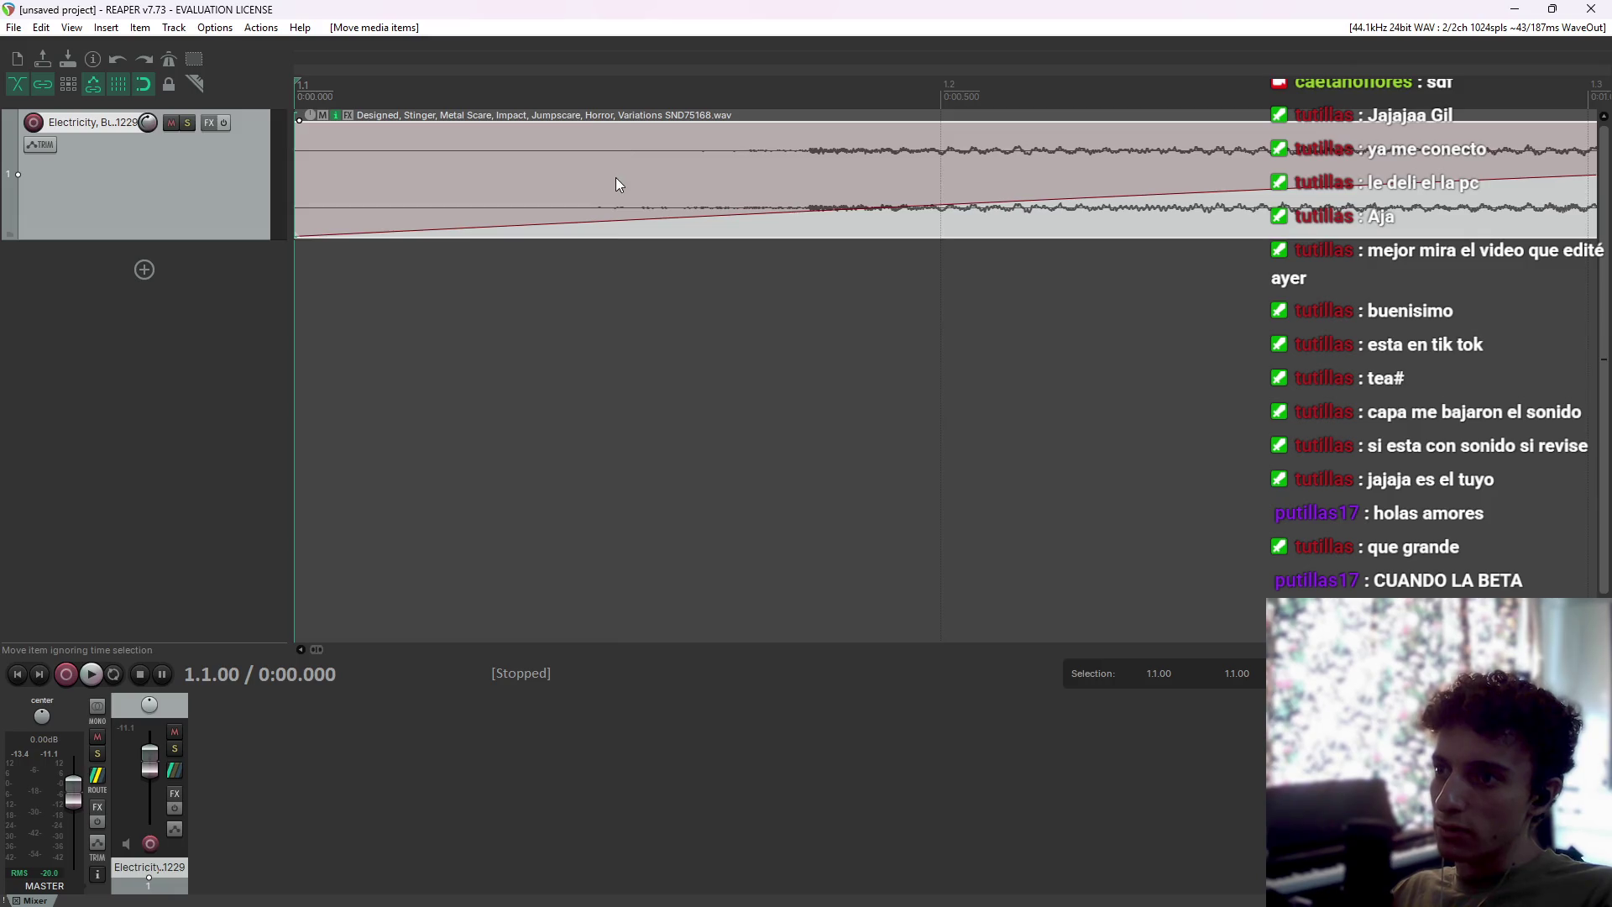
pyautogui.click(617, 178)
pyautogui.press('space')
pyautogui.press('space')
# Drag the stinger's fade-in away entirely so it starts at full volume.
pyautogui.click(319, 168)
pyautogui.scroll(-5, 319, 167)
pyautogui.moveTo(537, 217); pyautogui.dragTo(518, 217)
pyautogui.moveTo(607, 125)
pyautogui.mouseDown()
pyautogui.moveTo(312, 138)
pyautogui.moveTo(109, 177)
pyautogui.mouseUp()
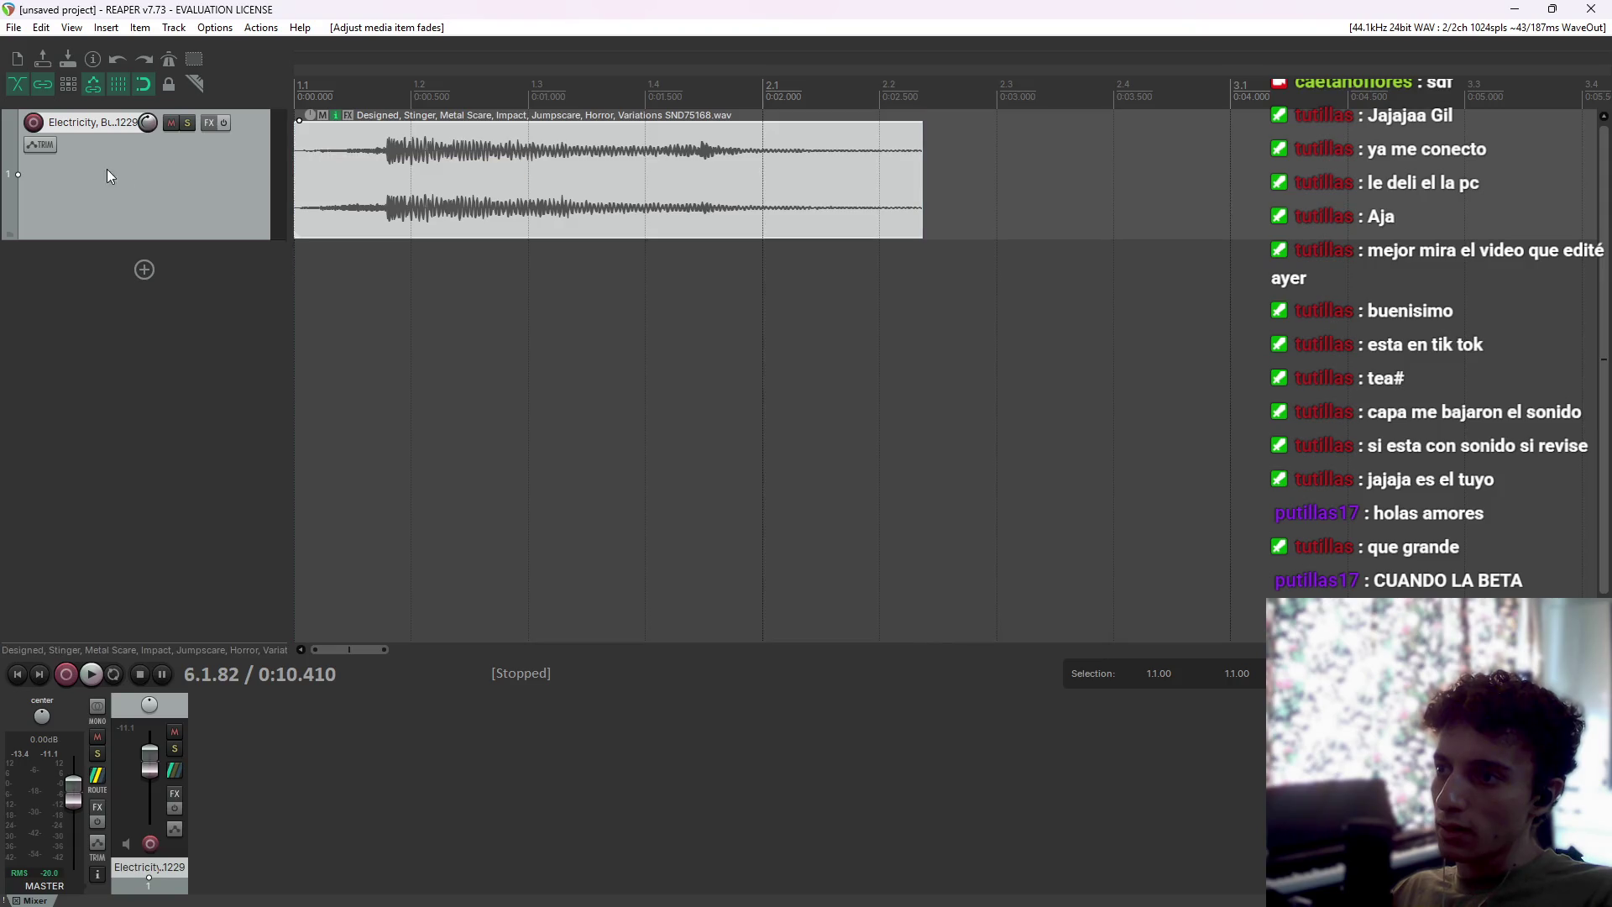
pyautogui.hscroll(5, 314, 184)
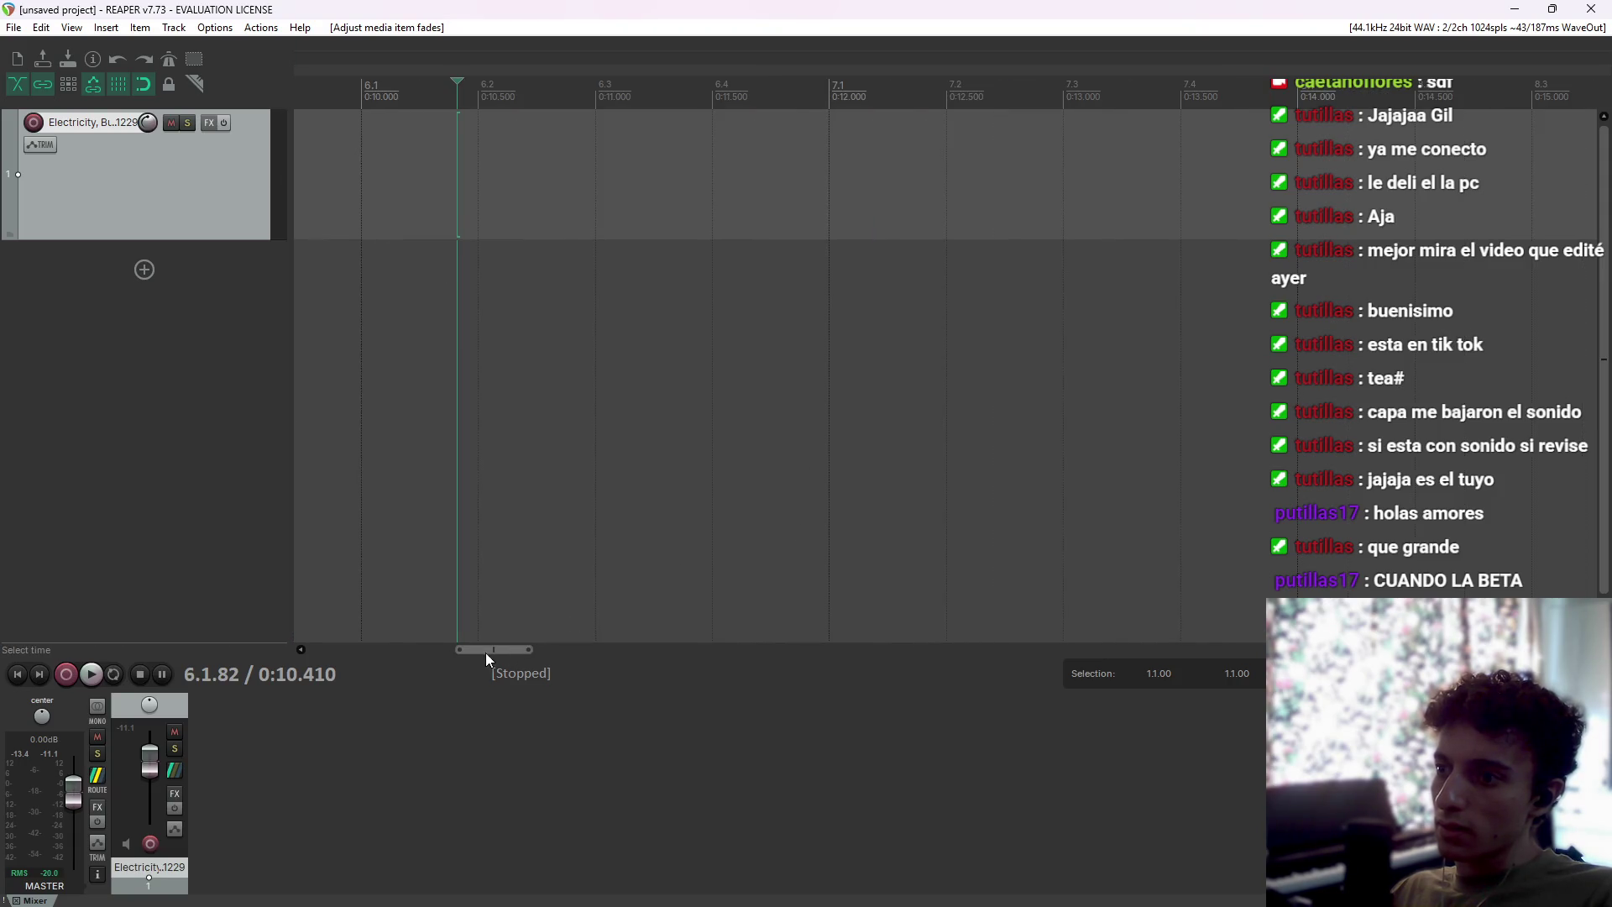
pyautogui.moveTo(497, 651); pyautogui.dragTo(196, 663)
# Replay the stinger several times from the project start to audition it.
pyautogui.press('Home')
pyautogui.press('space')
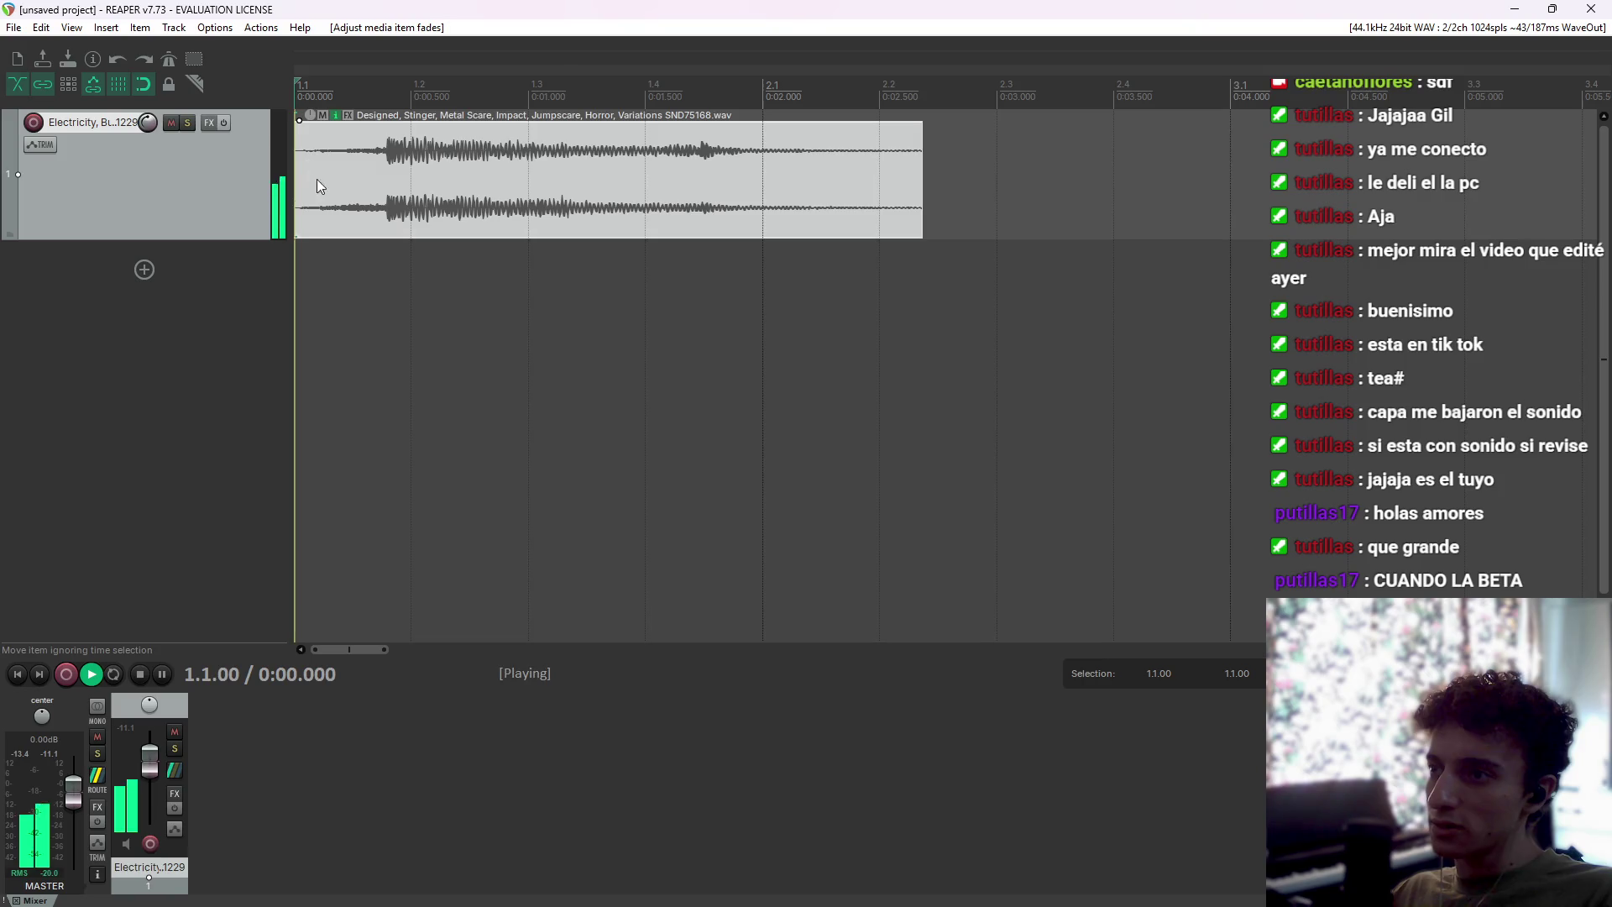
pyautogui.press('space')
pyautogui.press('space')
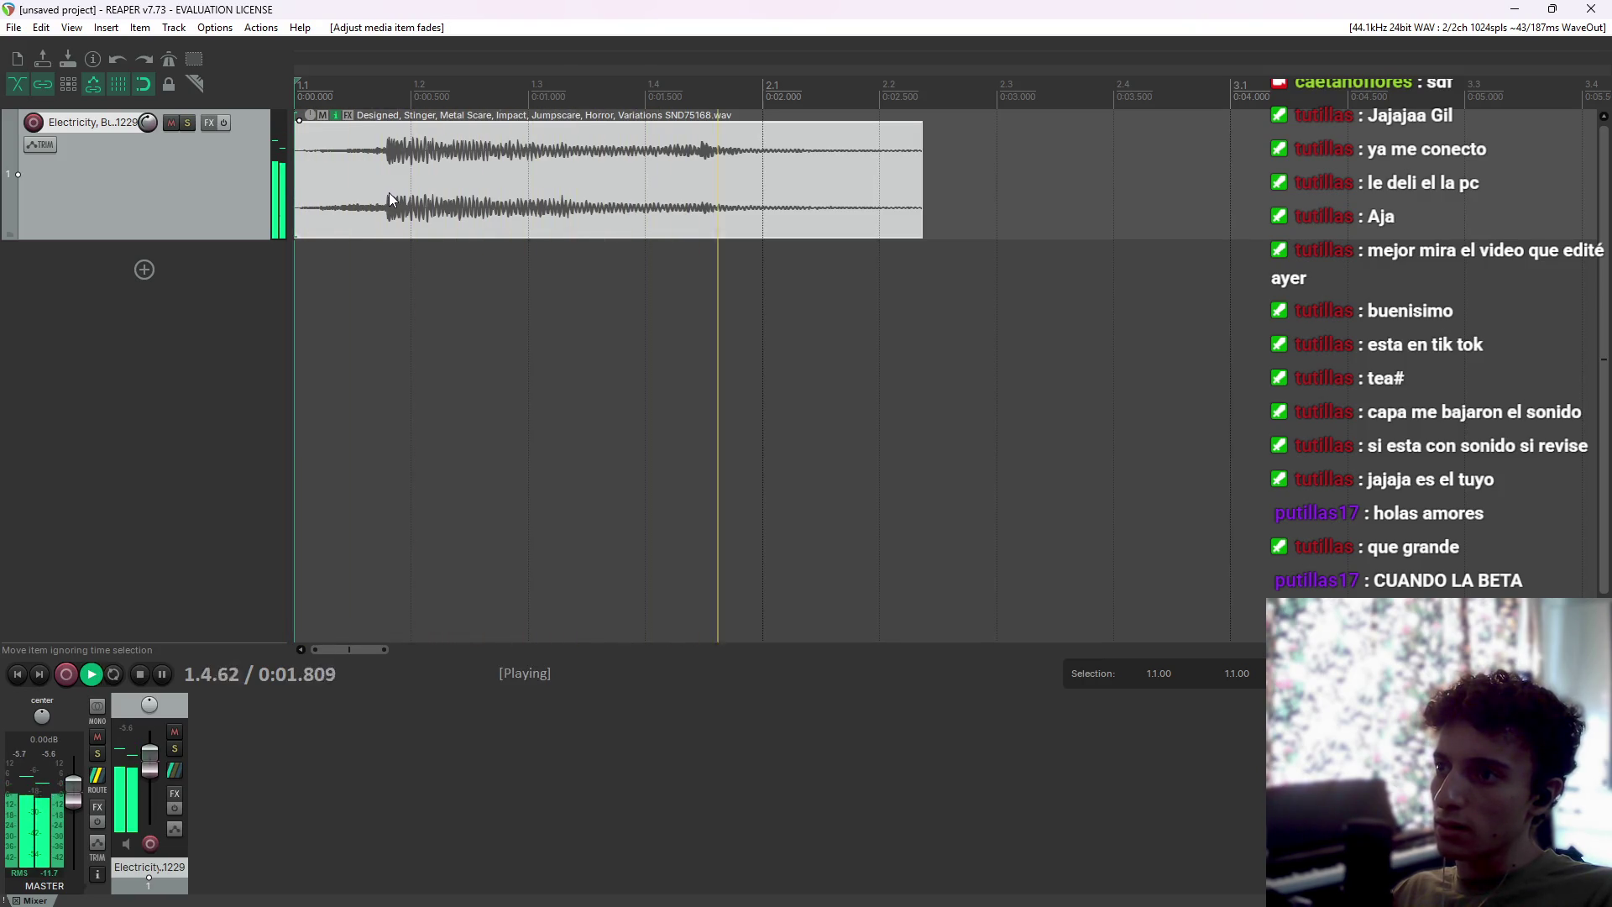
pyautogui.press('space')
pyautogui.press('space')
pyautogui.press('space')
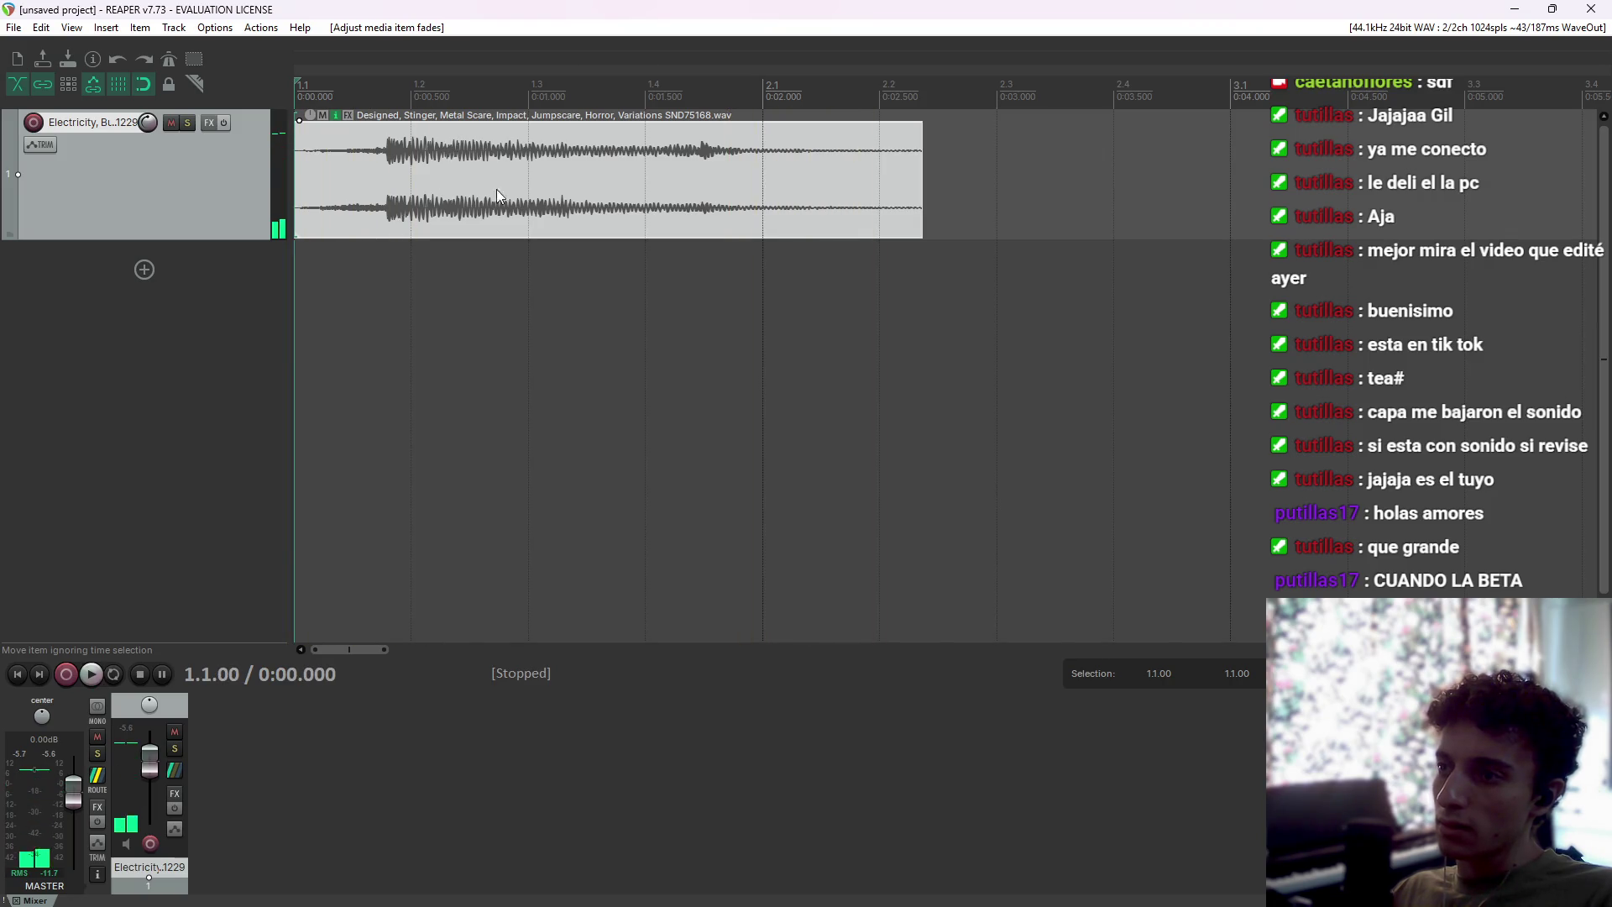
pyautogui.hotkey('alt', 'Tab')
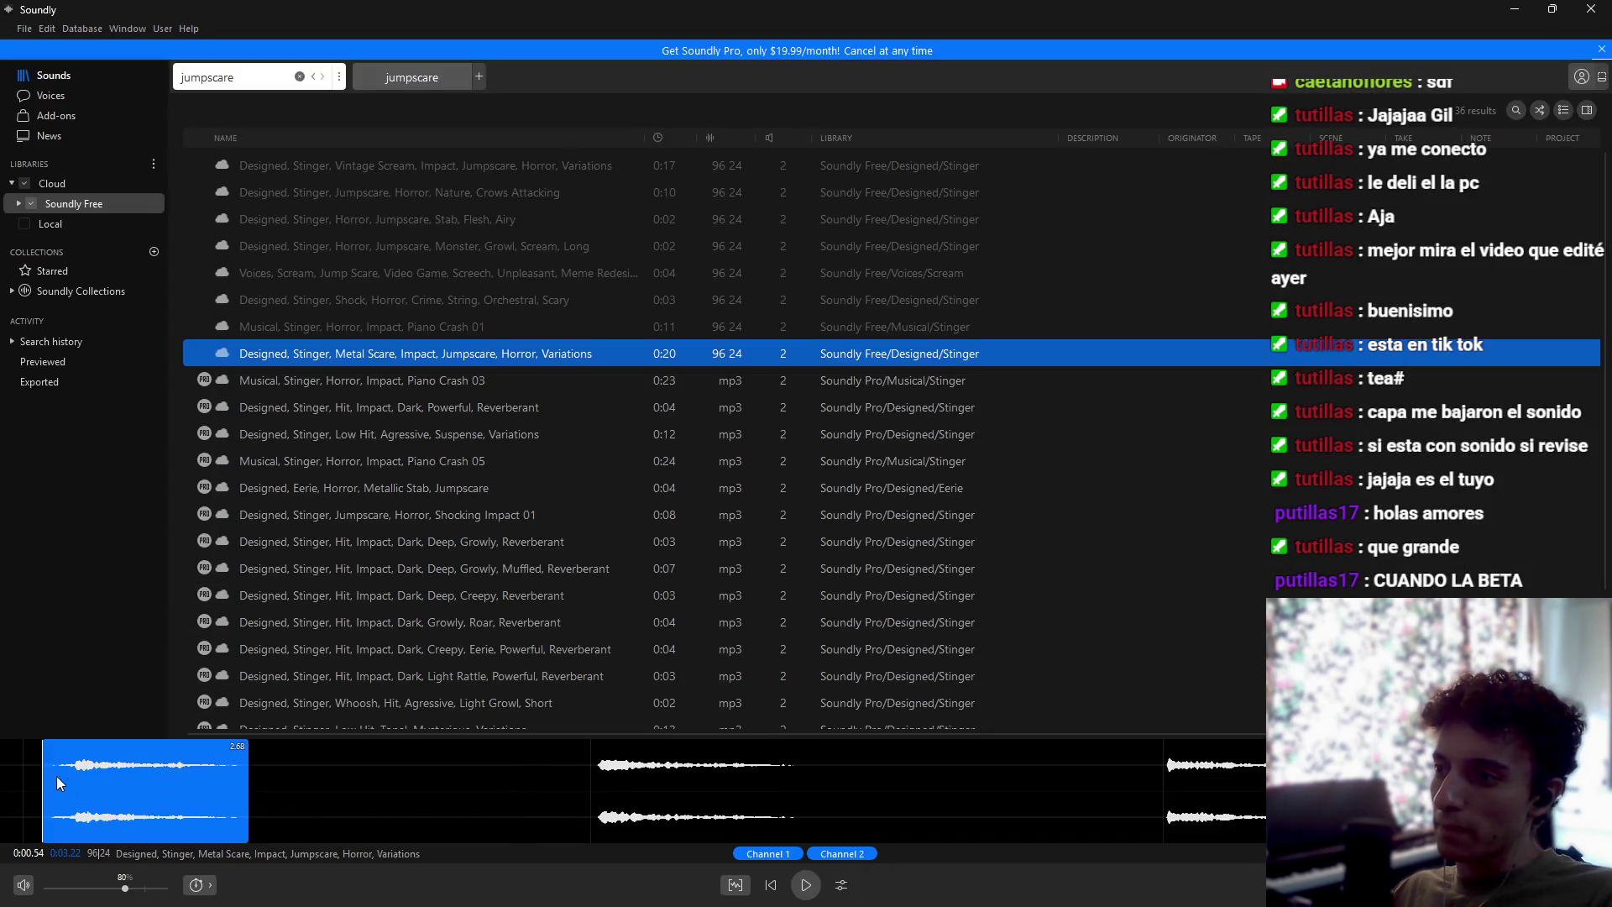
# Preview the Metal Scare sound in Soundly, including around 7 seconds in.
pyautogui.click(27, 778)
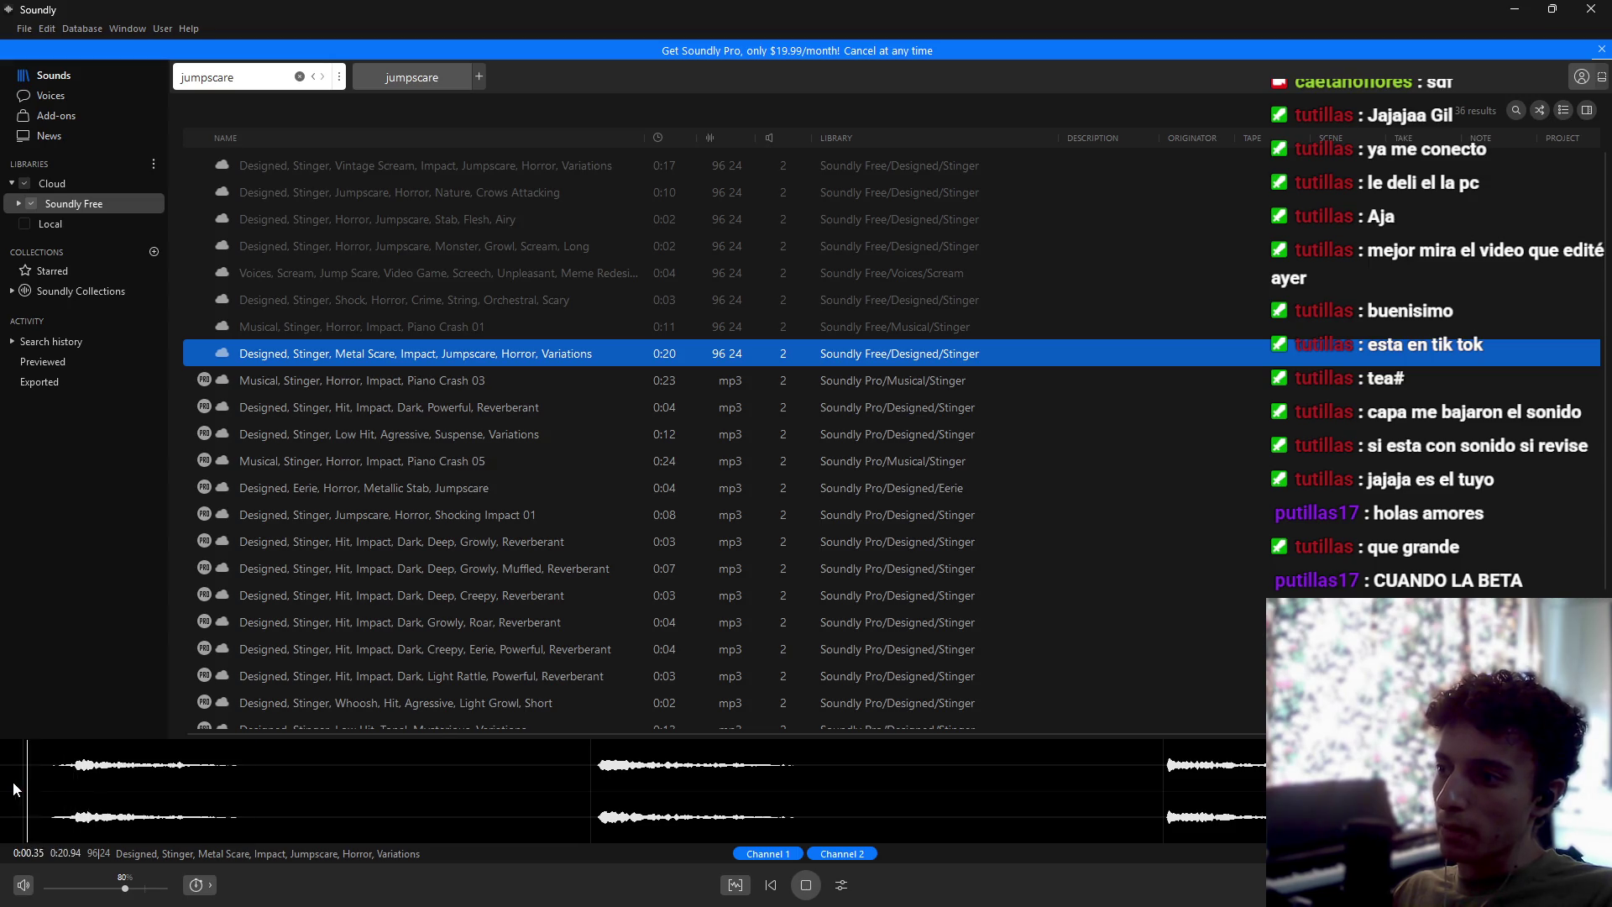
pyautogui.click(3, 790)
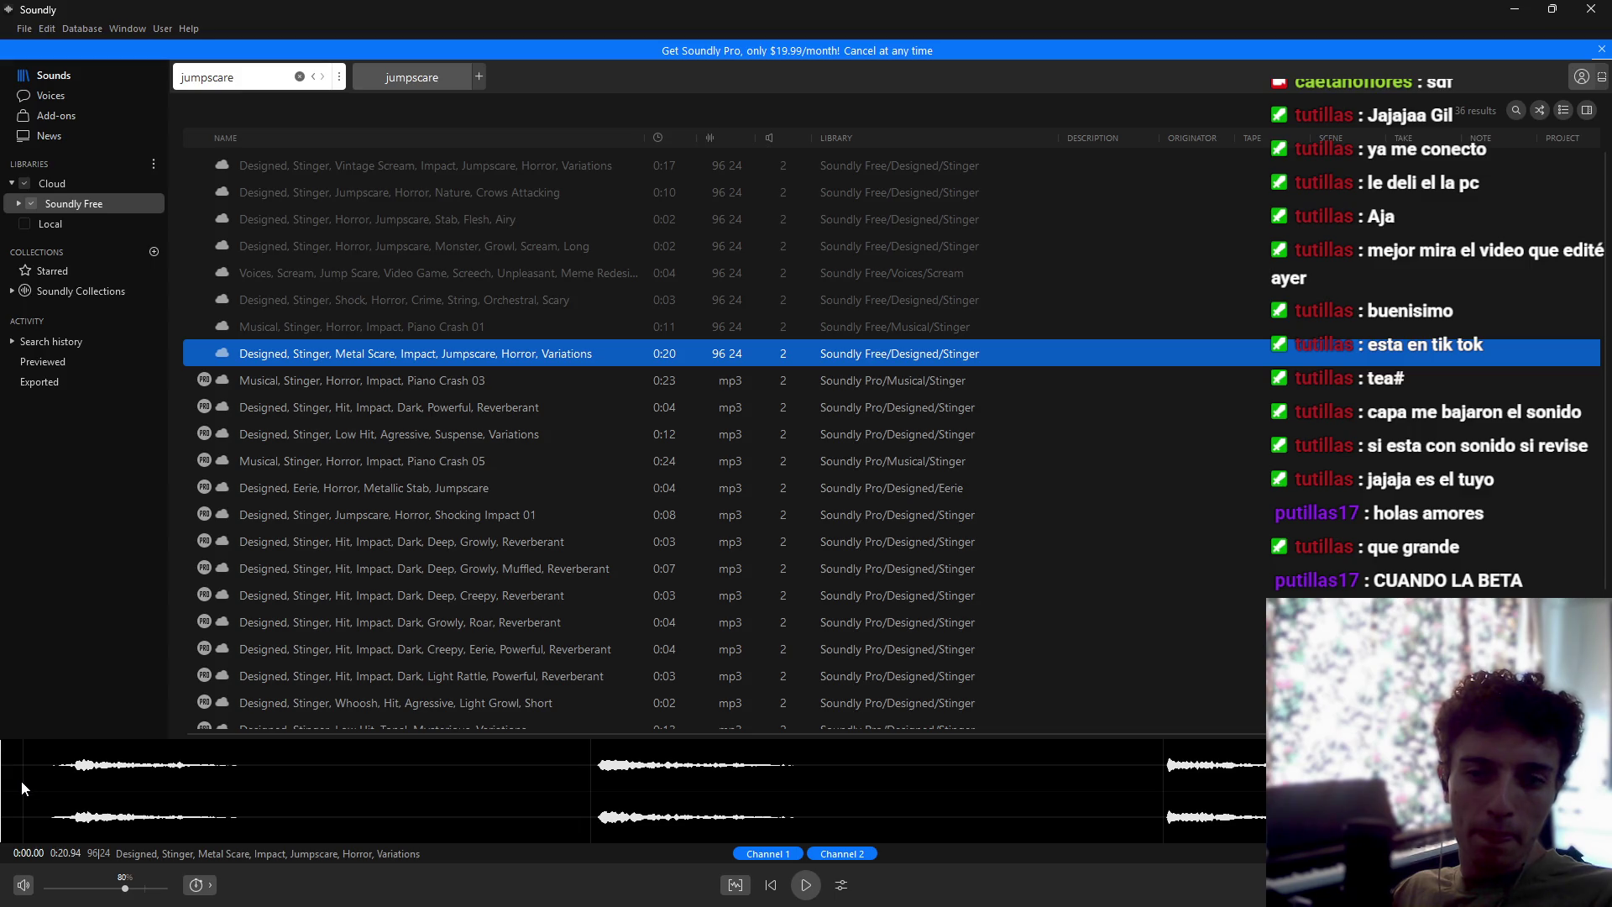
pyautogui.click(545, 786)
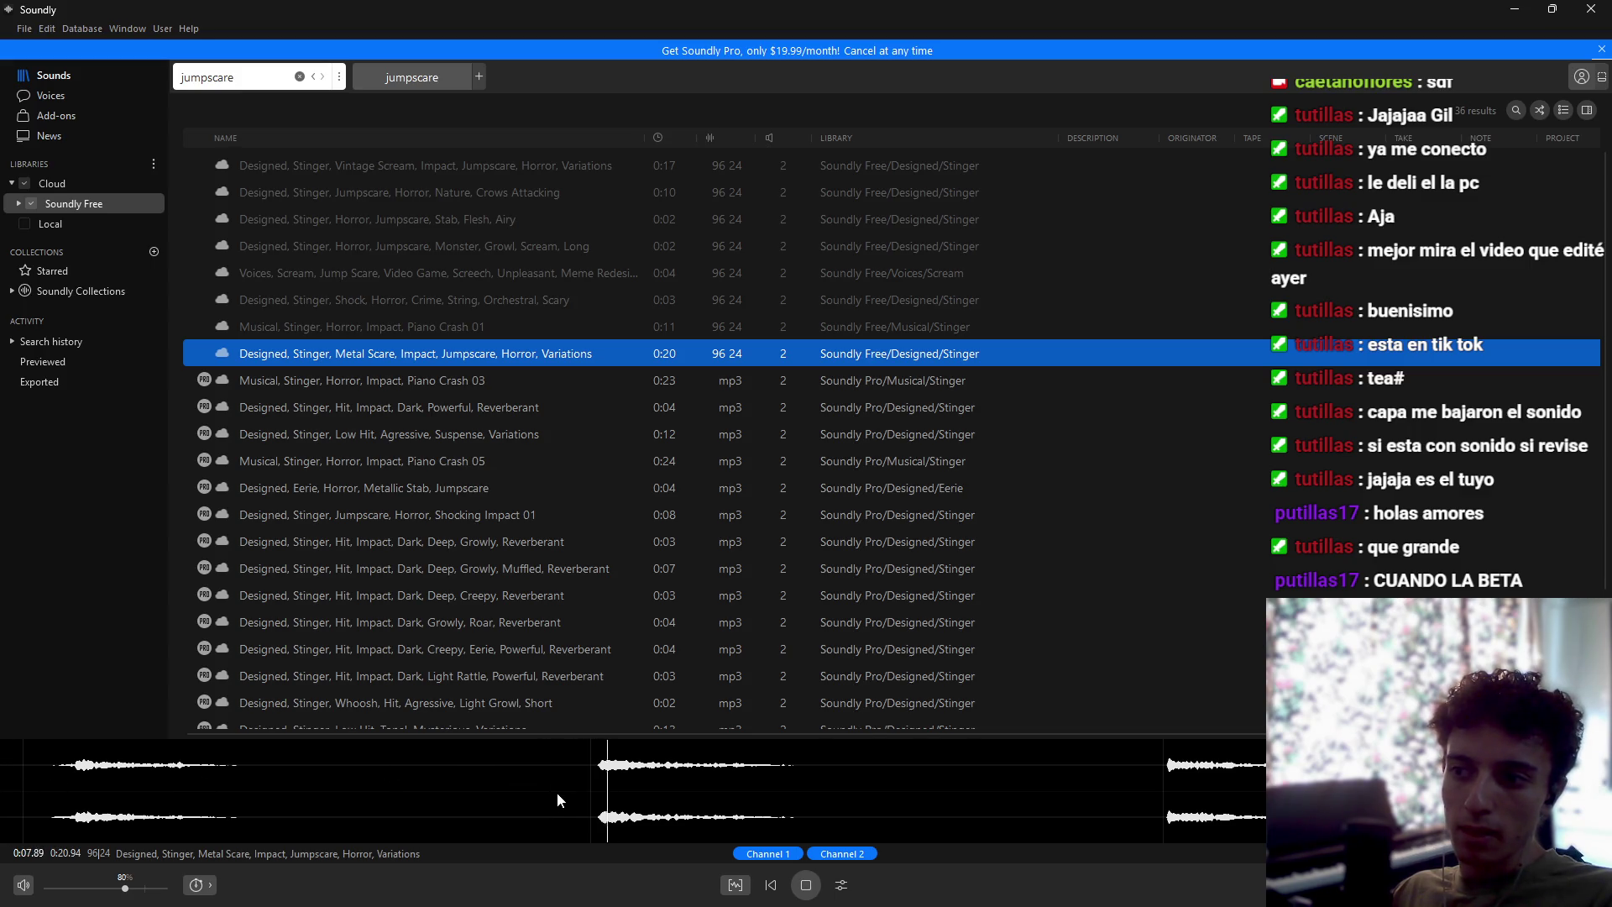
pyautogui.press('space')
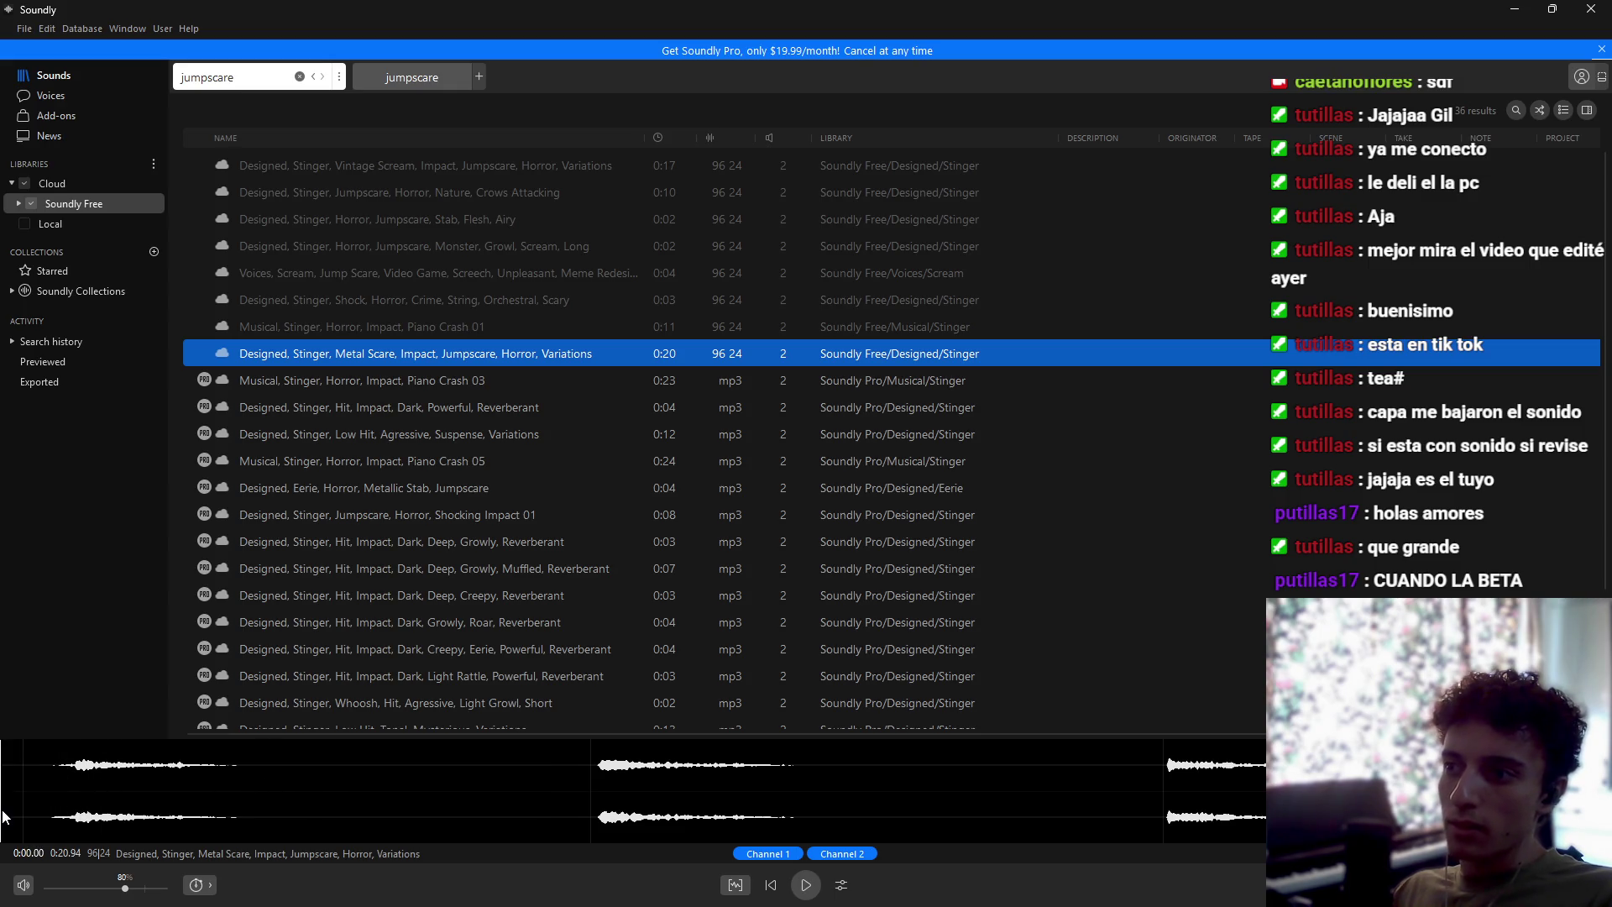
# Send the first 3.18 seconds to C:/Proyectos/The Flesh Collector/FX/ambience.
pyautogui.moveTo(245, 794); pyautogui.dragTo(3, 810)
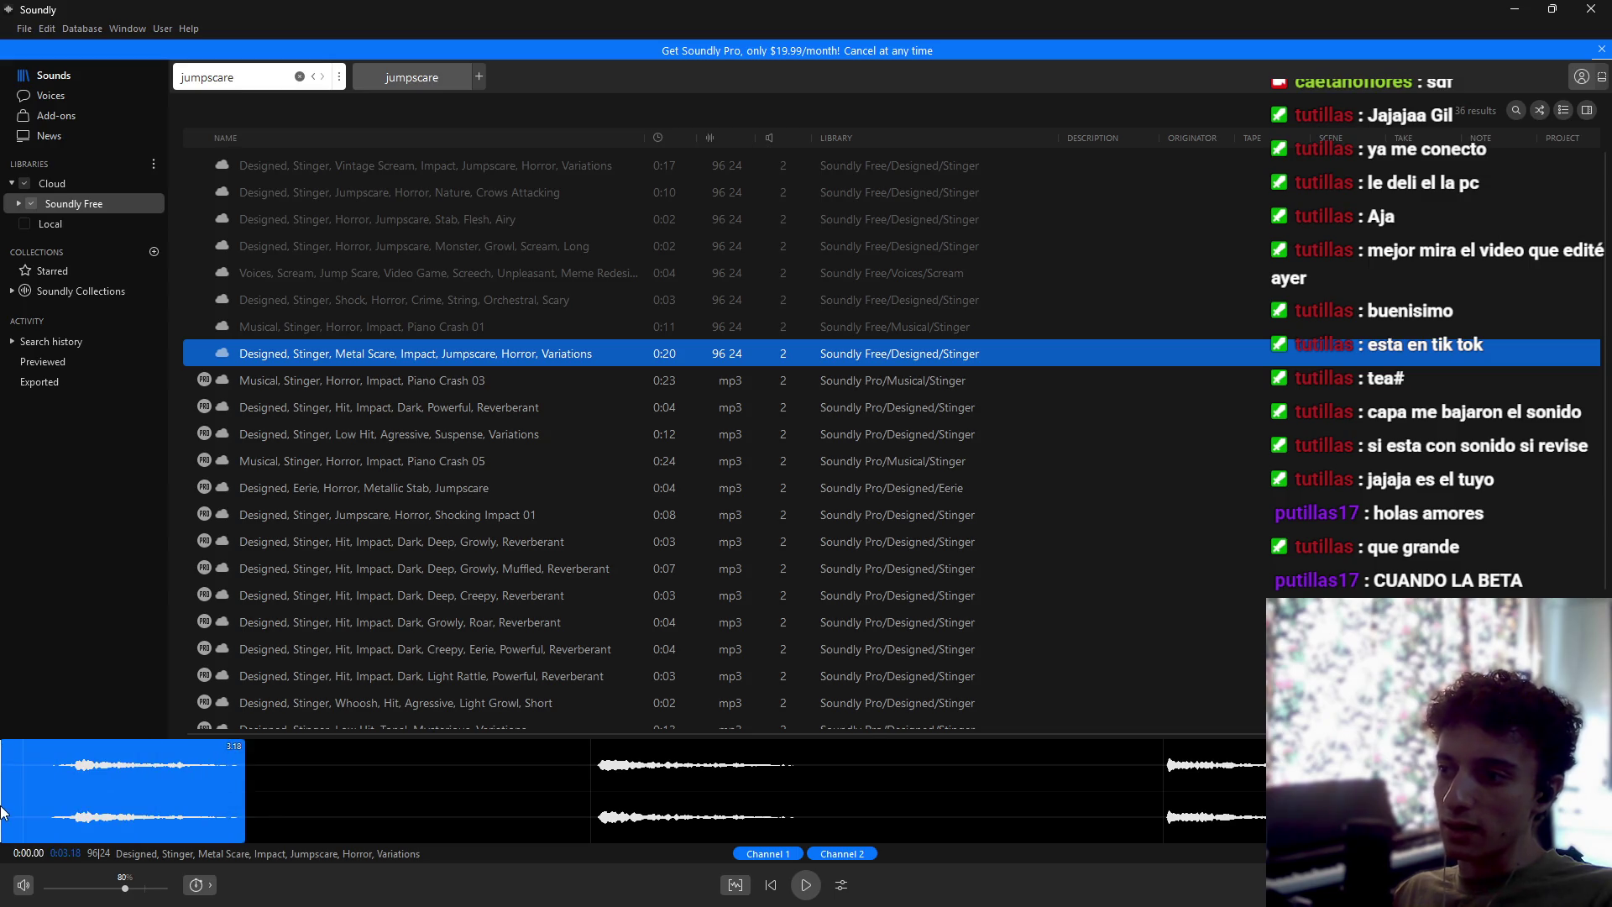
pyautogui.rightClick(134, 790)
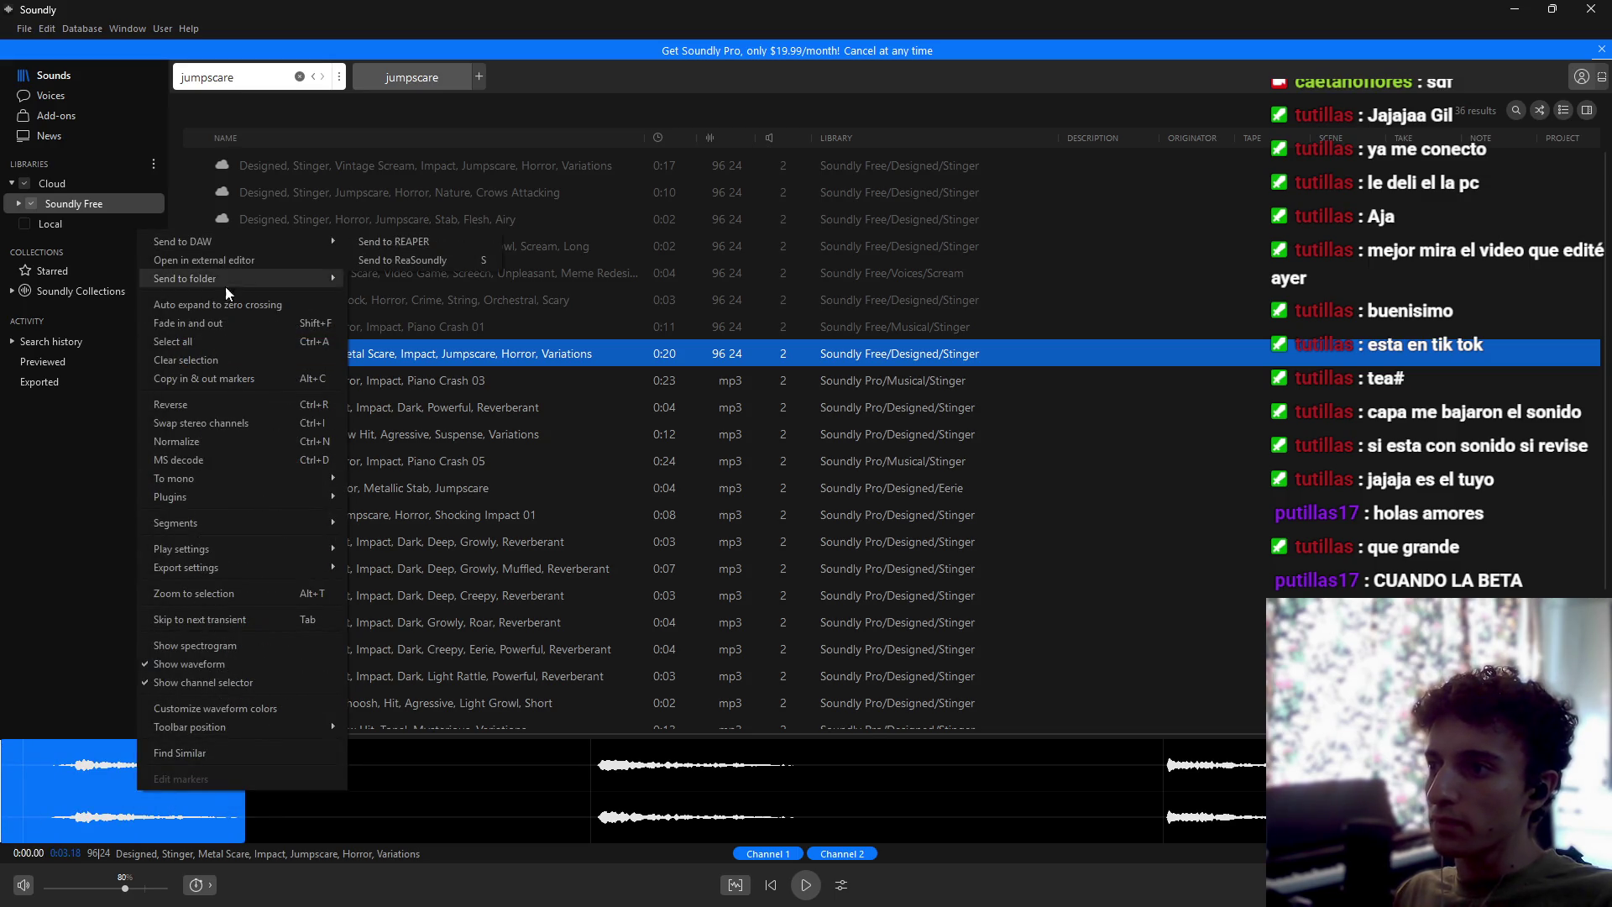
pyautogui.moveTo(233, 281)
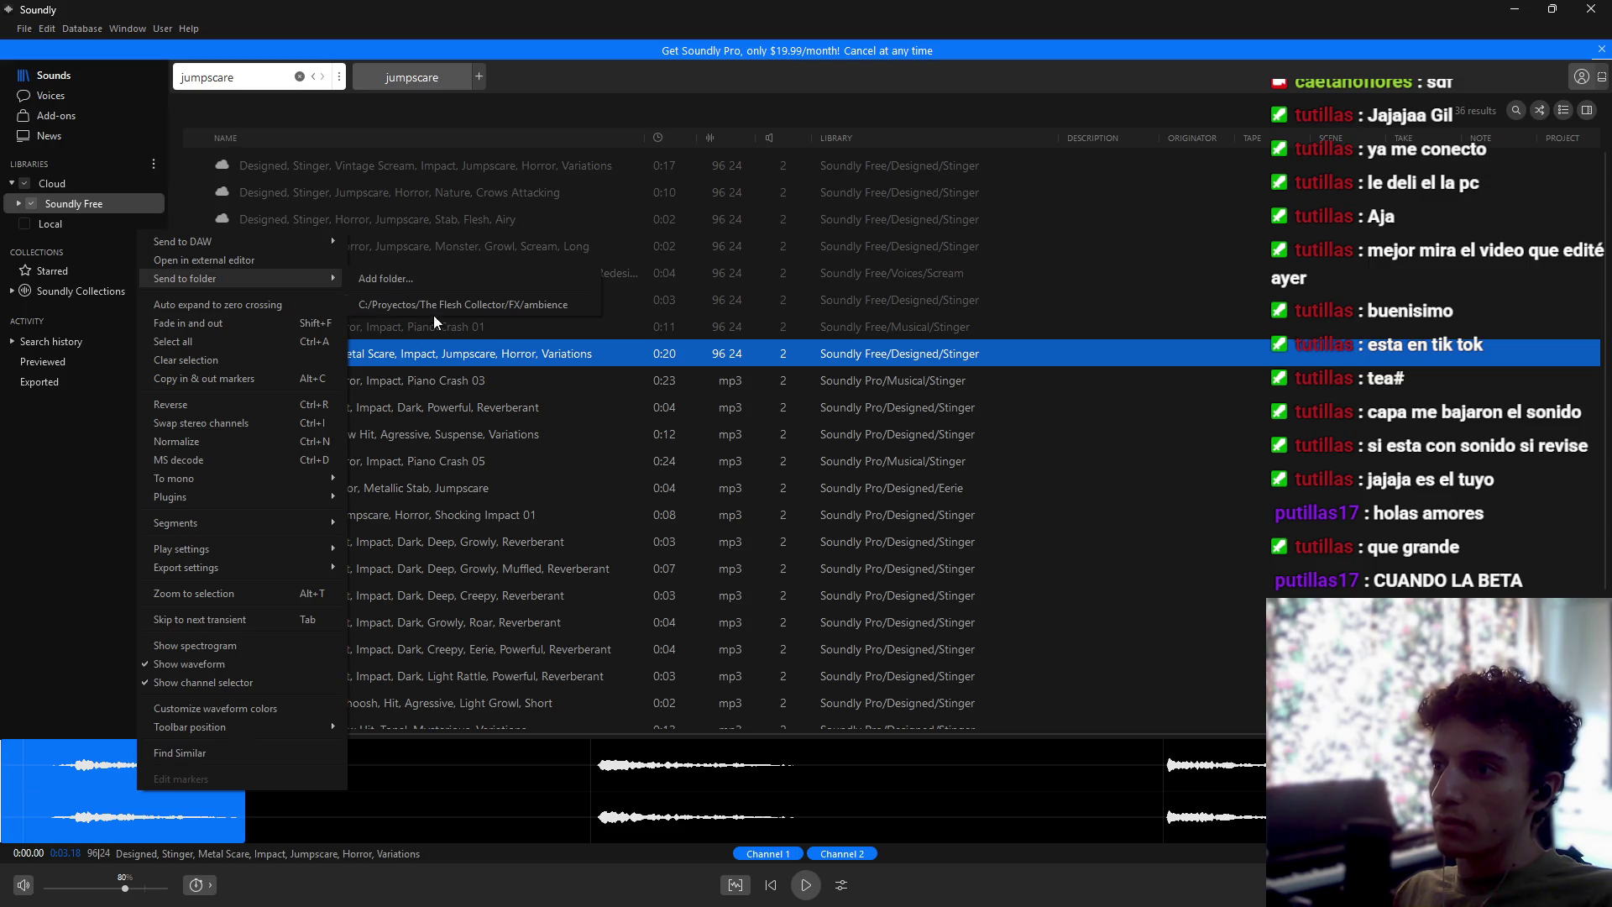
pyautogui.click(465, 304)
pyautogui.hotkey('alt', 'Tab')
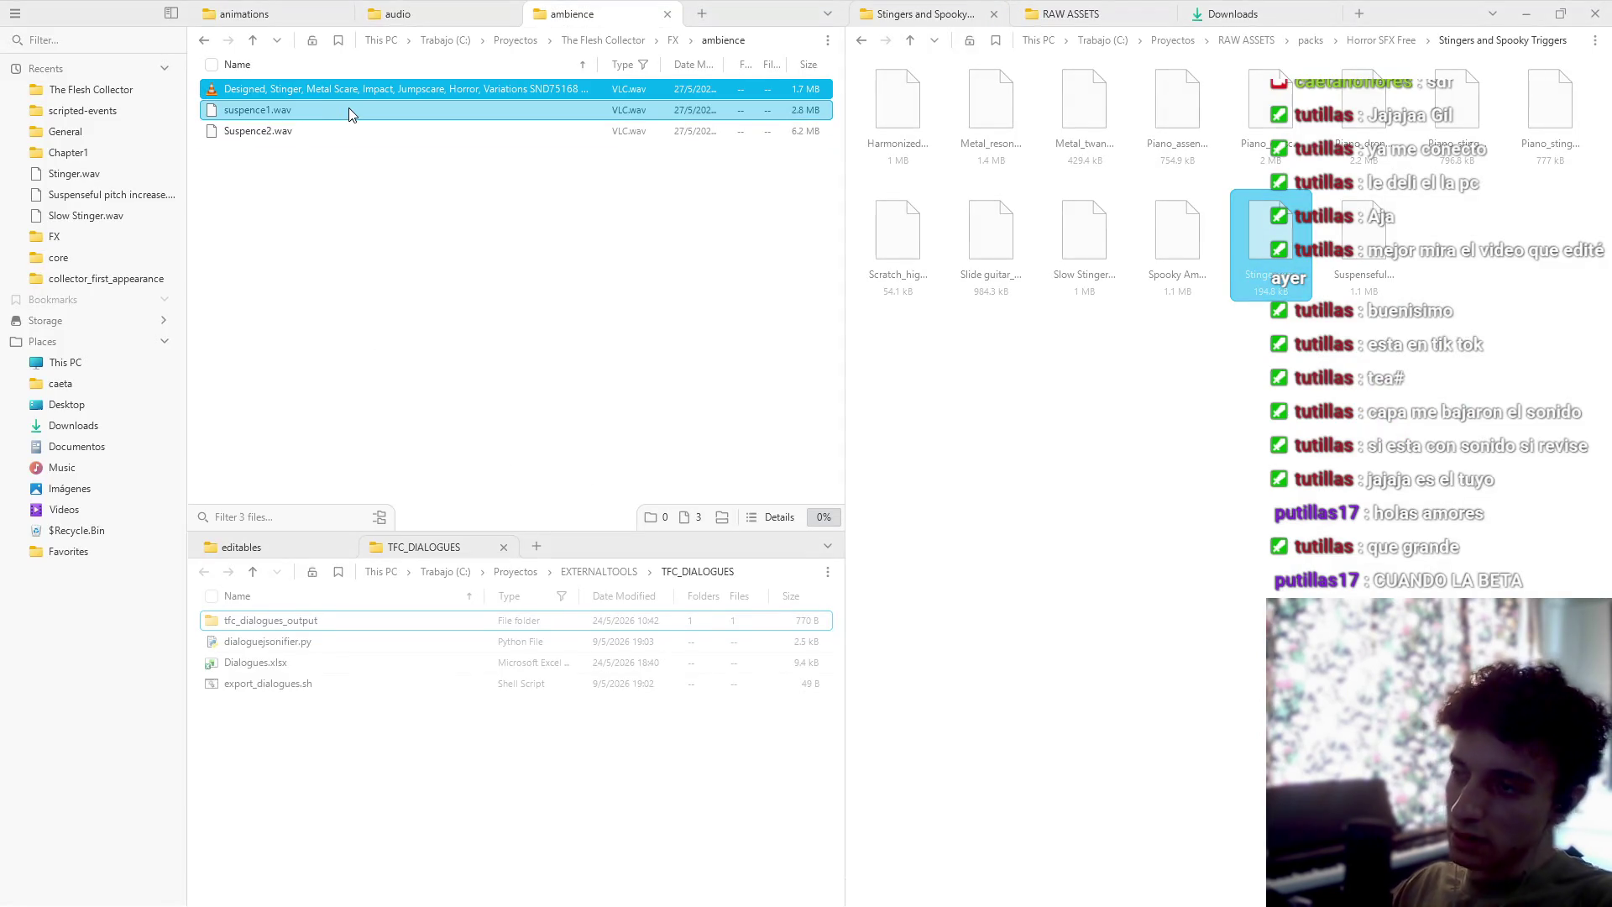
# Rename the exported wav file to Stringer.wav.
pyautogui.press('F2')
pyautogui.write('Stringer.wav')
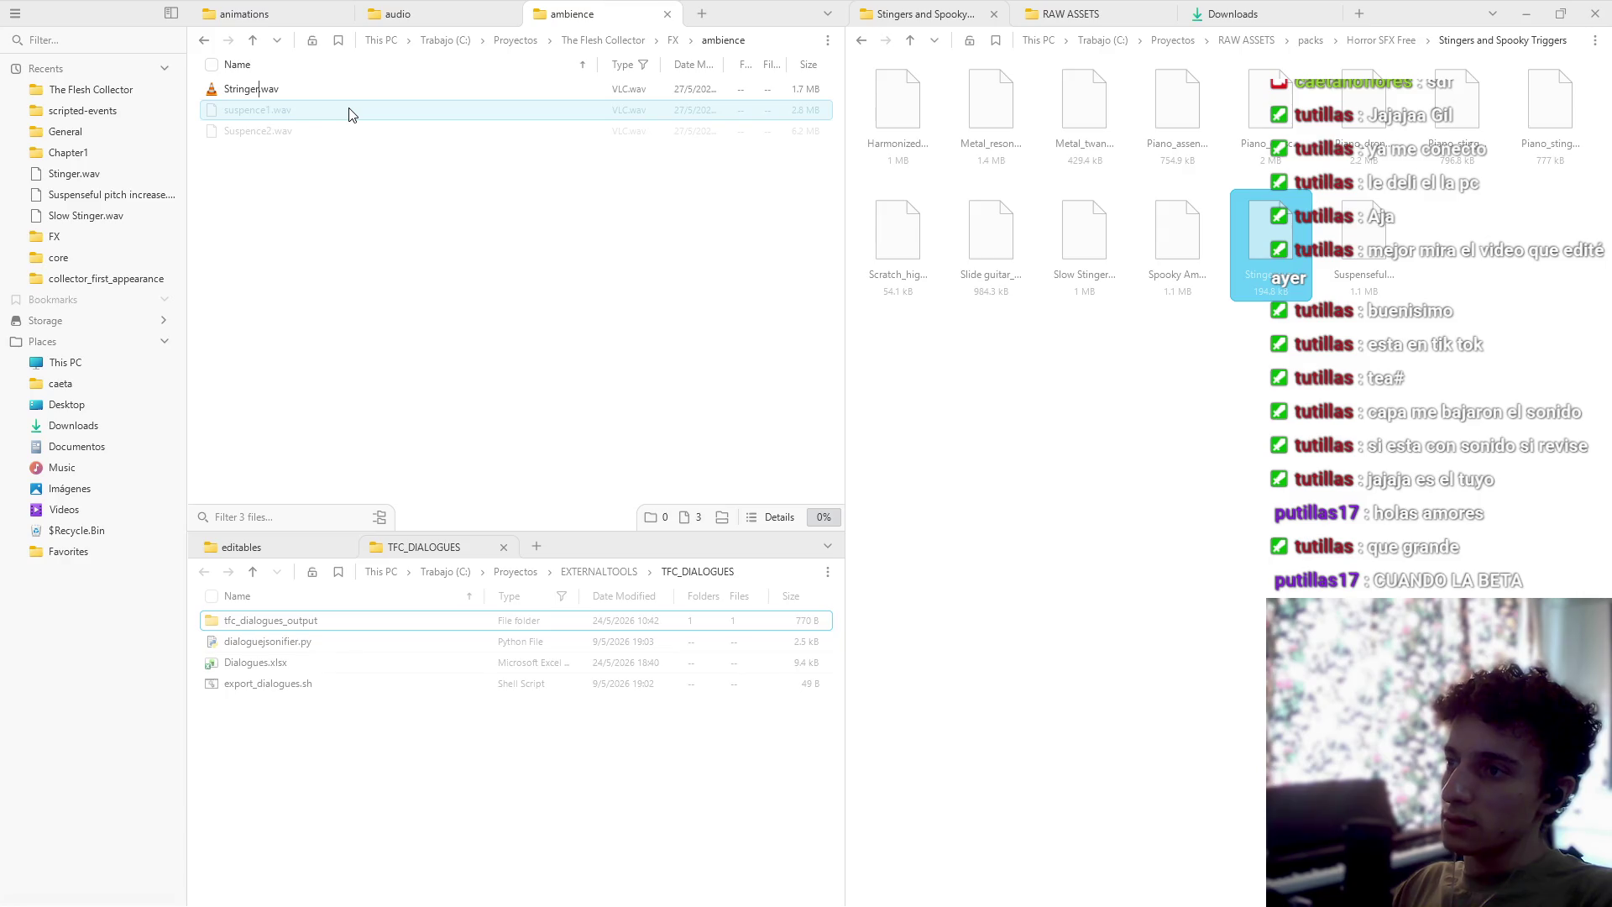
pyautogui.press('Return')
# Open the FX/stingers folder, then return to Godot and save the scene.
pyautogui.click(673, 40)
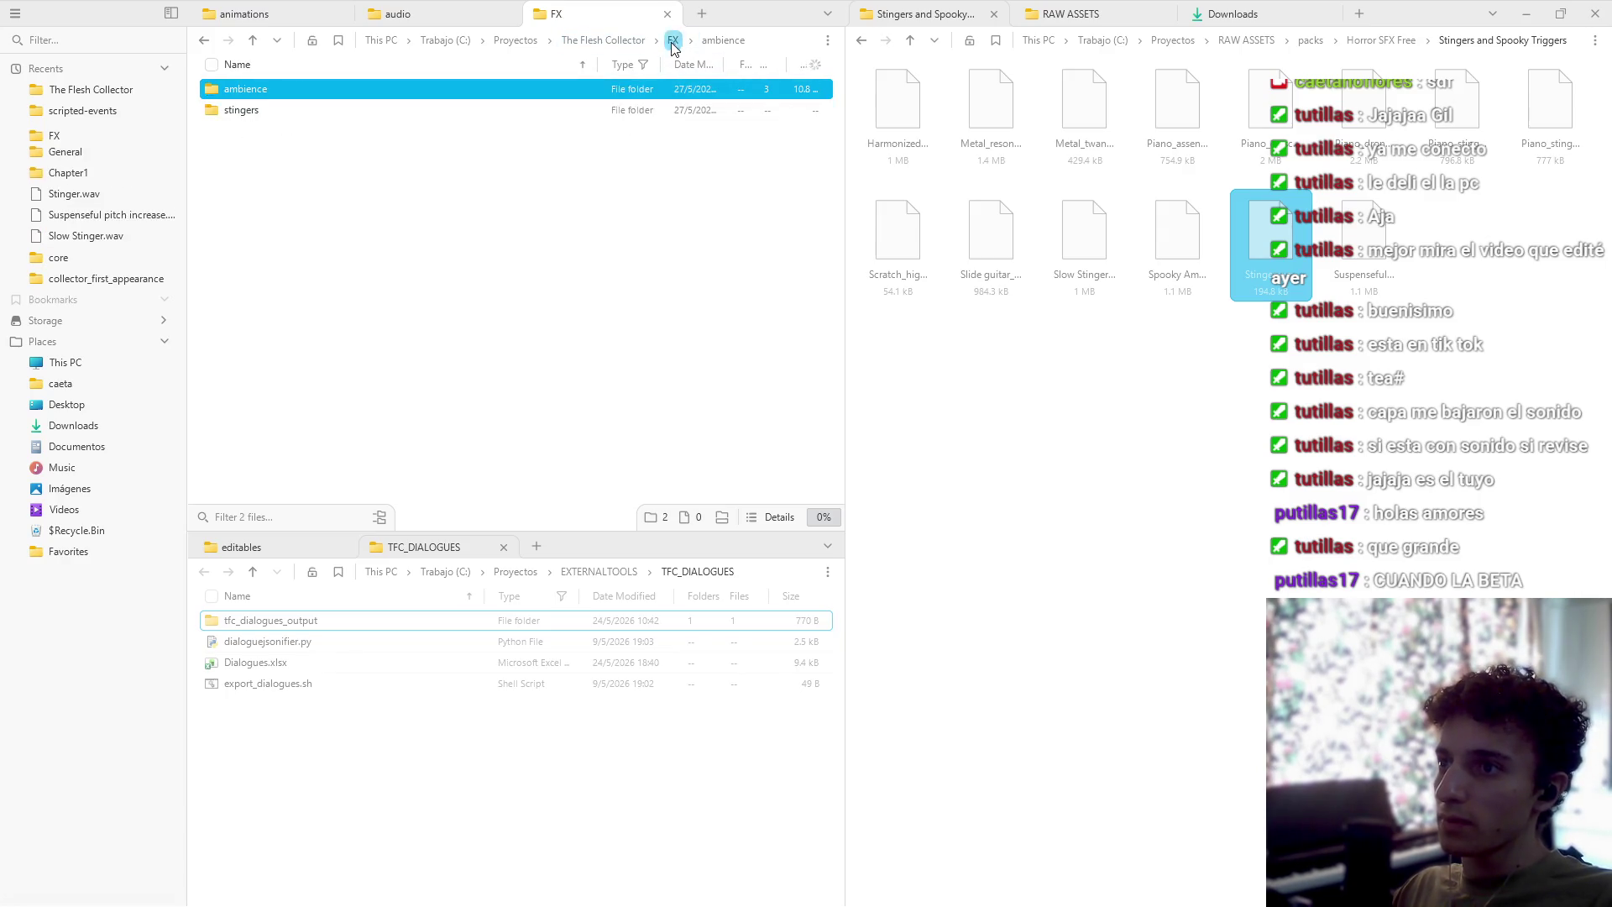
pyautogui.doubleClick(324, 110)
pyautogui.hotkey('alt', 'shift', '-')
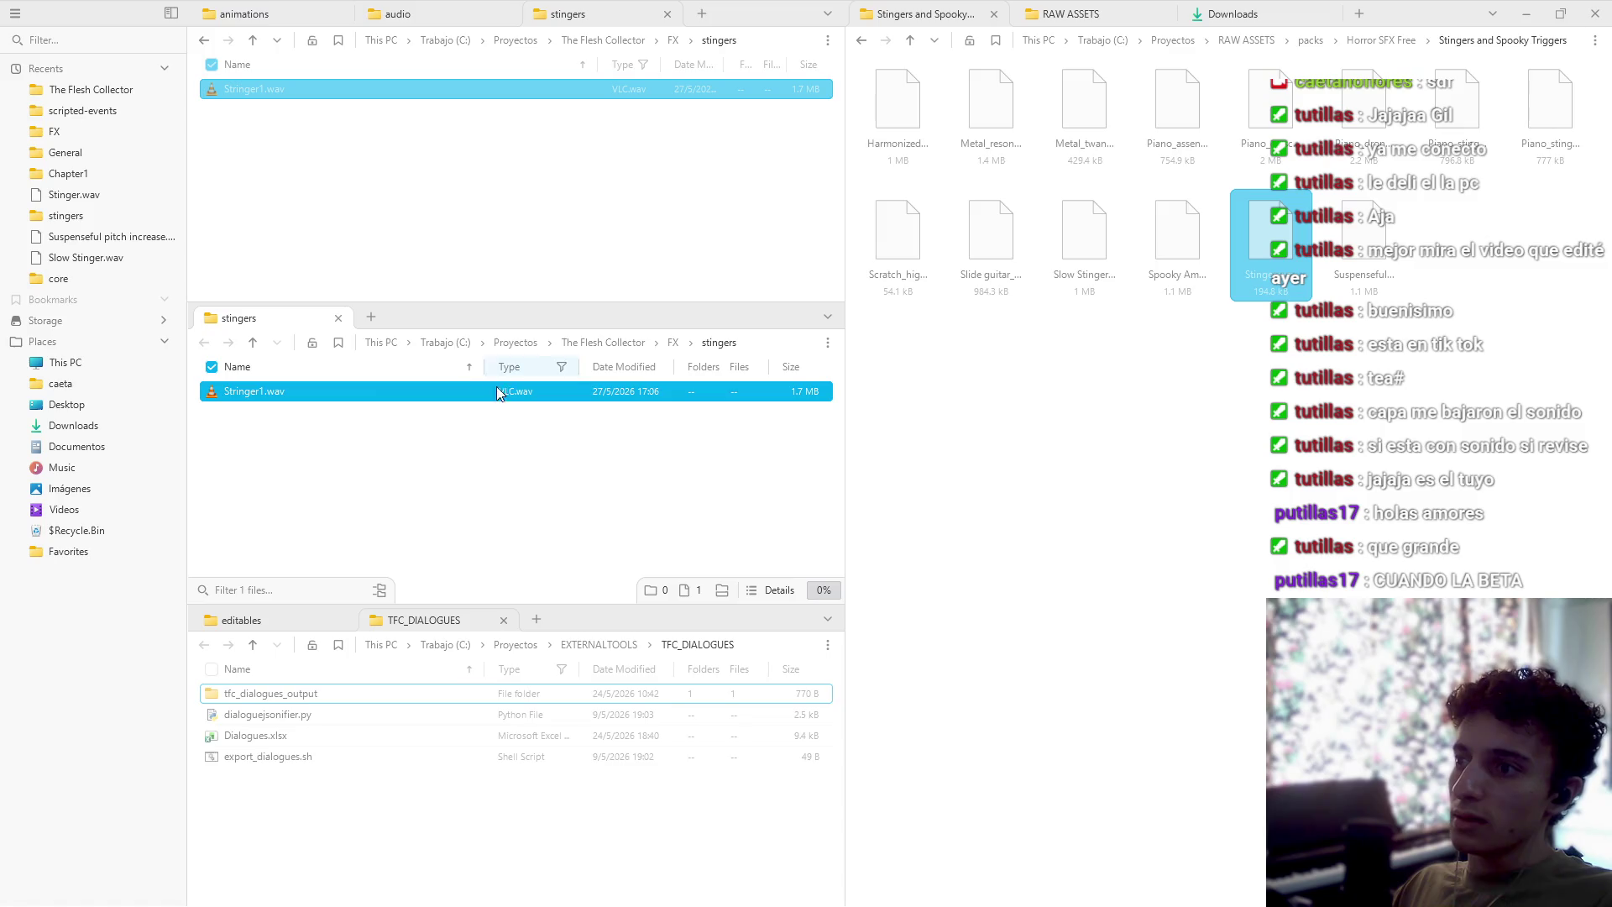
pyautogui.hotkey('ctrl', 'shift', 'w')
pyautogui.click(411, 270)
pyautogui.hotkey('alt', 'Tab')
pyautogui.hotkey('alt', 'Tab')
pyautogui.hotkey('alt', 'Tab')
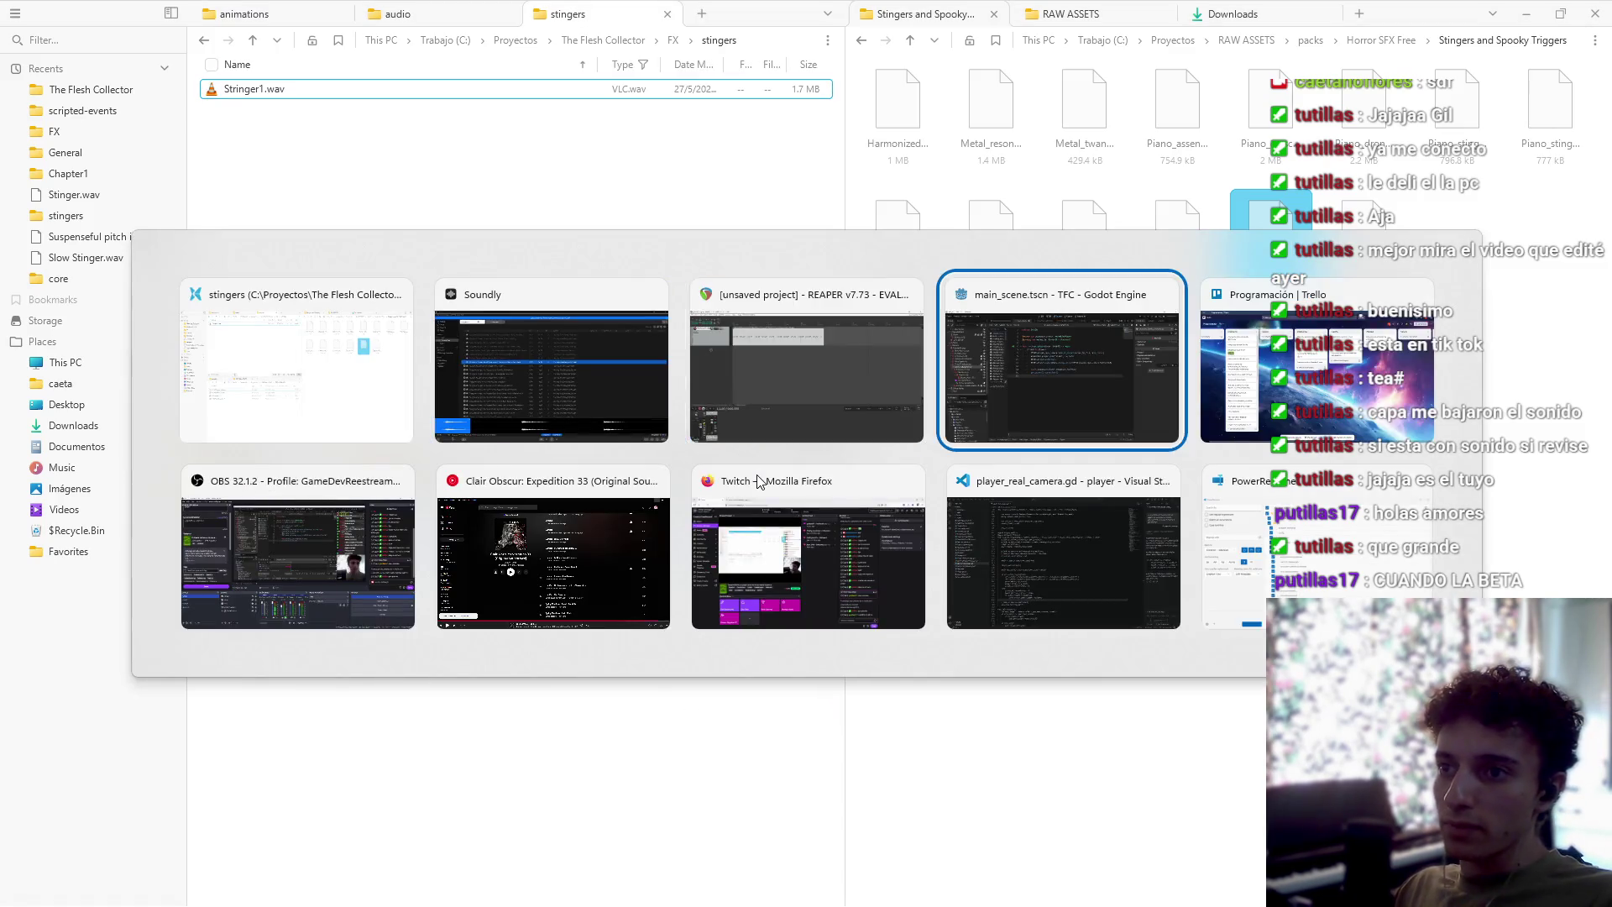
pyautogui.hotkey('ctrl', 's')
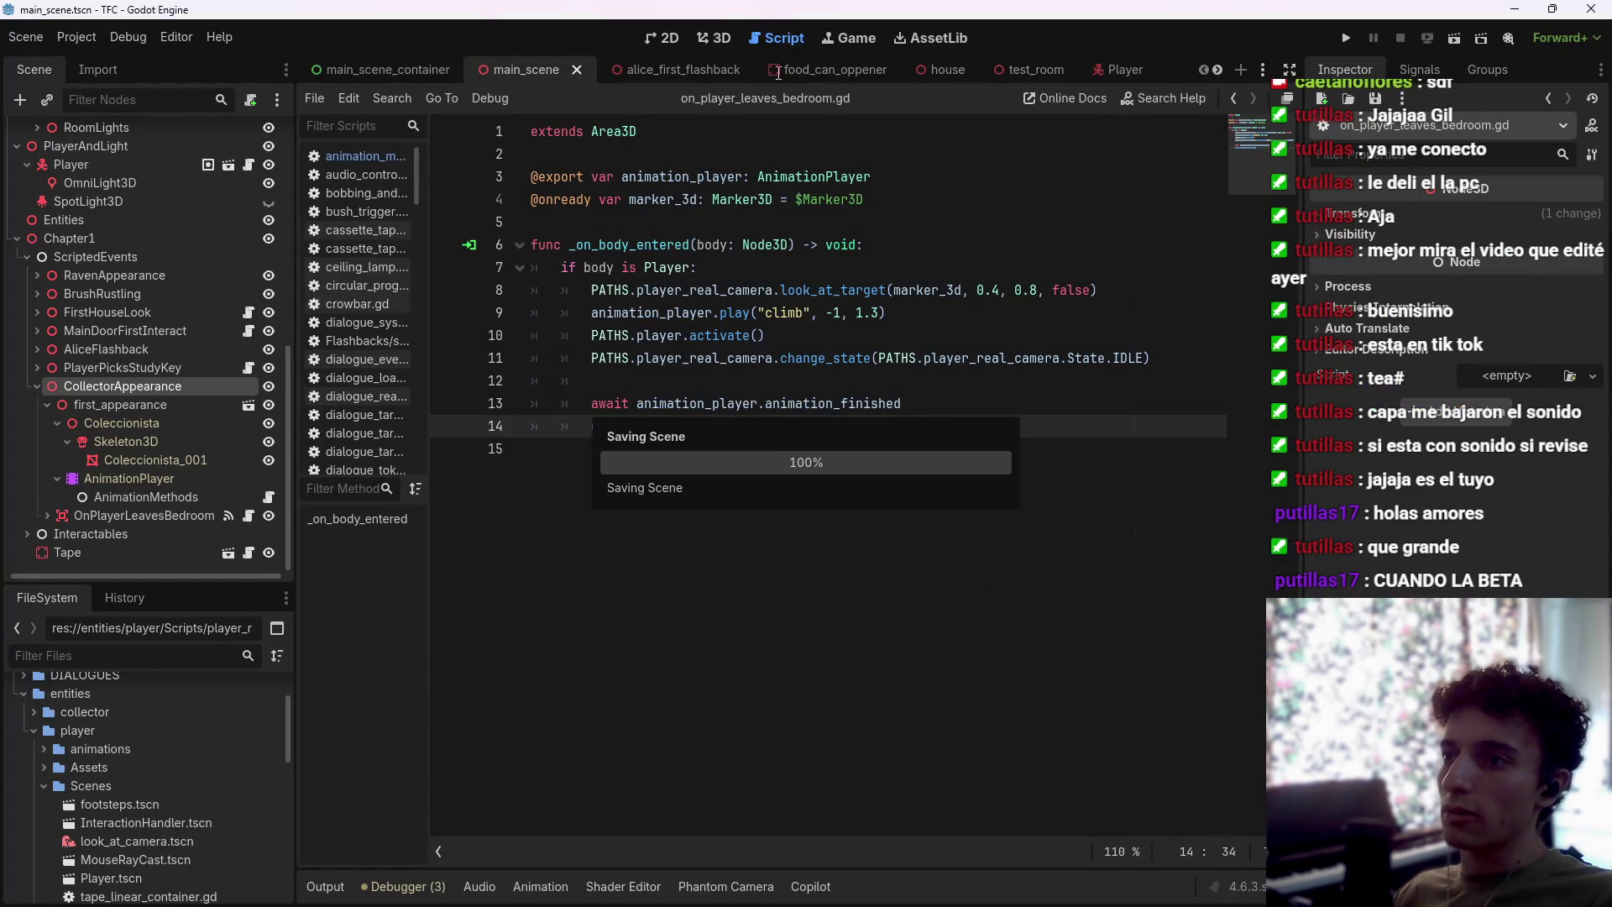
# In the 3D view, check the AnimationPlayer node, searching for an audiostream node without adding one.
pyautogui.click(718, 38)
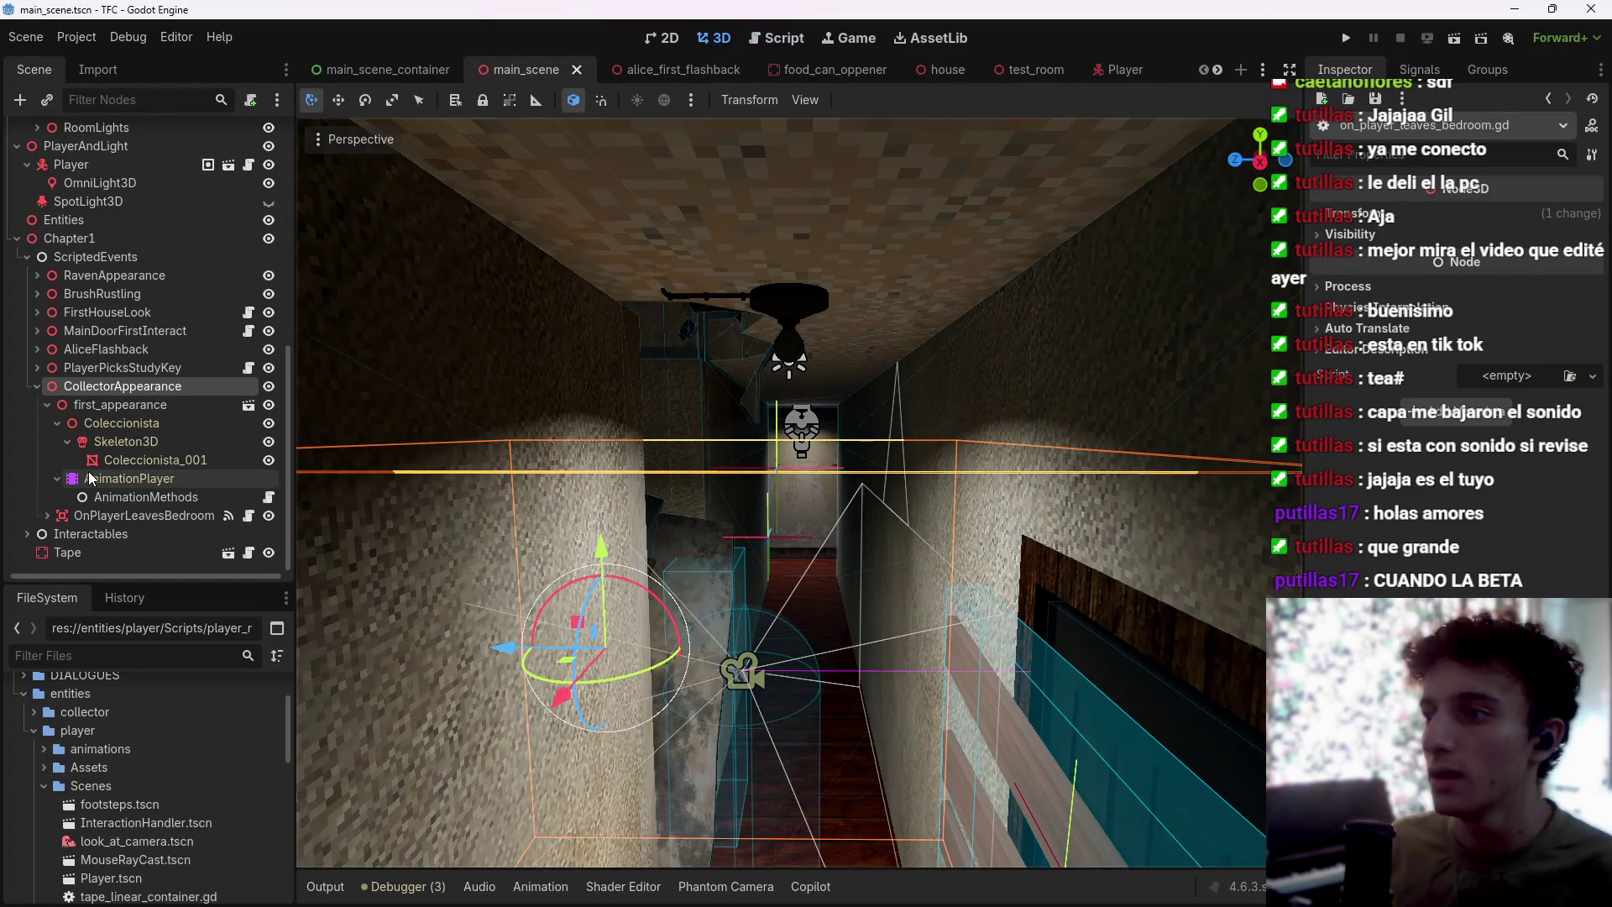
pyautogui.click(153, 480)
pyautogui.hotkey('ctrl', 'a')
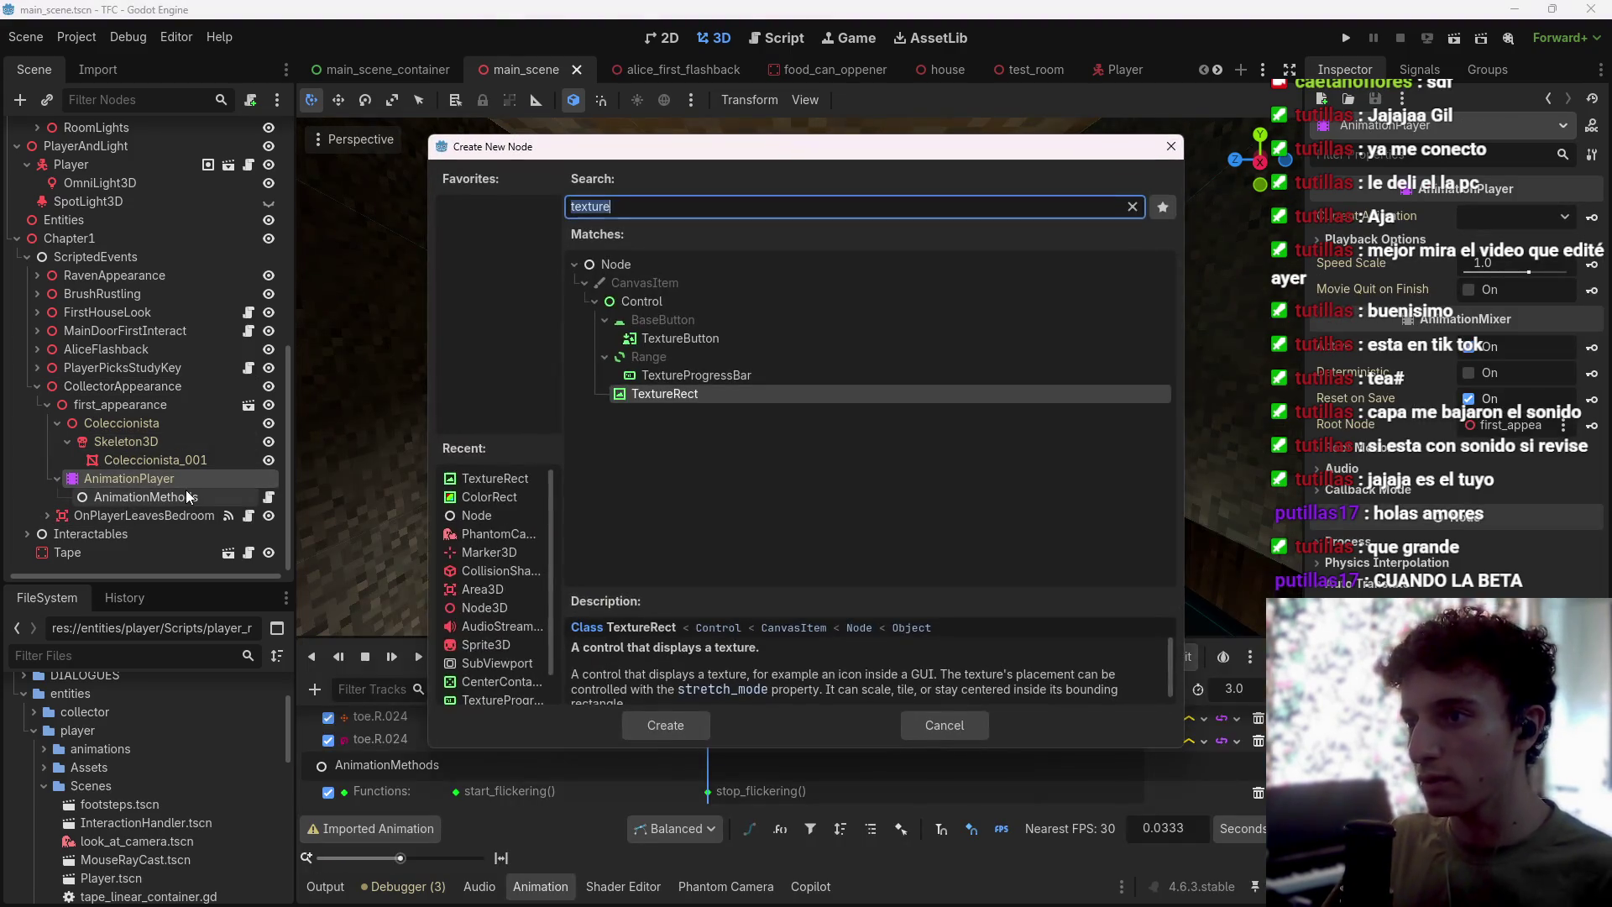
pyautogui.write('audiostream')
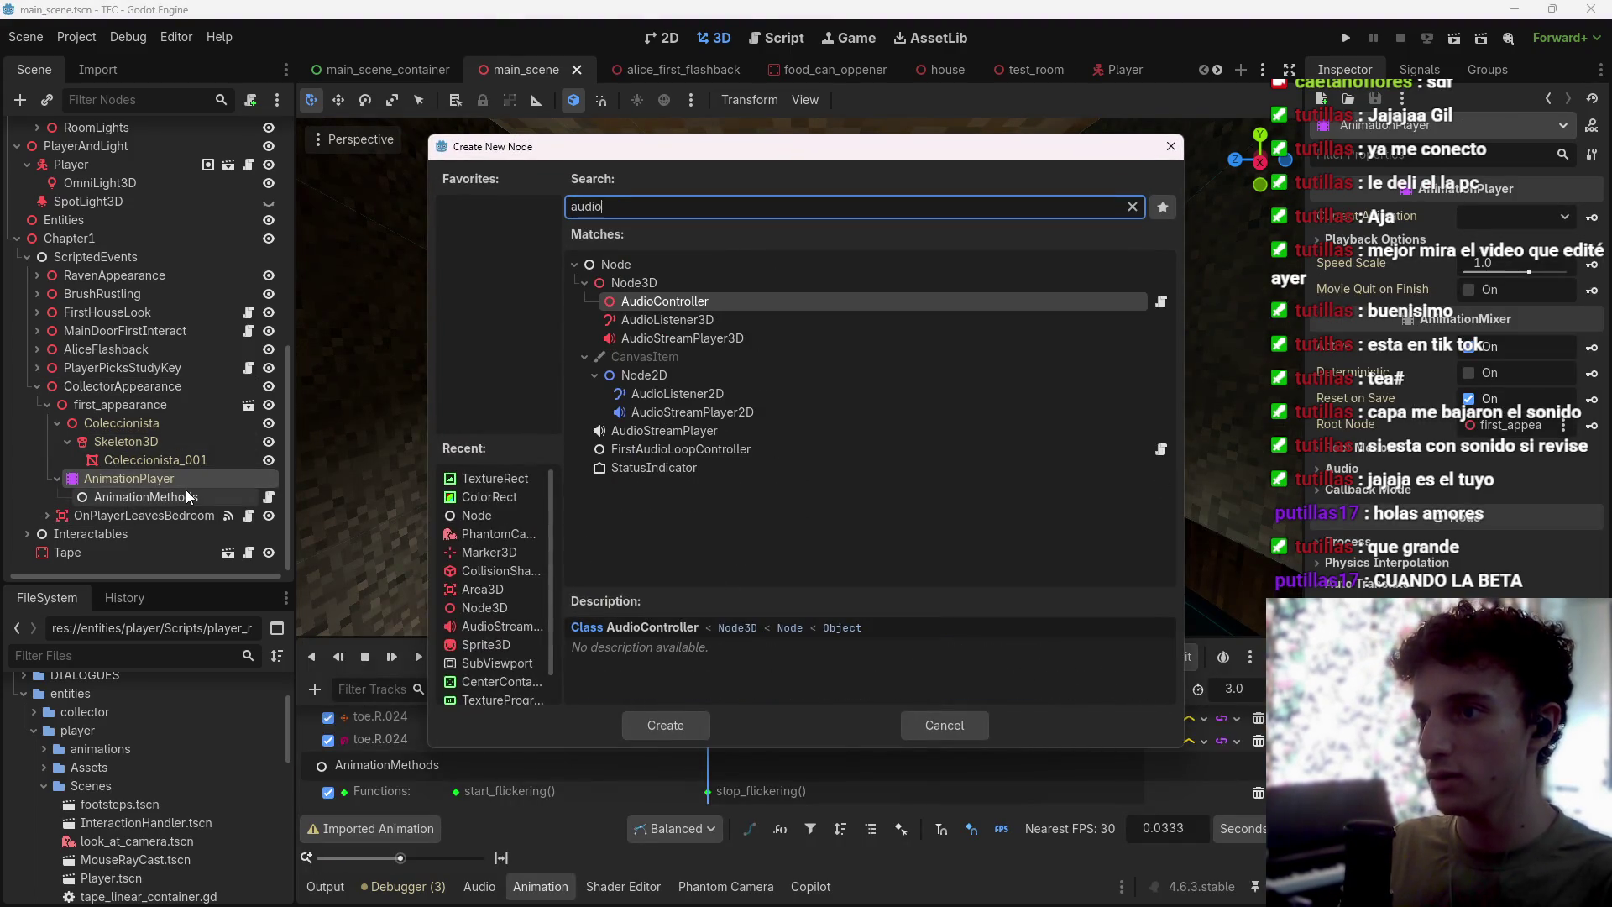
pyautogui.press('Escape')
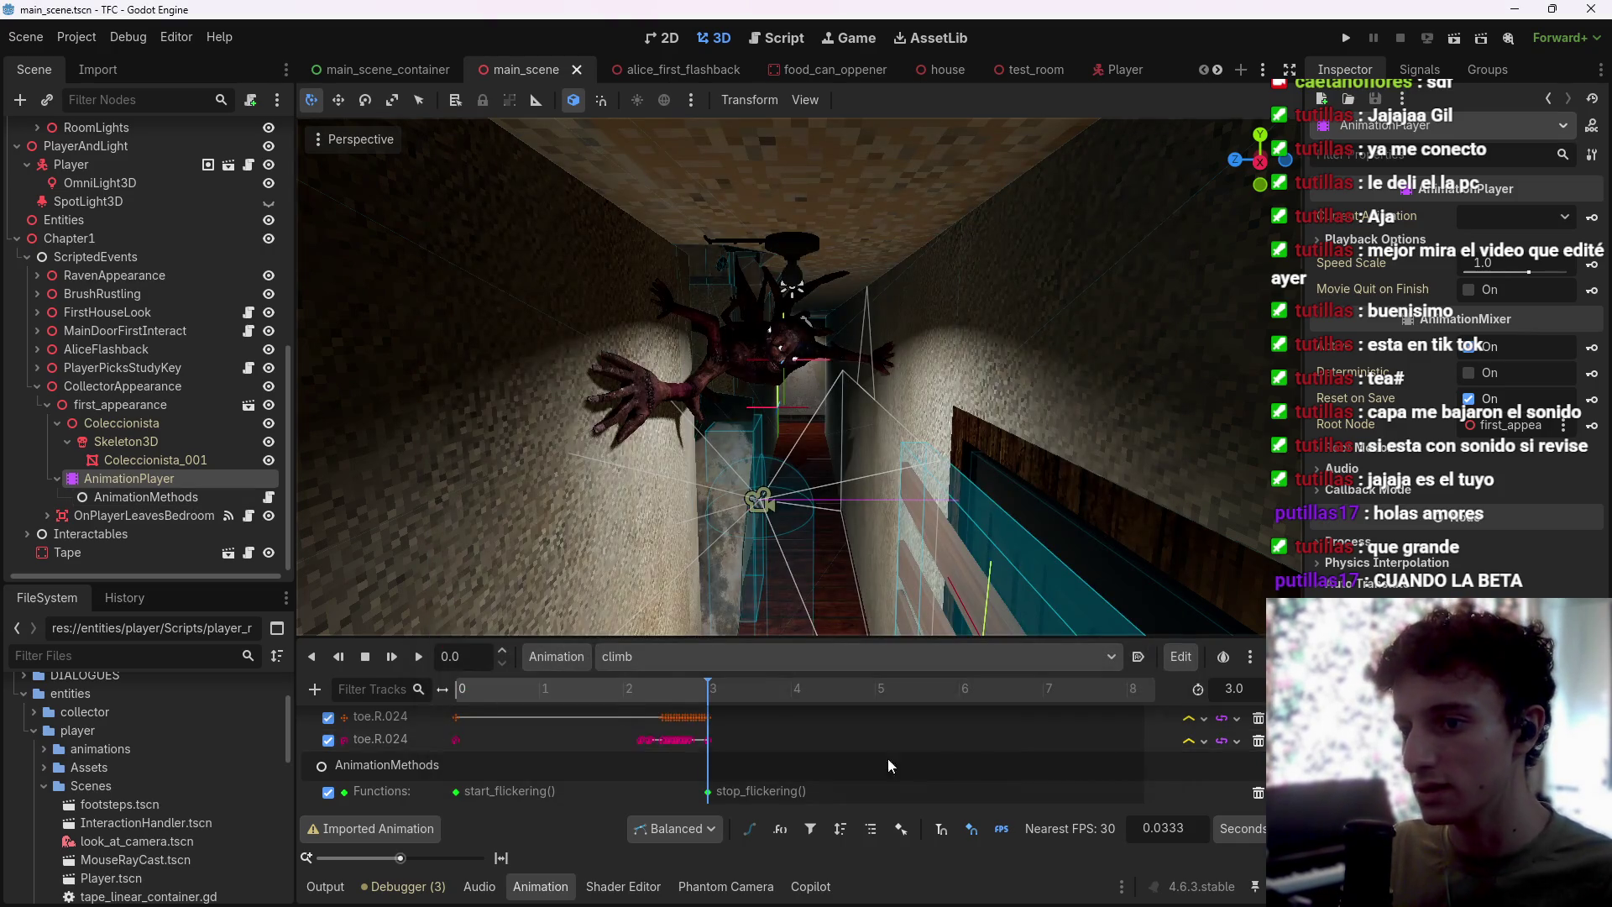
pyautogui.click(317, 691)
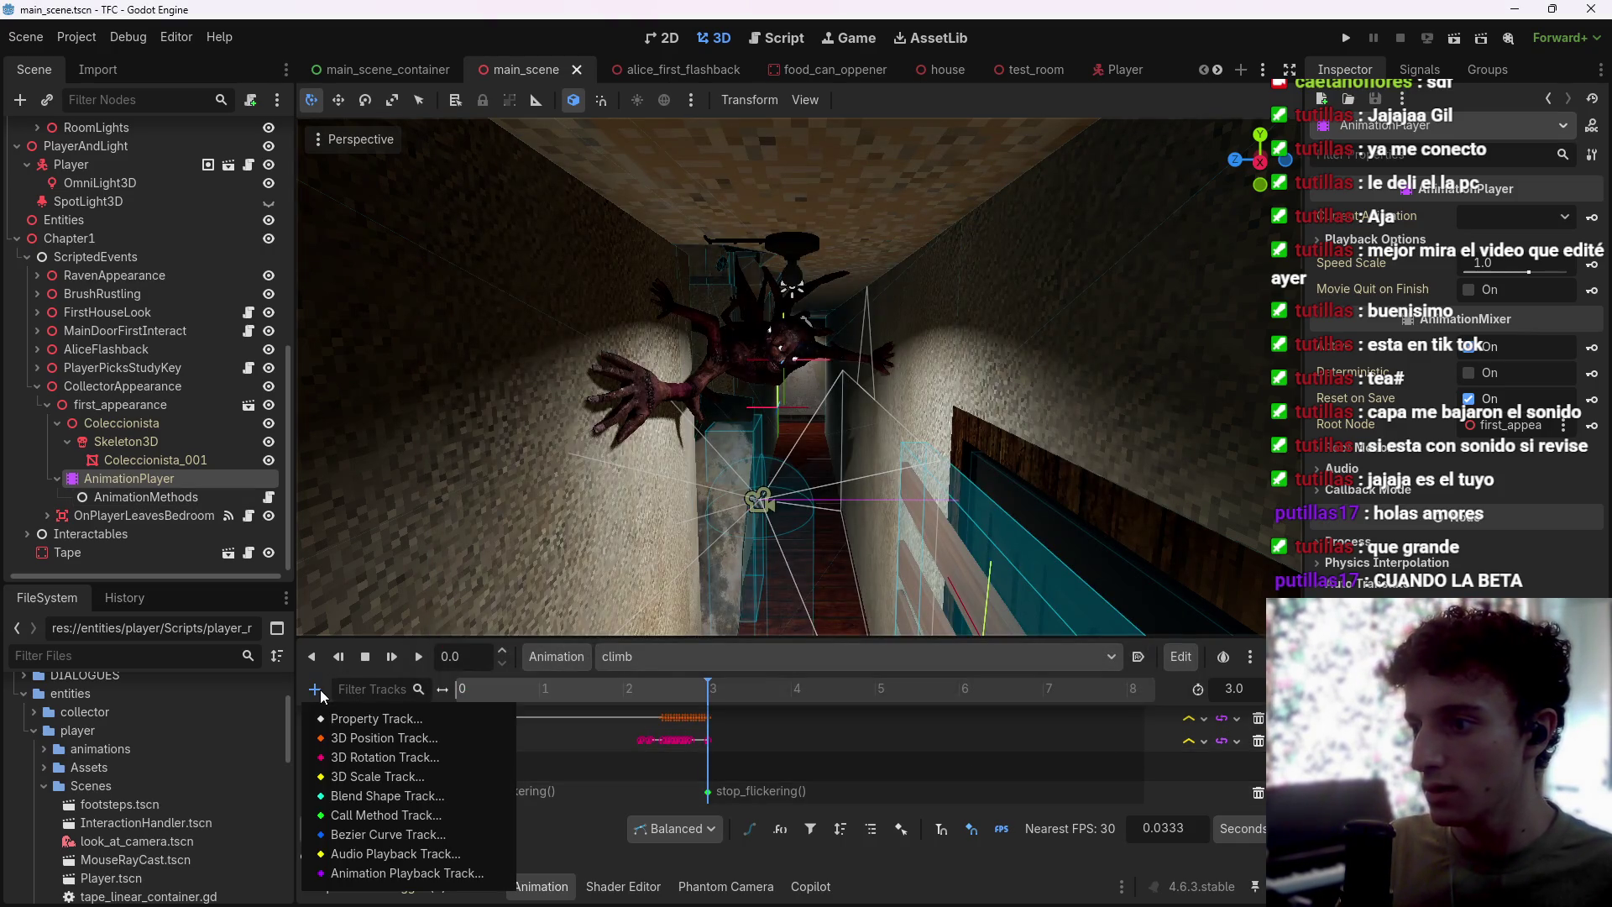
pyautogui.click(319, 696)
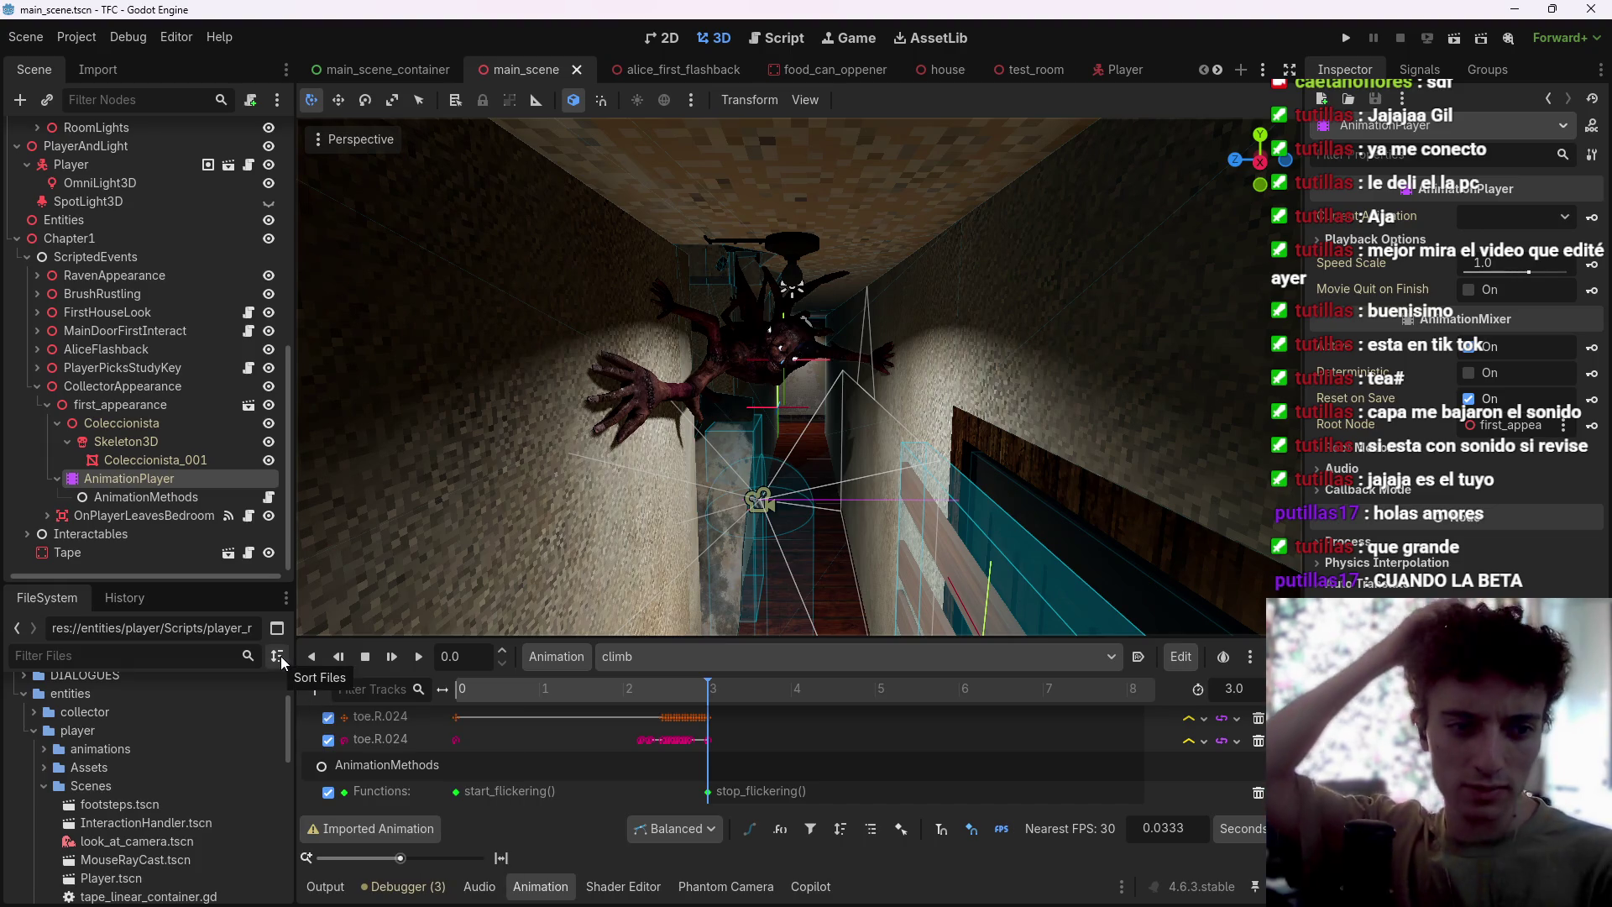
# Open the OnPlayerLeavesBedroom script and insert blank lines below the marker_3d declaration.
pyautogui.click(248, 515)
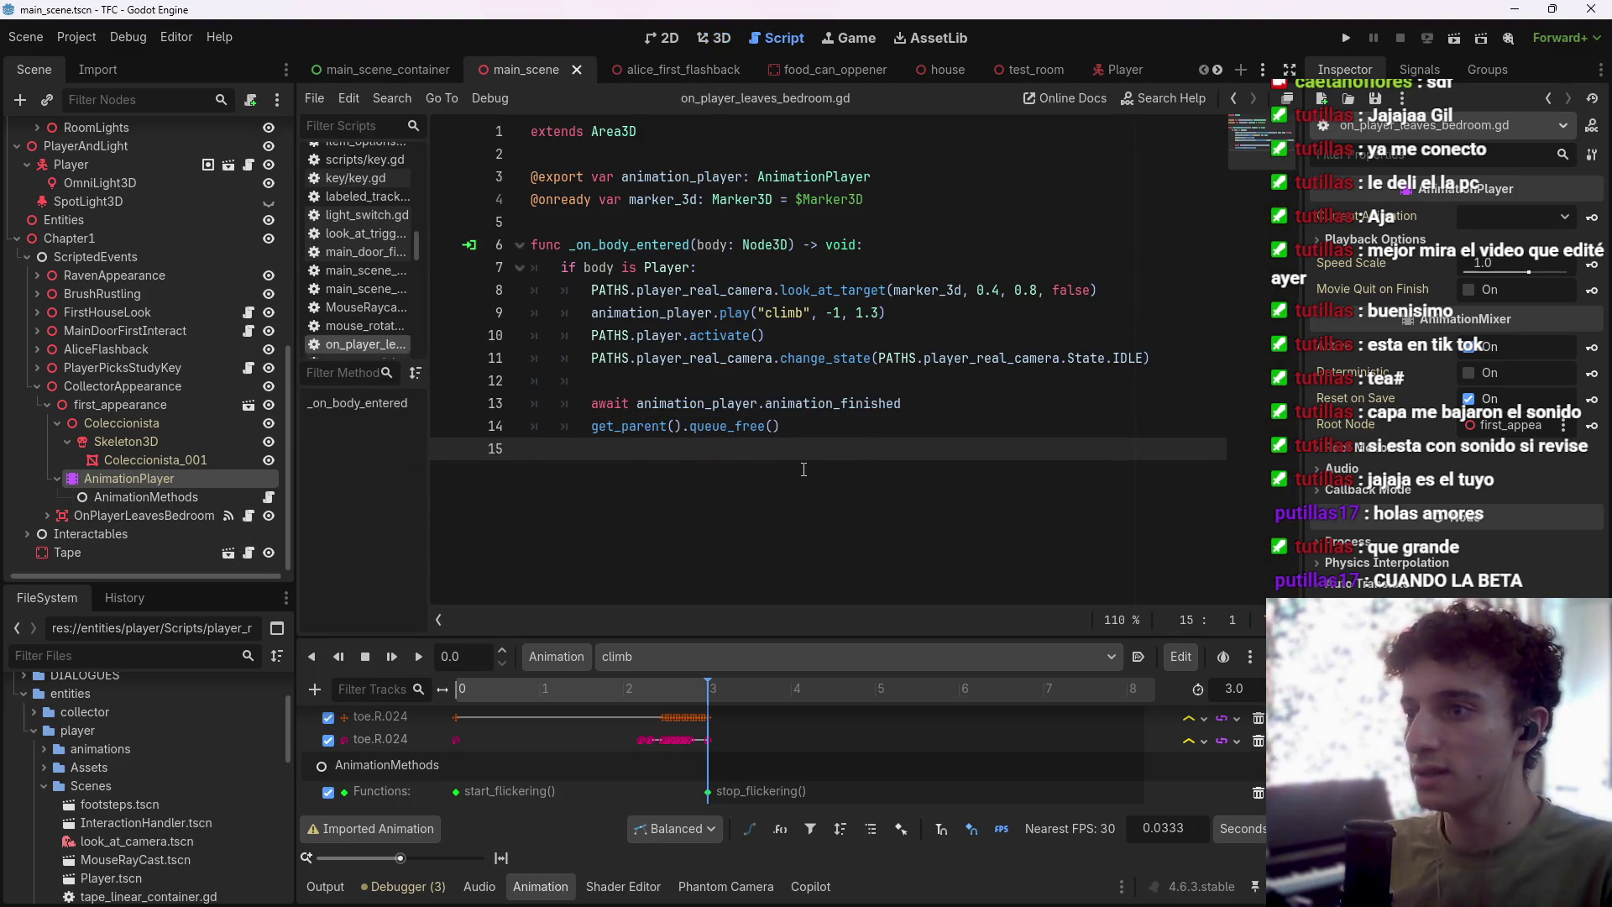
pyautogui.click(850, 227)
pyautogui.press('Return')
pyautogui.press('Return')
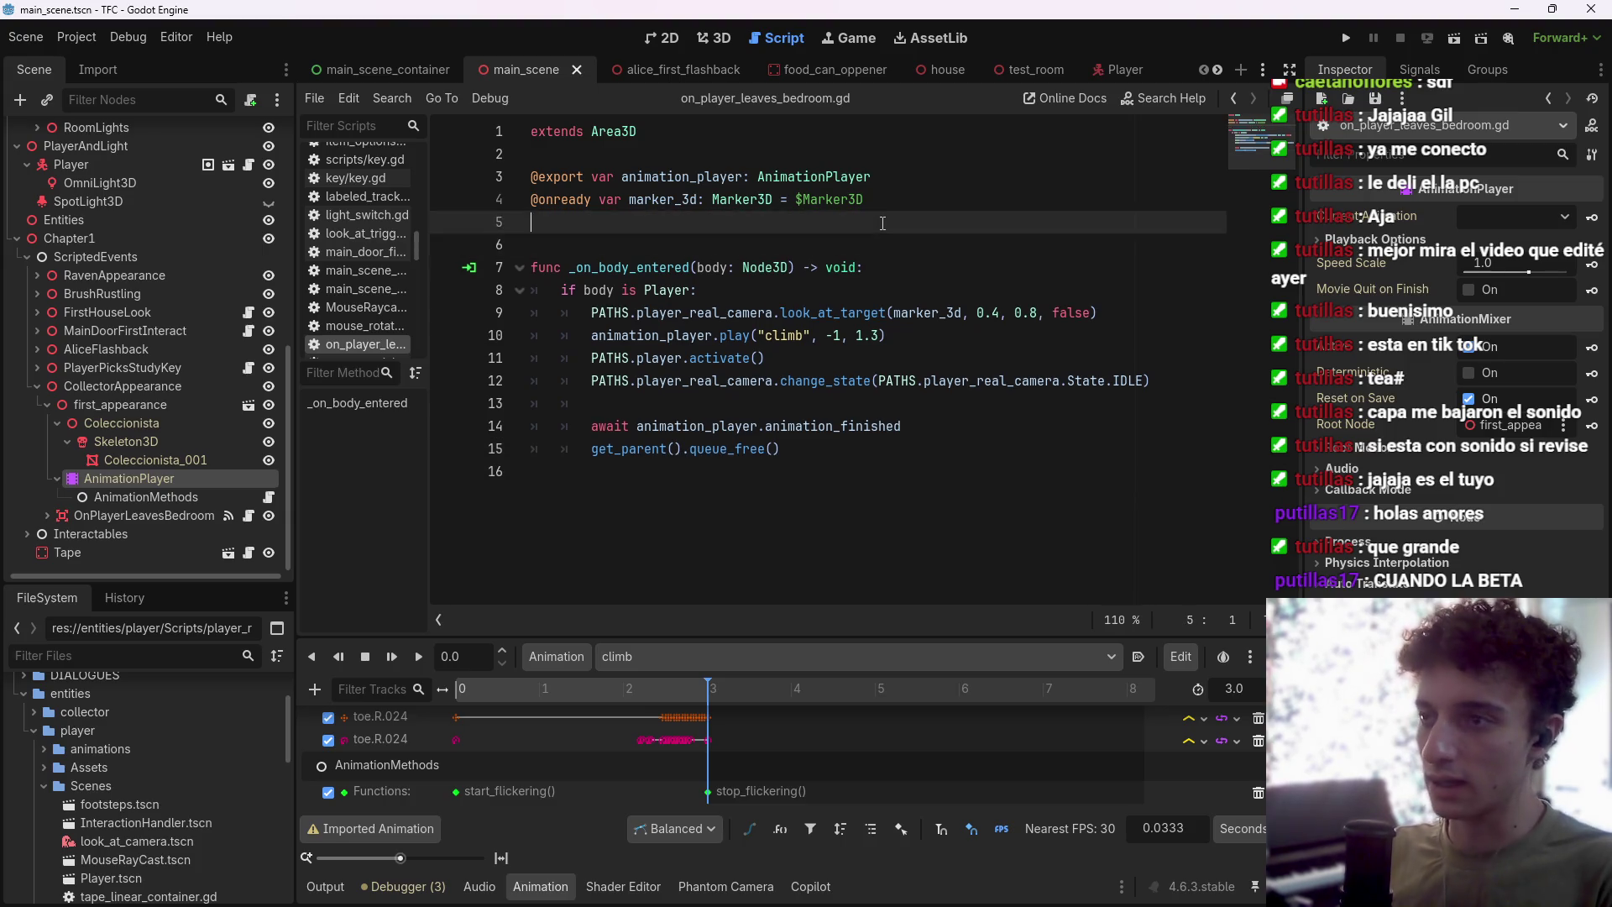
pyautogui.write('onready ')
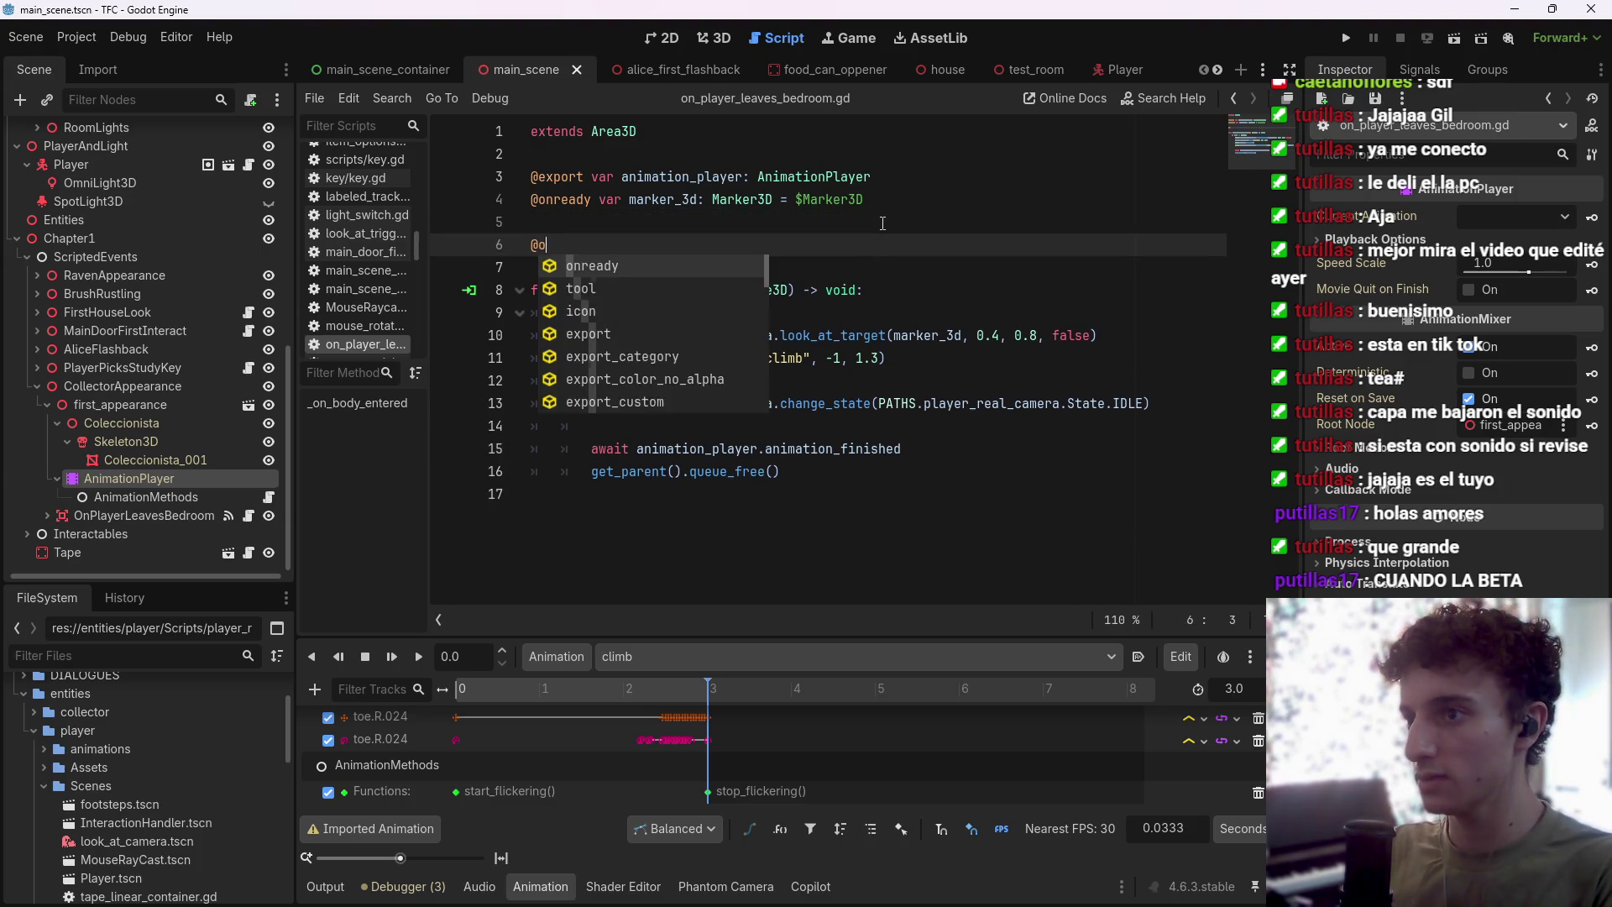
pyautogui.write('var a')
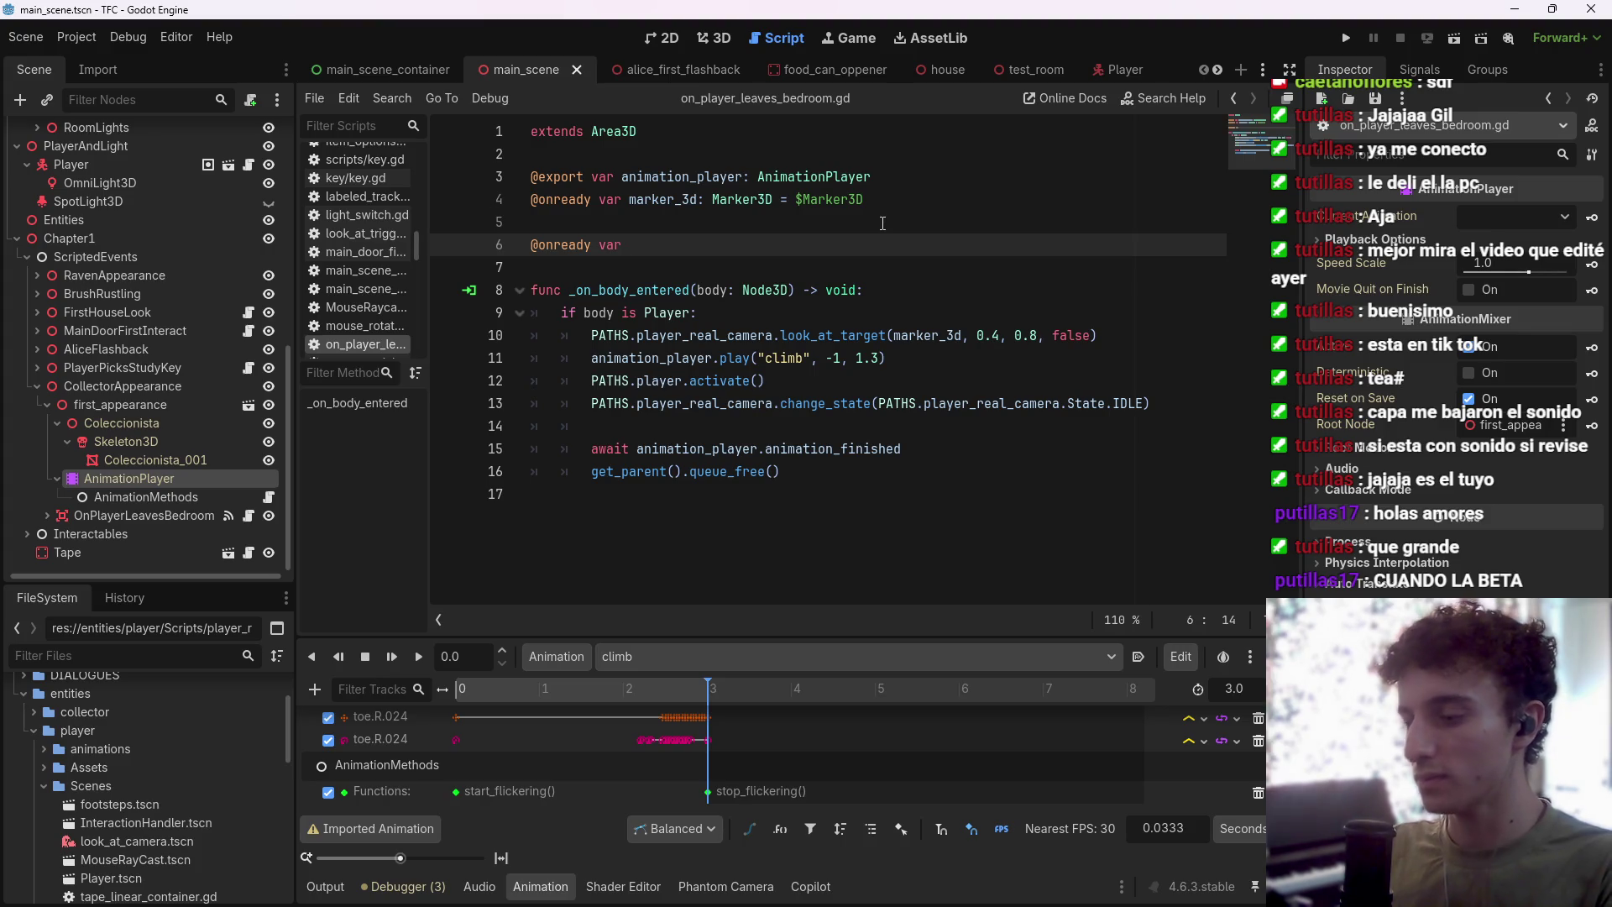
pyautogui.write('udio_controller : ')
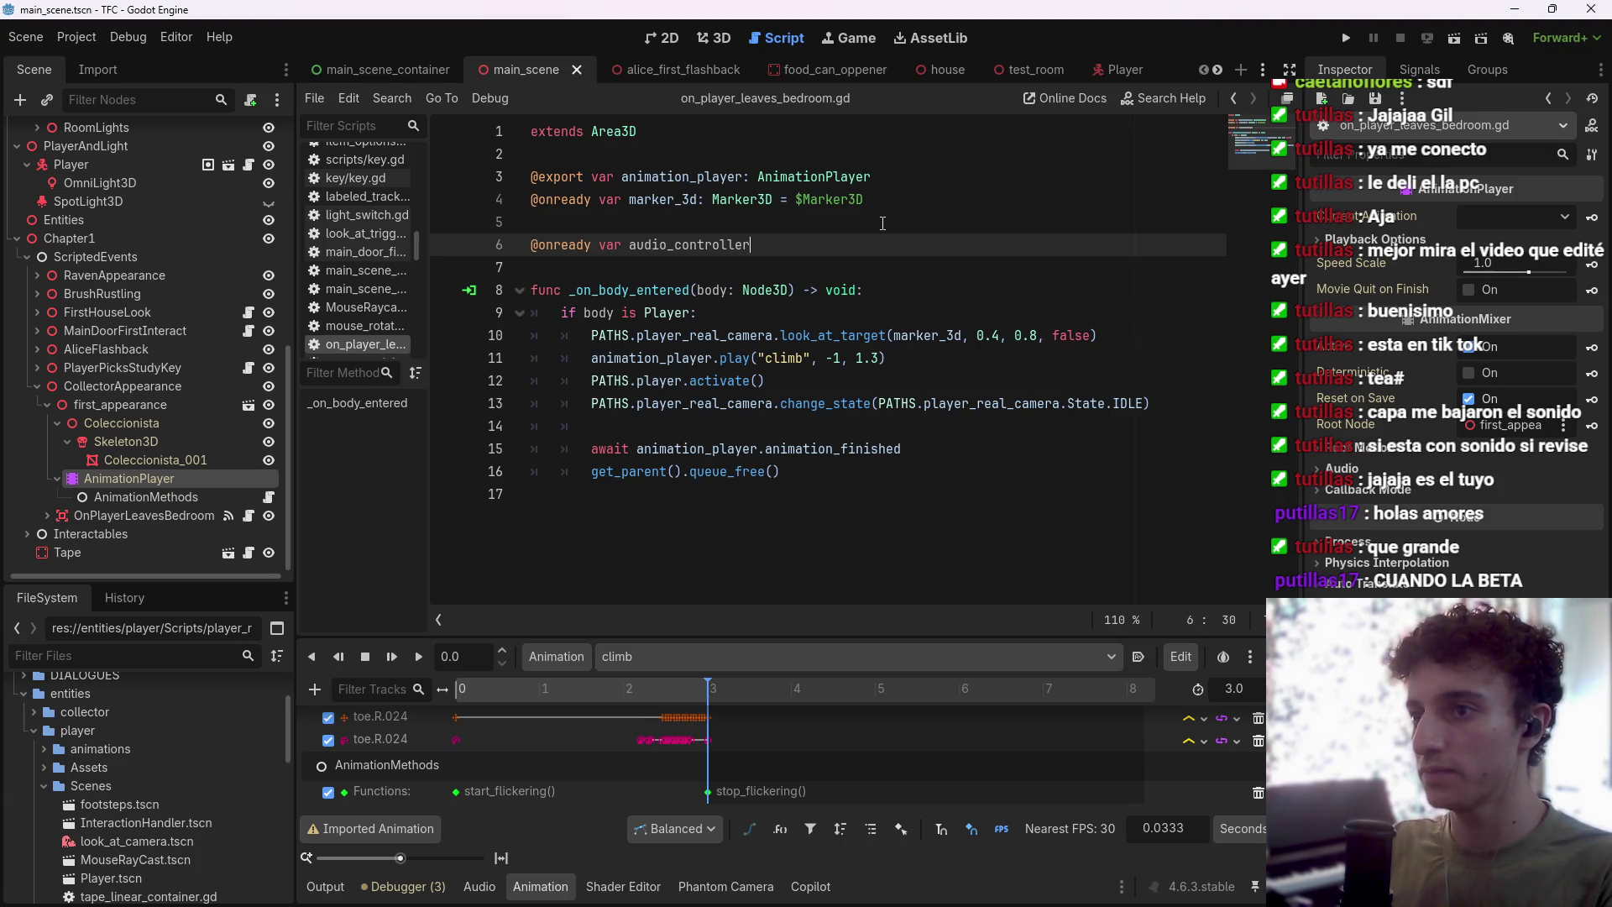
pyautogui.write('Audi')
pyautogui.press('Return')
pyautogui.write('= PATHS.')
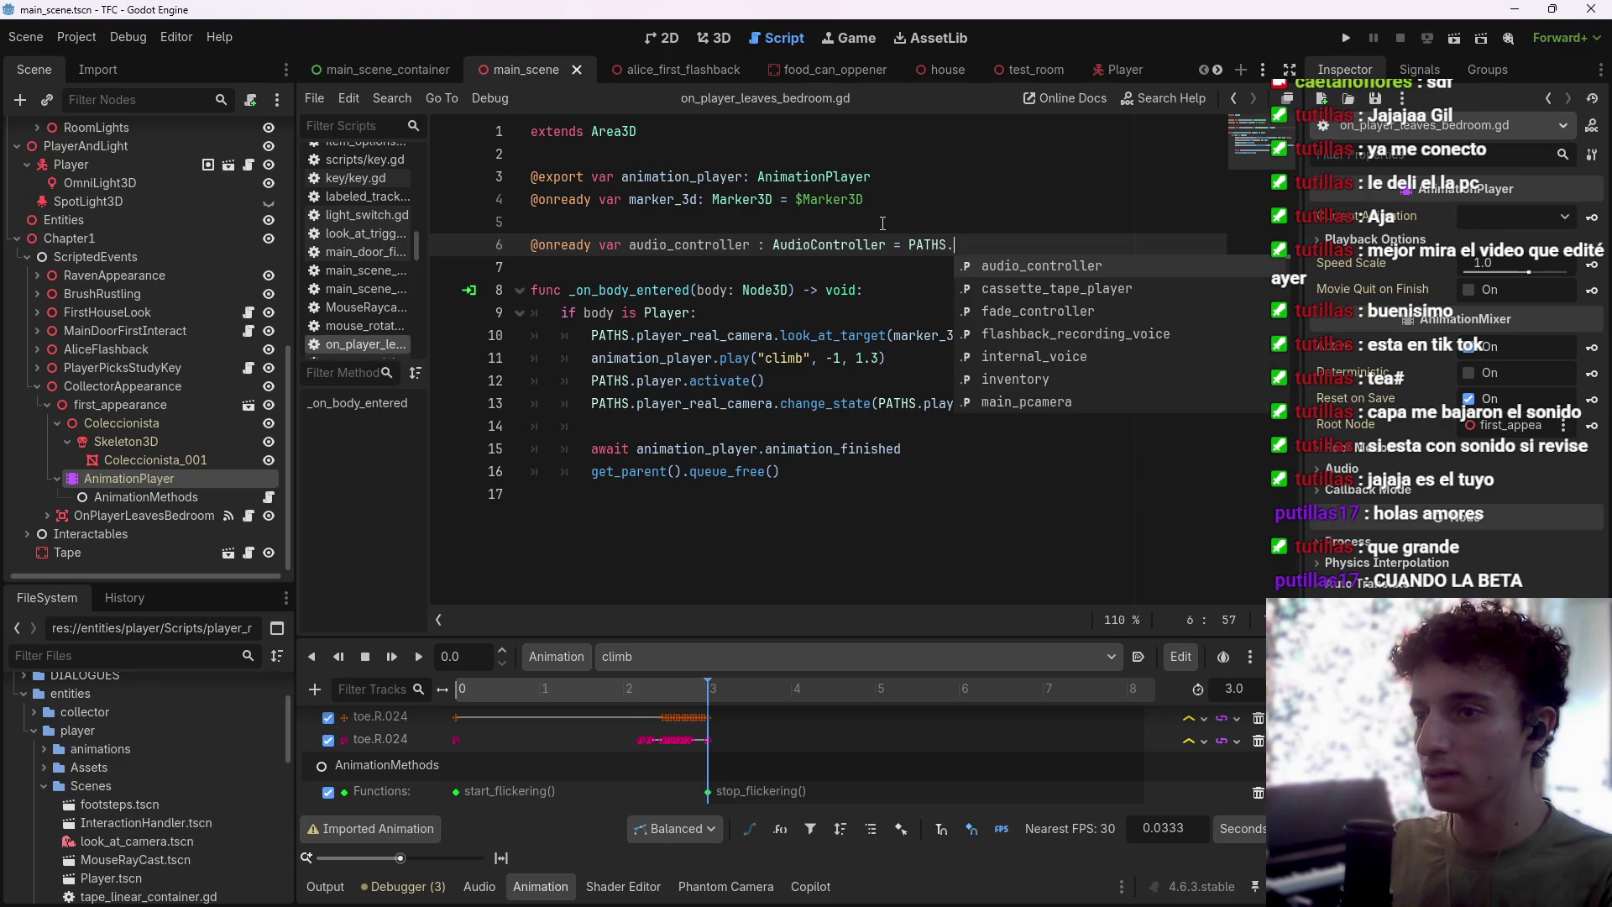
pyautogui.press('Return')
pyautogui.hotkey('ctrl', 's')
# Add blank lines at the script's end and after the climb animation call.
pyautogui.click(710, 544)
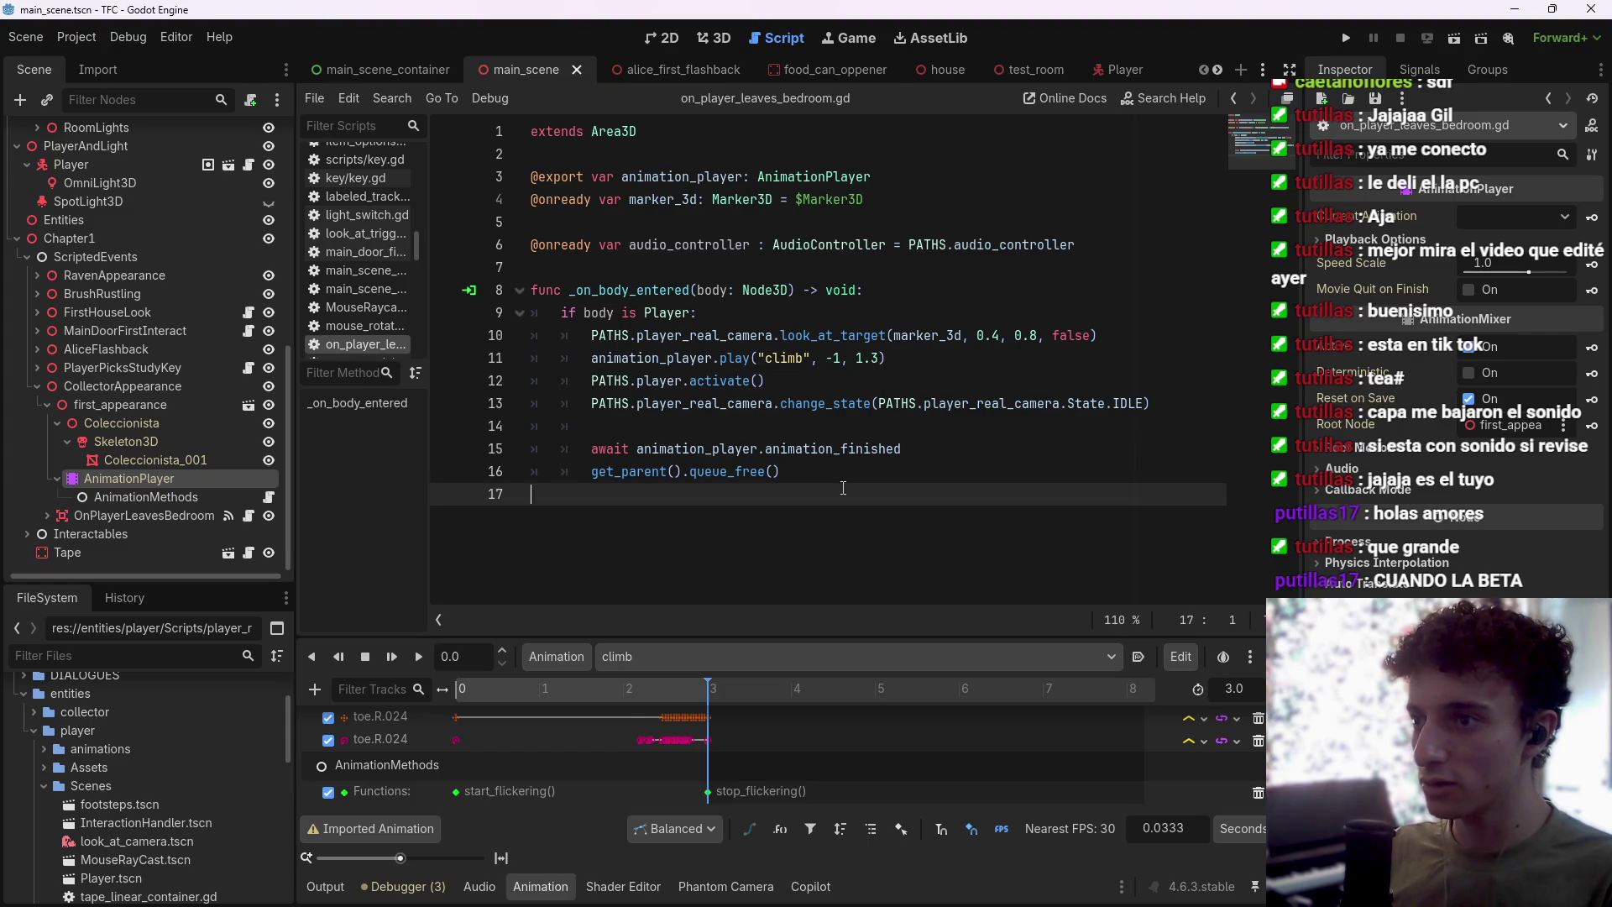
pyautogui.press('Return')
pyautogui.write('func')
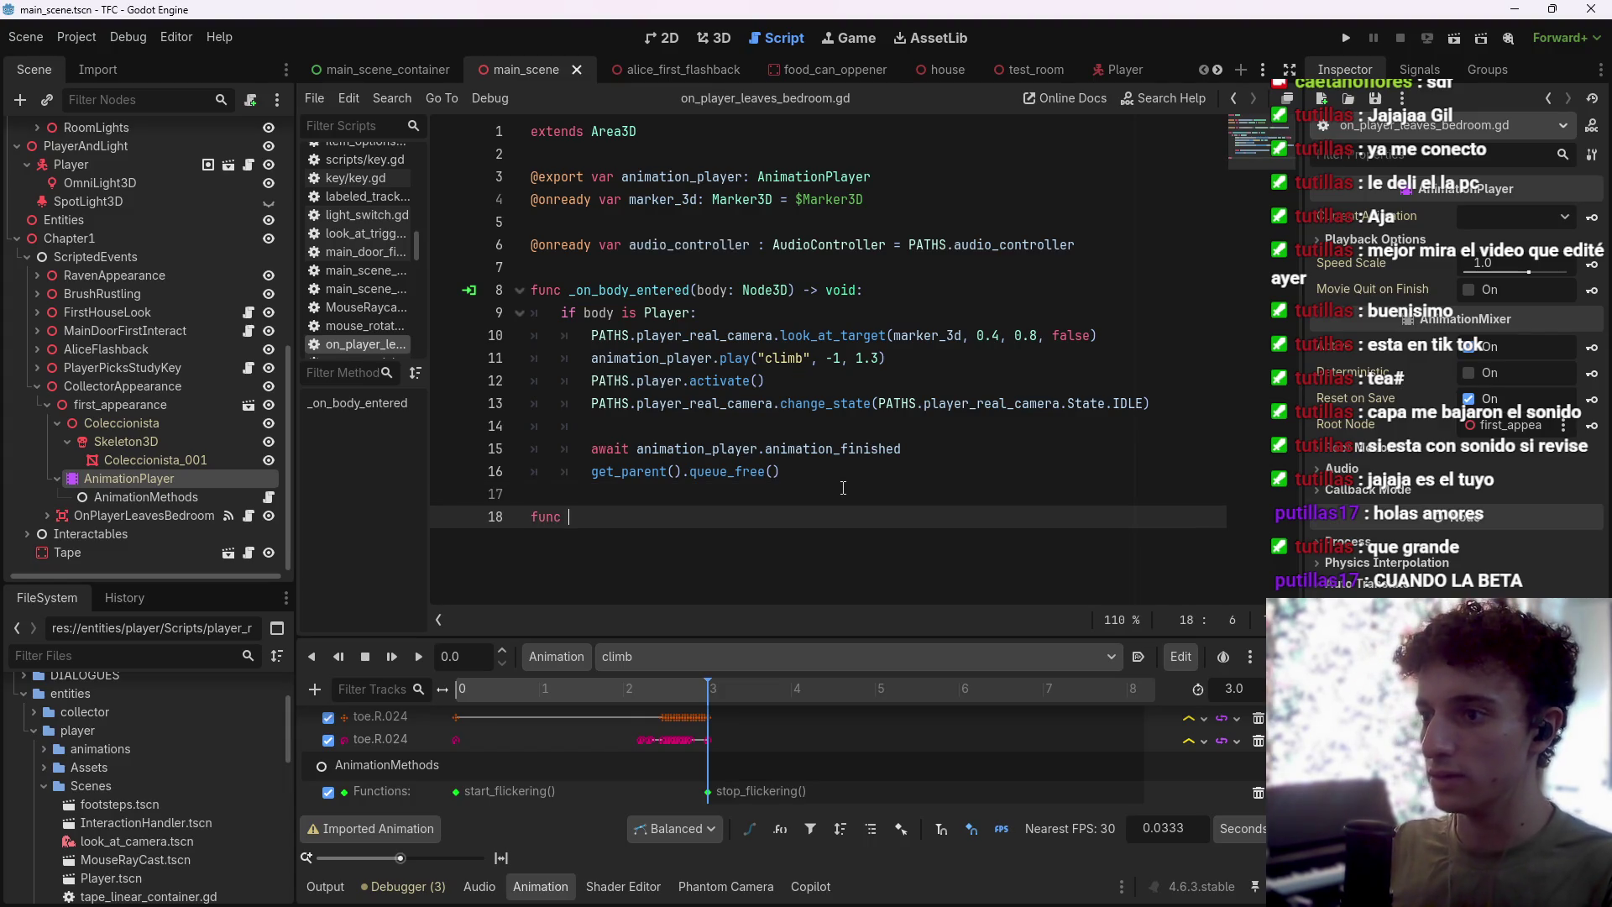
pyautogui.press('BackSpace')
pyautogui.press('BackSpace')
pyautogui.press('BackSpace')
pyautogui.press('BackSpace')
pyautogui.press('Return')
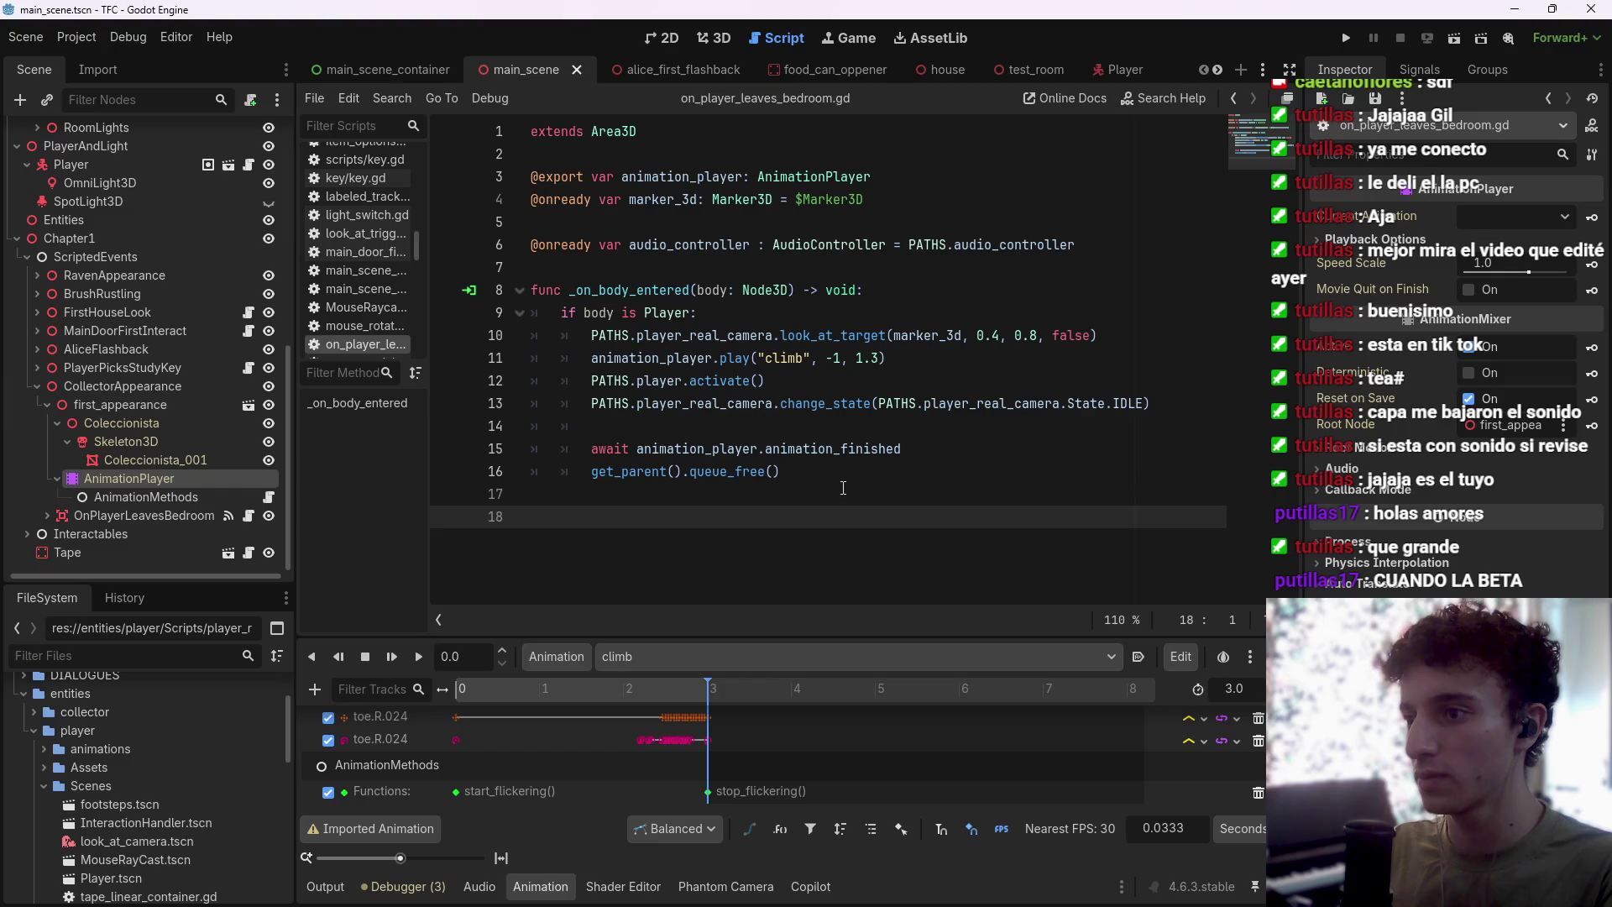
pyautogui.press('BackSpace')
pyautogui.press('Return')
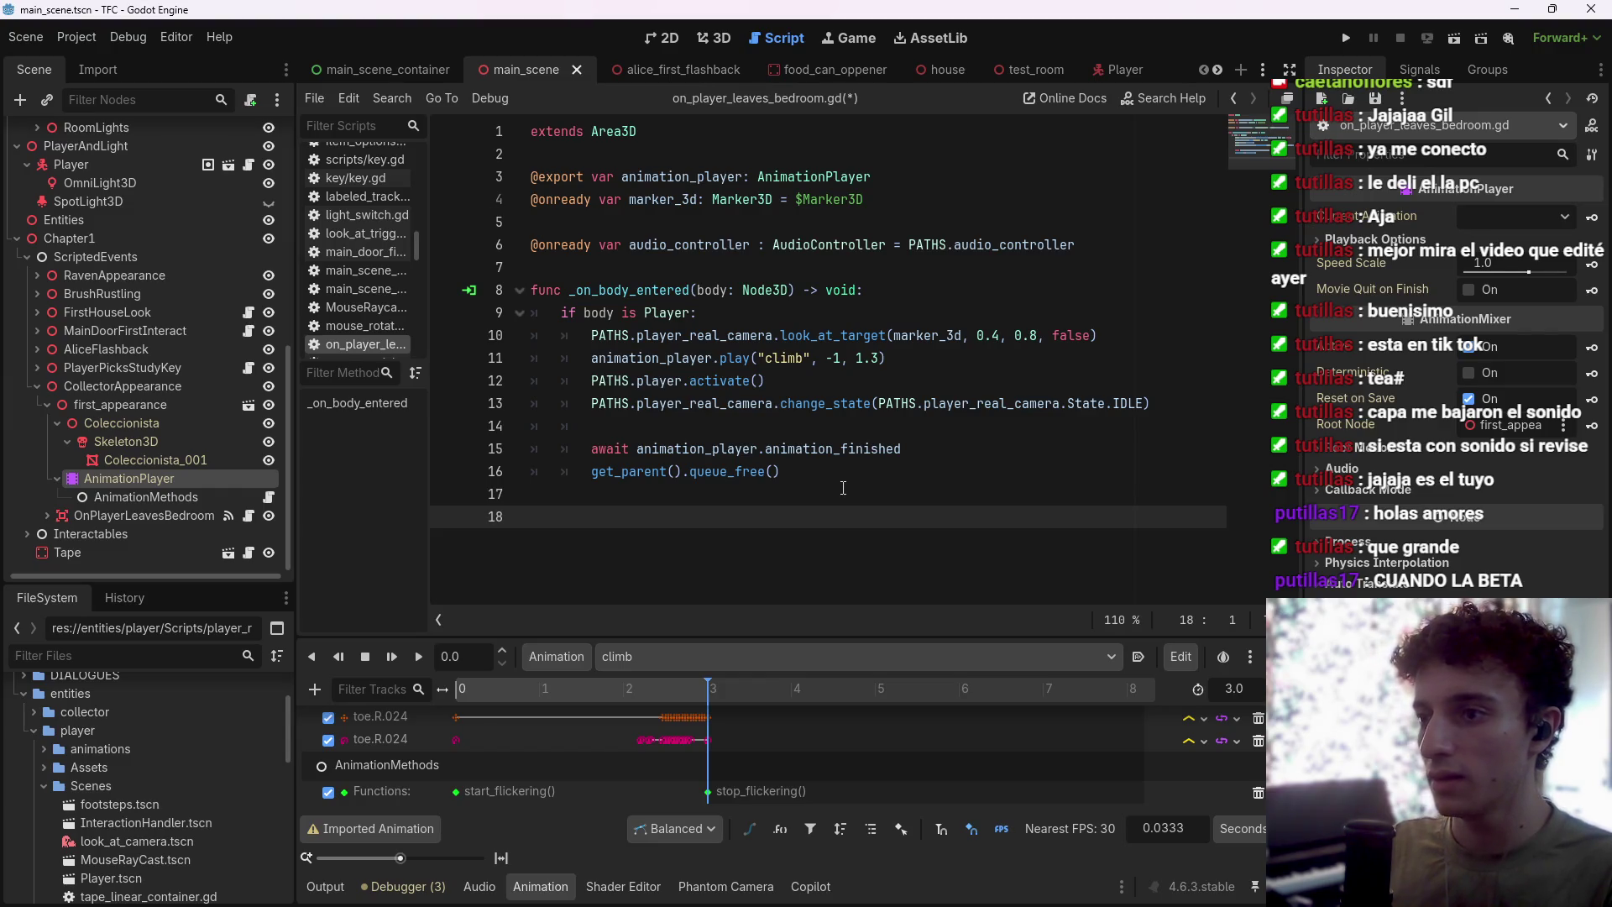
pyautogui.click(912, 358)
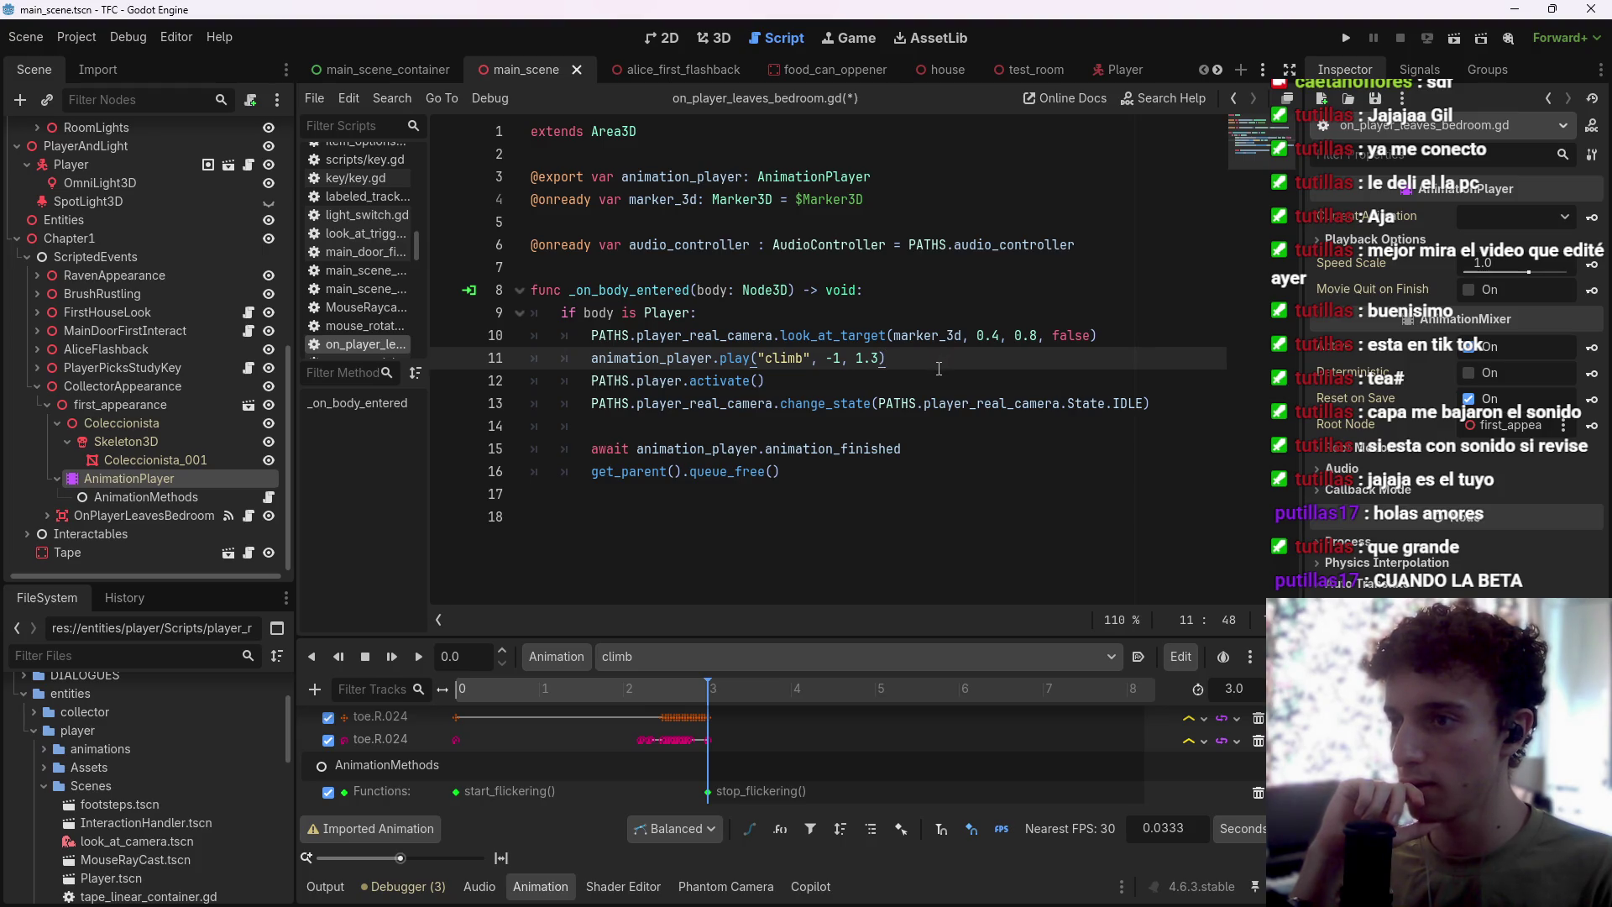
pyautogui.press('Return')
pyautogui.press('Return')
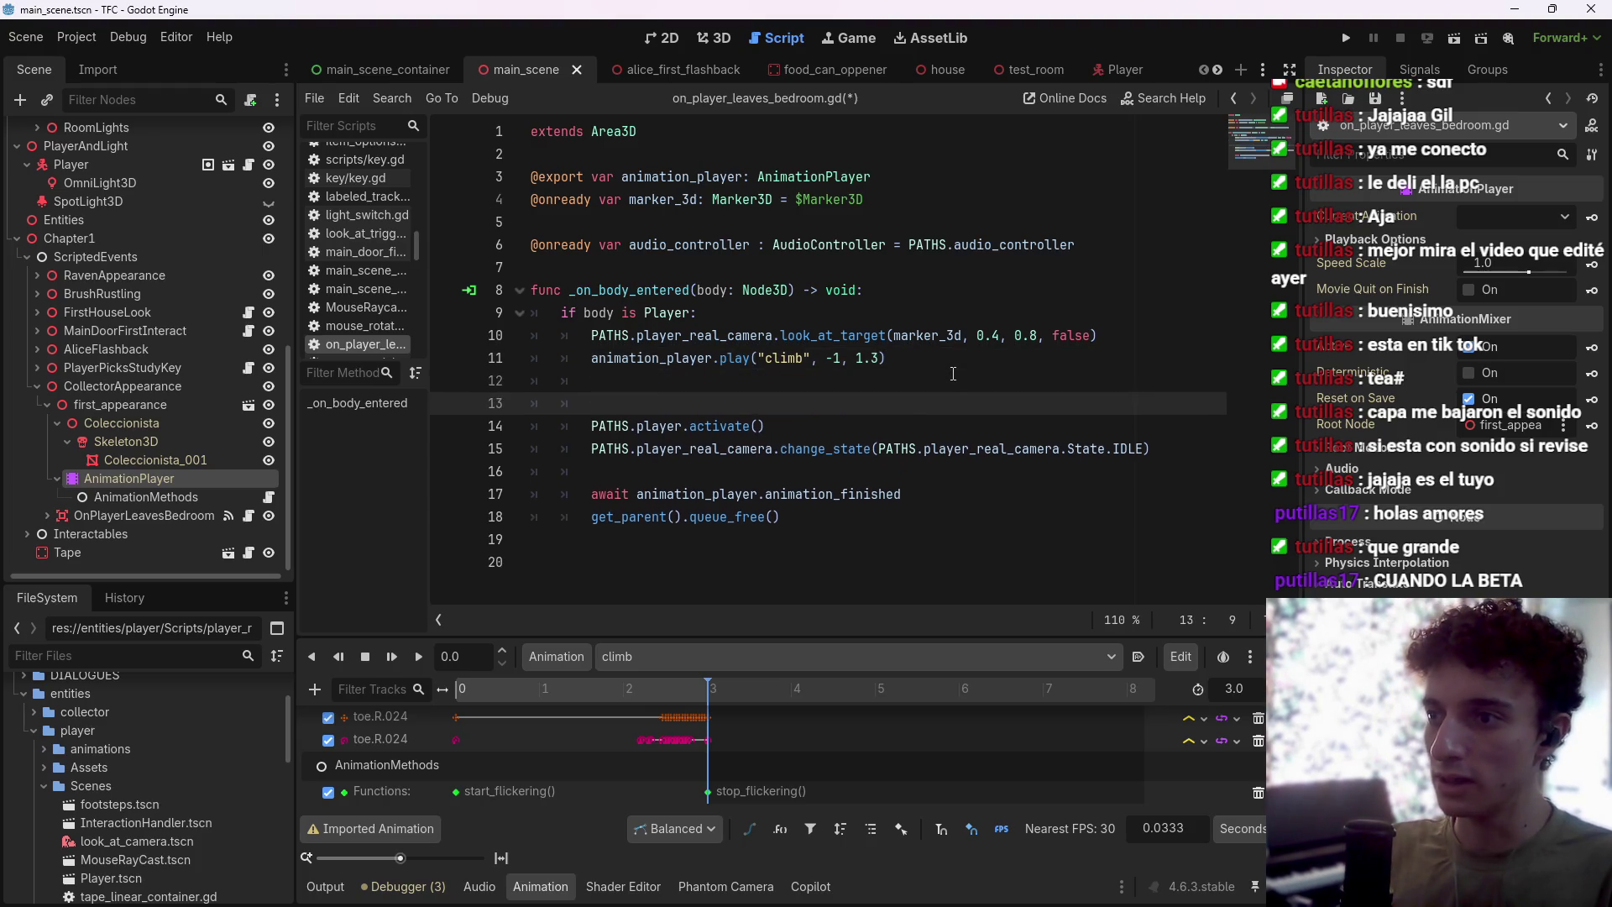
# Add an empty line for the new call and check the trigger and first_appearance nodes.
pyautogui.press('Return')
pyautogui.press('Up')
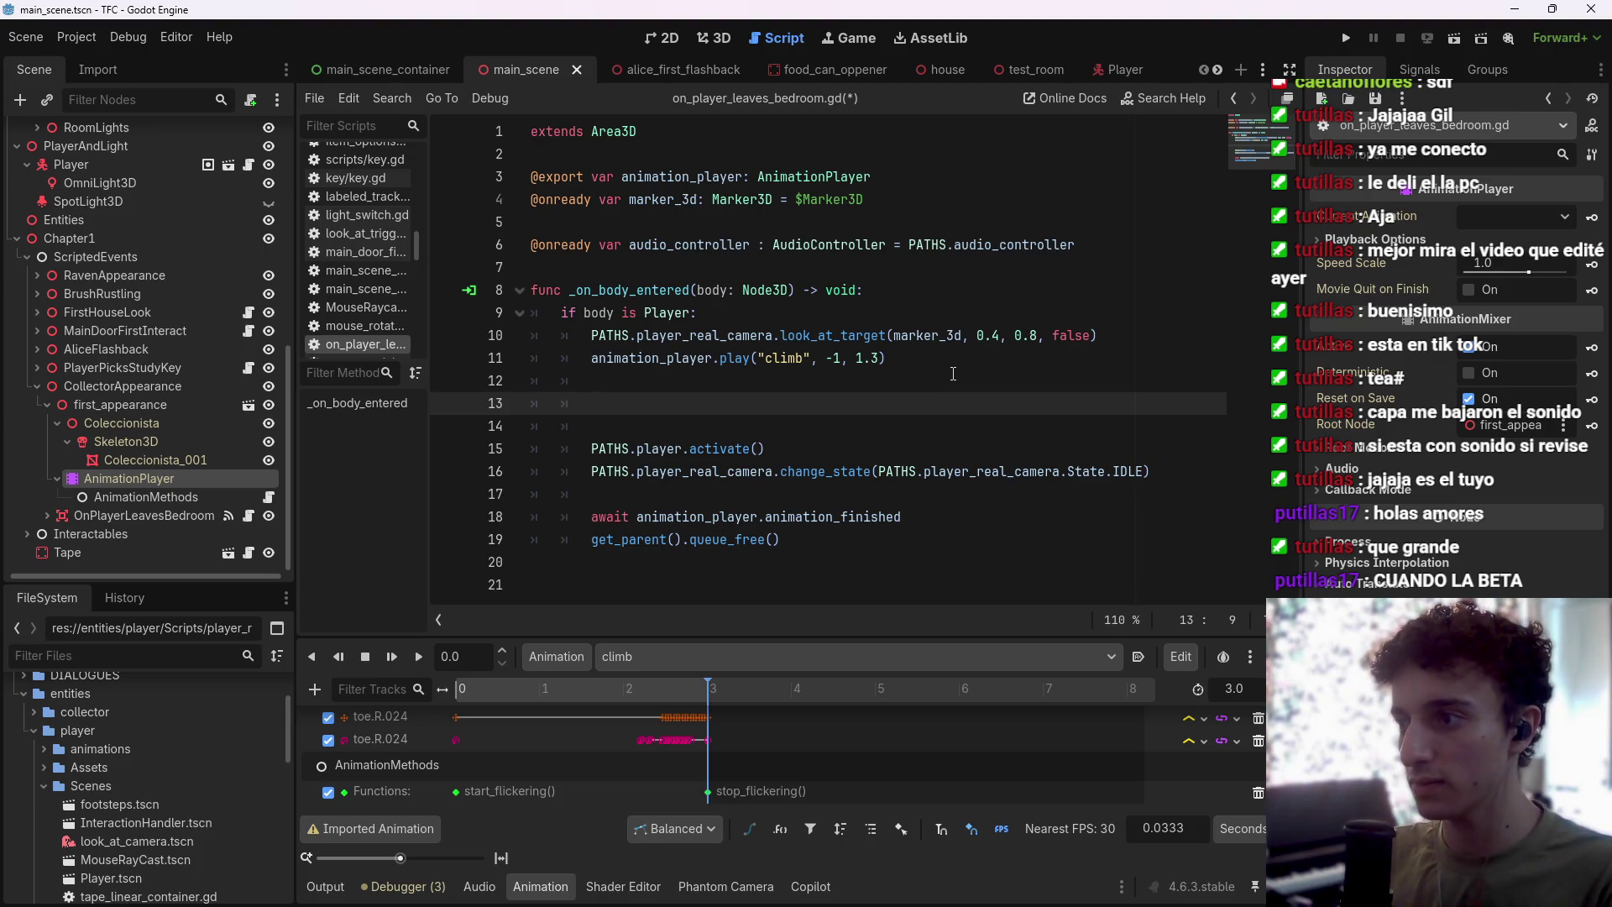
pyautogui.click(138, 516)
pyautogui.click(119, 406)
pyautogui.hotkey('ctrl', 'a')
pyautogui.press('Escape')
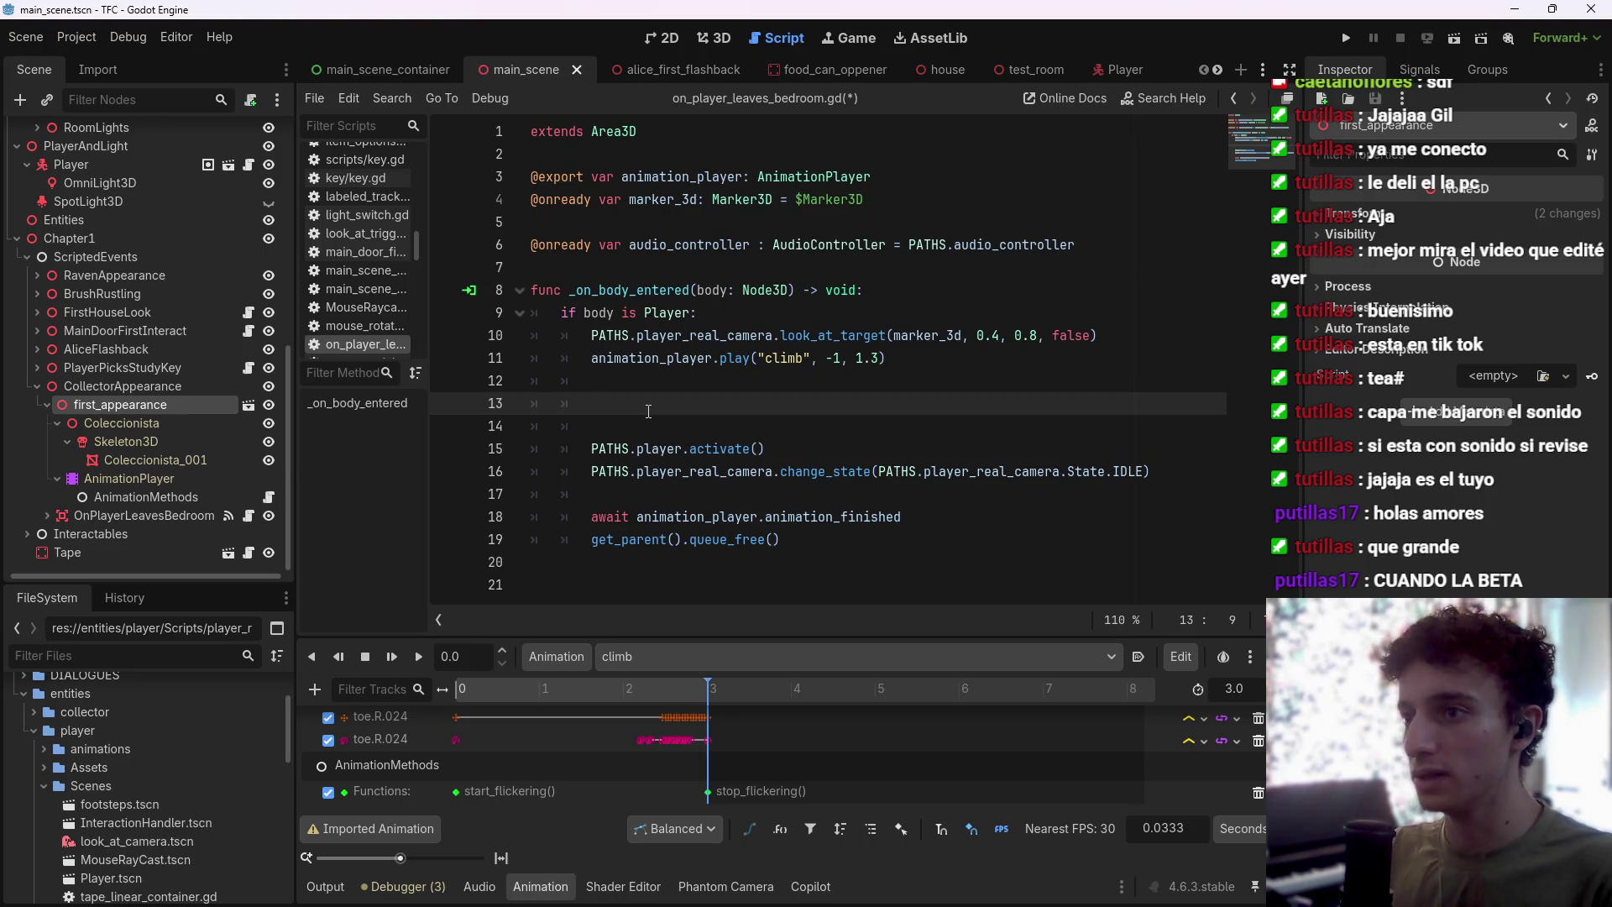
# Type 'audio_controller.' and insert the simple_play call from autocomplete.
pyautogui.write('audio_controller-')
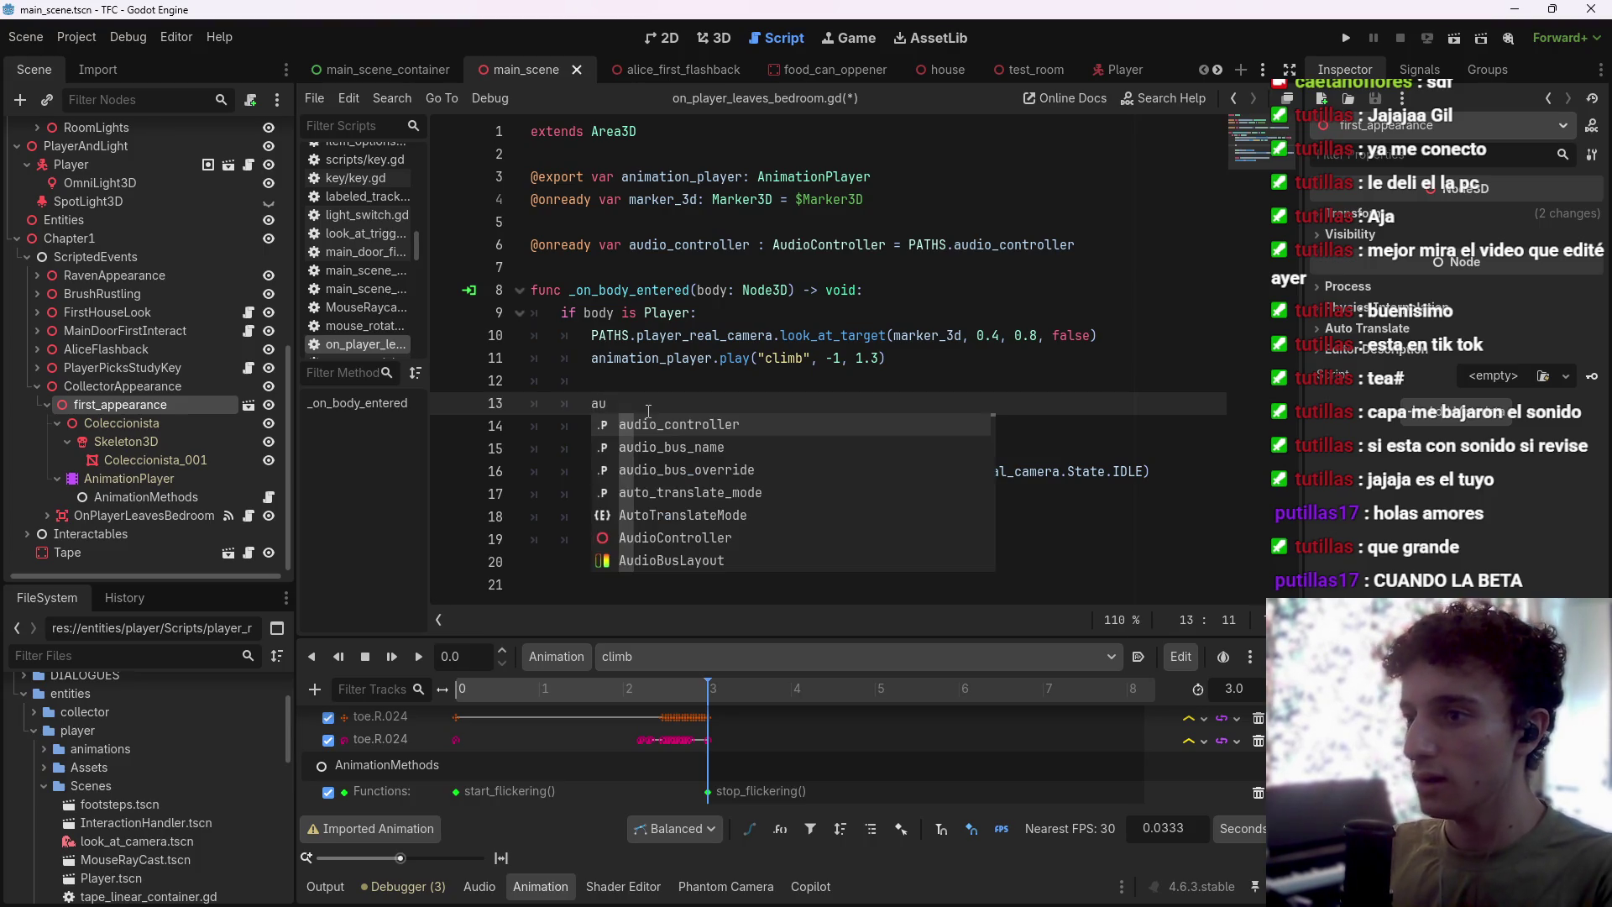
pyautogui.write('.')
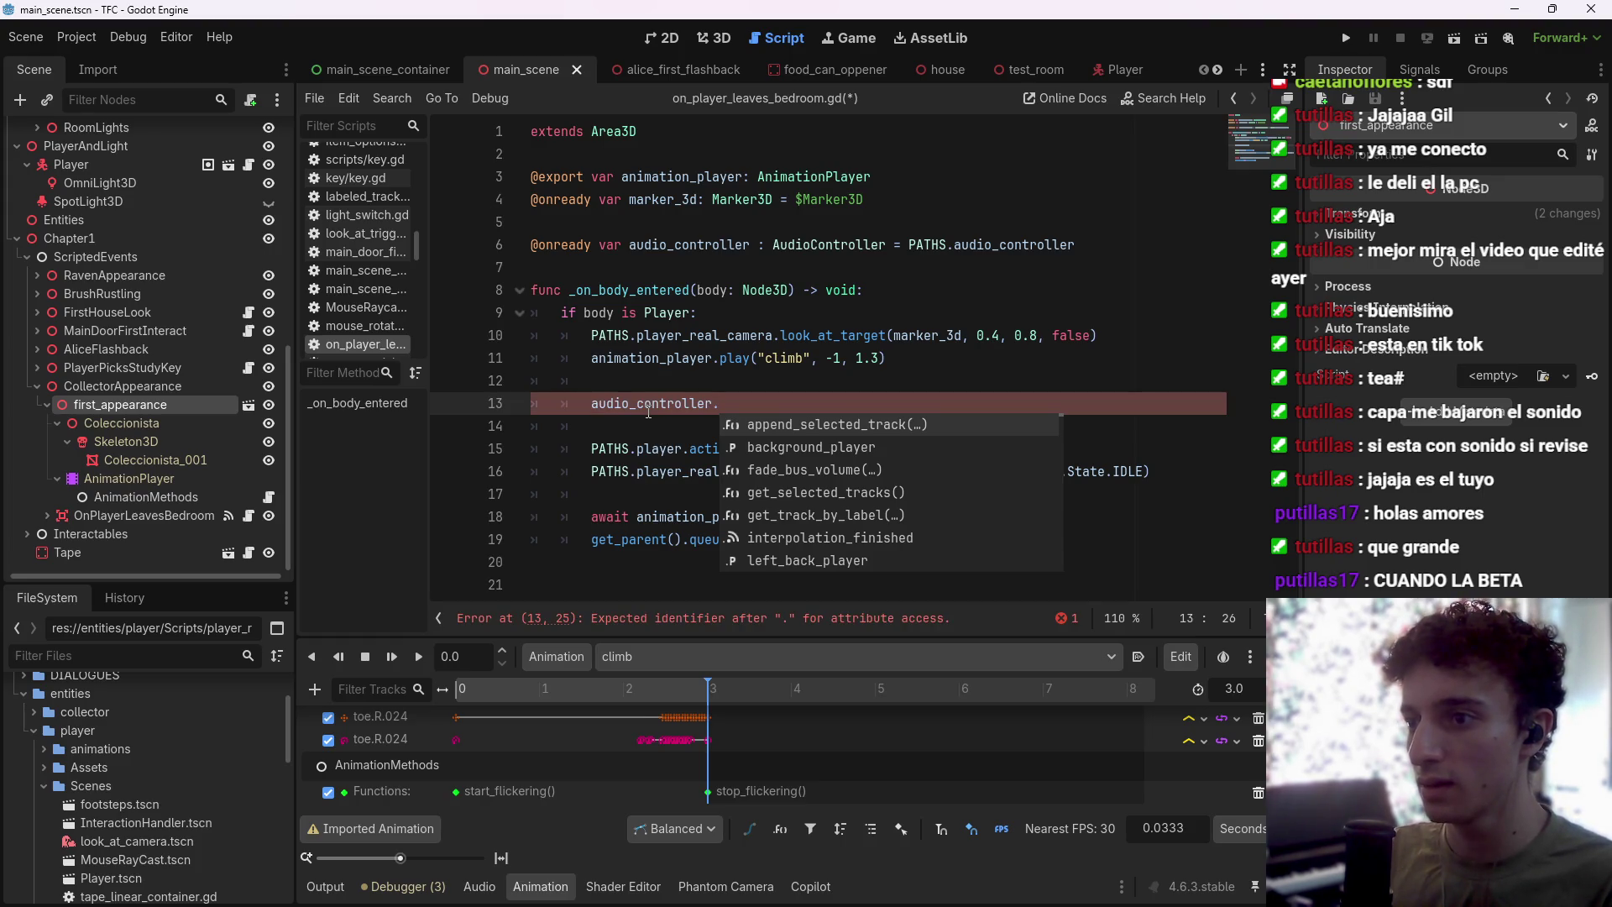
pyautogui.press('Down')
pyautogui.press('Down')
pyautogui.press('Down')
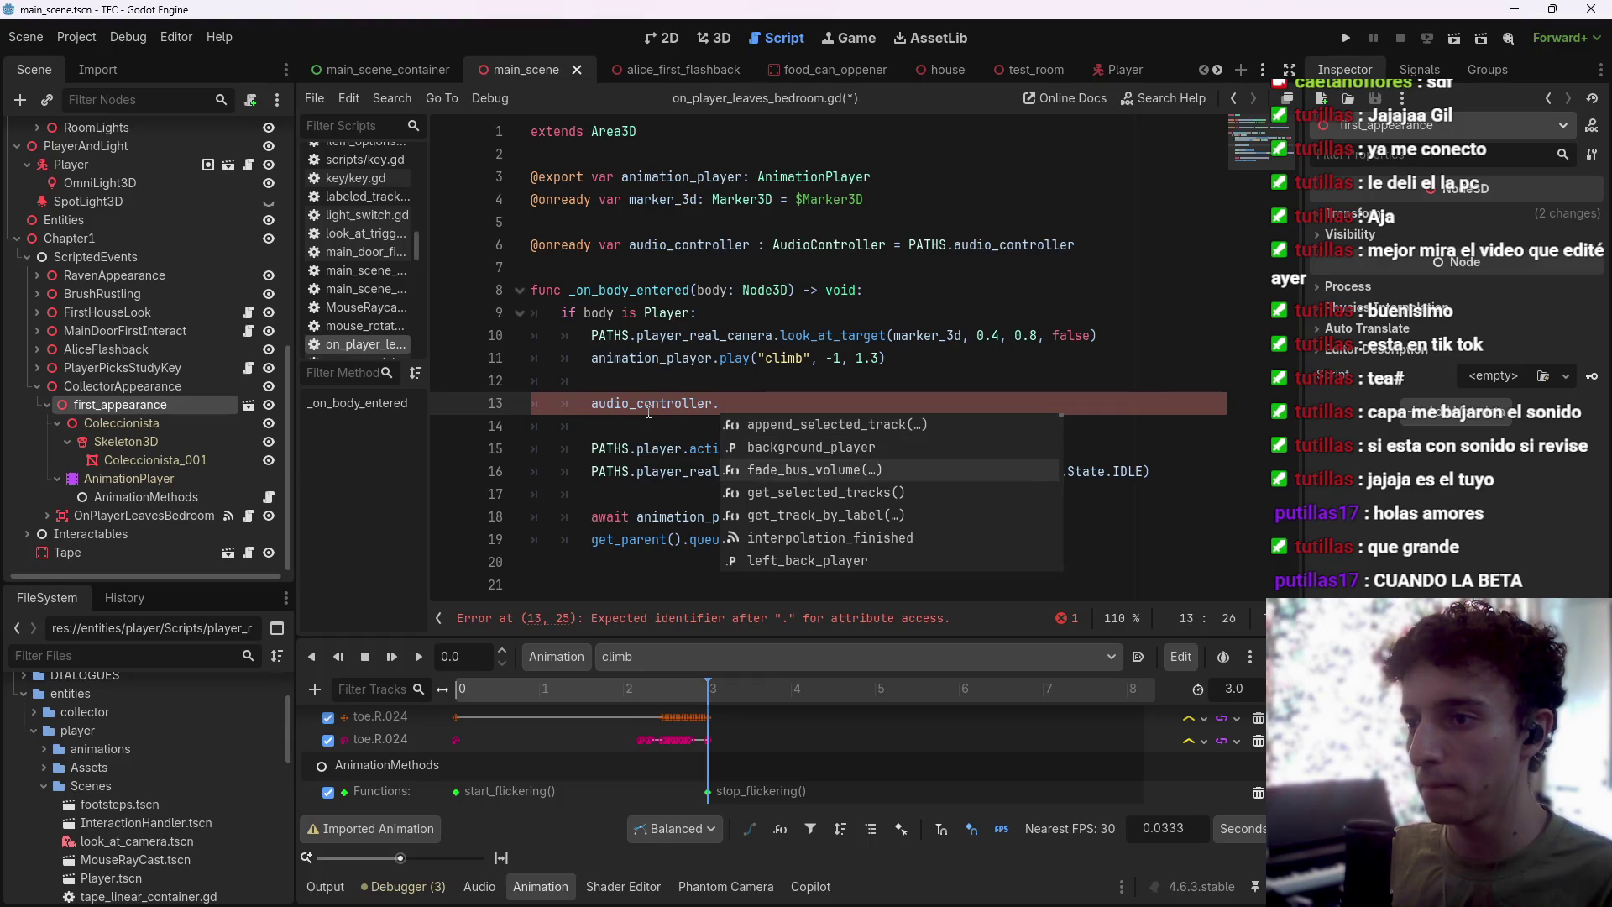
pyautogui.press('Down')
pyautogui.press('Down')
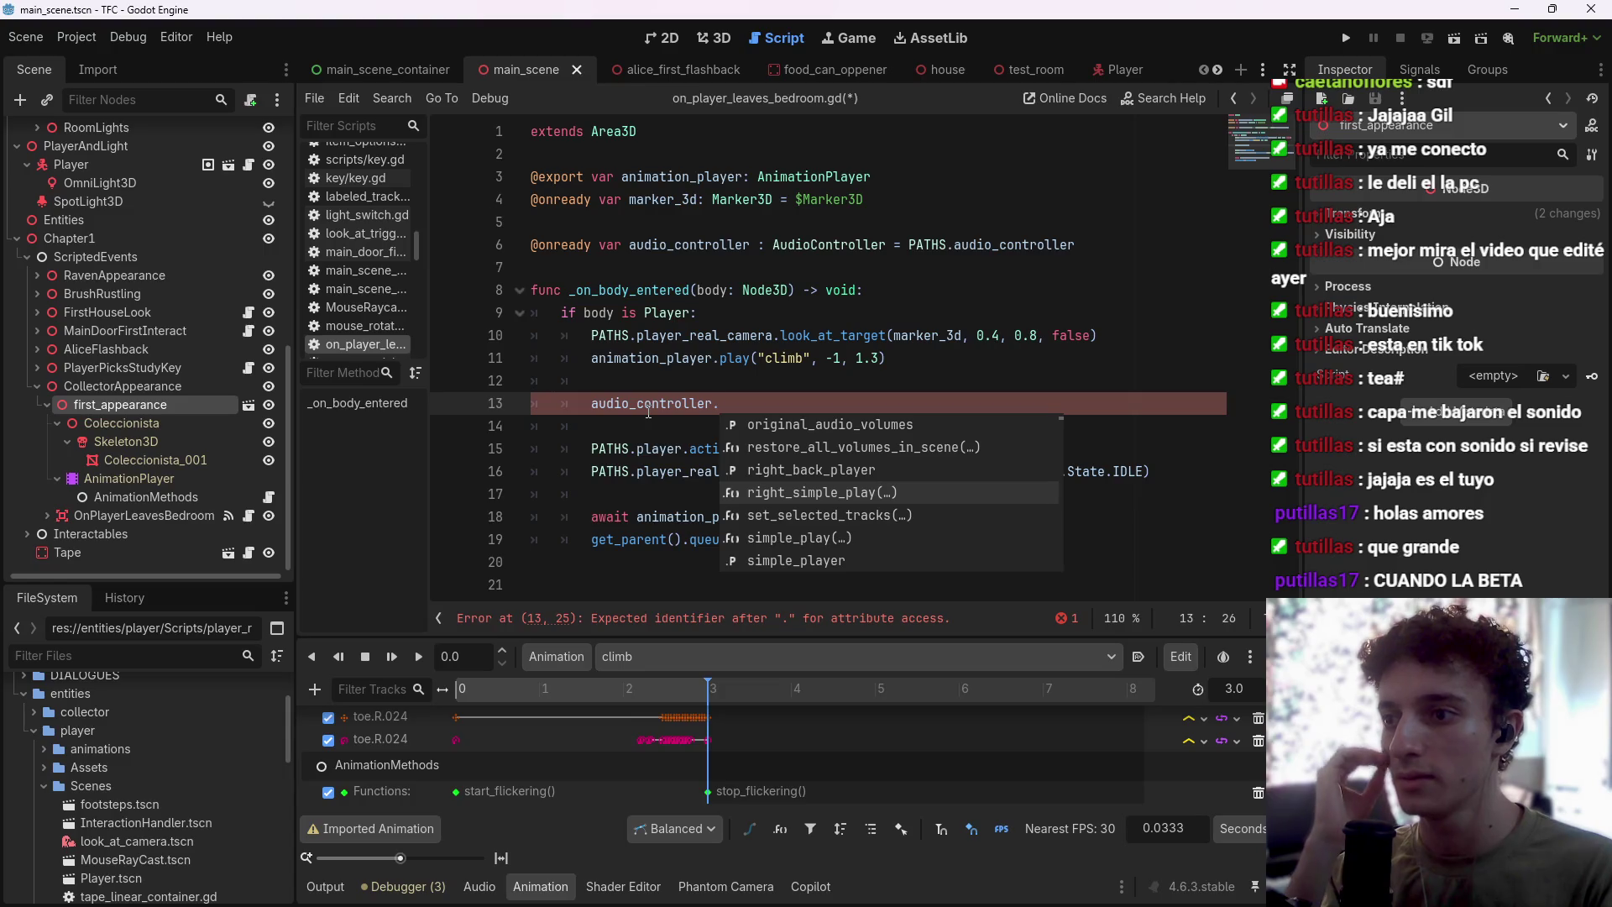
pyautogui.press('Down')
pyautogui.press('Down')
pyautogui.press('Return')
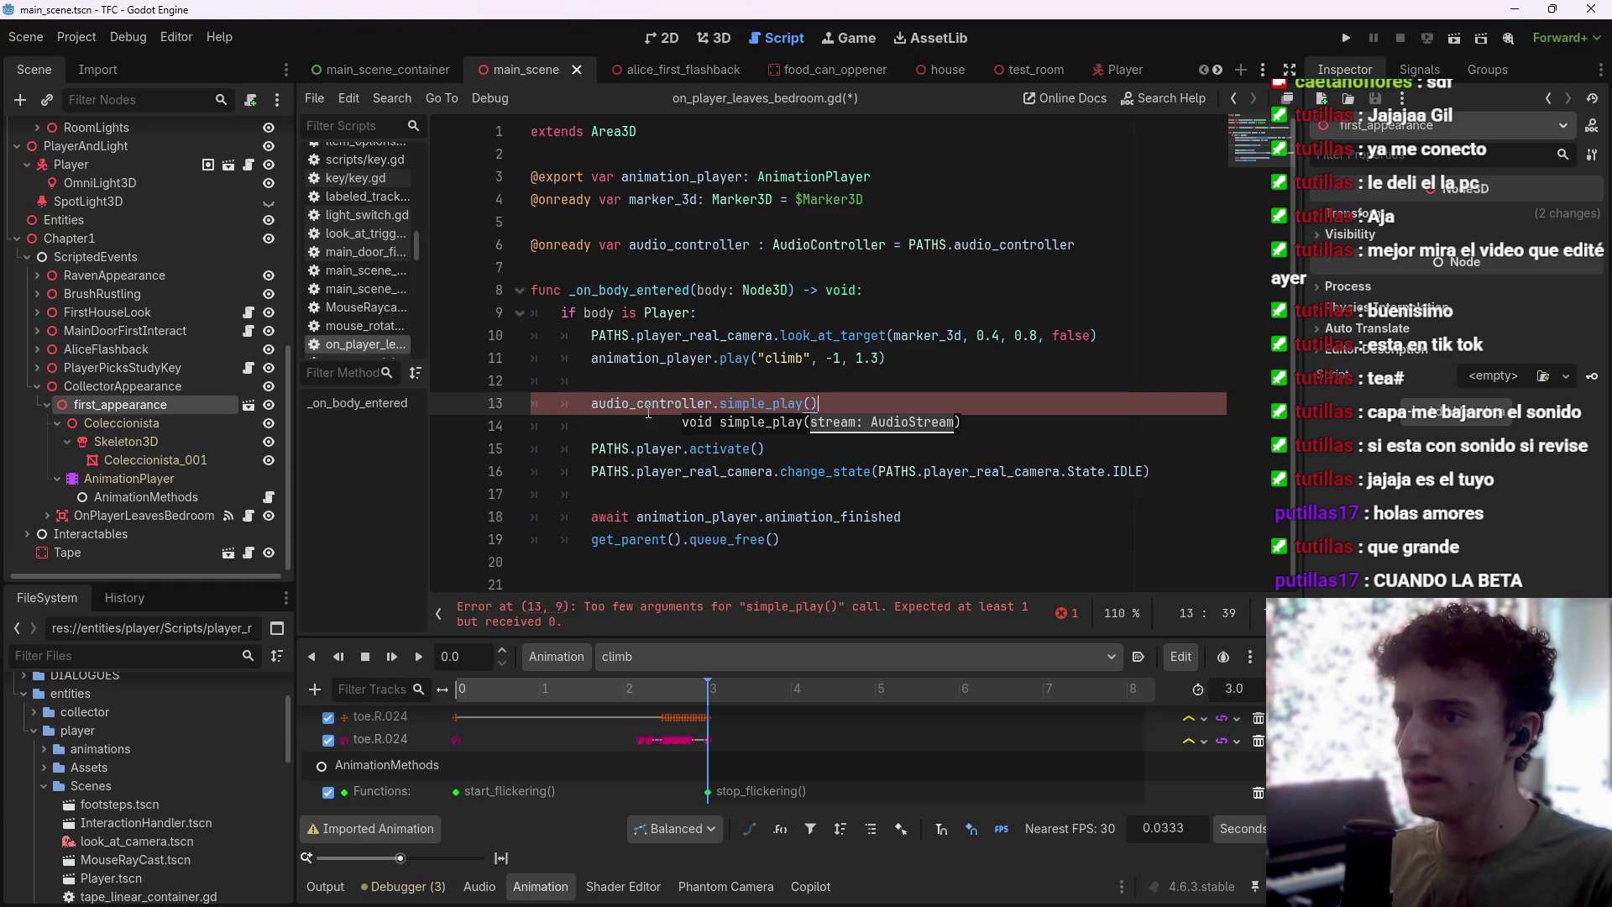
# Tidy the blank line below marker_3d and save the script.
pyautogui.click(848, 224)
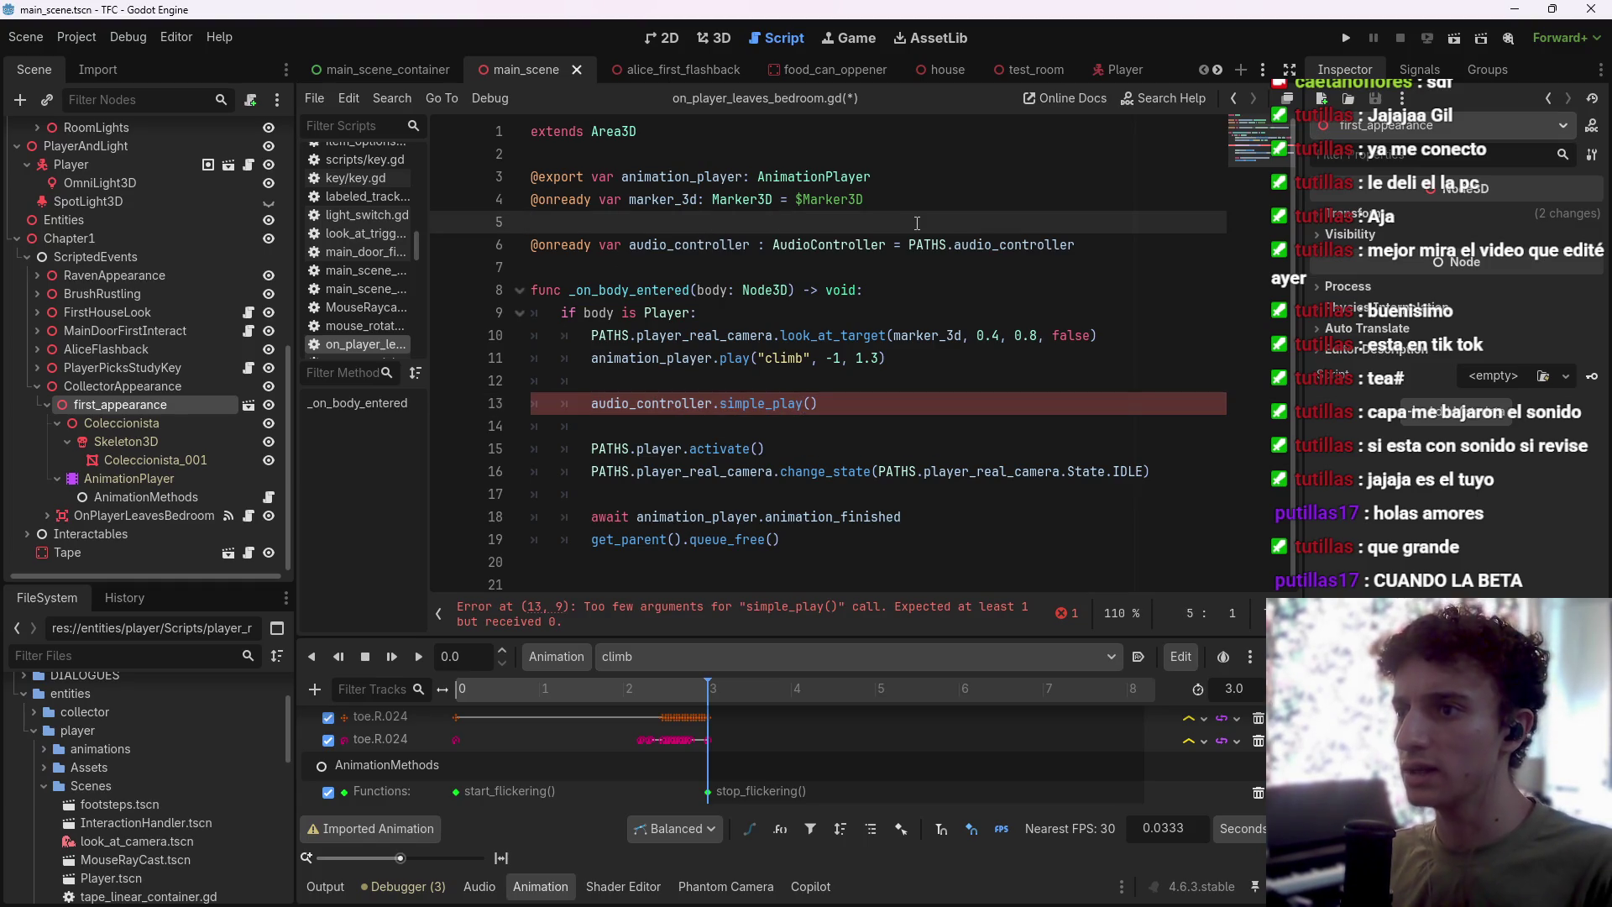
pyautogui.press('BackSpace')
pyautogui.hotkey('ctrl', 's')
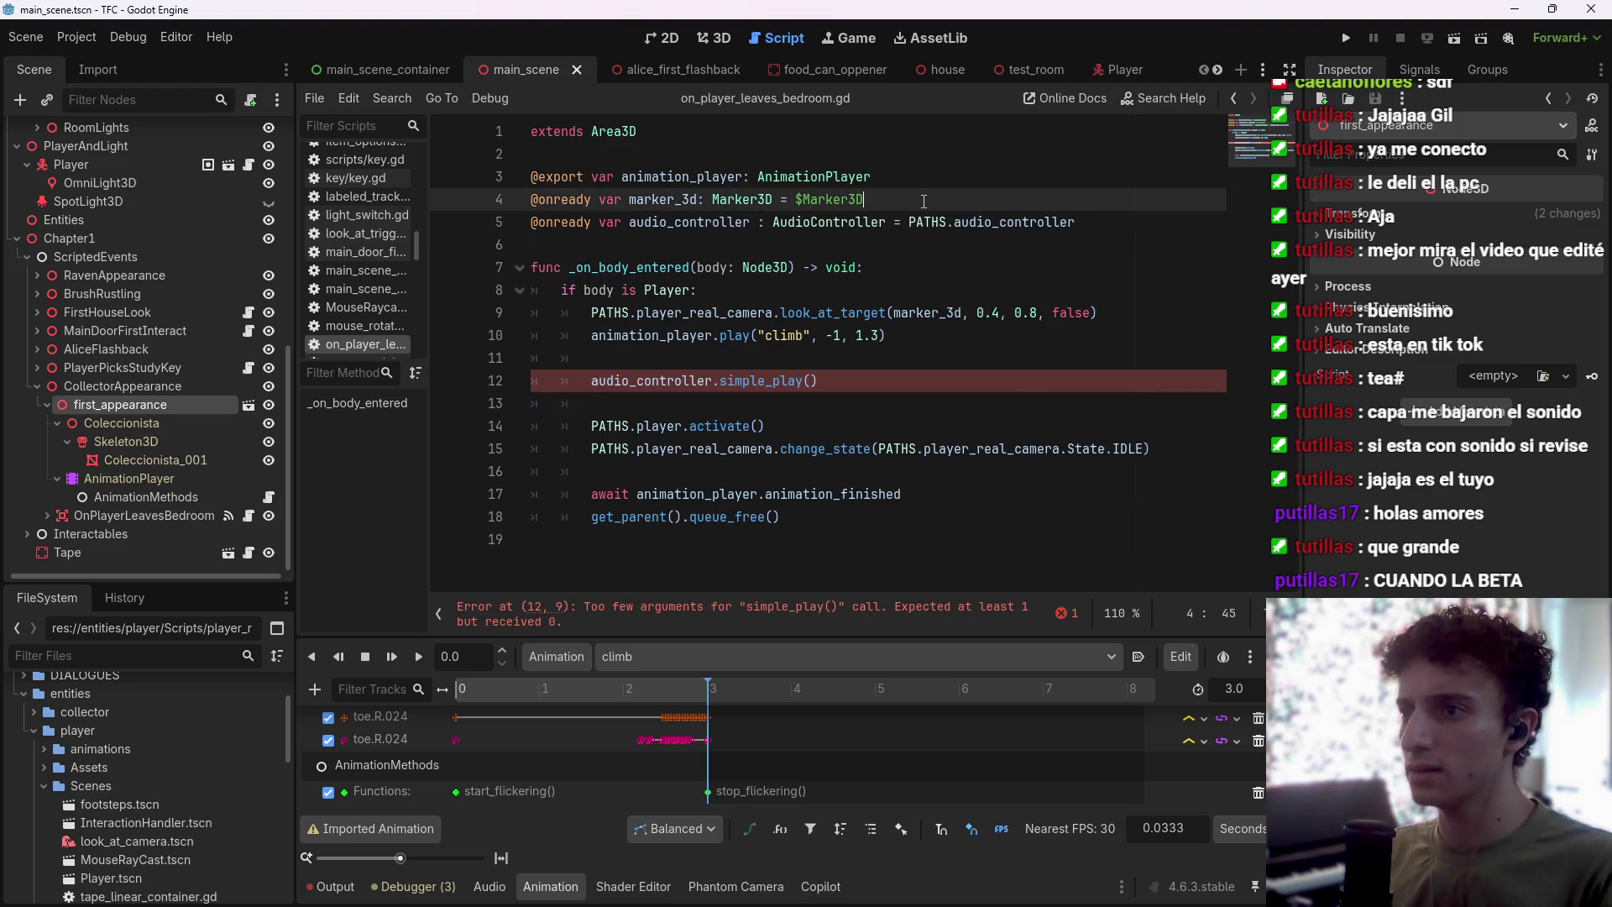
pyautogui.press('Return')
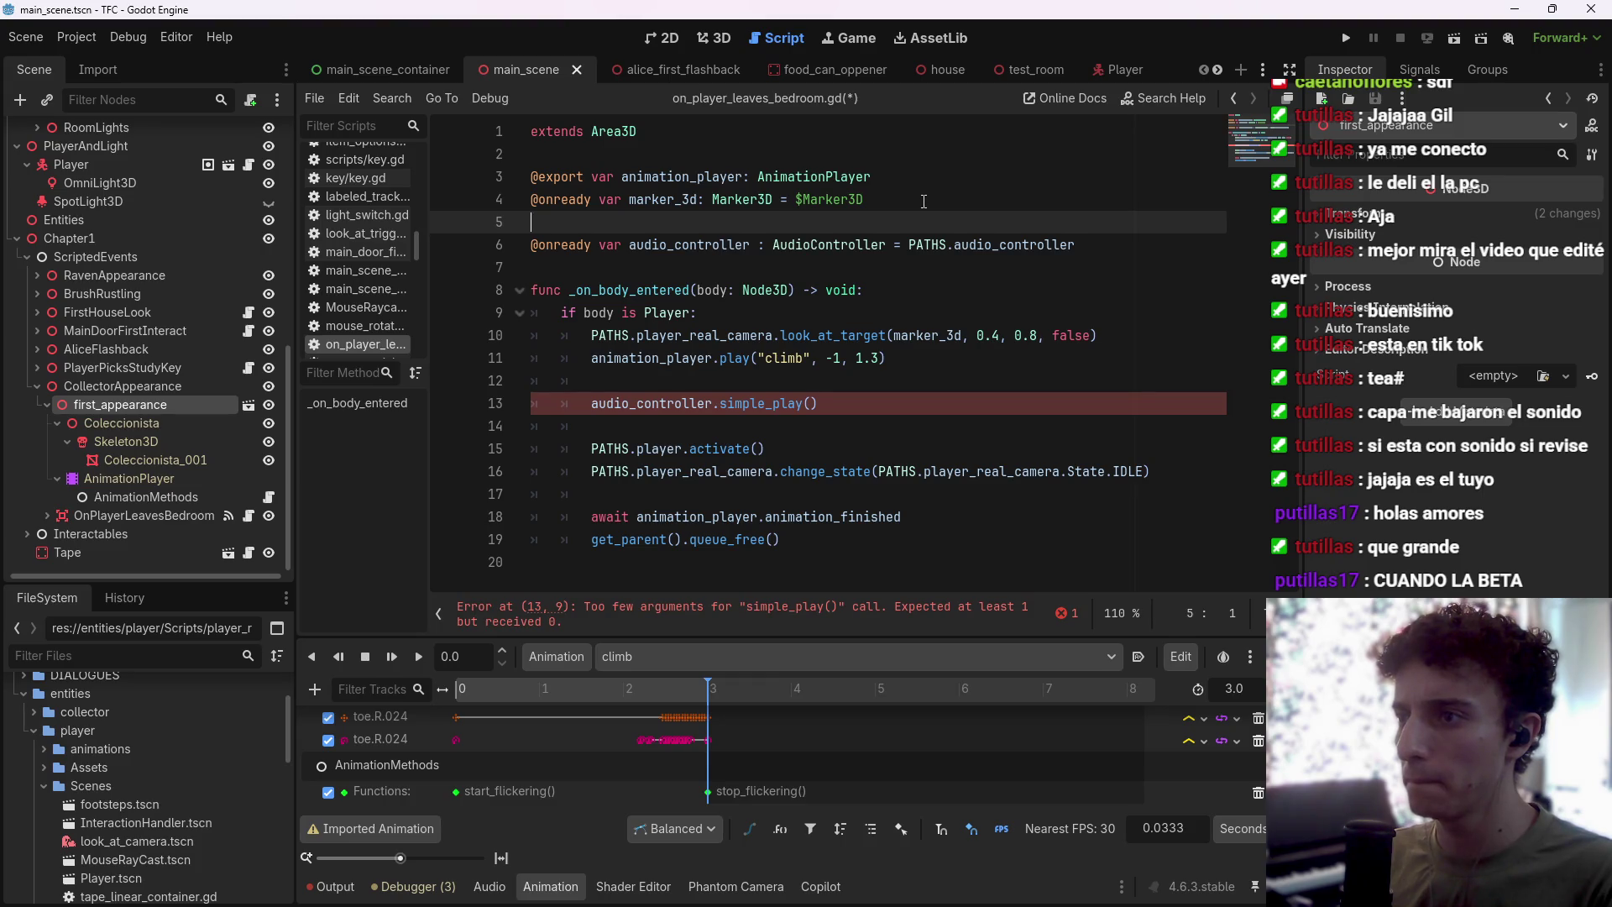
pyautogui.press('Return')
pyautogui.write('@export')
pyautogui.press('BackSpace')
pyautogui.write('_')
pyautogui.press('Return')
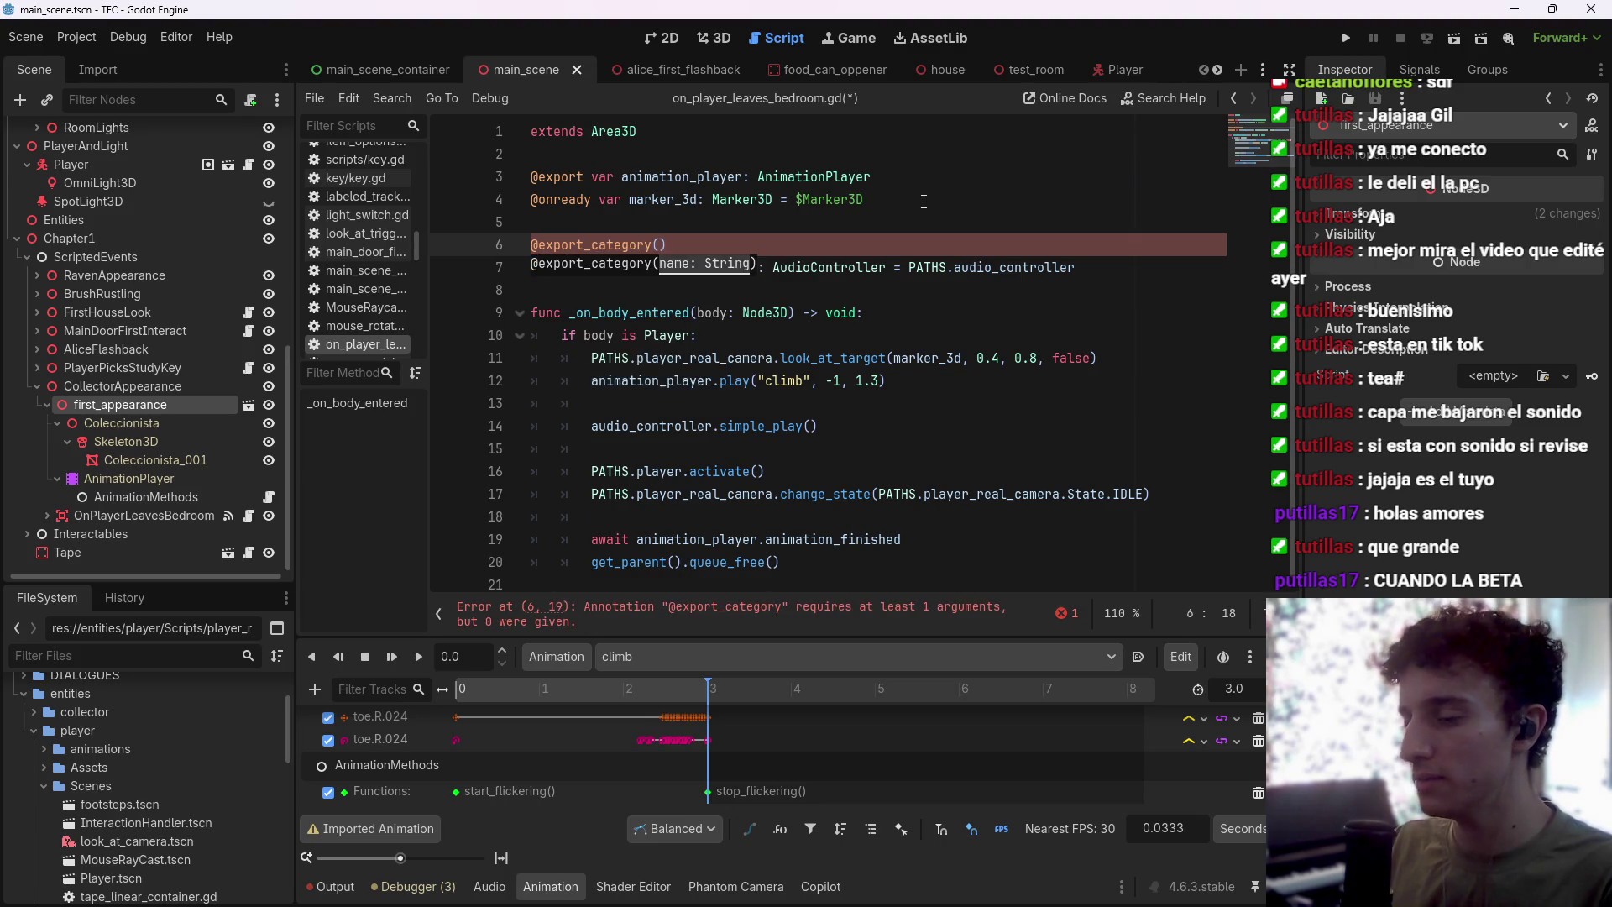
pyautogui.write('"audio_')
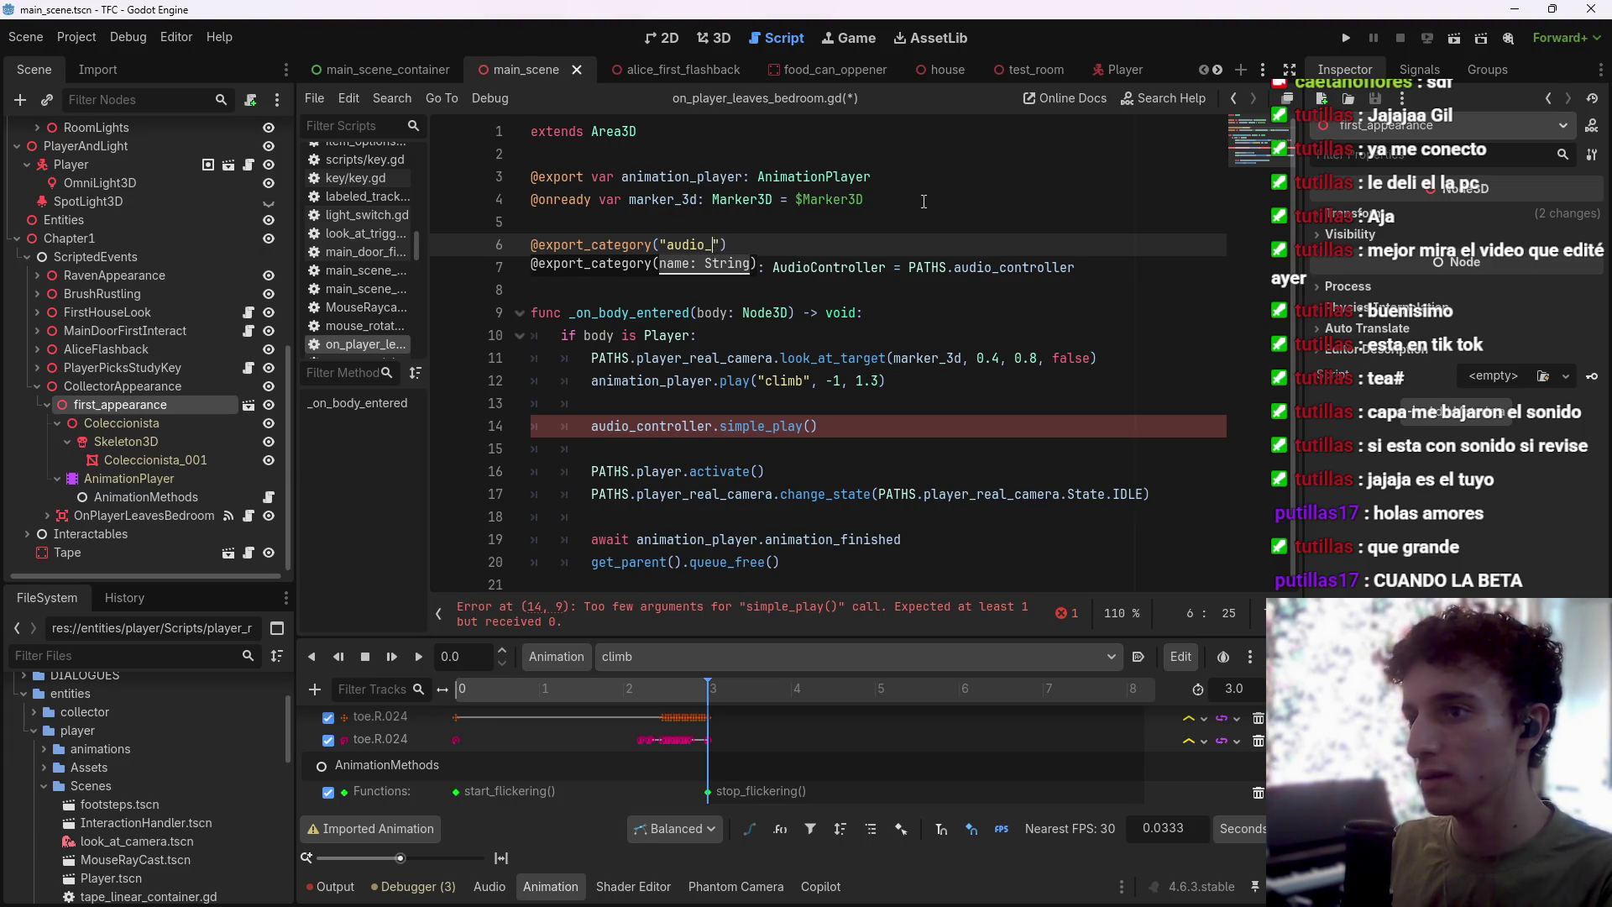
pyautogui.write('conf')
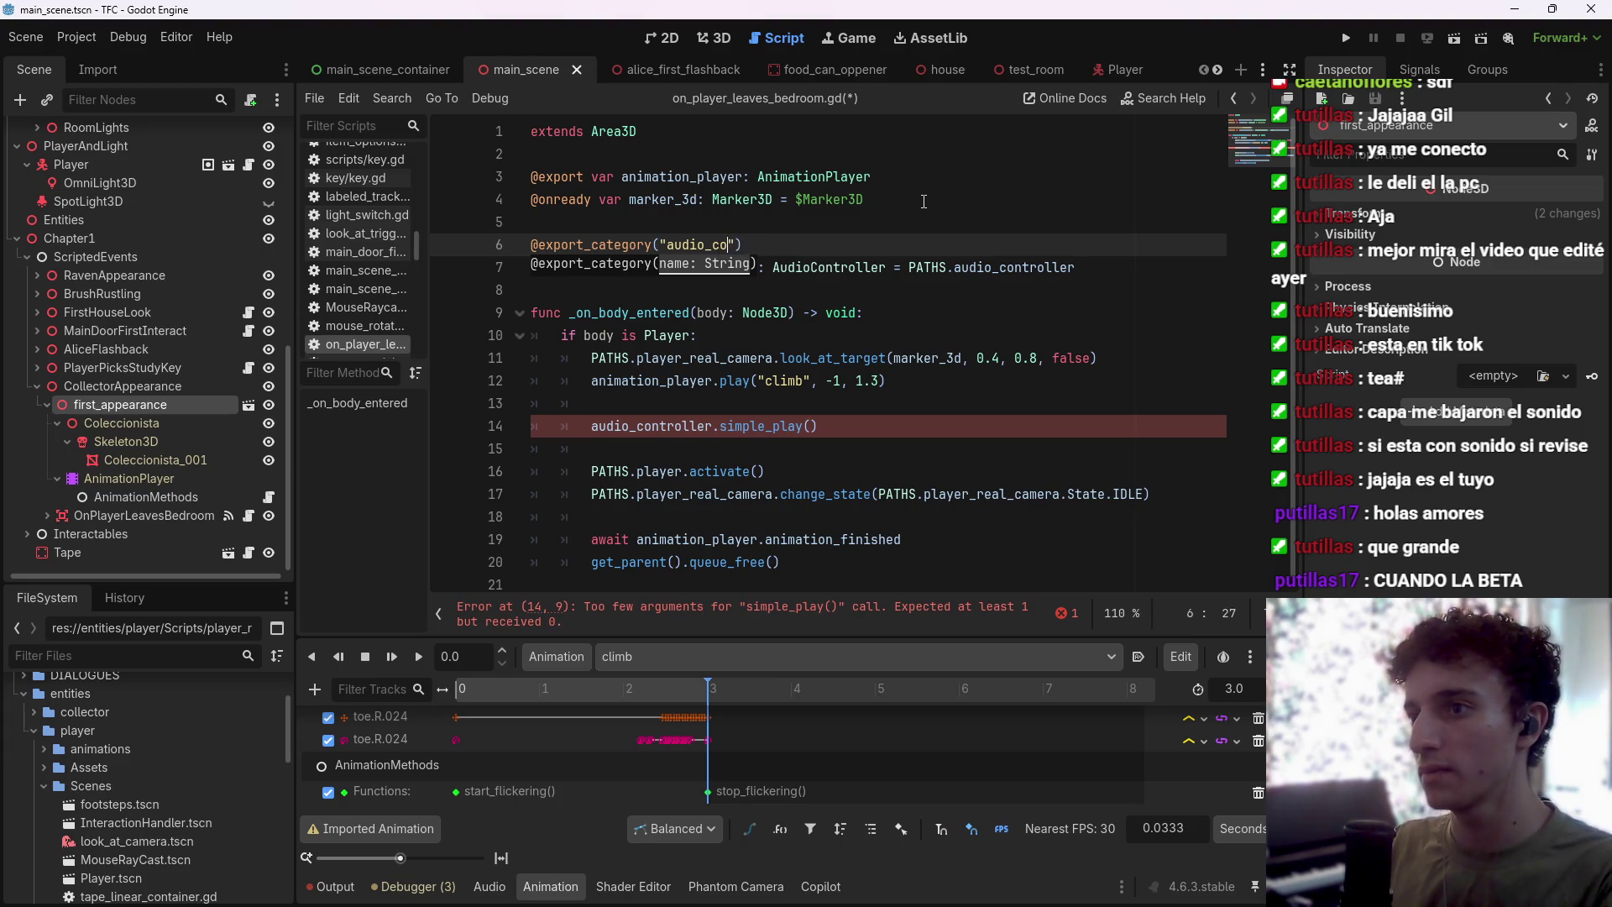
pyautogui.write('ig')
pyautogui.hotkey('ctrl', 's')
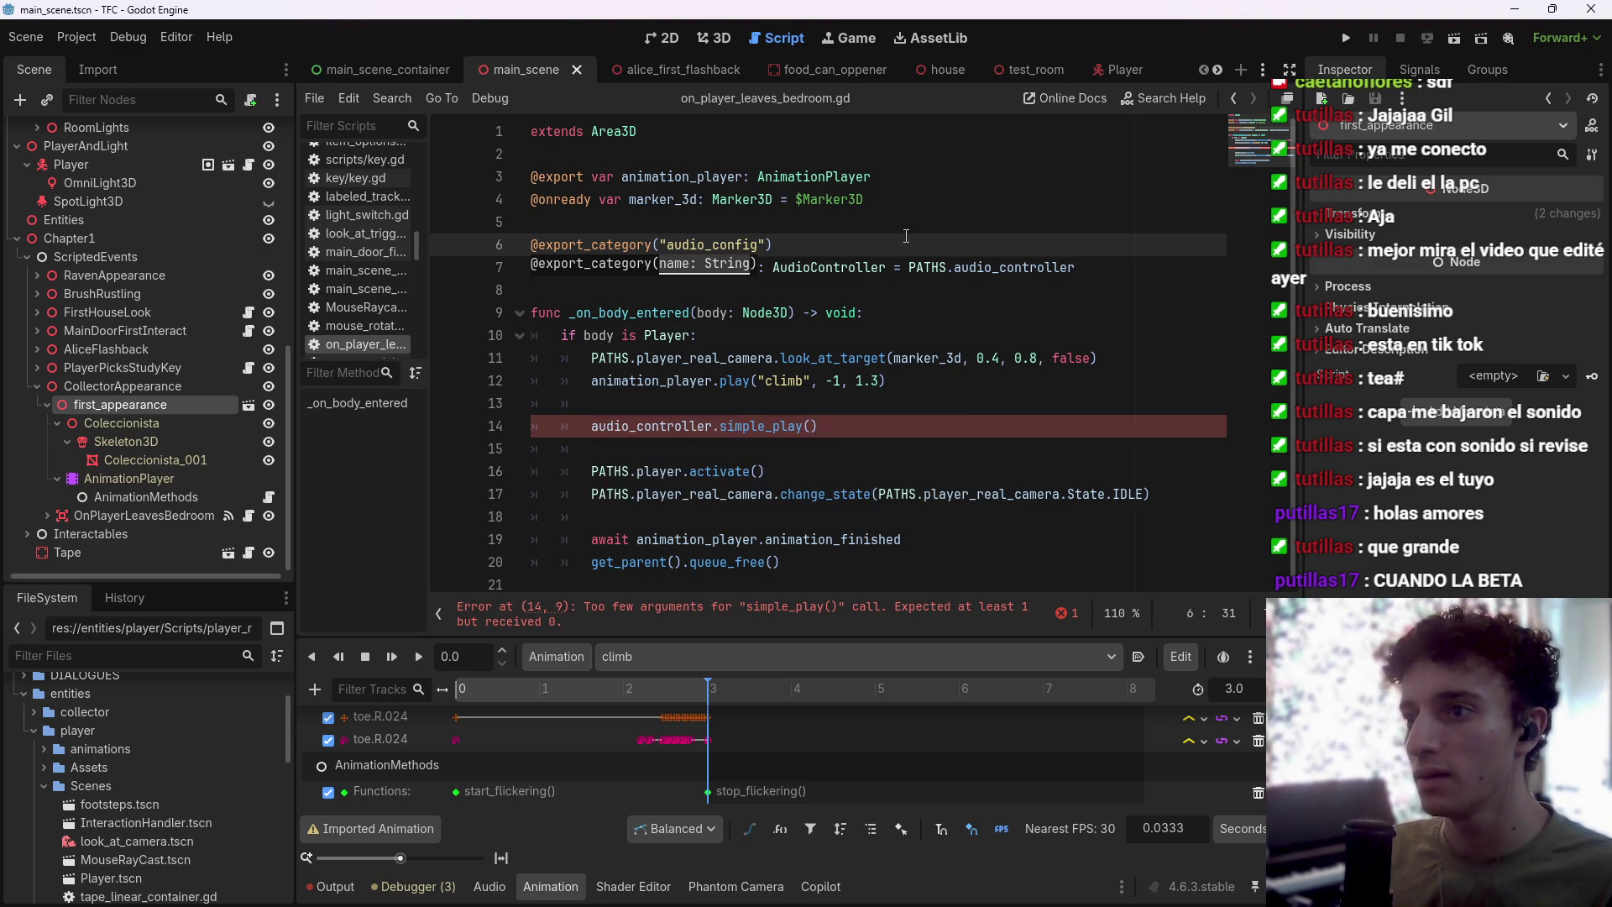
pyautogui.click(1157, 274)
pyautogui.hotkey('ctrl', 's')
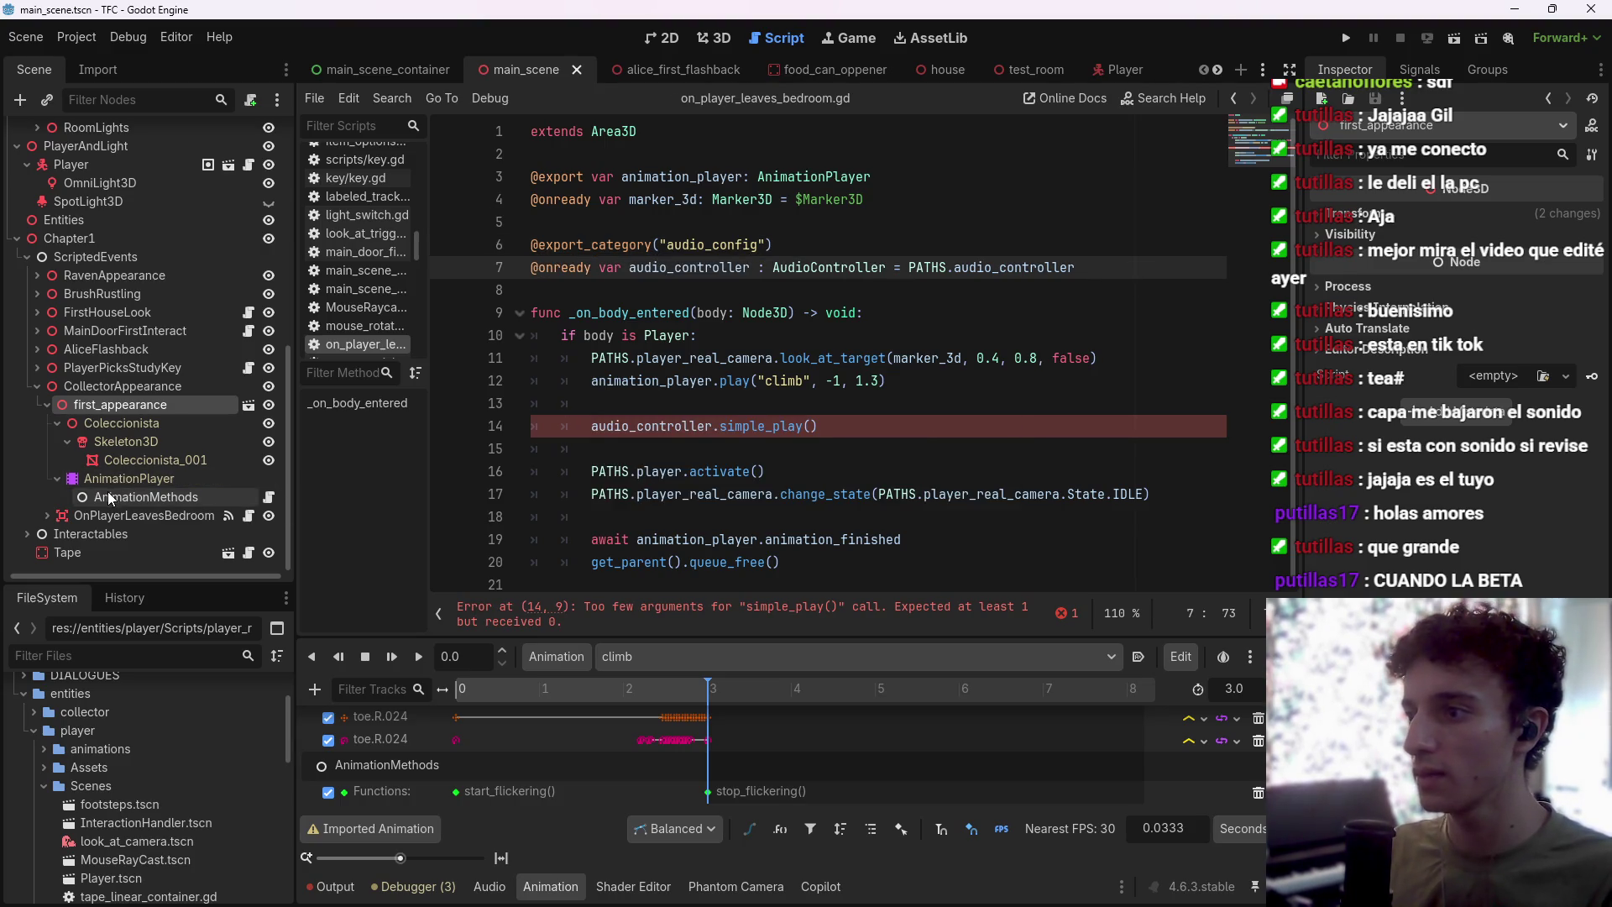
pyautogui.press('Return')
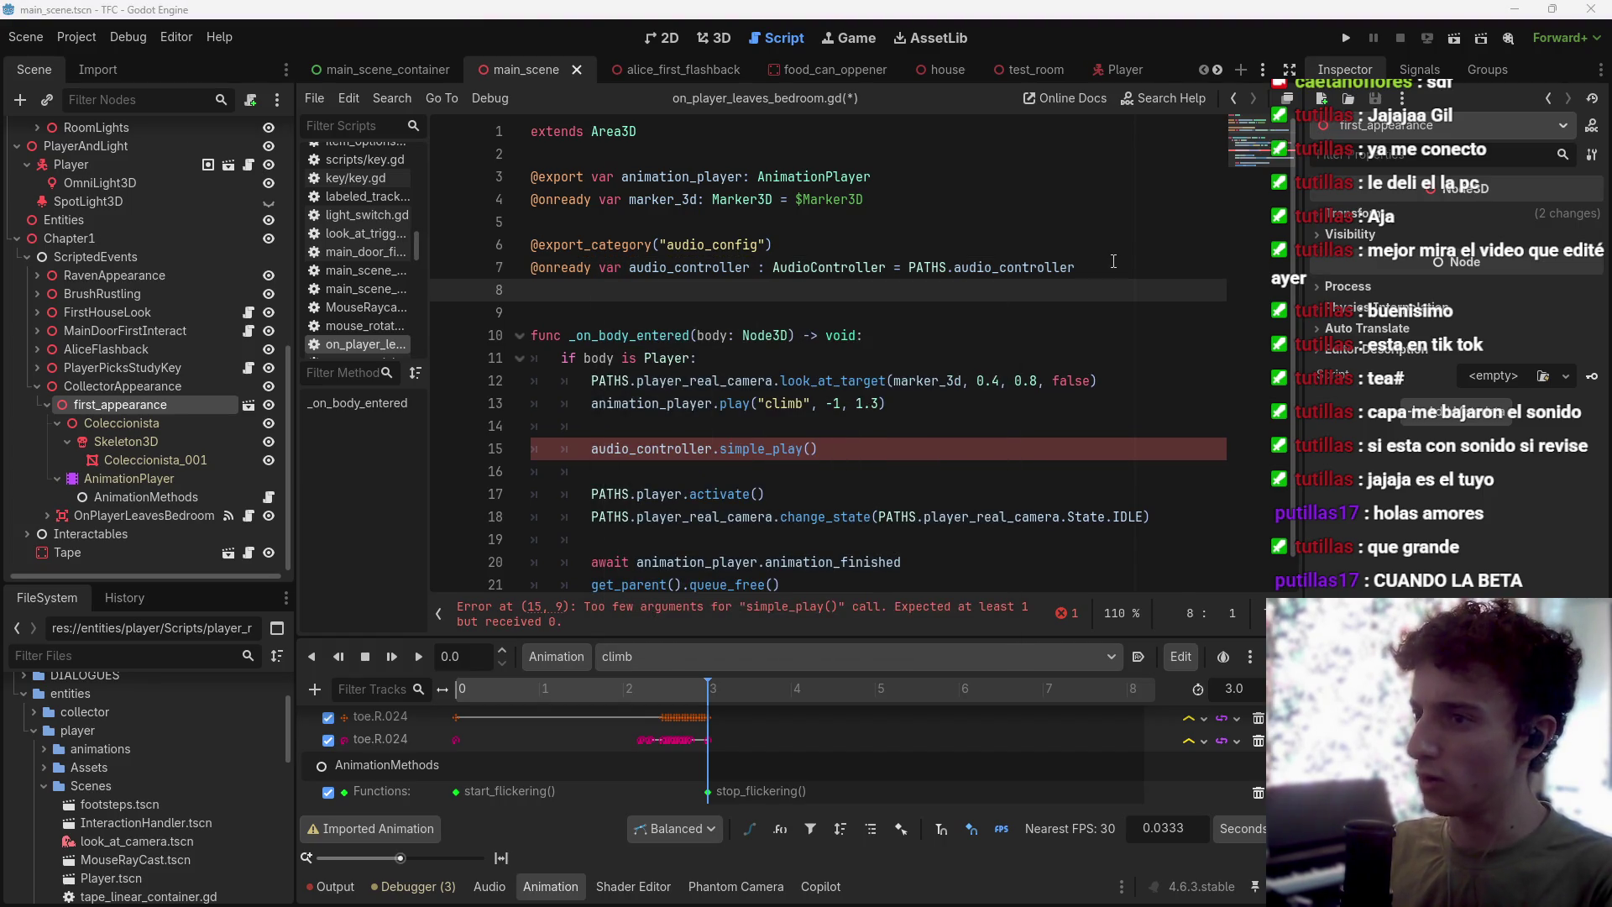
pyautogui.write('@export var s')
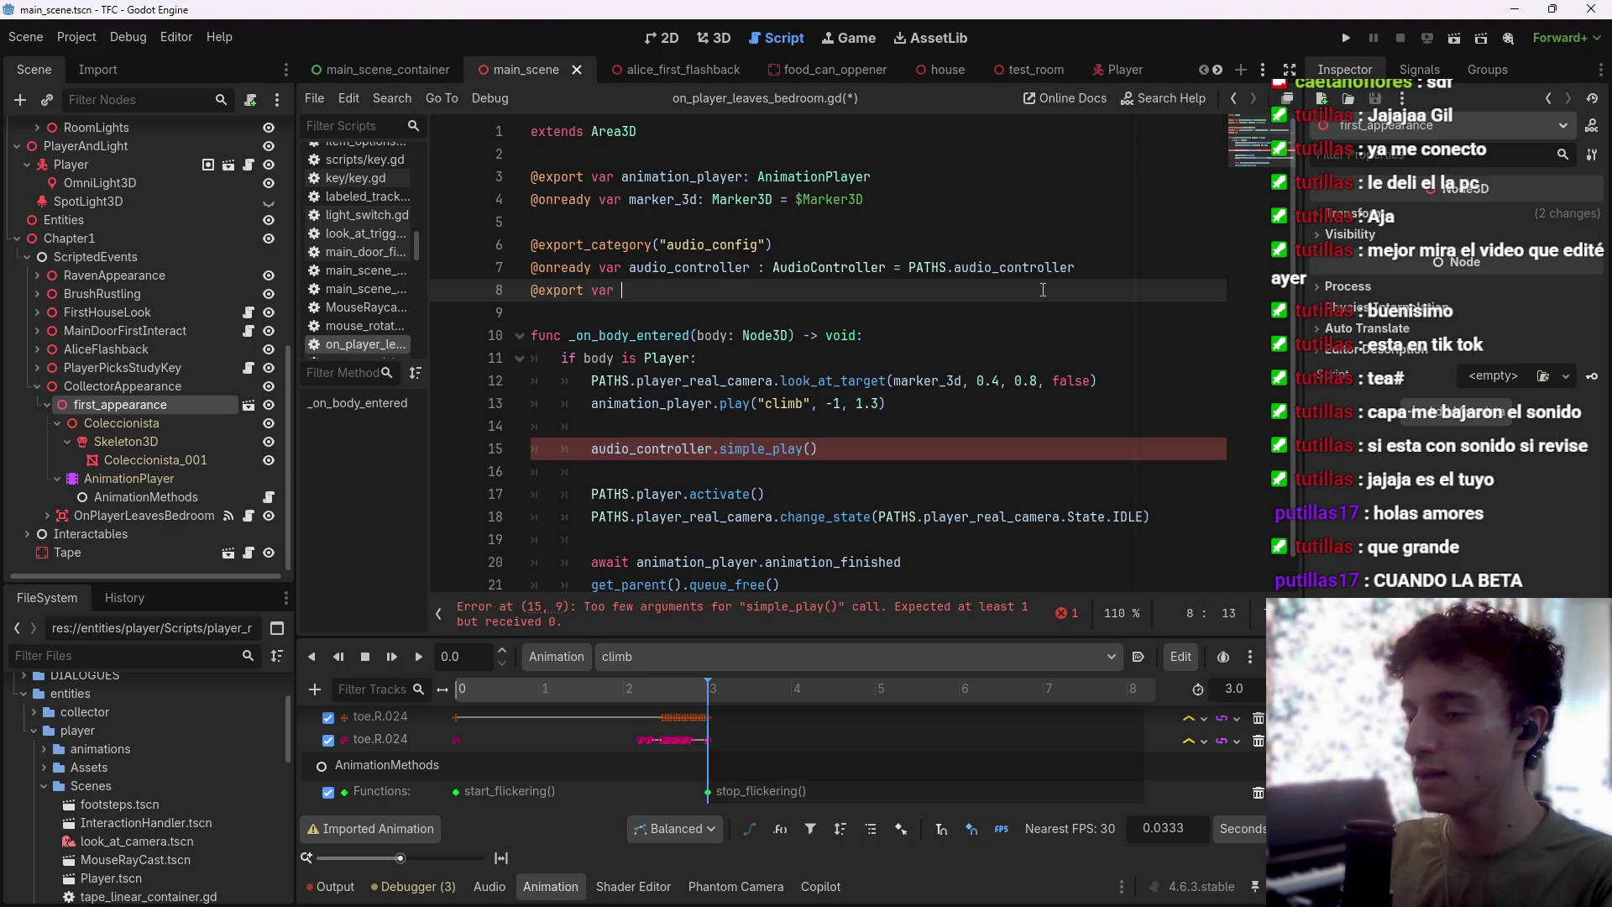
pyautogui.write('tinger :')
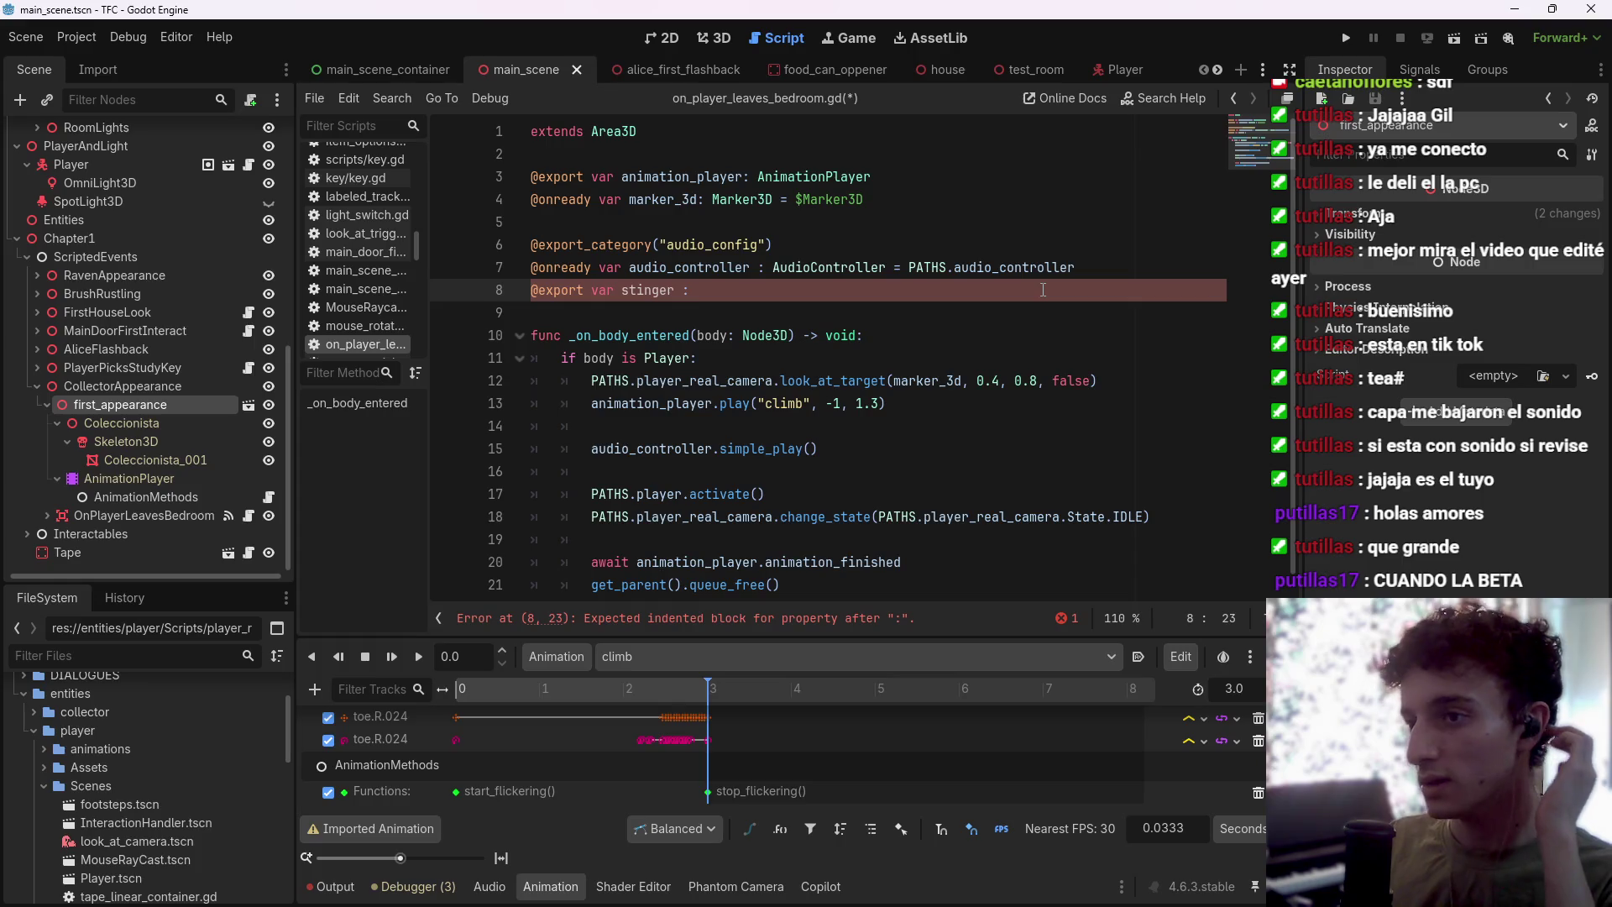
pyautogui.write('AudioStr')
pyautogui.press('Return')
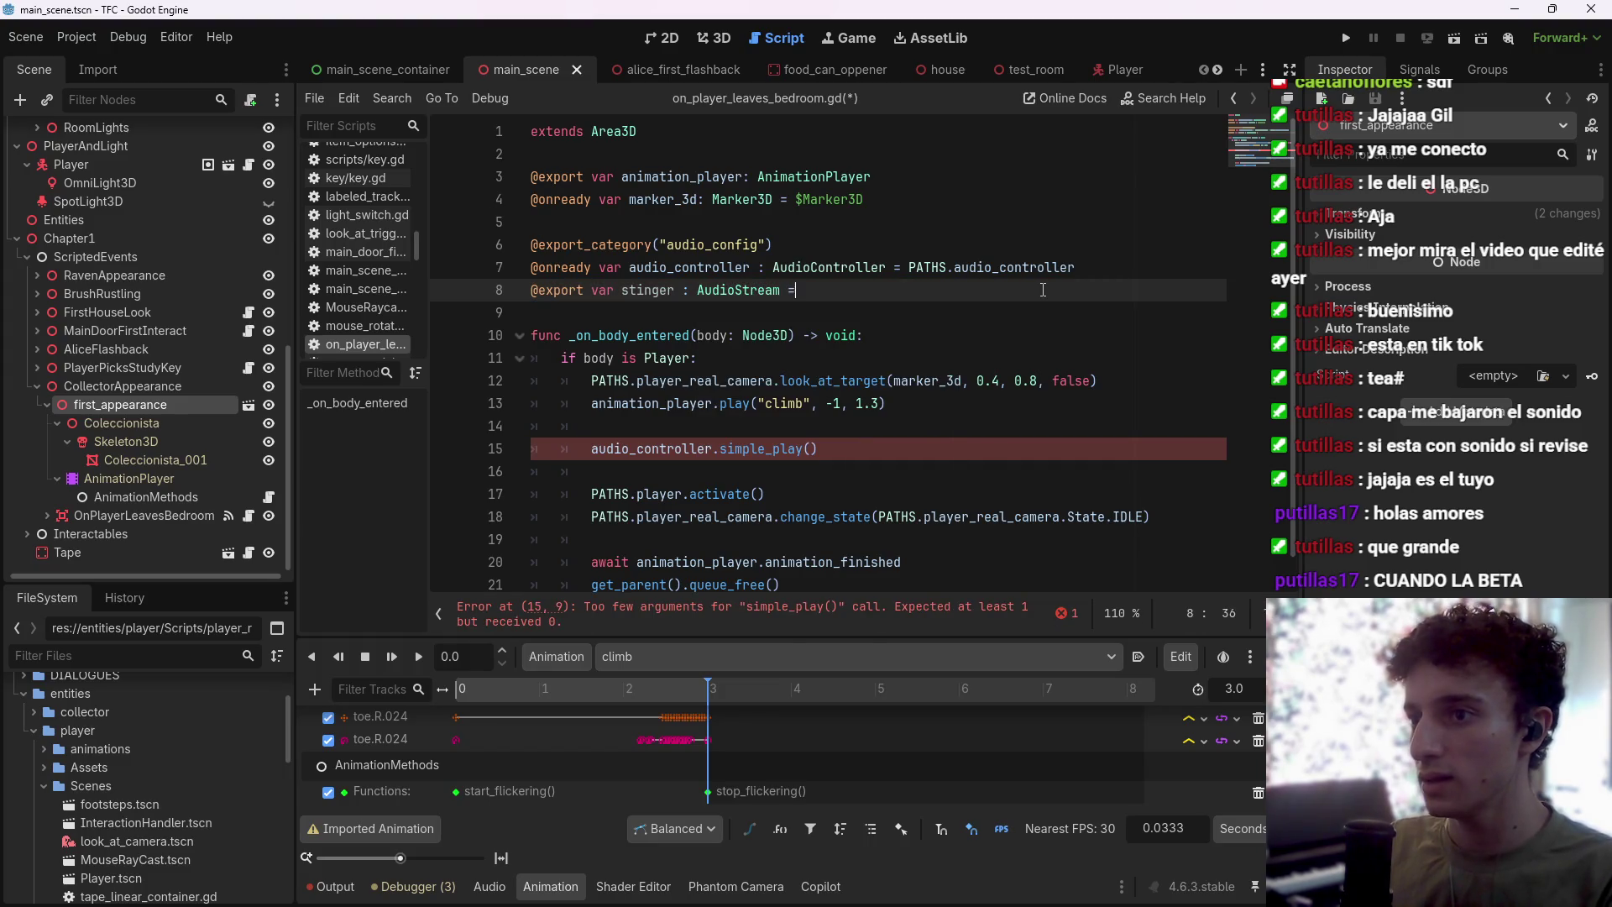
pyautogui.press('BackSpace')
pyautogui.press('BackSpace')
pyautogui.hotkey('ctrl', 's')
# Duplicate the stinger export as pos_stinger_ambience and save the script.
pyautogui.hotkey('ctrl', 'v')
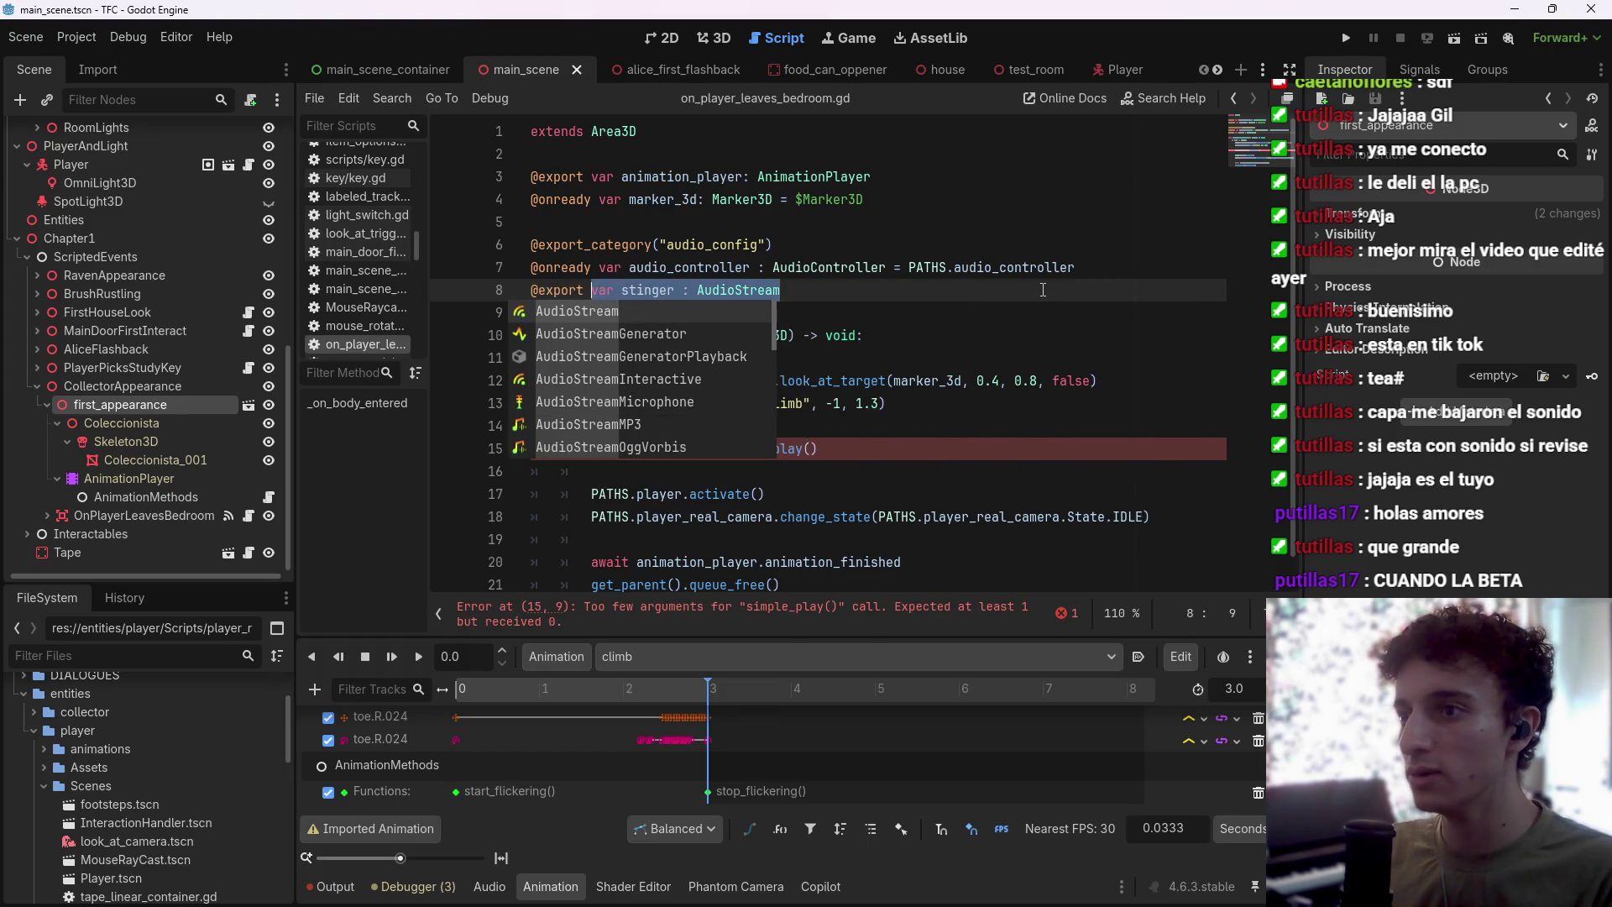
pyautogui.hotkey('ctrl', 'z')
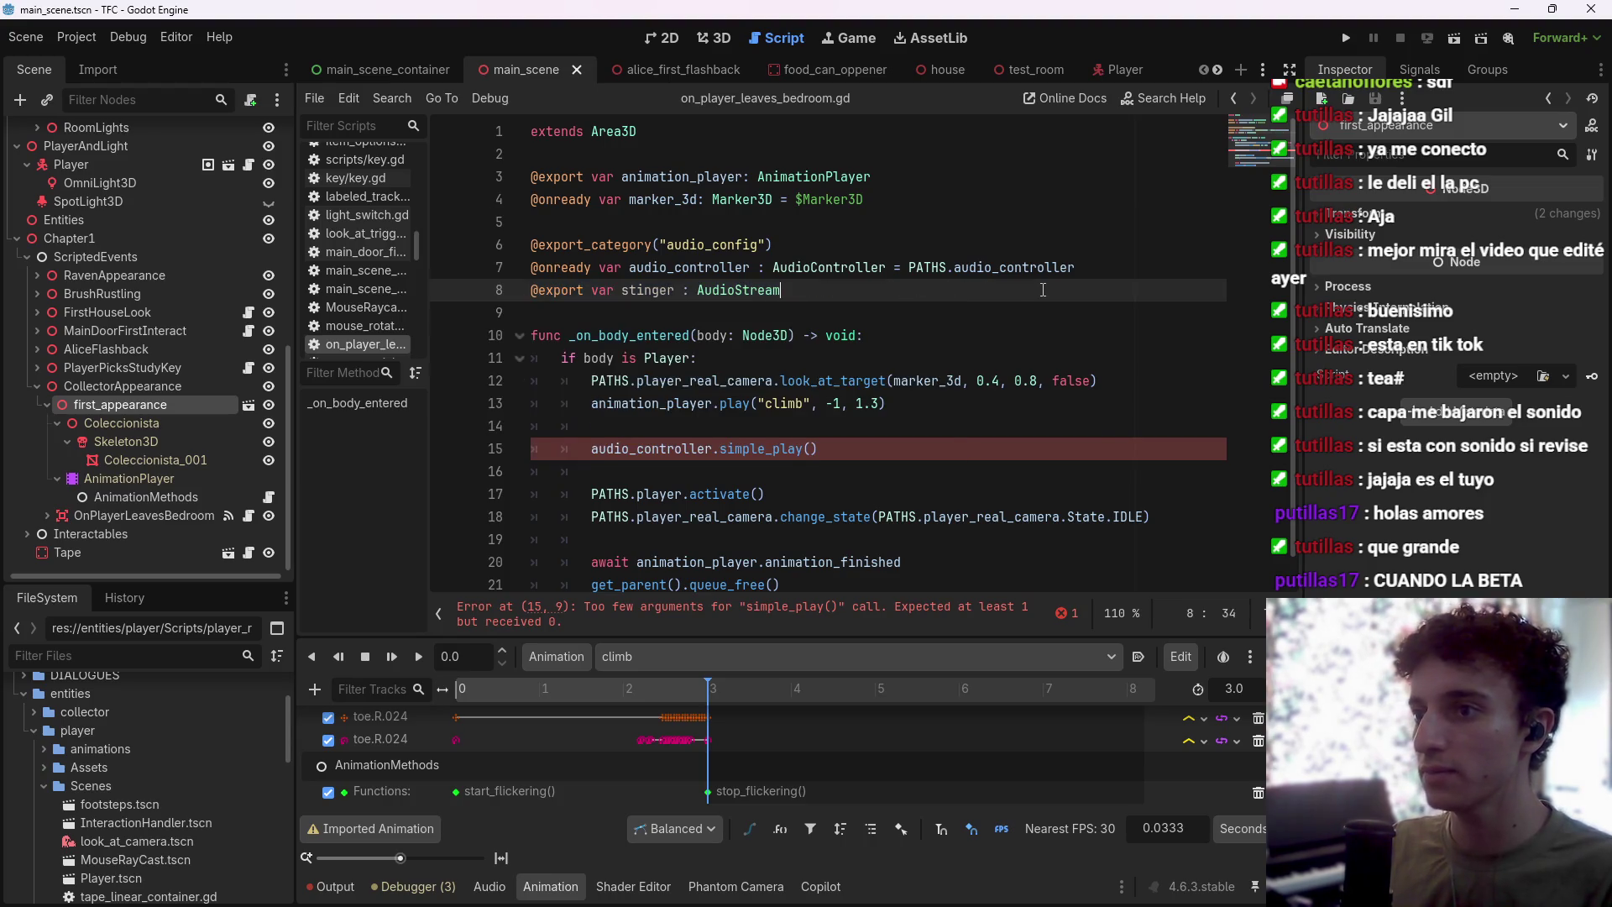
pyautogui.press('Return')
pyautogui.write('@export var stinger : AudioStream')
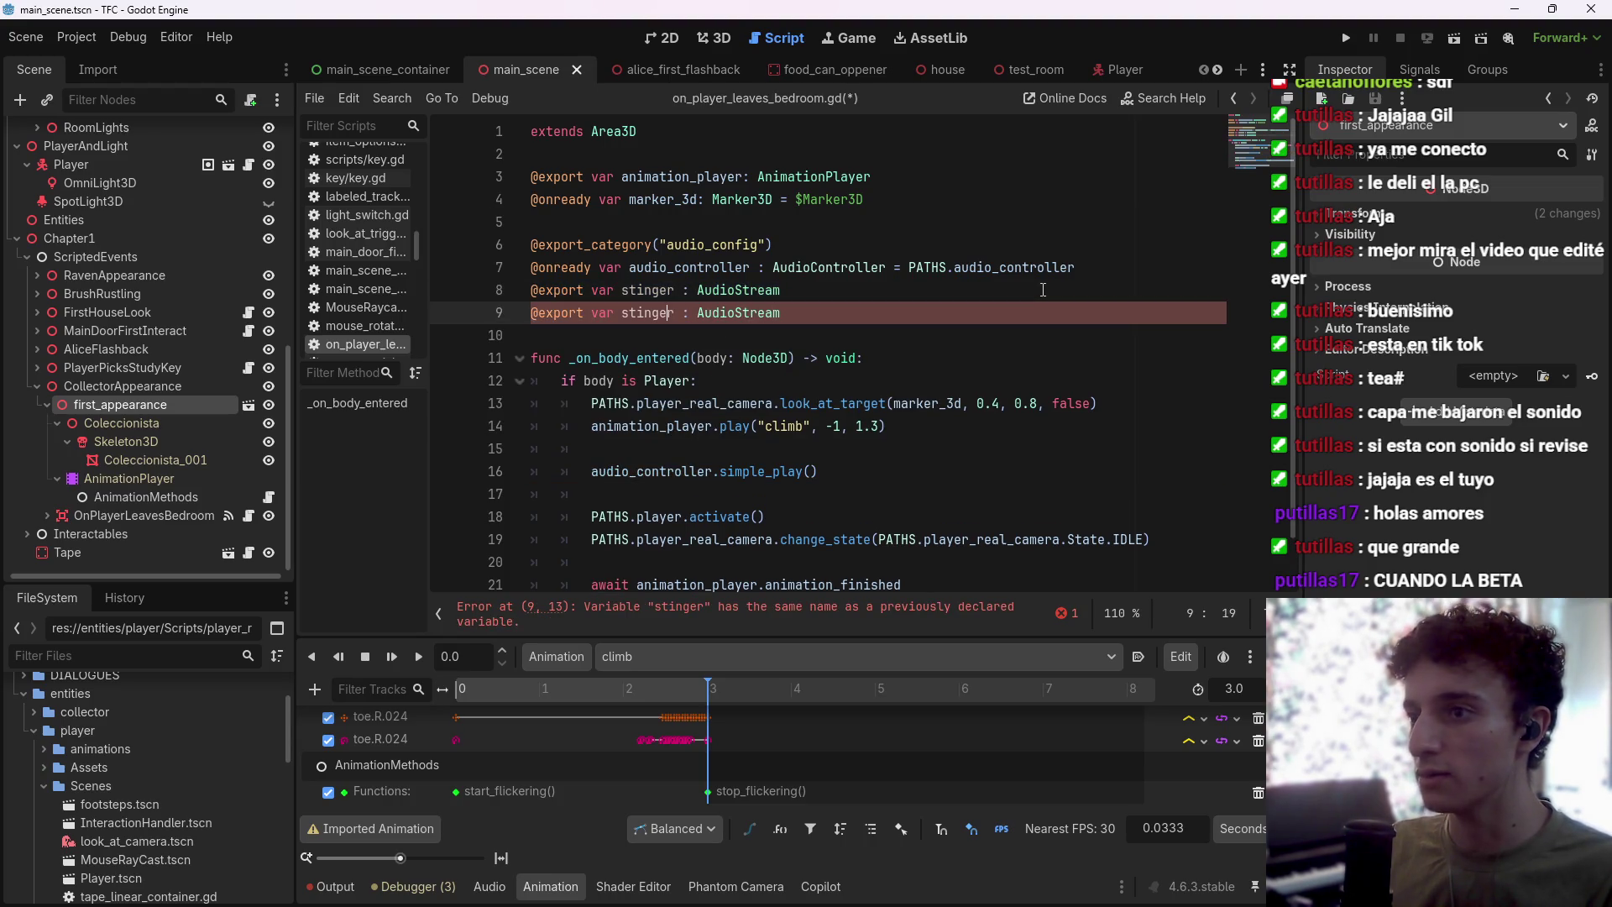
pyautogui.write('pos_')
pyautogui.press('Right')
pyautogui.press('Right')
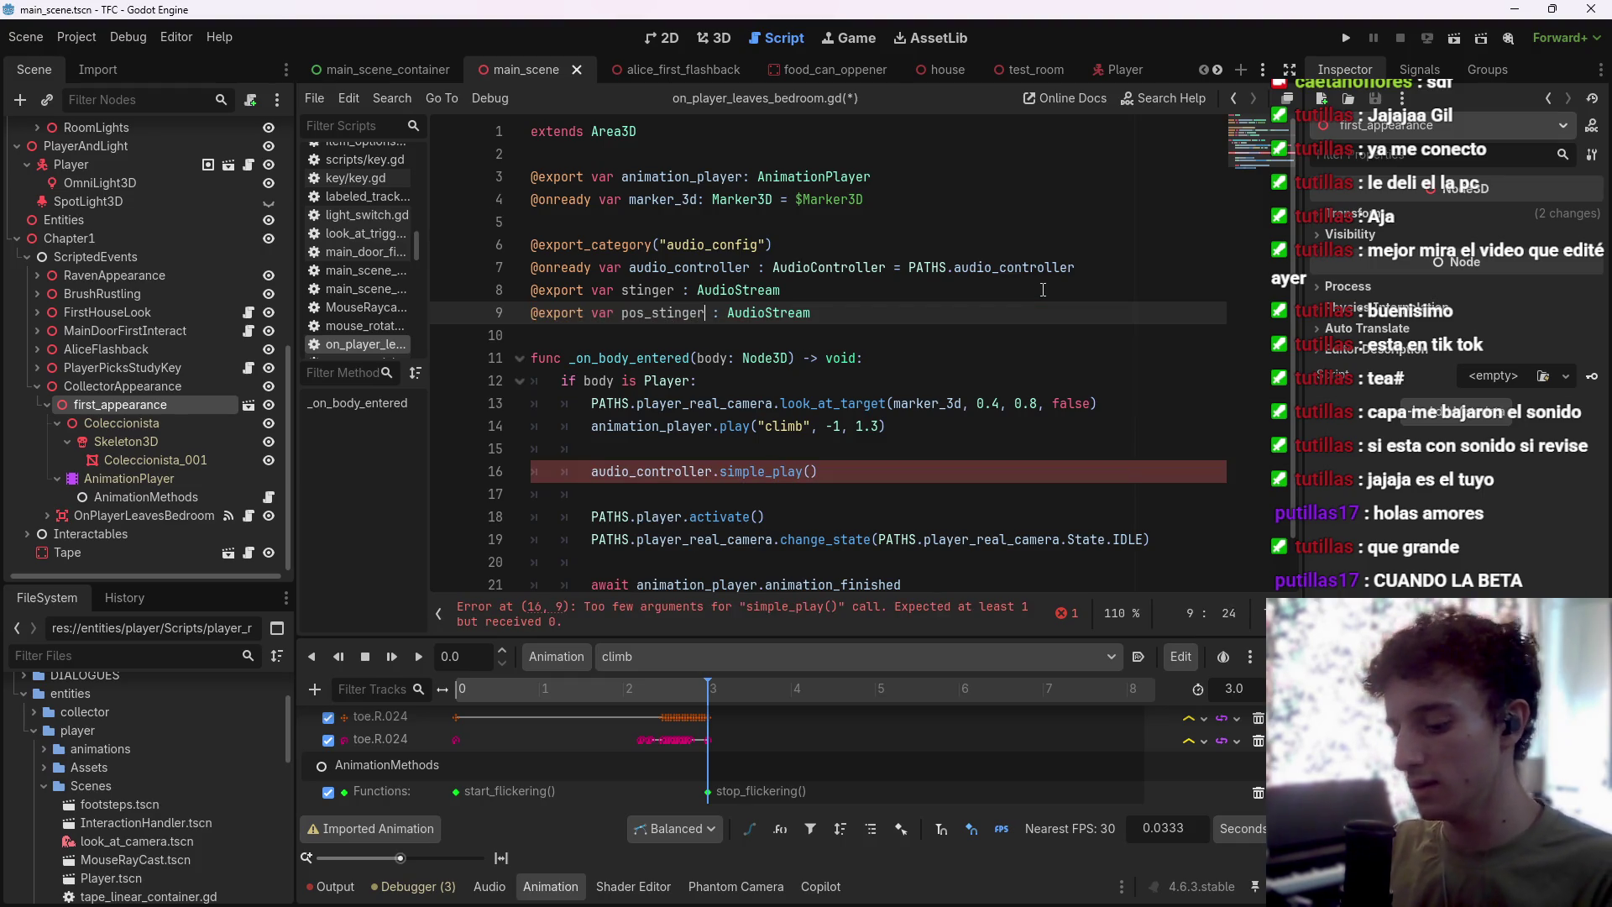
pyautogui.write('_ambience')
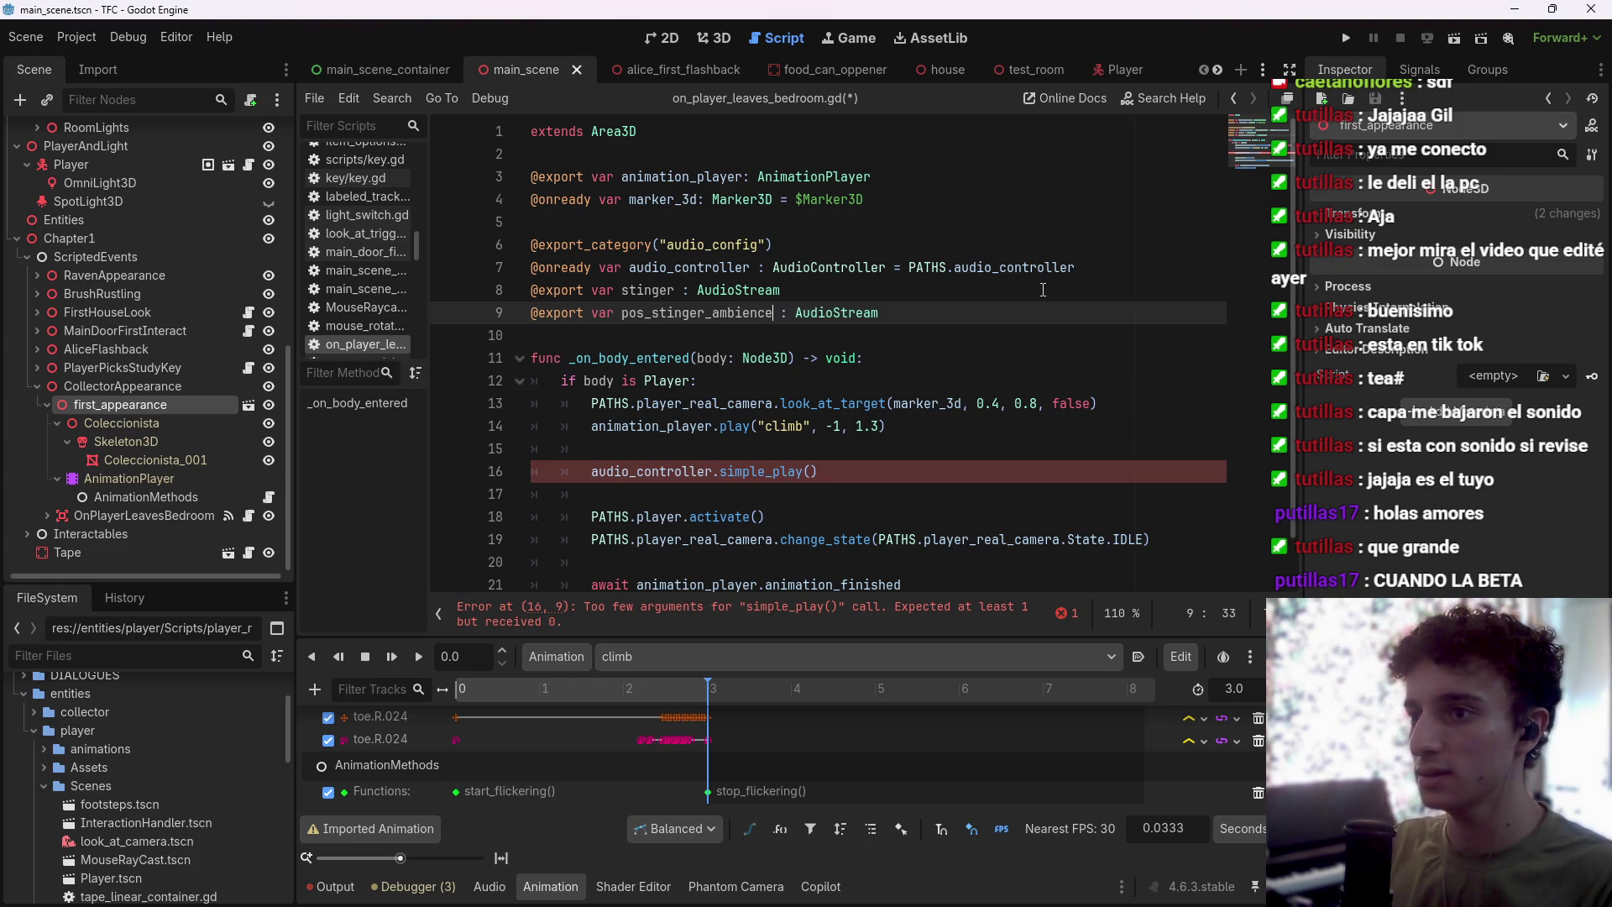
pyautogui.press('Down')
pyautogui.hotkey('ctrl', 's')
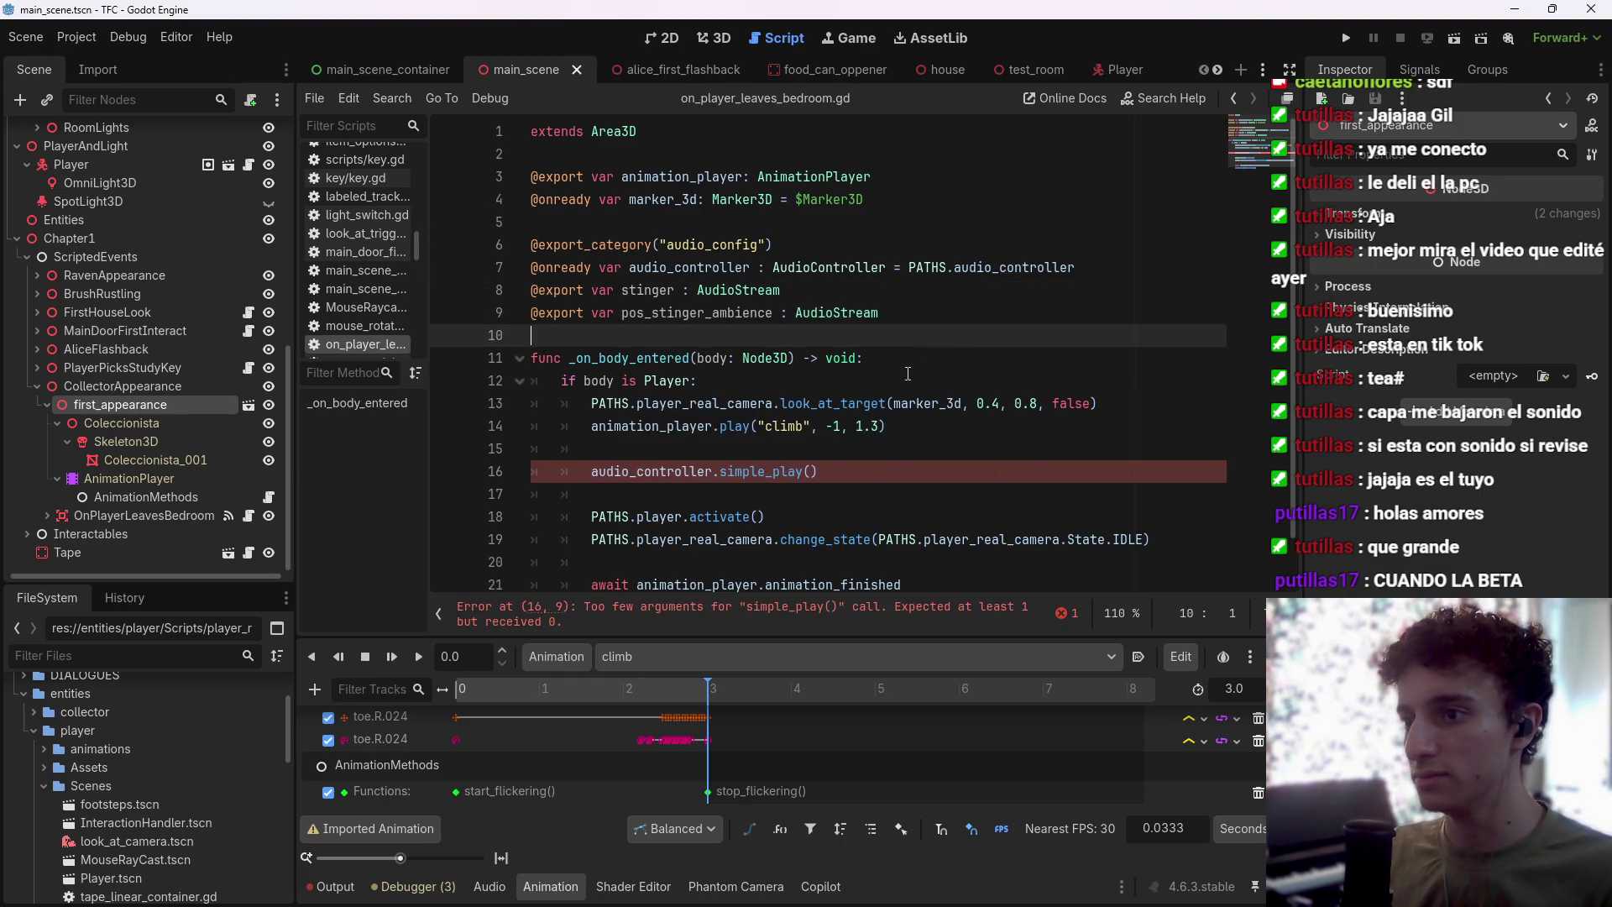
pyautogui.scroll(-1, 908, 372)
pyautogui.click(812, 426)
# Pass the stinger stream as the simple_play argument and save the trigger script.
pyautogui.write('sti')
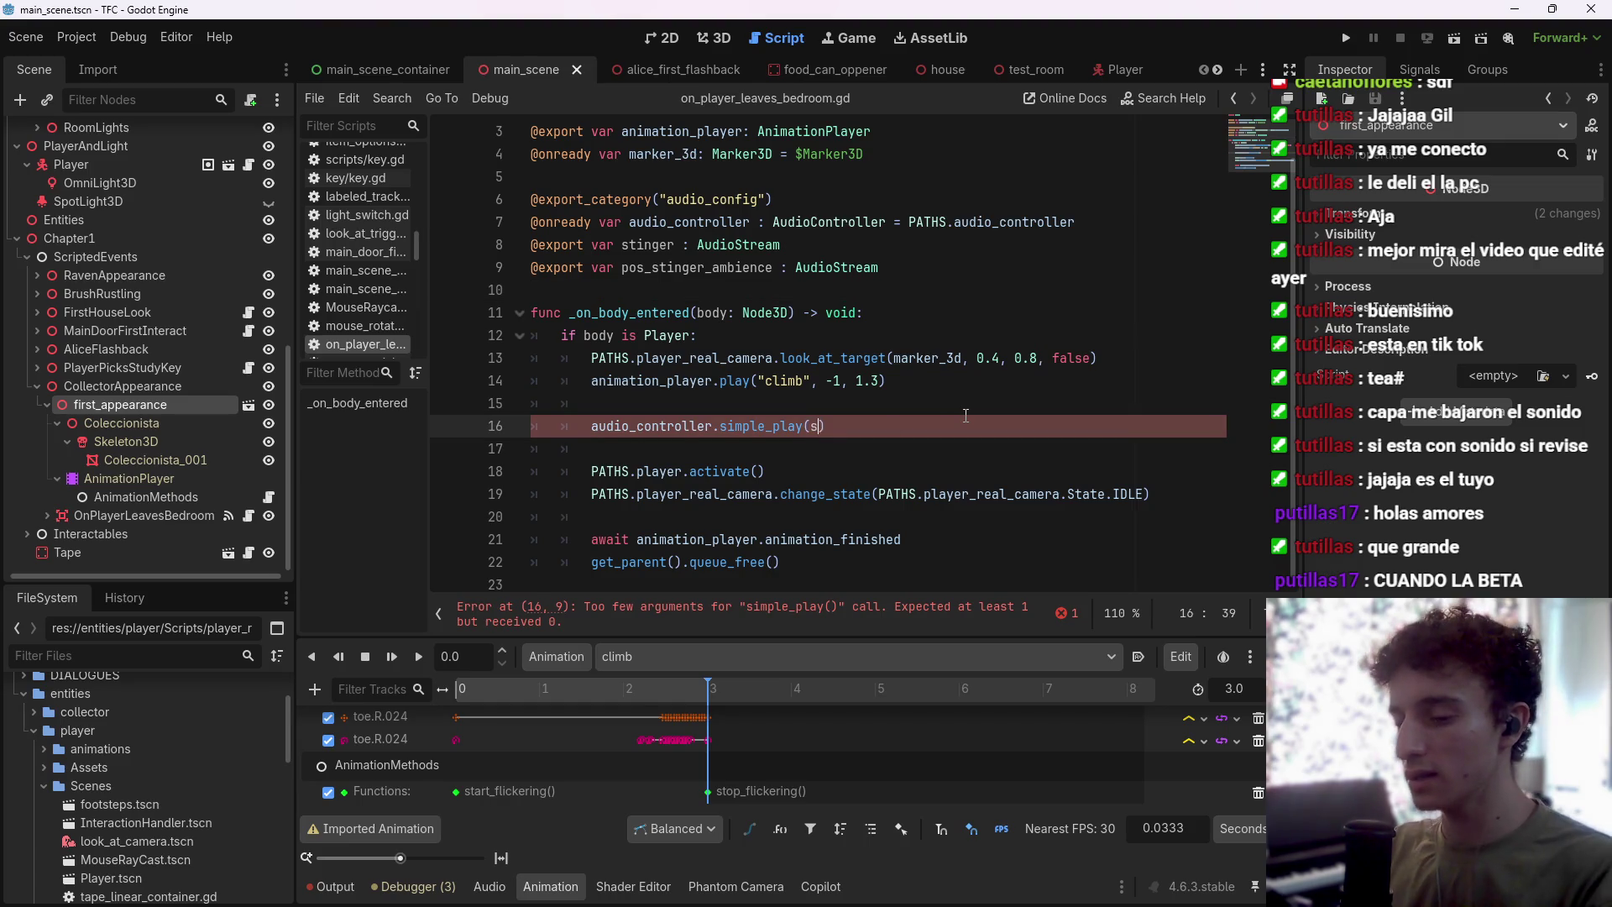
pyautogui.press('Return')
pyautogui.scroll(1, 966, 415)
pyautogui.press('Right')
pyautogui.hotkey('ctrl', 's')
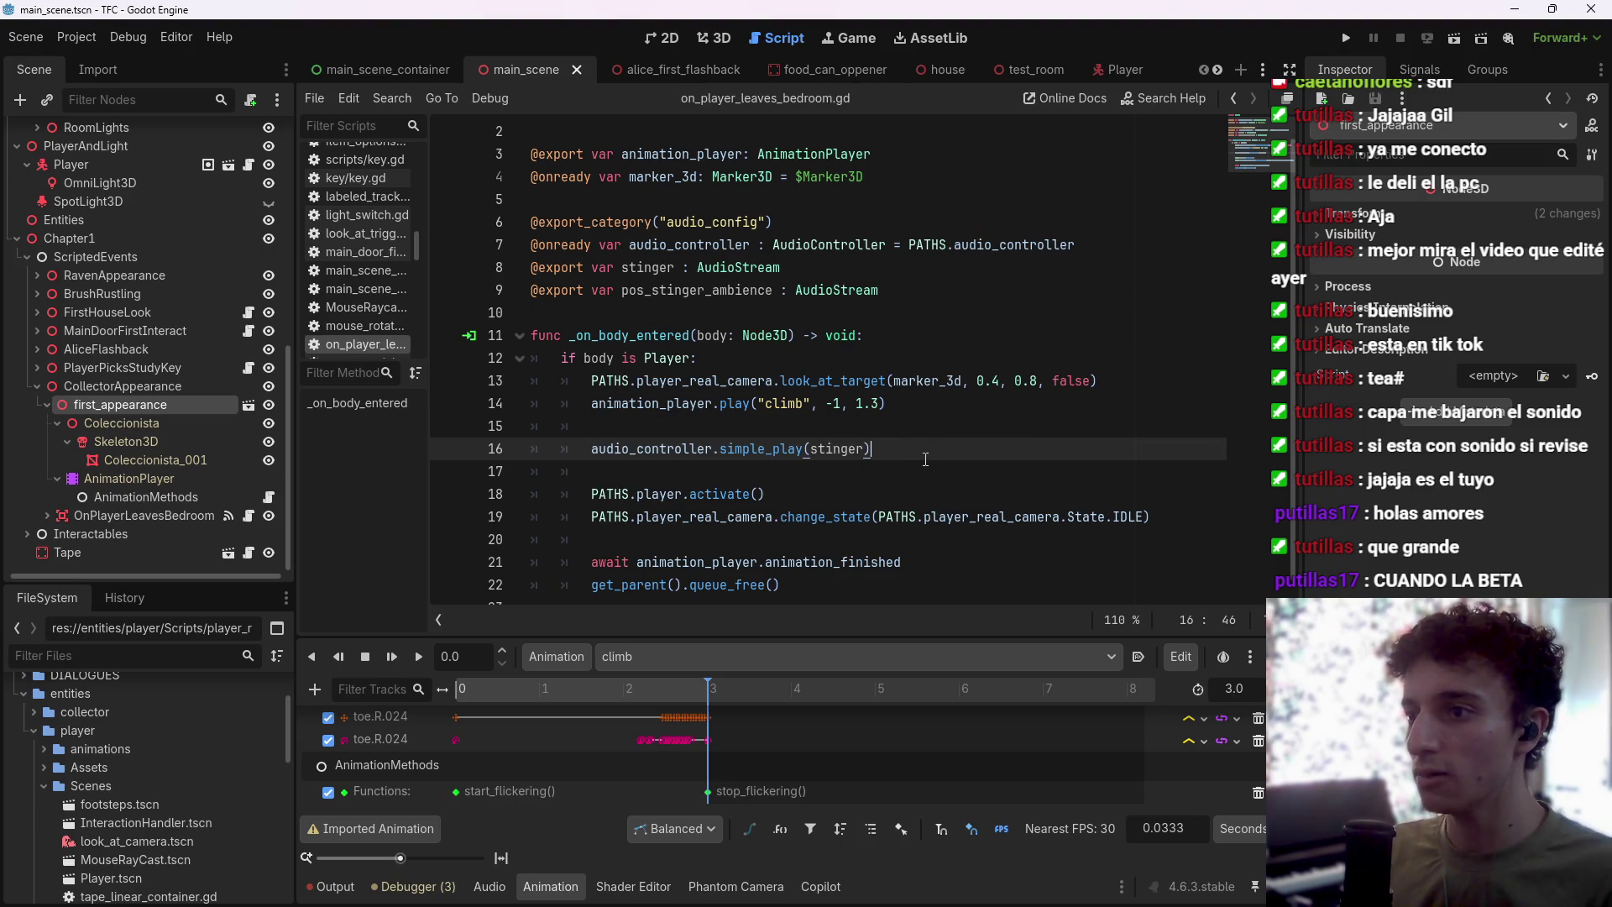
# Start a new line reading 'await audio_controller.' below the simple_play call.
pyautogui.press('Return')
pyautogui.write('await adui')
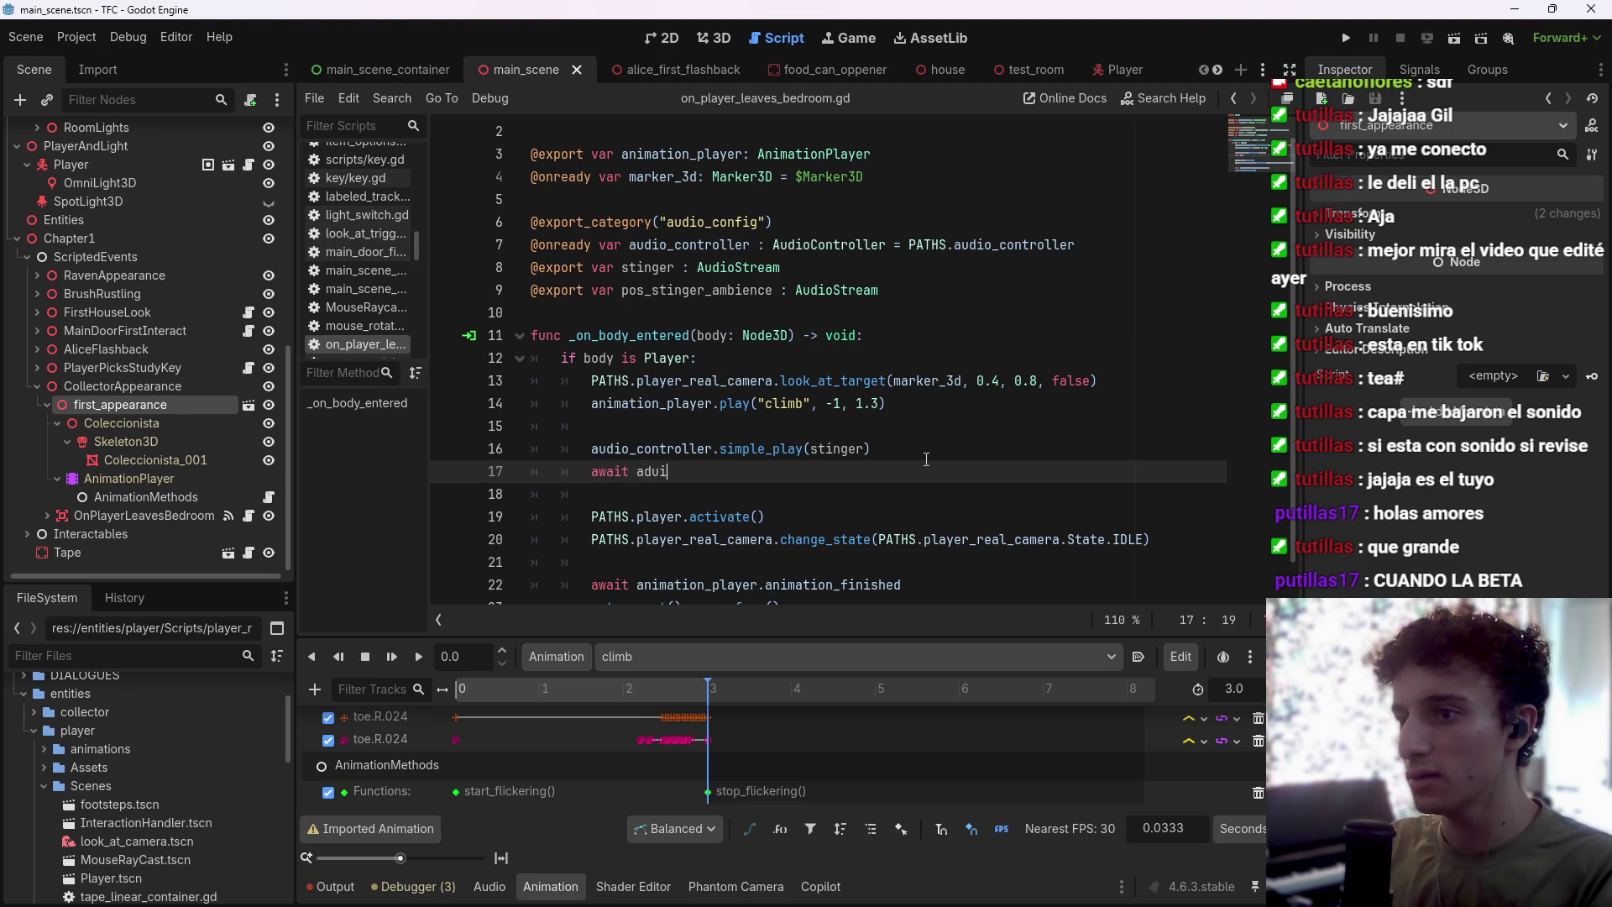
pyautogui.press('BackSpace')
pyautogui.press('BackSpace')
pyautogui.write('i')
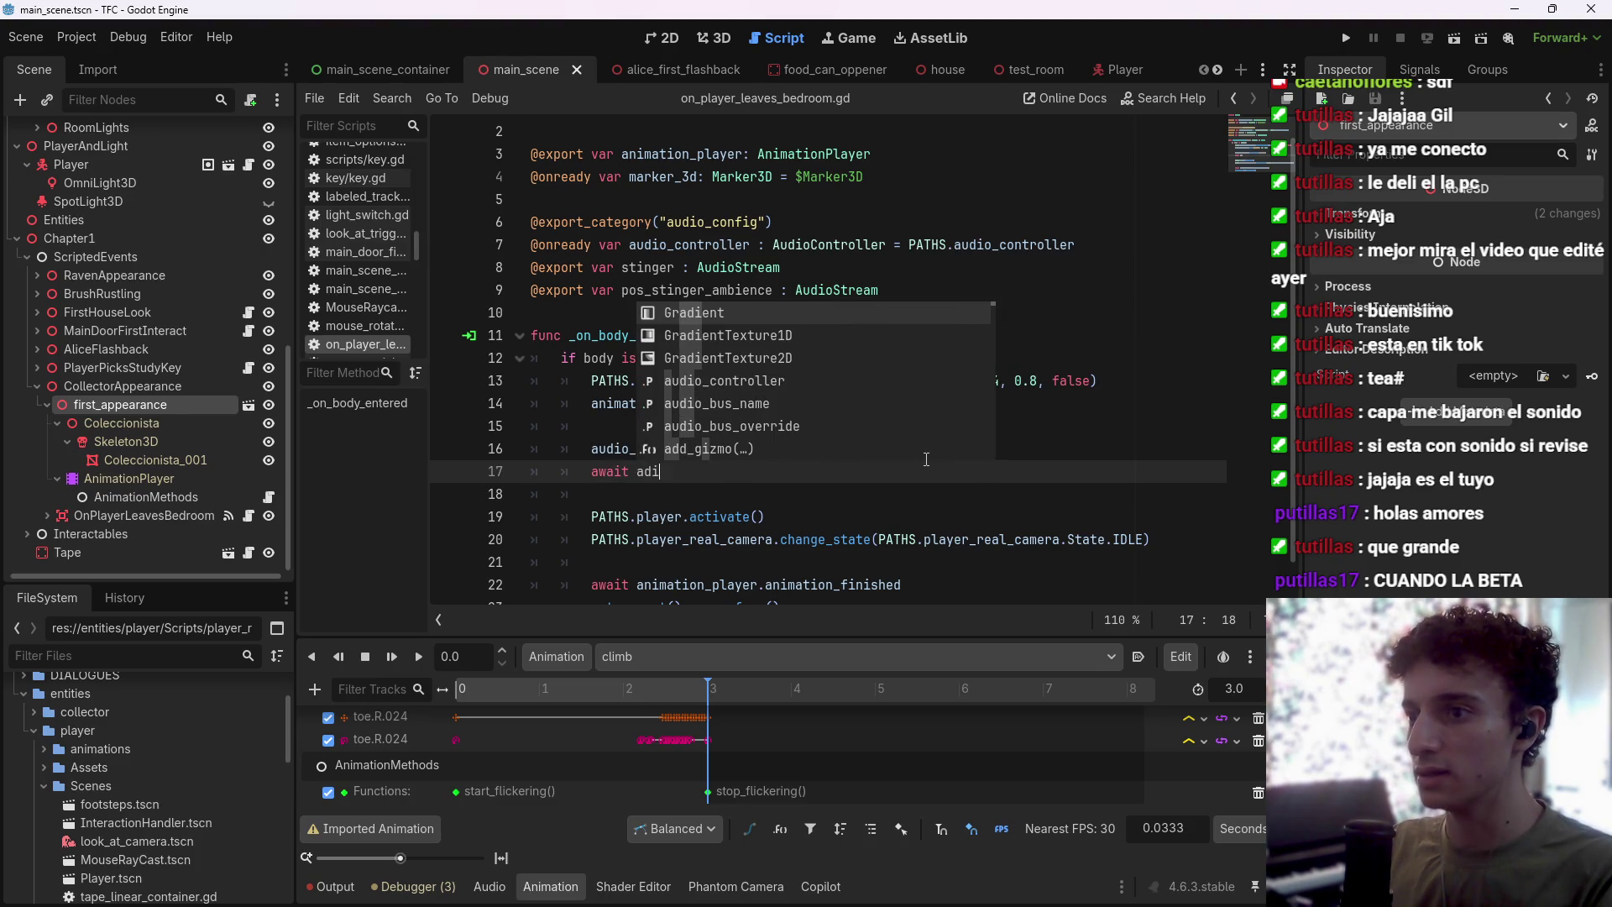
pyautogui.press('BackSpace')
pyautogui.press('BackSpace')
pyautogui.write('ud')
pyautogui.press('Return')
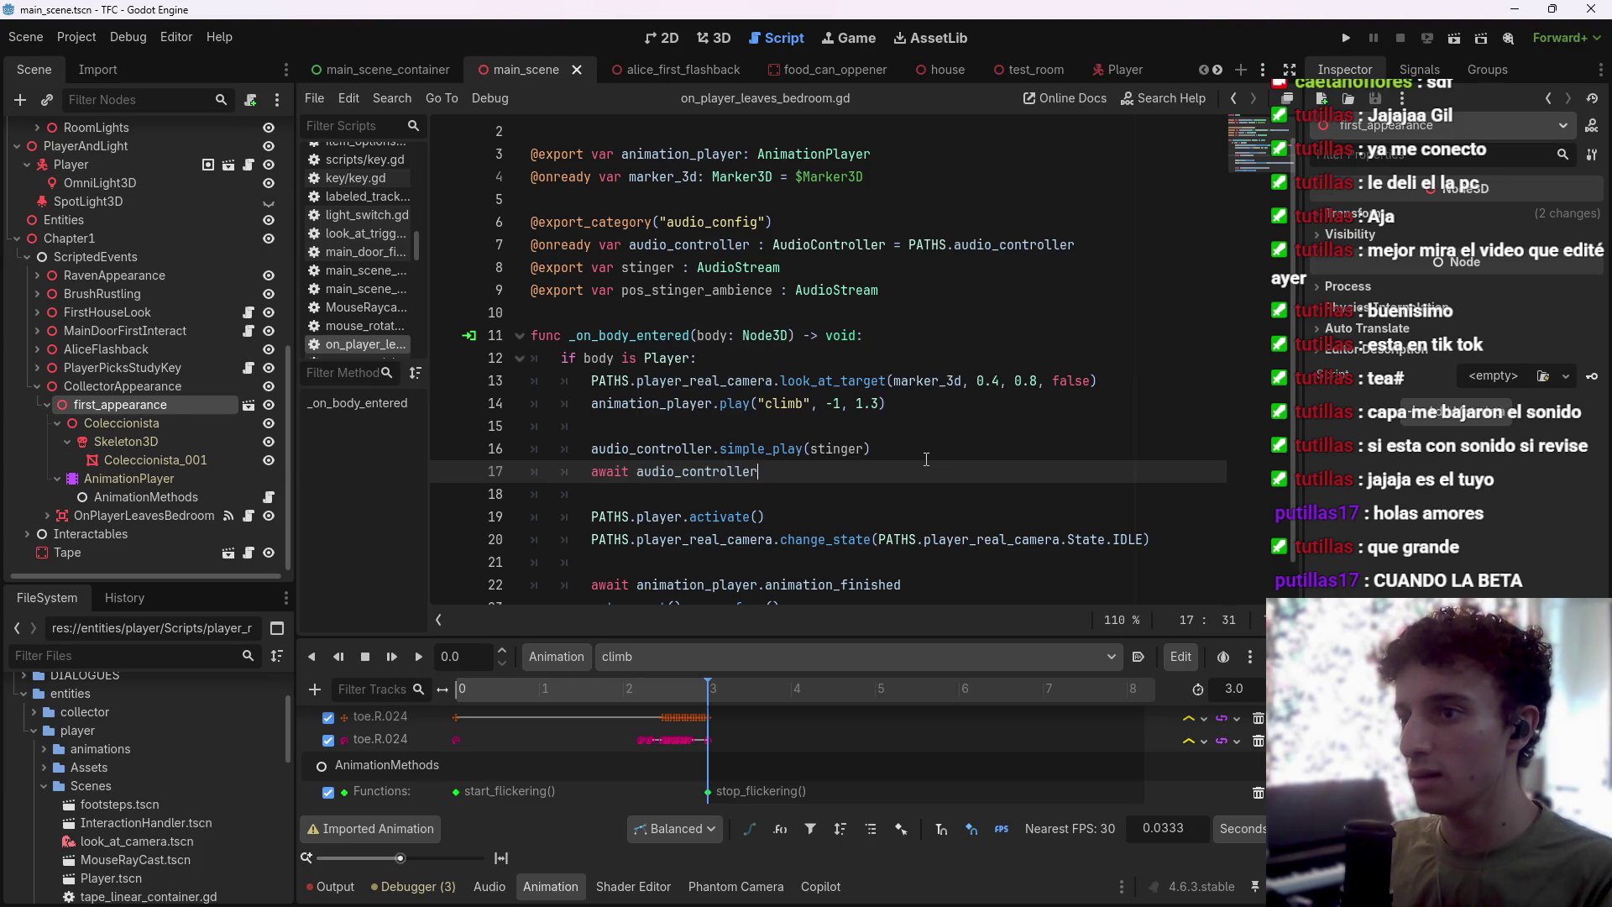
pyautogui.write('.finishe')
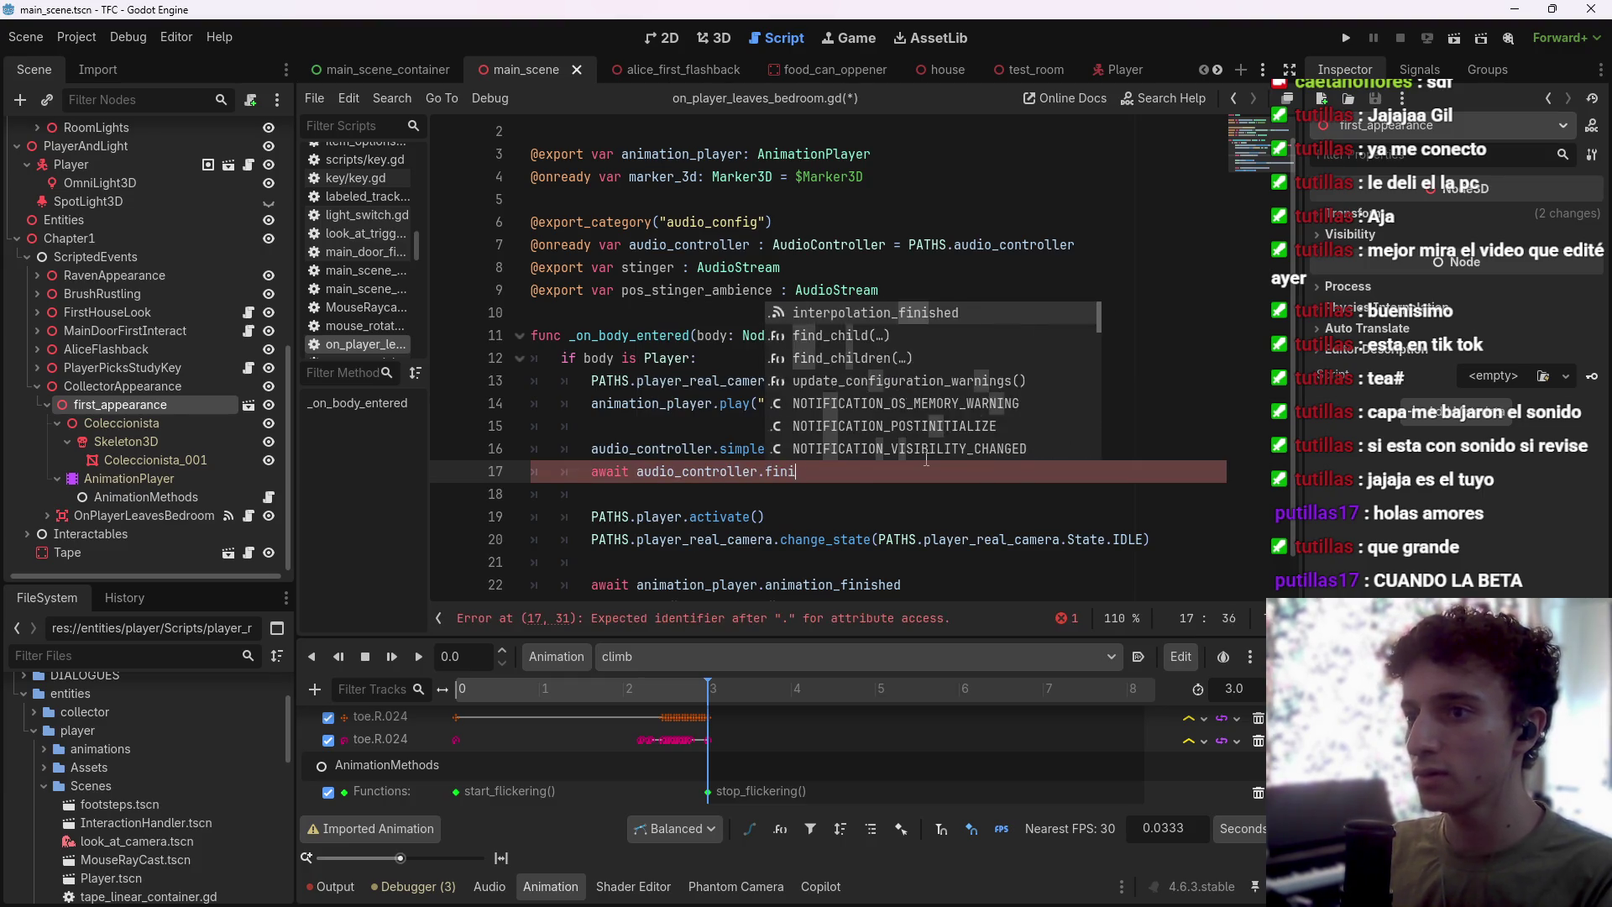
# Browse audio_controller's available members, then jump to simple_play's definition.
pyautogui.hotkey('ctrl', 'BackSpace')
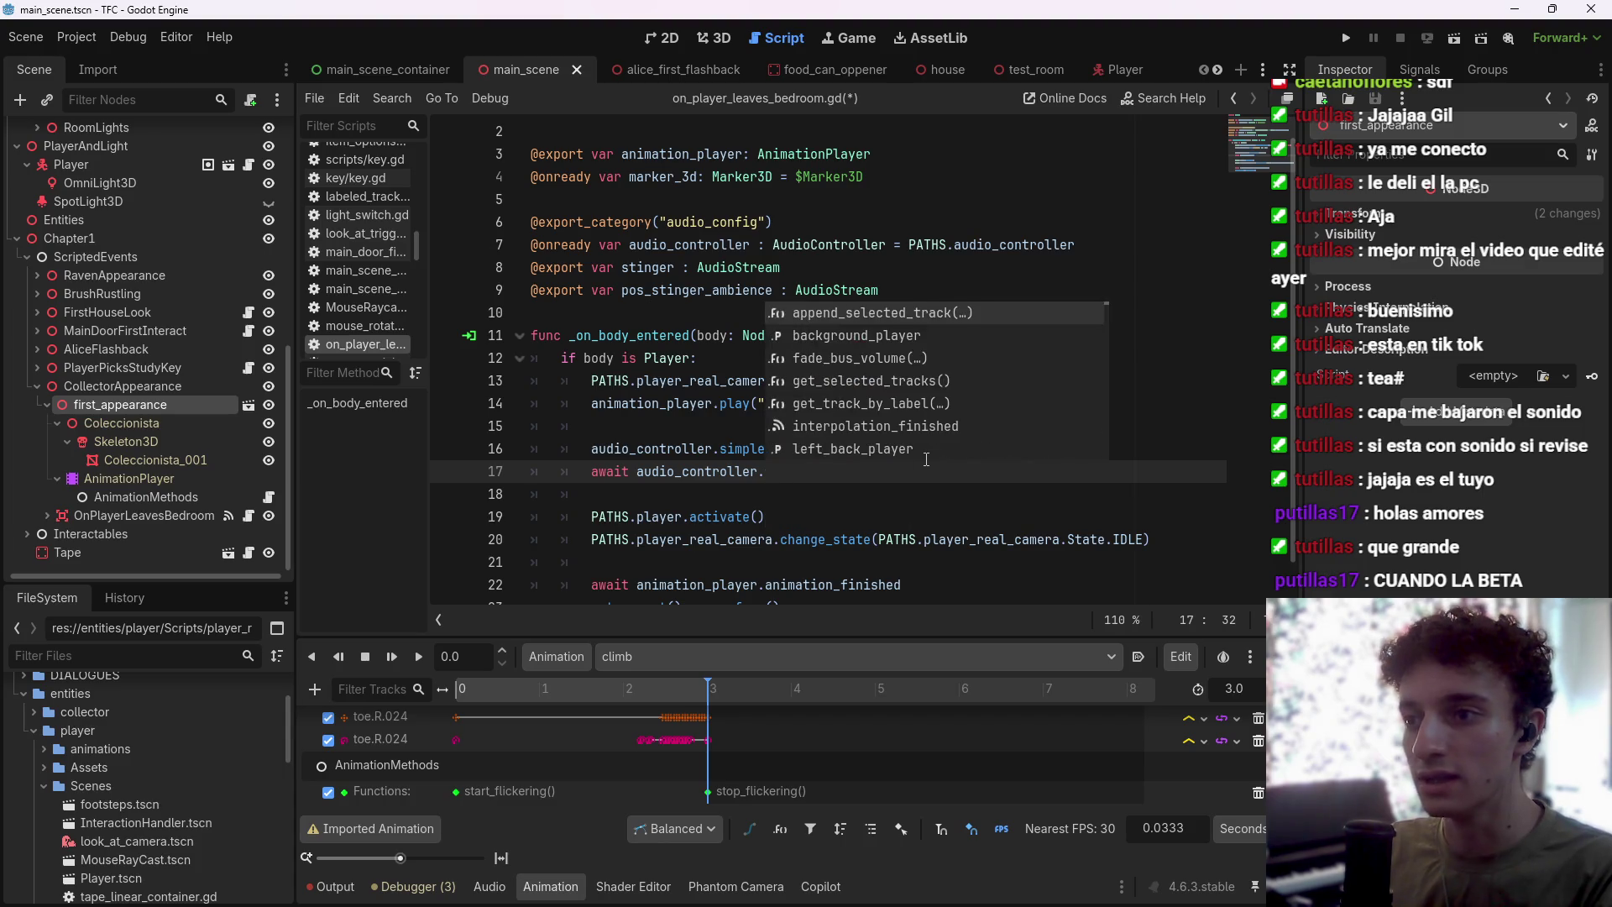
pyautogui.press('Down')
pyautogui.press('Down')
pyautogui.press('Down')
pyautogui.press('Down')
pyautogui.press('Down')
pyautogui.press('Down')
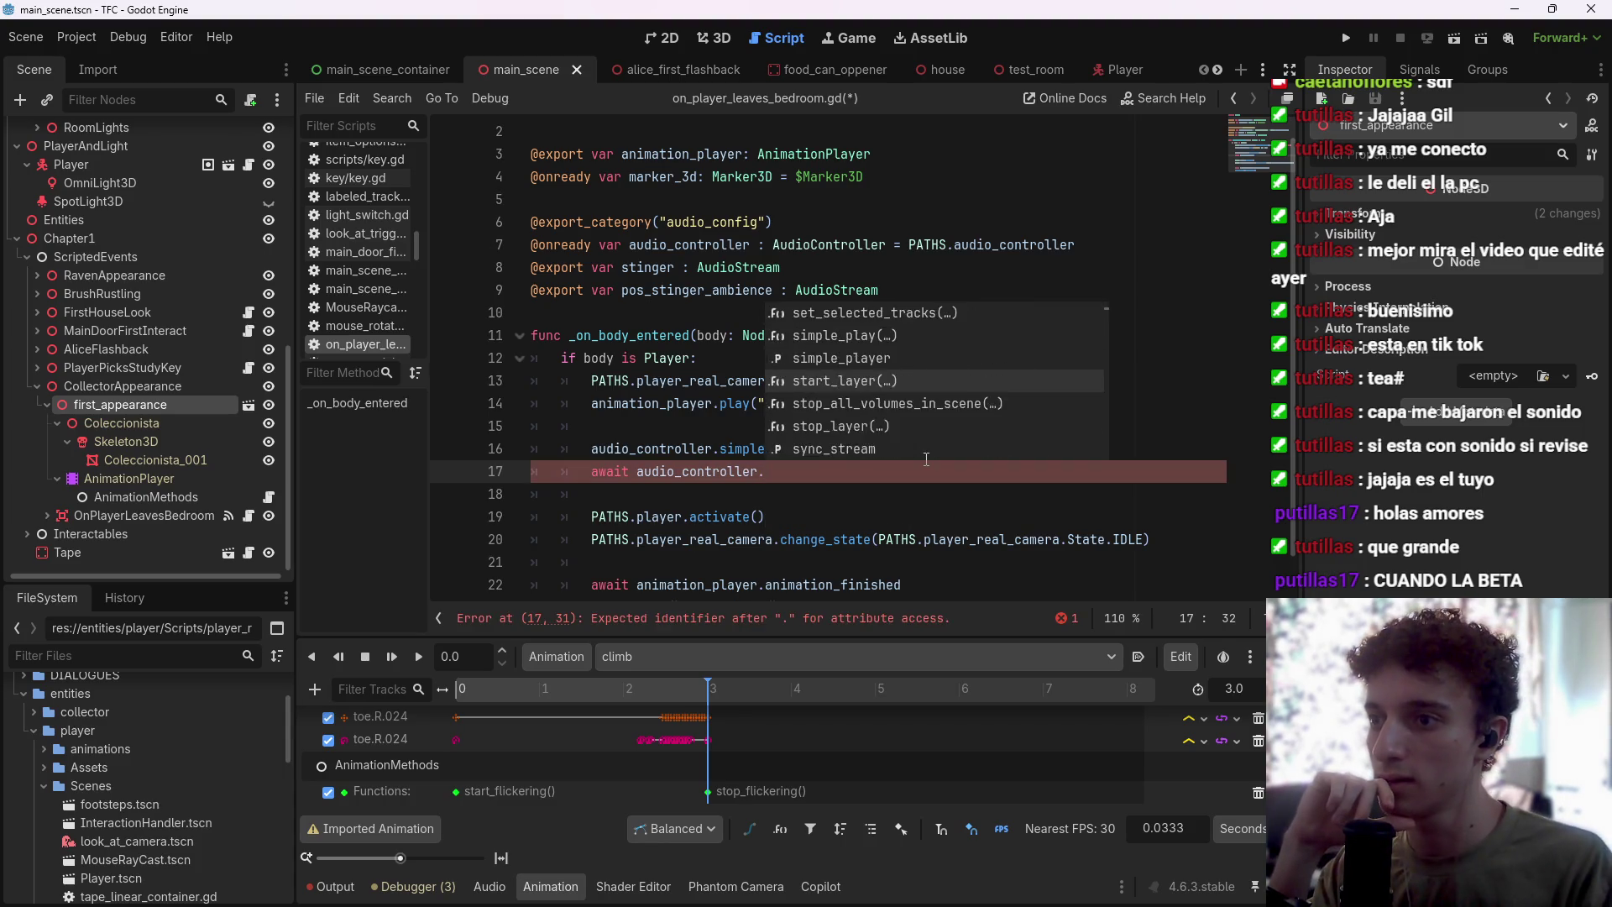
pyautogui.press('Down')
pyautogui.press('Down')
pyautogui.press('Down')
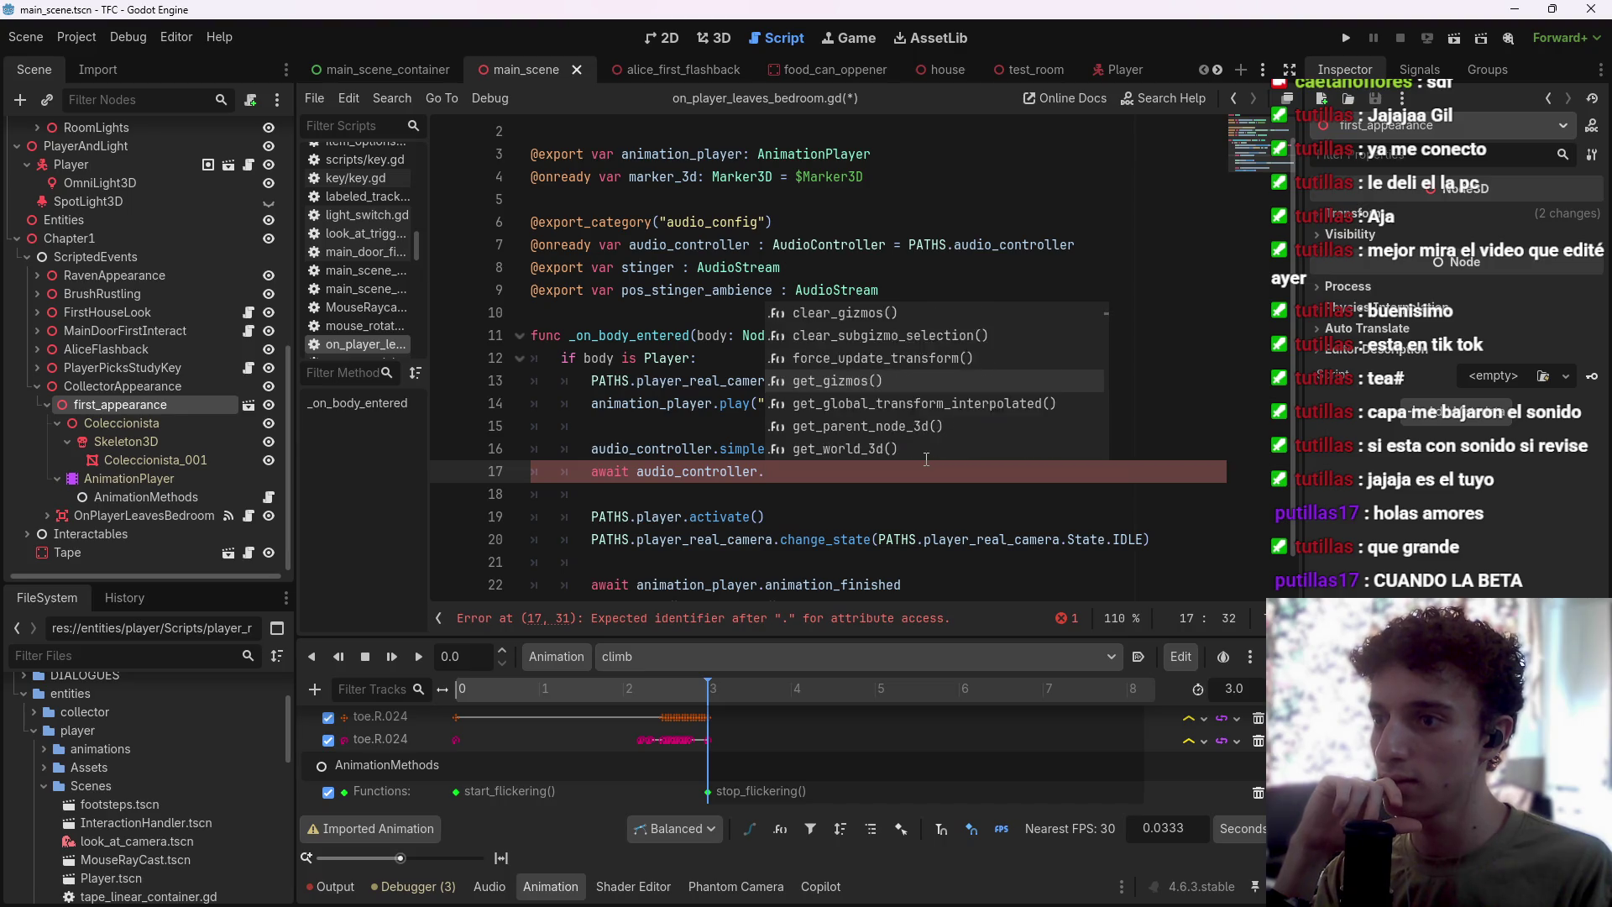
pyautogui.press('Down')
pyautogui.press('Down')
pyautogui.press('Down')
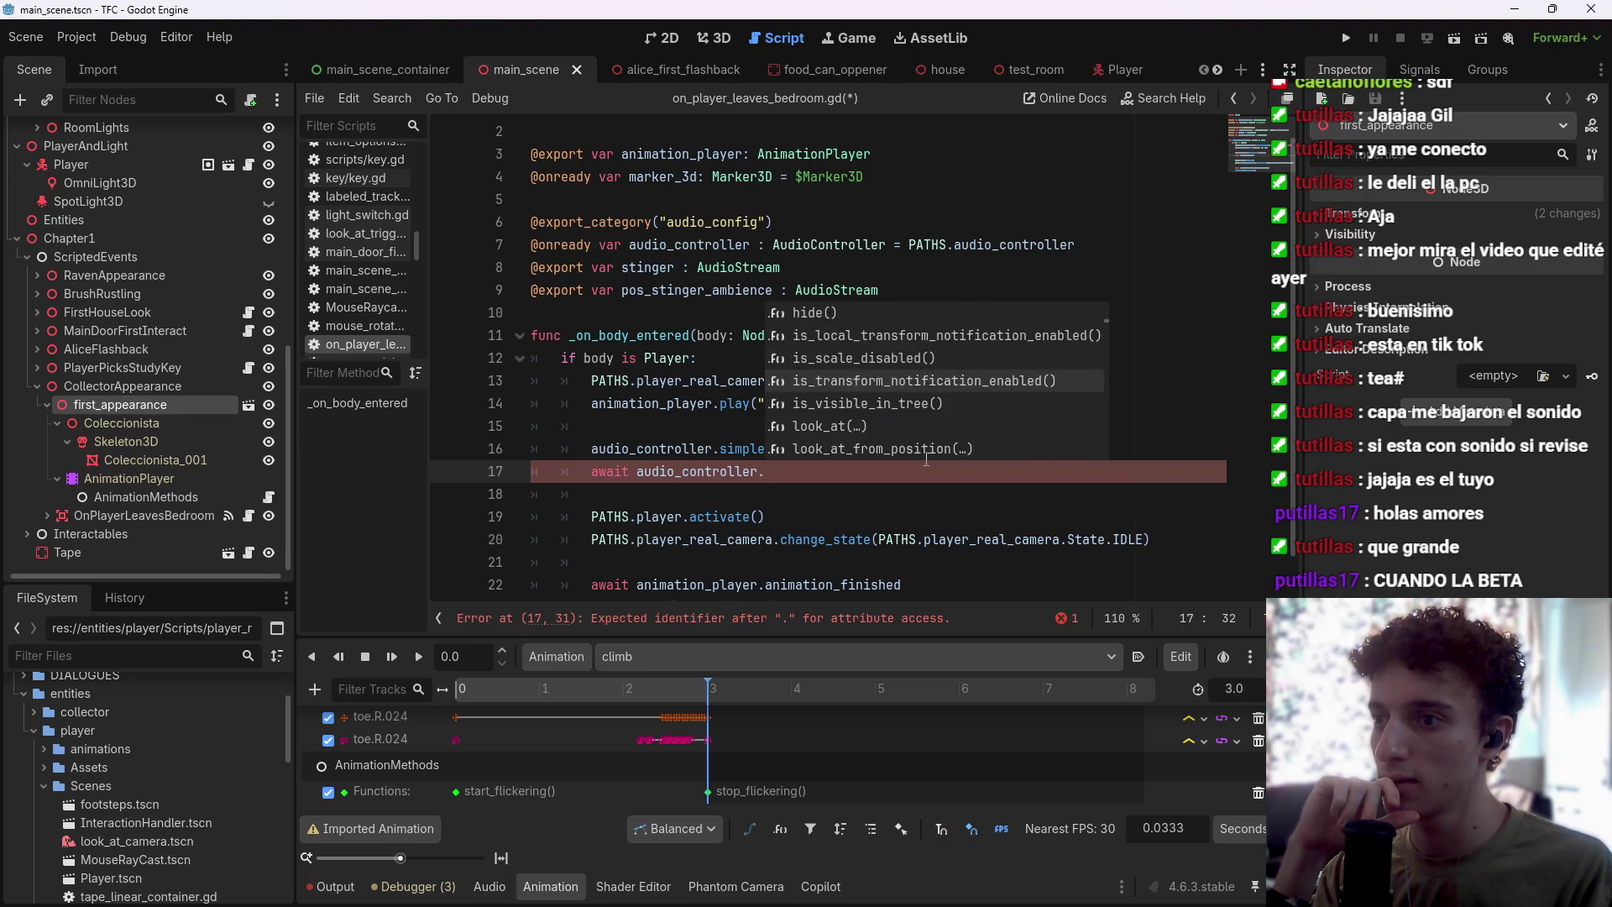
pyautogui.press('Down')
pyautogui.press('Down')
pyautogui.press('Down')
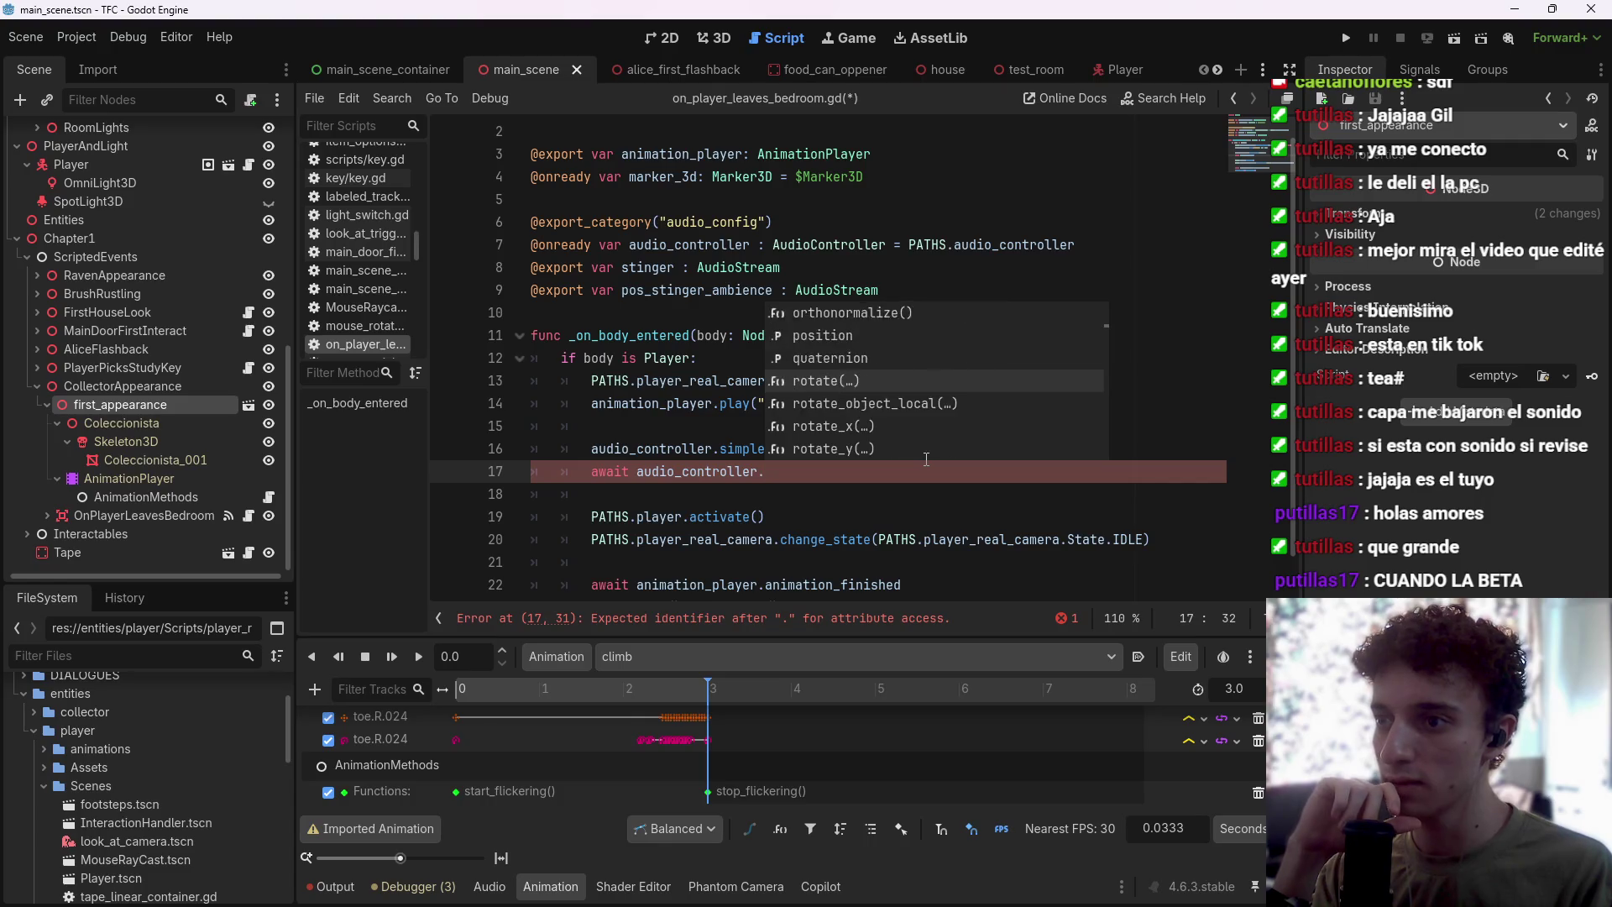
pyautogui.press('Down')
pyautogui.press('Down')
pyautogui.press('Down')
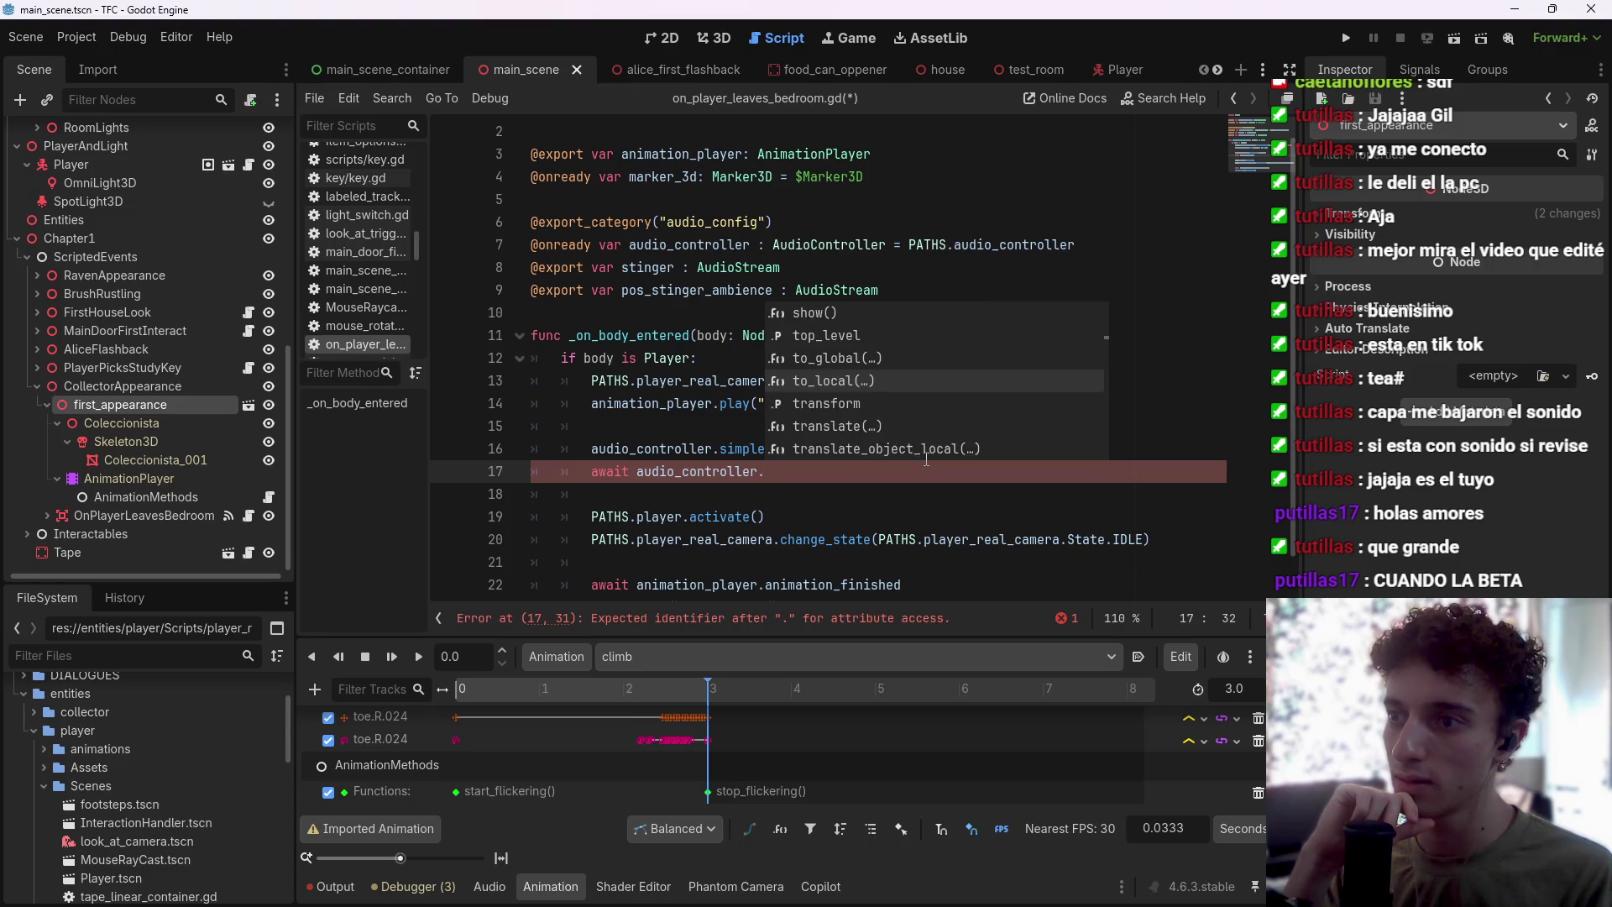
pyautogui.press('Down')
pyautogui.press('Down')
pyautogui.press('Down')
pyautogui.press('Down')
pyautogui.press('Down')
pyautogui.press('Down')
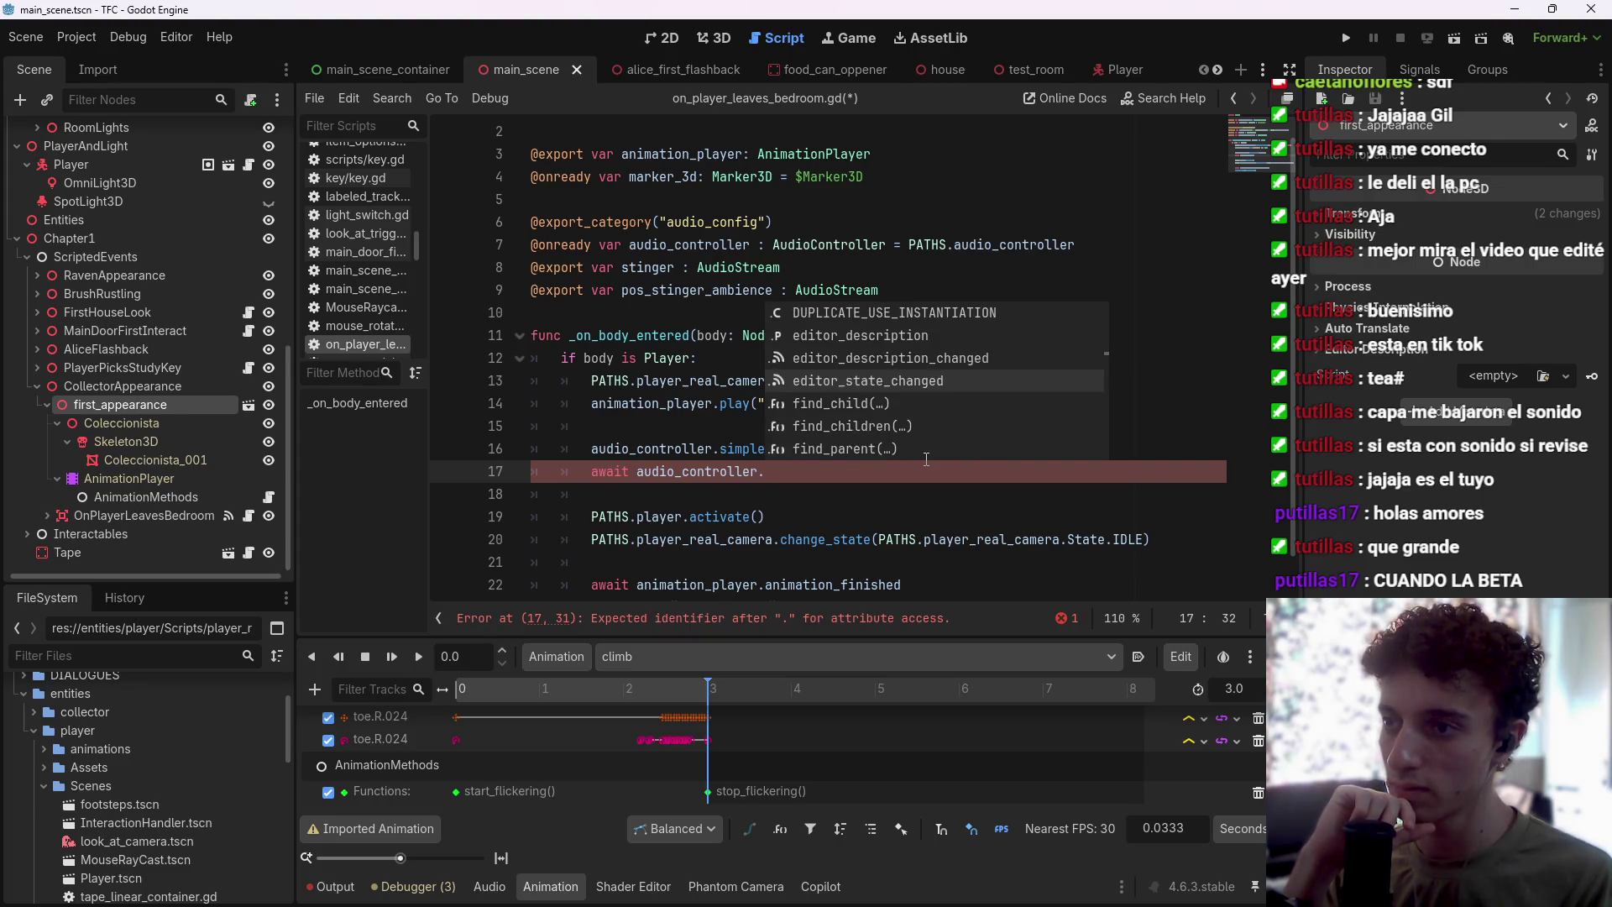
pyautogui.press('Down')
pyautogui.press('Down')
pyautogui.press('Down')
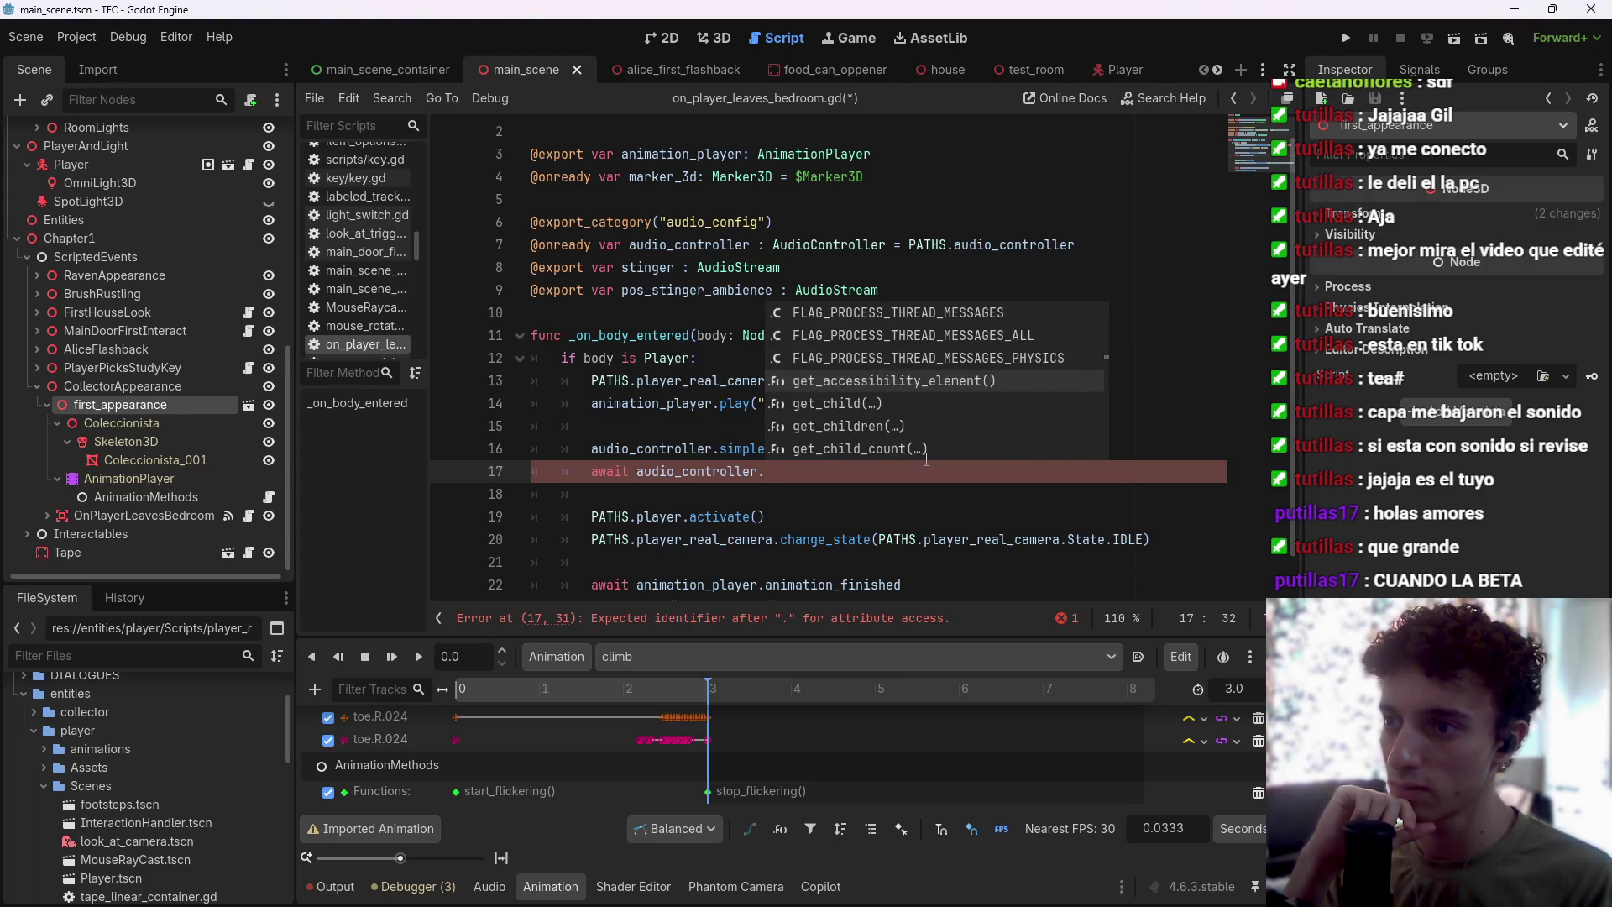
pyautogui.scroll(-8, 926, 458)
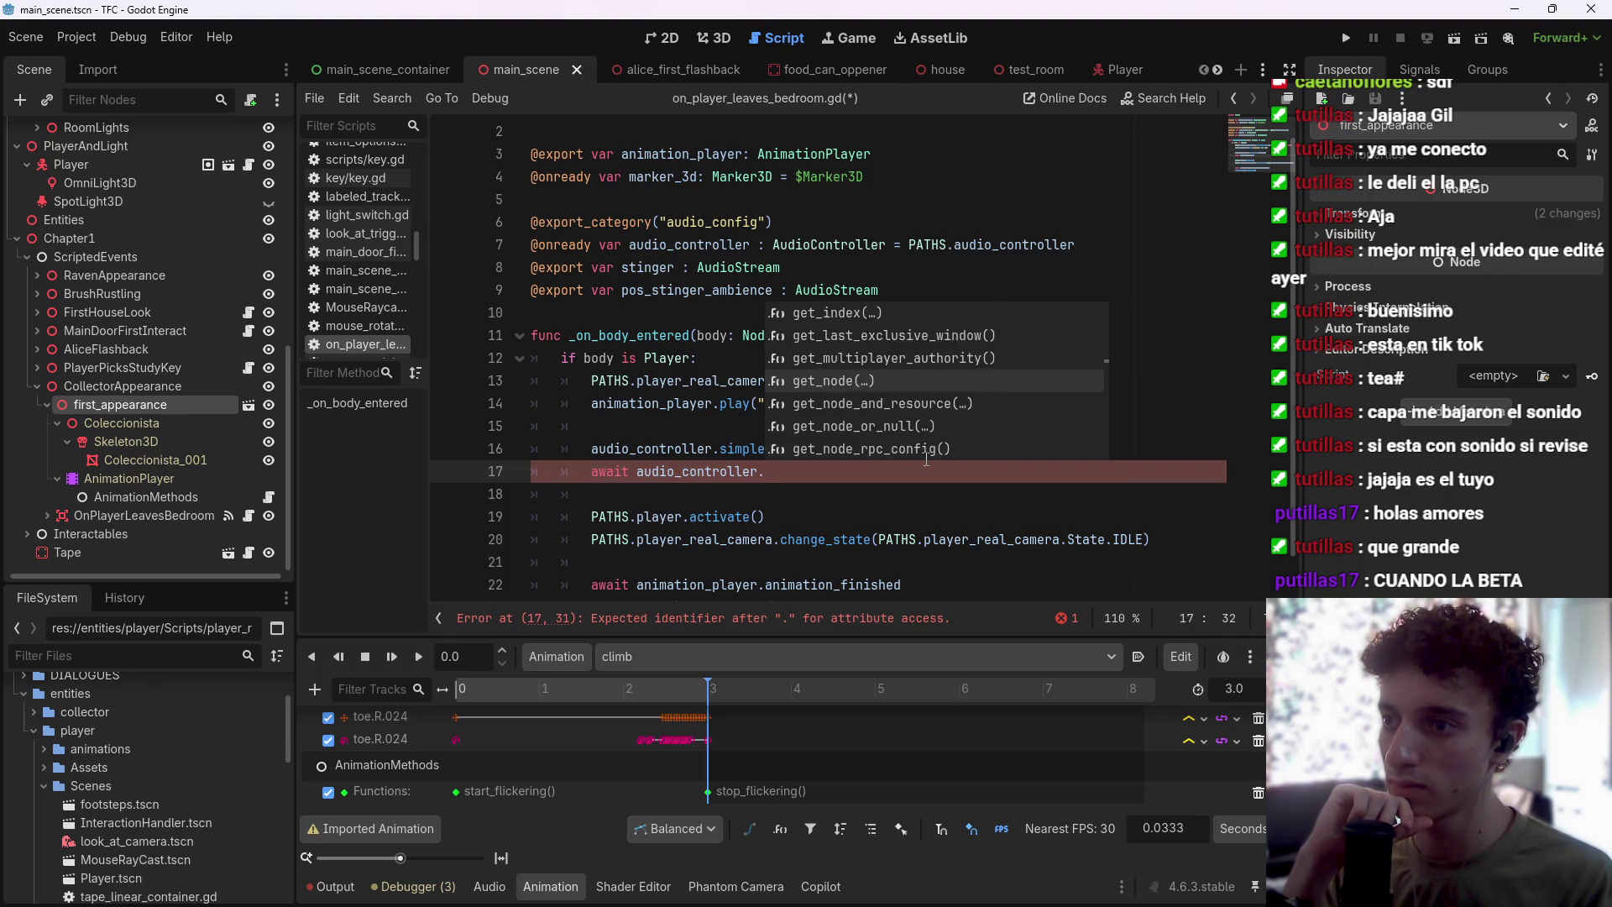
pyautogui.scroll(-10, 926, 459)
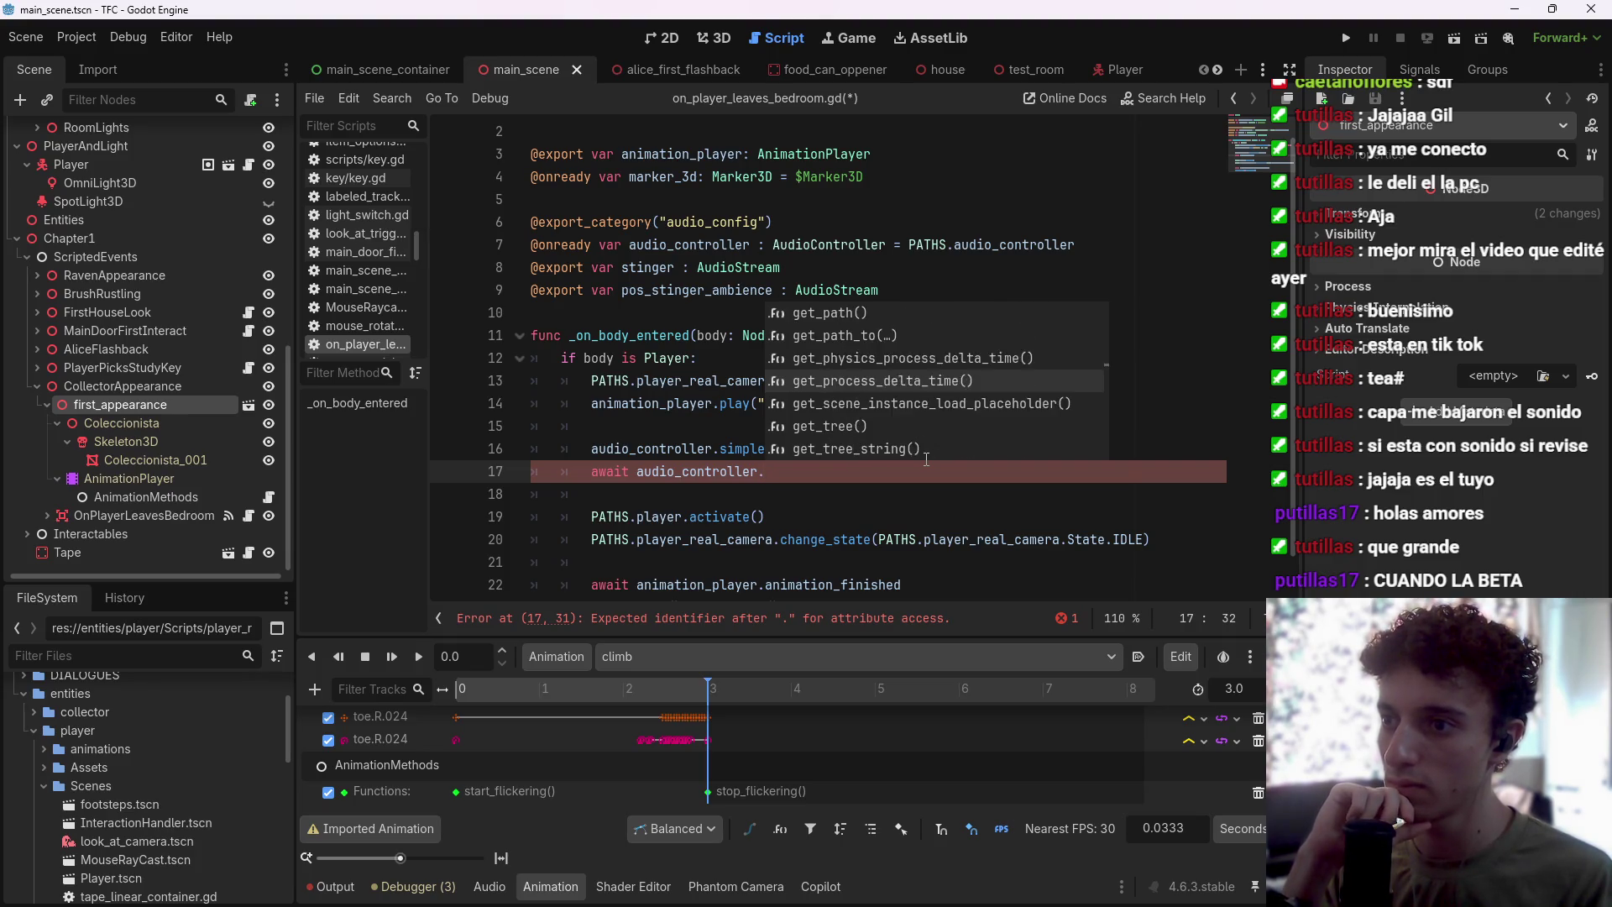
pyautogui.scroll(-12, 926, 459)
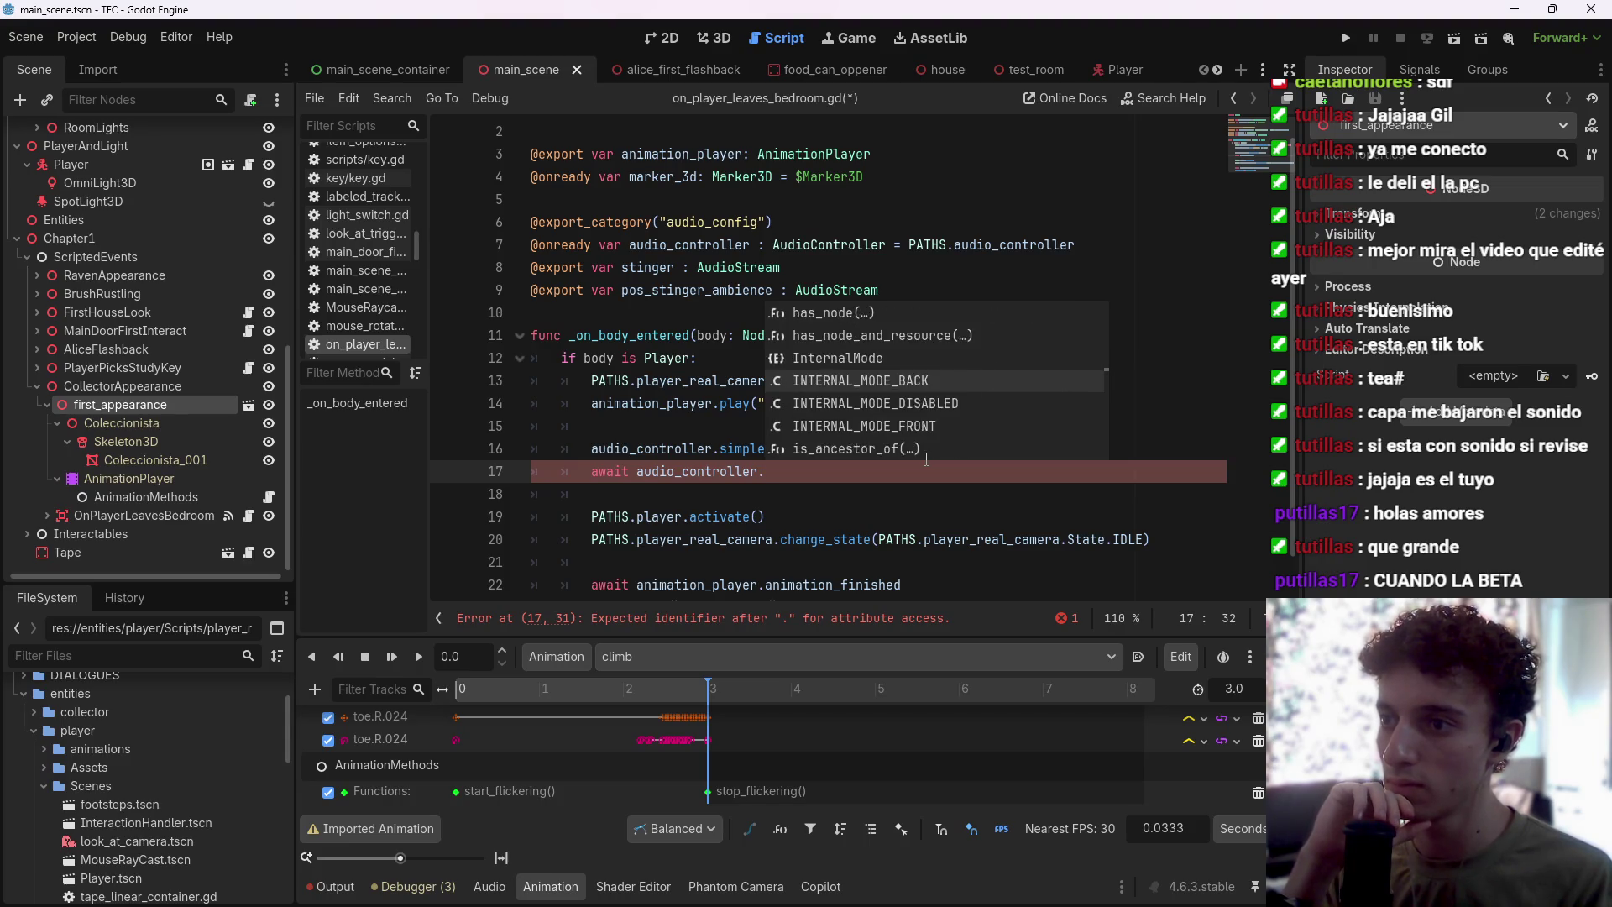
pyautogui.scroll(-8, 926, 458)
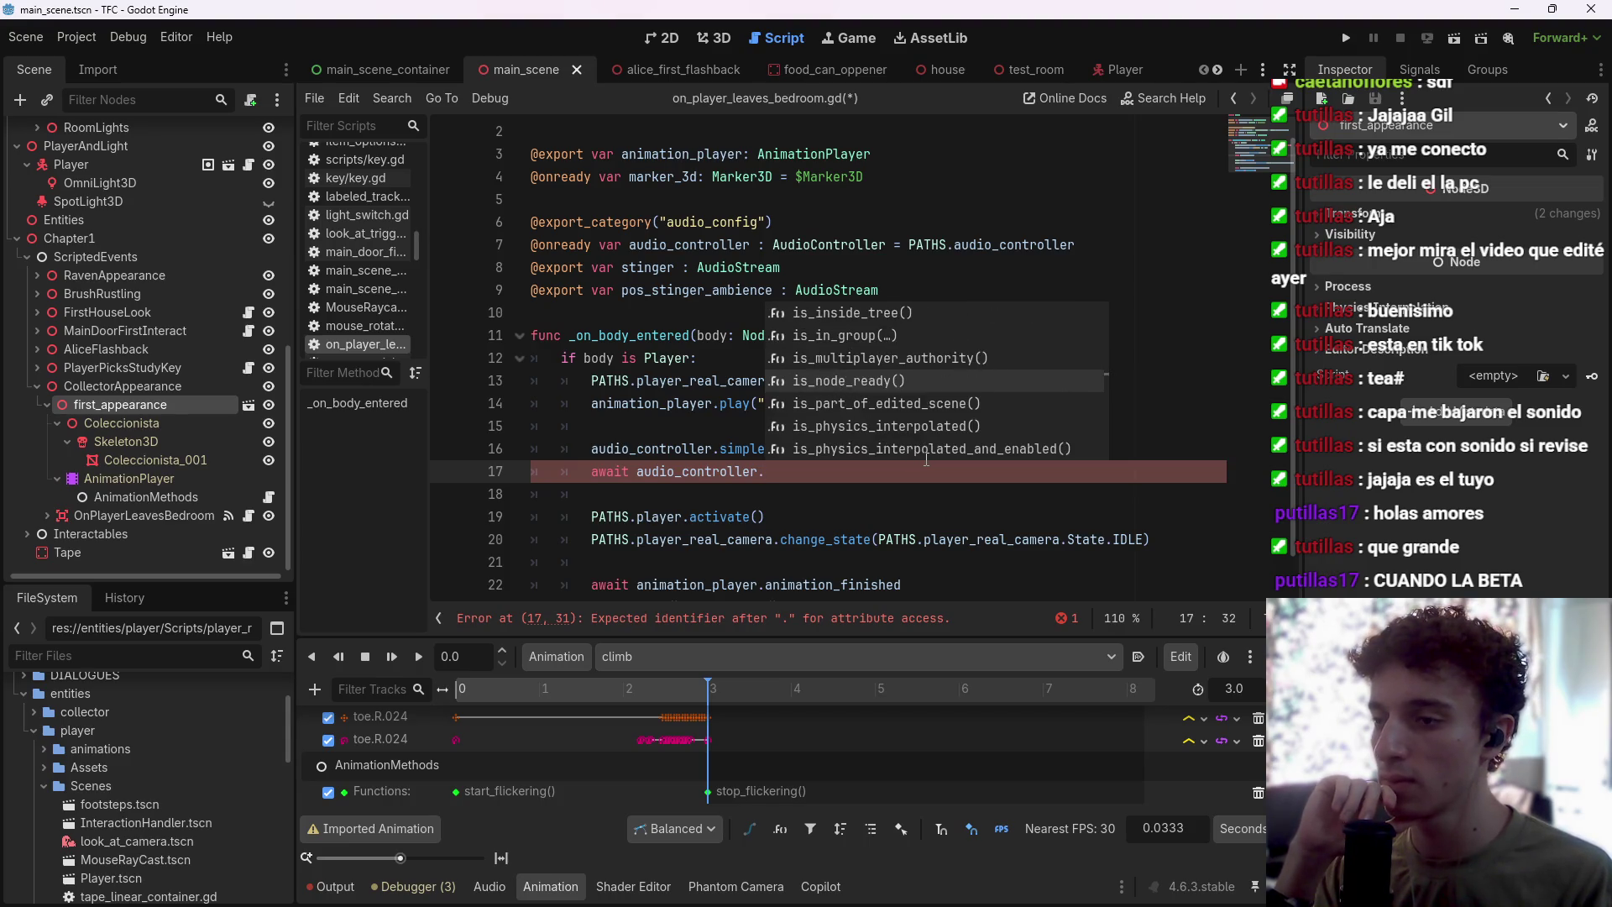
pyautogui.click(831, 522)
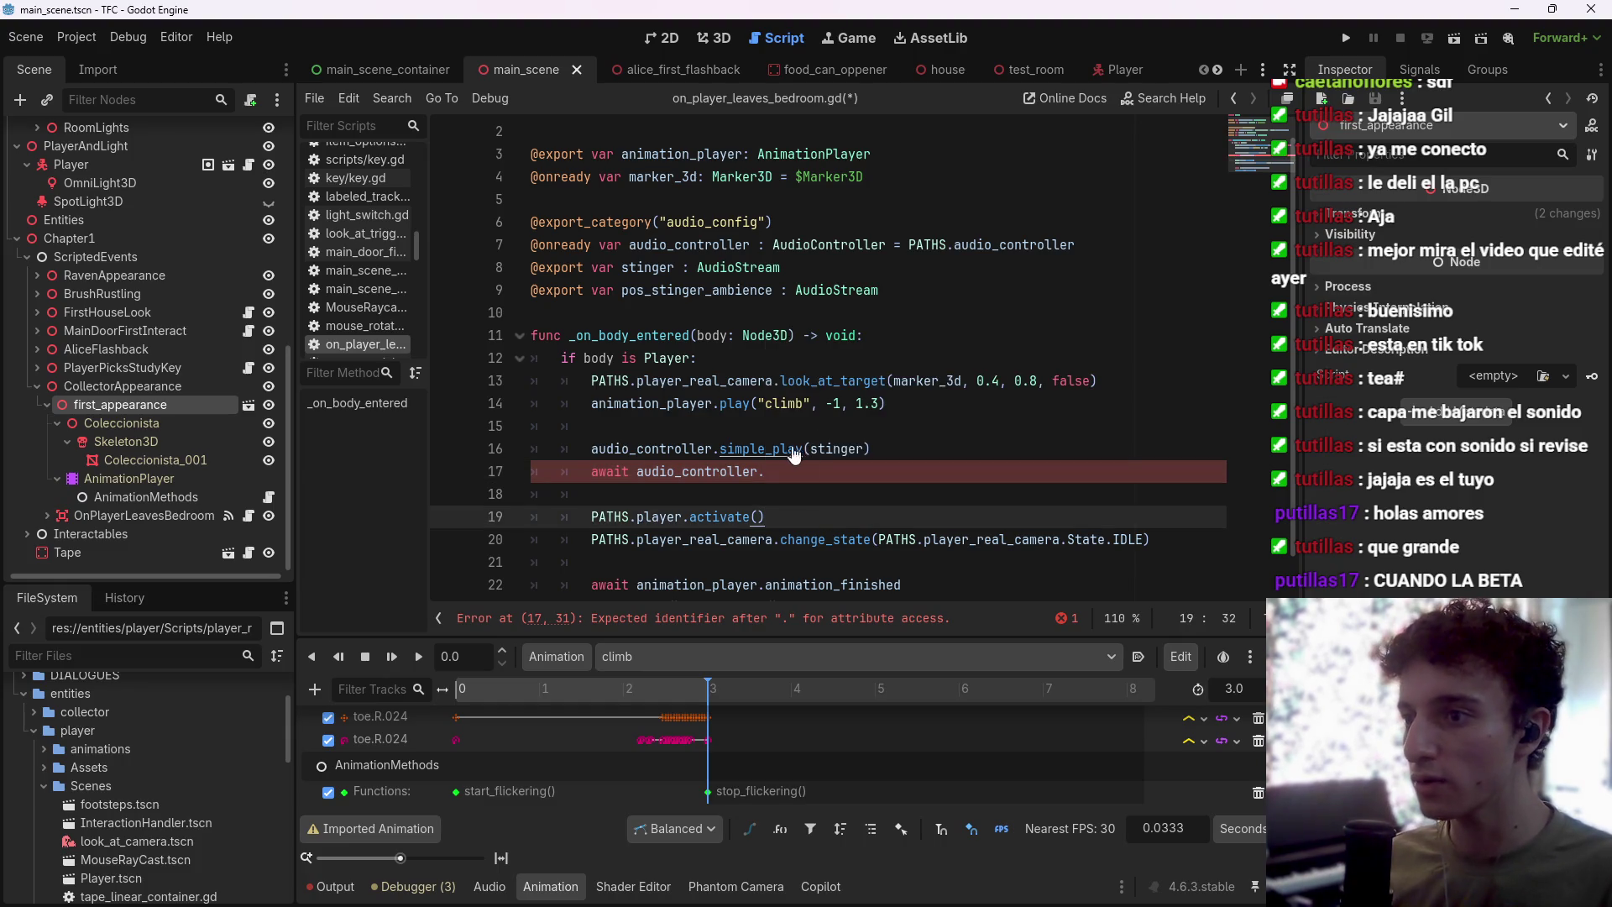
pyautogui.keyDown('ctrl'); pyautogui.click(798, 447); pyautogui.keyUp('ctrl')
# Declare a simple_play_finished signal above simple_play in audio_controller.gd and save.
pyautogui.scroll(2, 775, 256)
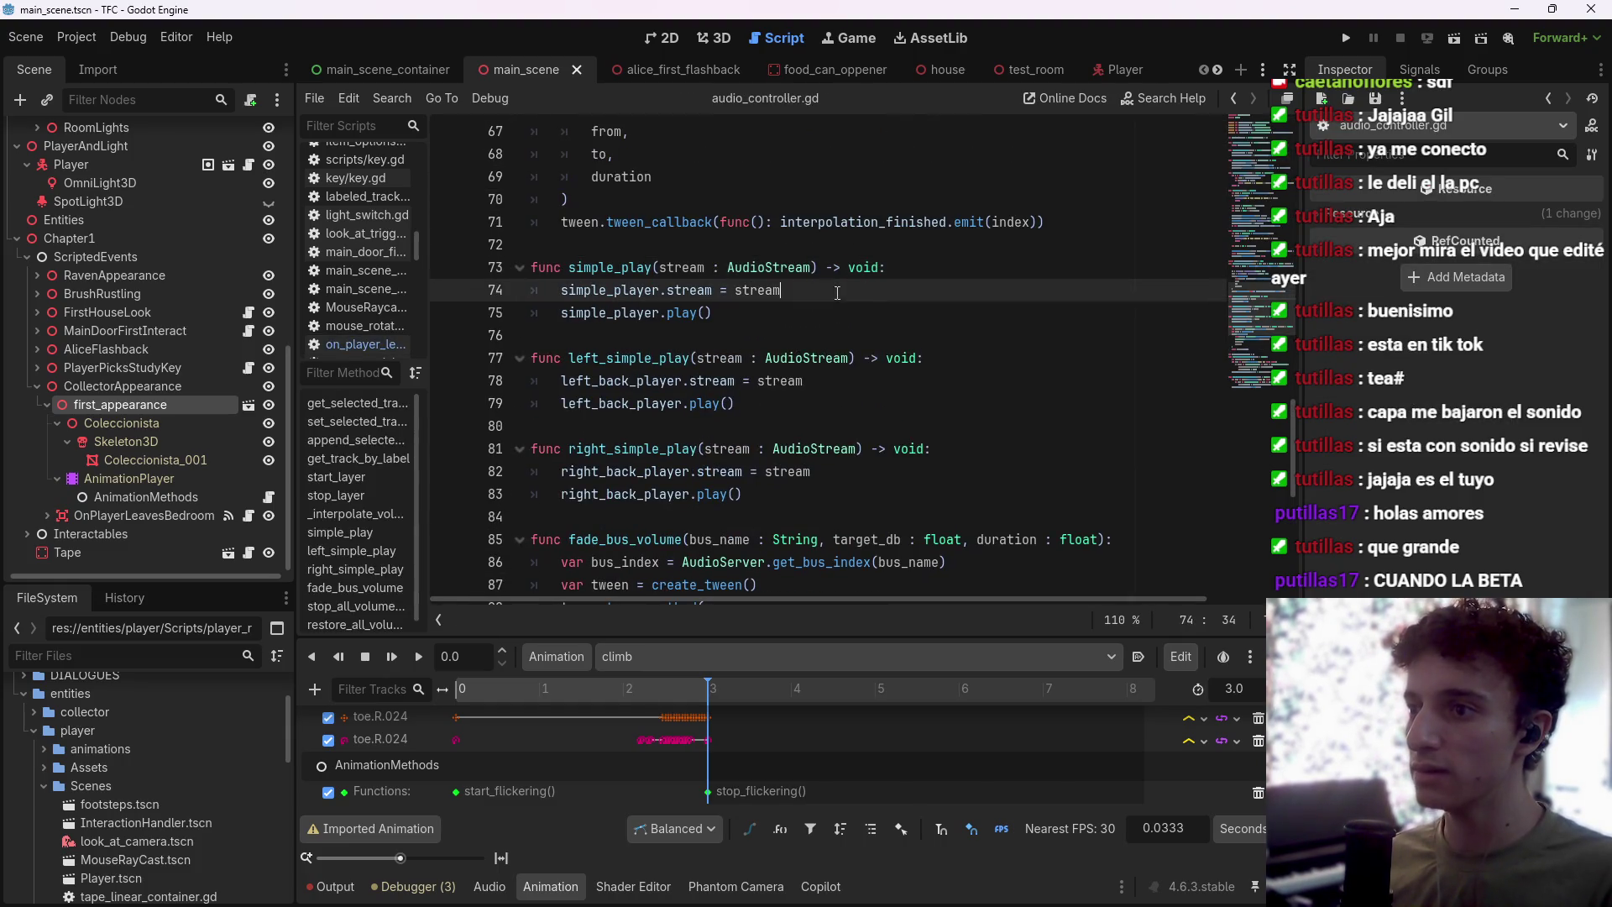
pyautogui.click(785, 312)
pyautogui.scroll(1, 783, 318)
pyautogui.click(814, 323)
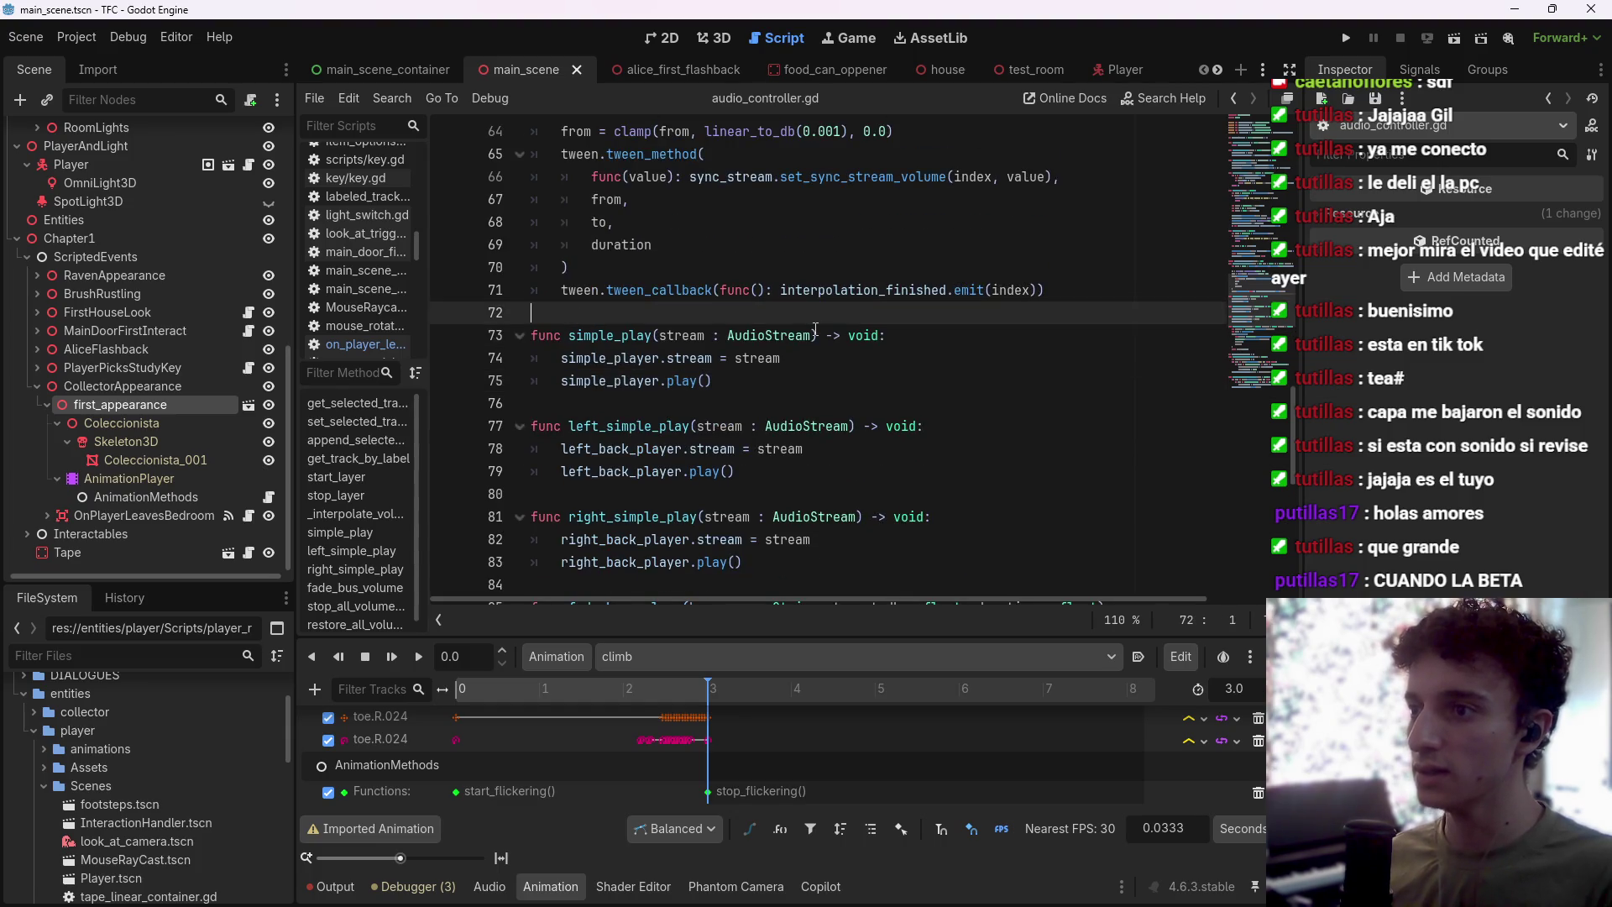
pyautogui.press('Return')
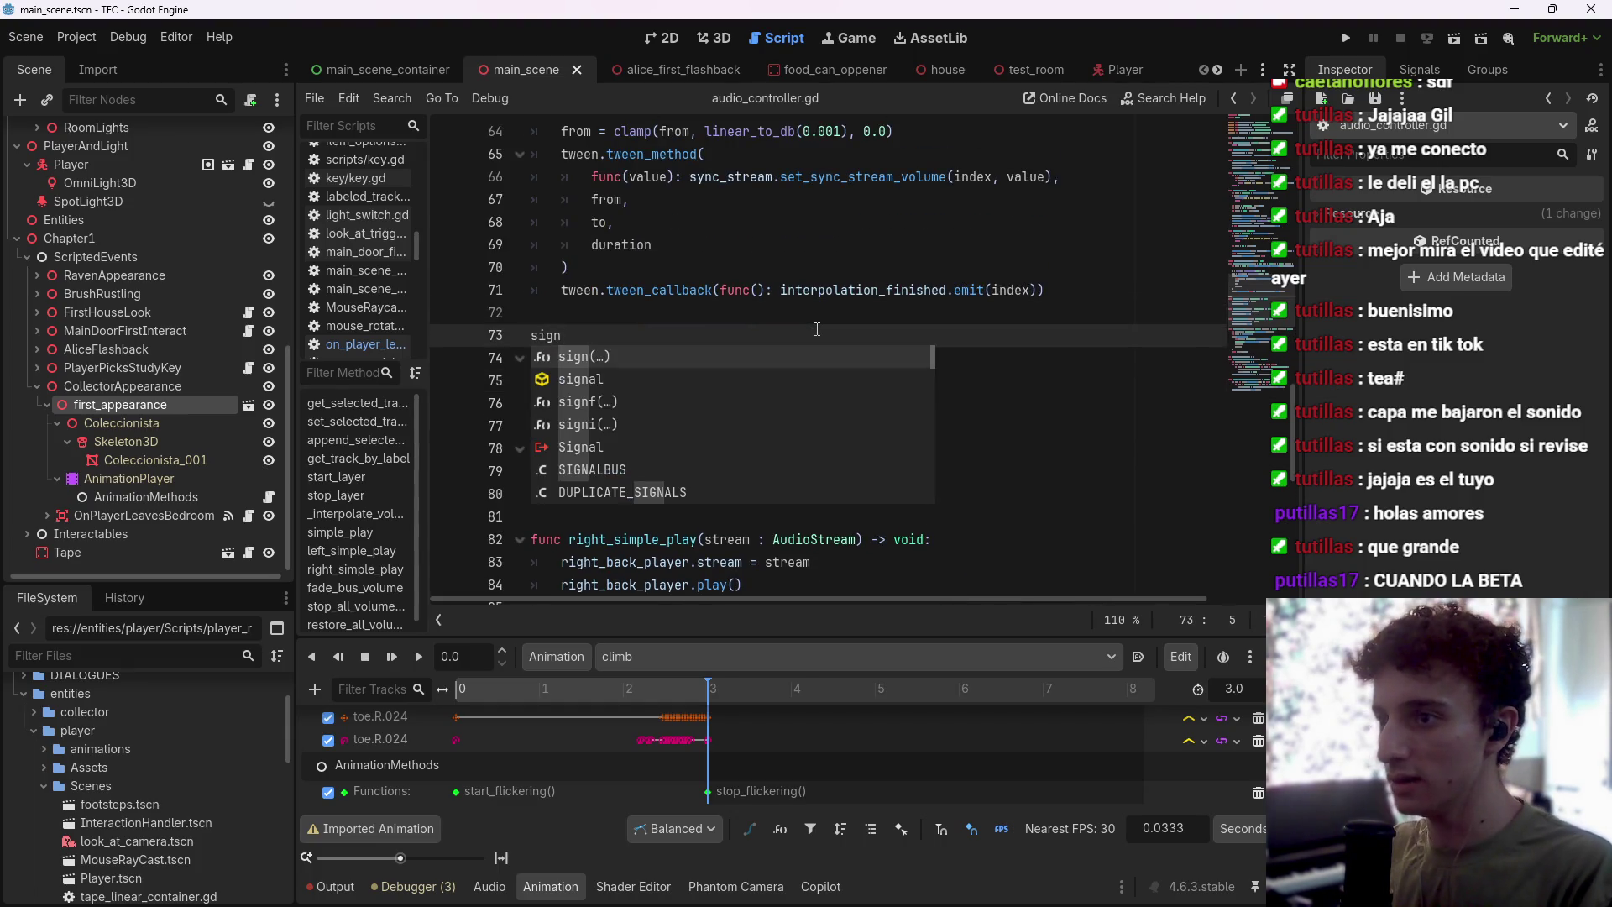
pyautogui.press('Return')
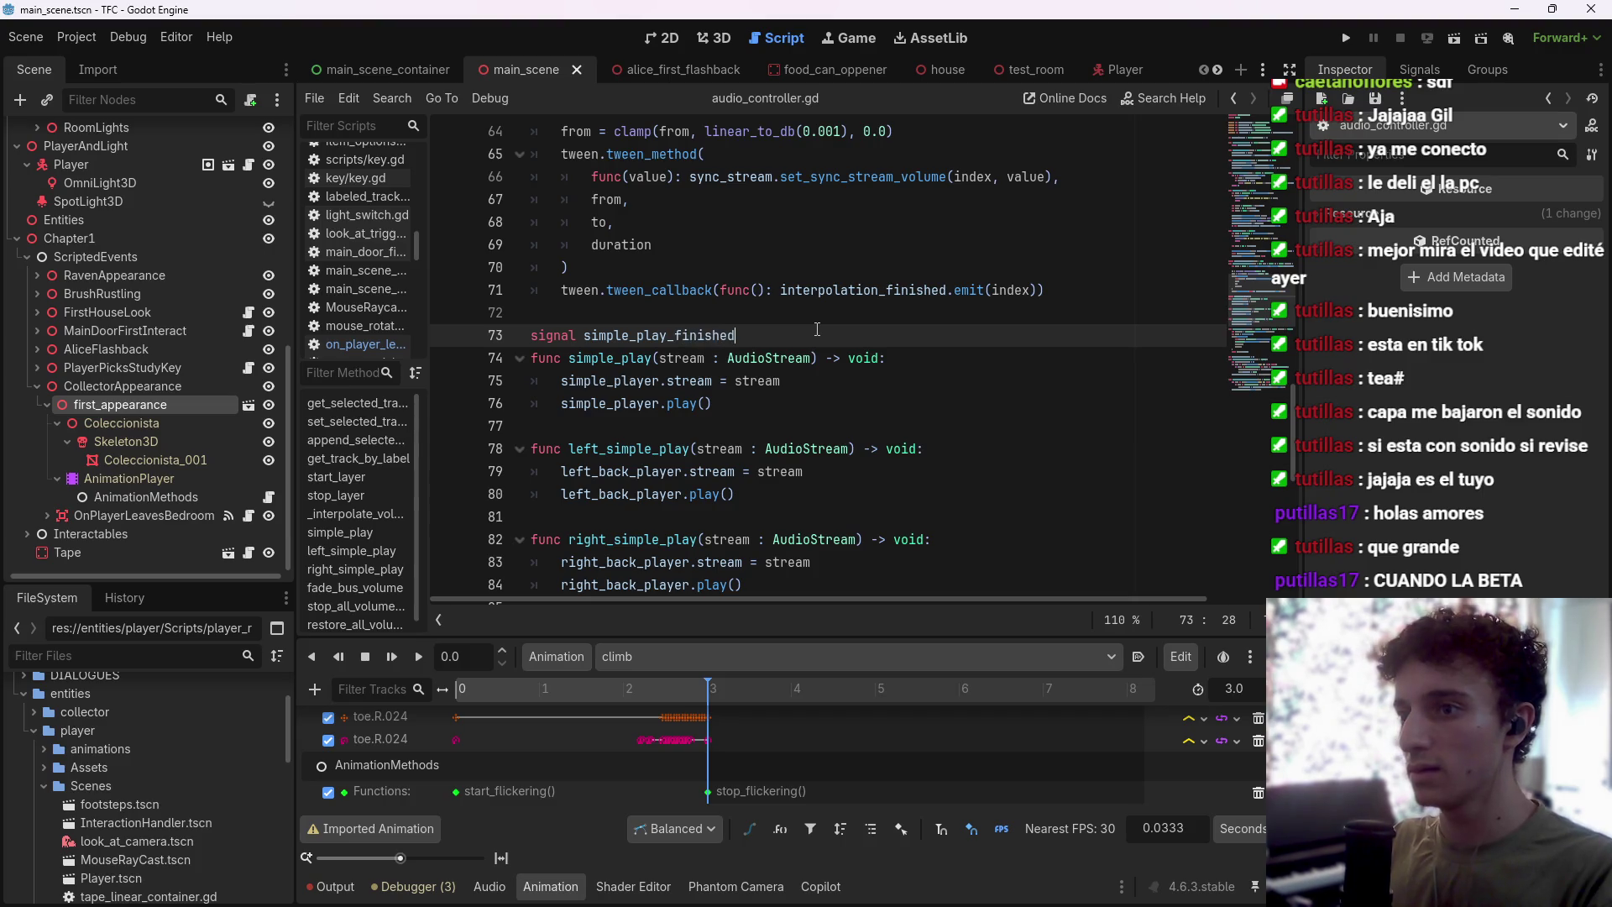
pyautogui.hotkey('ctrl', 's')
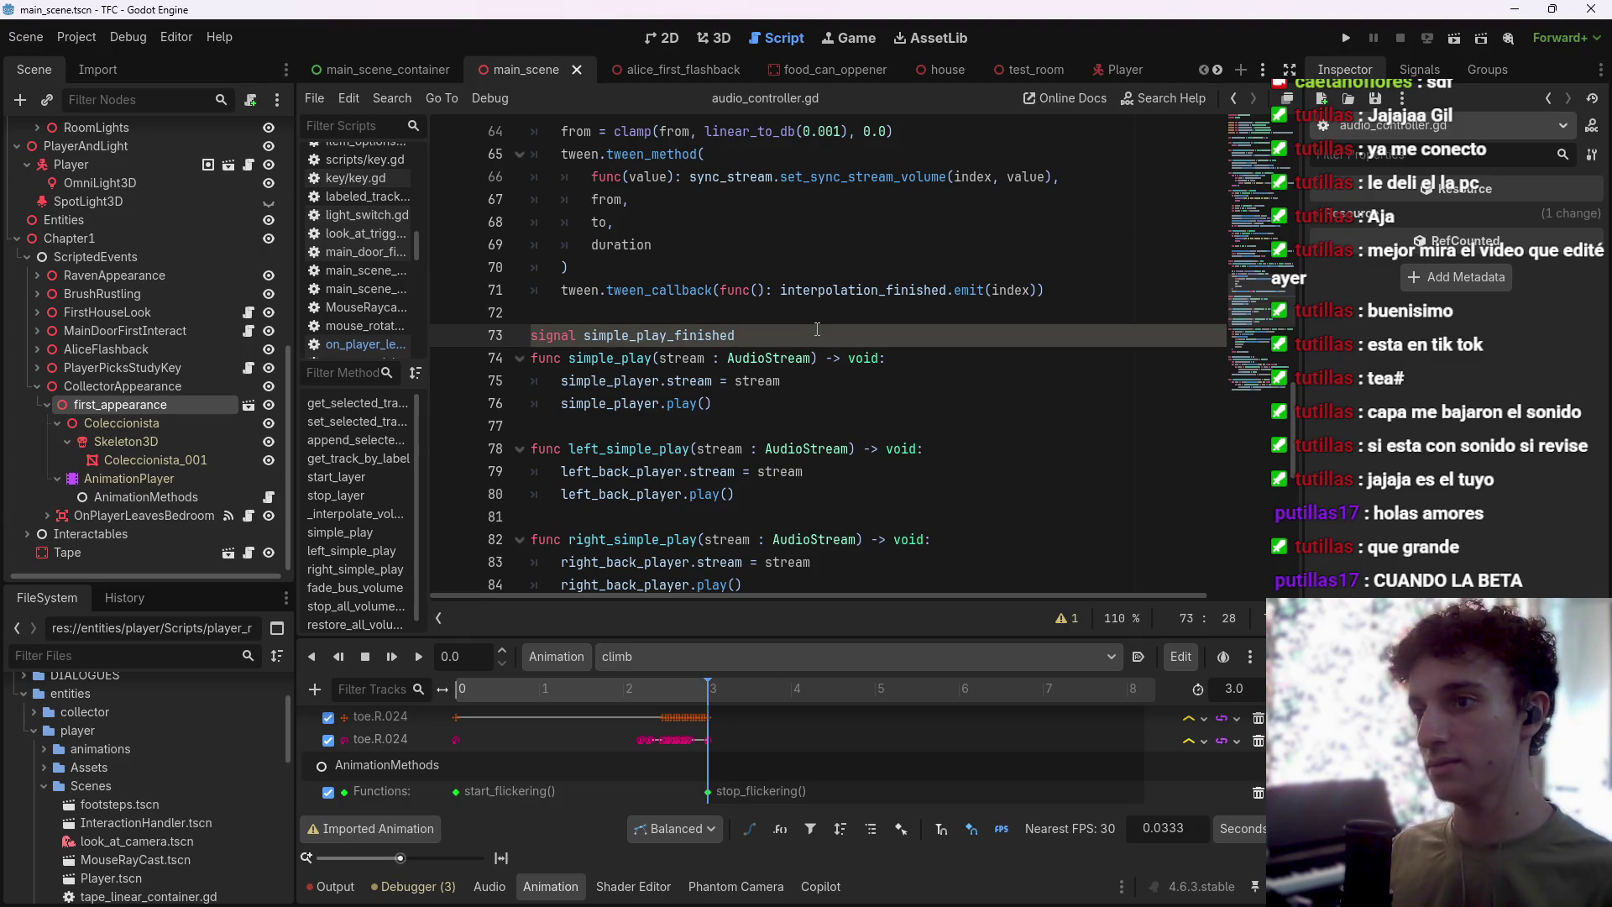
# Emit simple_play_finished with the stream after play() and give the signal a stream parameter.
pyautogui.click(795, 403)
pyautogui.press('Return')
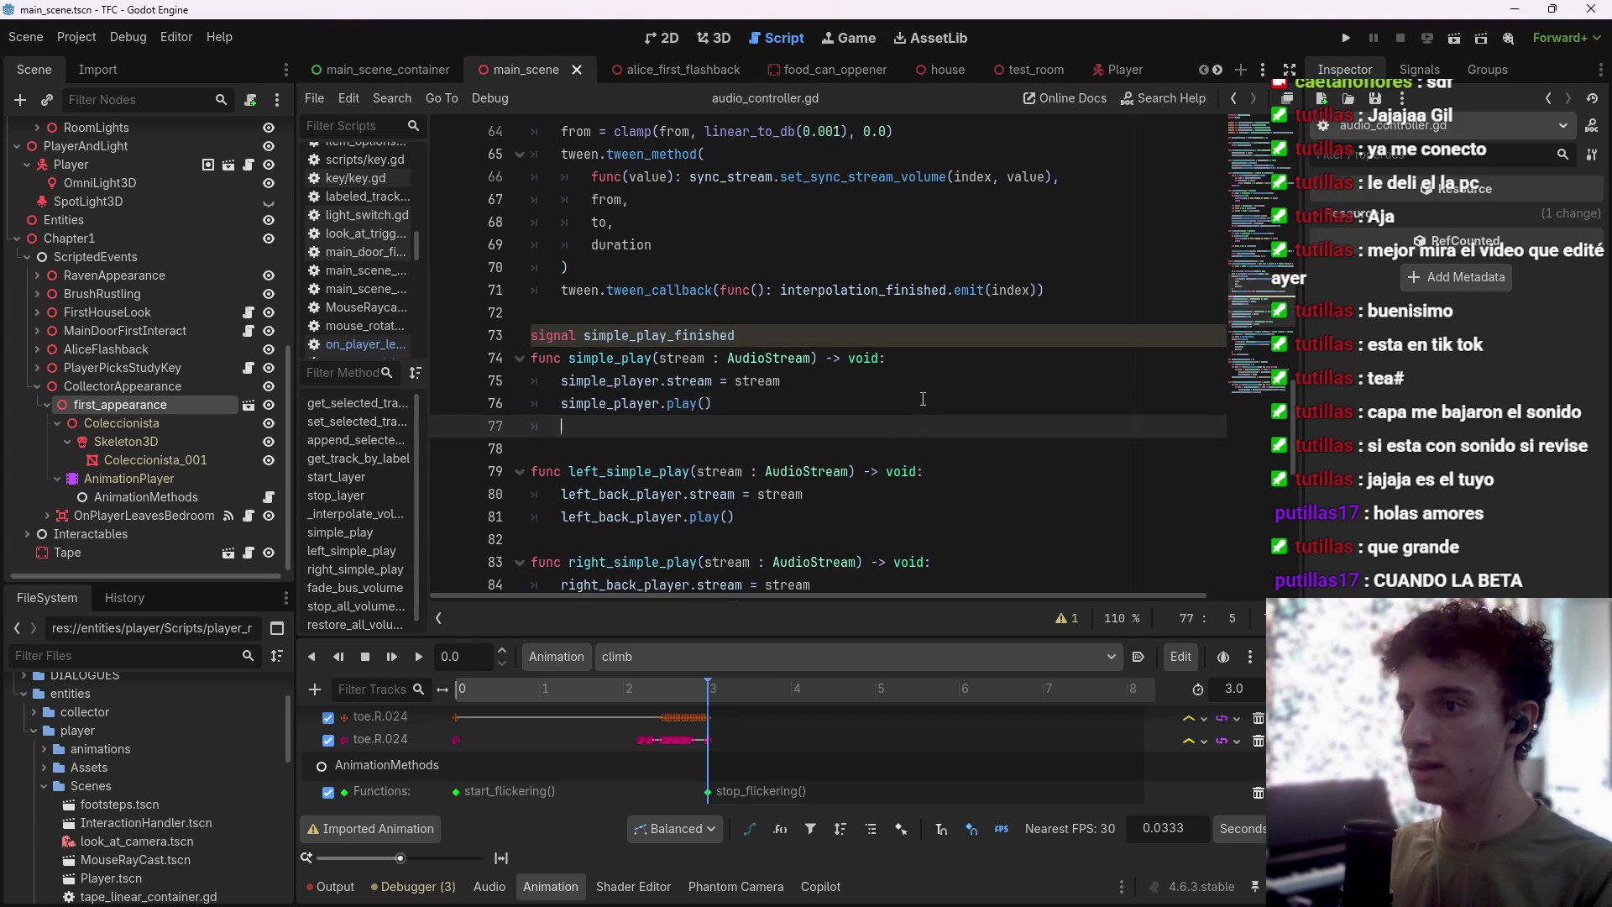
pyautogui.write('le_play_')
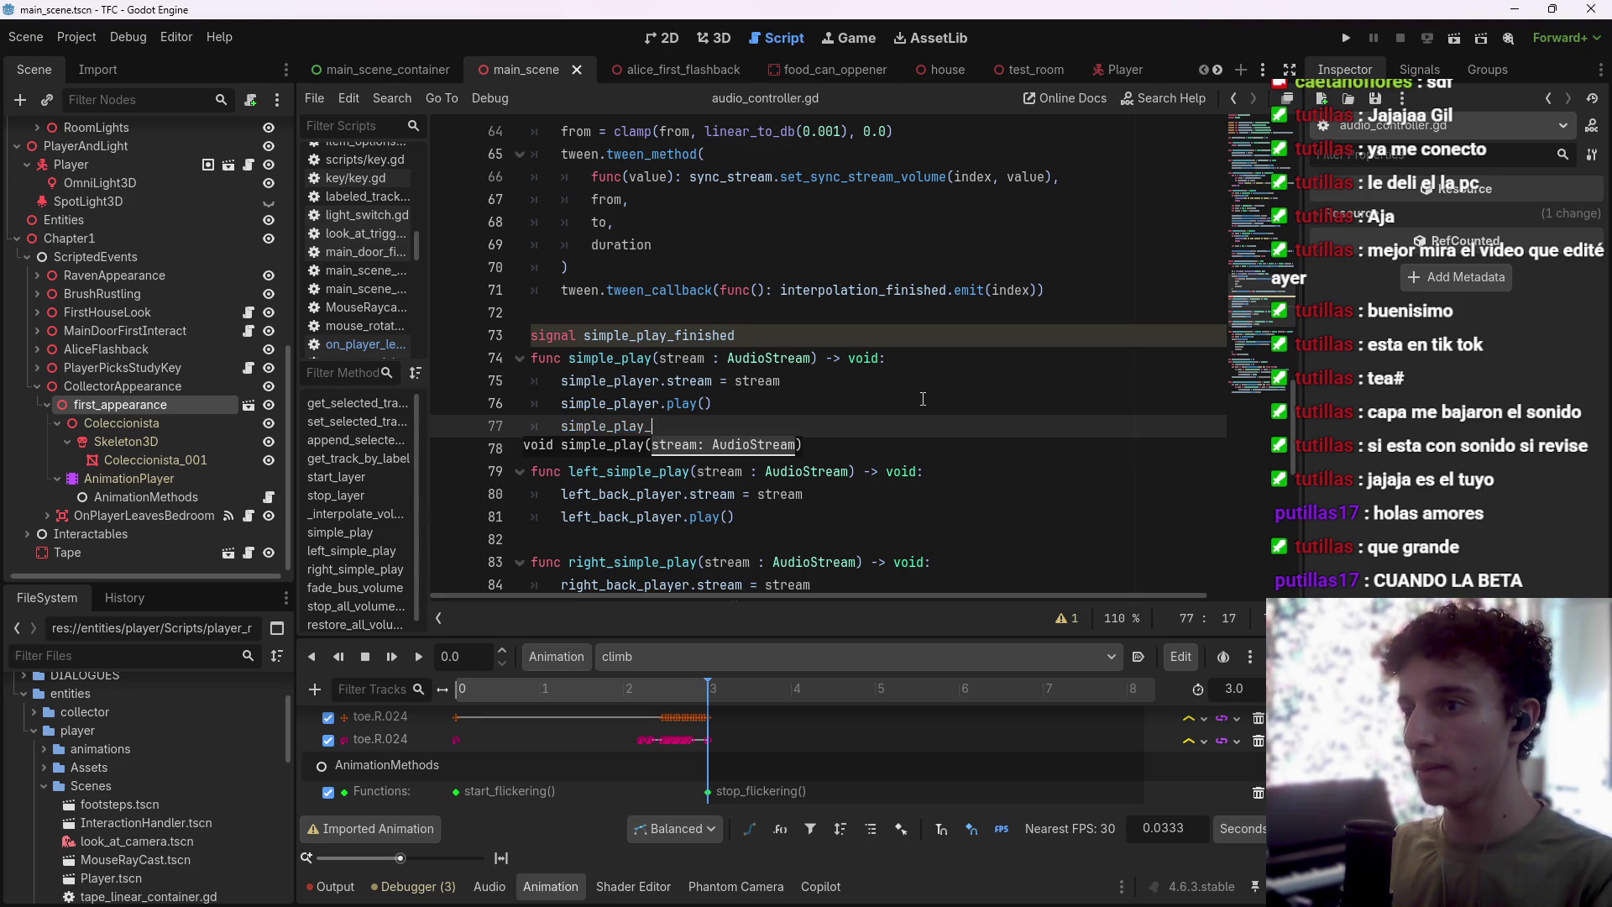
pyautogui.write('fini')
pyautogui.press('Return')
pyautogui.write('ed.')
pyautogui.press('Return')
pyautogui.click(799, 336)
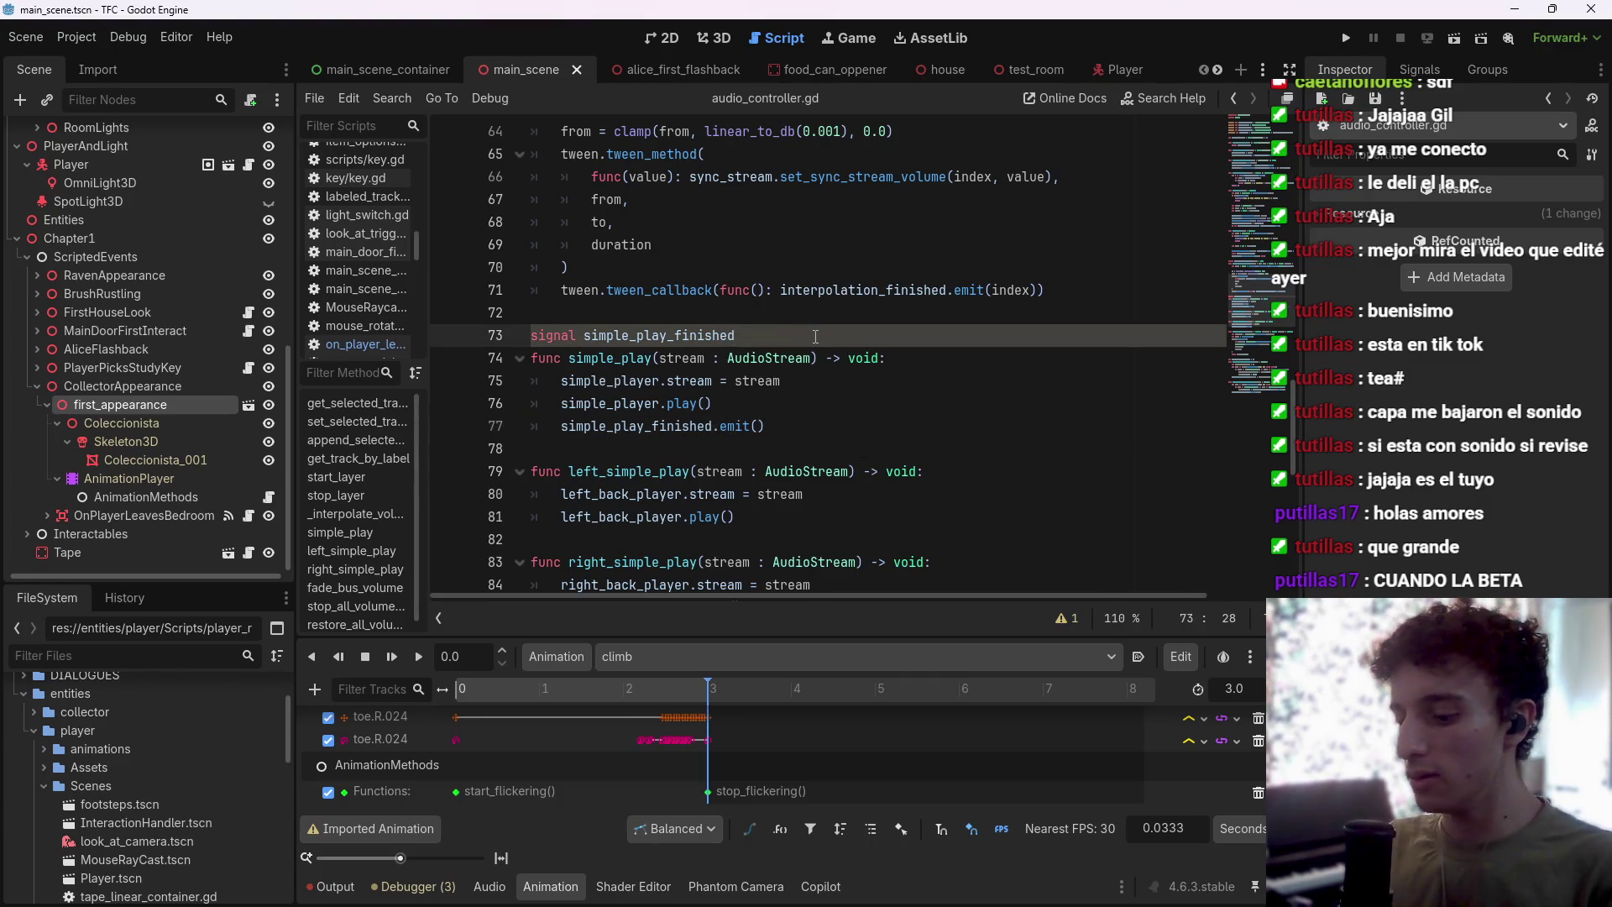
pyautogui.write('(stream')
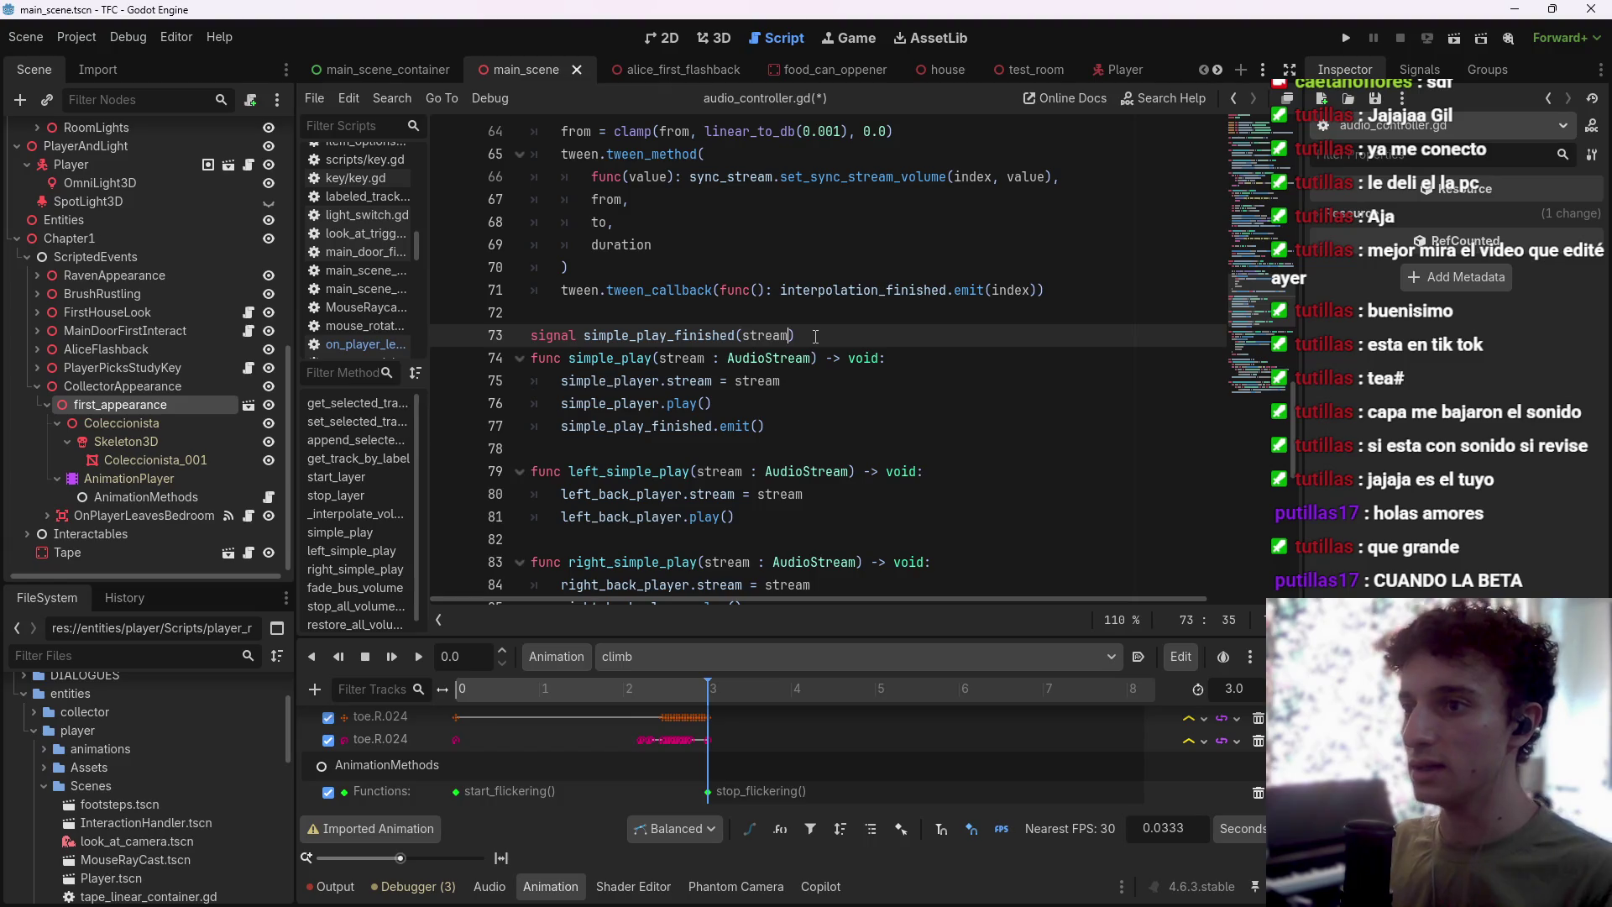
pyautogui.click(755, 425)
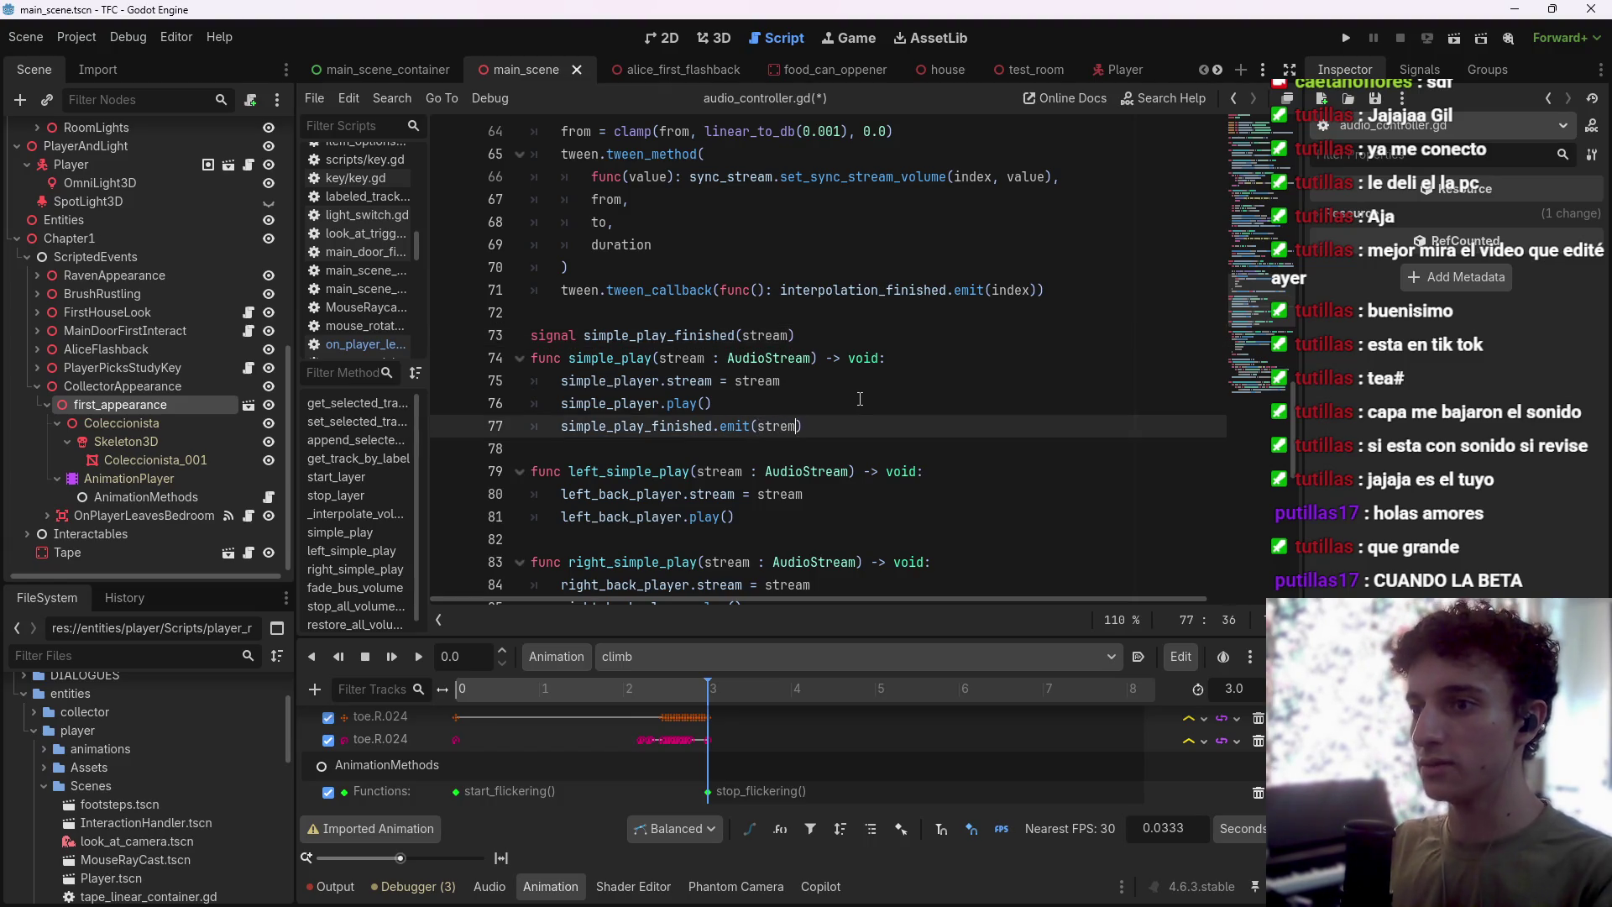
pyautogui.write('a')
pyautogui.hotkey('ctrl', 's')
pyautogui.press('Return')
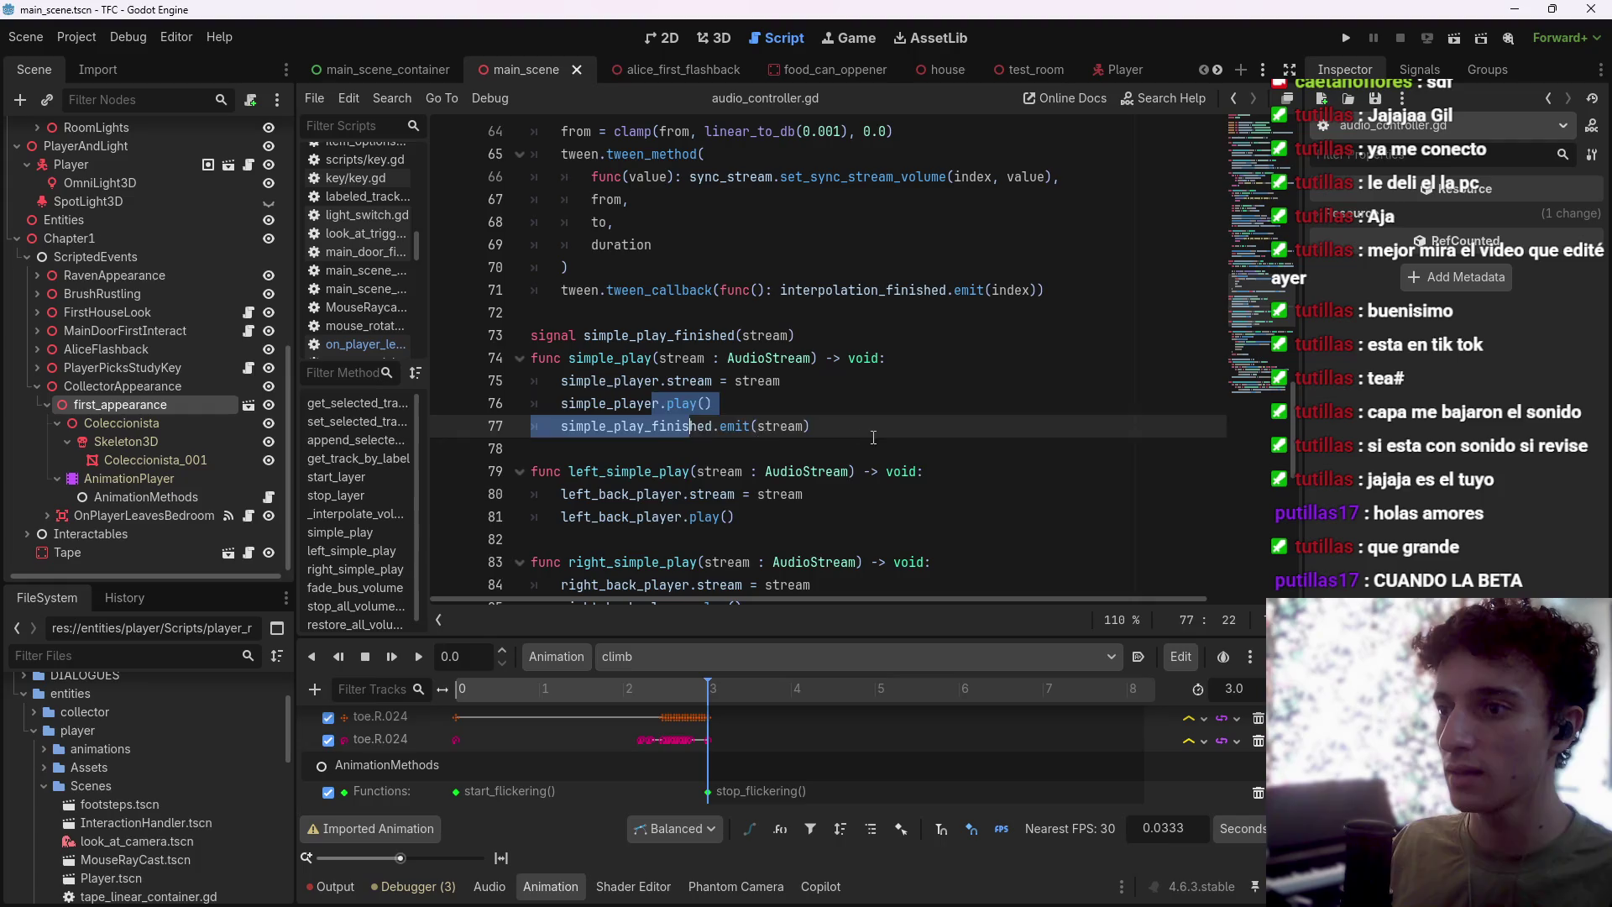
pyautogui.hotkey('ctrl', 's')
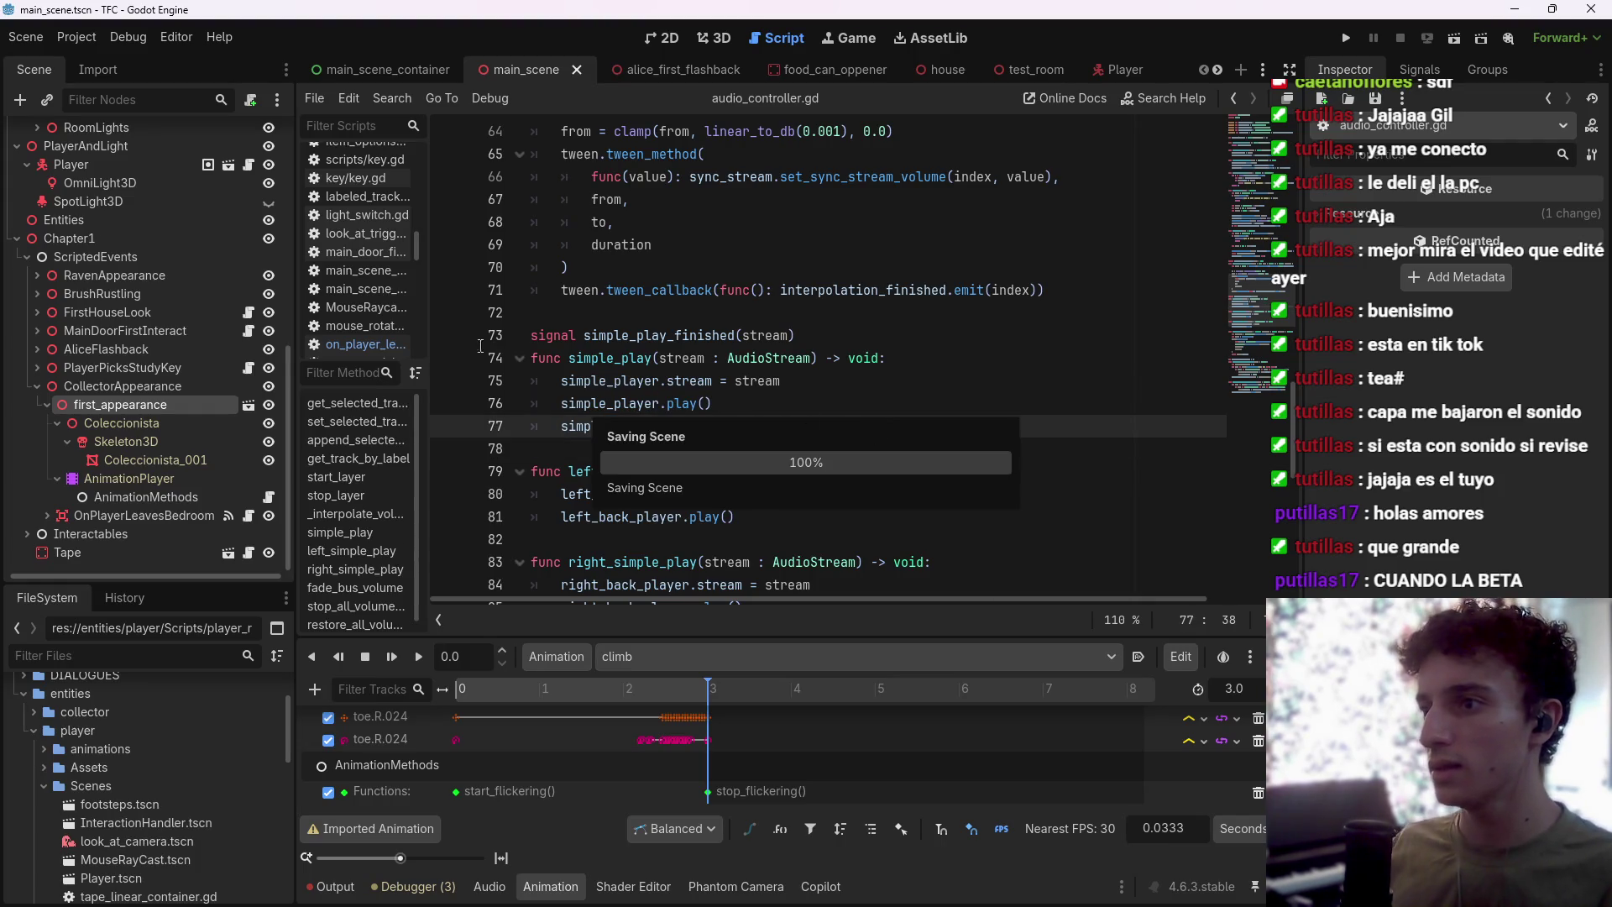
# Complete the trigger's line as 'await audio_controller.simple_play_finished' and save.
pyautogui.click(378, 343)
pyautogui.click(836, 471)
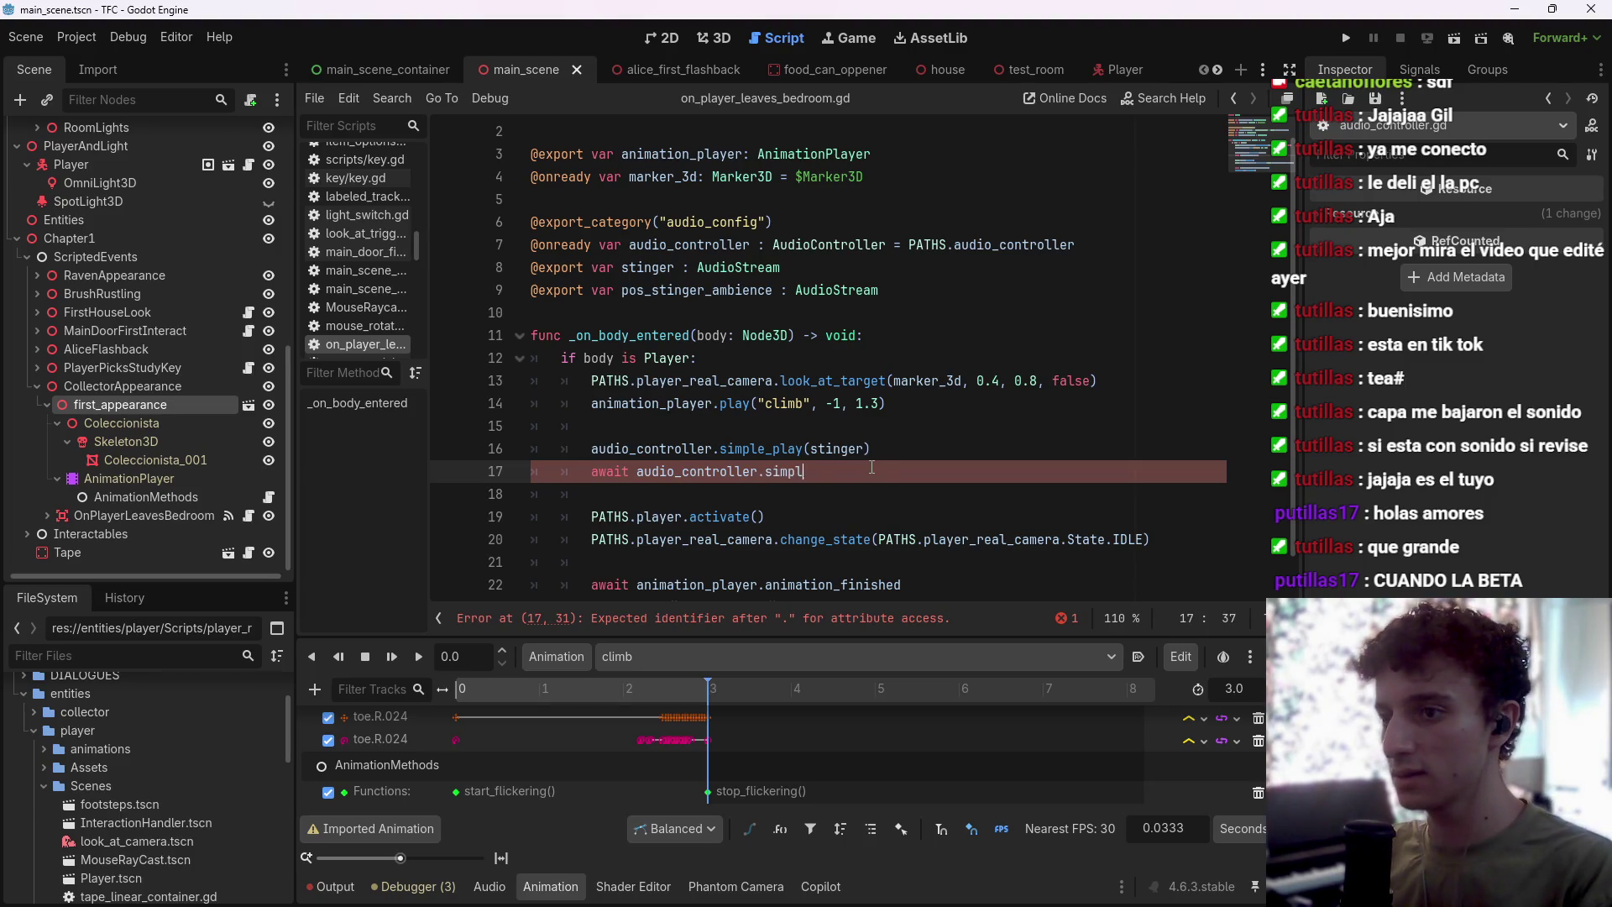
pyautogui.write('l')
pyautogui.press('Down')
pyautogui.press('Down')
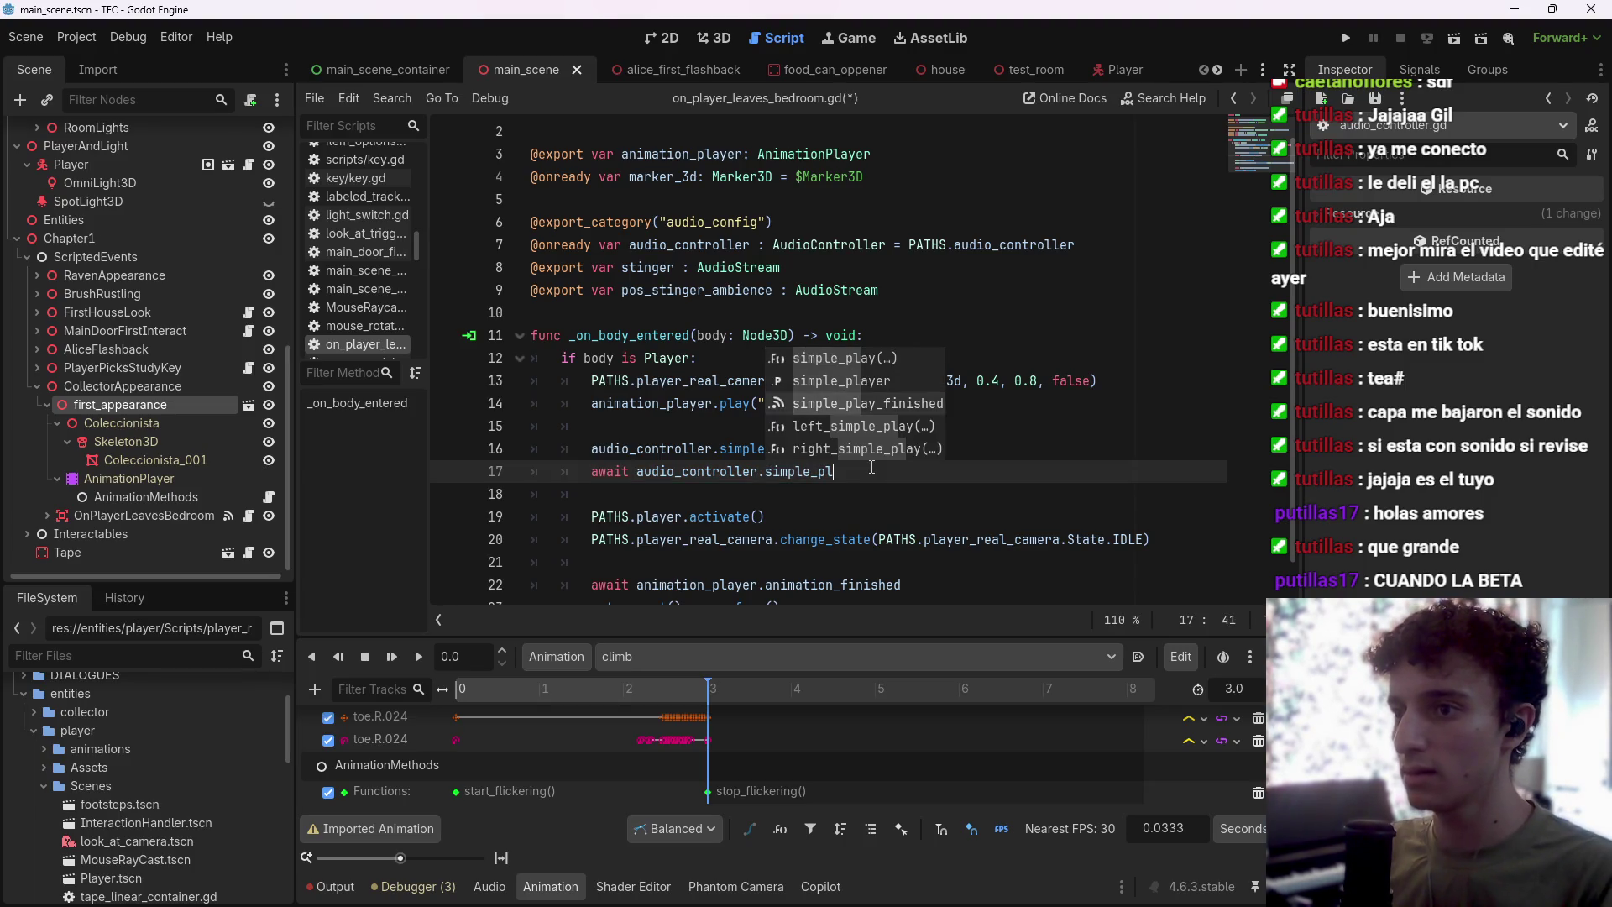
pyautogui.press('Return')
pyautogui.hotkey('ctrl', 's')
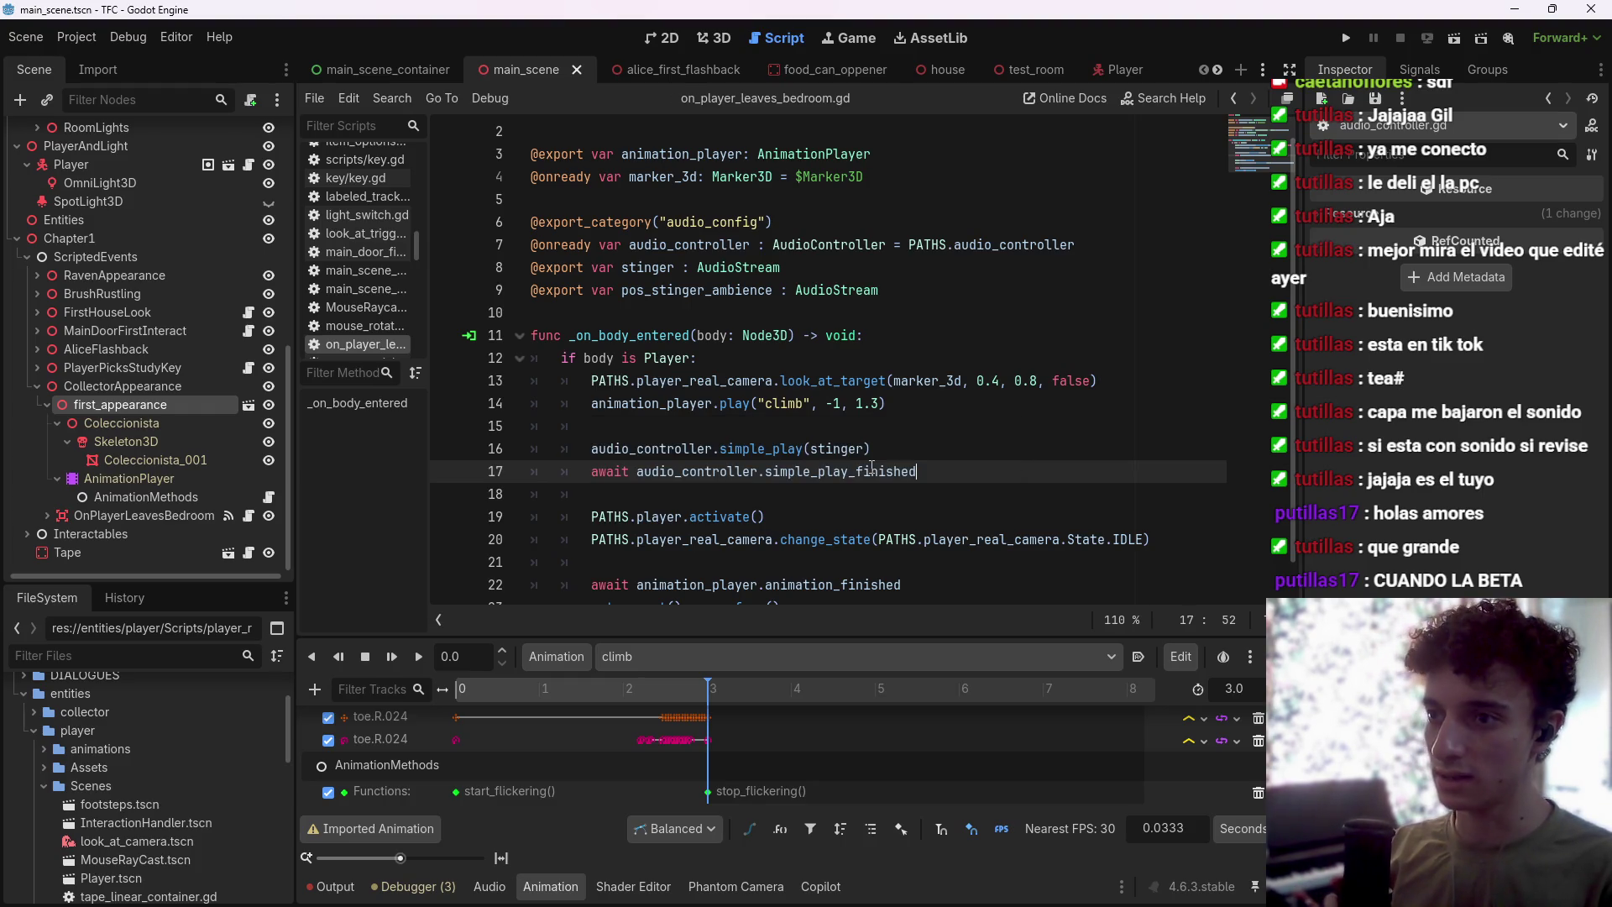
pyautogui.press('Return')
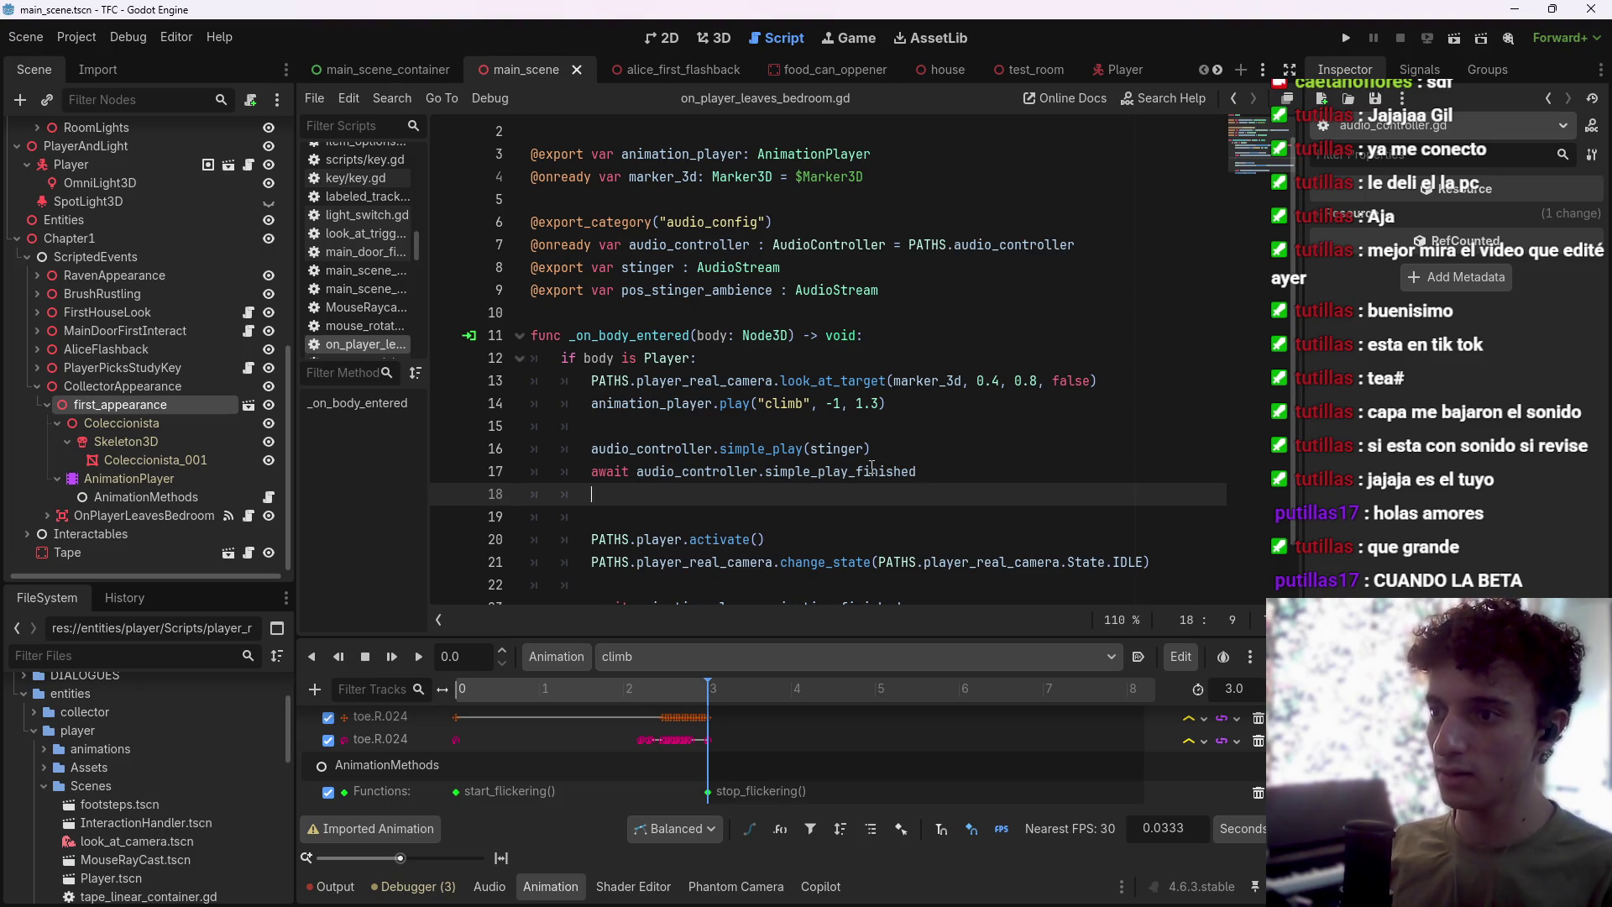
pyautogui.hotkey('ctrl', 's')
pyautogui.moveTo(881, 893)
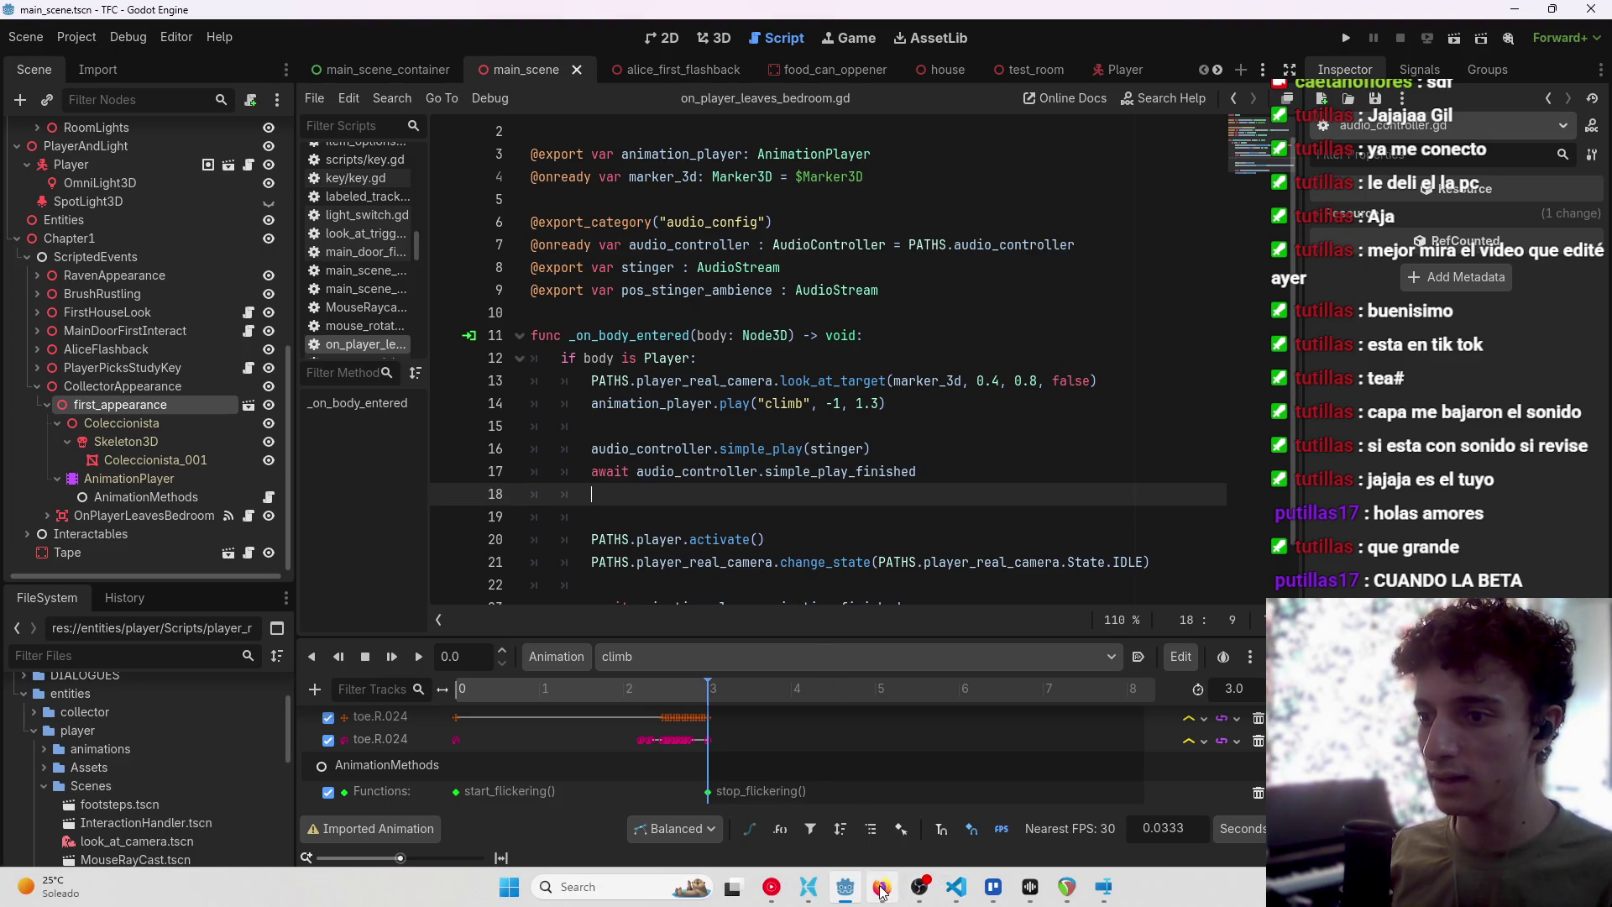
pyautogui.click(808, 888)
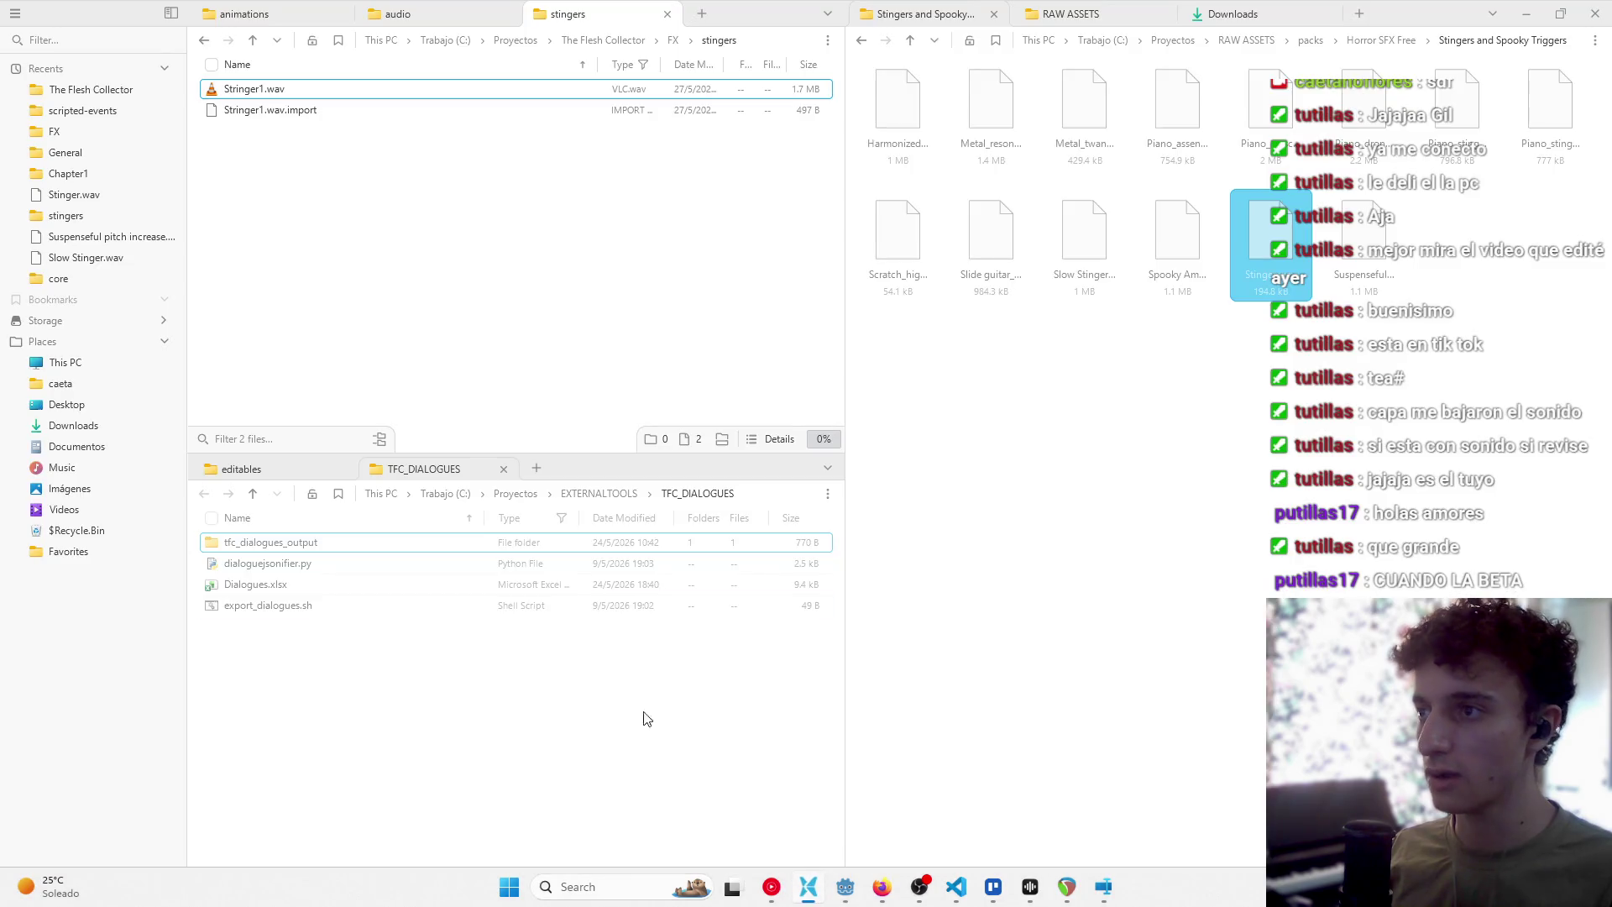
pyautogui.click(672, 39)
pyautogui.doubleClick(313, 93)
pyautogui.doubleClick(327, 89)
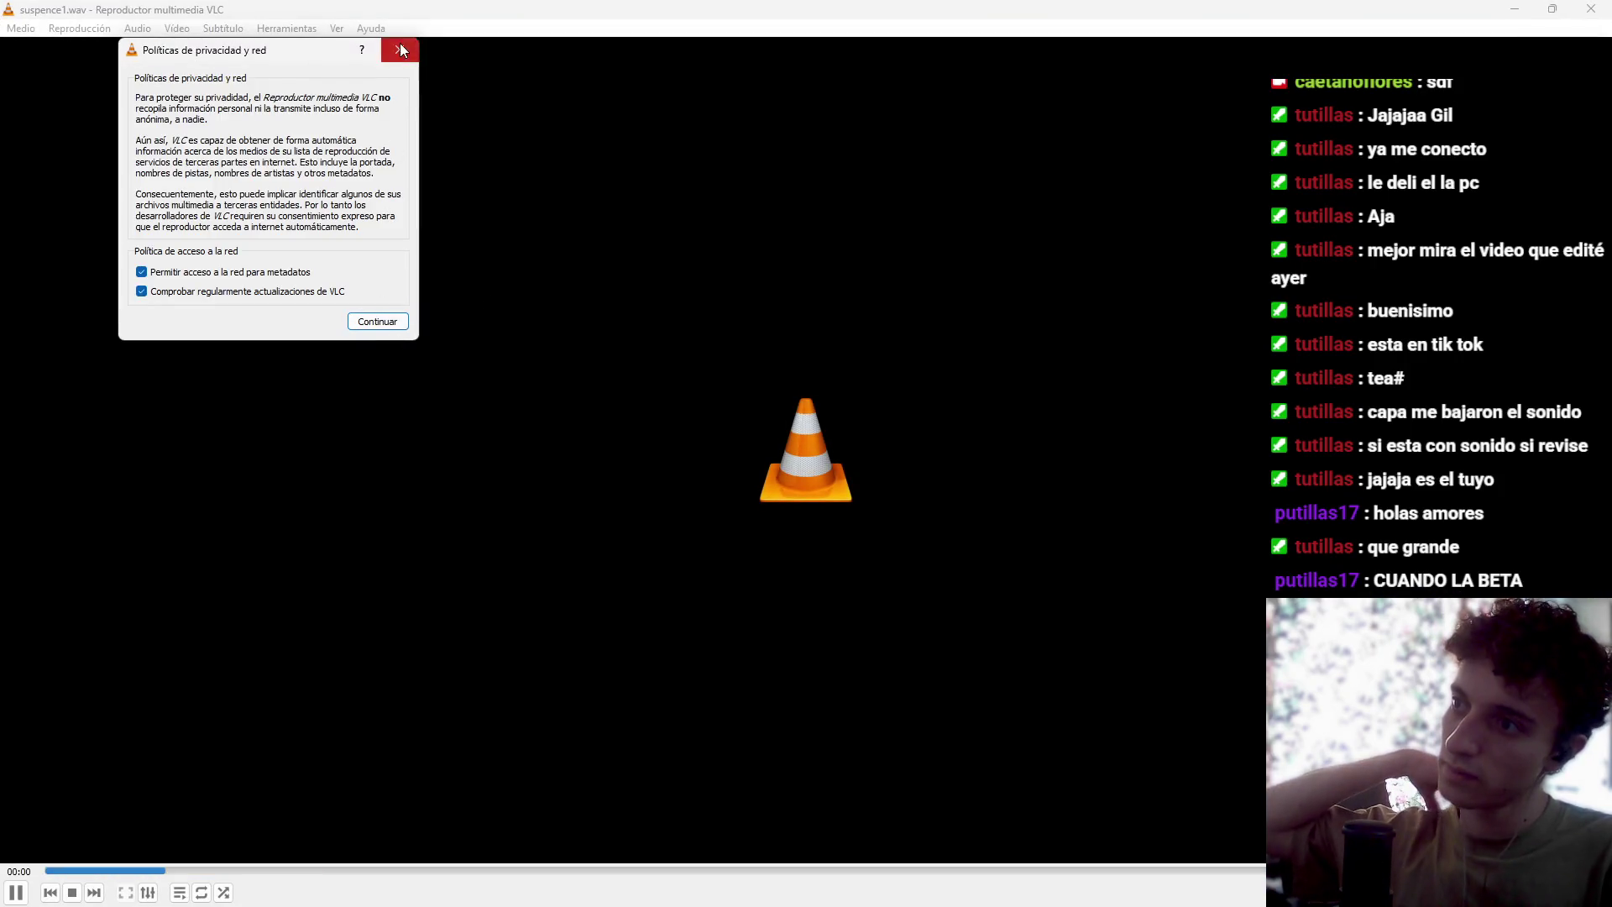
pyautogui.click(401, 43)
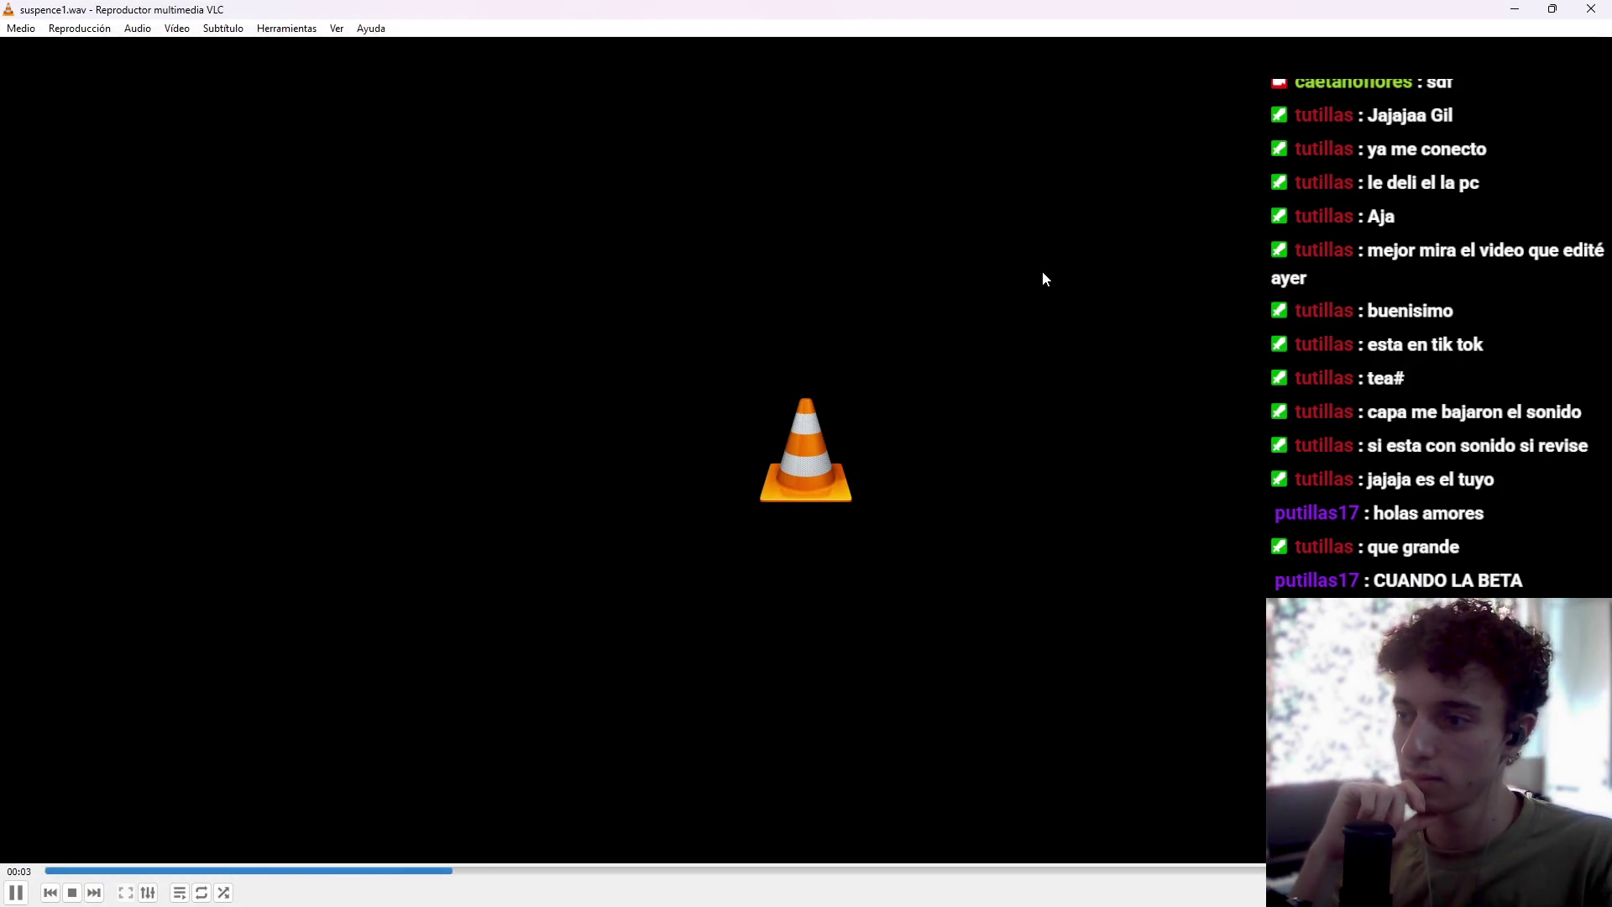
pyautogui.click(1602, 9)
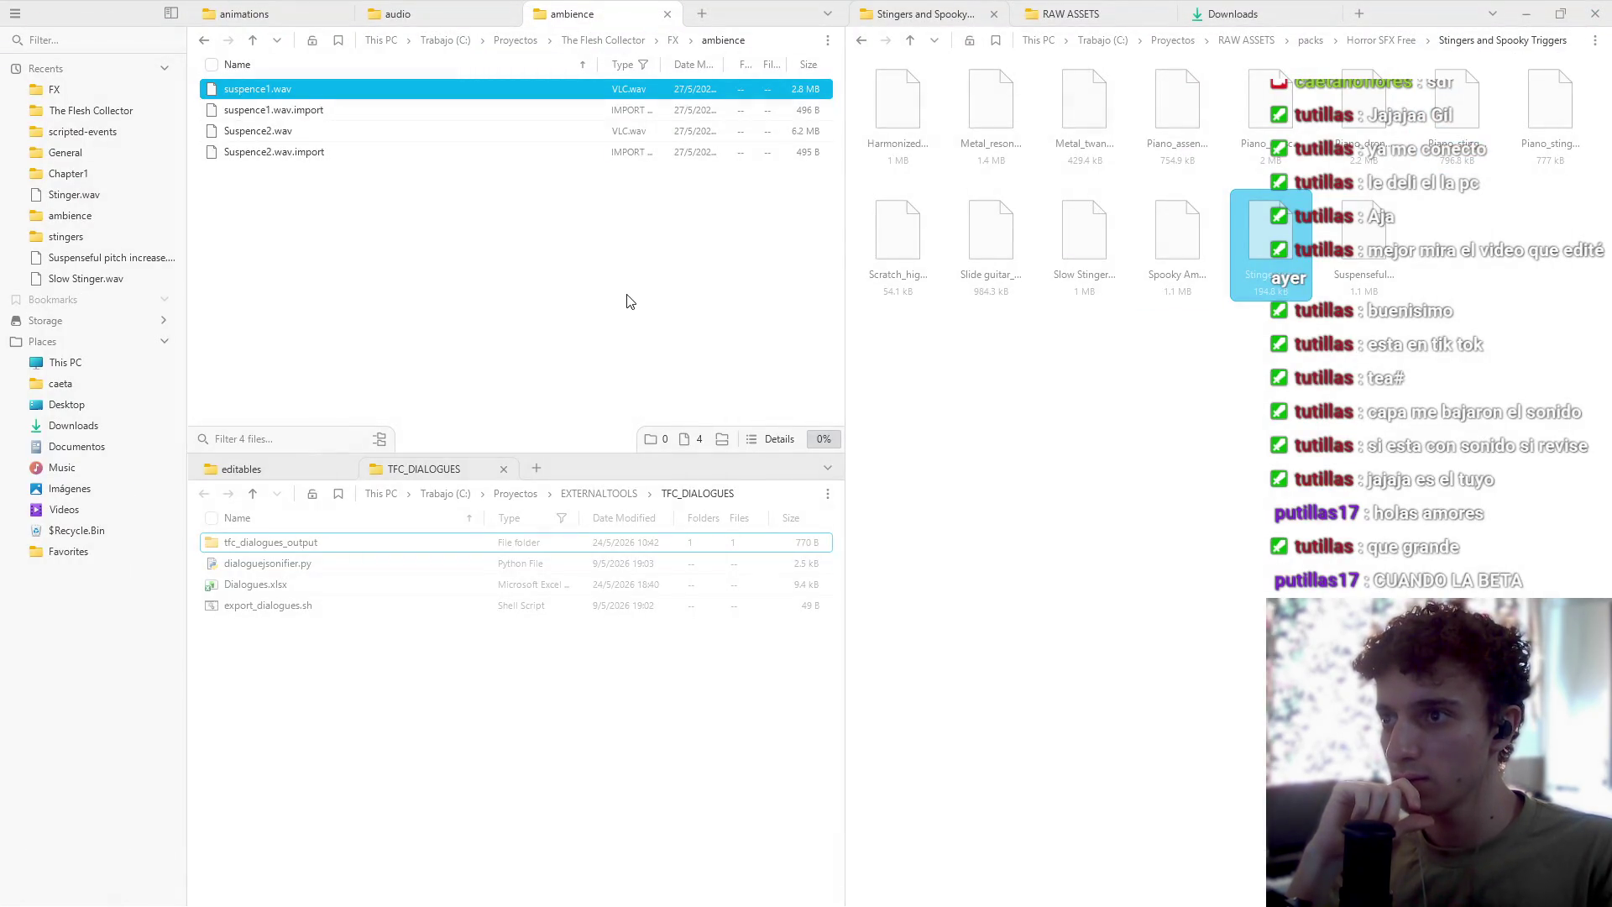
pyautogui.click(672, 40)
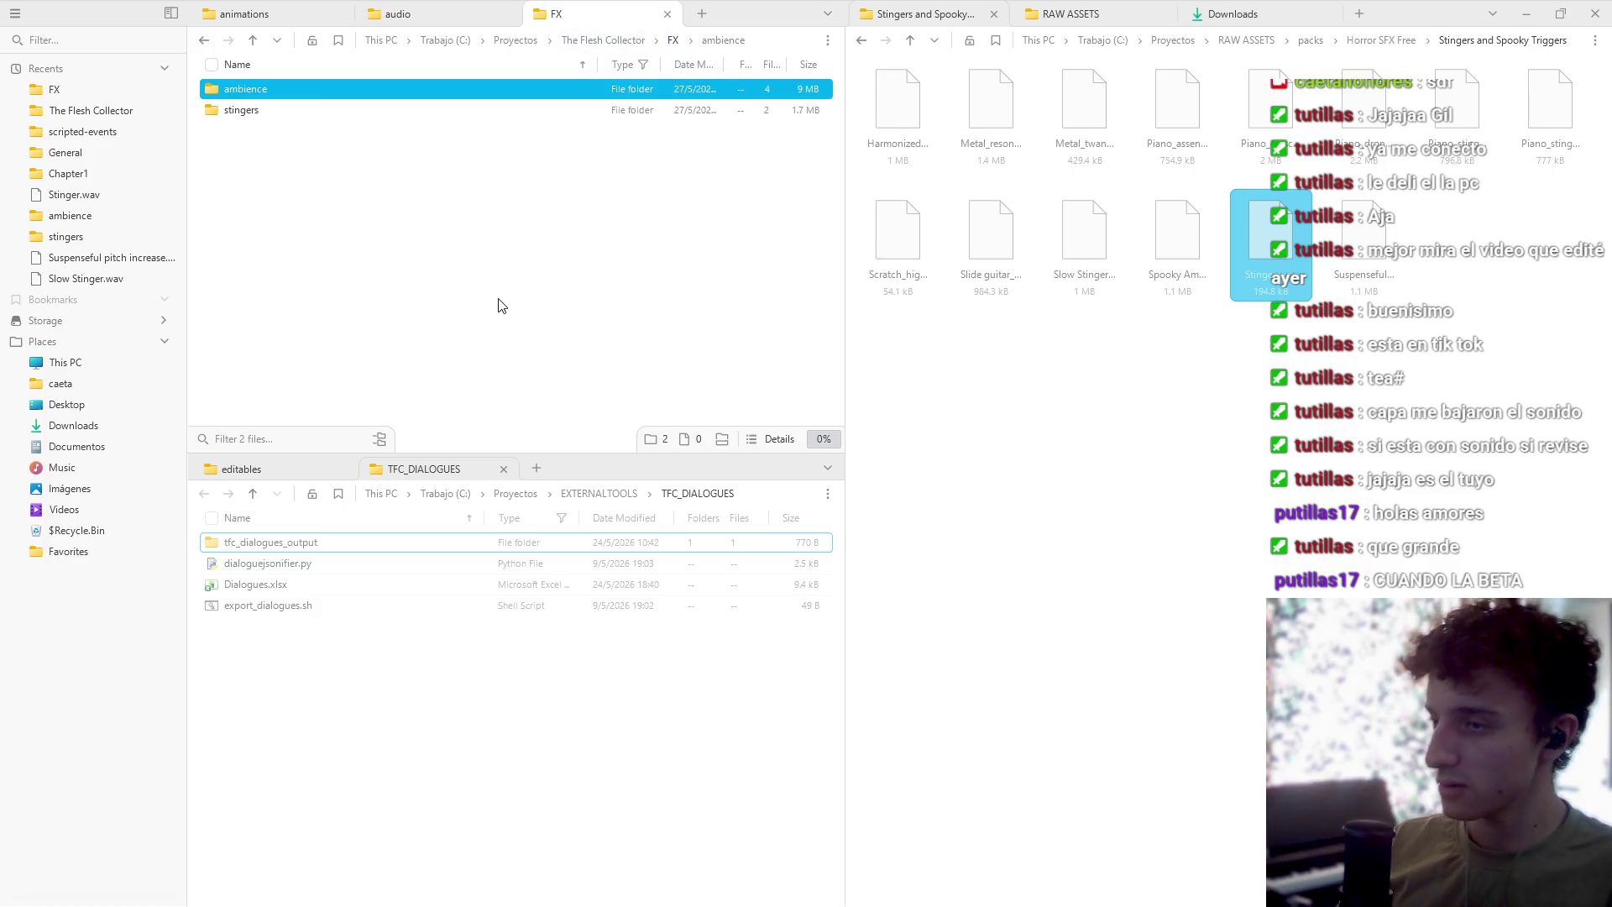
pyautogui.hotkey('alt', 'Tab')
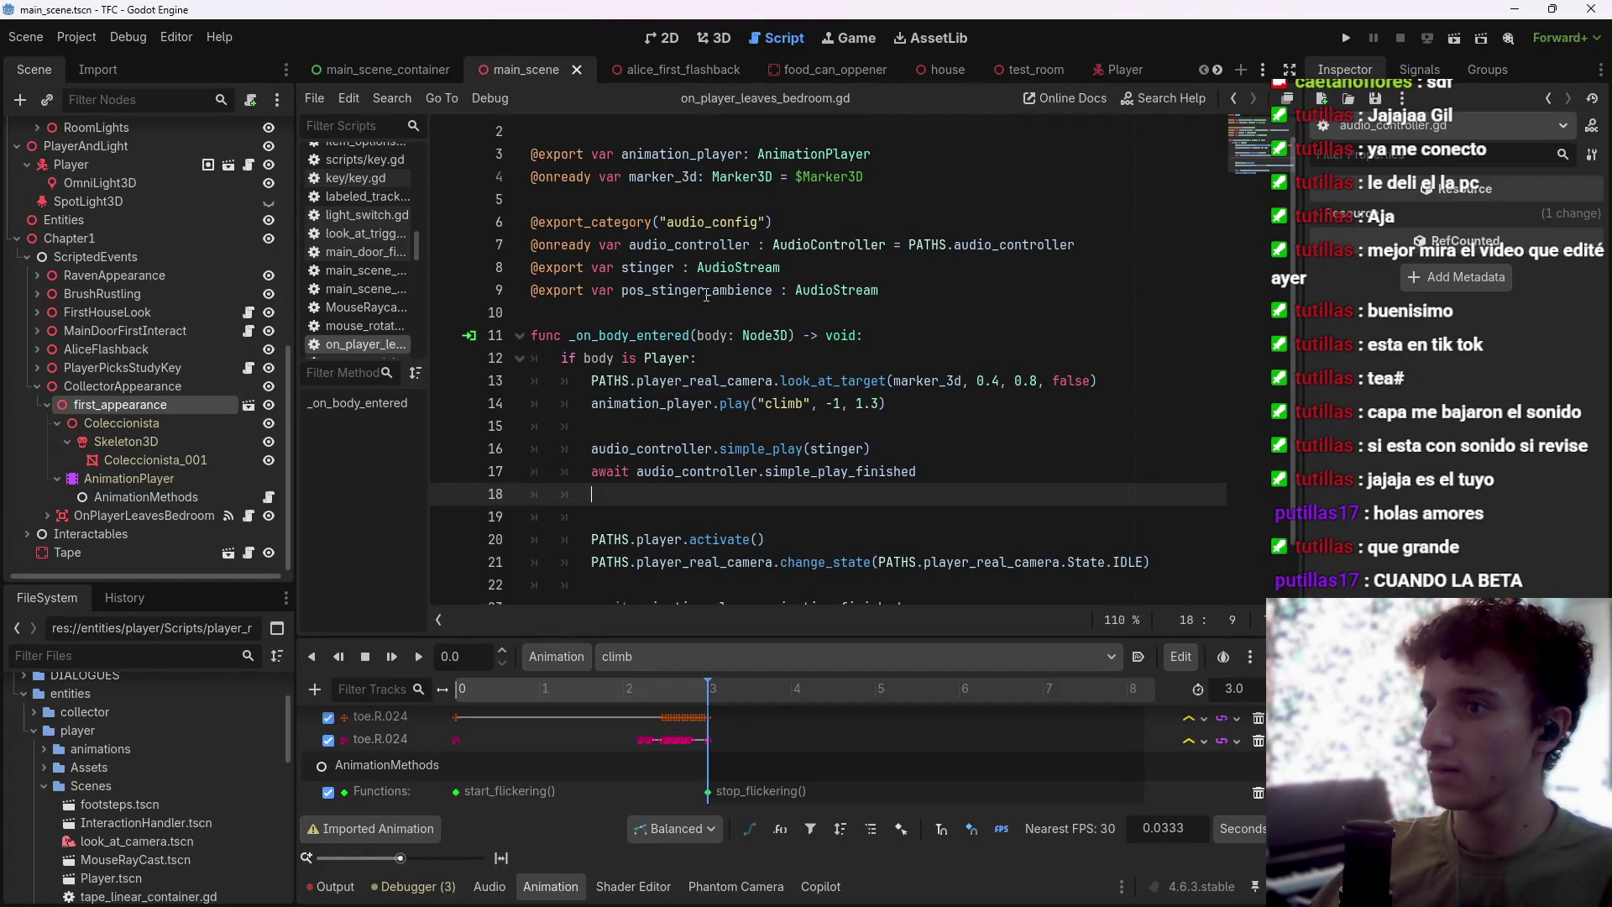
# Rename pos_stinger_ambience to stinger_ambience and delete the stinger export and await lines.
pyautogui.click(652, 288)
pyautogui.press('BackSpace')
pyautogui.press('BackSpace')
pyautogui.press('BackSpace')
pyautogui.moveTo(780, 267); pyautogui.dragTo(456, 272)
pyautogui.press('BackSpace')
pyautogui.press('BackSpace')
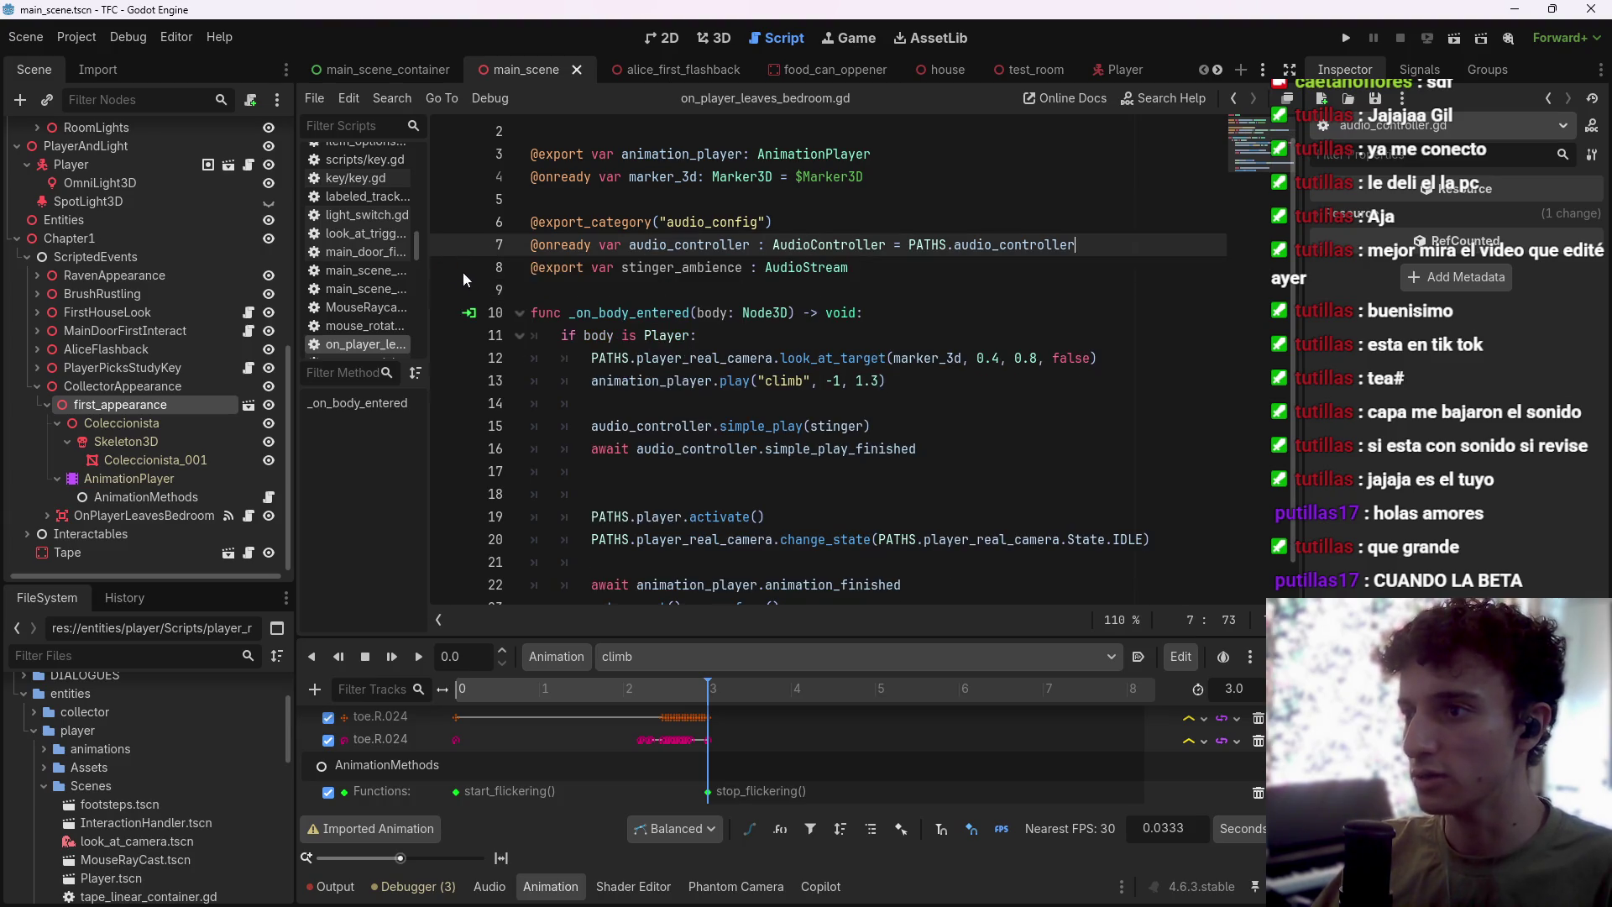
pyautogui.click(931, 272)
pyautogui.hotkey('ctrl', 's')
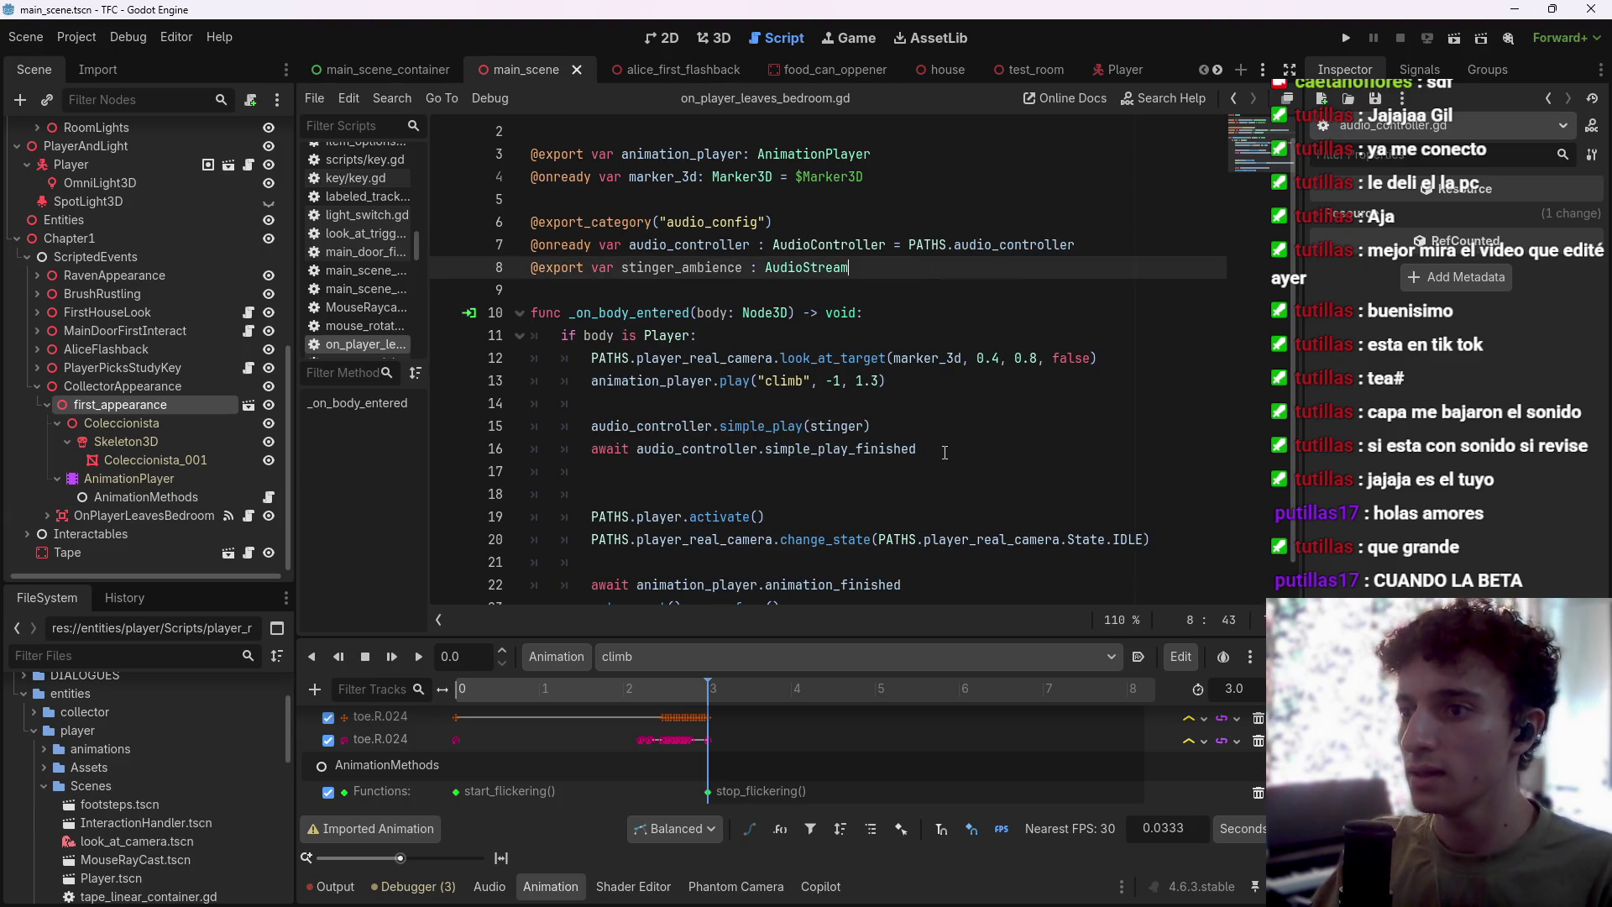
pyautogui.moveTo(916, 449); pyautogui.dragTo(520, 452)
pyautogui.press('BackSpace')
pyautogui.press('BackSpace')
# Pass stinger_ambience to simple_play, save, reset the climb animation to 0, and run the game.
pyautogui.moveTo(863, 426); pyautogui.dragTo(827, 426)
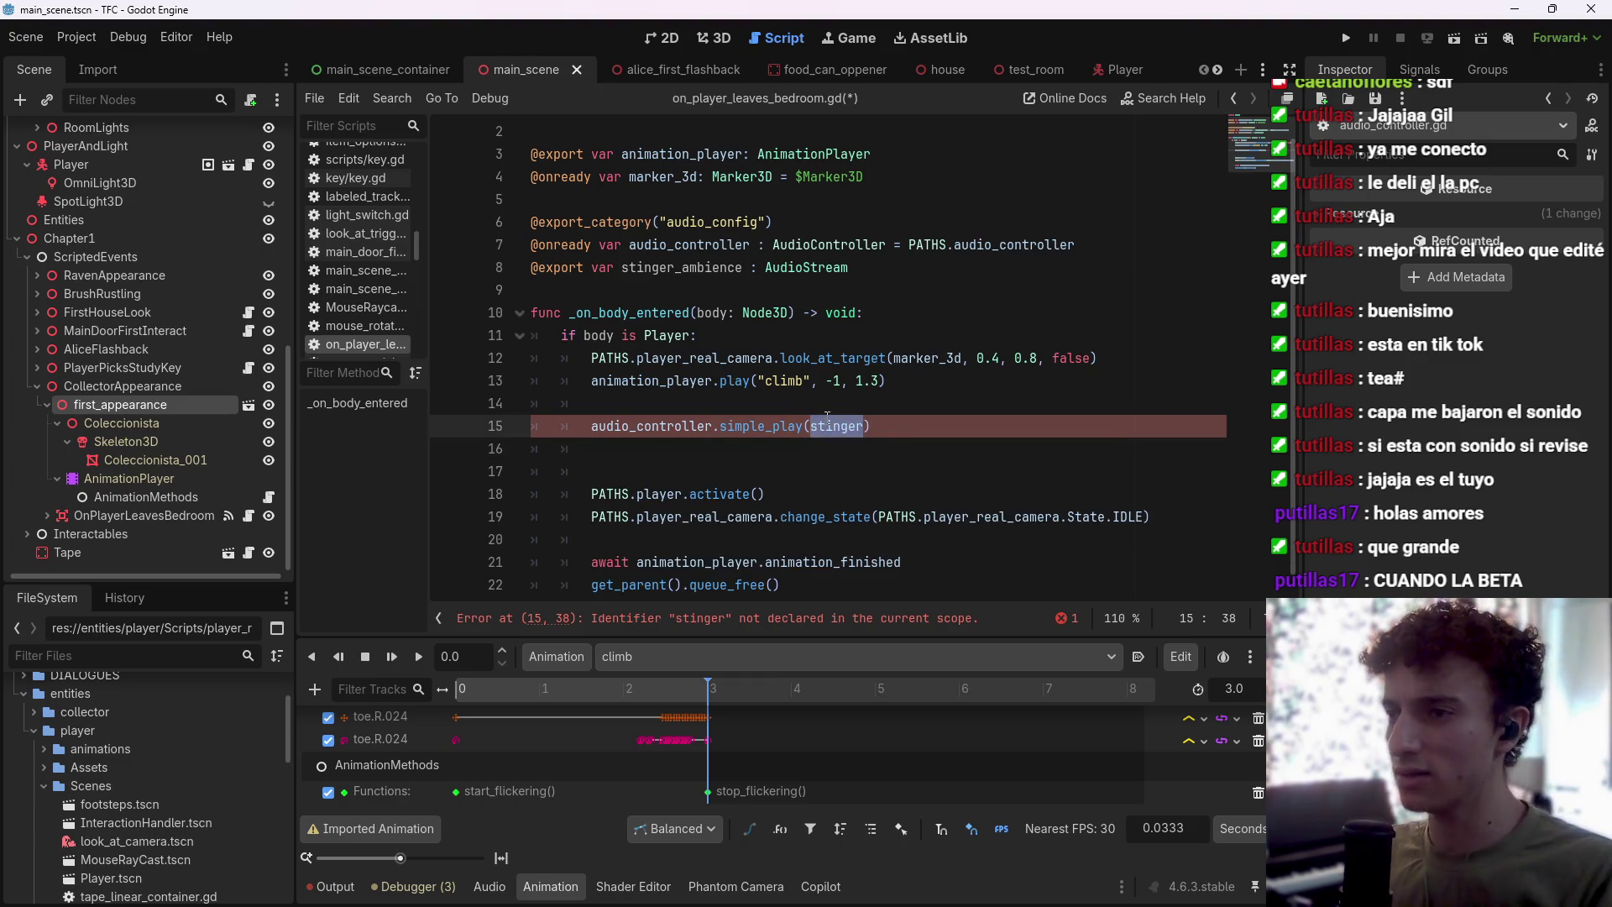
pyautogui.write('stin')
pyautogui.press('Return')
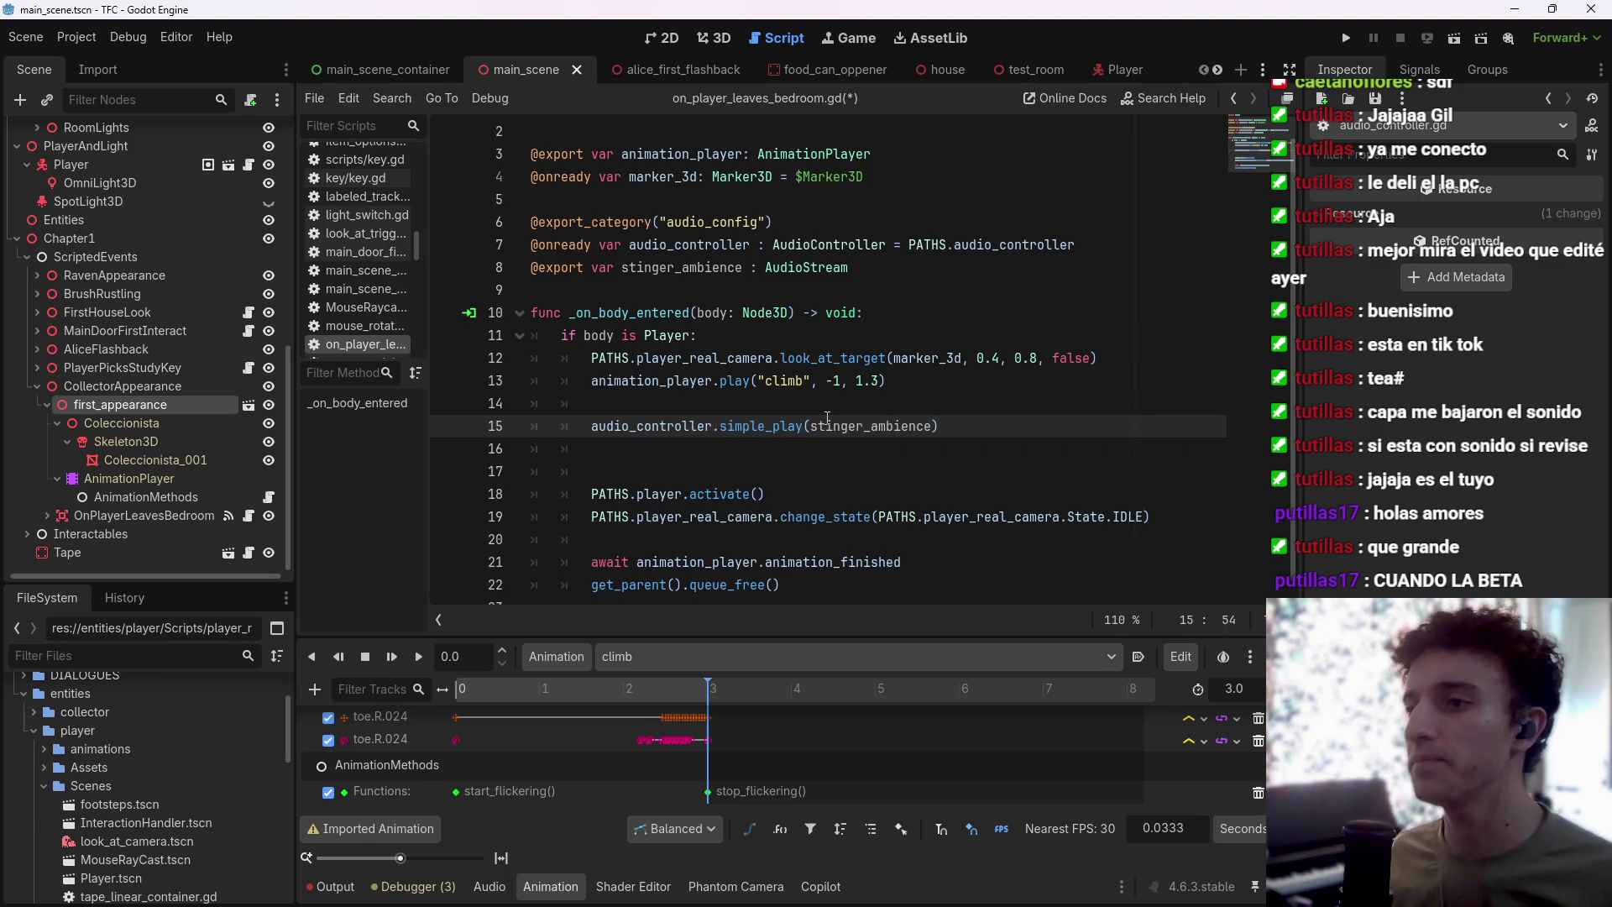
pyautogui.click(1005, 442)
pyautogui.hotkey('ctrl', 's')
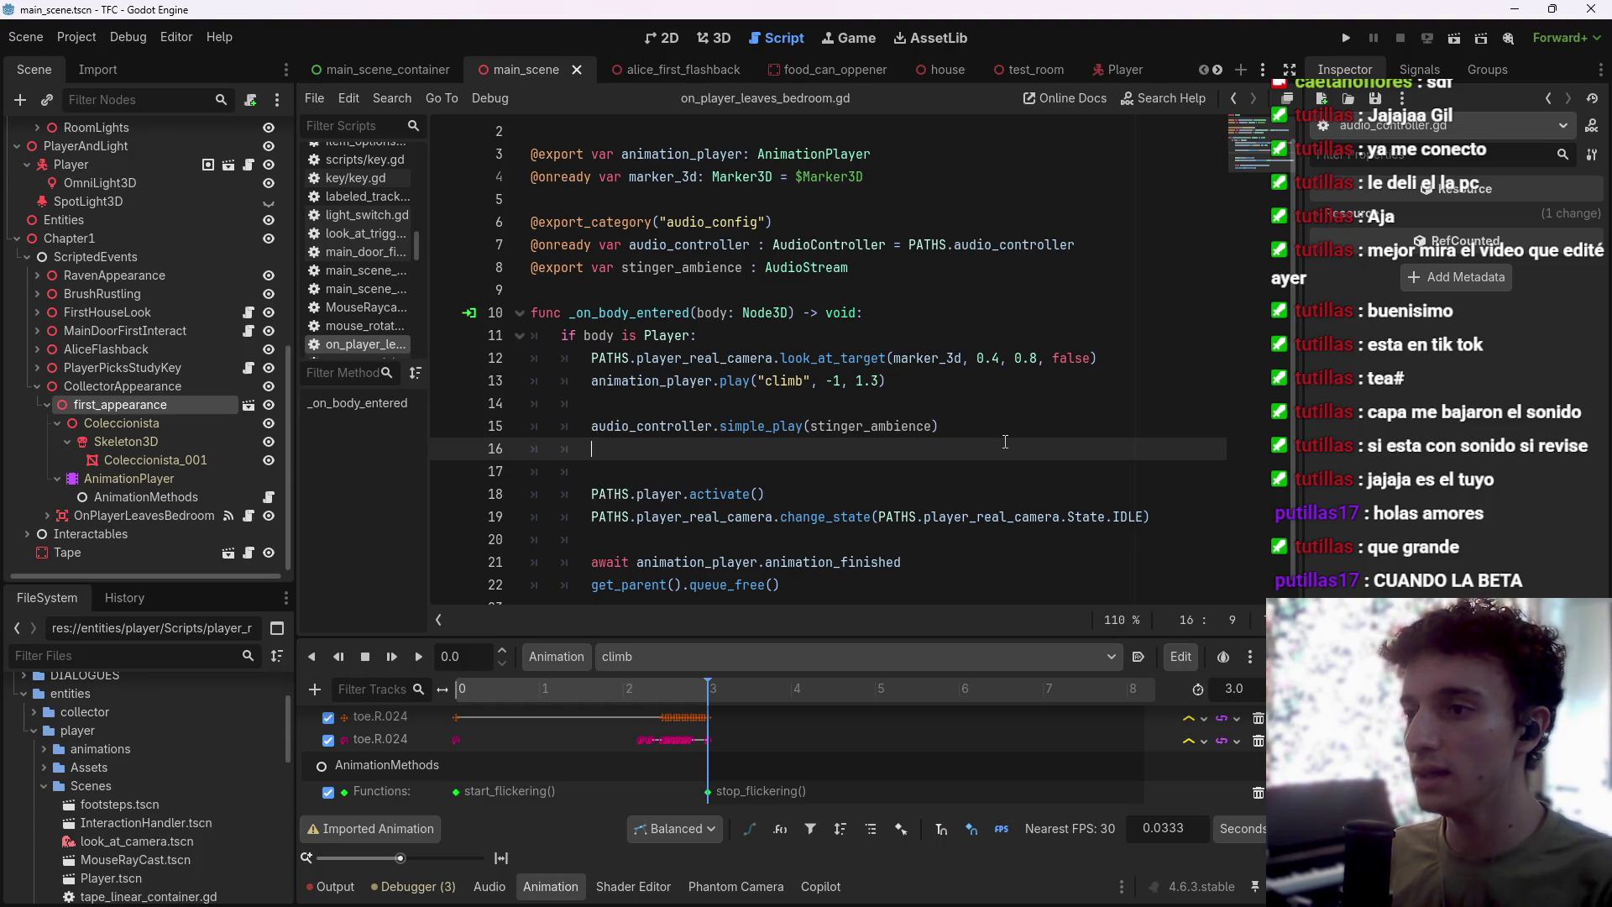
pyautogui.press('BackSpace')
pyautogui.hotkey('ctrl', 's')
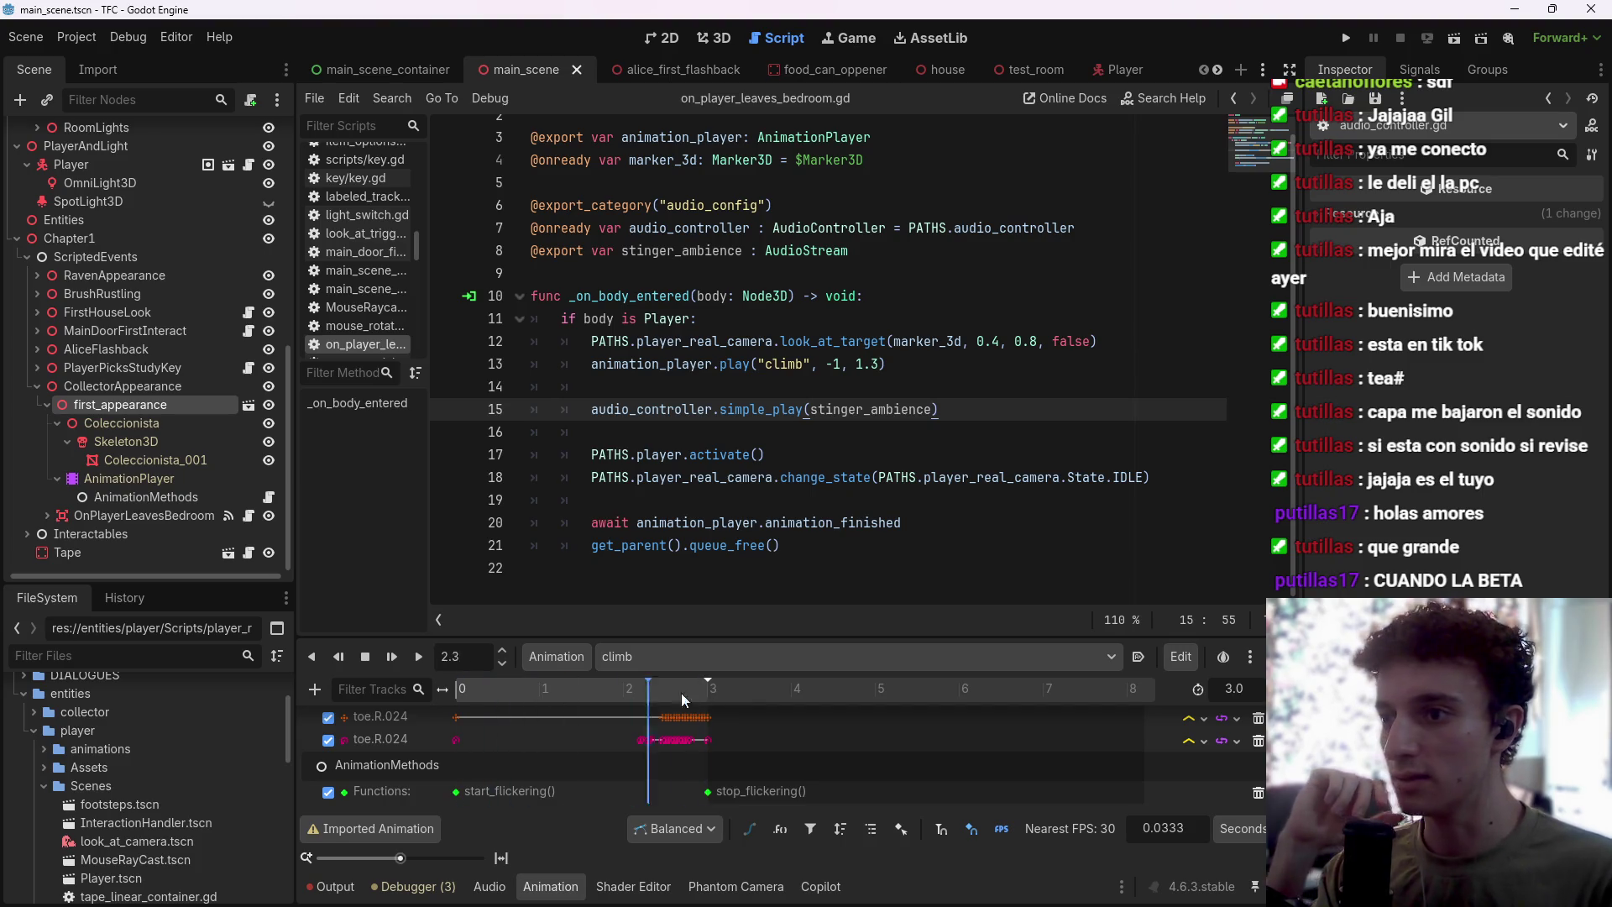
pyautogui.click(456, 689)
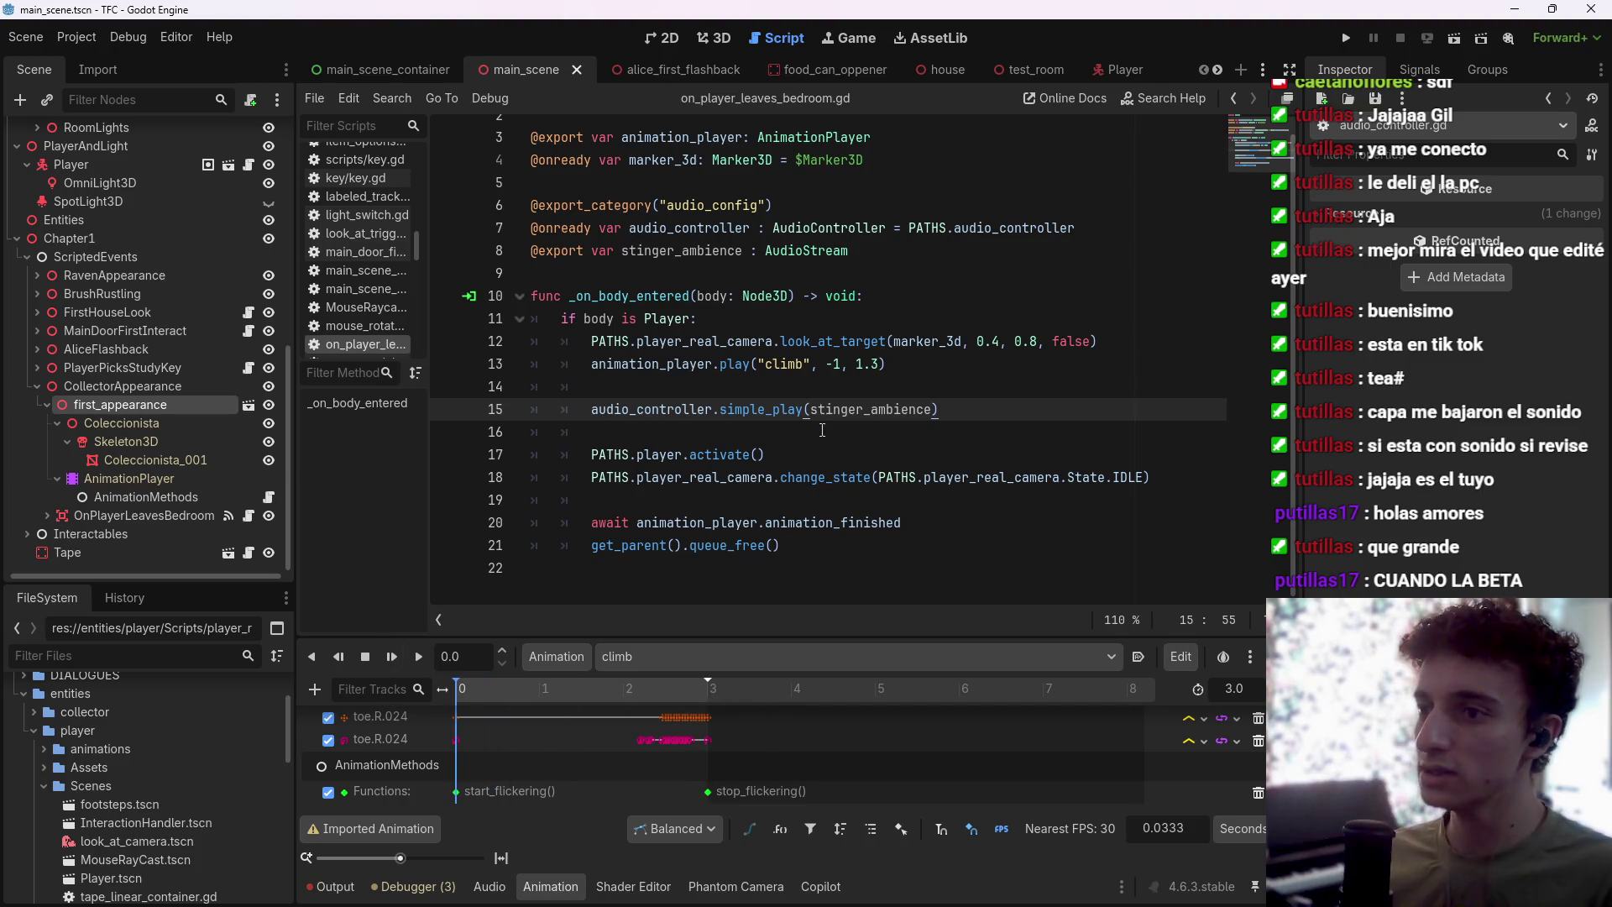
pyautogui.press('F5')
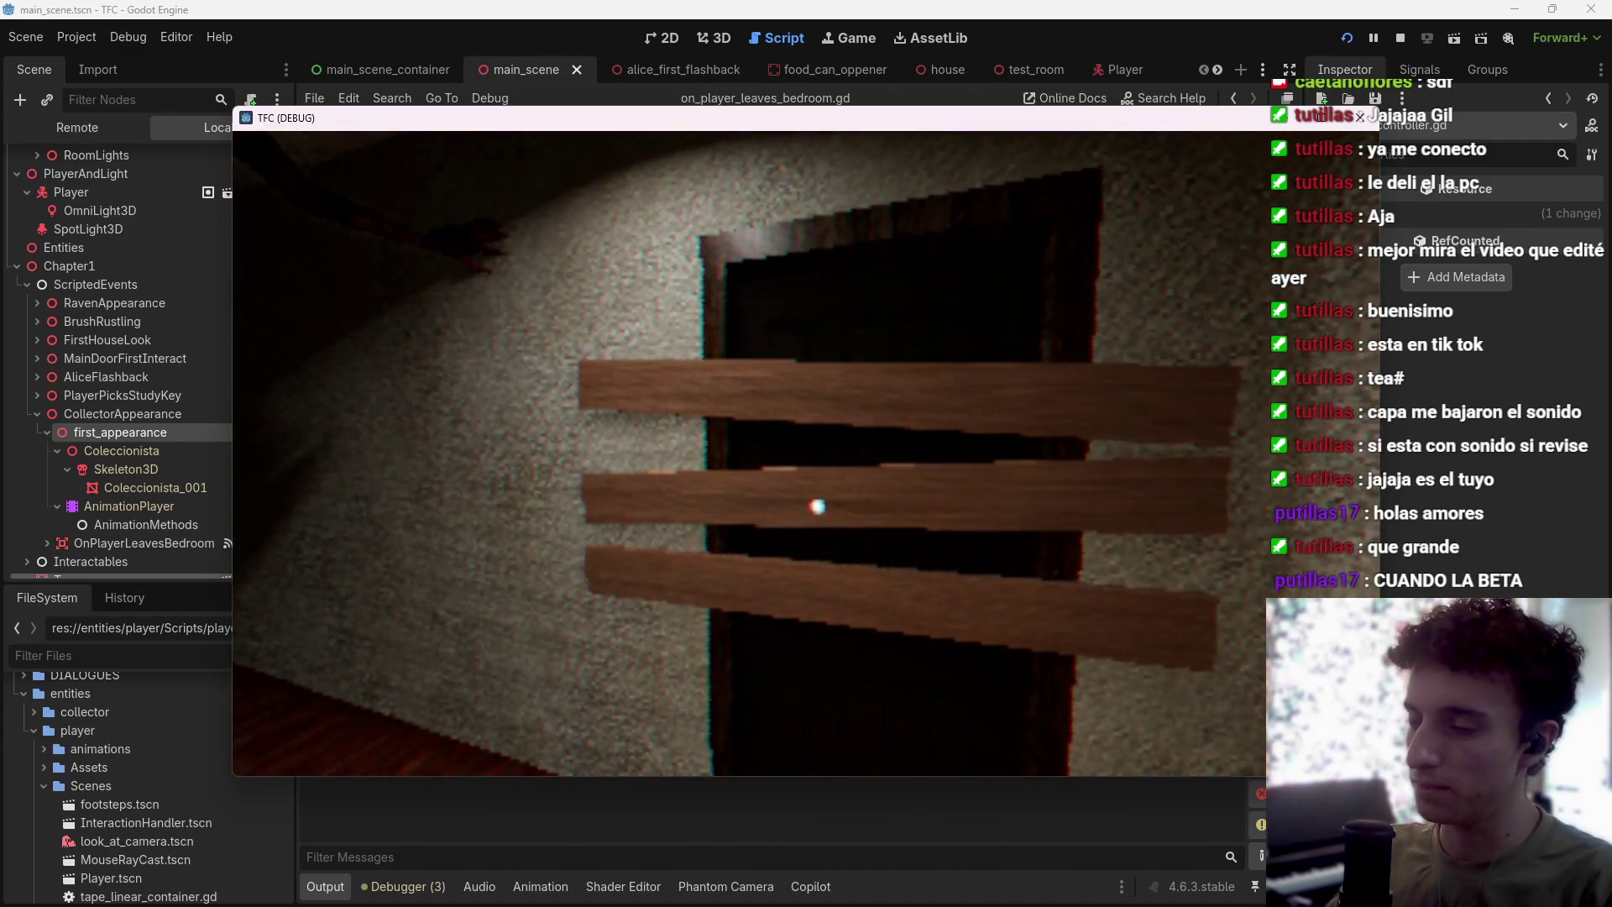
# Stop the game and enable Monitoring on the OnPlayerLeavesBedroom area.
pyautogui.press('F8')
pyautogui.hotkey('ctrl', 's')
pyautogui.click(141, 514)
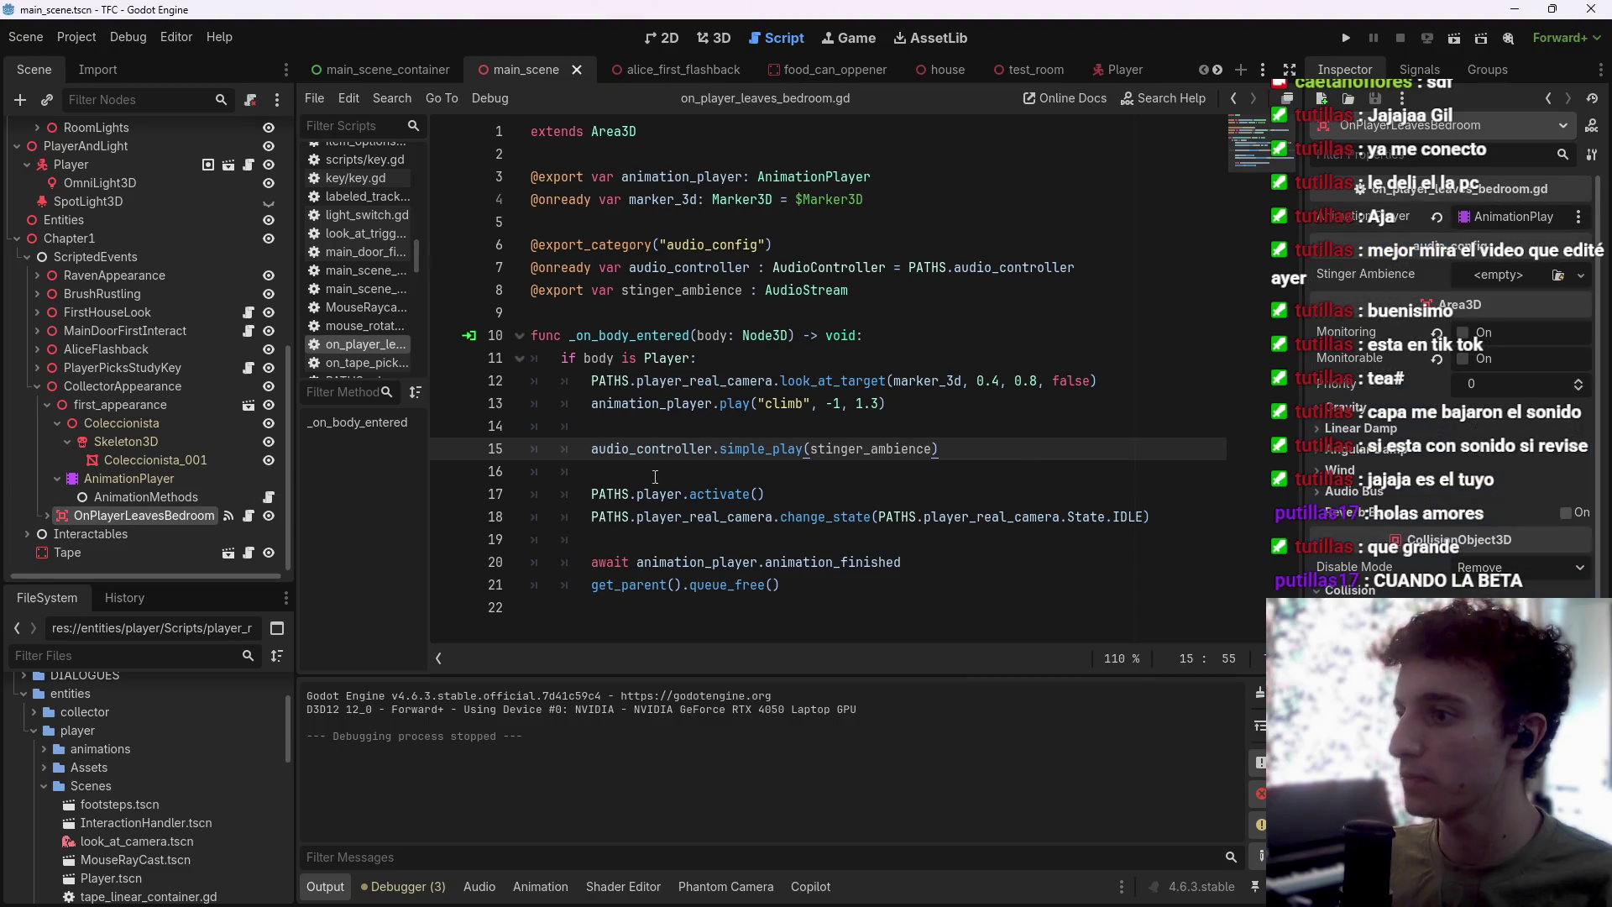
pyautogui.click(1462, 332)
# Run the project again to playtest, then stop it and save the scene.
pyautogui.click(1352, 38)
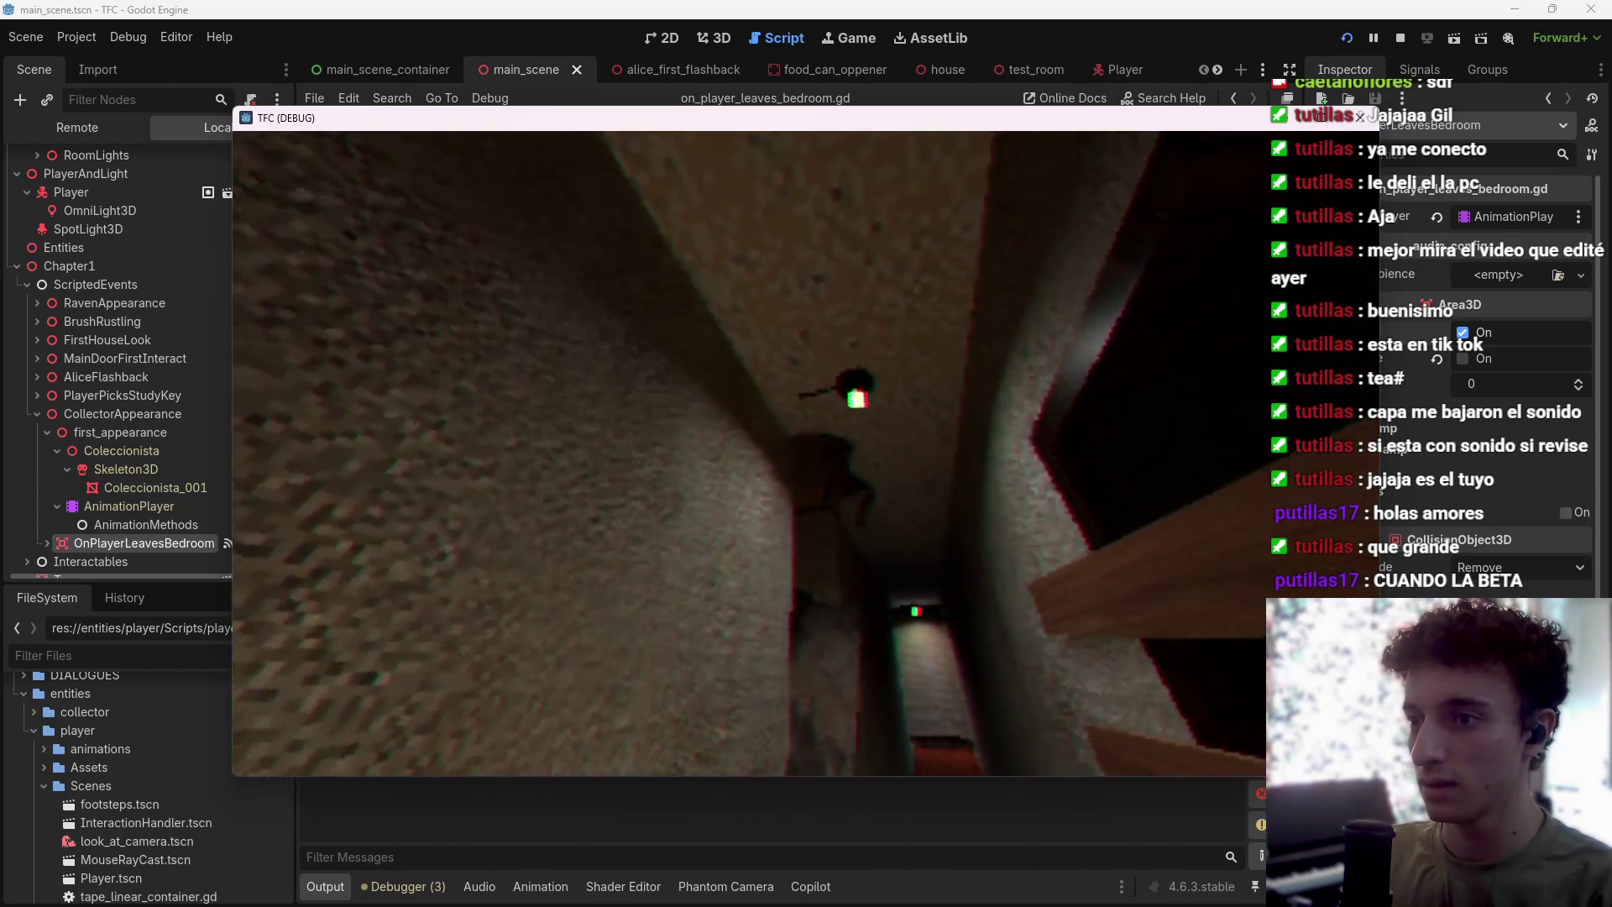
pyautogui.press('F8')
pyautogui.hotkey('ctrl', 's')
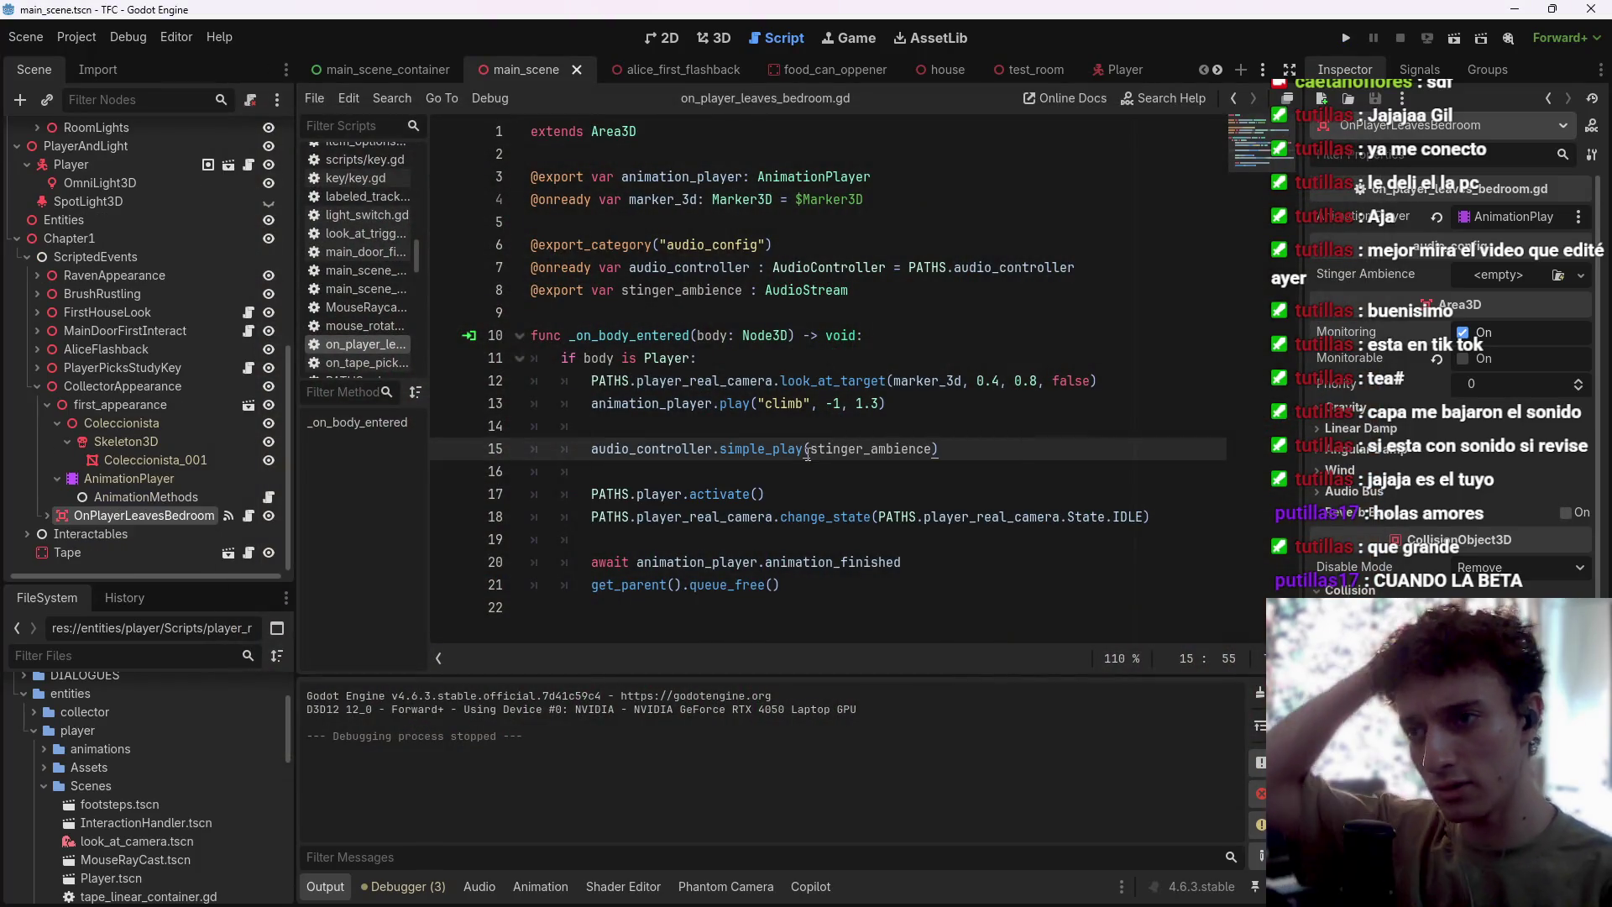
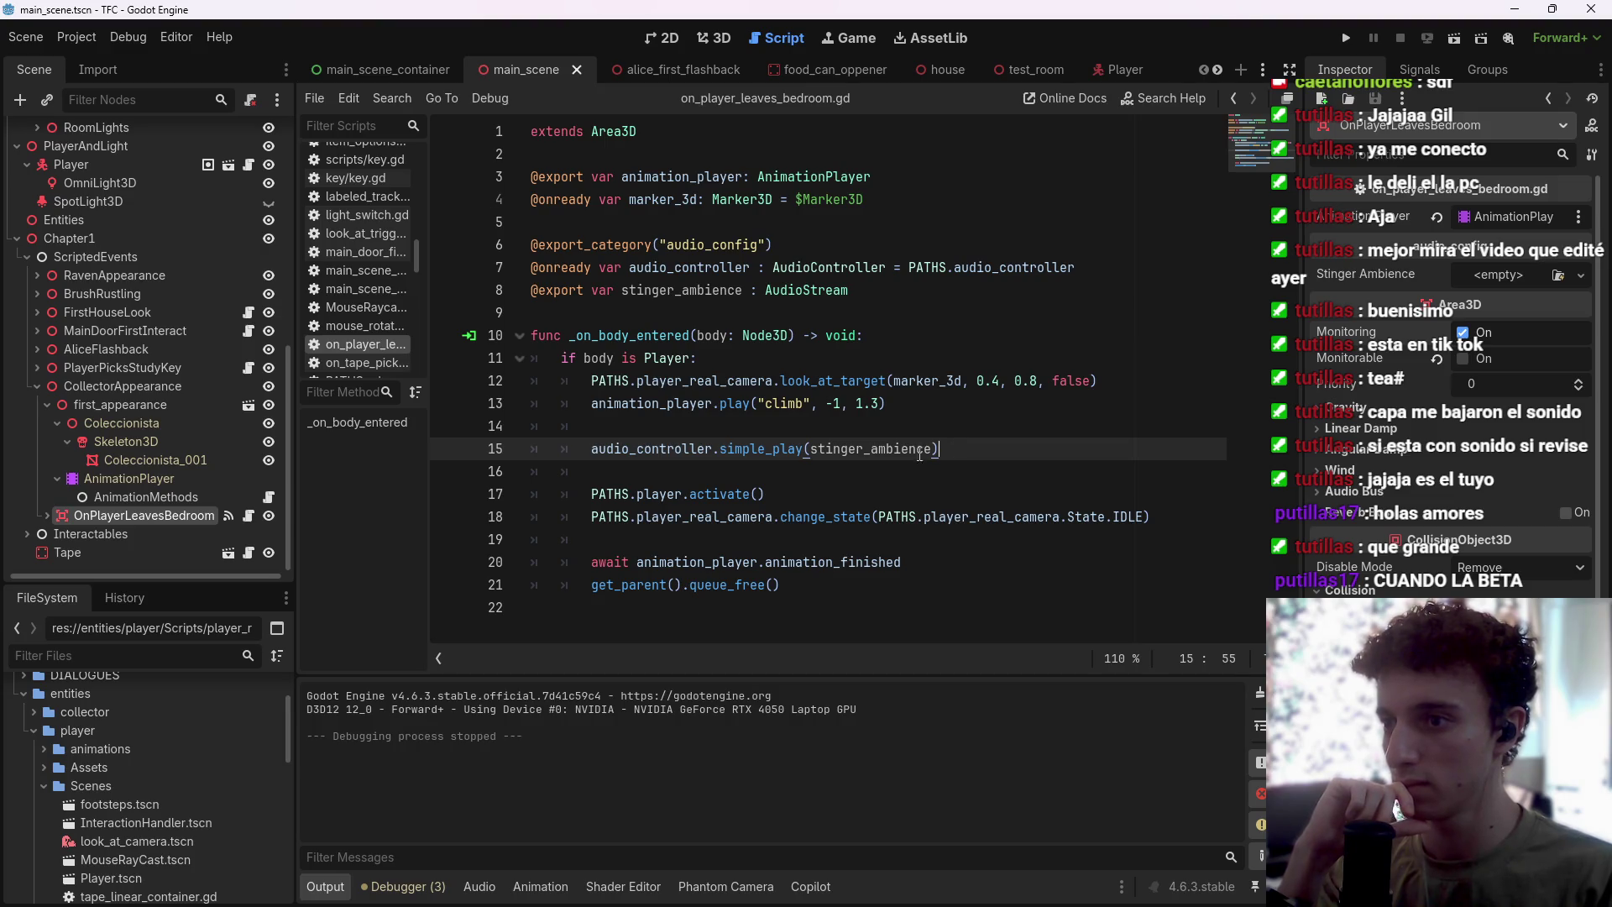
# Inspect the simple_play function definition, then select the OnPlayerLeavesBedroom trigger node.
pyautogui.keyDown('ctrl'); pyautogui.click(778, 451); pyautogui.keyUp('ctrl')
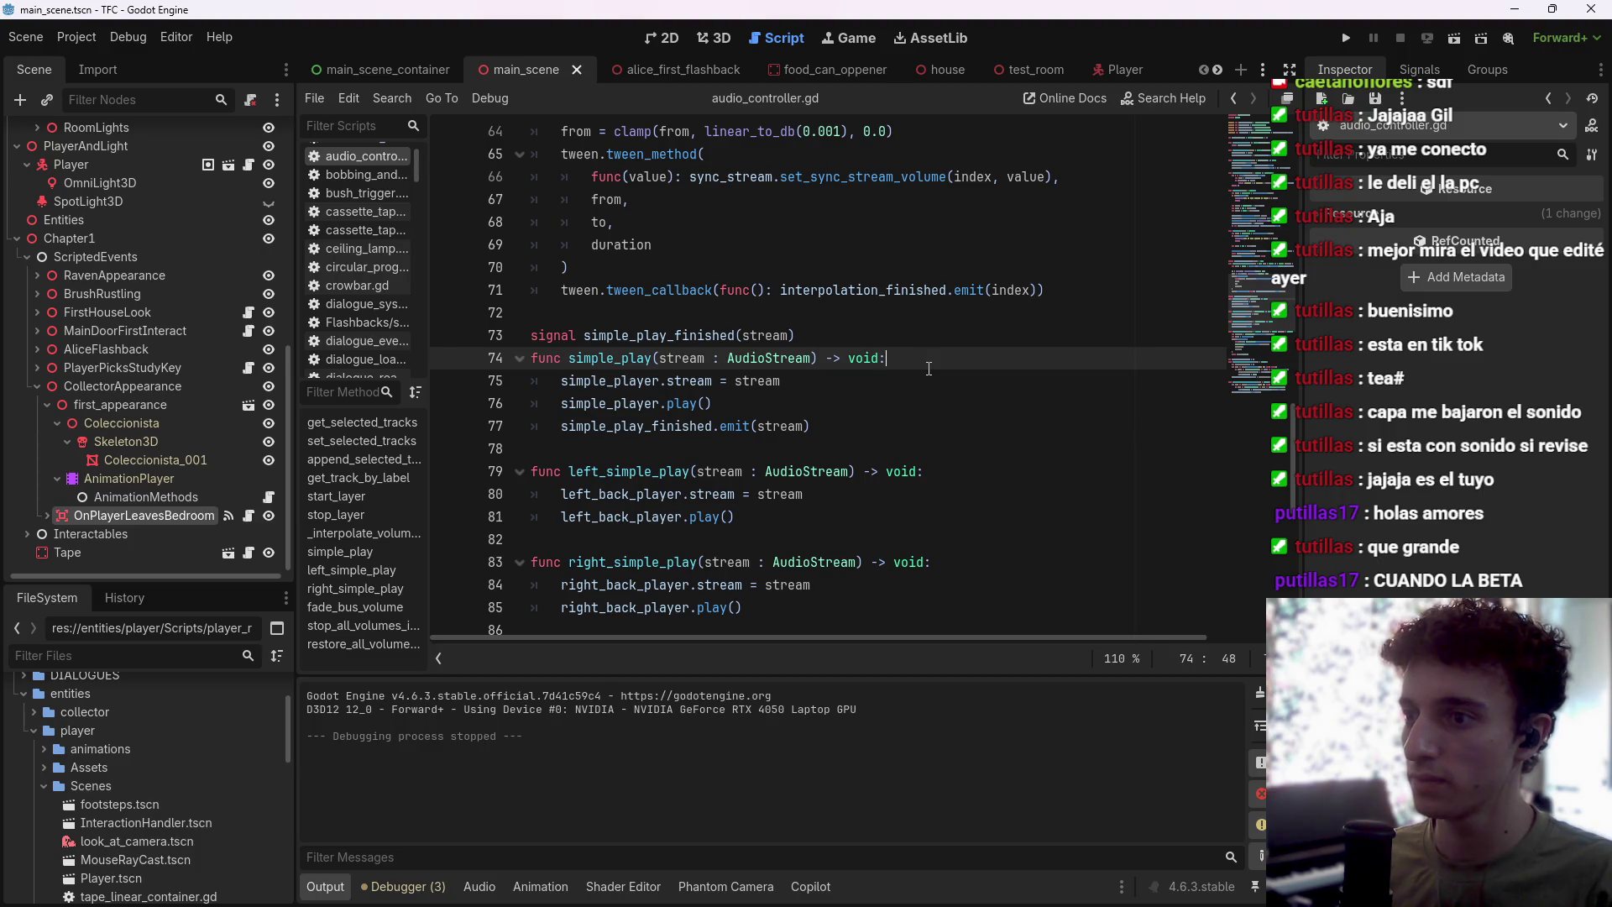
pyautogui.click(1225, 103)
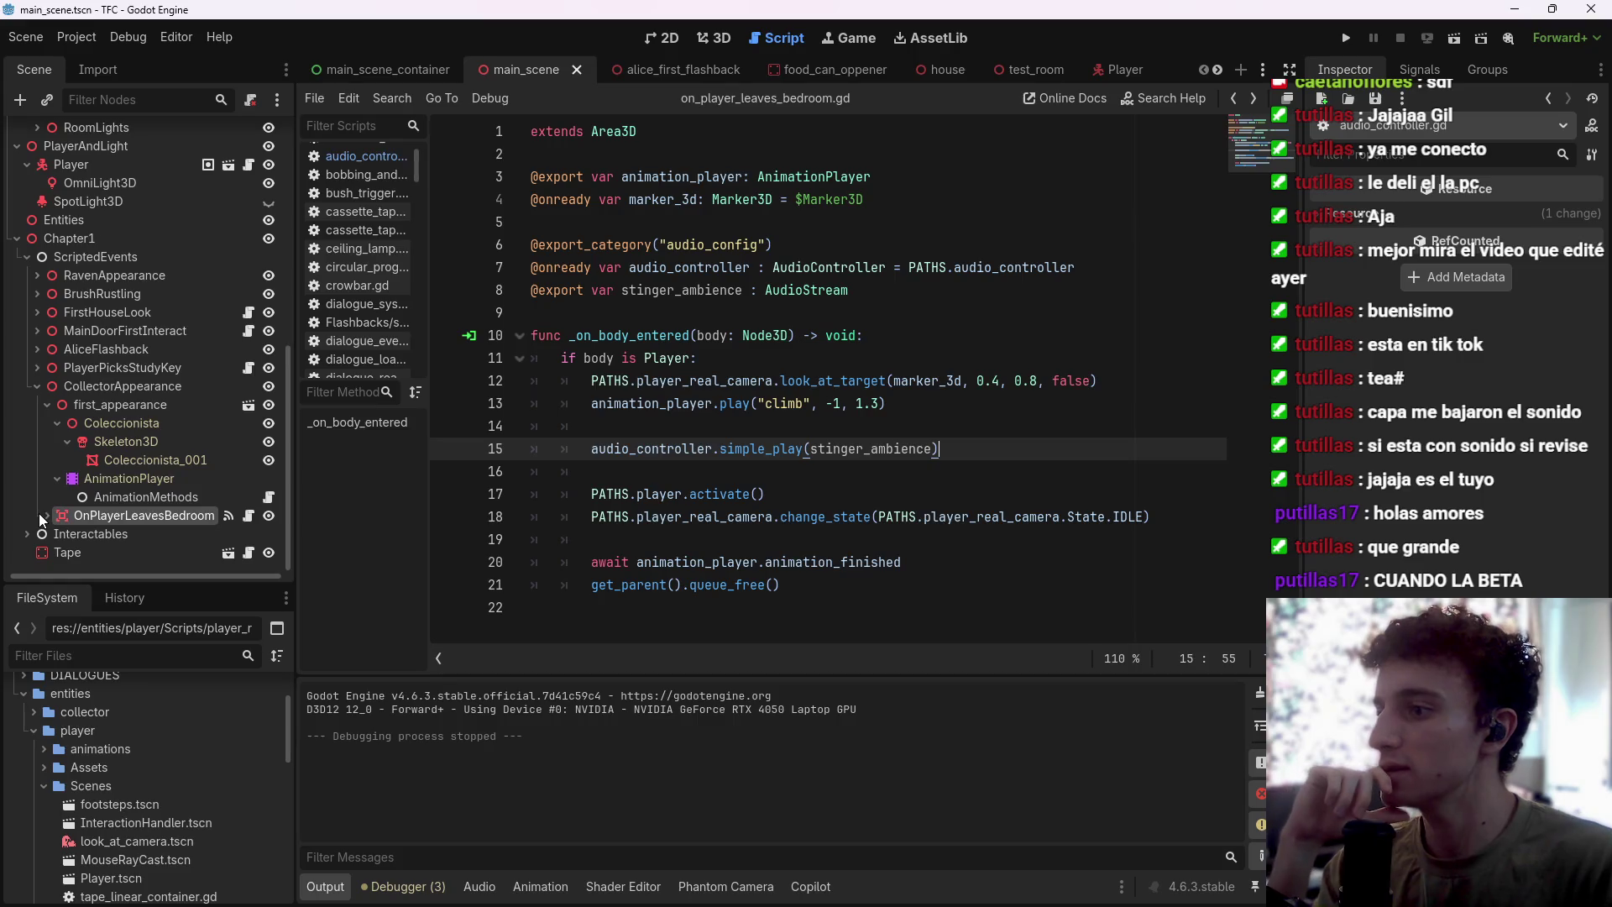
pyautogui.click(143, 514)
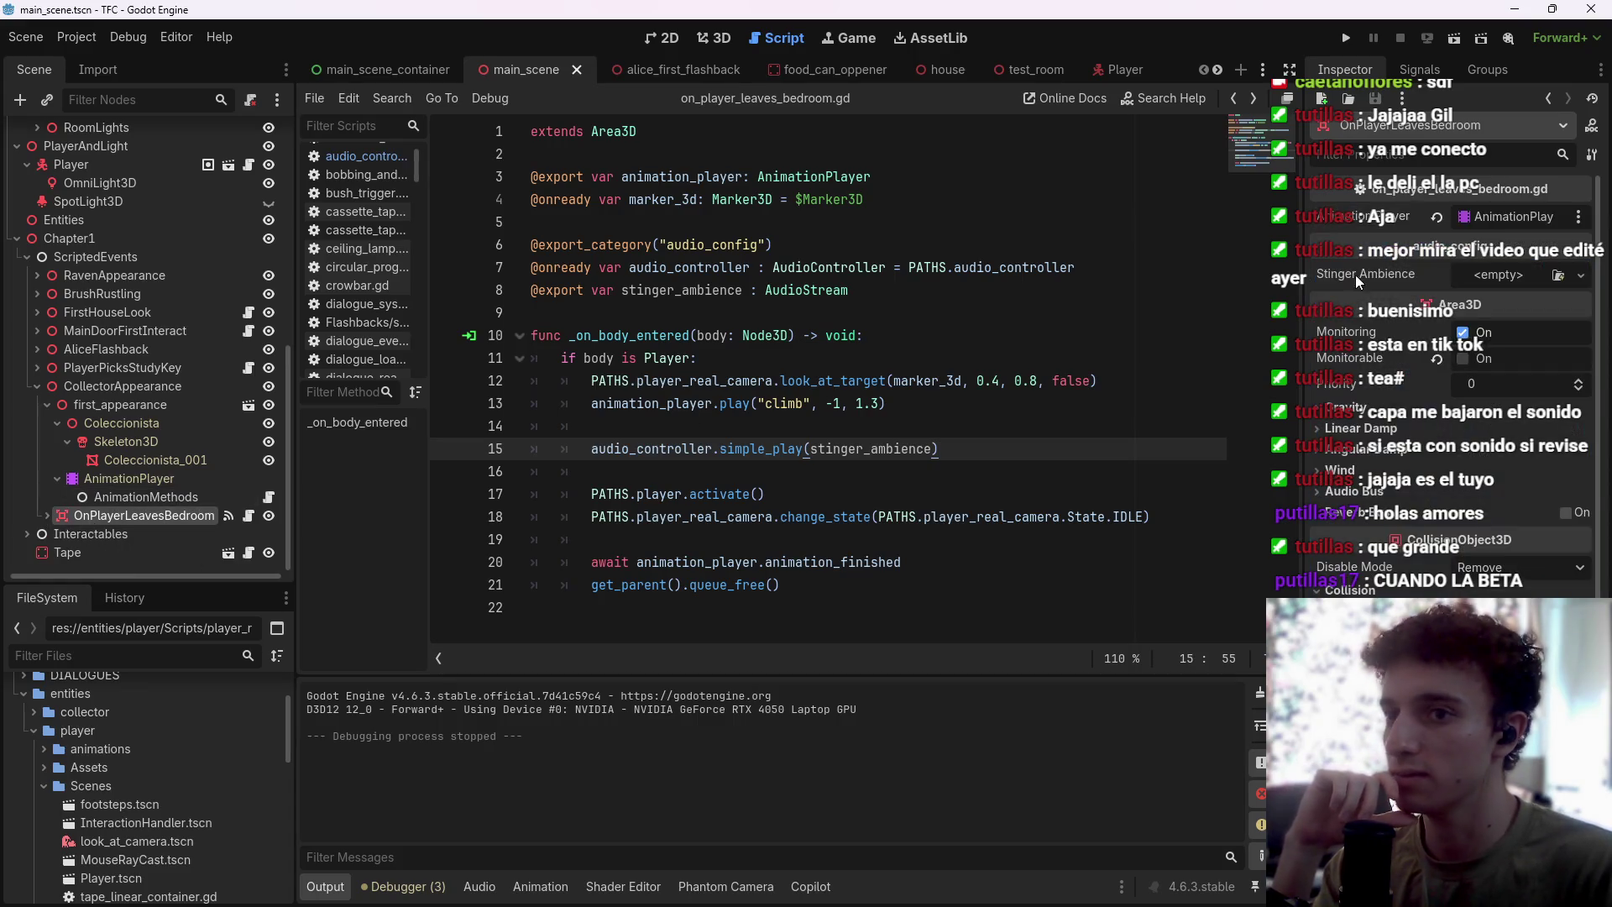
# Quick-load suspence1.wav as the trigger's stinger ambience sound by searching 'ambience'.
pyautogui.click(1581, 275)
pyautogui.click(1477, 505)
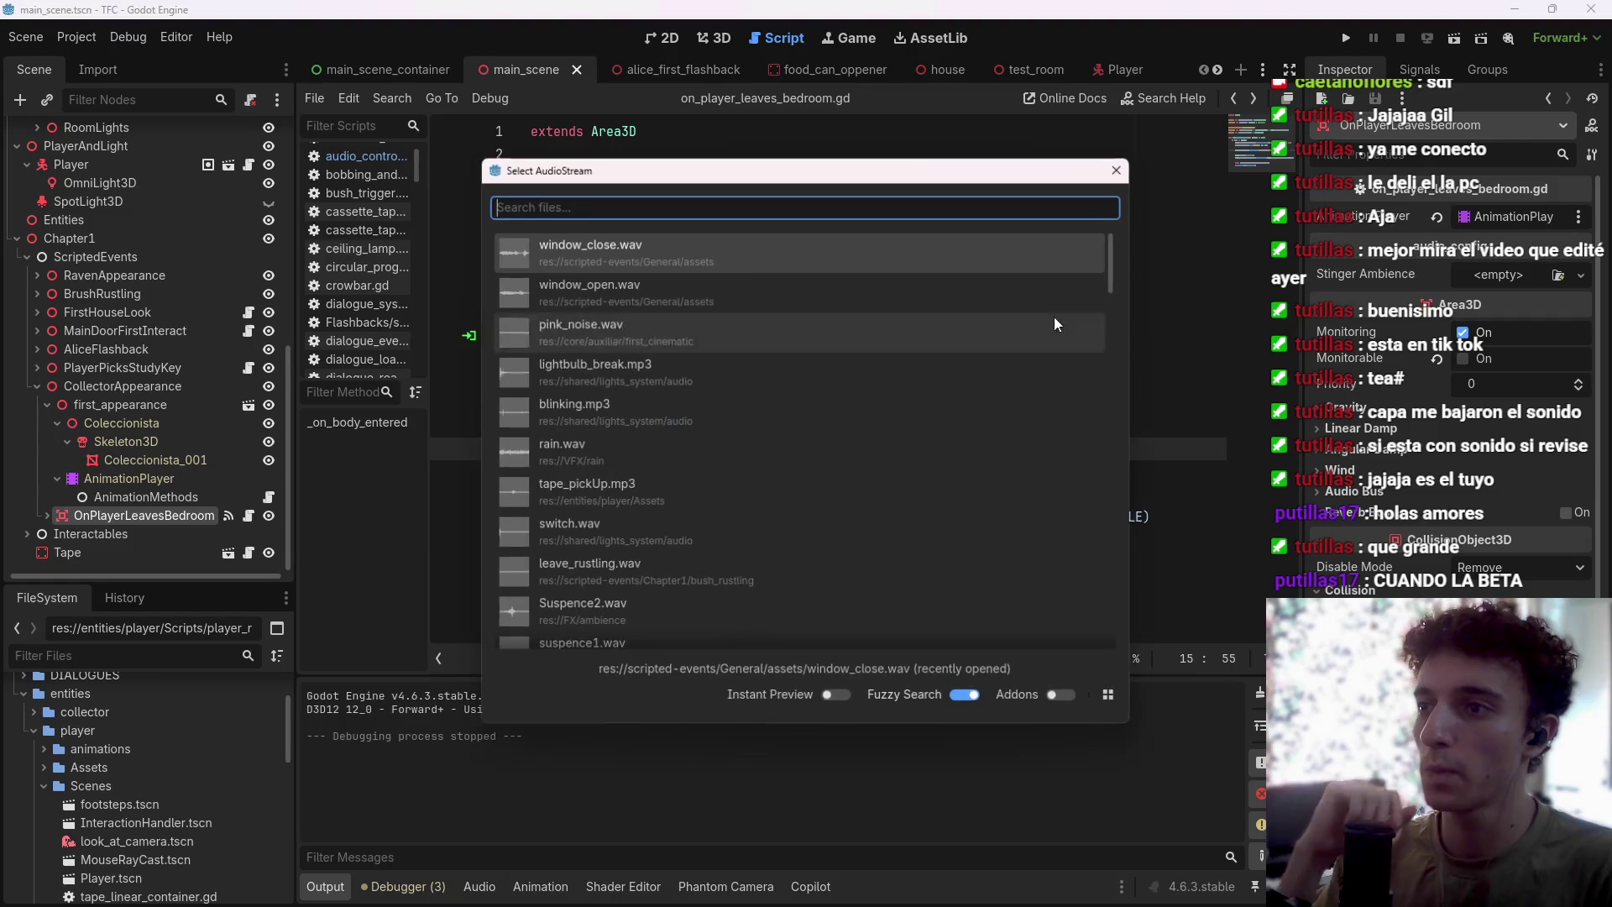
pyautogui.write('ambience')
pyautogui.press('Down')
pyautogui.press('Down')
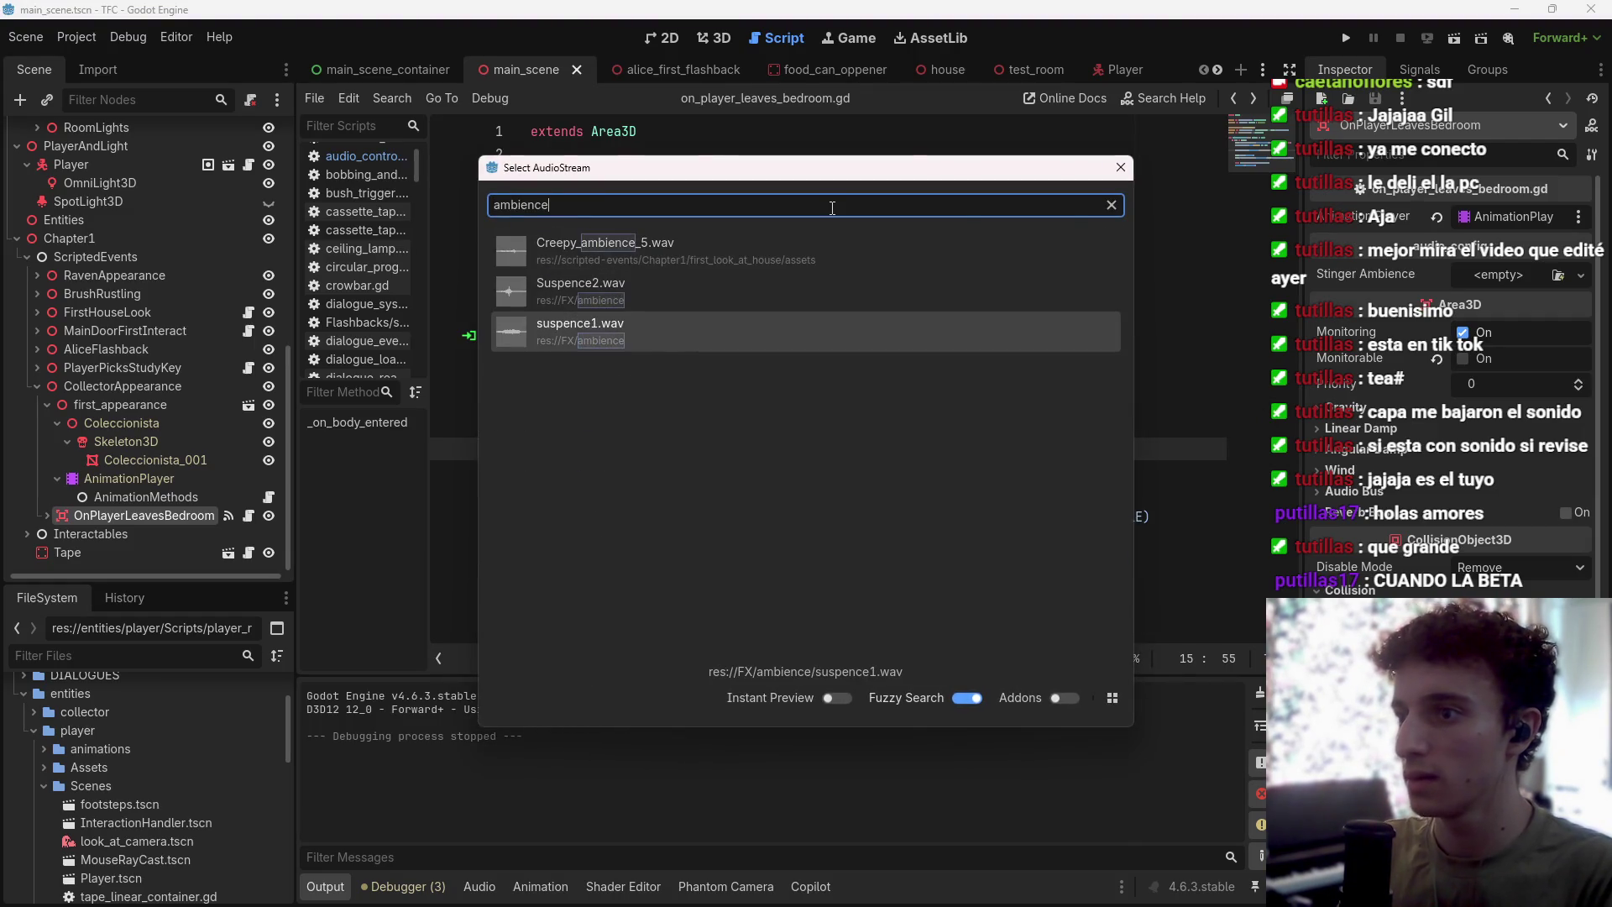
pyautogui.hotkey('alt', 'Tab')
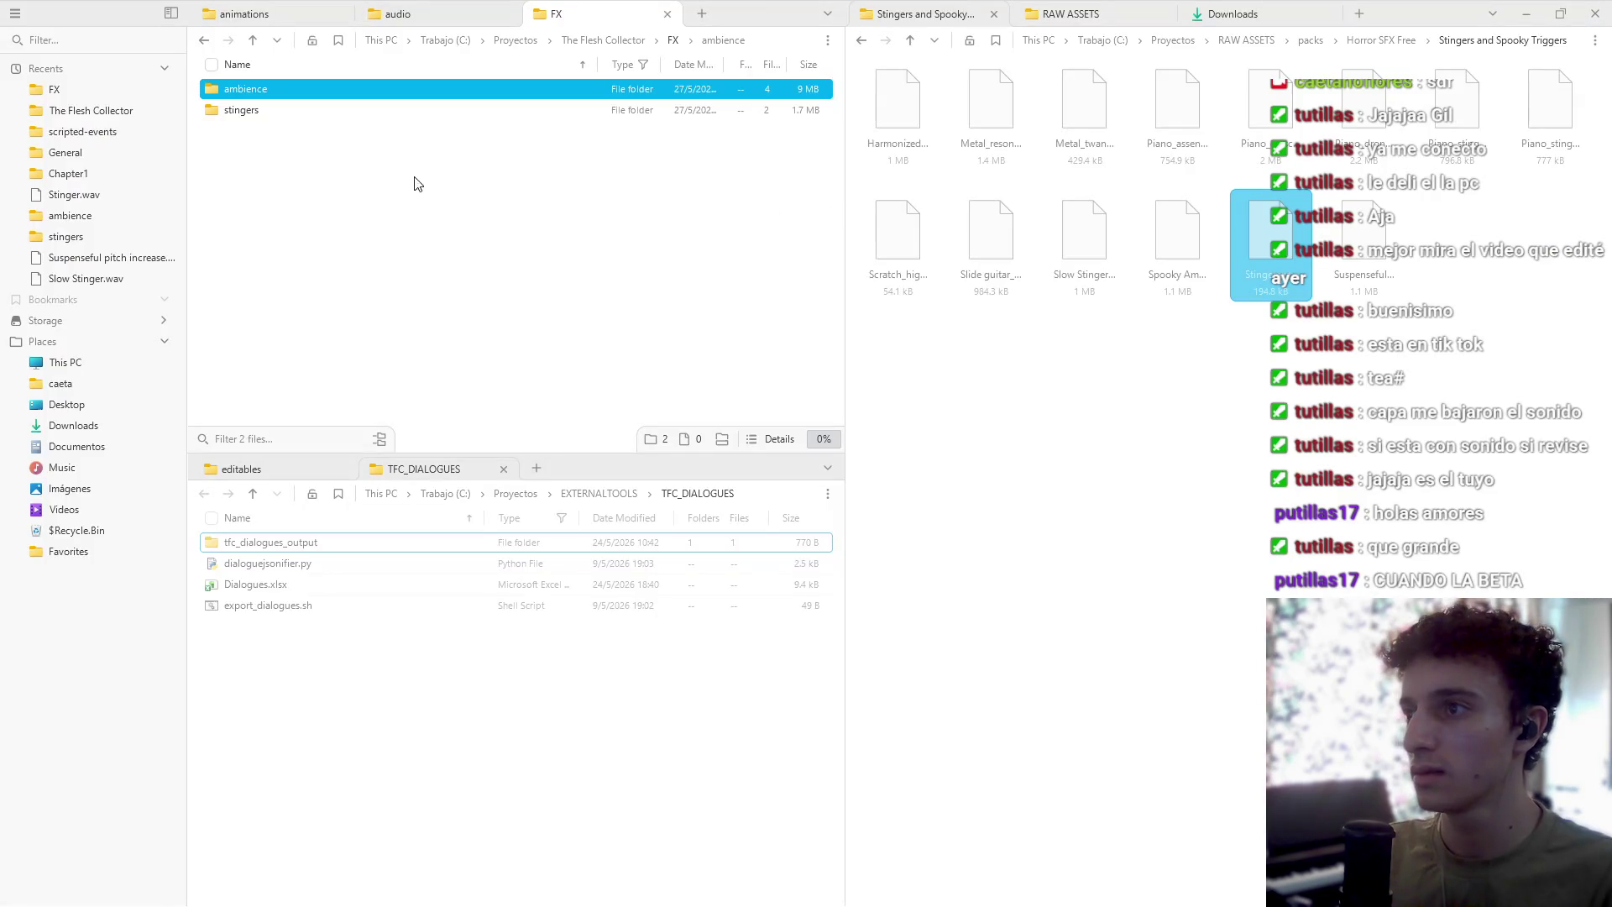
# Audition suspence1.wav from the FX ambience folder, then return to Godot and save the scene.
pyautogui.doubleClick(332, 92)
pyautogui.doubleClick(311, 94)
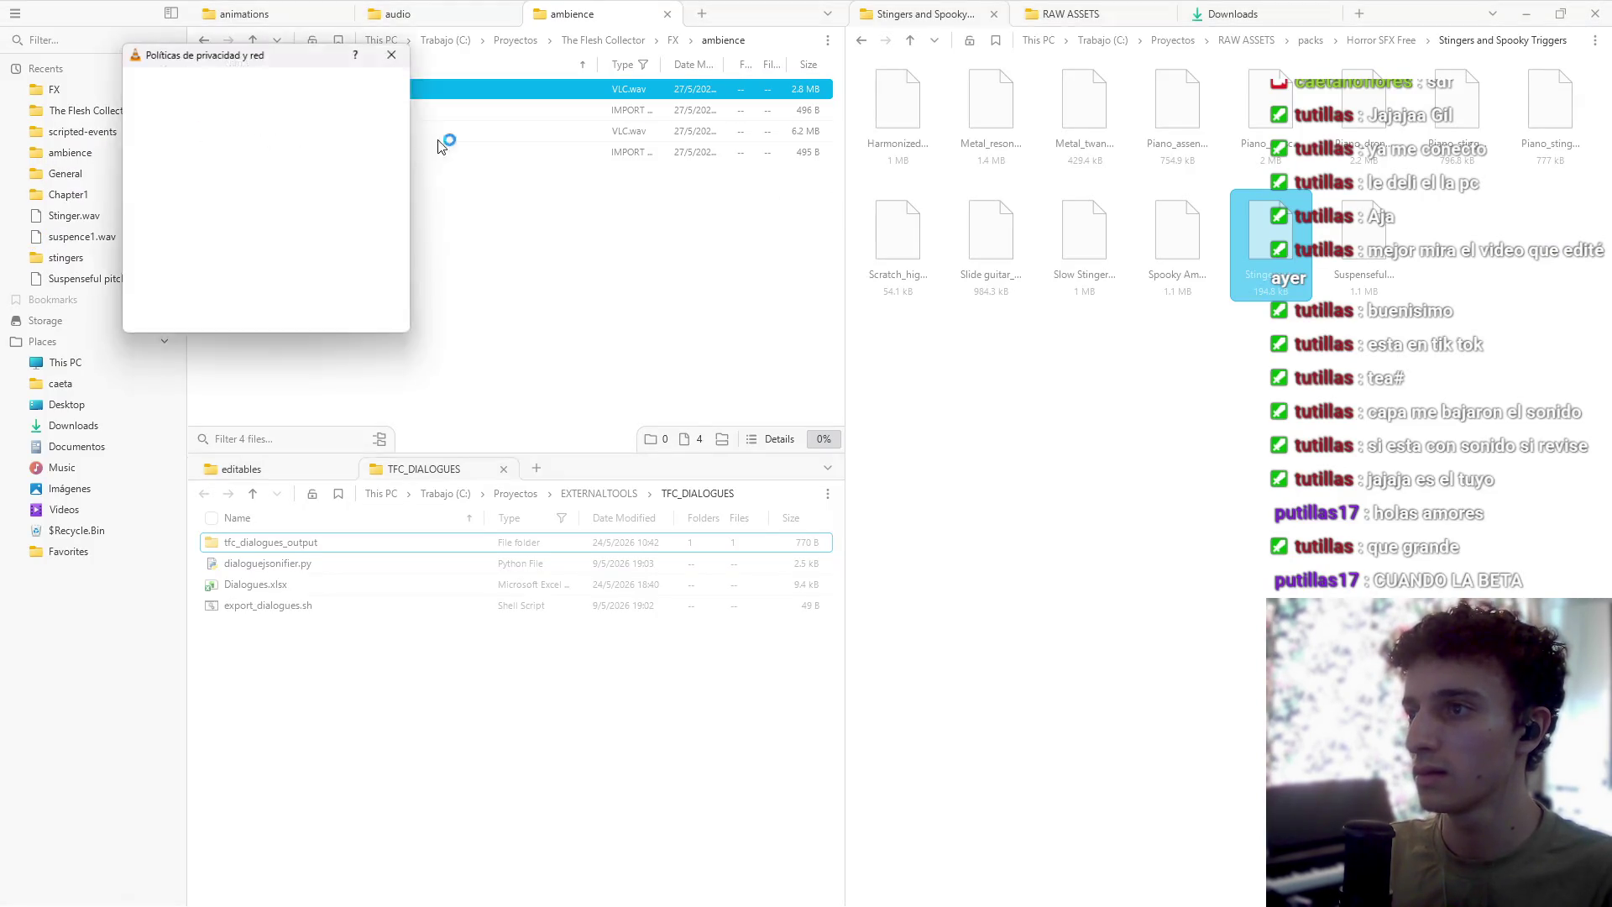
pyautogui.press('Escape')
pyautogui.click(1594, 10)
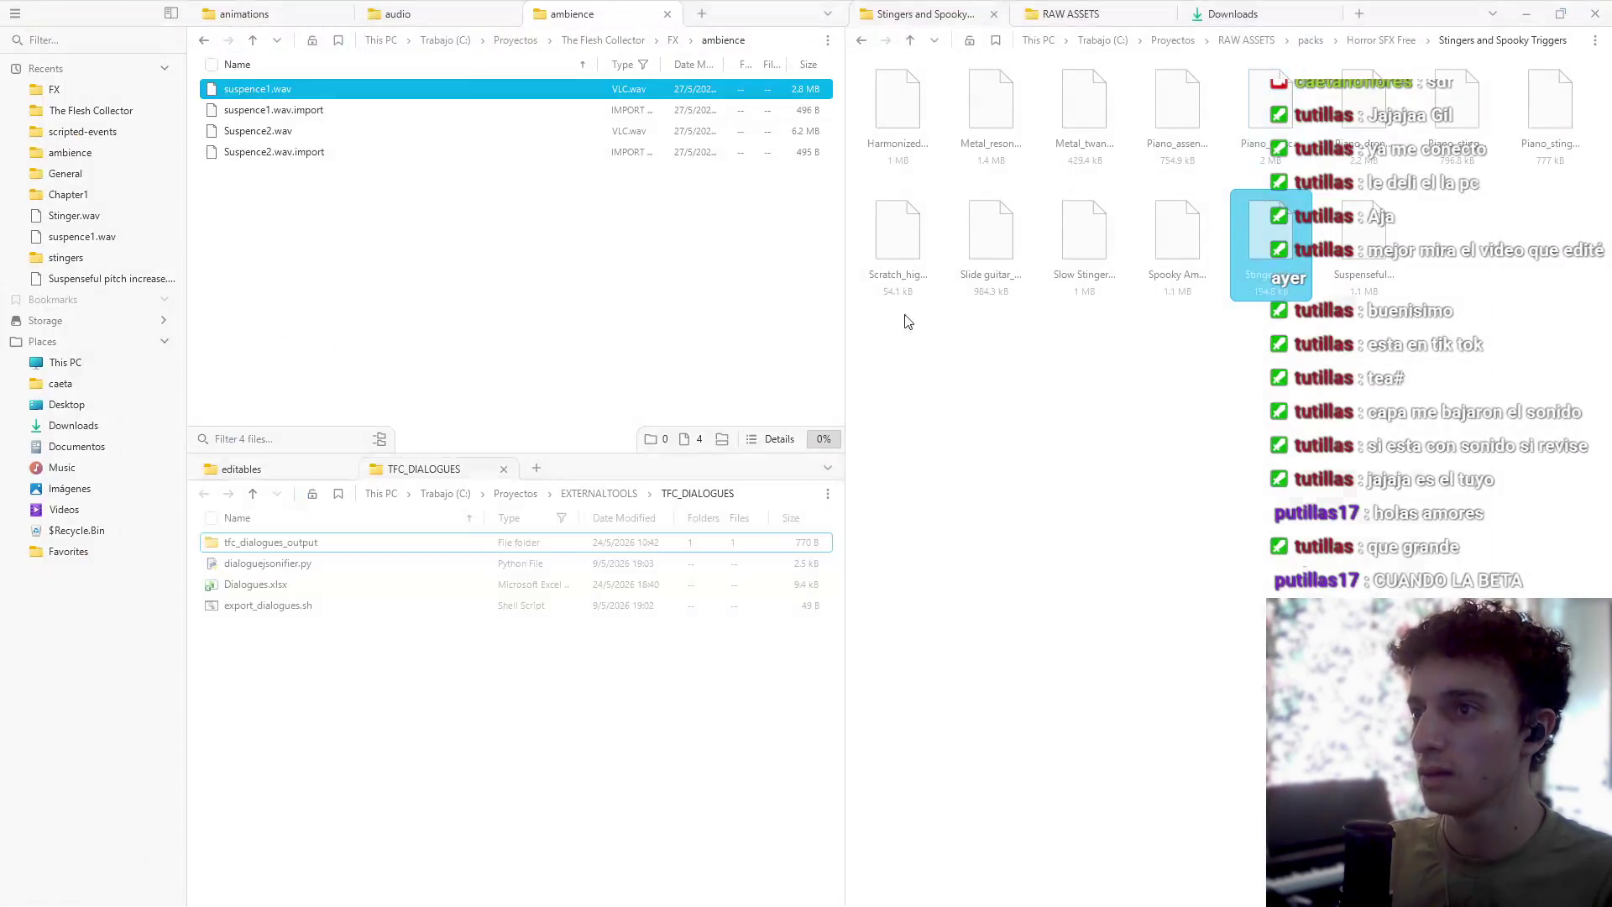
pyautogui.hotkey('alt', 'Tab')
pyautogui.hotkey('ctrl', 's')
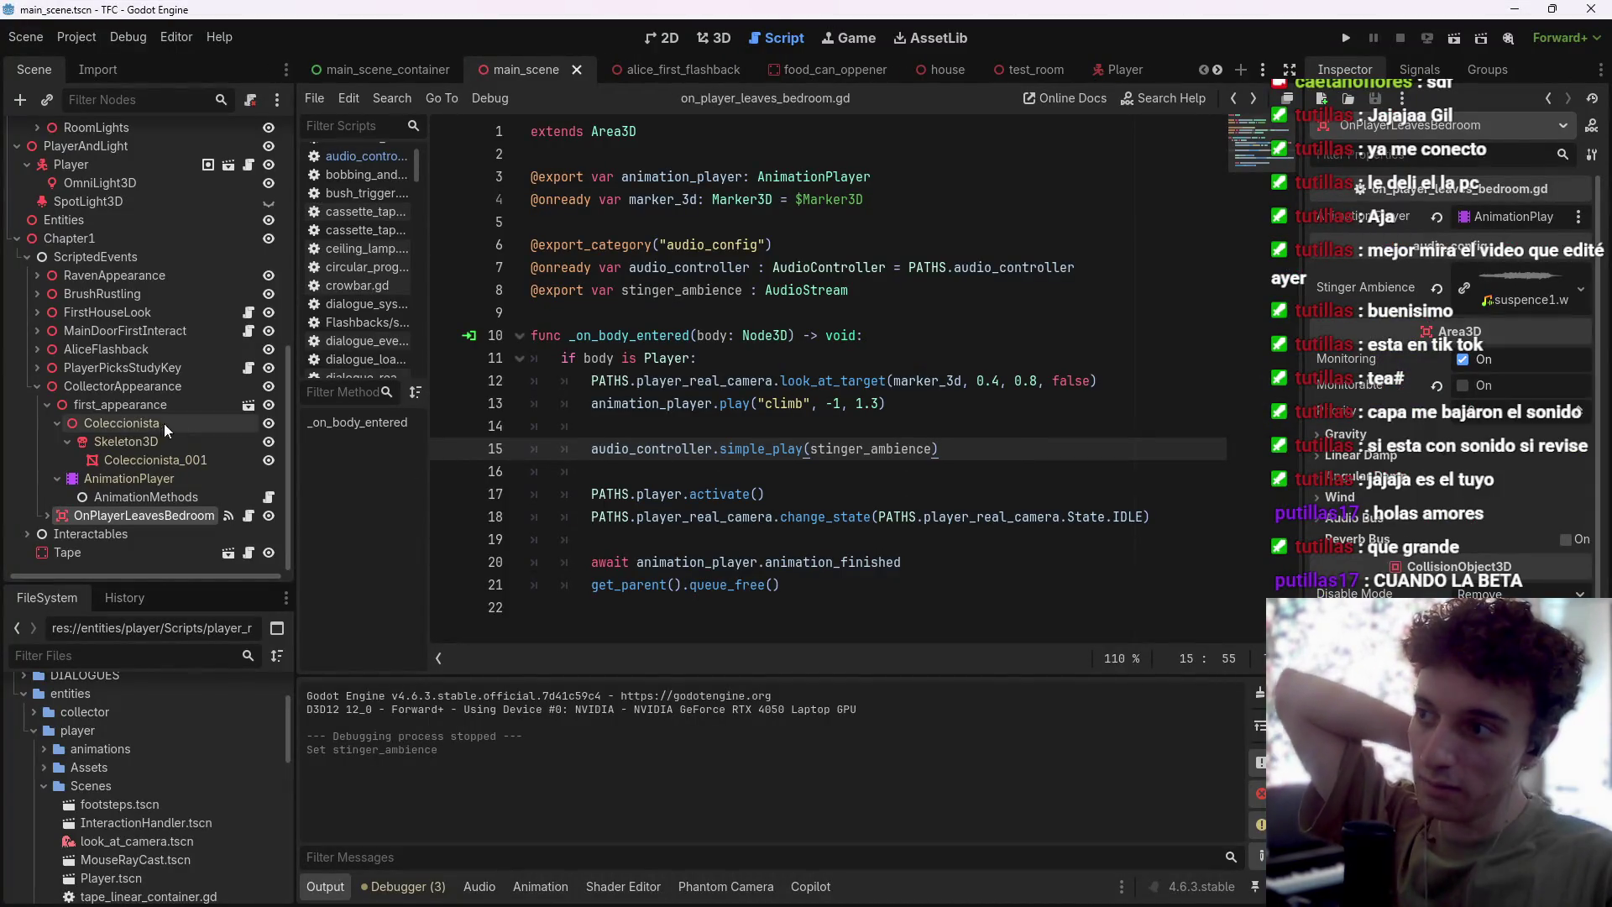
# In the 3D view, add an AudioStreamPlayer3D child under CollectorAppearance.
pyautogui.click(709, 38)
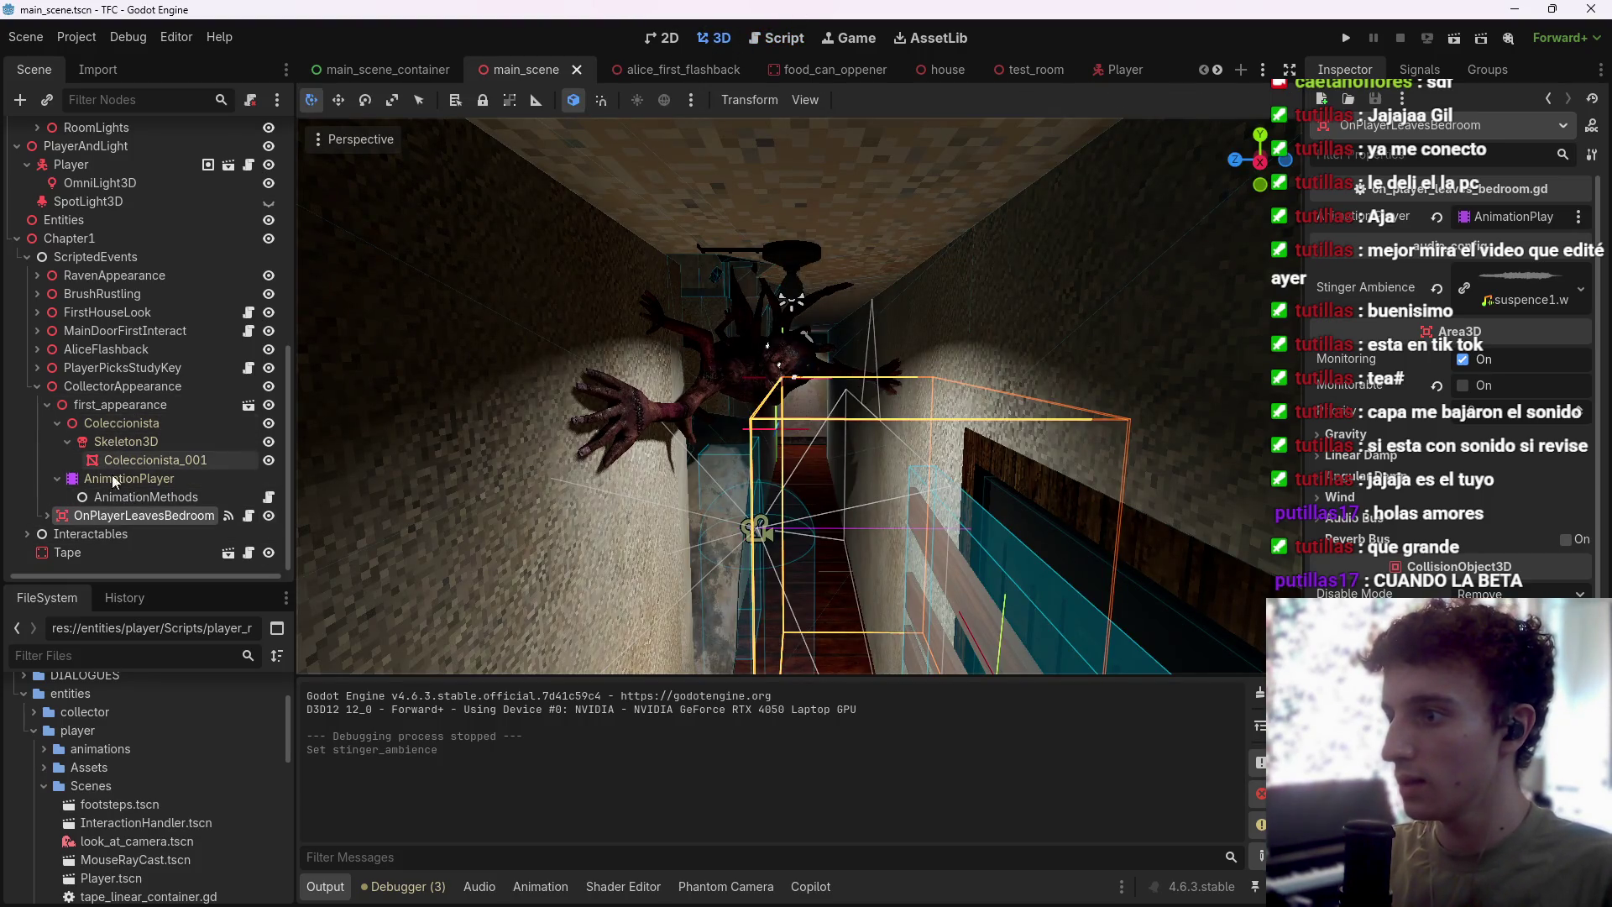
pyautogui.click(57, 424)
pyautogui.click(108, 440)
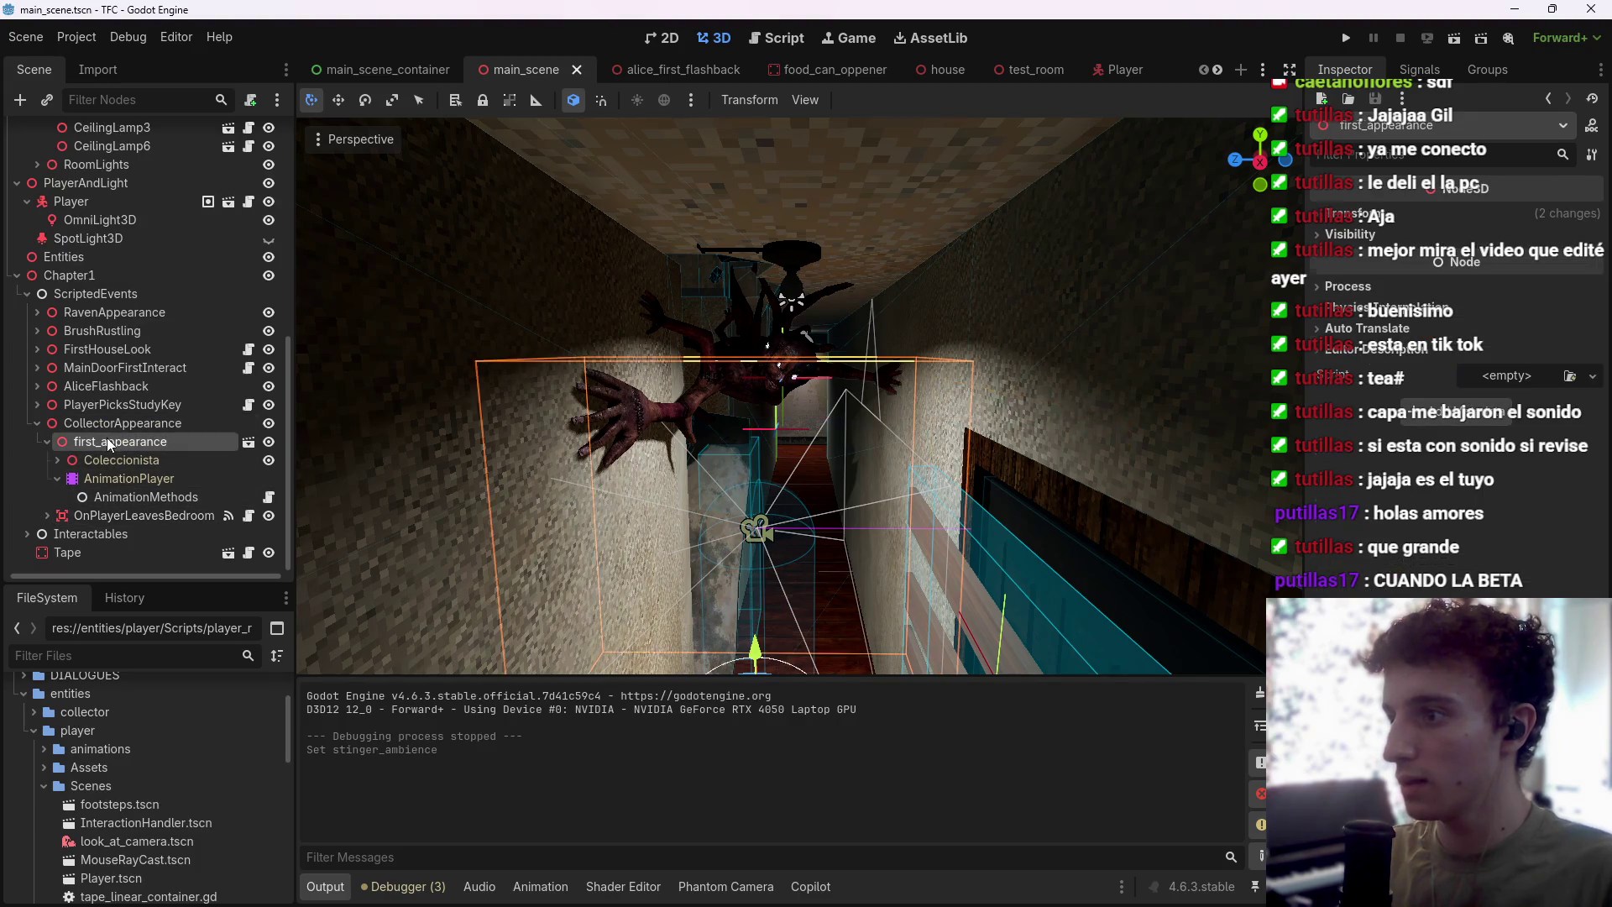
pyautogui.click(47, 442)
pyautogui.click(88, 479)
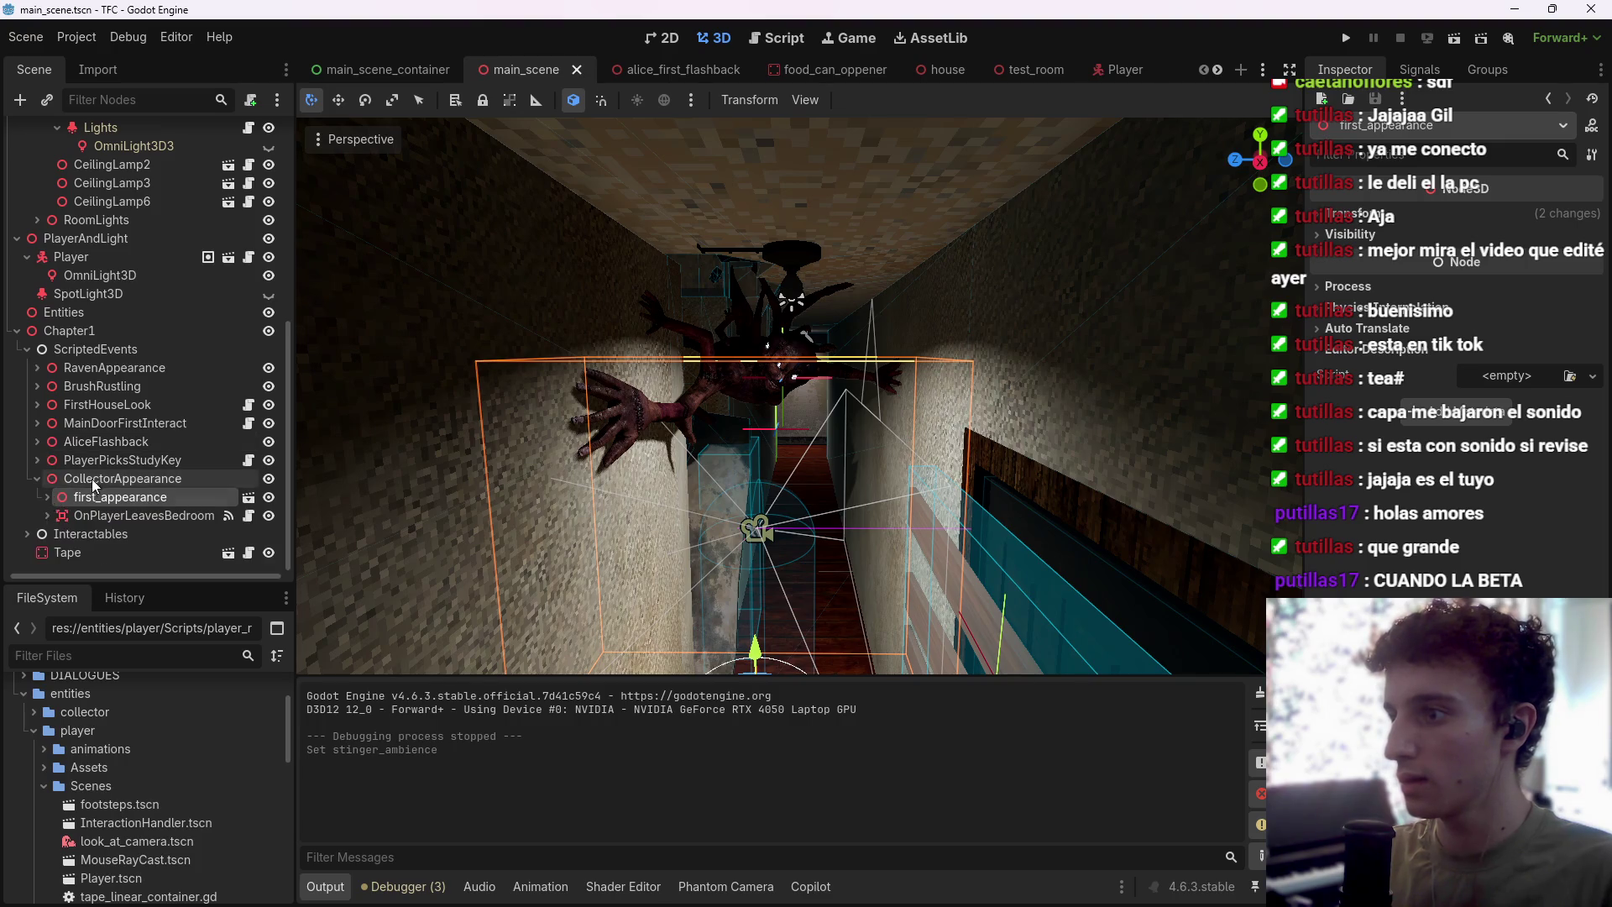
pyautogui.hotkey('ctrl', 'a')
pyautogui.write('audio')
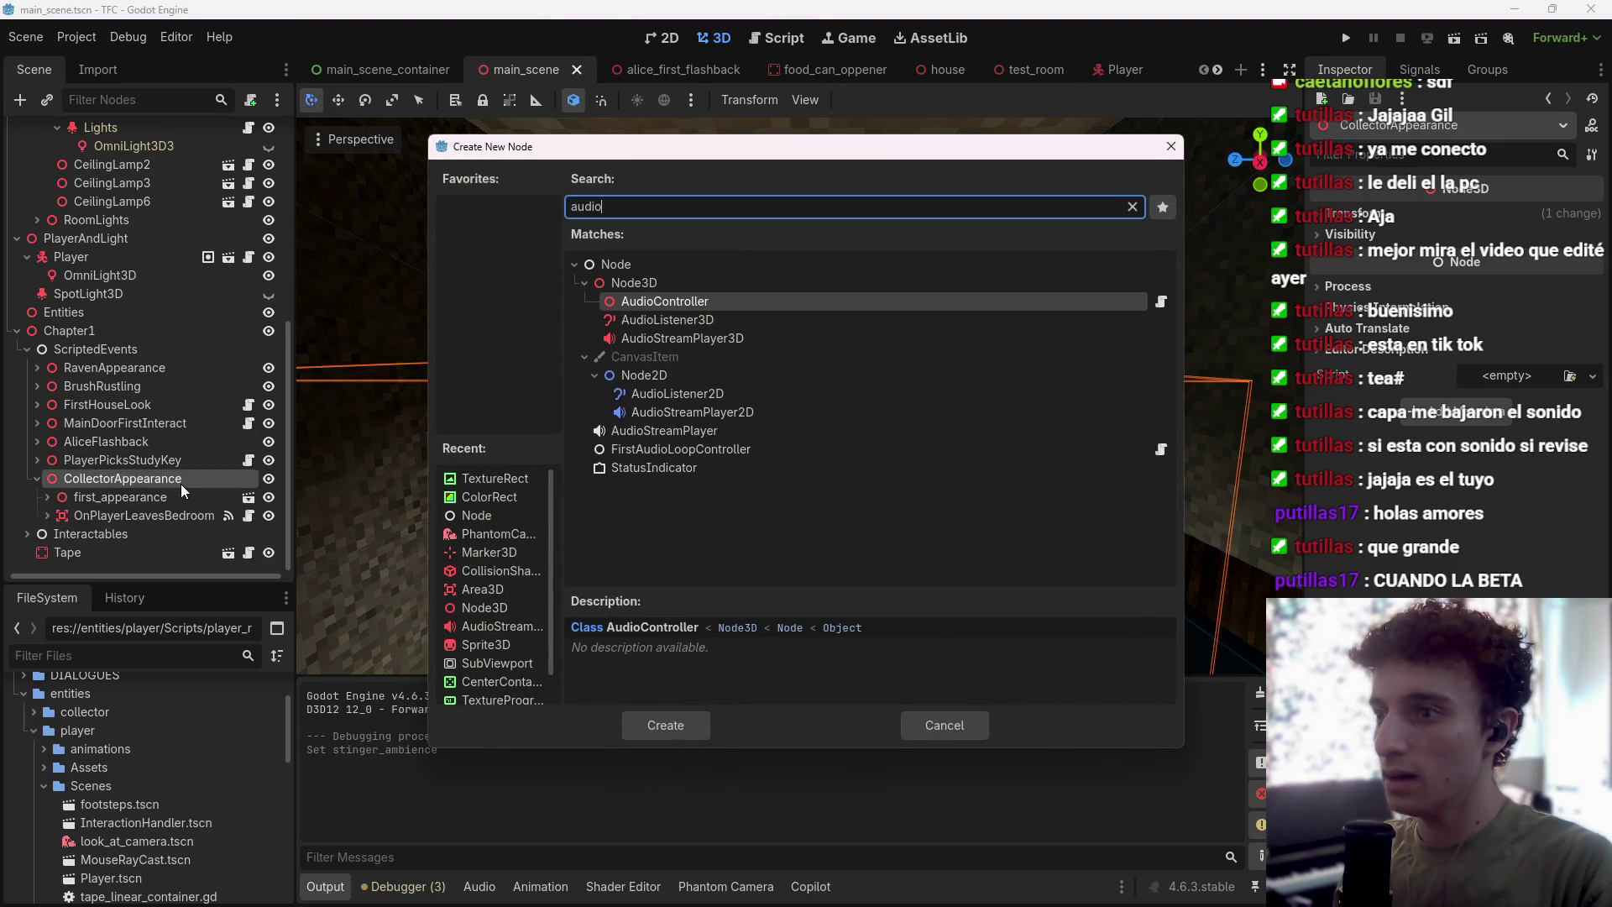
pyautogui.press('Return')
# Move the new audio player up above the creature beside the ceiling lamp.
pyautogui.press('f')
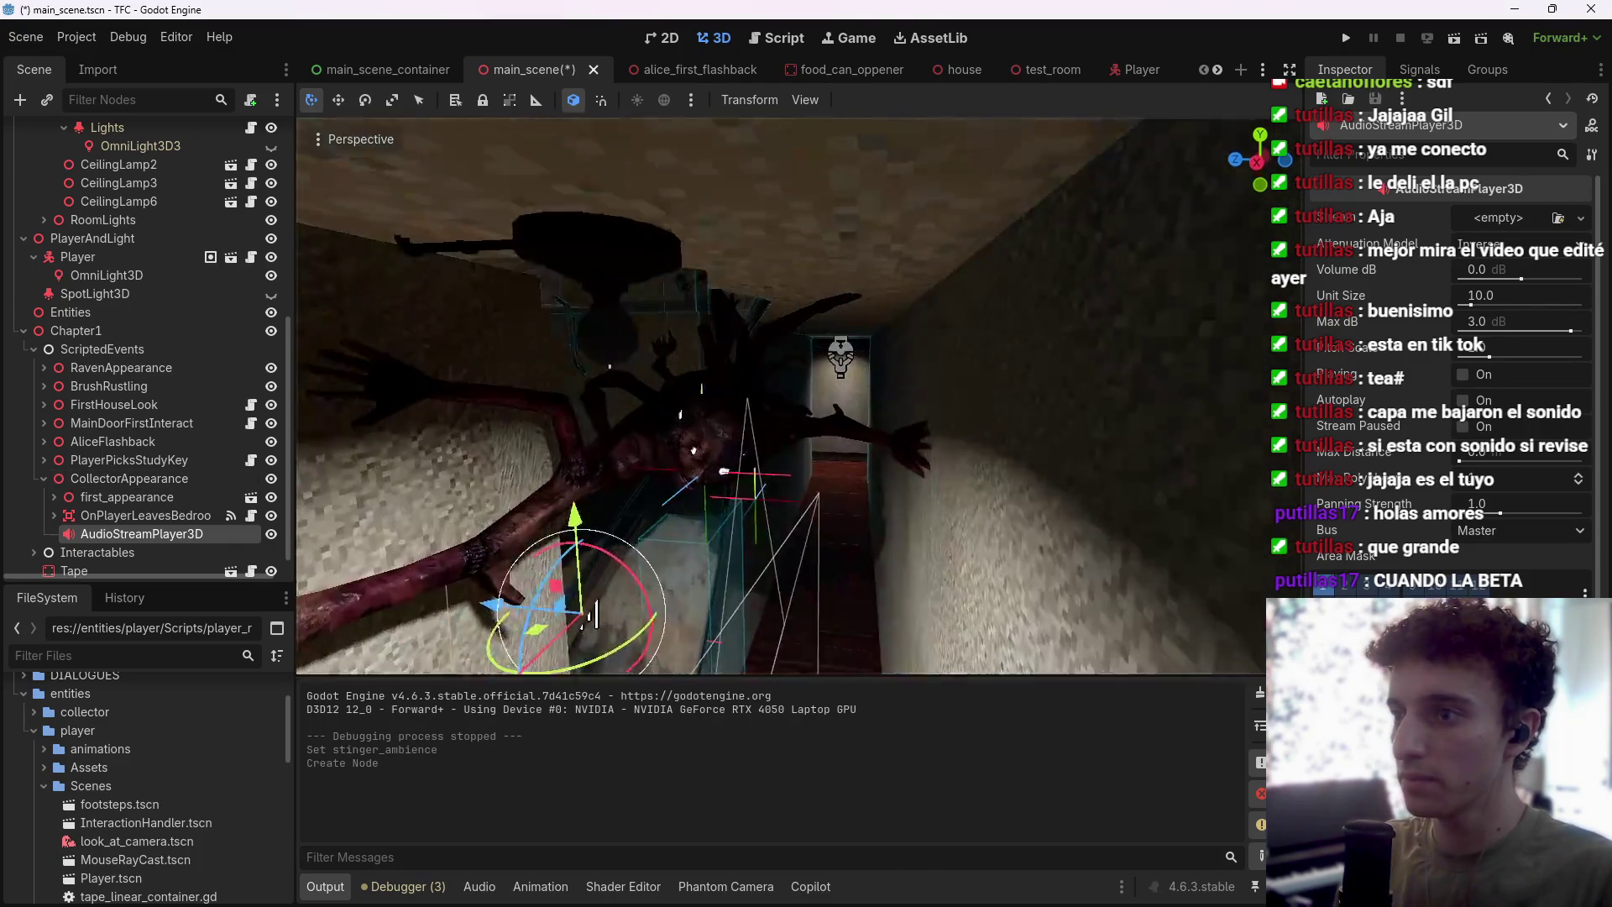
pyautogui.scroll(2, 679, 460)
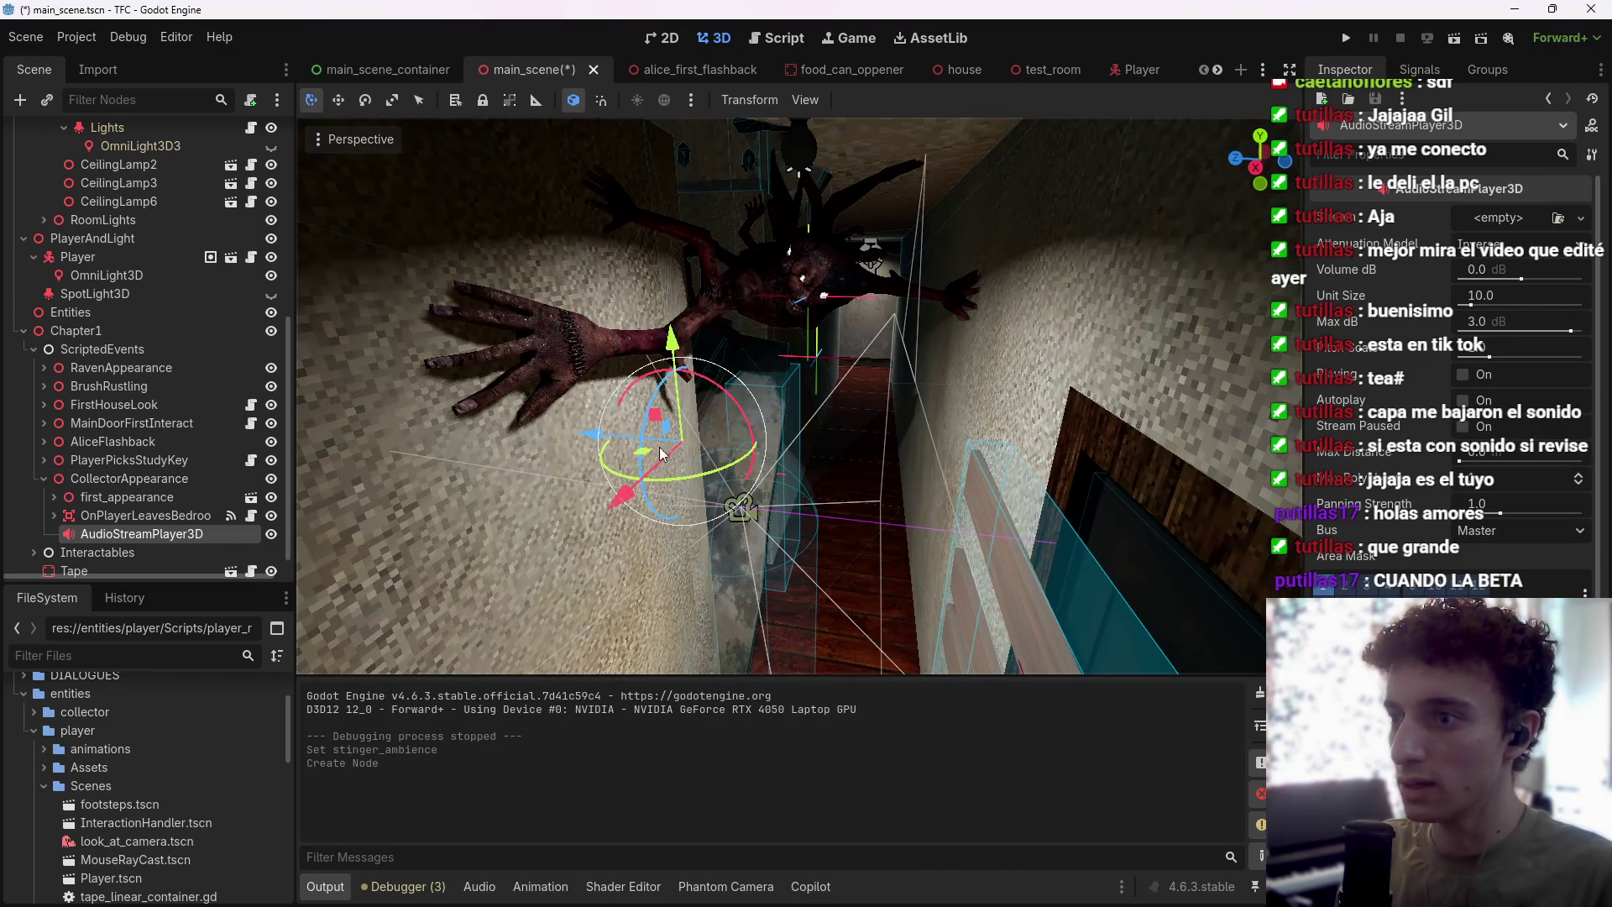
pyautogui.moveTo(601, 434); pyautogui.dragTo(767, 435)
pyautogui.moveTo(813, 505); pyautogui.dragTo(840, 550)
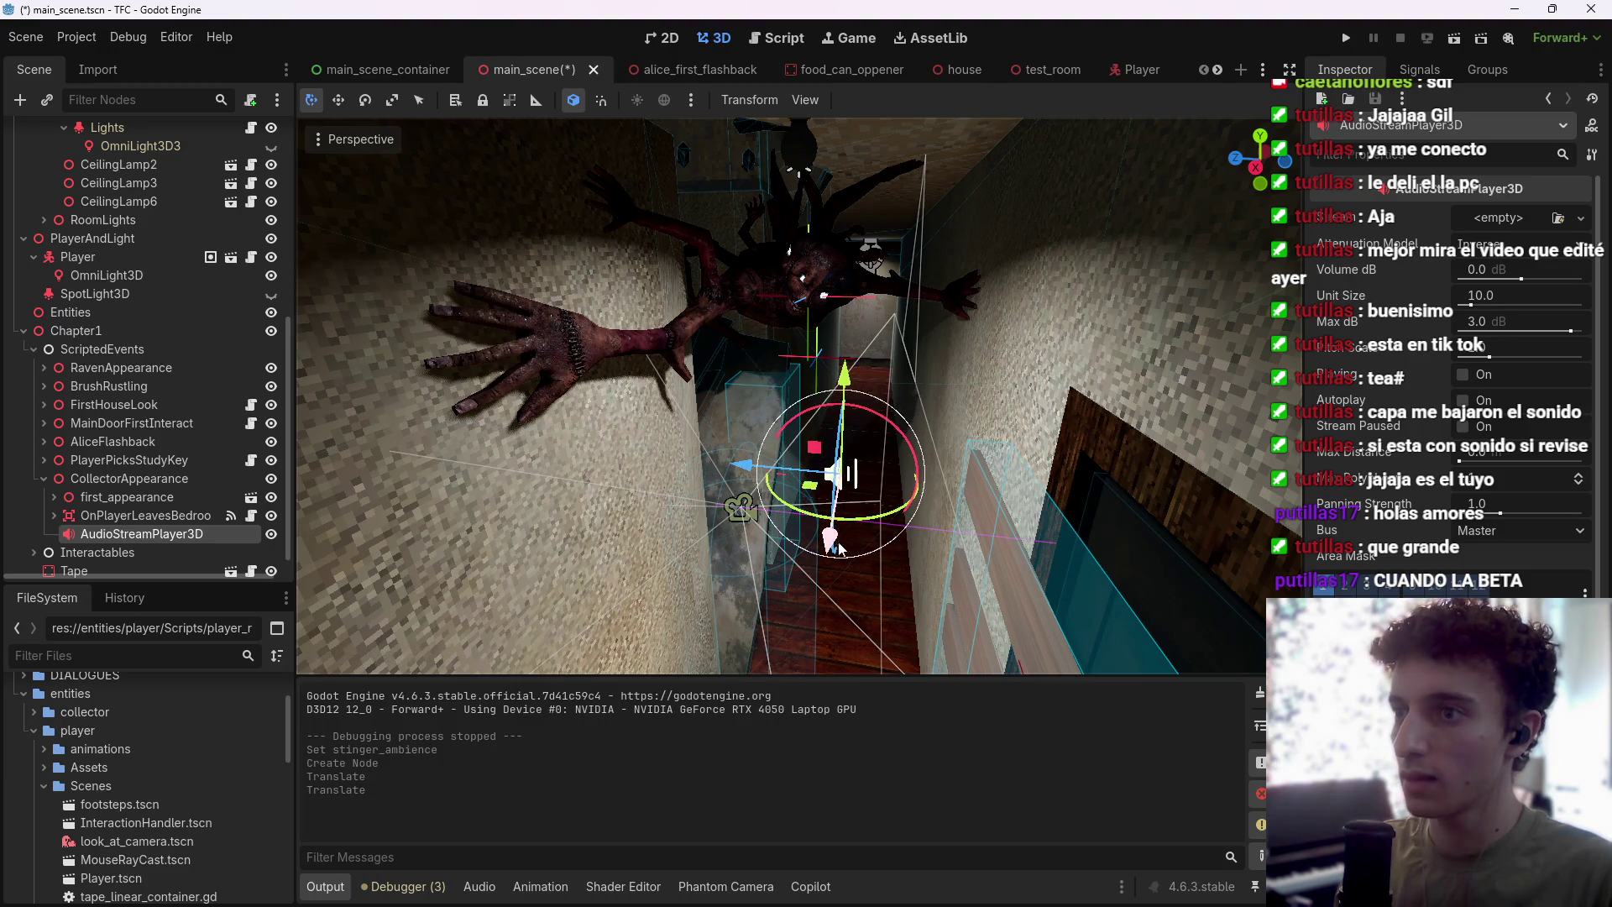
pyautogui.moveTo(854, 397); pyautogui.dragTo(890, 174)
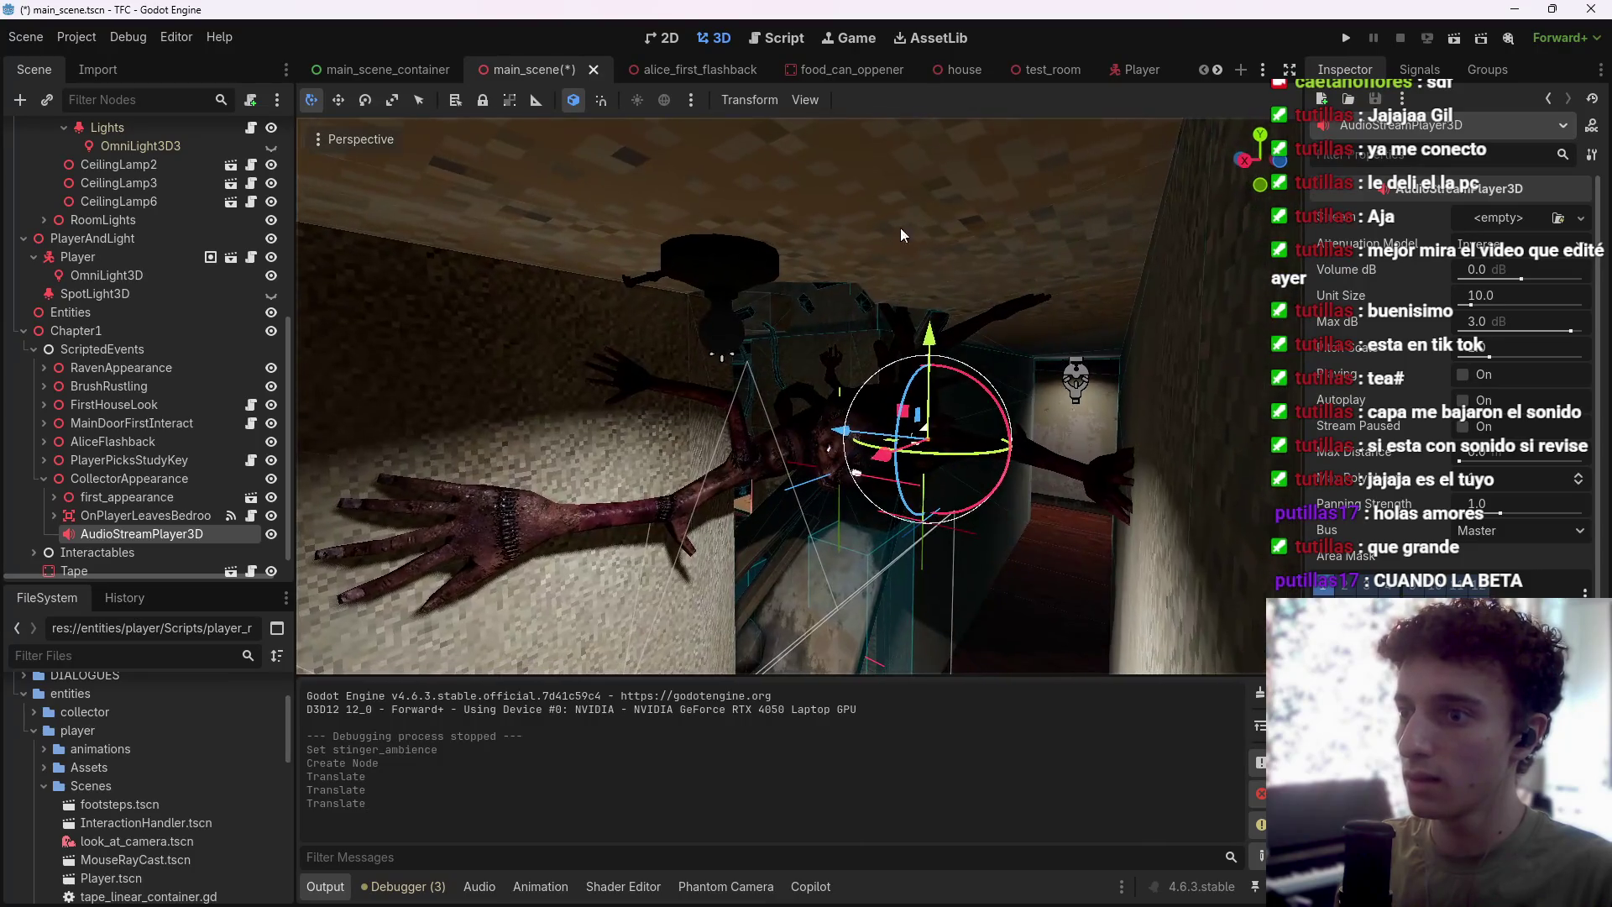
pyautogui.moveTo(761, 357); pyautogui.dragTo(758, 231)
pyautogui.moveTo(688, 324)
pyautogui.mouseDown()
pyautogui.moveTo(636, 328)
pyautogui.moveTo(777, 401)
pyautogui.moveTo(778, 359)
pyautogui.mouseUp()
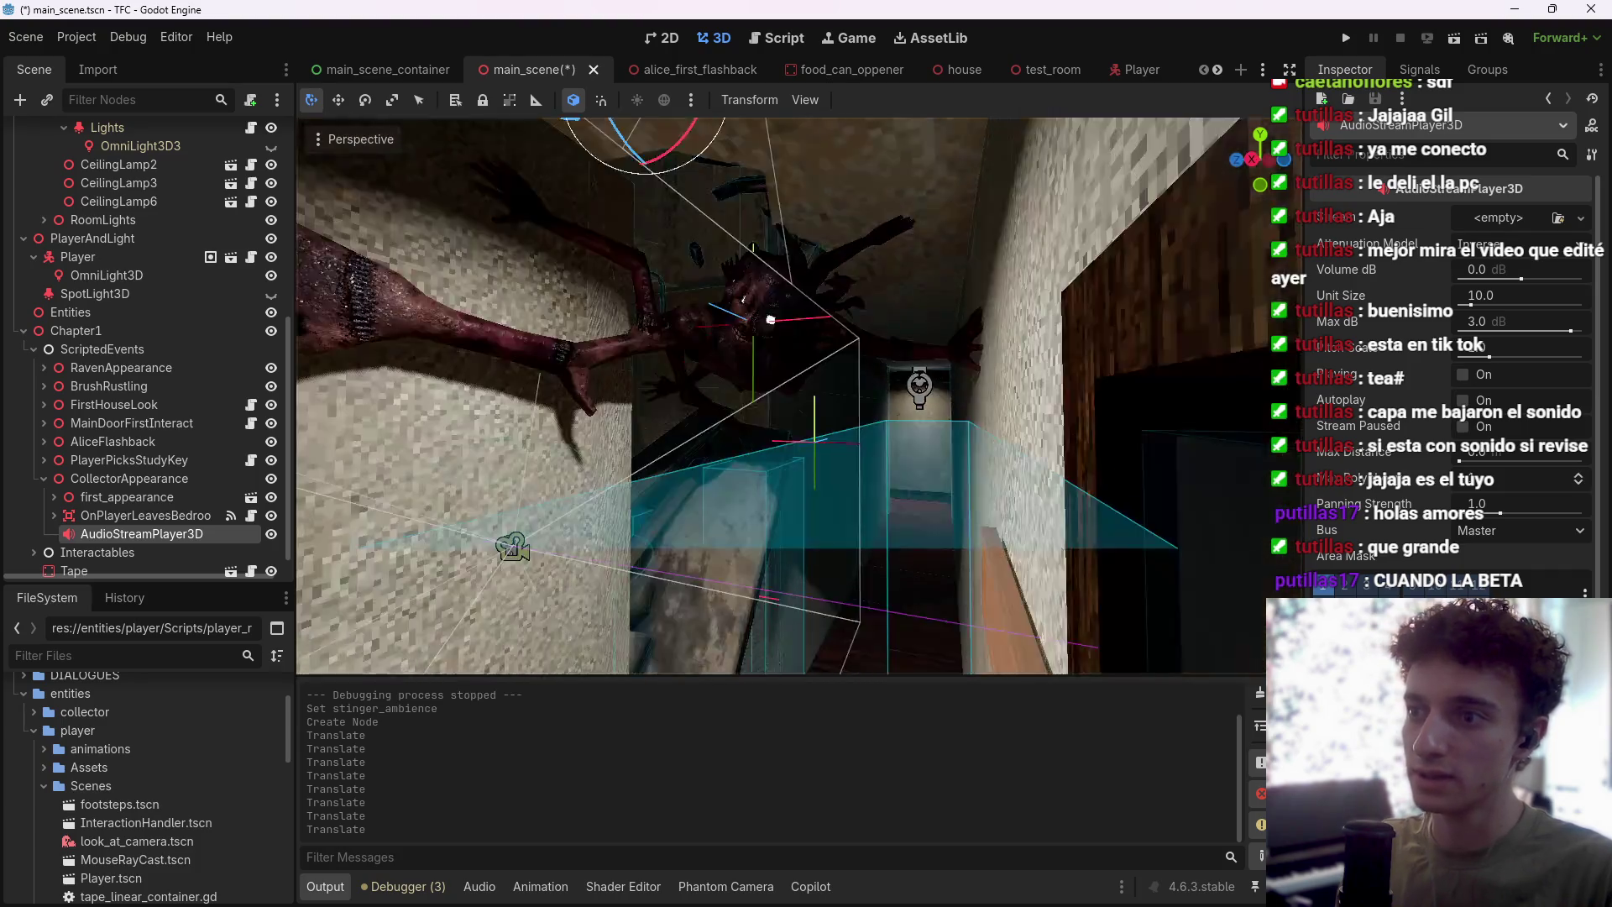
pyautogui.moveTo(586, 457); pyautogui.dragTo(603, 468)
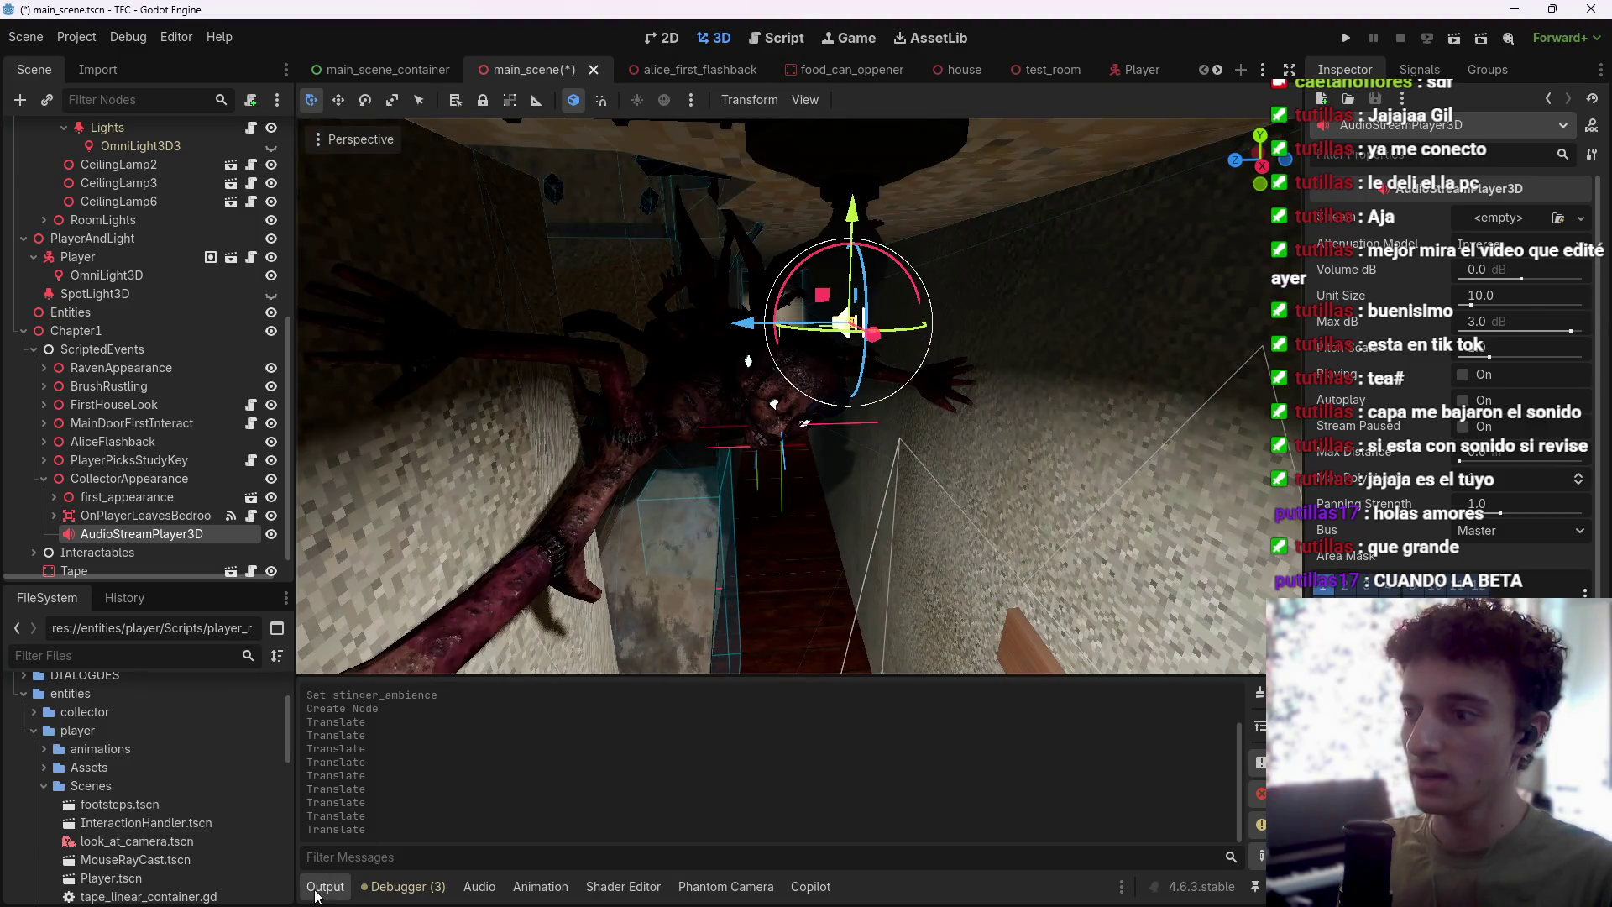
# Assign electricity_buss.wav as the audio player's stream.
pyautogui.click(325, 887)
pyautogui.hotkey('ctrl', 's')
pyautogui.click(1497, 217)
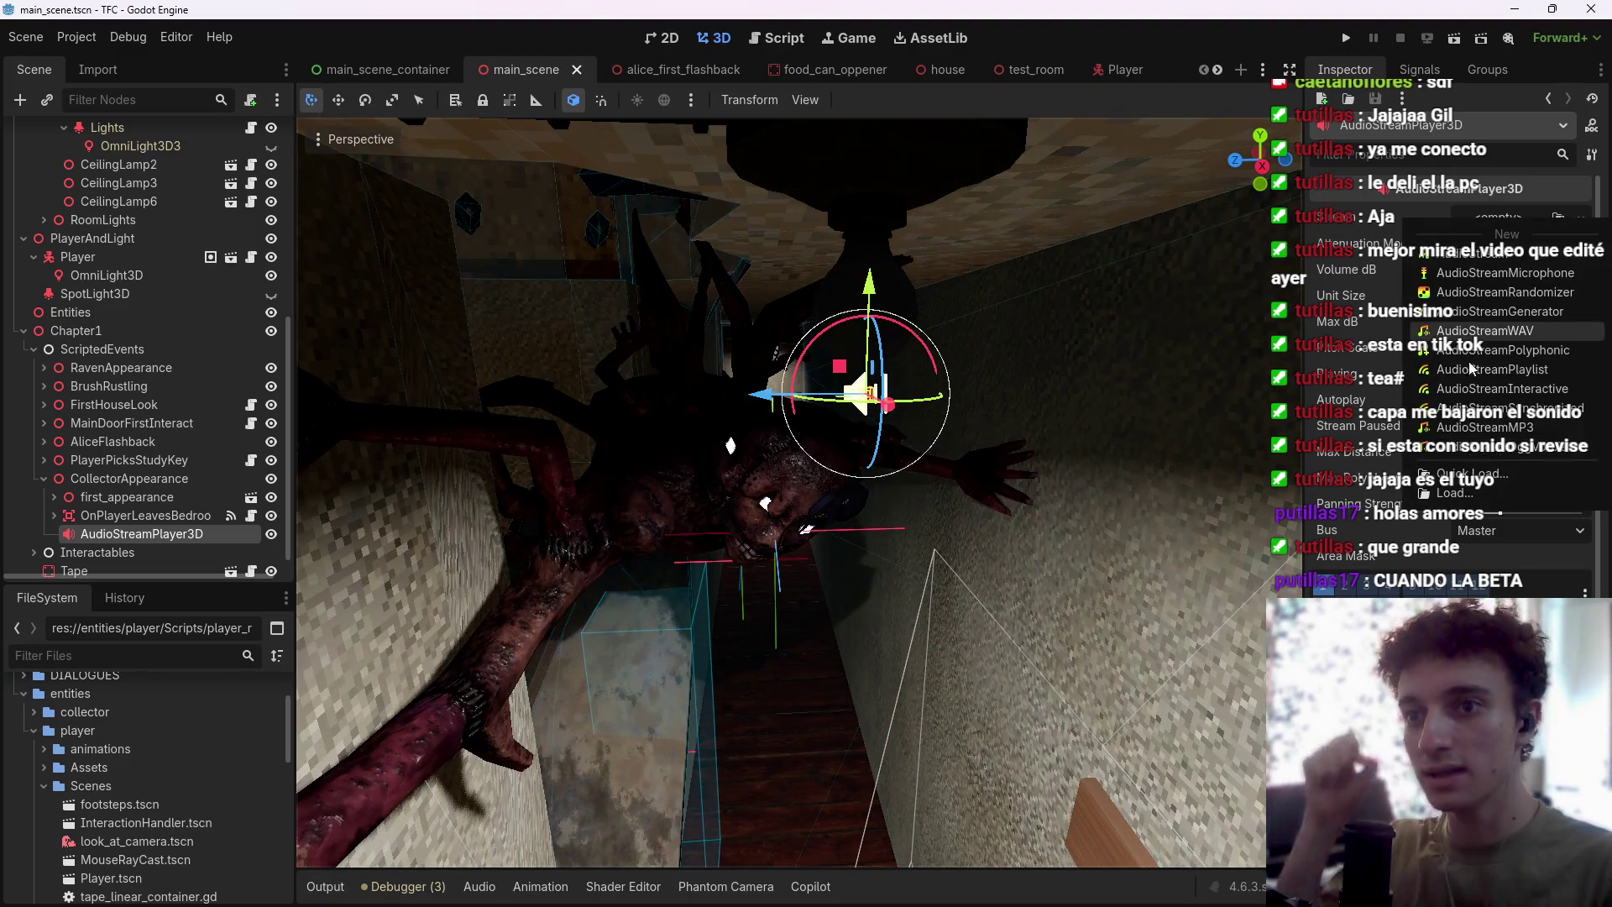
pyautogui.click(1471, 473)
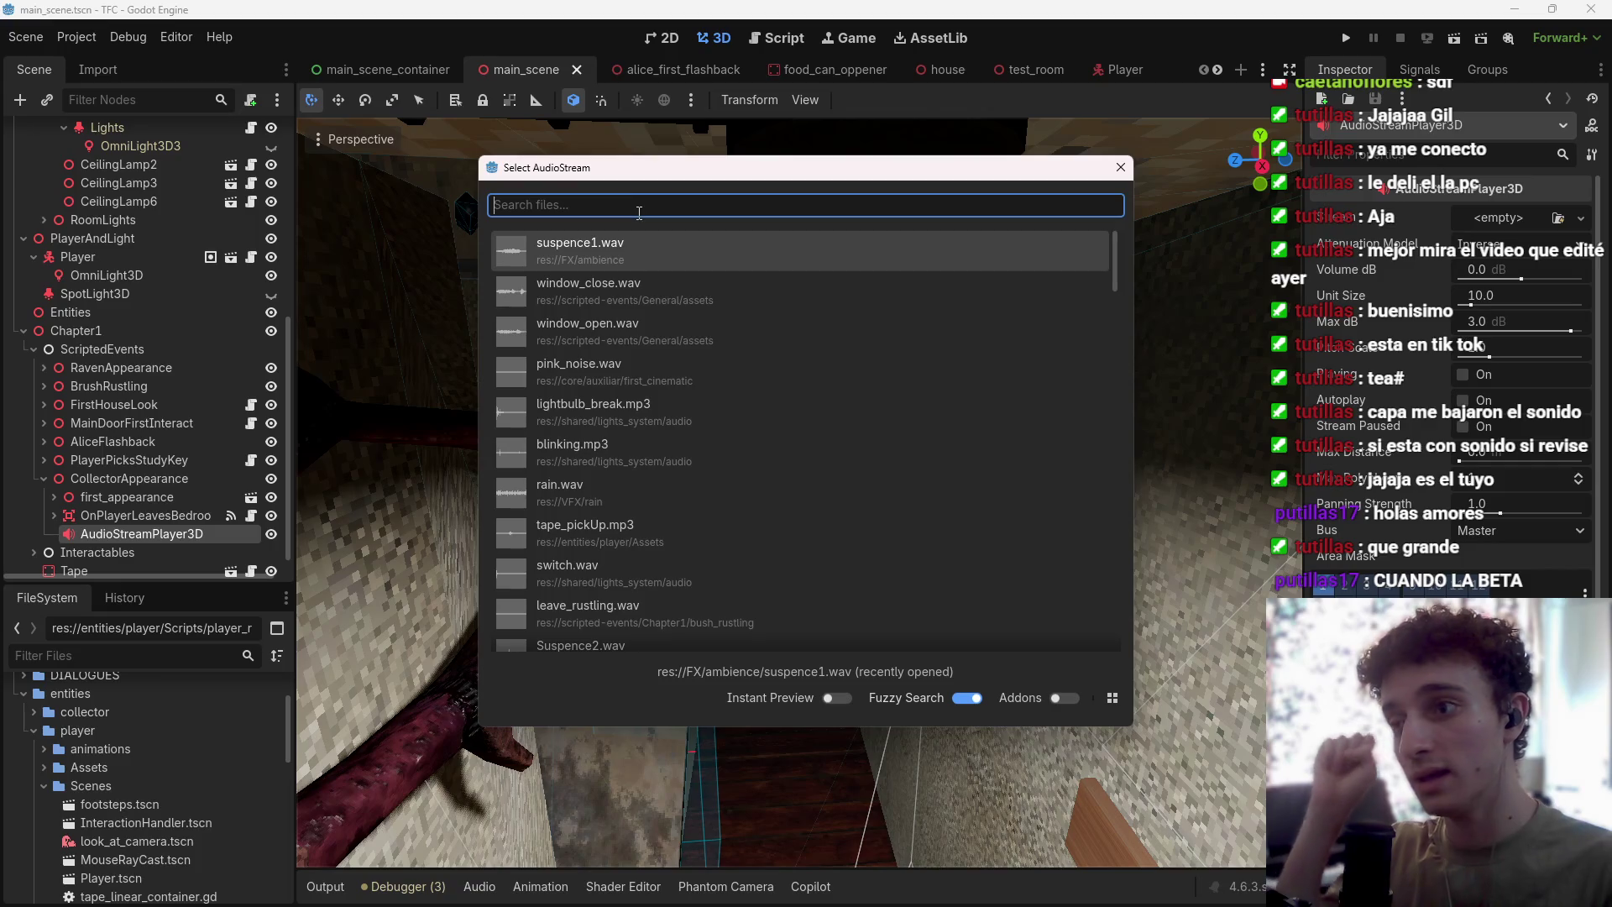
pyautogui.write('elect')
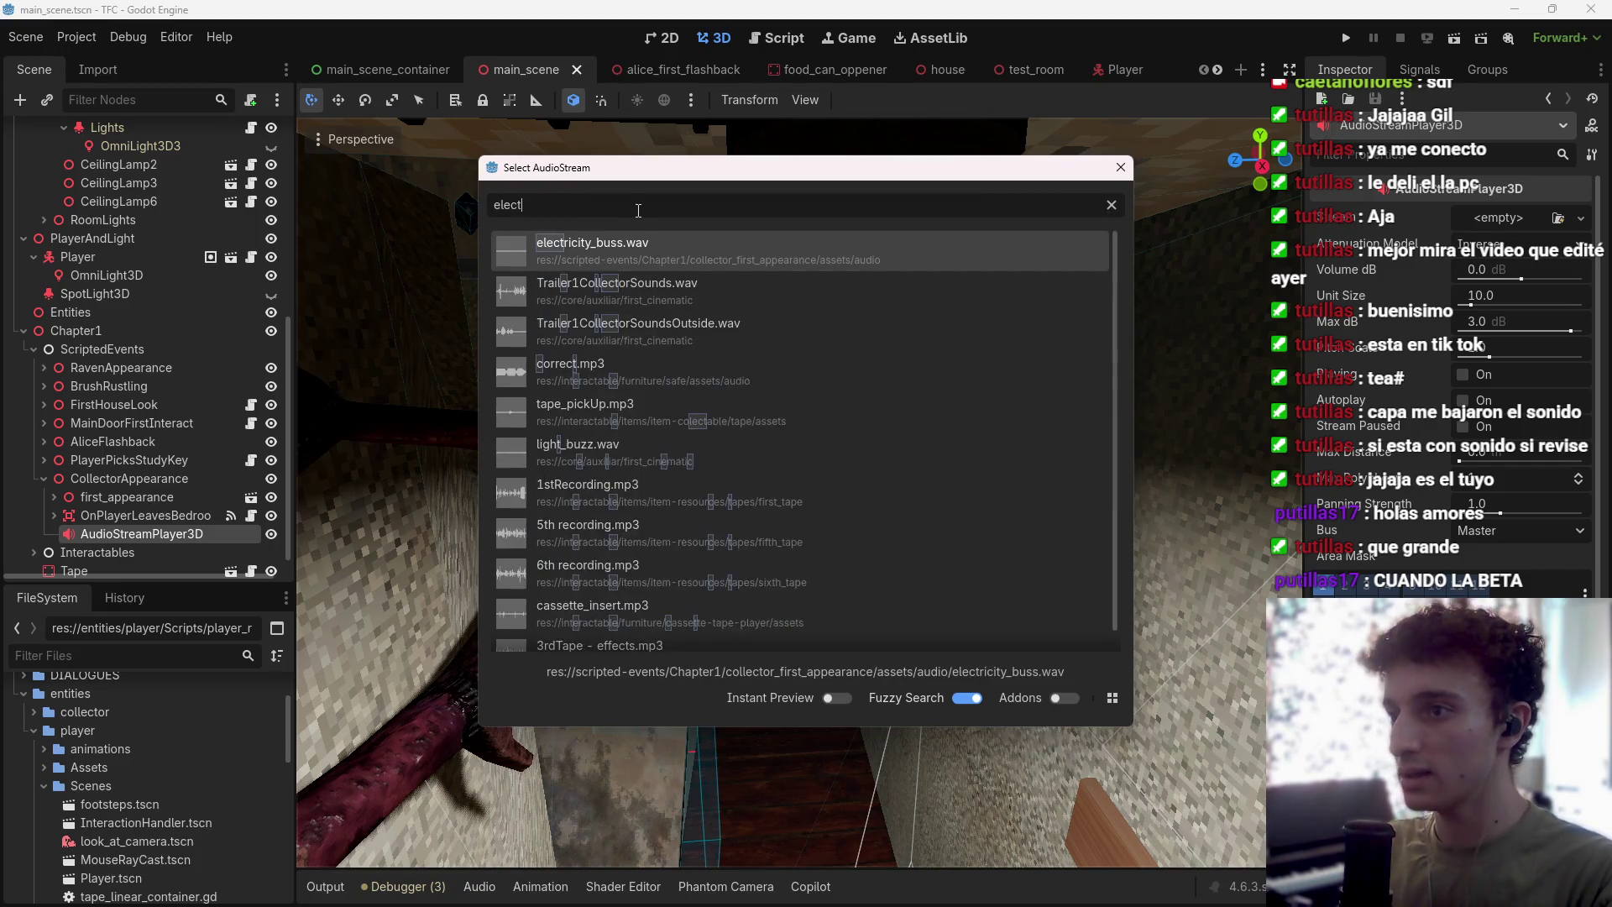
pyautogui.press('Return')
# Play the electricity sound in the editor and route it to a different audio bus.
pyautogui.click(1462, 402)
pyautogui.press('w')
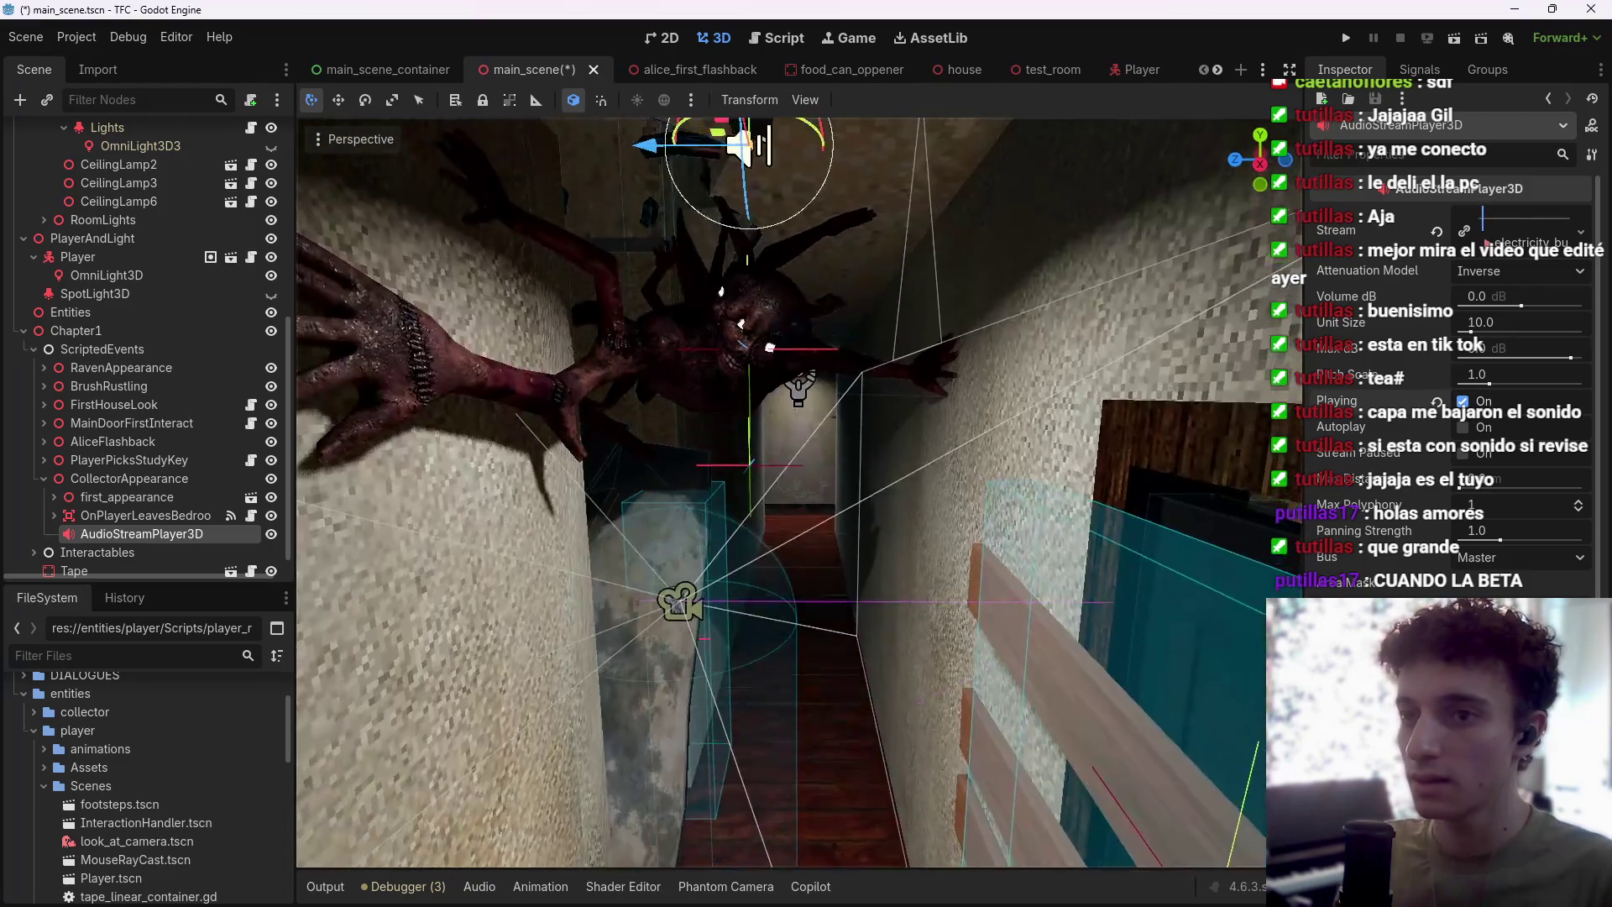
pyautogui.click(1547, 555)
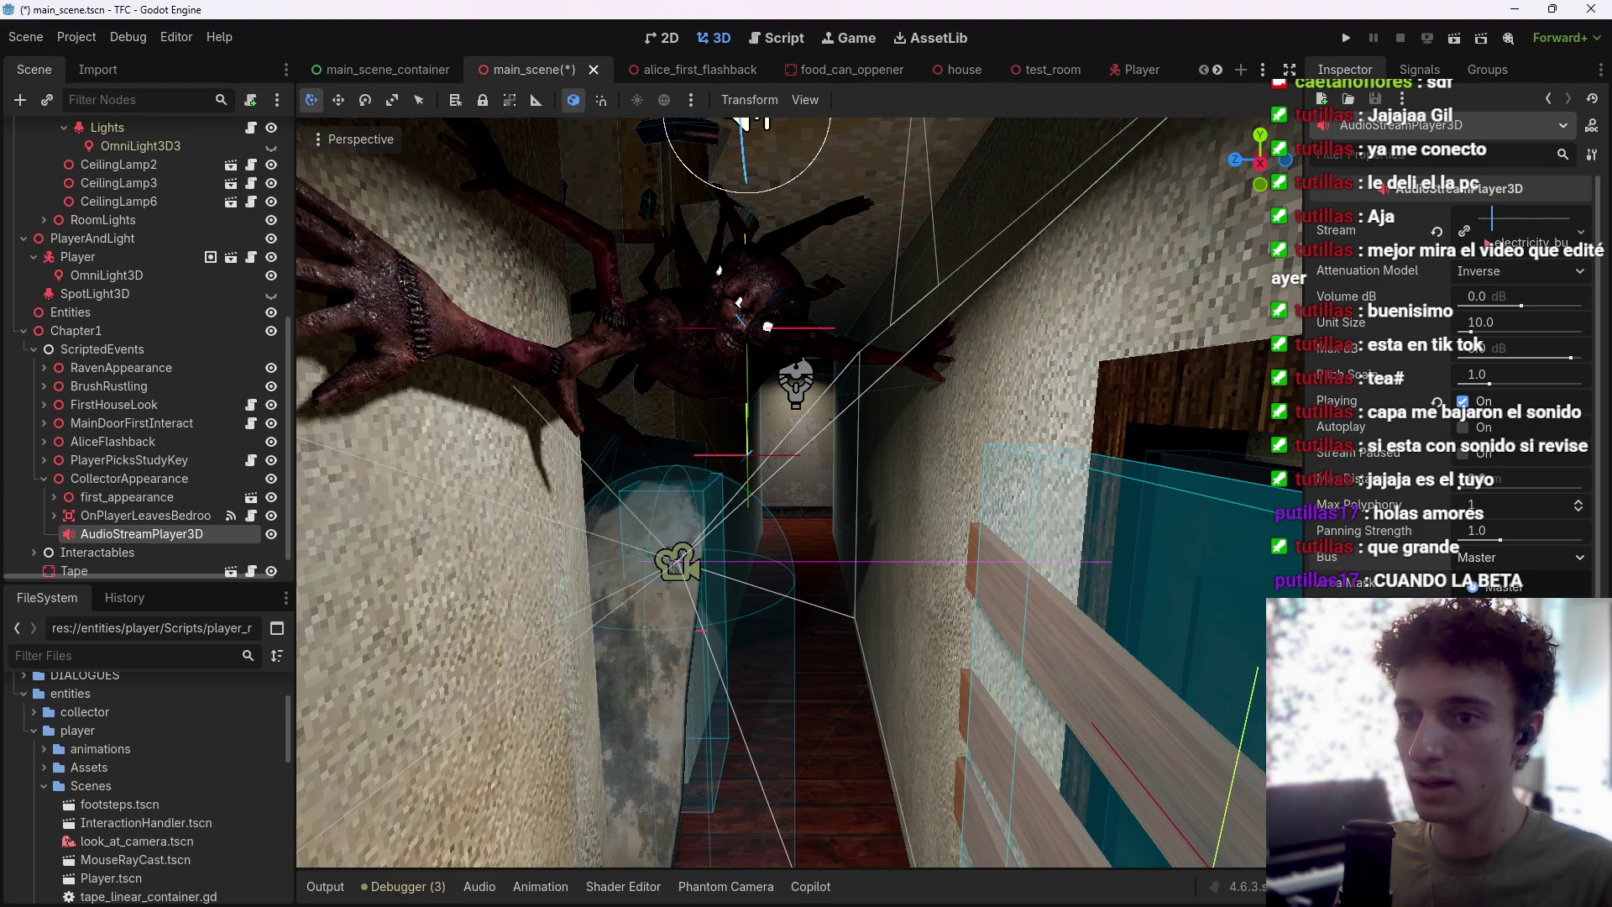
pyautogui.press('f')
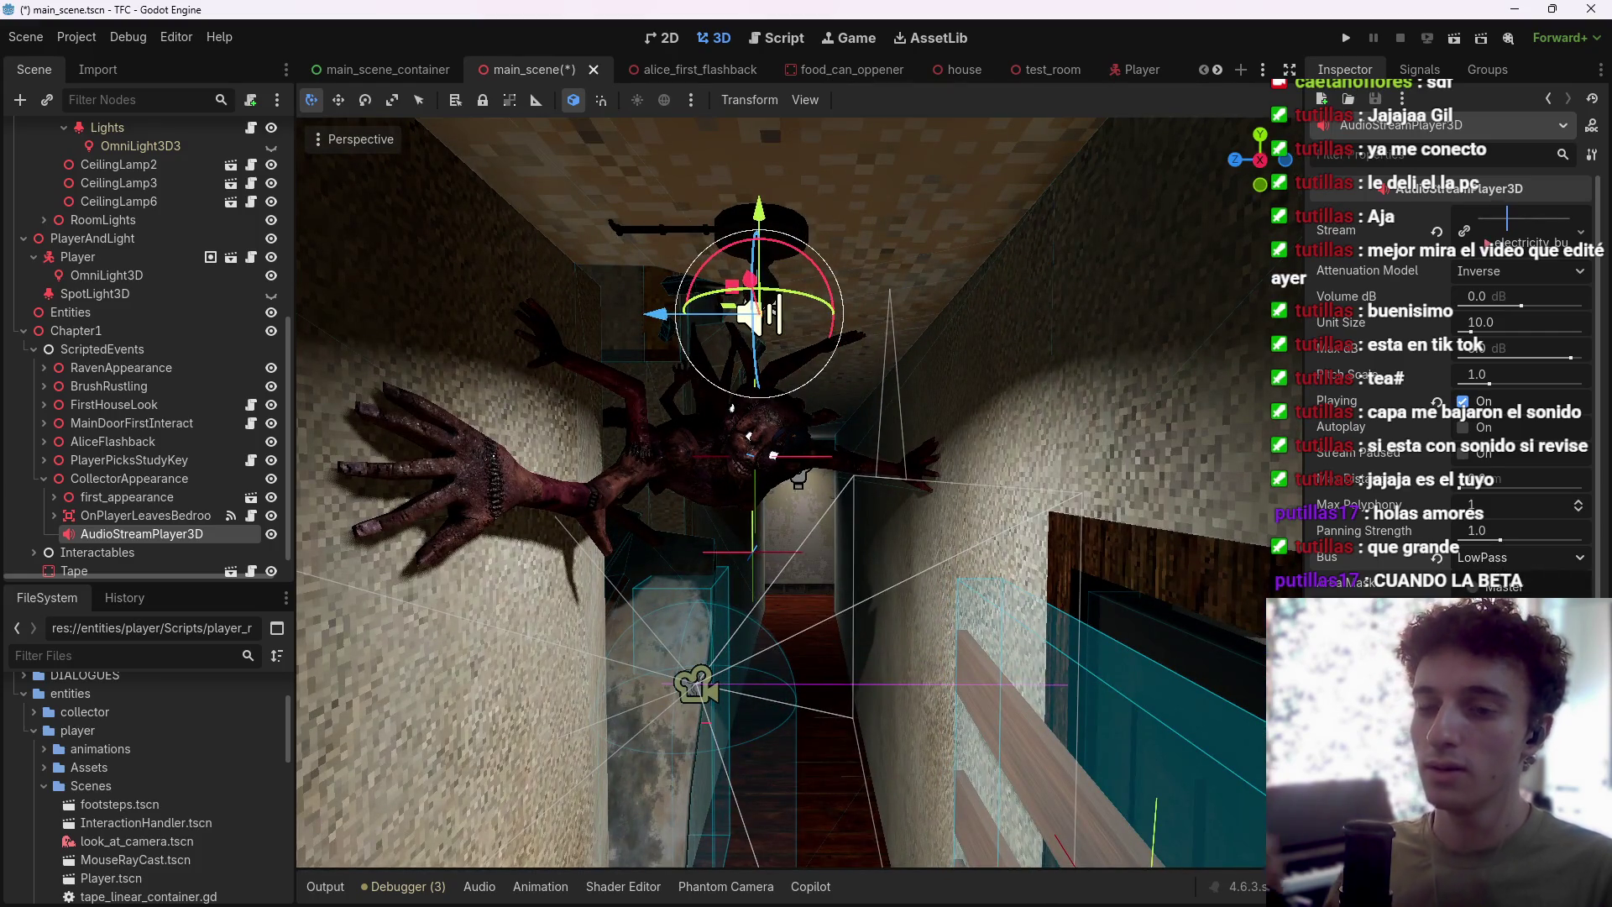
pyautogui.click(1485, 569)
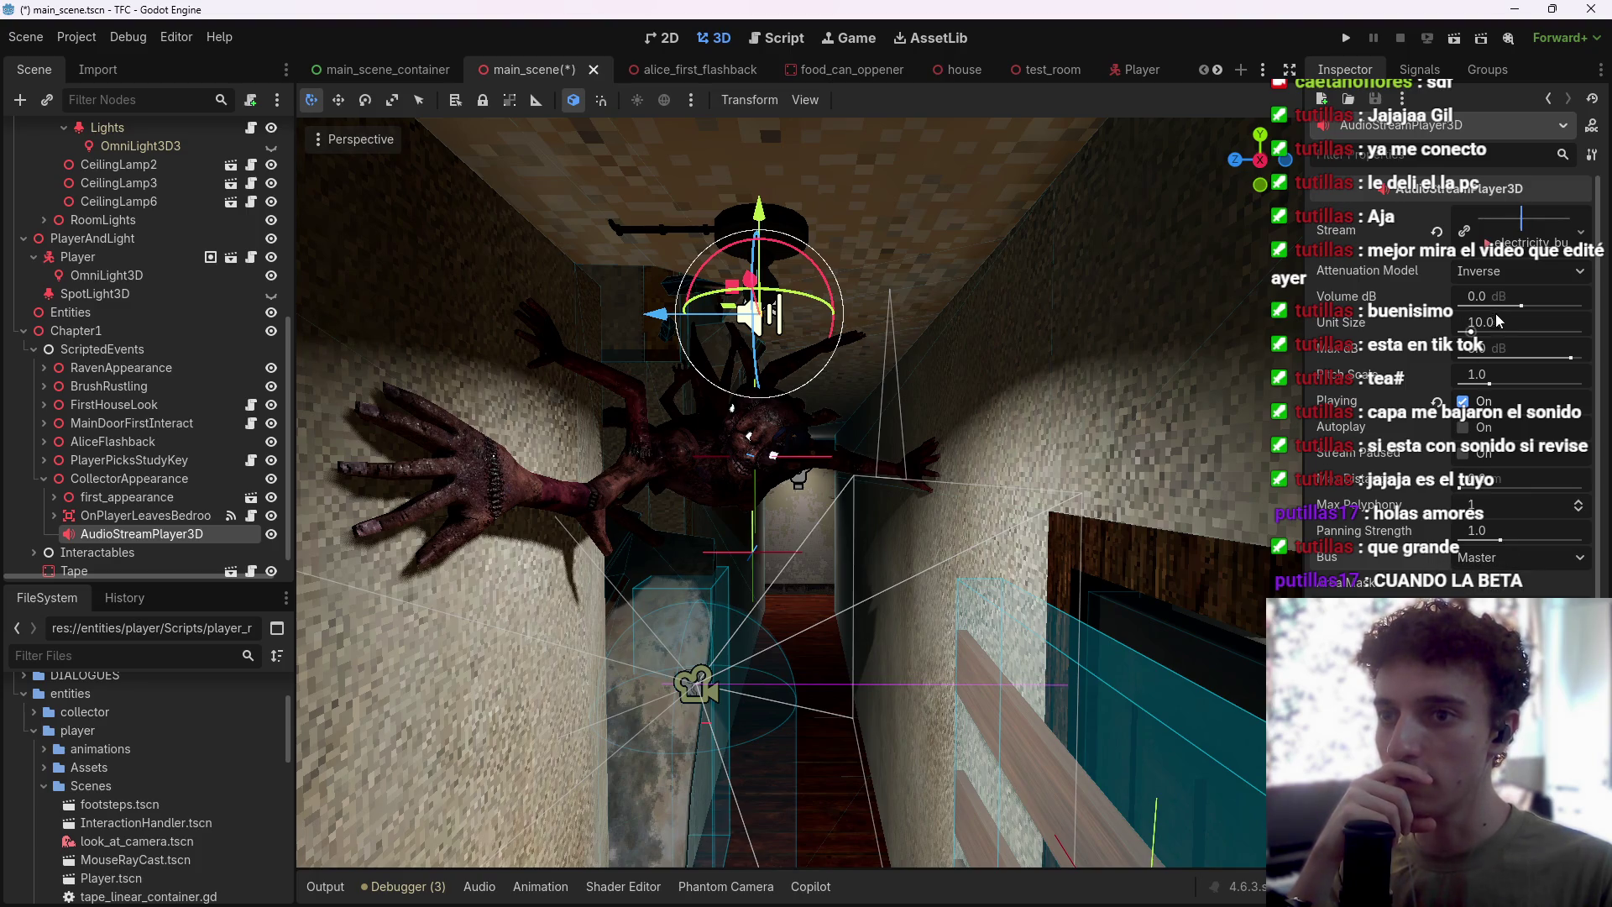
# Turn the electricity sound's volume down and settle its pitch scale at 1.2.
pyautogui.moveTo(1503, 297); pyautogui.dragTo(1471, 296)
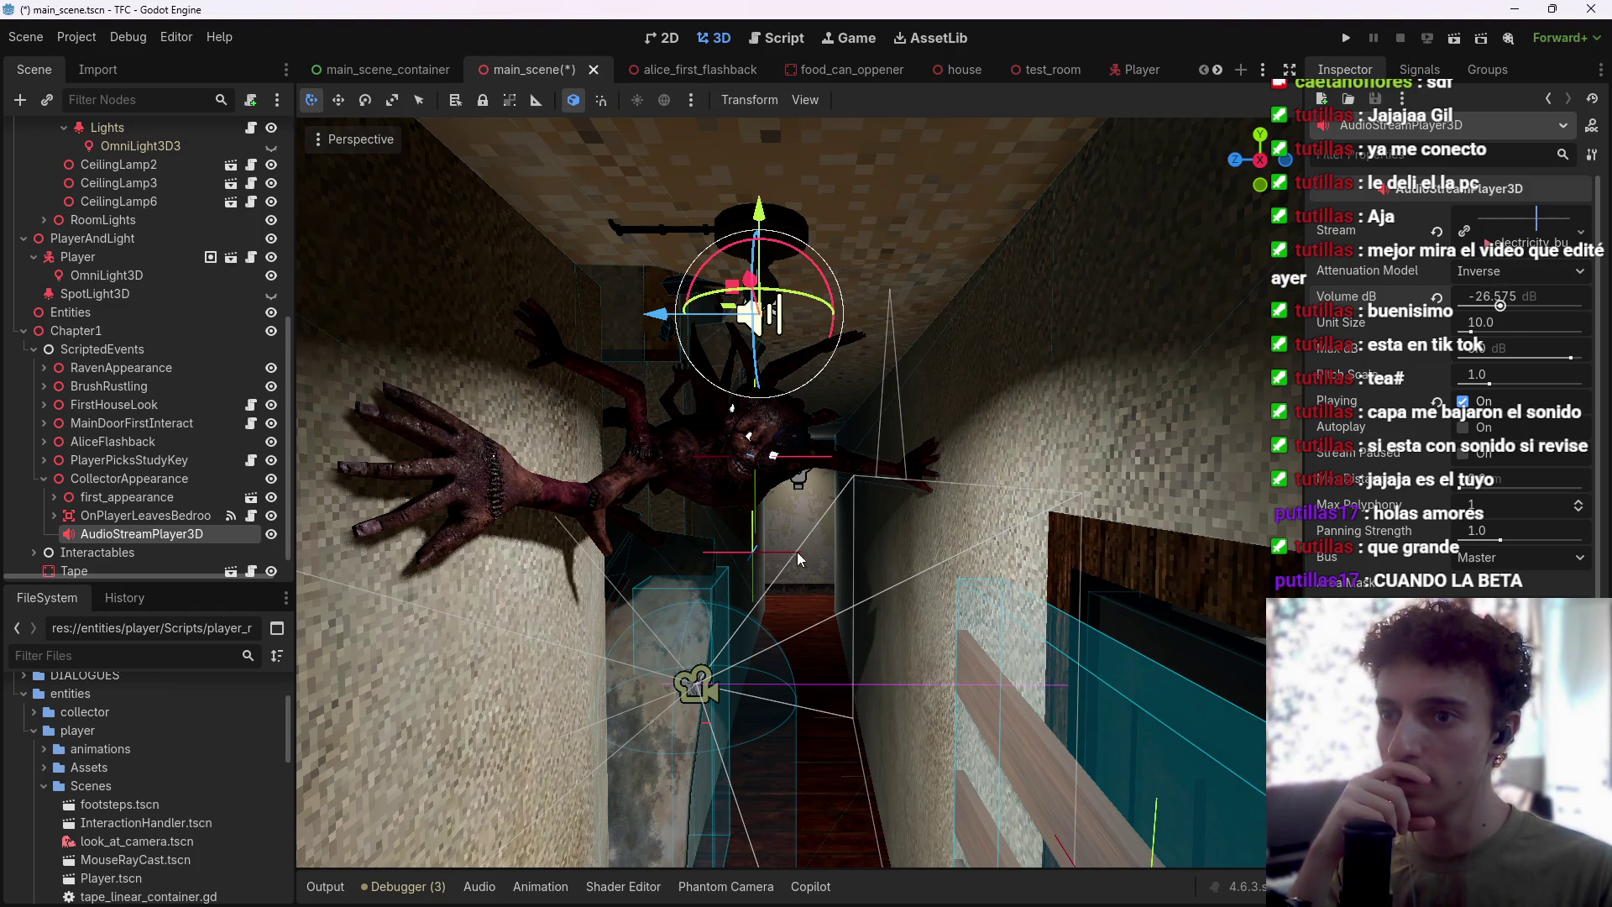
pyautogui.moveTo(1488, 383); pyautogui.dragTo(1468, 390)
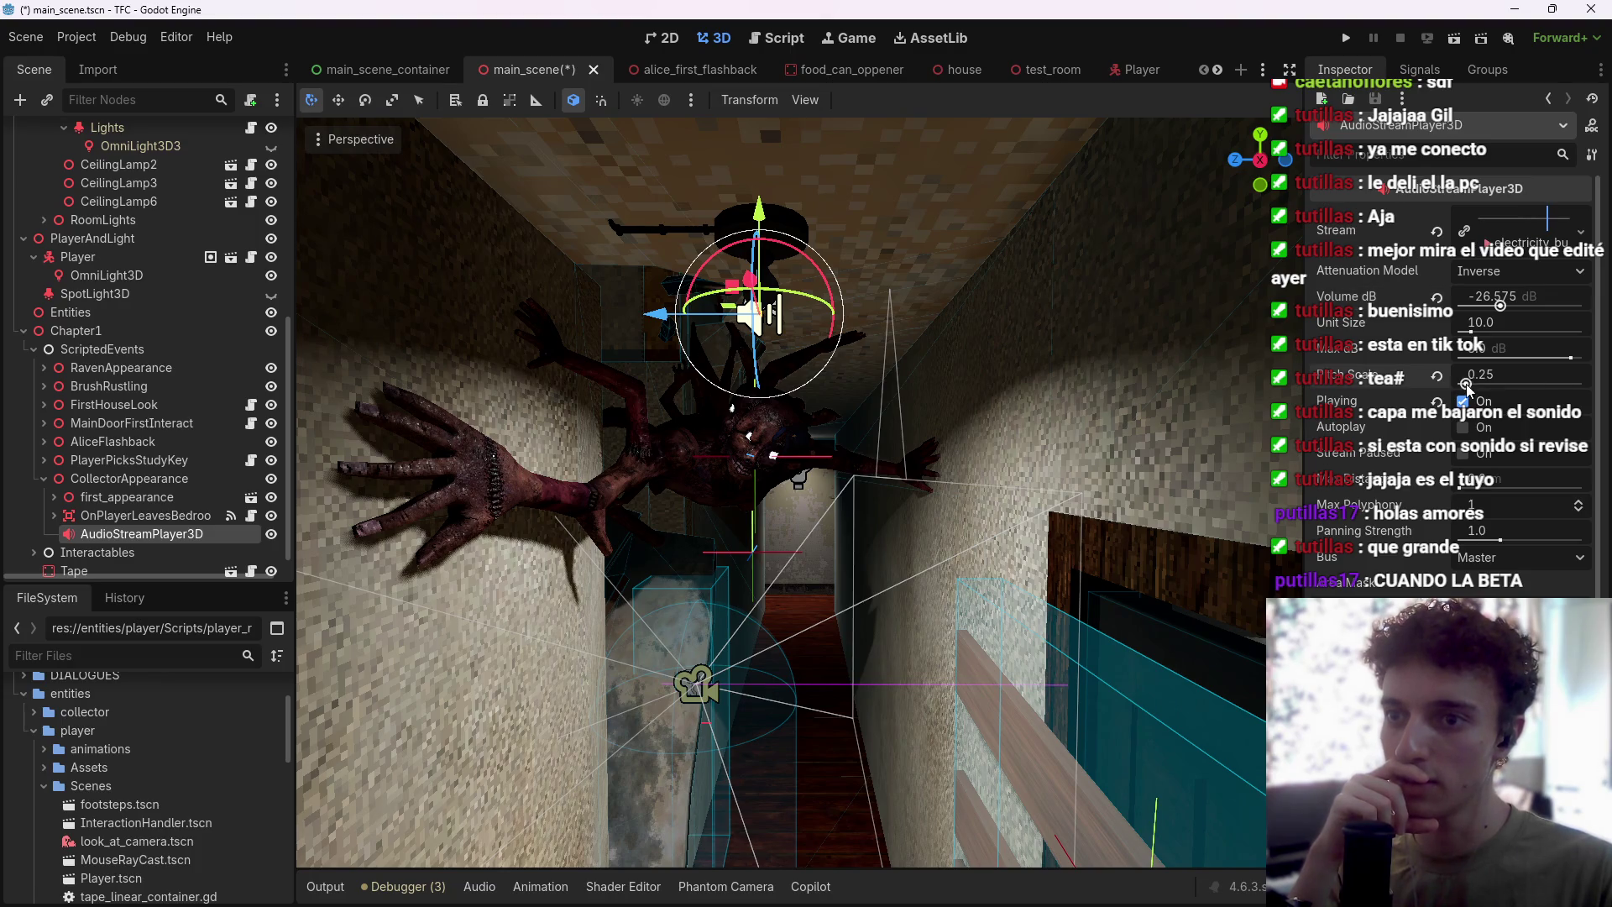
pyautogui.click(1484, 378)
pyautogui.write('1')
pyautogui.press('Return')
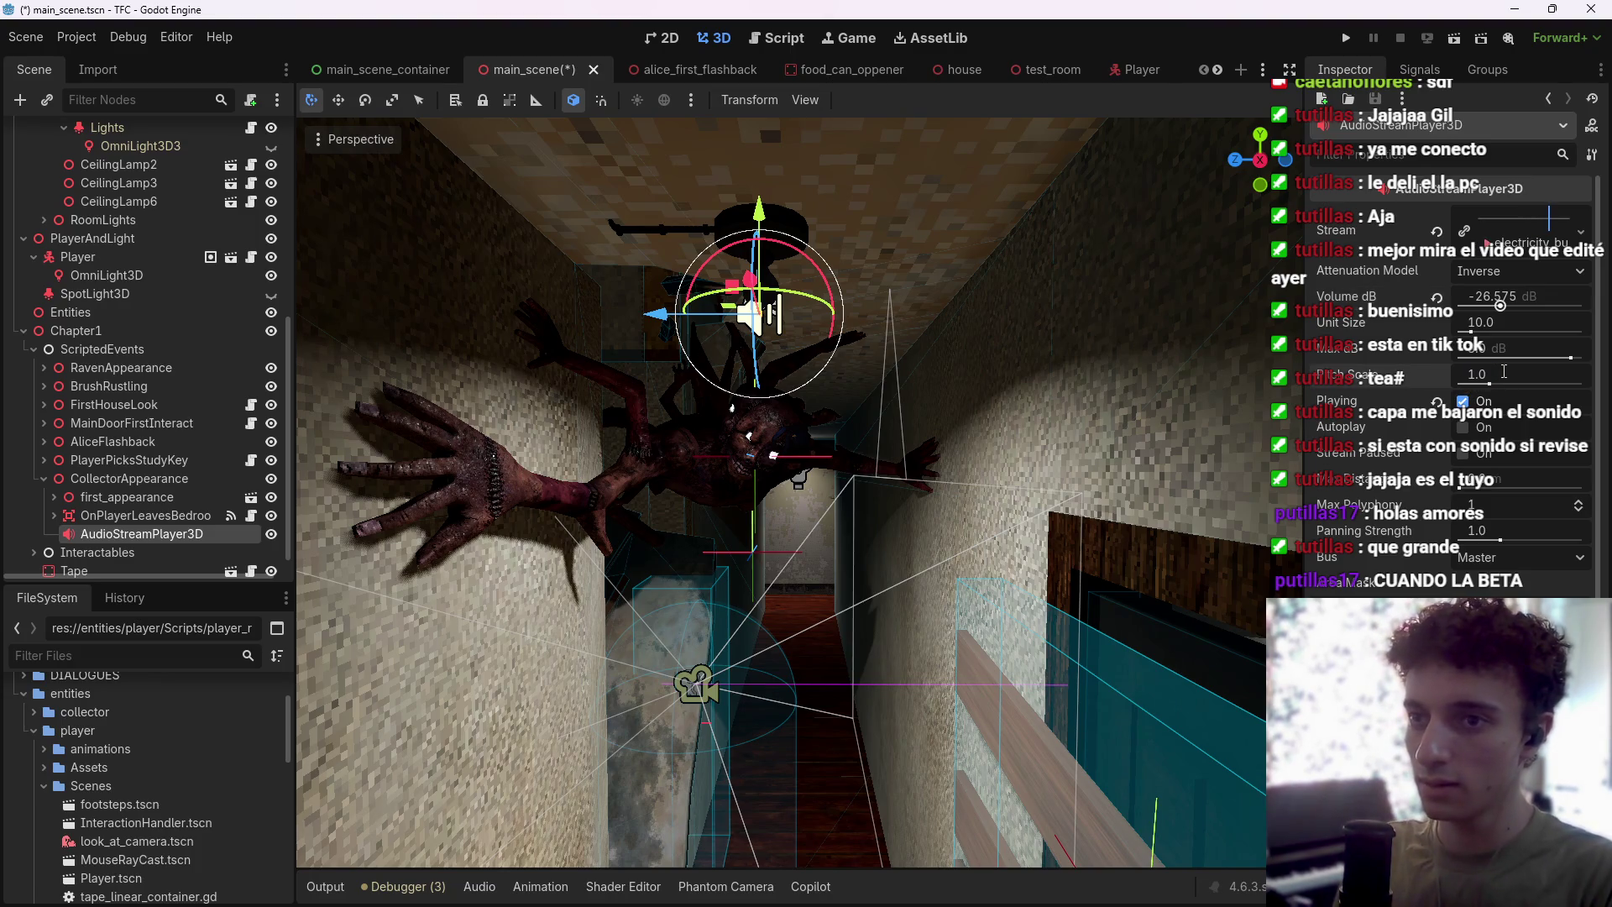
pyautogui.click(1504, 371)
pyautogui.write('2')
pyautogui.press('Return')
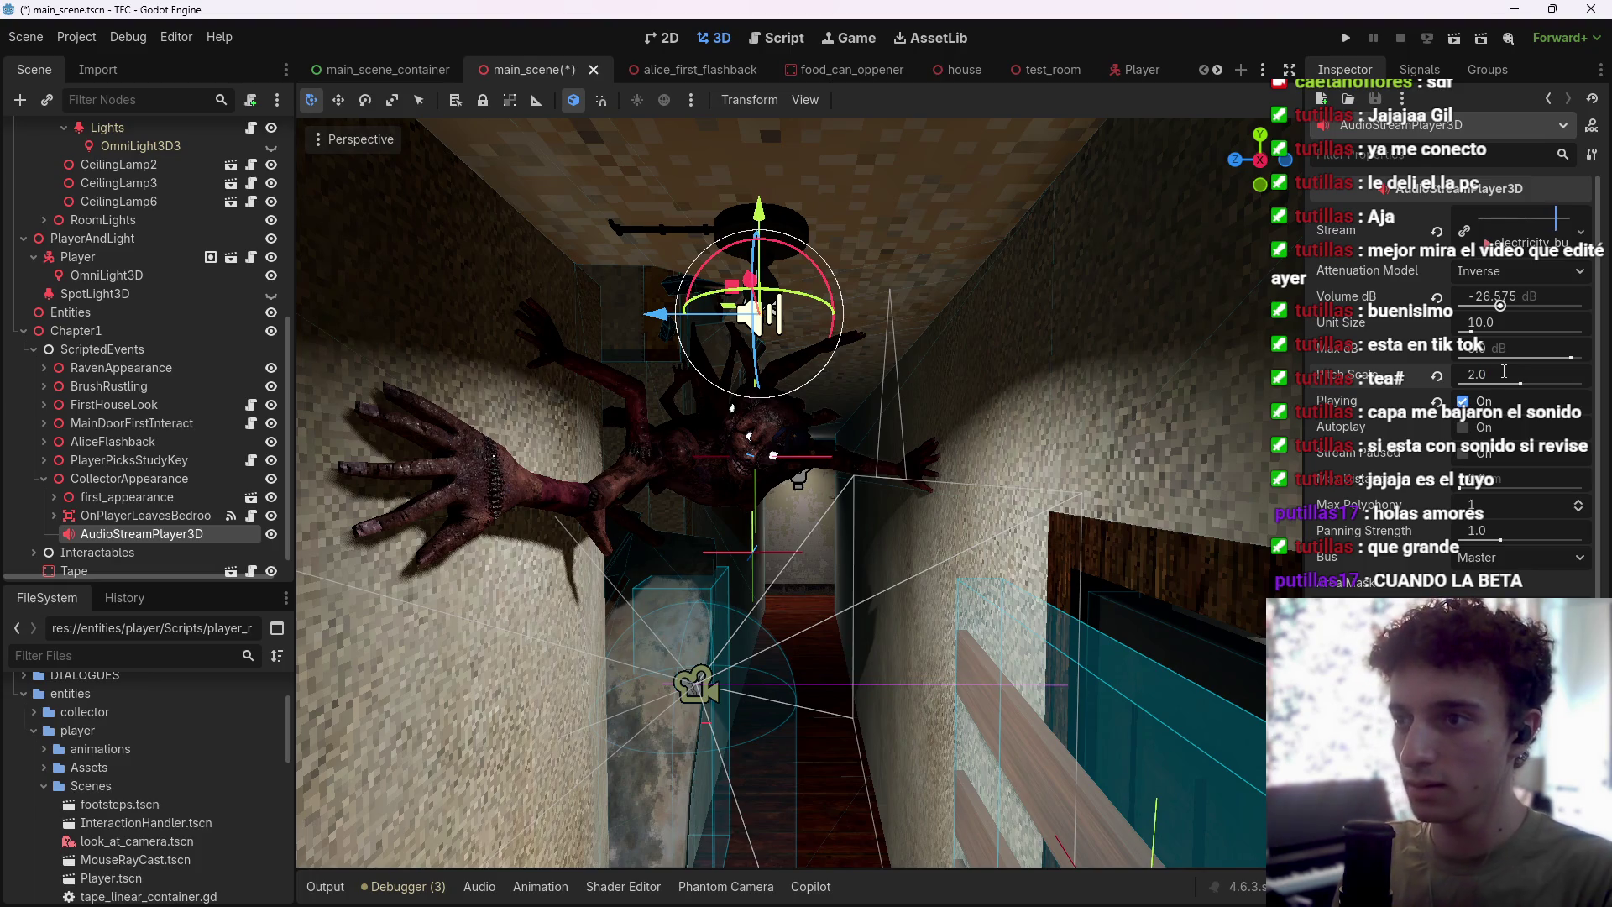
pyautogui.click(1504, 371)
pyautogui.write('1.2')
pyautogui.press('Return')
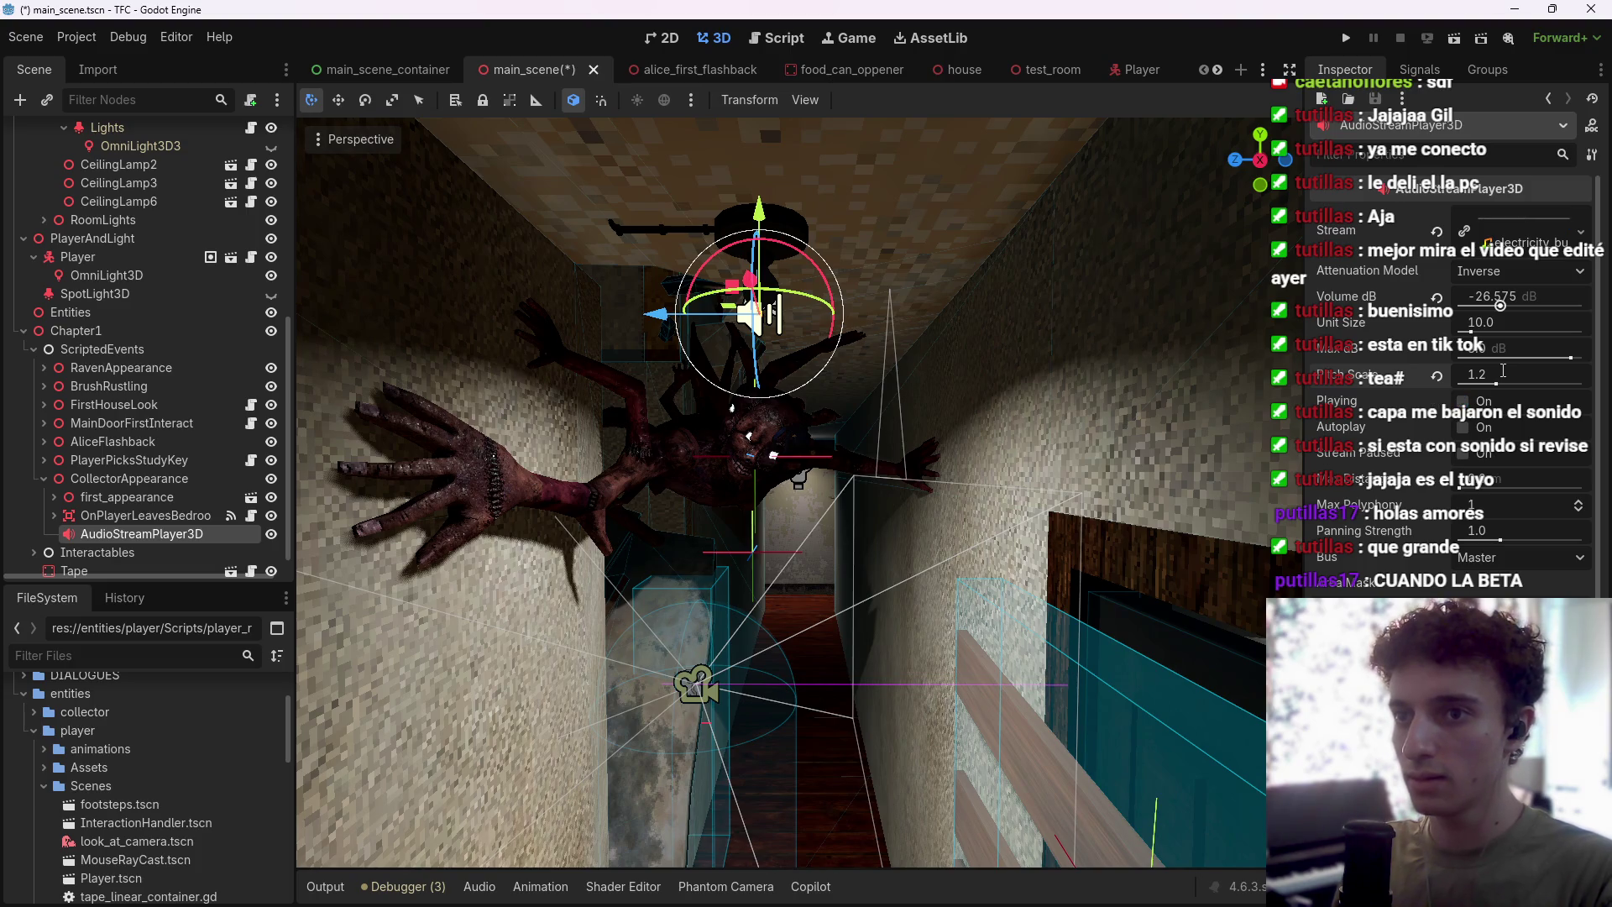
# Preview the adjusted electricity sound briefly, then save the main scene.
pyautogui.click(1463, 401)
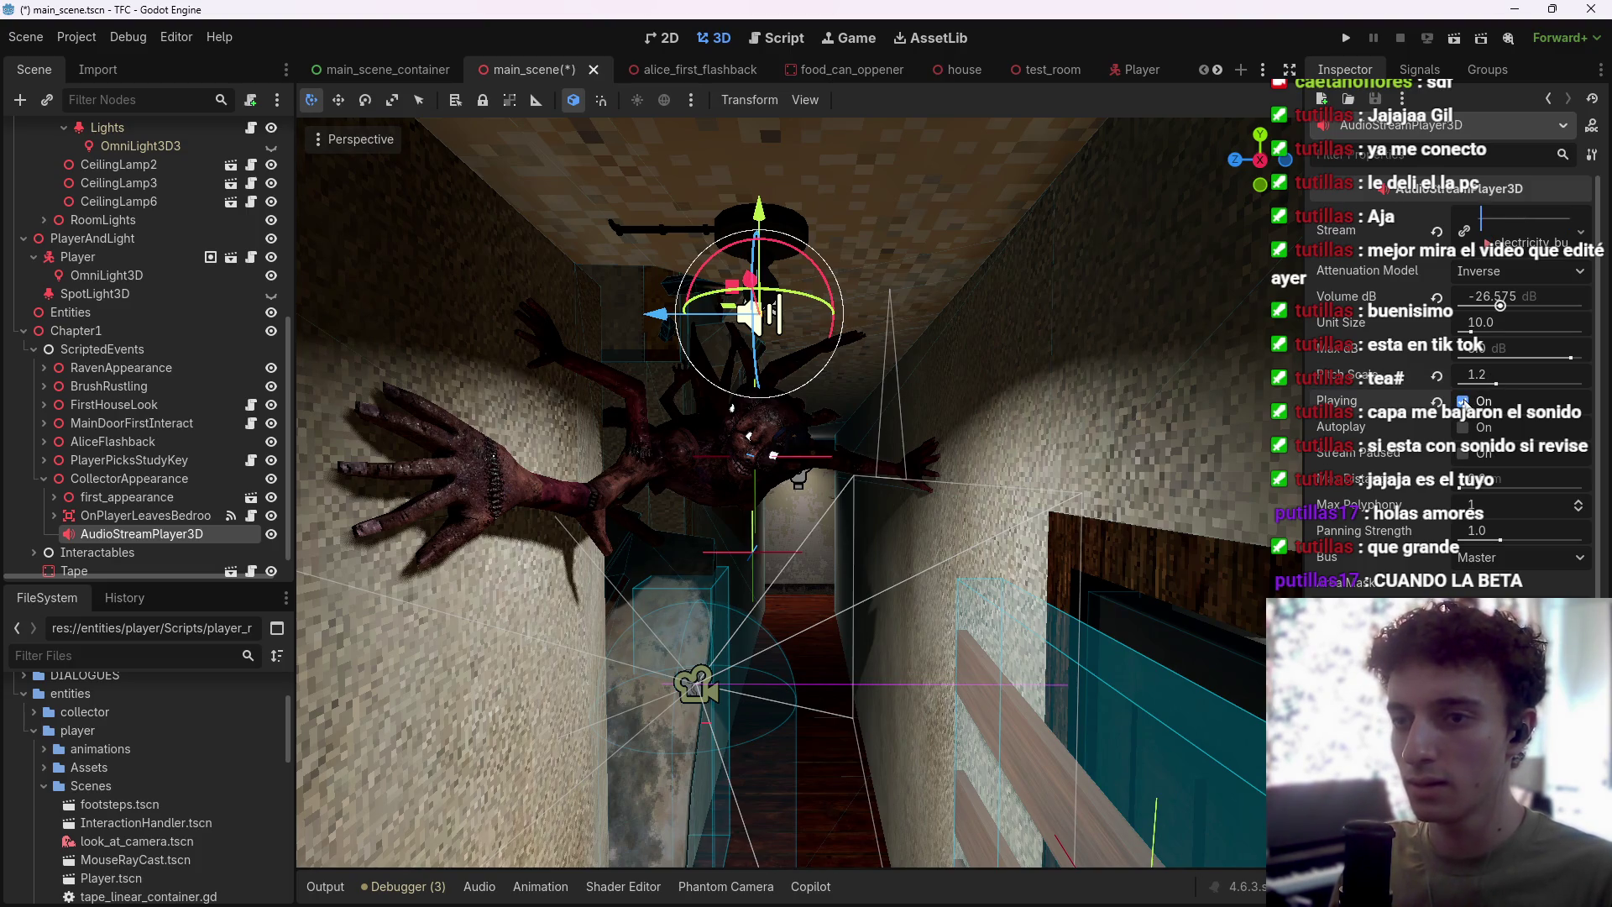
pyautogui.click(1437, 402)
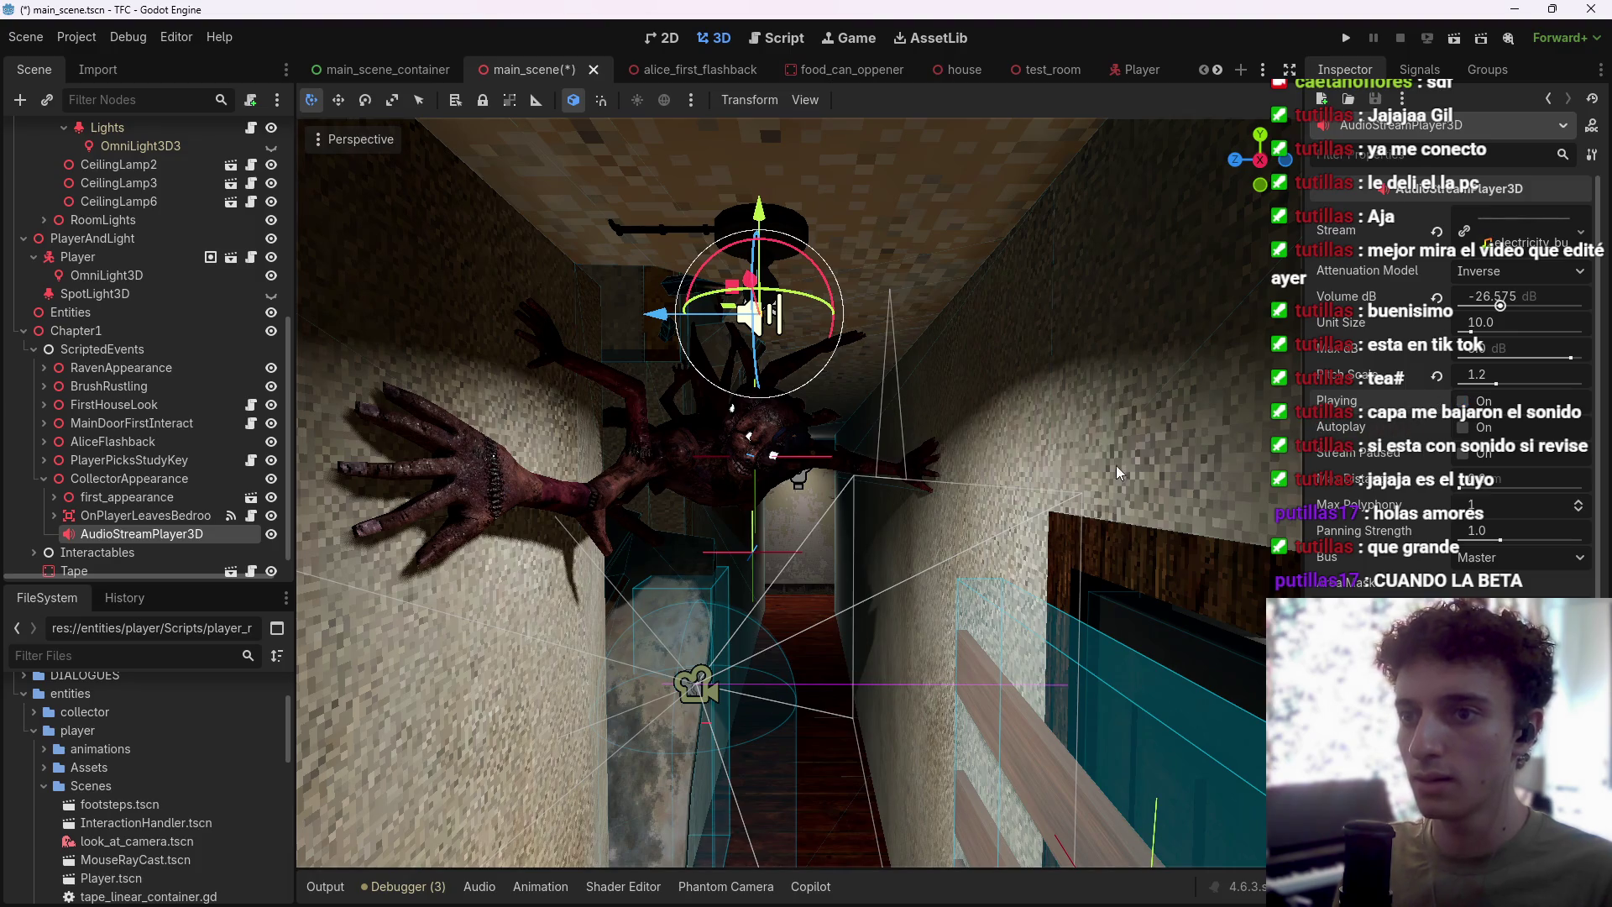
pyautogui.hotkey('ctrl', 's')
pyautogui.click(782, 42)
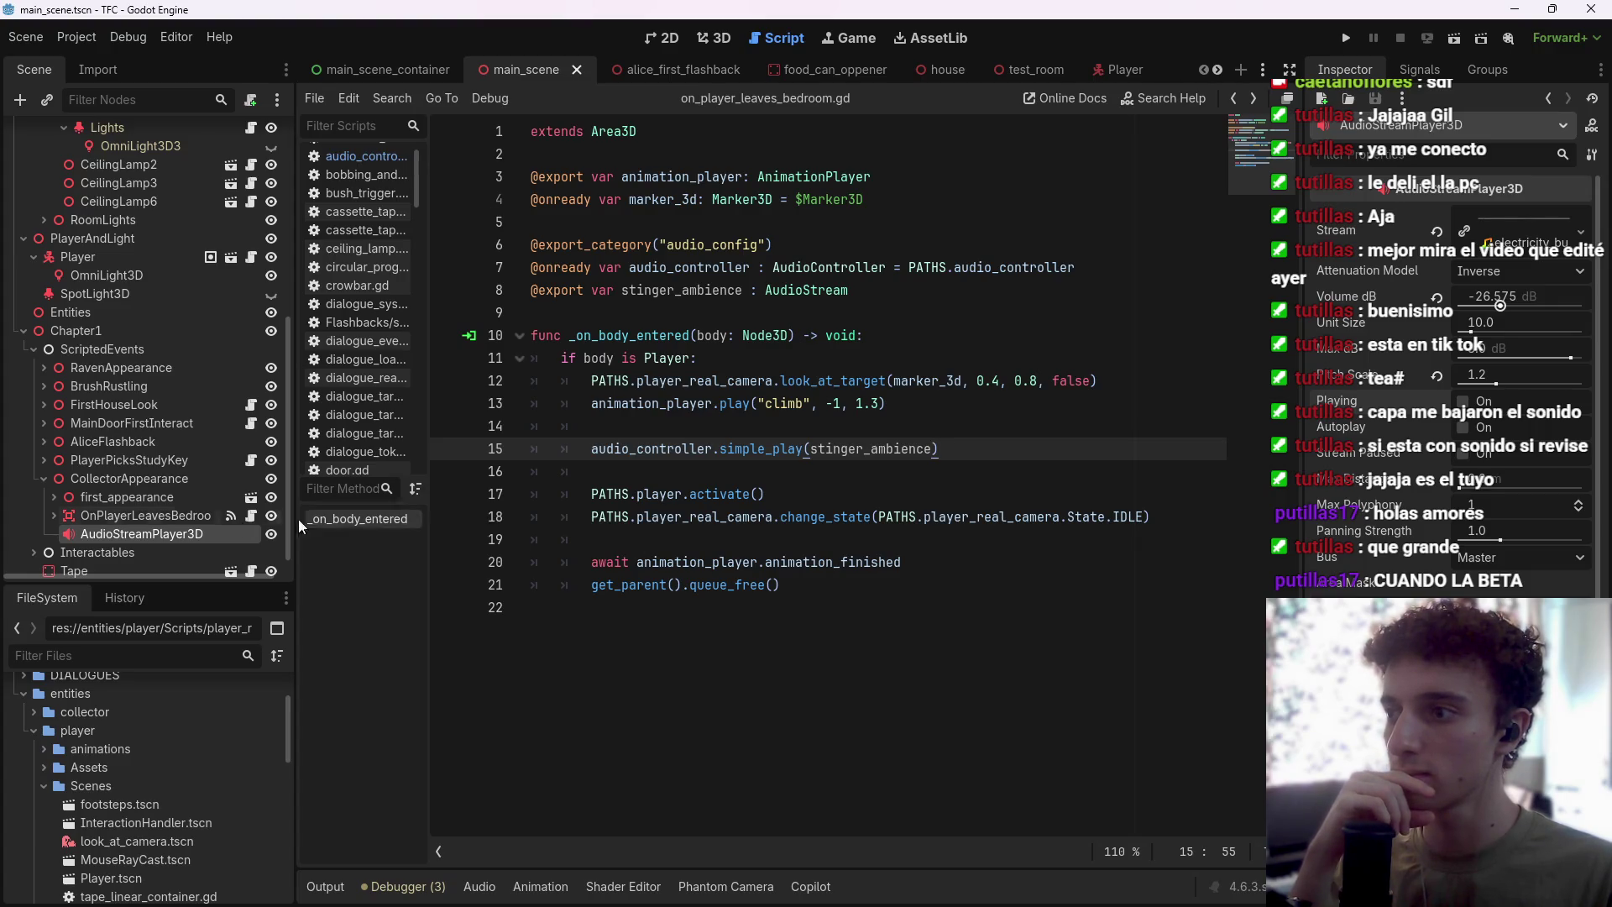
# Open the AnimationMethods script and add a new line inside start_flickering.
pyautogui.click(54, 515)
pyautogui.scroll(-2, 59, 499)
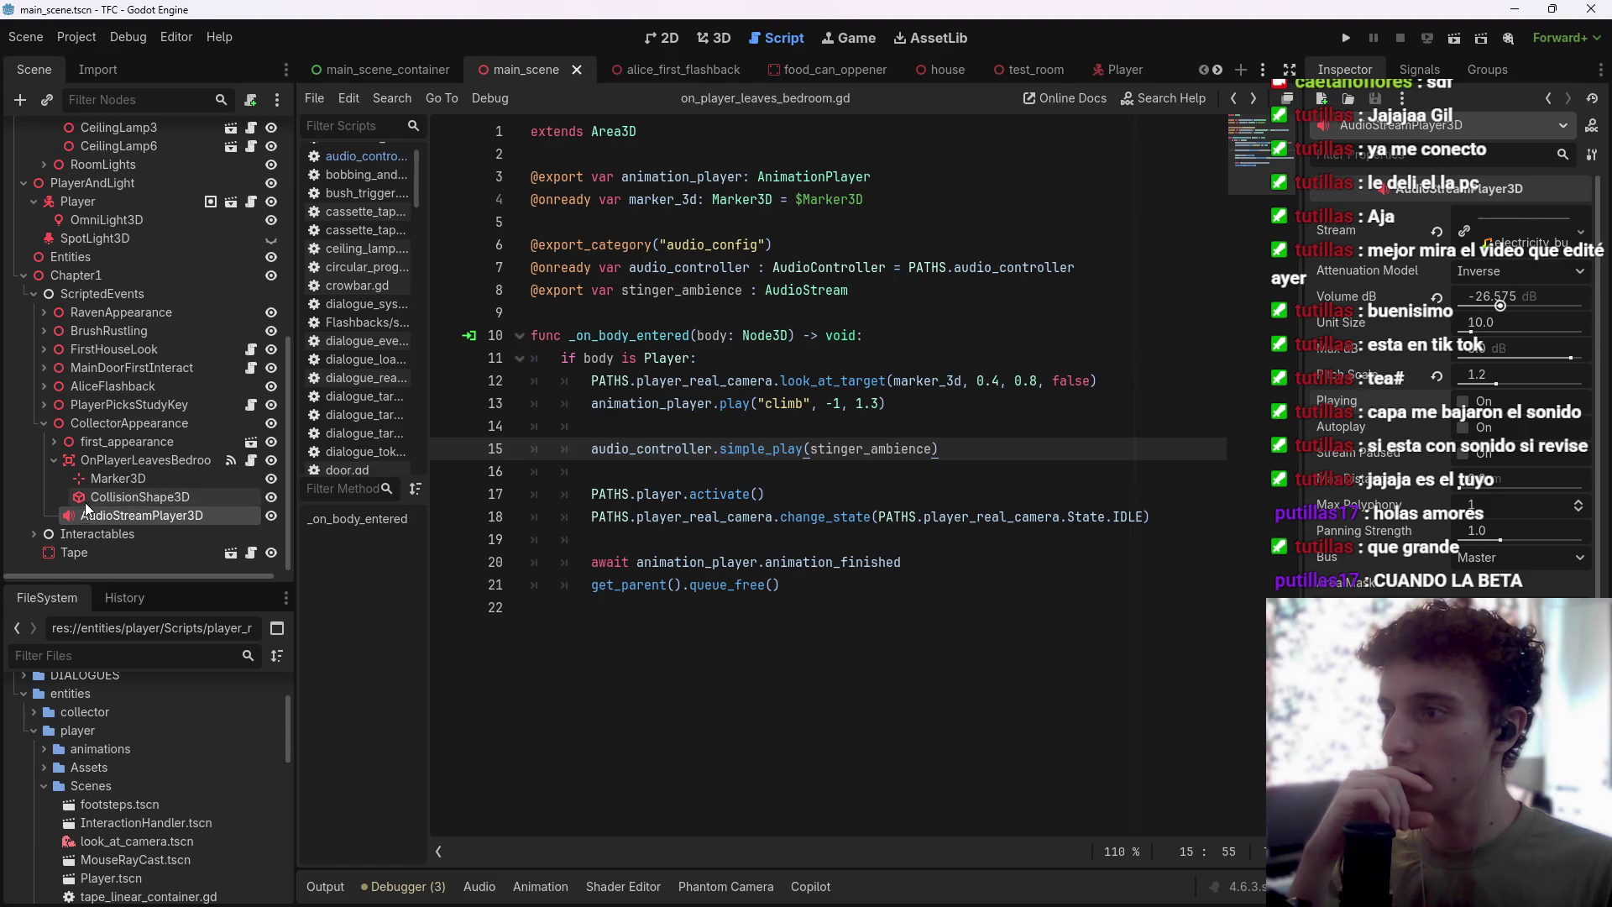
pyautogui.click(52, 461)
pyautogui.click(52, 477)
pyautogui.scroll(-1, 210, 479)
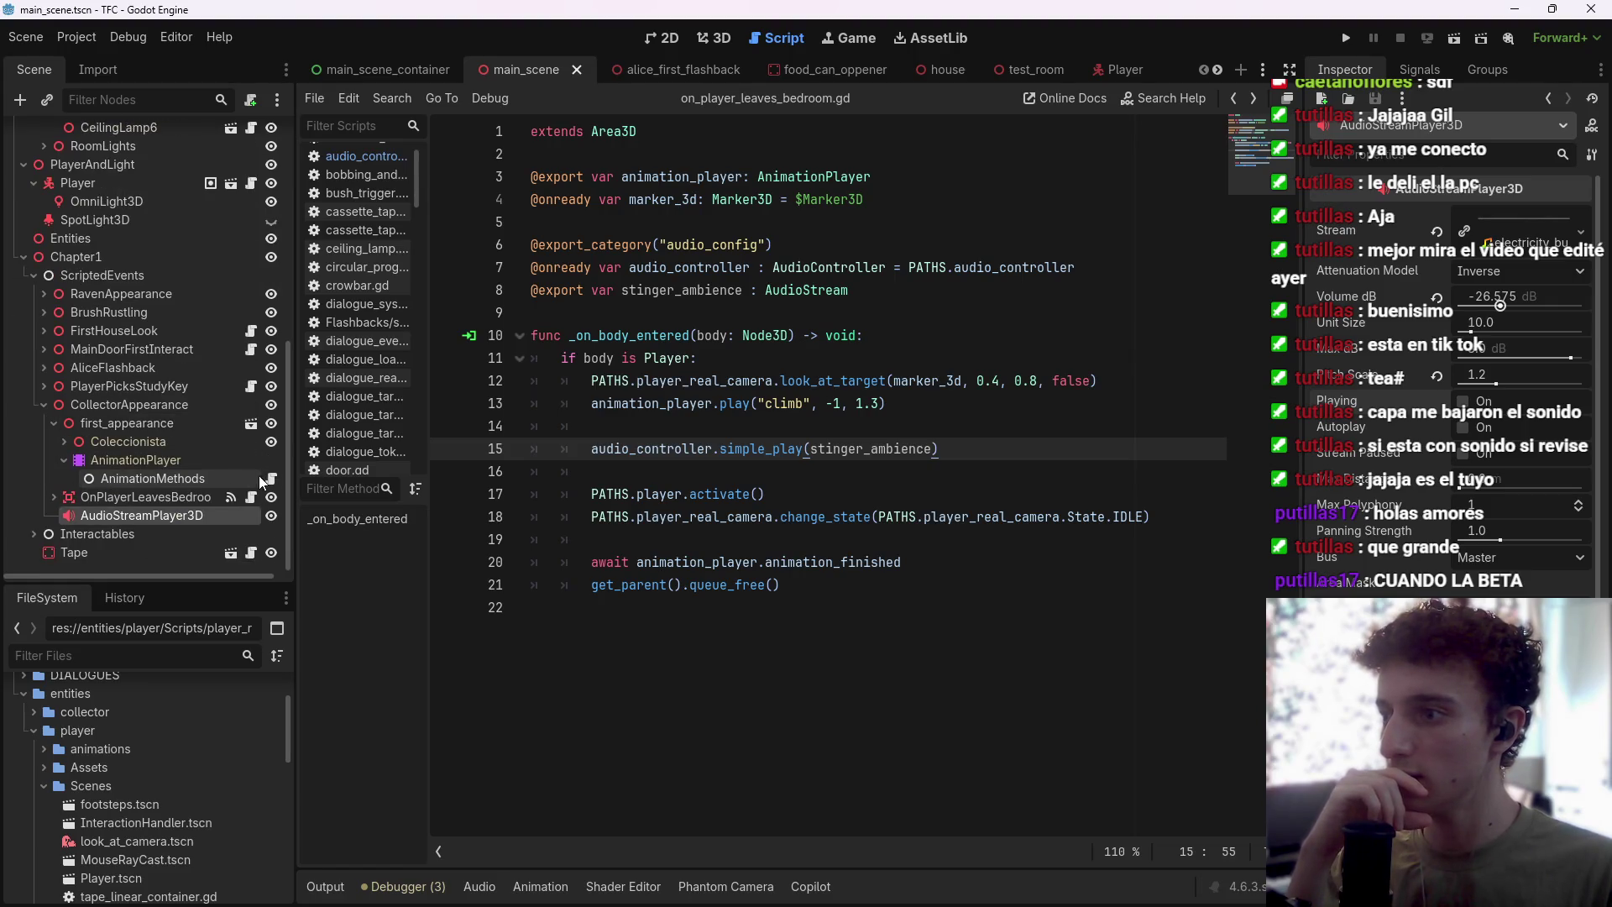
pyautogui.click(271, 478)
pyautogui.click(746, 467)
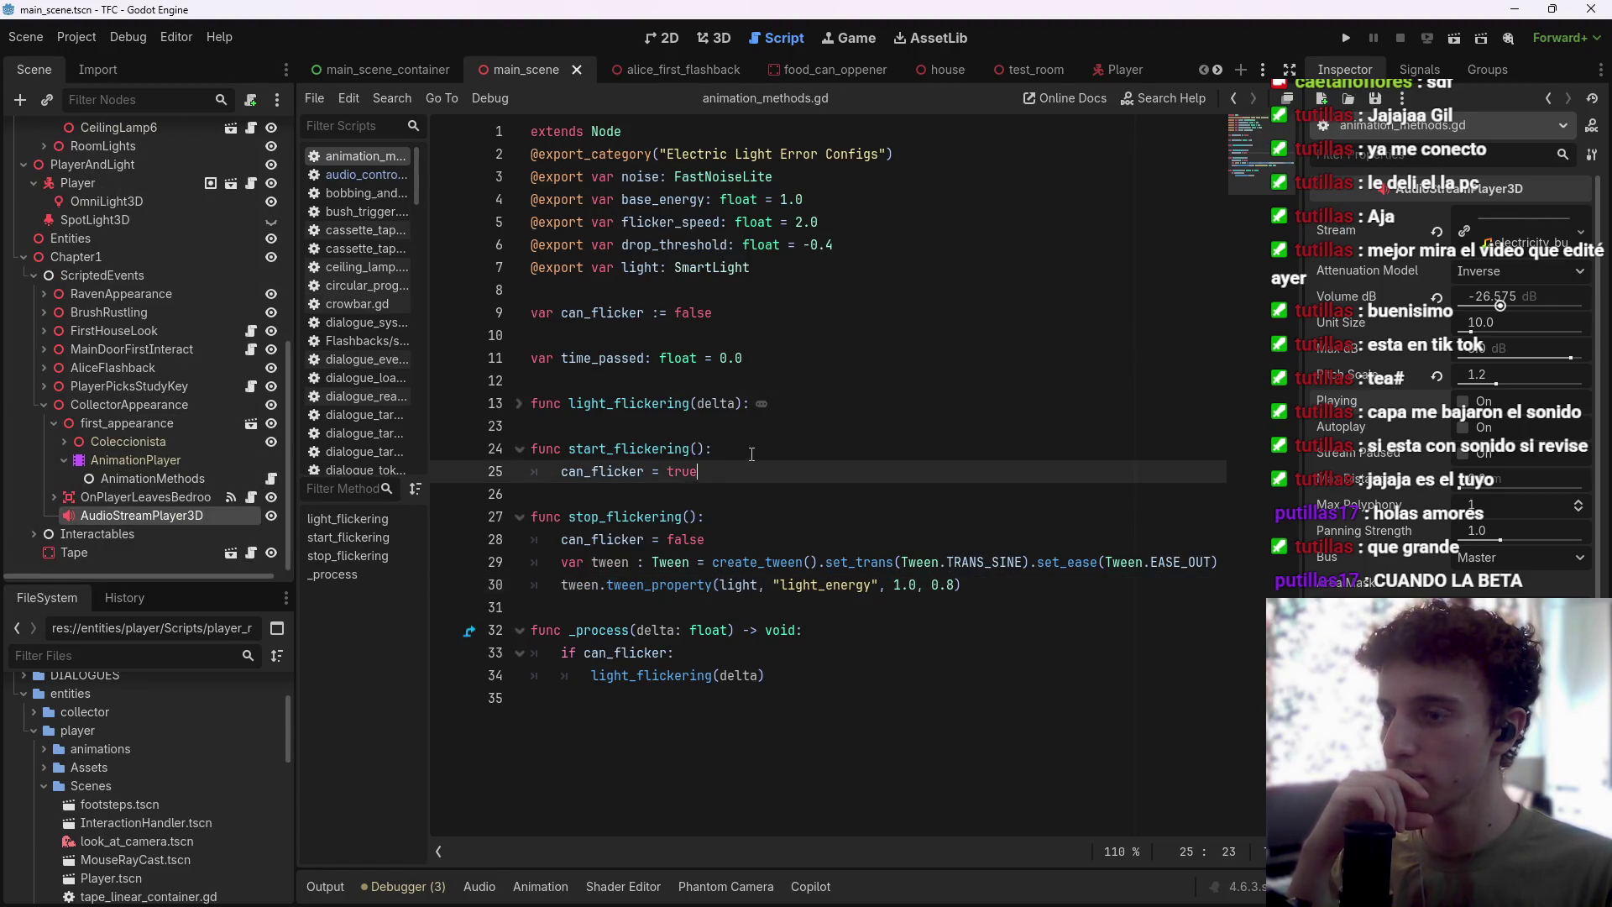
pyautogui.click(757, 457)
pyautogui.press('Return')
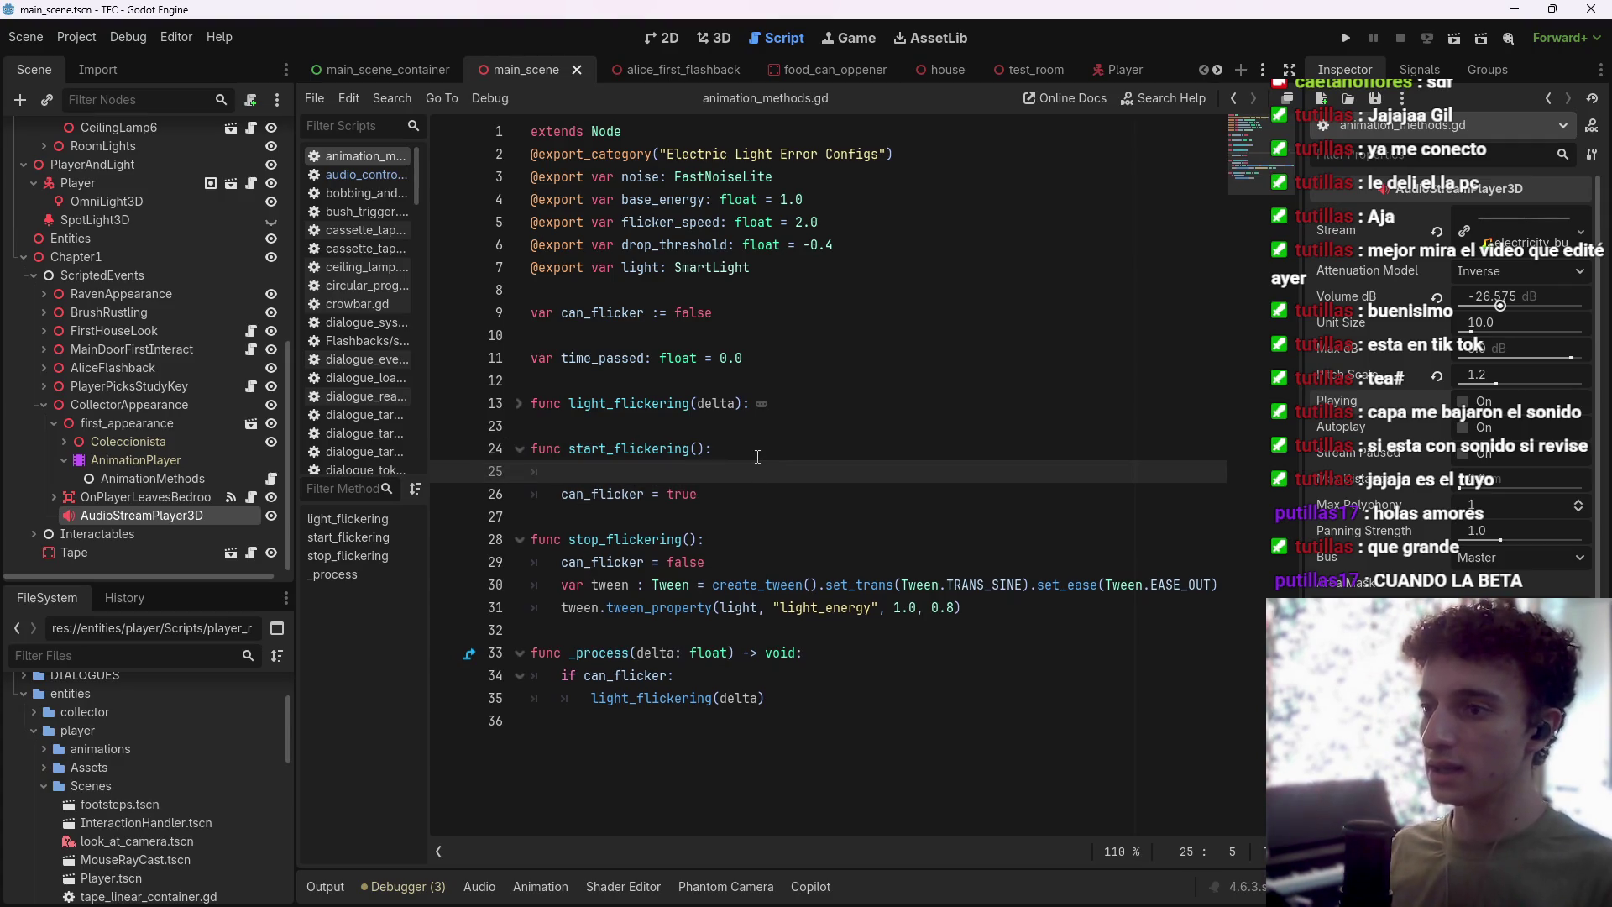
# Export an AudioStreamPlayer3D reference and call audio_stream_player_3d.play() in start_flickering.
pyautogui.moveTo(151, 515); pyautogui.dragTo(607, 290)
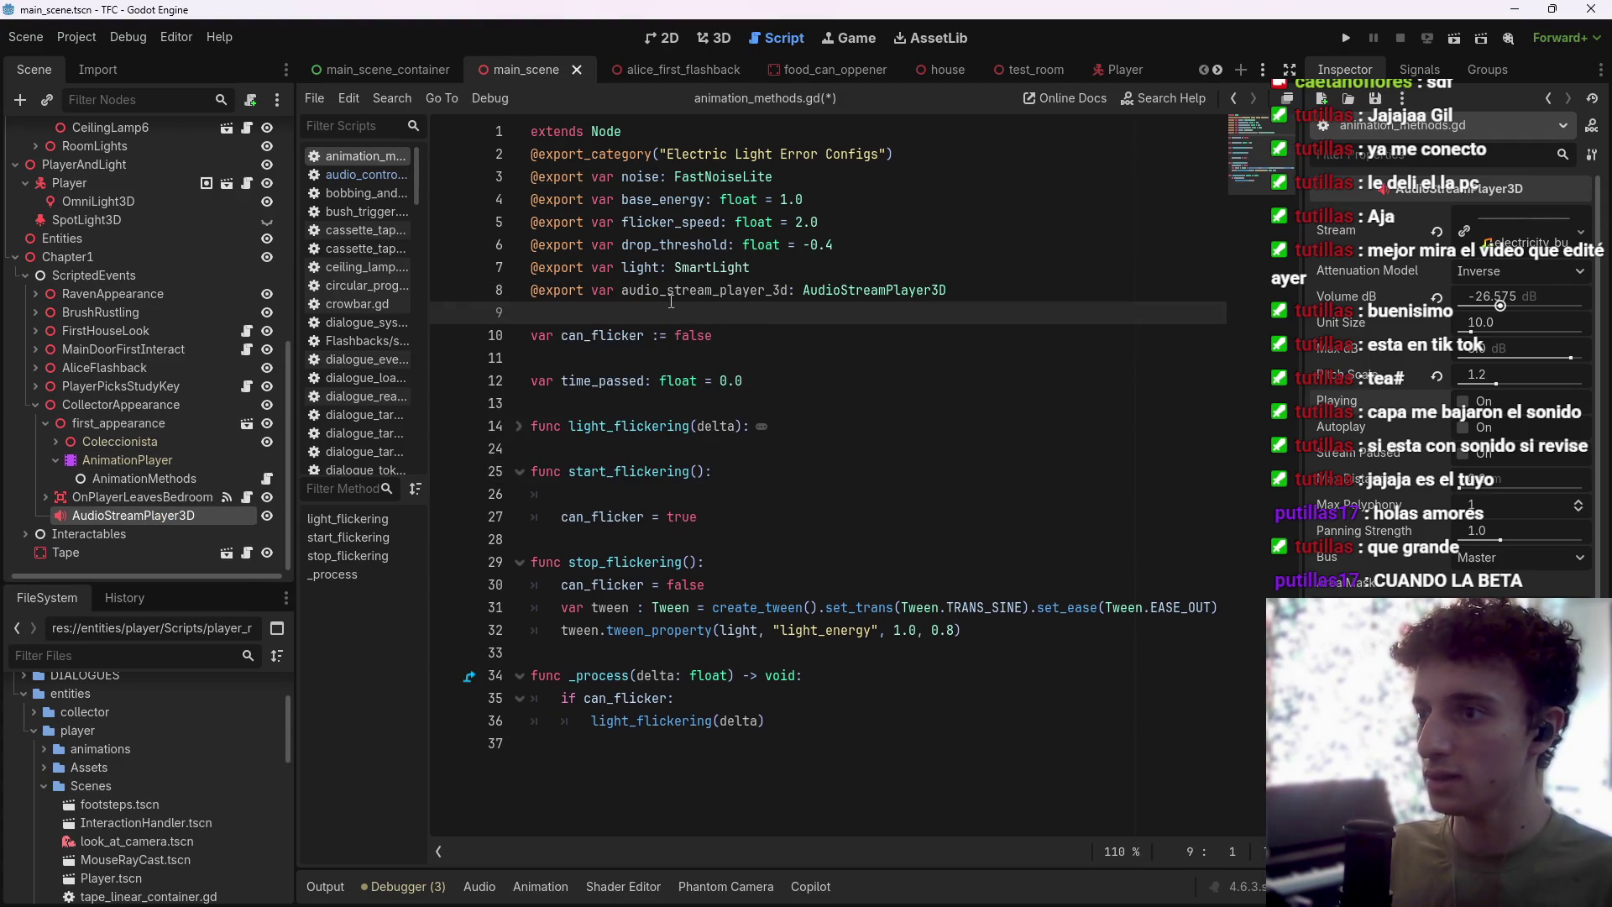
pyautogui.click(649, 495)
pyautogui.write('audio')
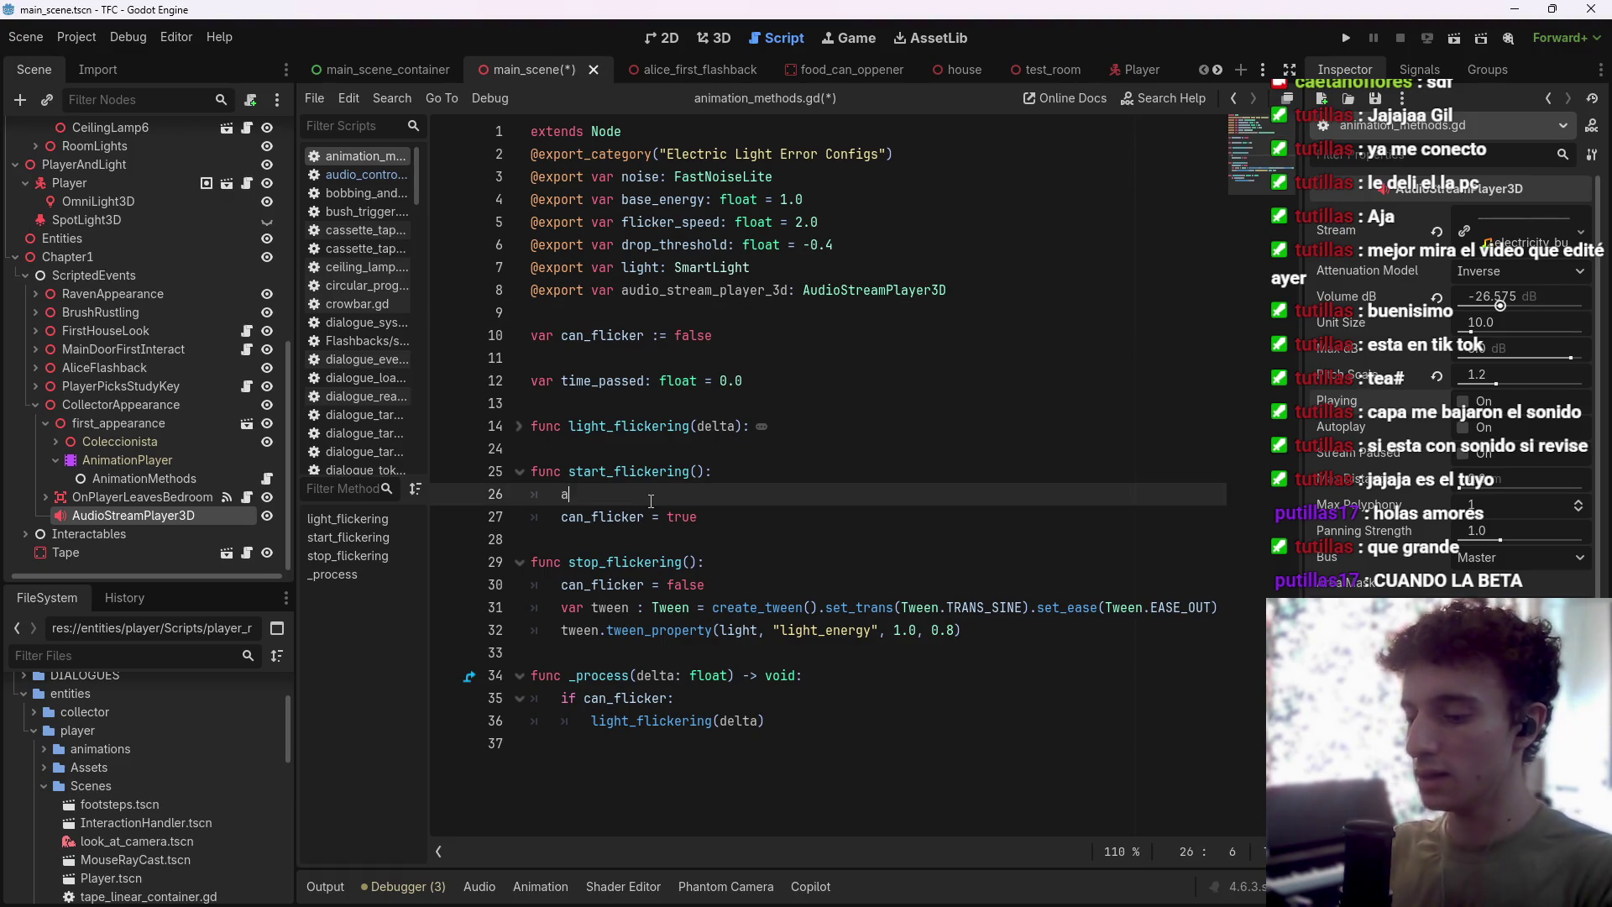
pyautogui.press('Return')
pyautogui.write('.pla')
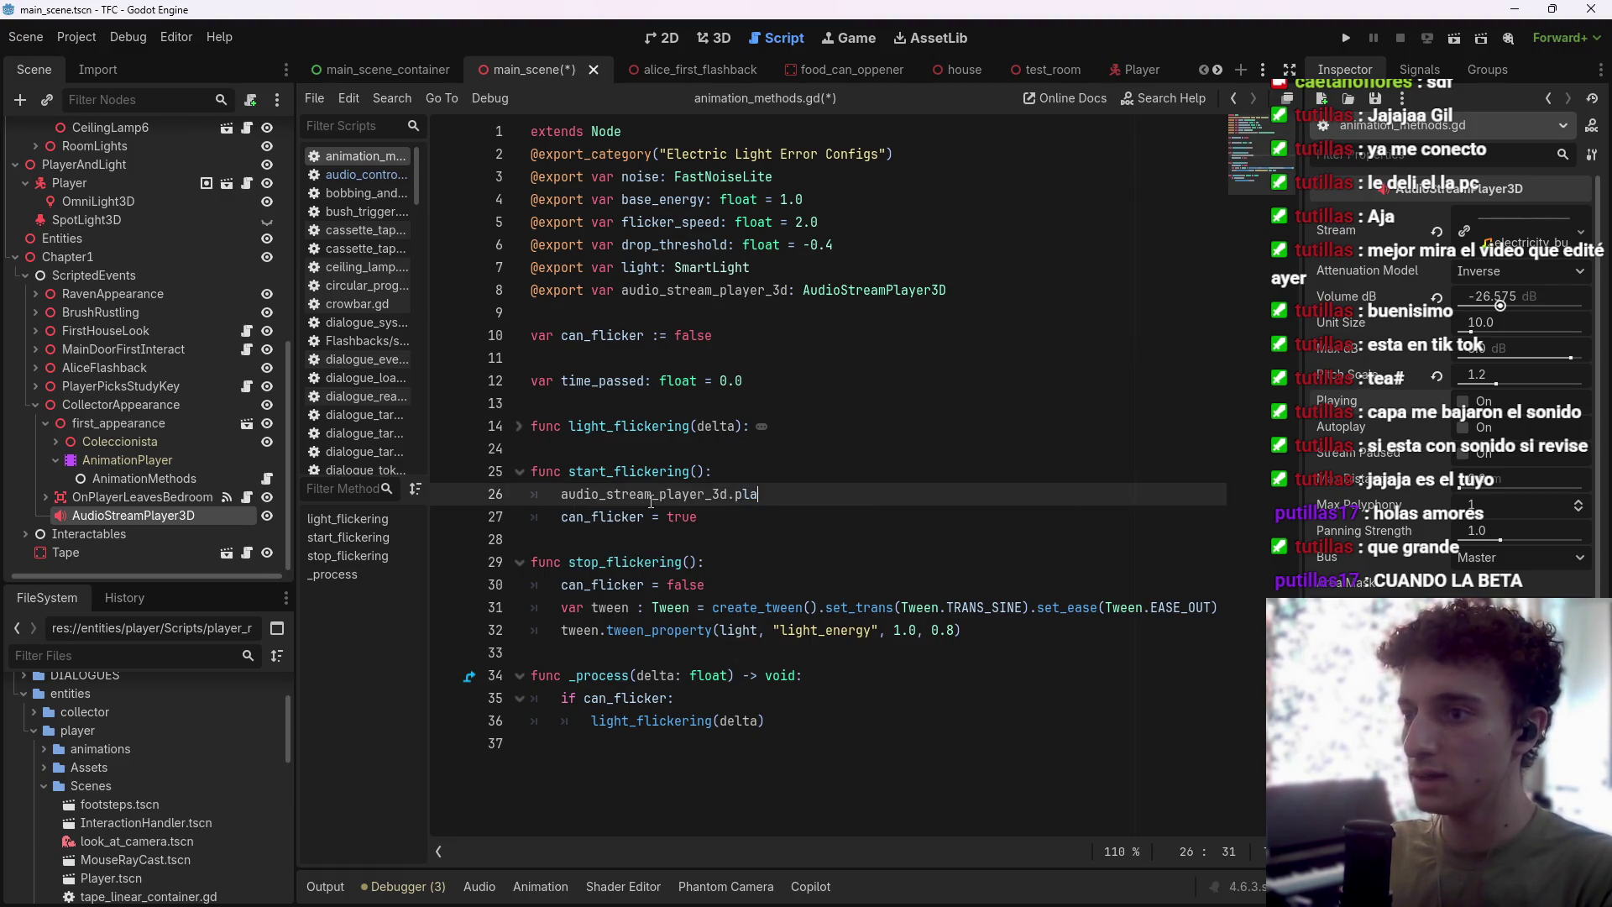
pyautogui.press('Return')
pyautogui.hotkey('ctrl', 's')
# In stop_flickering, add a tween_property fading audio_stream_player_3d's "volume_linear" to 0.0 over 0.8.
pyautogui.click(773, 556)
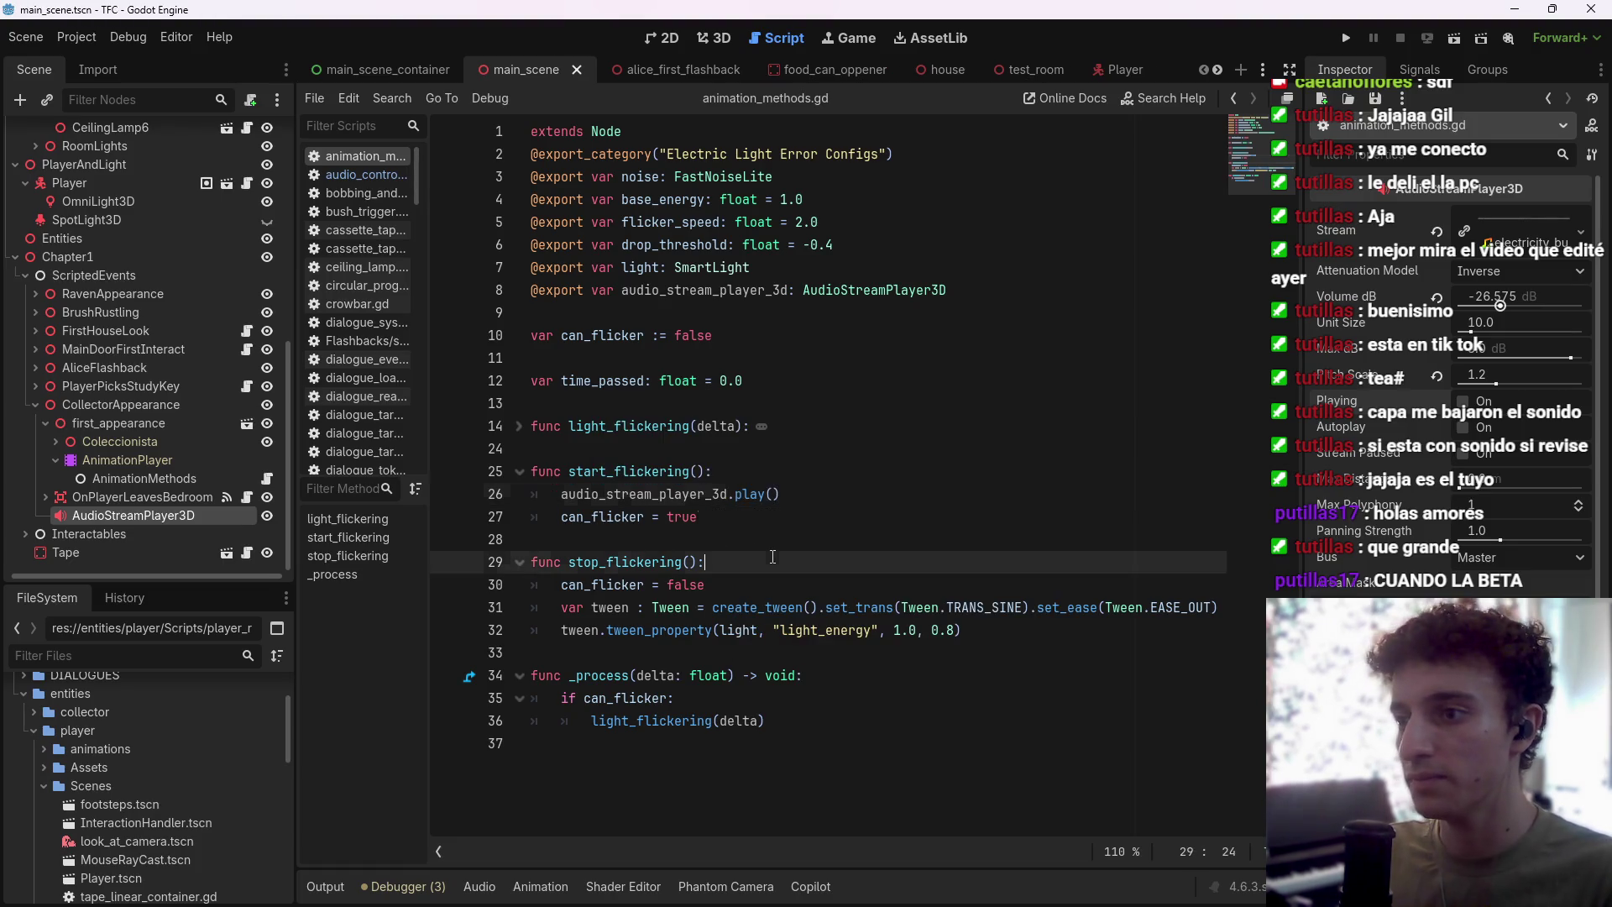
pyautogui.click(1127, 628)
pyautogui.press('Return')
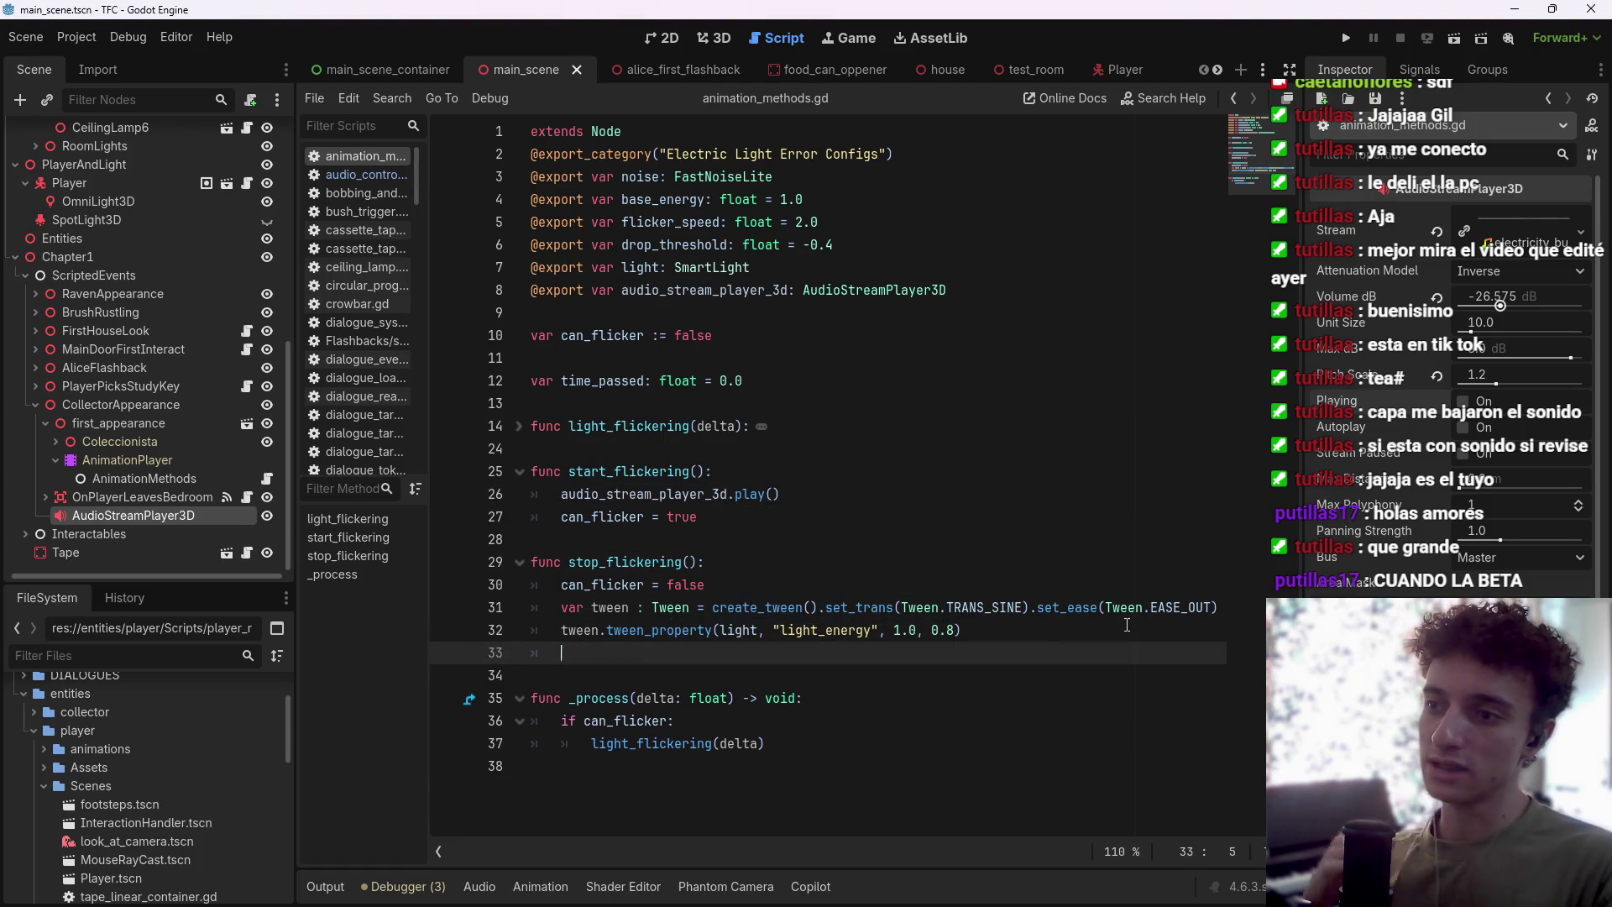
pyautogui.write('we')
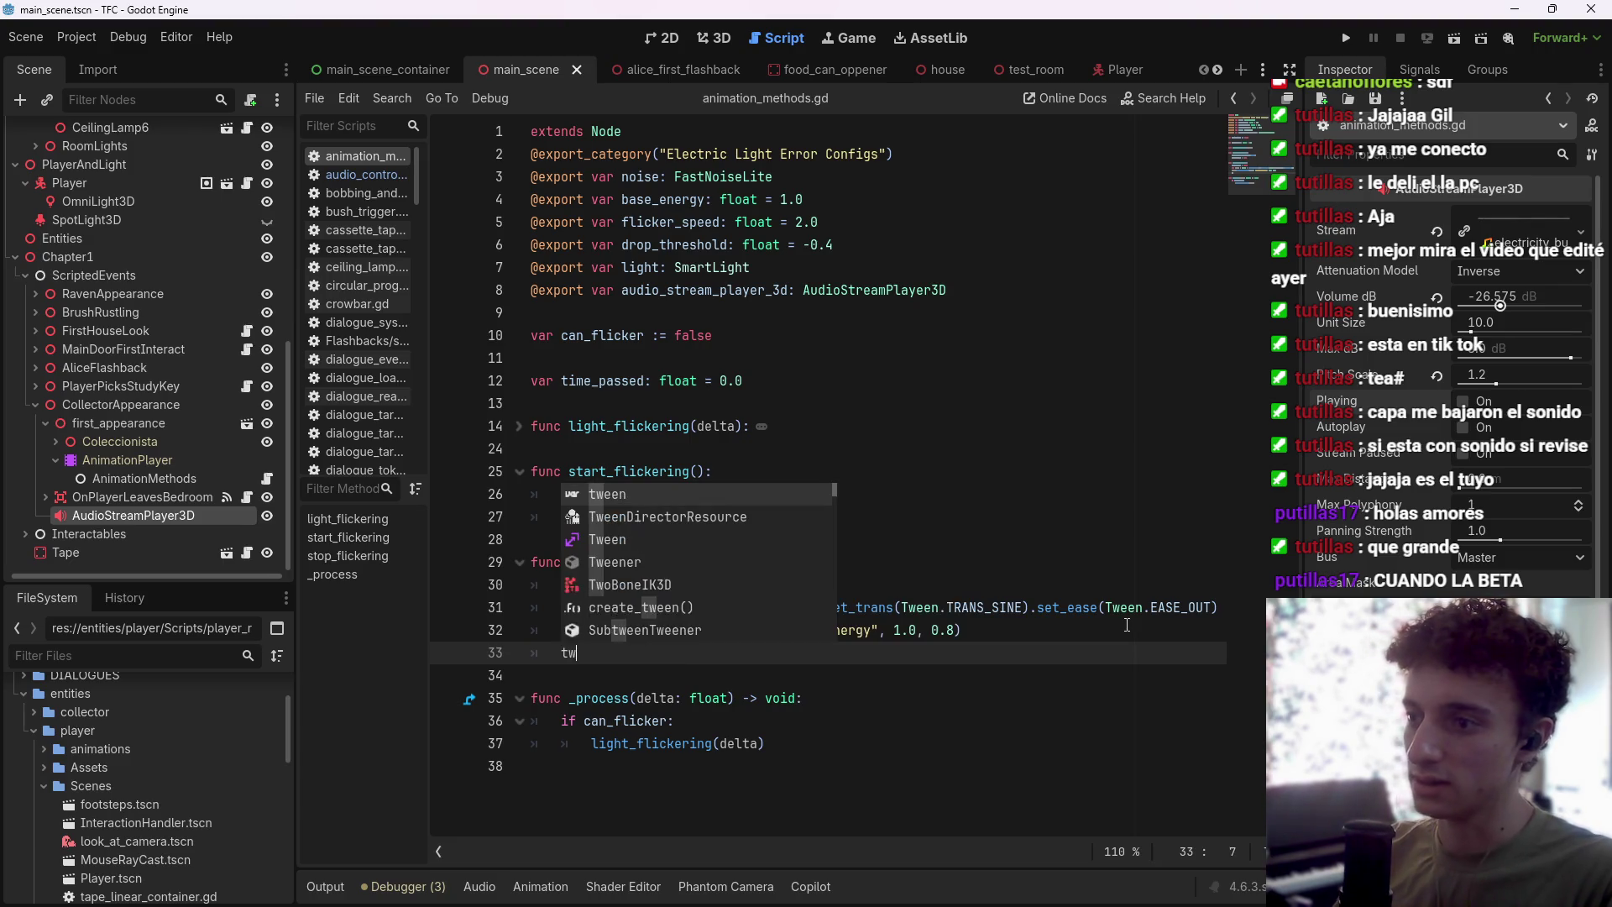
pyautogui.press('Return')
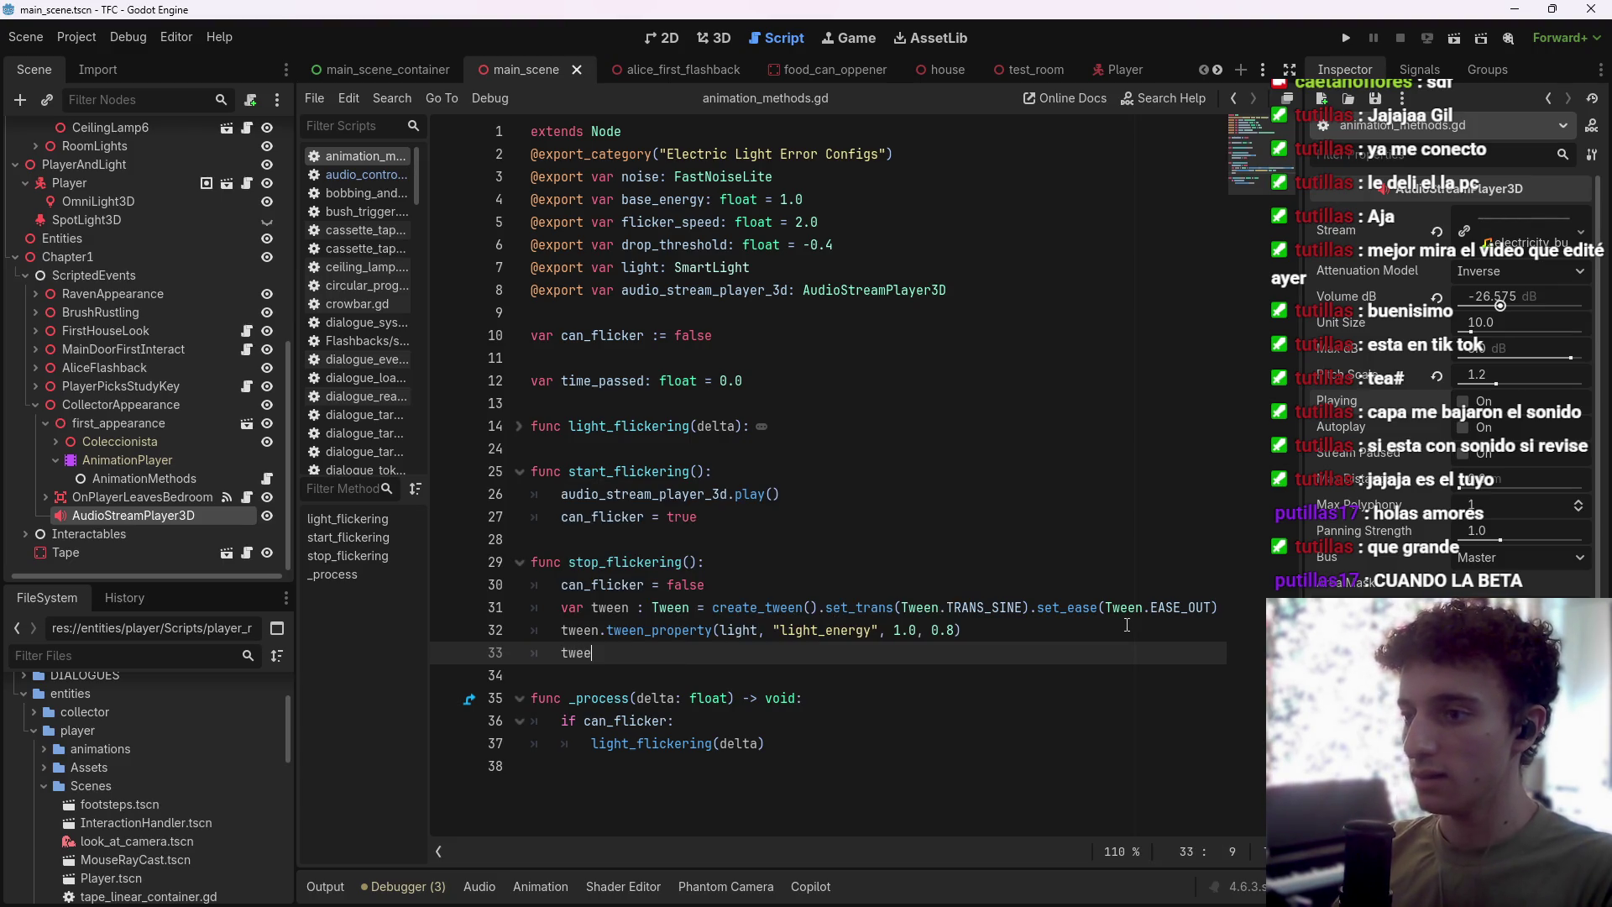
pyautogui.write('twer')
pyautogui.press('Return')
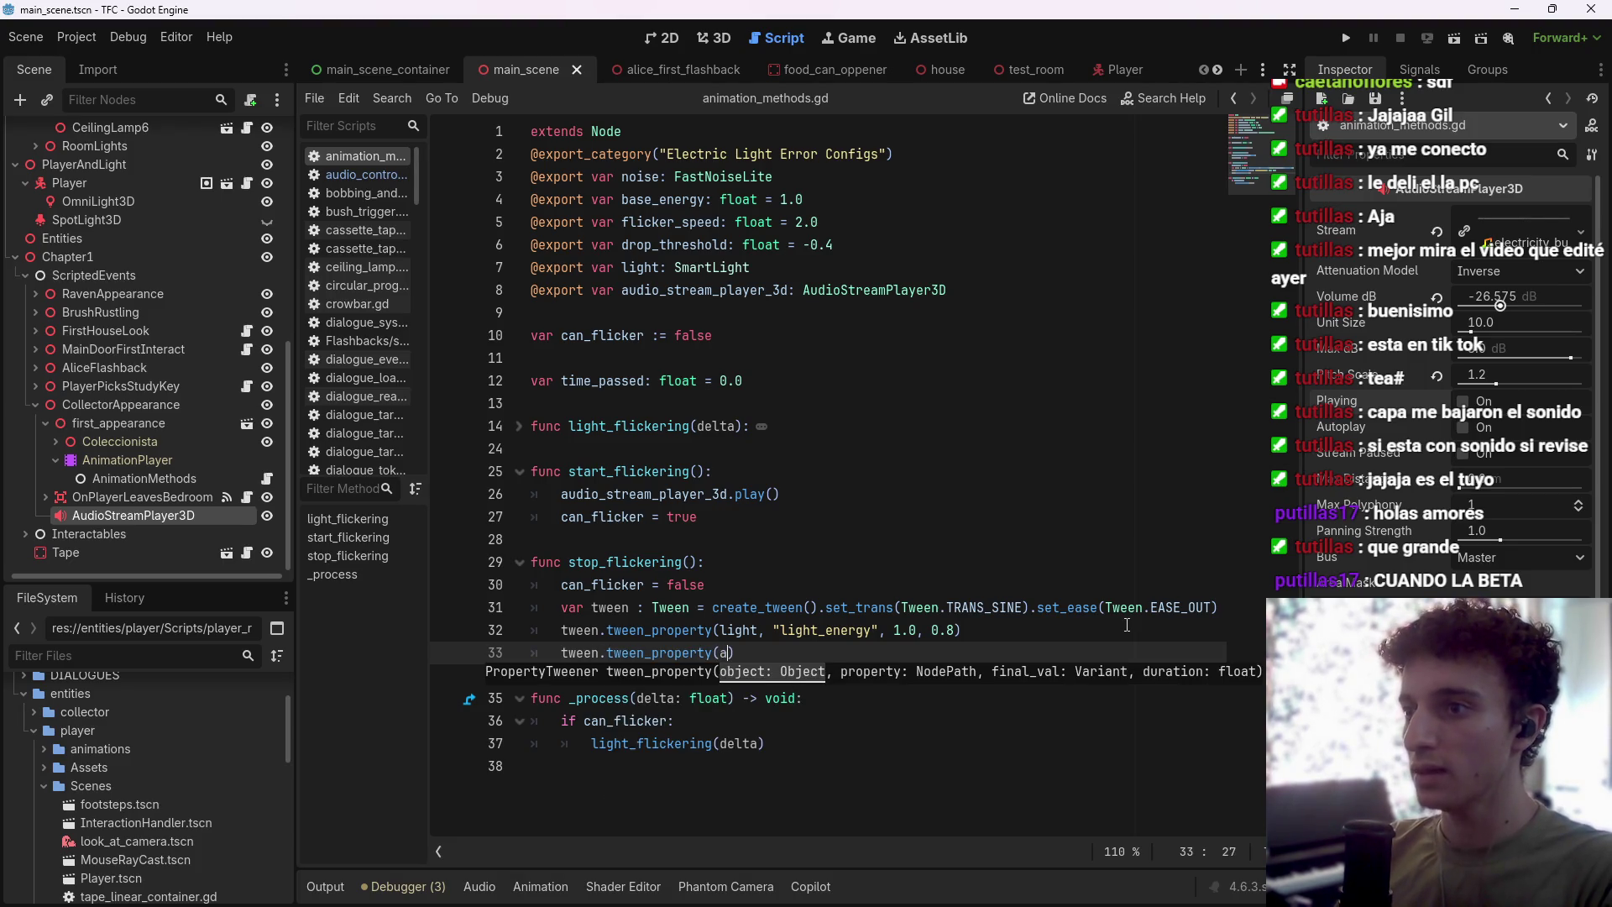
pyautogui.press('Return')
pyautogui.write(', "')
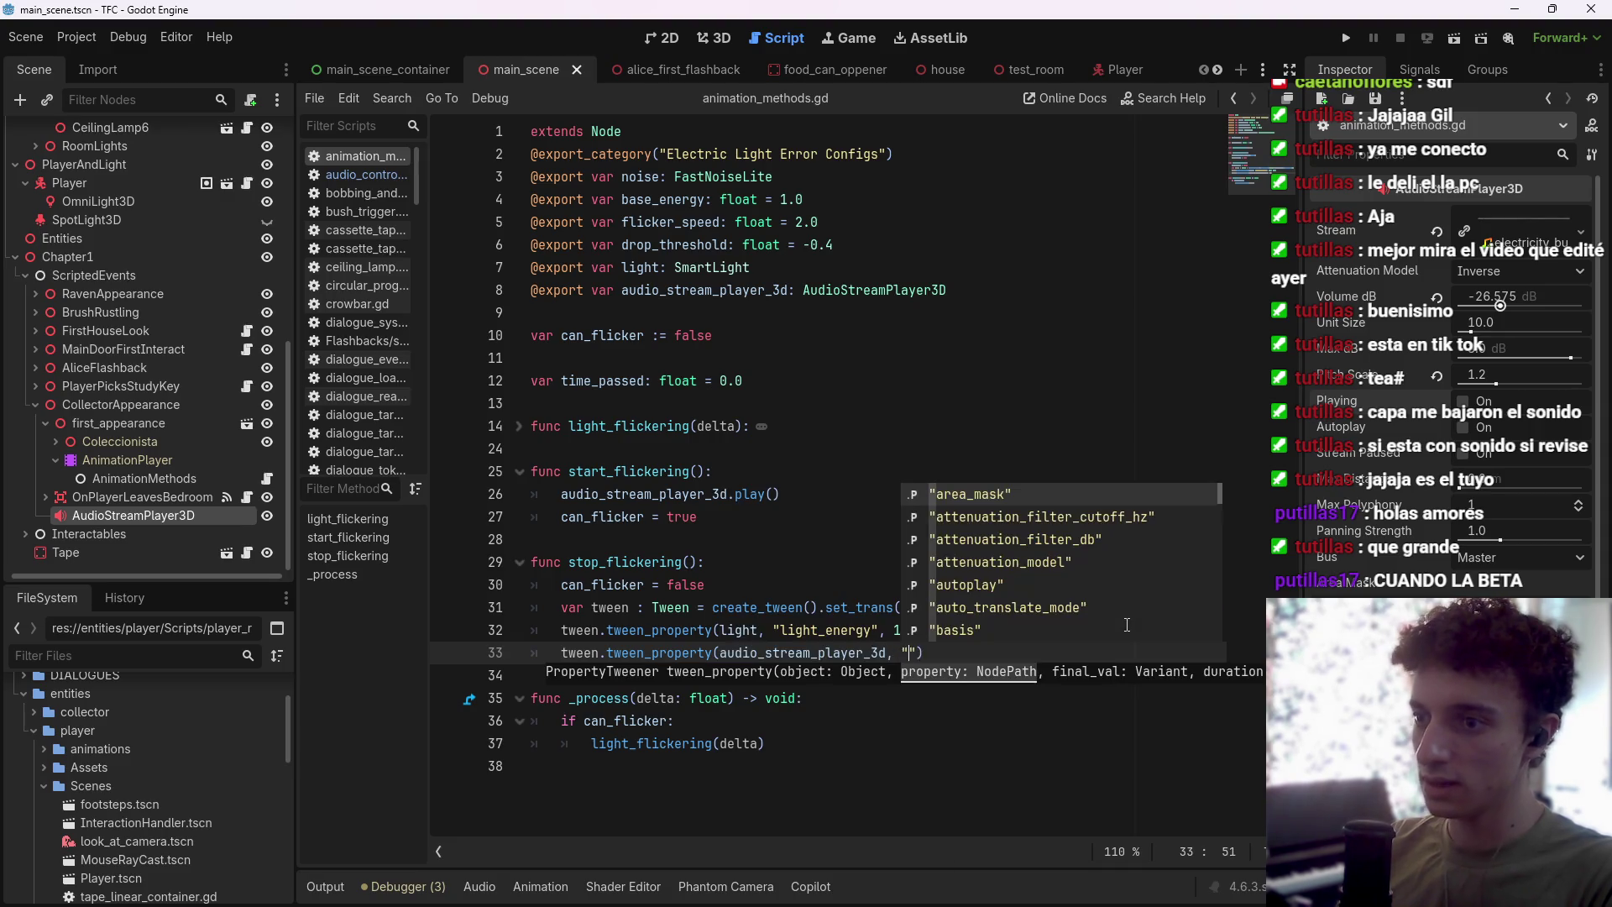
pyautogui.write('vol')
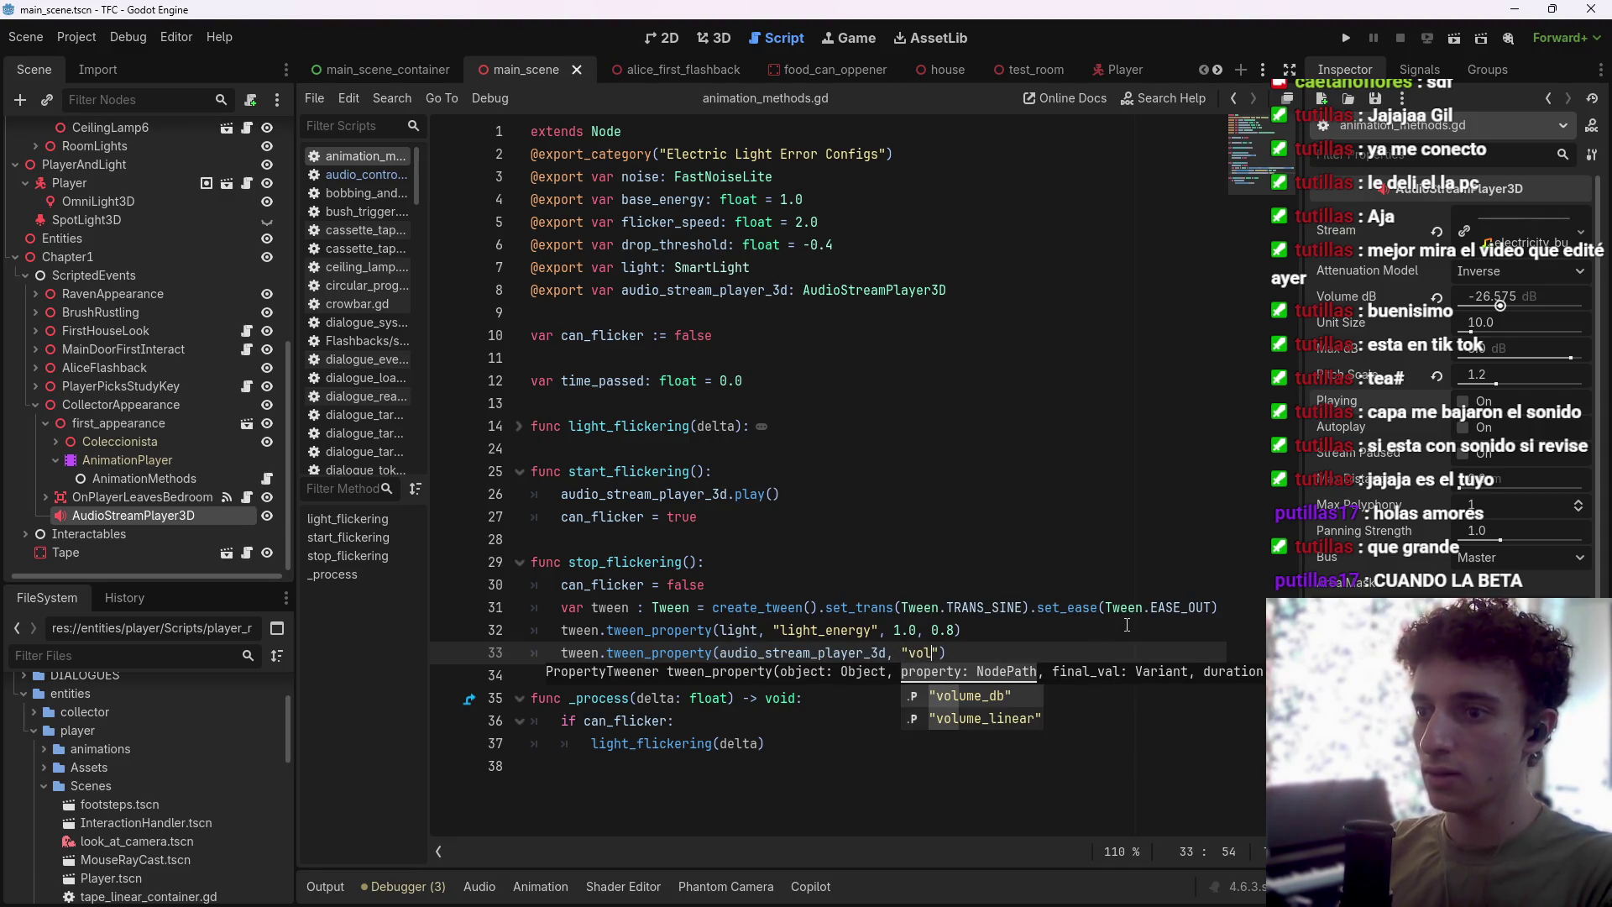
pyautogui.press('Down')
pyautogui.press('Return')
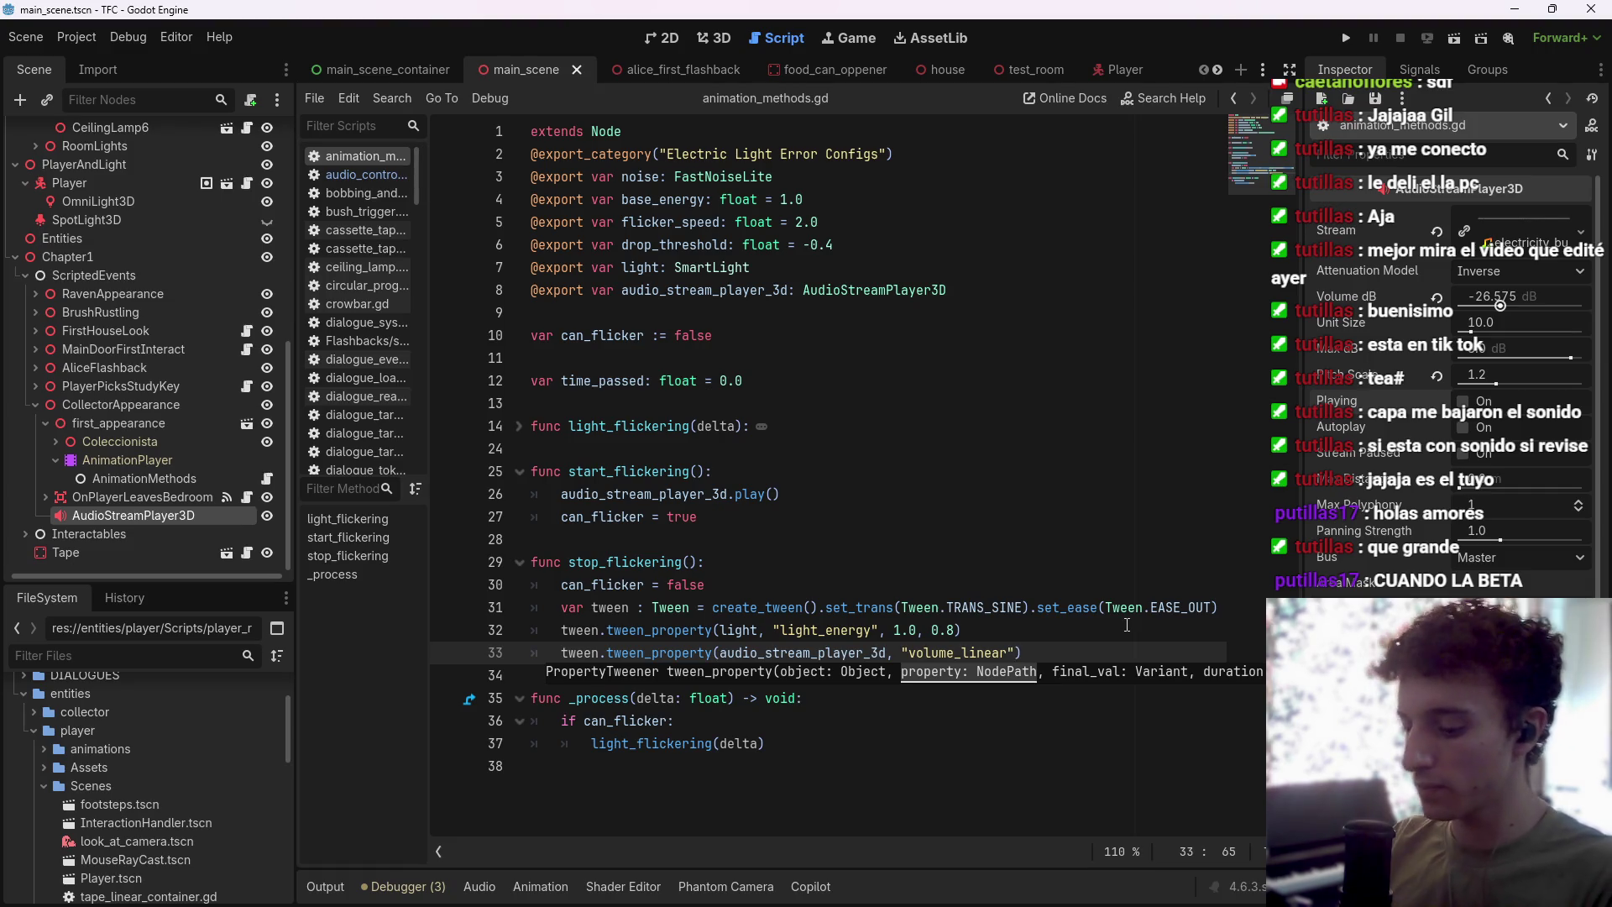
pyautogui.write(', 0.0')
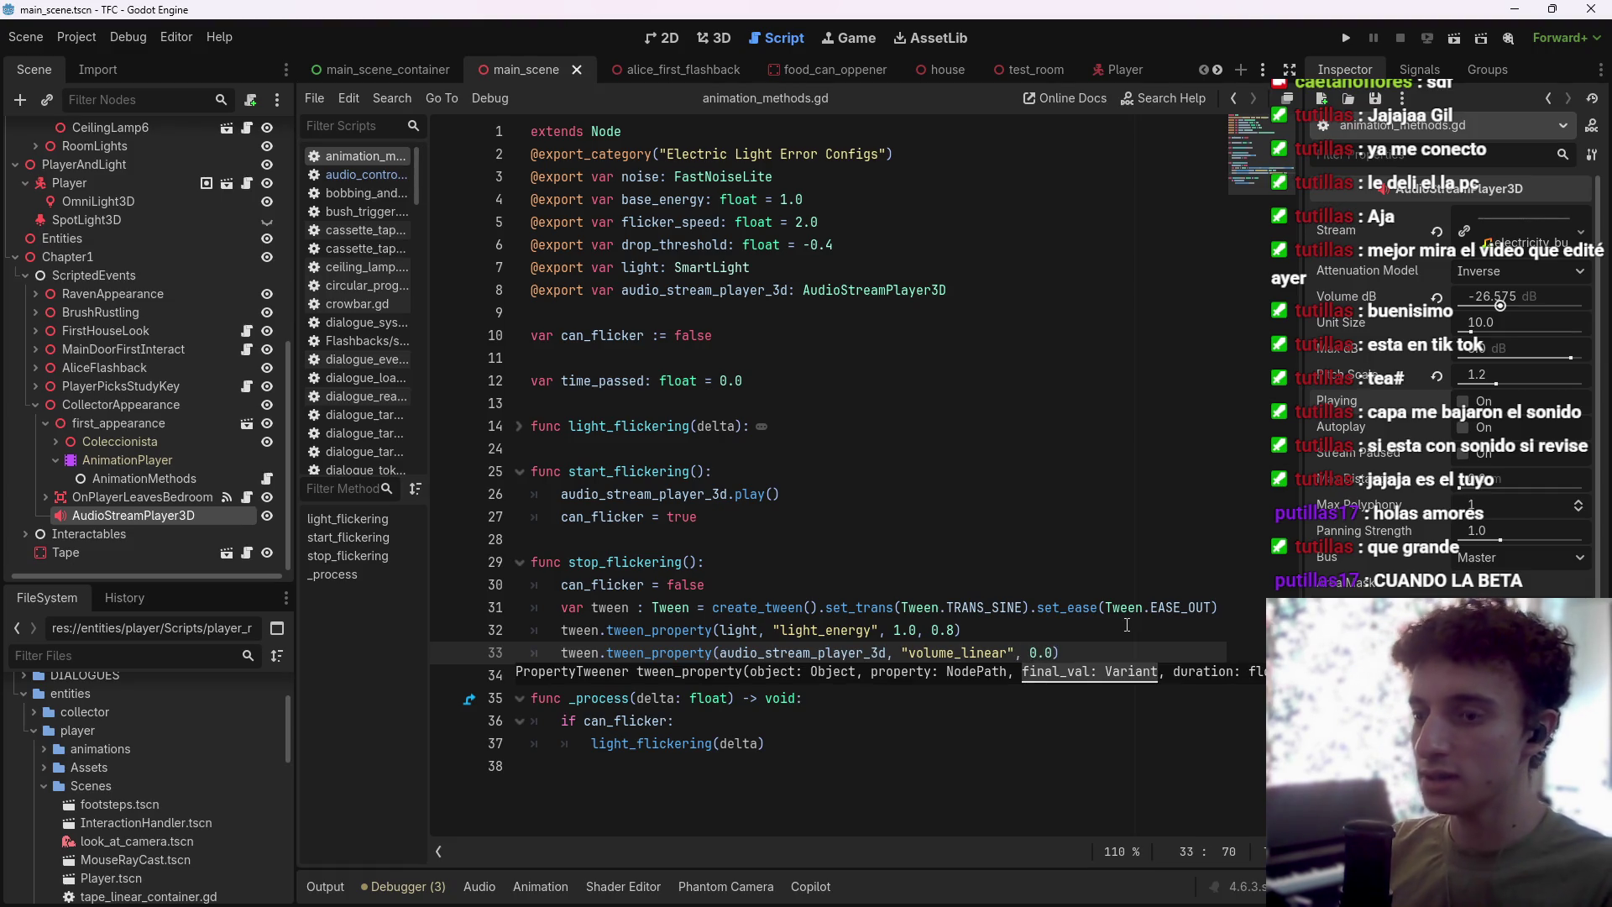
pyautogui.write(', 0')
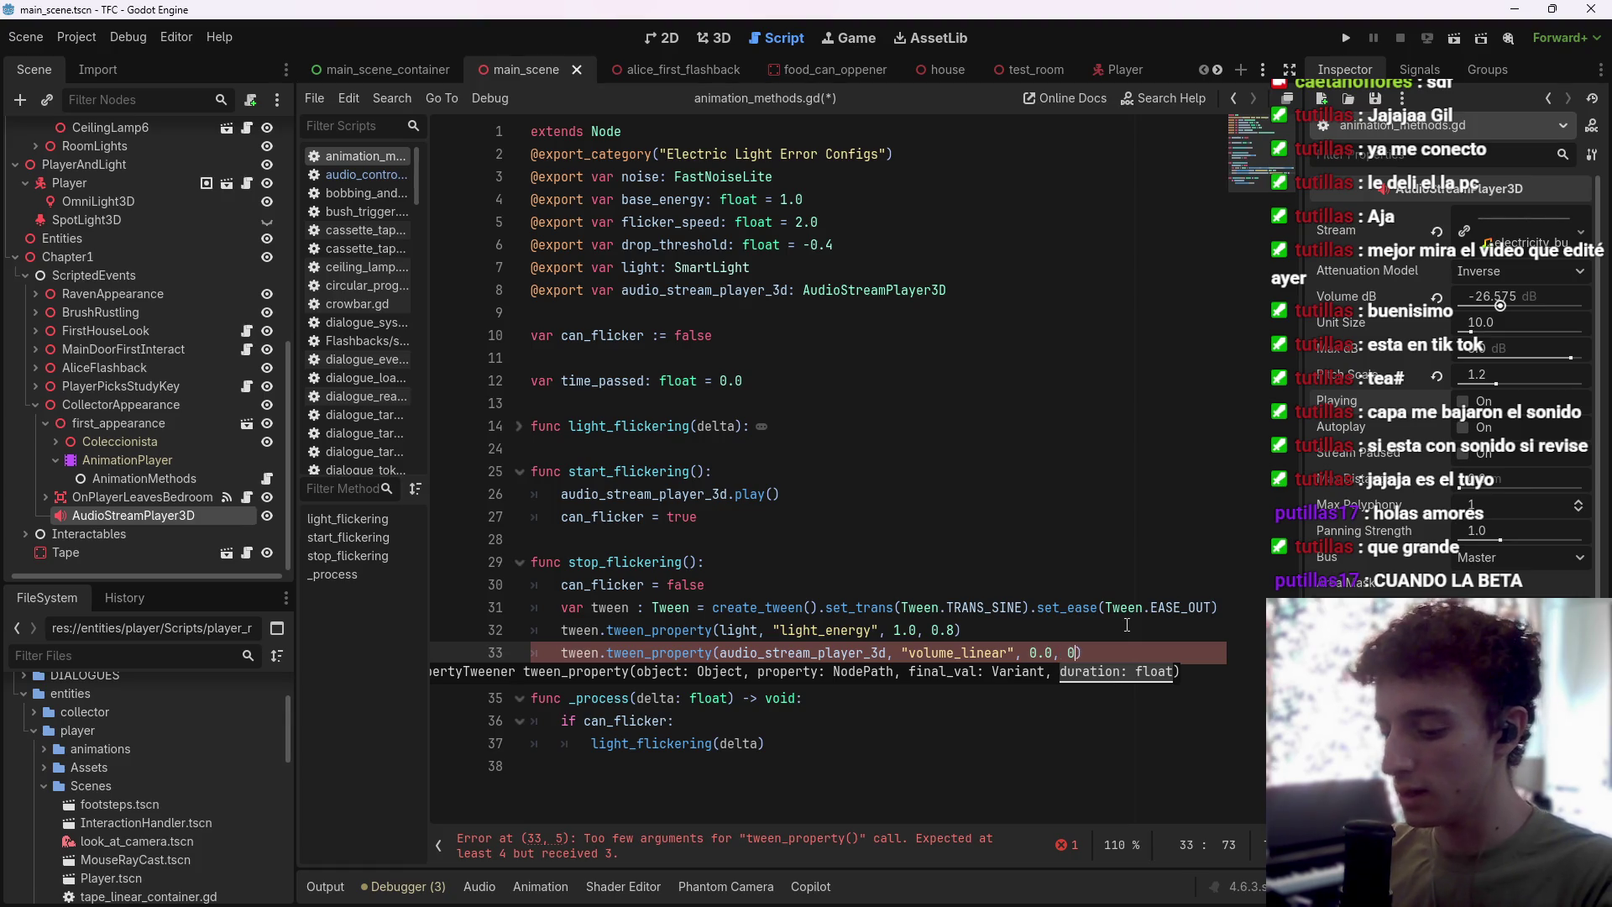
pyautogui.write(')')
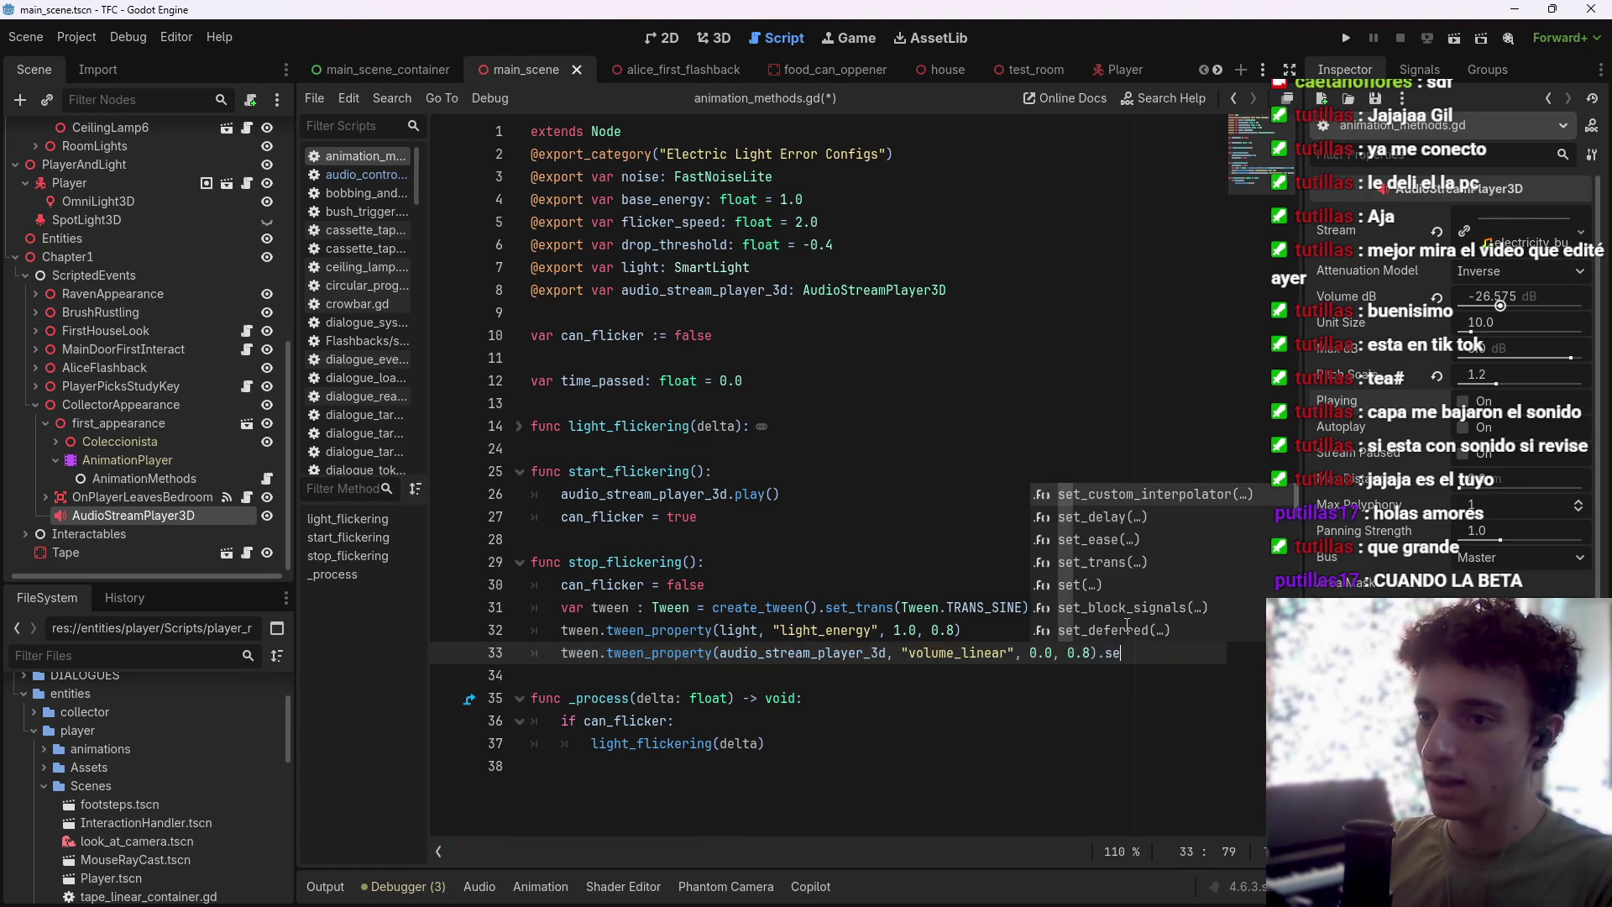
pyautogui.write('set_a')
pyautogui.write('´')
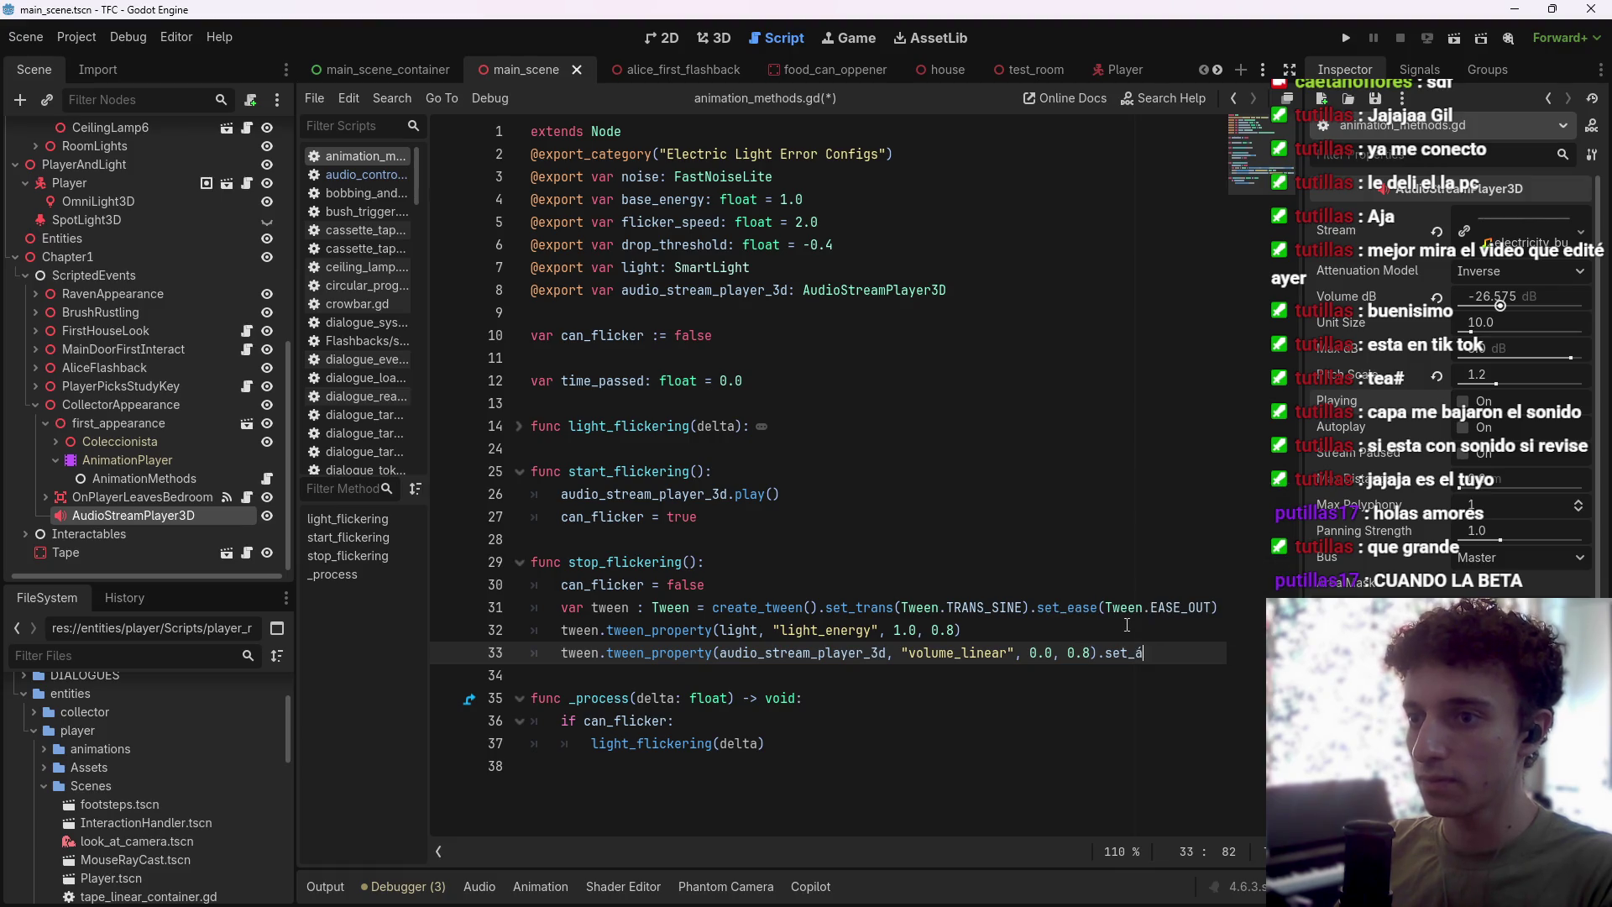
pyautogui.press('BackSpace')
pyautogui.press('BackSpace')
pyautogui.press('BackSpace')
pyautogui.write('par')
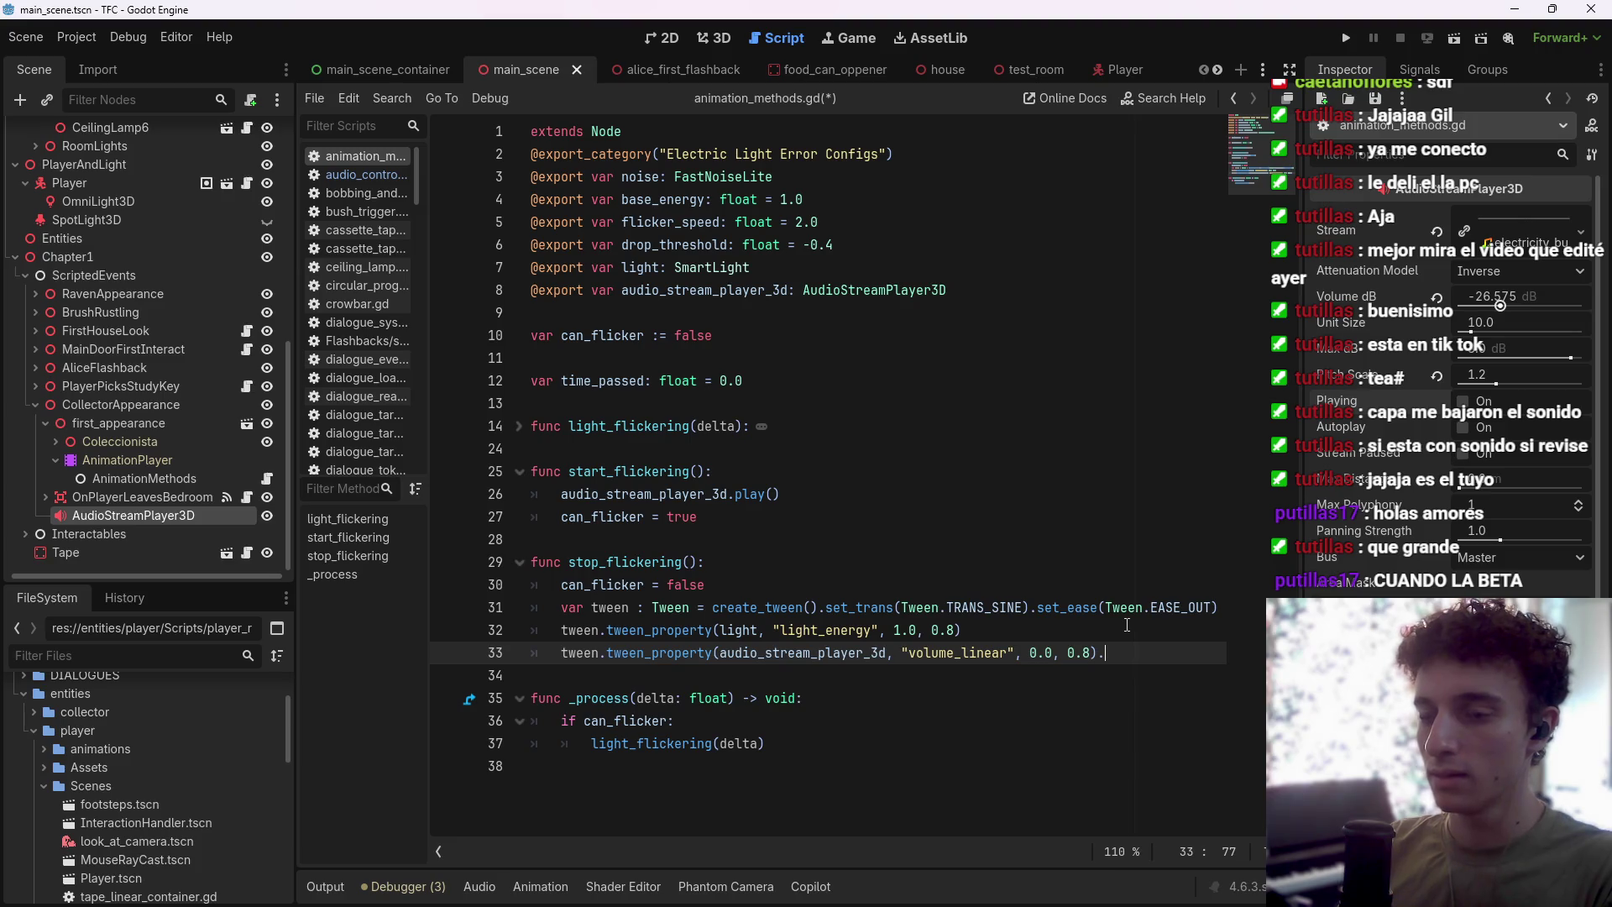
pyautogui.write('p')
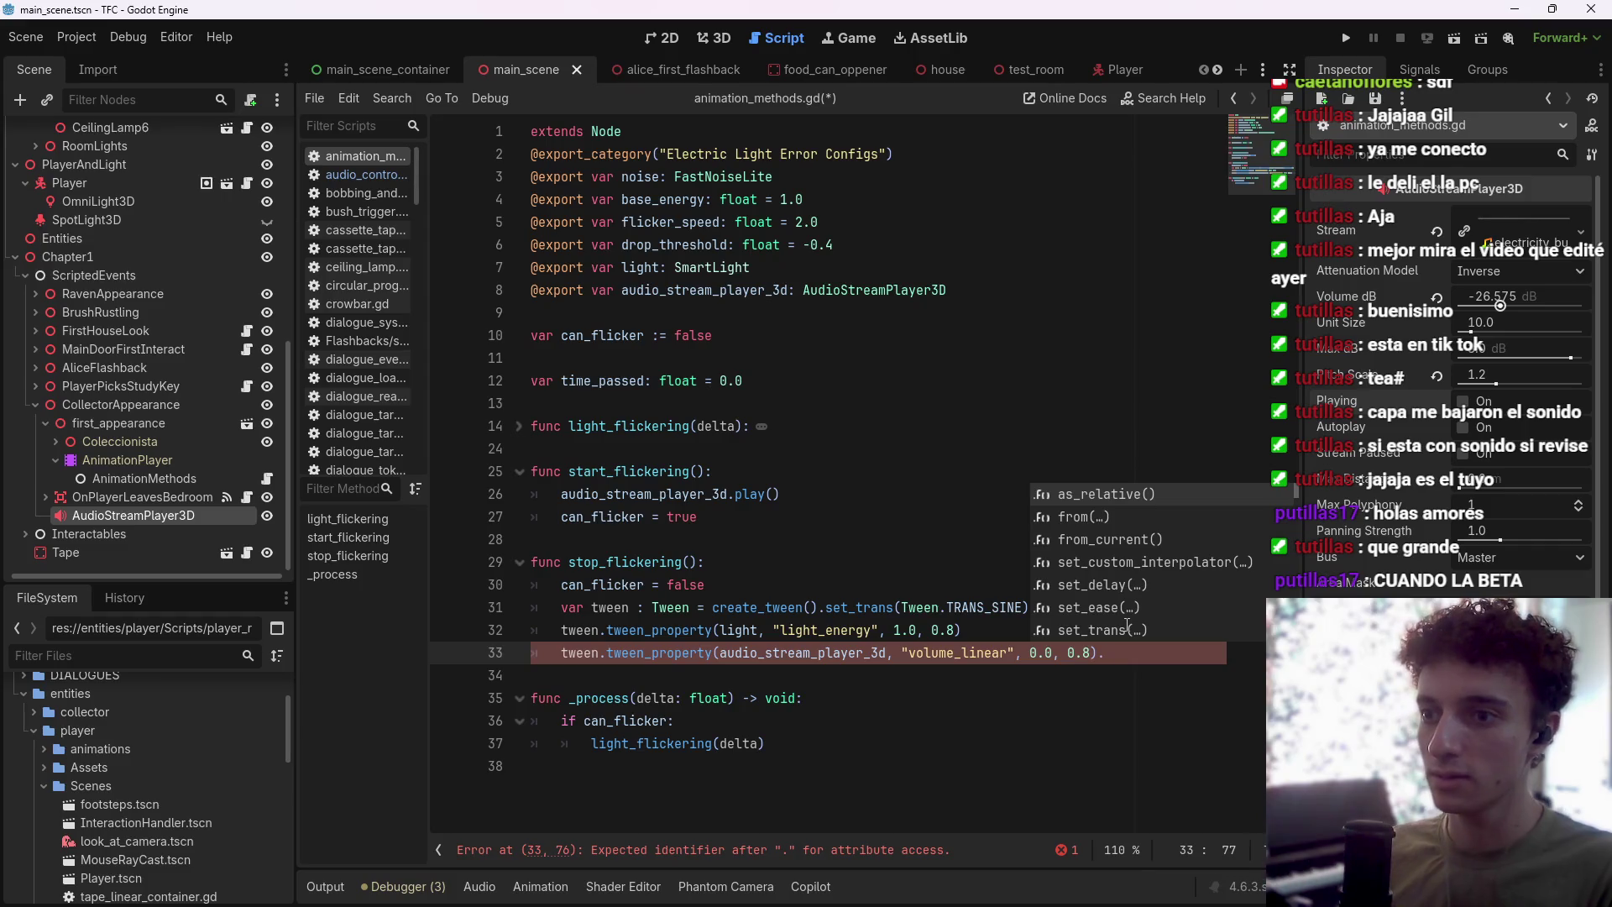
# Remove the stray partial text and leftover dot after the light tween, and save.
pyautogui.scroll(-1, 1126, 626)
pyautogui.scroll(-2, 1127, 626)
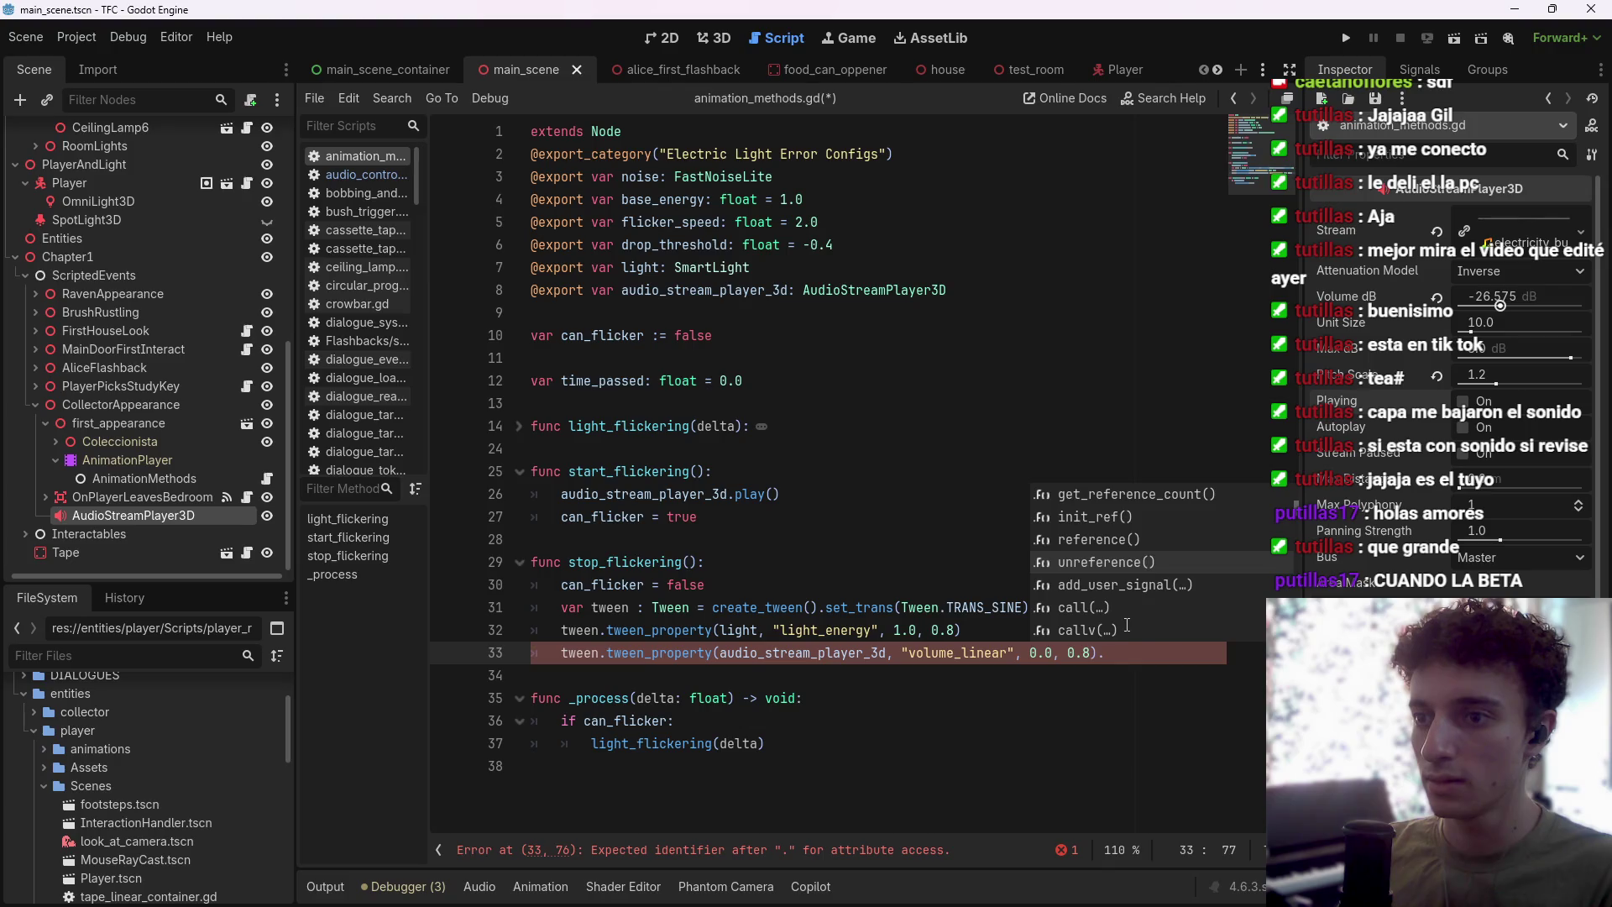
pyautogui.scroll(-6, 1127, 626)
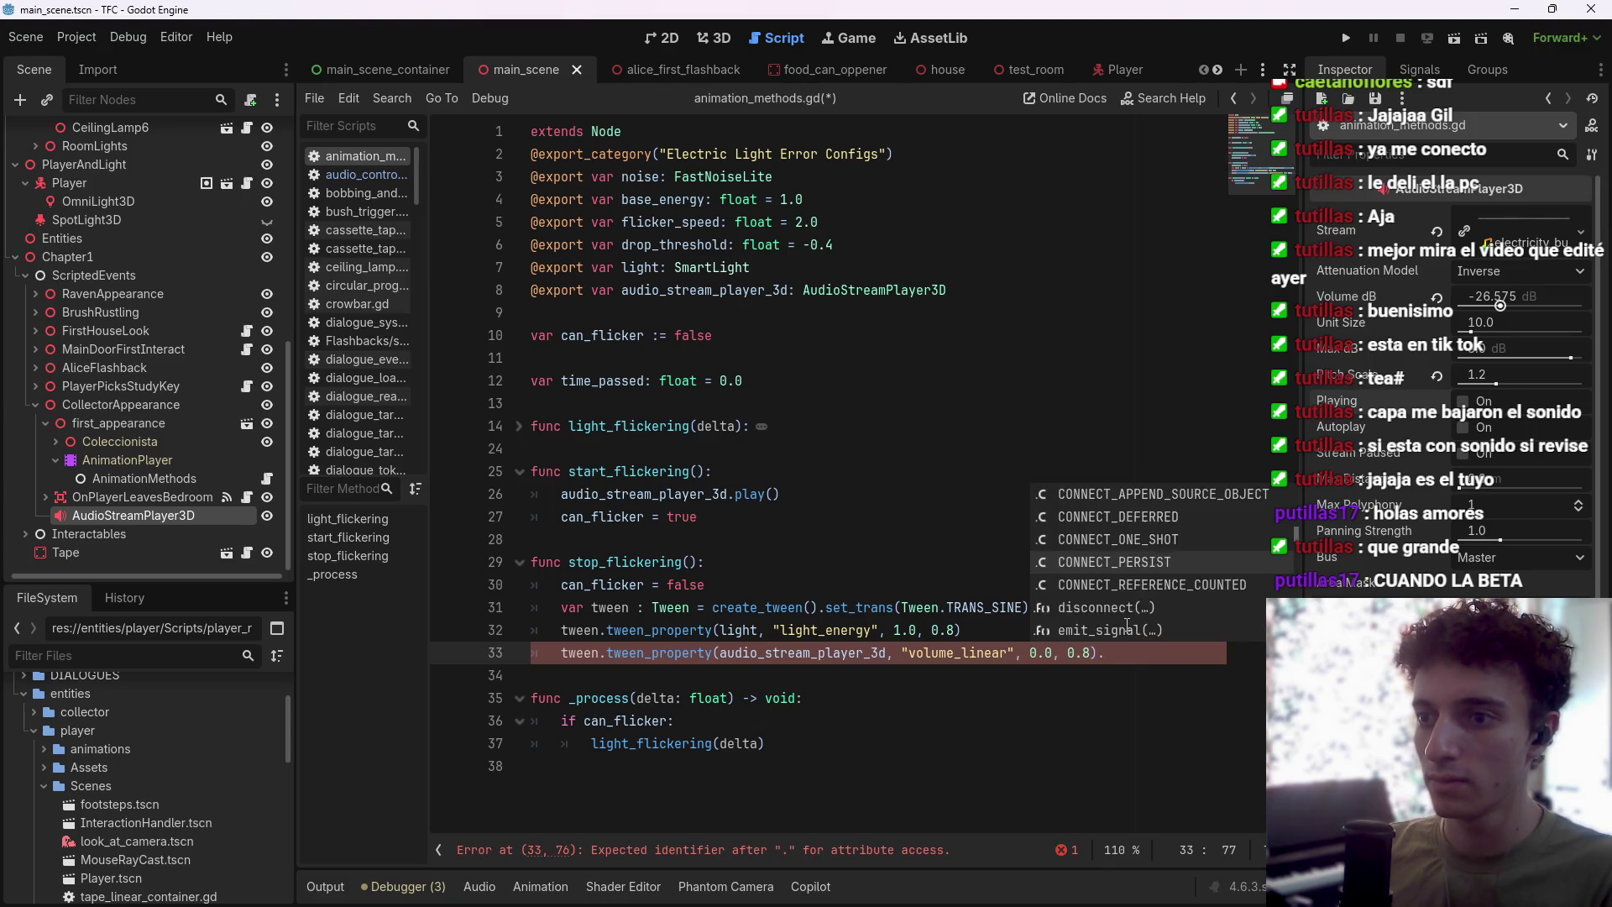
pyautogui.scroll(-15, 1126, 626)
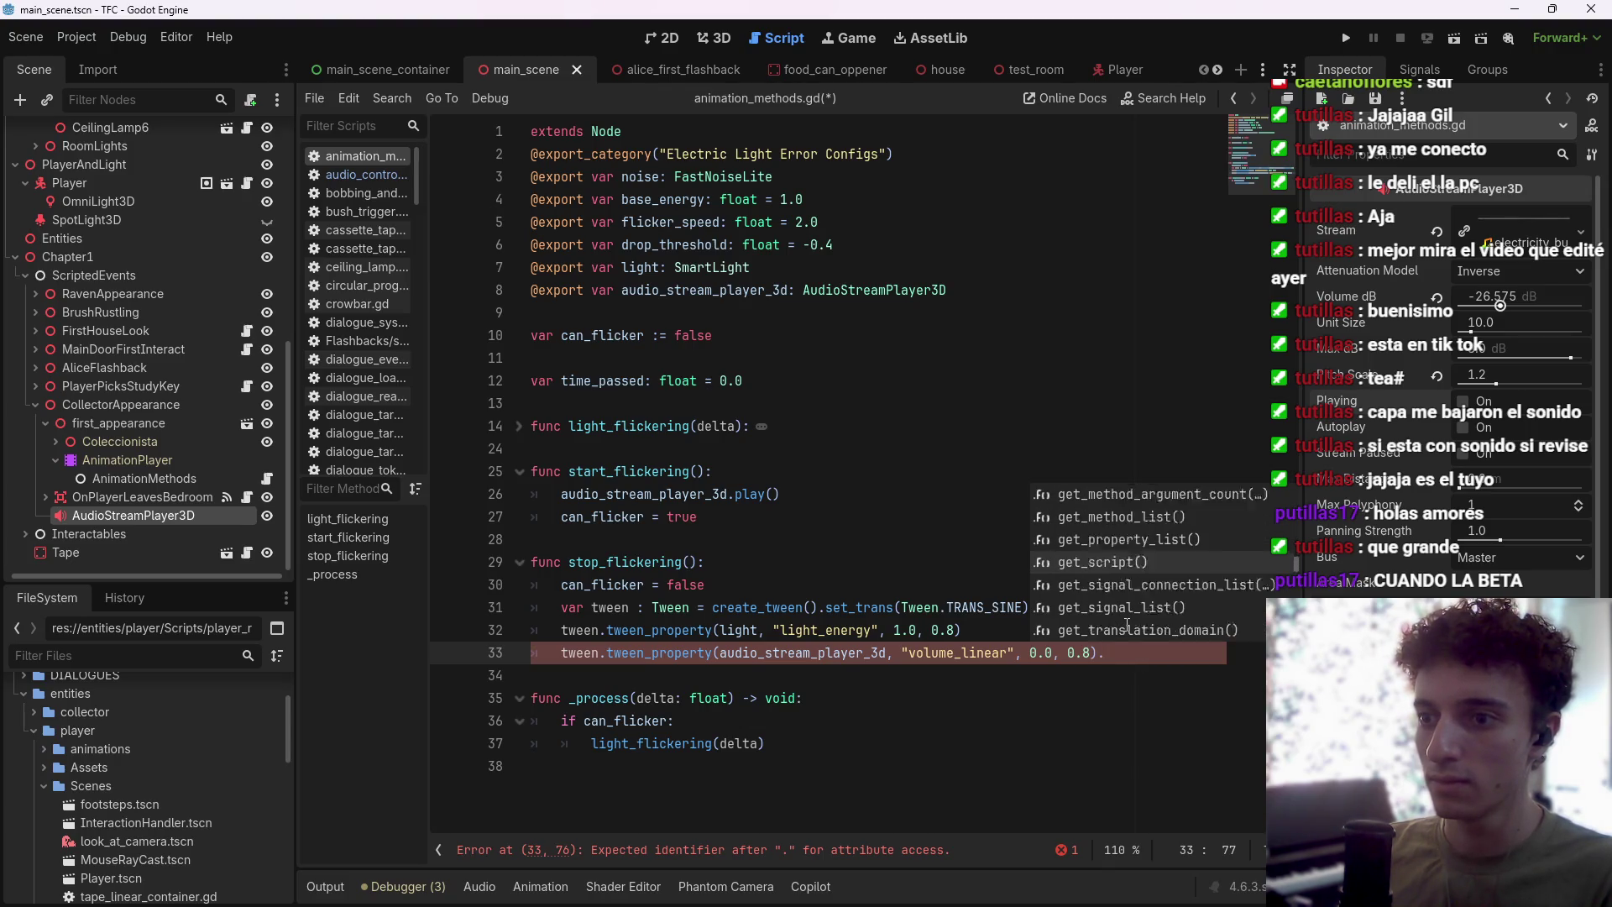
pyautogui.scroll(-14, 1127, 626)
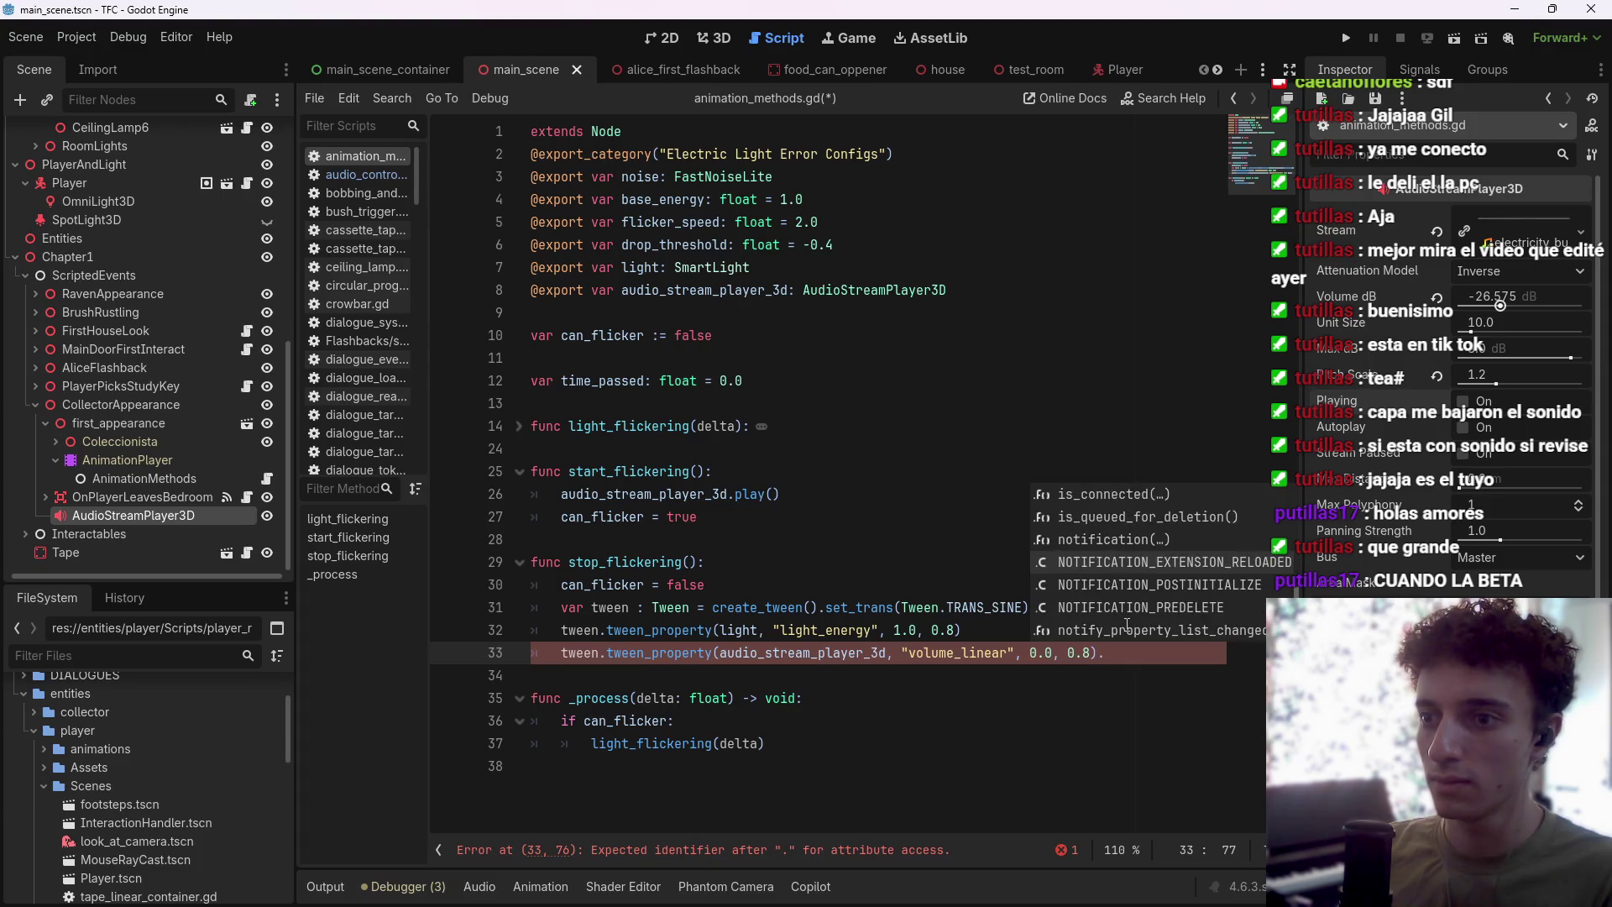
pyautogui.scroll(-12, 1127, 626)
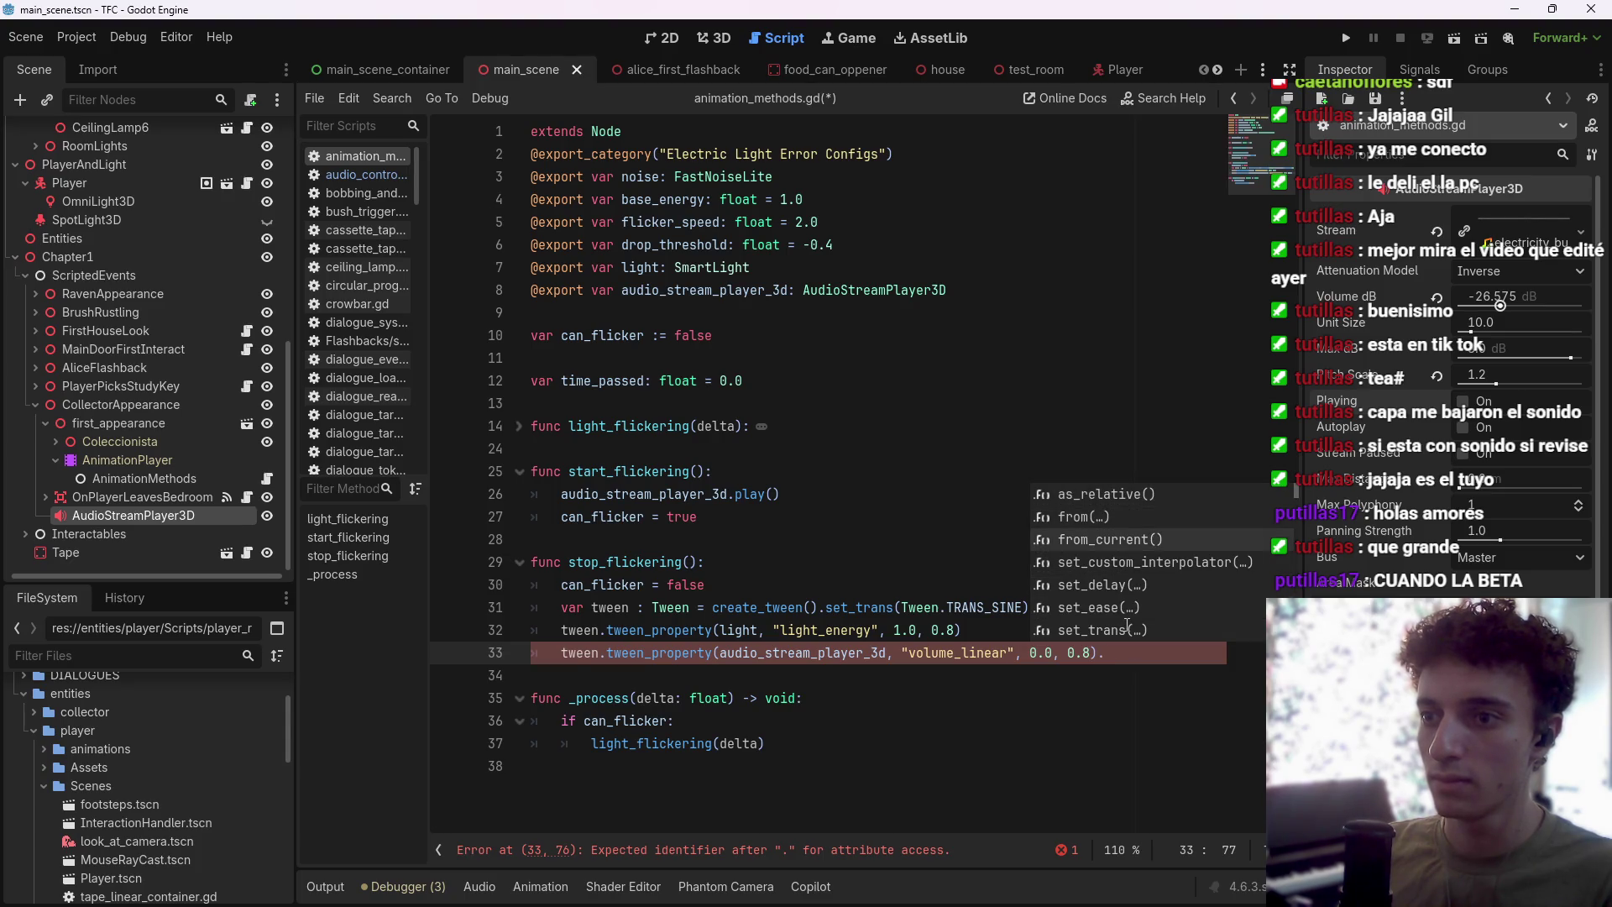
pyautogui.write('as_p')
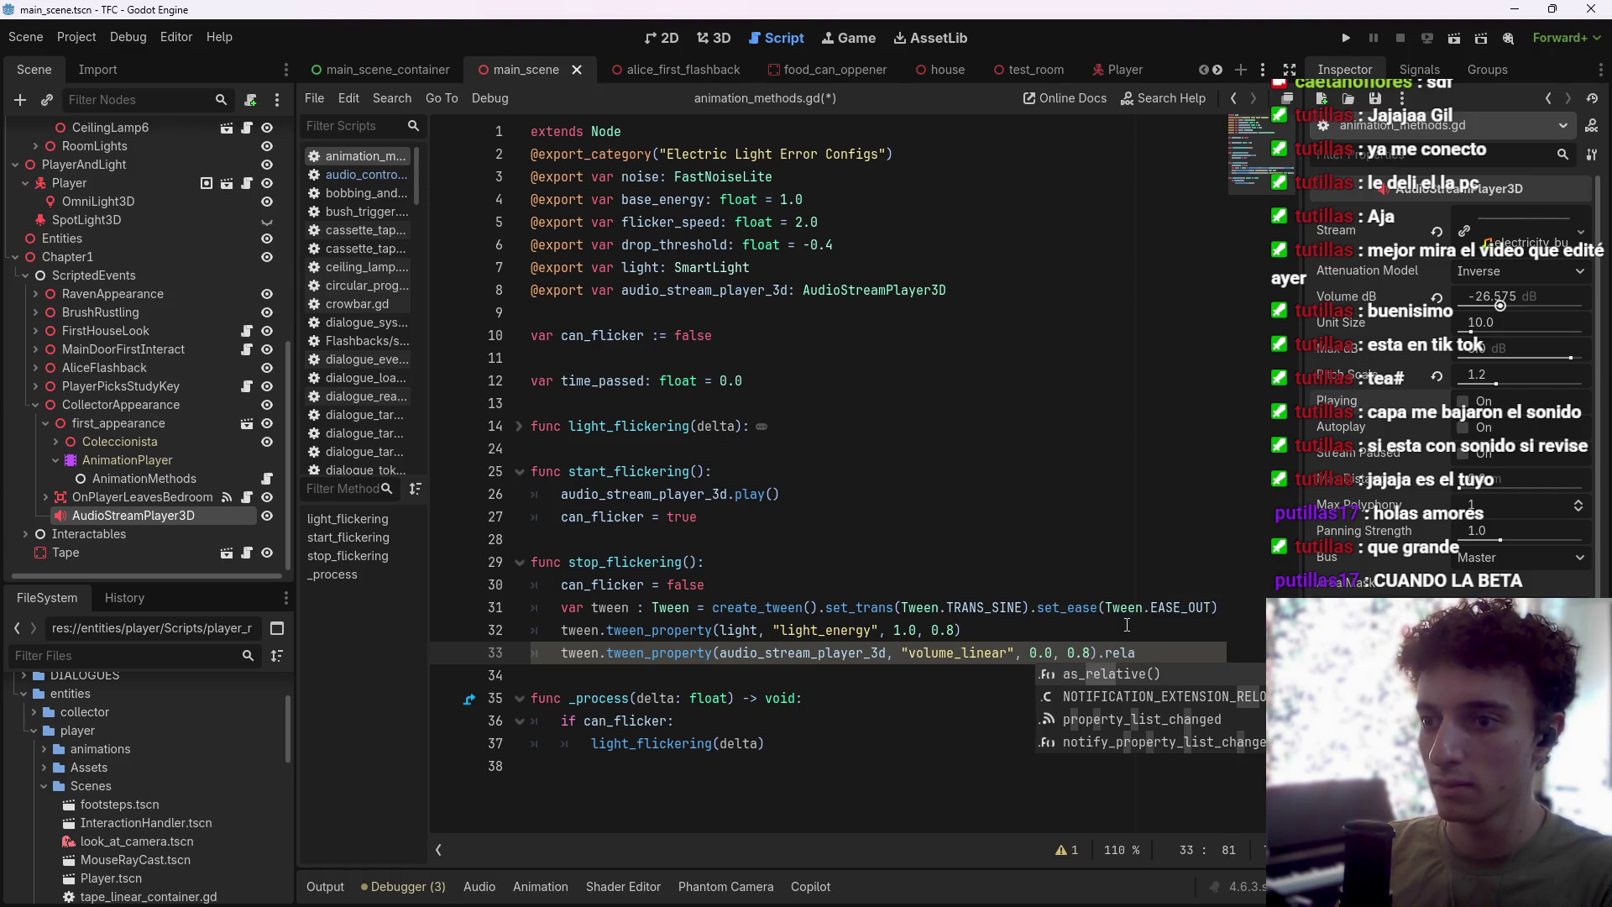
pyautogui.press('BackSpace')
pyautogui.press('BackSpace')
pyautogui.press('BackSpace')
pyautogui.press('BackSpace')
pyautogui.click(1127, 625)
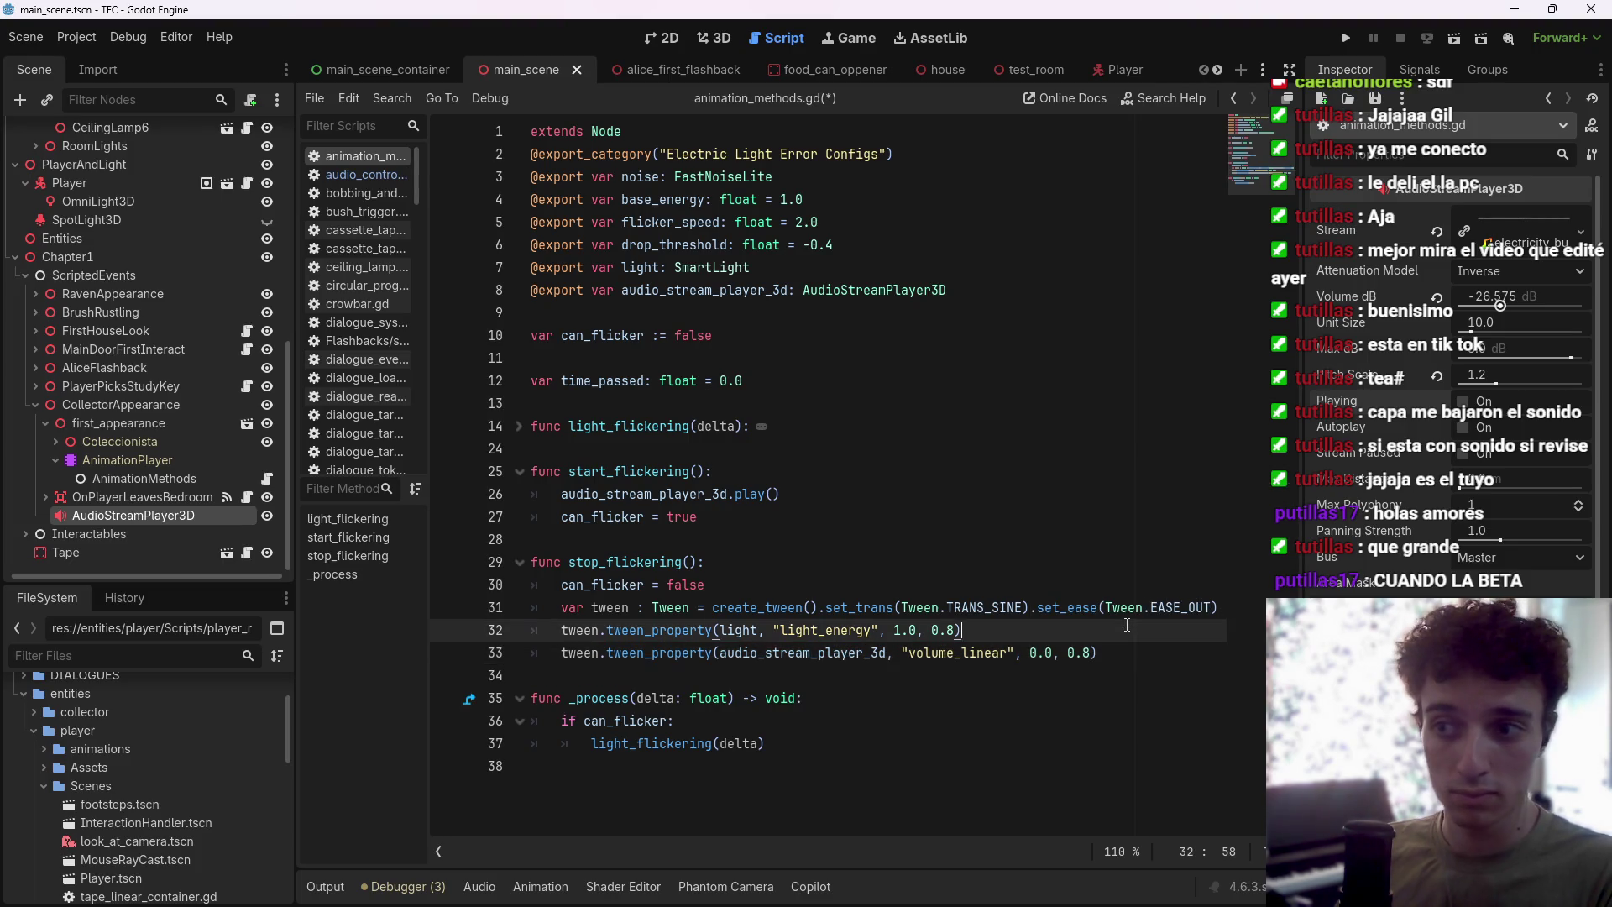
pyautogui.write('paral')
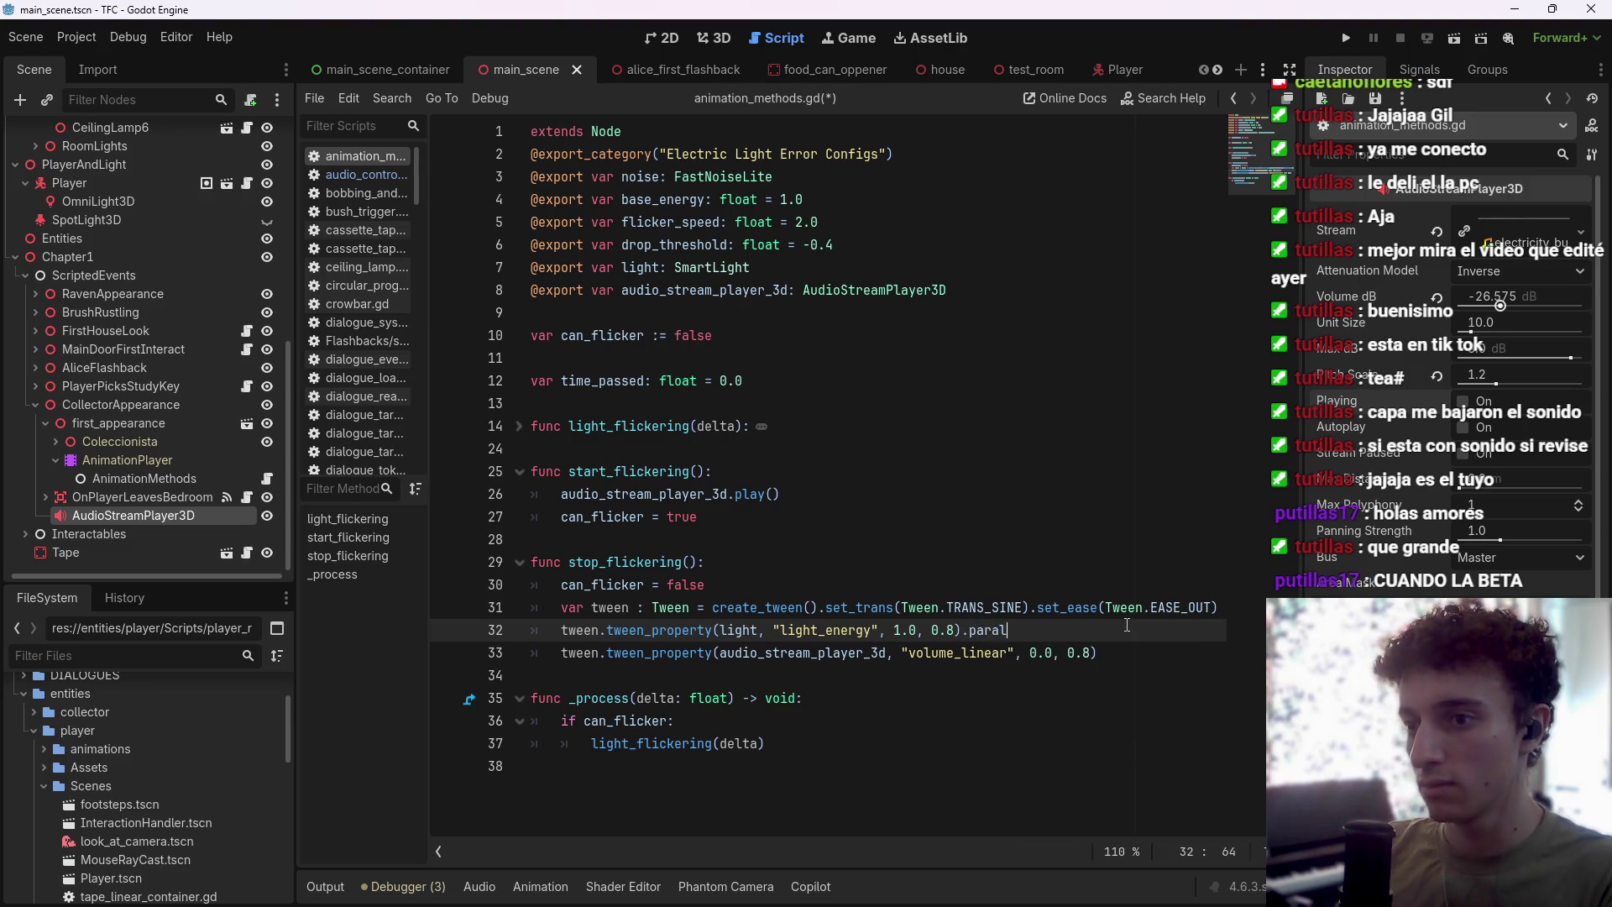
pyautogui.hotkey('ctrl', 'shift', 'z')
pyautogui.hotkey('ctrl', 's')
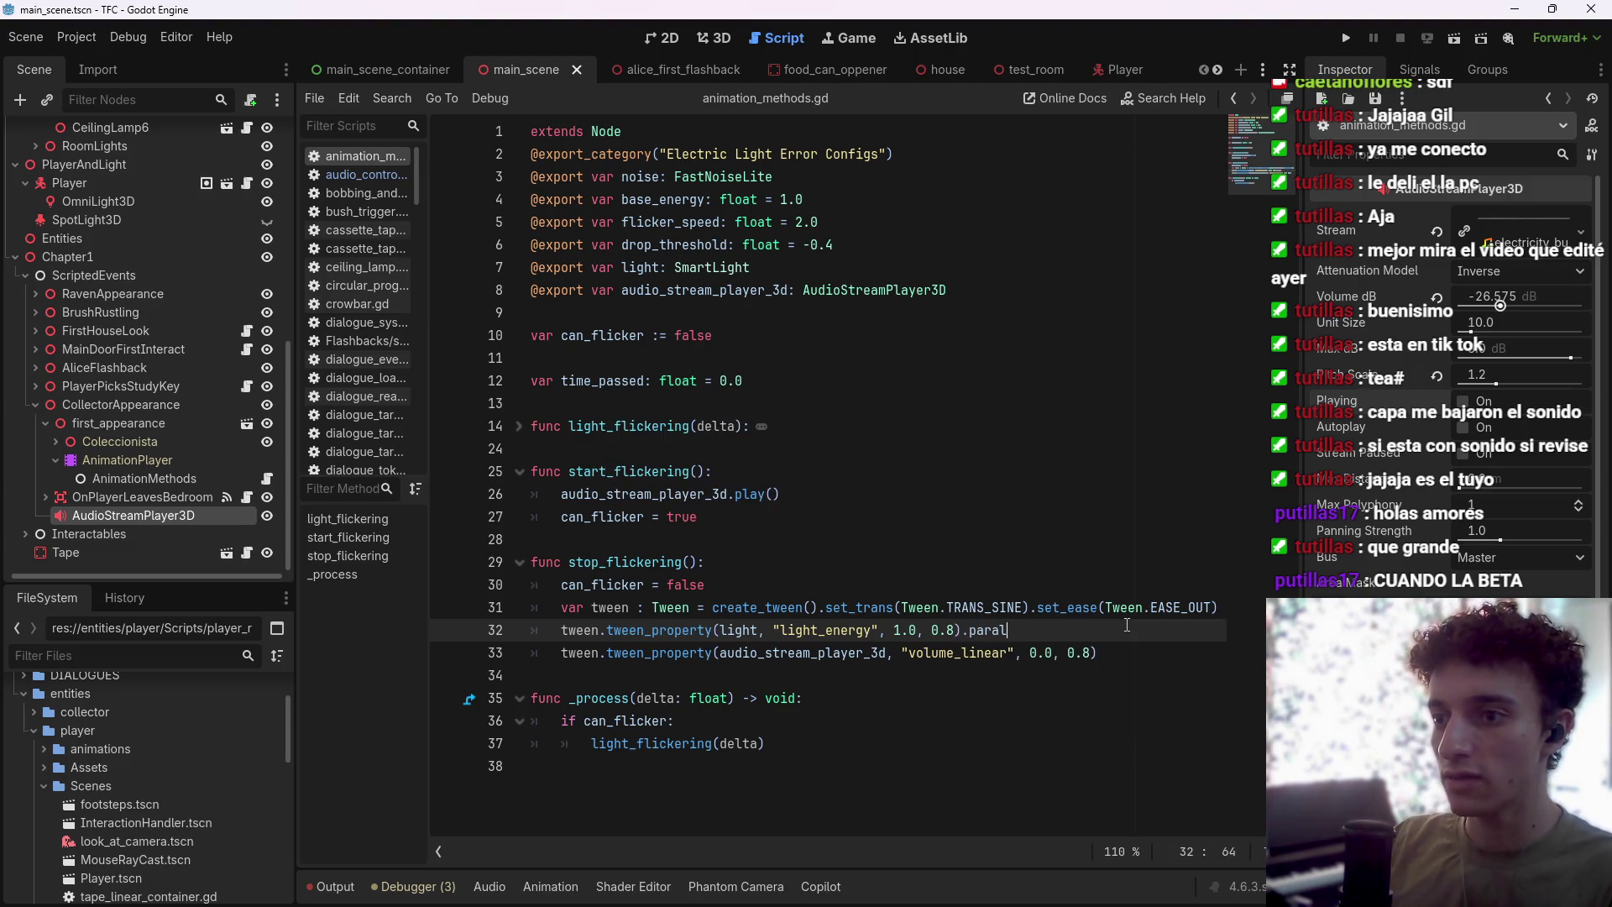
pyautogui.press('BackSpace')
pyautogui.hotkey('ctrl', 's')
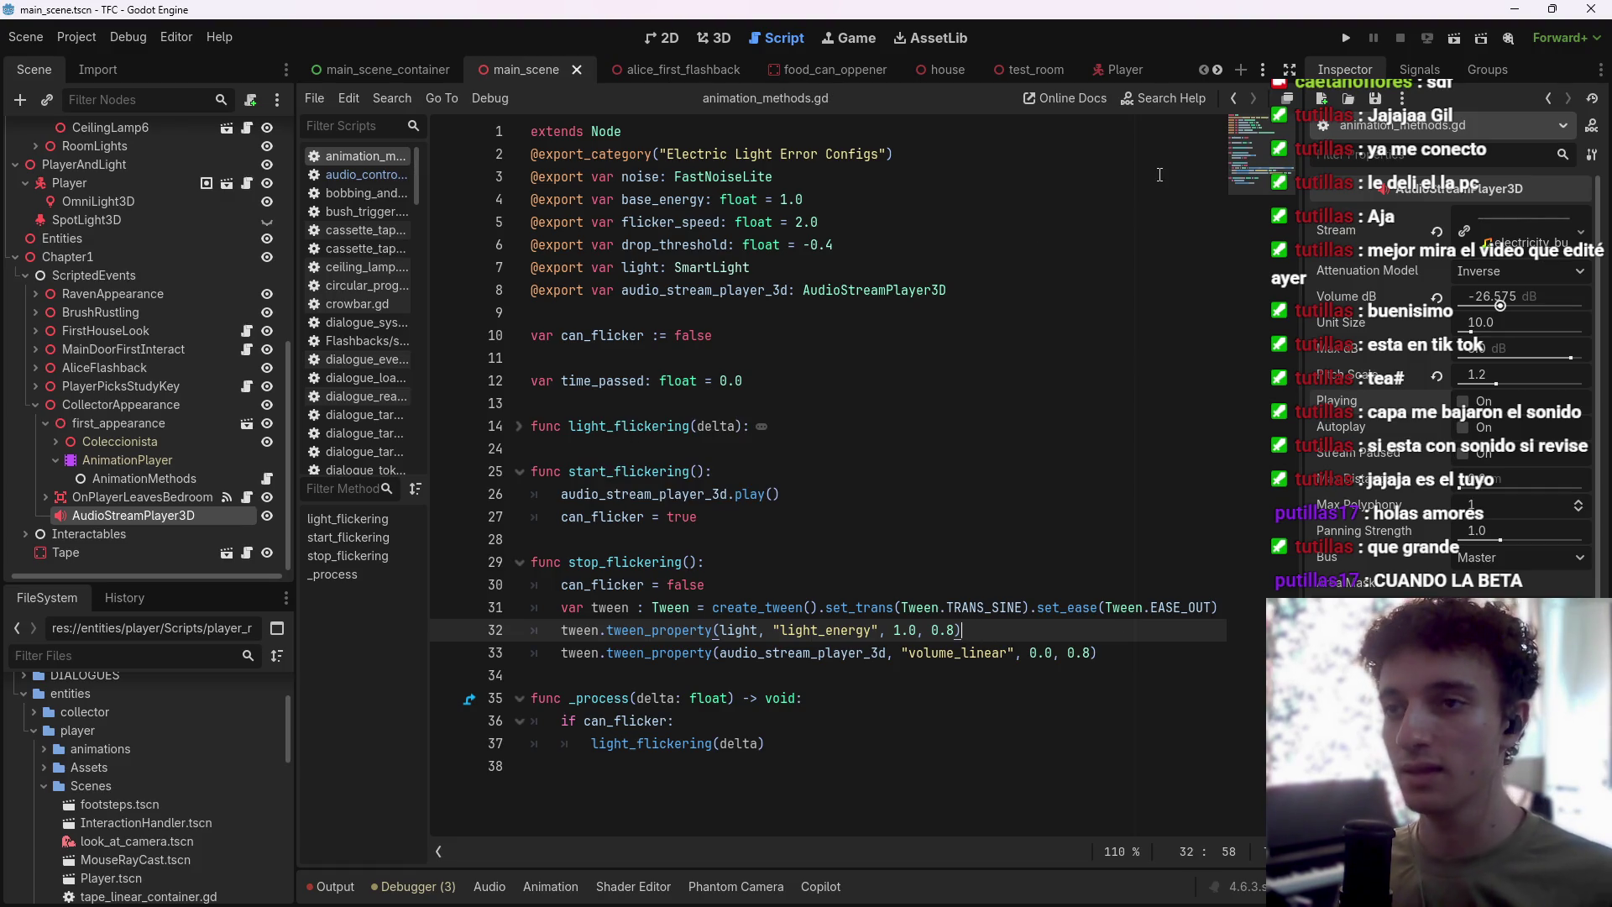
pyautogui.click(1347, 38)
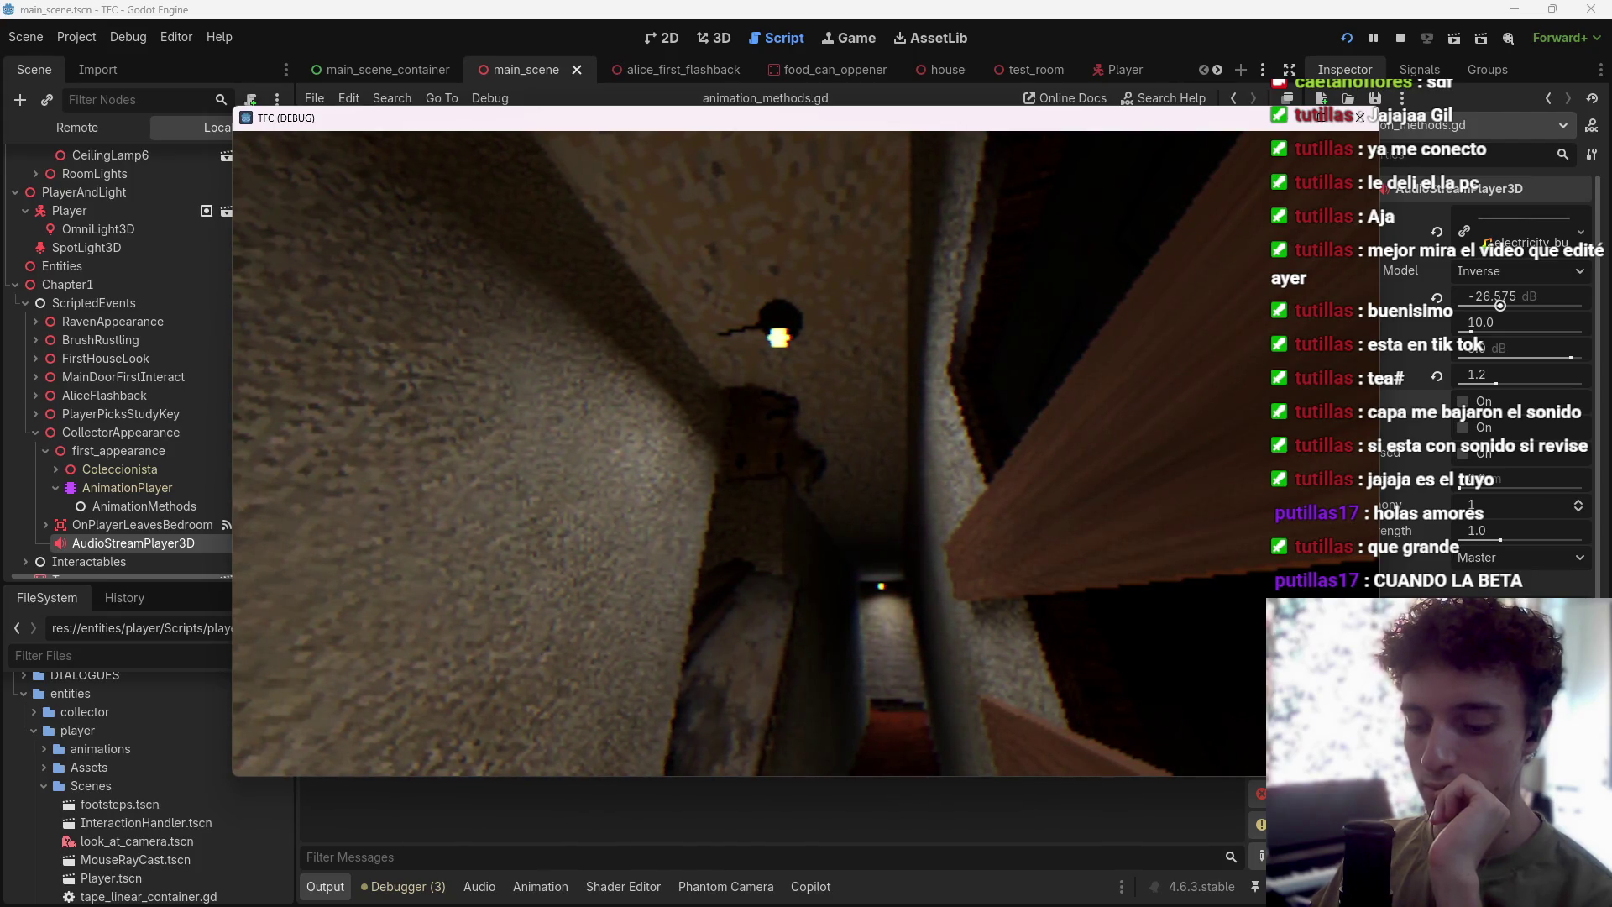
pyautogui.press('F8')
pyautogui.hotkey('ctrl', 's')
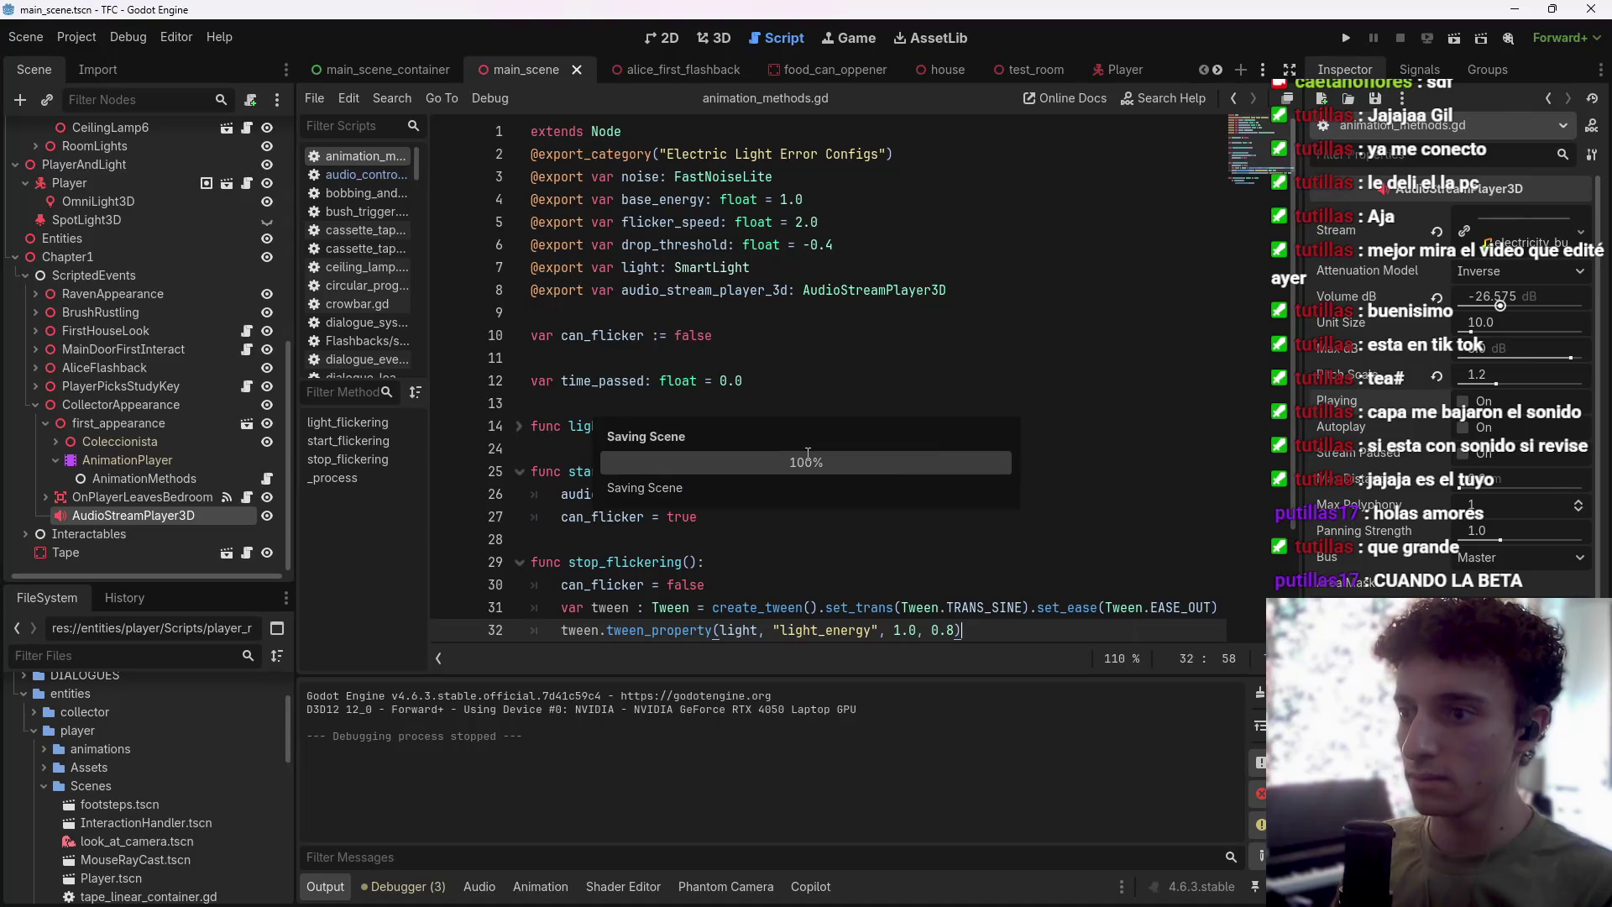
pyautogui.press('Return')
pyautogui.press('Tab')
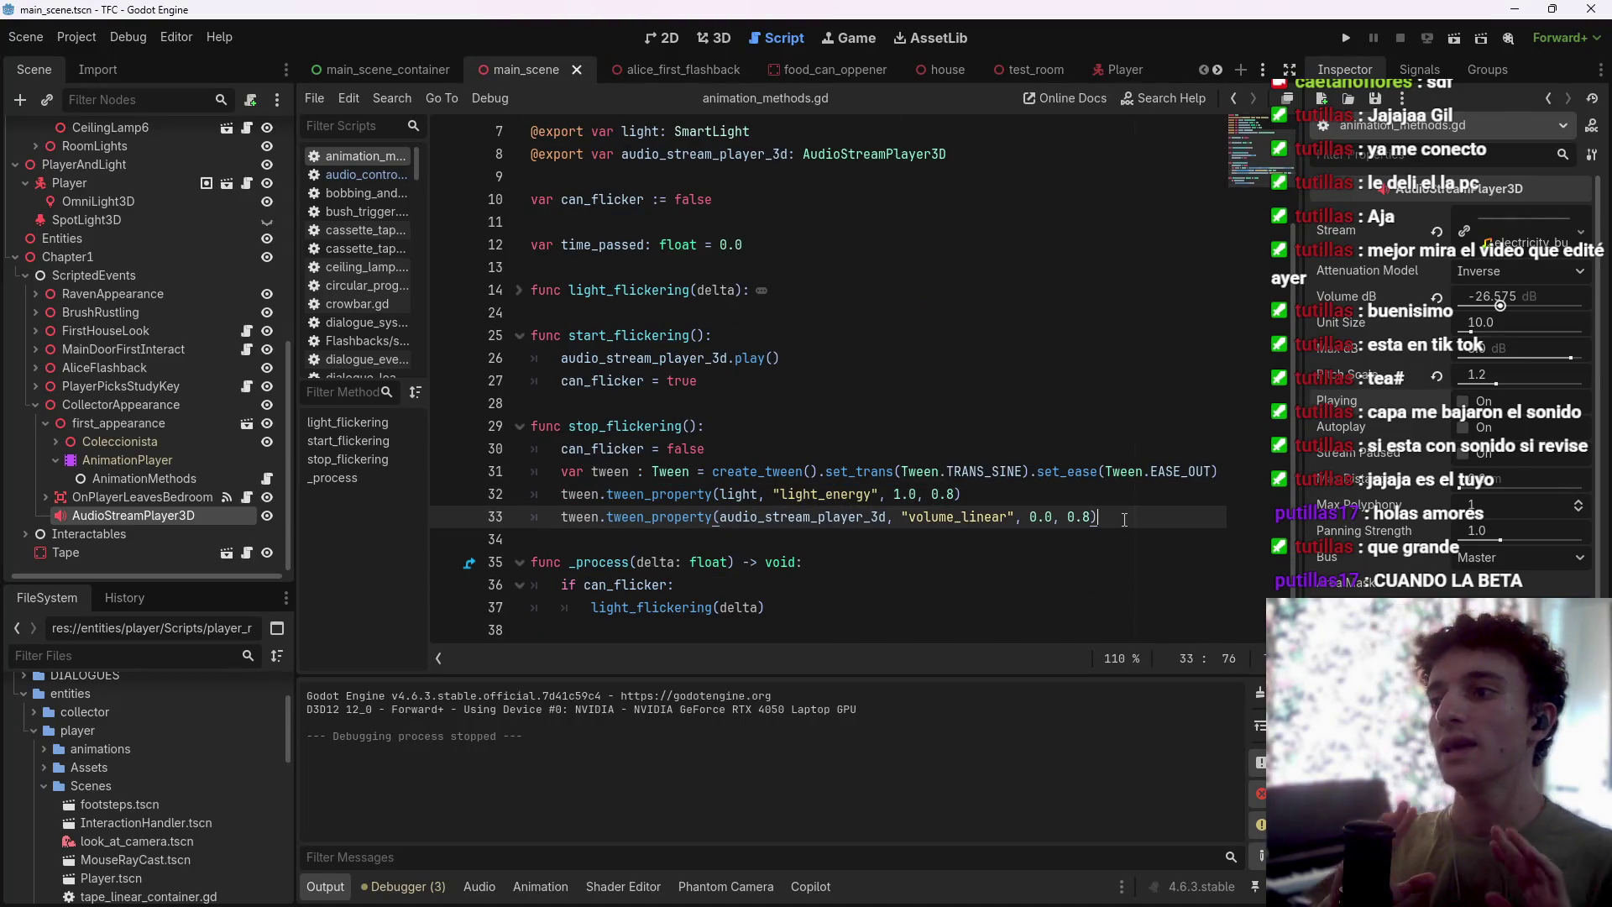
pyautogui.click(168, 461)
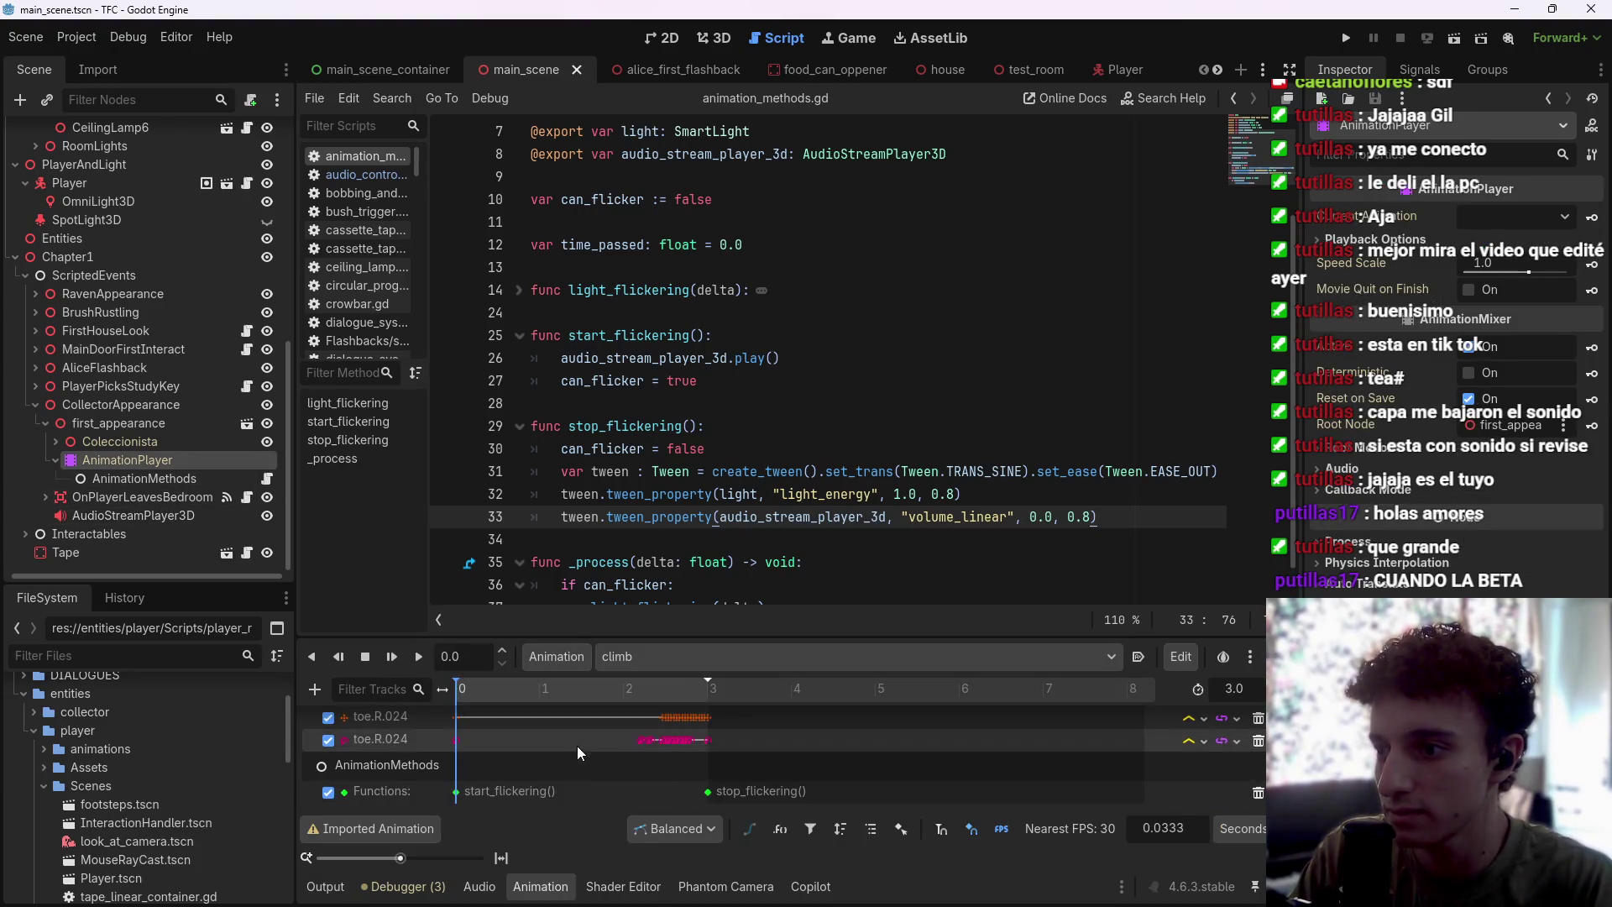
# Show the 3D scene and scrub the climb animation to about 1.86 s.
pyautogui.scroll(10, 554, 766)
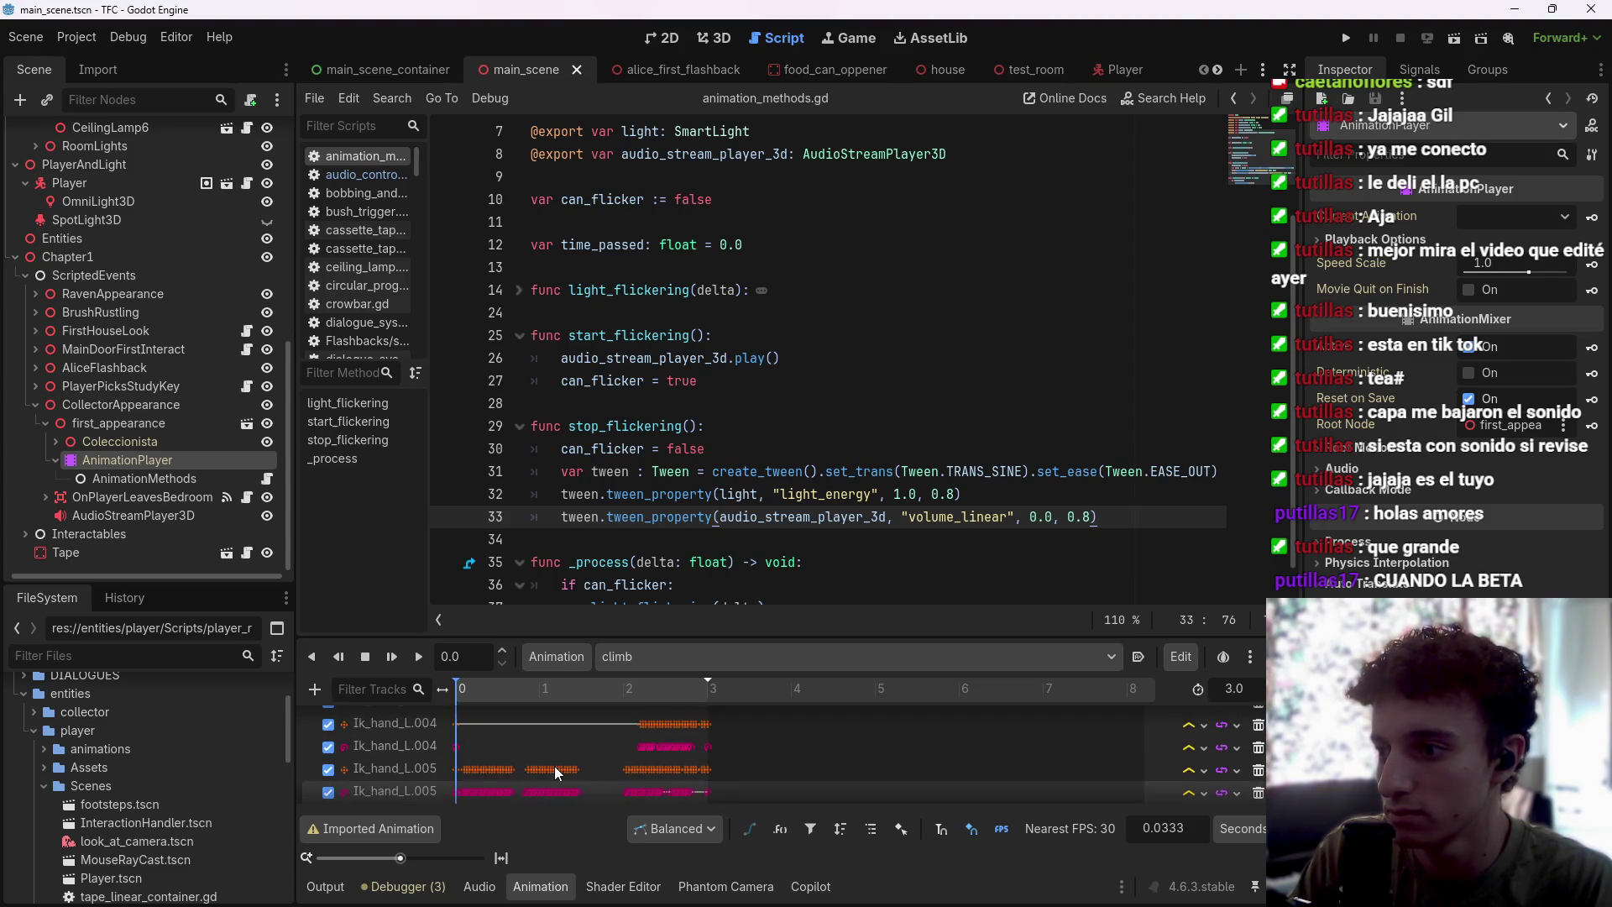
pyautogui.scroll(10, 554, 765)
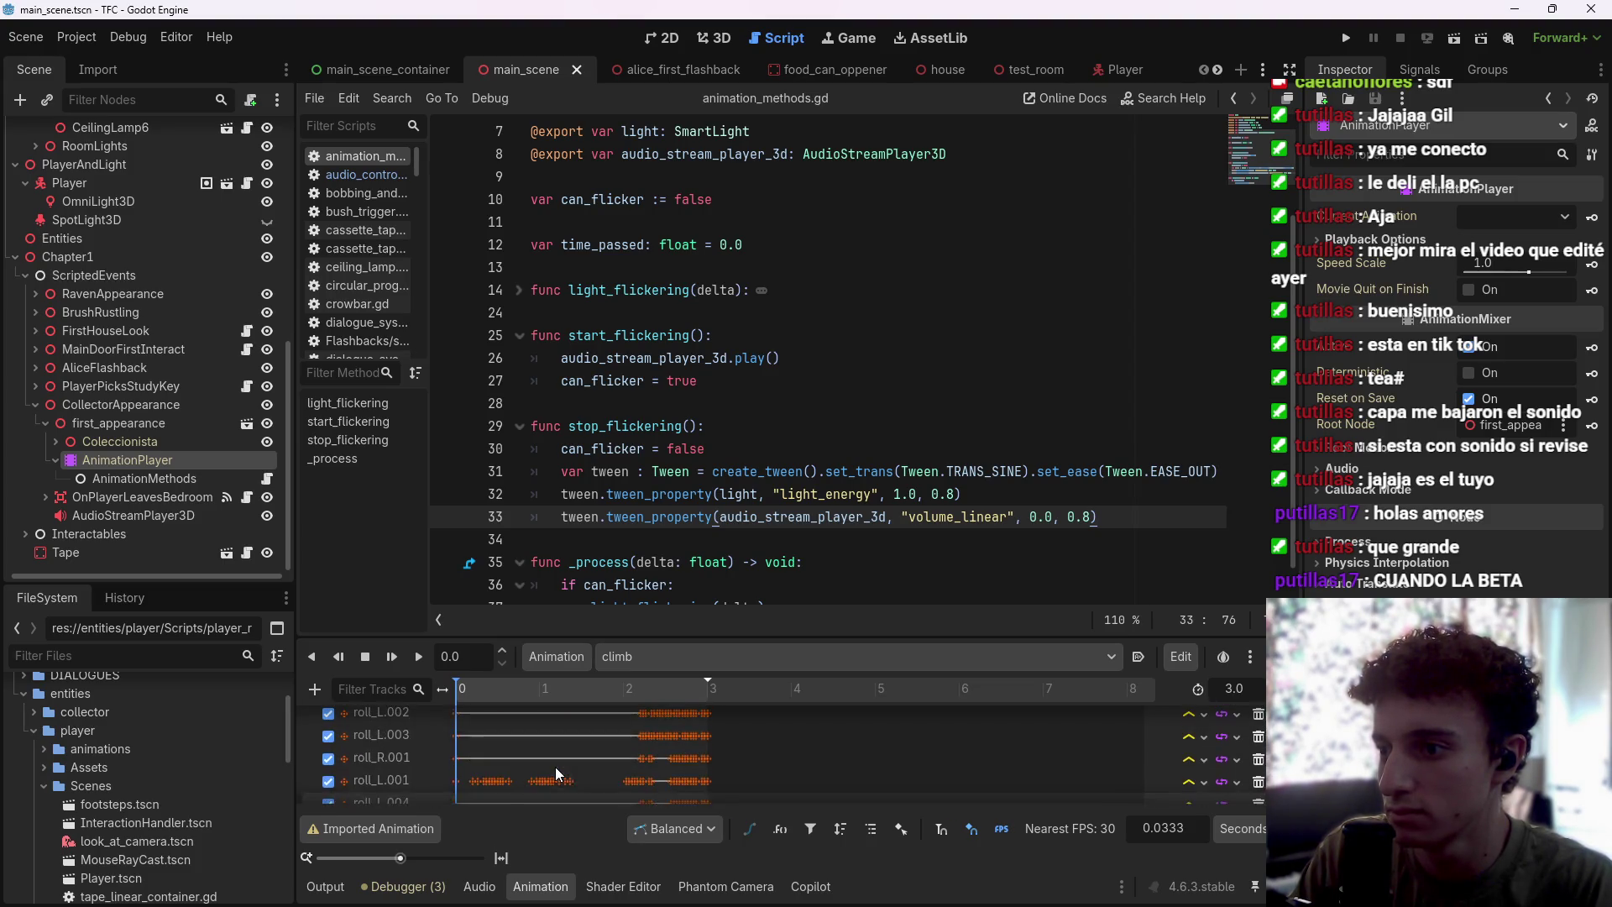
pyautogui.scroll(5, 557, 767)
pyautogui.click(714, 38)
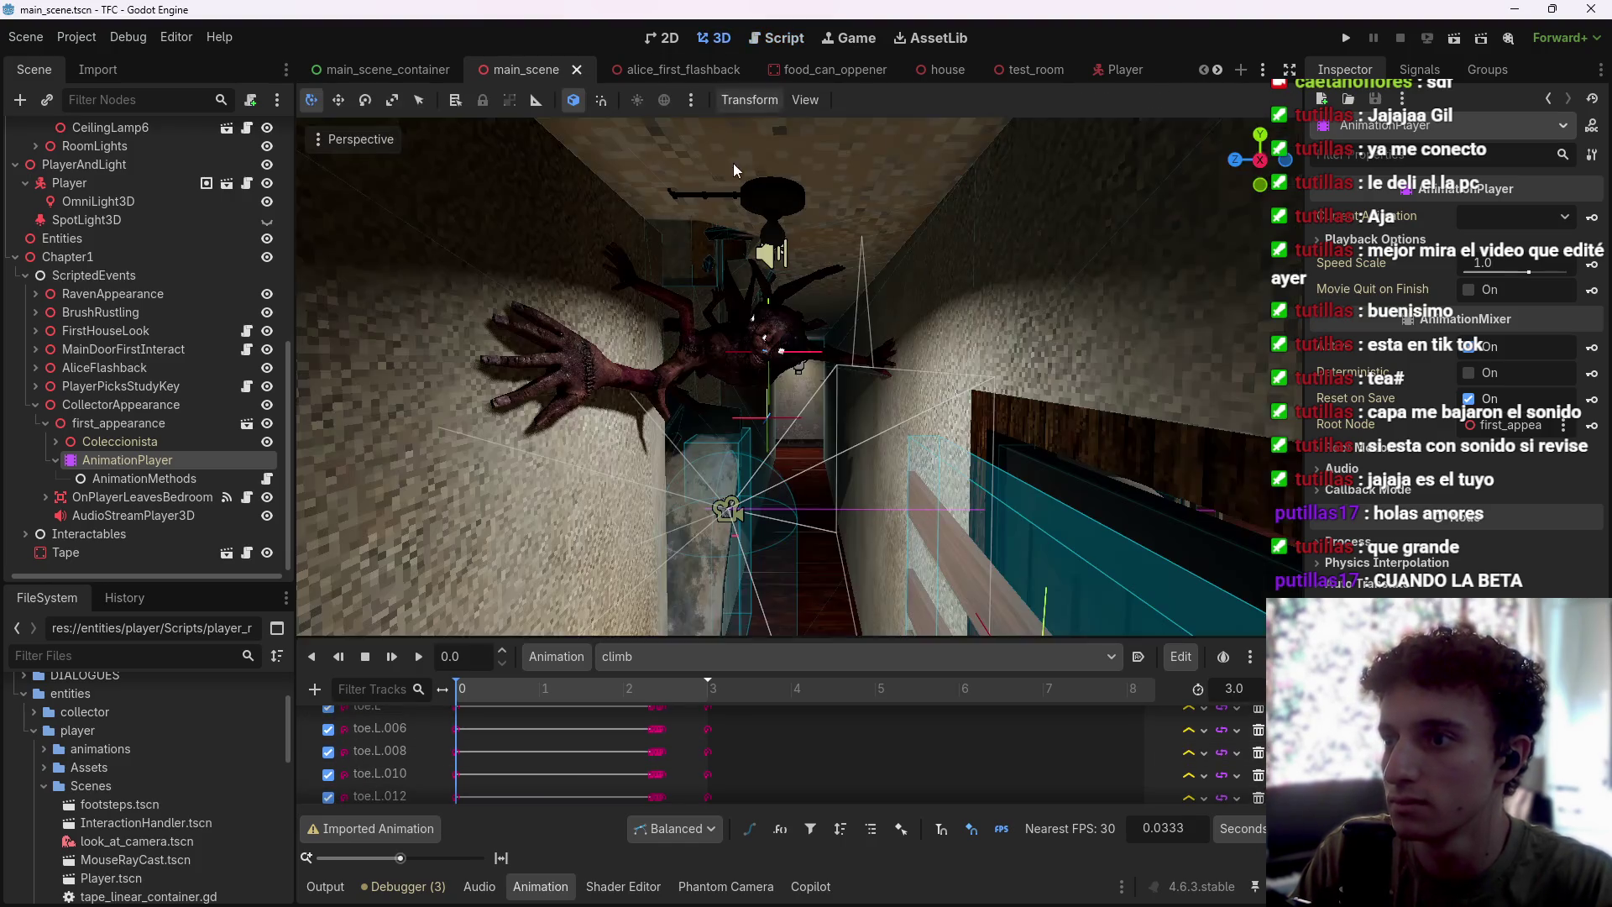
pyautogui.moveTo(531, 698); pyautogui.dragTo(634, 704)
pyautogui.scroll(-5, 627, 742)
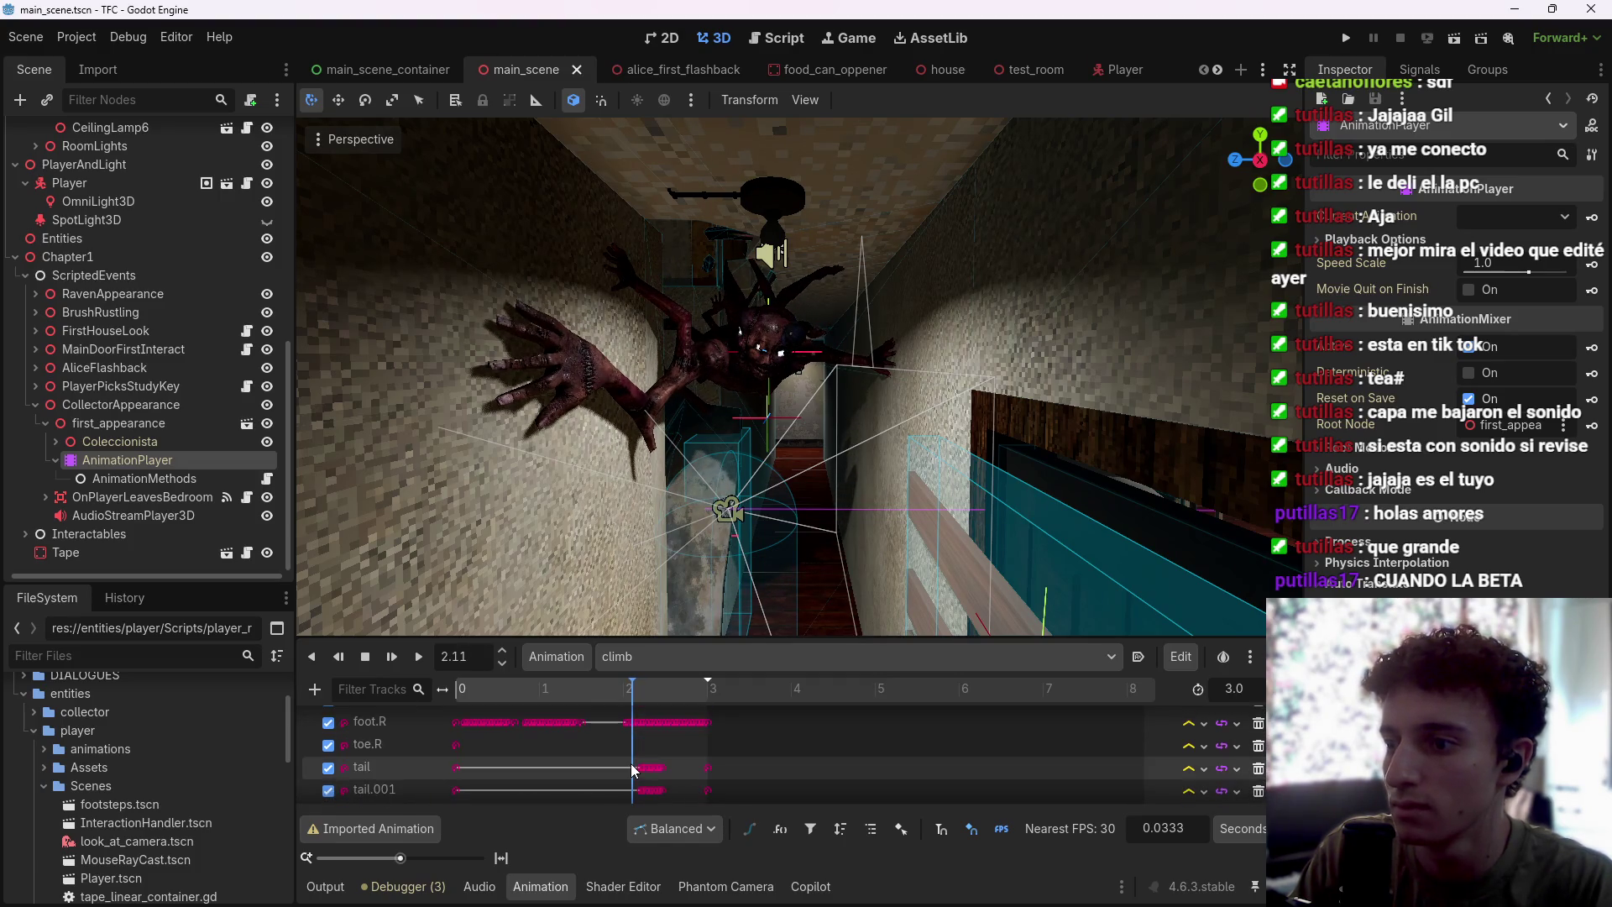
pyautogui.scroll(3, 625, 766)
pyautogui.moveTo(618, 698); pyautogui.dragTo(611, 695)
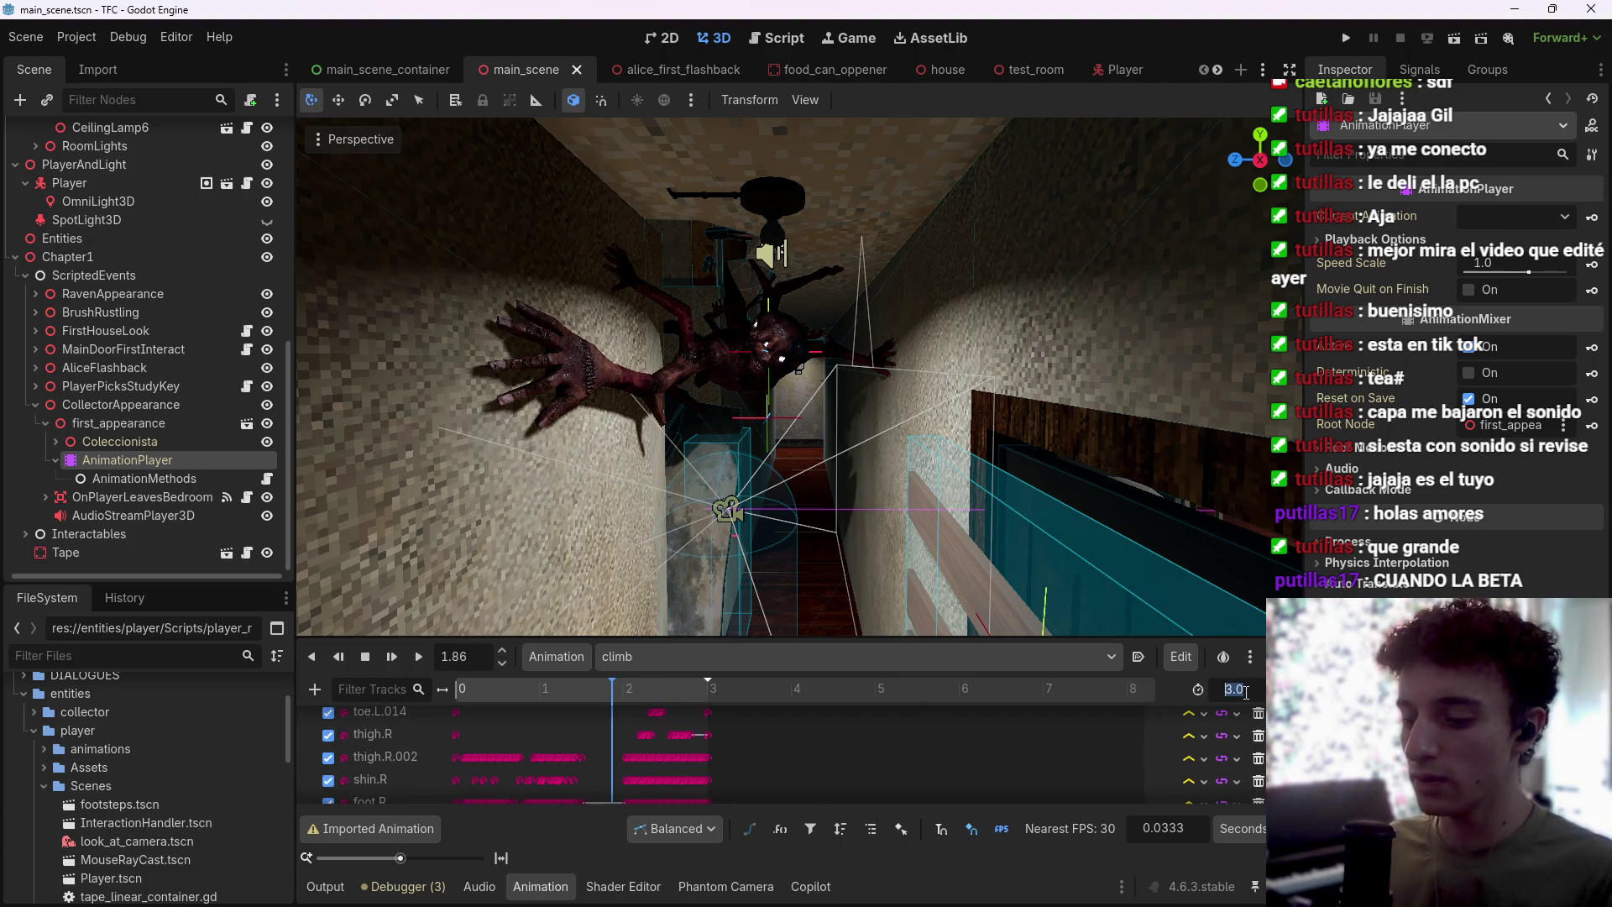
# Set the climb animation's length to 10 seconds.
pyautogui.write('10')
pyautogui.press('Return')
pyautogui.scroll(-8, 713, 774)
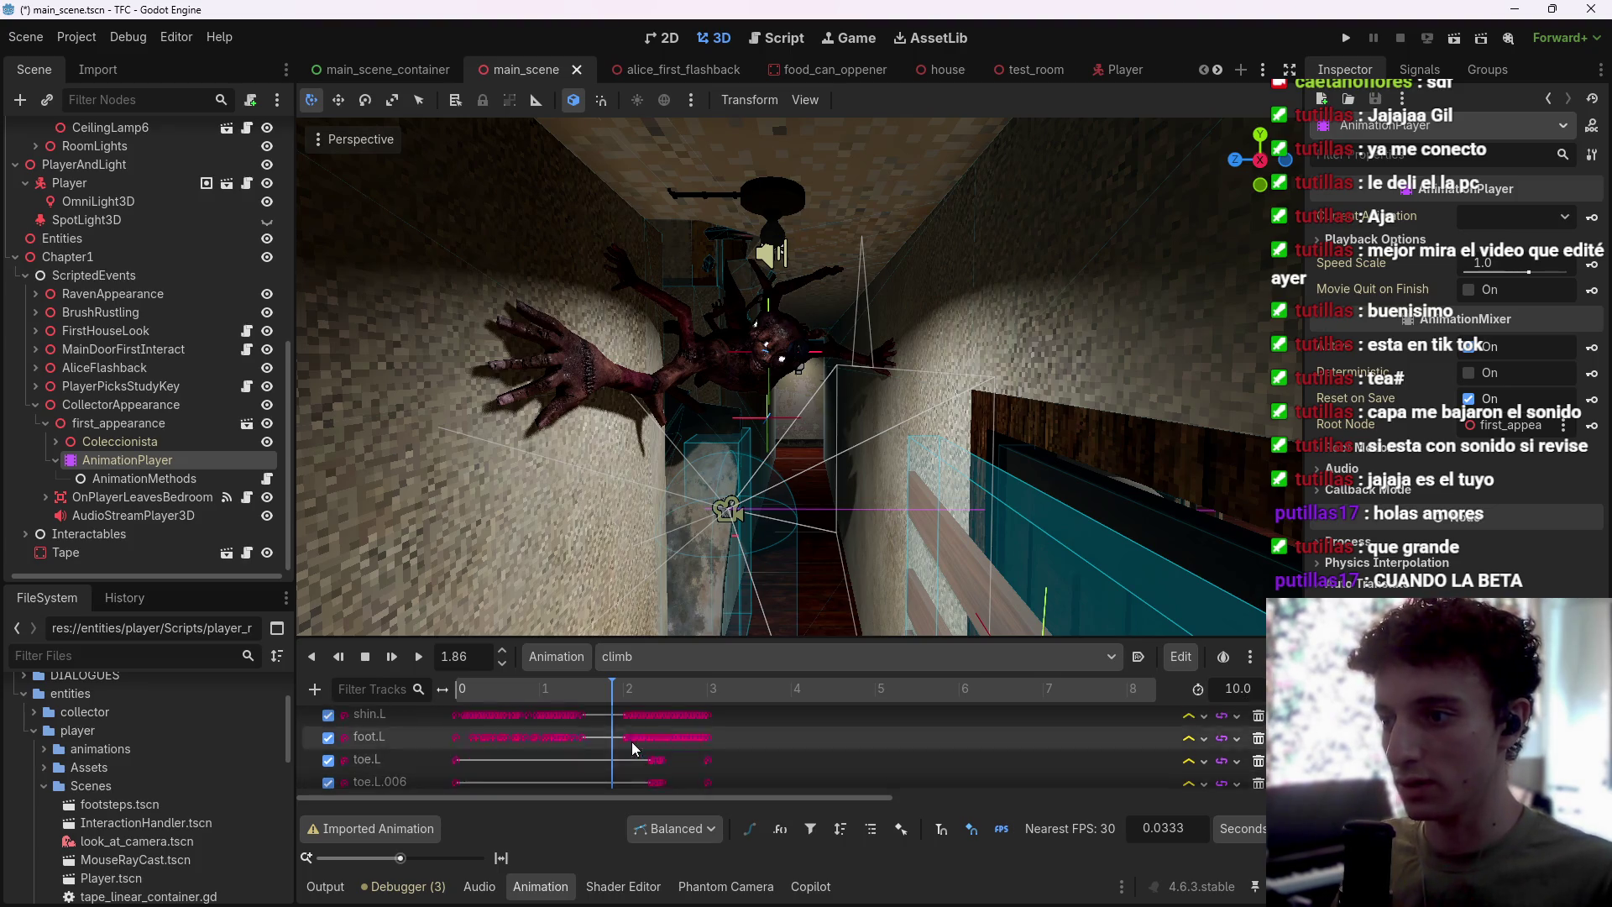
pyautogui.scroll(8, 618, 719)
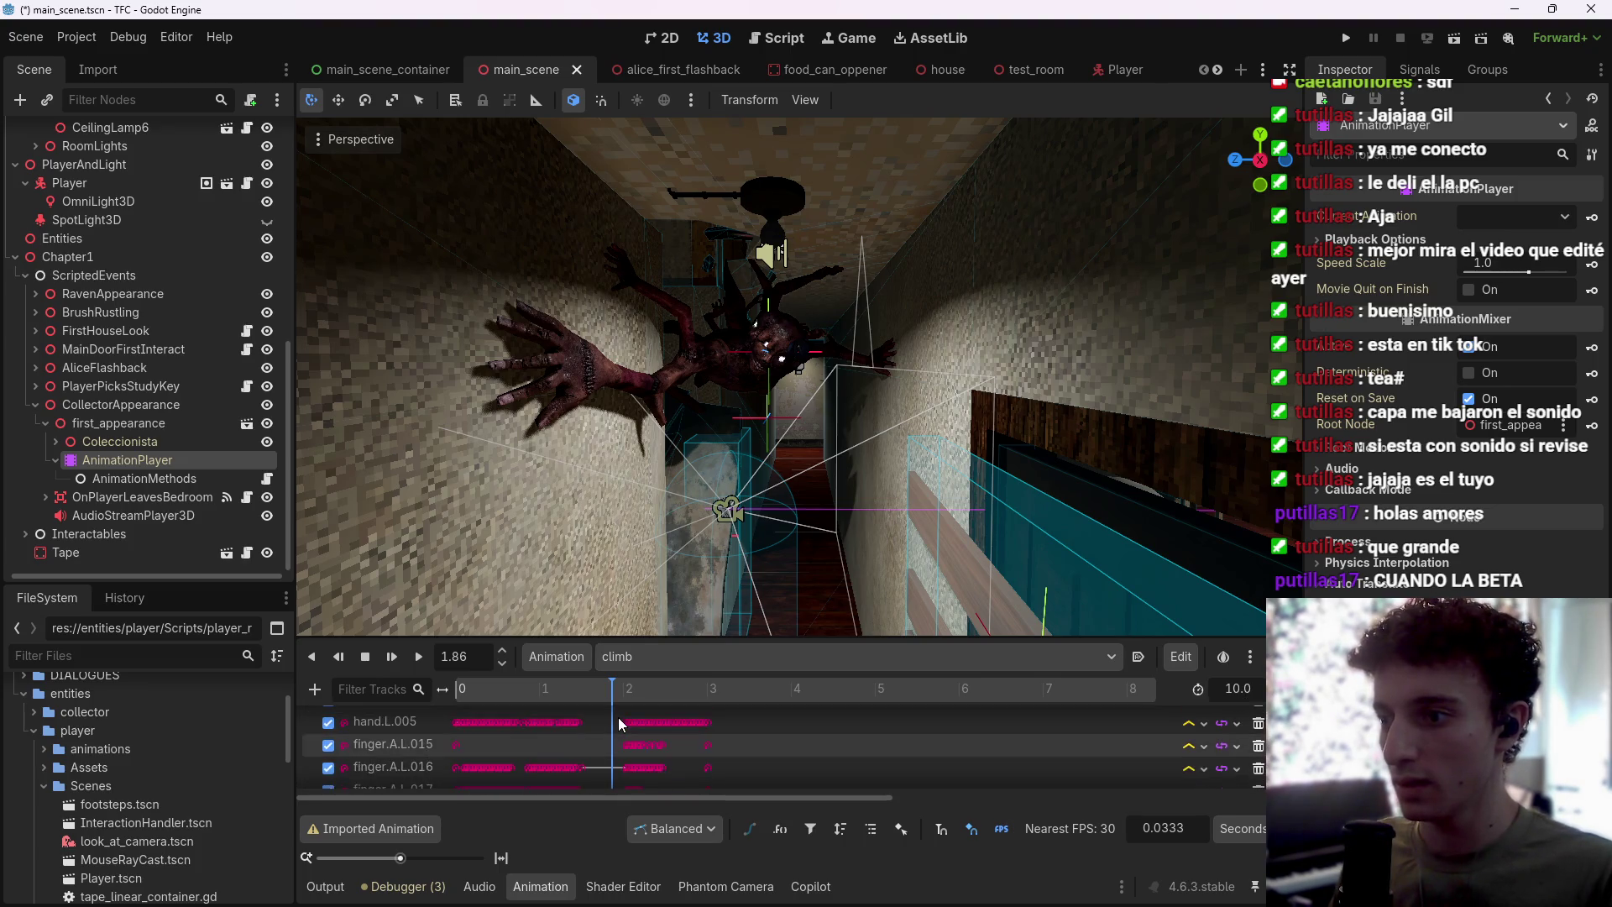
pyautogui.scroll(10, 617, 719)
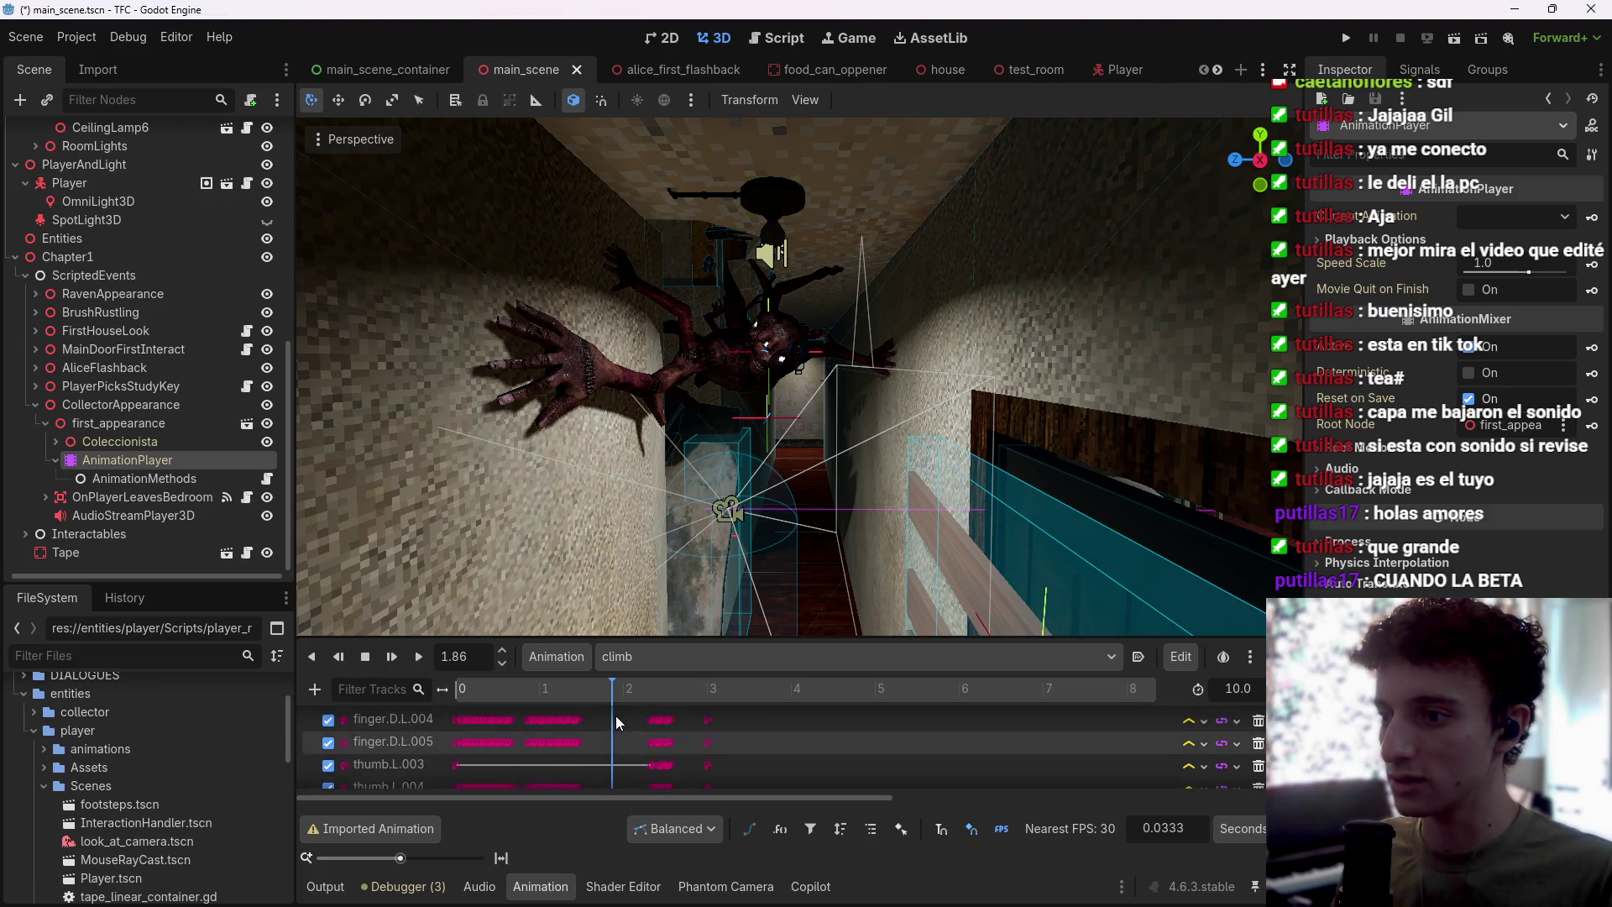
pyautogui.scroll(8, 616, 724)
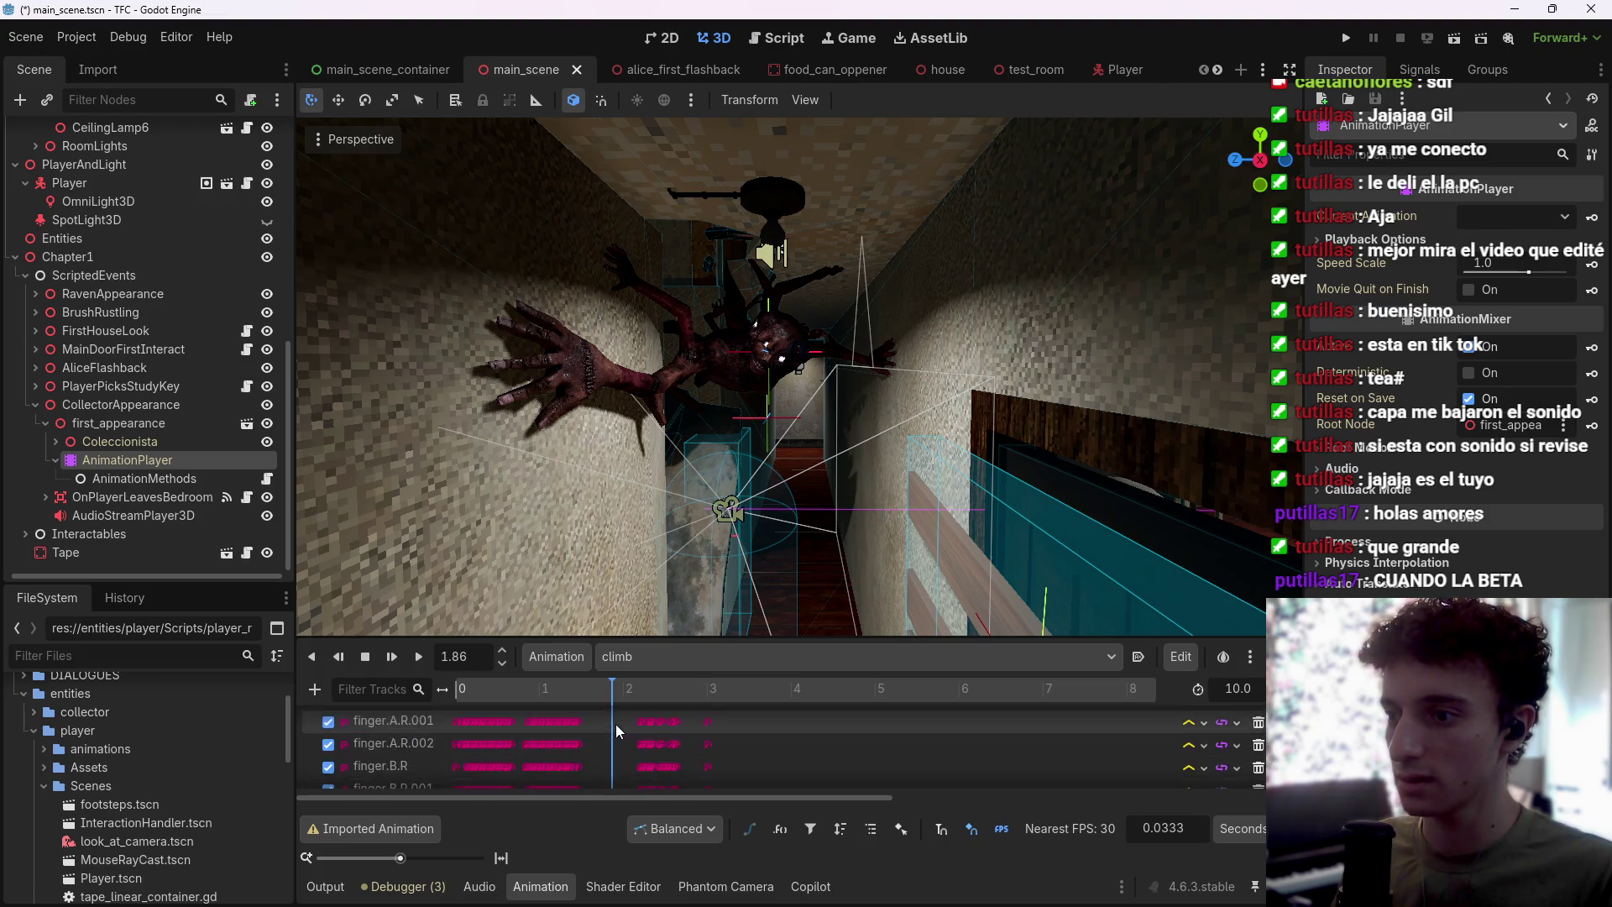
pyautogui.scroll(5, 610, 720)
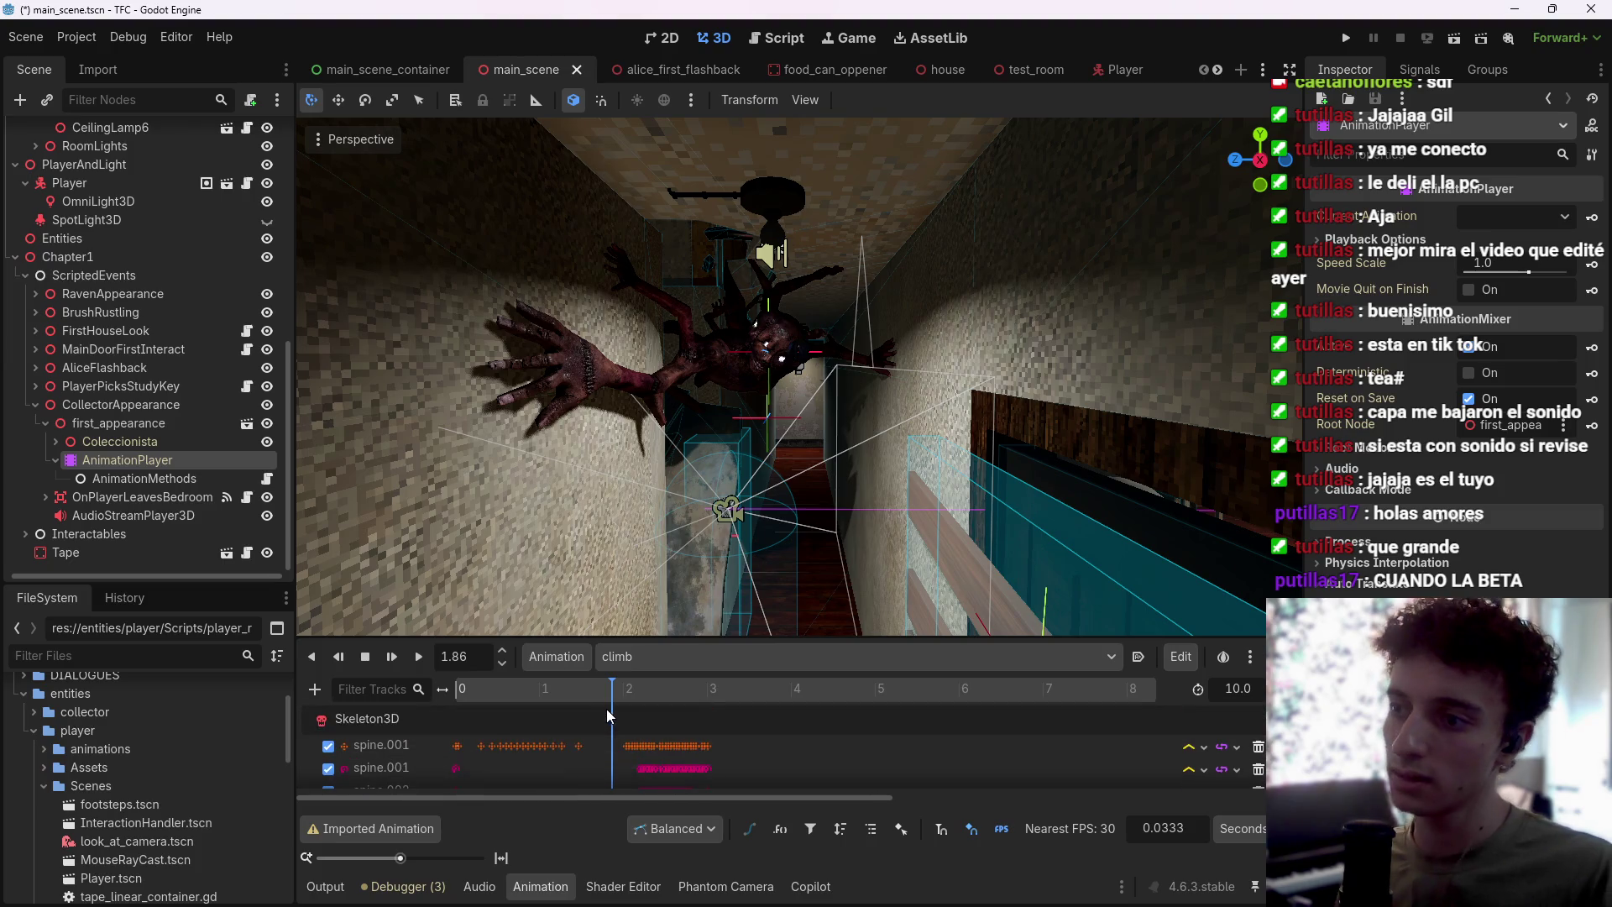
# Box-select groups of keyframes across the climb tracks, including finger.A.R.010.
pyautogui.moveTo(607, 716)
pyautogui.mouseDown()
pyautogui.moveTo(730, 882)
pyautogui.moveTo(789, 778)
pyautogui.moveTo(778, 794)
pyautogui.moveTo(767, 774)
pyautogui.mouseUp()
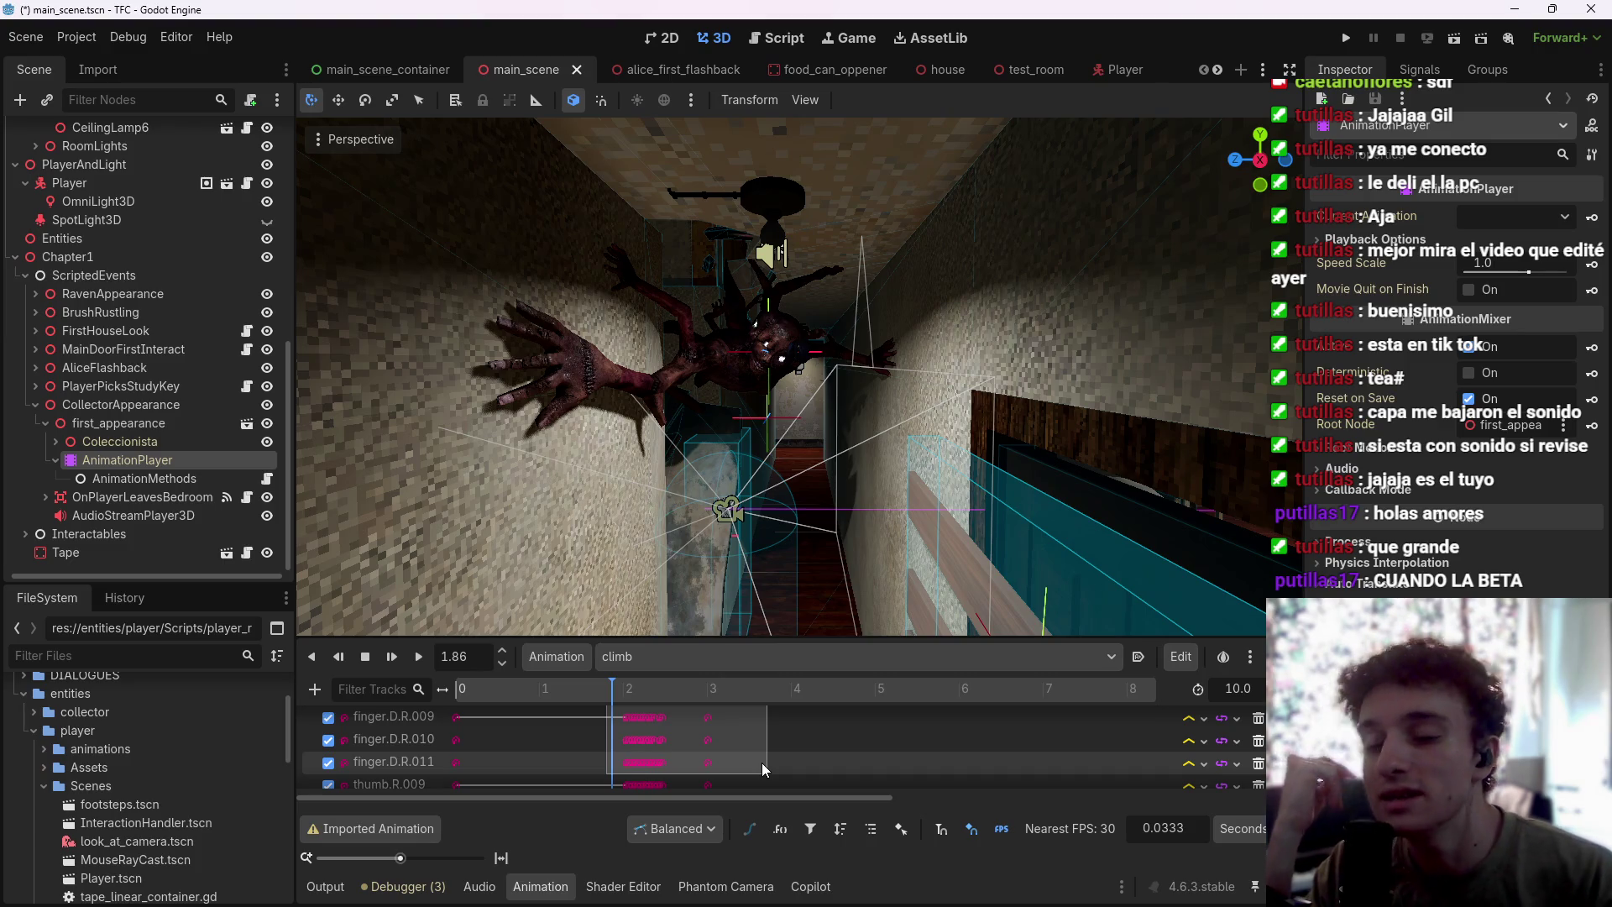
pyautogui.scroll(-2, 762, 768)
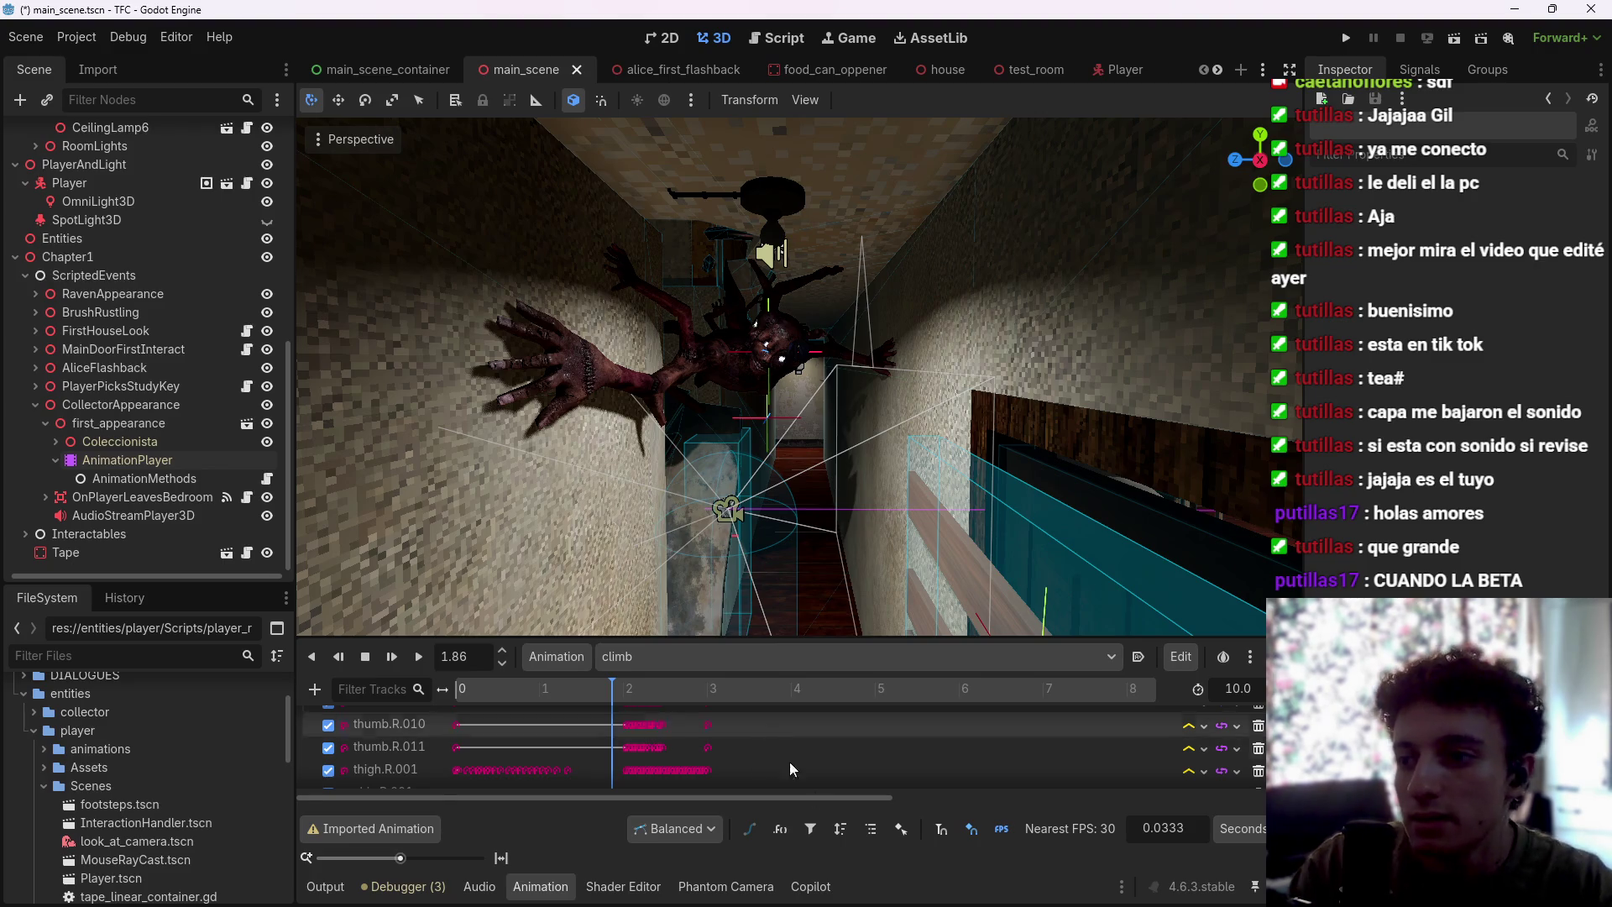
pyautogui.scroll(3, 813, 749)
pyautogui.click(659, 746)
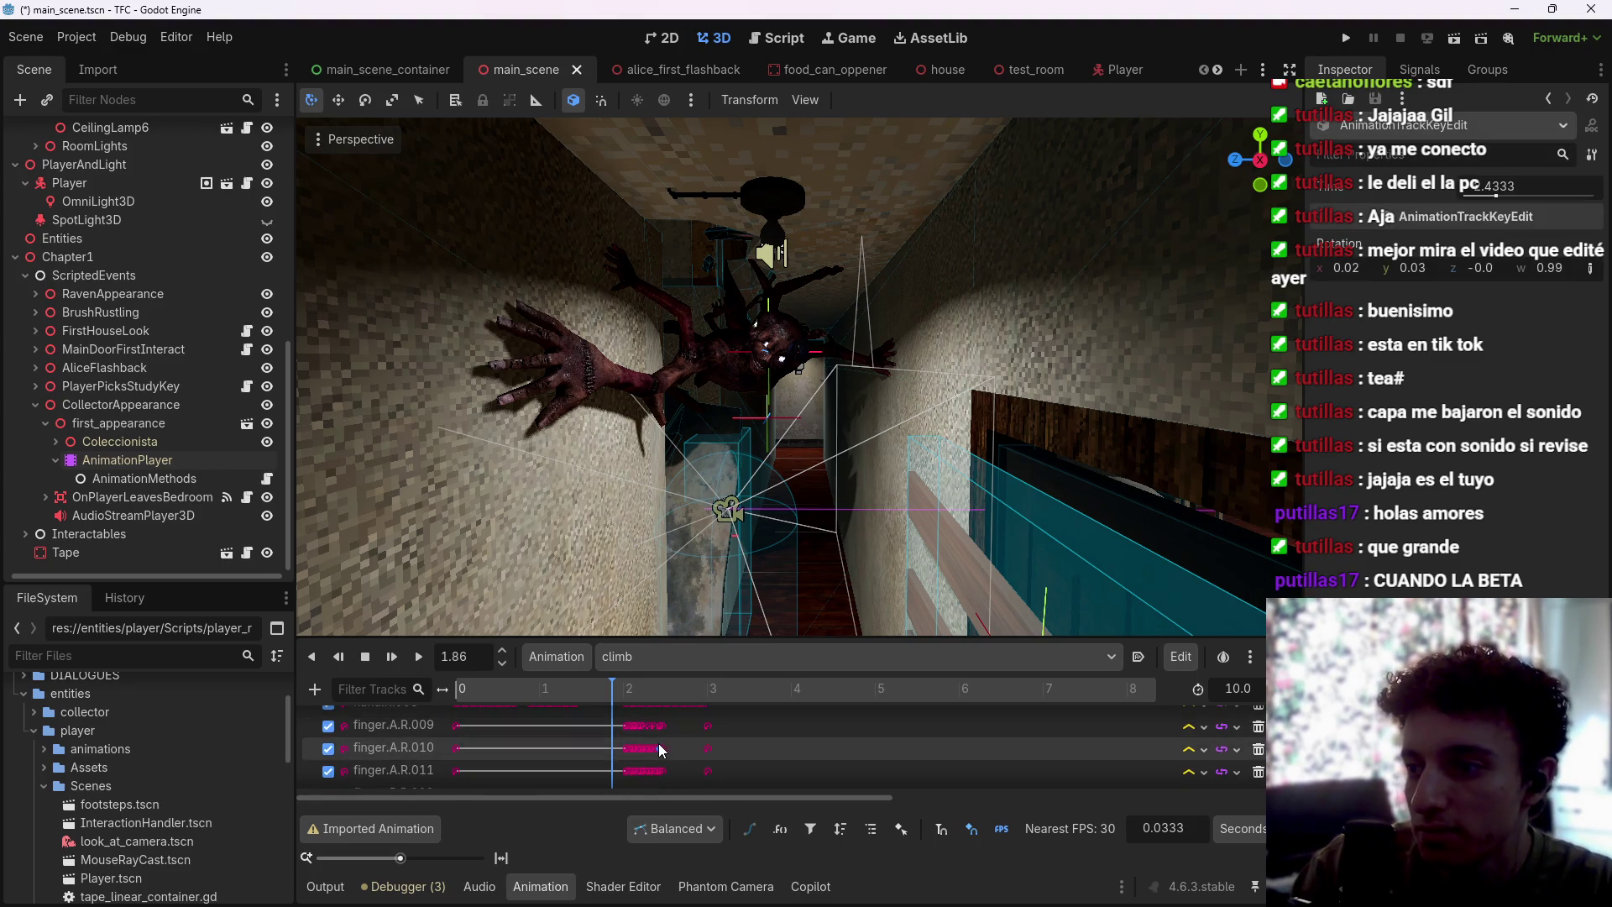
pyautogui.moveTo(740, 752); pyautogui.dragTo(576, 713)
pyautogui.scroll(-5, 774, 749)
pyautogui.scroll(-6, 1159, 783)
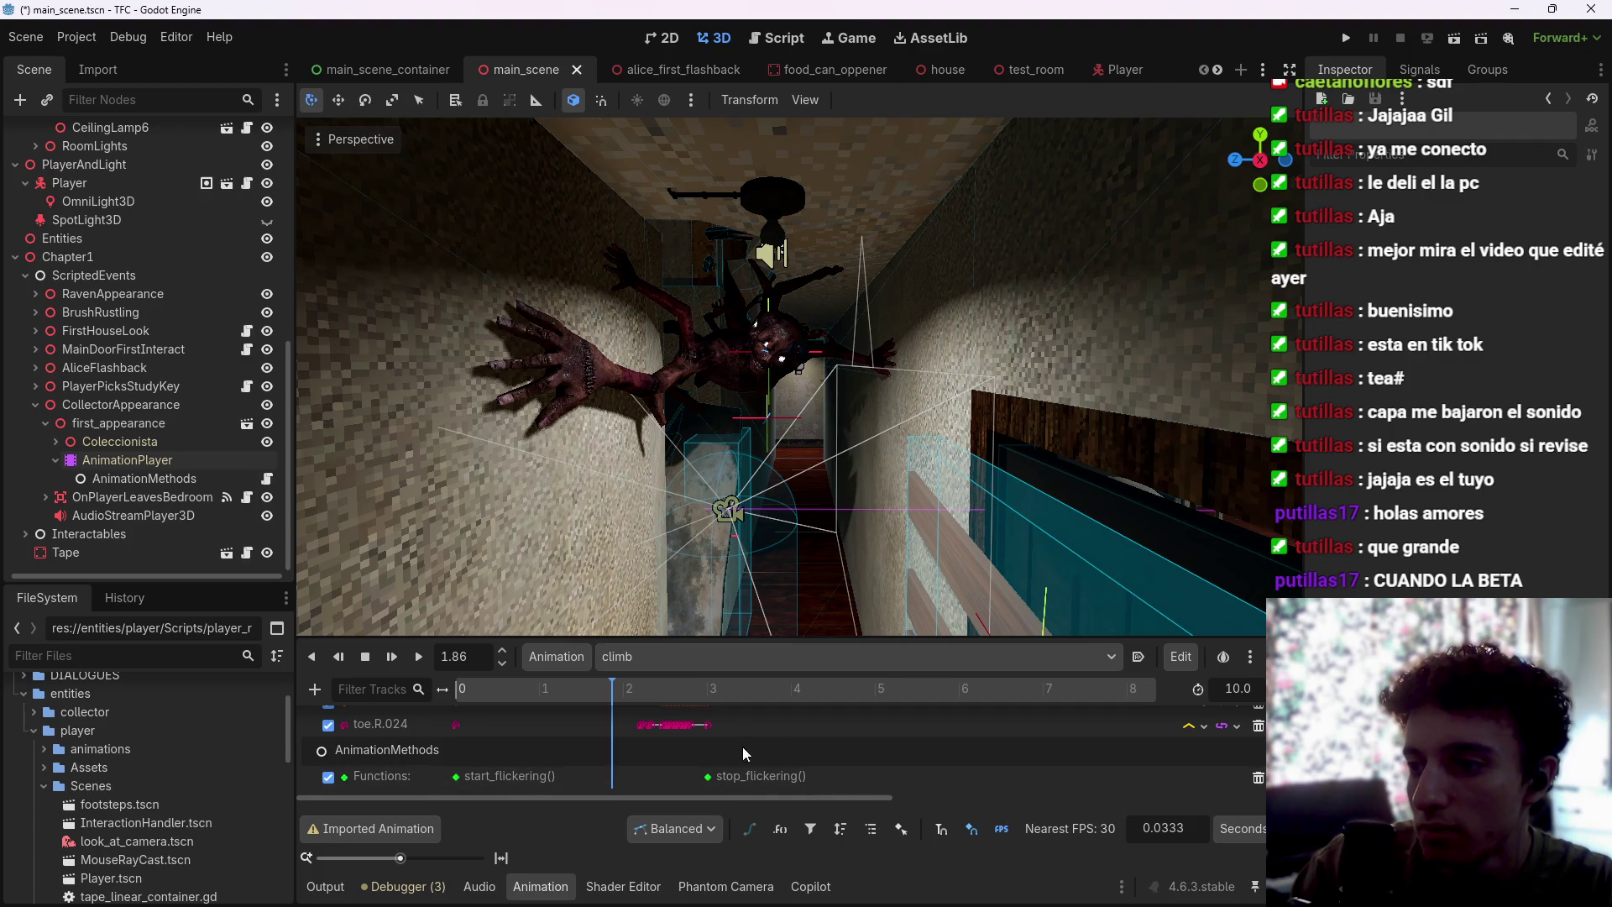
pyautogui.scroll(5, 736, 751)
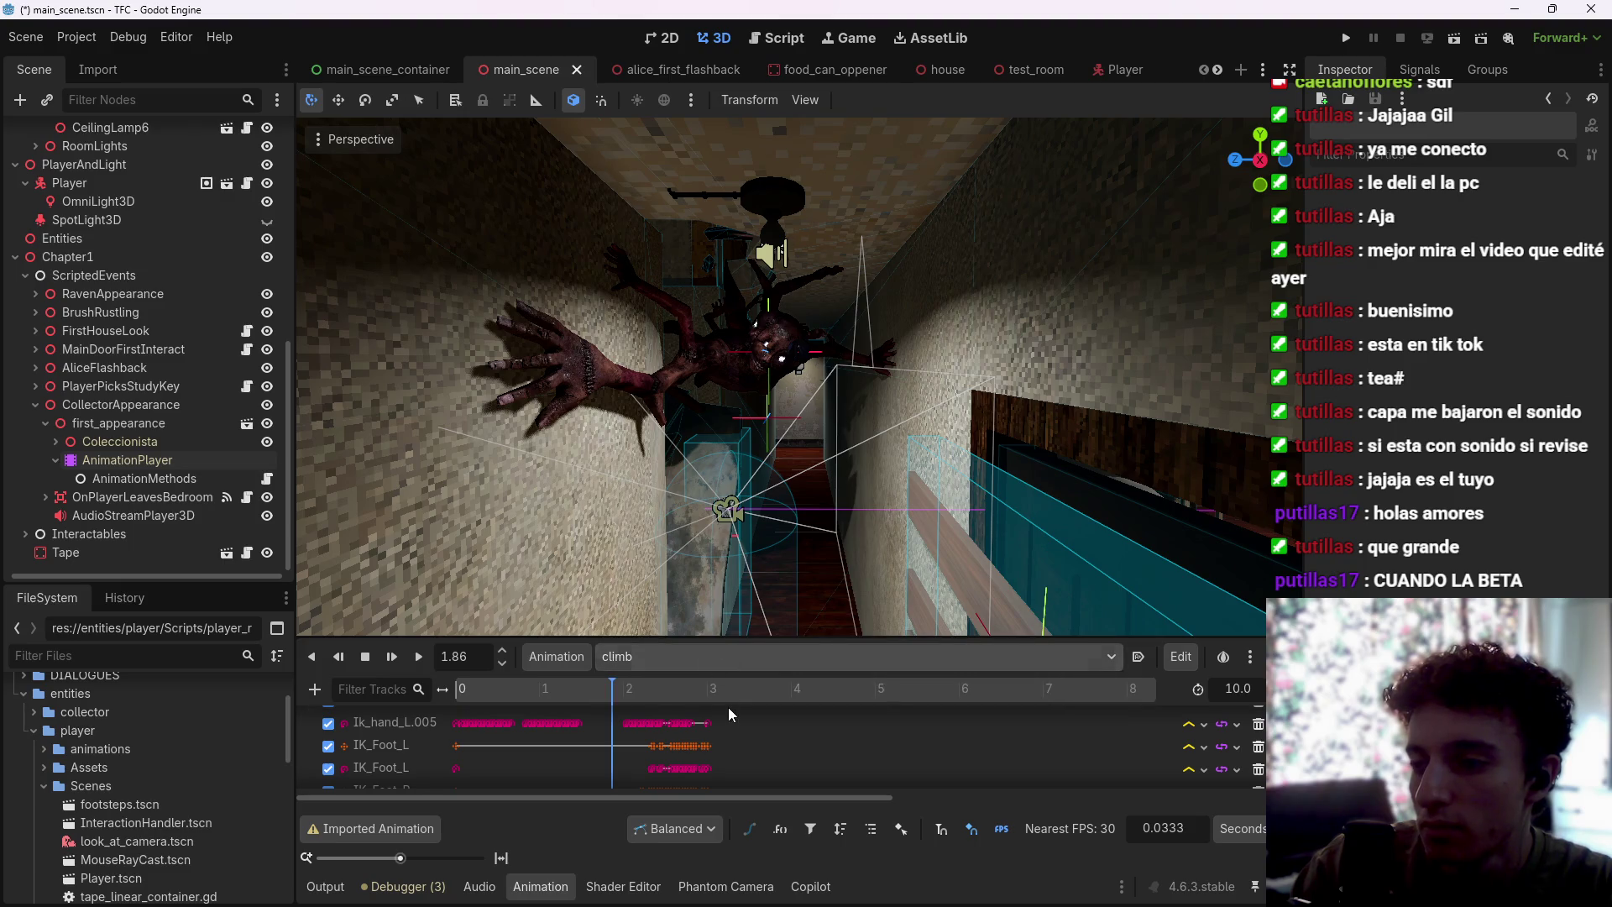
pyautogui.scroll(-5, 730, 730)
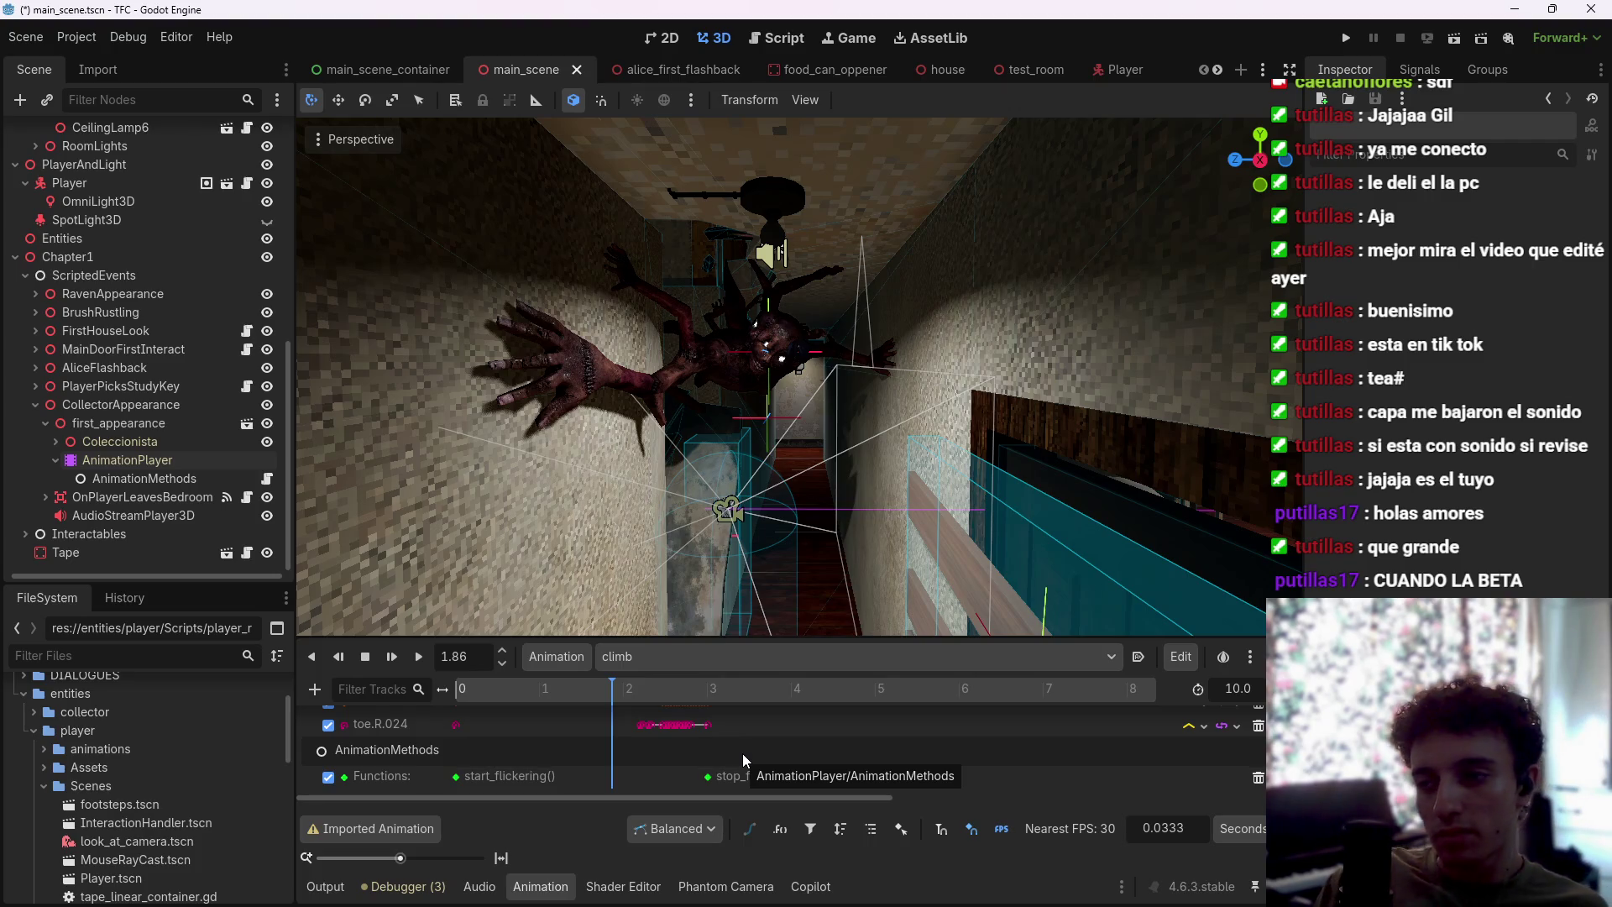
pyautogui.click(133, 515)
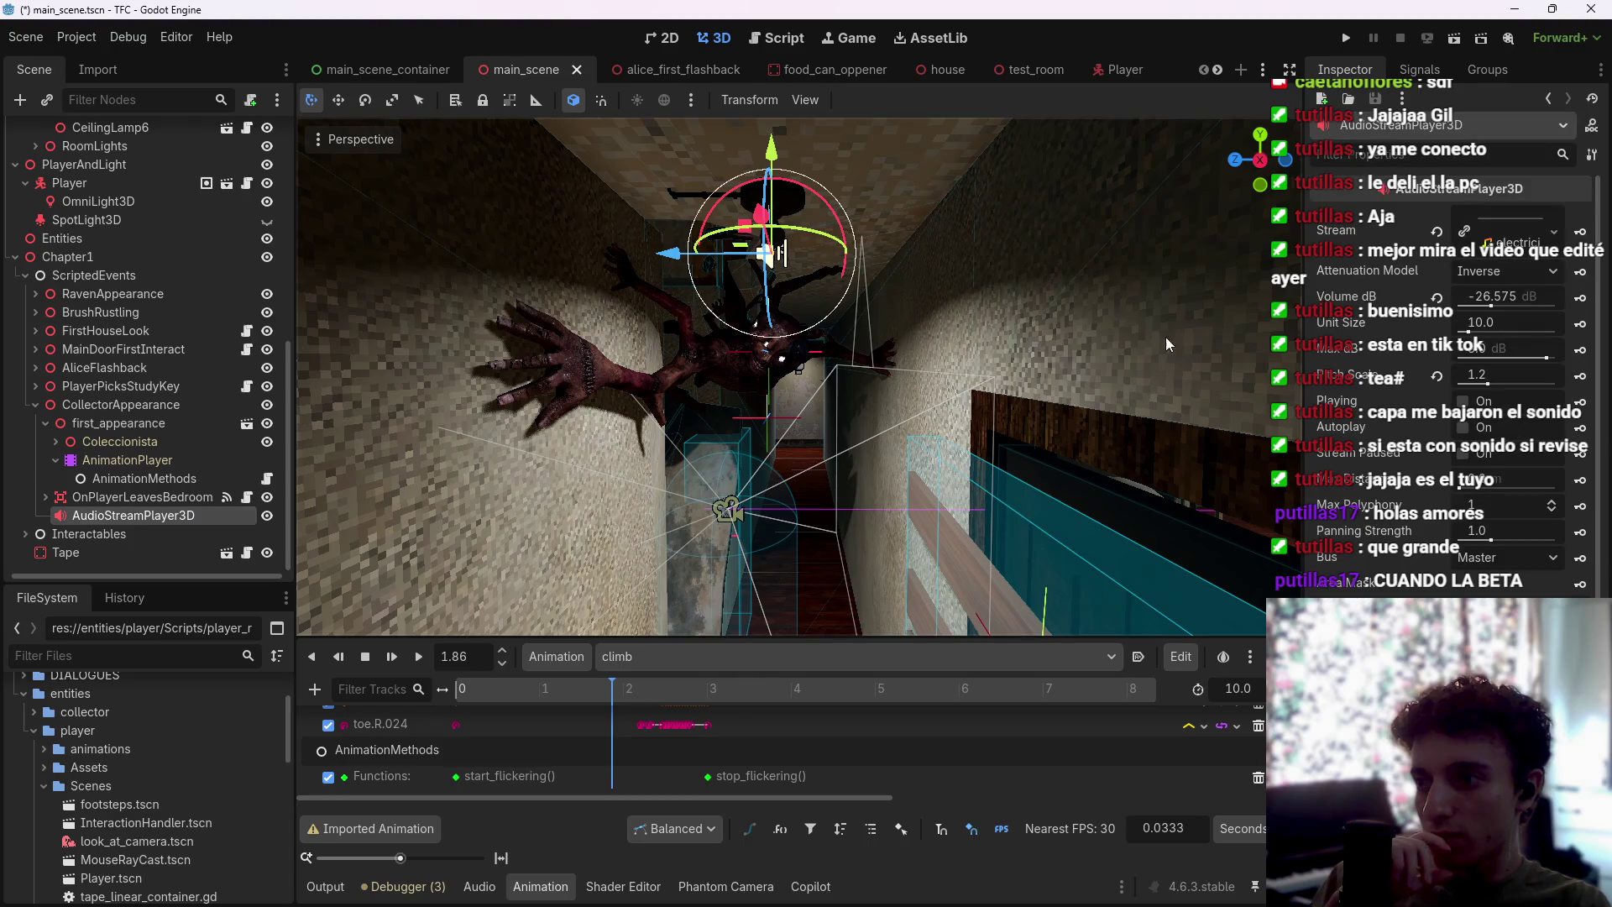
# Preview the electricity sound, tweak its volume slightly, and save the scene.
pyautogui.click(1463, 400)
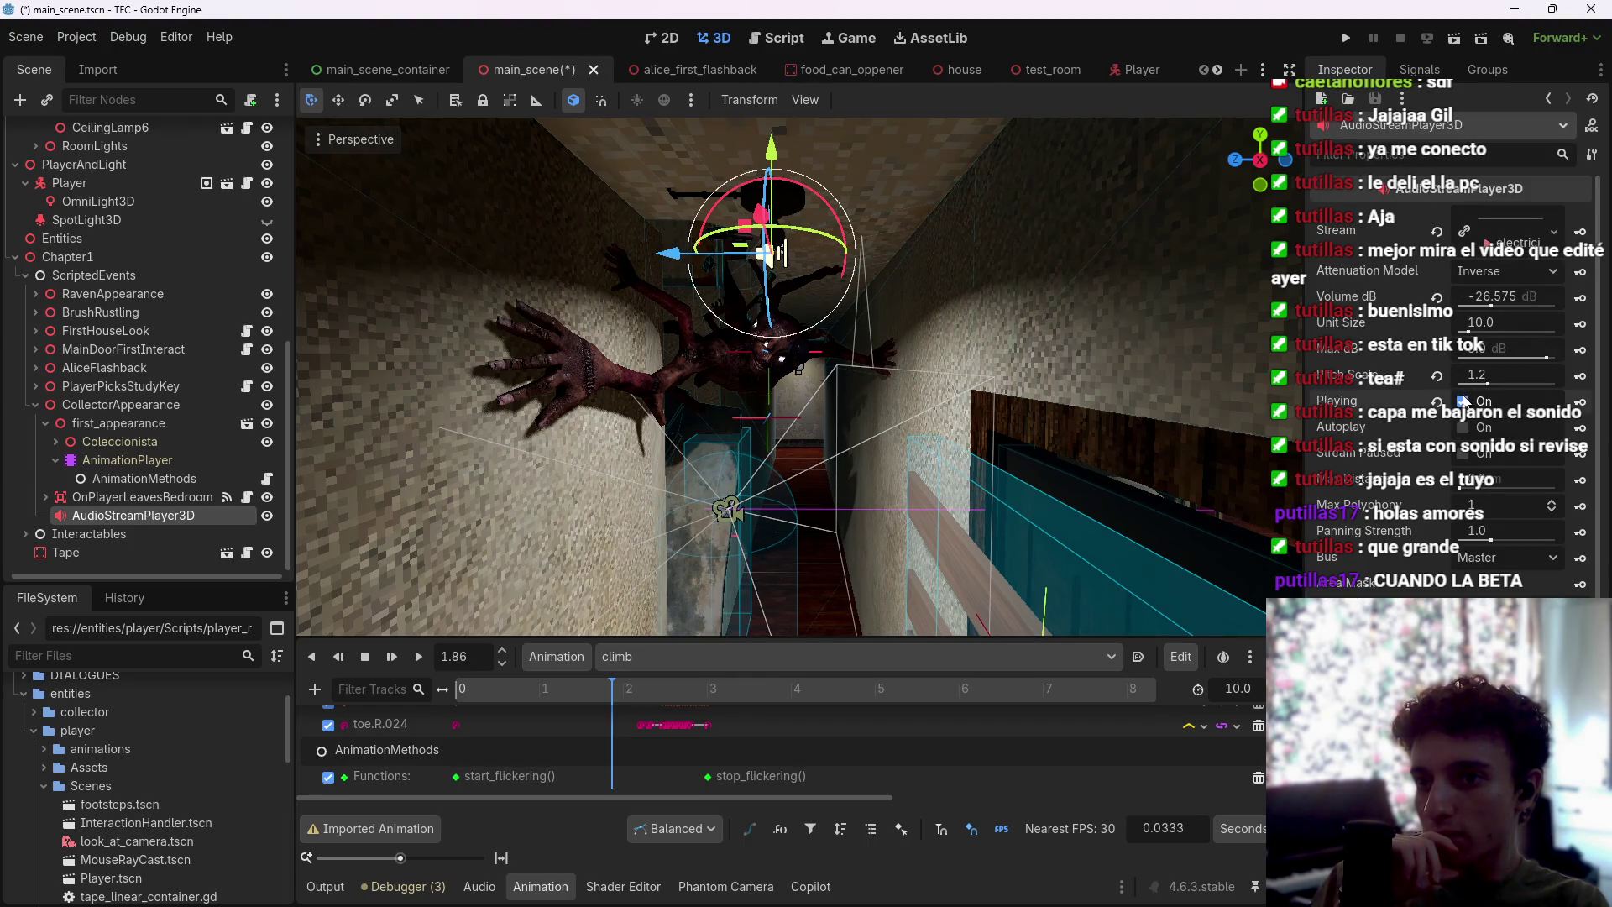
pyautogui.moveTo(1494, 298); pyautogui.dragTo(1497, 298)
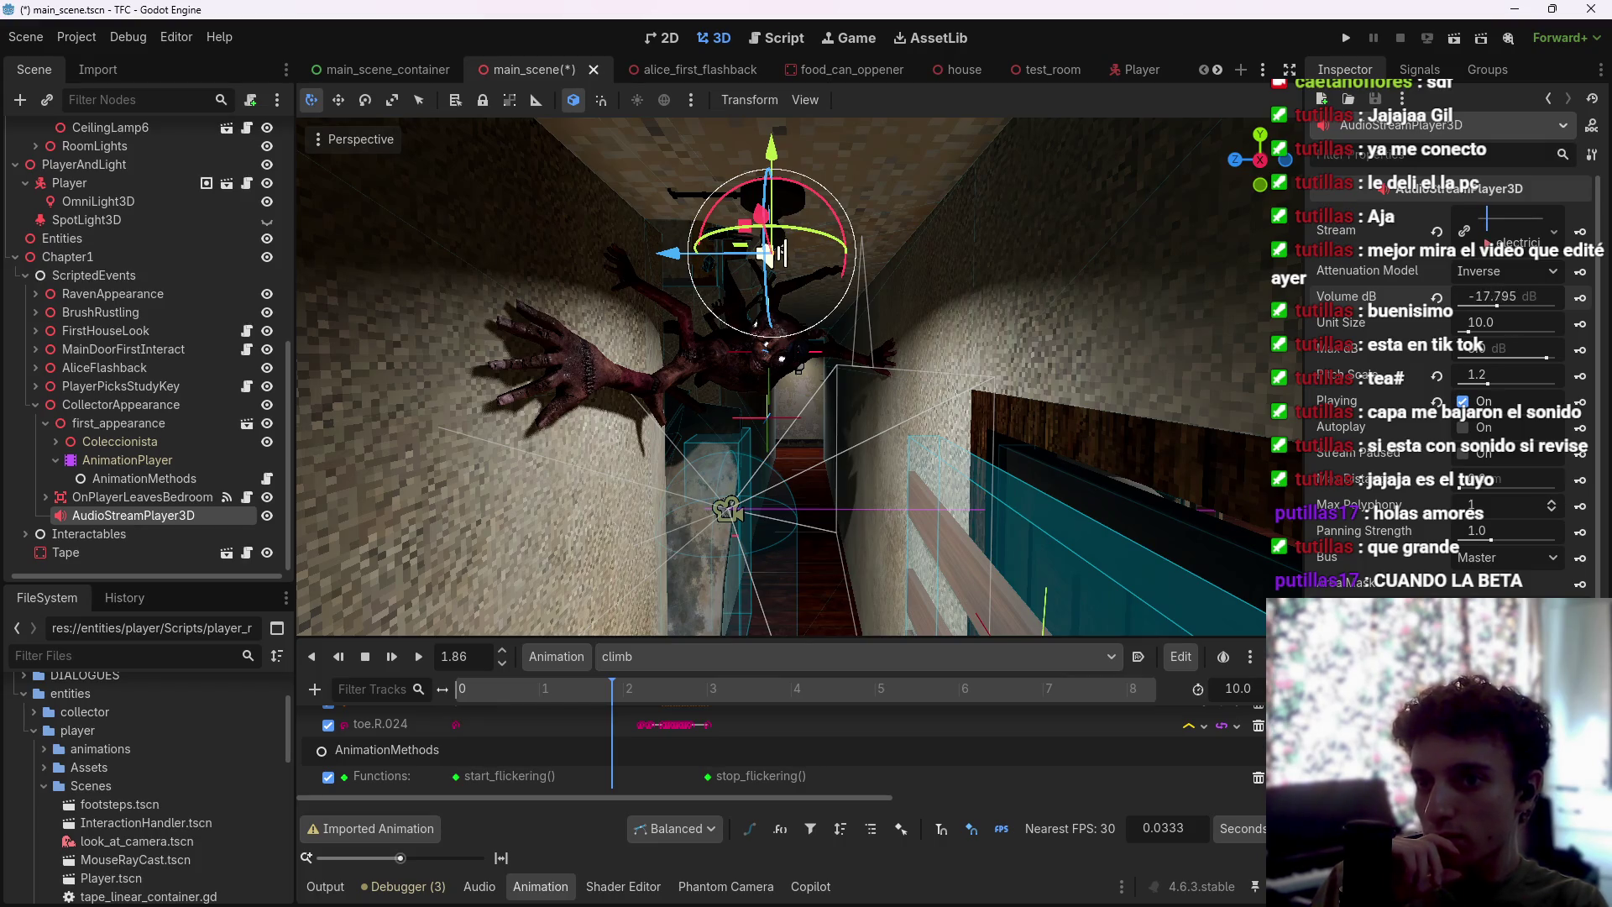
pyautogui.click(1463, 402)
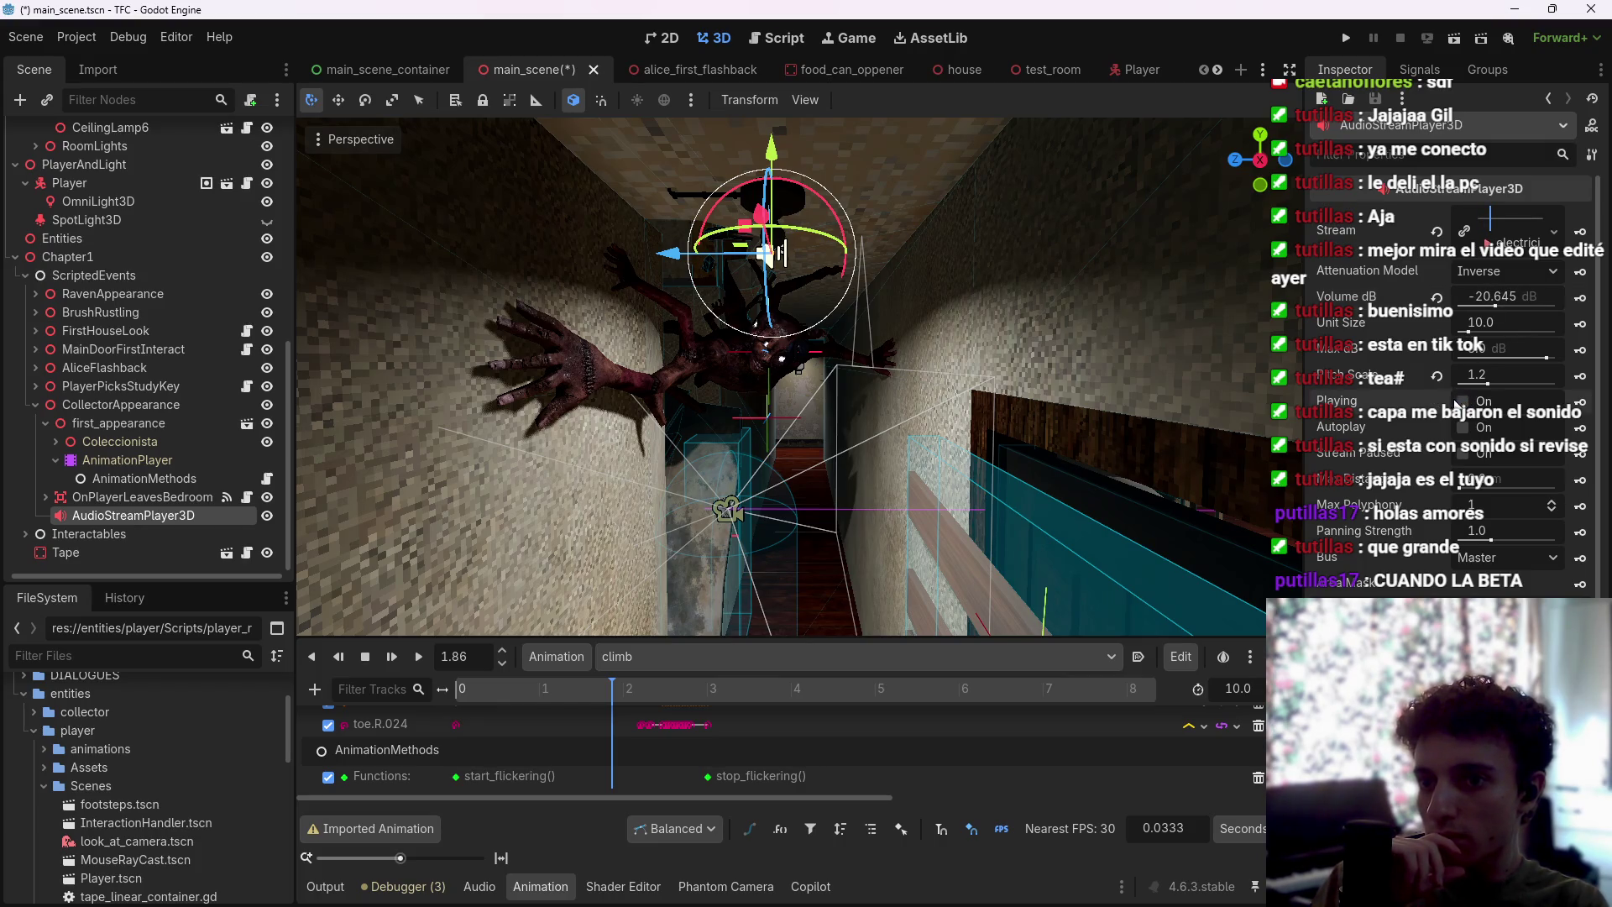
pyautogui.hotkey('ctrl', 's')
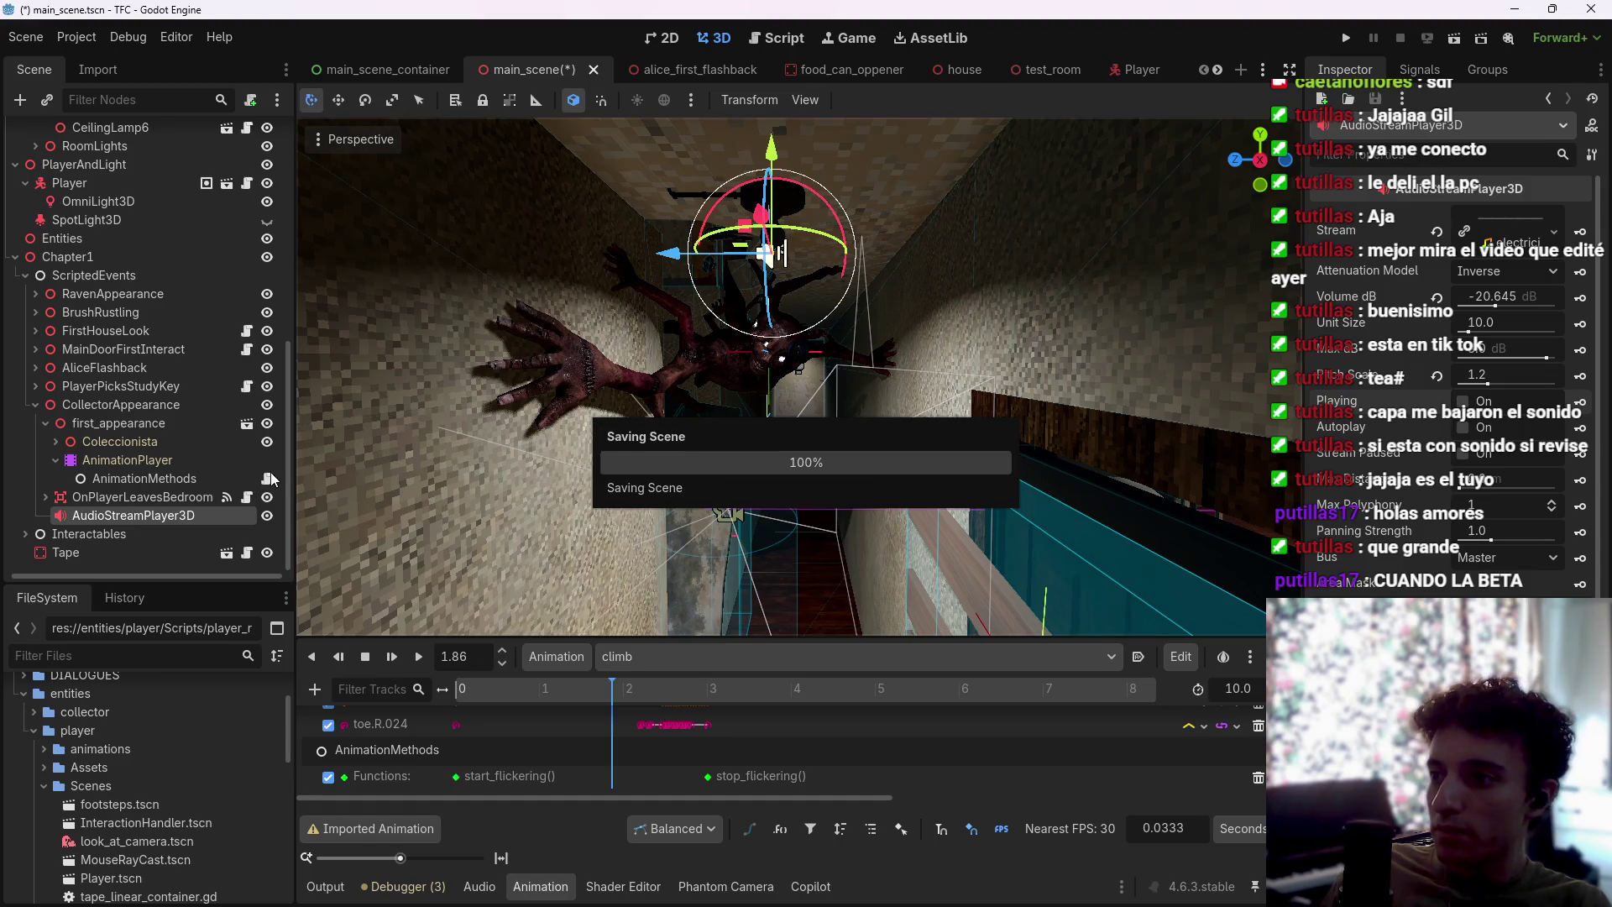
# Review the animation methods script's light and volume tween lines and save it.
pyautogui.click(267, 478)
pyautogui.press('Up')
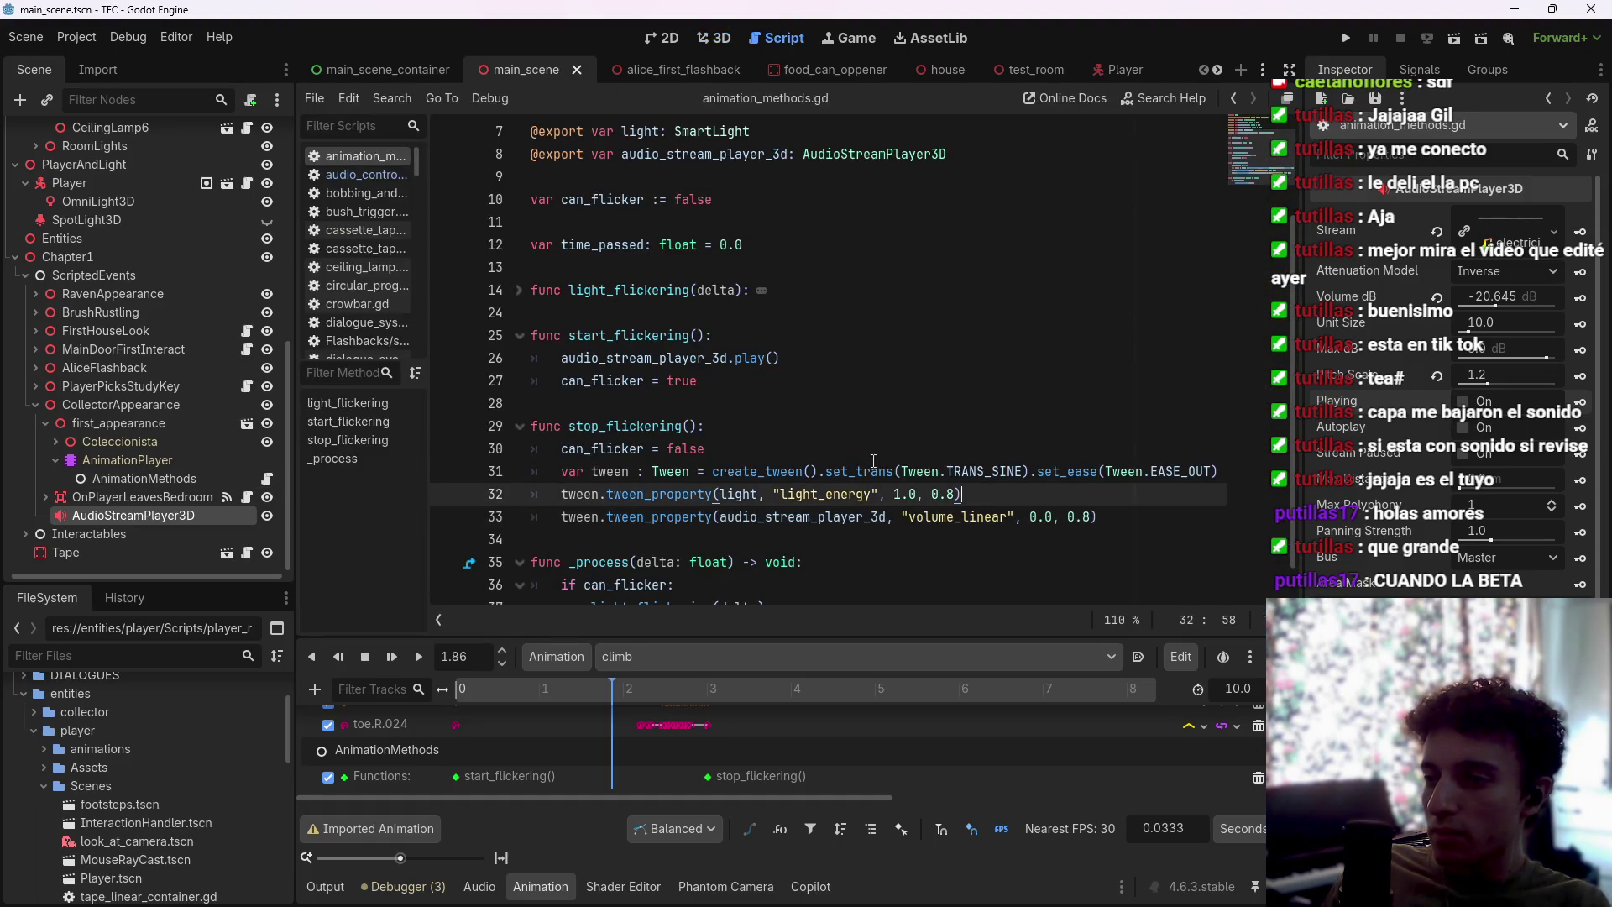
pyautogui.hotkey('ctrl', 's')
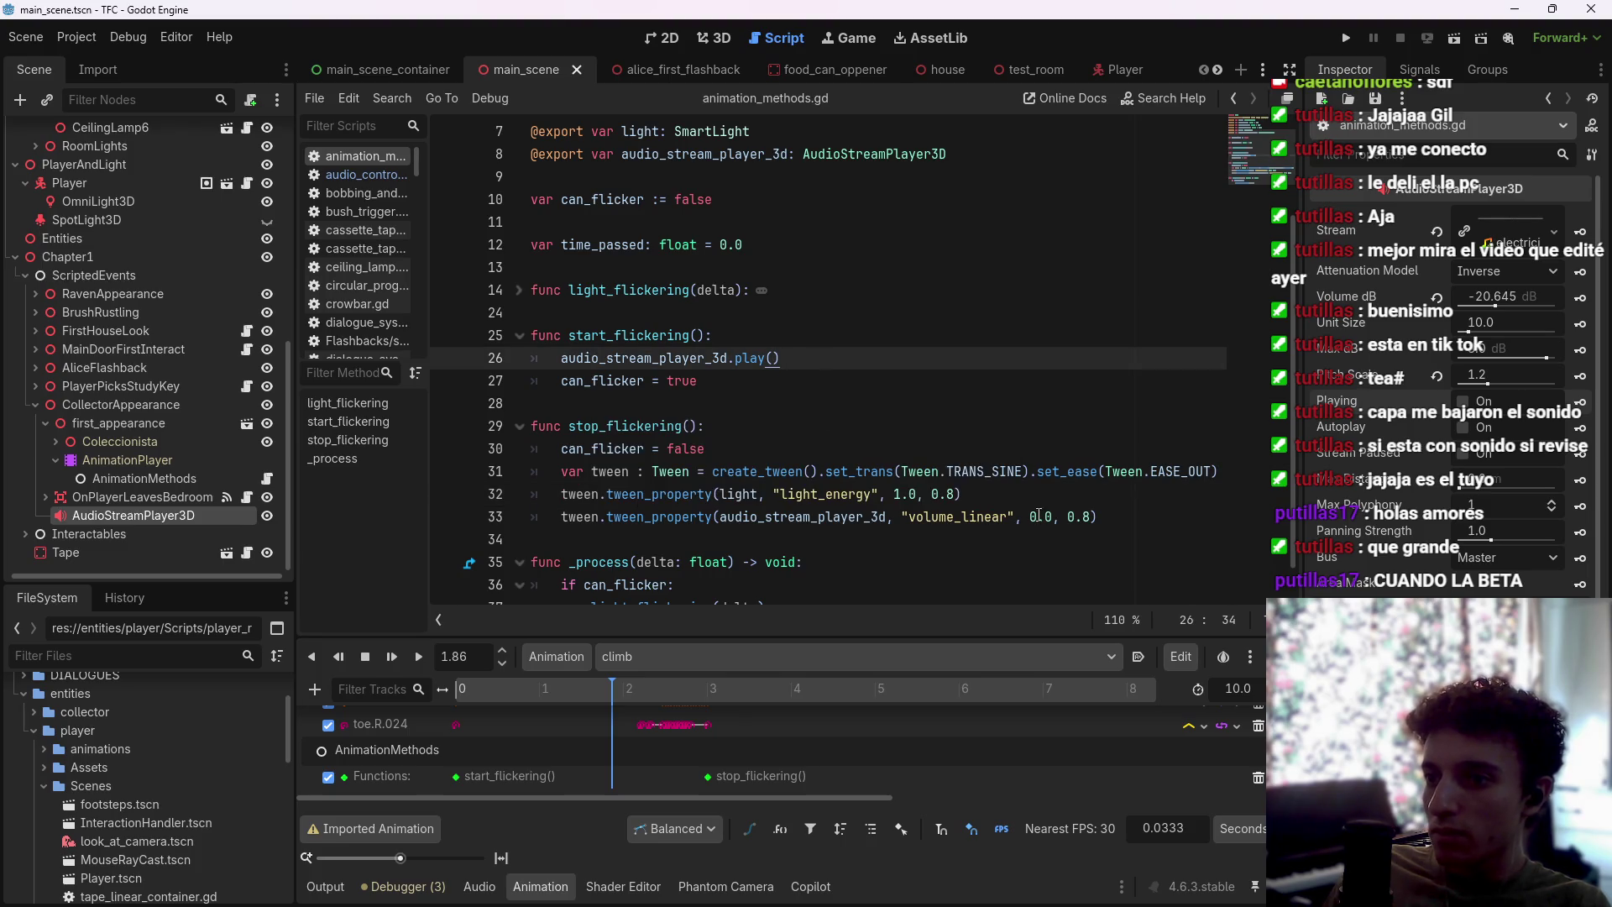
pyautogui.click(1180, 521)
pyautogui.scroll(-1, 738, 523)
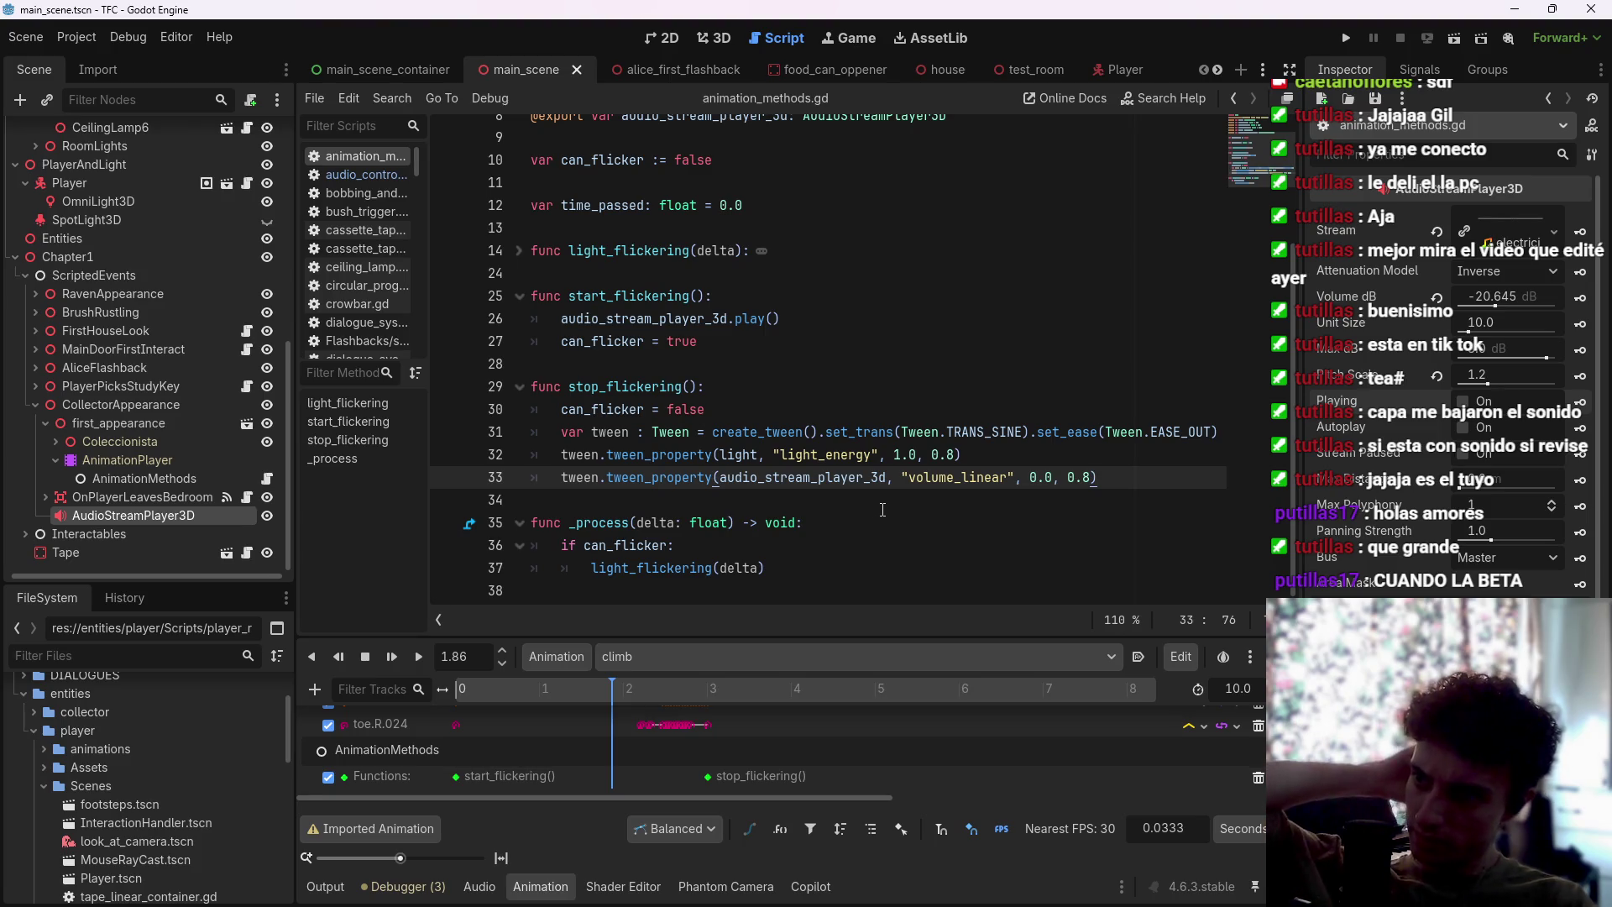
# Select the collector's AnimationPlayer and view the collector in the 3D scene.
pyautogui.click(126, 460)
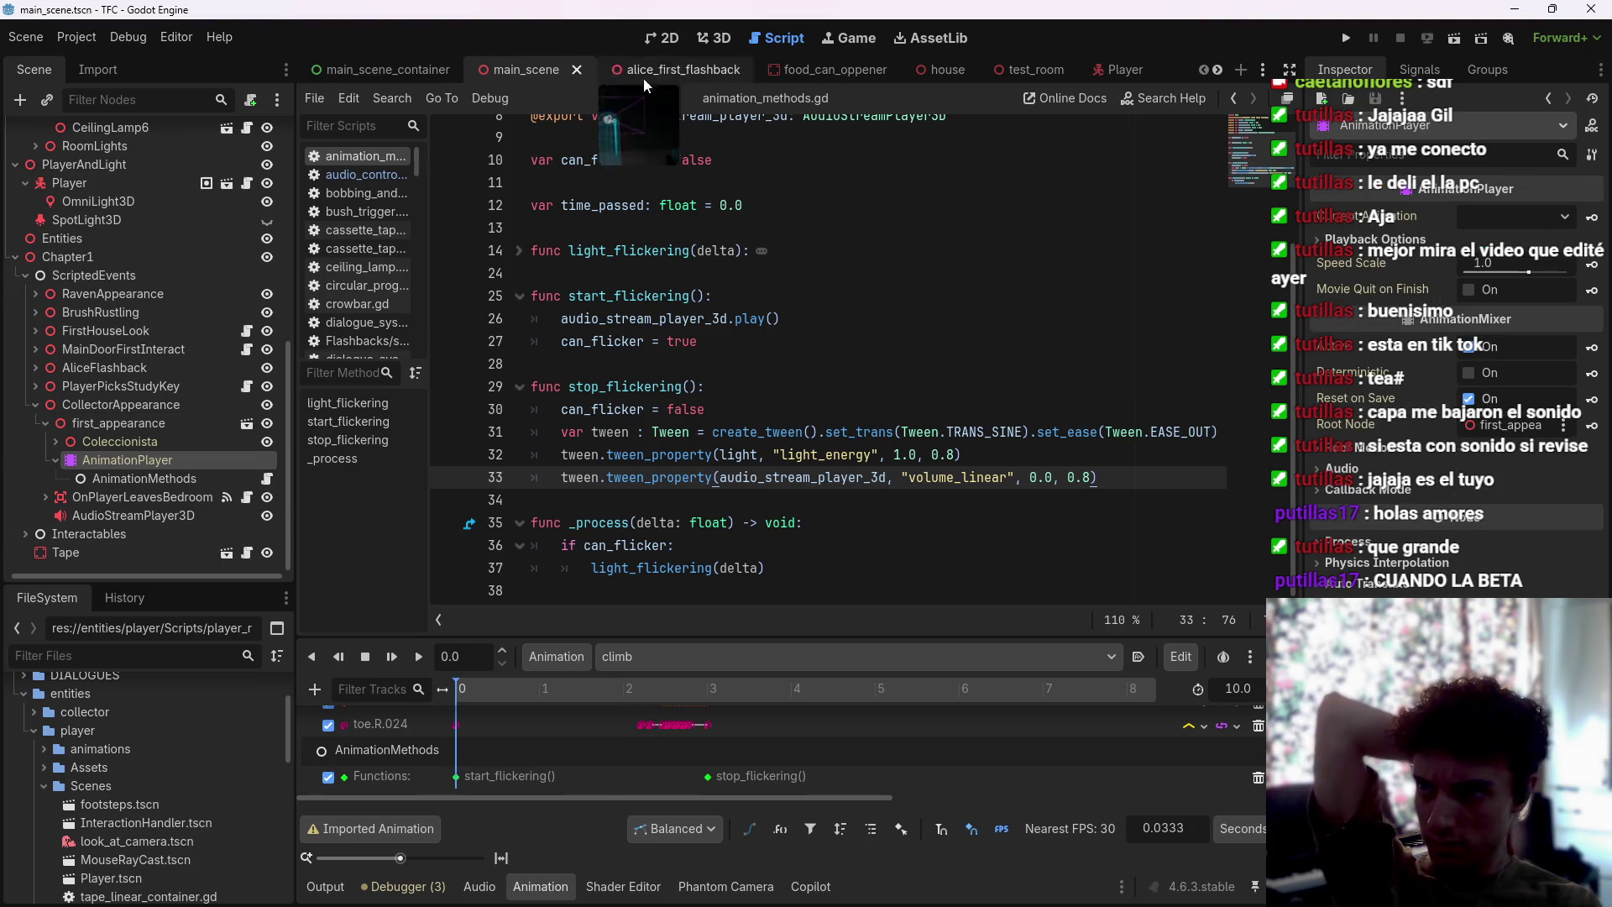
pyautogui.click(706, 42)
pyautogui.moveTo(797, 238); pyautogui.dragTo(797, 256)
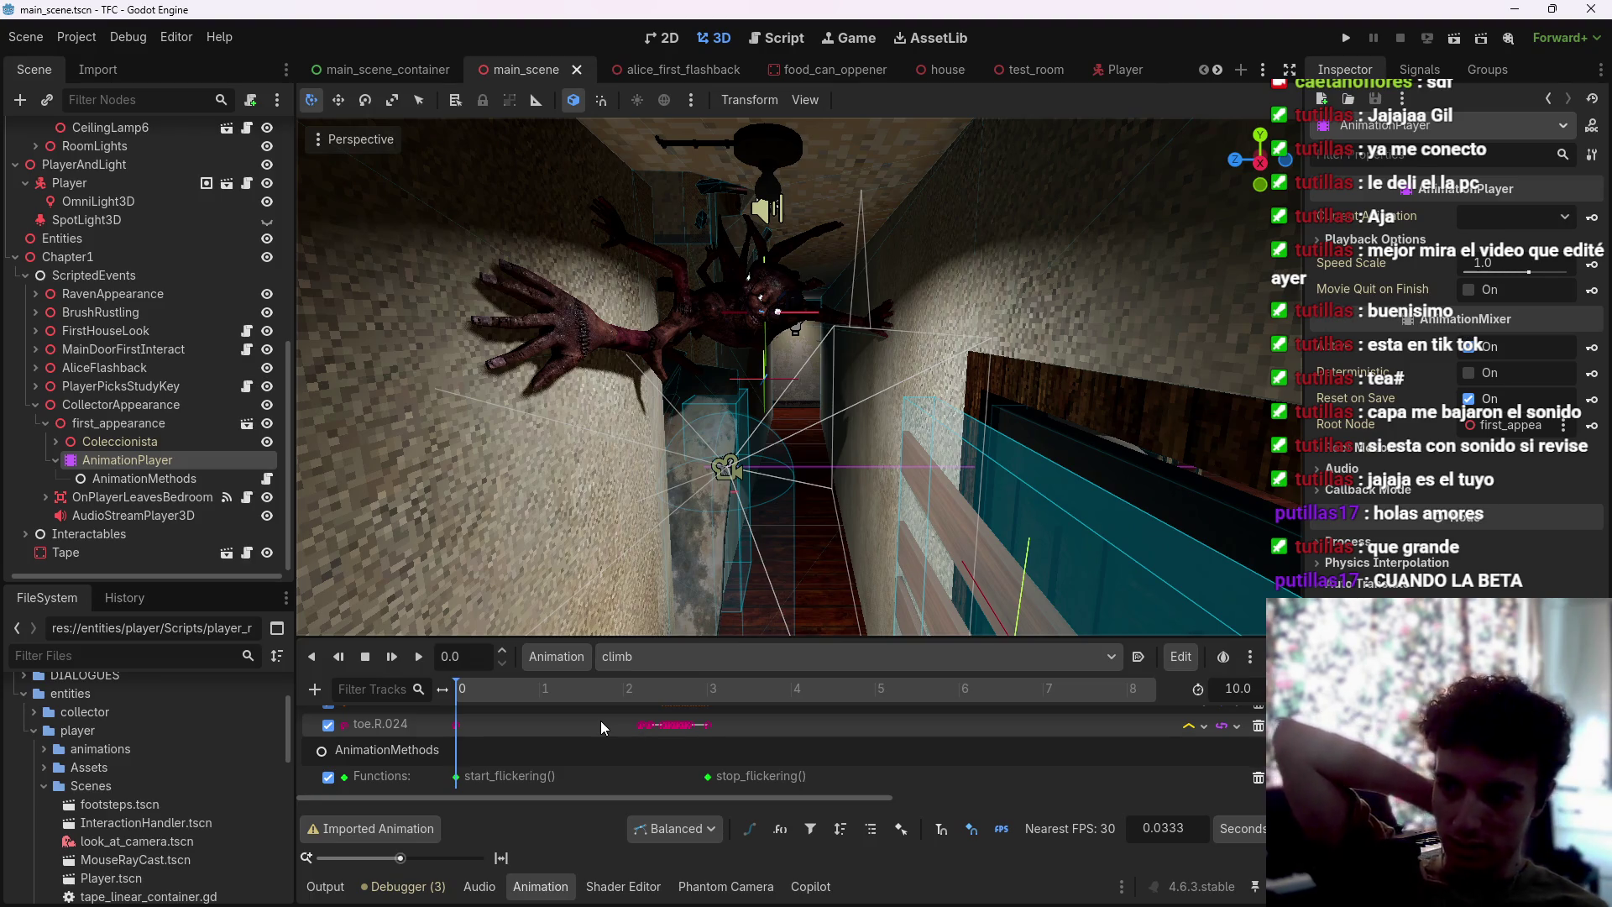
pyautogui.click(798, 892)
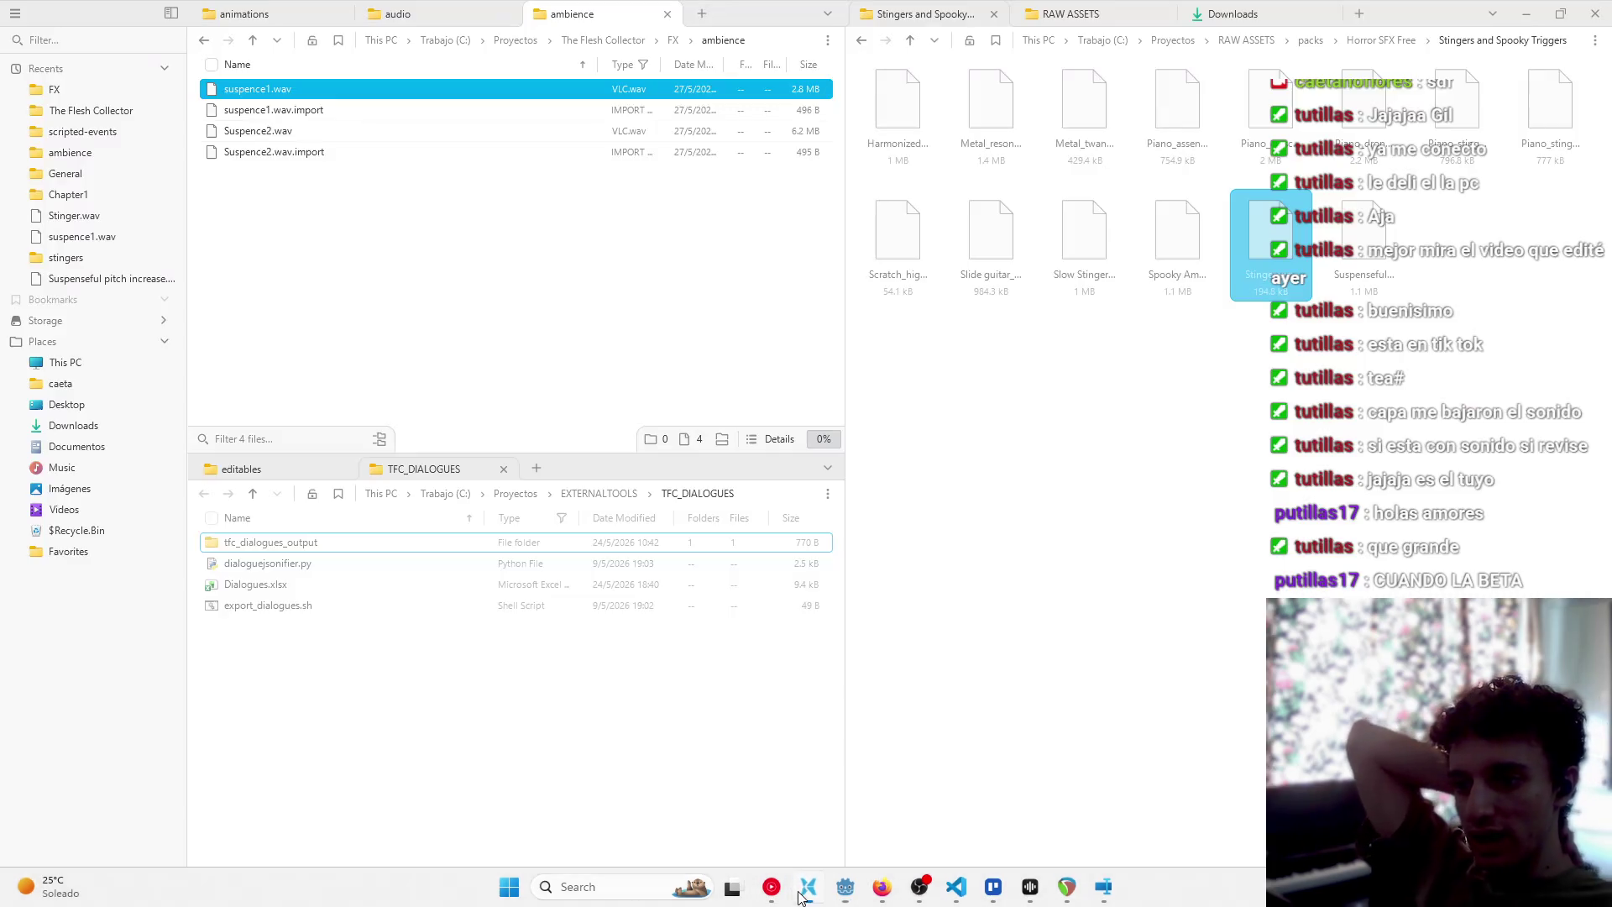
# Move Colector Trepar.blend from Downloads into the editables folder and open it in Blender.
pyautogui.click(252, 470)
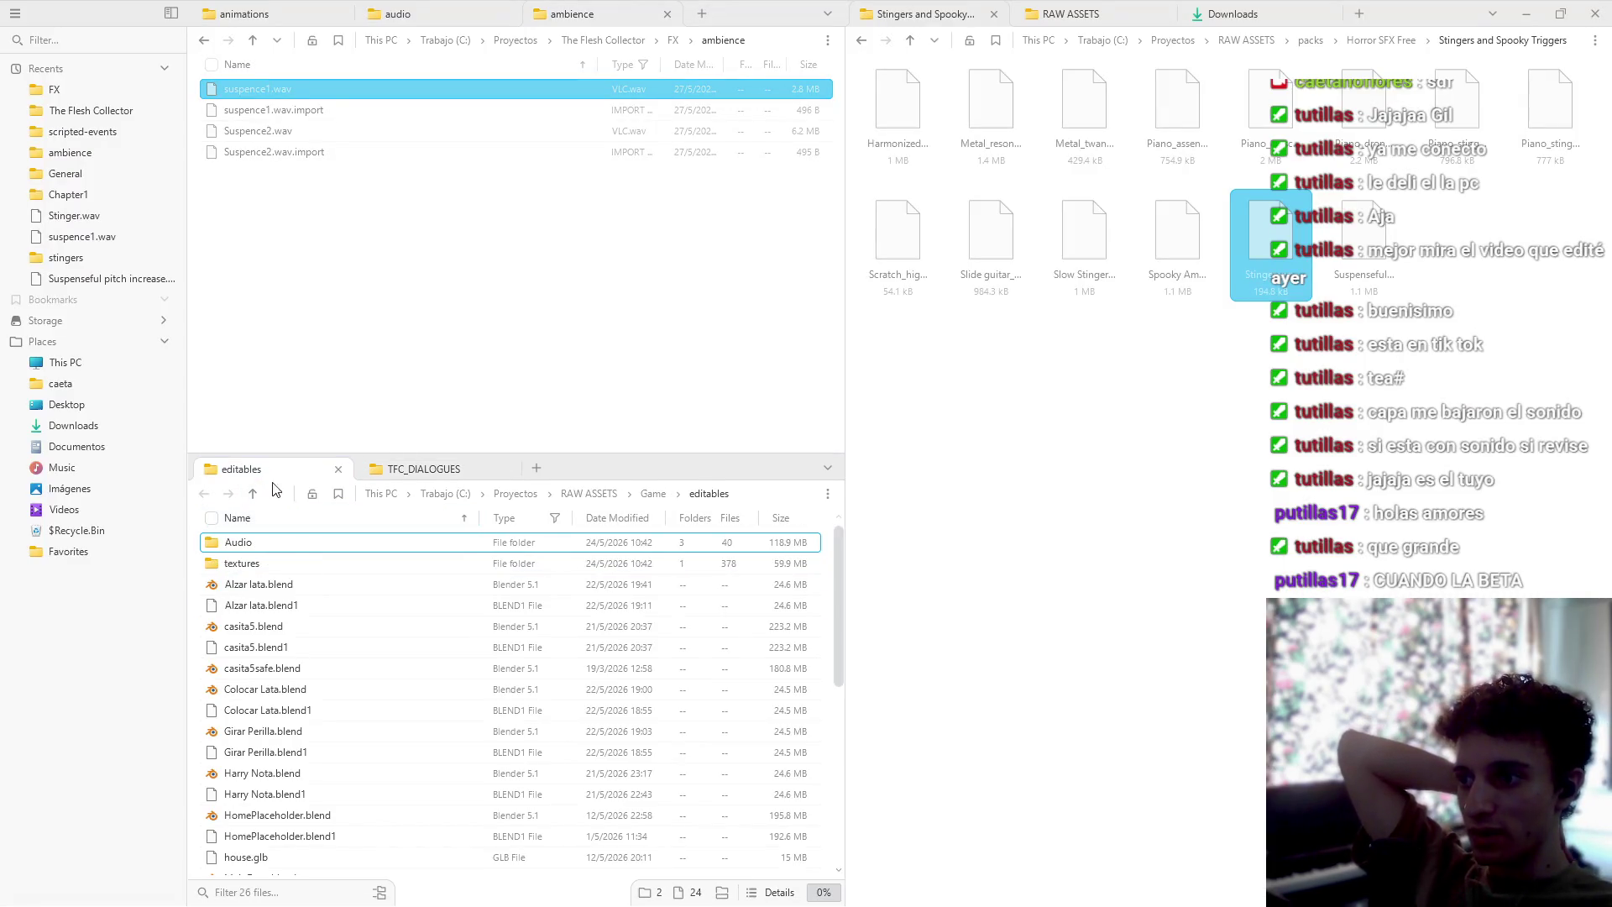
pyautogui.moveTo(708, 882)
pyautogui.click(842, 887)
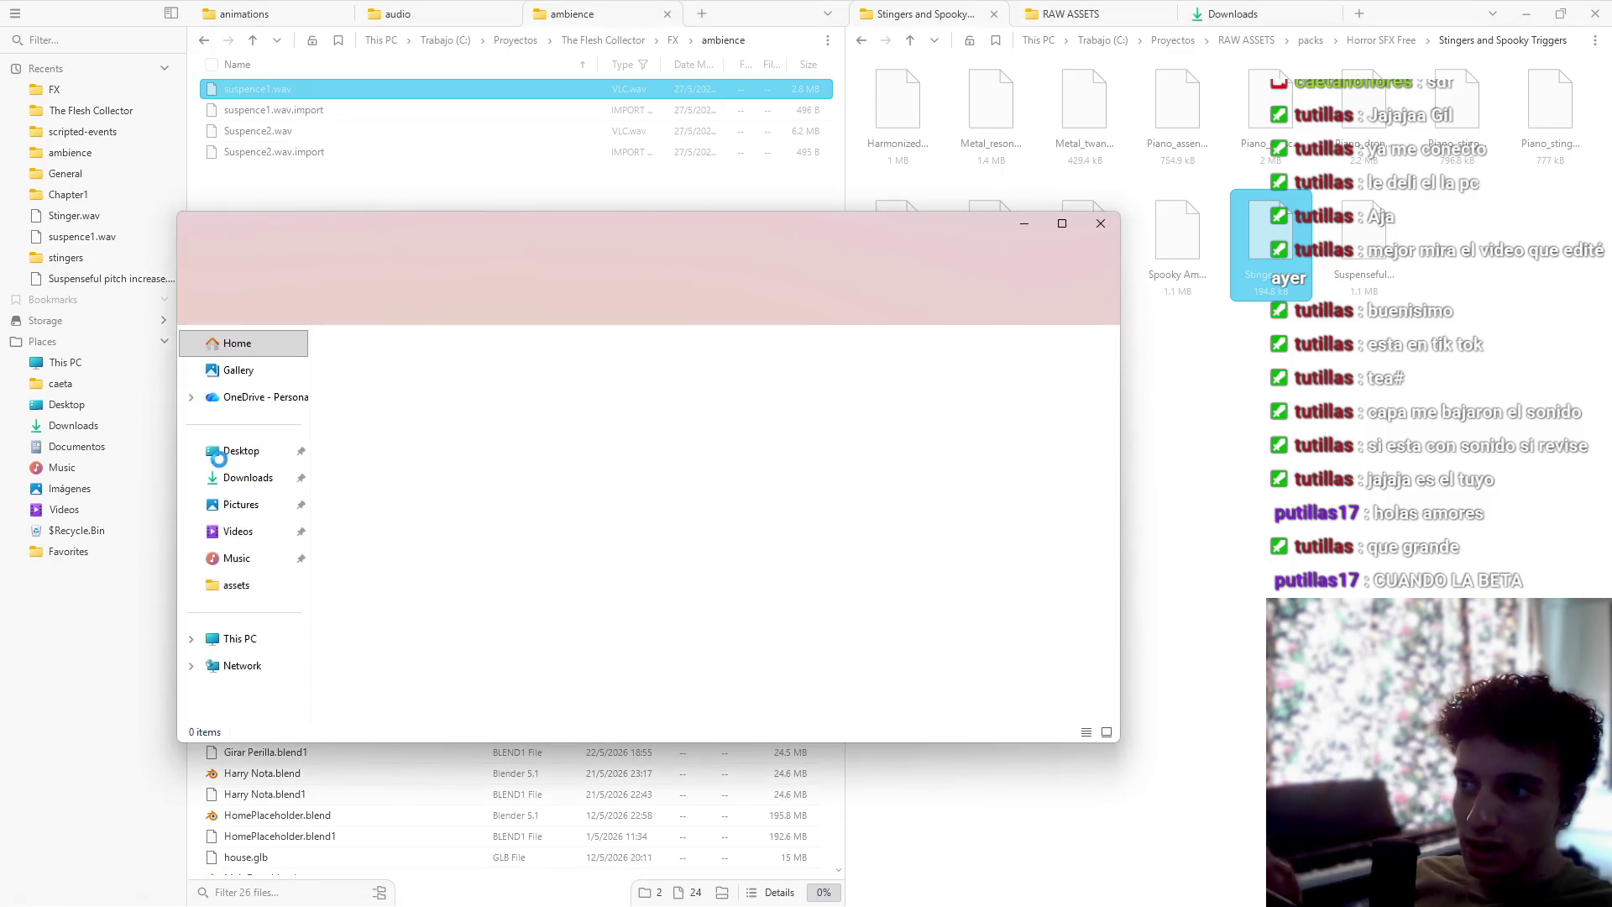
pyautogui.click(225, 477)
pyautogui.moveTo(526, 233); pyautogui.dragTo(930, 233)
pyautogui.moveTo(869, 538); pyautogui.dragTo(411, 722)
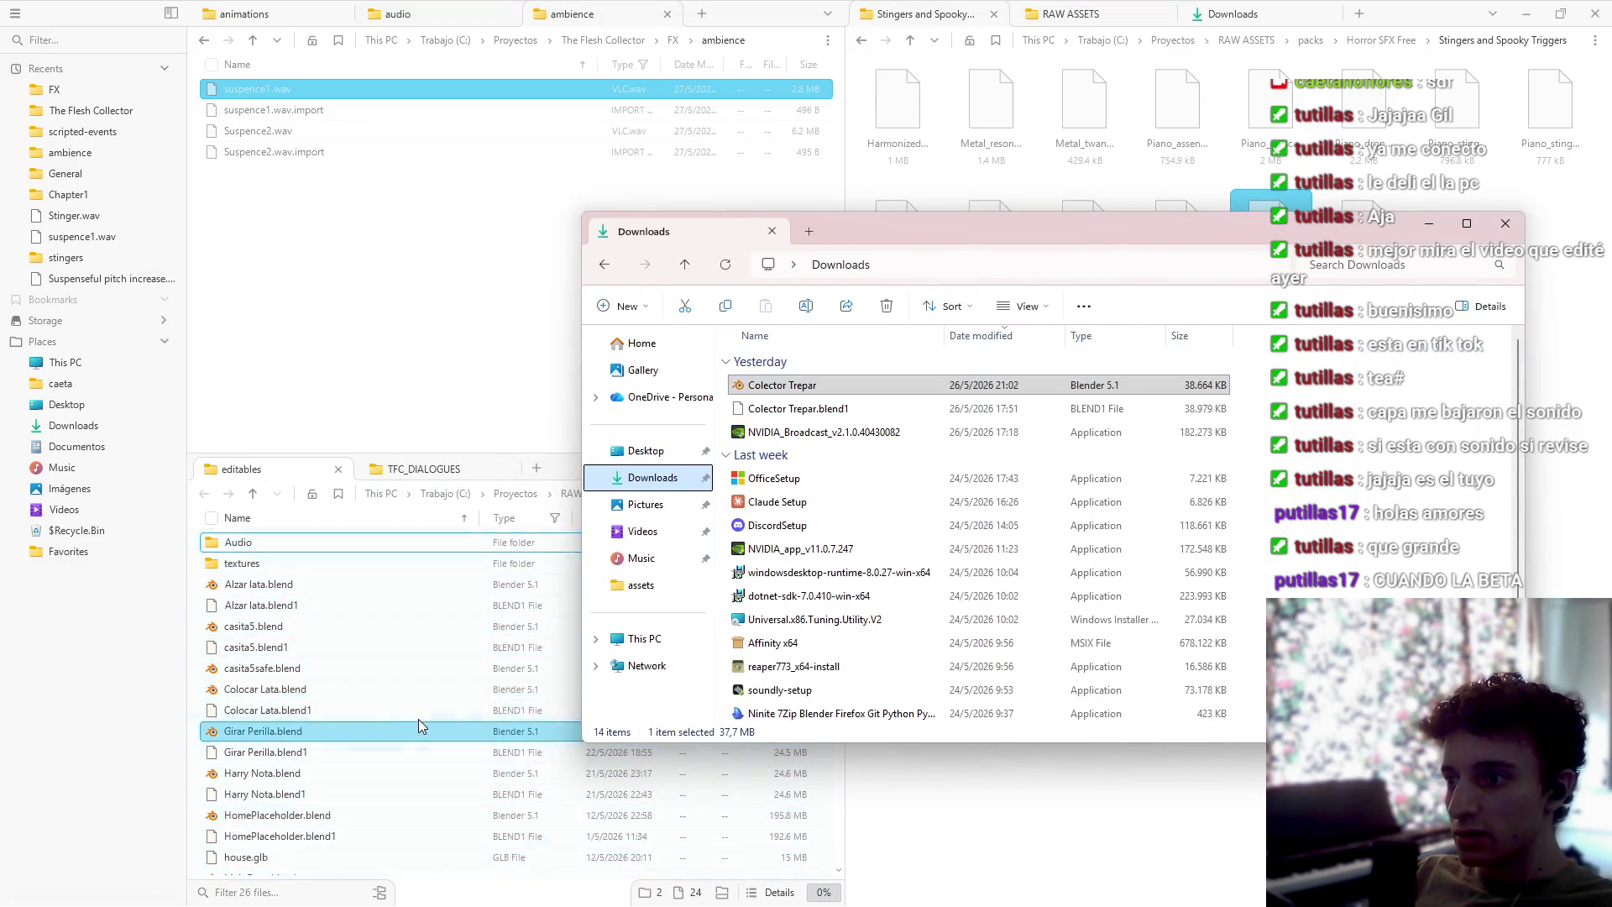
pyautogui.click(1505, 223)
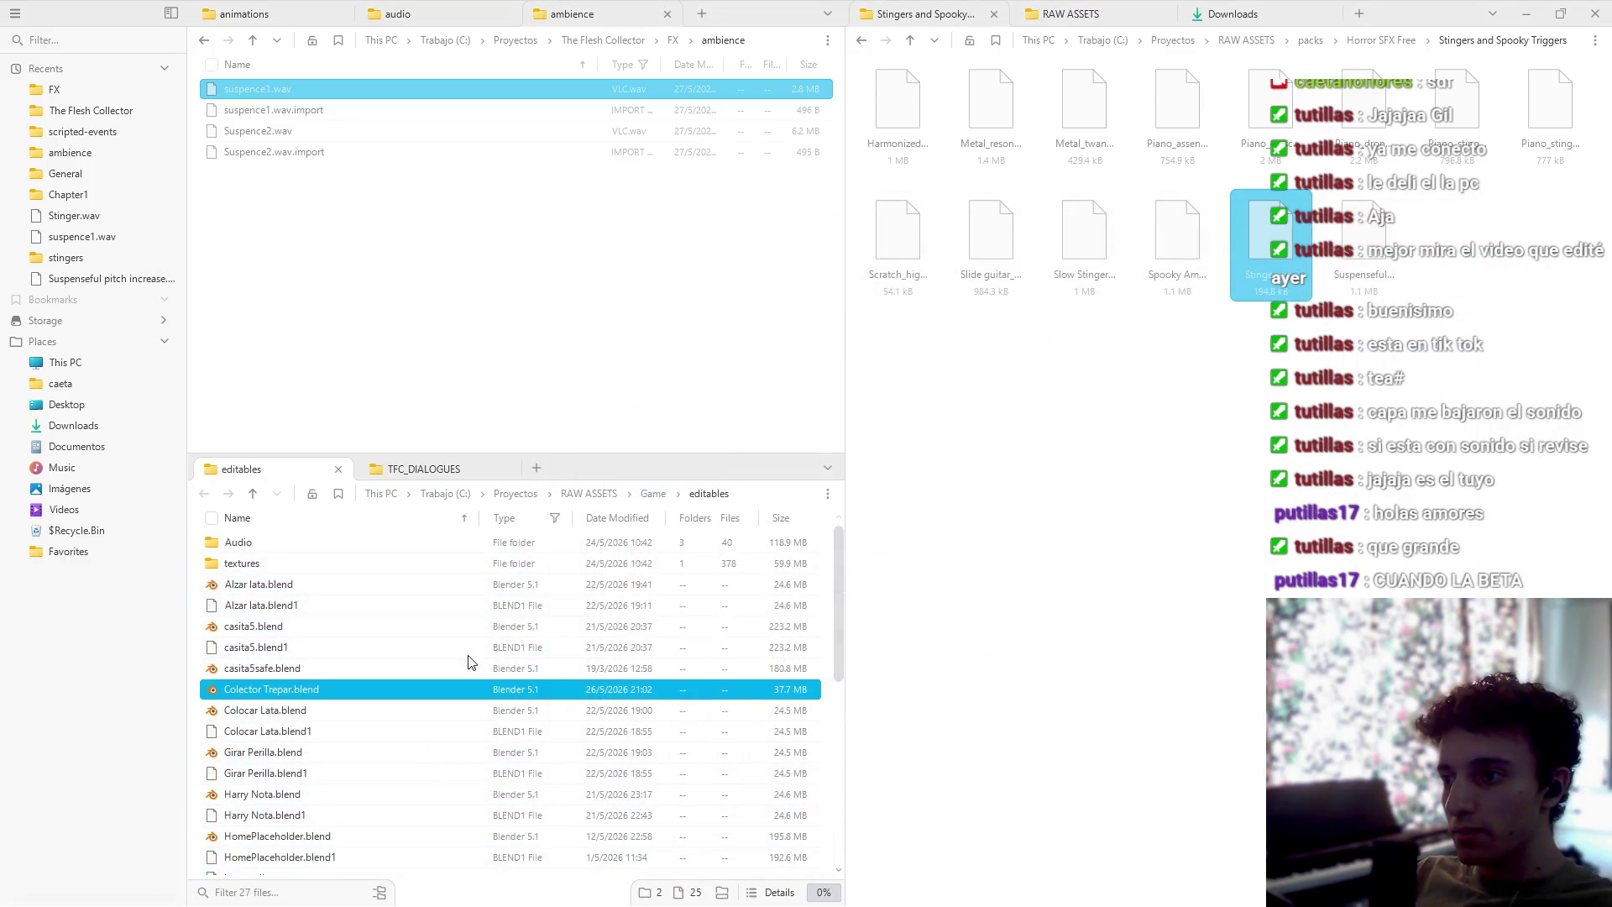
pyautogui.doubleClick(292, 690)
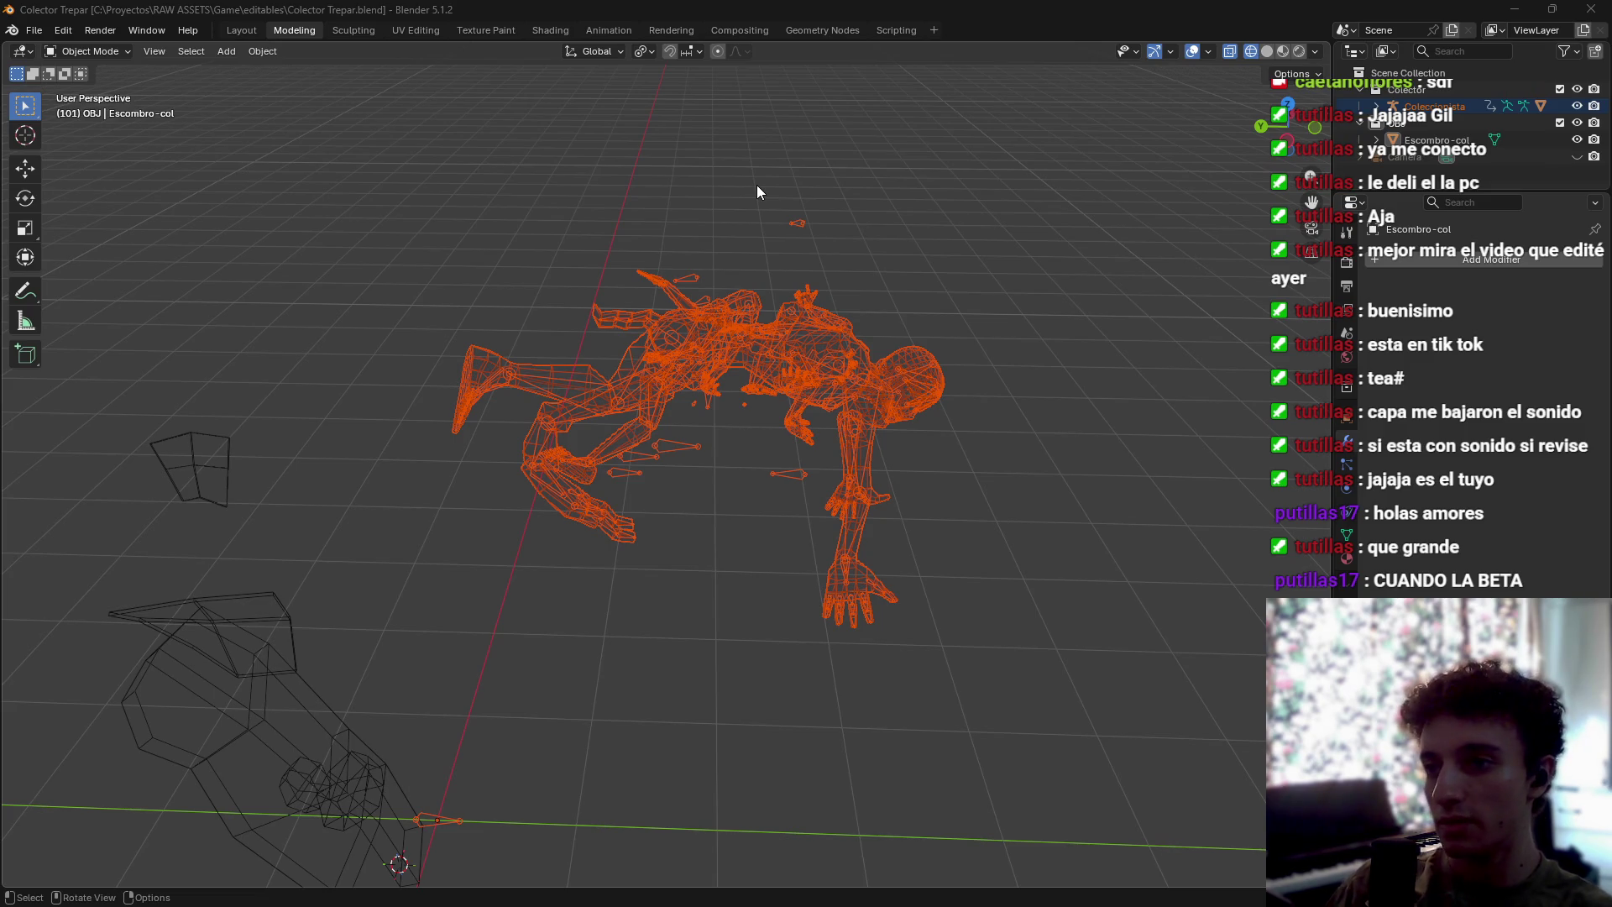
# Select the Coleccionista armature, switch to the Animation workspace, and select all its bones.
pyautogui.scroll(-5, 753, 334)
pyautogui.click(663, 299)
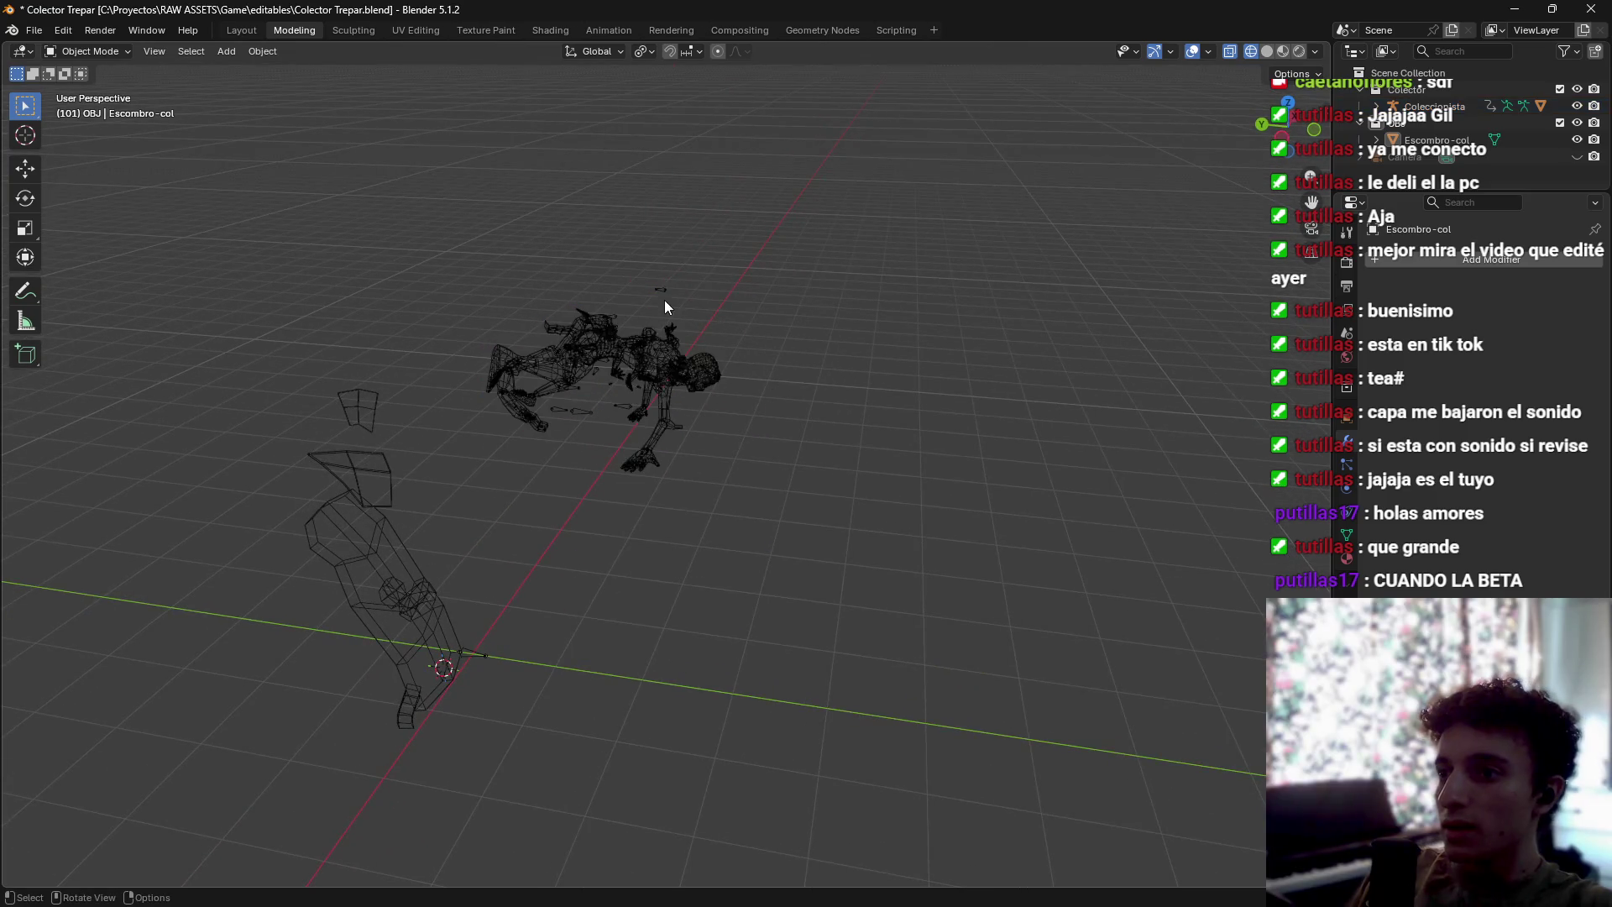
pyautogui.click(663, 296)
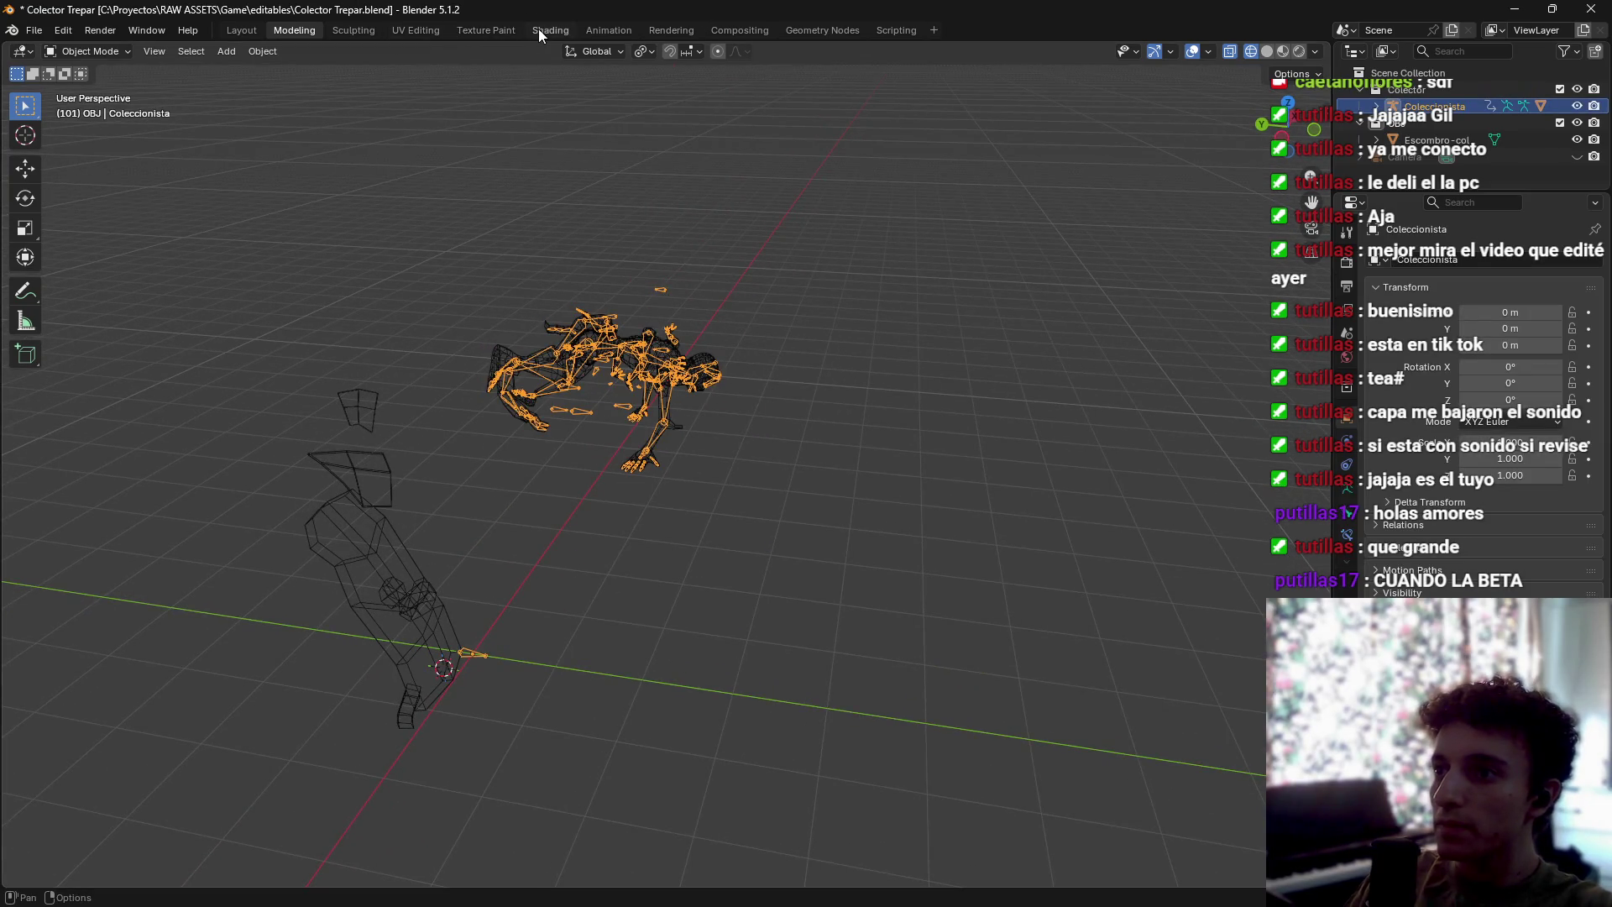
pyautogui.click(604, 29)
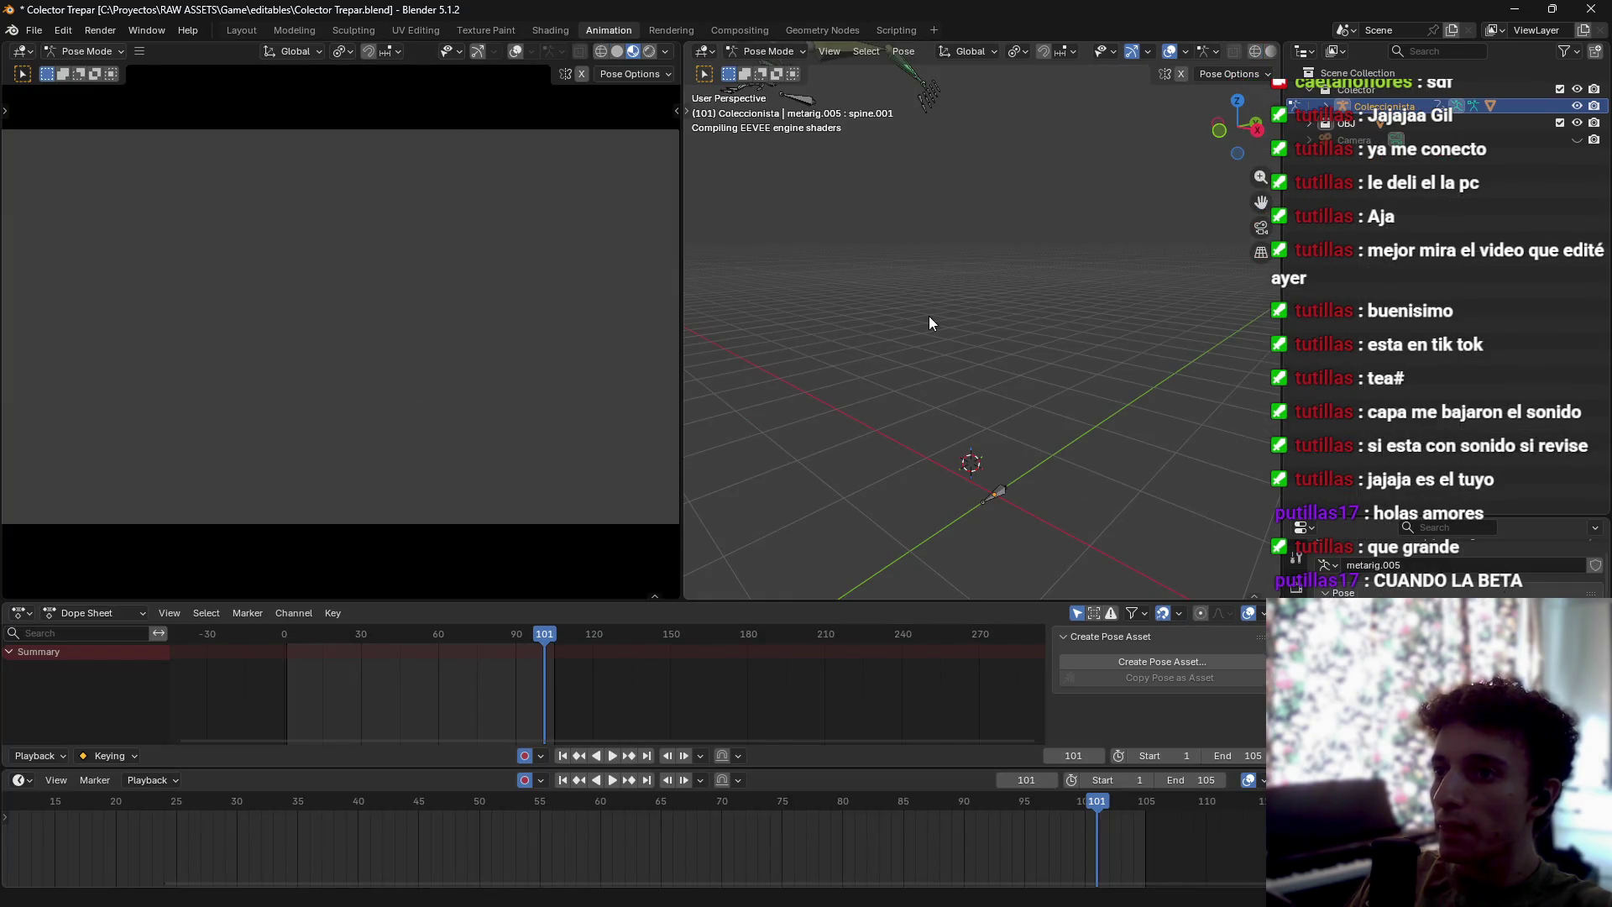
pyautogui.moveTo(835, 300)
pyautogui.mouseDown()
pyautogui.moveTo(954, 366)
pyautogui.moveTo(1020, 377)
pyautogui.moveTo(974, 351)
pyautogui.moveTo(964, 242)
pyautogui.moveTo(955, 415)
pyautogui.moveTo(924, 470)
pyautogui.mouseUp()
pyautogui.click(1030, 468)
pyautogui.press('a')
# Play the climb animation from frame 1, scrubbing and stopping around frames 39–46.
pyautogui.moveTo(329, 634); pyautogui.dragTo(296, 635)
pyautogui.click(563, 780)
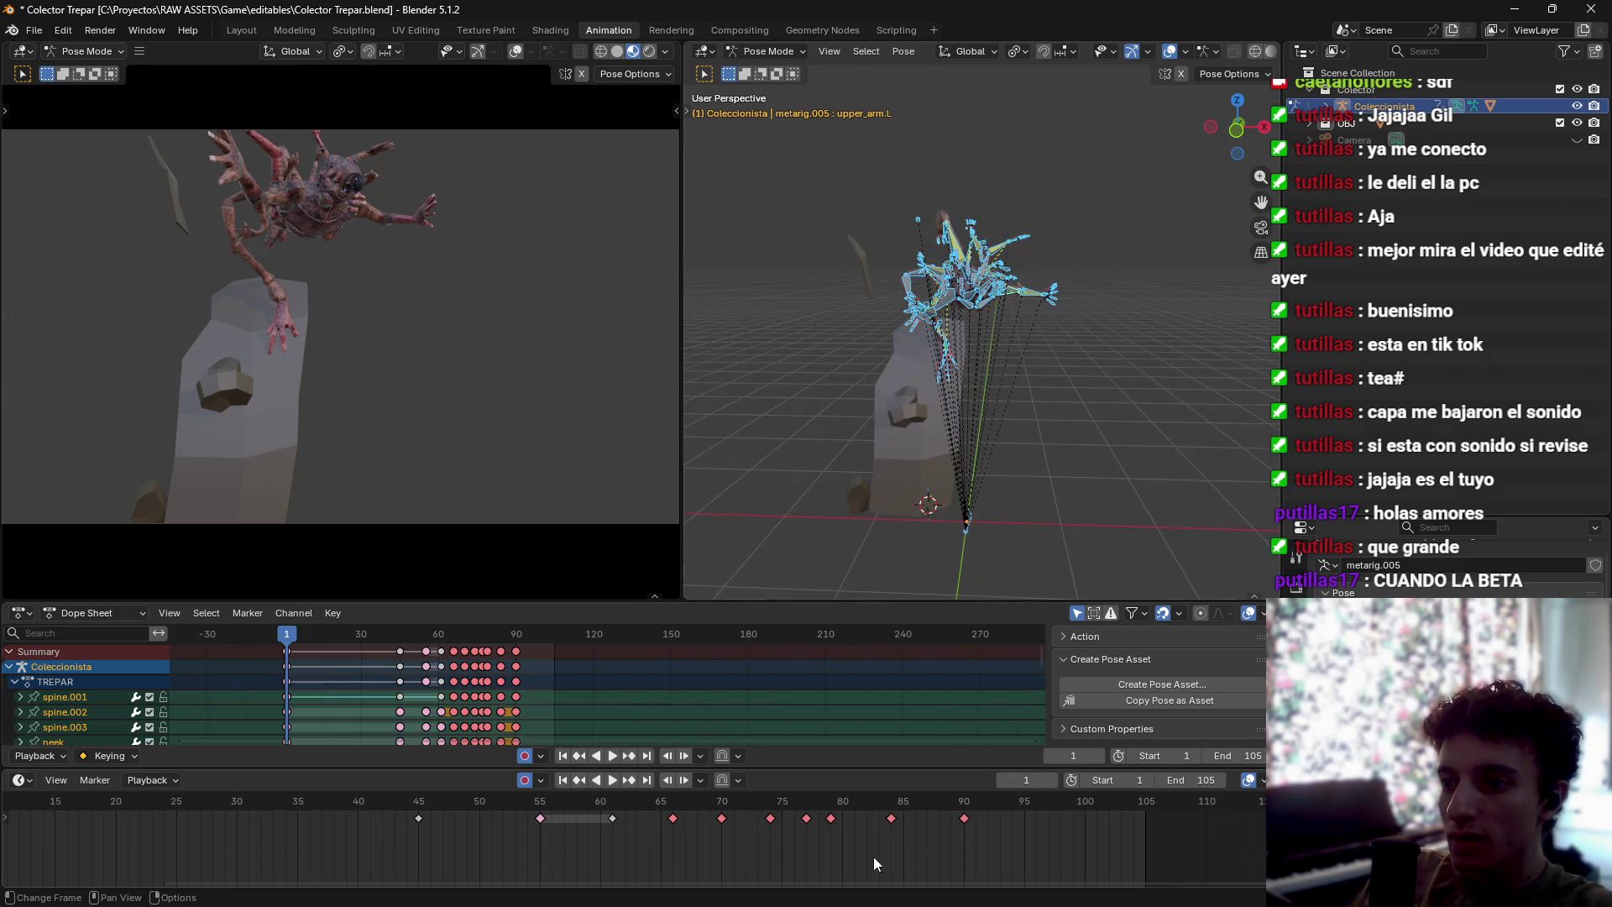
pyautogui.hscroll(-4, 901, 864)
pyautogui.scroll(-2, 901, 864)
pyautogui.scroll(1, 1043, 403)
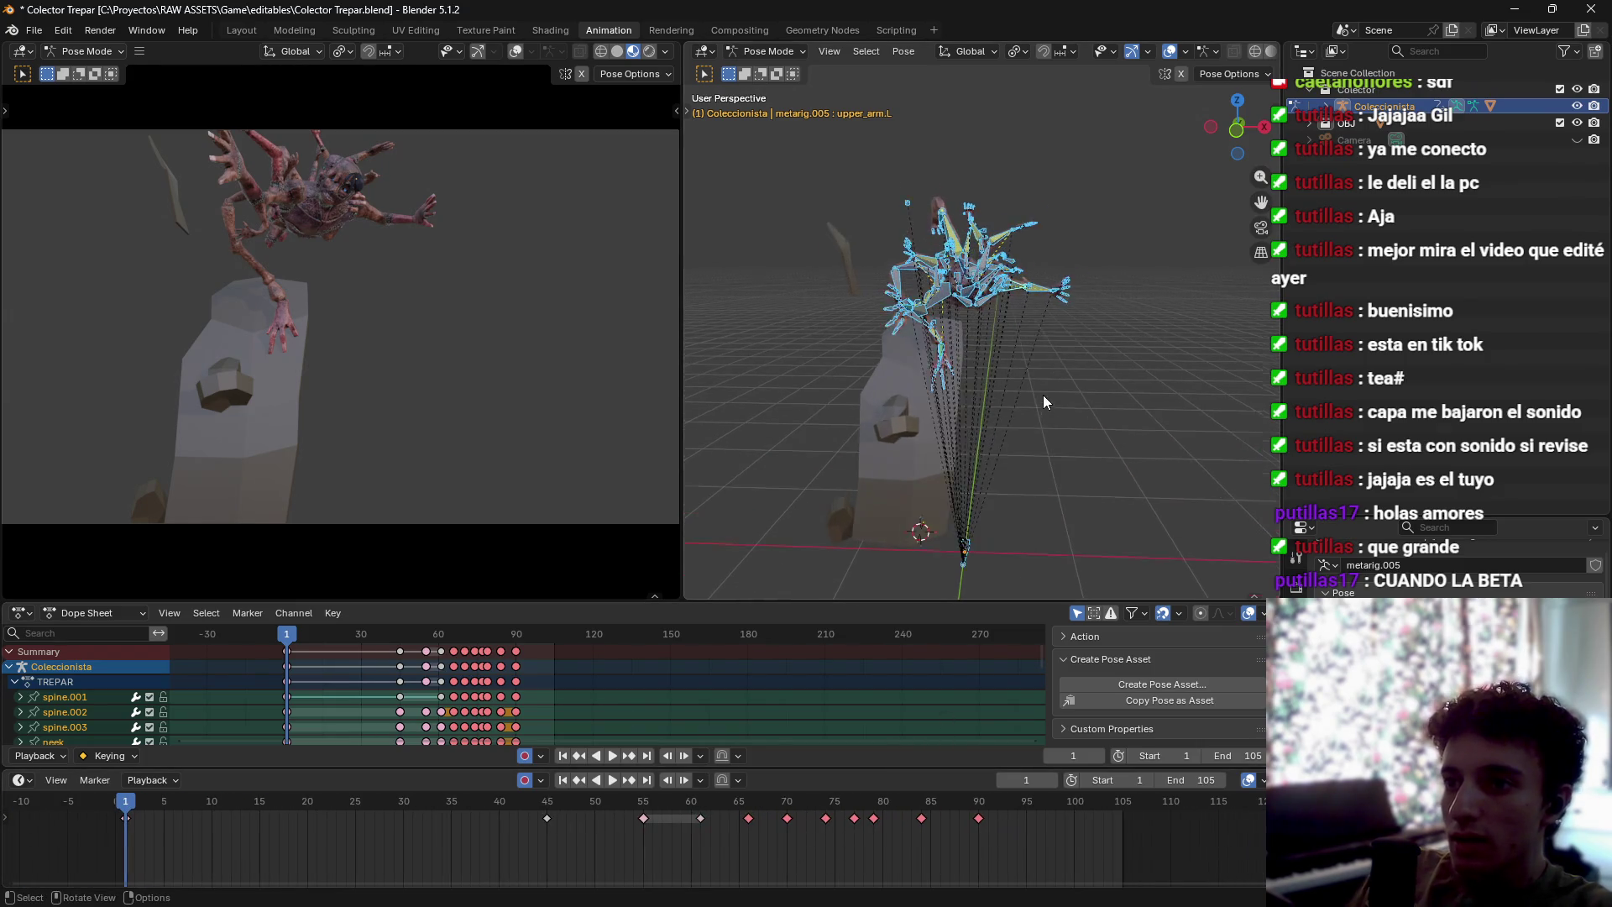
pyautogui.scroll(2, 1043, 393)
pyautogui.press('space')
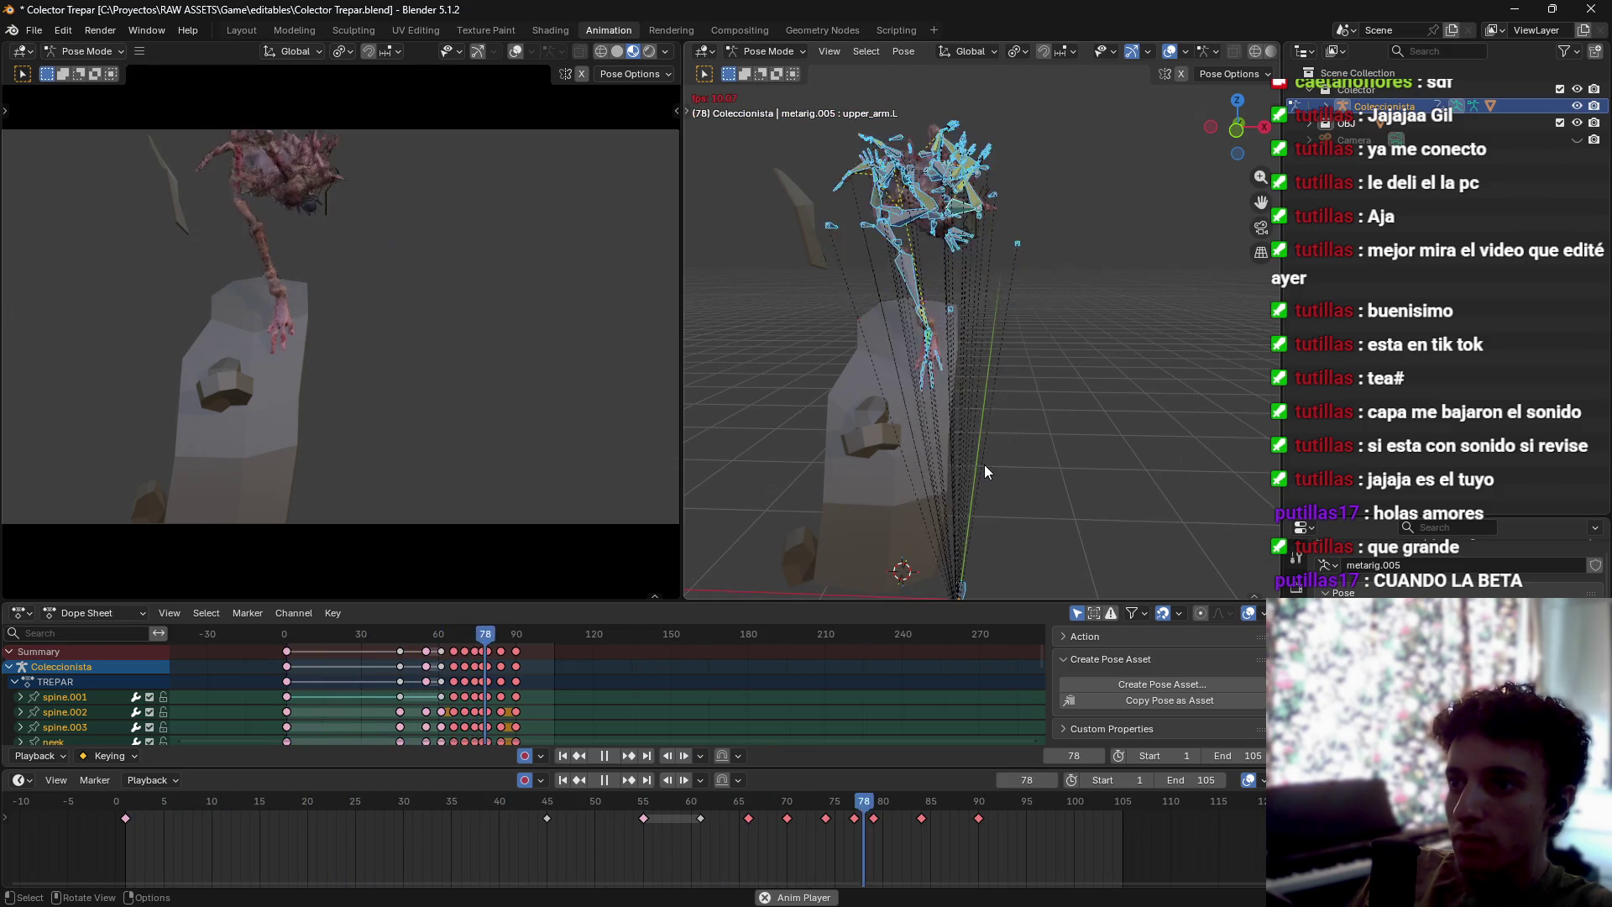
pyautogui.press('space')
pyautogui.moveTo(494, 804); pyautogui.dragTo(496, 811)
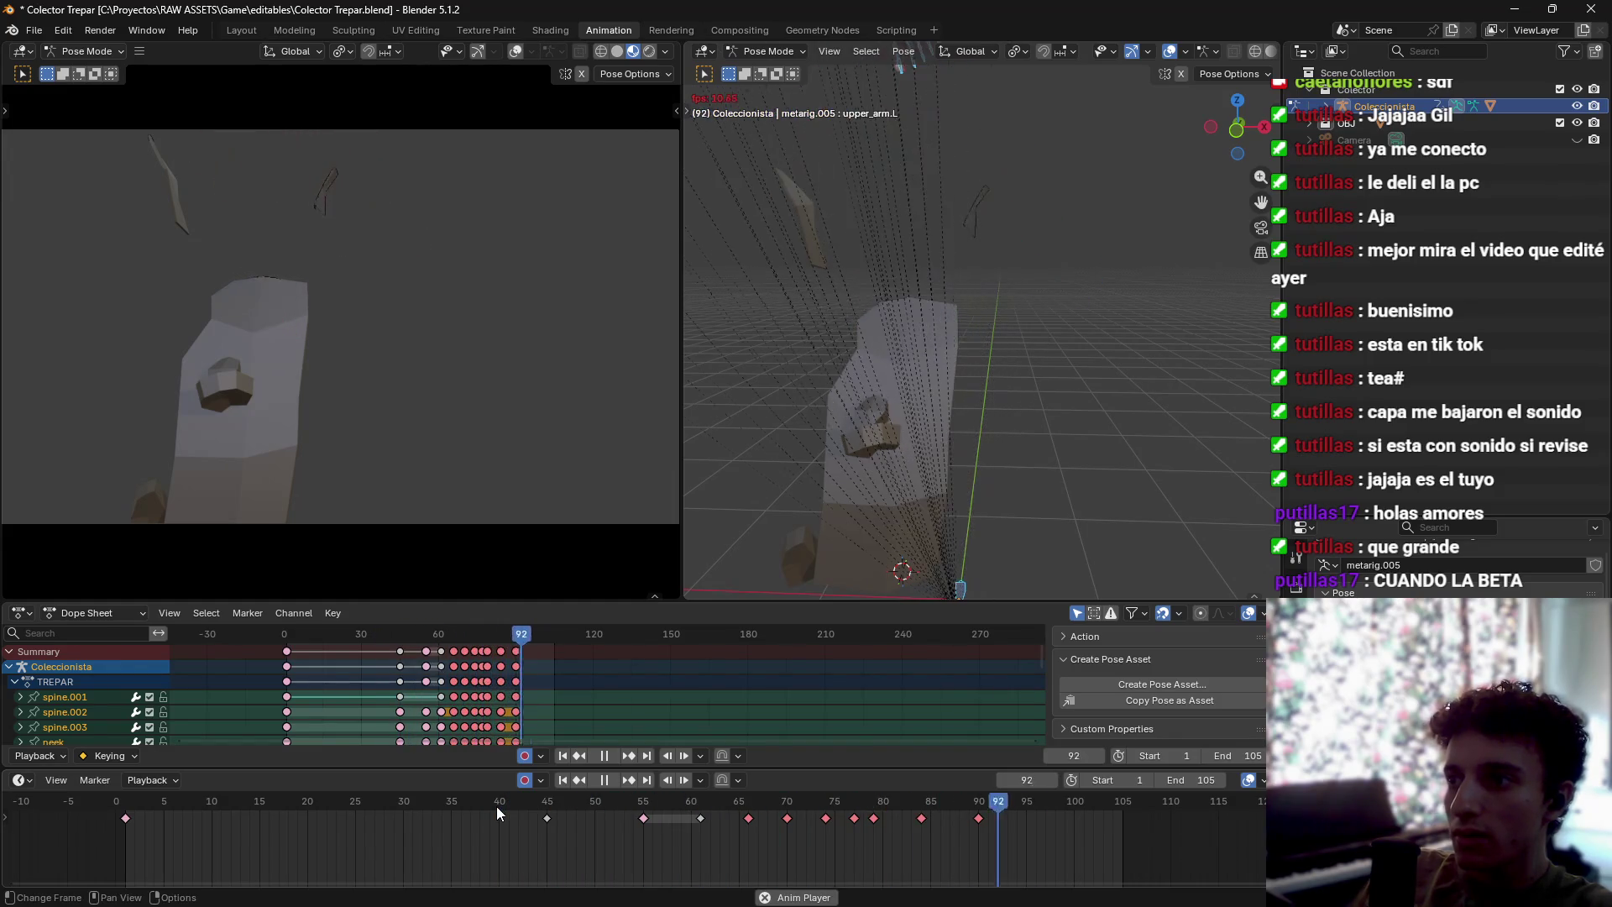
pyautogui.press('space')
pyautogui.moveTo(1036, 802)
pyautogui.mouseDown()
pyautogui.moveTo(487, 807)
pyautogui.moveTo(638, 855)
pyautogui.mouseUp()
pyautogui.press('space')
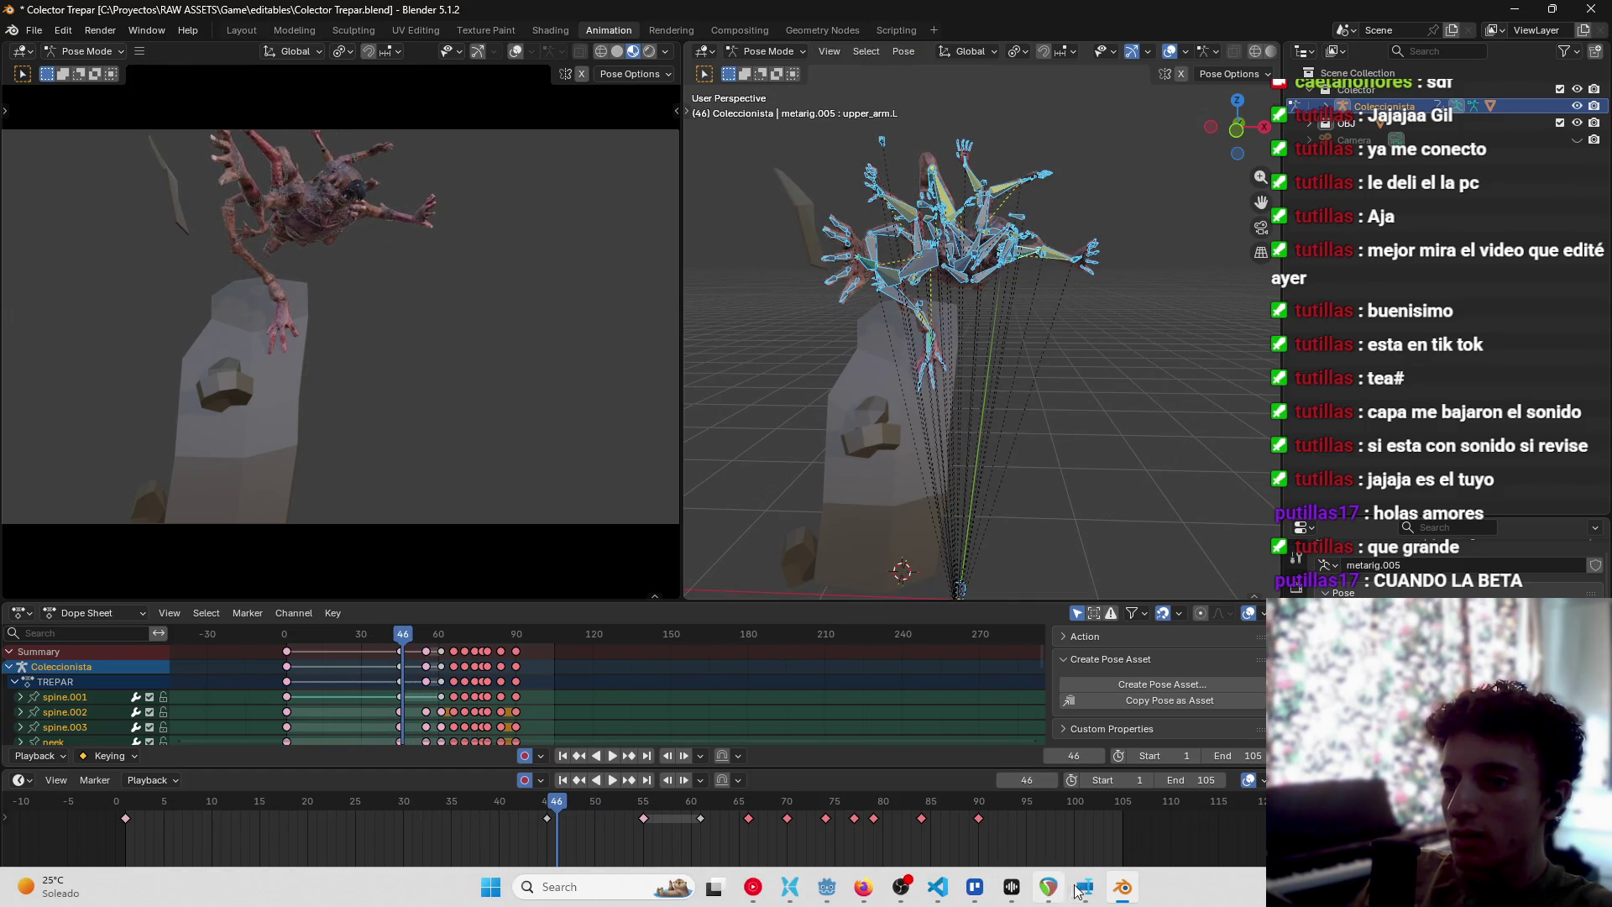
pyautogui.click(1083, 887)
pyautogui.hotkey('alt', 'F4')
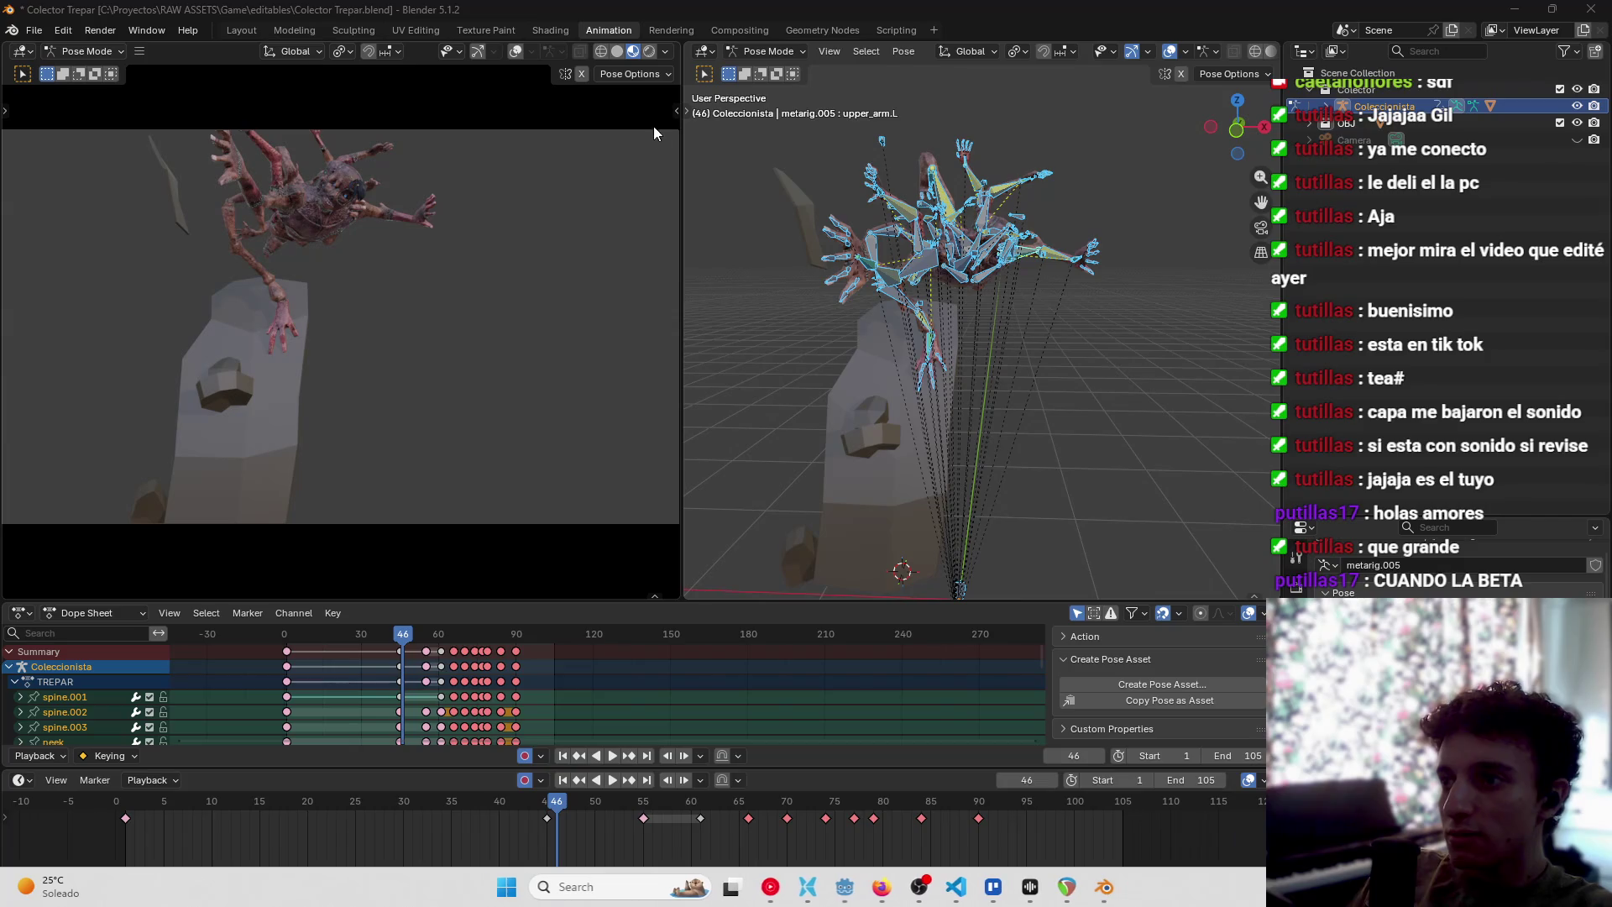
# Maximize the viewport, replay the climb around frames 23–28, return to frame 1, and undo.
pyautogui.hotkey('ctrl', 'space')
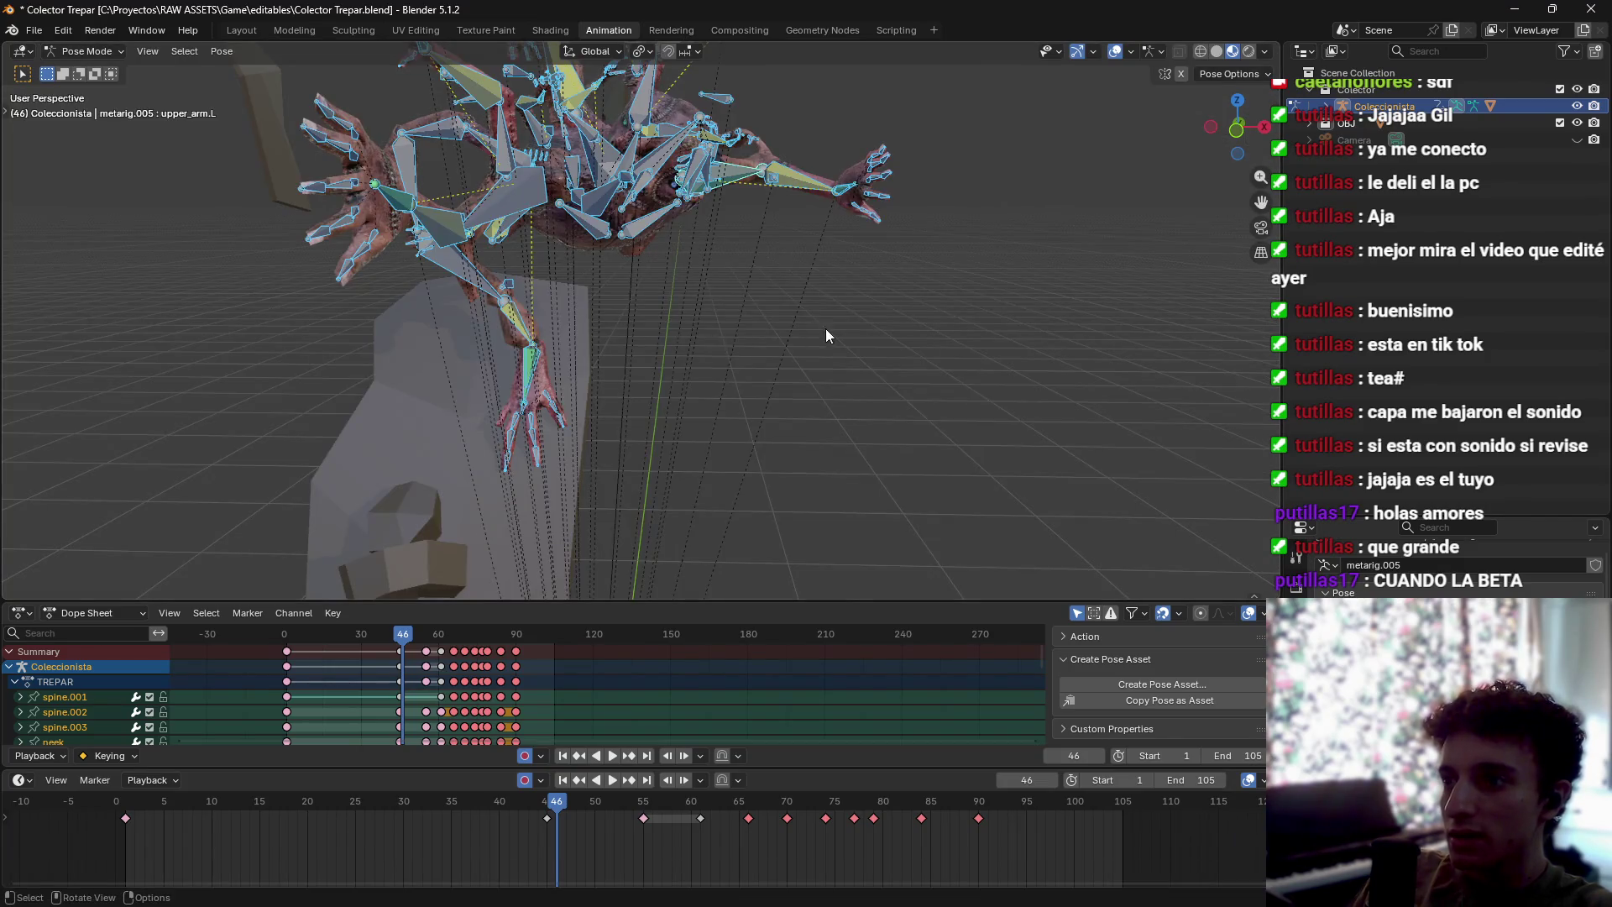
pyautogui.press('space')
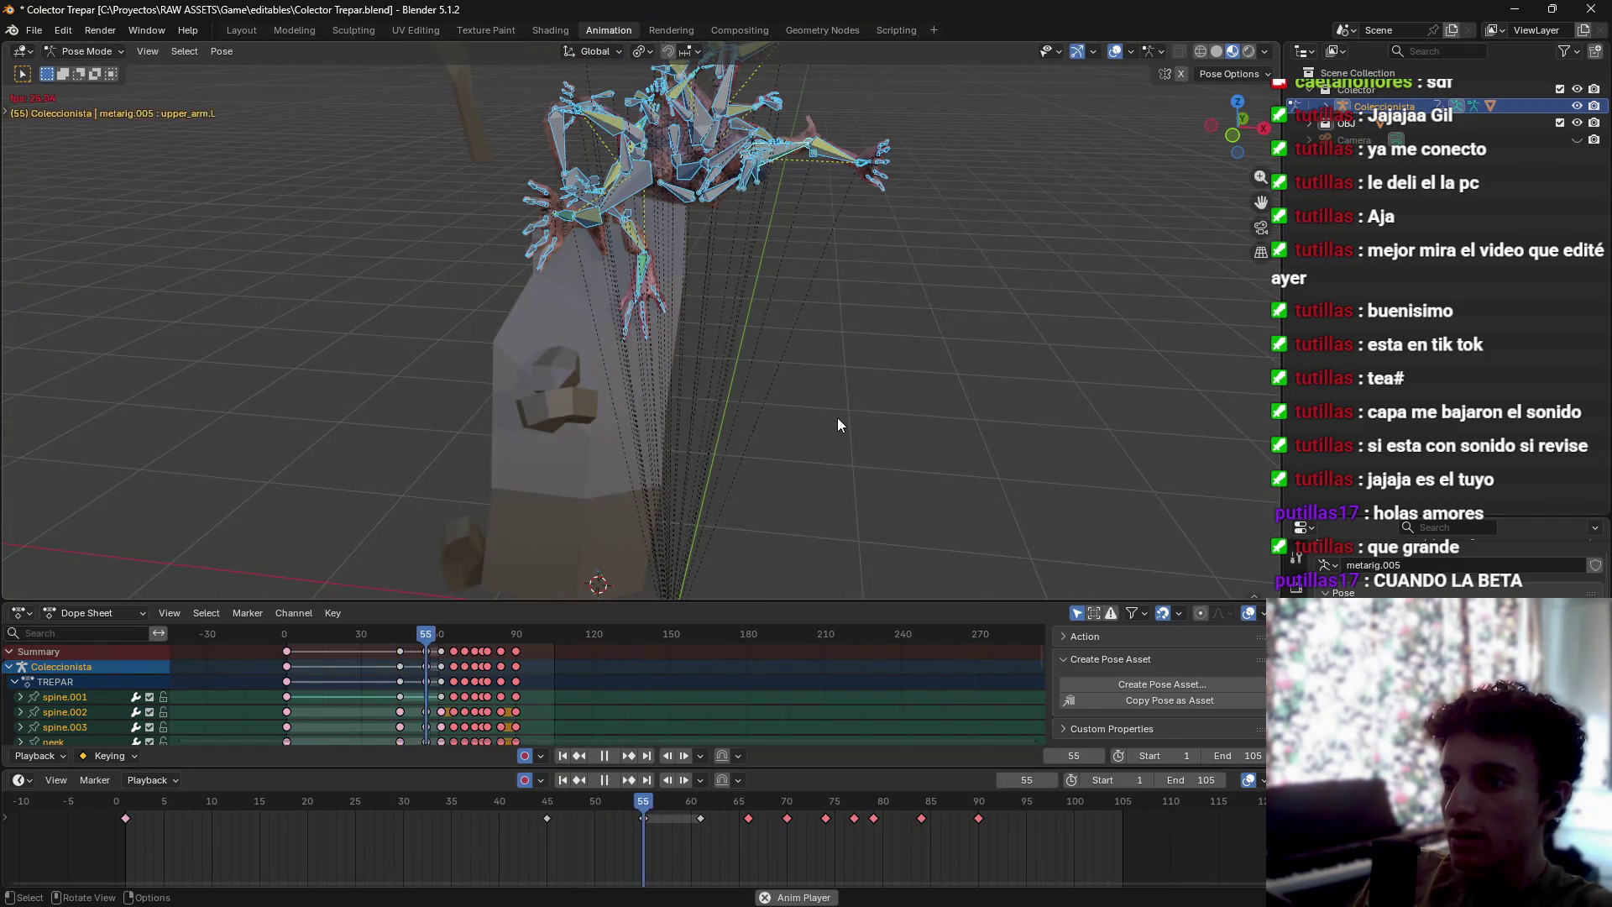
pyautogui.moveTo(747, 803); pyautogui.dragTo(262, 808)
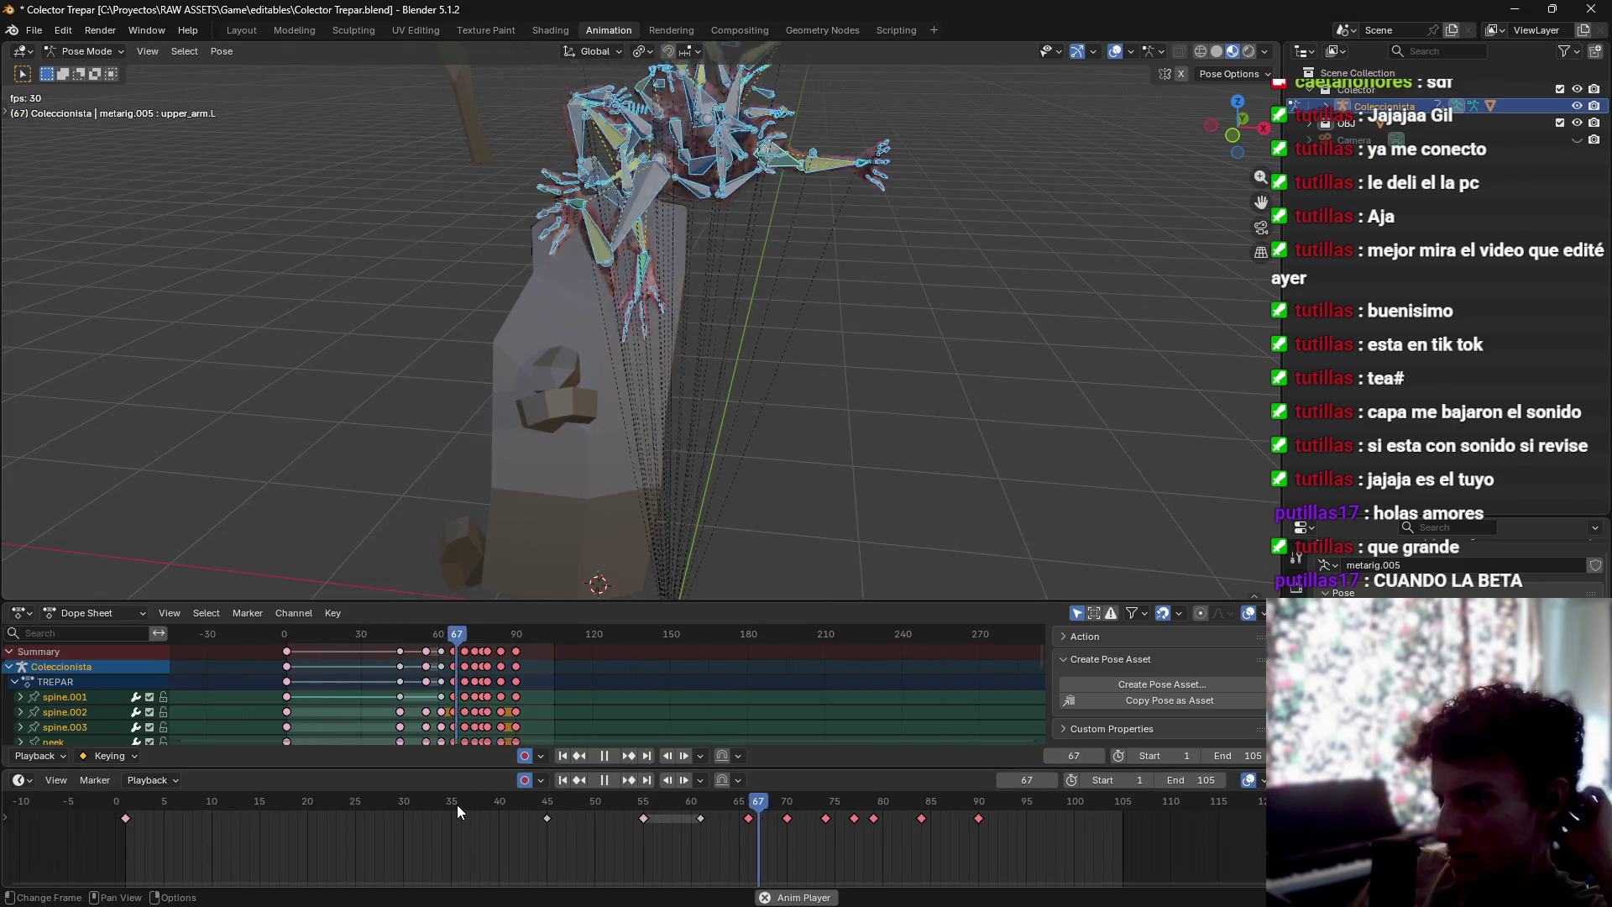
pyautogui.press('space')
pyautogui.scroll(-5, 784, 320)
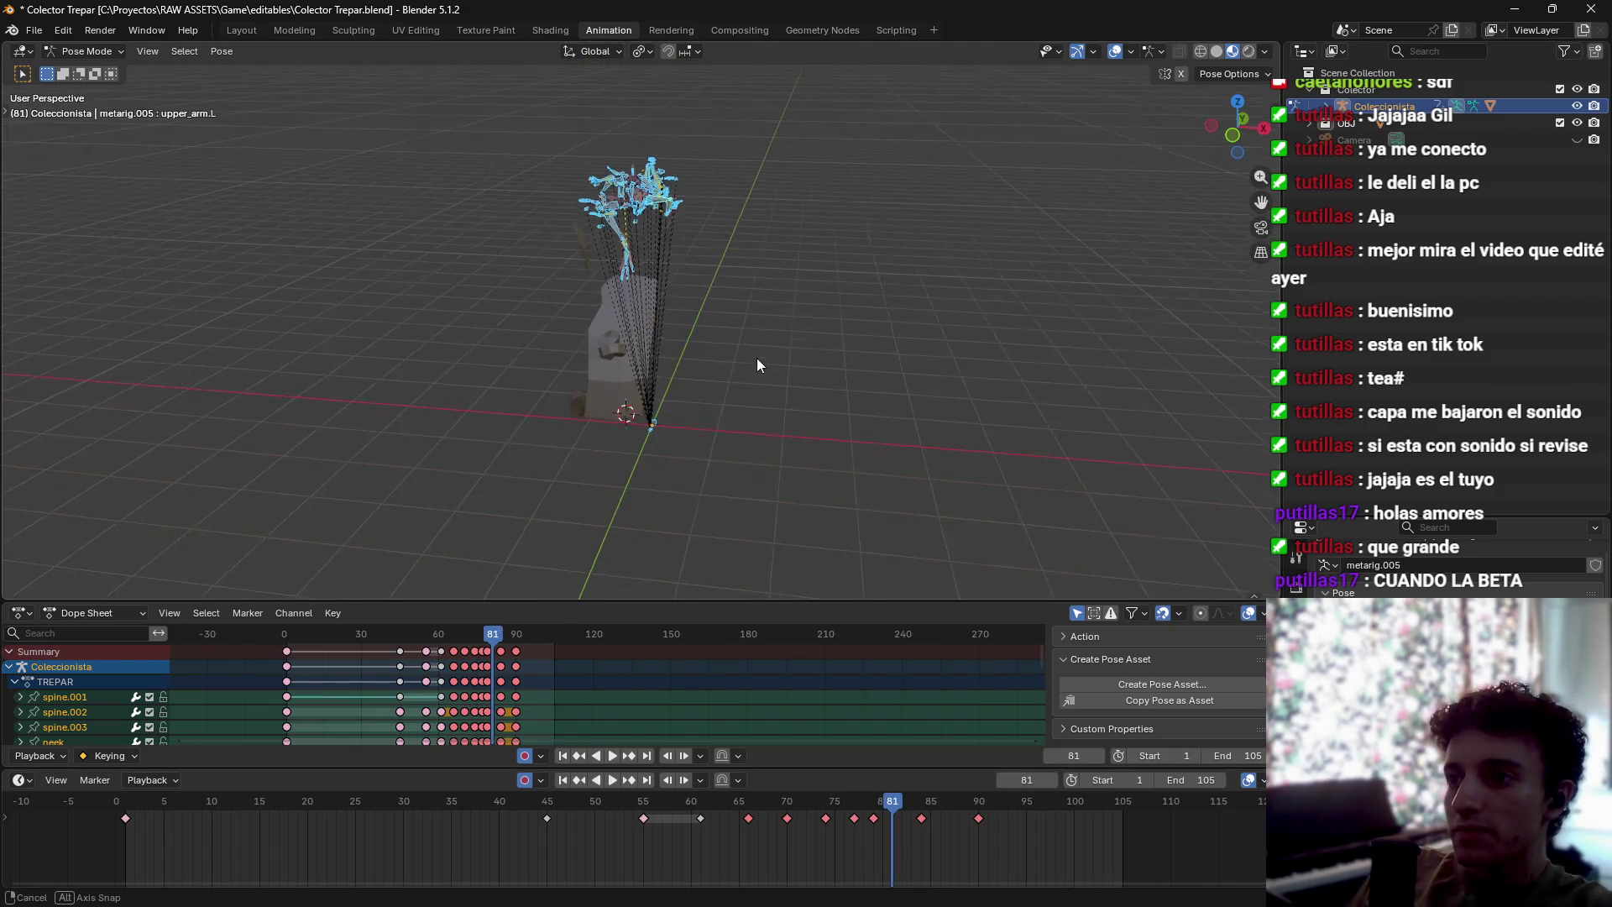
pyautogui.moveTo(757, 358); pyautogui.dragTo(844, 392)
pyautogui.scroll(5, 759, 368)
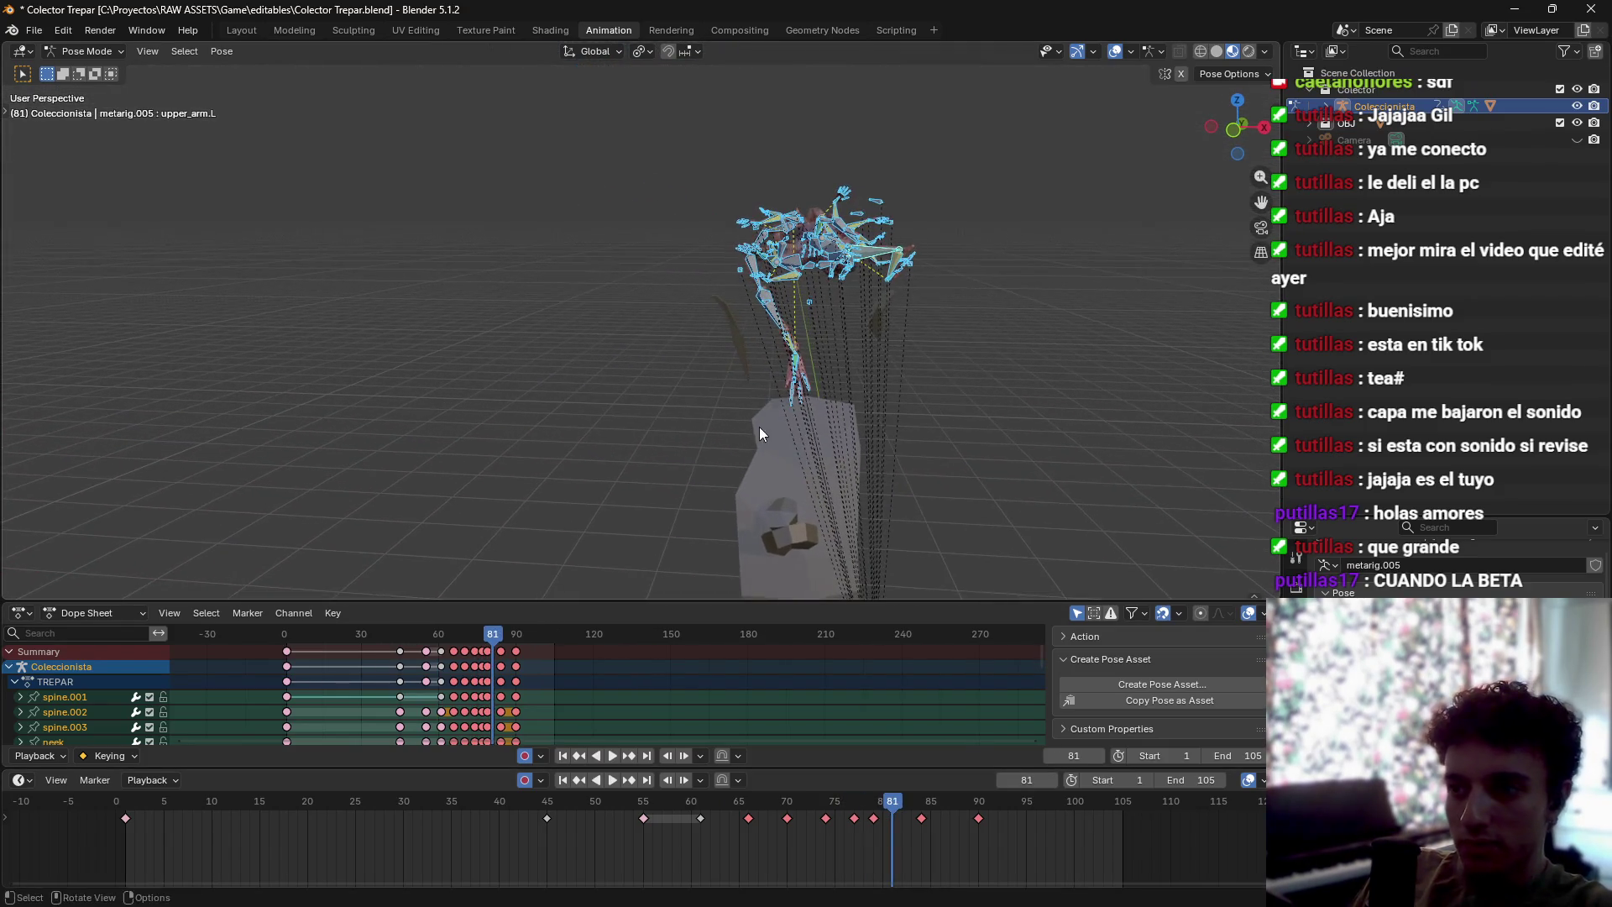
pyautogui.moveTo(393, 805); pyautogui.dragTo(384, 807)
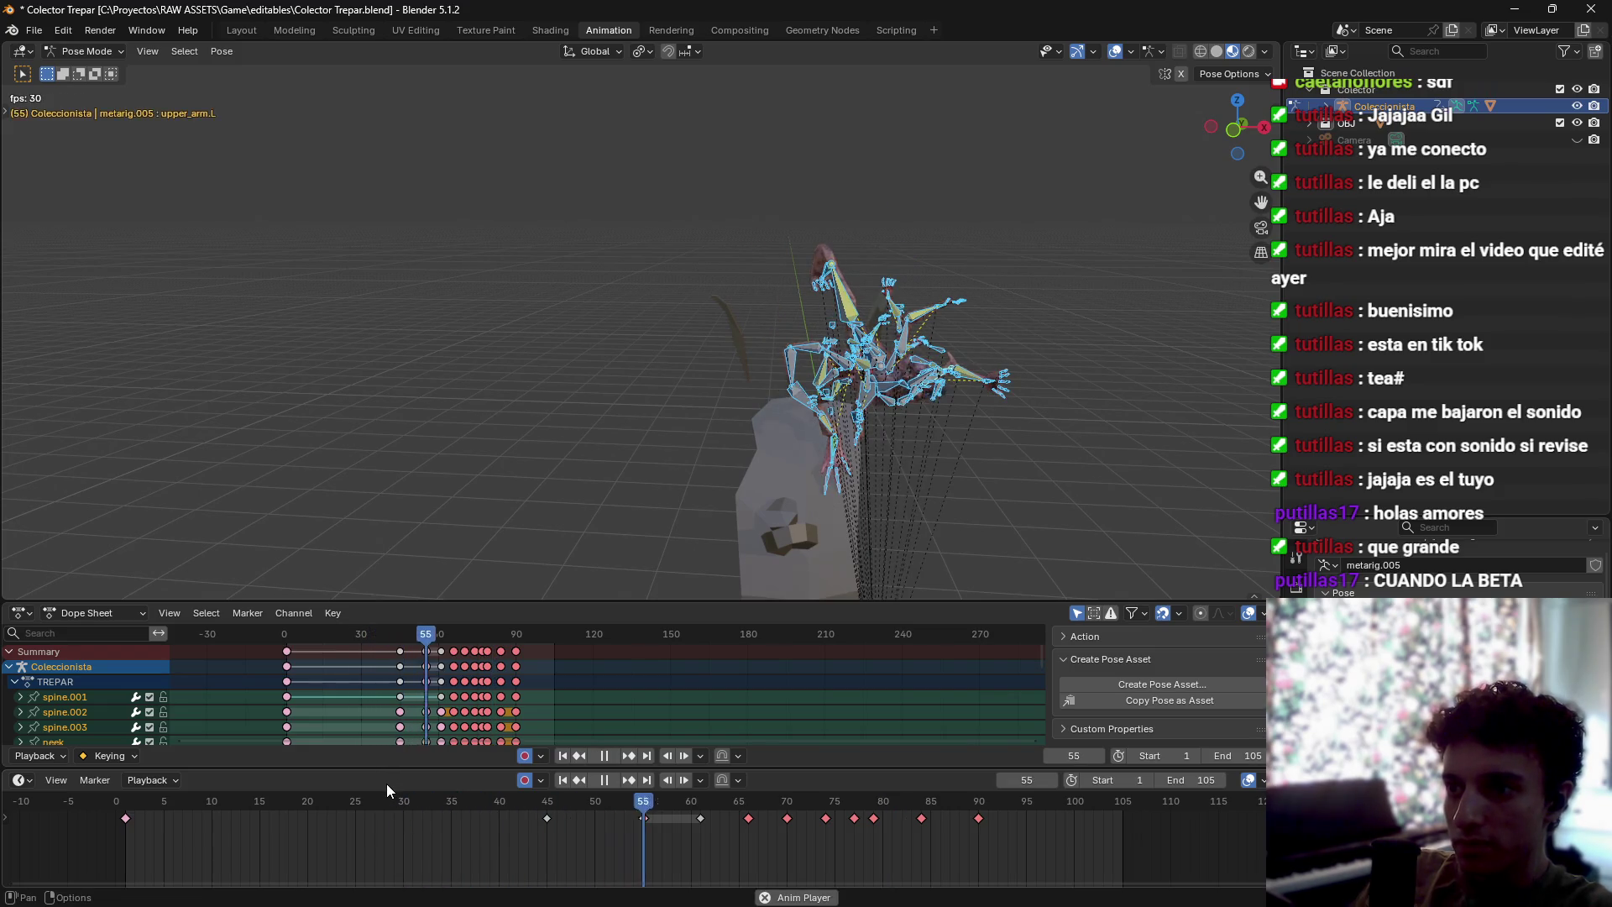
pyautogui.press('space')
pyautogui.moveTo(292, 818); pyautogui.dragTo(125, 814)
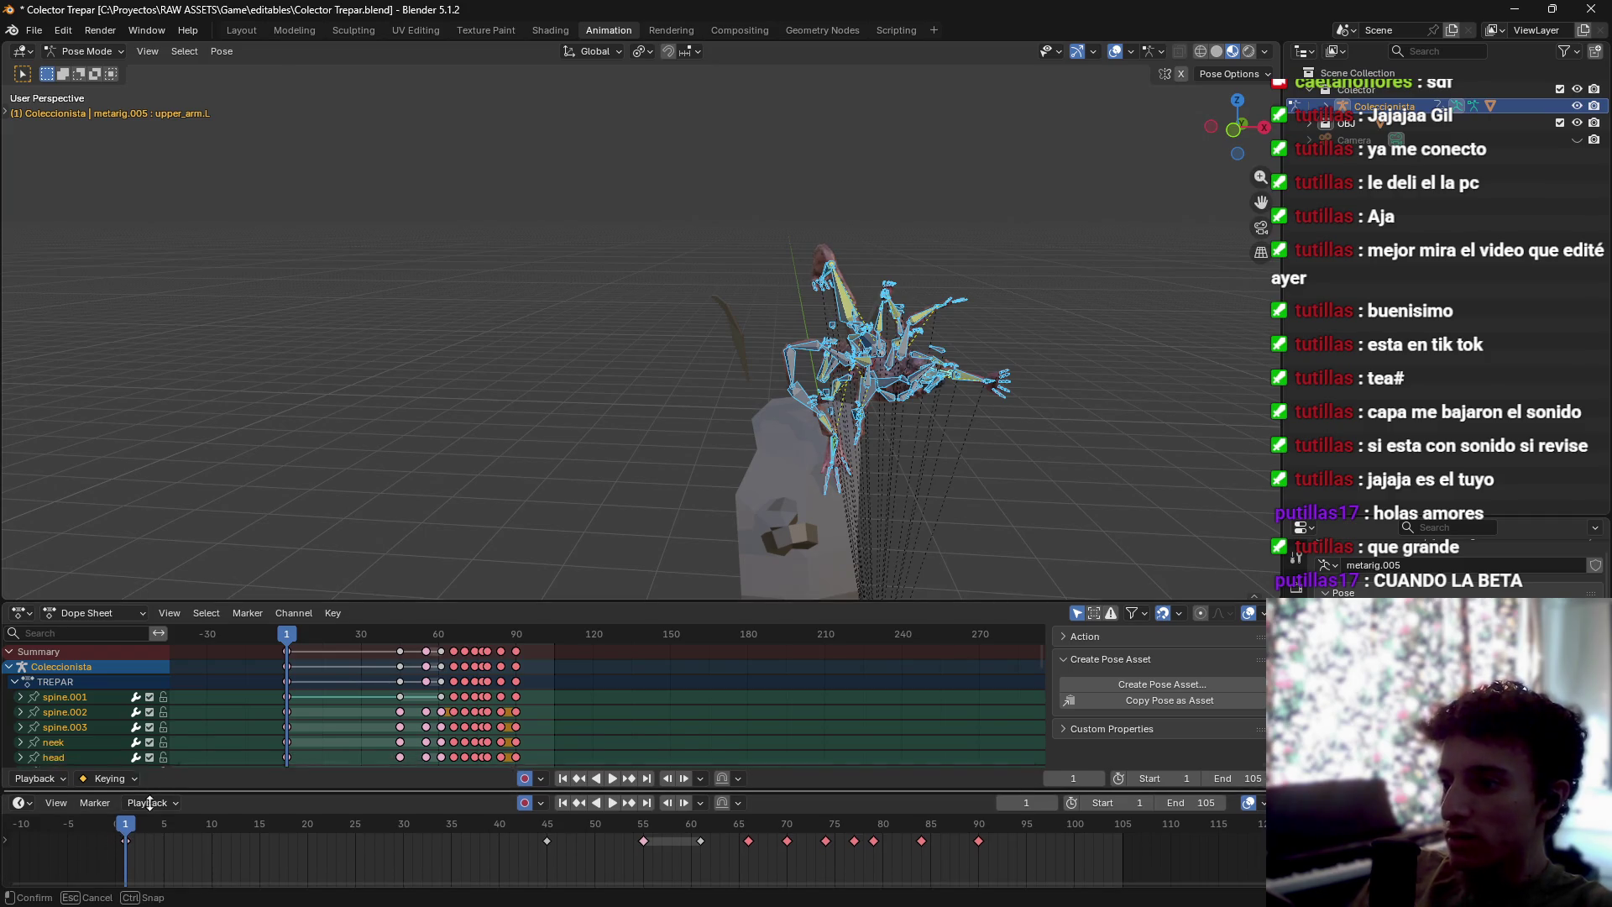
pyautogui.hotkey('ctrl', 'z')
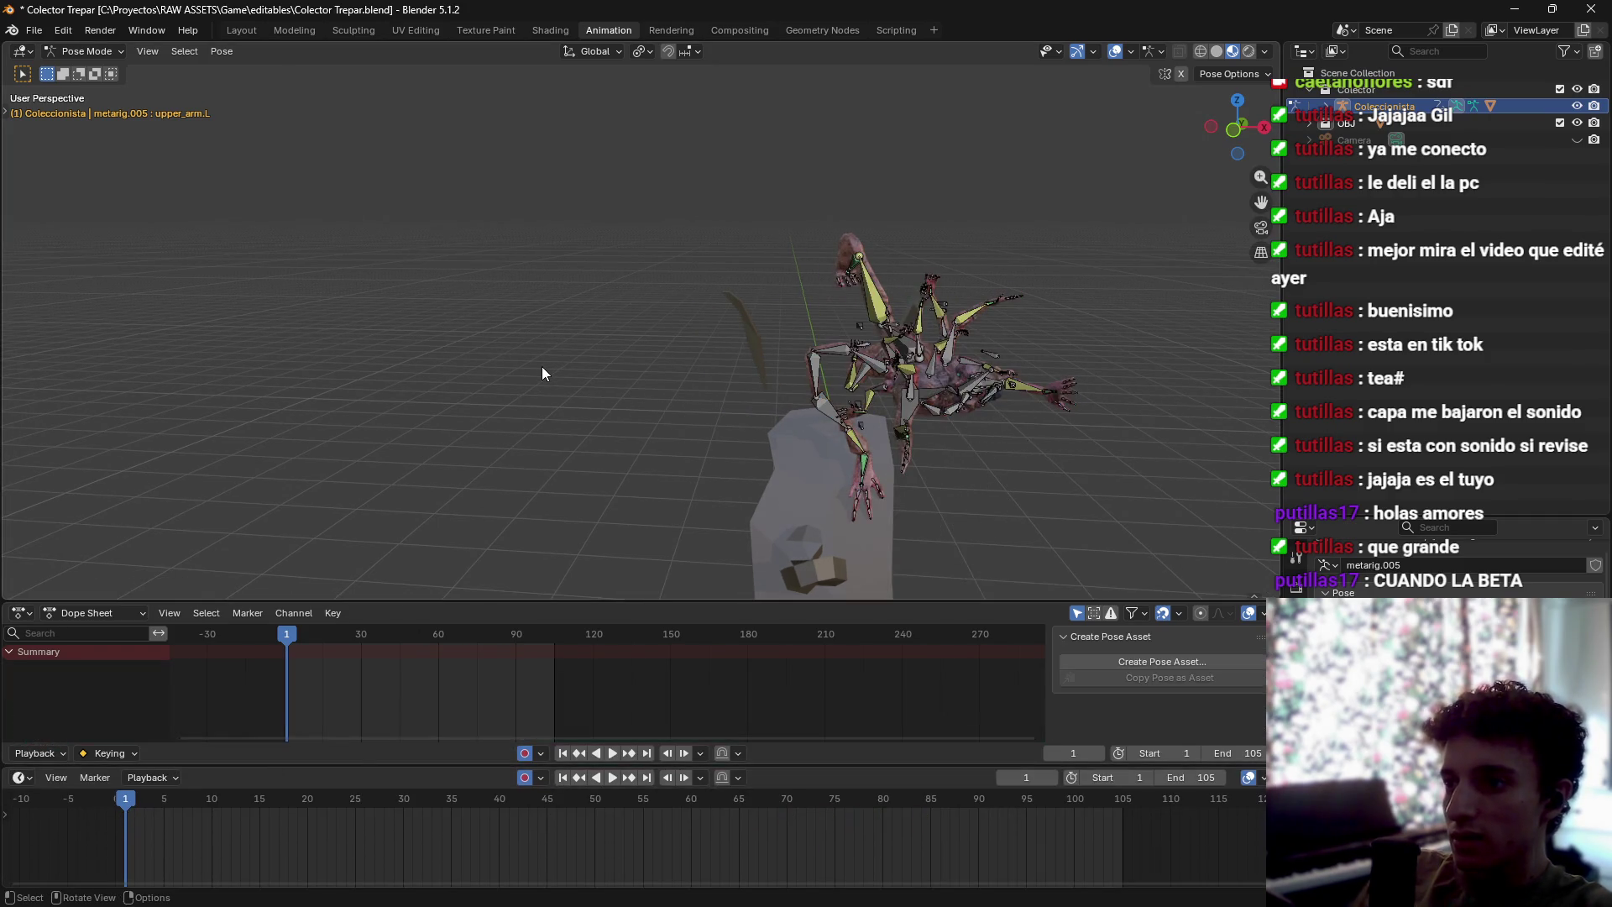
# Redo the undone keyframe change, play the climb animation again, and rewind to frame 1.
pyautogui.hotkey('ctrl', 'shift', 'z')
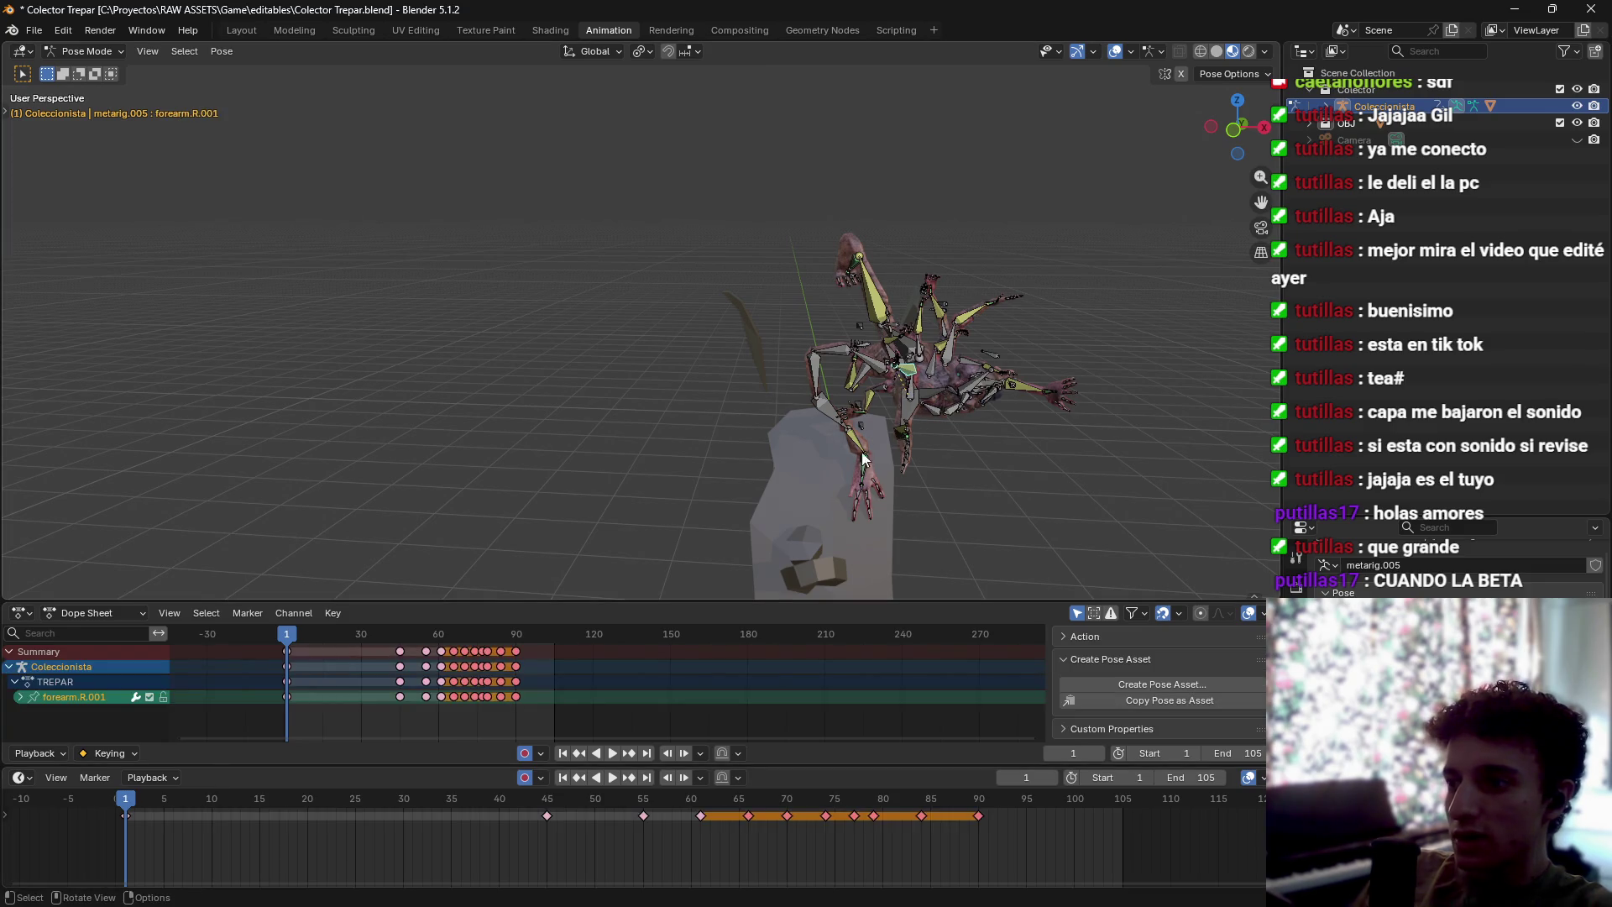
pyautogui.moveTo(521, 903)
pyautogui.click(789, 897)
pyautogui.moveTo(342, 118)
pyautogui.mouseDown()
pyautogui.moveTo(453, 202)
pyautogui.moveTo(381, 824)
pyautogui.moveTo(307, 849)
pyautogui.mouseUp()
pyautogui.click(210, 856)
pyautogui.press('space')
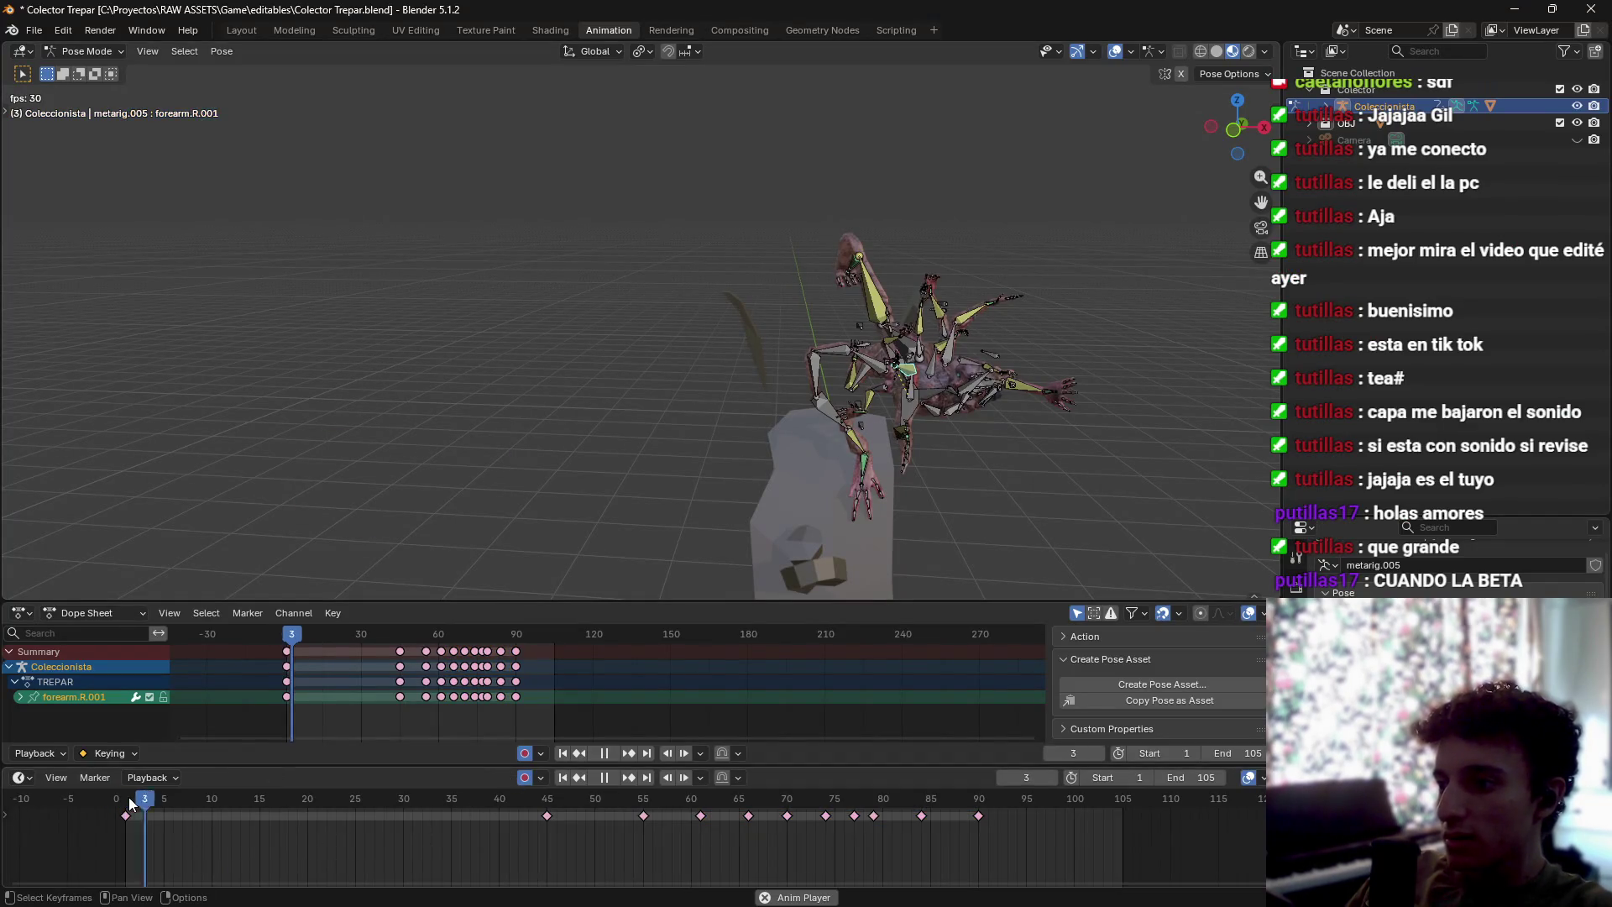
pyautogui.moveTo(375, 800)
pyautogui.mouseDown()
pyautogui.moveTo(395, 797)
pyautogui.moveTo(126, 813)
pyautogui.mouseUp()
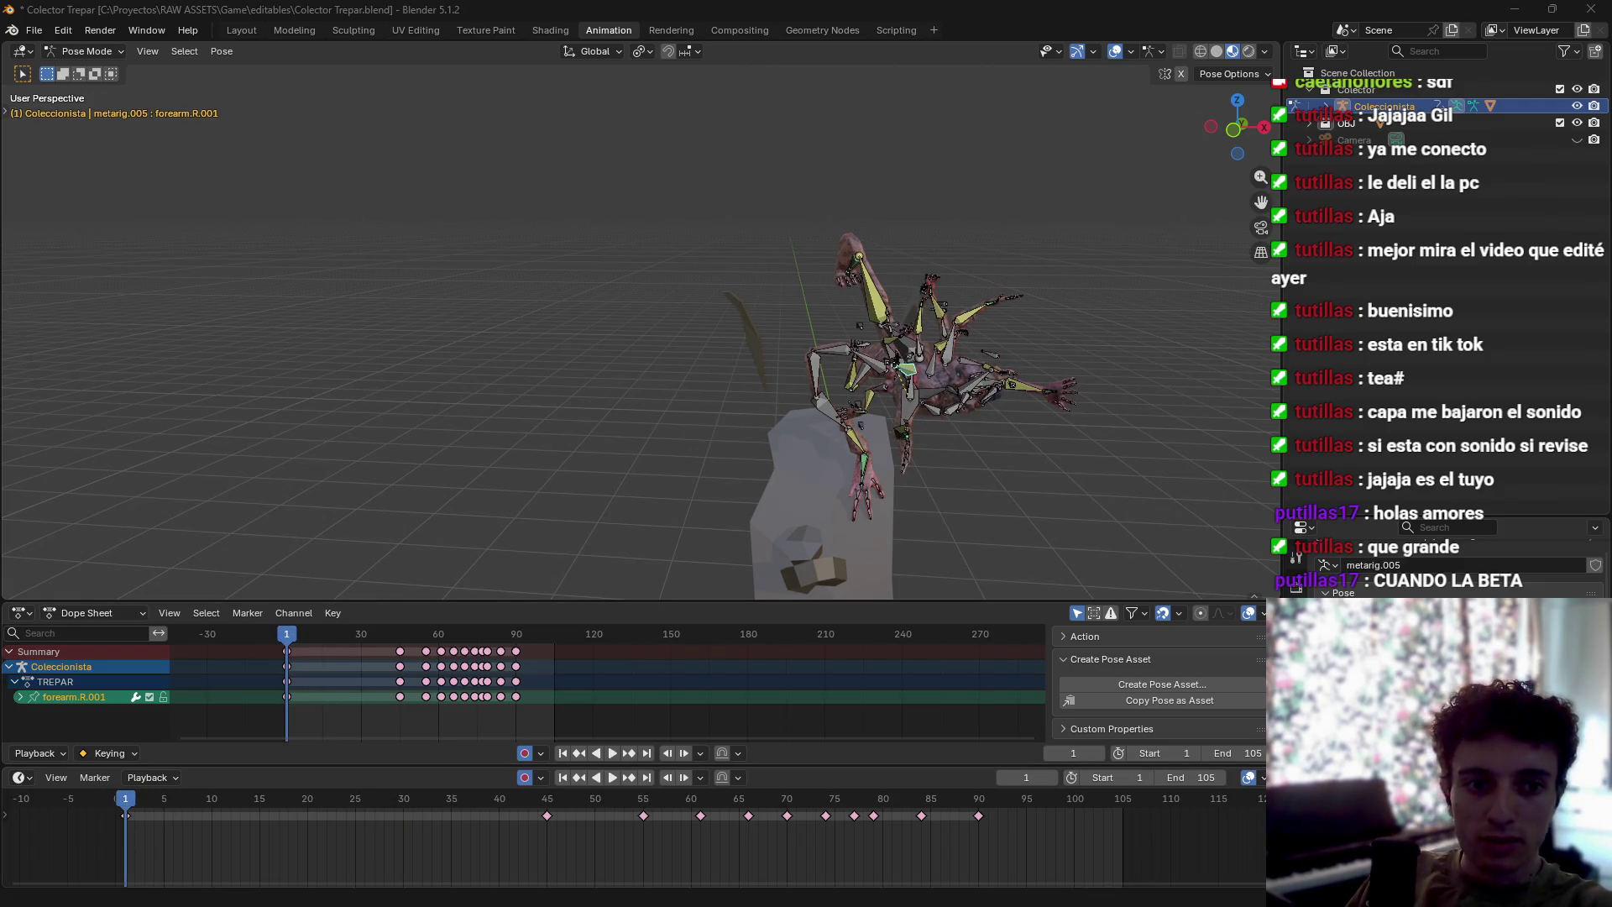